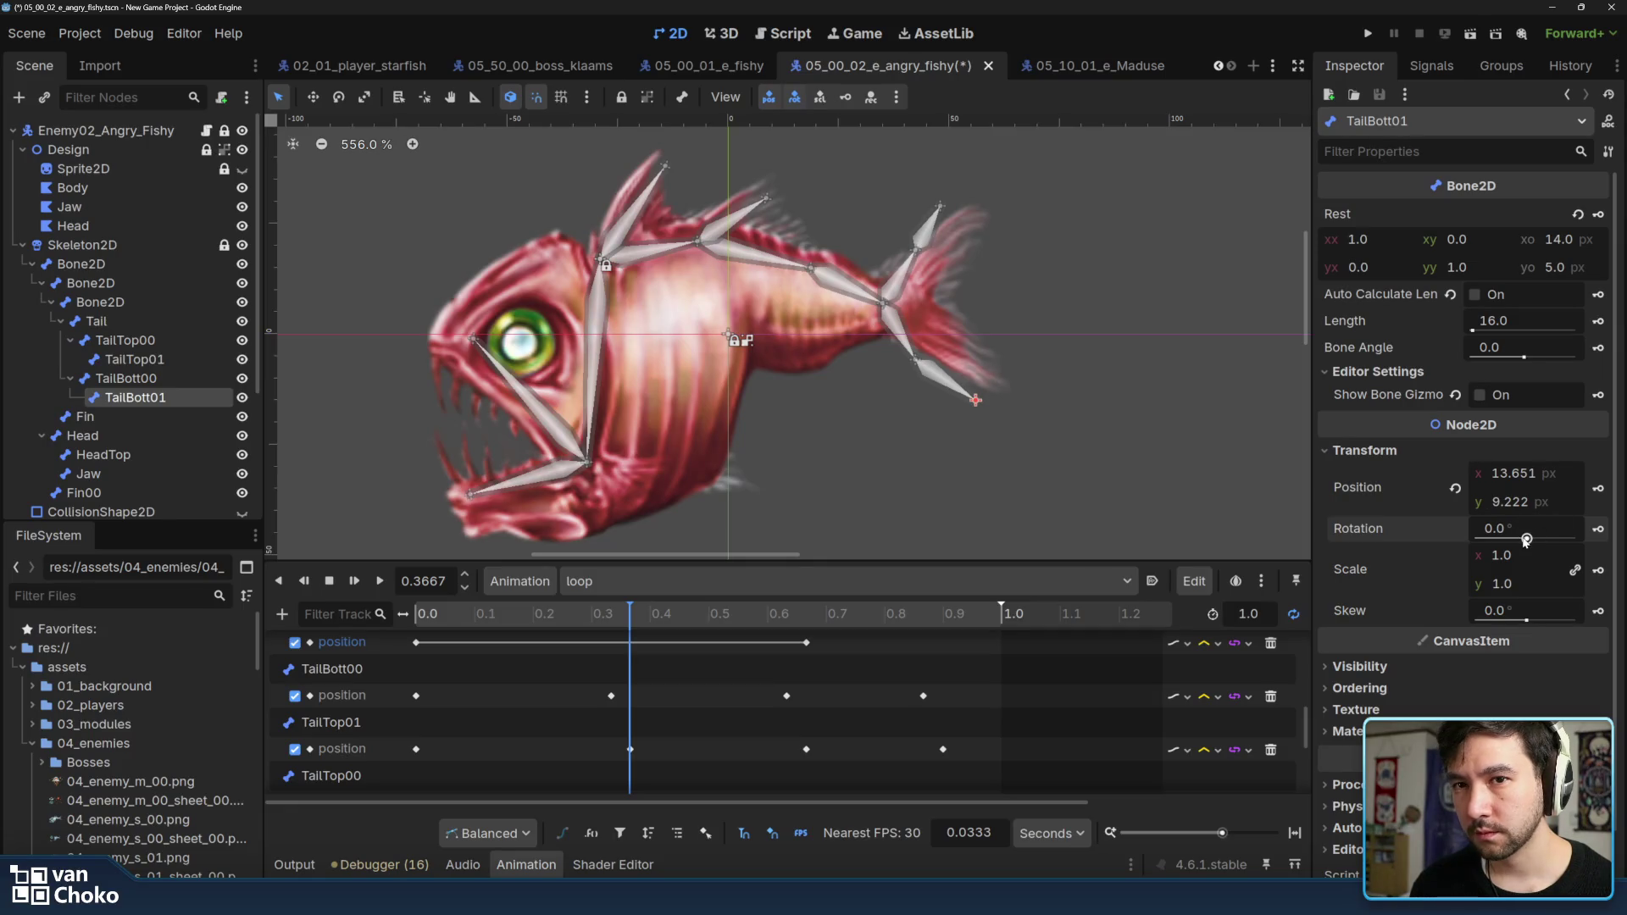
Key the tail bone's position at 0.3667 s, then pull the TailBott01 tip down-left at 0.9 s
click(1597, 492)
drag(649, 621, 945, 619)
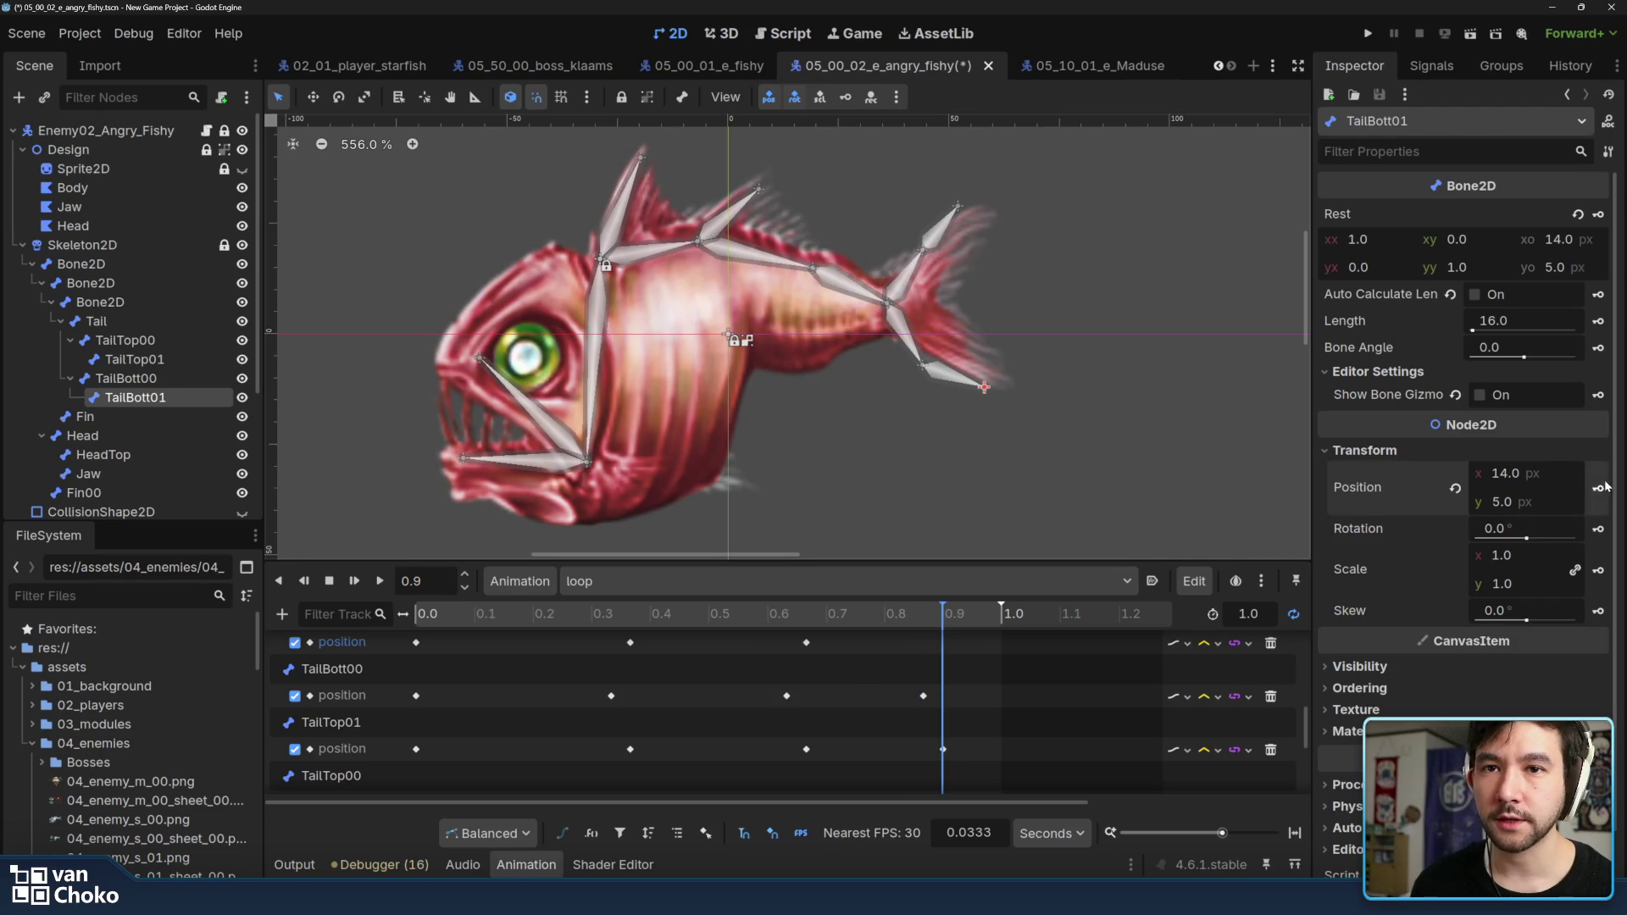
drag(983, 388, 978, 402)
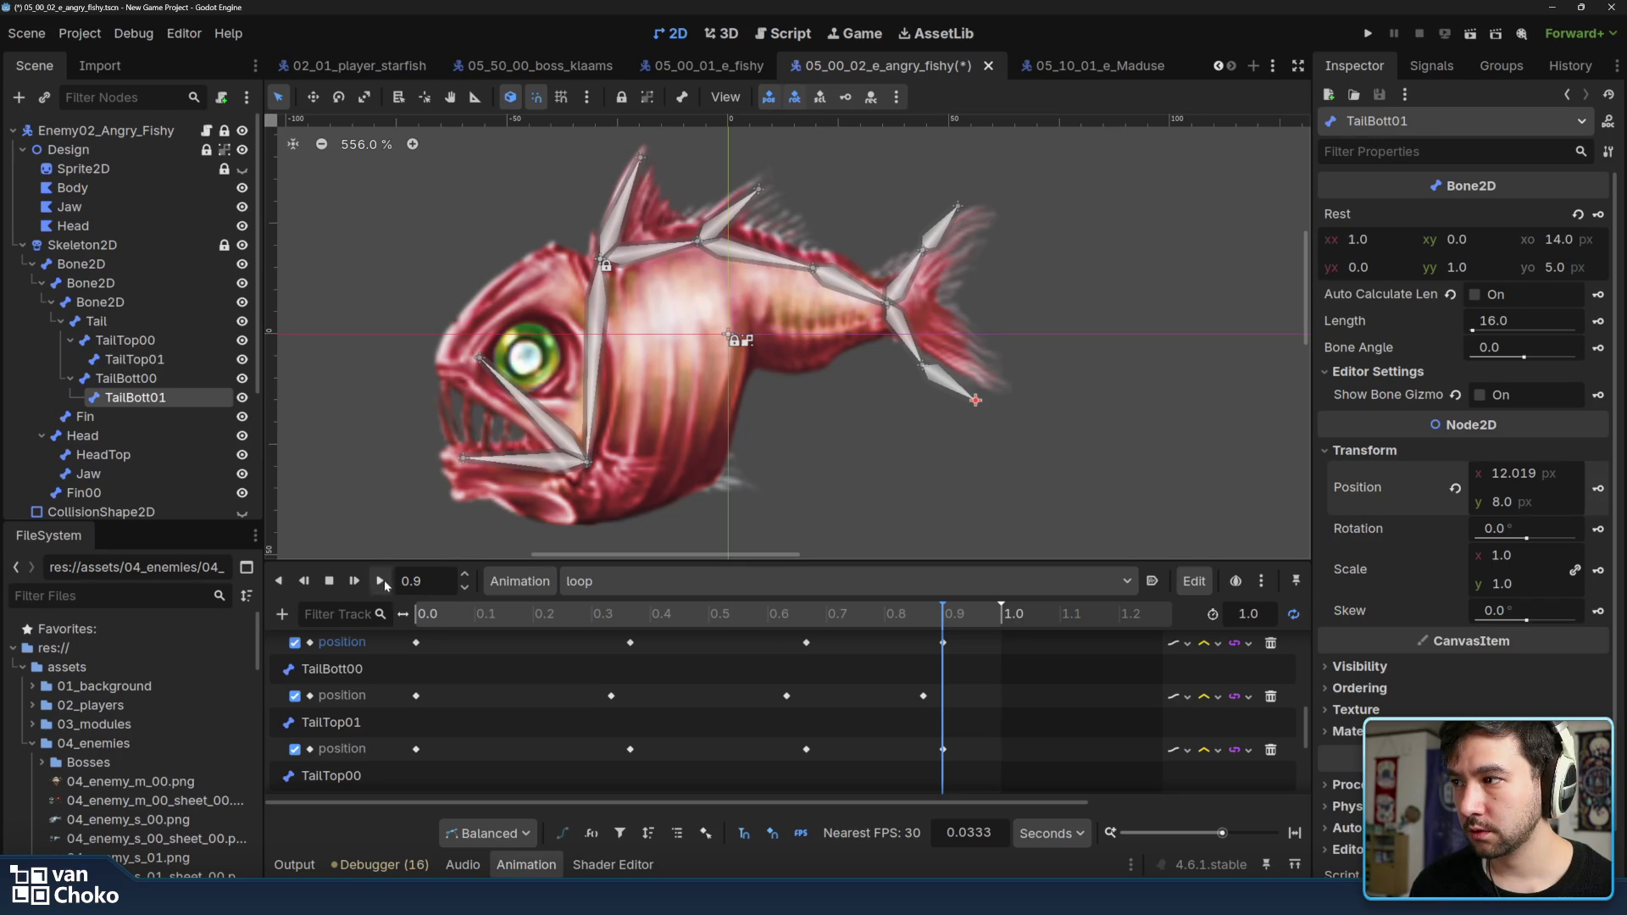
Play the loop animation to check the tail sway and stop it at 0.6573 s
click(380, 582)
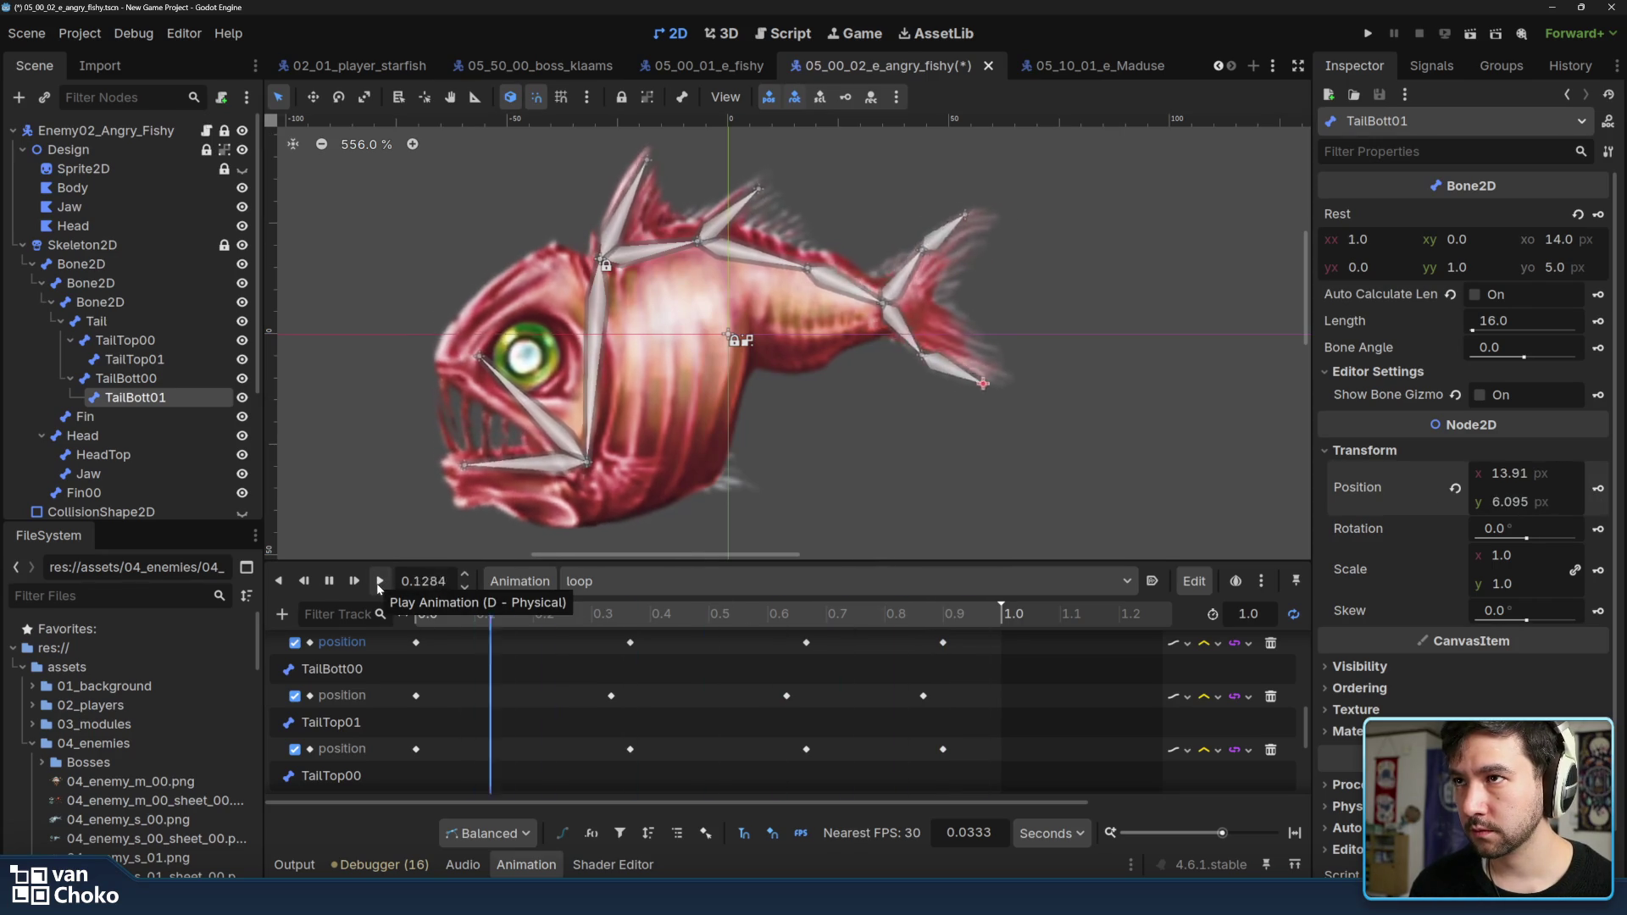
scroll(849, 420, down, 2)
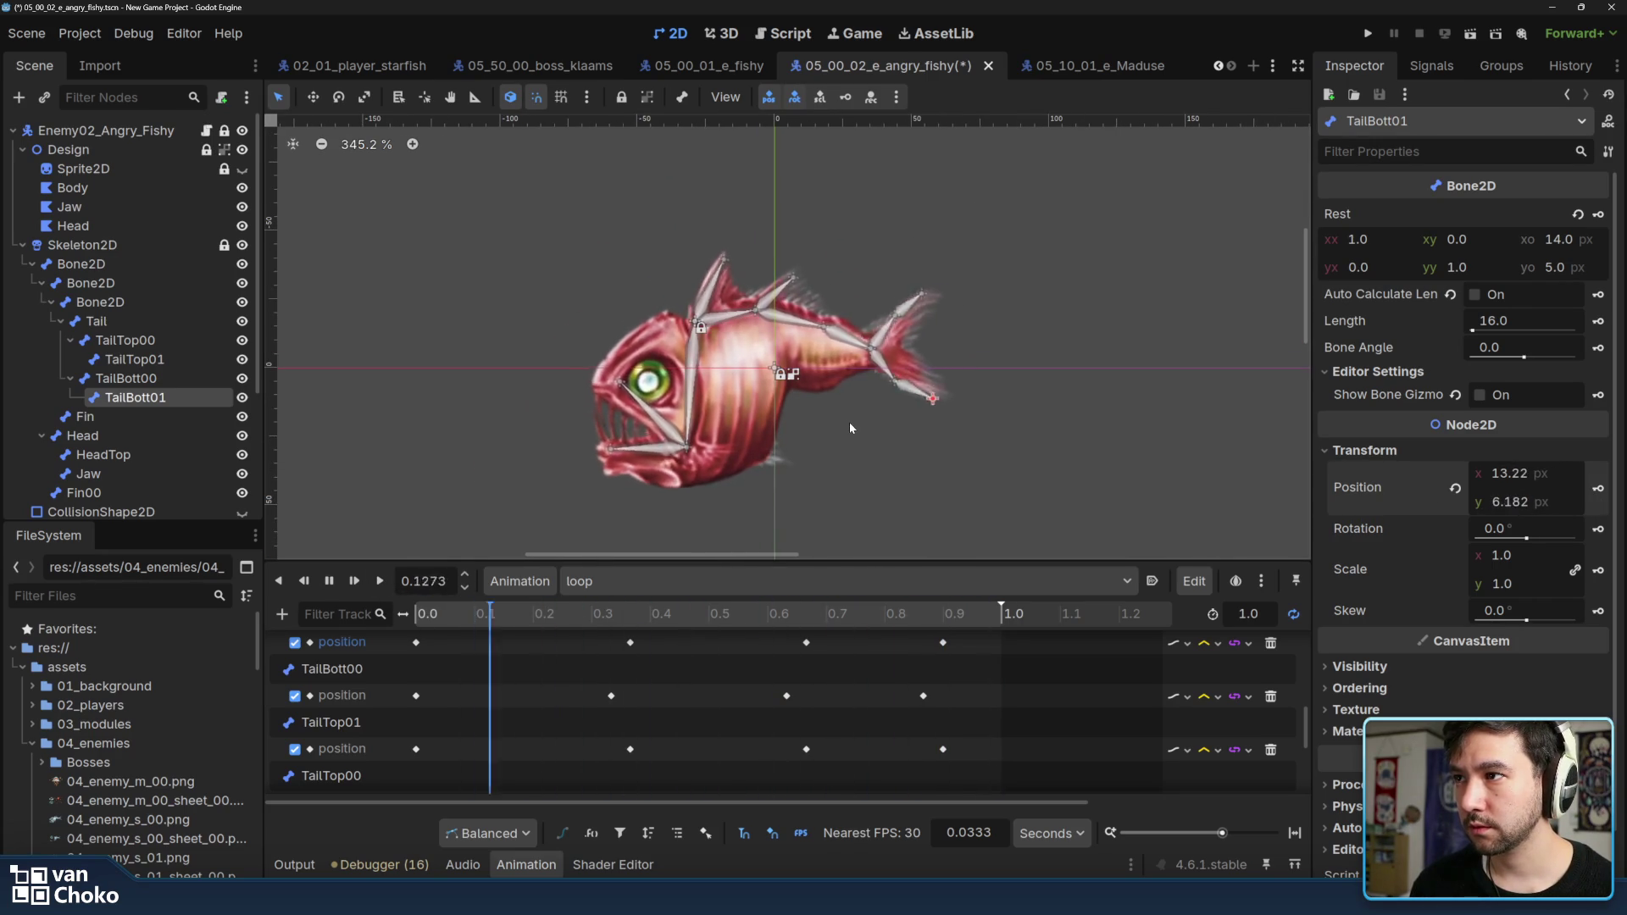
scroll(932, 423, left, 2)
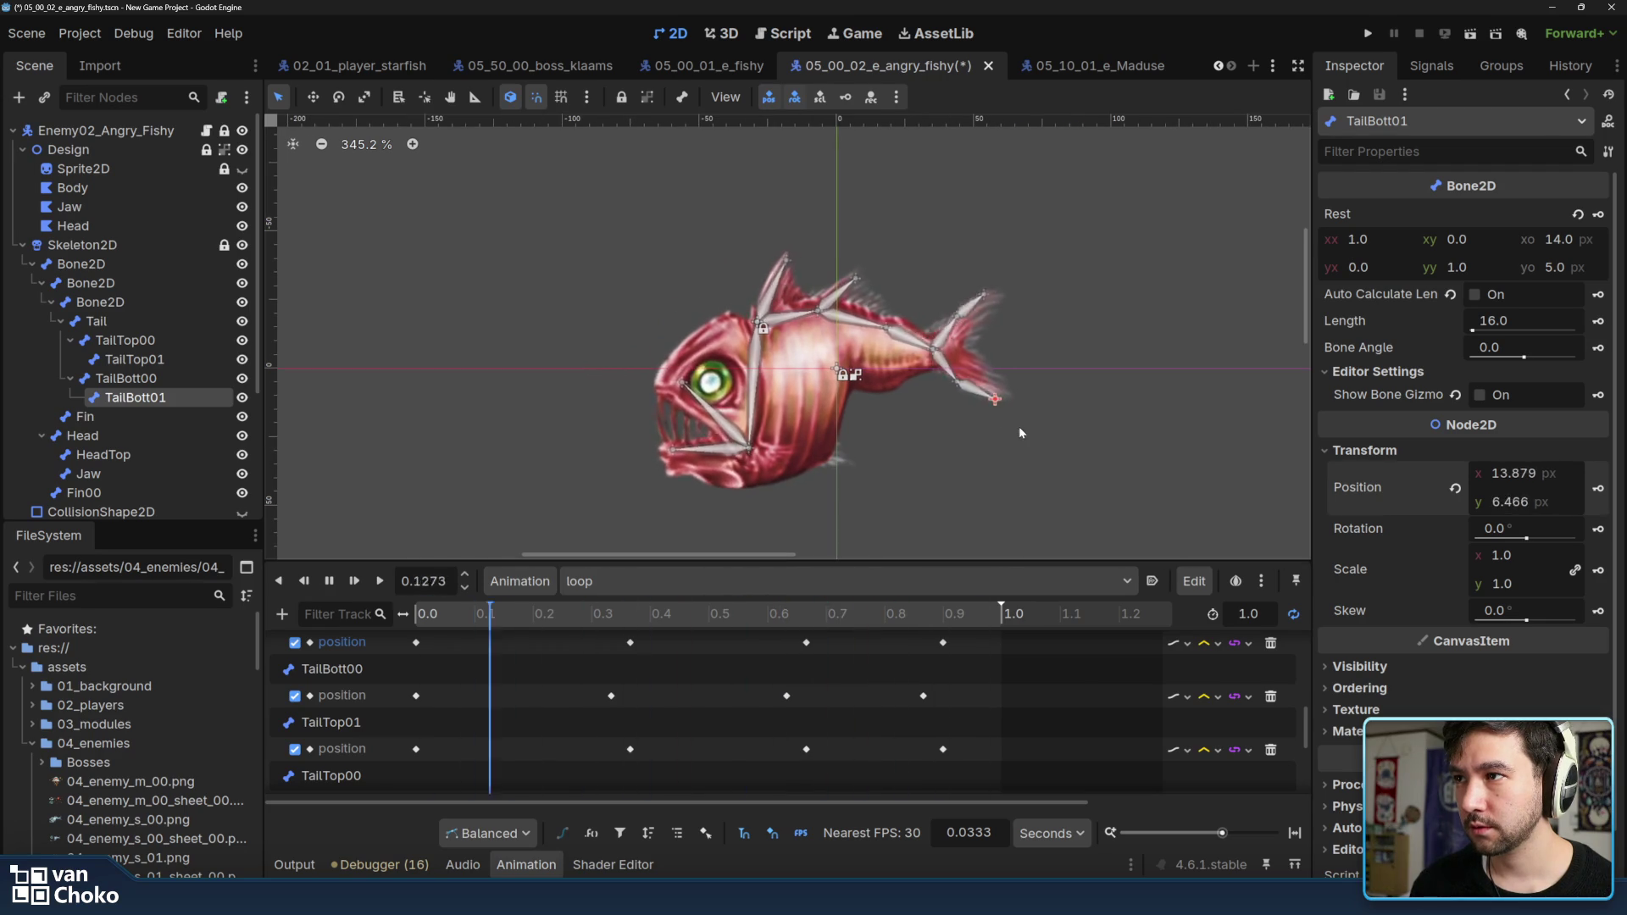
click(643, 587)
click(644, 586)
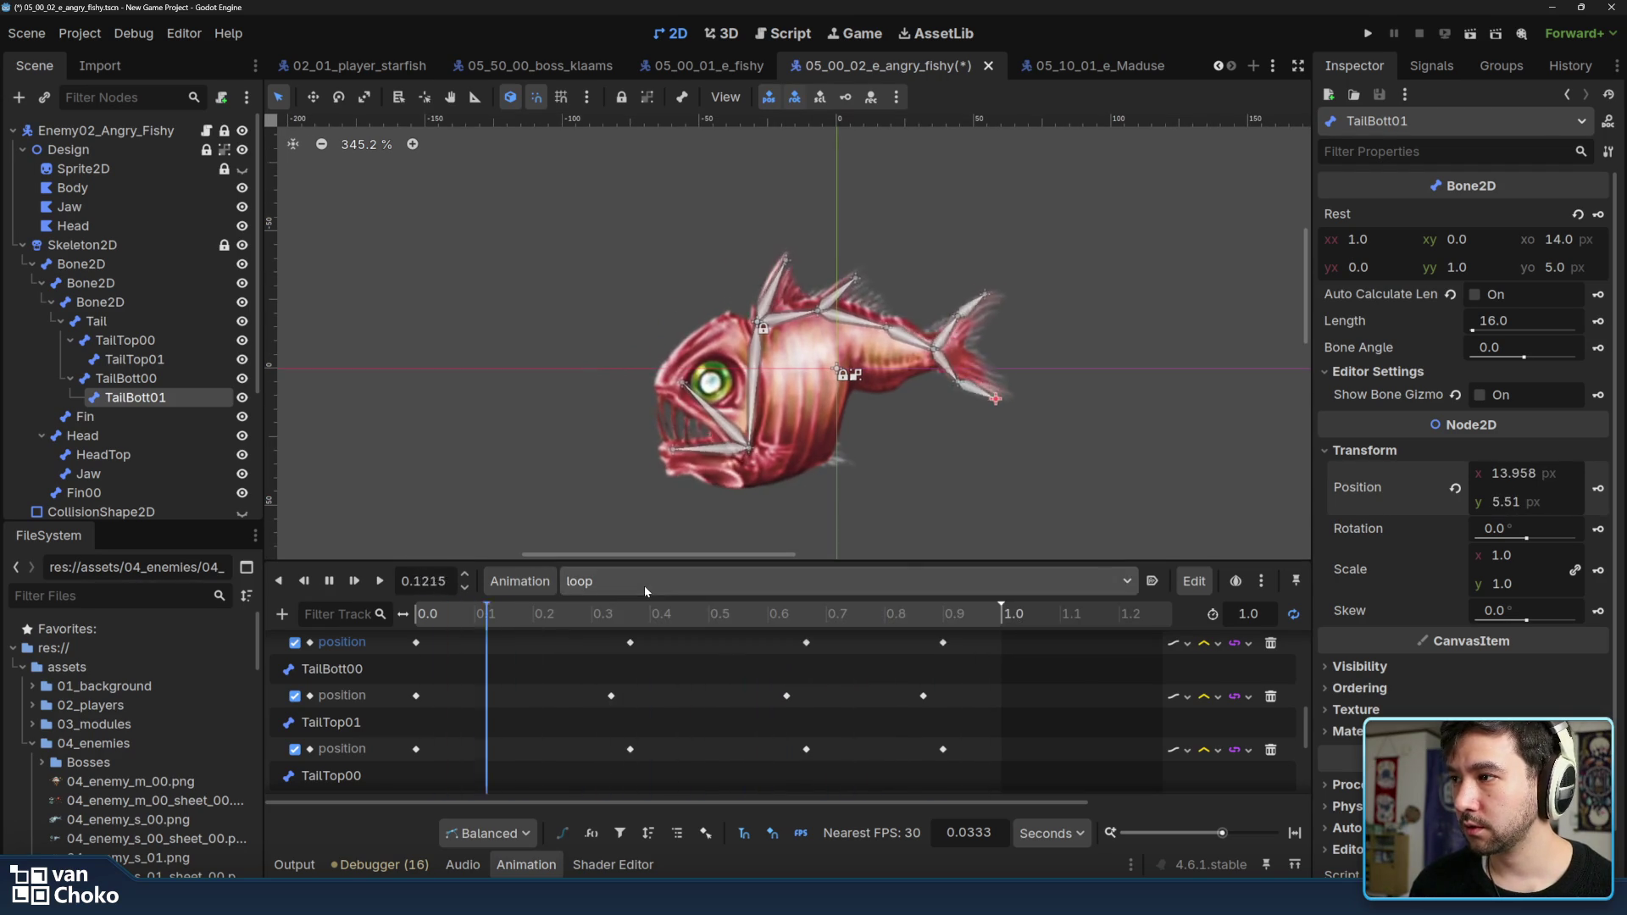
click(328, 580)
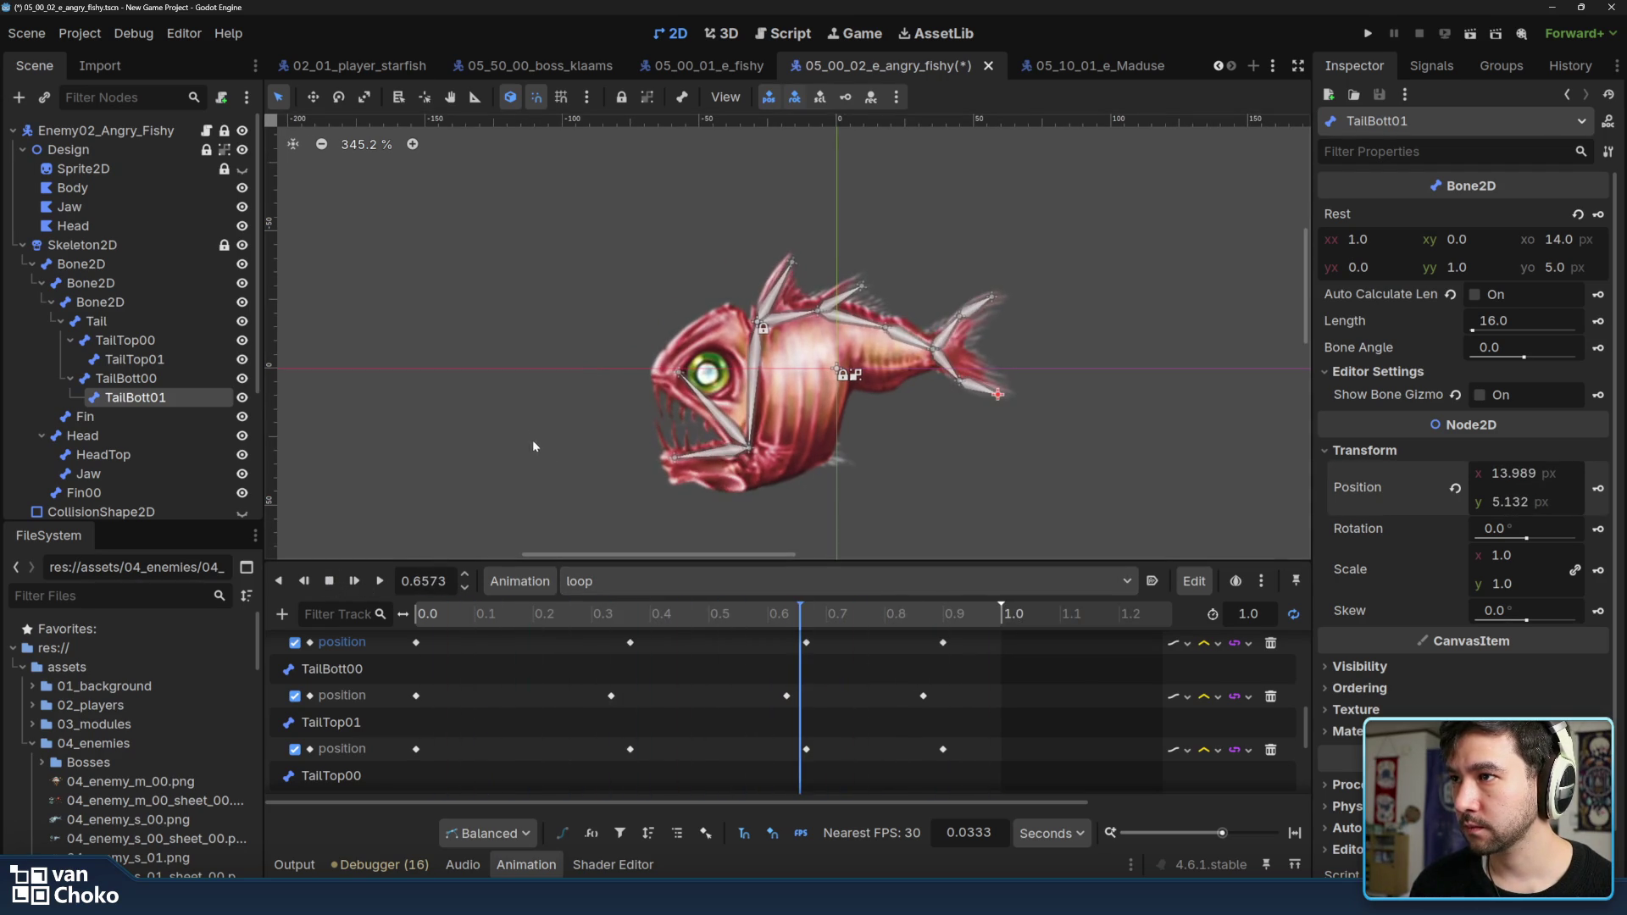
scroll(592, 458, left, 1)
click(632, 583)
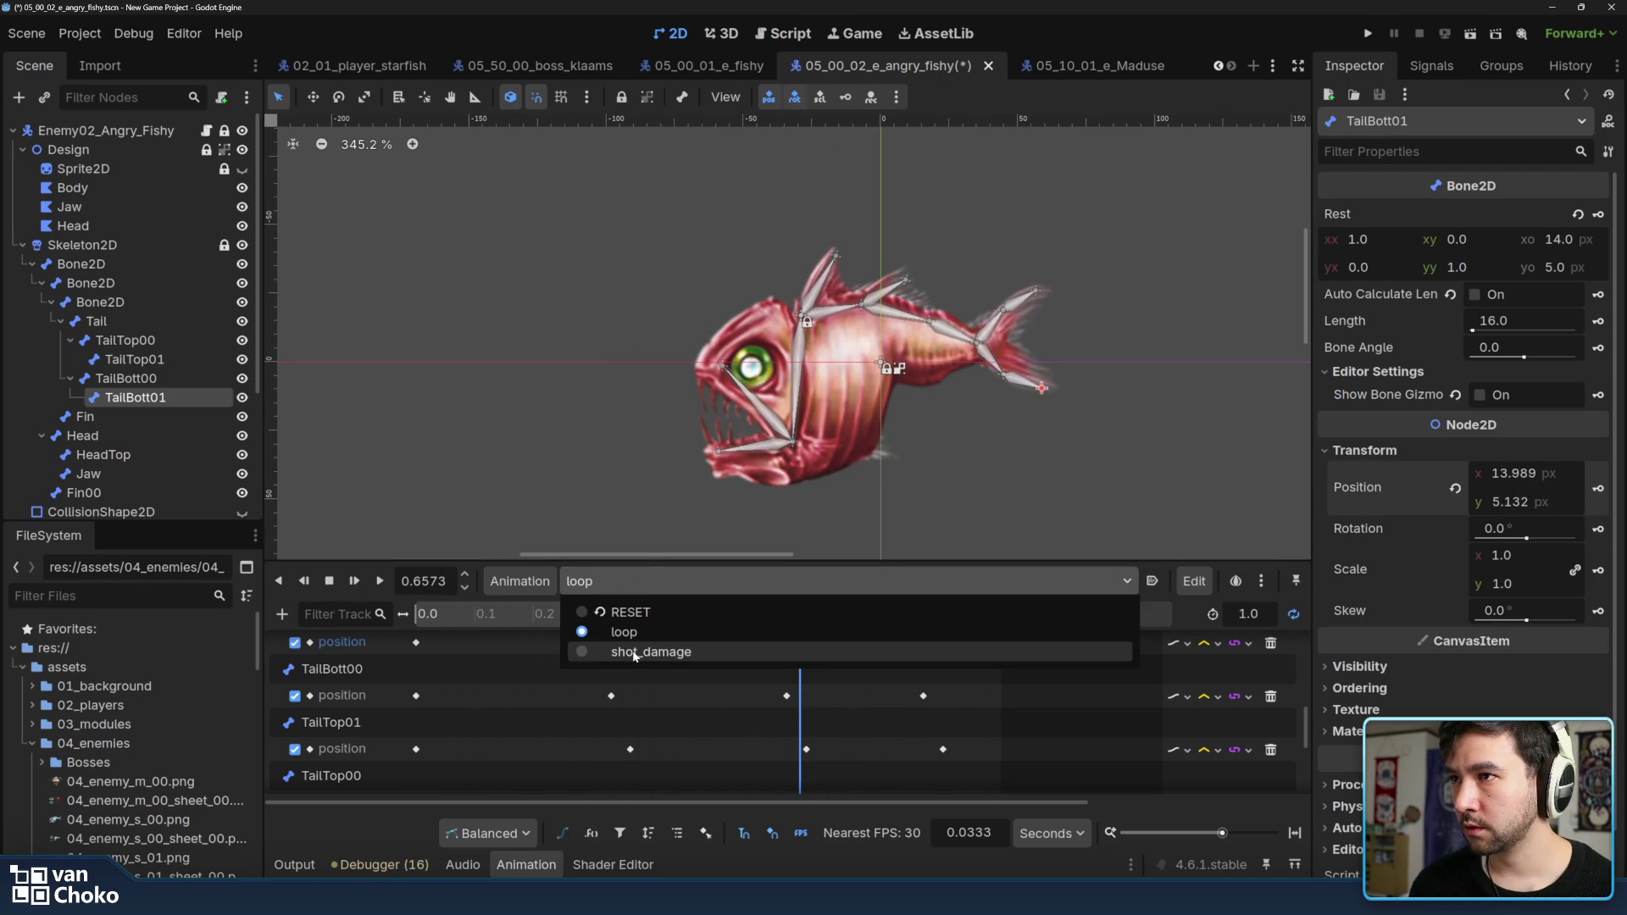
click(632, 453)
click(68, 149)
click(83, 168)
click(67, 150)
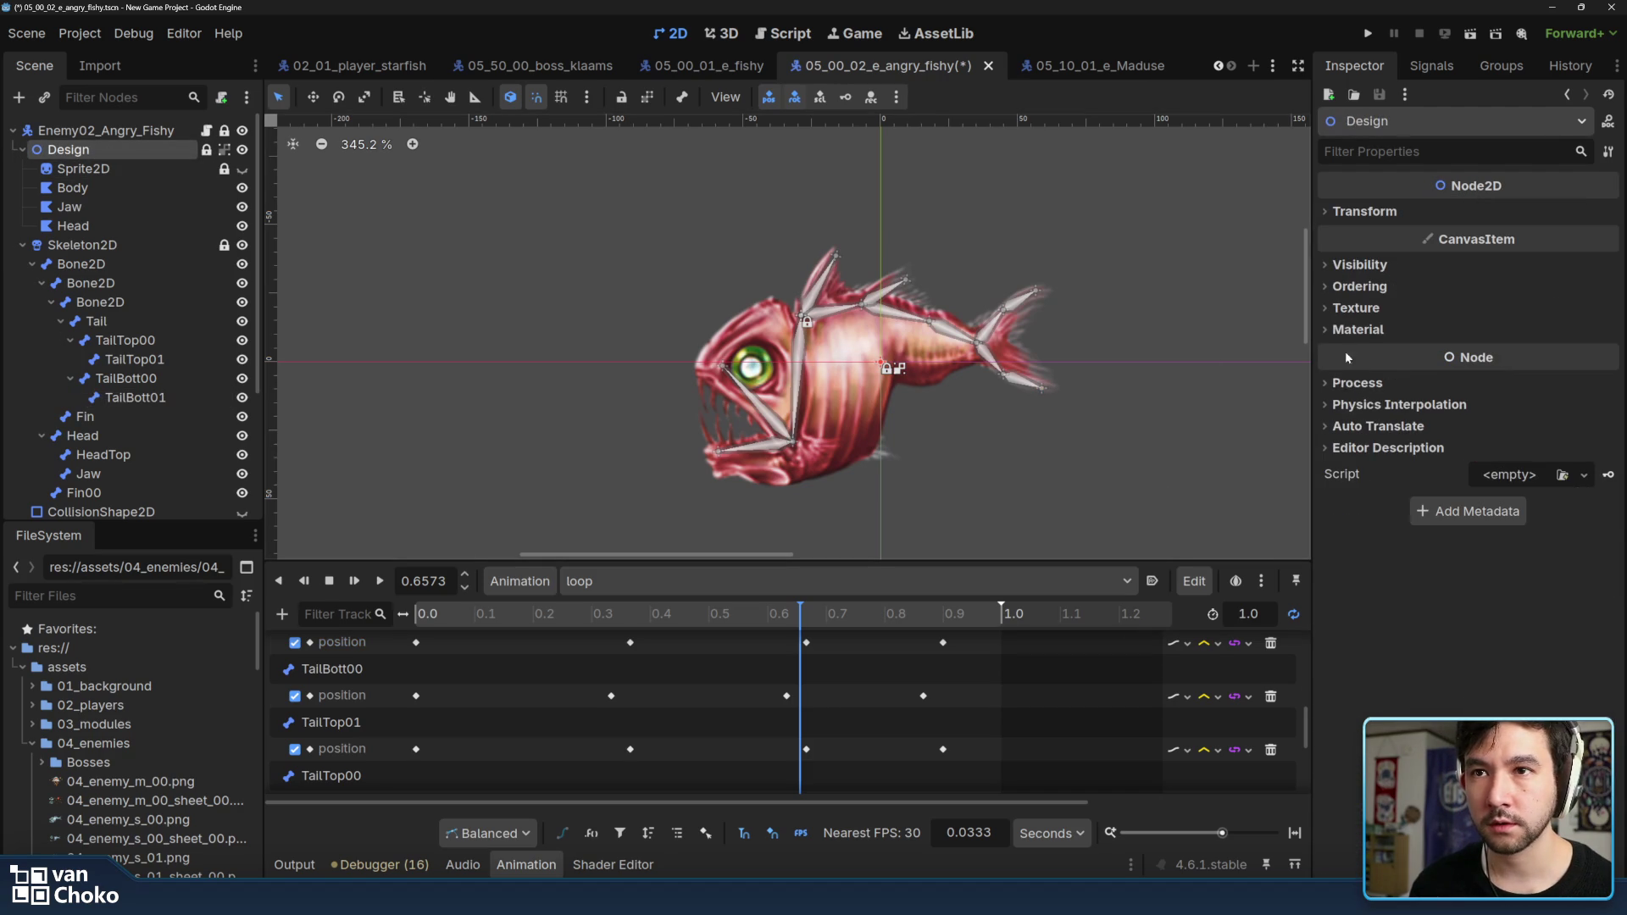
click(1360, 331)
click(1503, 354)
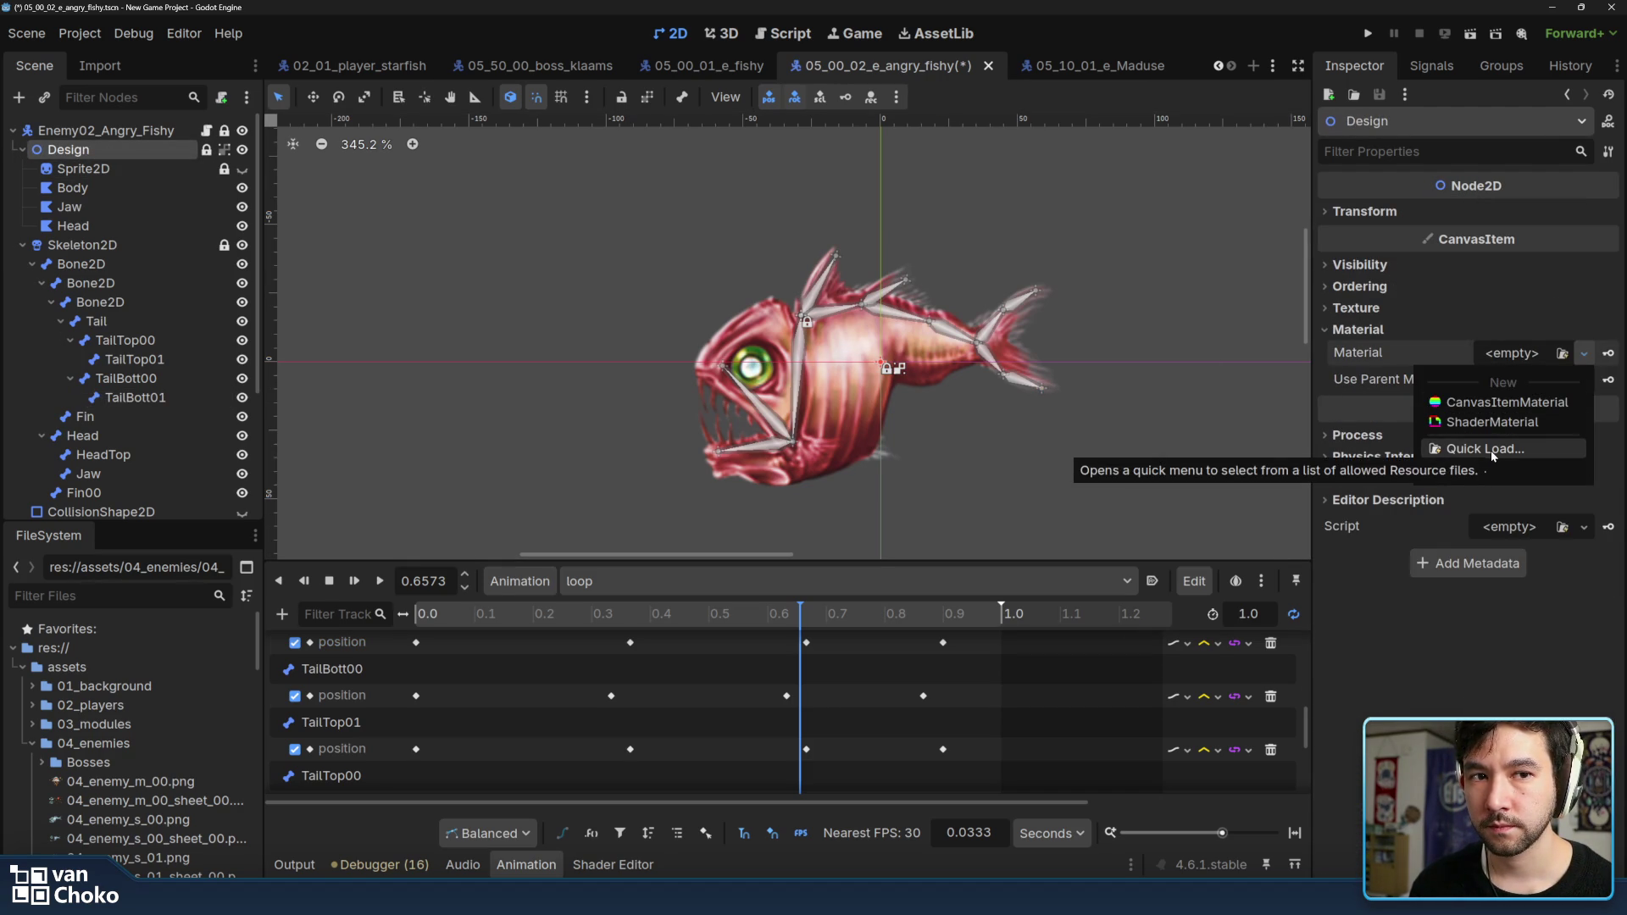
click(1491, 472)
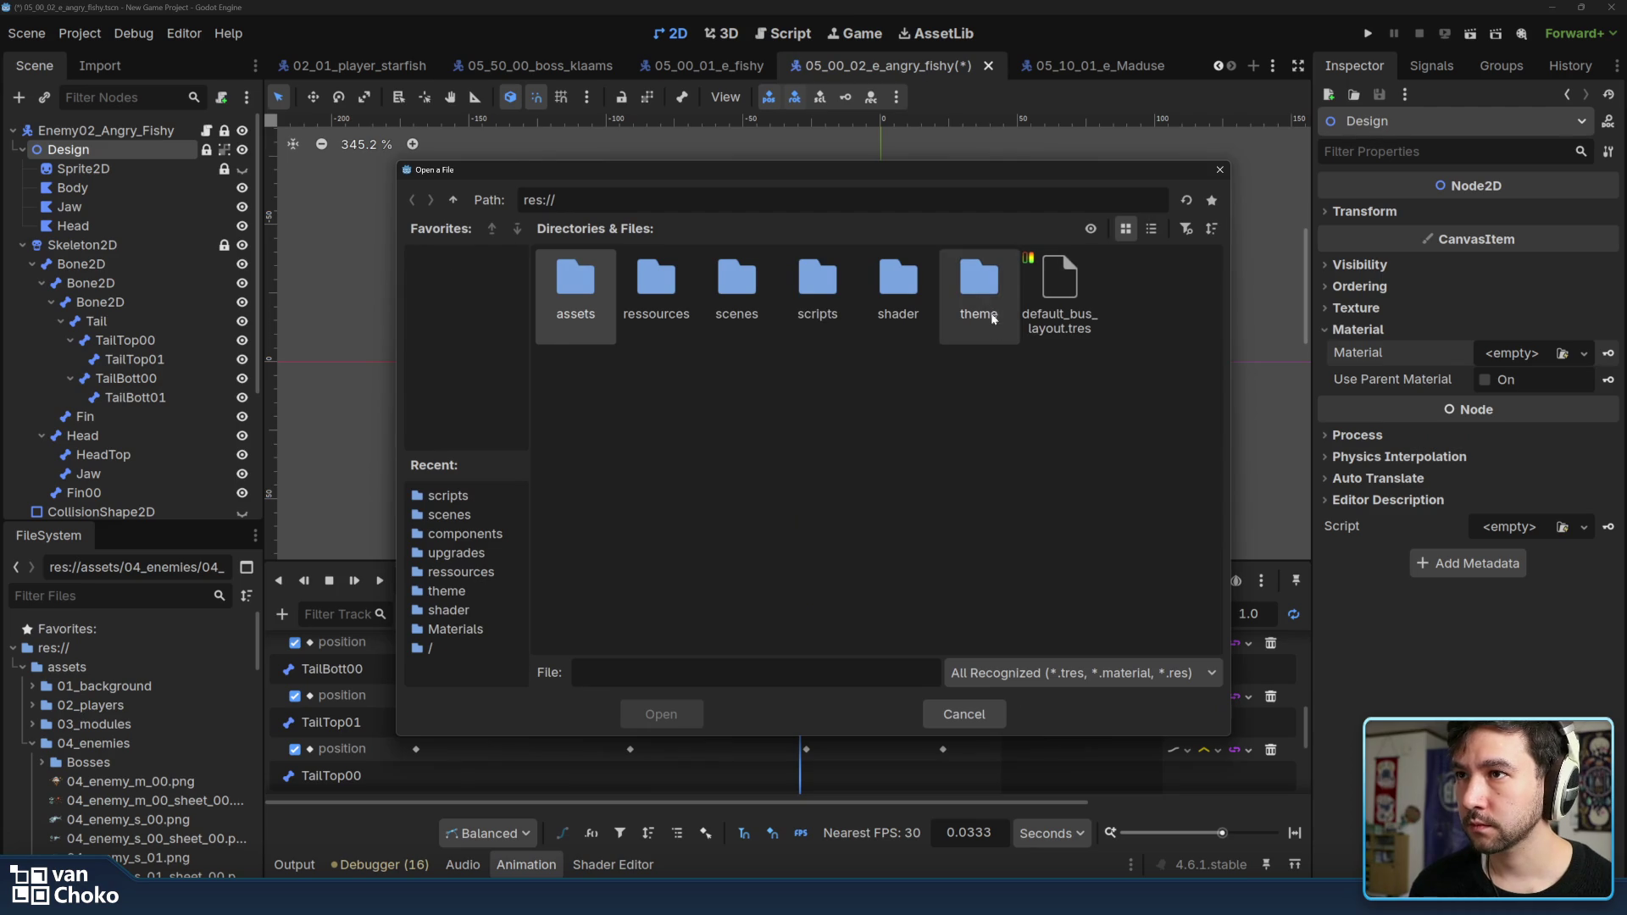
double_click(903, 292)
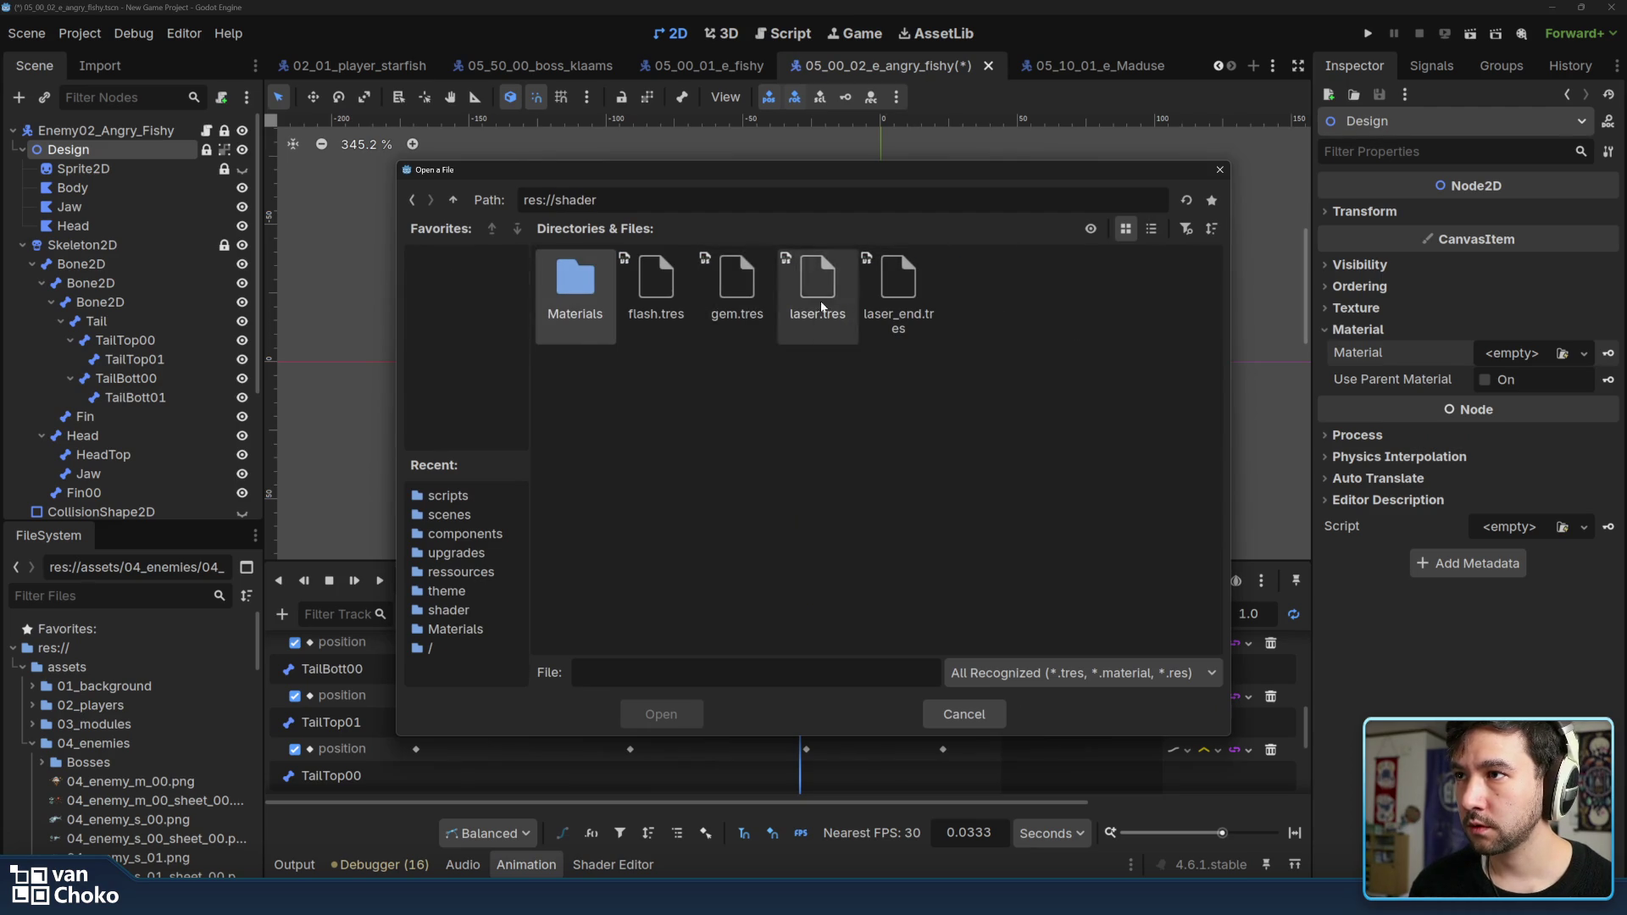
double_click(632, 298)
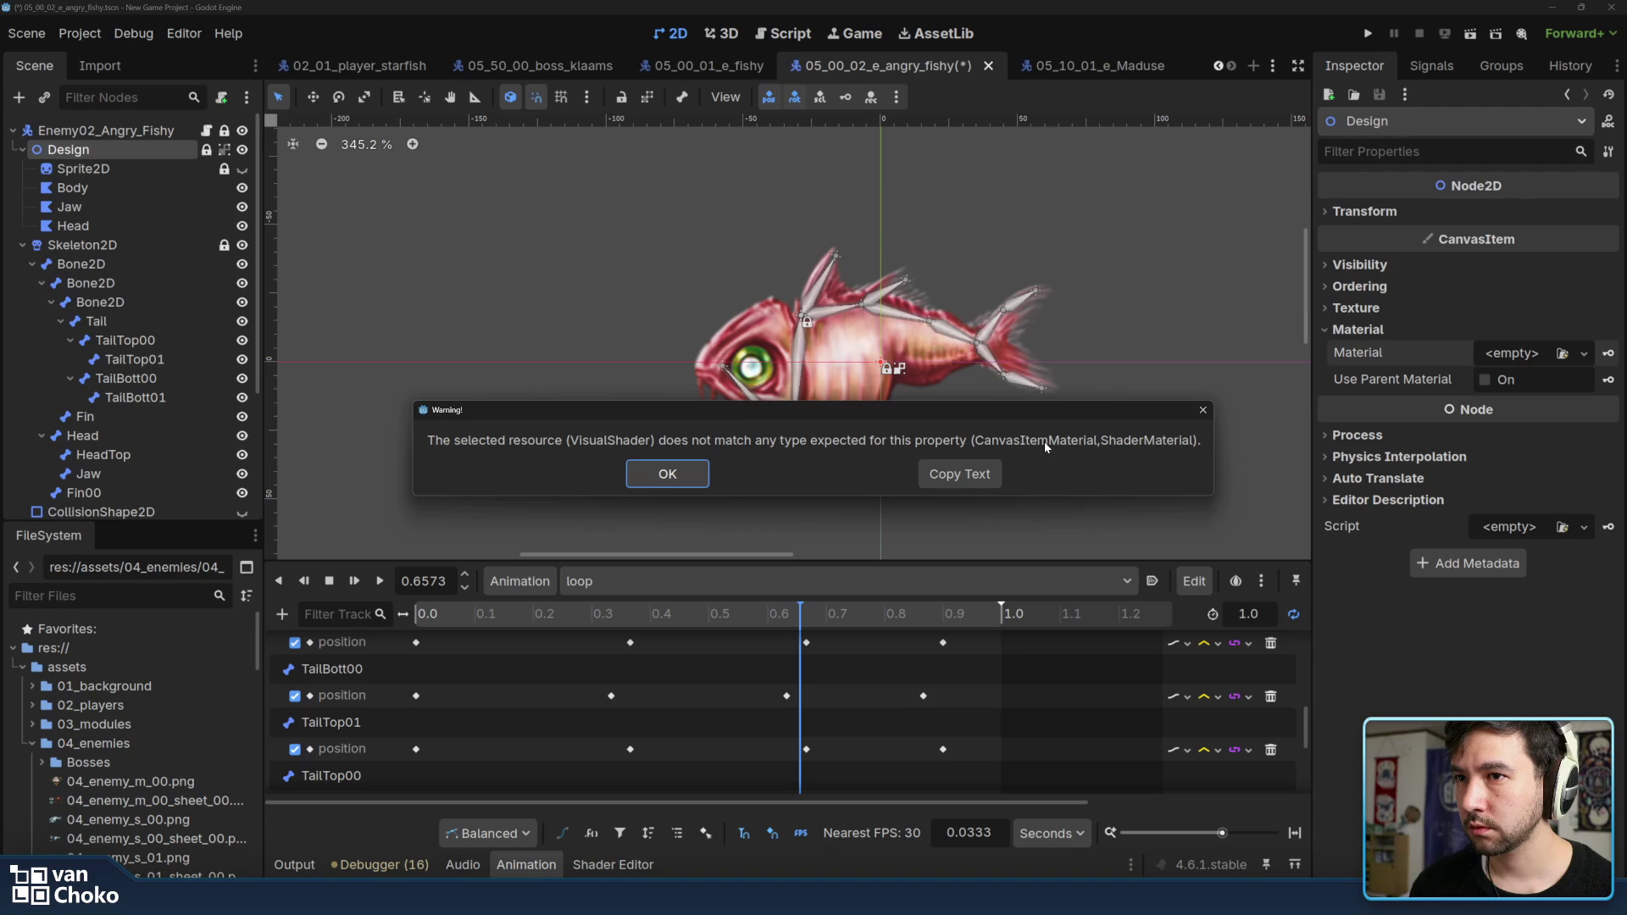
click(697, 482)
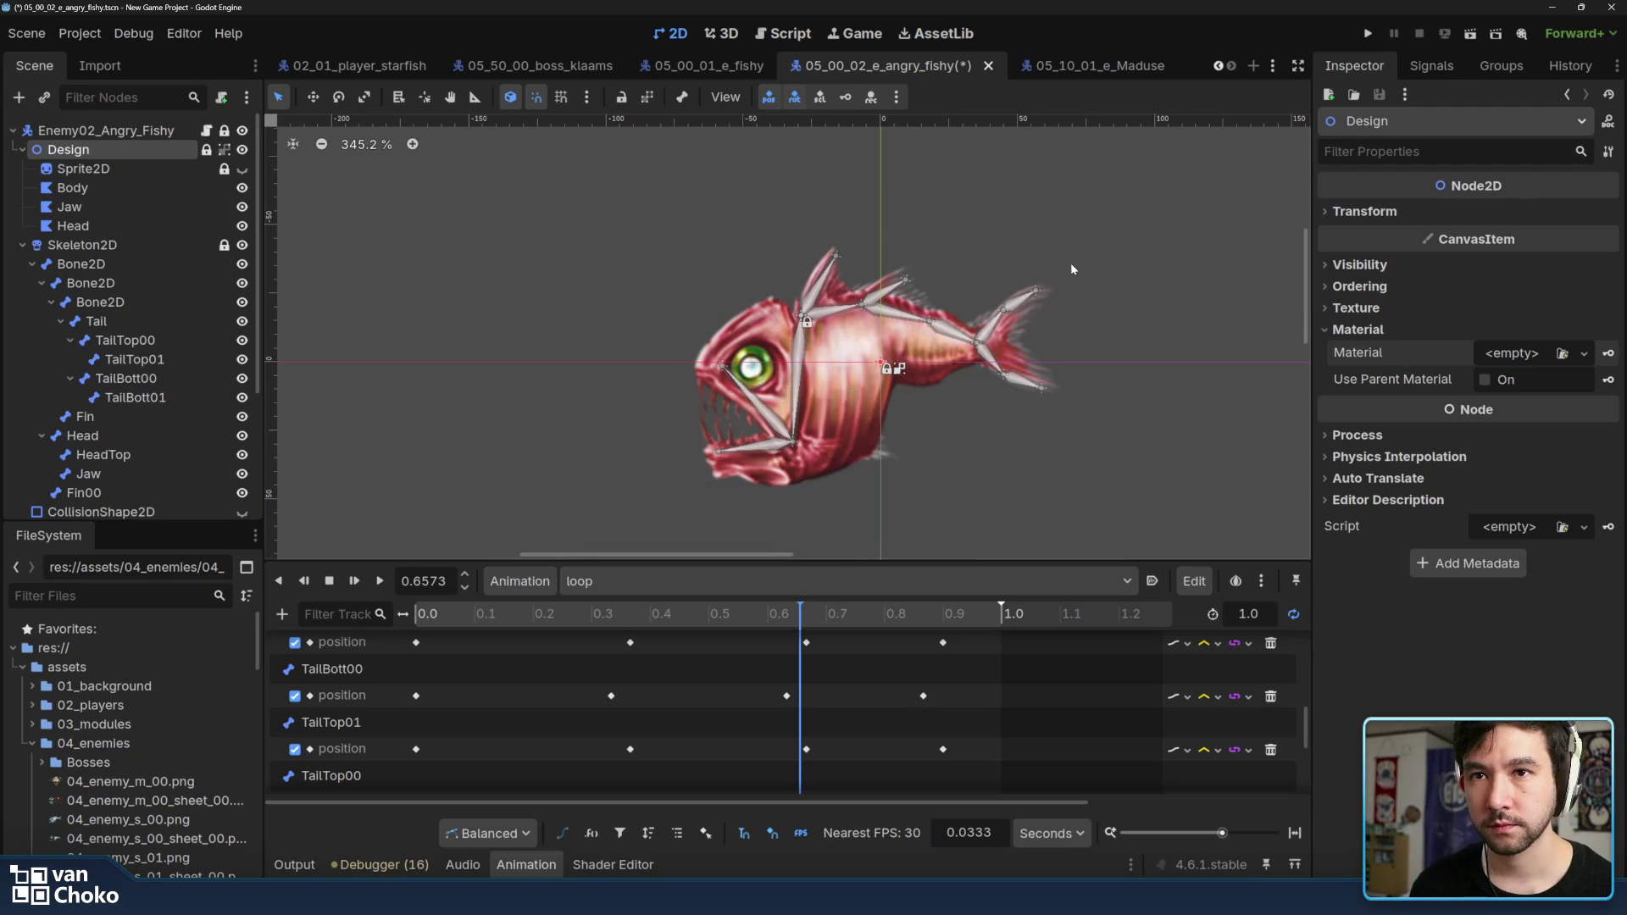
click(1505, 362)
key(Escape)
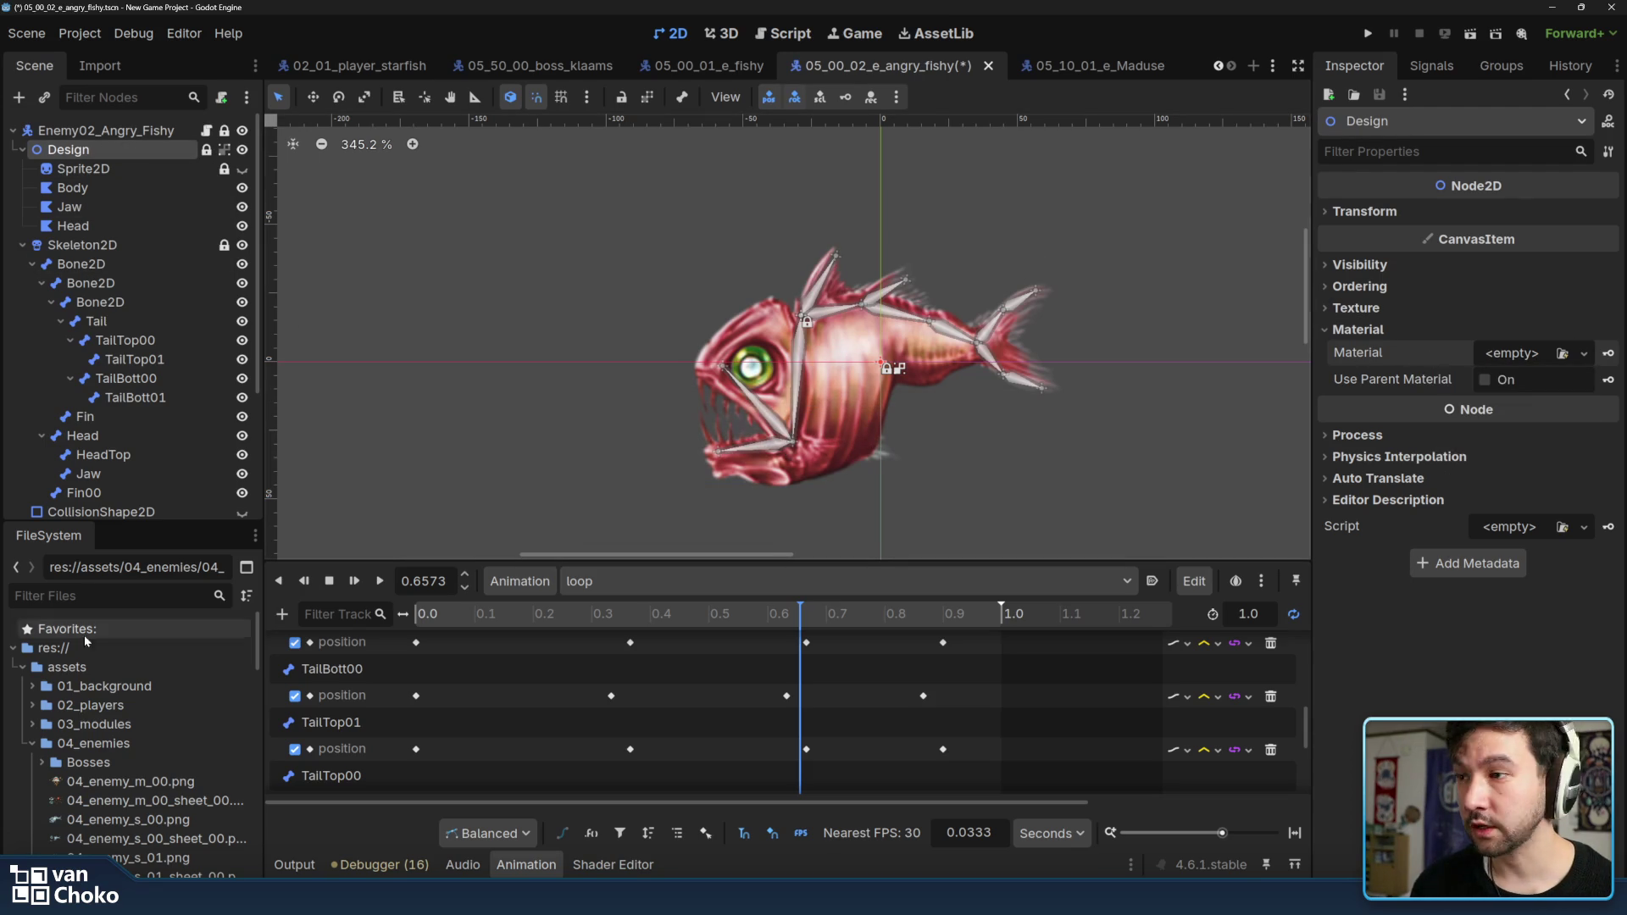
Assign flash.tres as the Design node's material and expand its Shader Parameters to show Flash Color
scroll(118, 745, down, 5)
scroll(117, 761, down, 10)
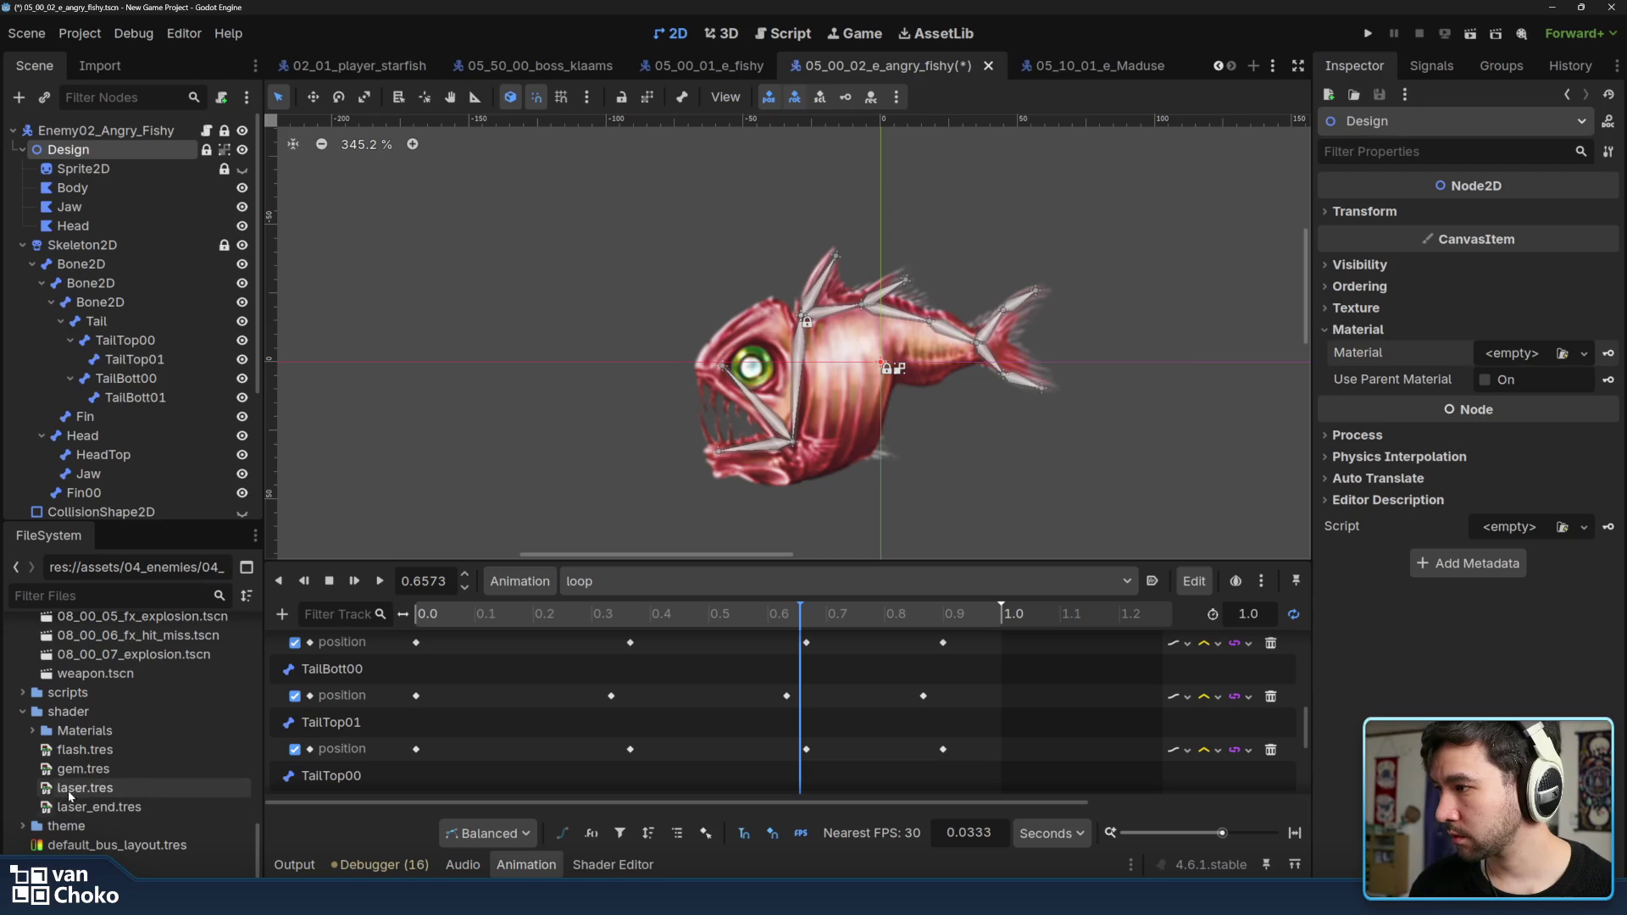
click(53, 751)
mouse_move(53, 756)
mouse_down()
mouse_move(1517, 354)
mouse_move(1489, 356)
mouse_up()
click(1490, 356)
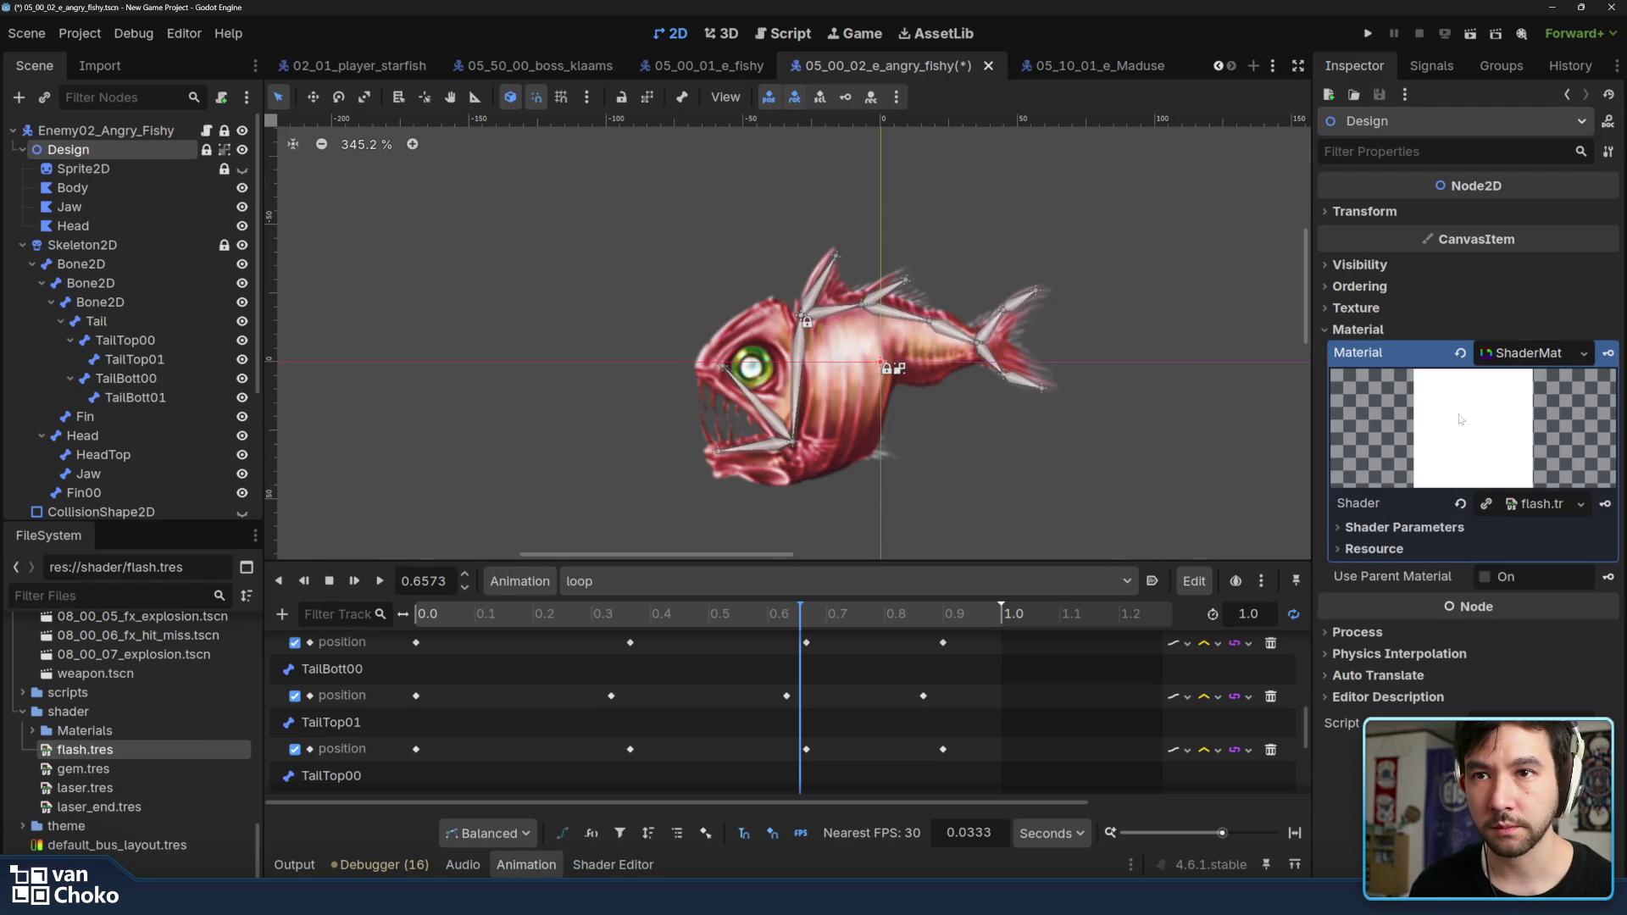
click(1434, 525)
Switch to the shot_damage animation and select both flash keys
click(689, 581)
click(643, 655)
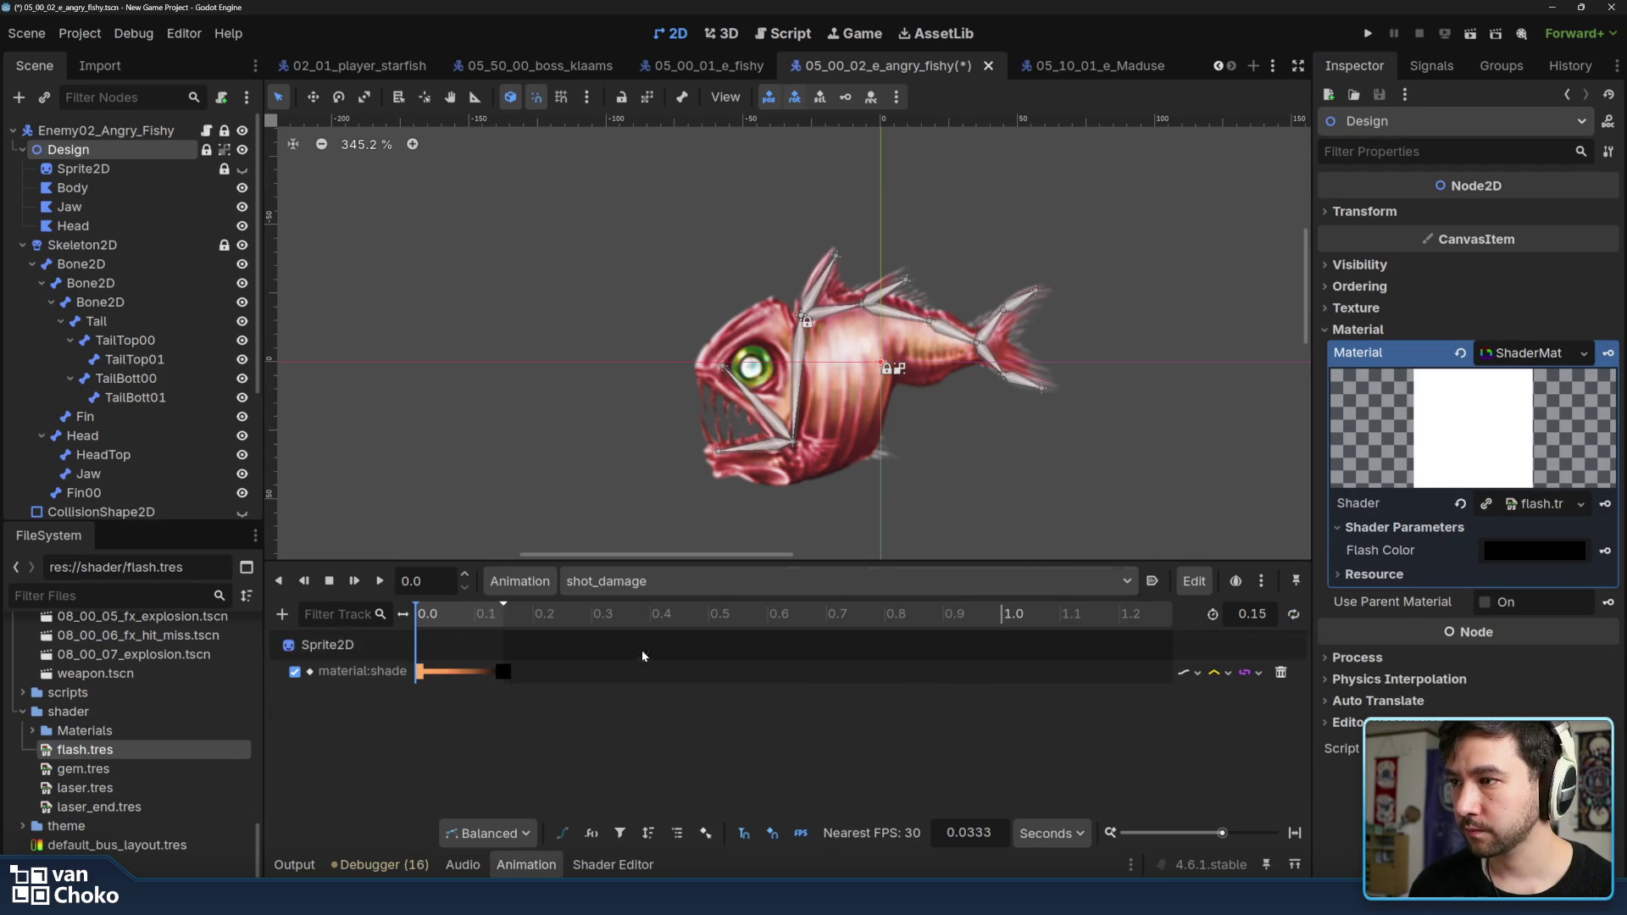
drag(554, 716, 364, 665)
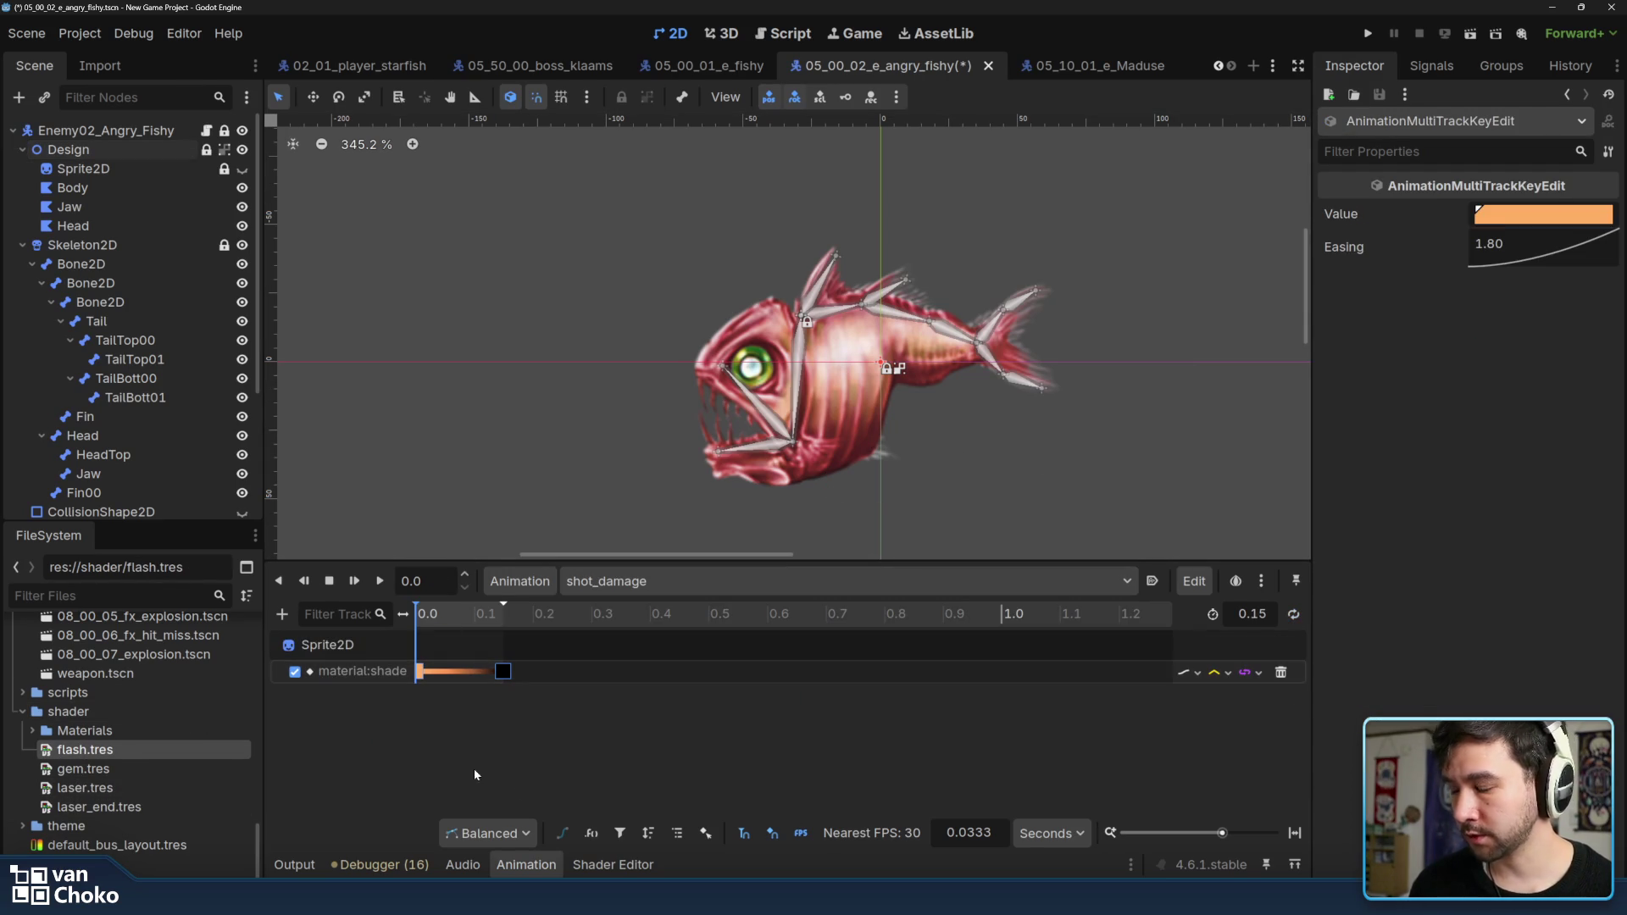
Inspect the Design node's flash.tres shader, check the AnimationPlayer, then reselect Design
click(118, 155)
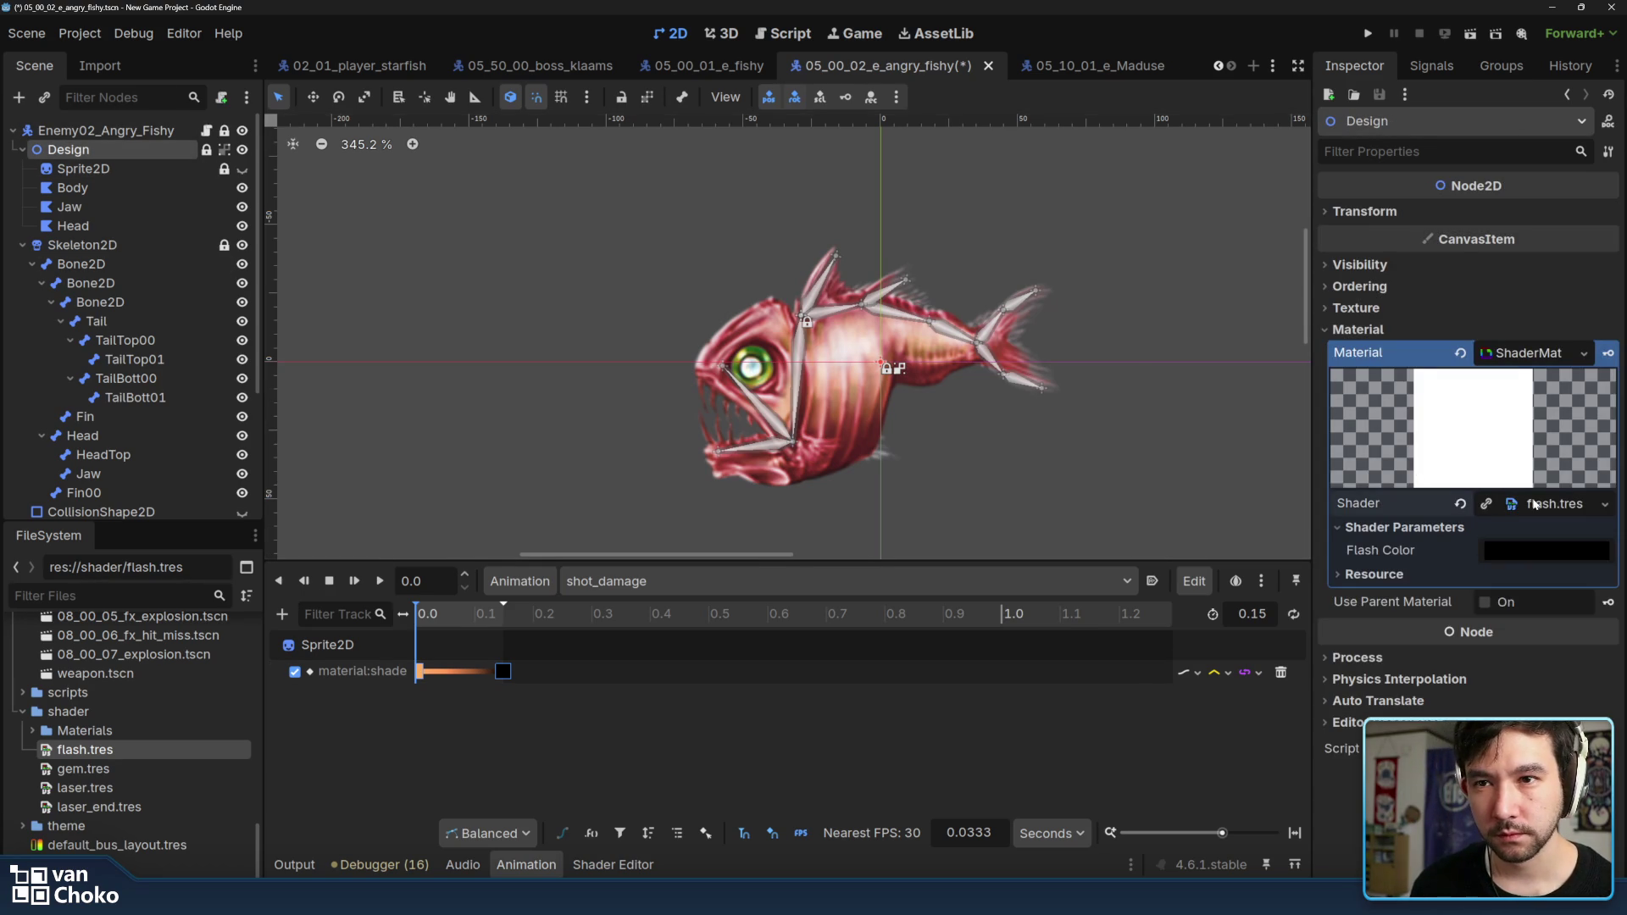
click(1544, 504)
click(1538, 508)
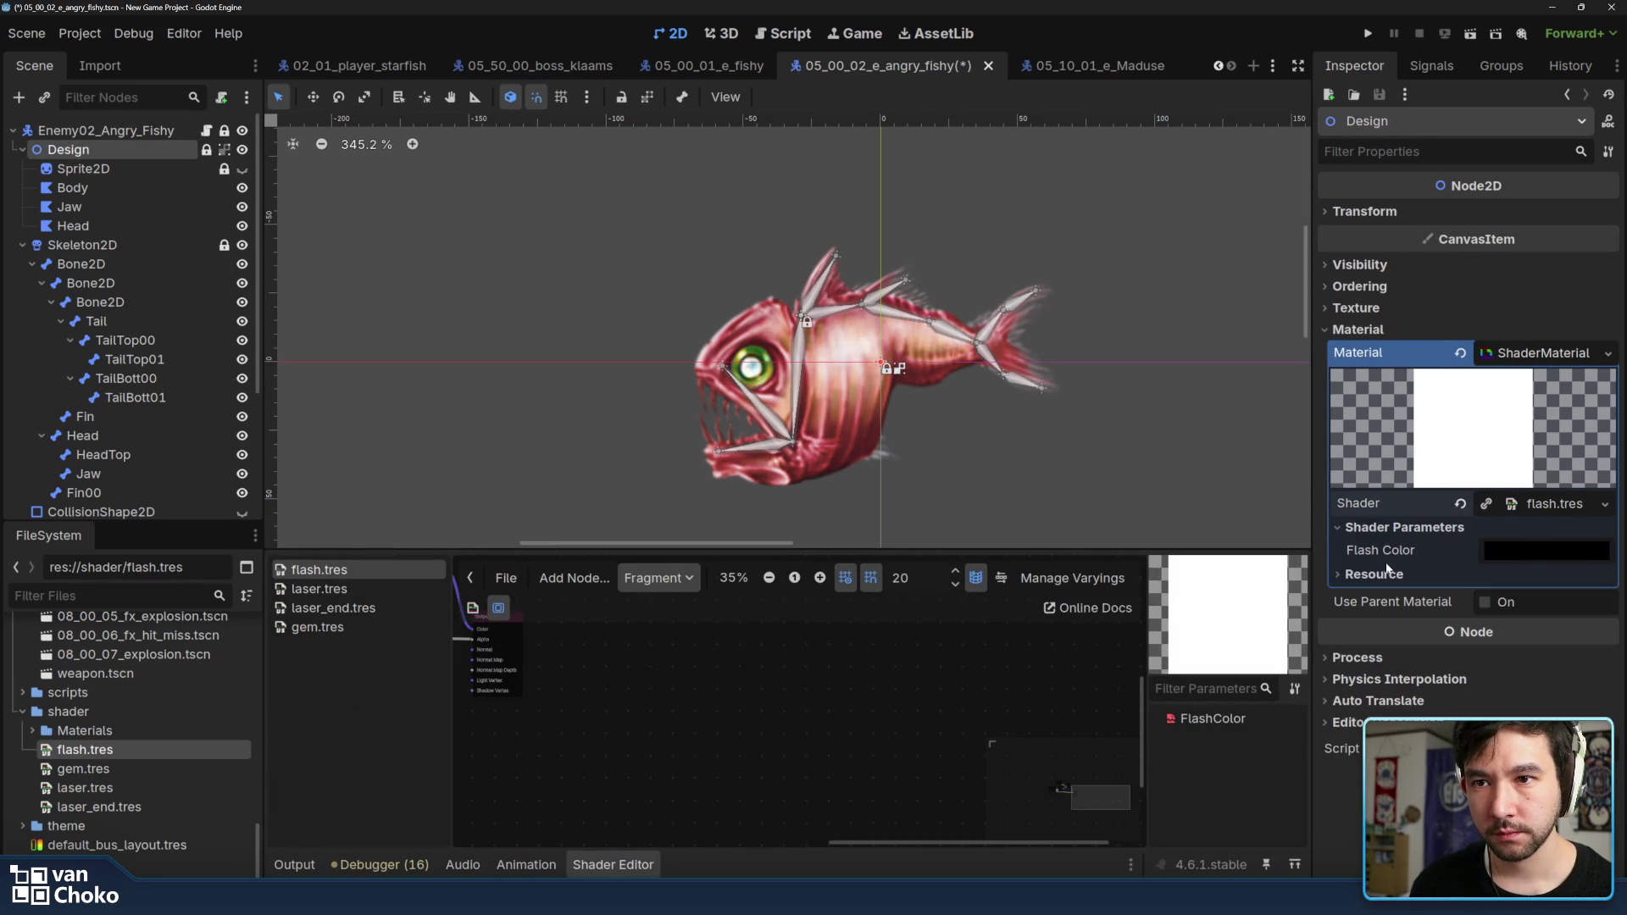
scroll(98, 457, down, 5)
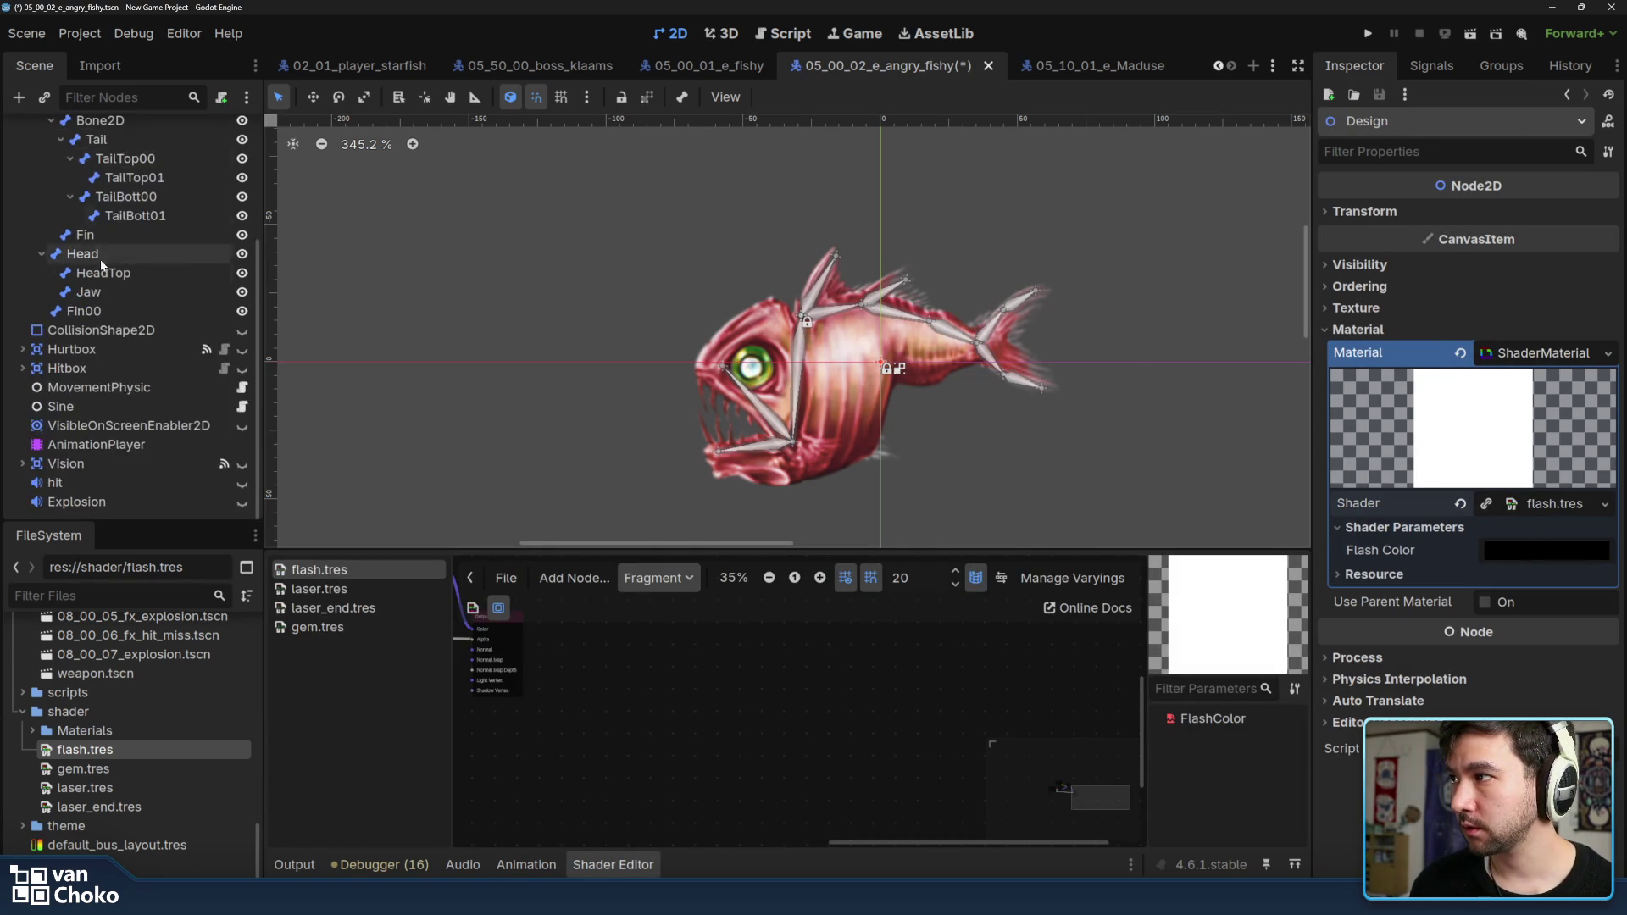
click(96, 446)
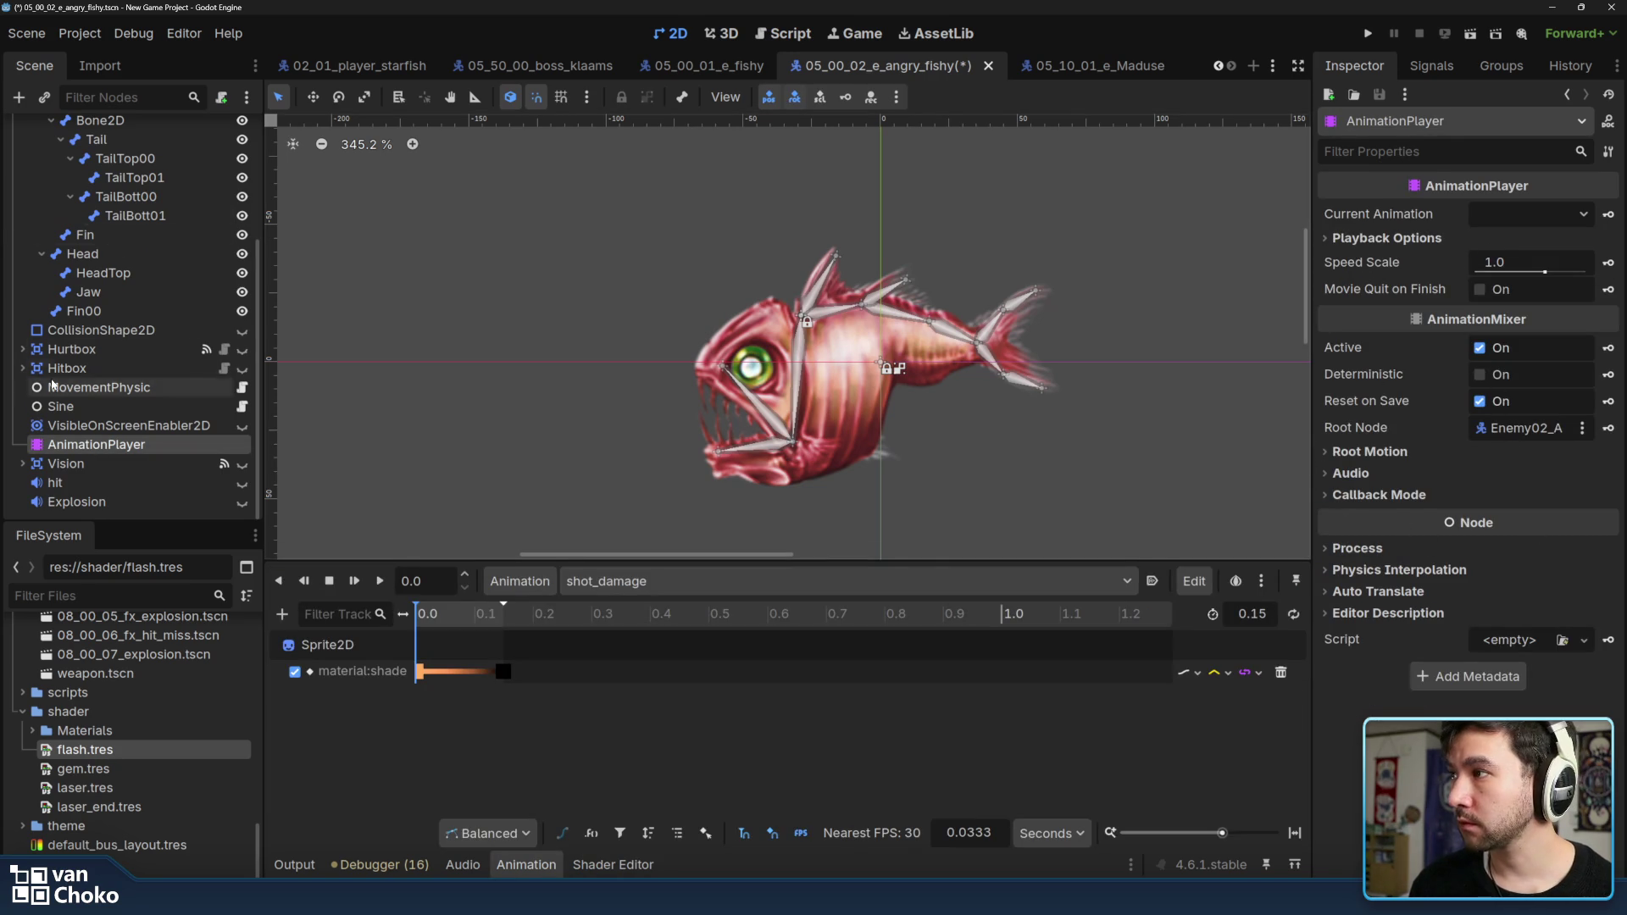
scroll(127, 330, up, 5)
click(107, 154)
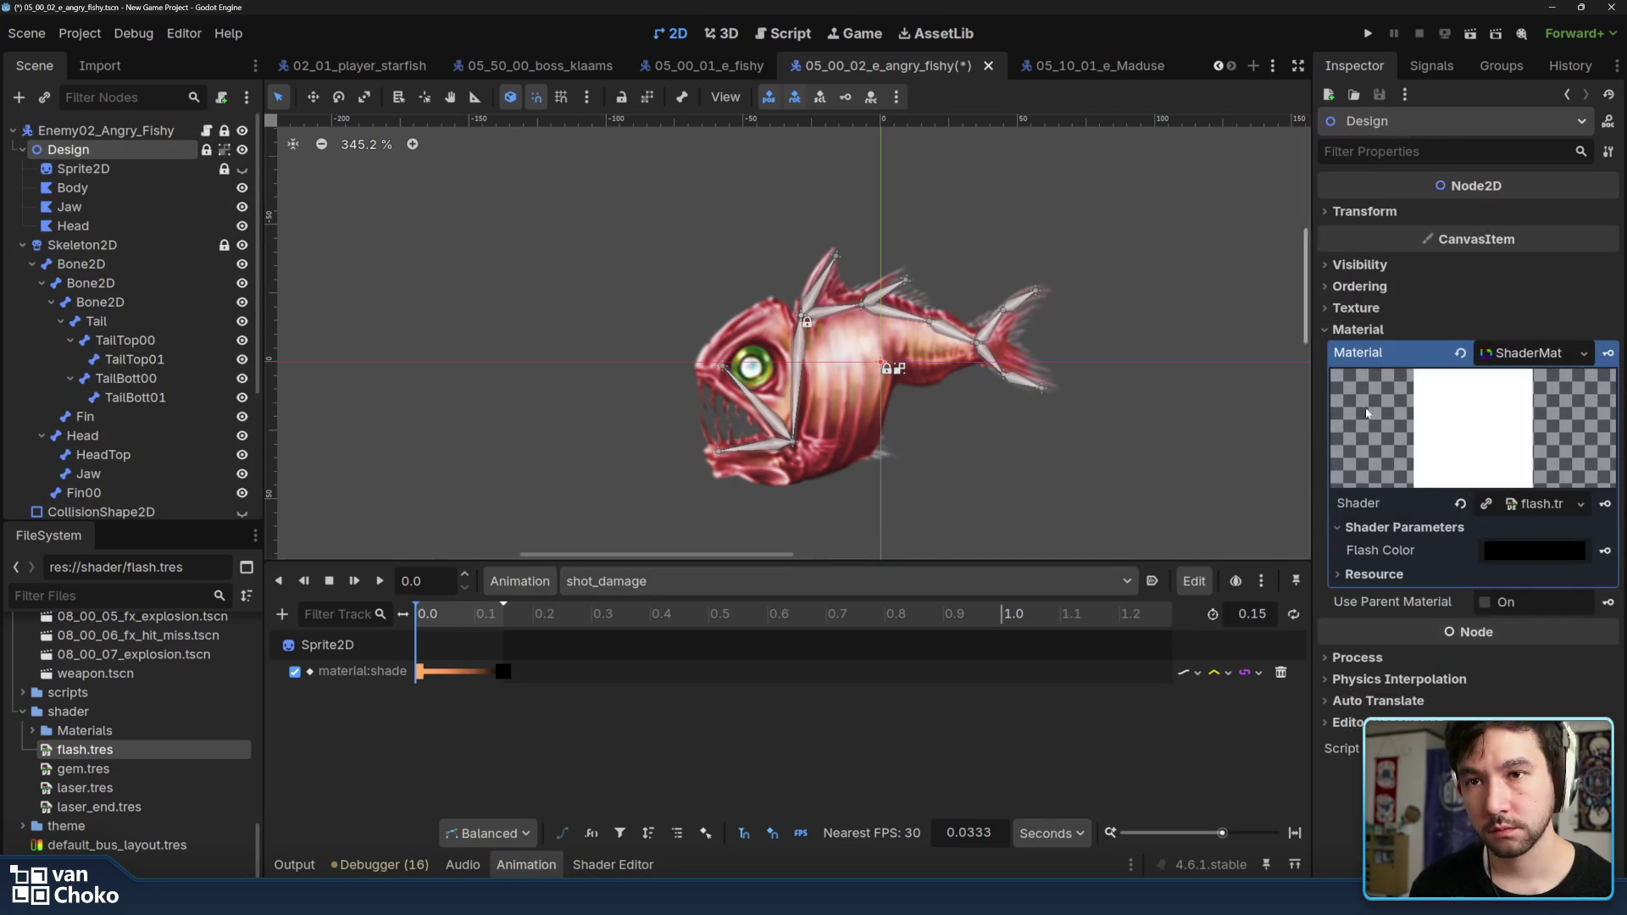
Create a Flash Color track for Design and copy the two Sprite2D flash keys
click(1605, 550)
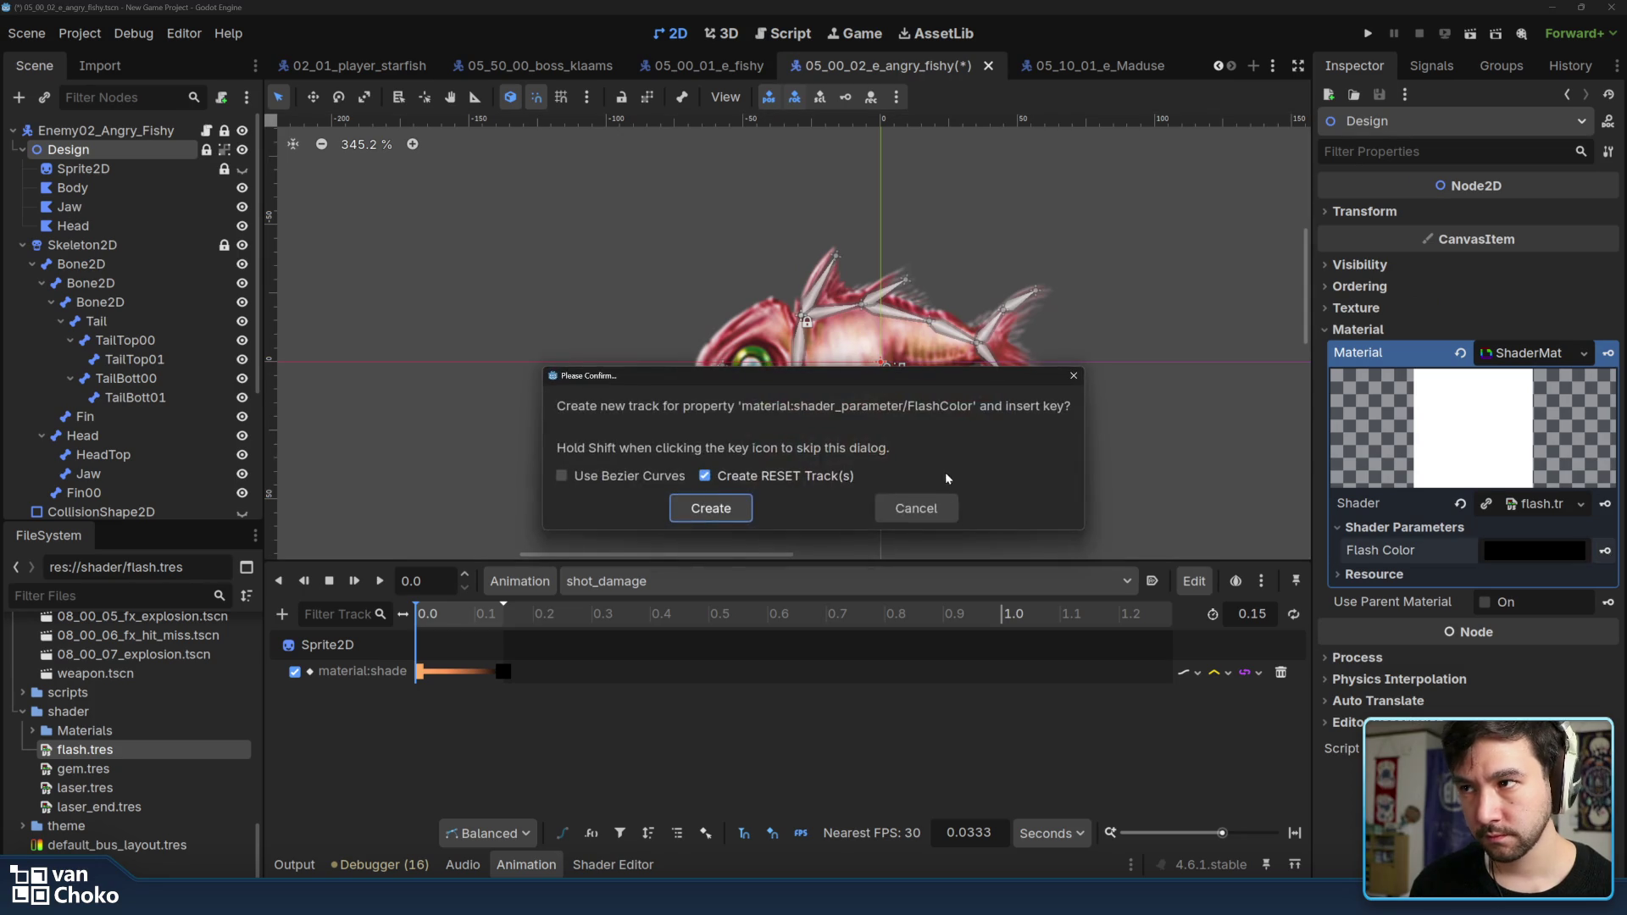
click(714, 508)
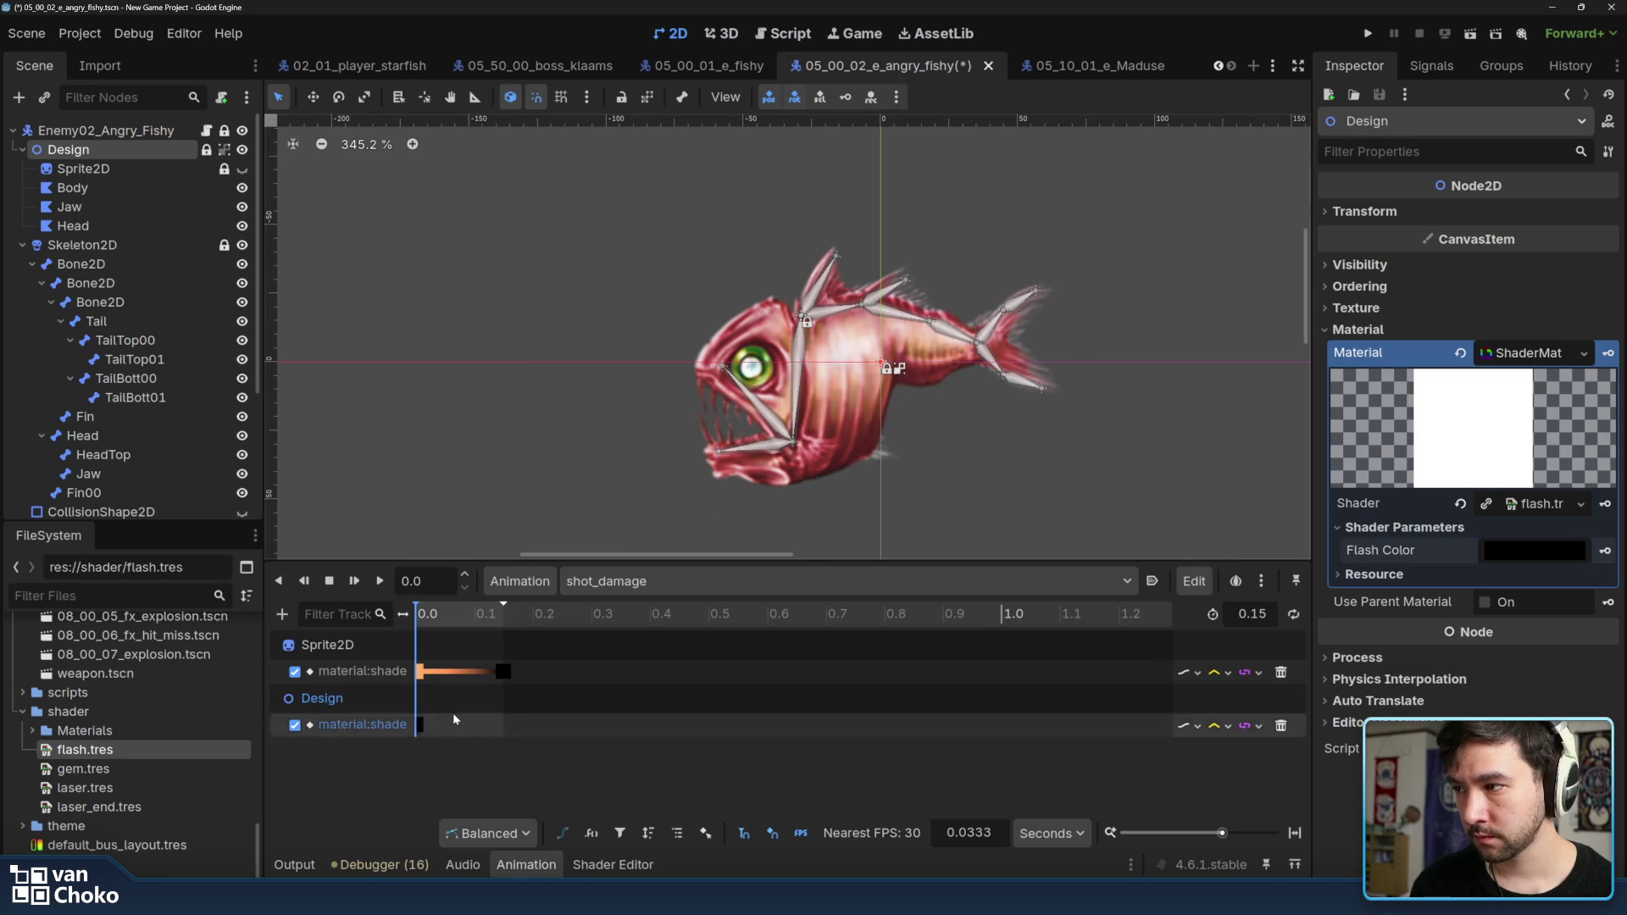
drag(549, 688, 410, 665)
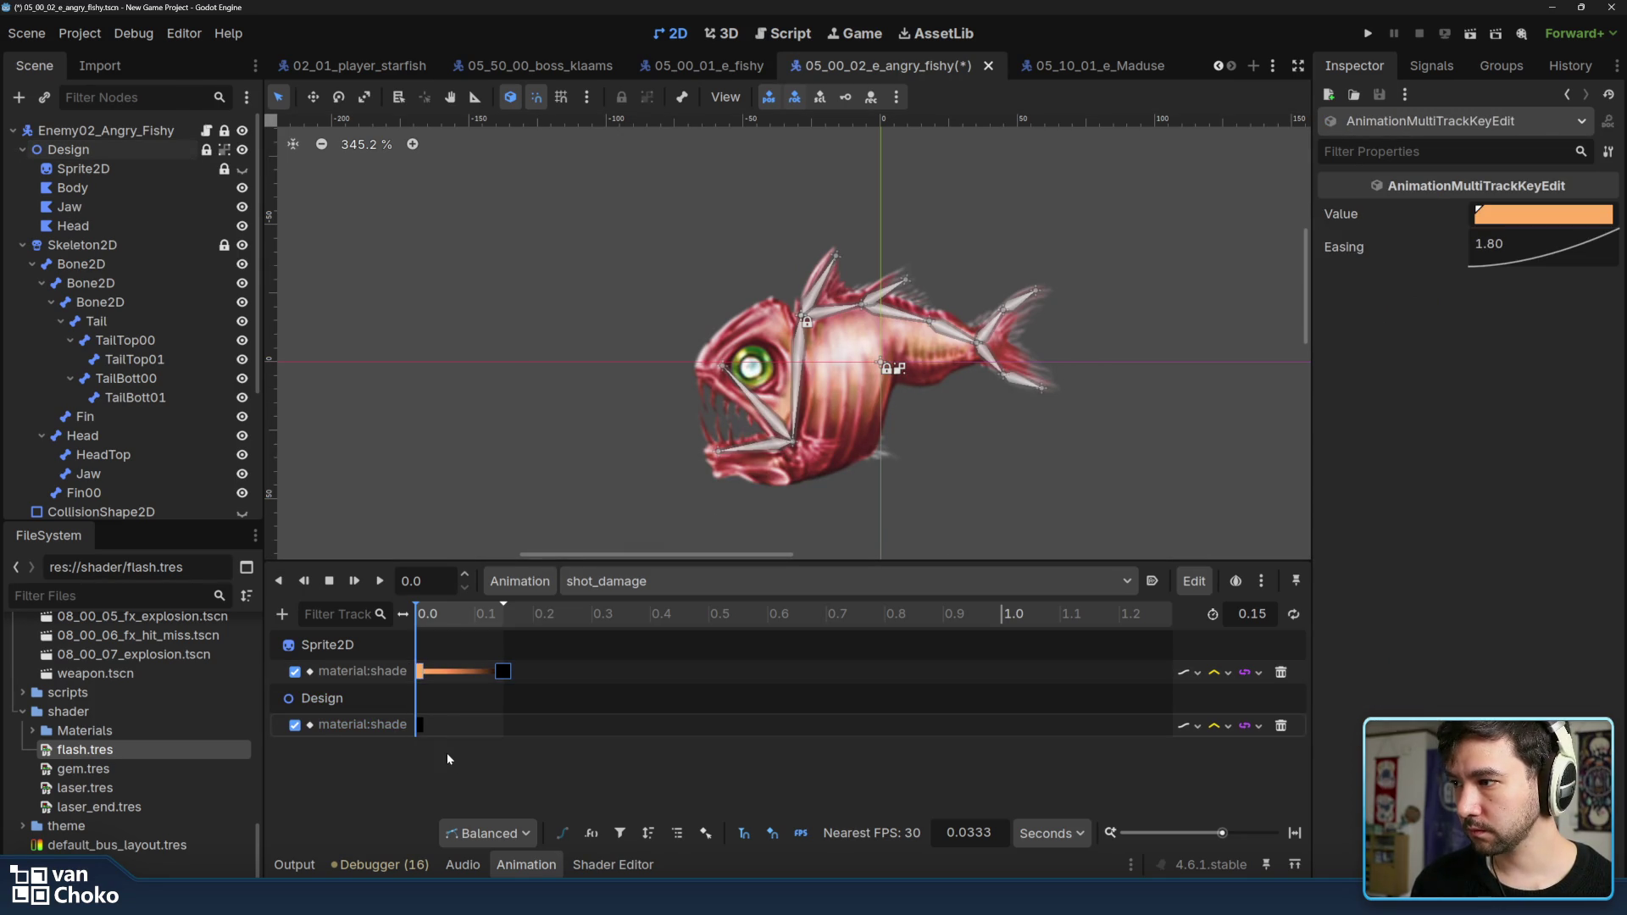
key(ctrl+c)
Paste the flash keys onto the Design track and delete the old Sprite2D flash track
click(426, 729)
key(ctrl+v)
click(517, 739)
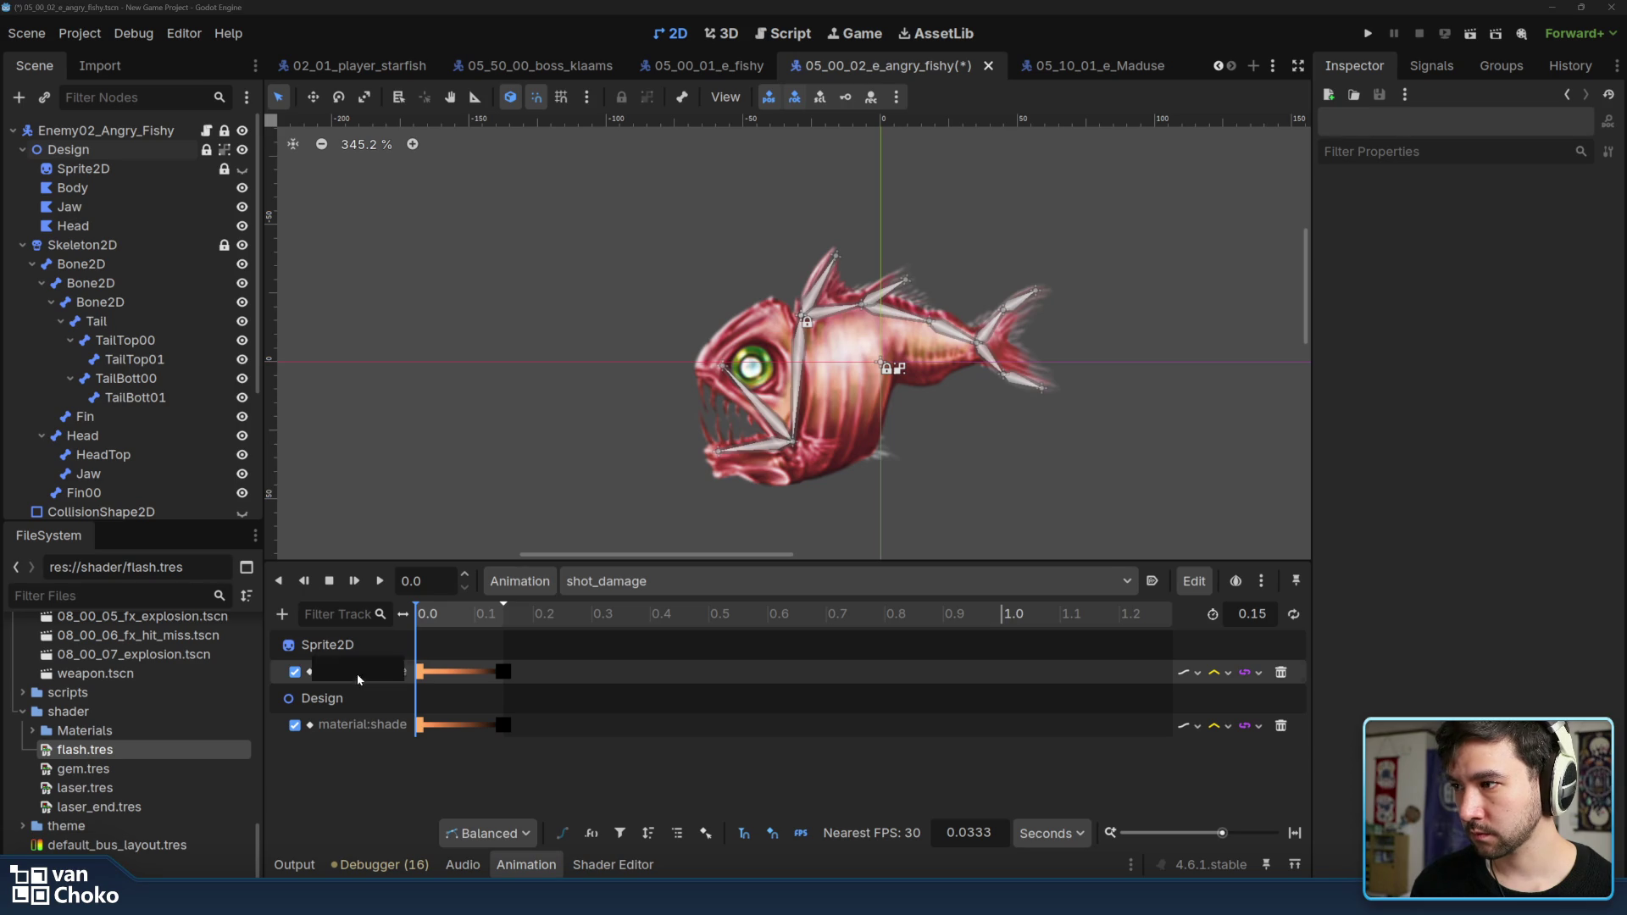
click(1280, 672)
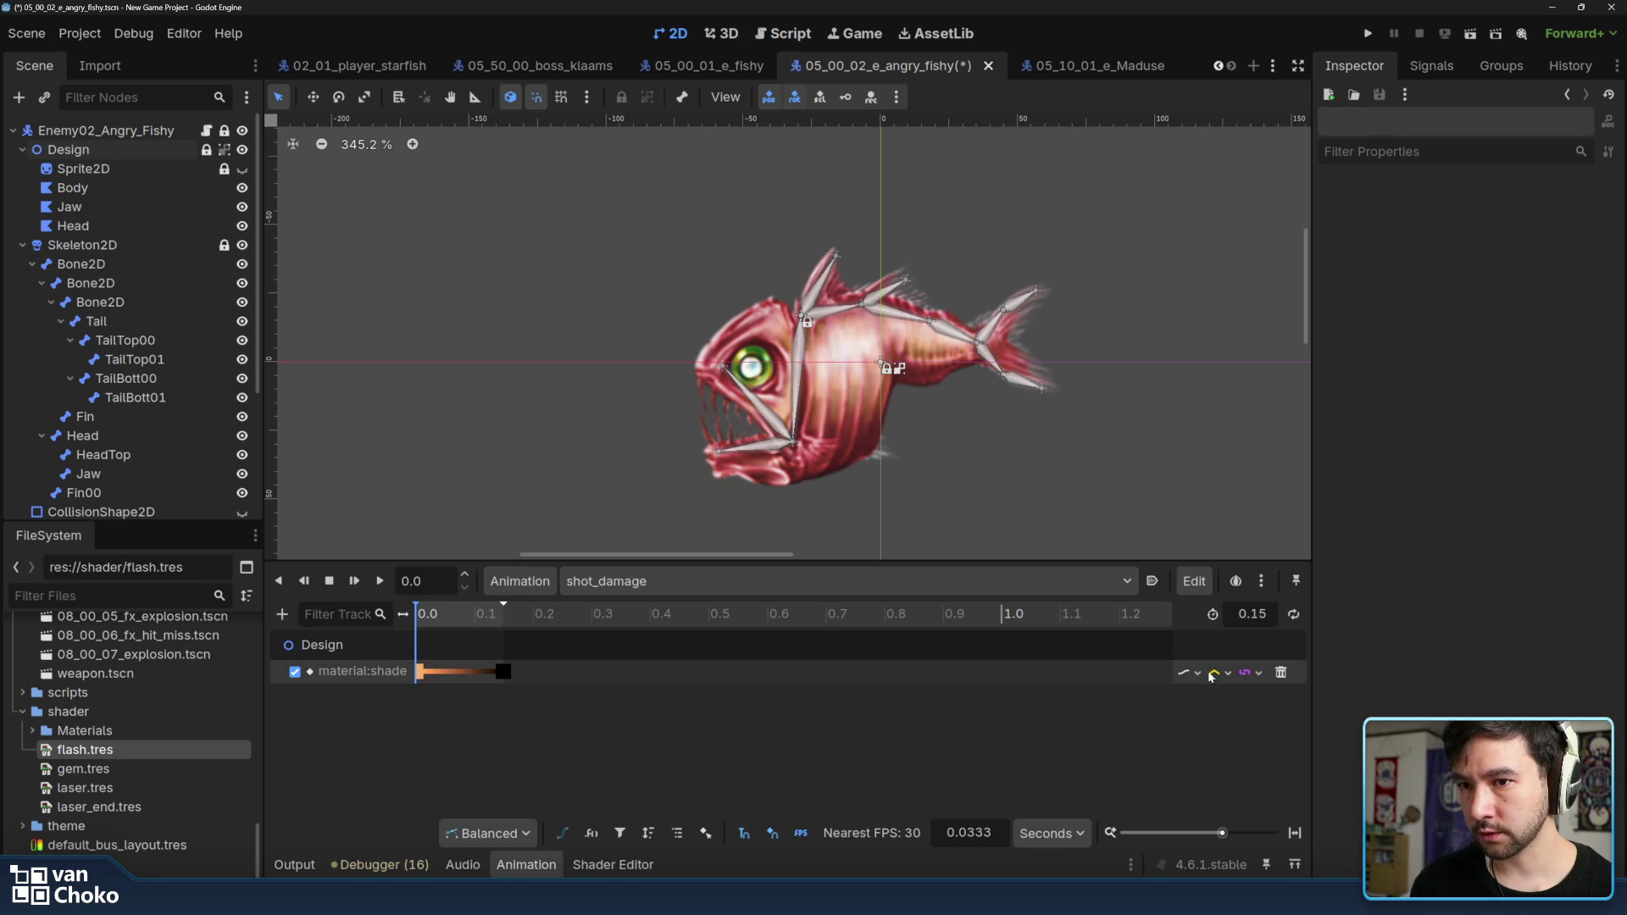
click(152, 173)
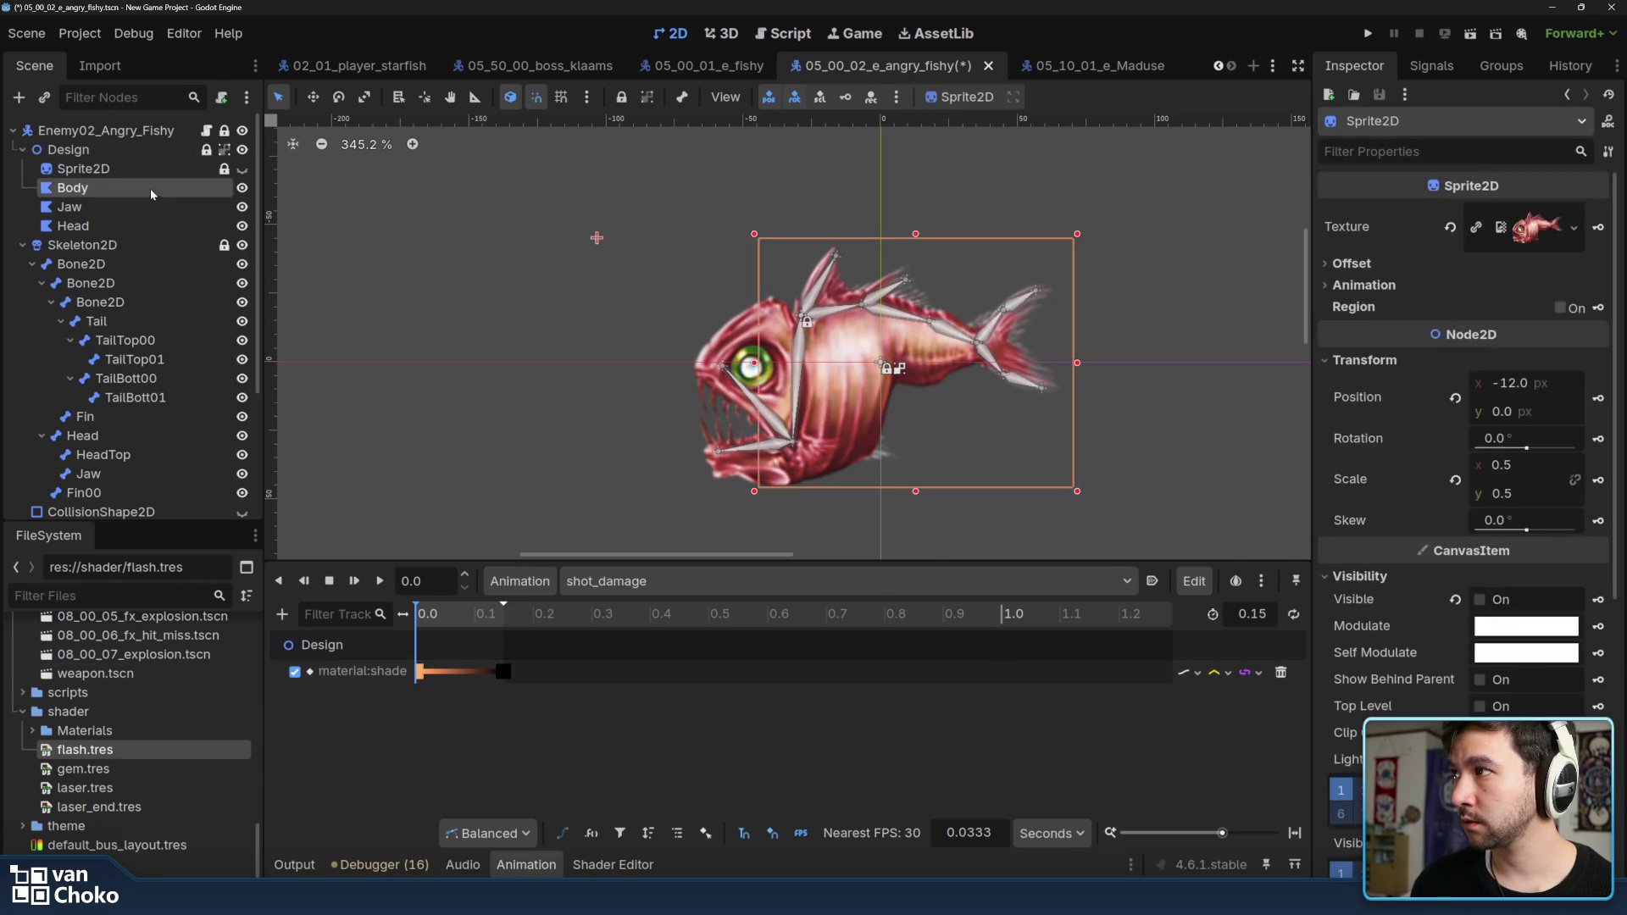
Enable Use Parent Material on the Body, Jaw and Head polygons
click(150, 188)
shift+click(140, 224)
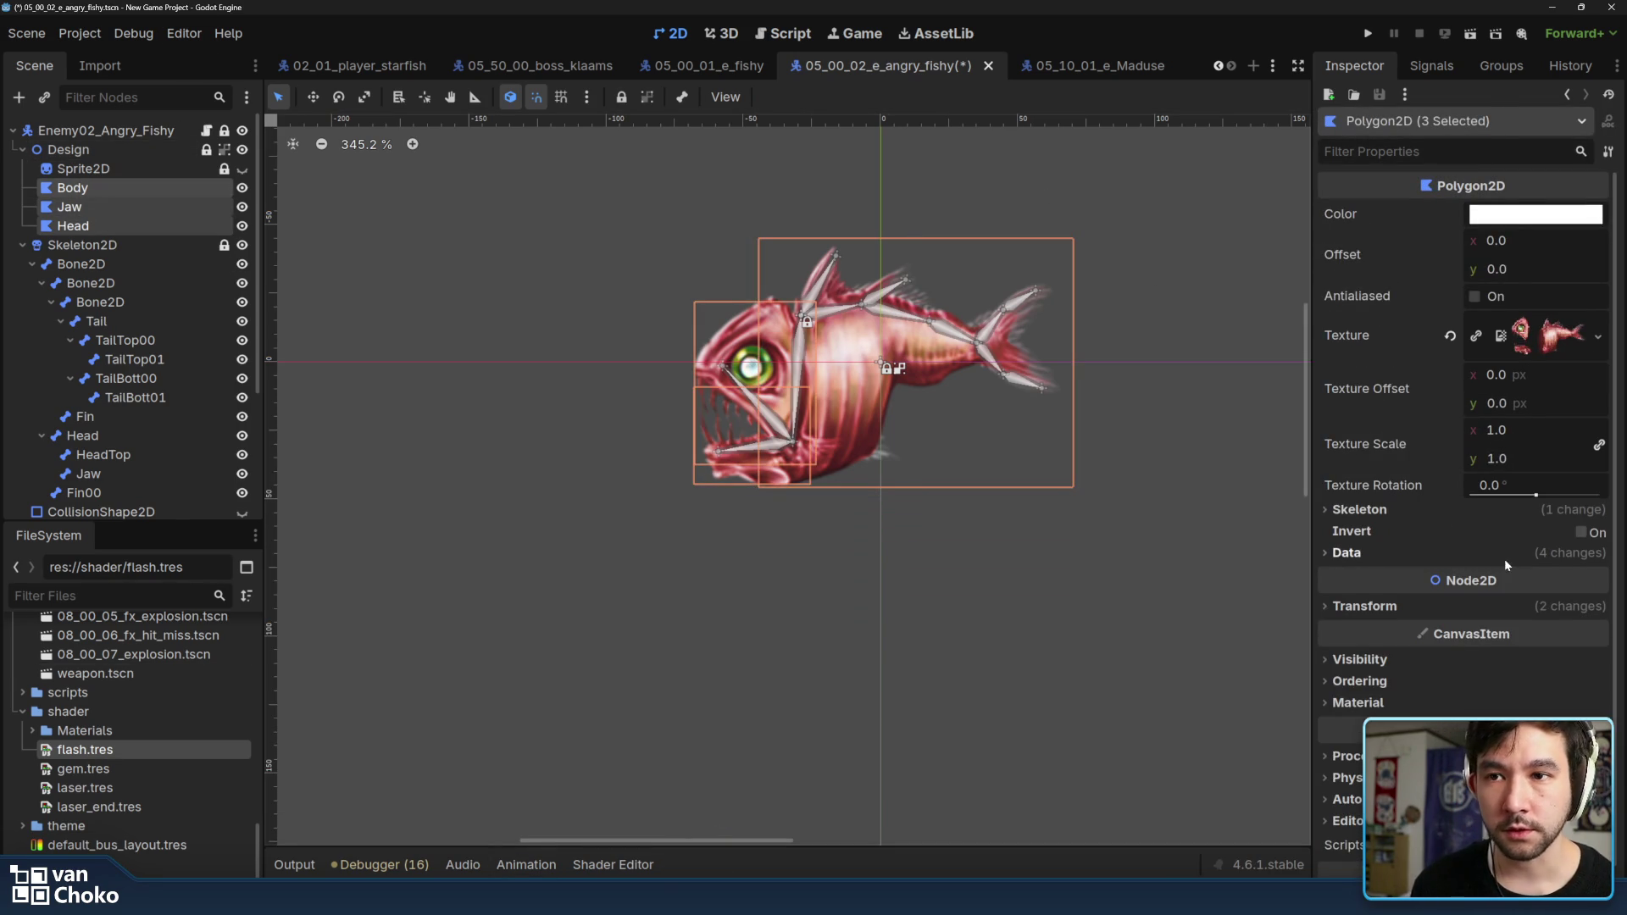
click(1405, 606)
click(1406, 608)
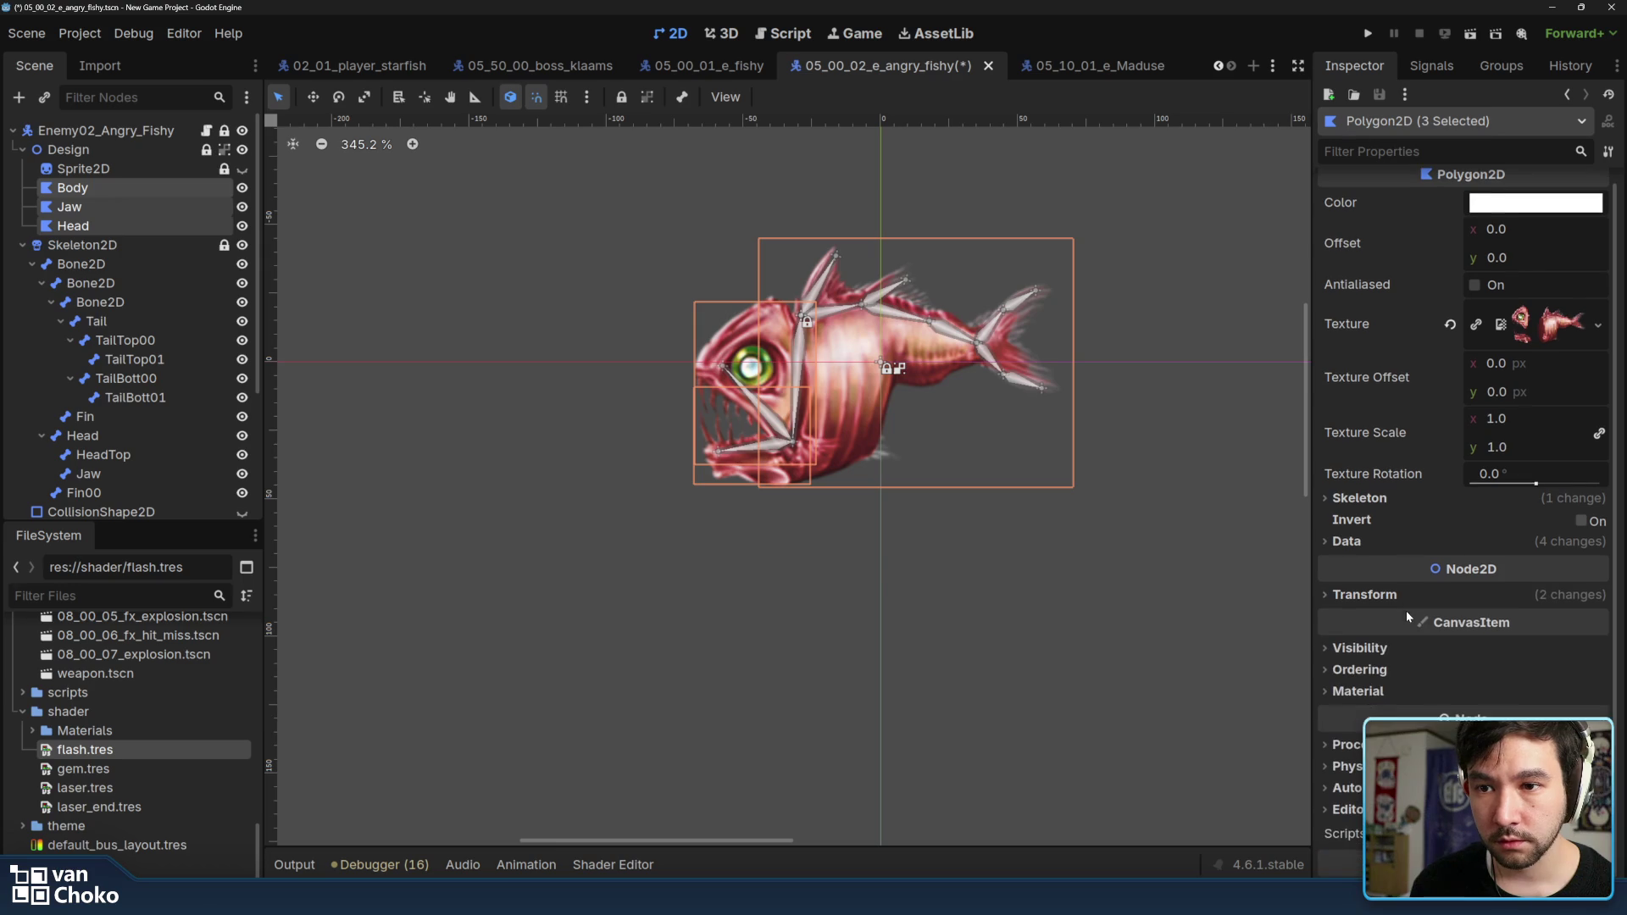
scroll(1394, 685, down, 1)
click(1407, 639)
click(1481, 690)
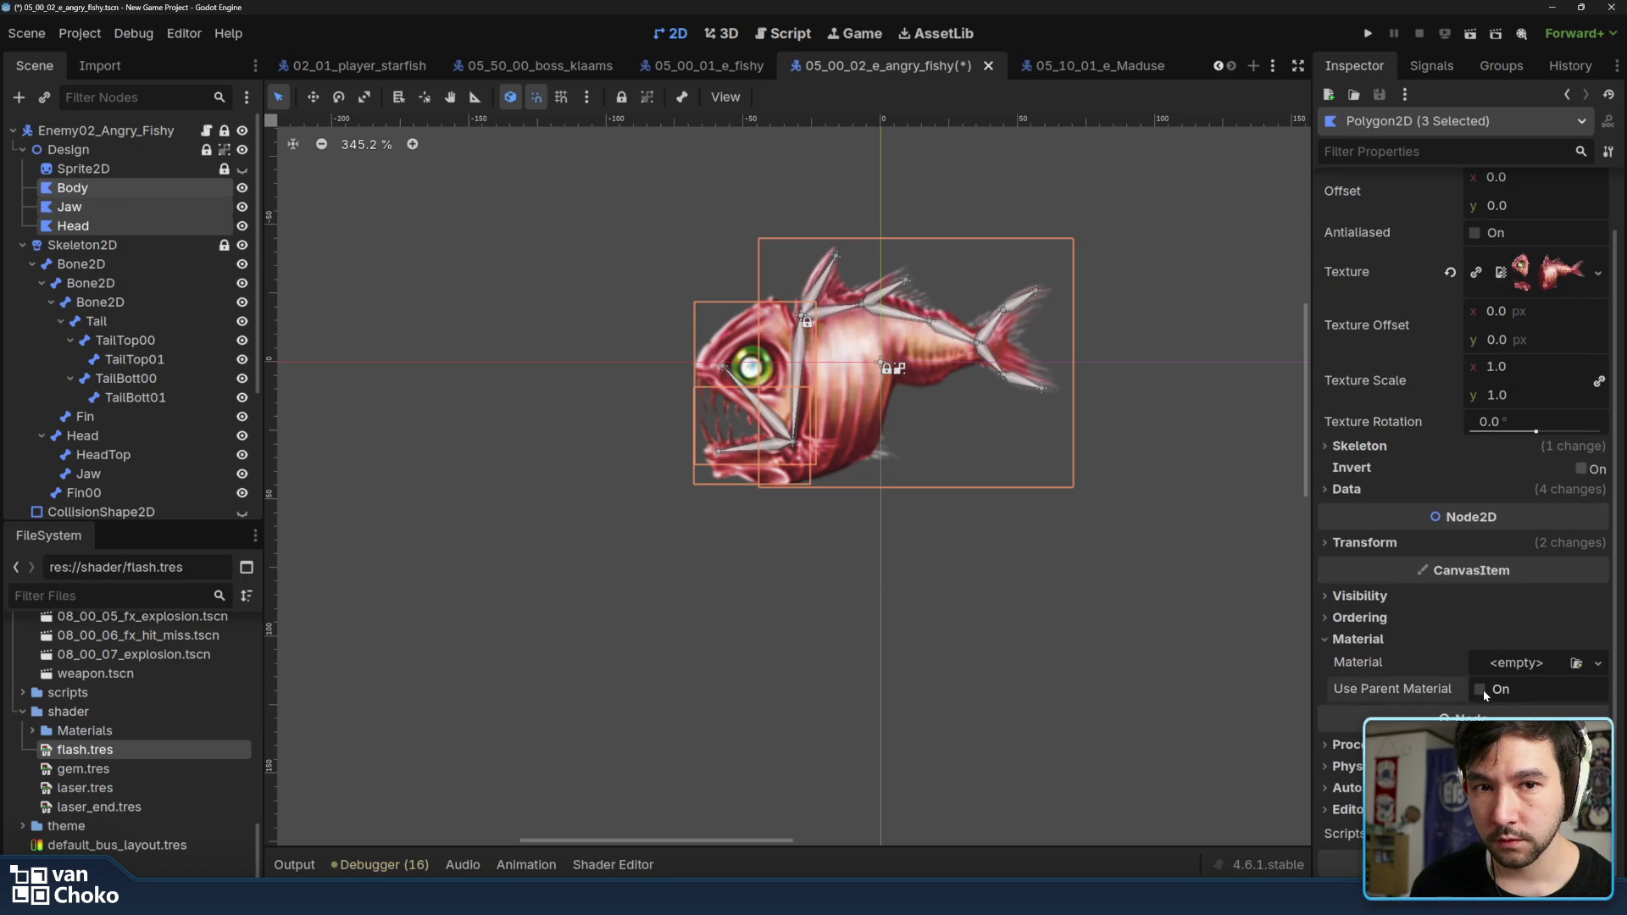
Inspect the Body, Design, Skeleton2D, Head bone and collision shape nodes
click(174, 188)
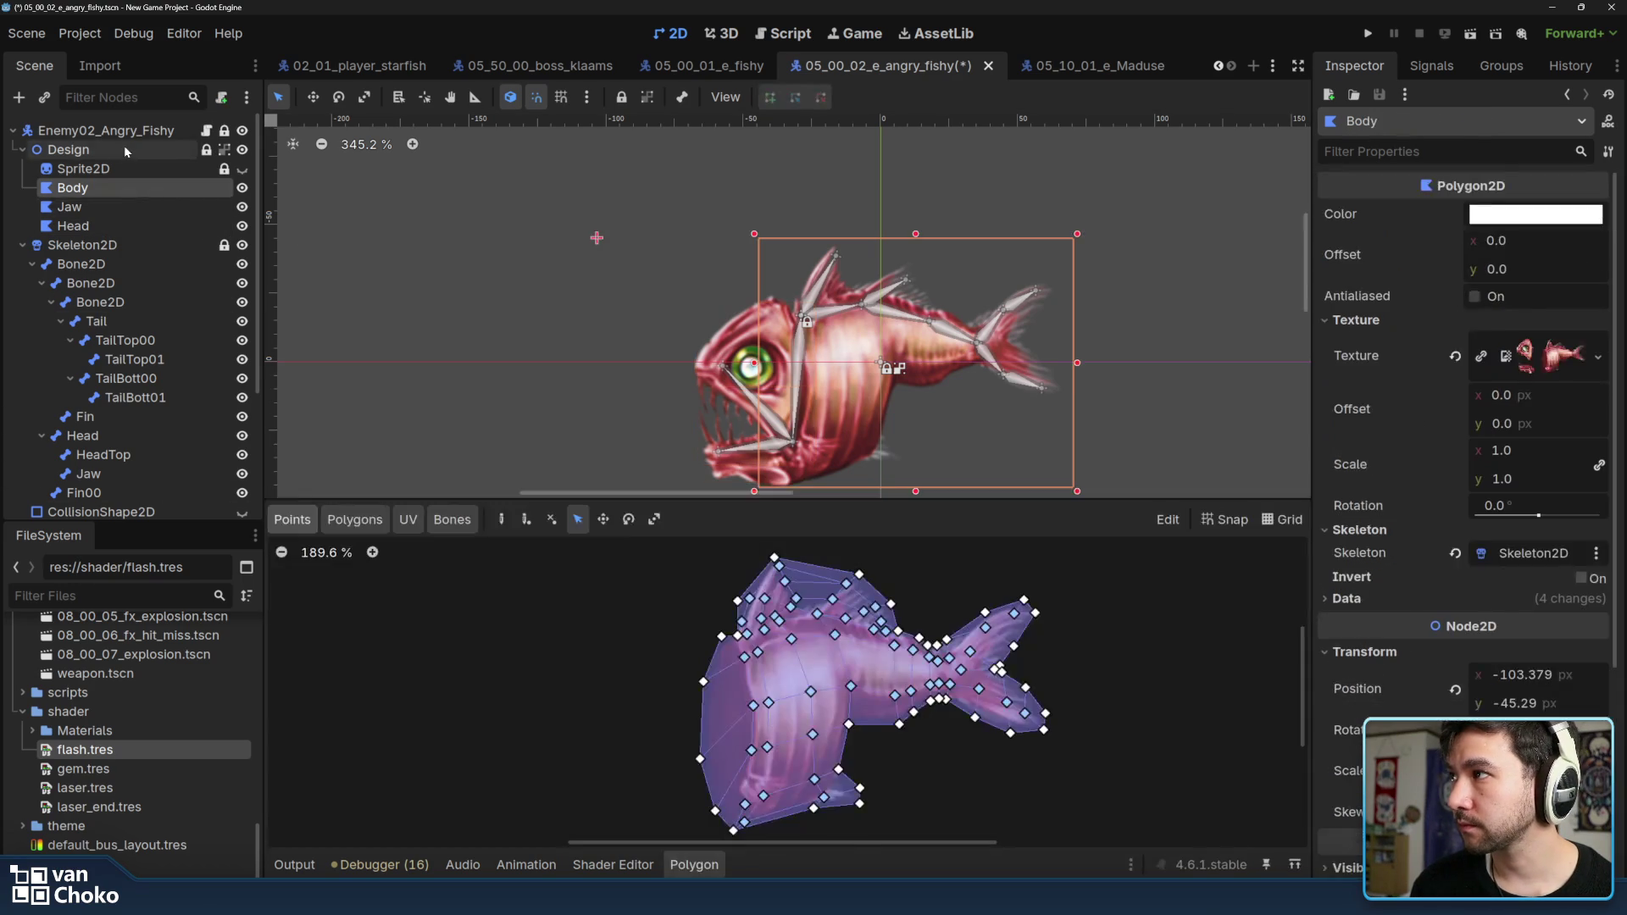
click(124, 148)
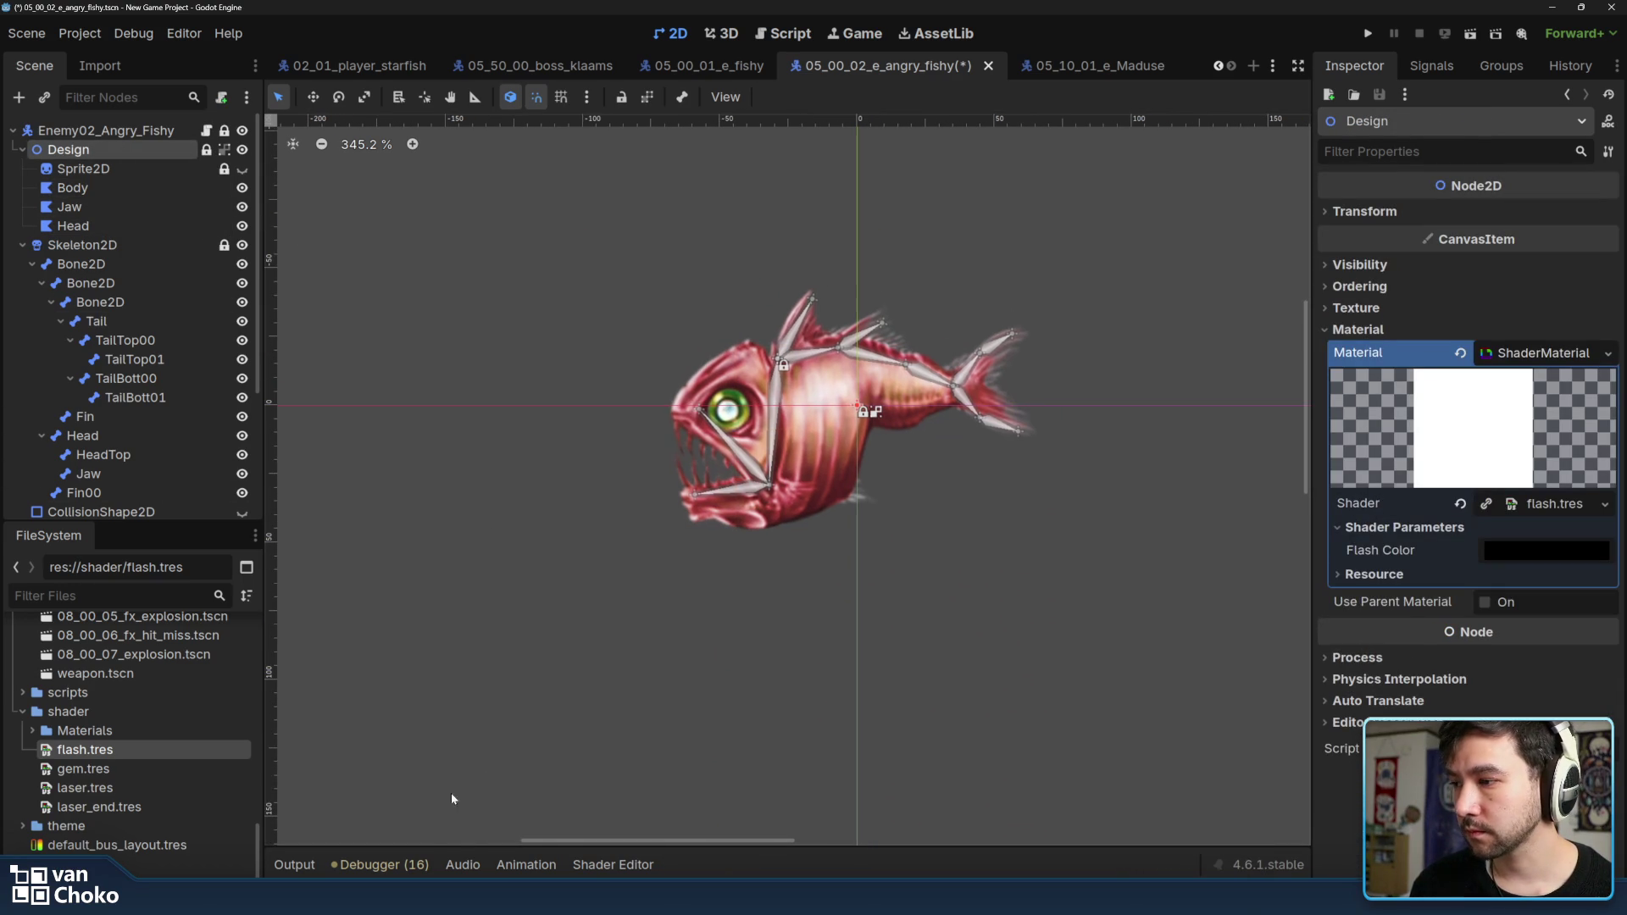
click(120, 247)
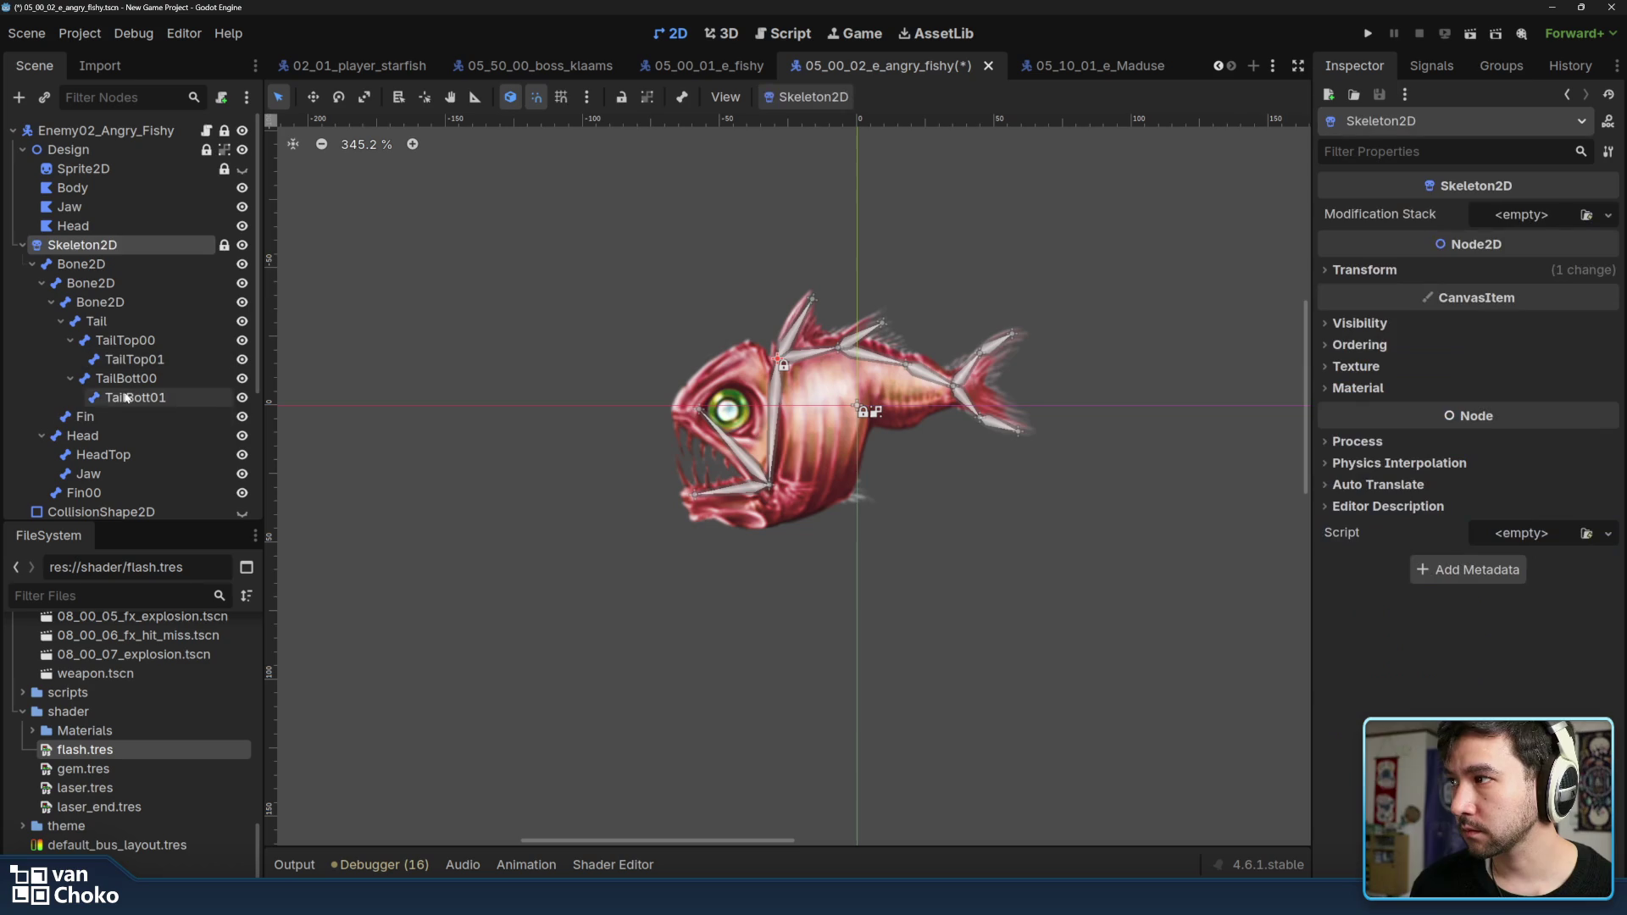
click(119, 431)
click(130, 244)
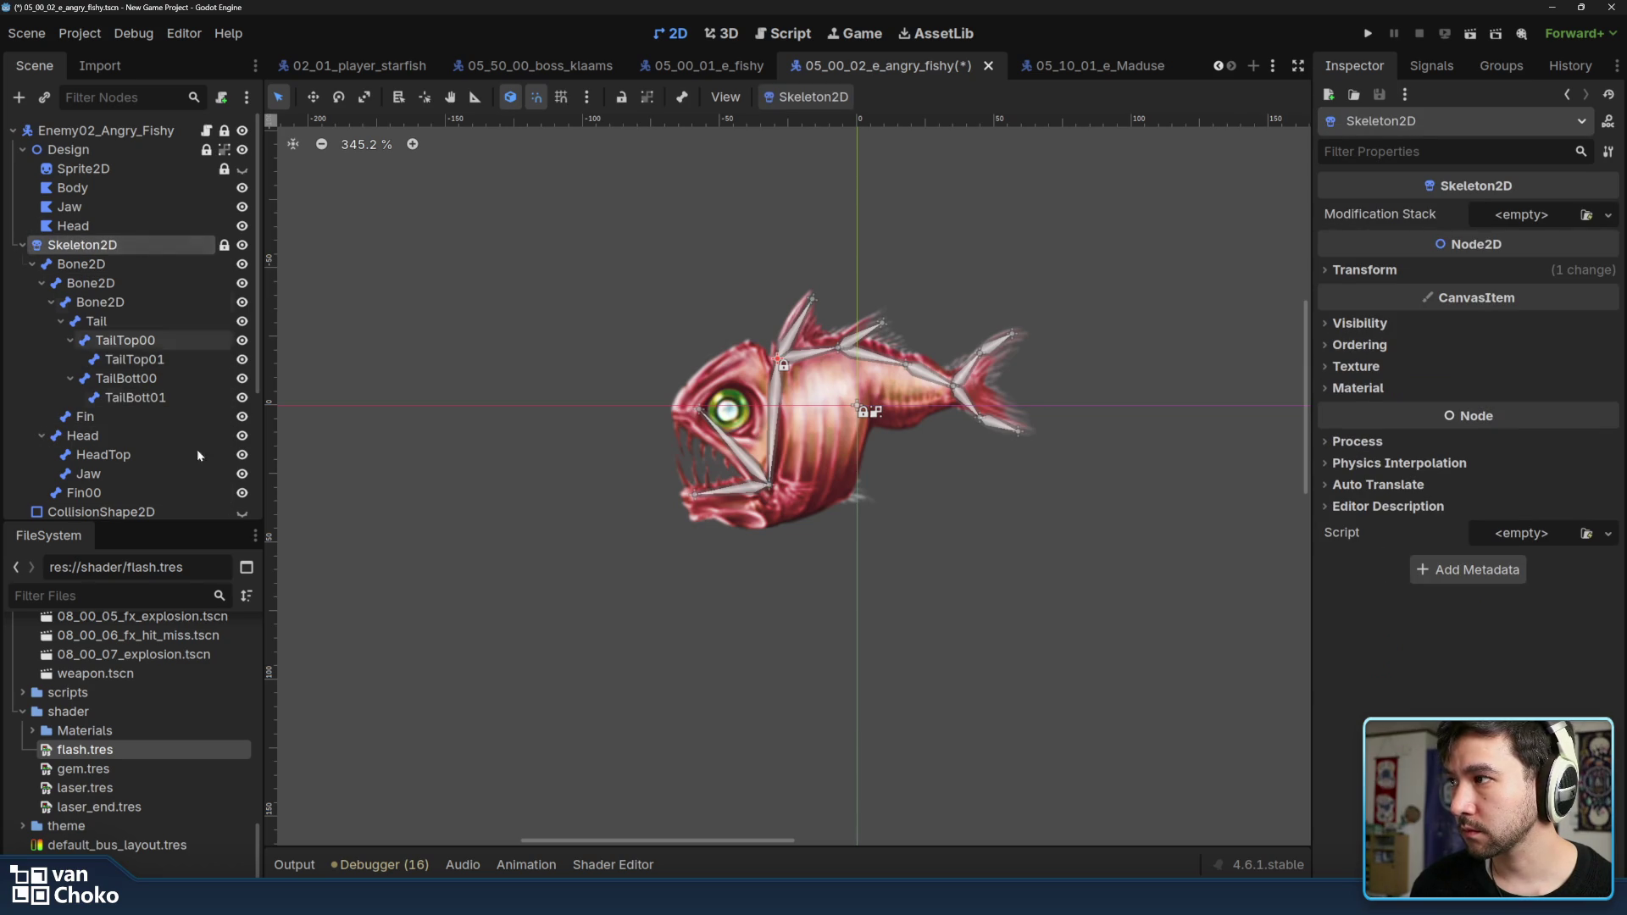
click(166, 514)
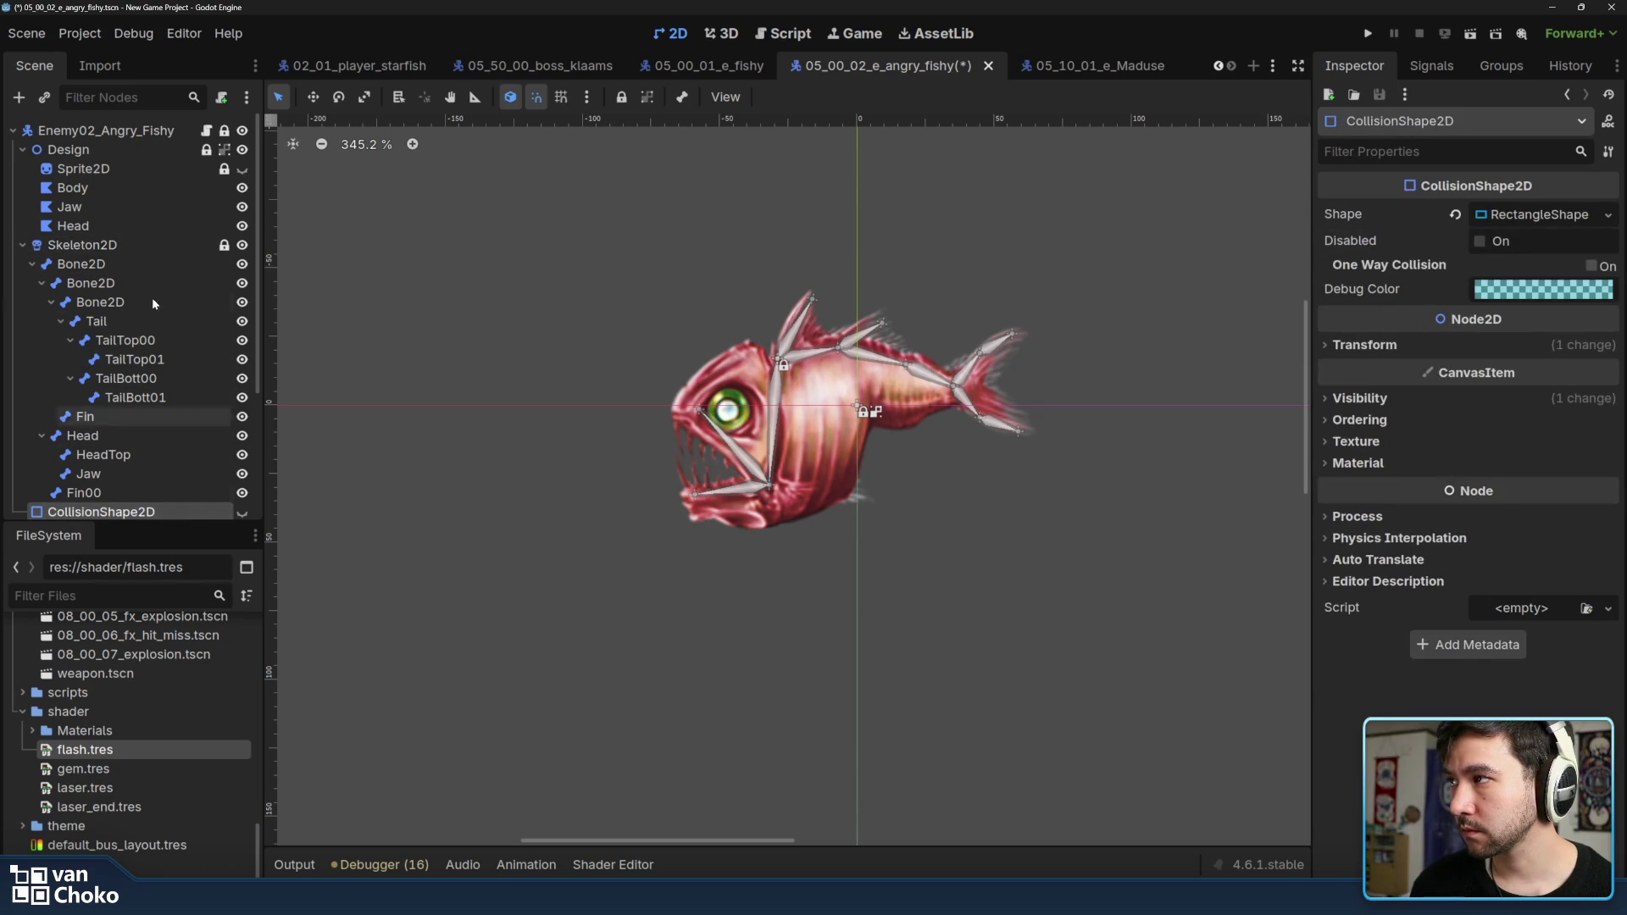
click(135, 244)
scroll(159, 334, down, 5)
Select the AnimationPlayer and open the shot_damage animation
click(118, 444)
click(708, 581)
click(647, 650)
click(380, 581)
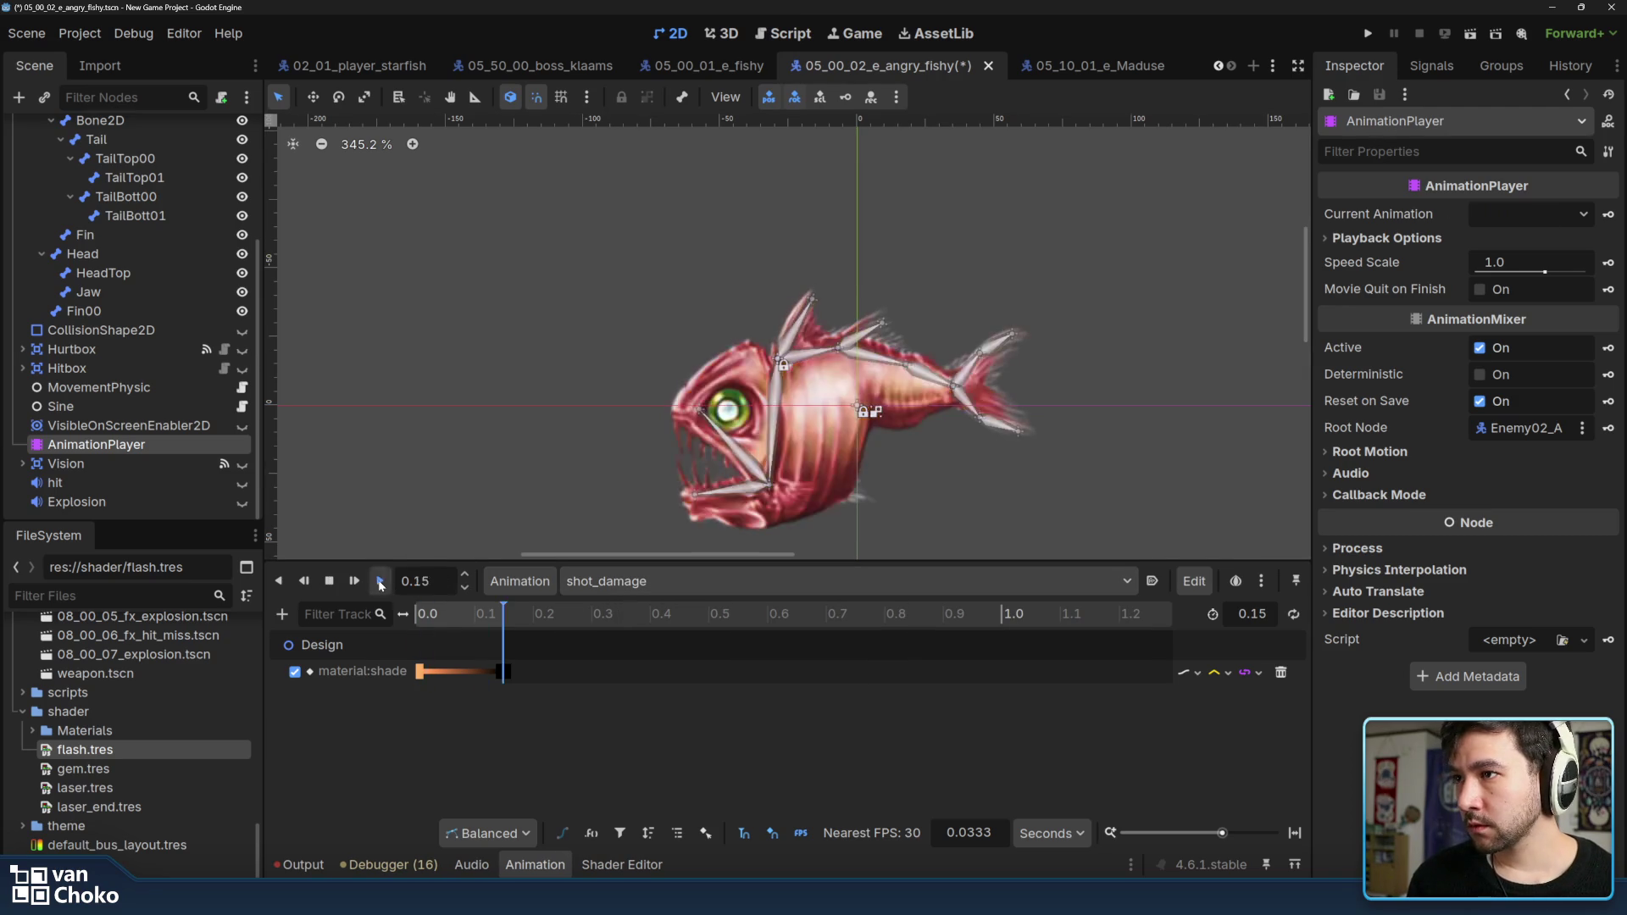
click(435, 619)
click(426, 619)
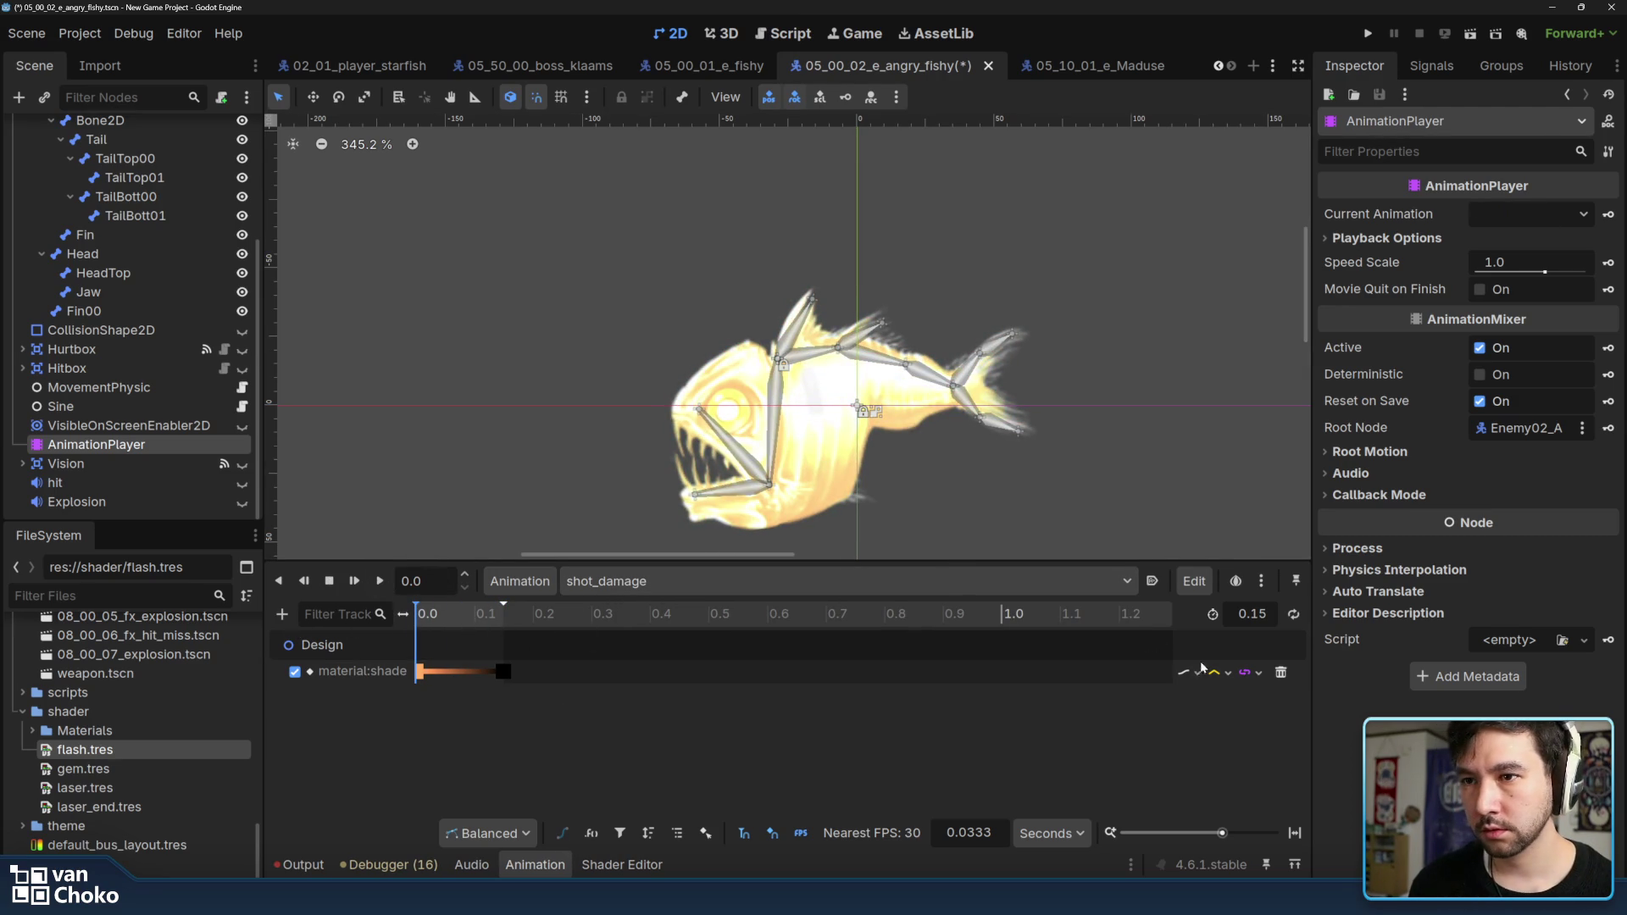
drag(1221, 832, 1242, 836)
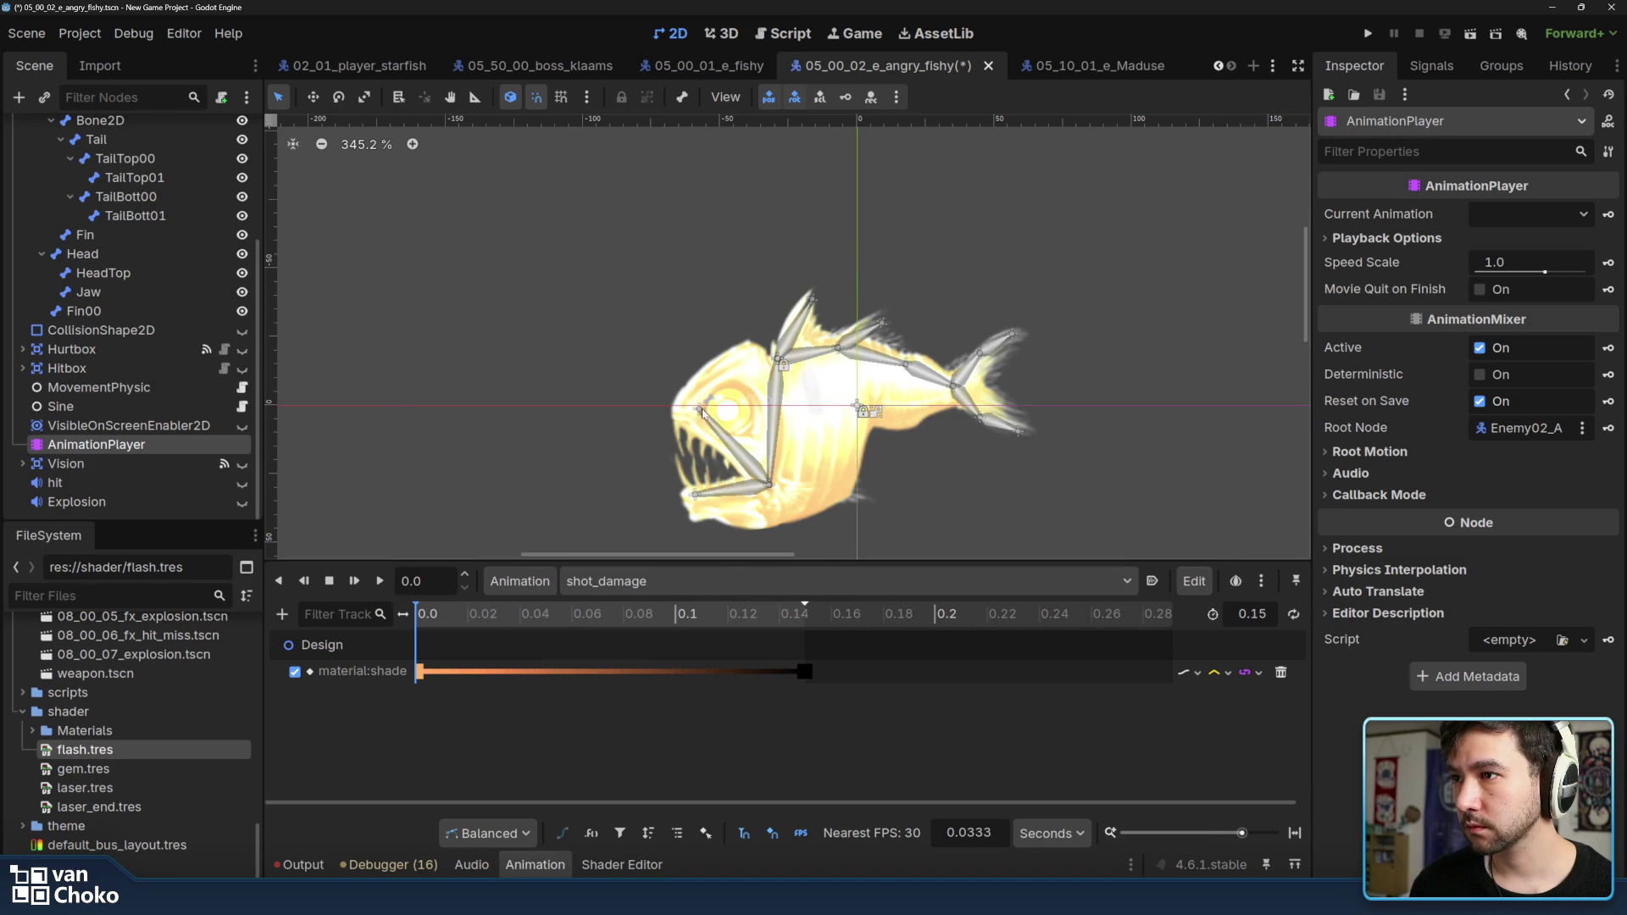
click(751, 617)
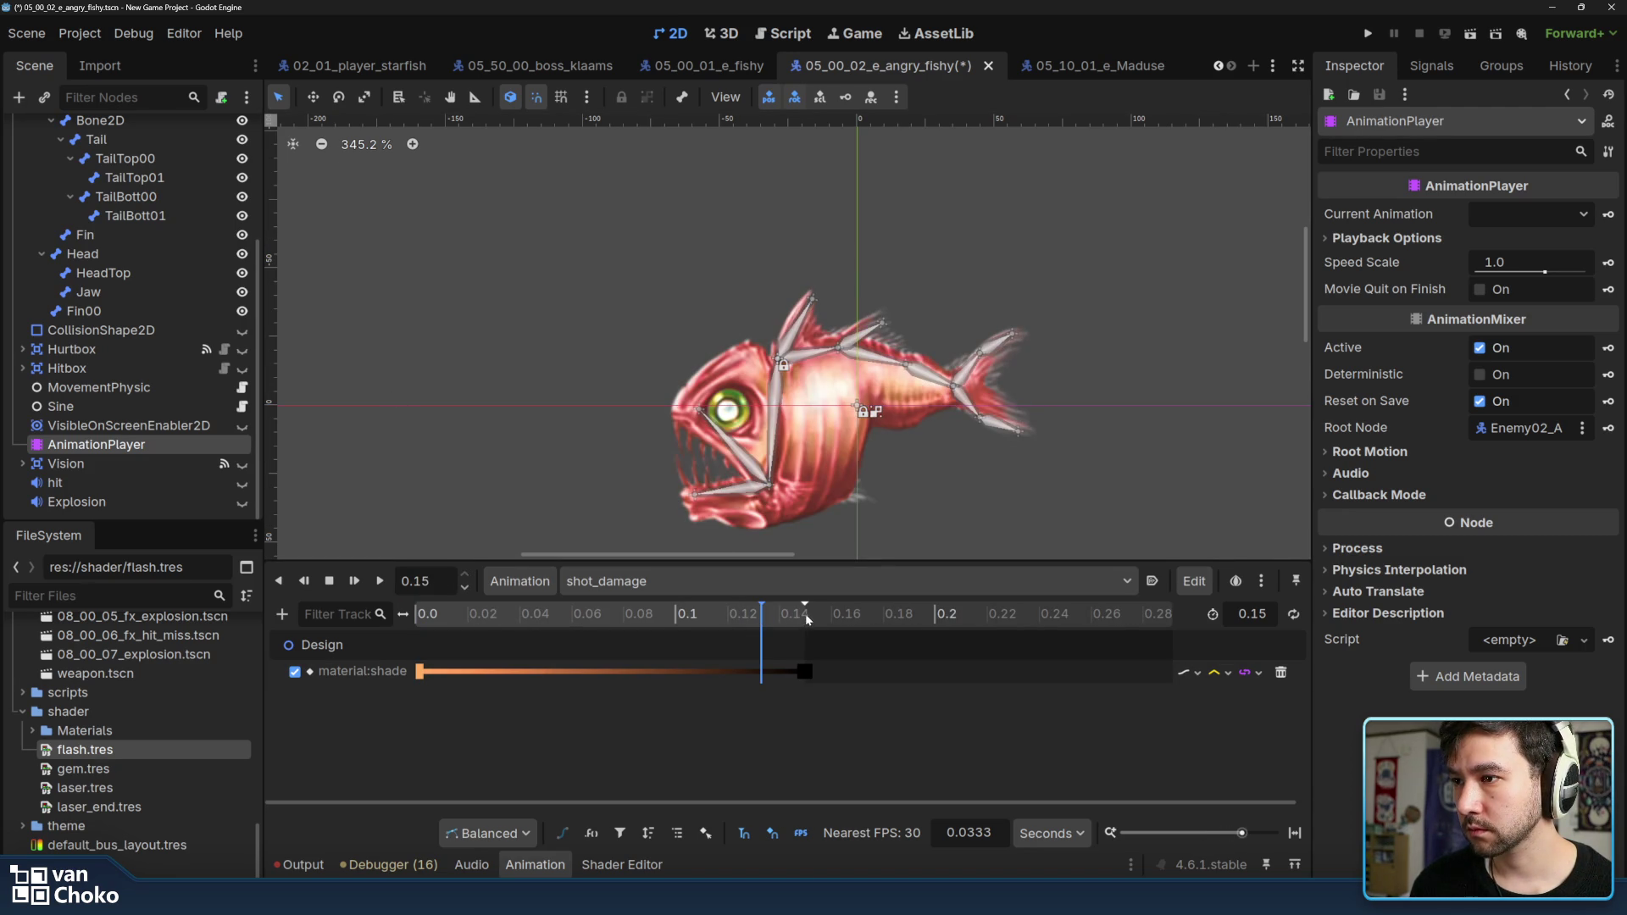
key(shift+d)
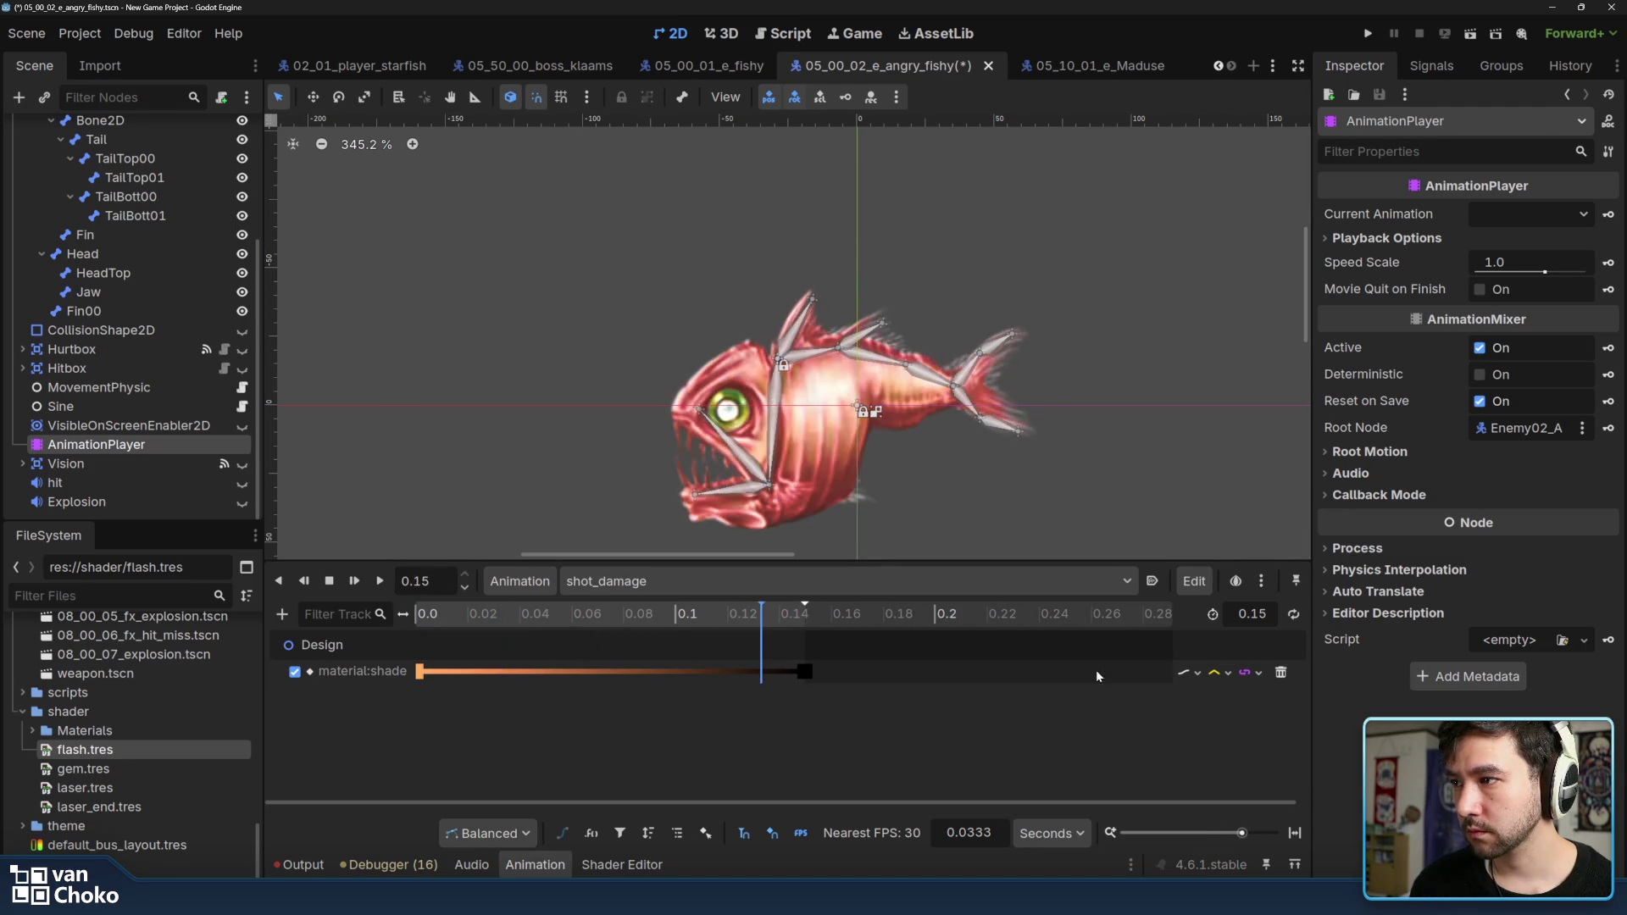
drag(1242, 833, 1231, 836)
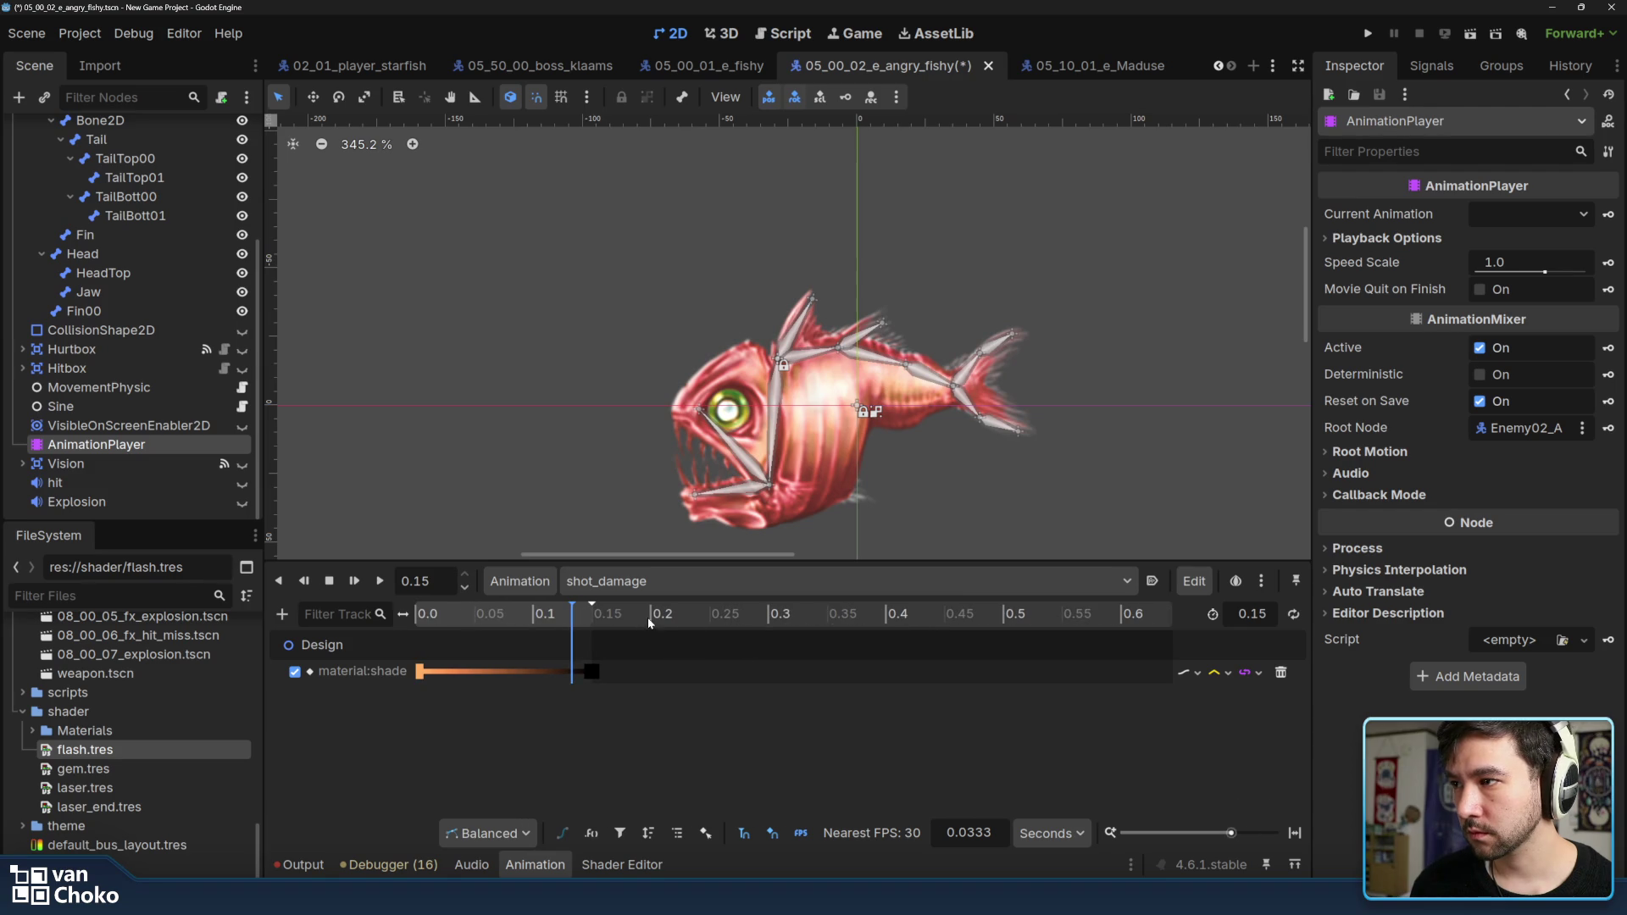
Key the position of all 13 selected fish bones at 0.15 s, creating 13 tracks with RESET tracks
drag(1106, 519, 602, 254)
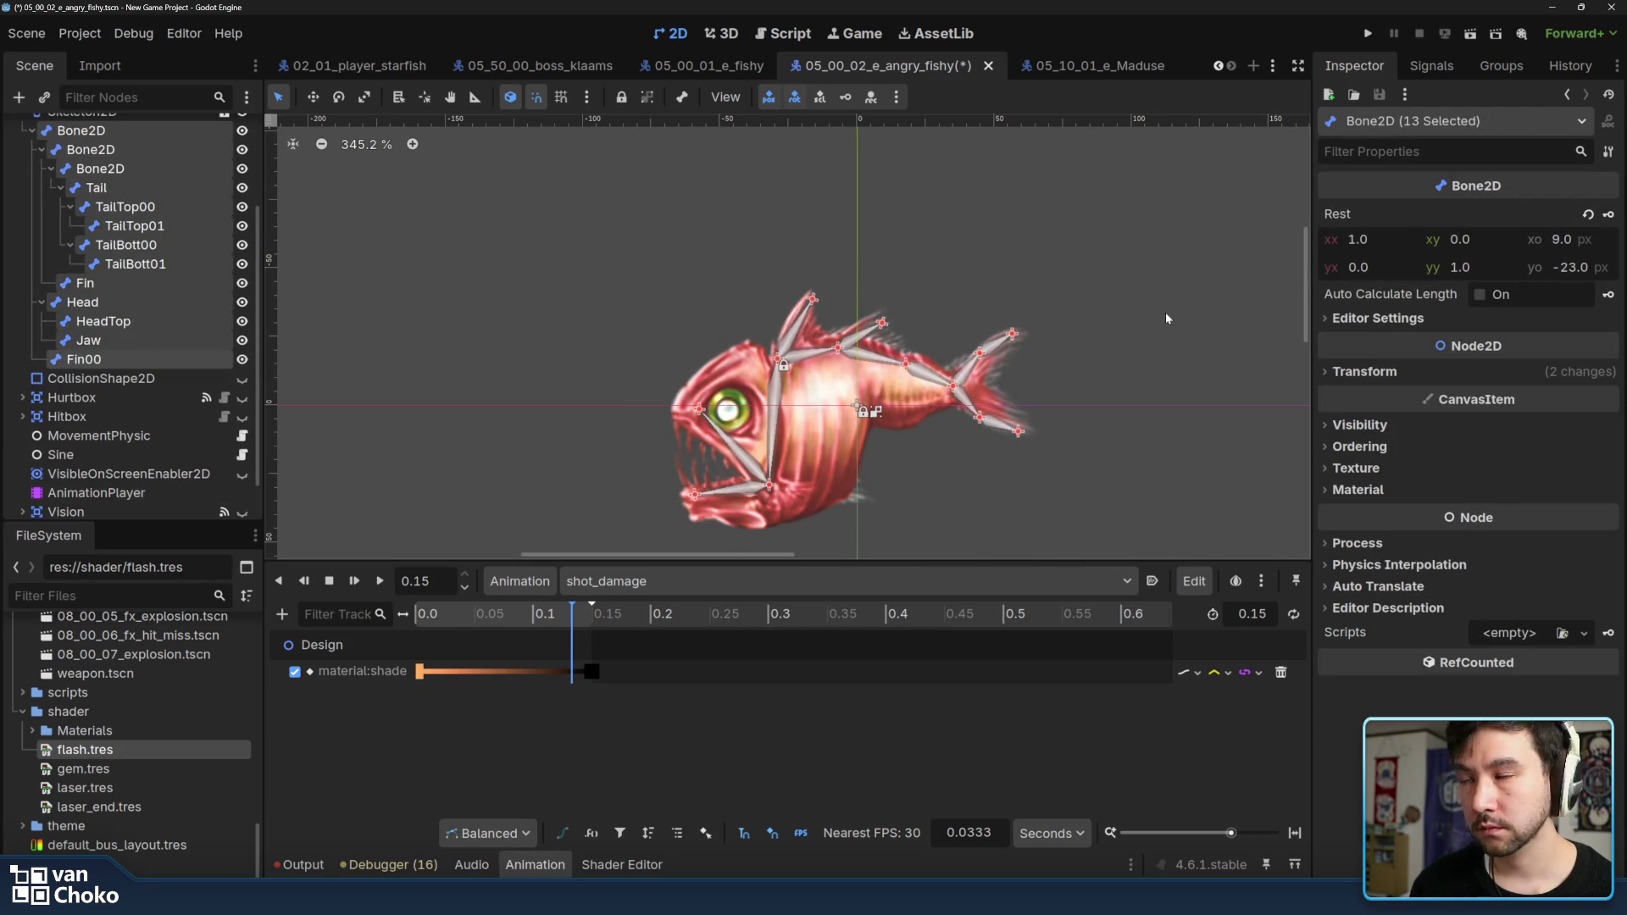
scroll(110, 279, up, 4)
scroll(127, 339, down, 5)
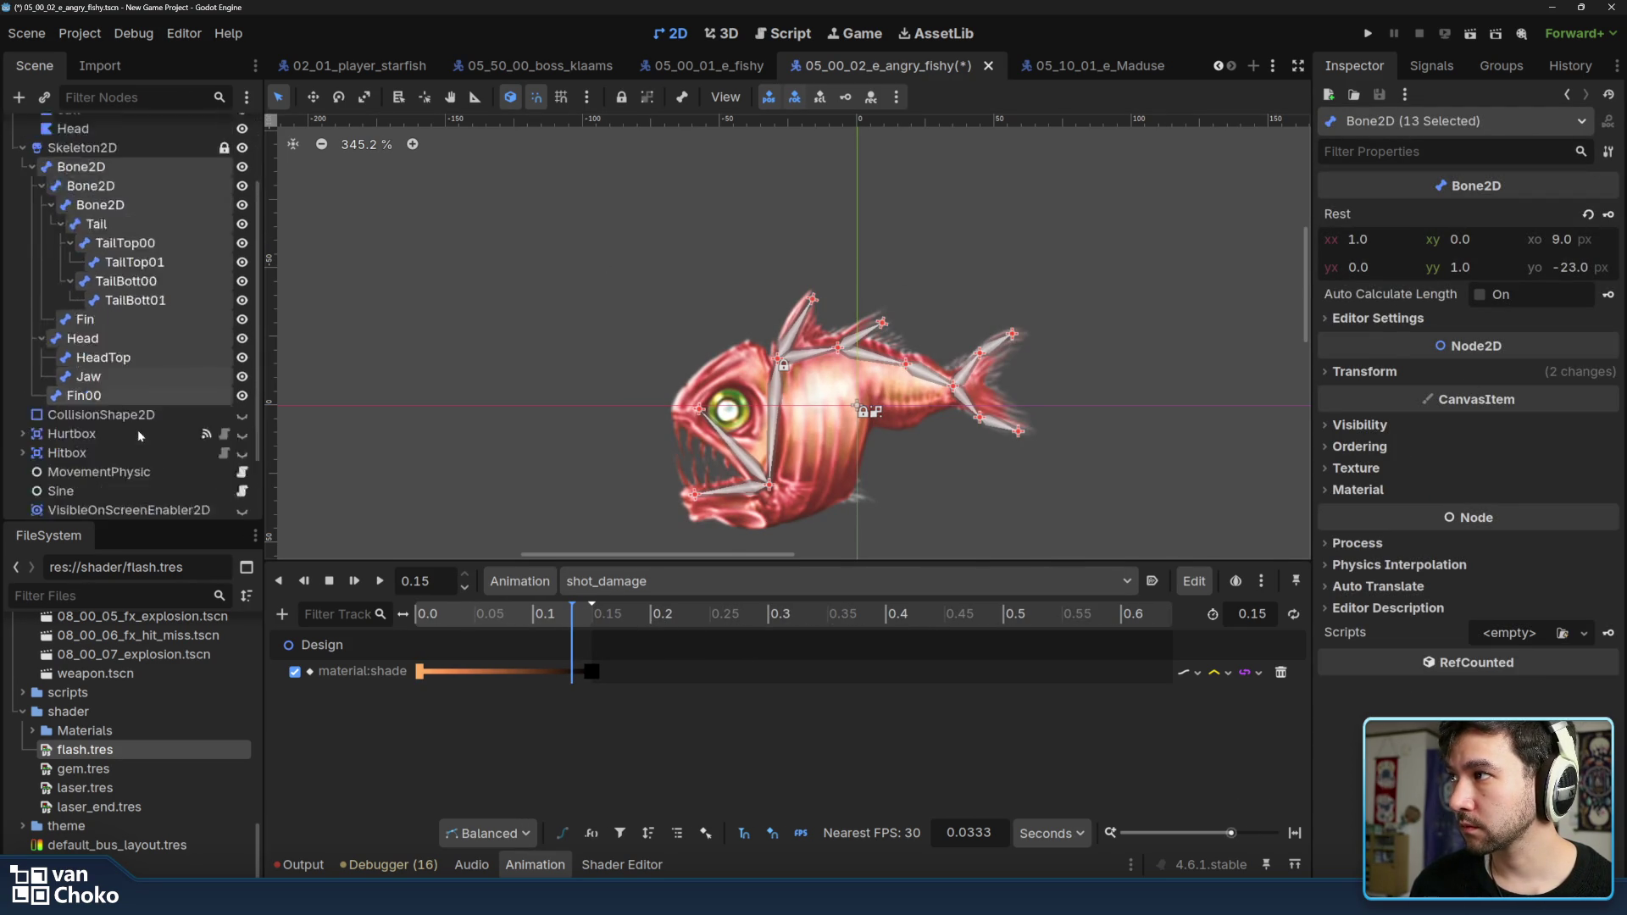
scroll(127, 339, up, 5)
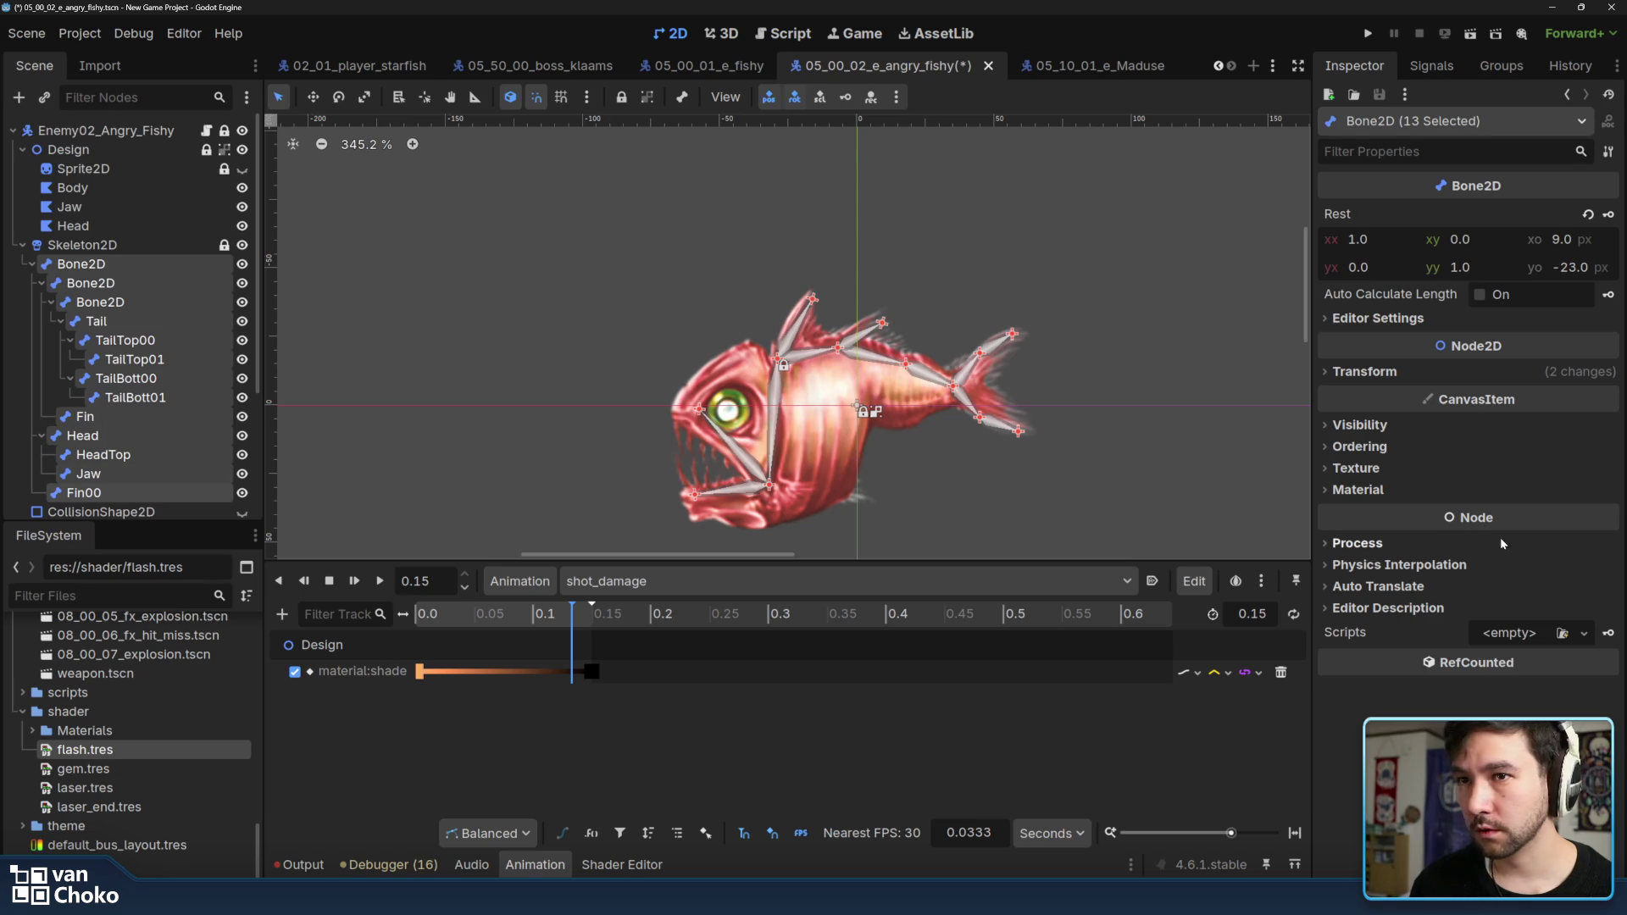
click(1363, 372)
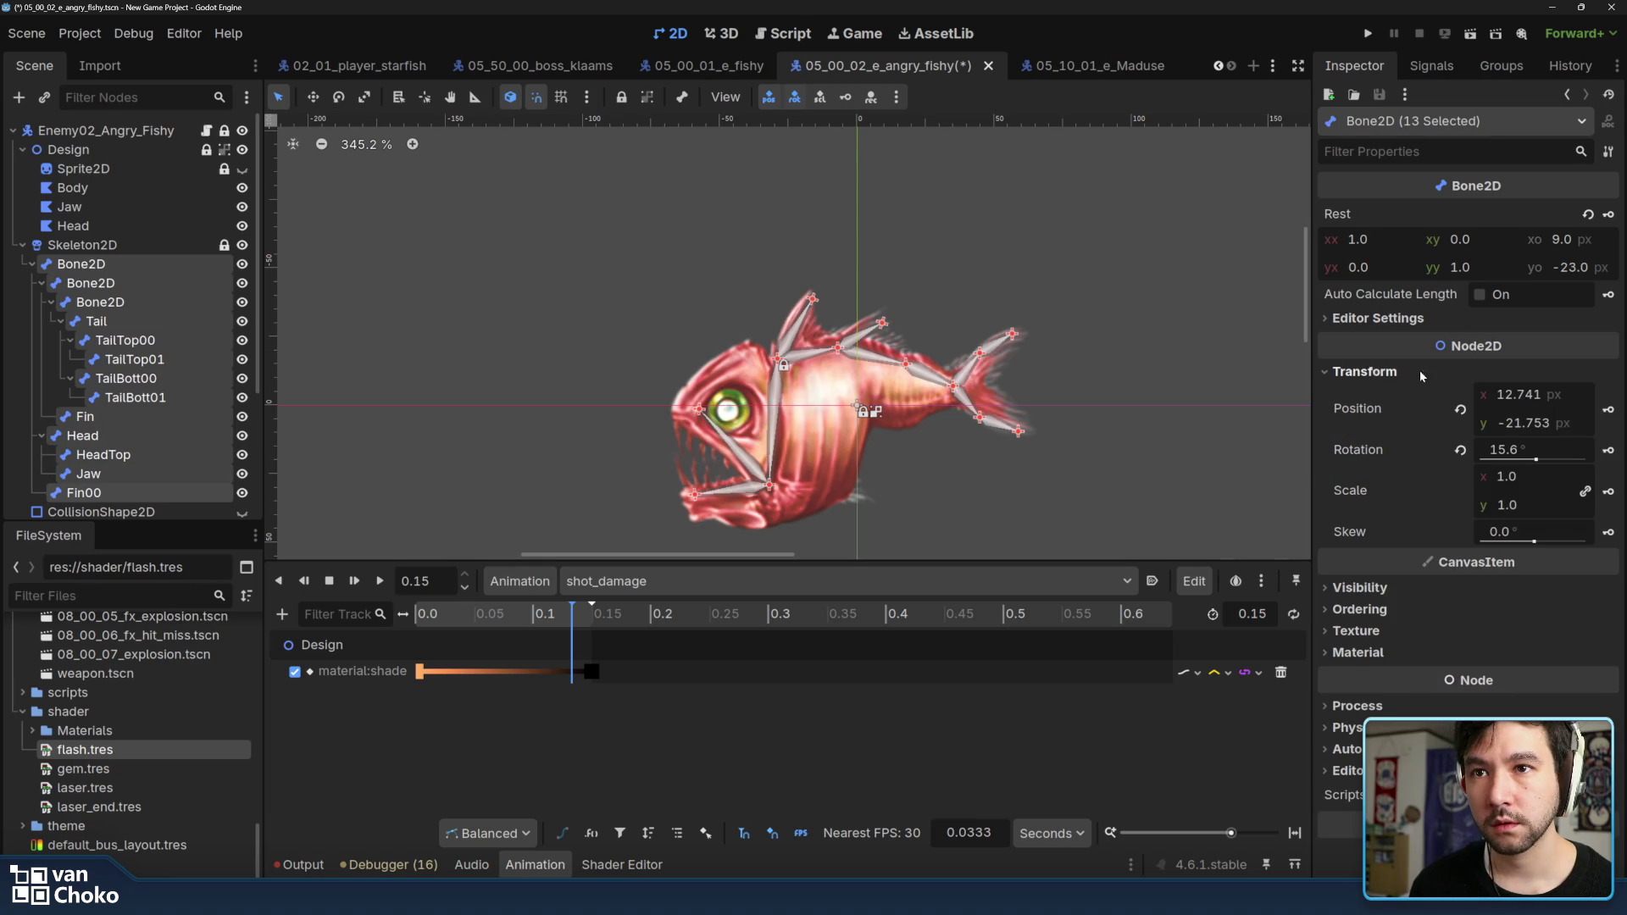
click(1609, 412)
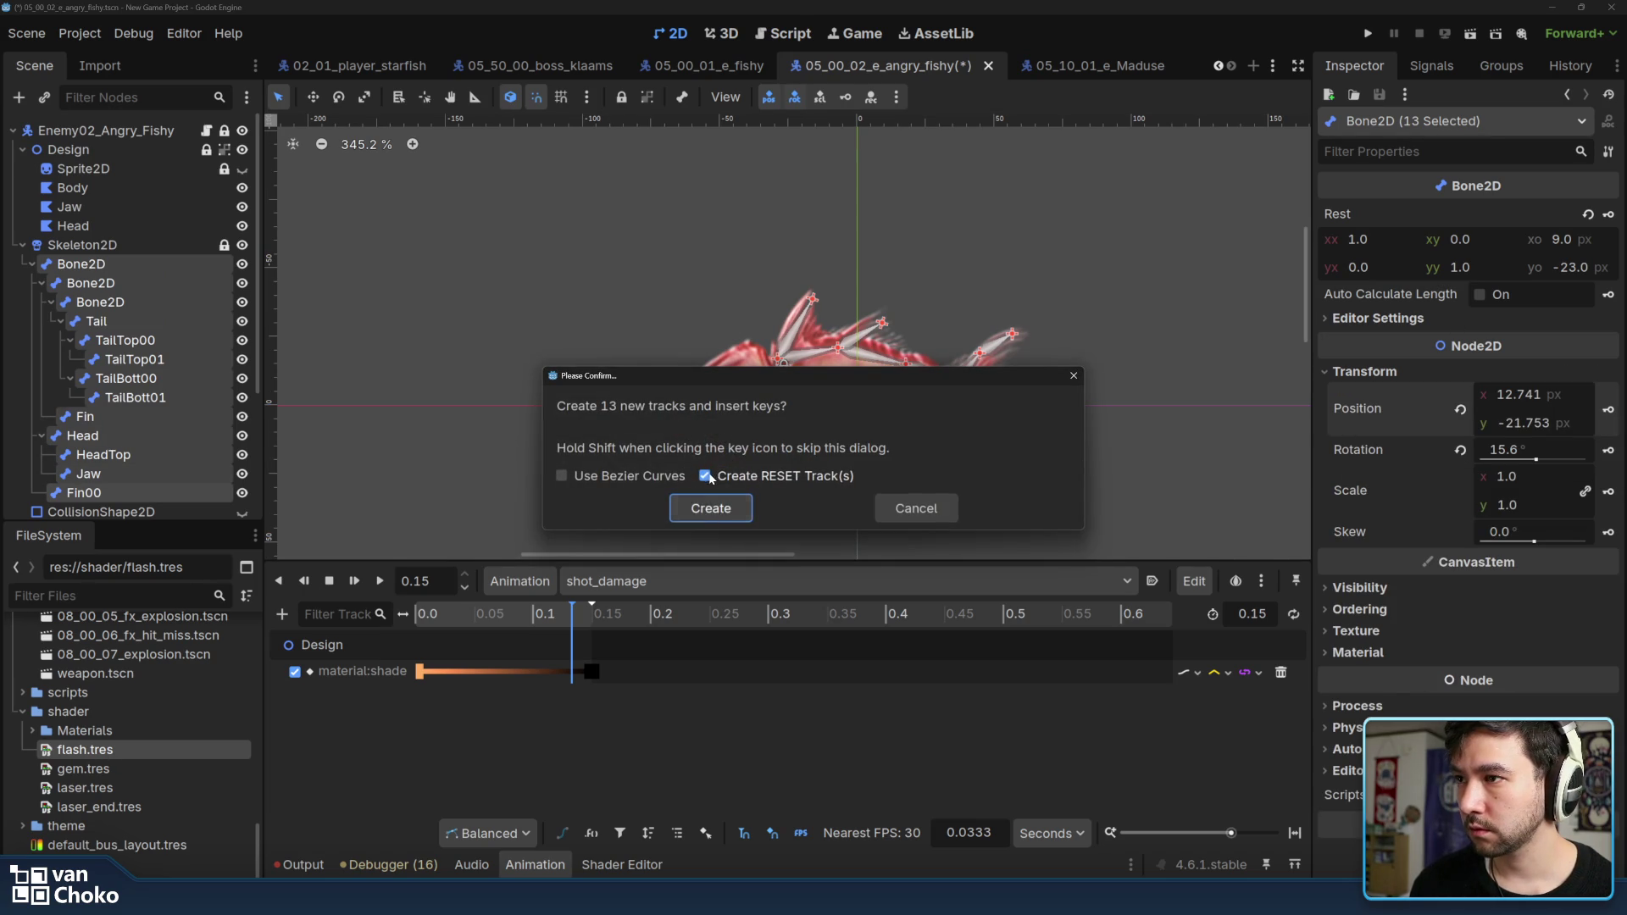
click(722, 508)
mouse_move(536, 714)
mouse_down()
mouse_move(652, 800)
mouse_move(643, 791)
mouse_up()
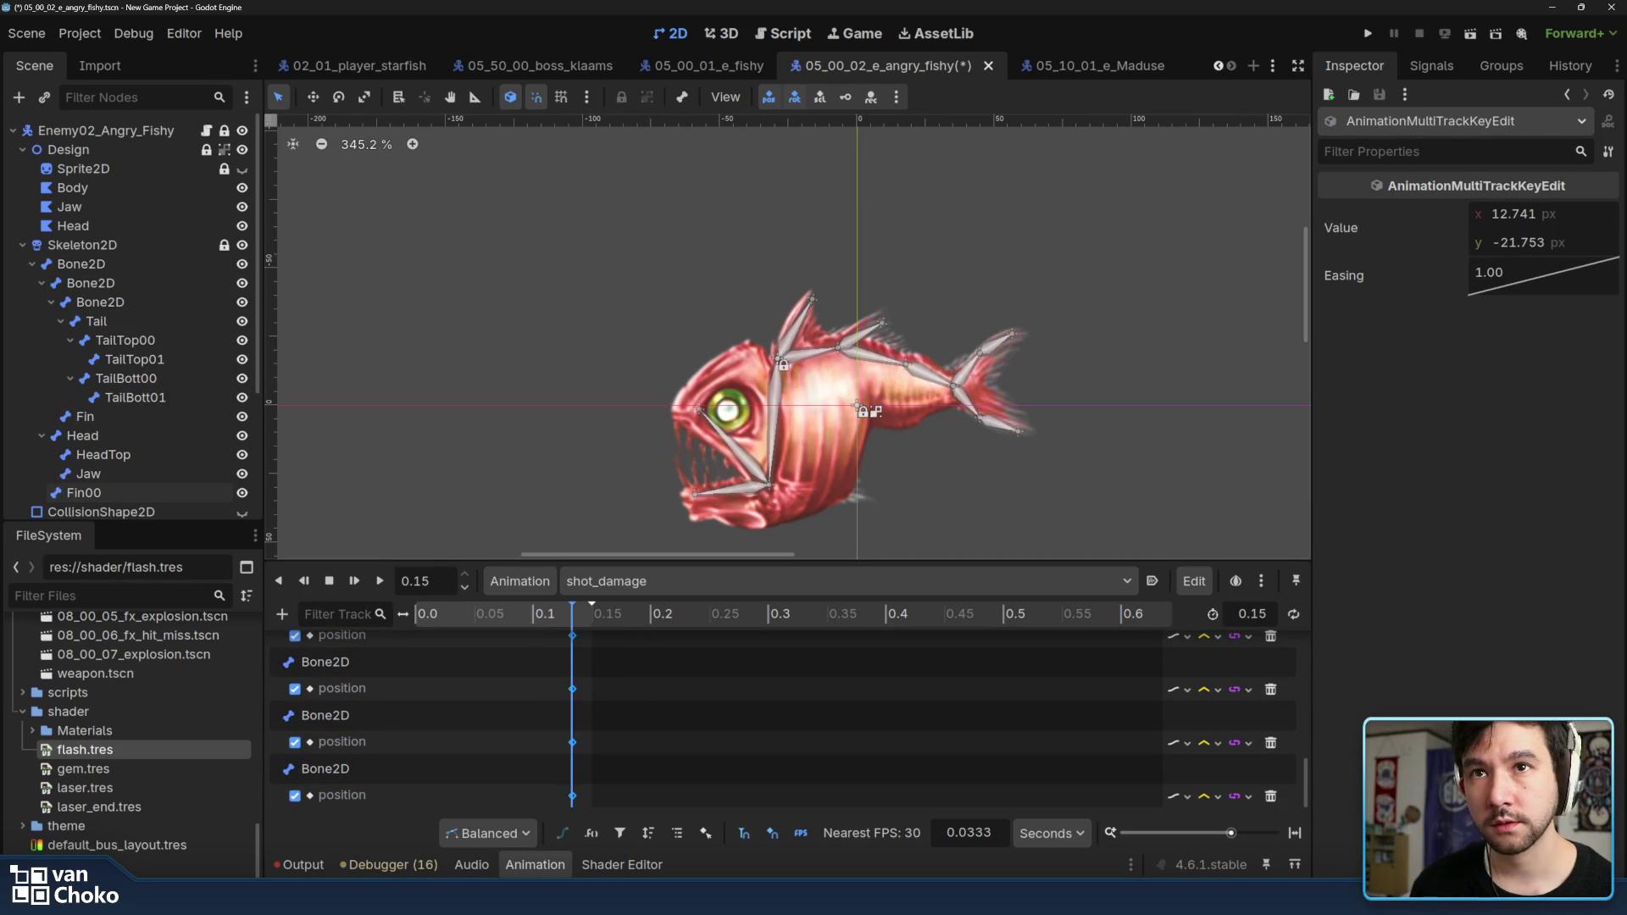
click(654, 772)
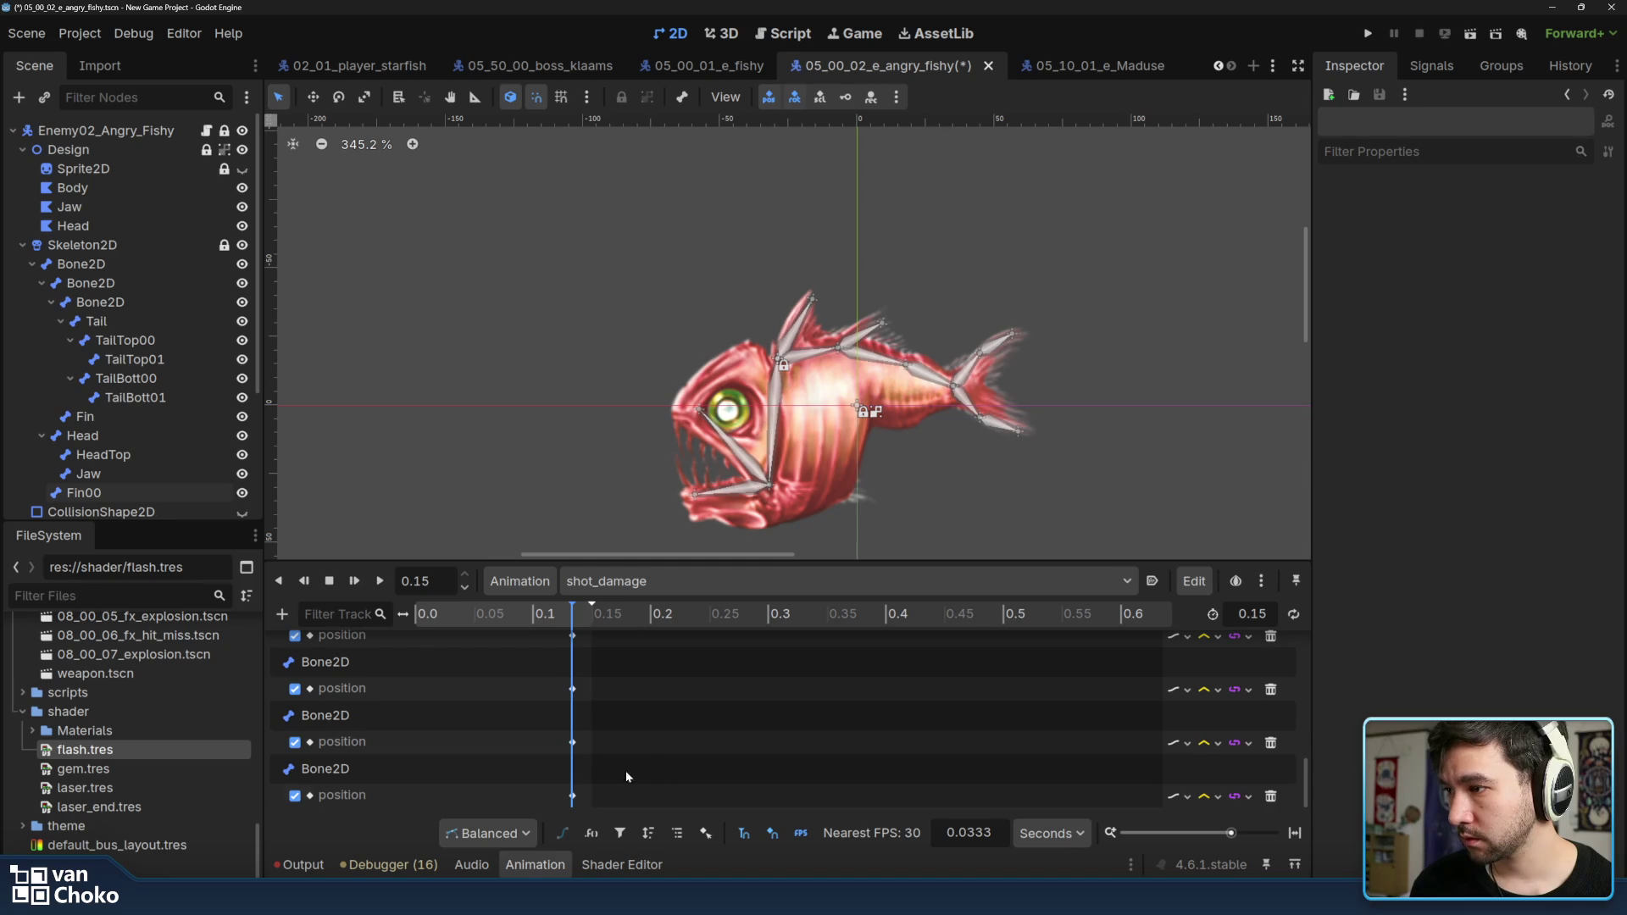
Raise and key the HeadTop bone's rotation, then reset its rotation to 0°
drag(500, 623, 416, 623)
mouse_move(864, 475)
mouse_down()
mouse_move(1001, 456)
mouse_move(977, 462)
mouse_up()
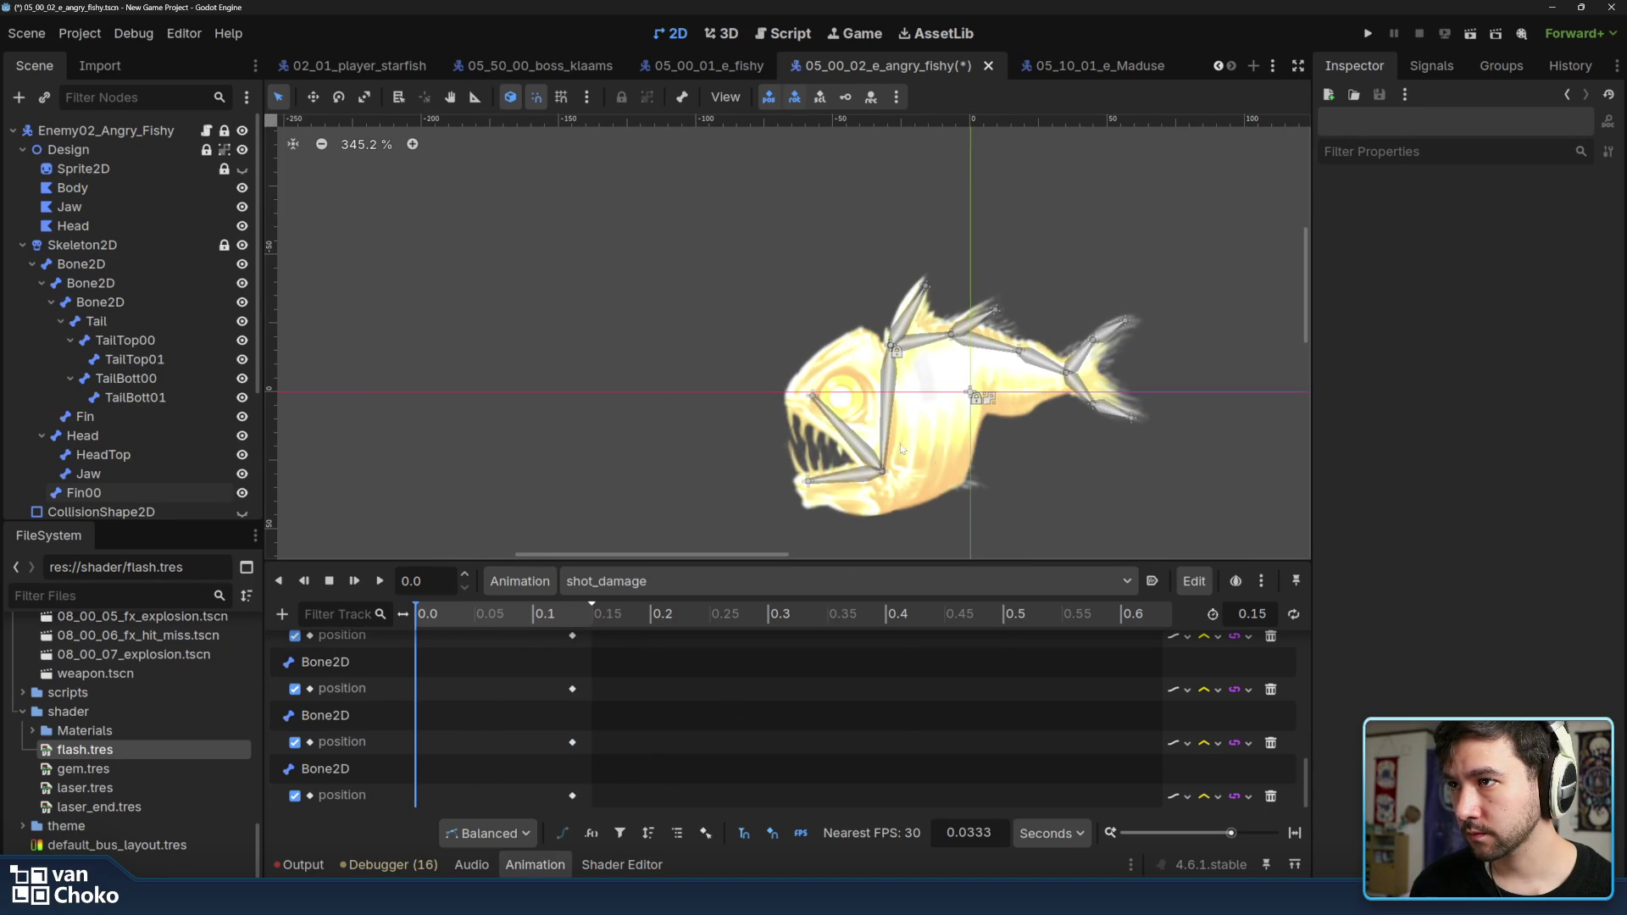
click(812, 397)
drag(813, 398, 814, 361)
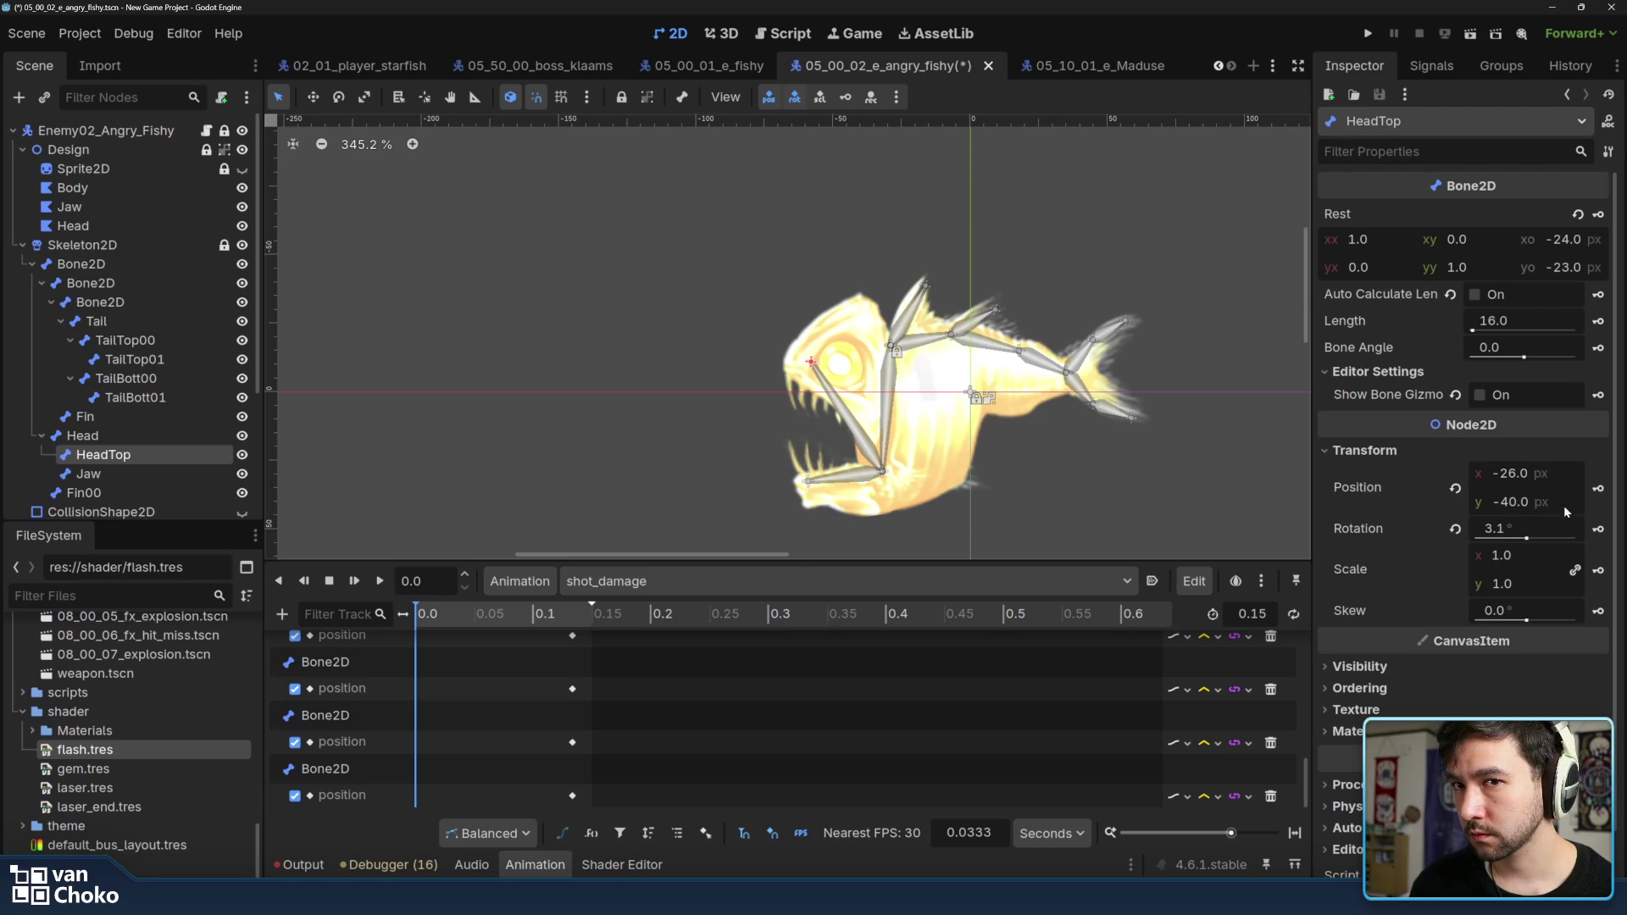
drag(1528, 540, 1529, 542)
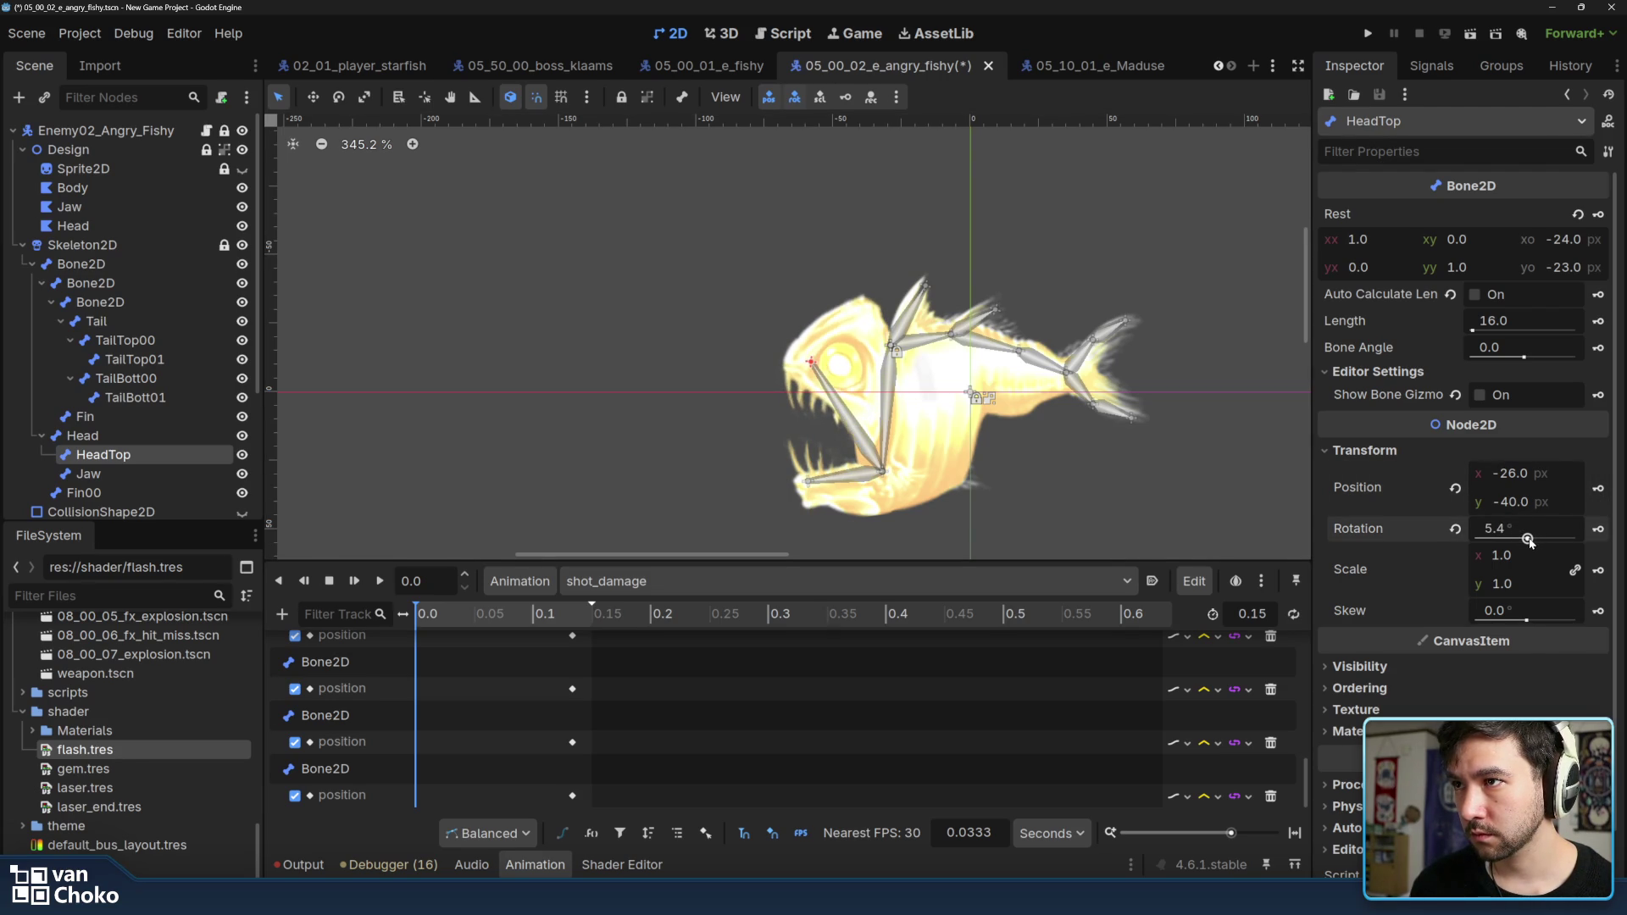
click(1597, 529)
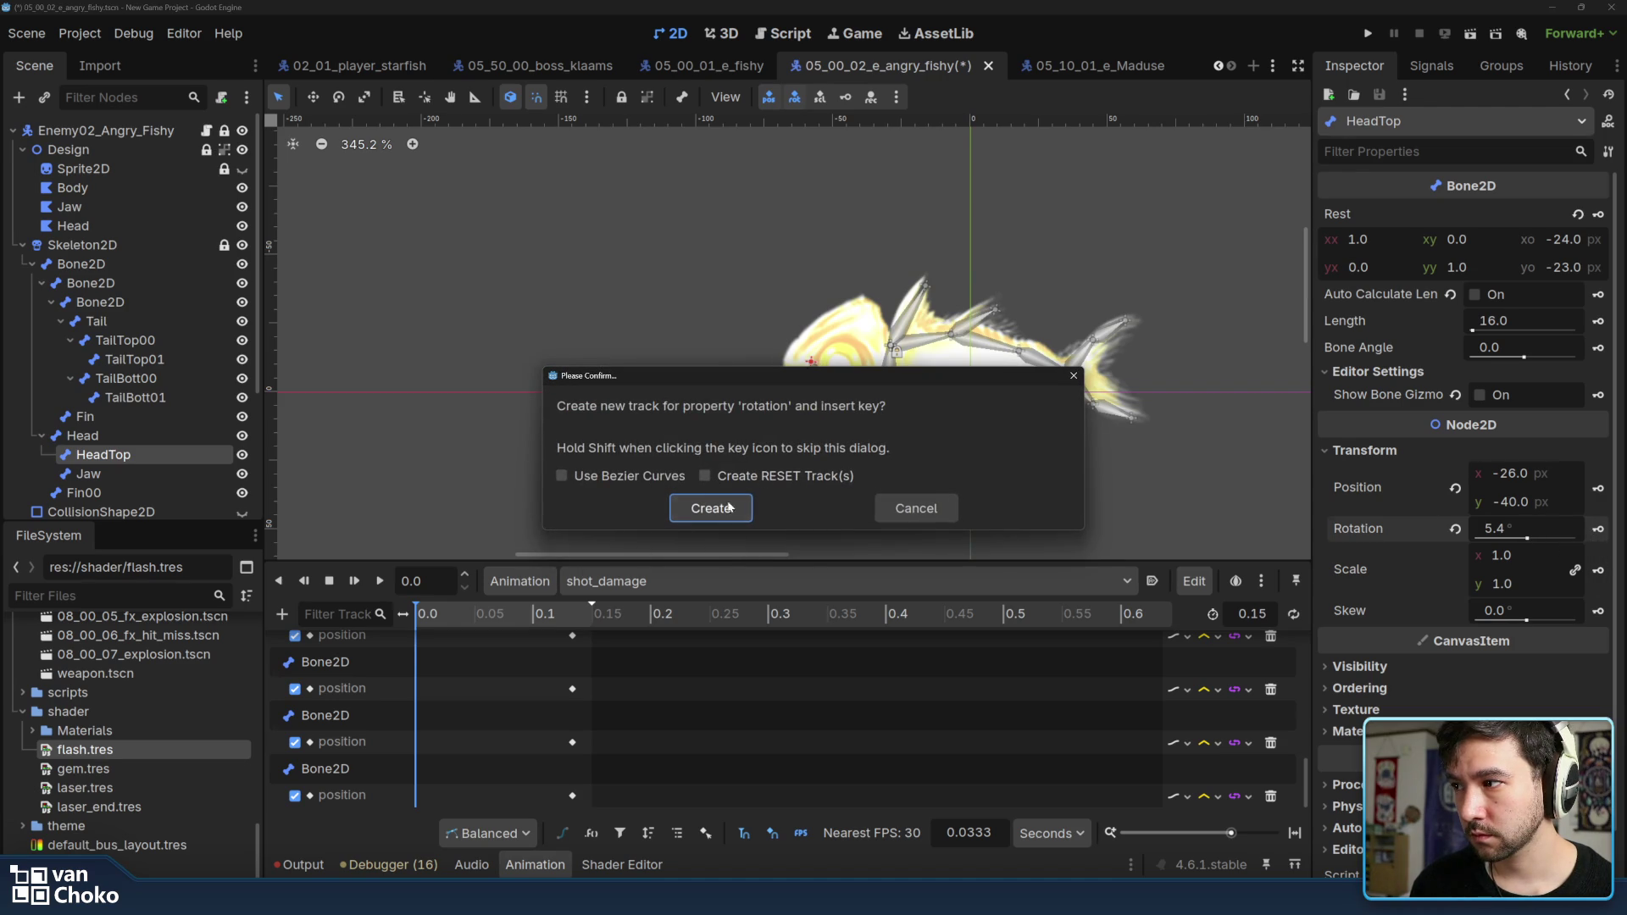
click(719, 510)
drag(415, 619, 572, 618)
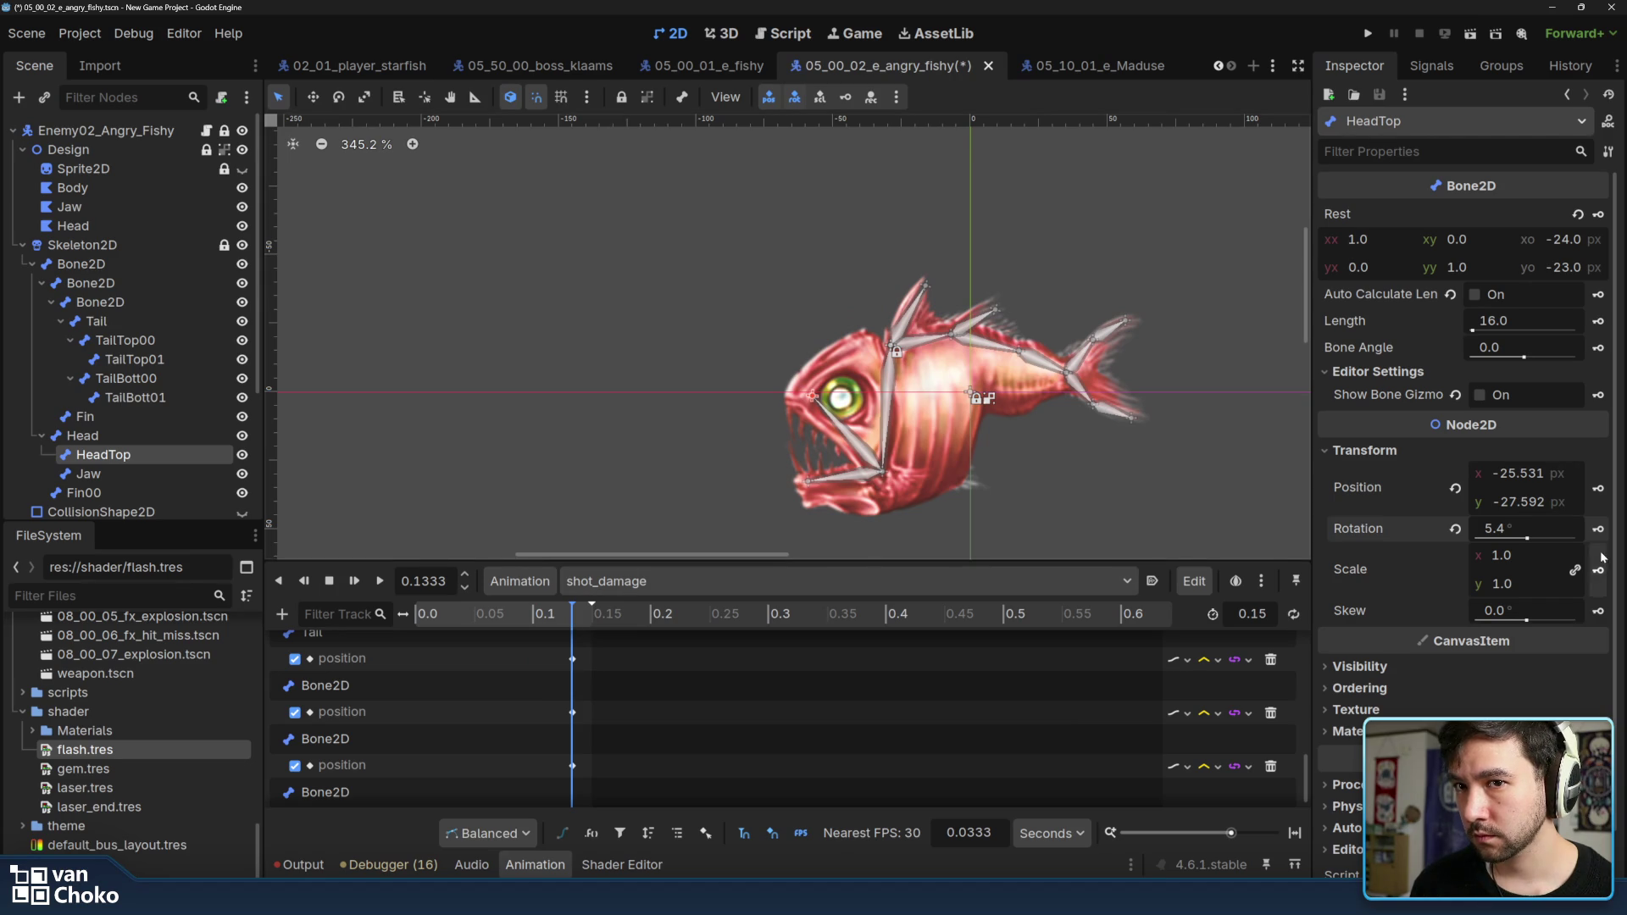
click(1455, 531)
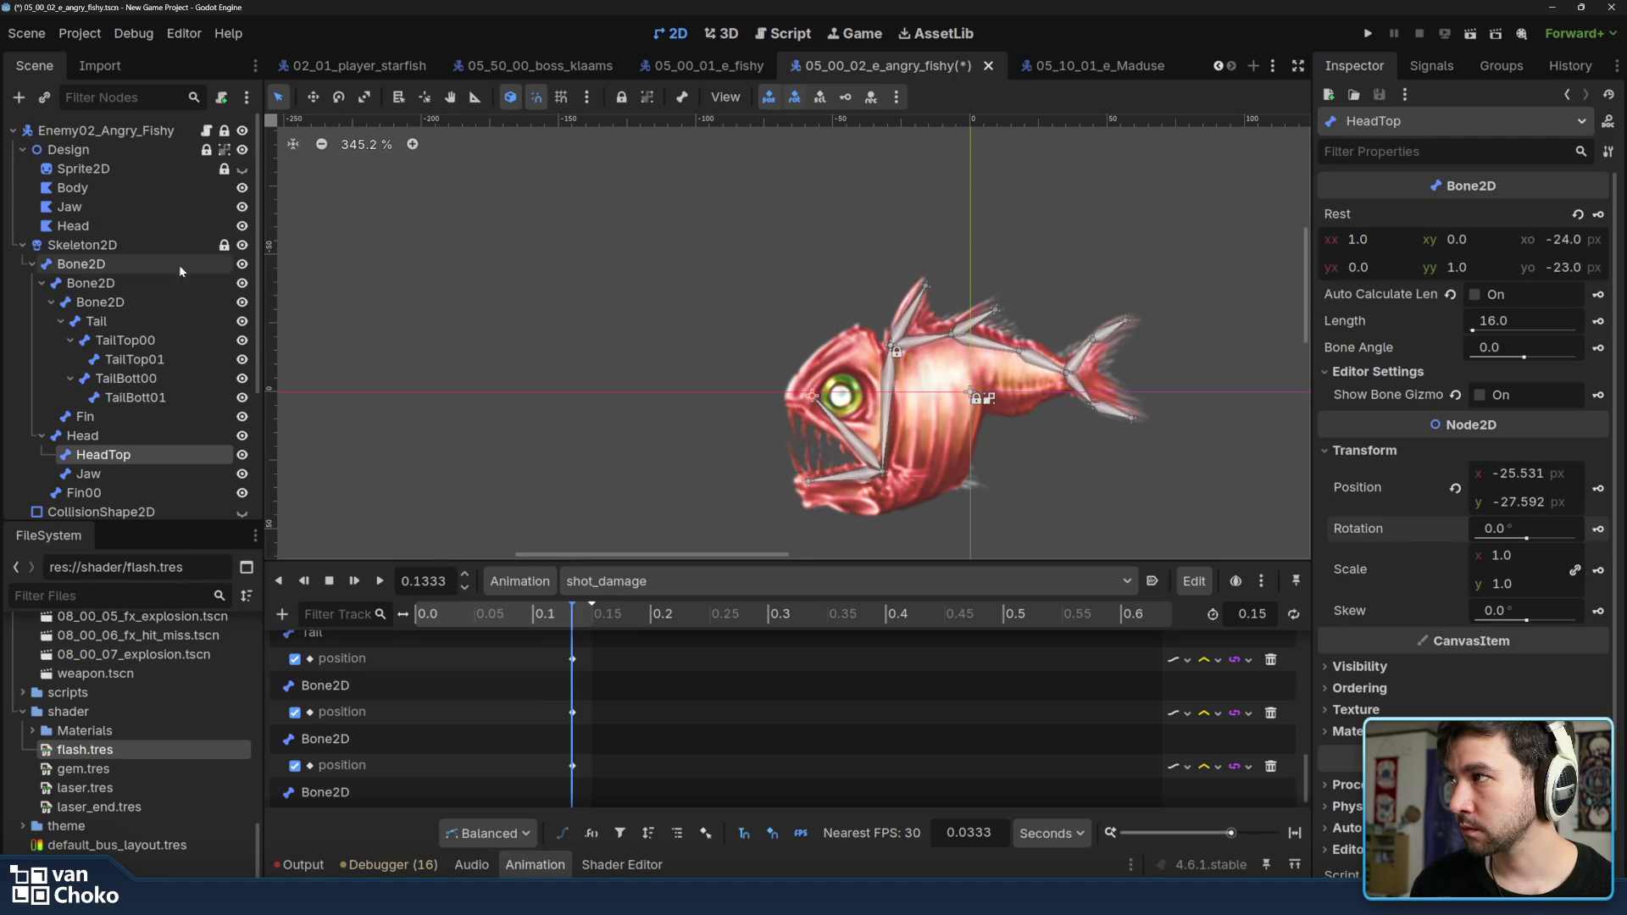
Reset the skeleton to rest pose and key rotation for all bones, creating 12 tracks
click(83, 245)
click(974, 97)
click(988, 128)
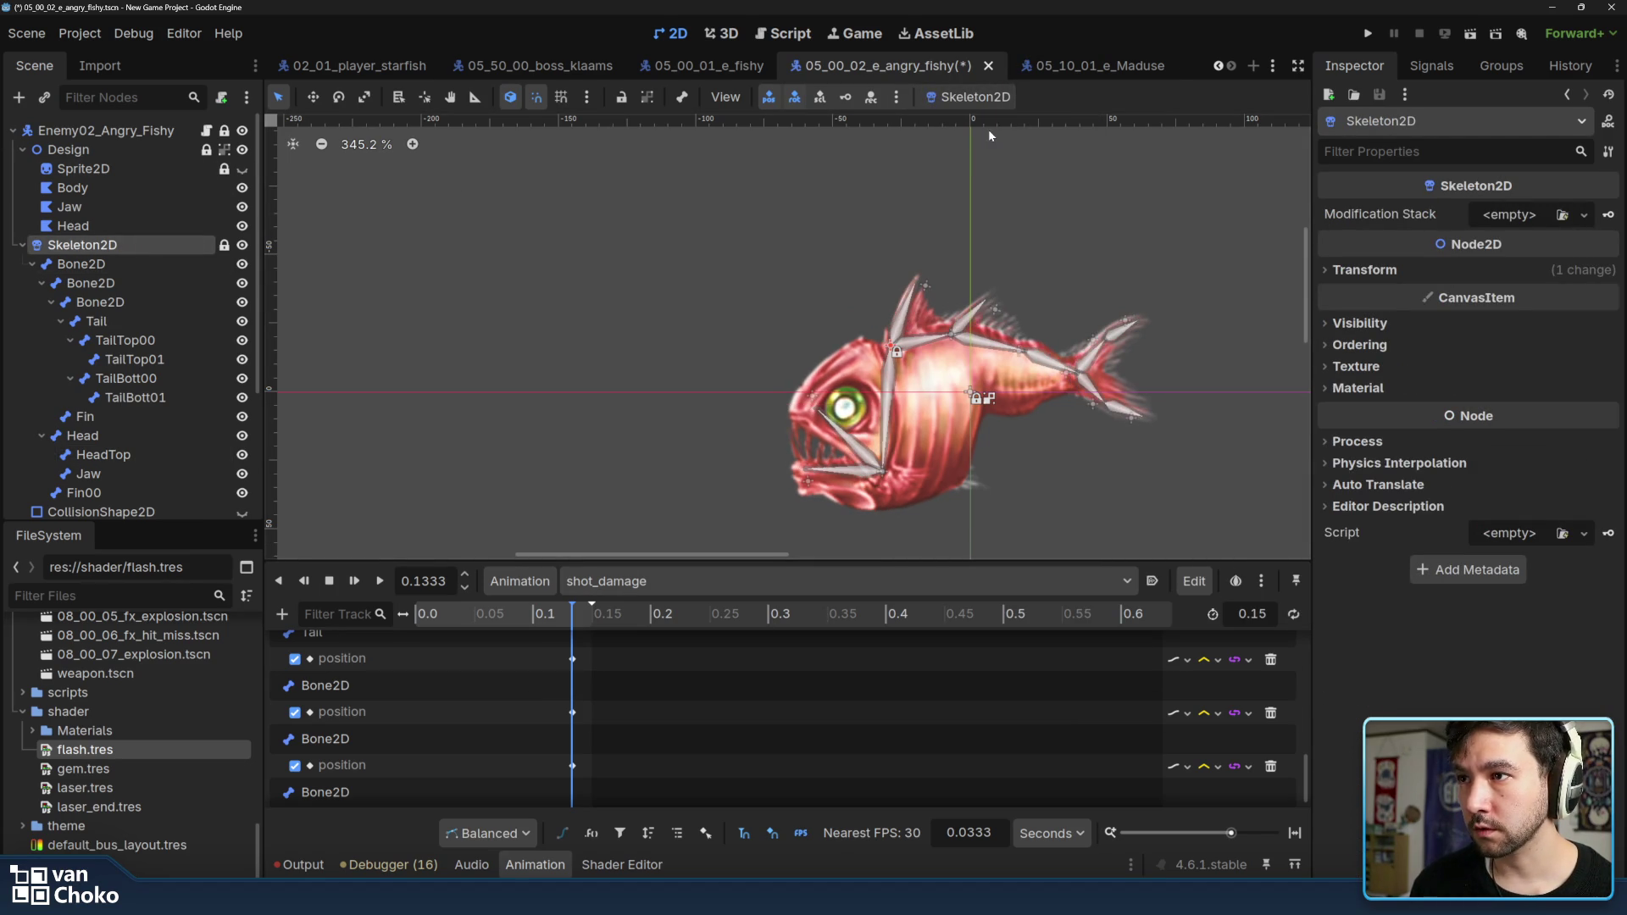
mouse_move(641, 237)
mouse_down()
mouse_move(1151, 463)
mouse_move(1186, 520)
mouse_move(1203, 514)
mouse_move(321, 76)
mouse_move(650, 188)
mouse_up()
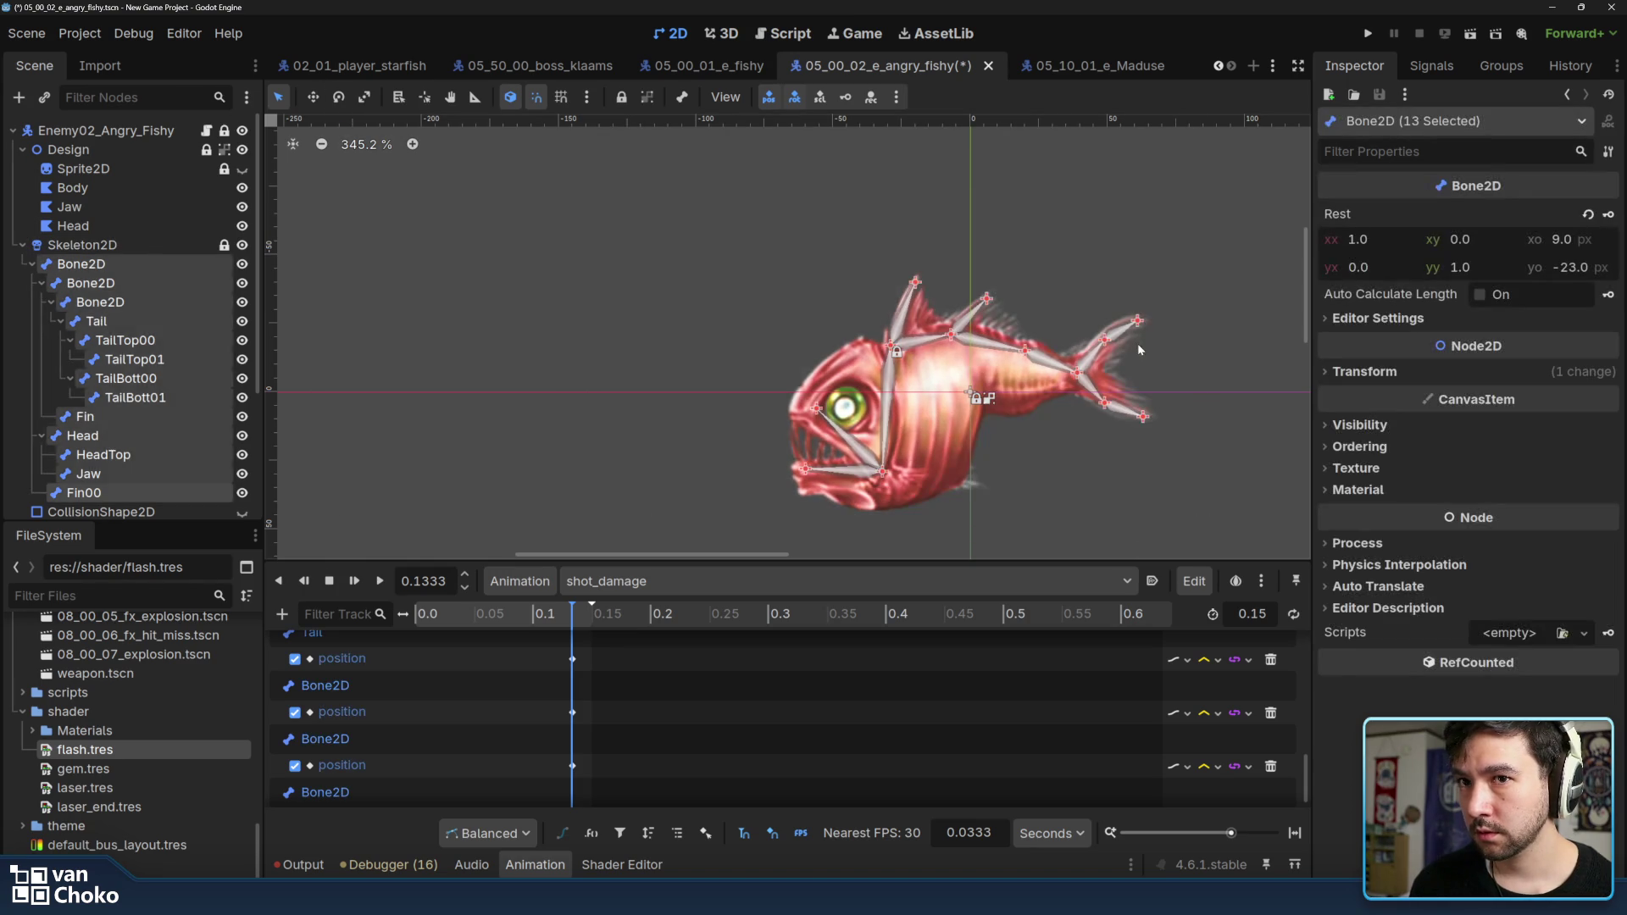
click(1374, 374)
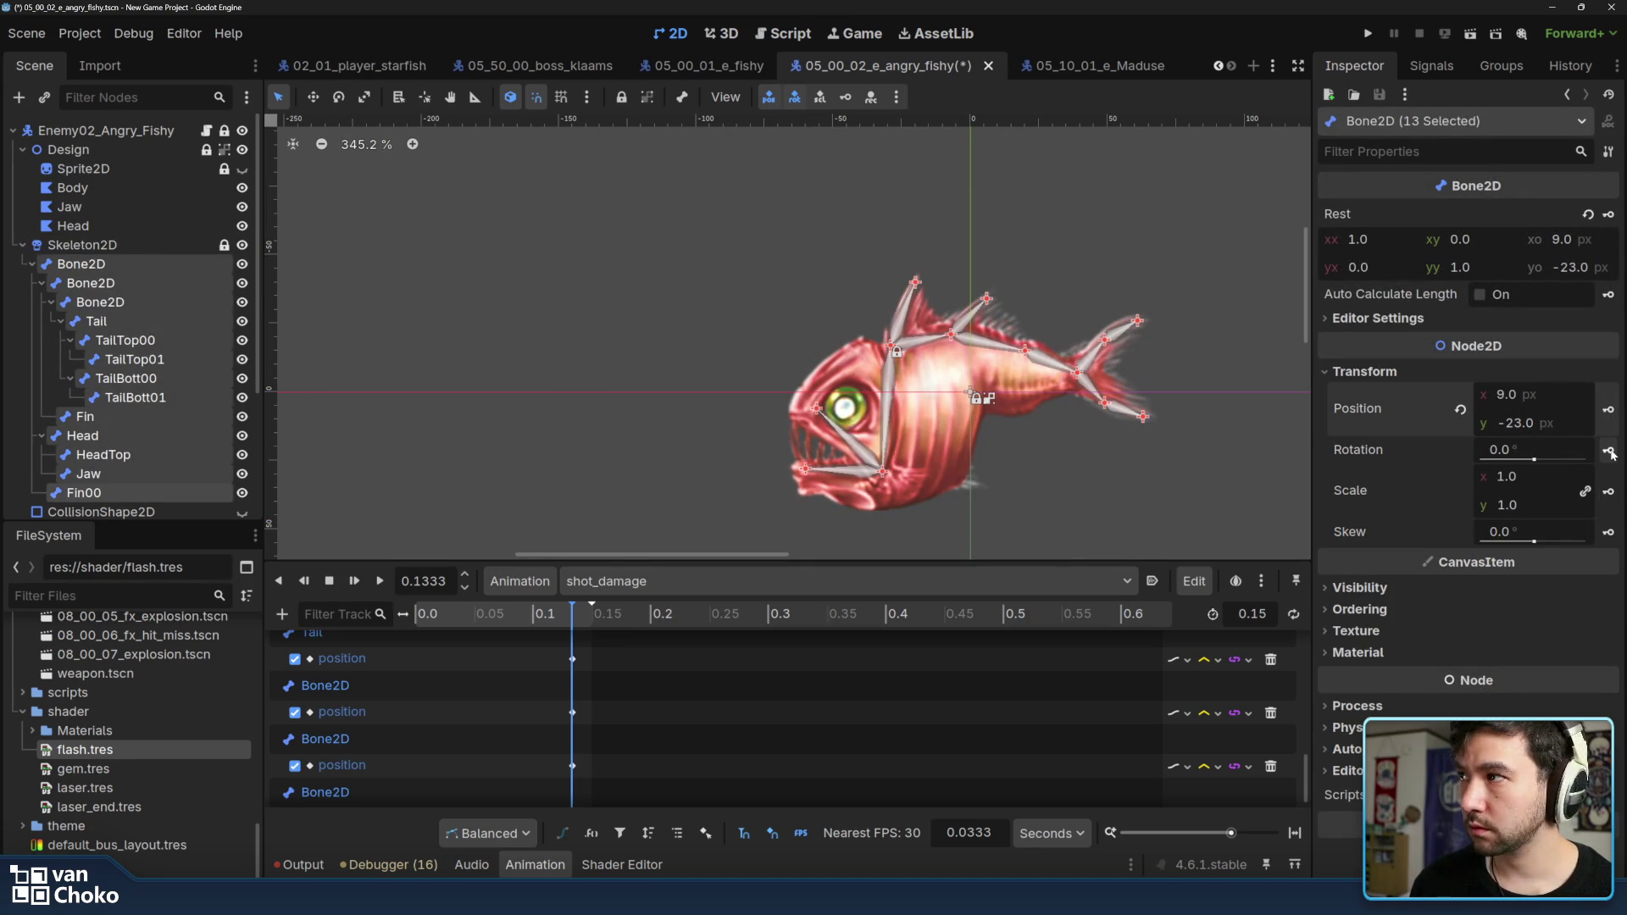
click(1609, 452)
click(720, 510)
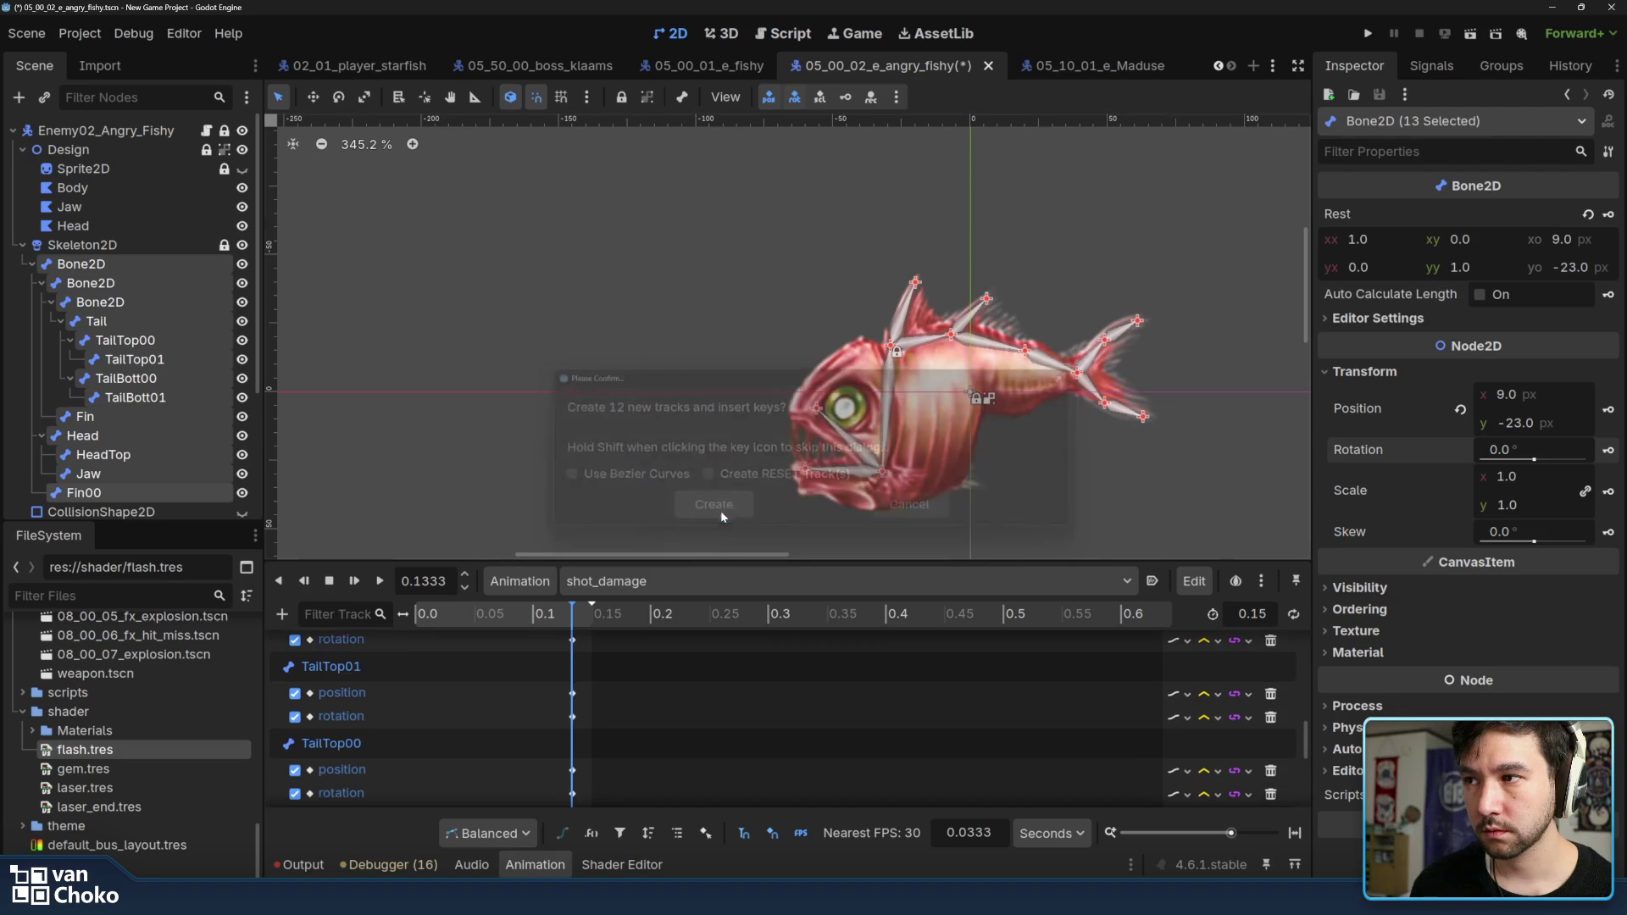
drag(543, 626, 312, 617)
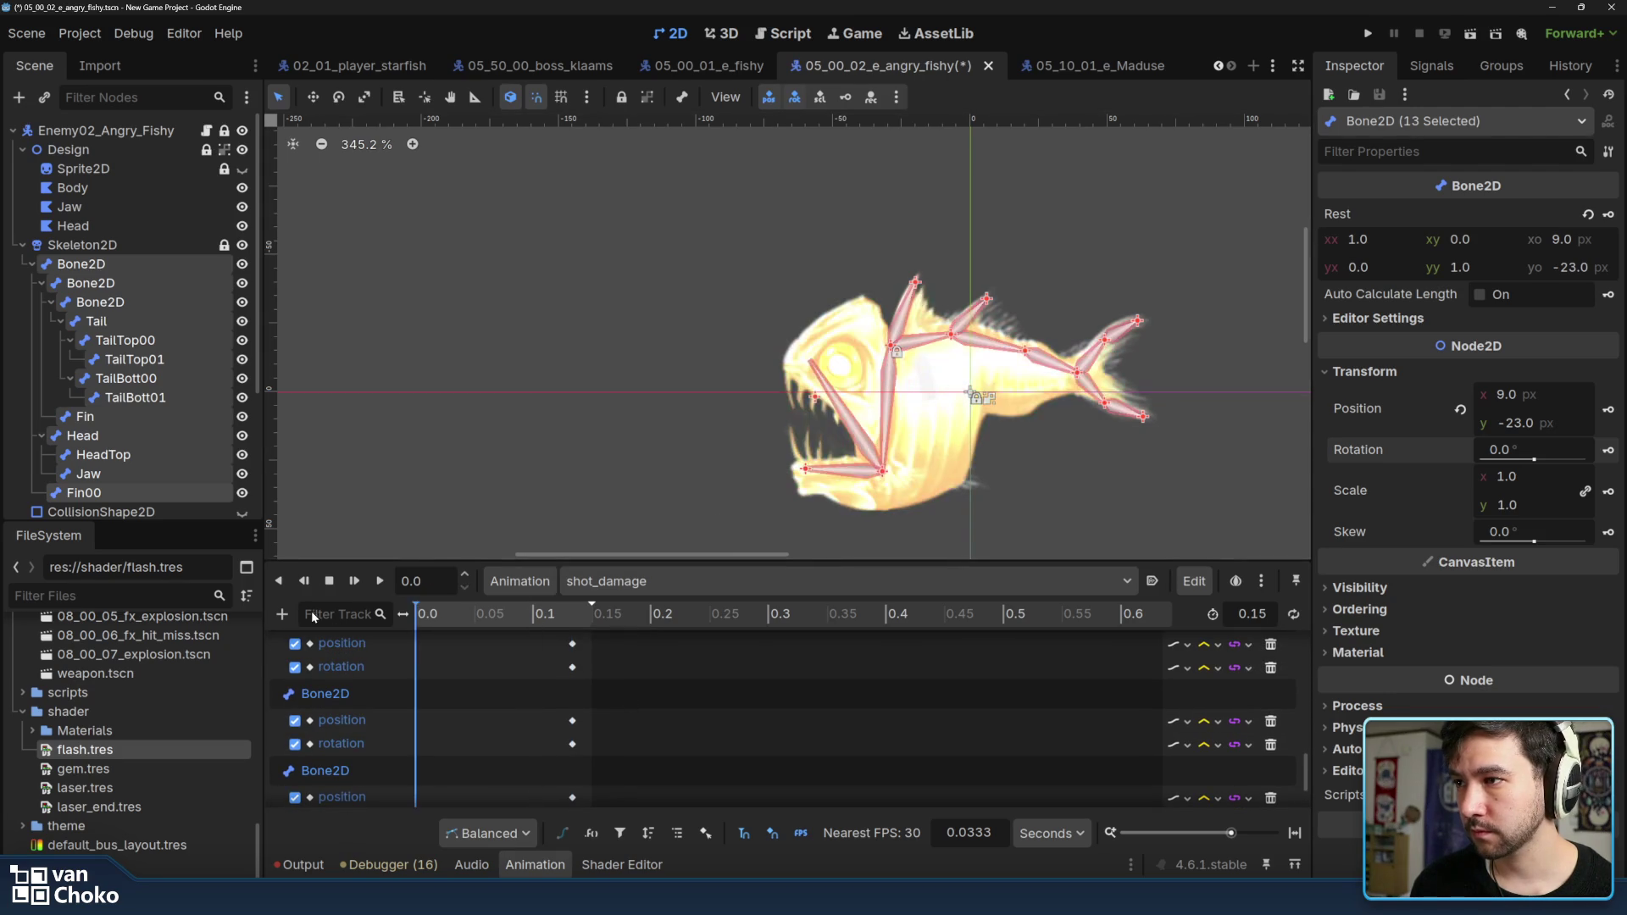
At 0.0 s, rotate the Jaw bone open to about -11° and shift it slightly down
mouse_move(471, 613)
mouse_down()
mouse_move(534, 613)
mouse_move(349, 619)
mouse_up()
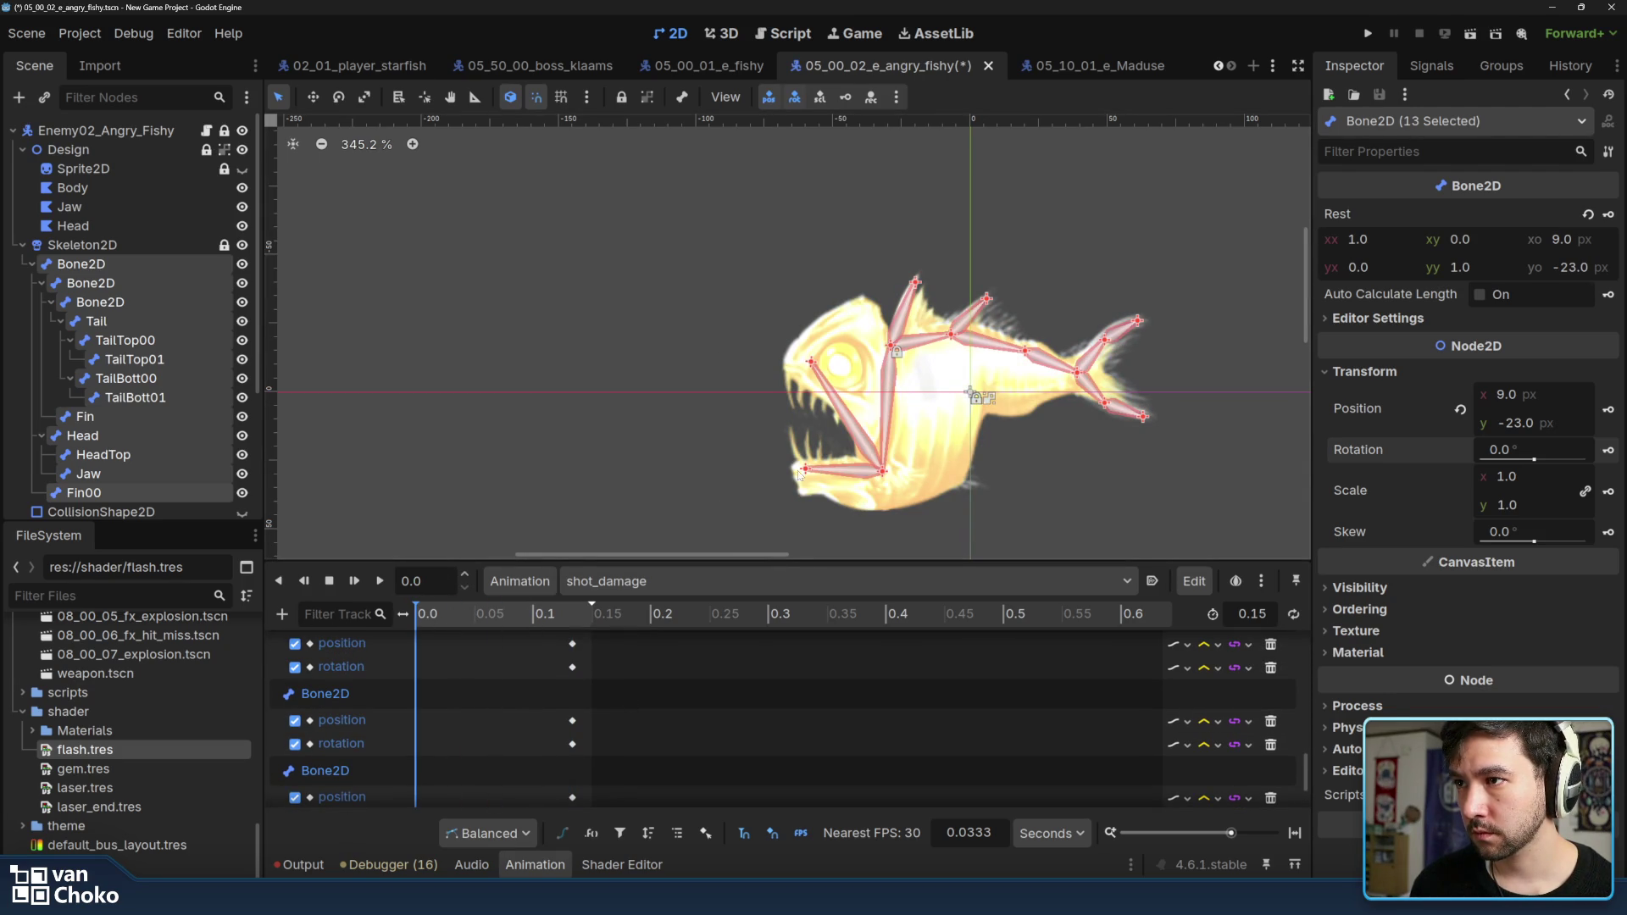
click(754, 443)
mouse_move(805, 471)
mouse_down()
mouse_move(828, 491)
mouse_move(822, 510)
mouse_move(805, 497)
mouse_up()
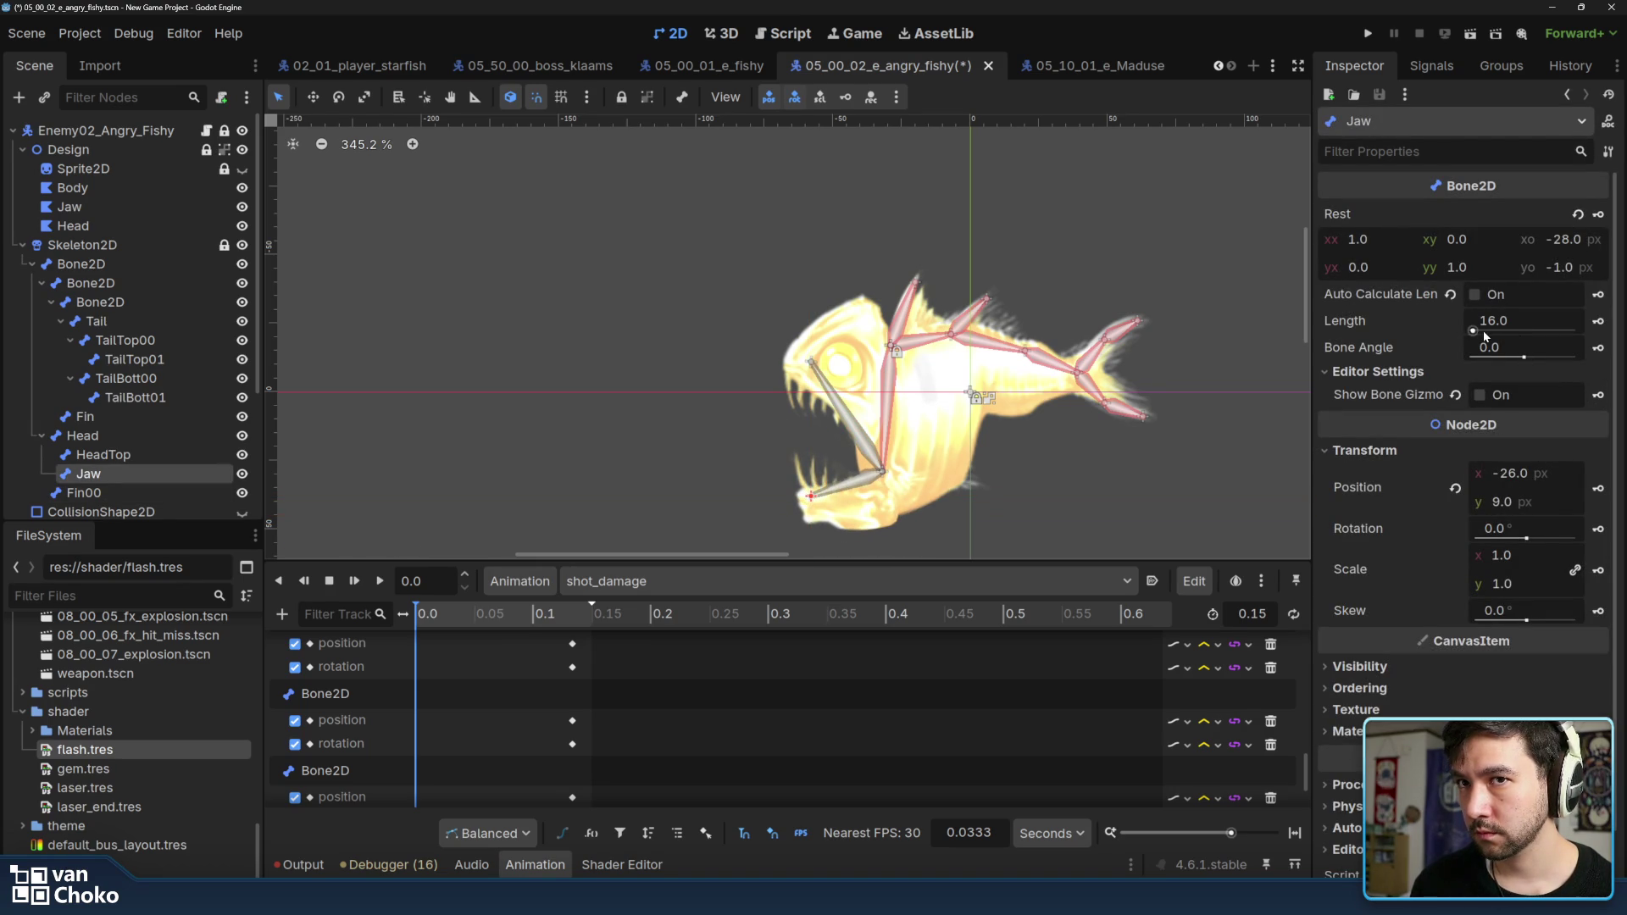
drag(1528, 542, 1525, 543)
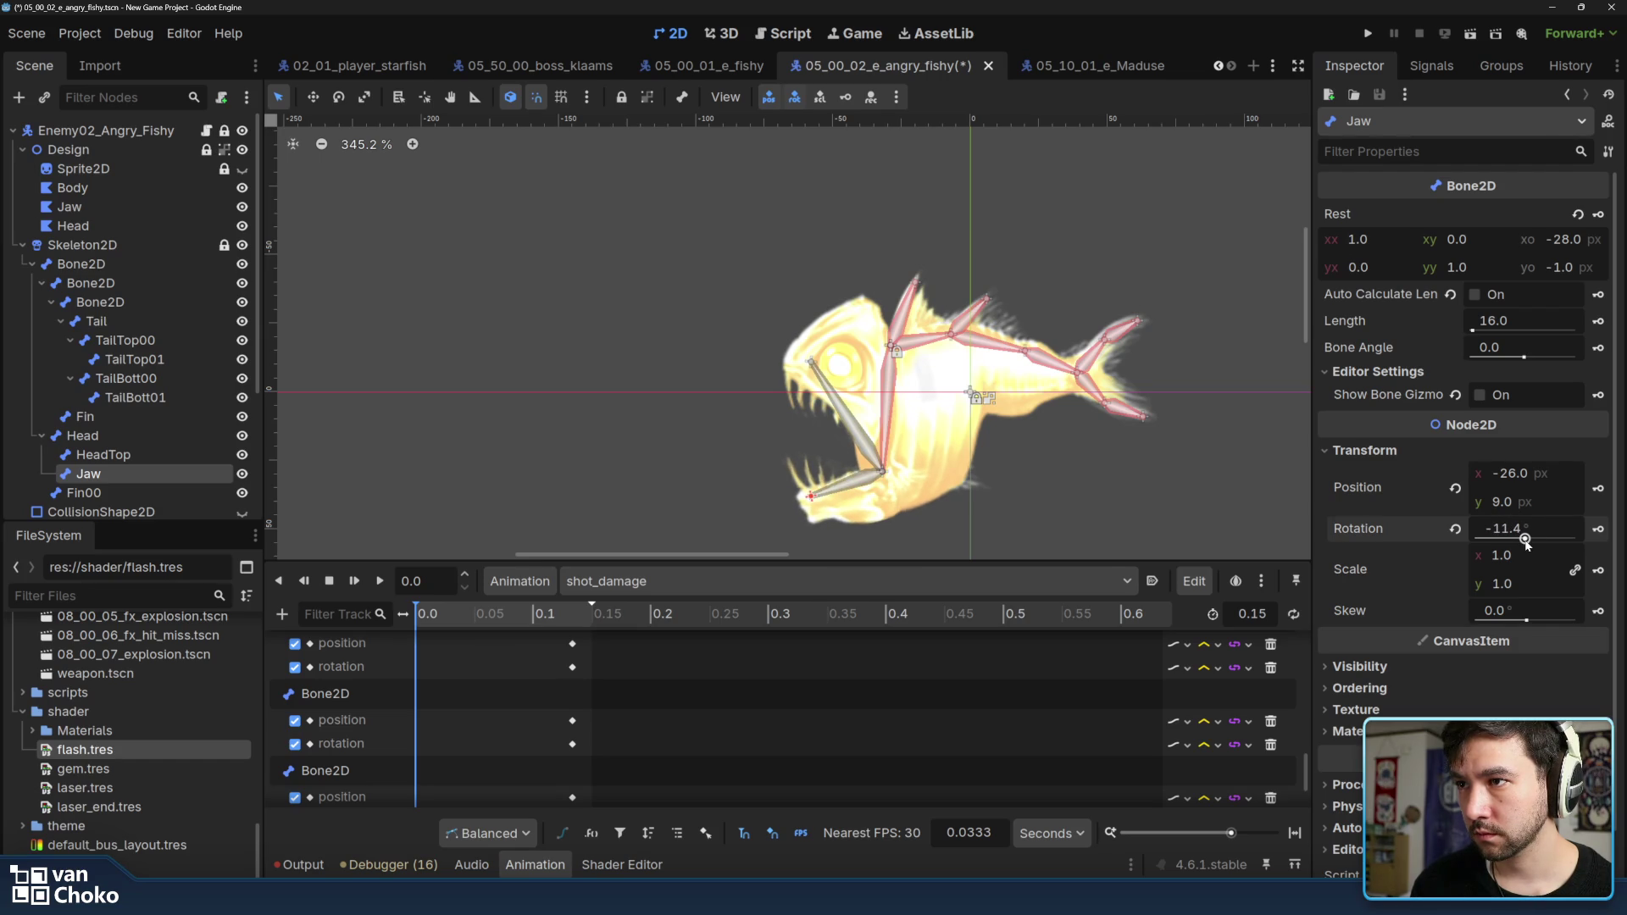
drag(810, 501, 815, 506)
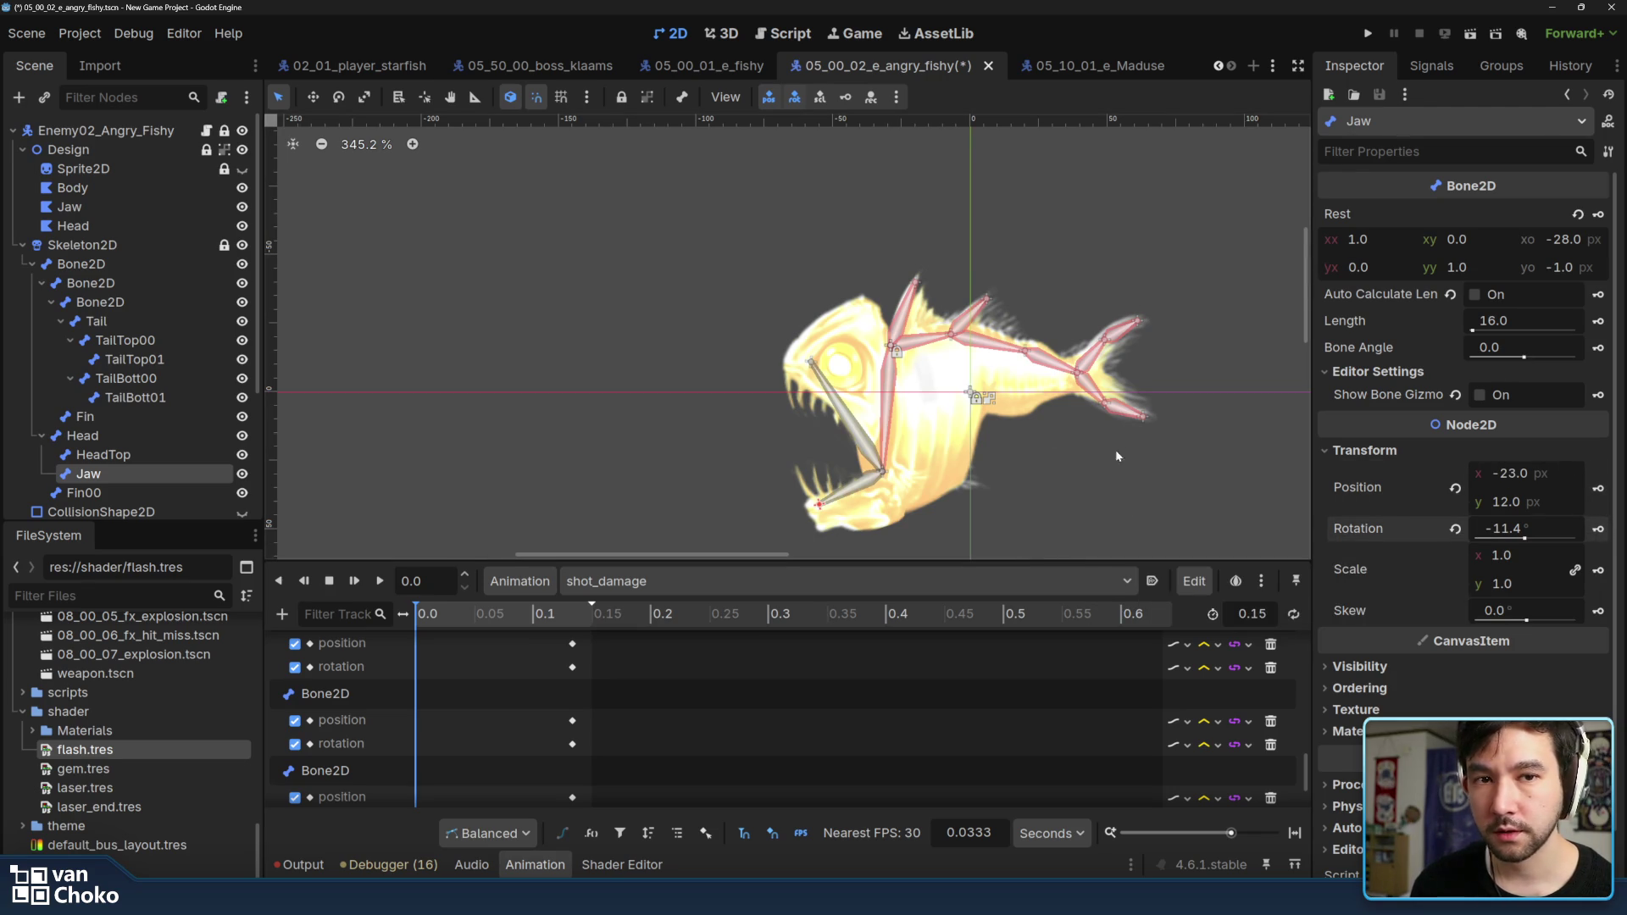
Raise the Fin00 bone to (10, -32) px and the Fin bone to (21, -15) px
scroll(1119, 448, right, 2)
mouse_move(893, 282)
mouse_down()
mouse_move(914, 241)
mouse_move(909, 262)
mouse_move(932, 265)
mouse_move(876, 263)
mouse_move(908, 264)
mouse_move(894, 251)
mouse_up()
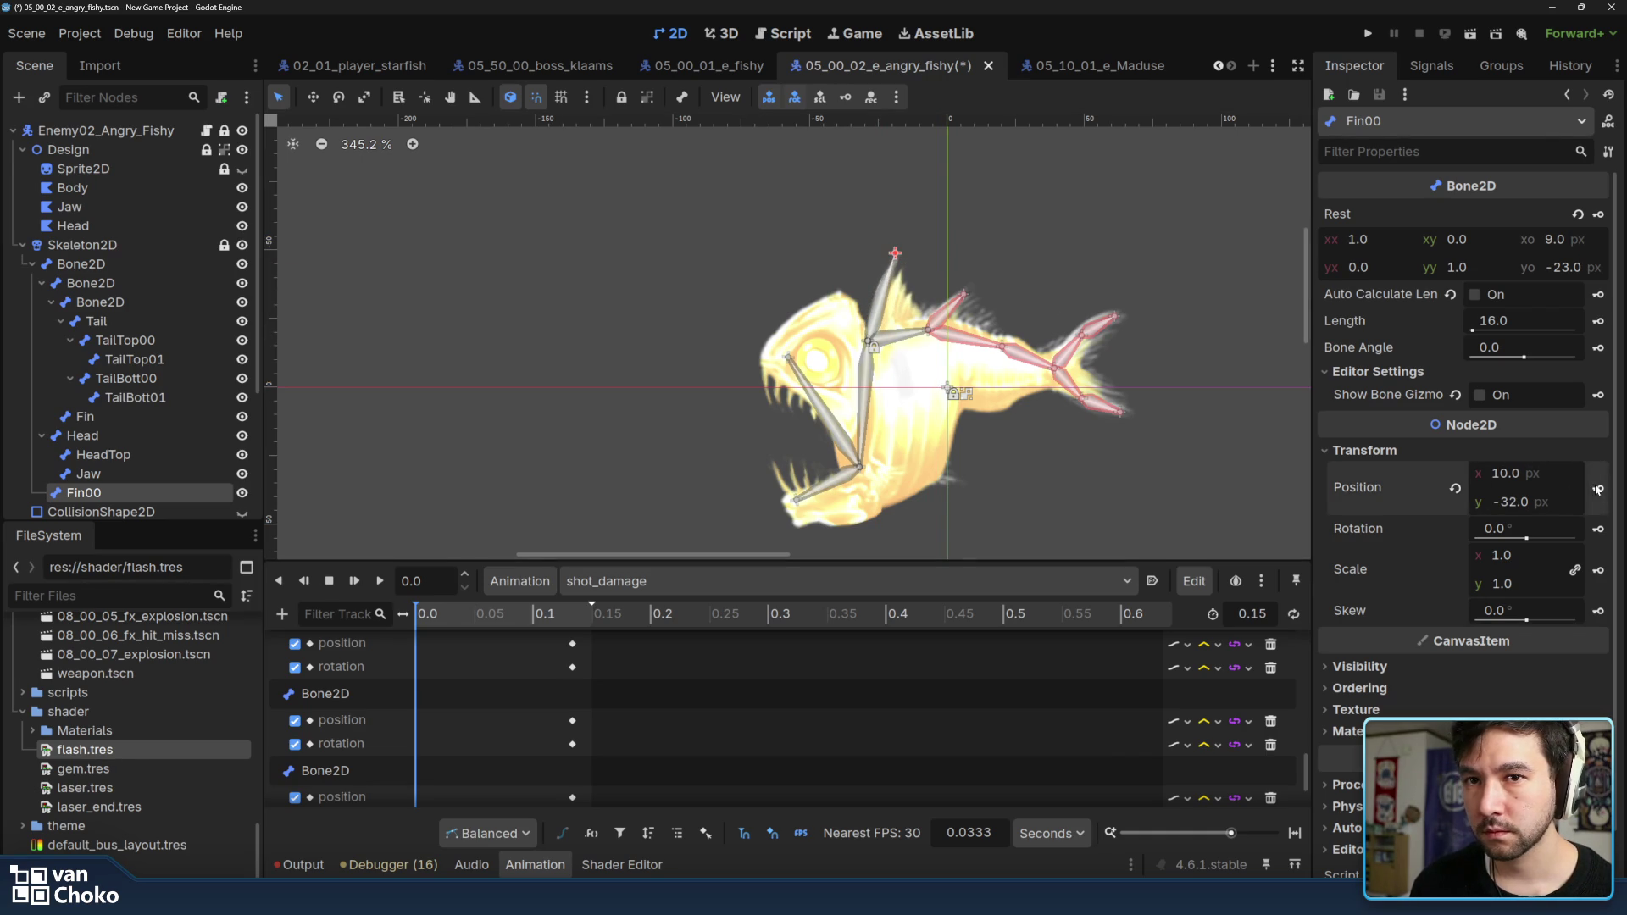
drag(963, 296, 987, 287)
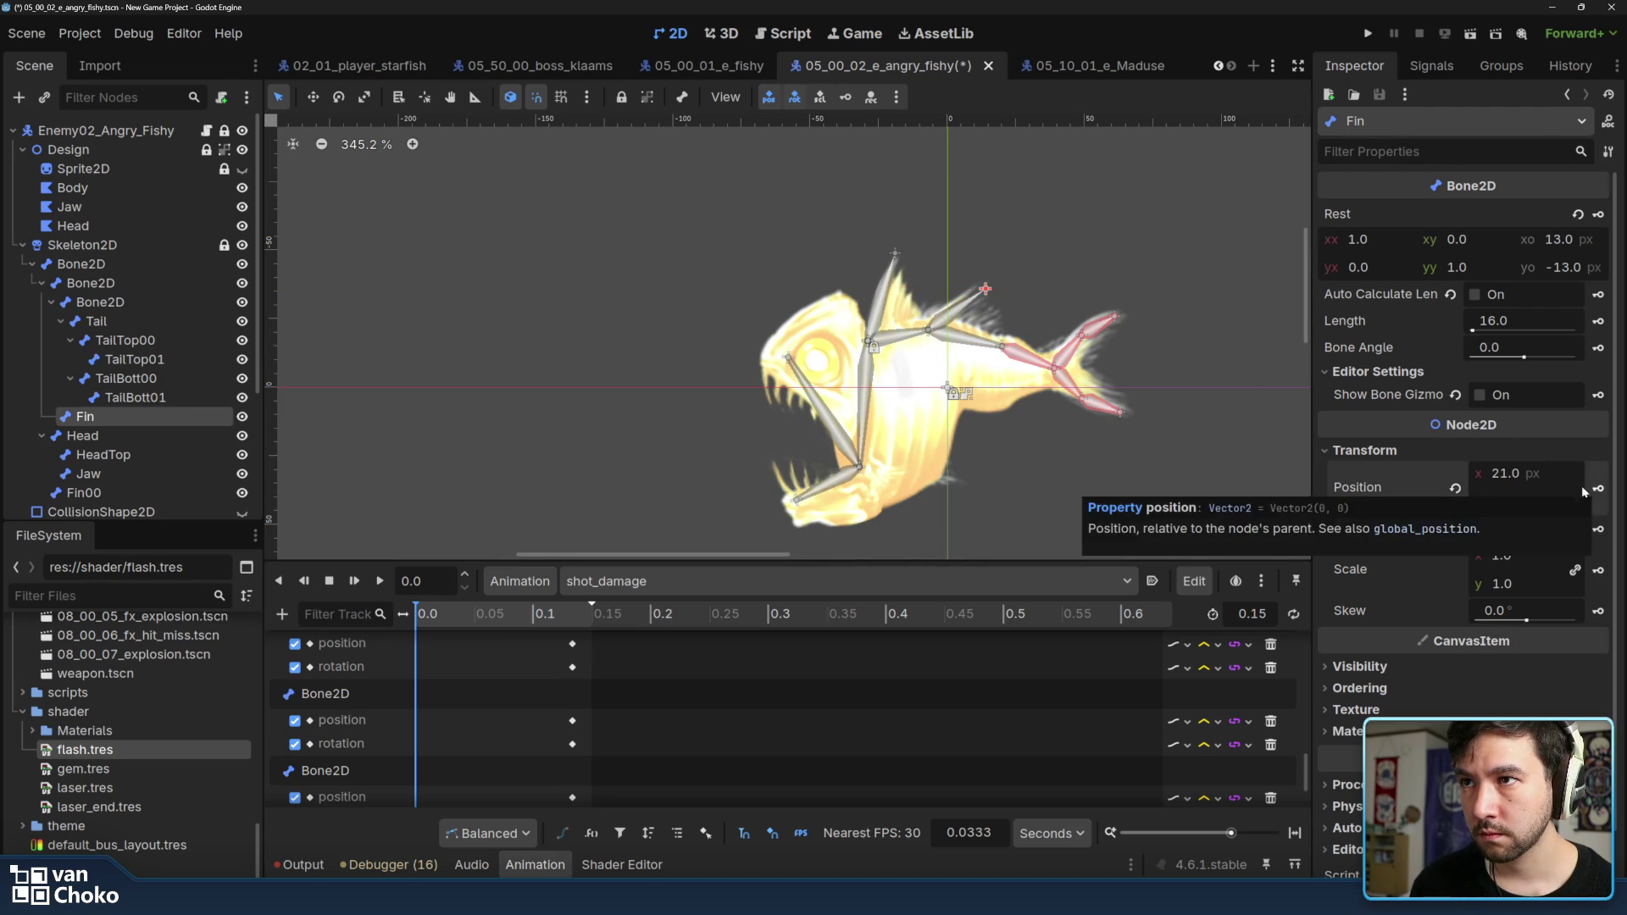
click(1168, 341)
click(1003, 350)
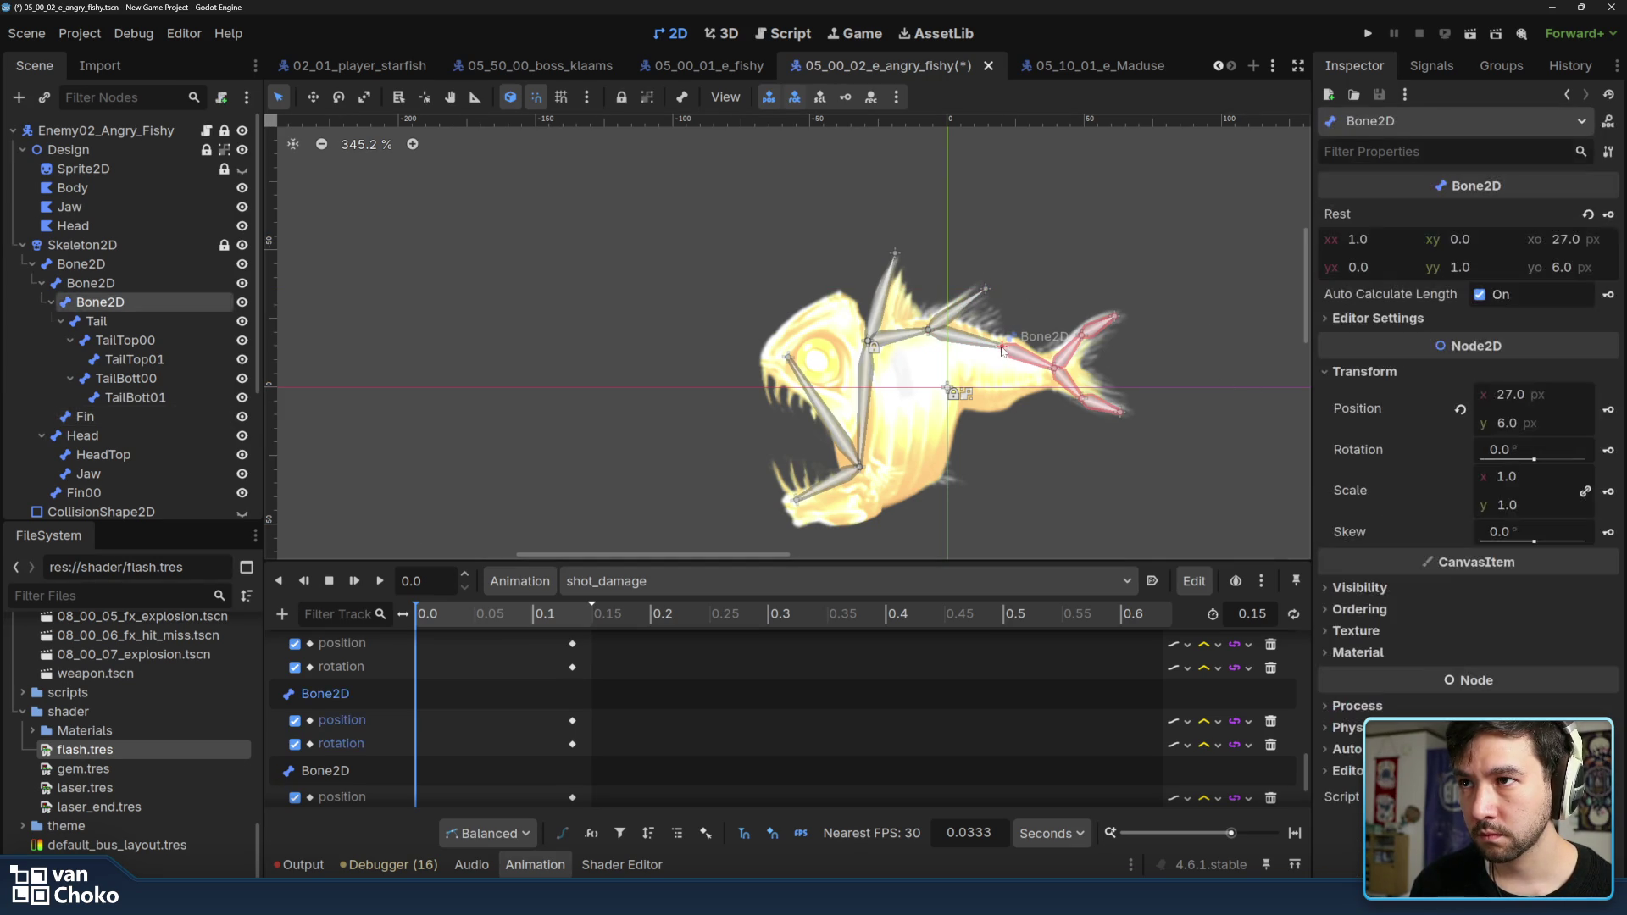
click(1209, 415)
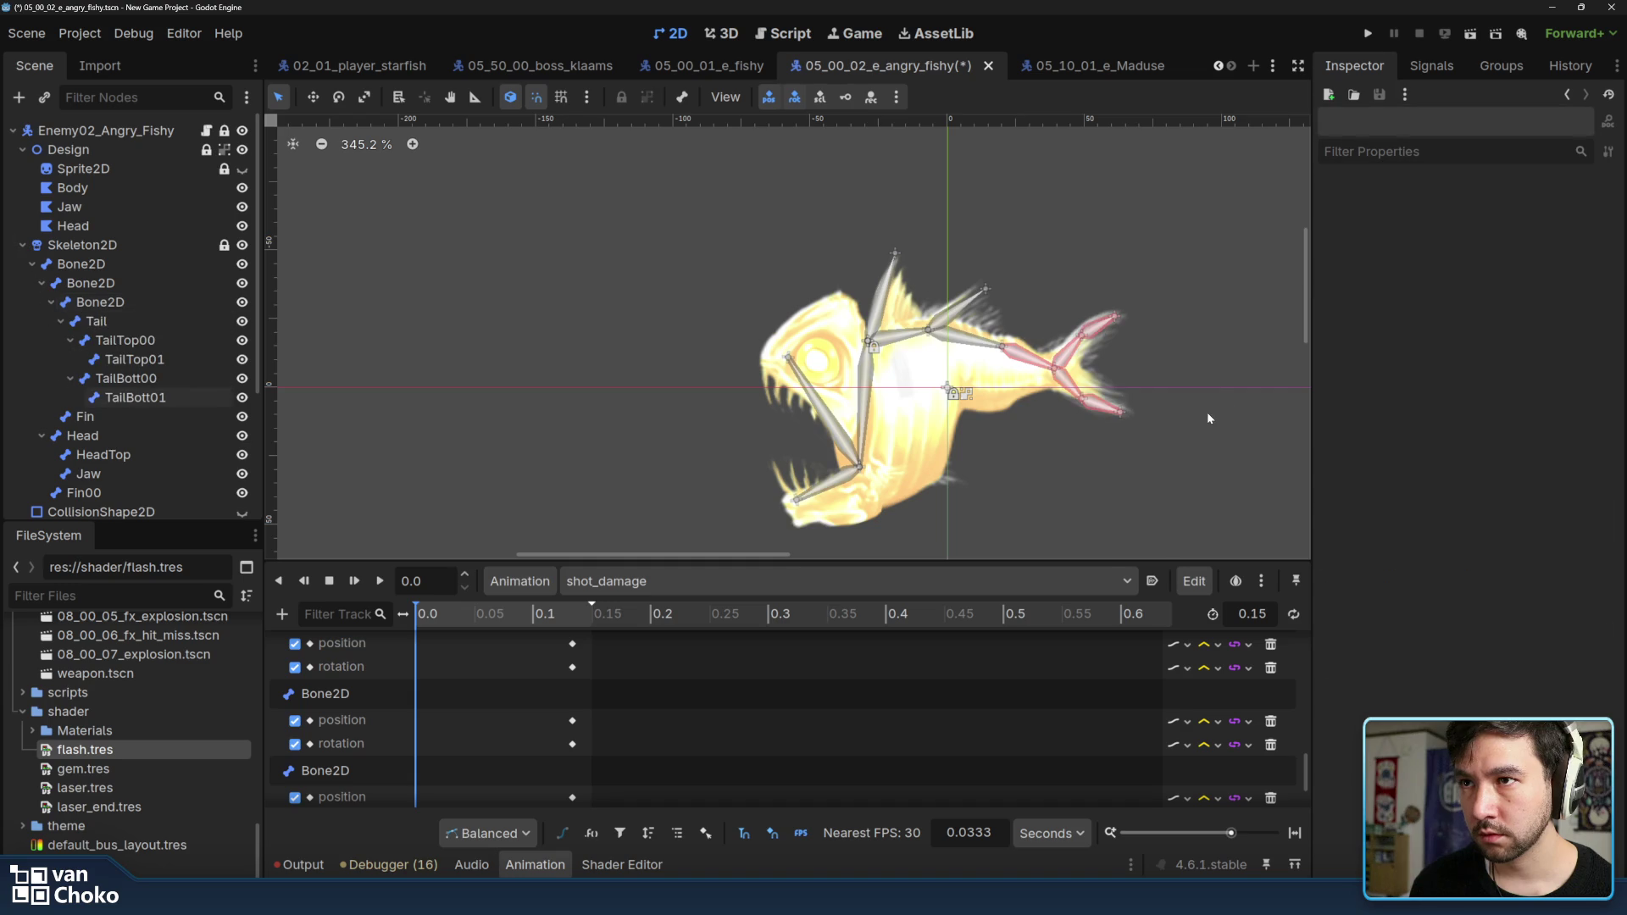
click(379, 582)
click(380, 581)
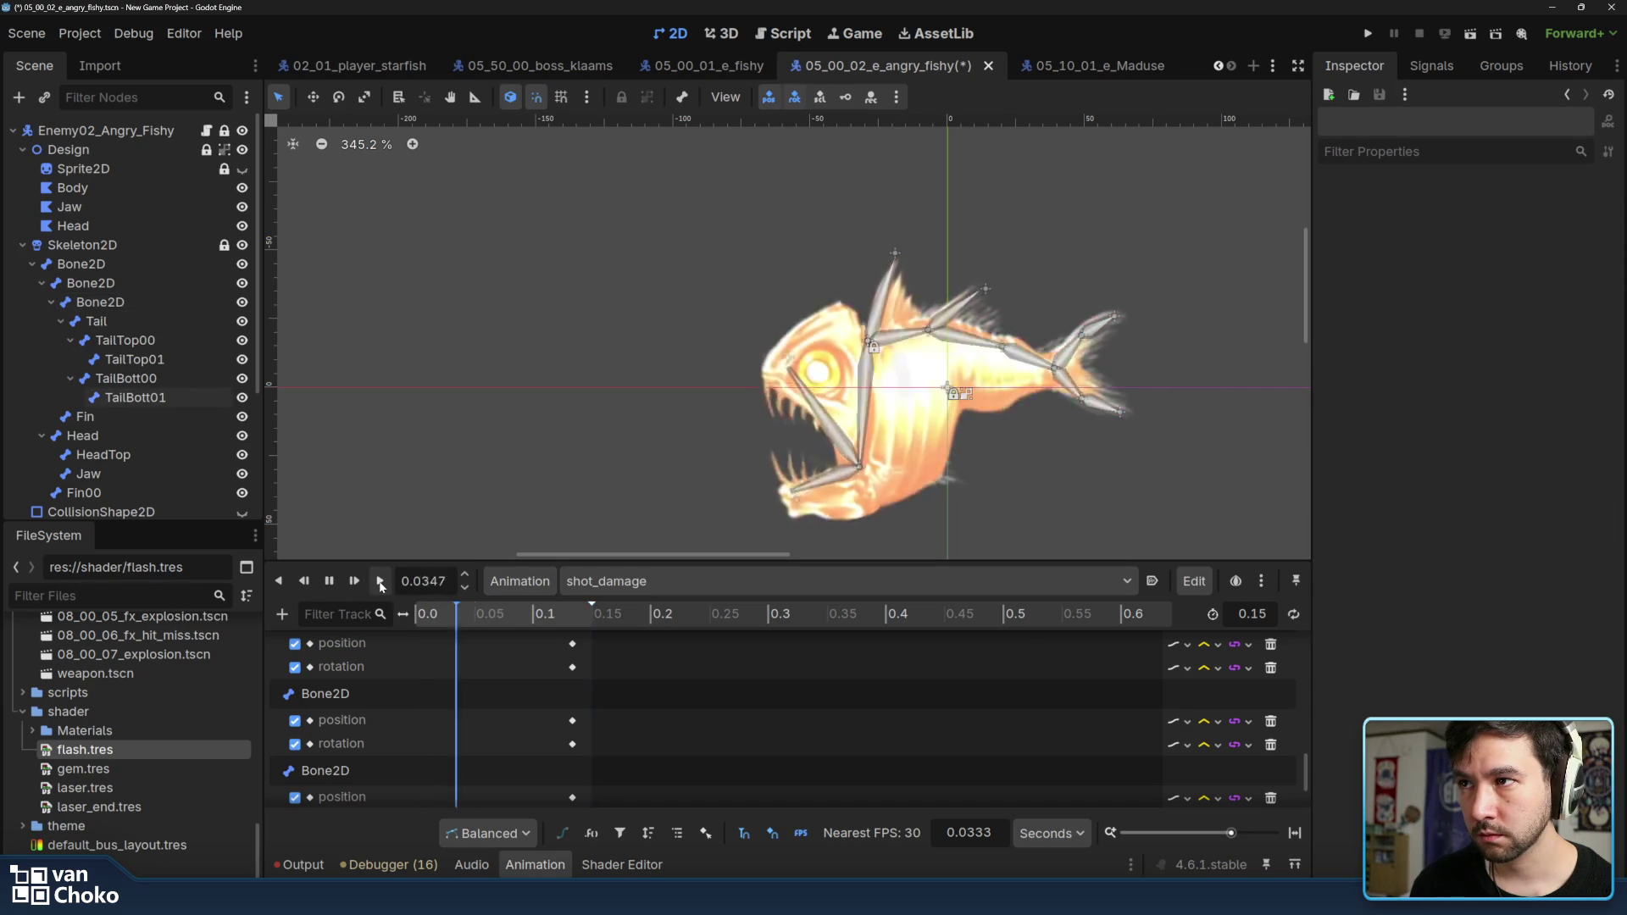
click(380, 582)
click(380, 581)
click(379, 581)
click(380, 582)
click(380, 581)
click(380, 582)
click(380, 581)
click(379, 581)
click(379, 581)
click(380, 581)
click(380, 581)
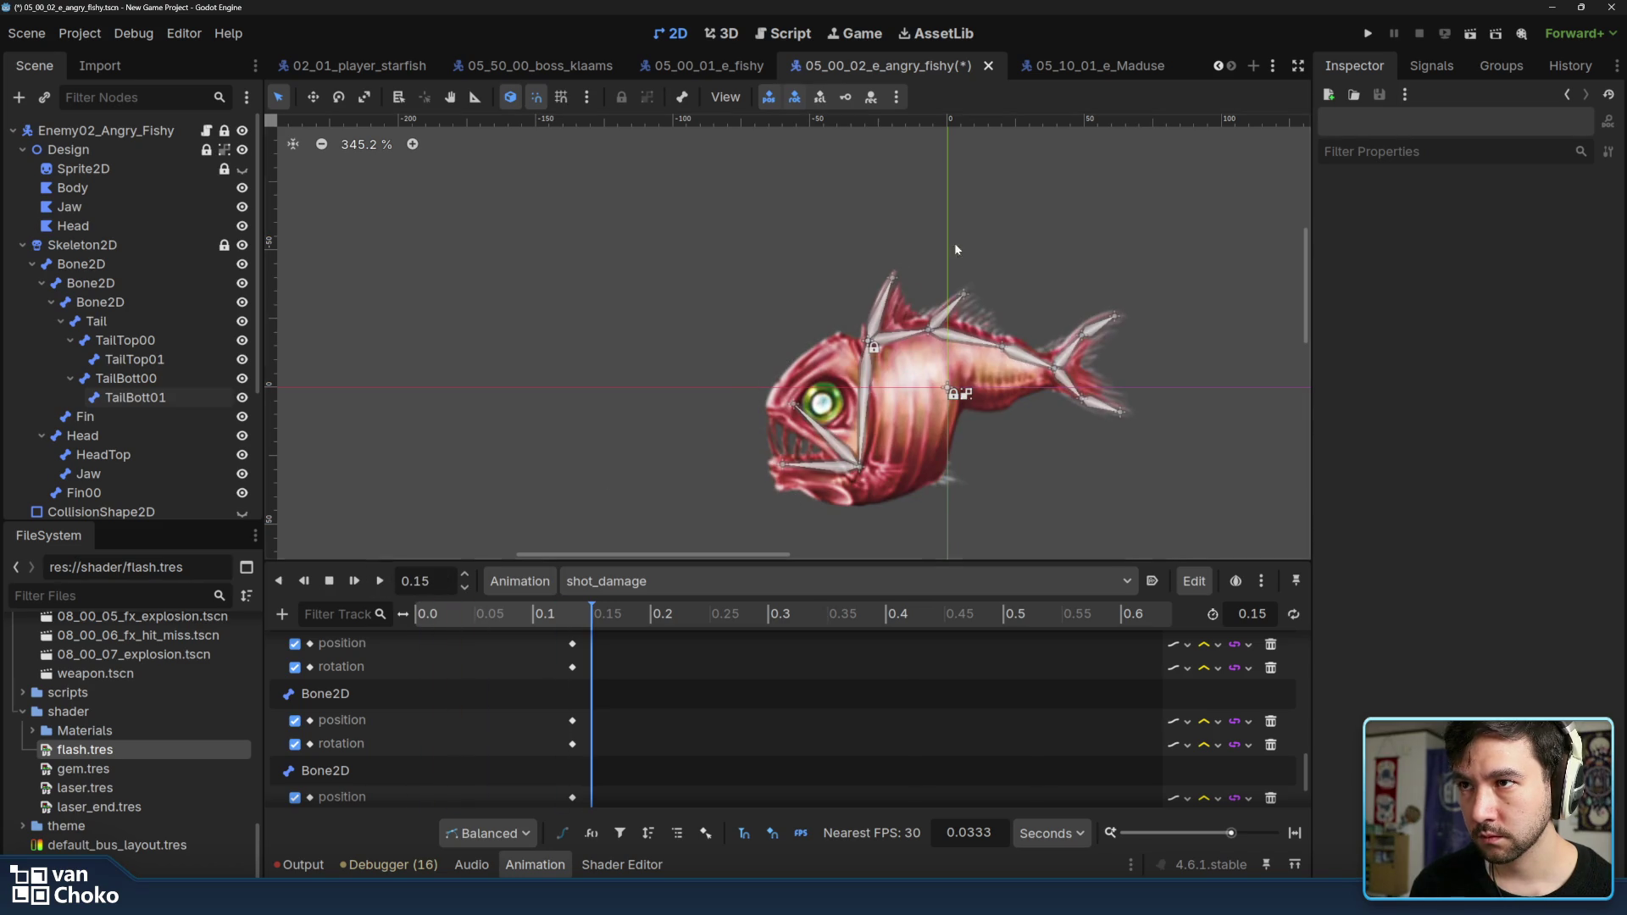
click(379, 581)
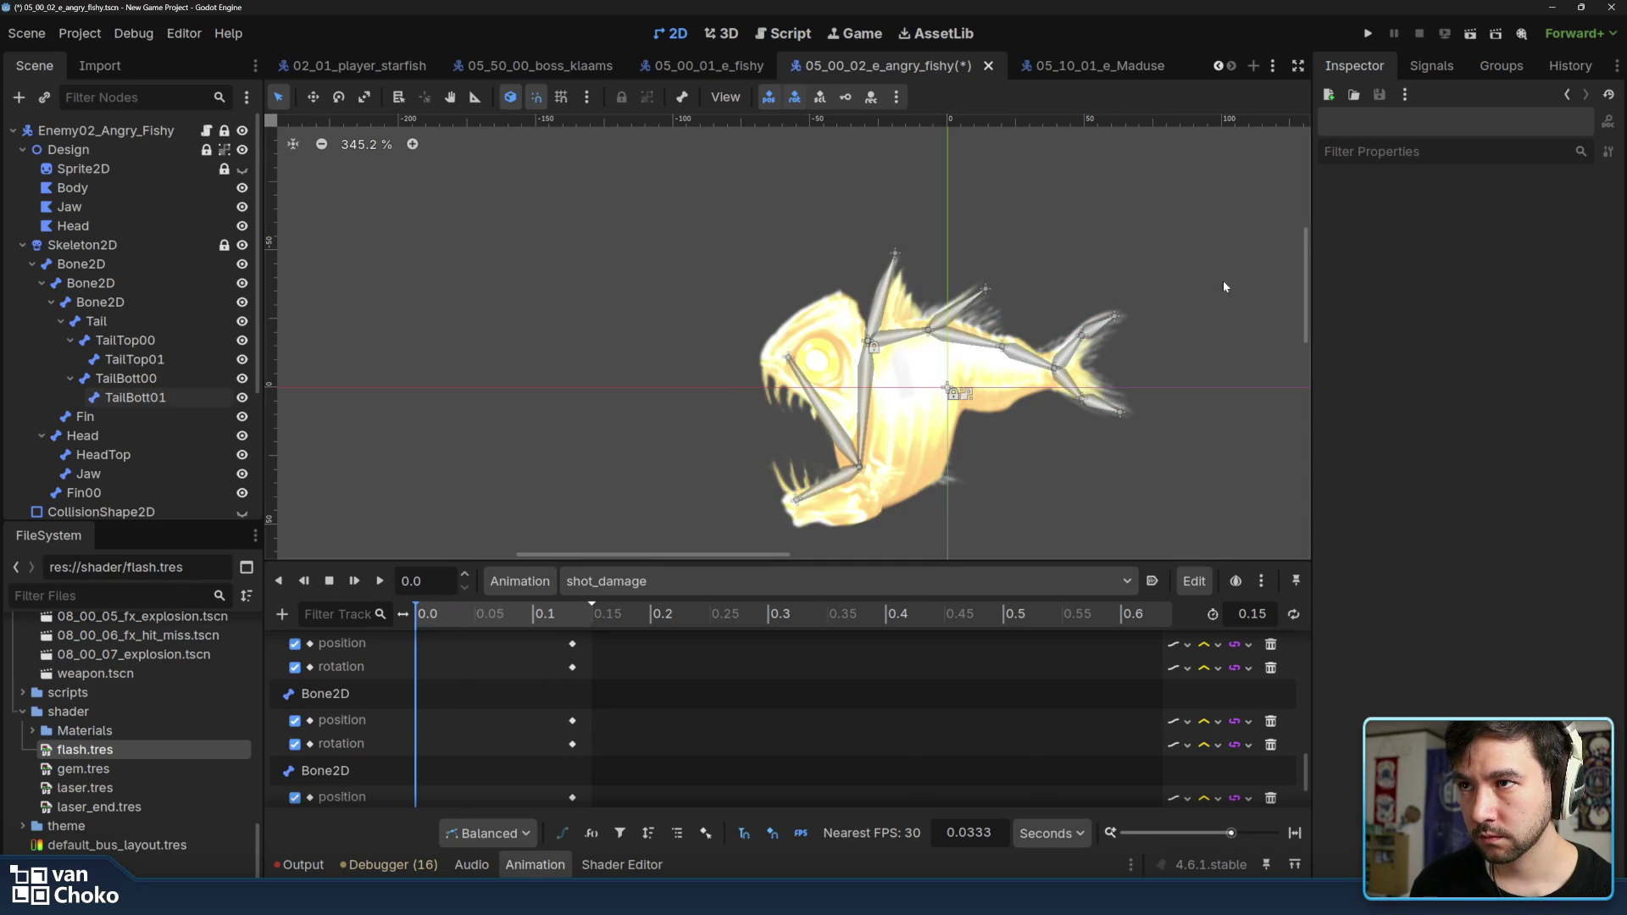
Move the body bone and Tail bone and key their positions at 0.0 s
drag(1003, 350, 988, 336)
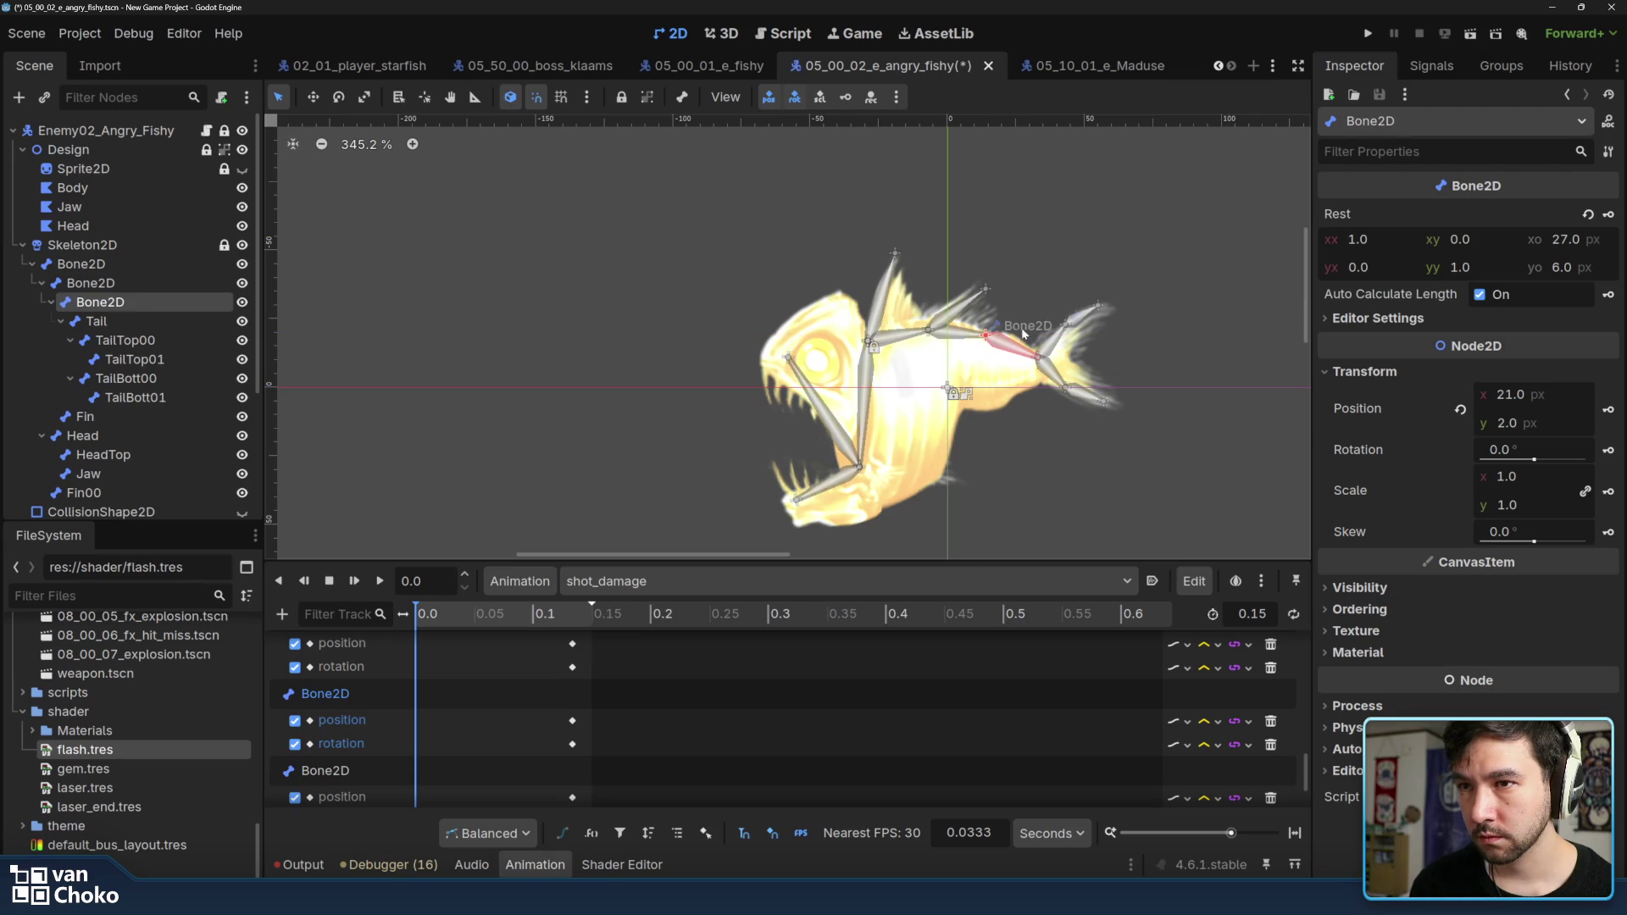
click(1606, 410)
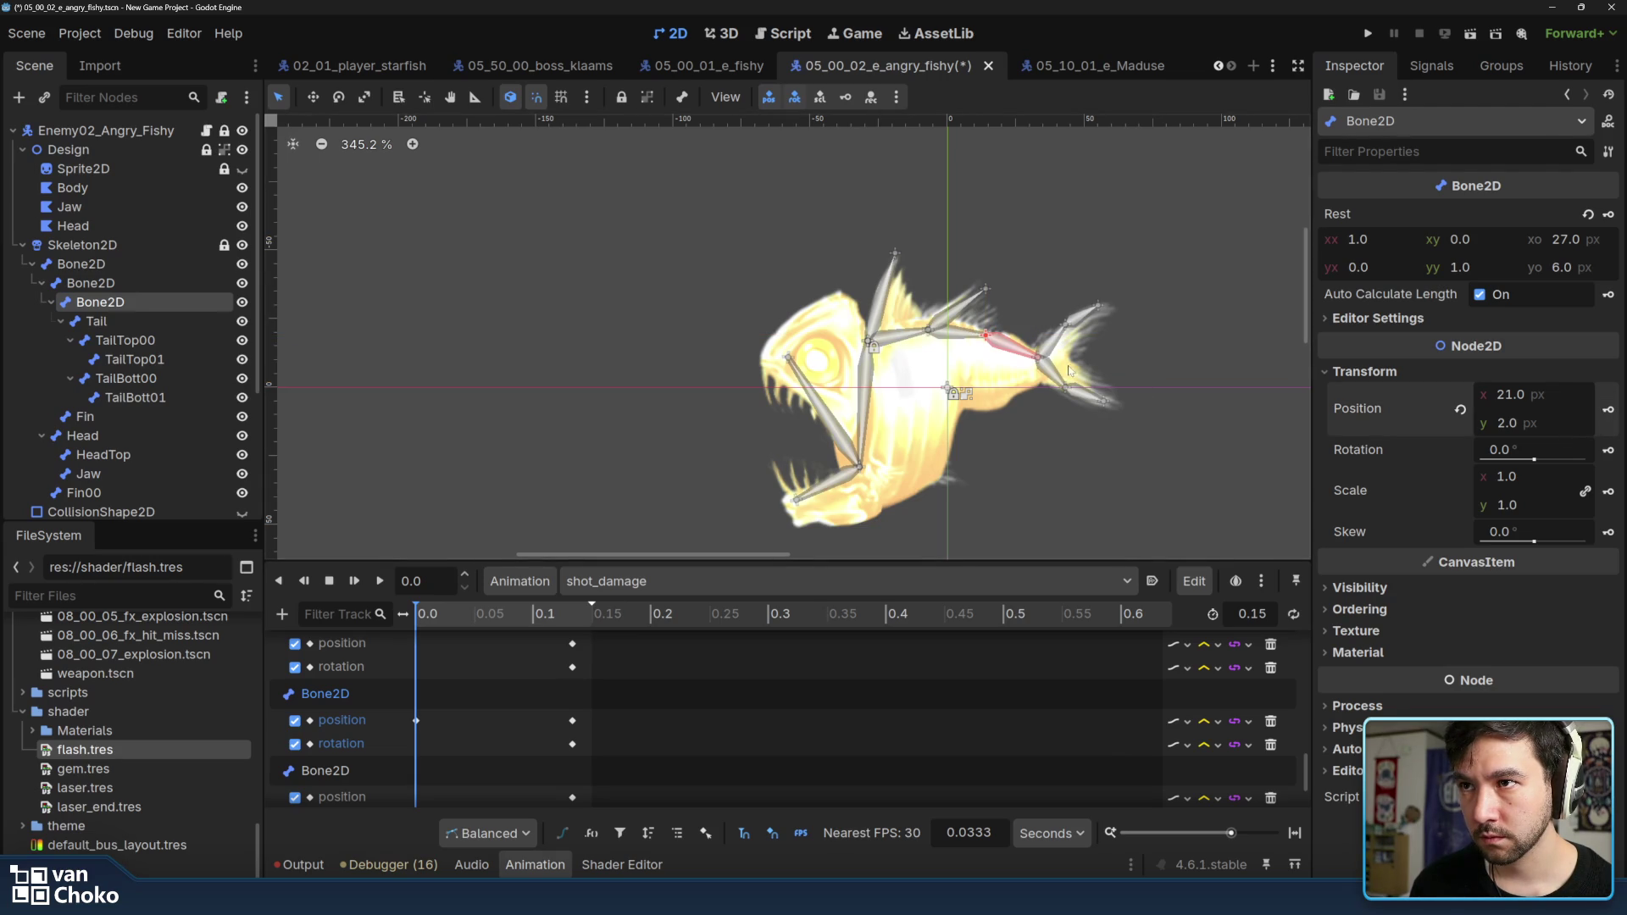
click(1037, 365)
drag(1033, 362, 1054, 310)
click(1608, 410)
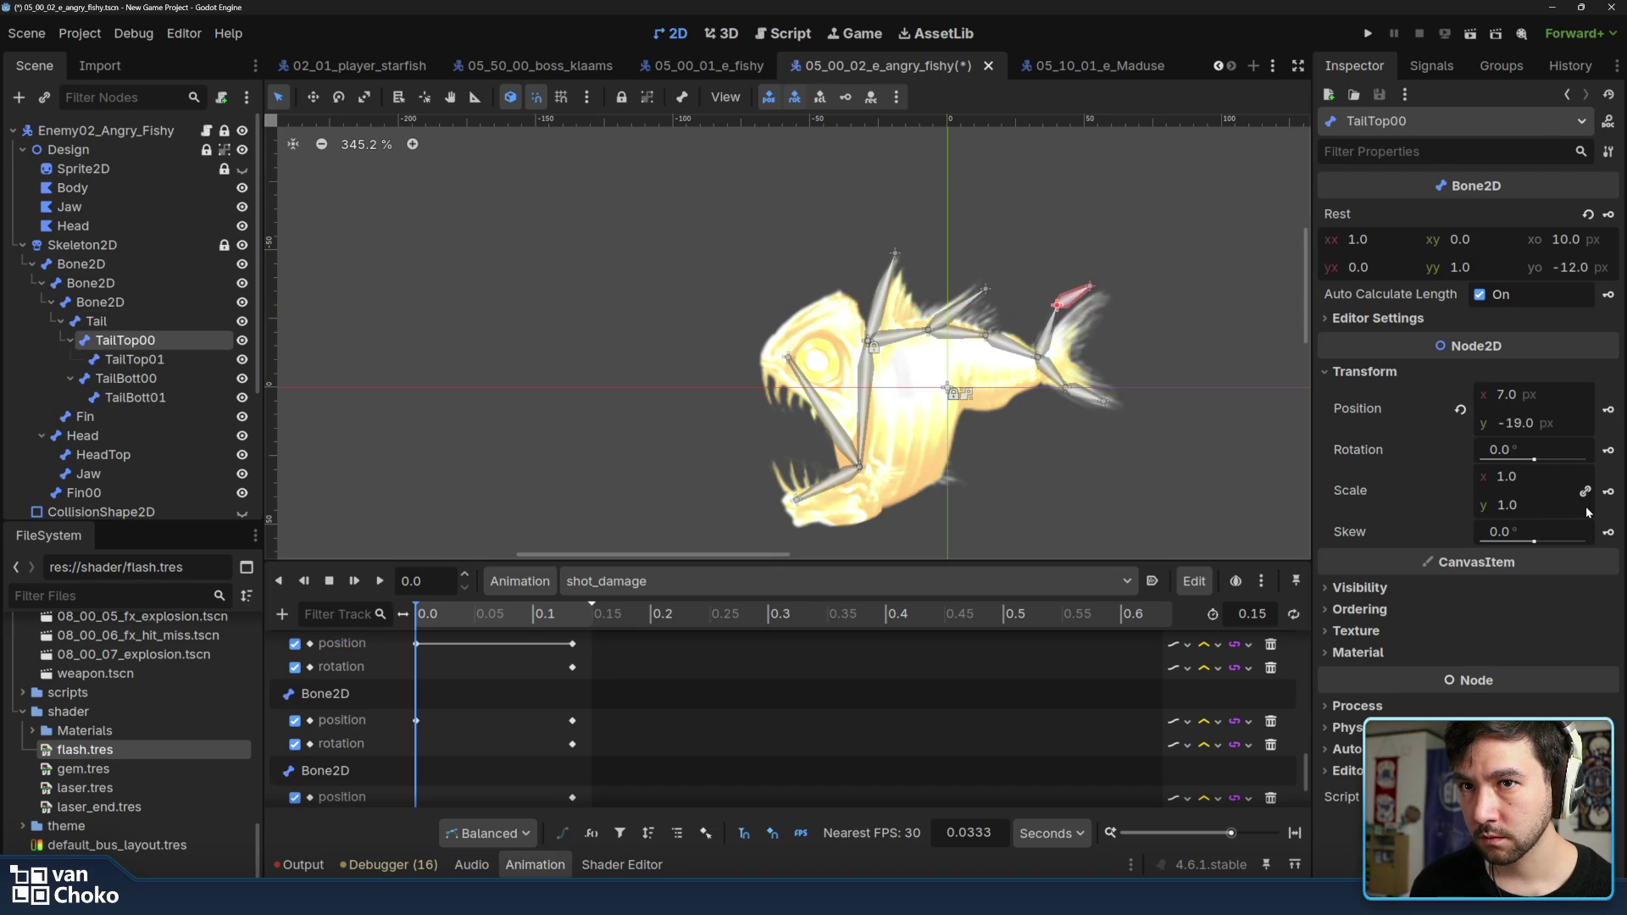
Spread the tail fins, TailBott00 at (7, 20) px, adjusting TailBott01 and TailTop01, then play shot_damage
drag(1064, 400, 1058, 422)
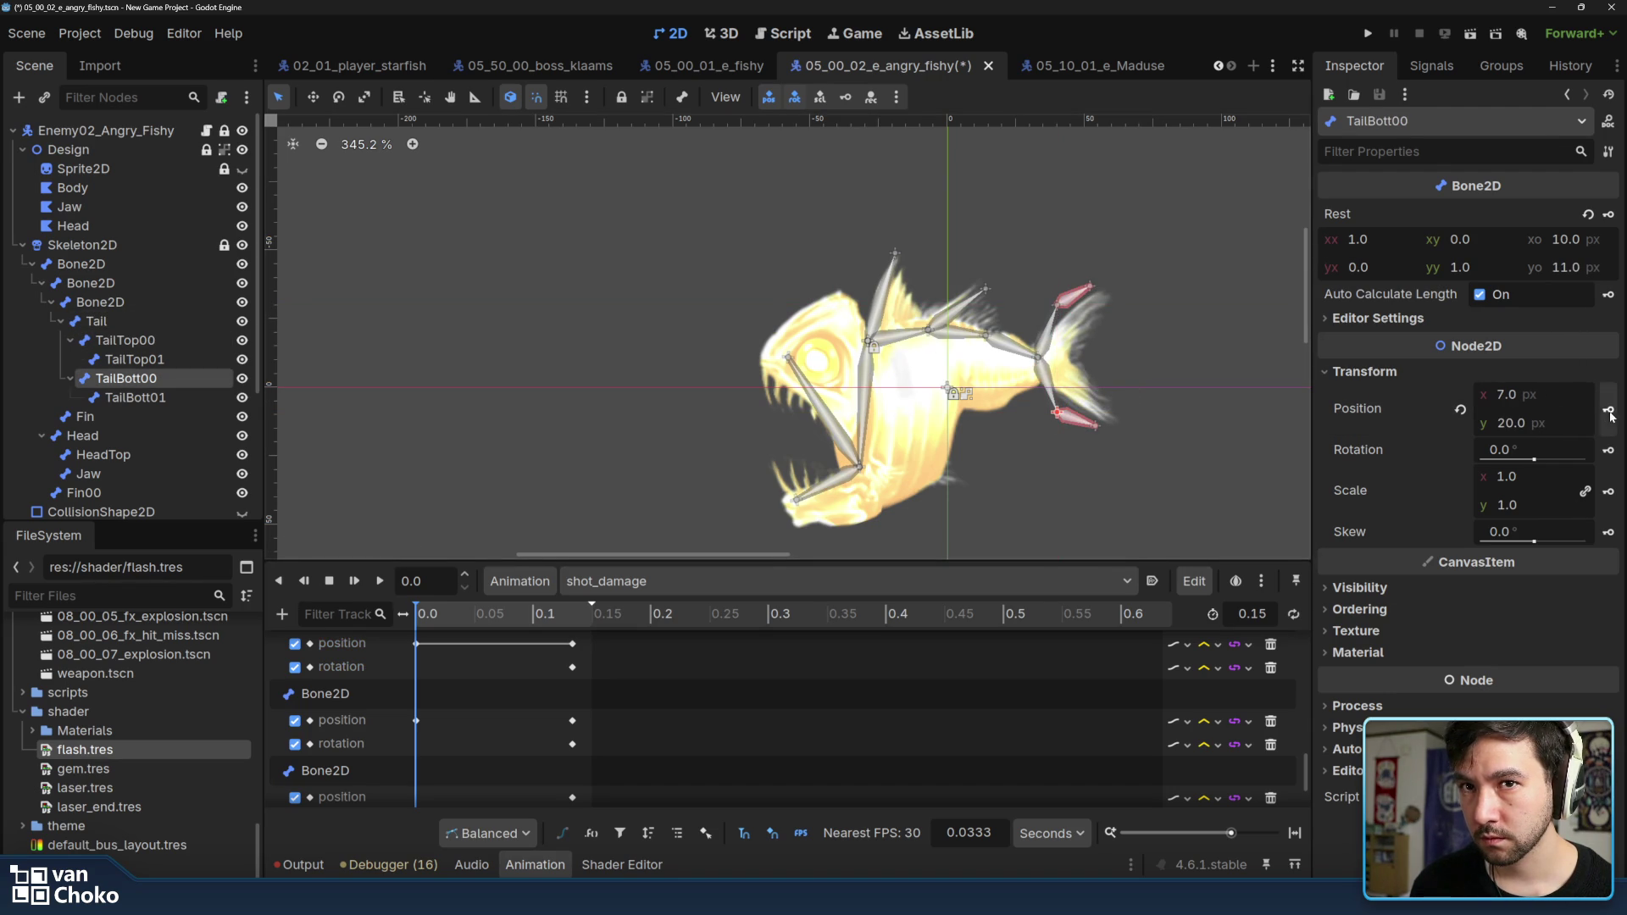
click(1101, 426)
drag(1099, 423, 1100, 412)
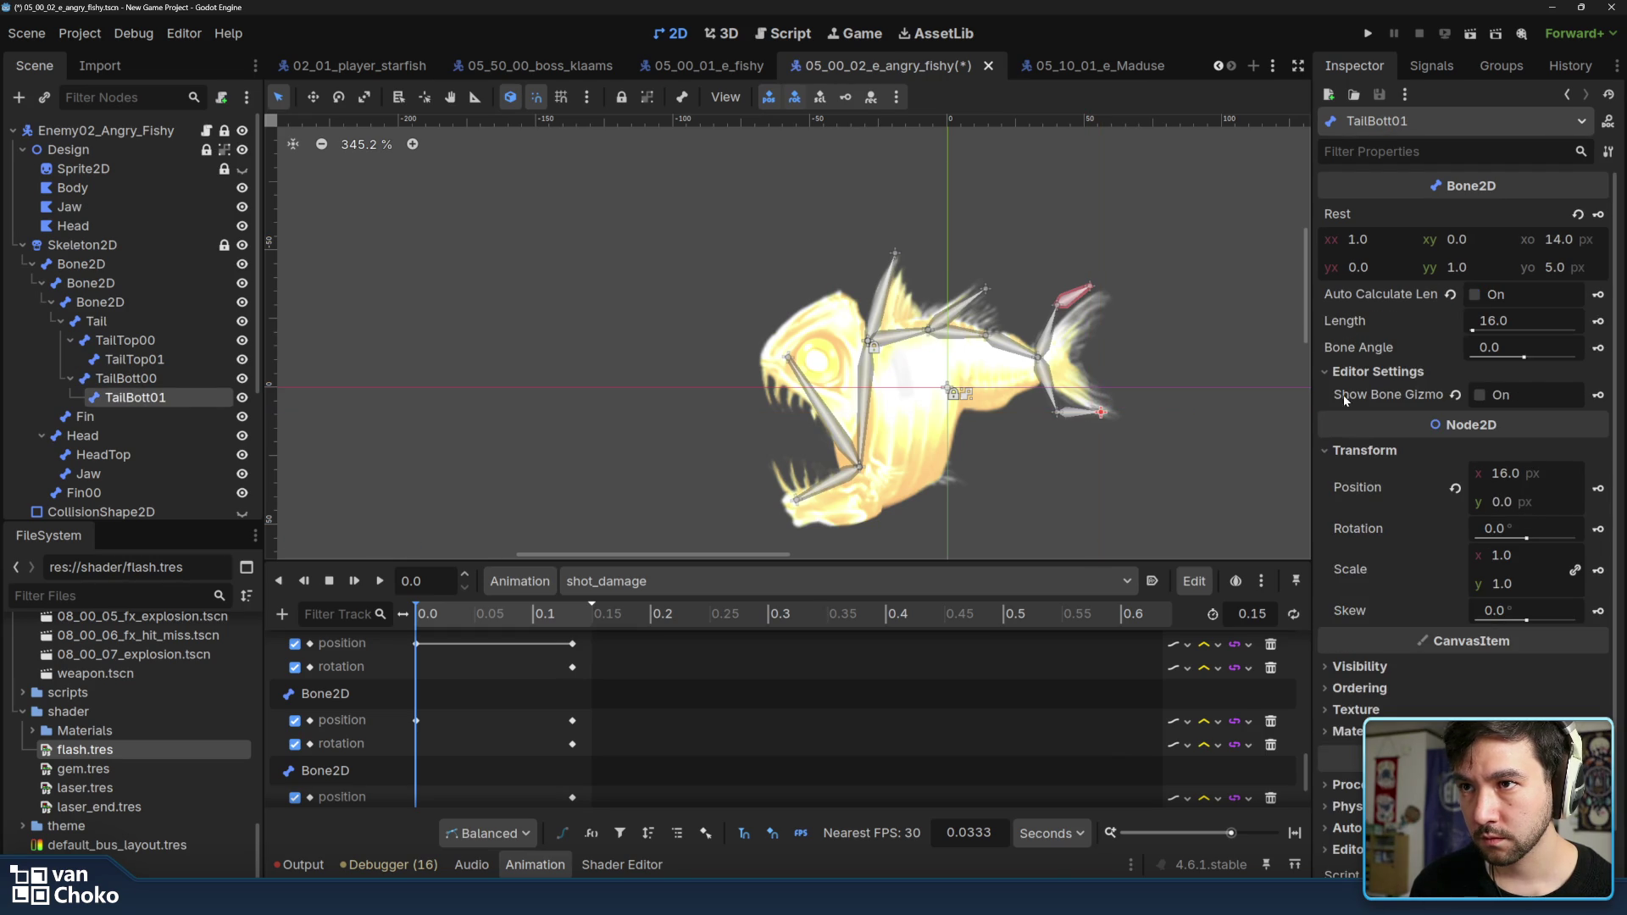
click(1089, 282)
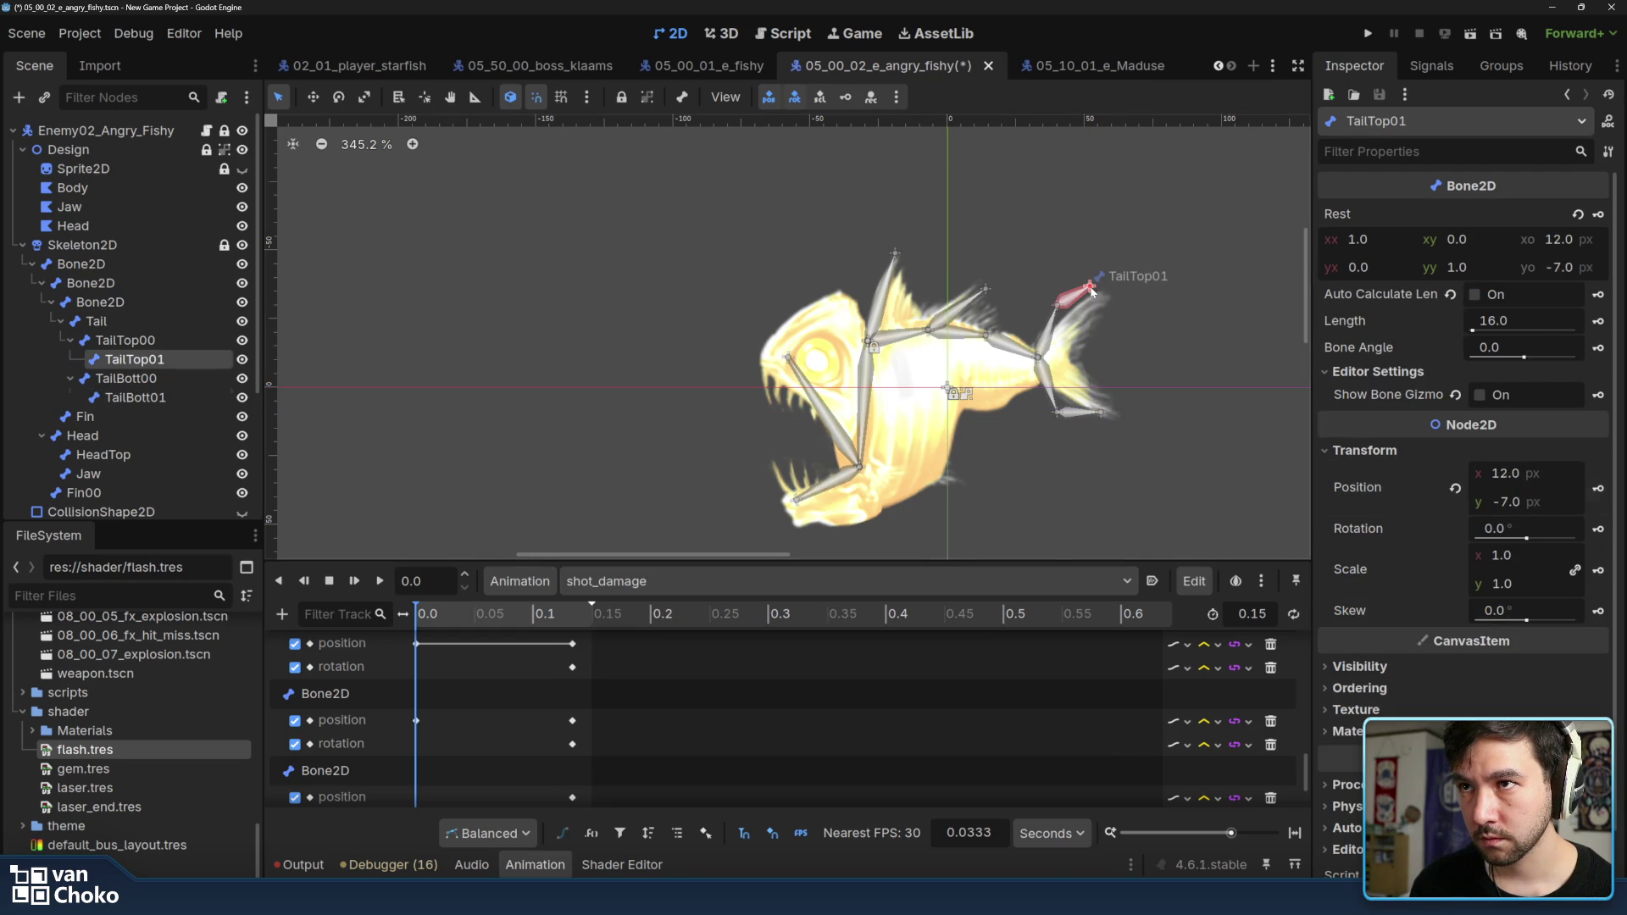
mouse_move(1089, 282)
mouse_down()
mouse_move(1095, 300)
mouse_move(1081, 286)
mouse_up()
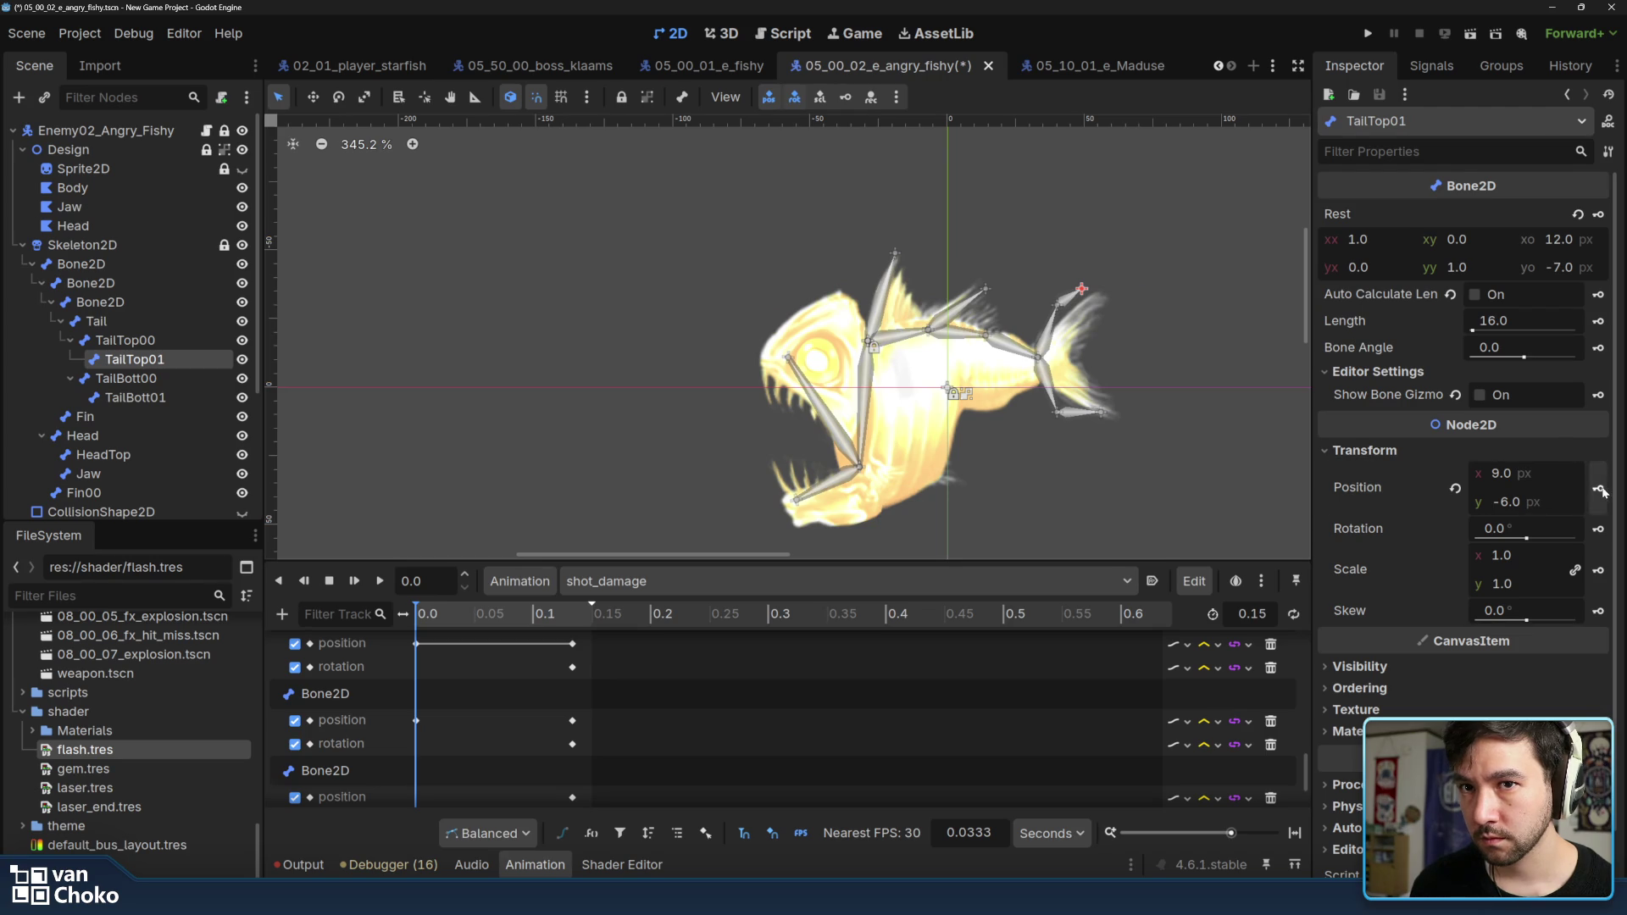
click(380, 581)
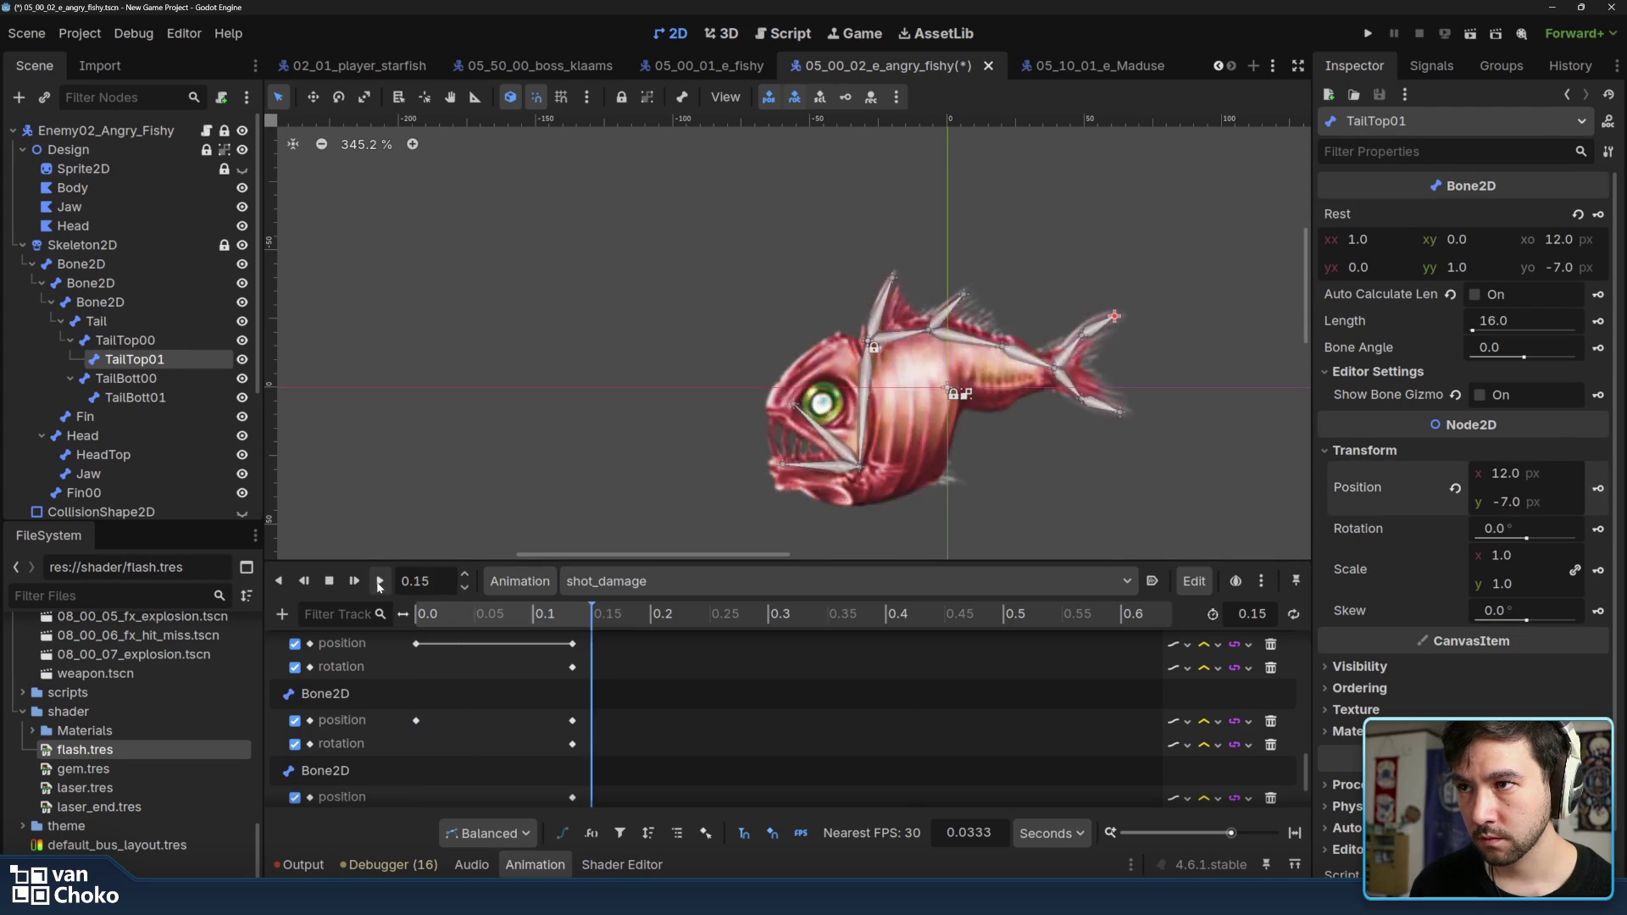
Replay shot_damage several times, then nudge the tail's base Bone2D right at 0.15 s
click(380, 583)
click(380, 583)
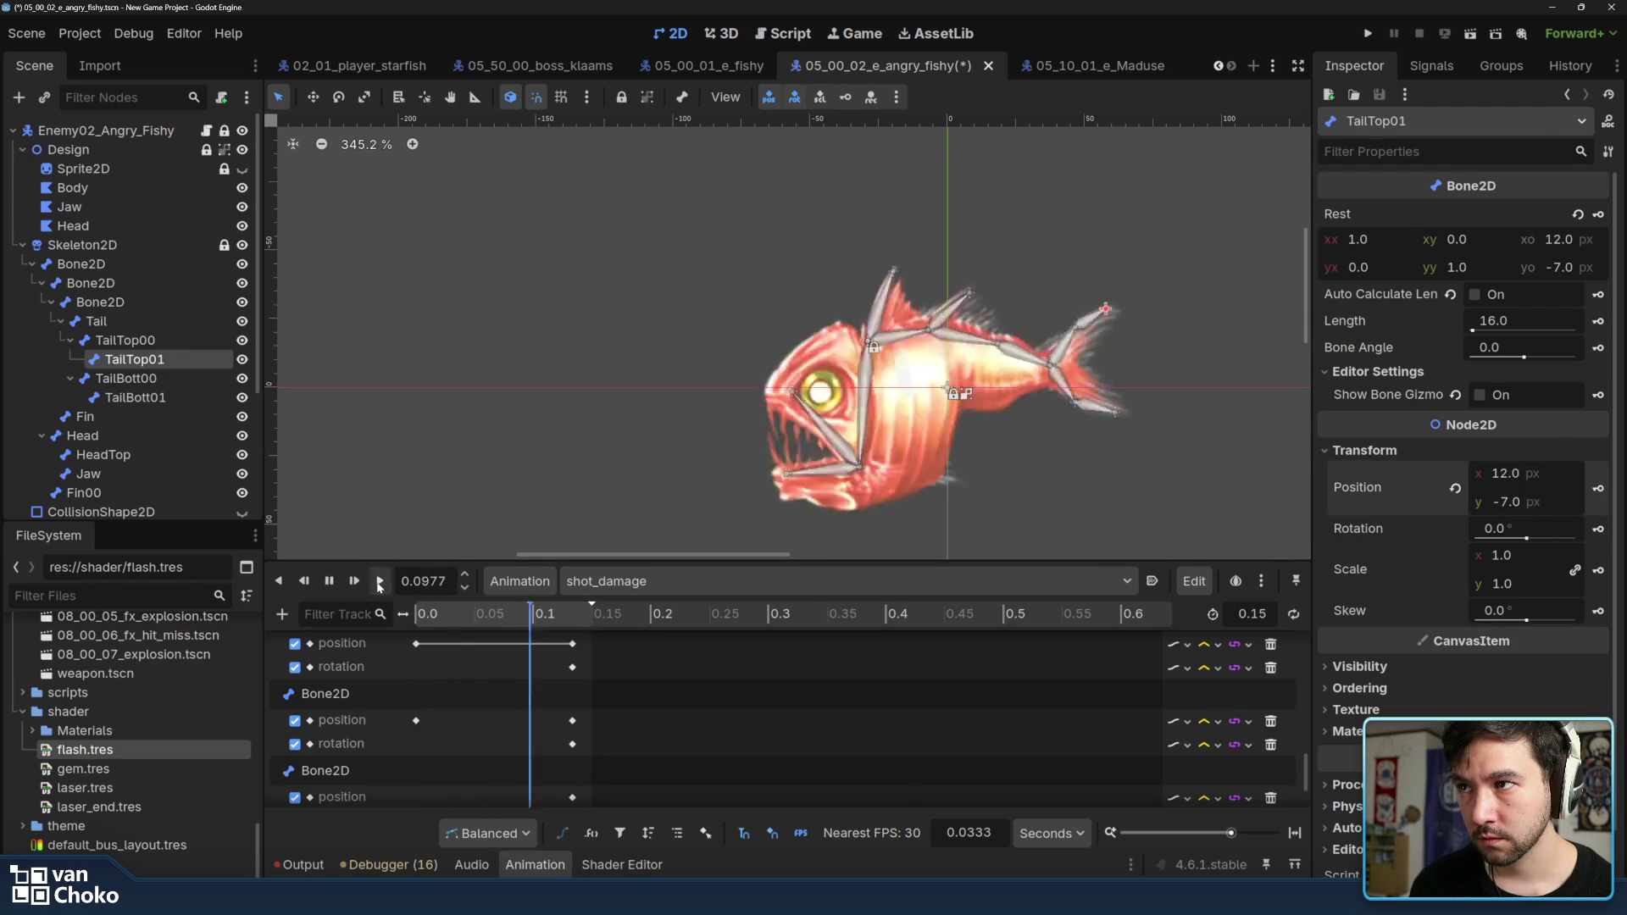
click(379, 583)
click(380, 583)
click(380, 583)
click(379, 583)
click(379, 582)
click(380, 583)
click(380, 583)
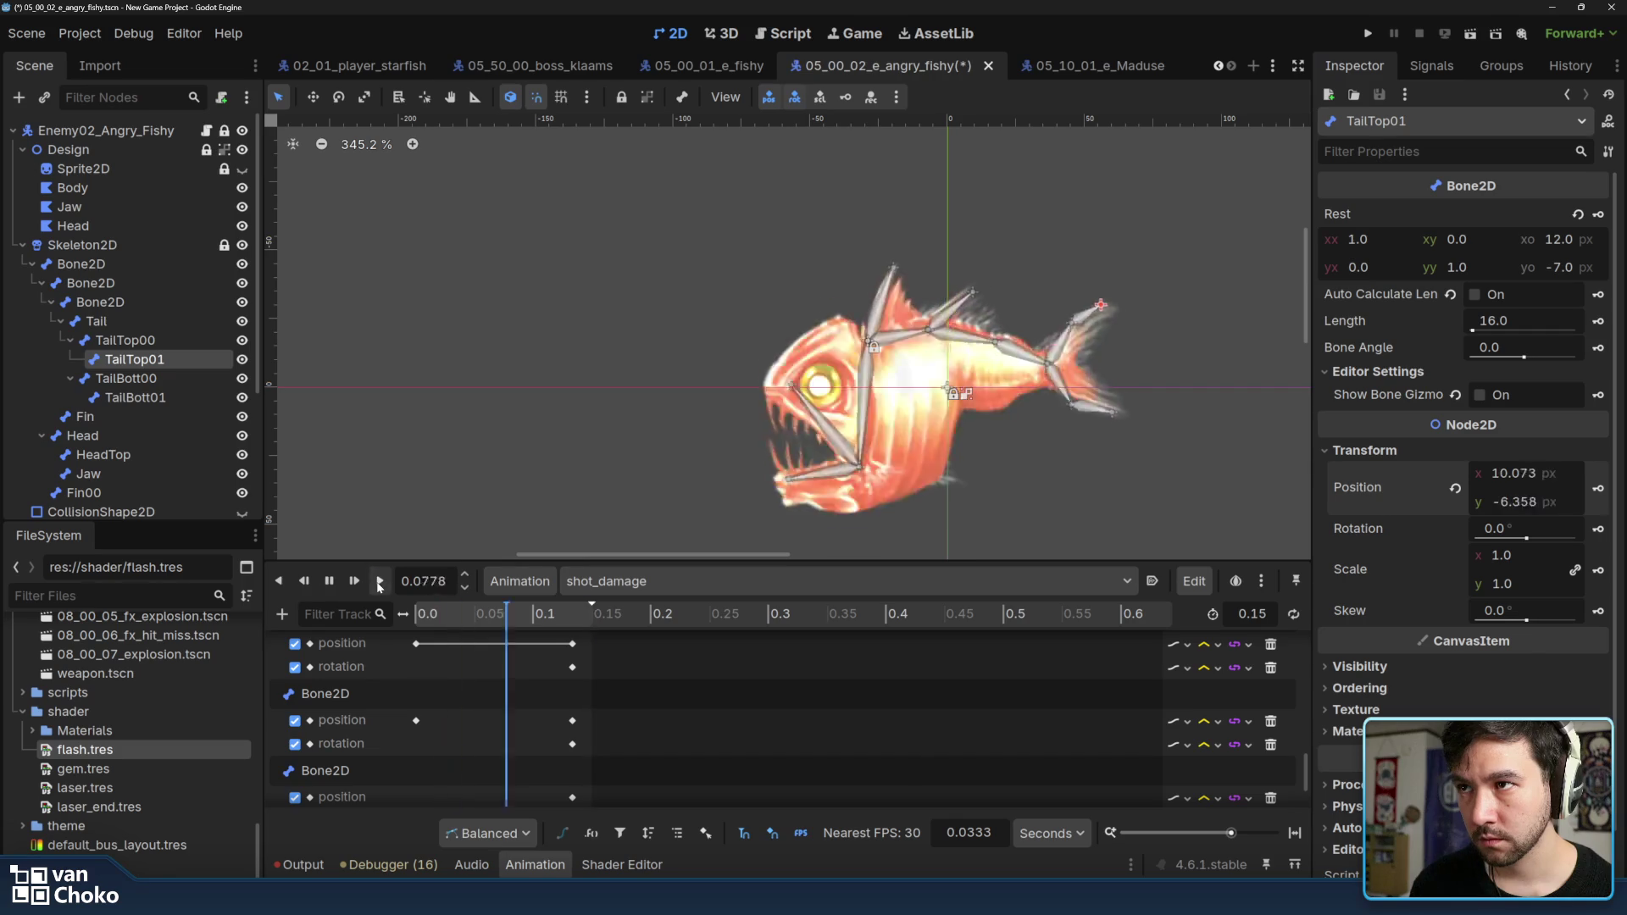
mouse_move(930, 332)
mouse_down()
mouse_move(963, 328)
mouse_move(884, 331)
mouse_move(943, 332)
mouse_up()
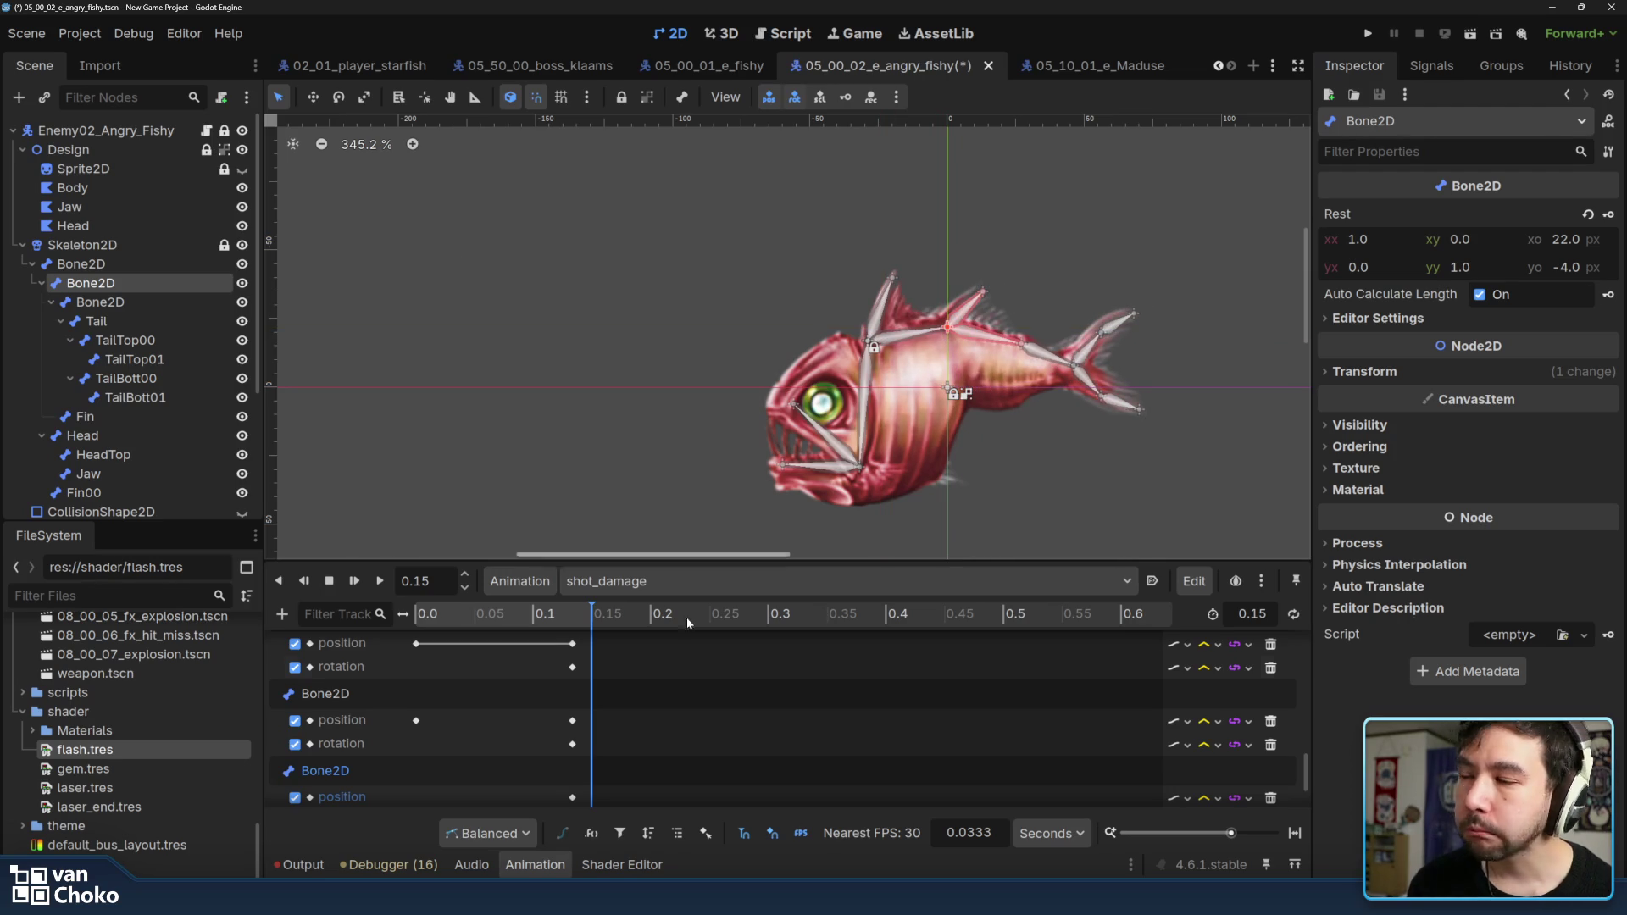
drag(508, 611, 376, 619)
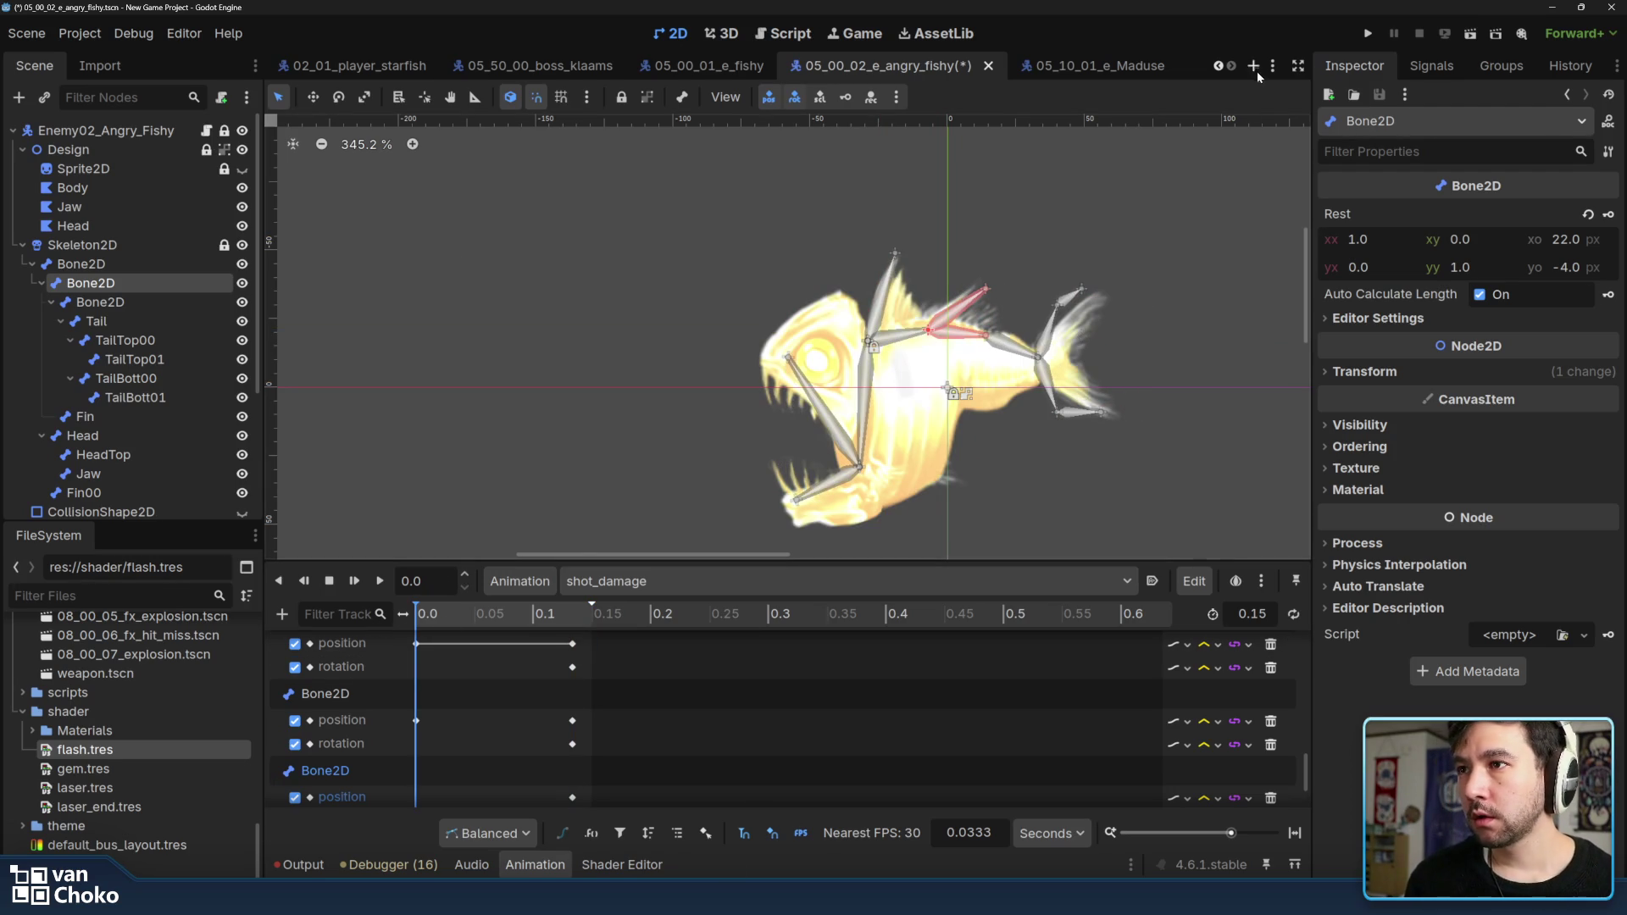
Move the tail bone up-left and rotate the tail bones to about -10°
mouse_move(924, 332)
mouse_down()
mouse_move(911, 327)
mouse_move(957, 325)
mouse_move(926, 324)
mouse_up()
click(1389, 371)
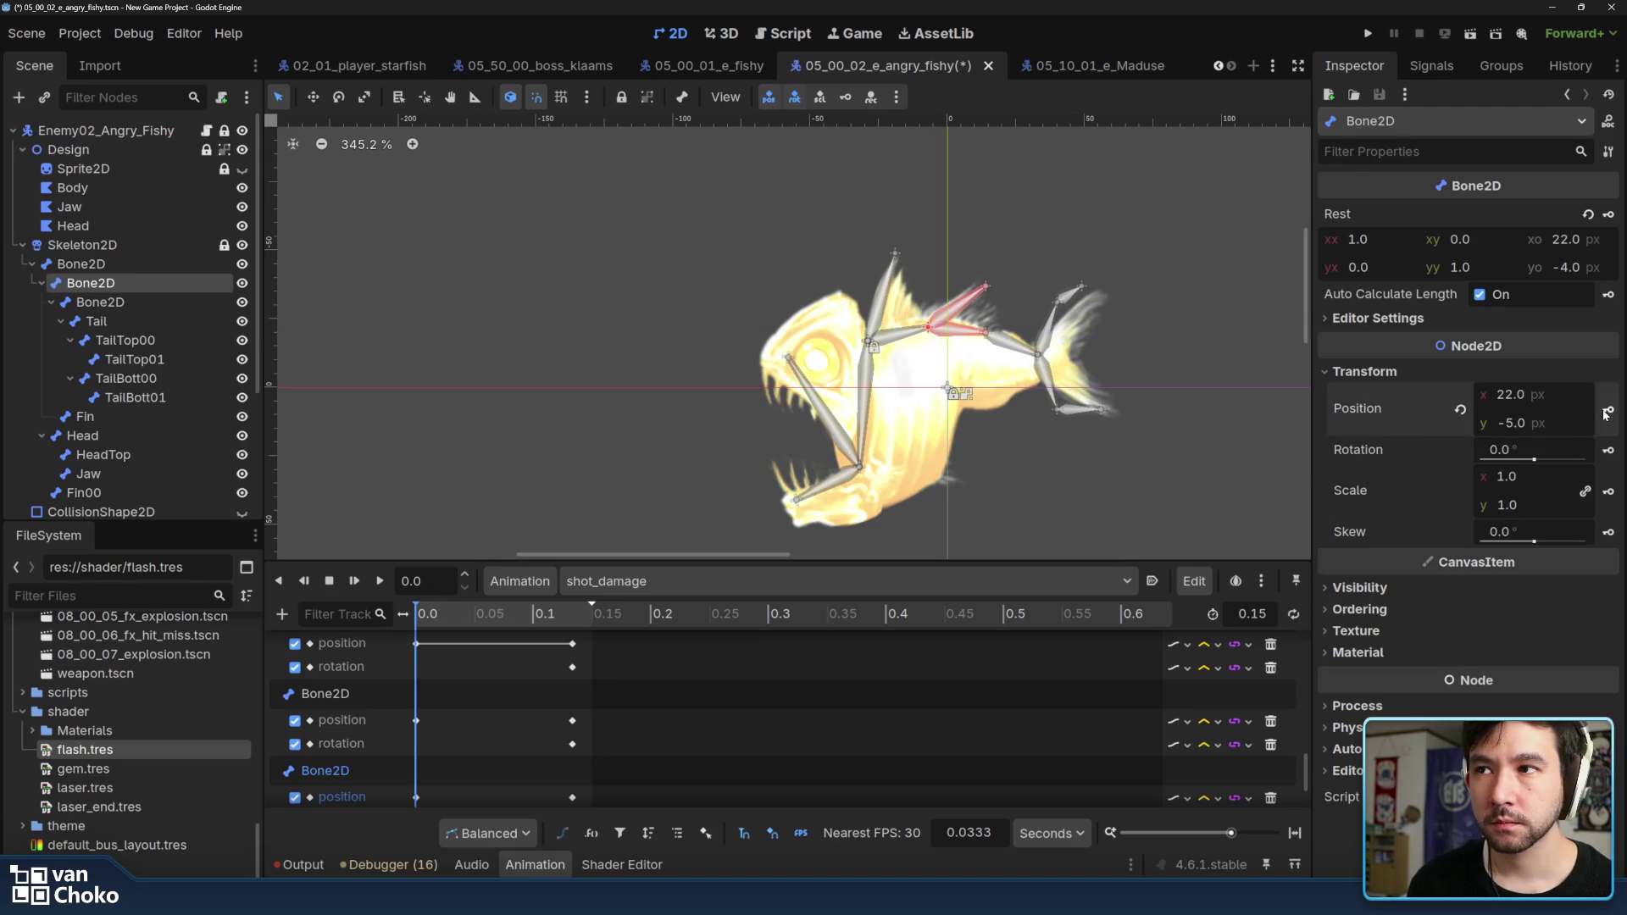
drag(1536, 462, 1537, 466)
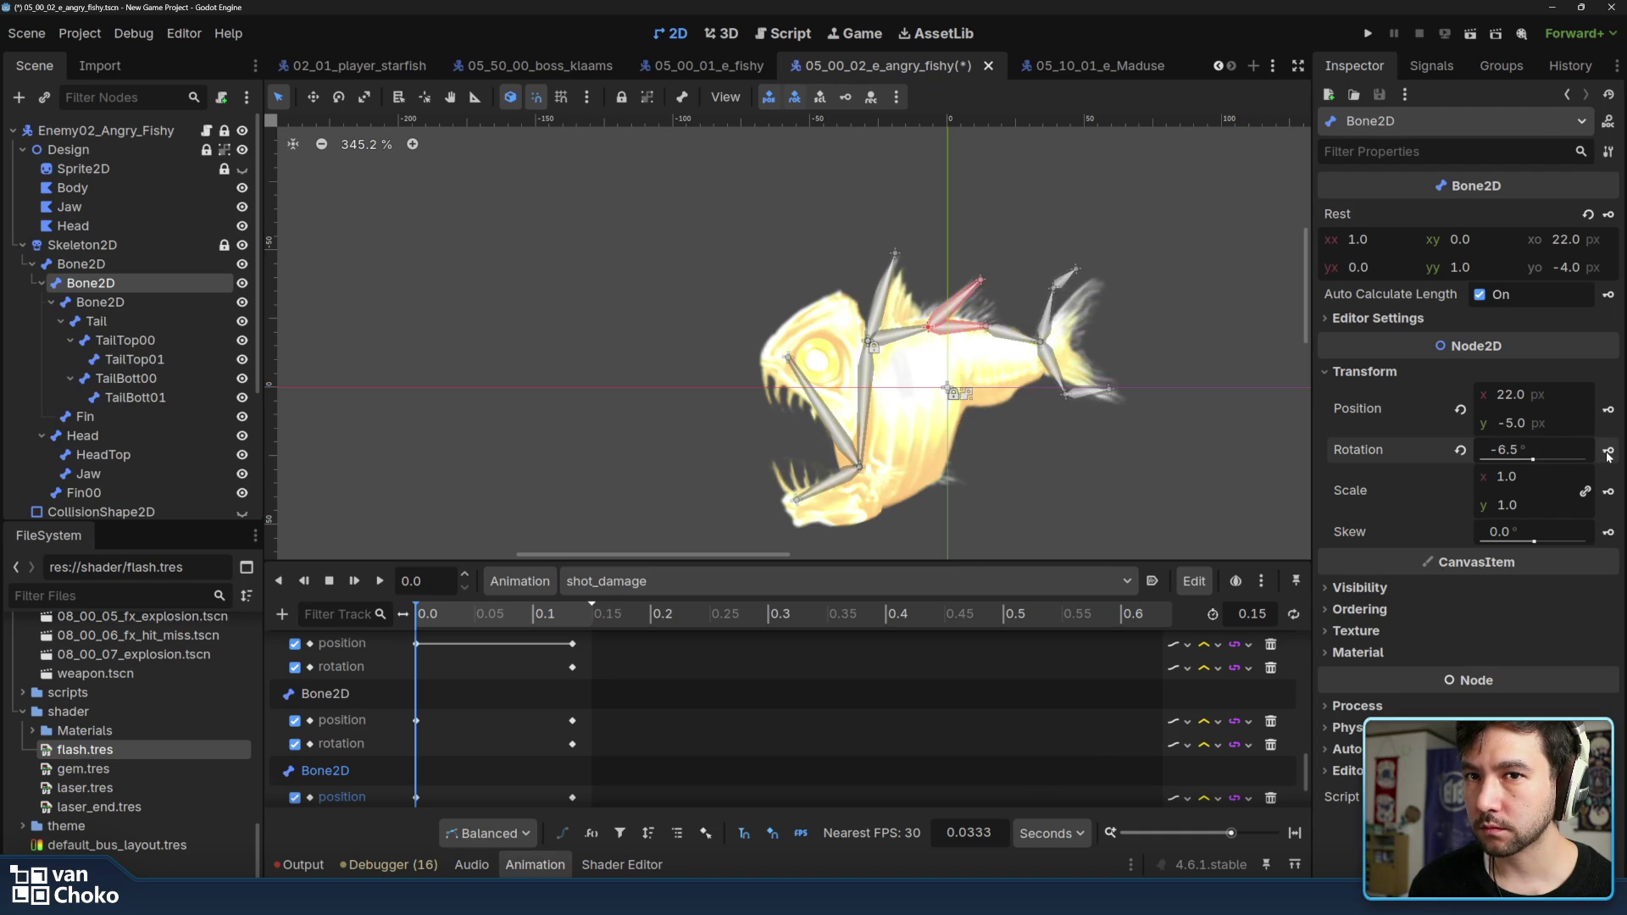
Replay shot_damage repeatedly to check the tail motion
click(380, 581)
click(376, 583)
click(376, 583)
click(376, 583)
click(376, 583)
click(376, 583)
click(376, 582)
click(376, 583)
click(376, 583)
click(376, 583)
click(376, 583)
click(376, 583)
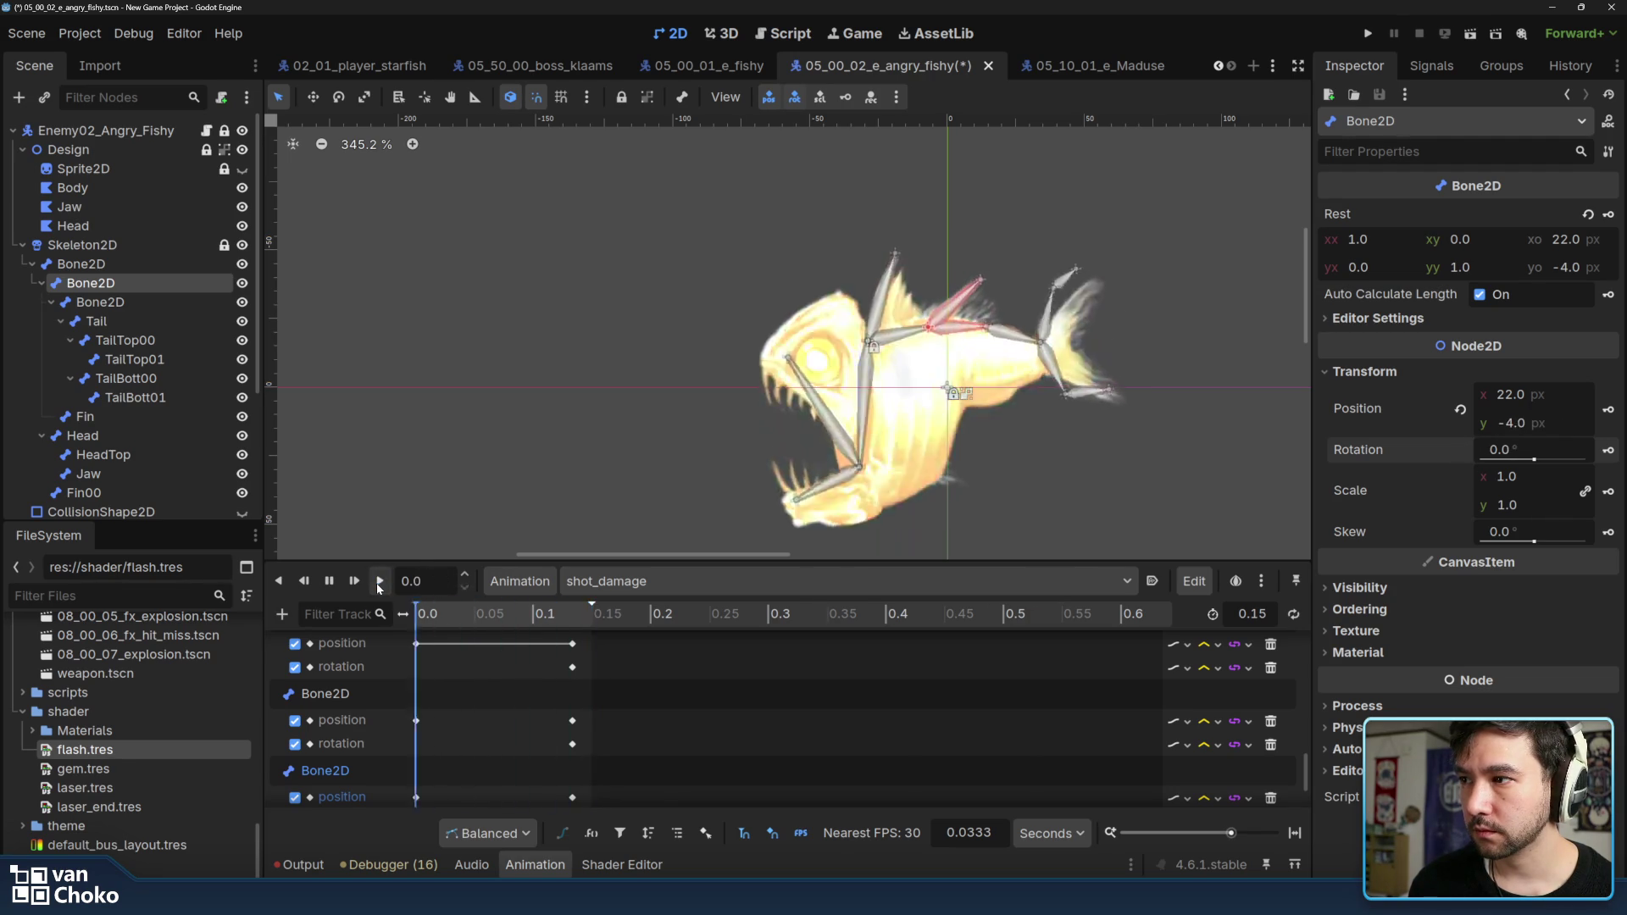
Preview the loop animation, then open the 05_00_02_e_angry_fishy.gd script
click(700, 579)
click(695, 630)
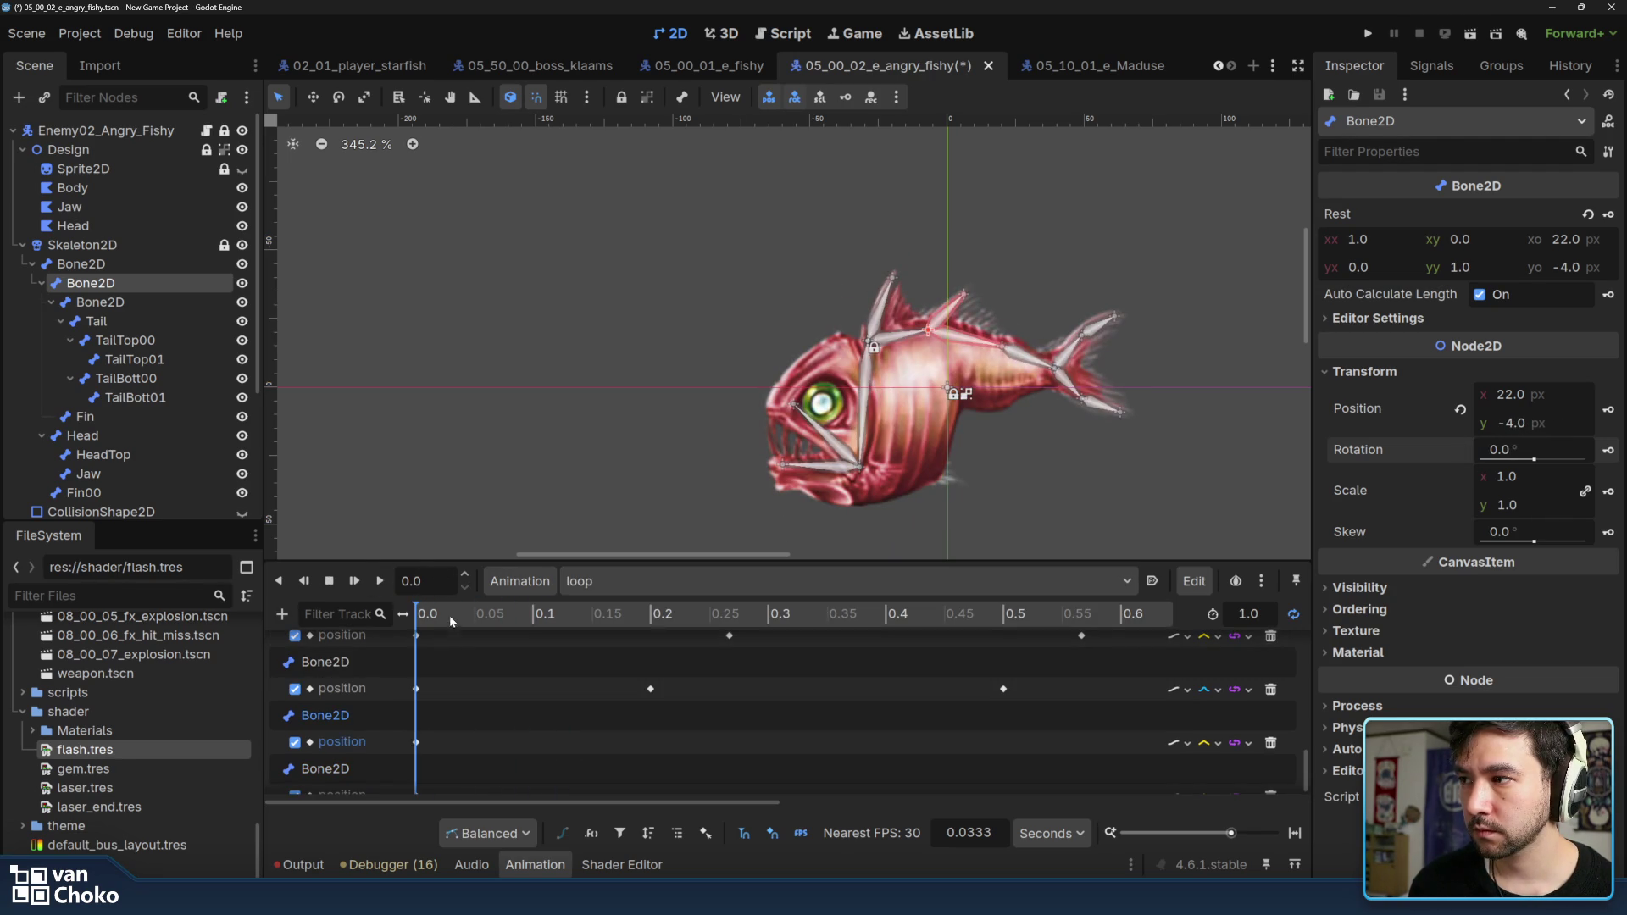
click(379, 582)
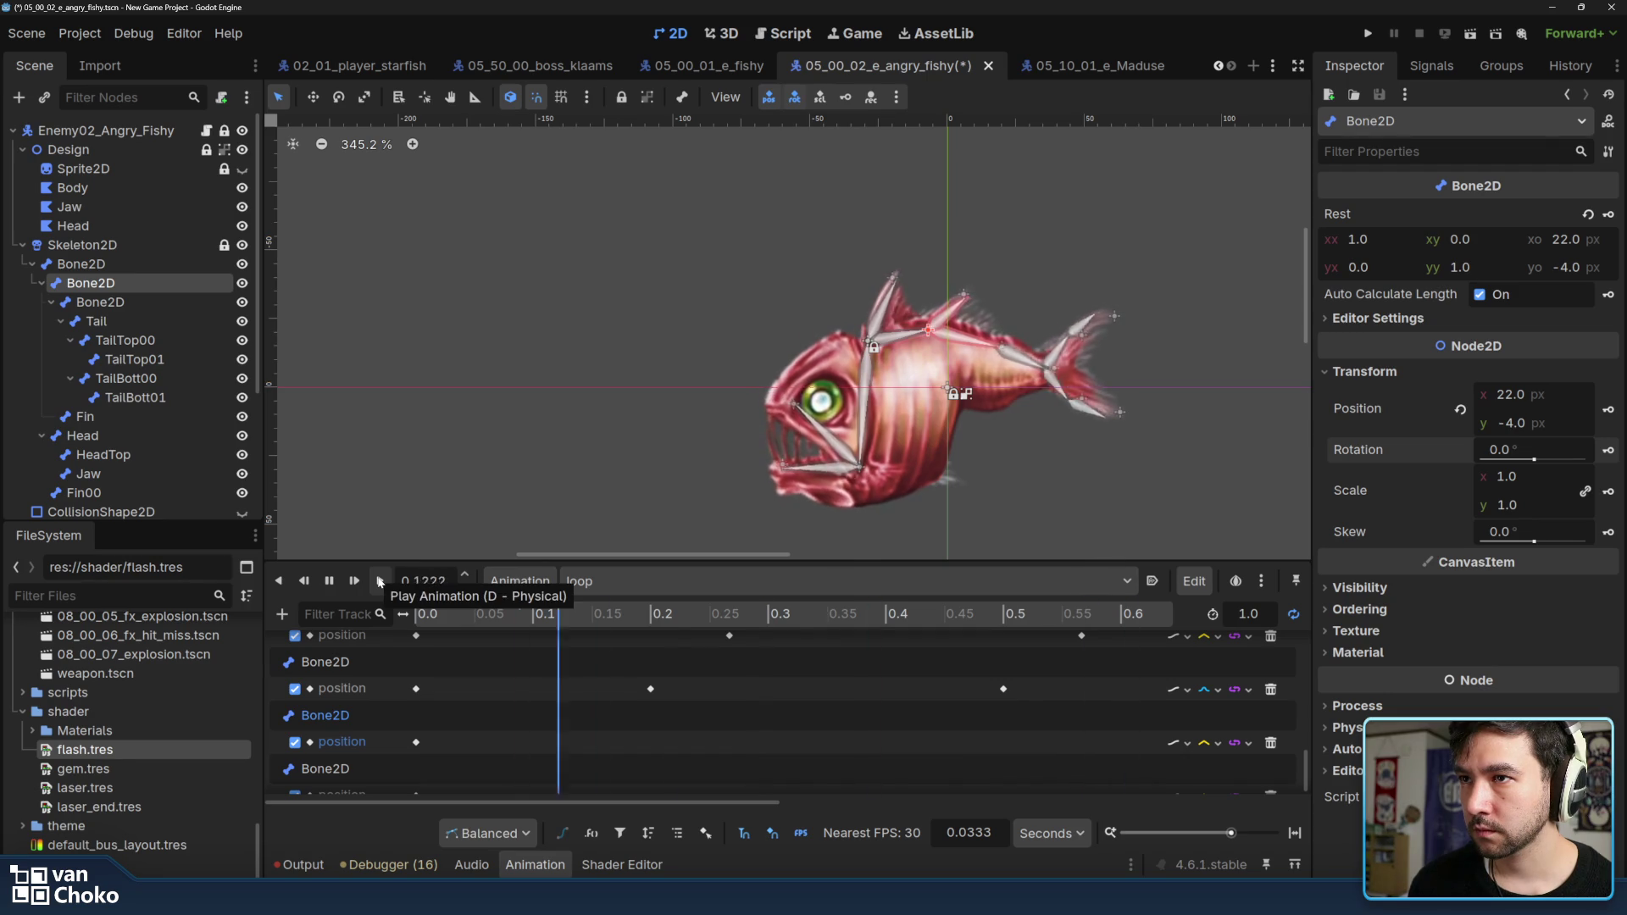
key(s)
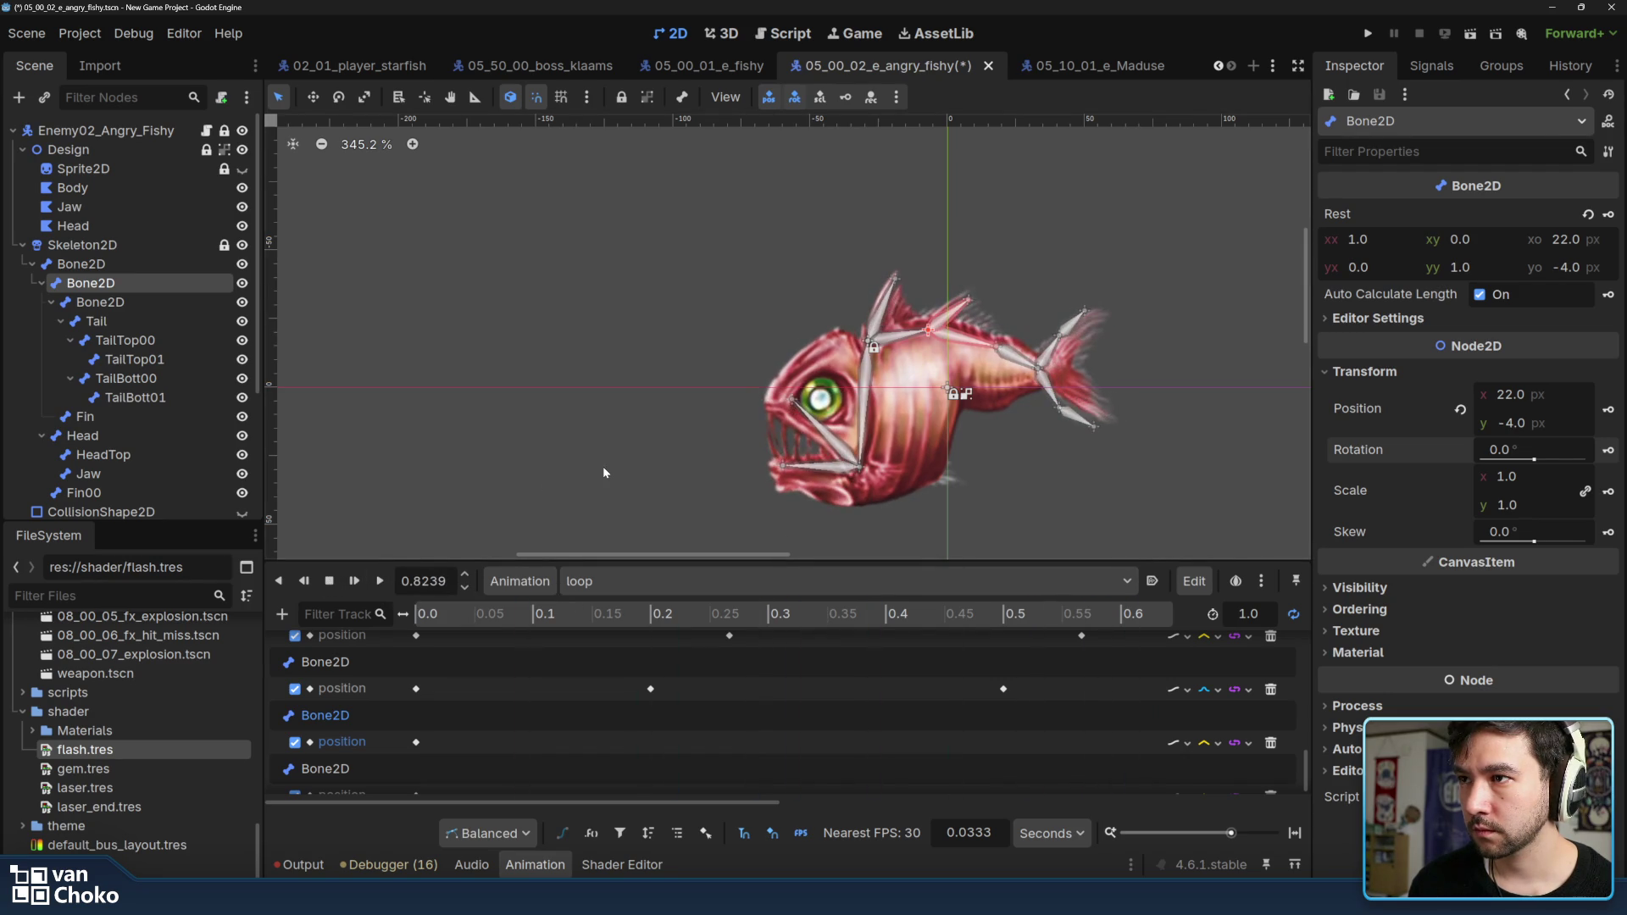
click(208, 129)
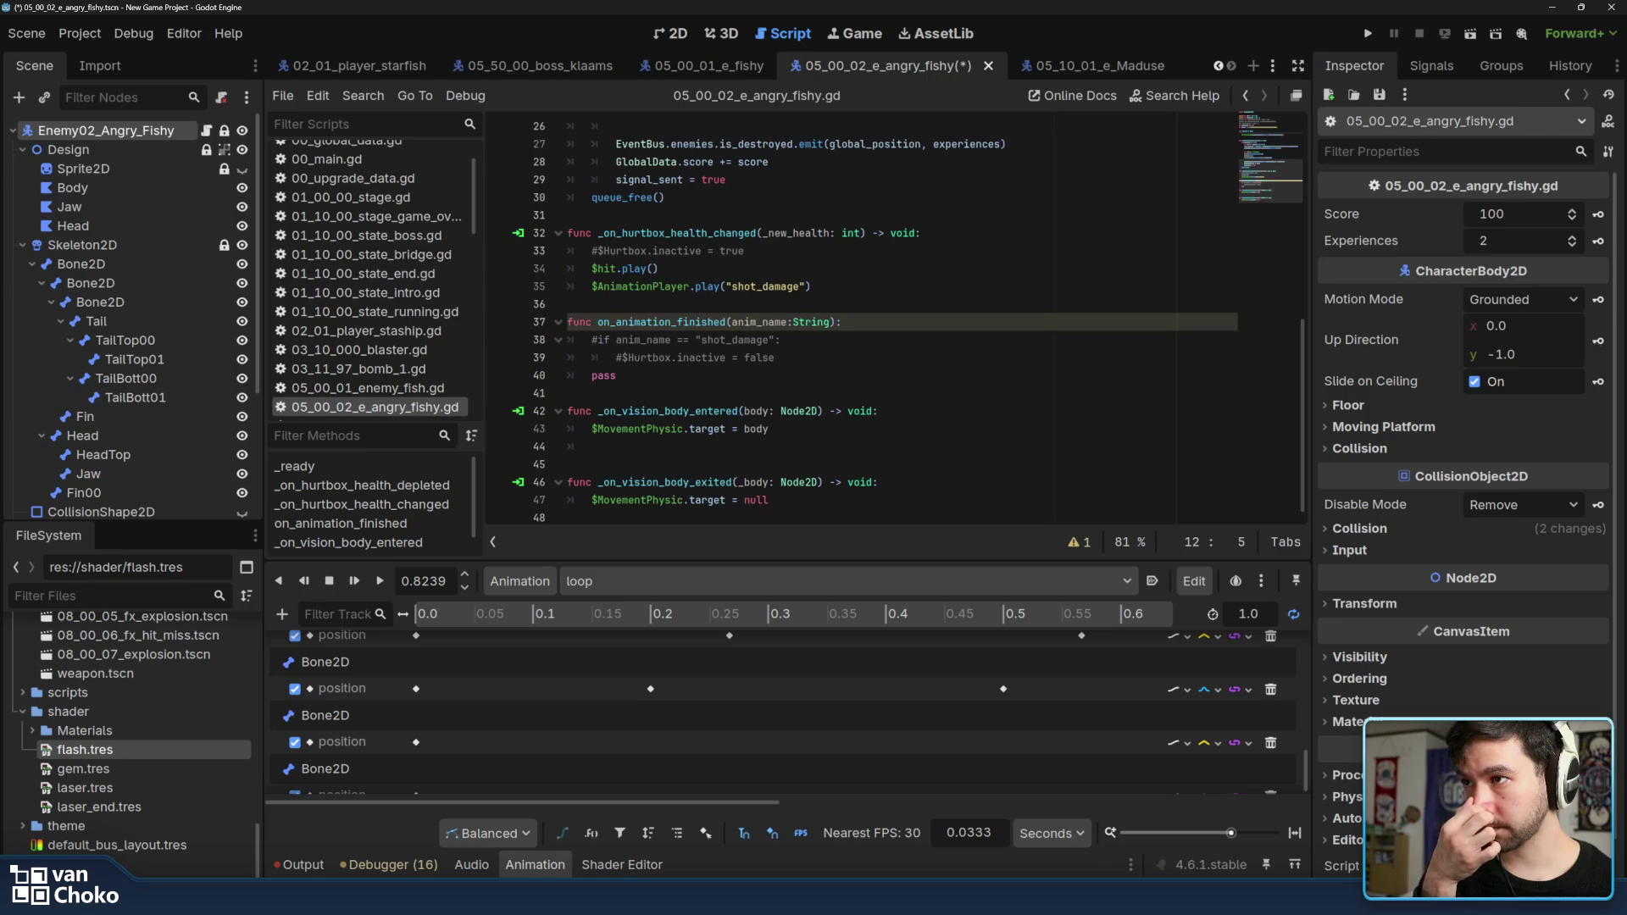
In _ready, add $AnimationPlayer.play("loop") by dragging in the AnimationPlayer node
click(721, 482)
click(767, 500)
scroll(847, 322, up, 2)
click(774, 464)
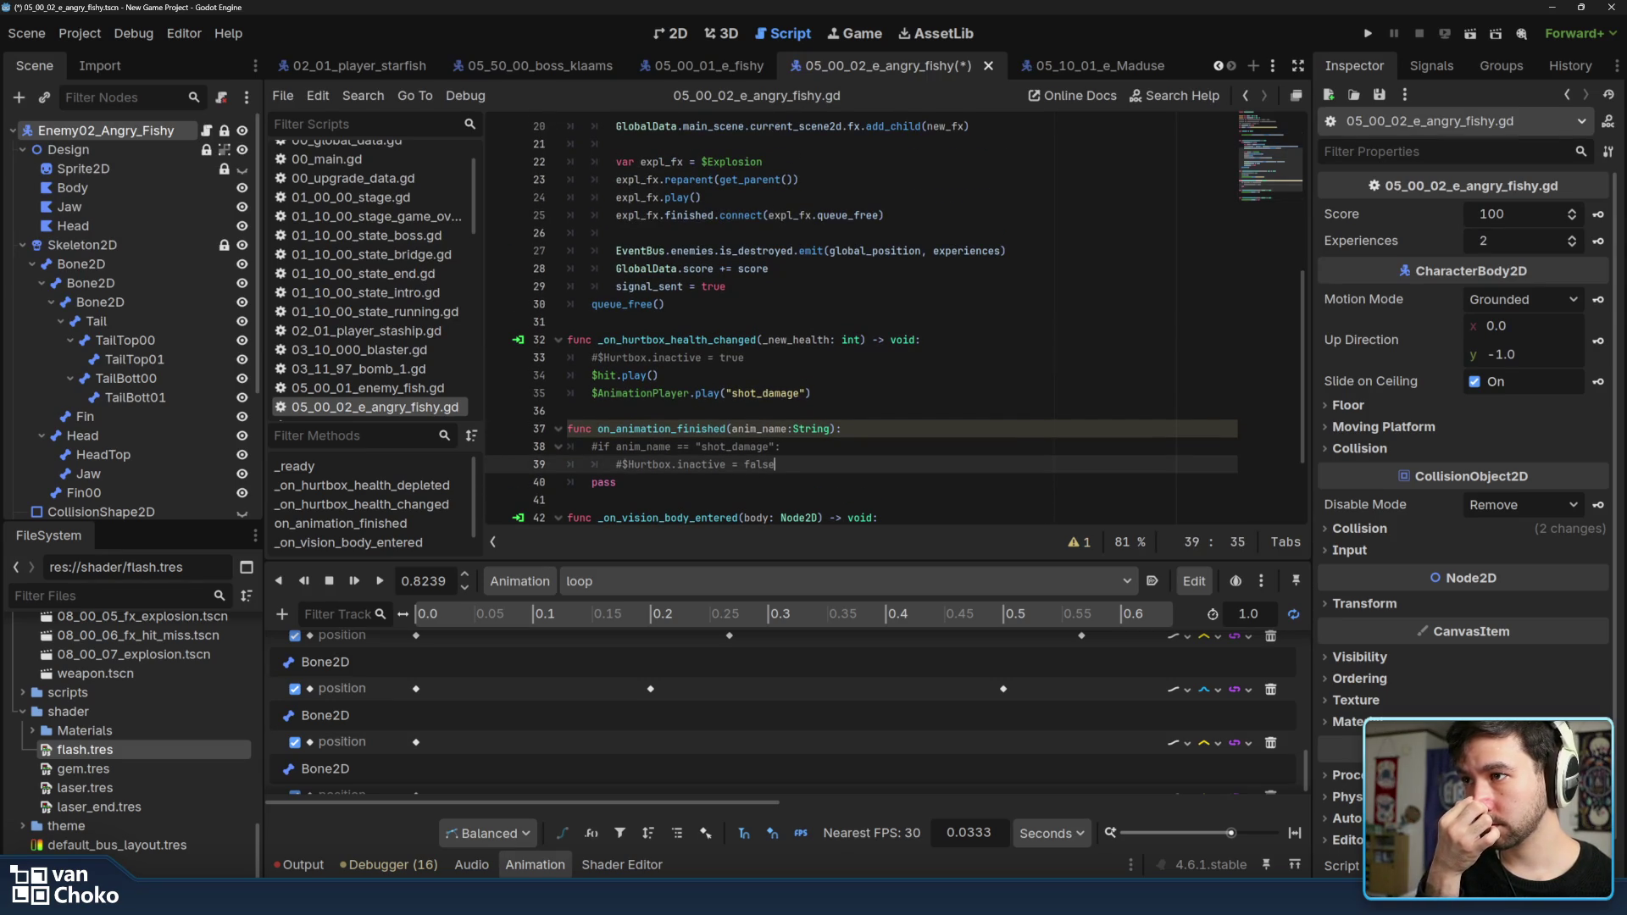
scroll(847, 321, up, 1)
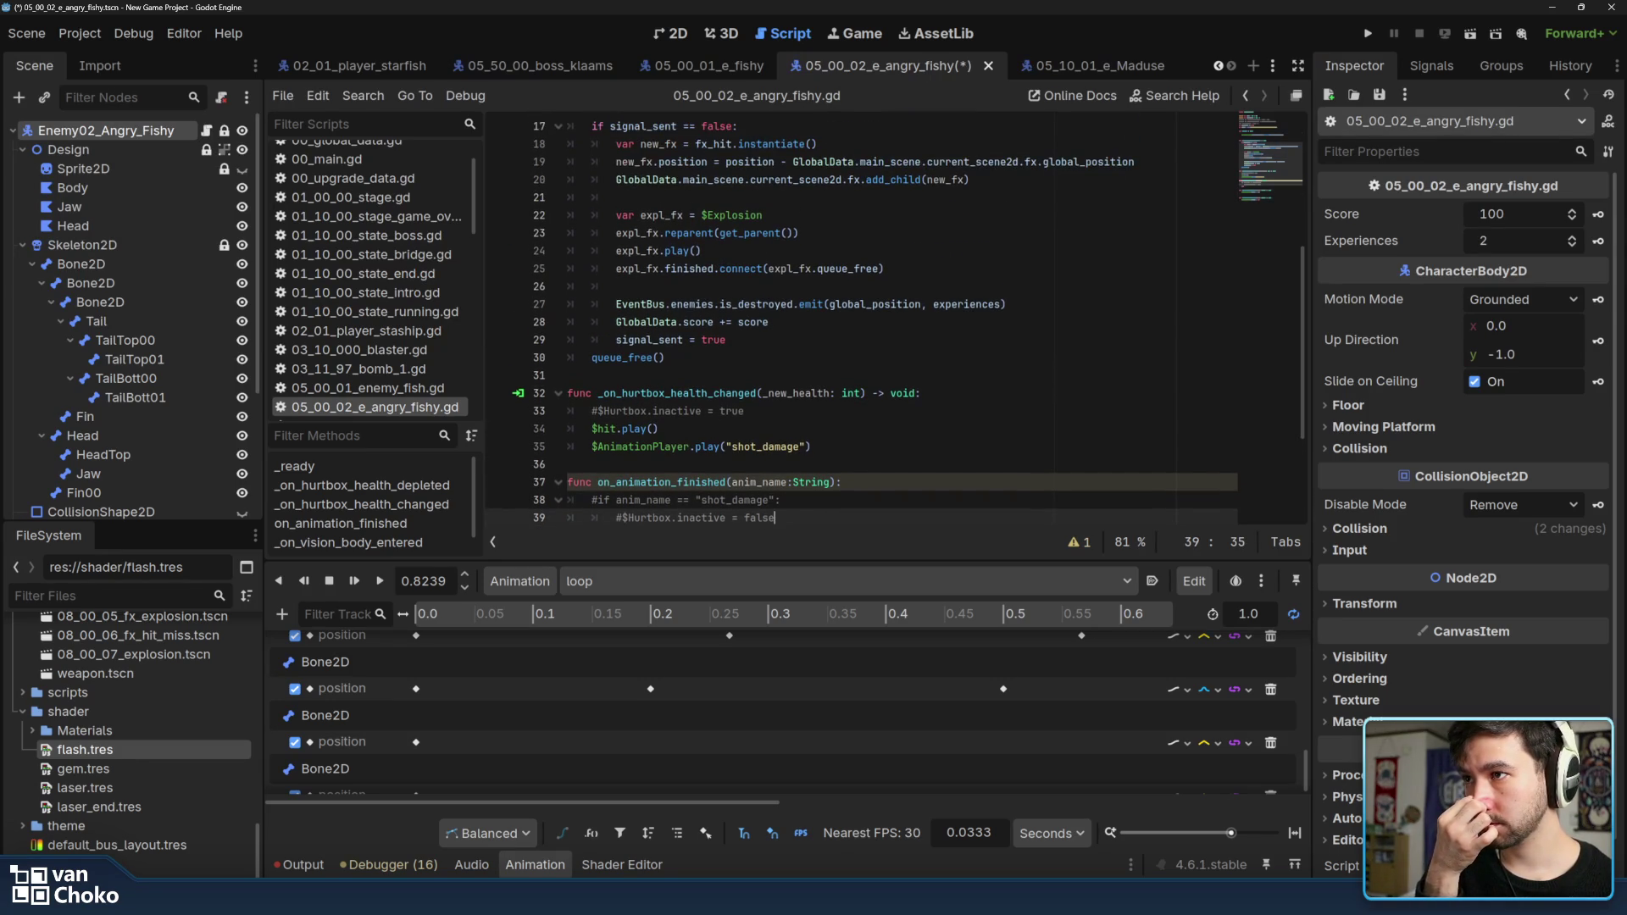
scroll(894, 323, up, 5)
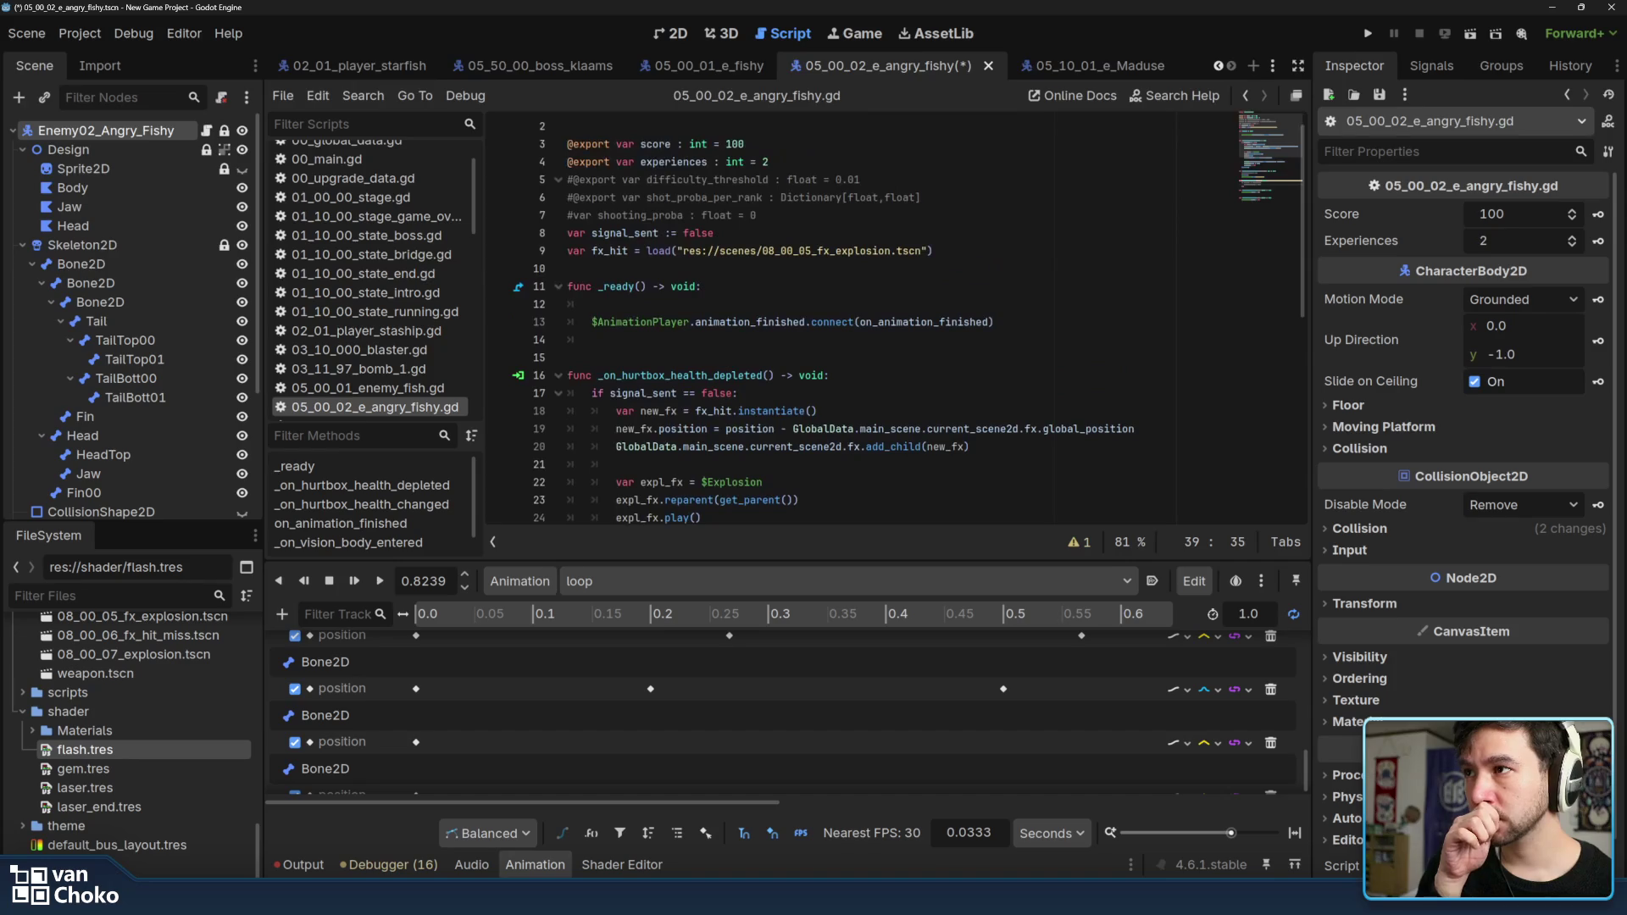
click(644, 303)
scroll(170, 423, down, 5)
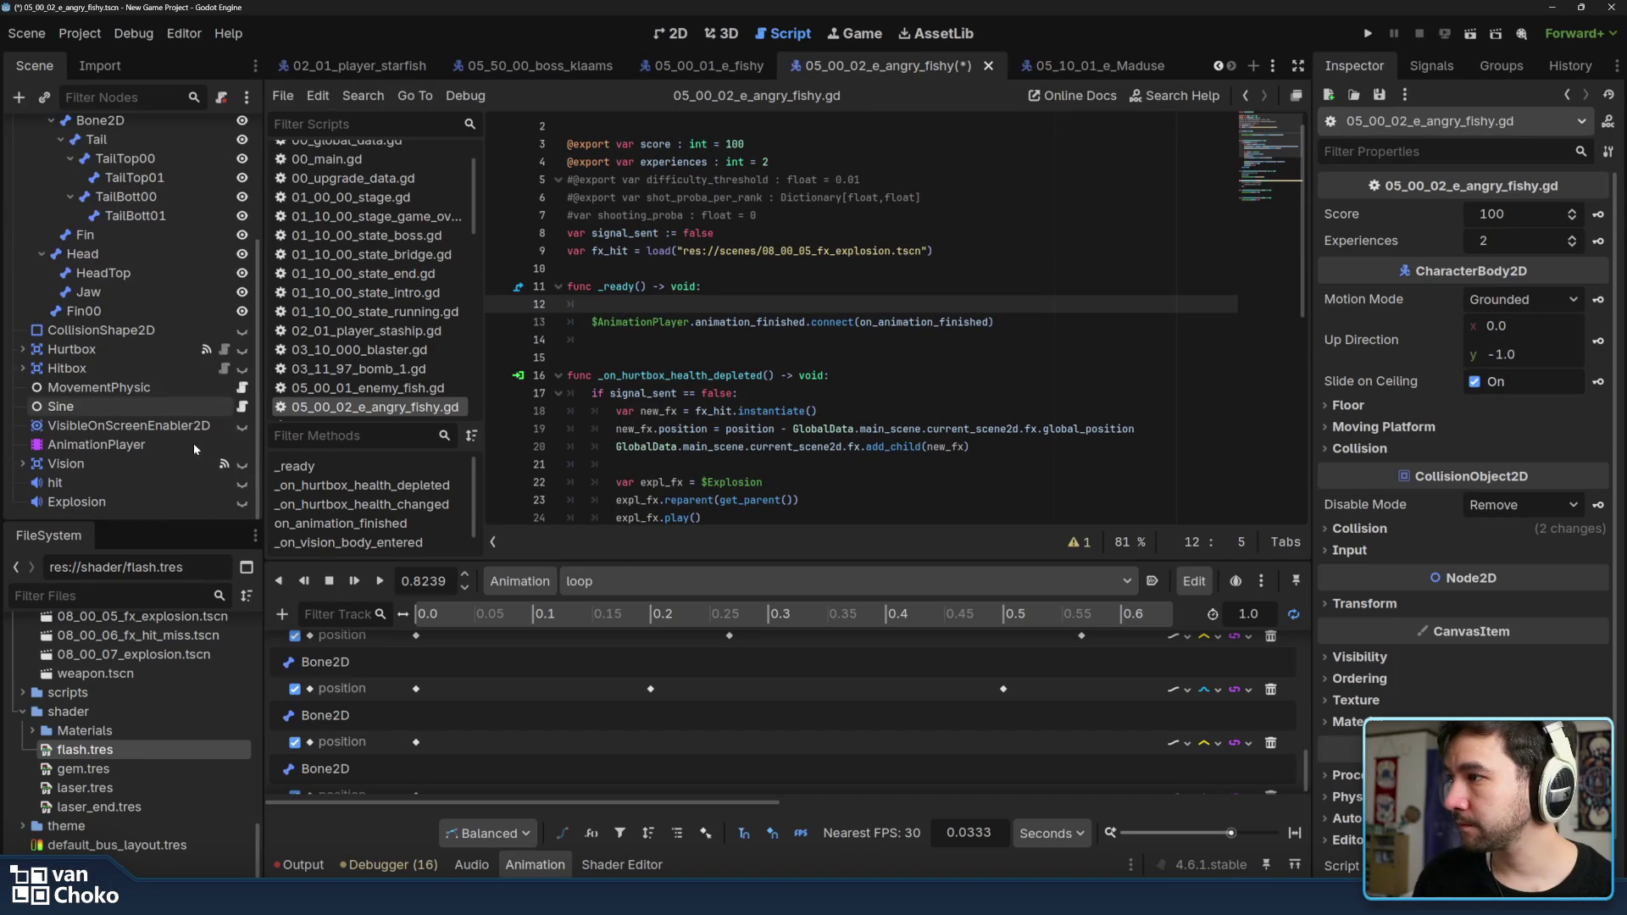
click(100, 446)
mouse_move(104, 447)
mouse_down()
mouse_move(636, 305)
mouse_move(712, 306)
mouse_up()
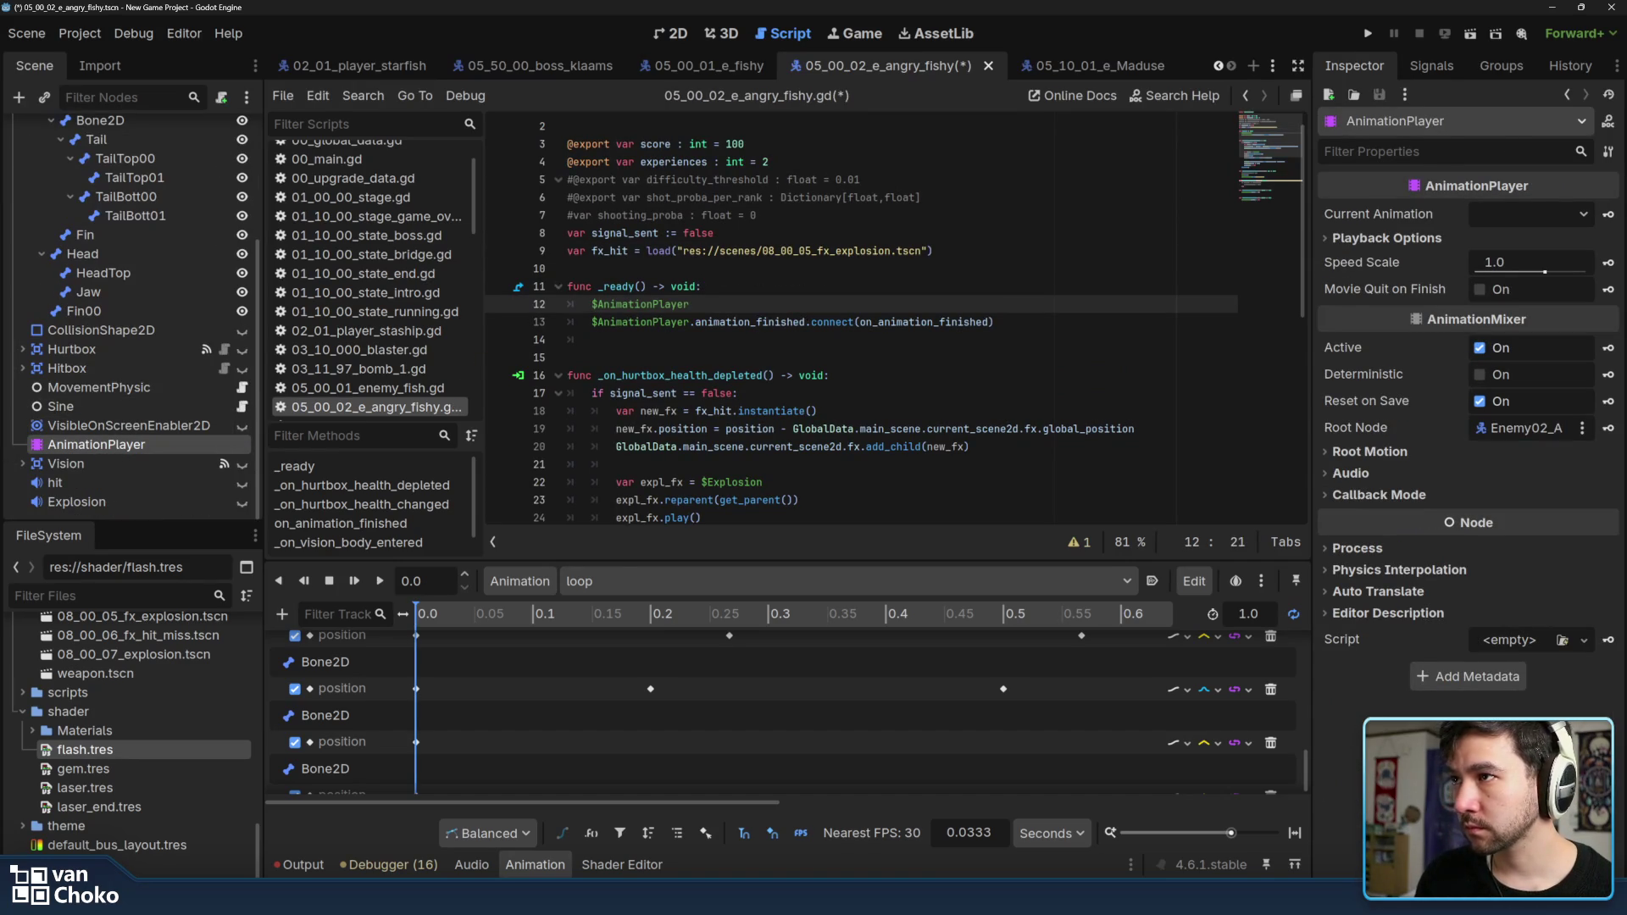
text(.pla)
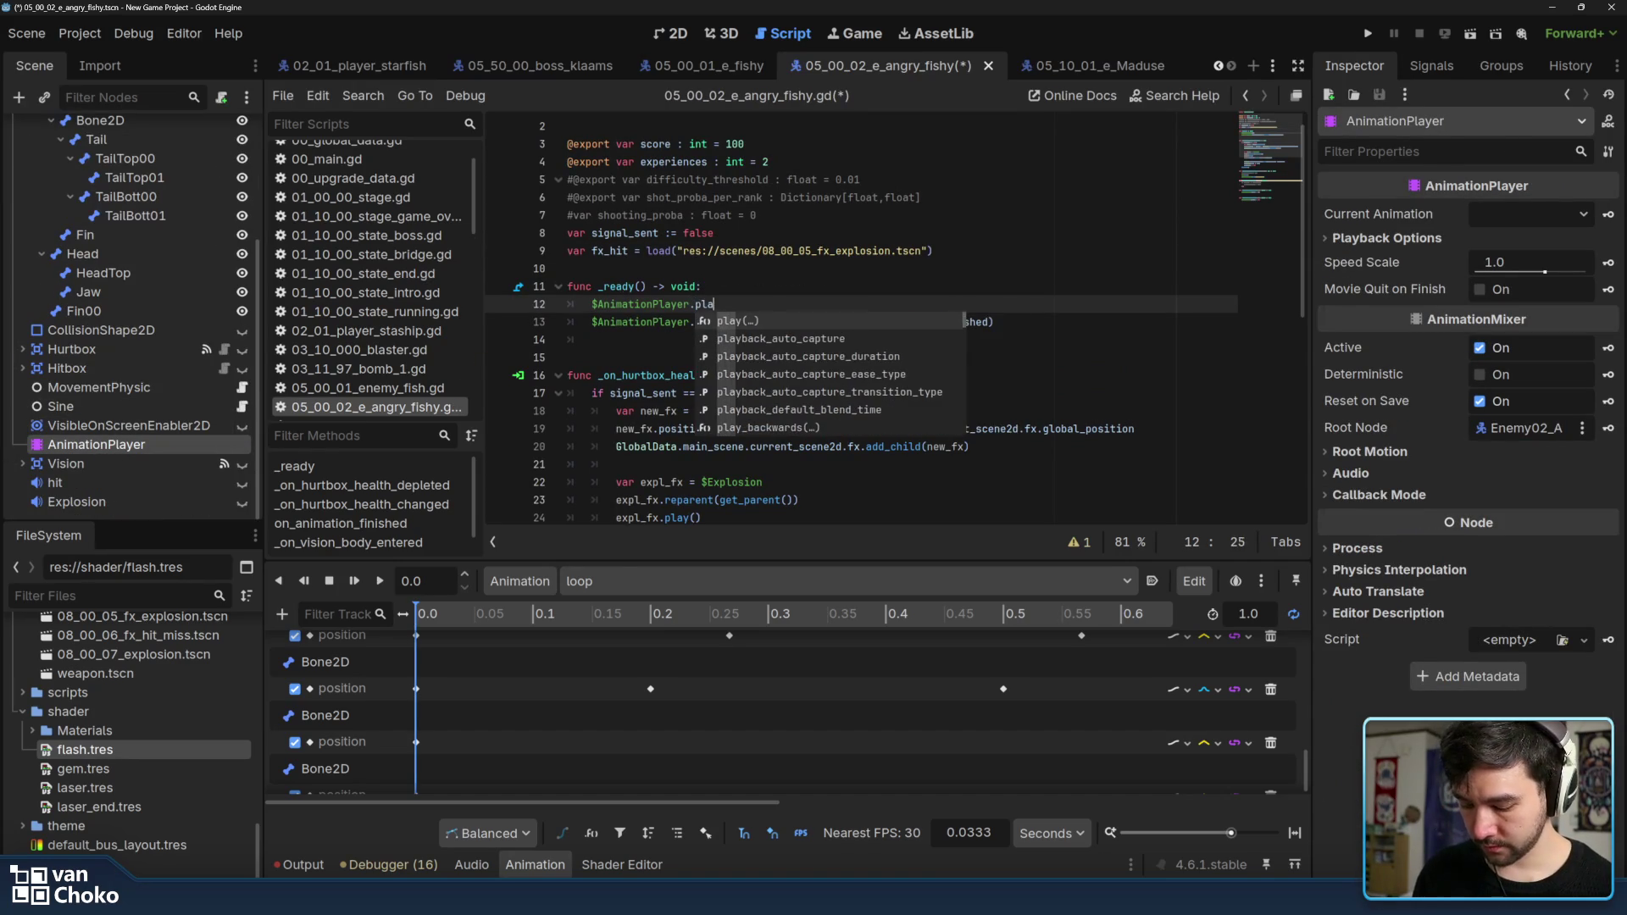
text(y("loop)
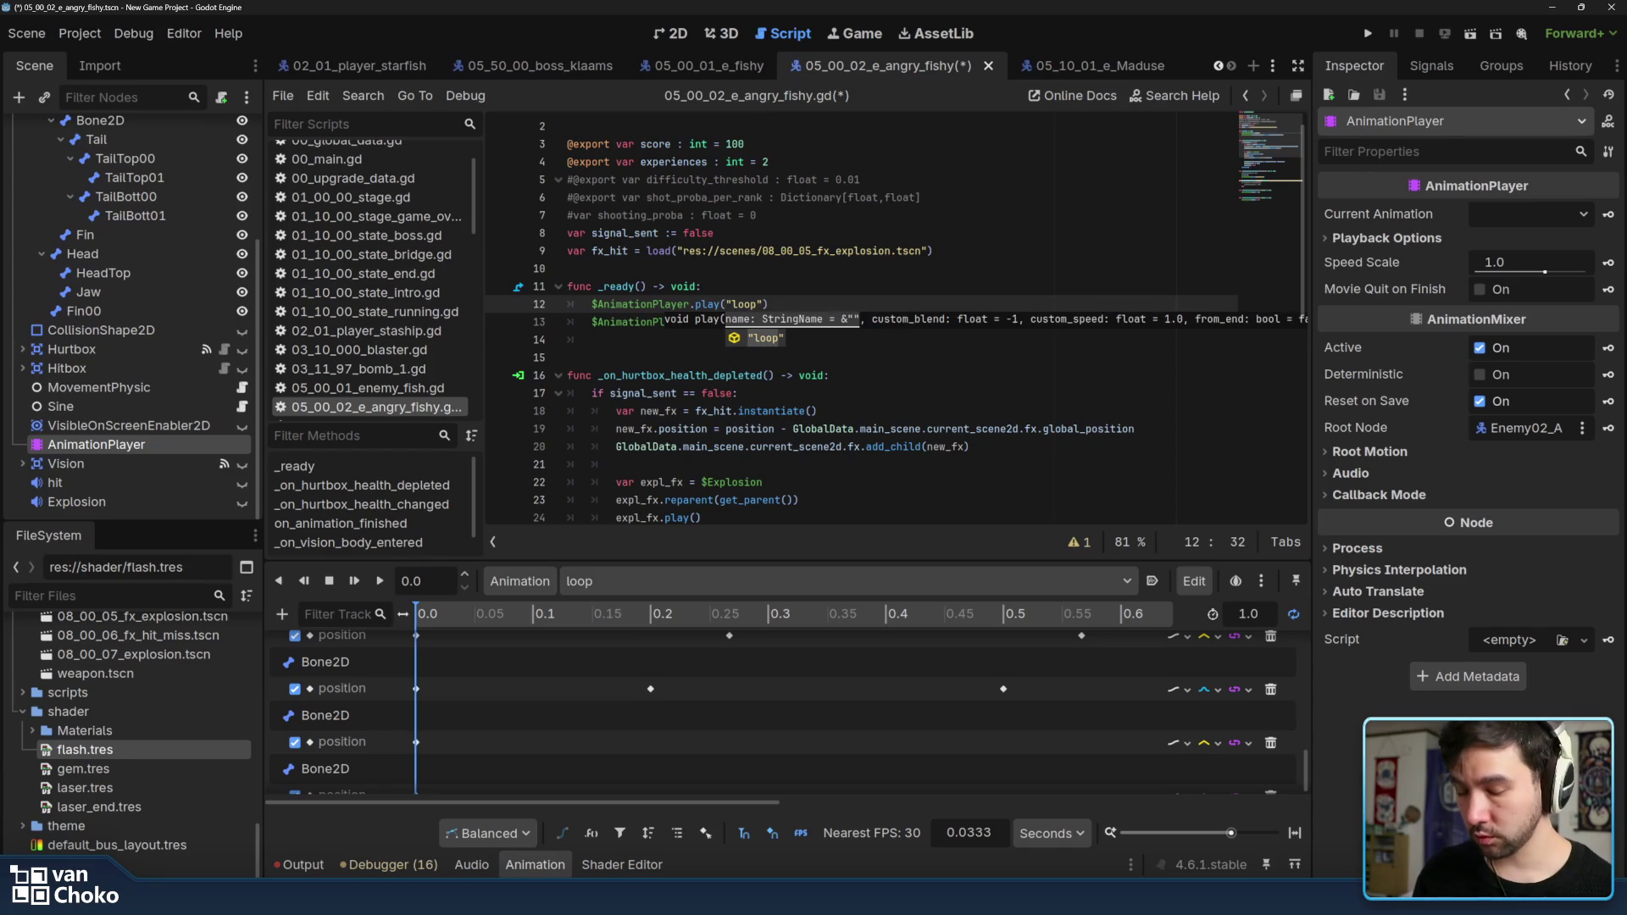
key(Right)
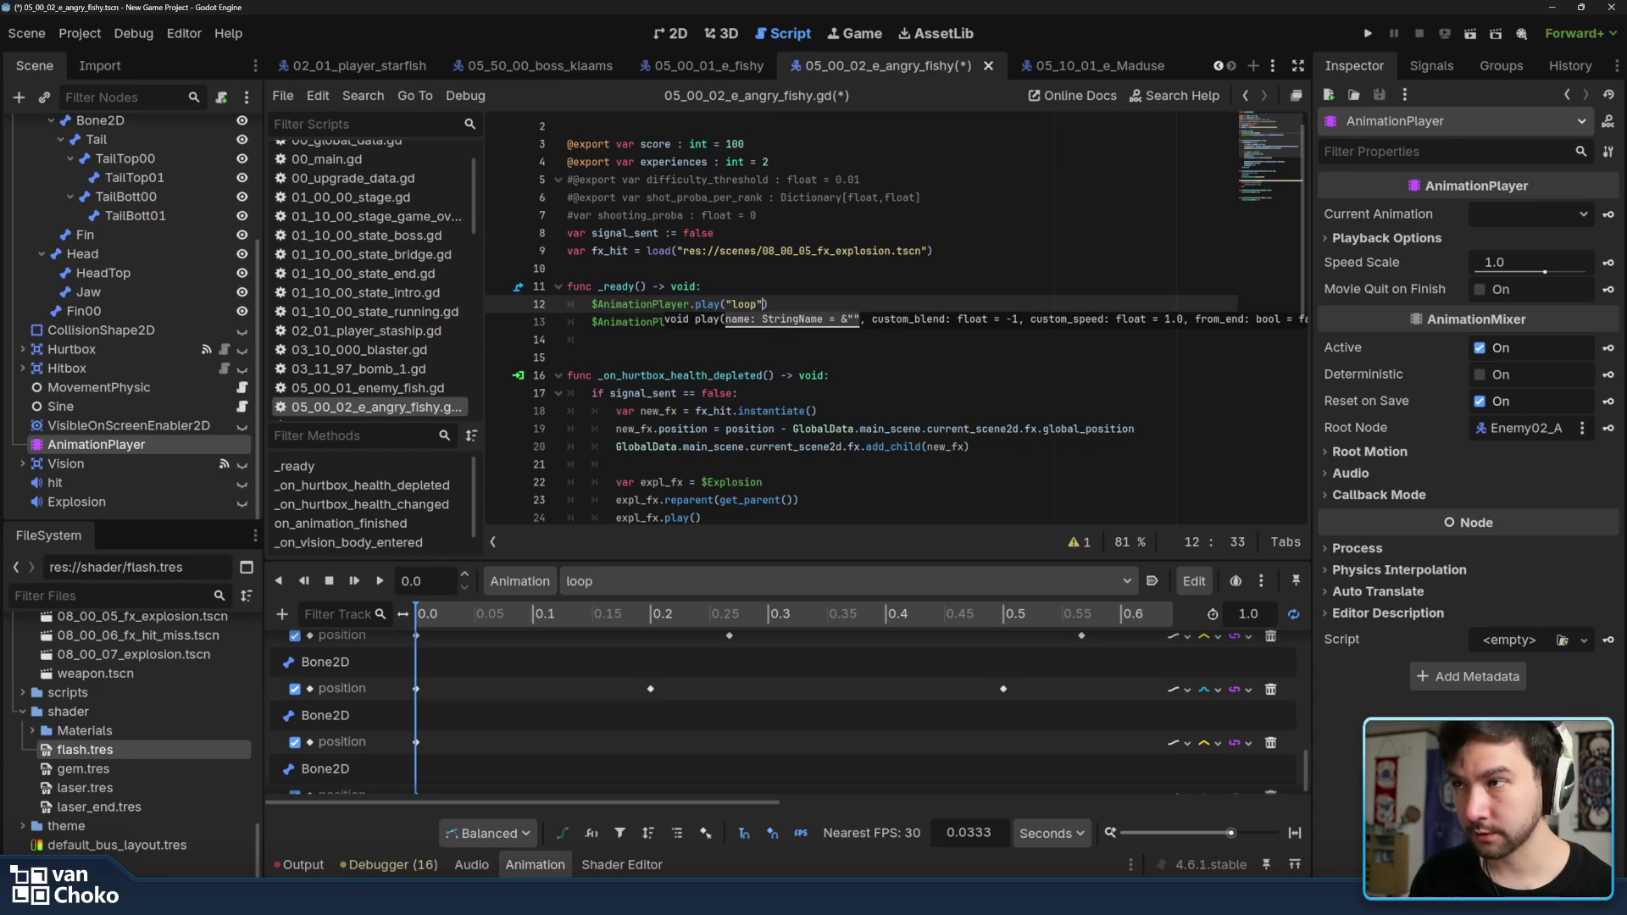
key(Right)
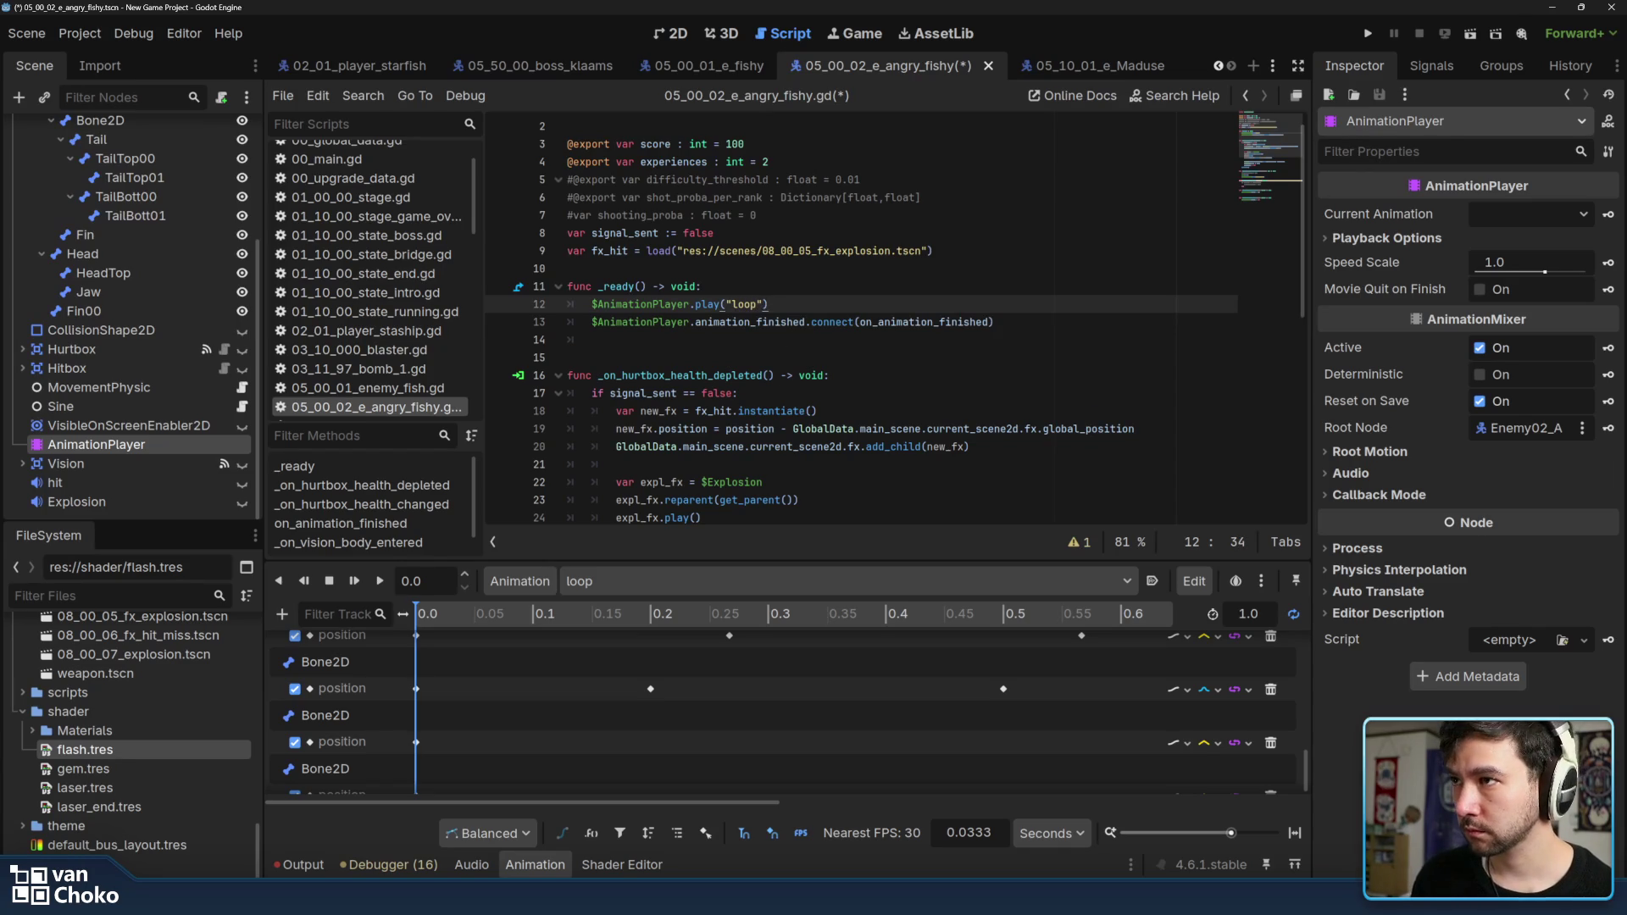
Uncomment the shot_damage check, paste the play("loop") call under it, save, and run the project
mouse_move(597, 303)
mouse_down()
mouse_move(769, 303)
mouse_move(597, 303)
mouse_up()
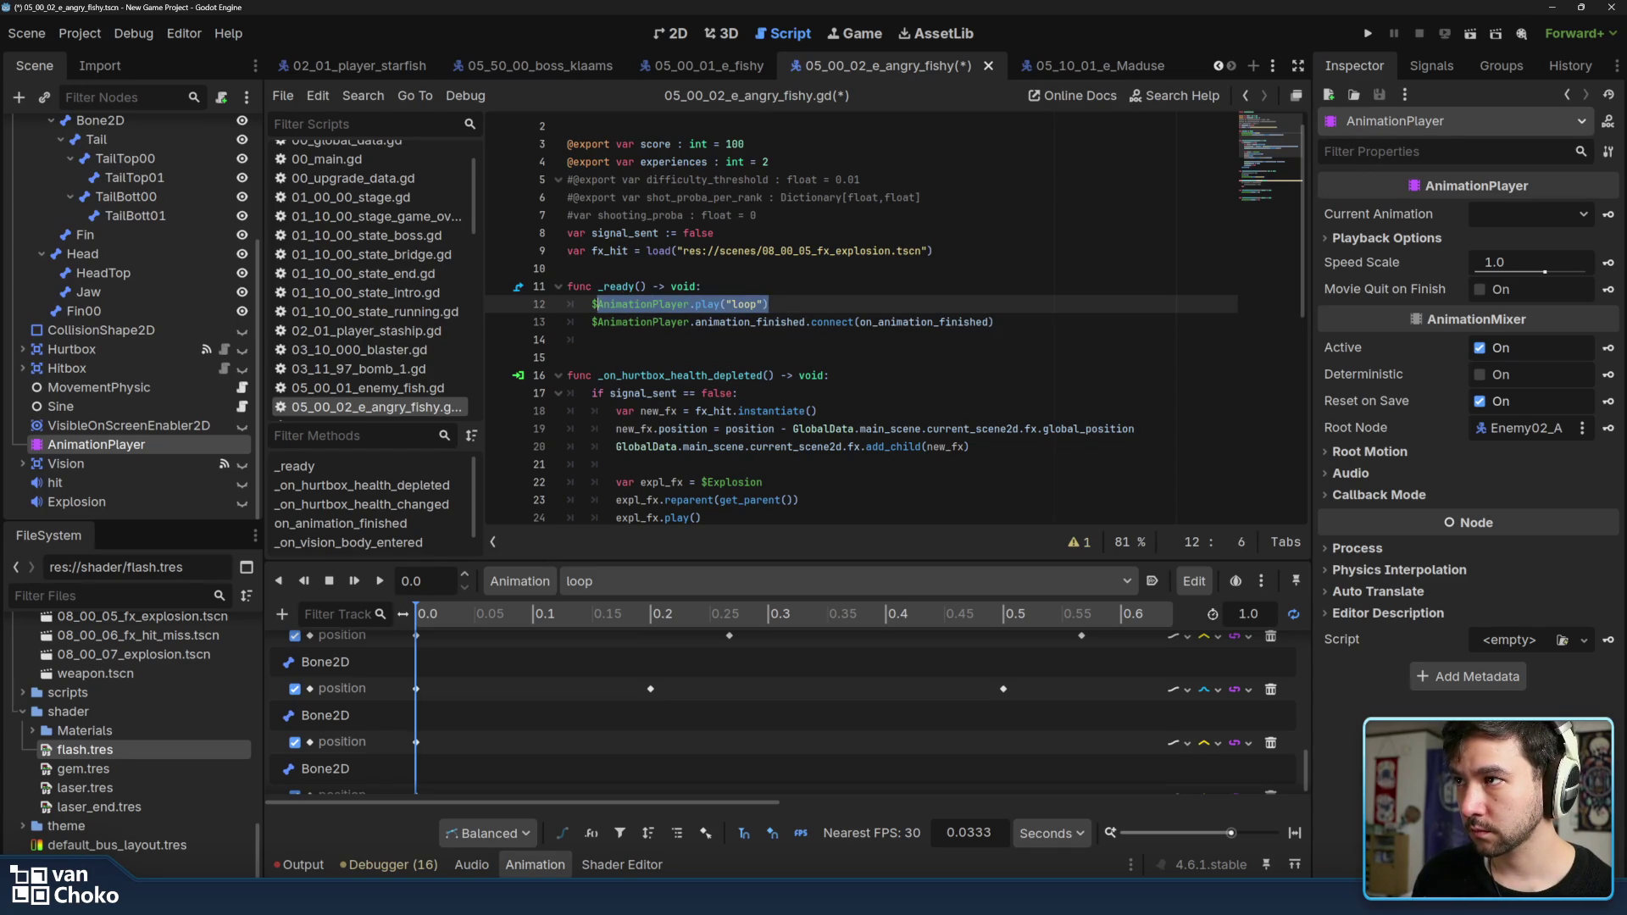
scroll(847, 322, down, 7)
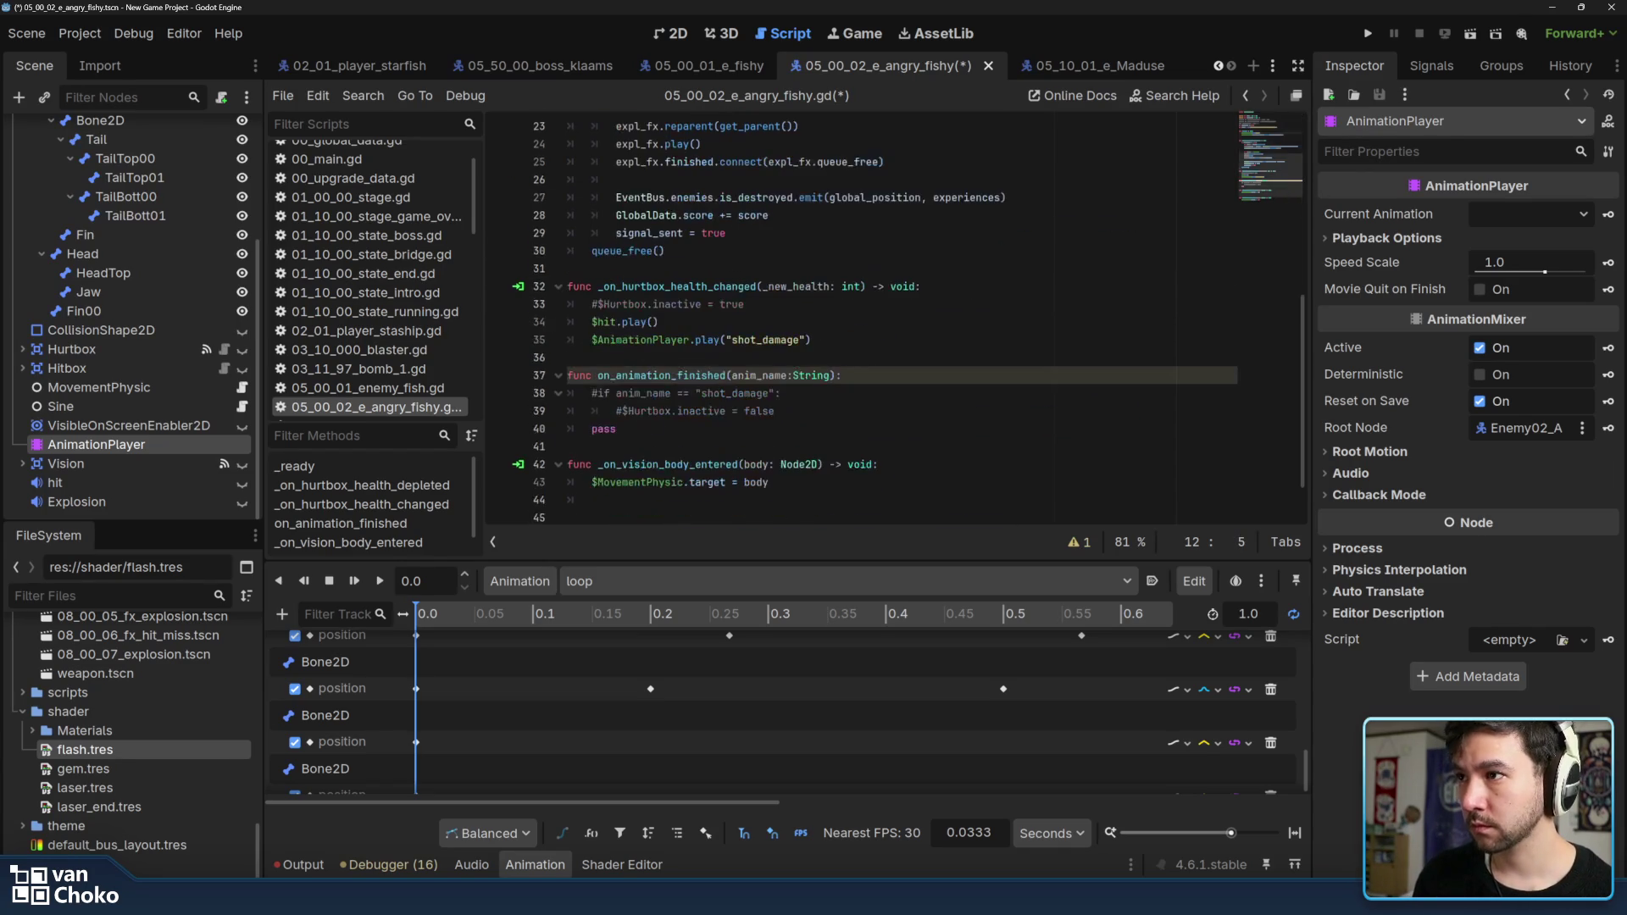
click(780, 393)
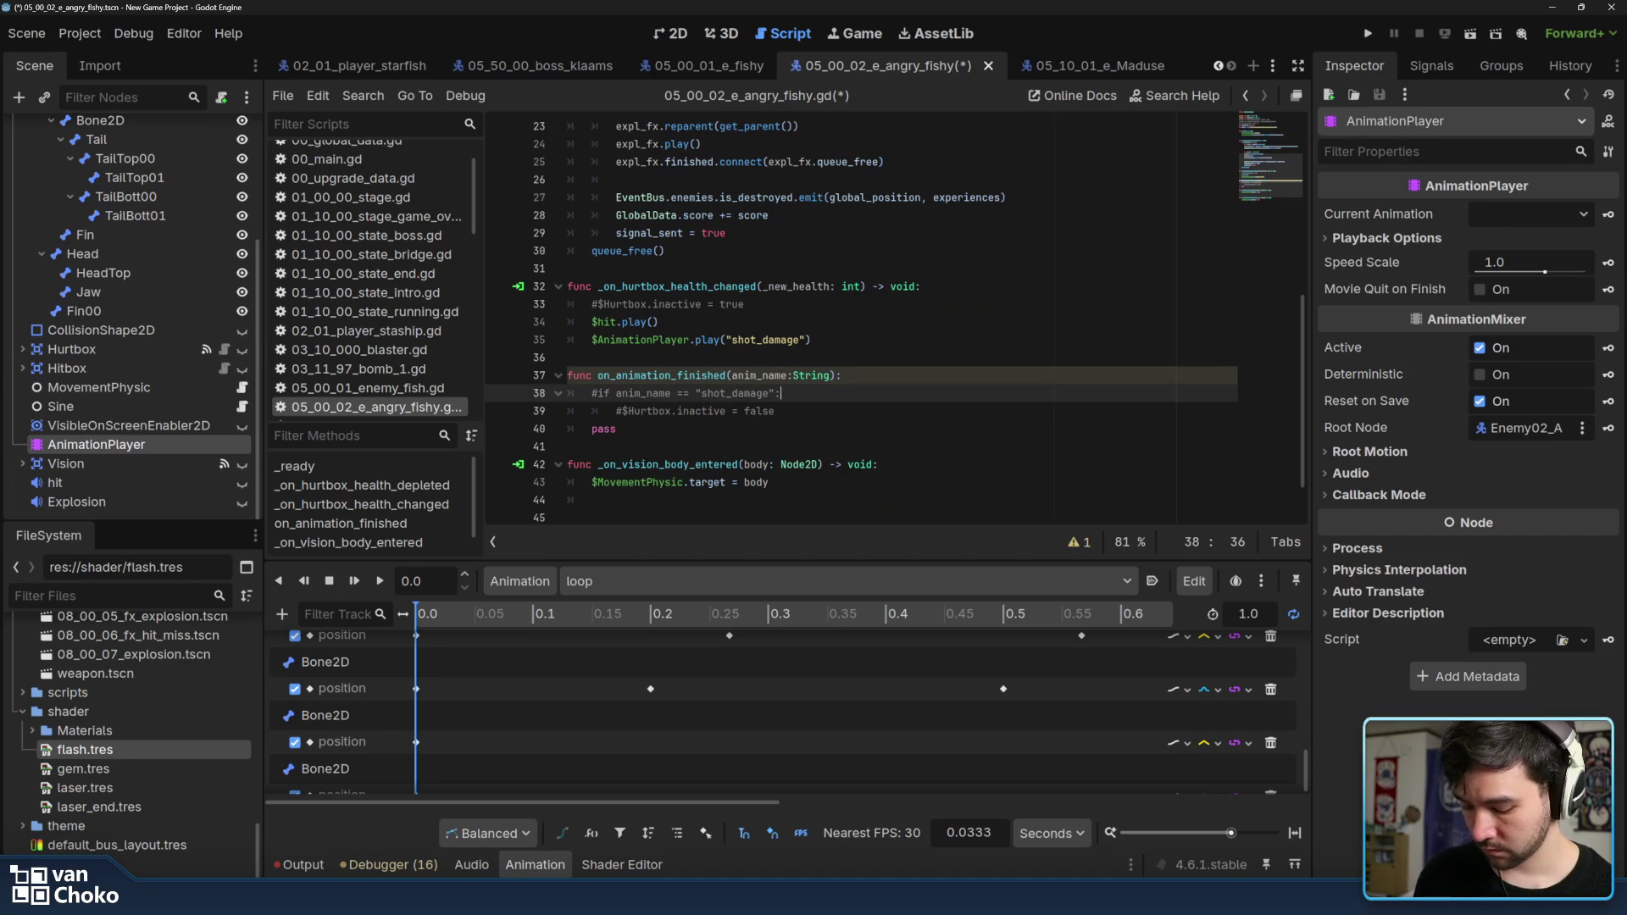
key(ctrl+k)
key(Return)
text($AnimationPlayer.play("loop"))
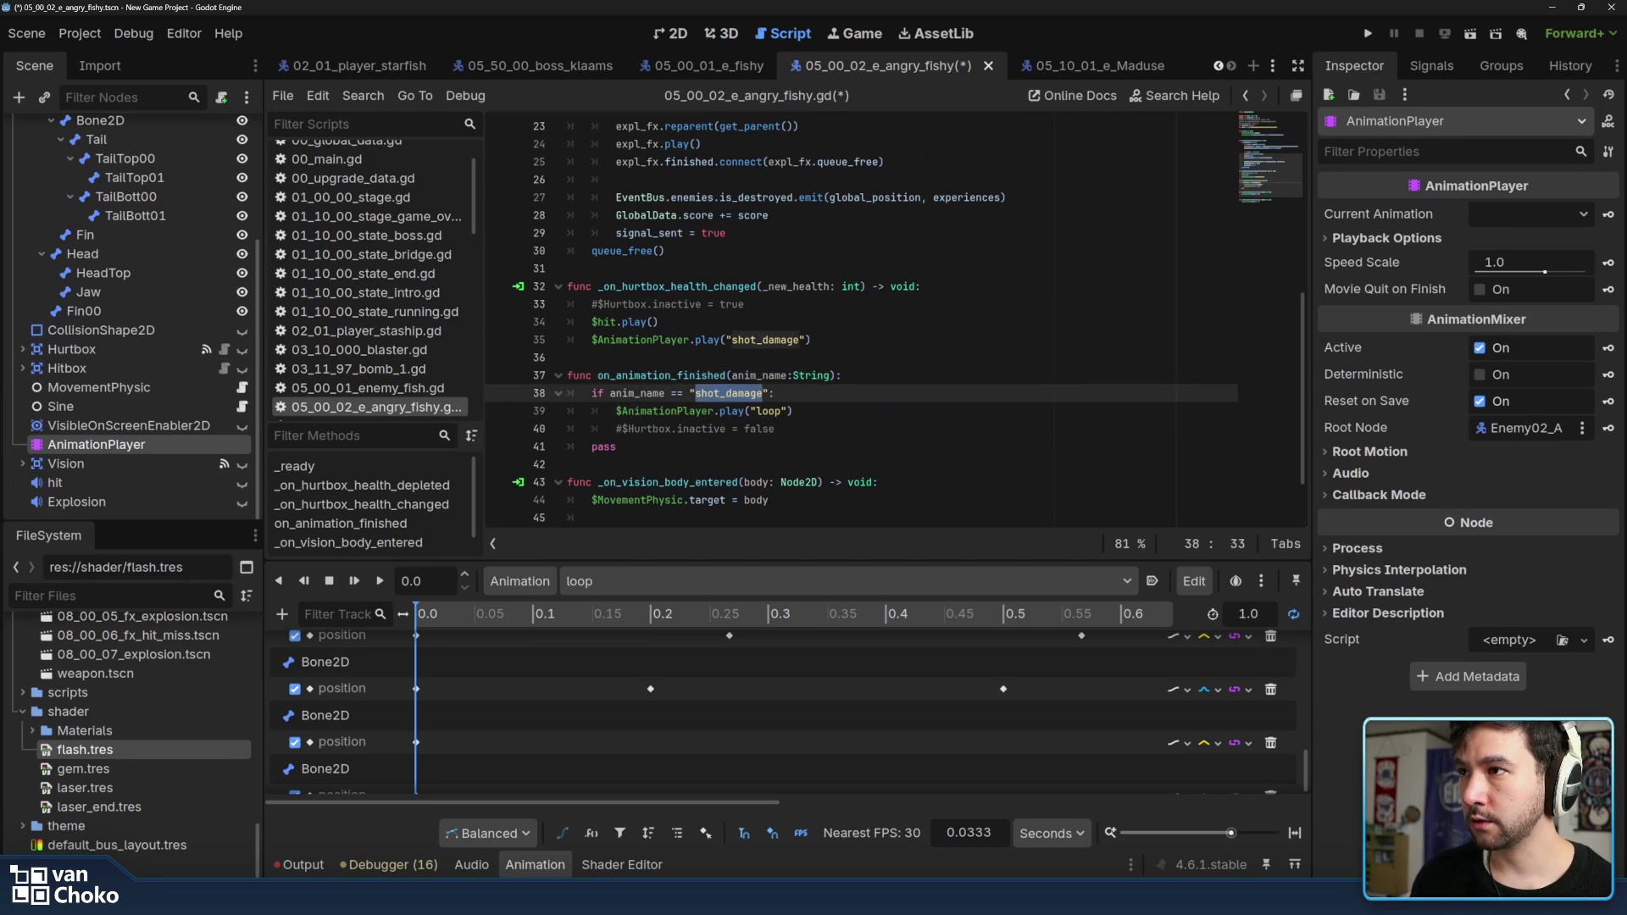
key(ctrl+s)
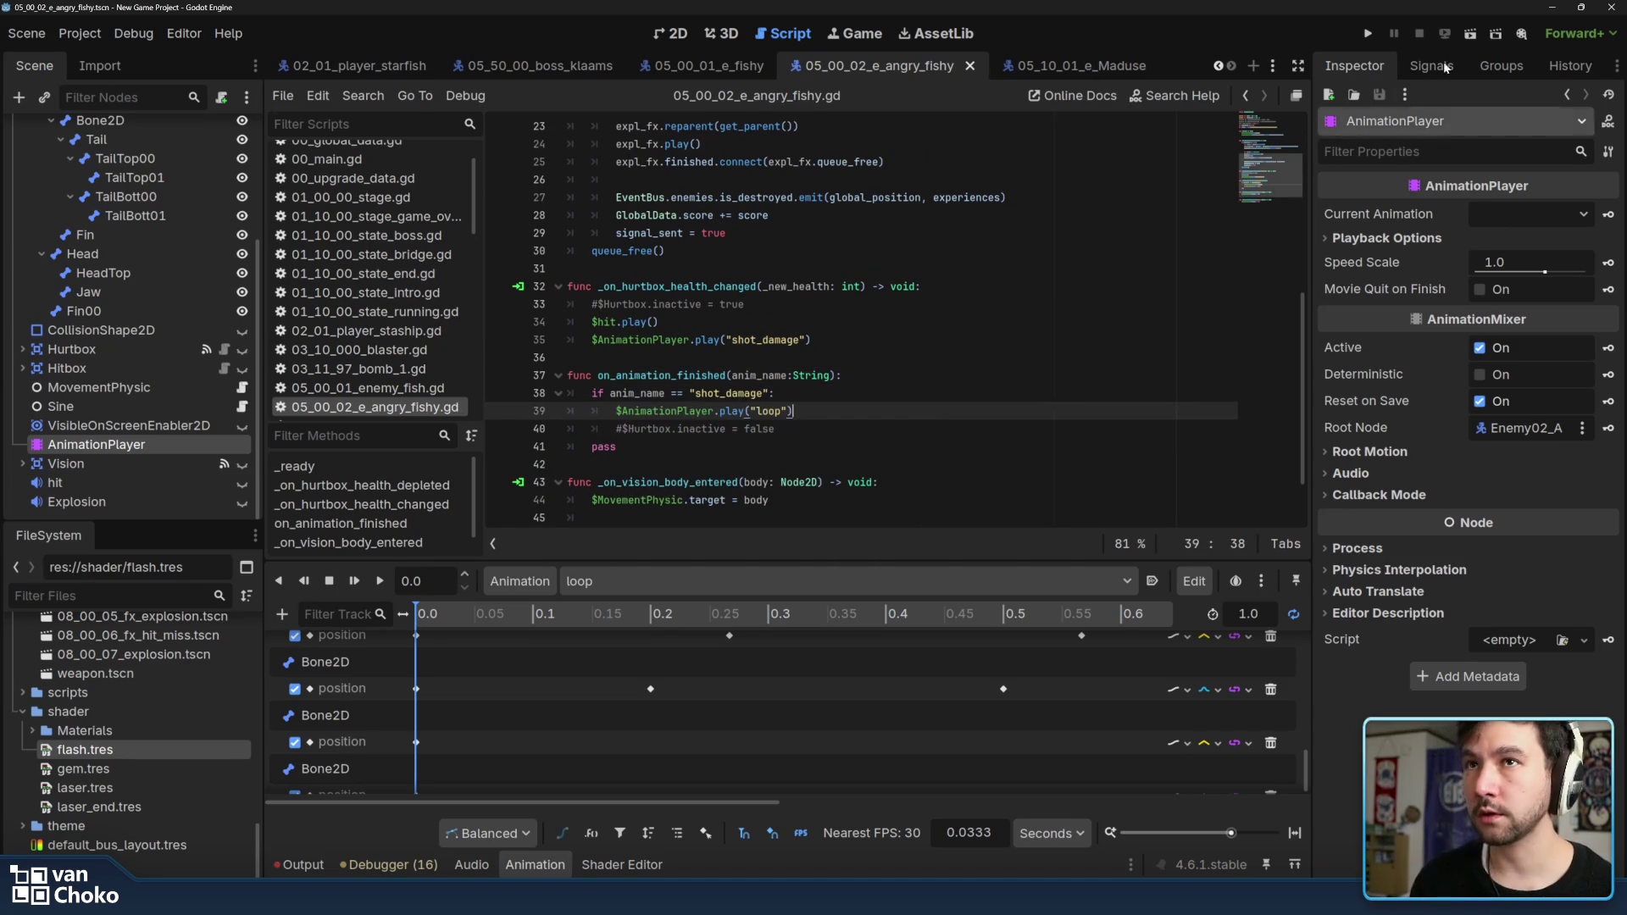
click(1366, 35)
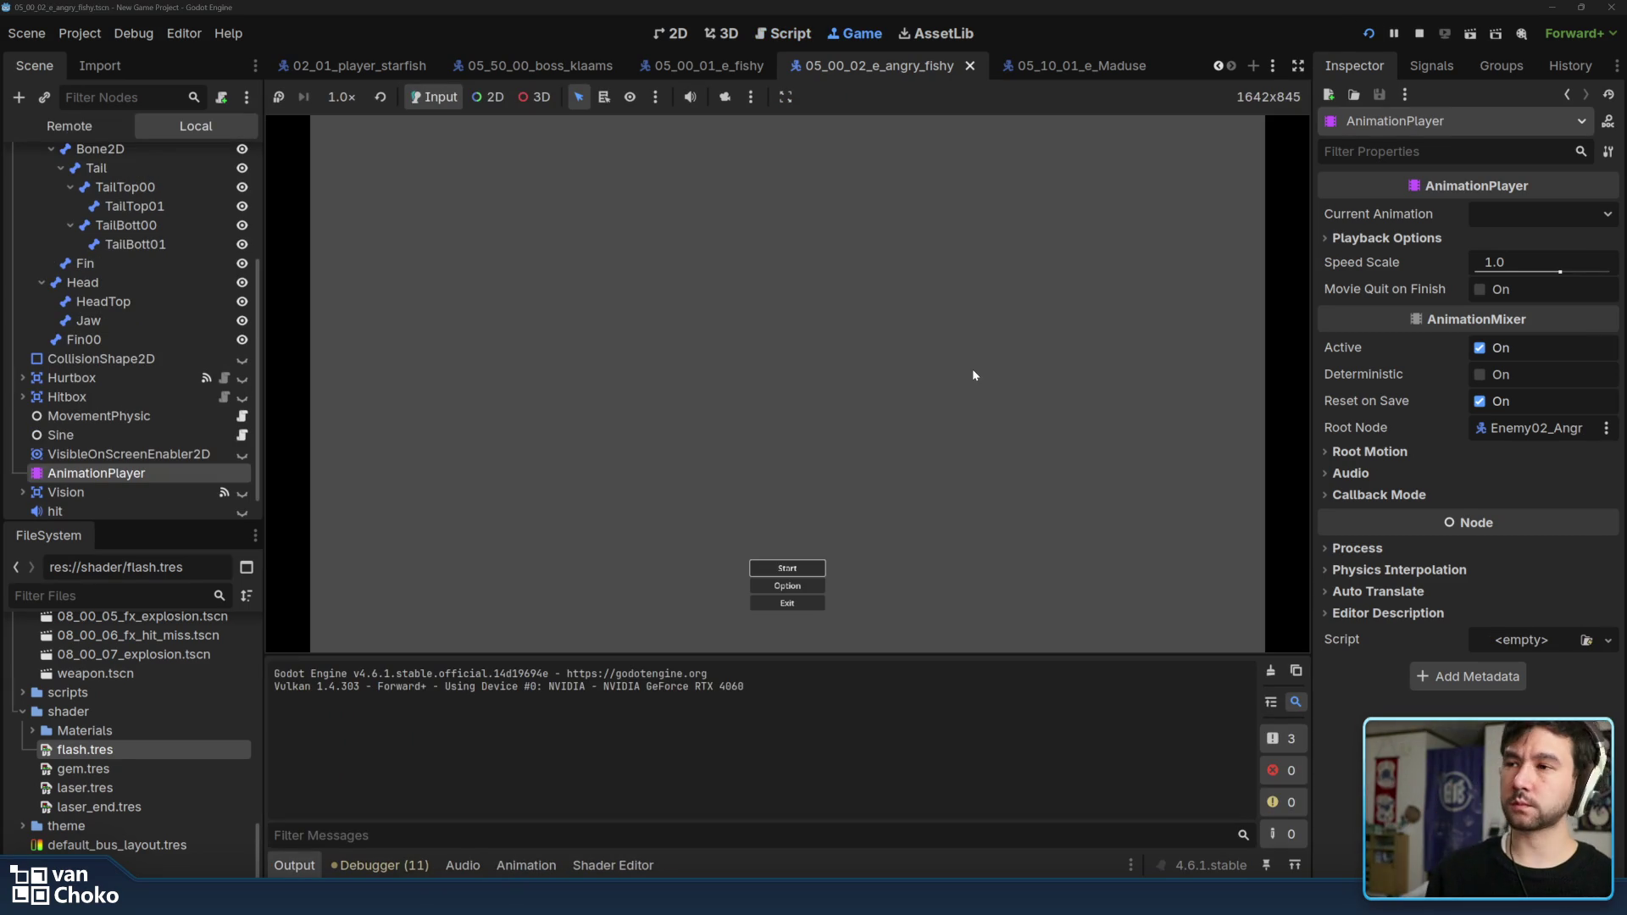
Start Stage 1, fly the ship with the arrow keys shooting fish, then stop with F8
key(Return)
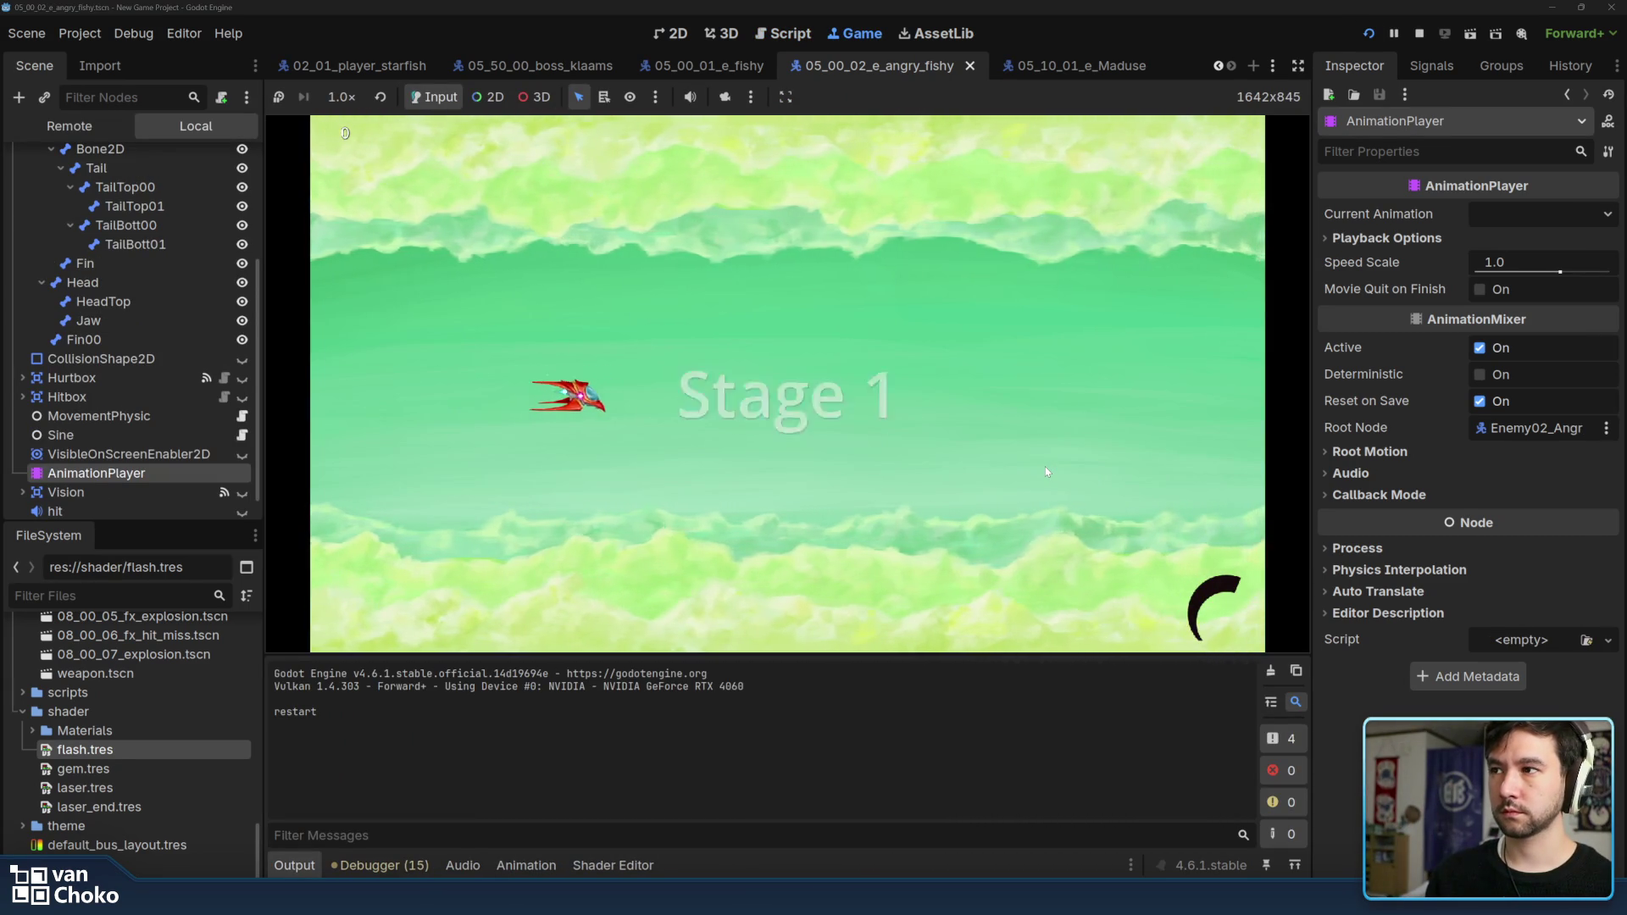
key(Right)
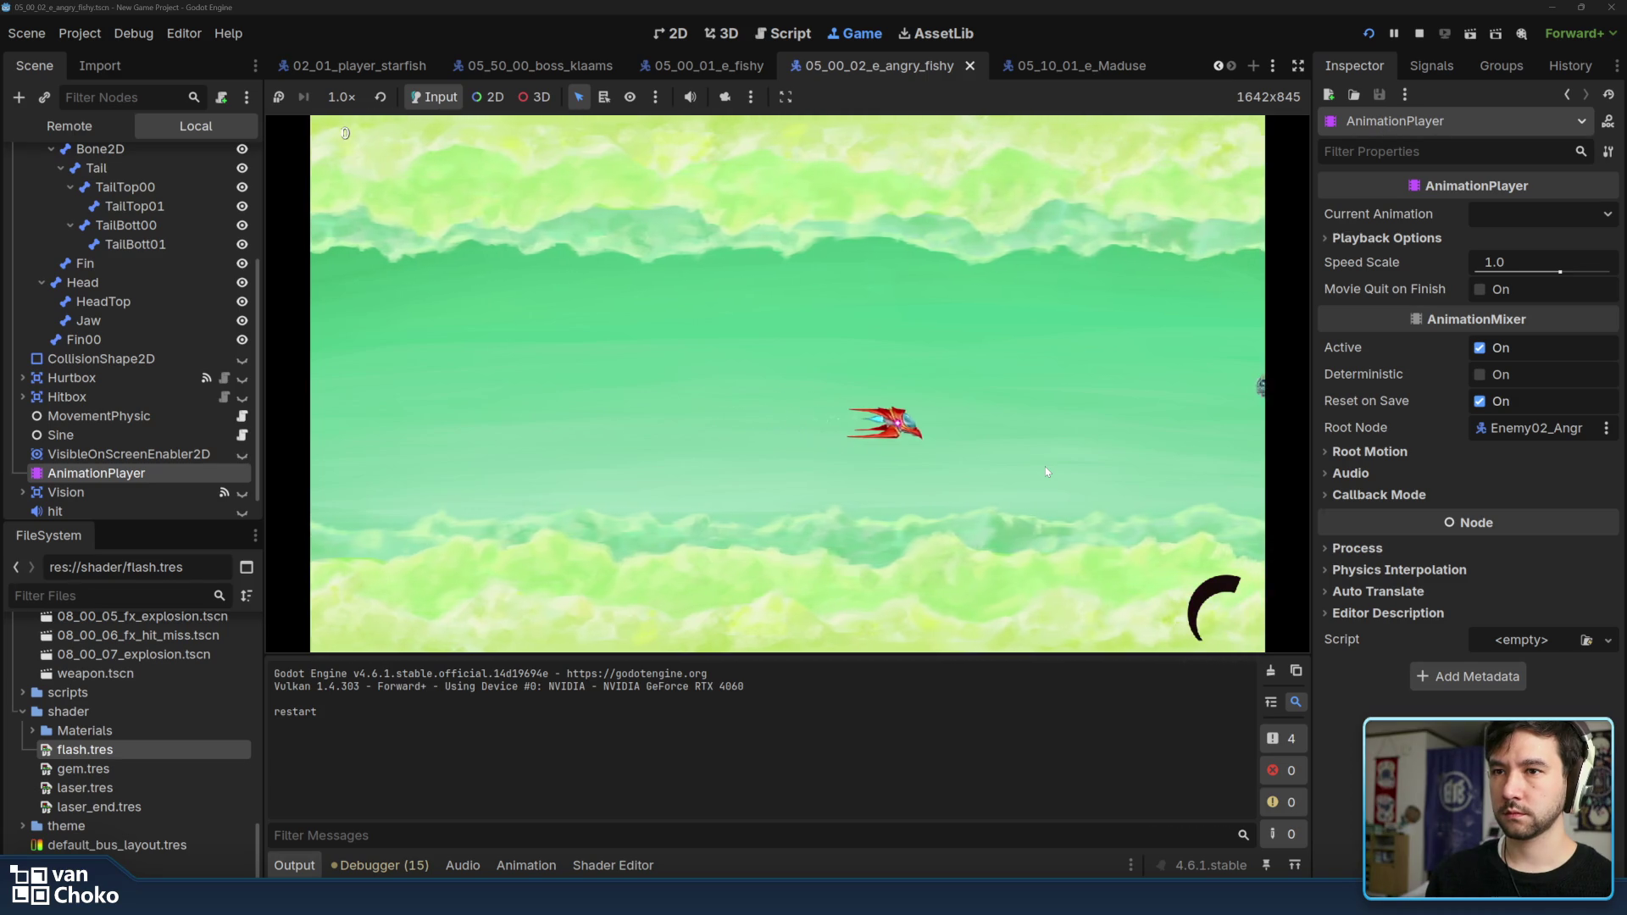
key(Up)
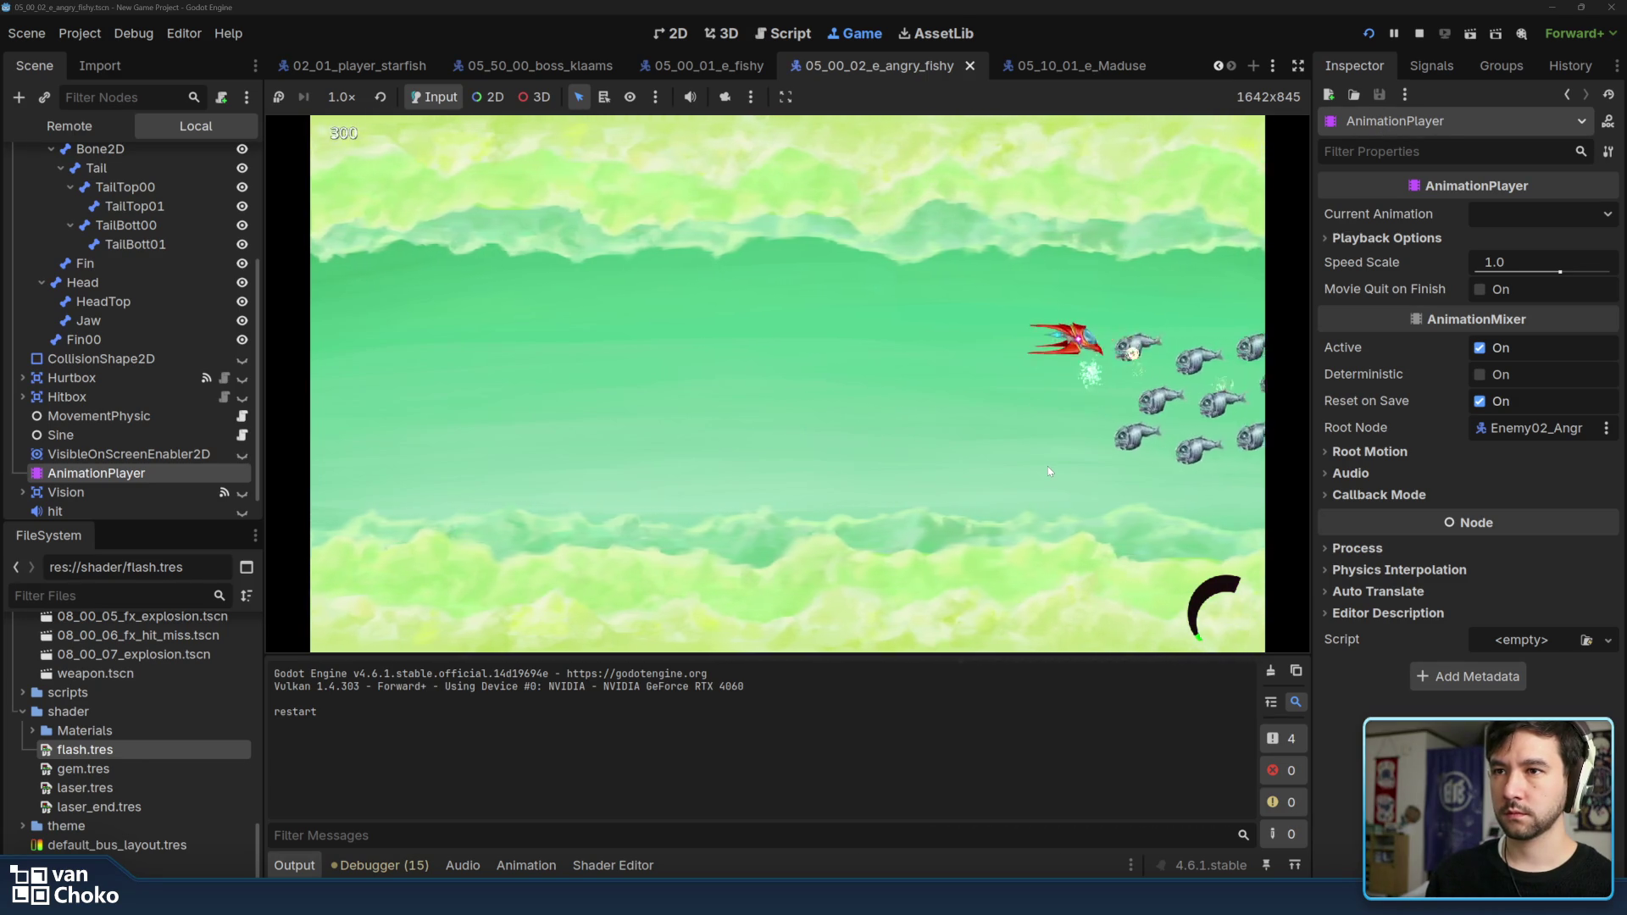
key(Left)
key(Up)
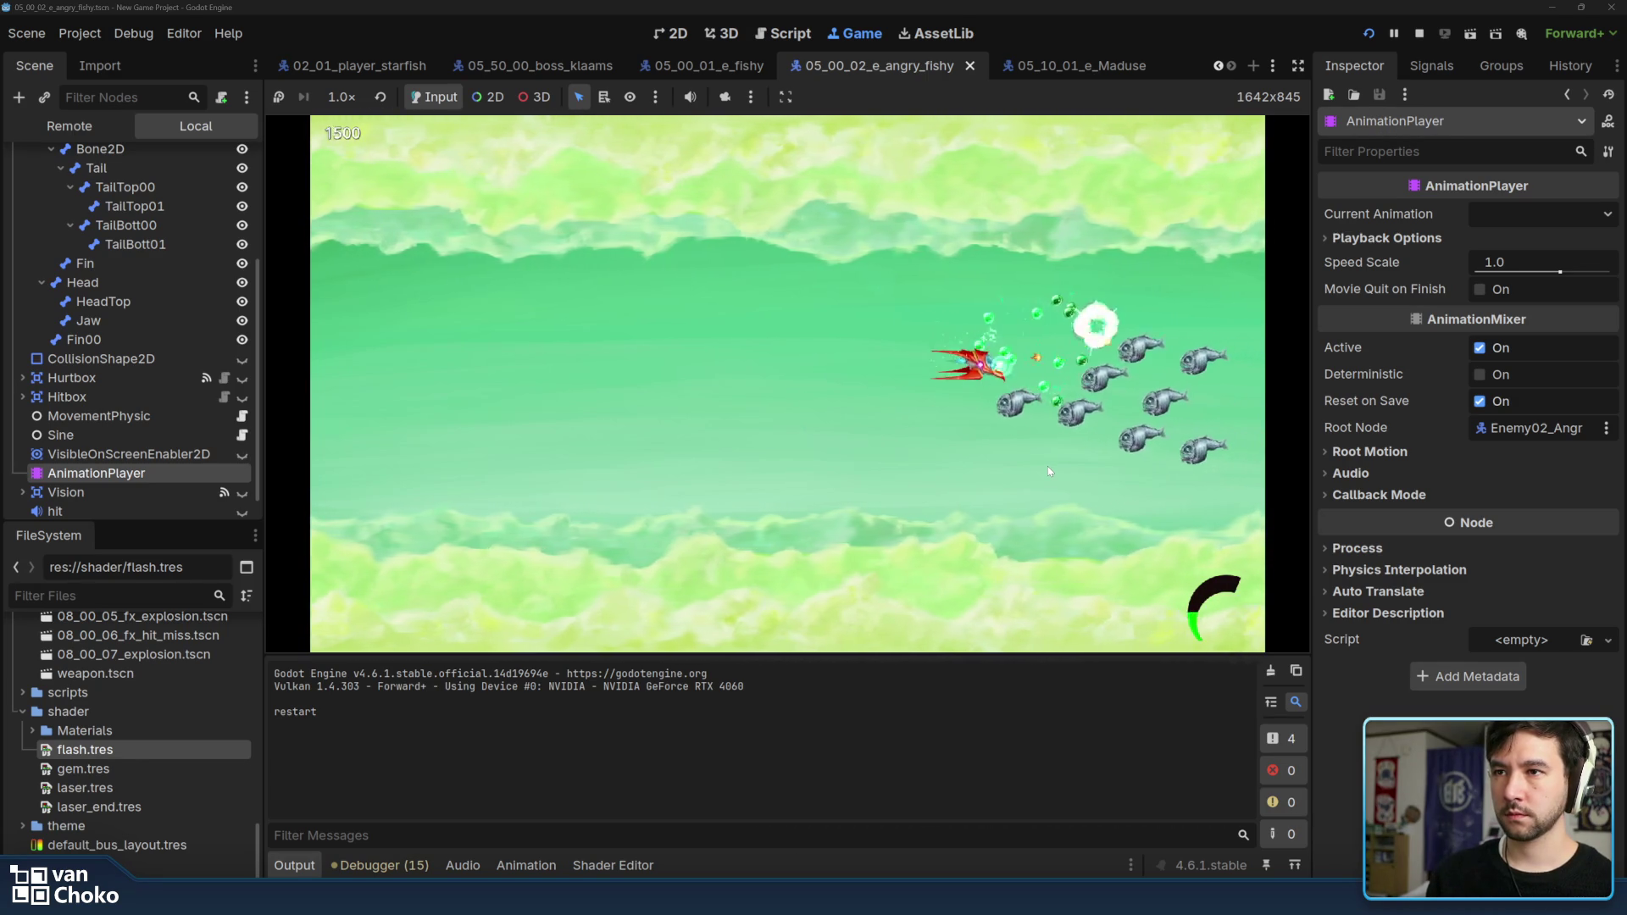
key(Left)
key(Right)
key(Up)
key(Left)
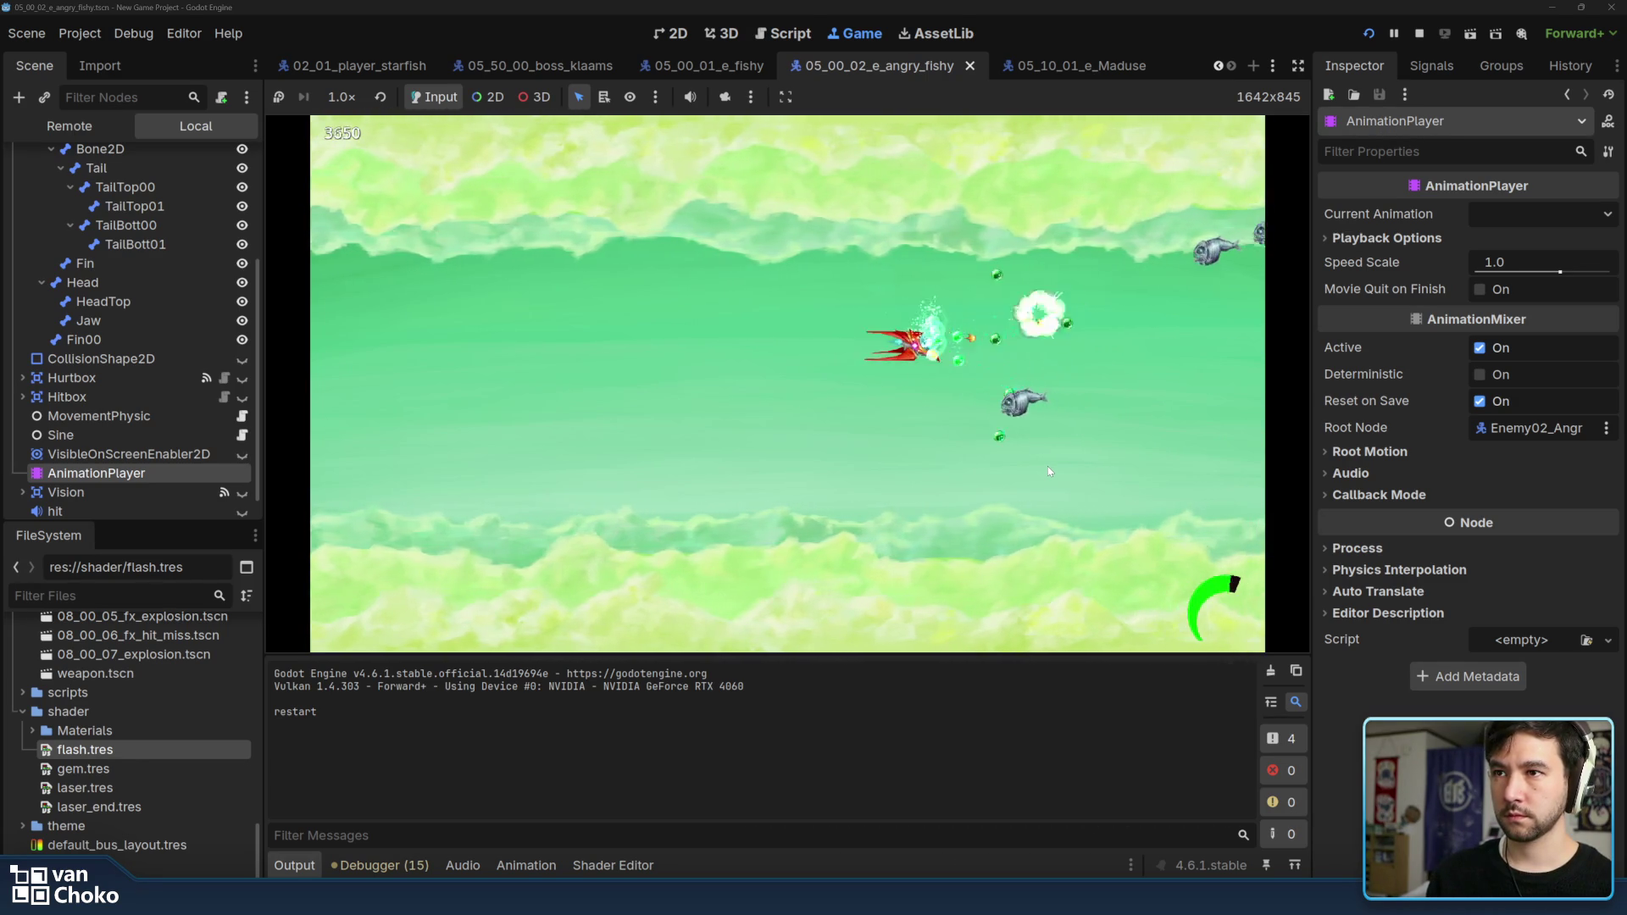
key(Down)
key(Up)
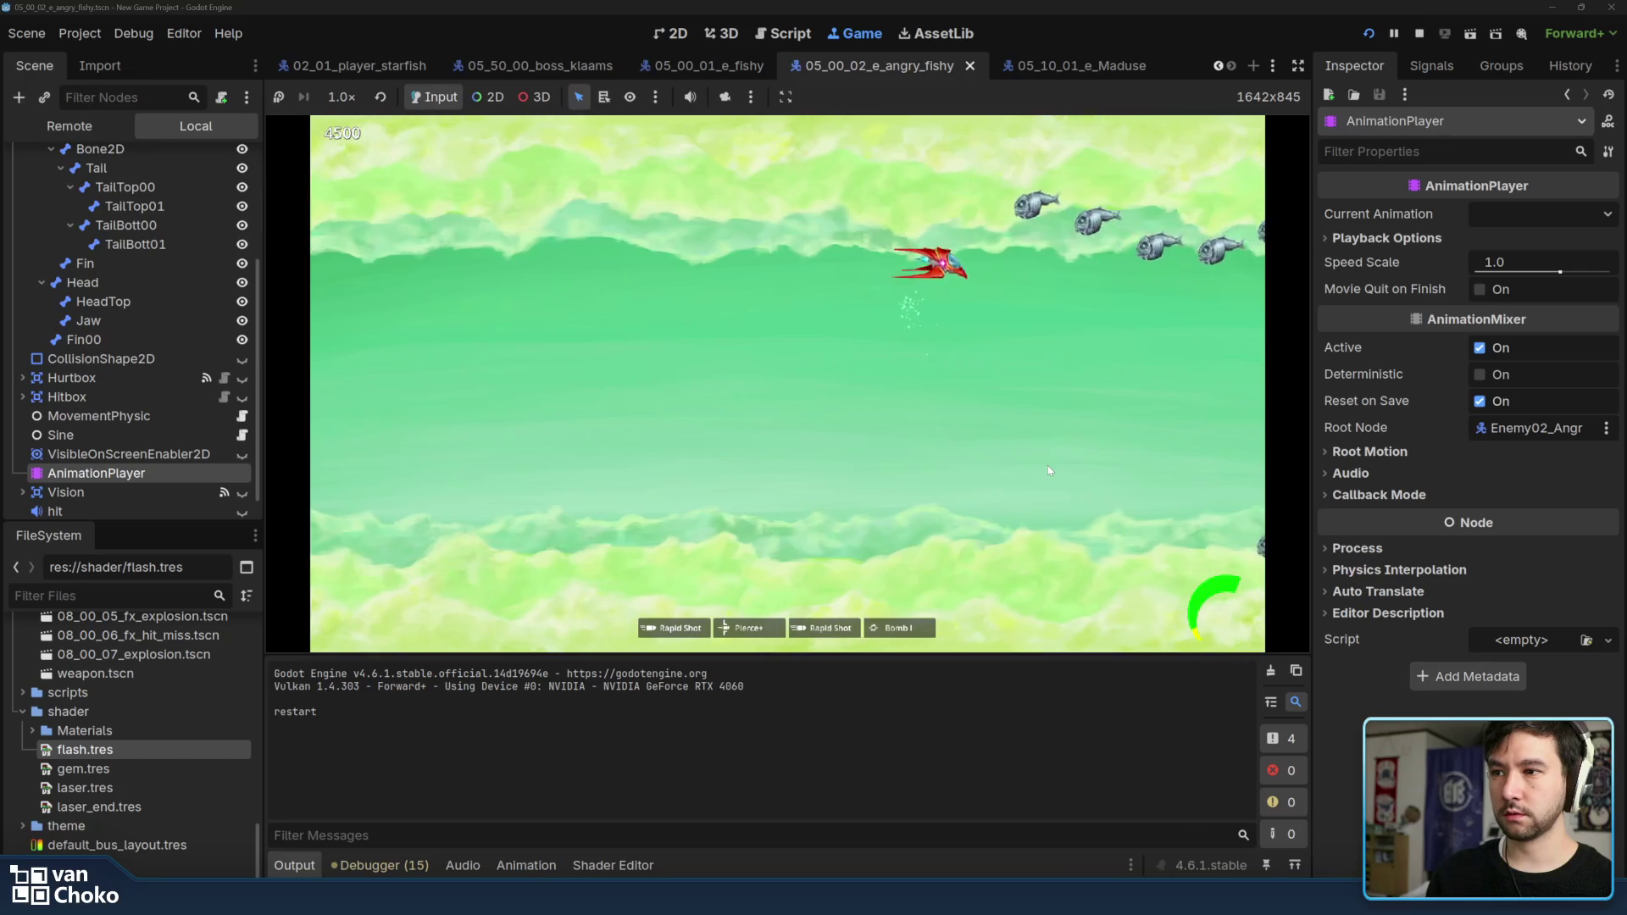
key(Down)
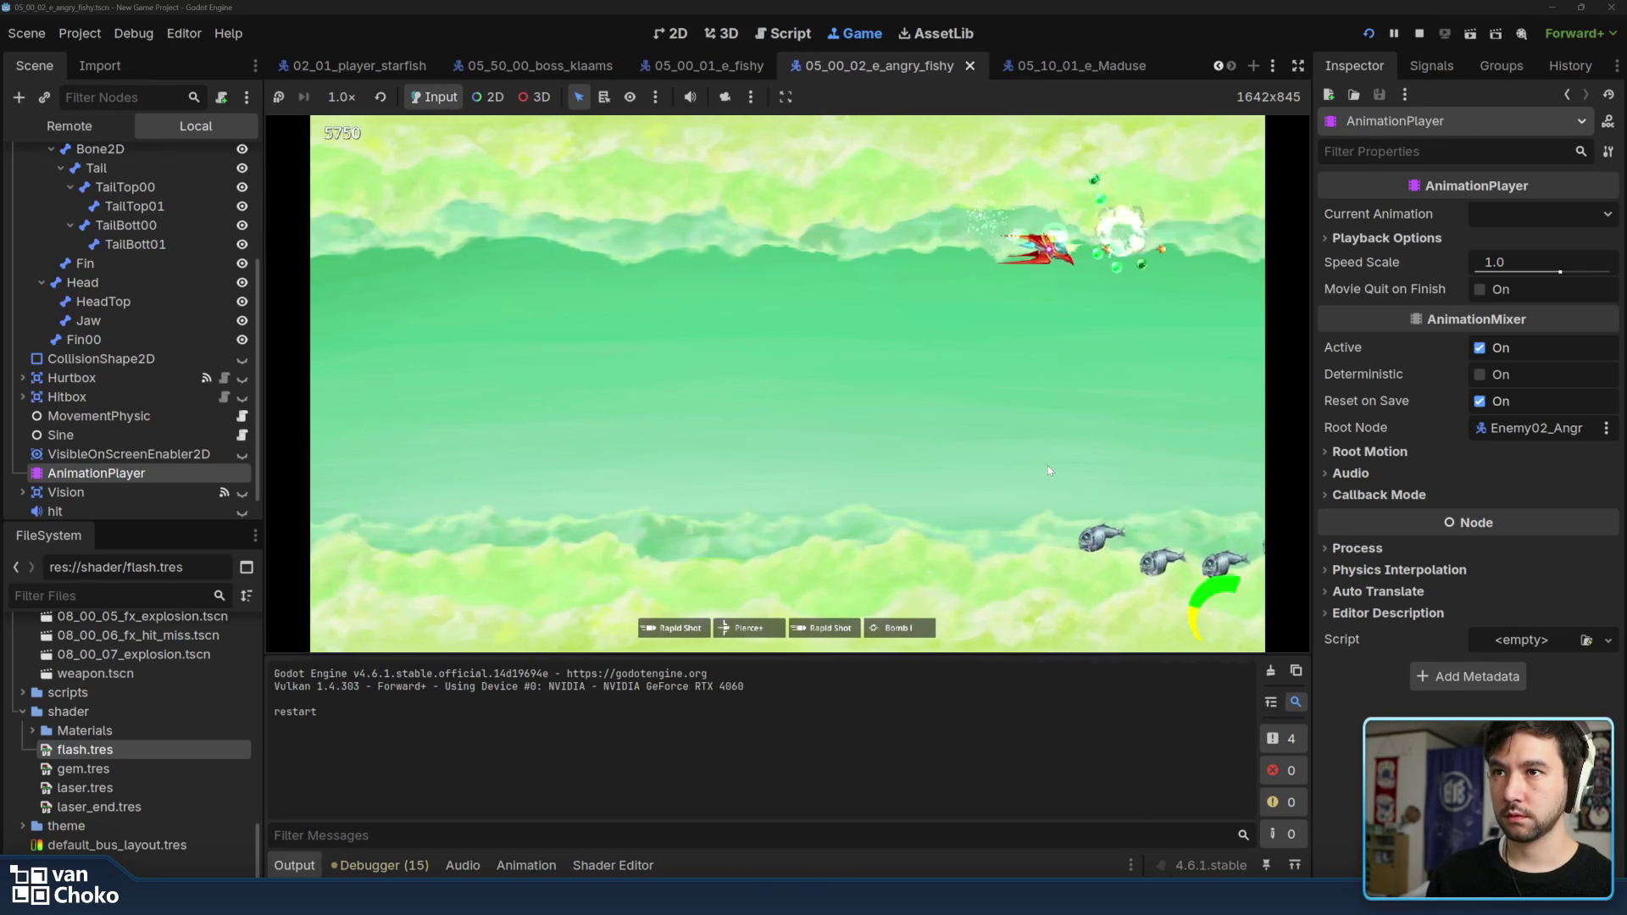
key(Down)
key(Left)
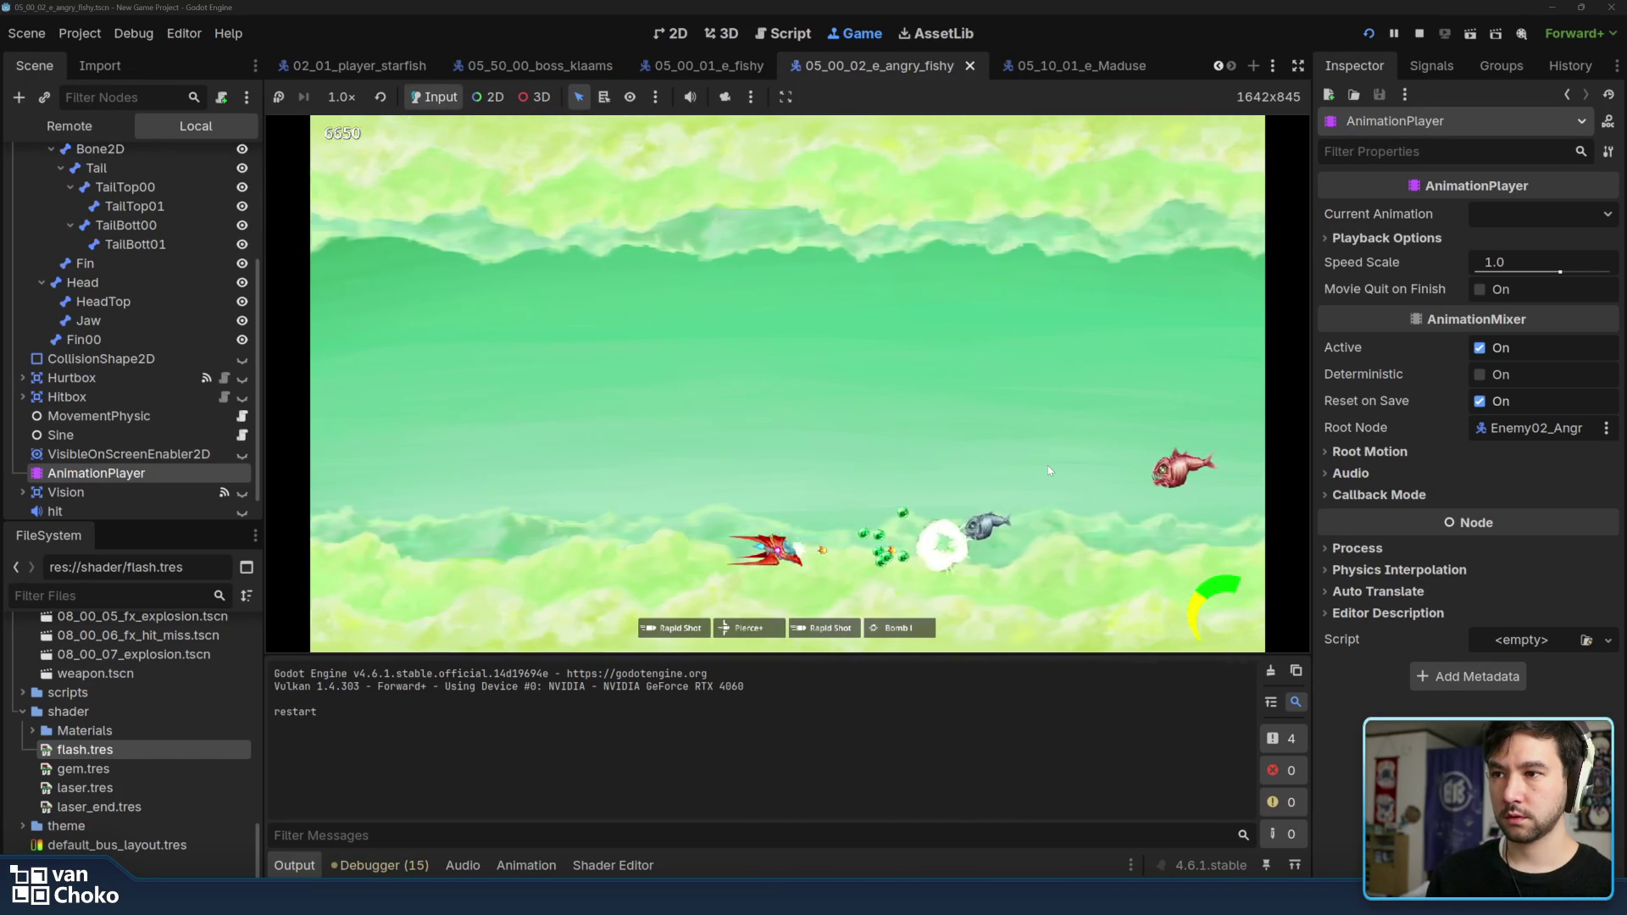
key(F8)
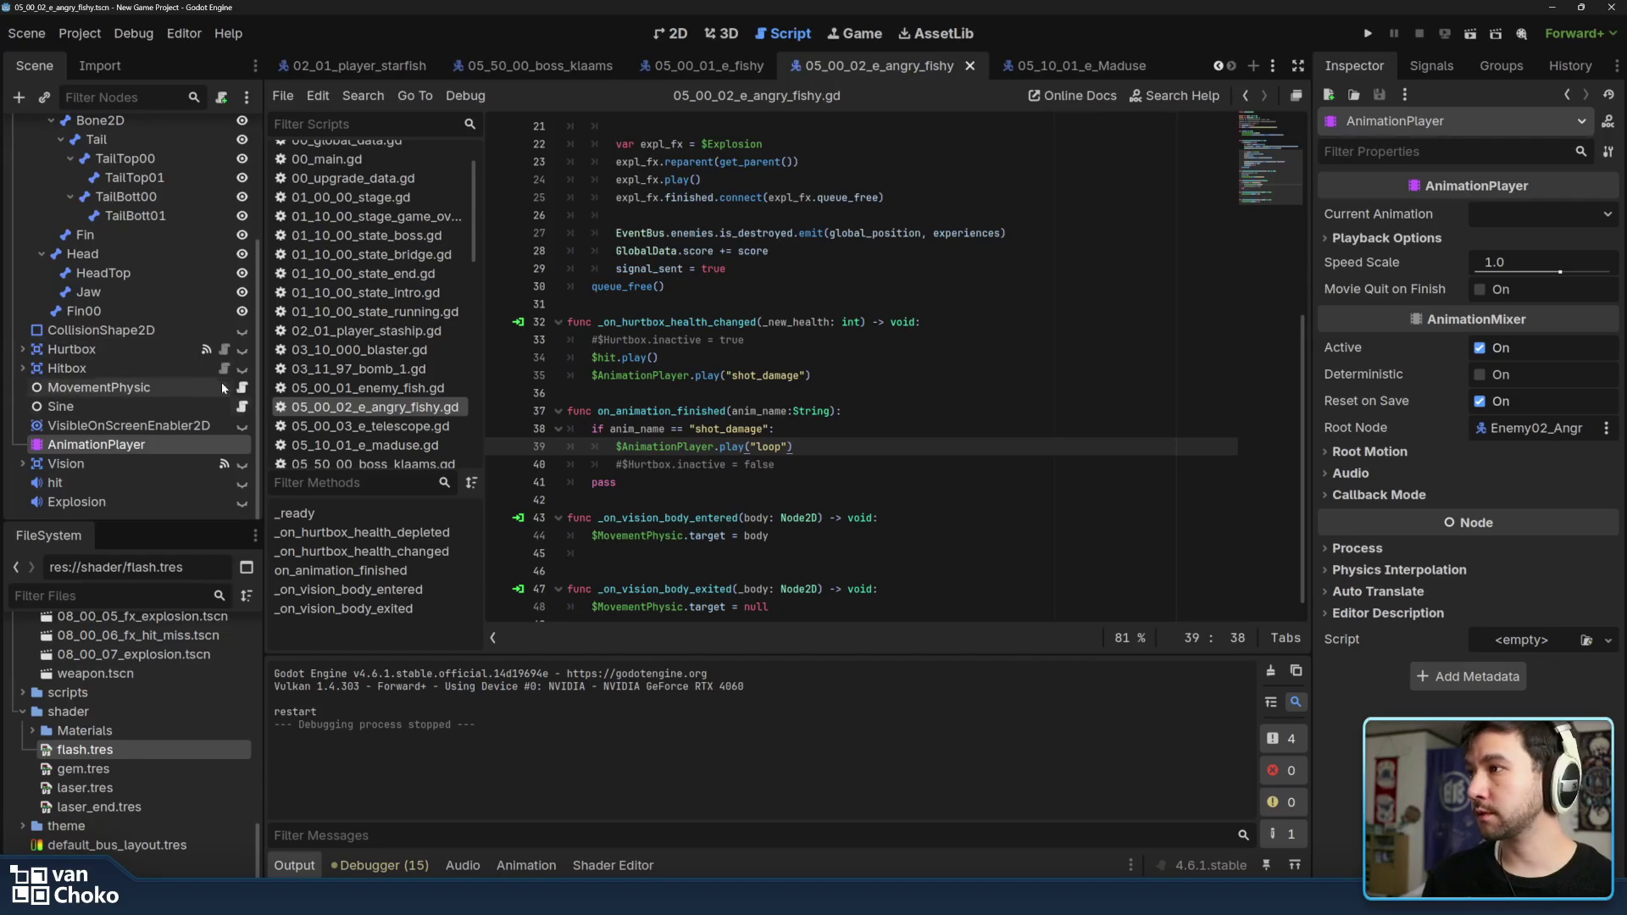
Toggle visibility of Hurtbox, Hitbox, VisibleOnScreenEnabler2D, hit and Explosion, then relaunch the game
click(241, 349)
click(242, 368)
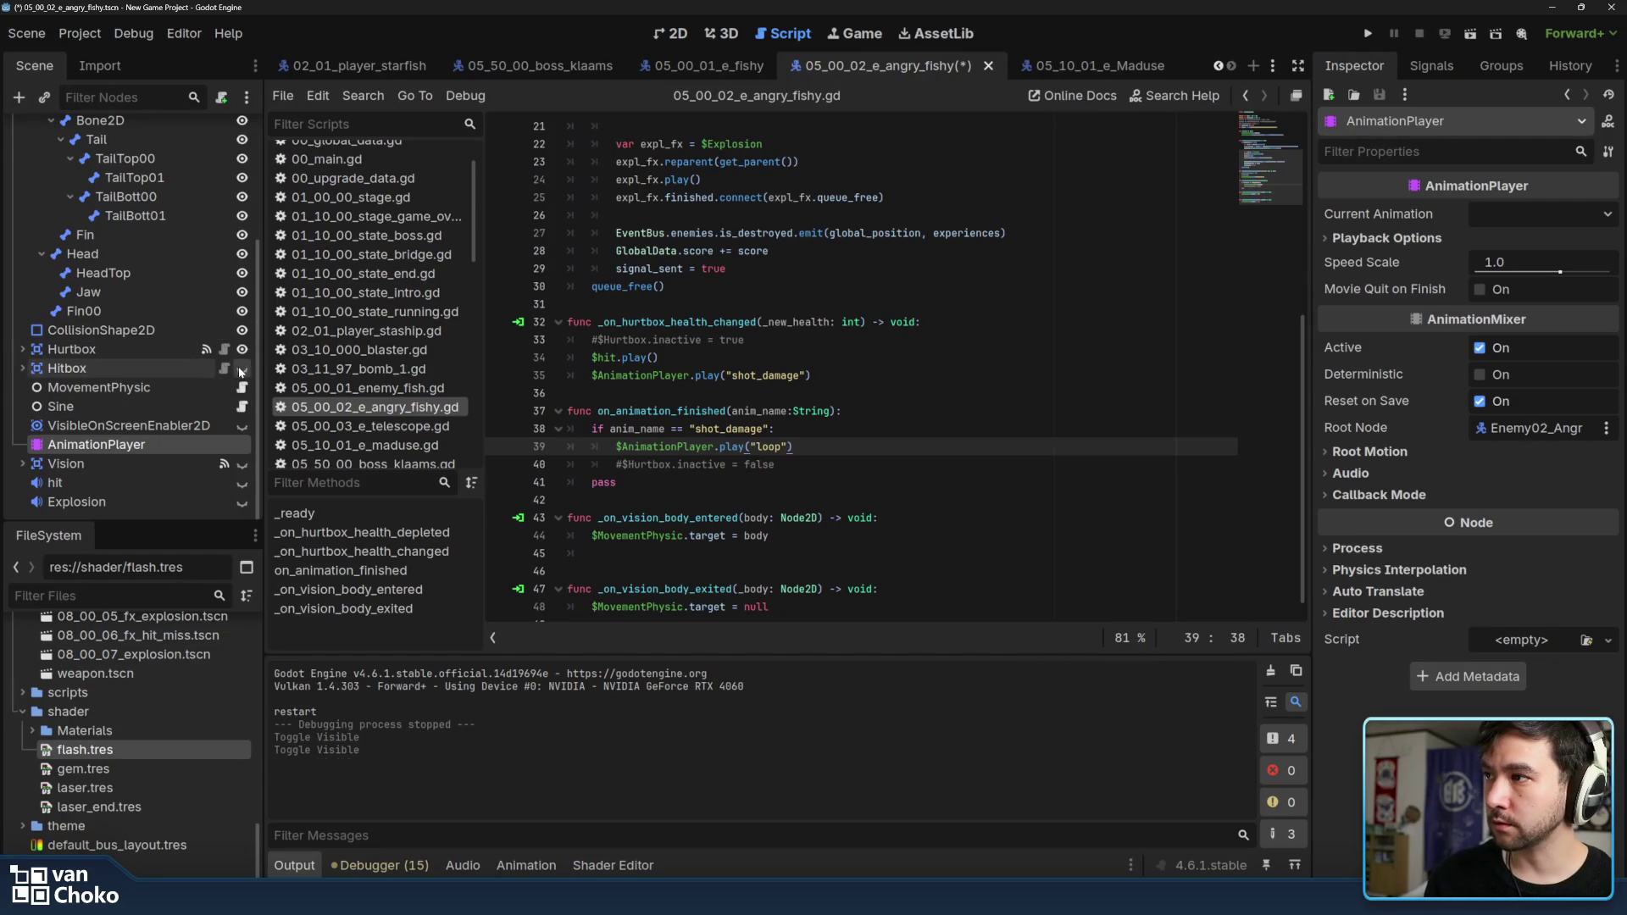
click(241, 426)
click(242, 482)
click(241, 504)
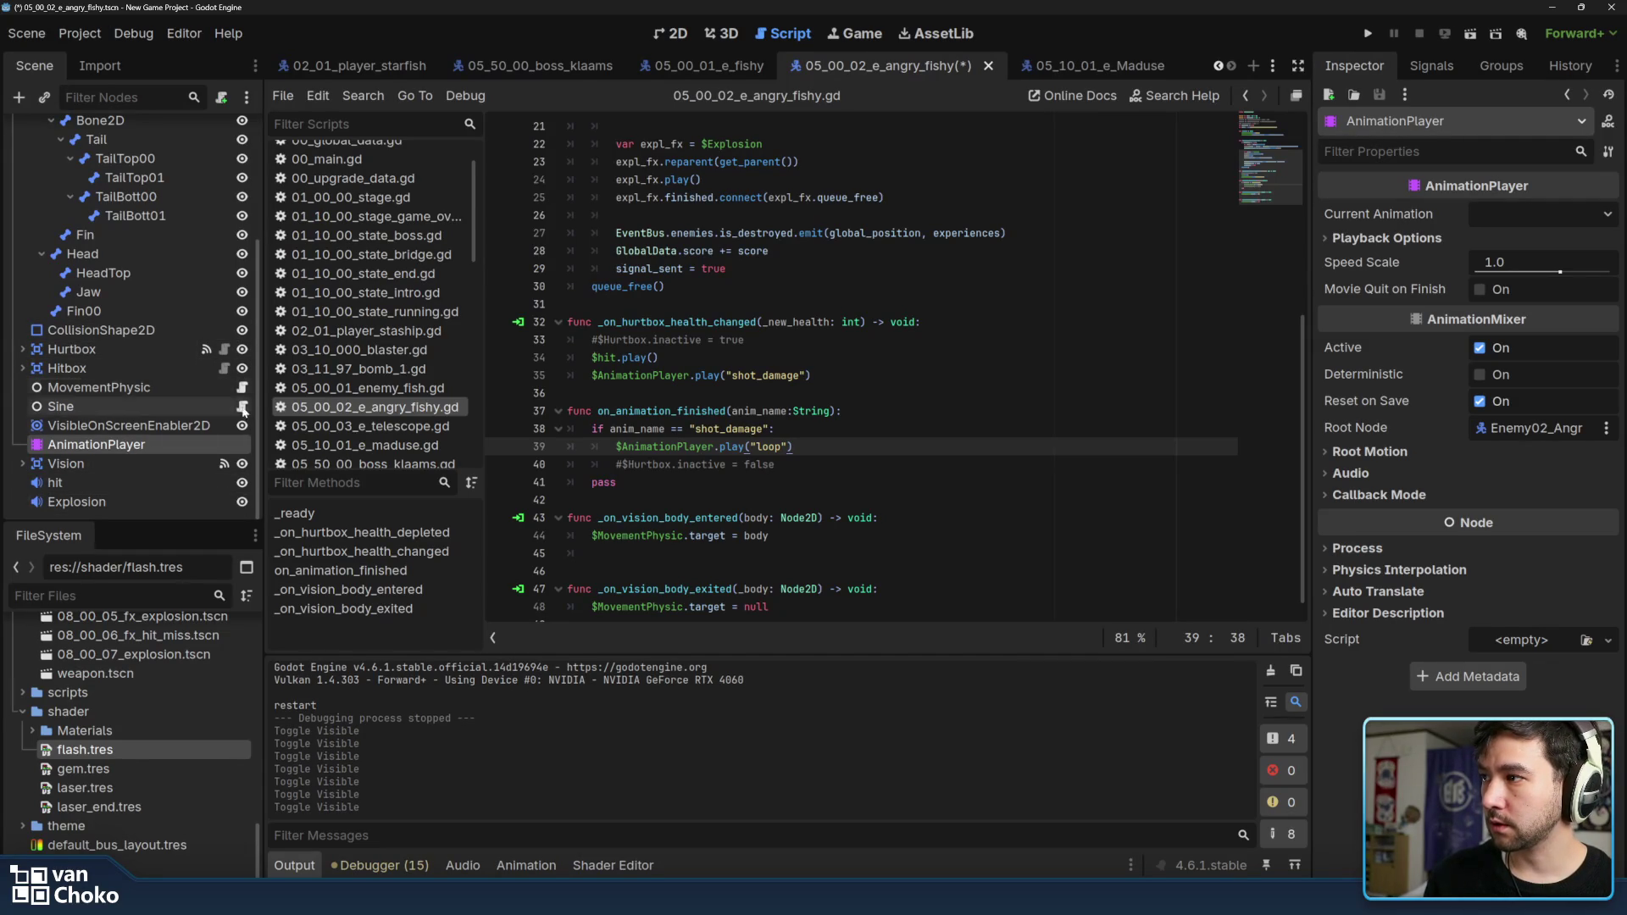
scroll(250, 363, up, 5)
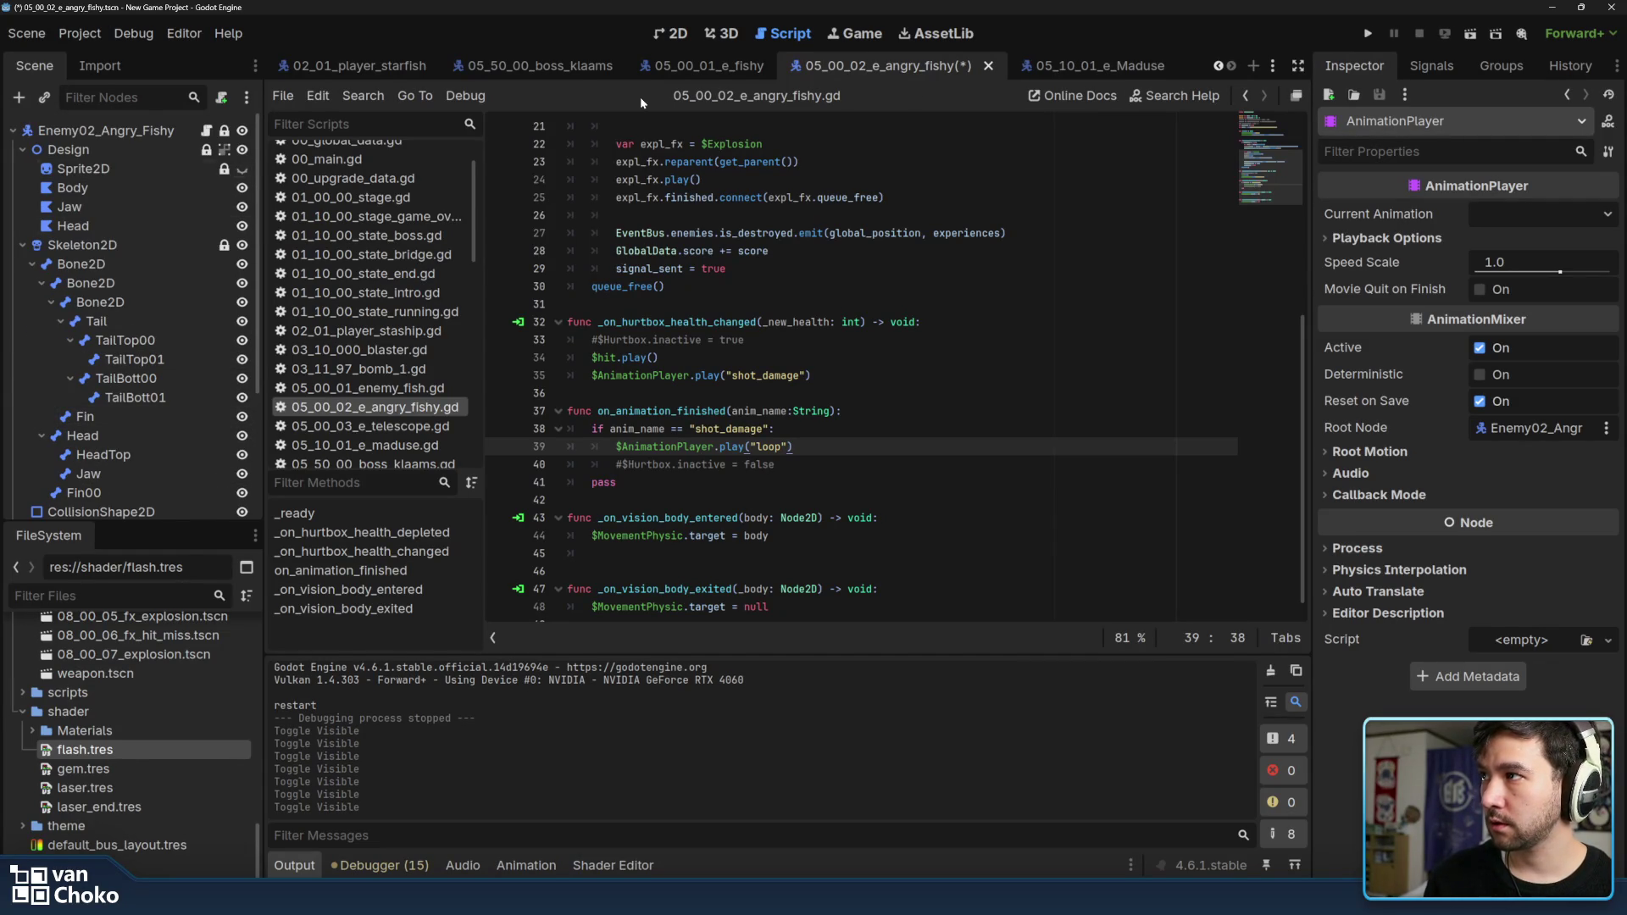
click(1366, 34)
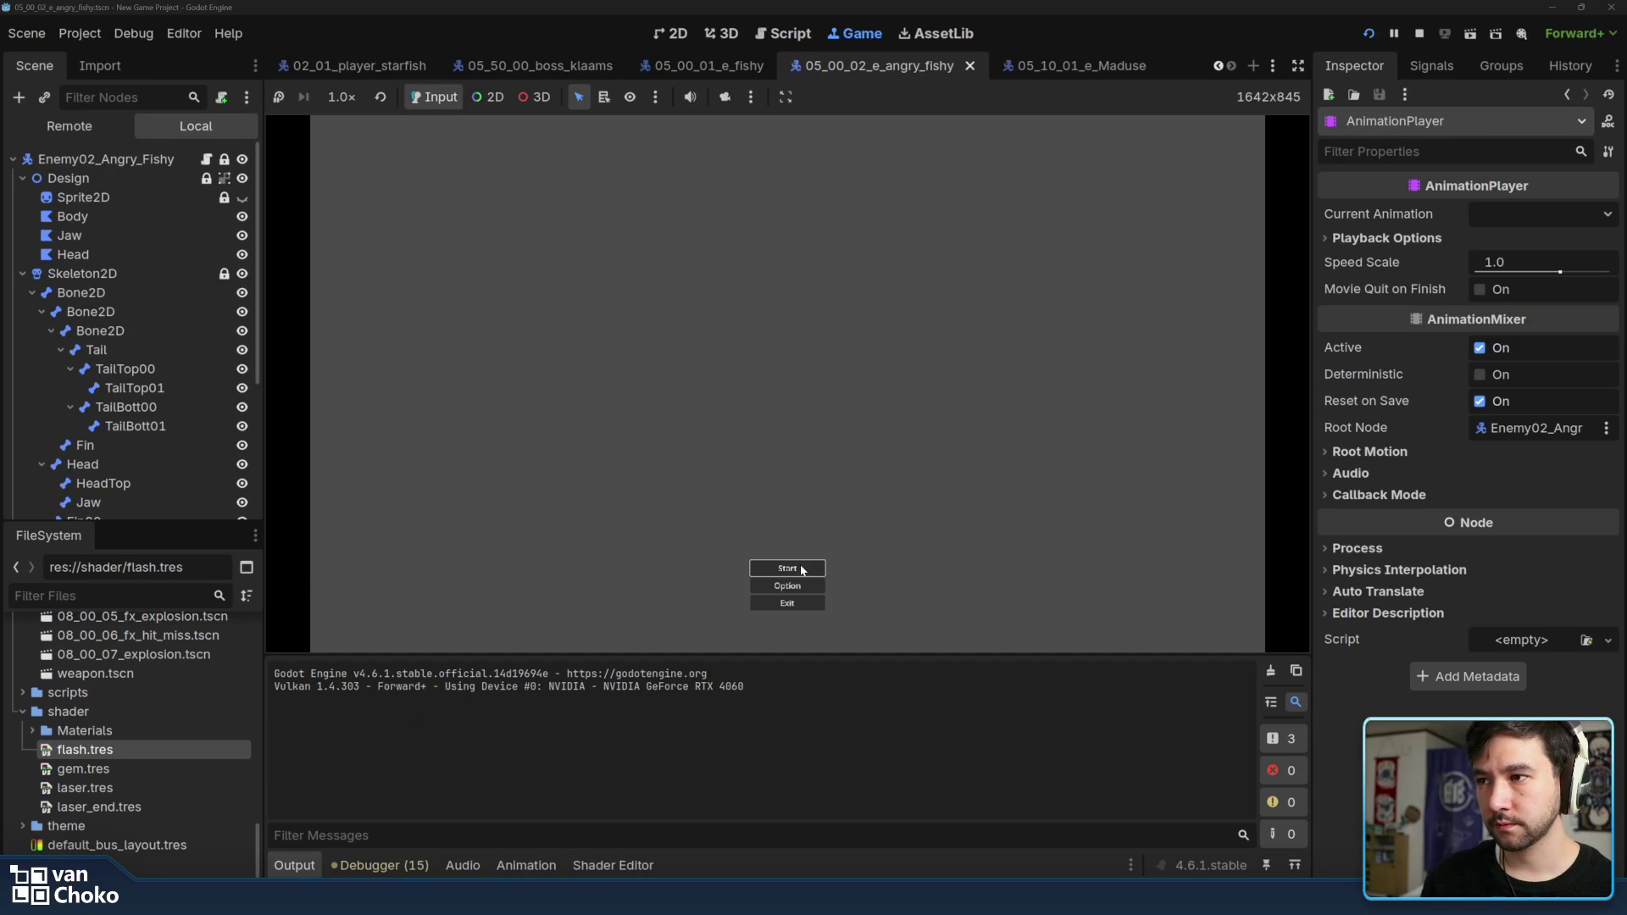
After a short test game, set the Design node's flash material to Local to Scene and relaunch
click(803, 569)
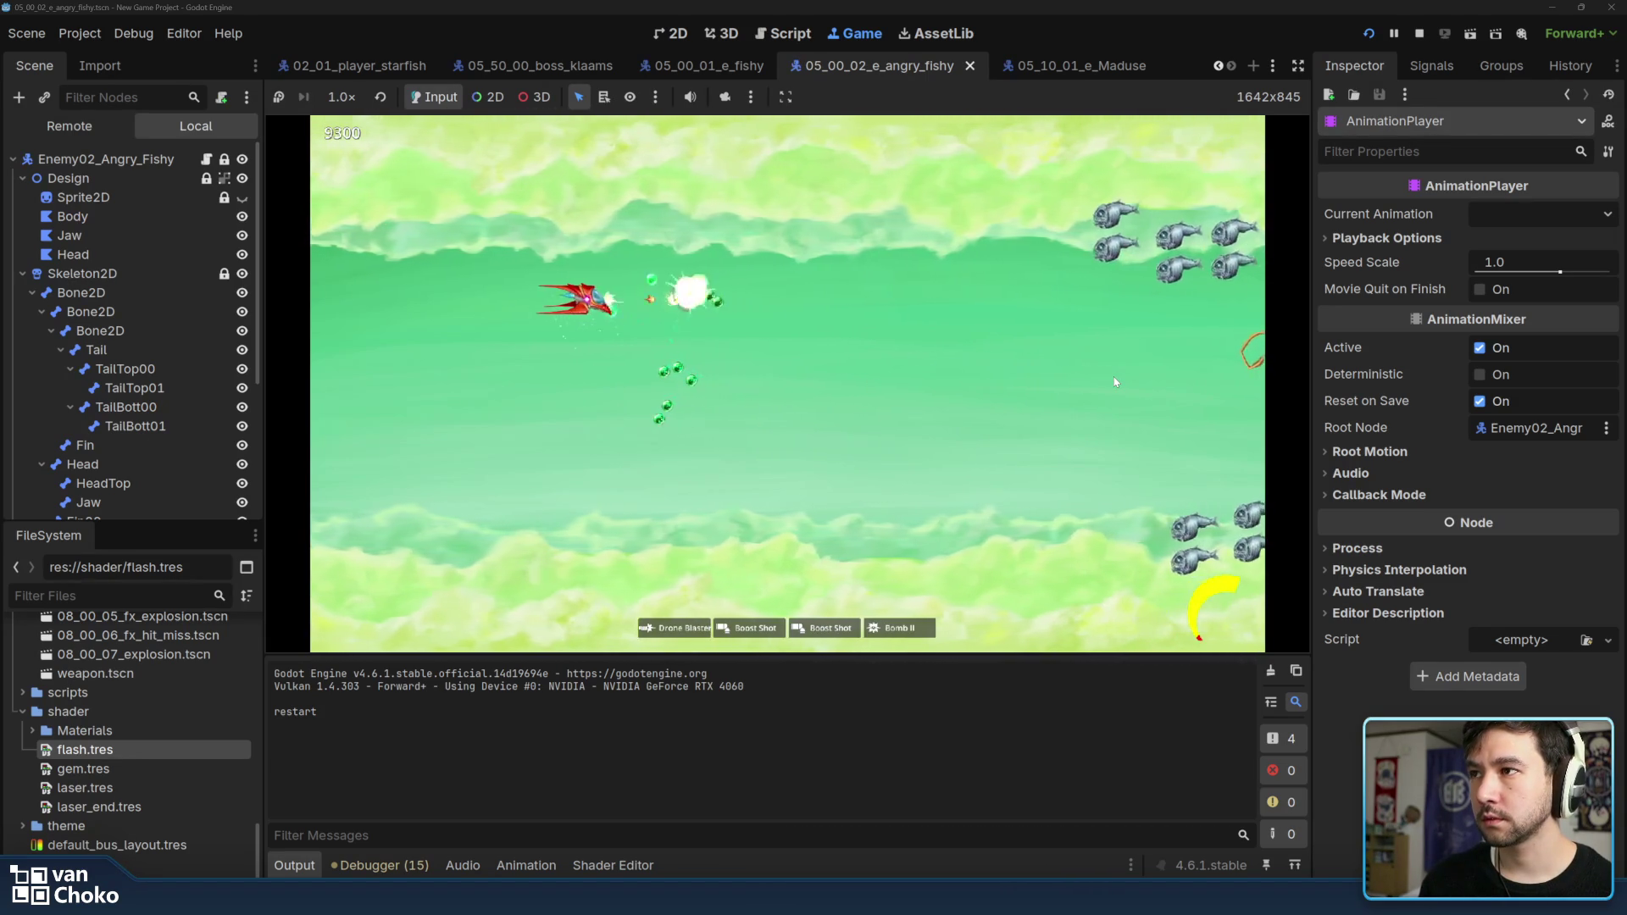
click(1419, 33)
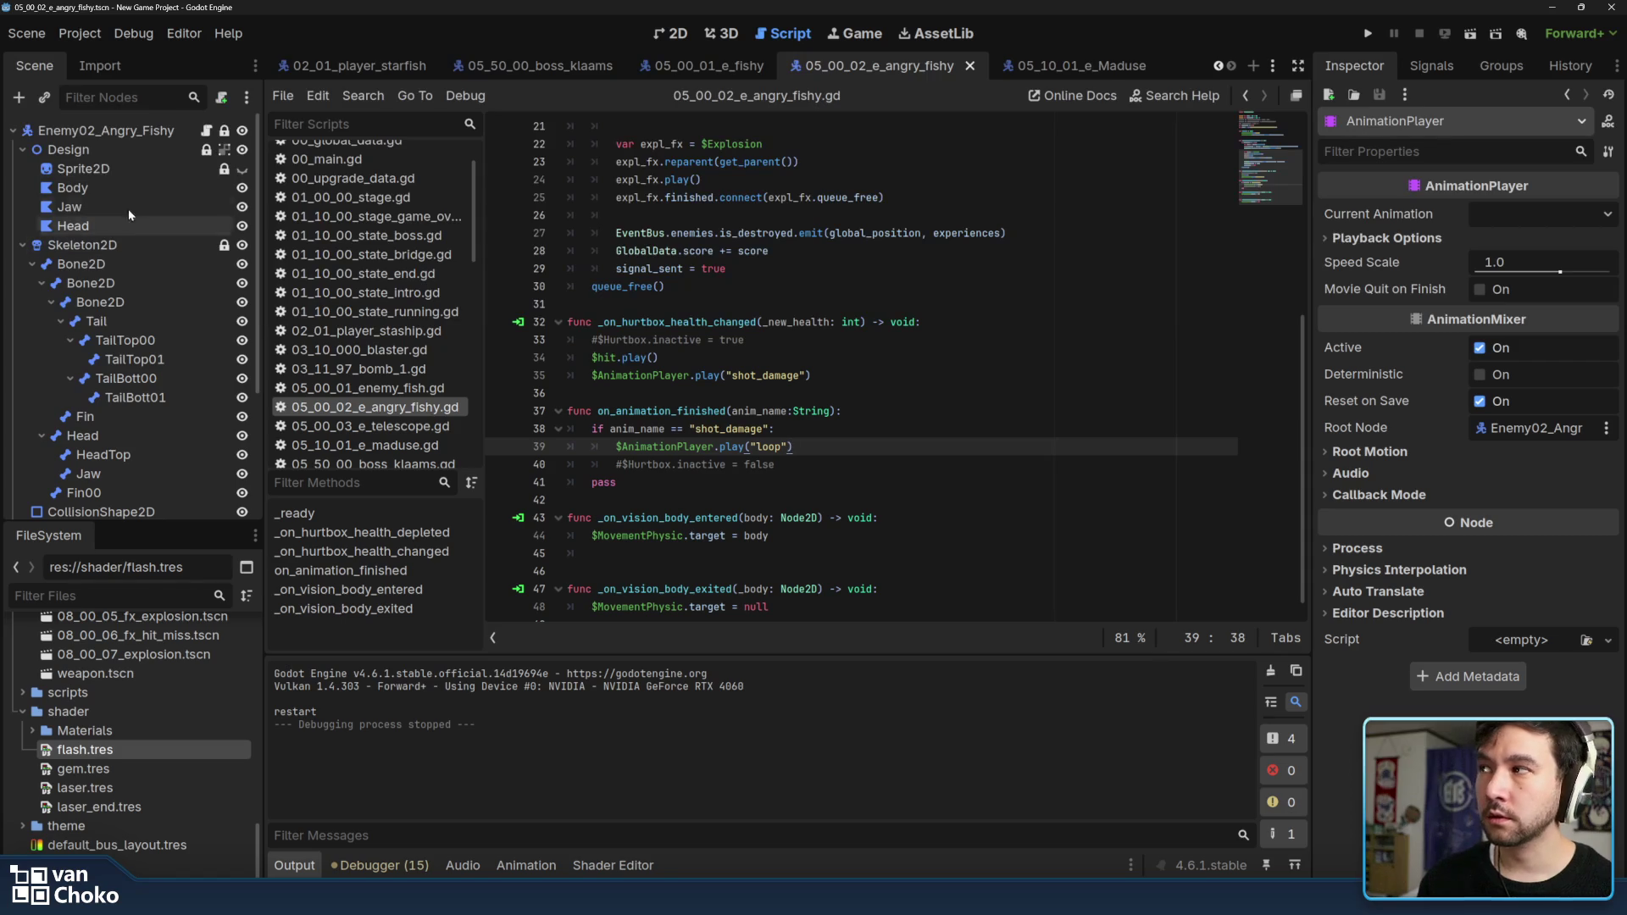
click(122, 149)
click(1406, 574)
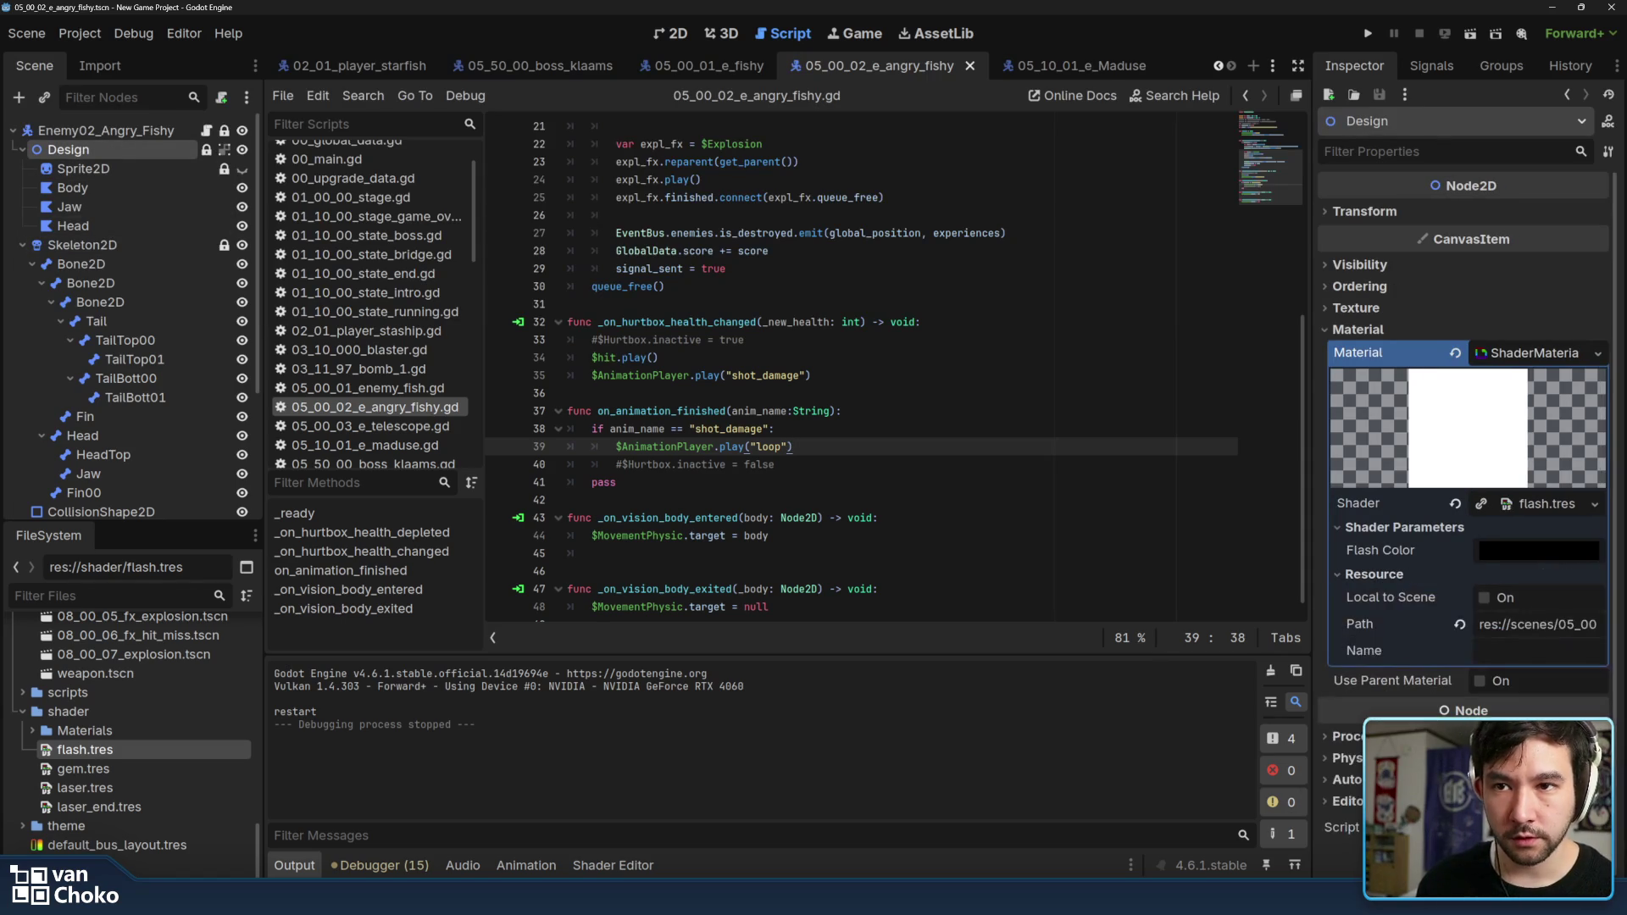
click(1483, 597)
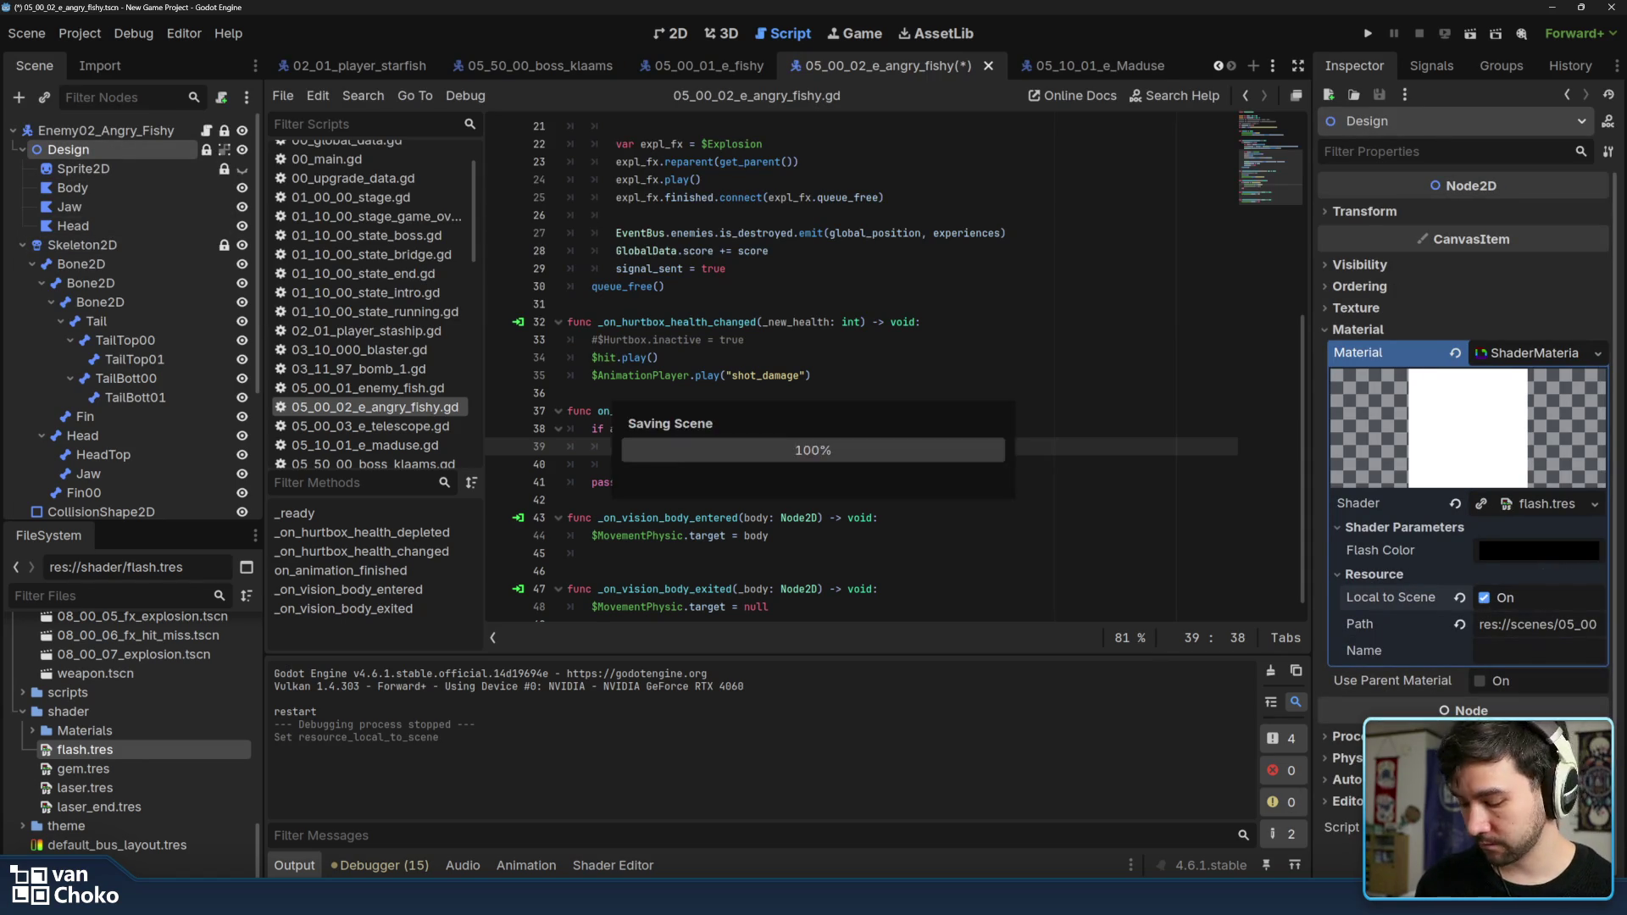
click(1369, 33)
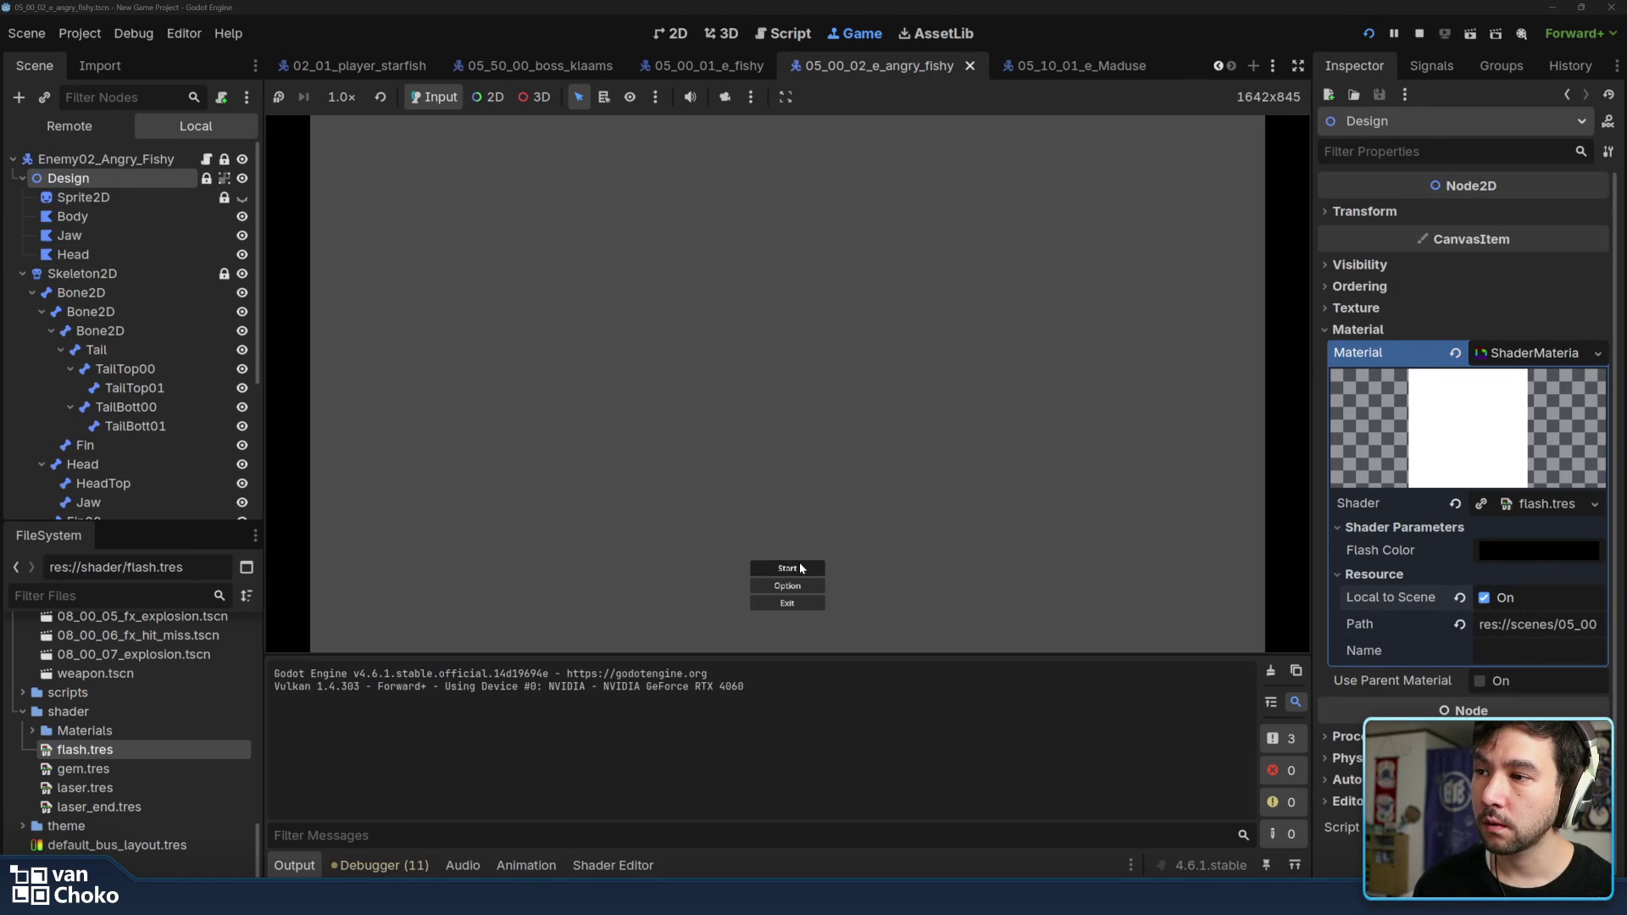
Start a new game and fly the ship around with the arrow keys, shooting incoming fish
click(800, 567)
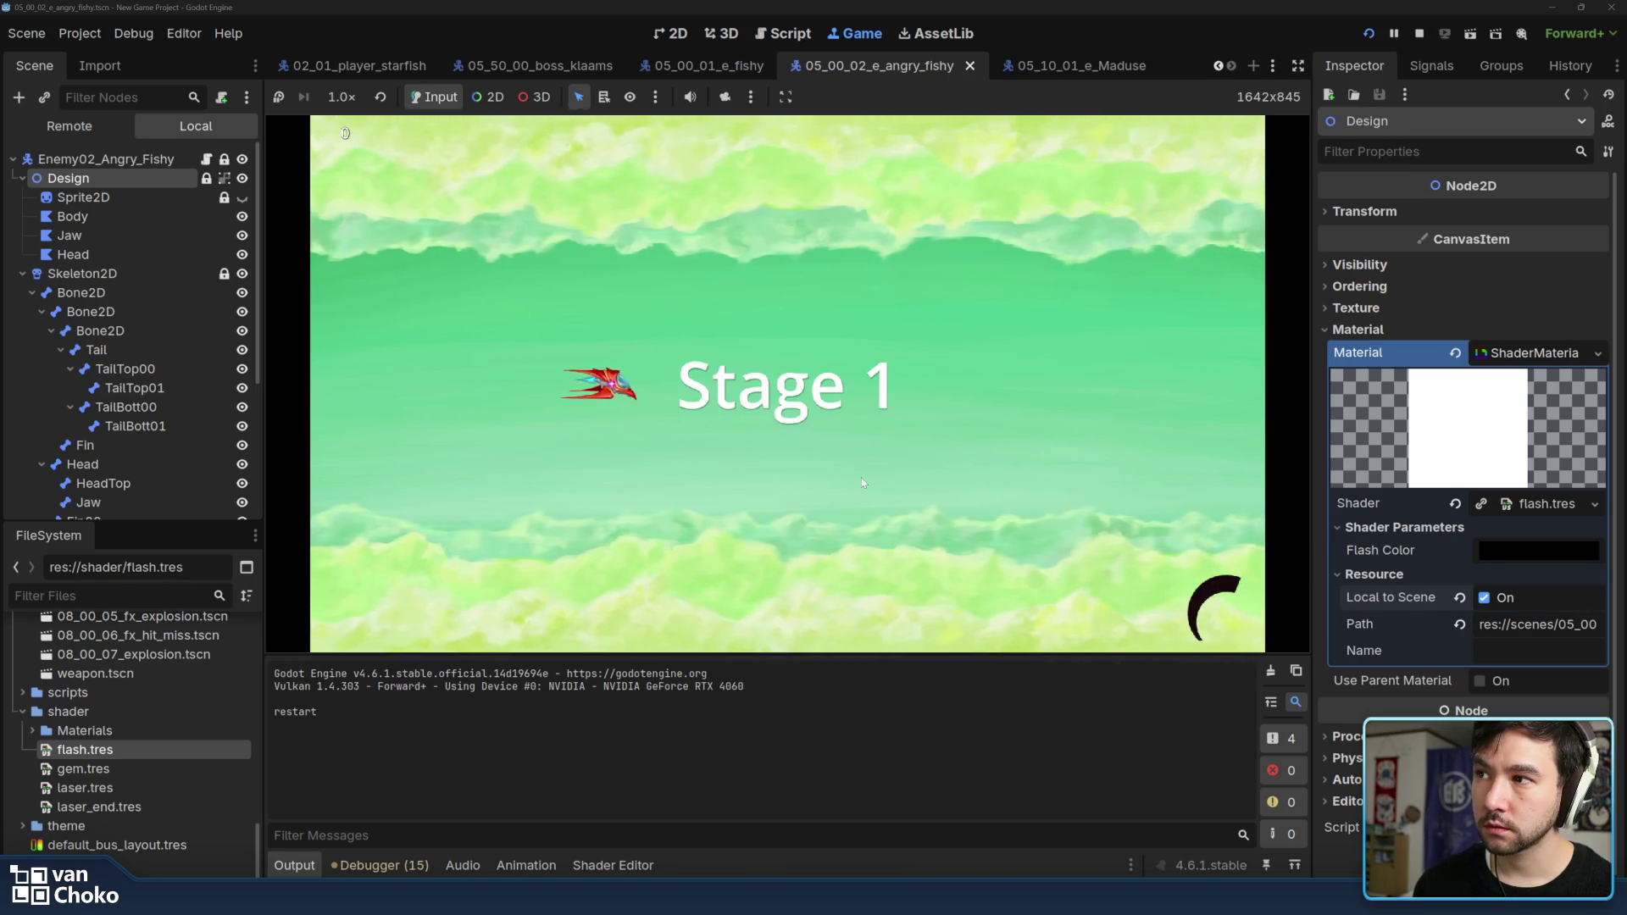
key(Right)
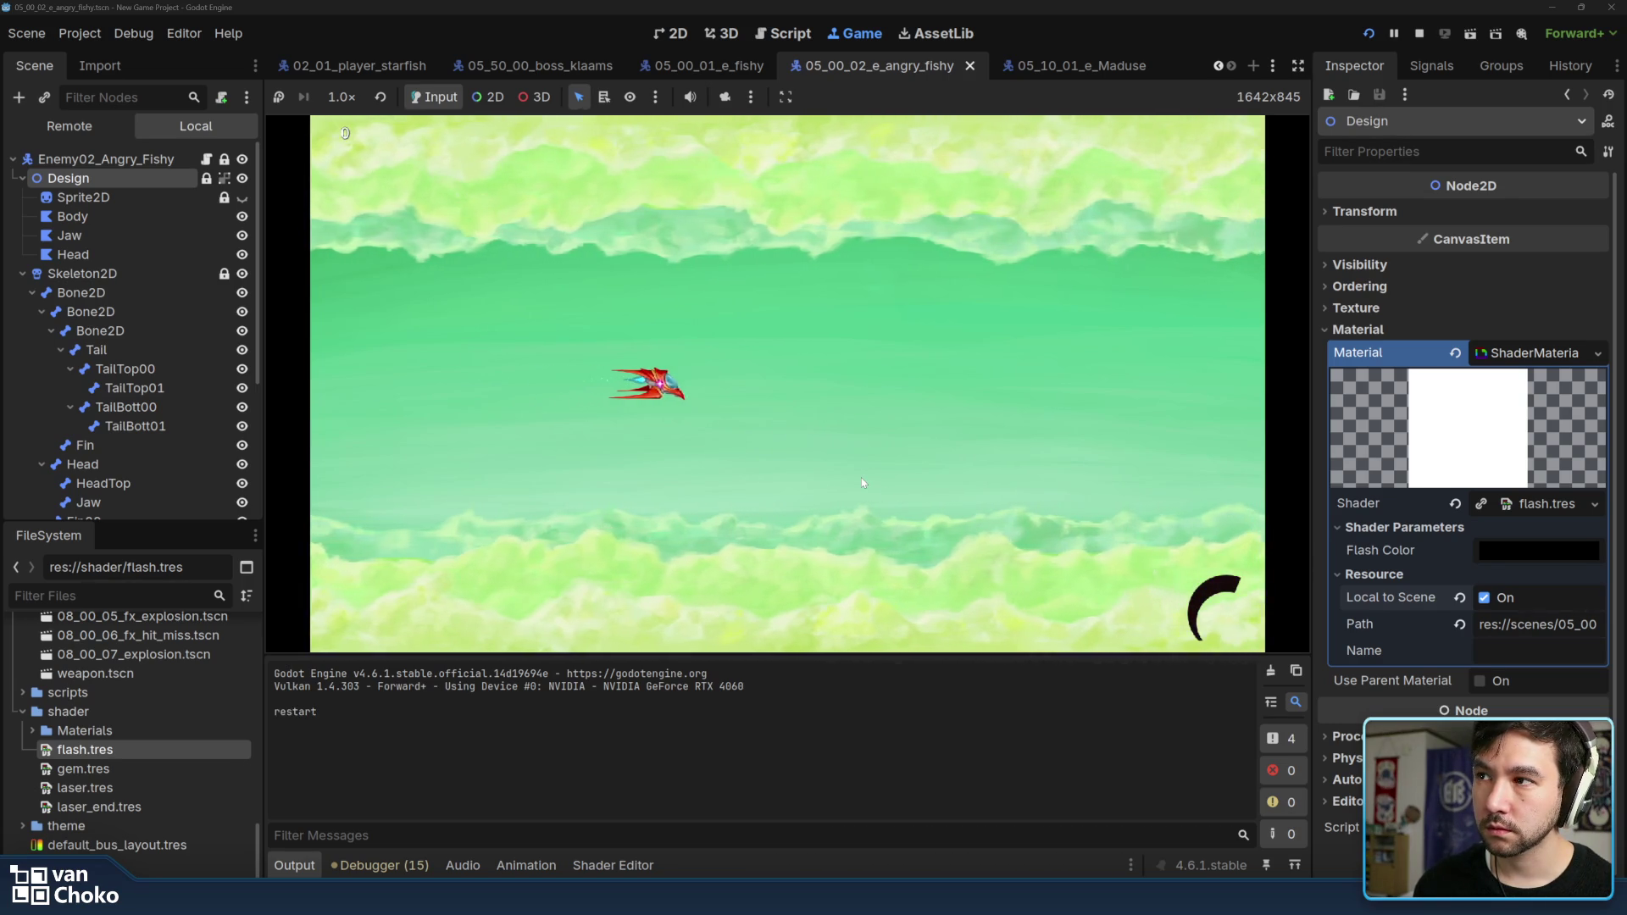
key(Right)
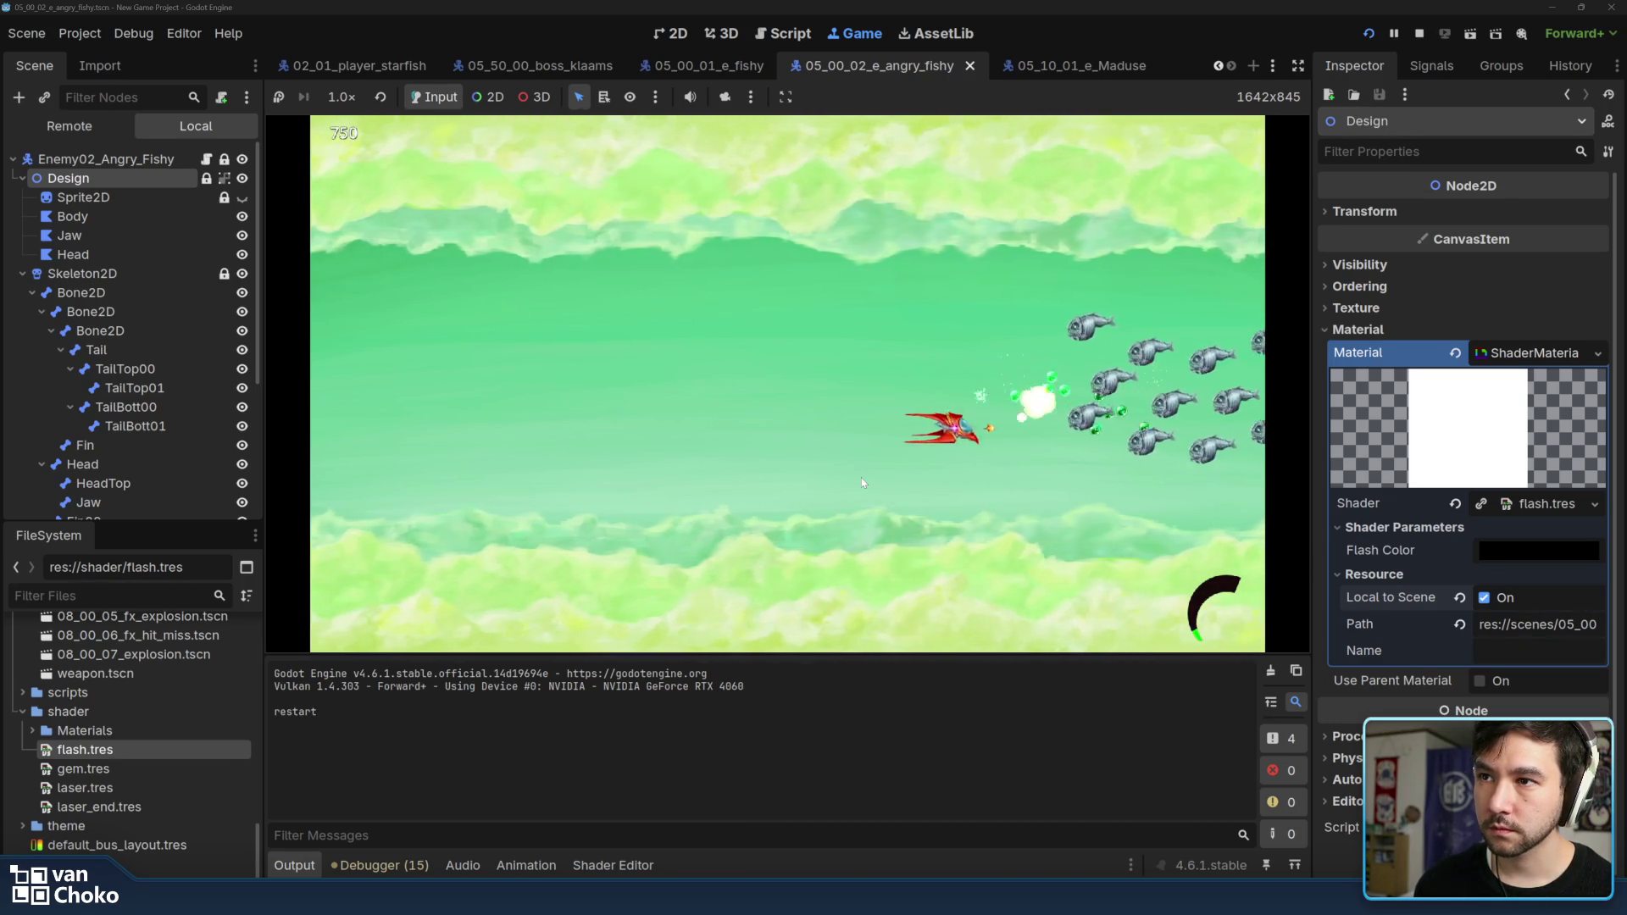
key(Left)
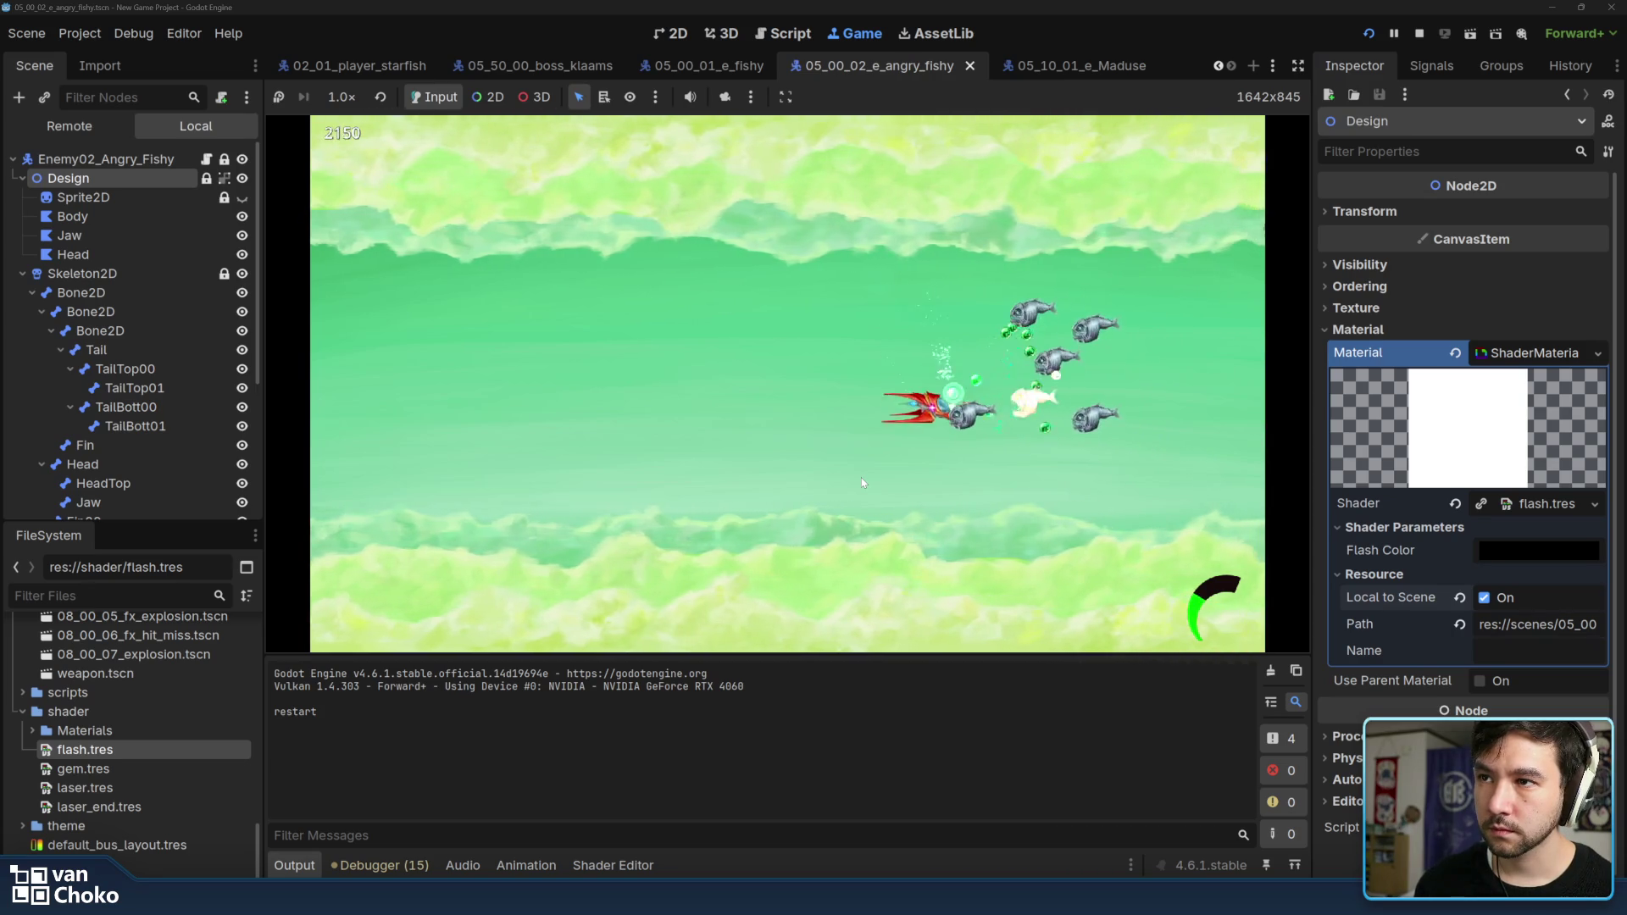
key(Left)
key(Right)
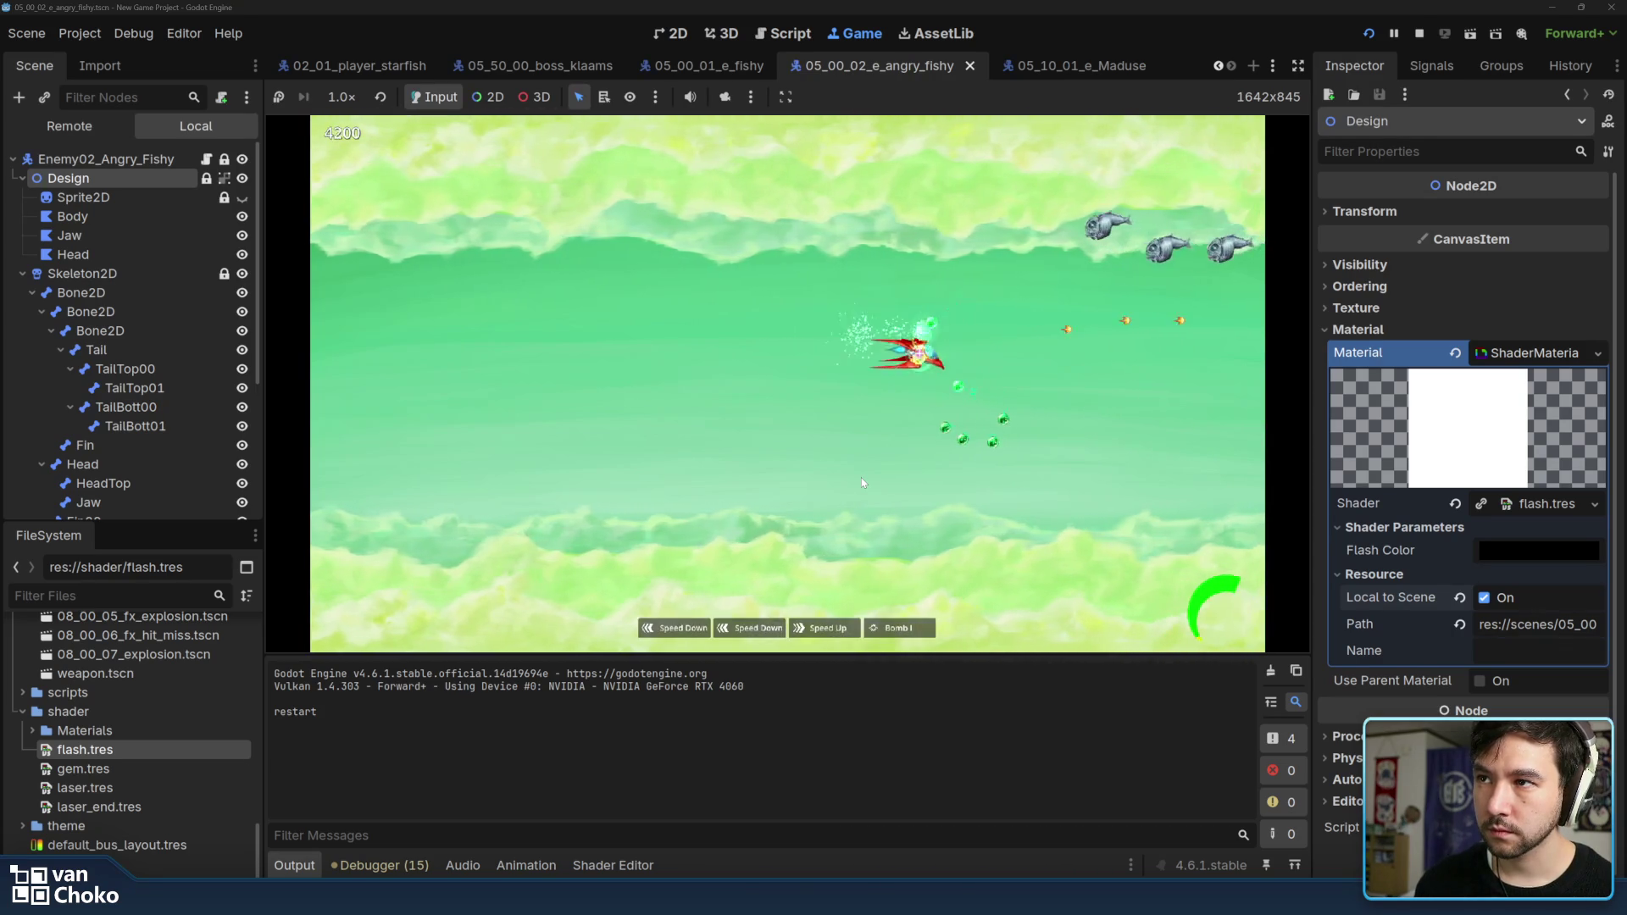
key(Up)
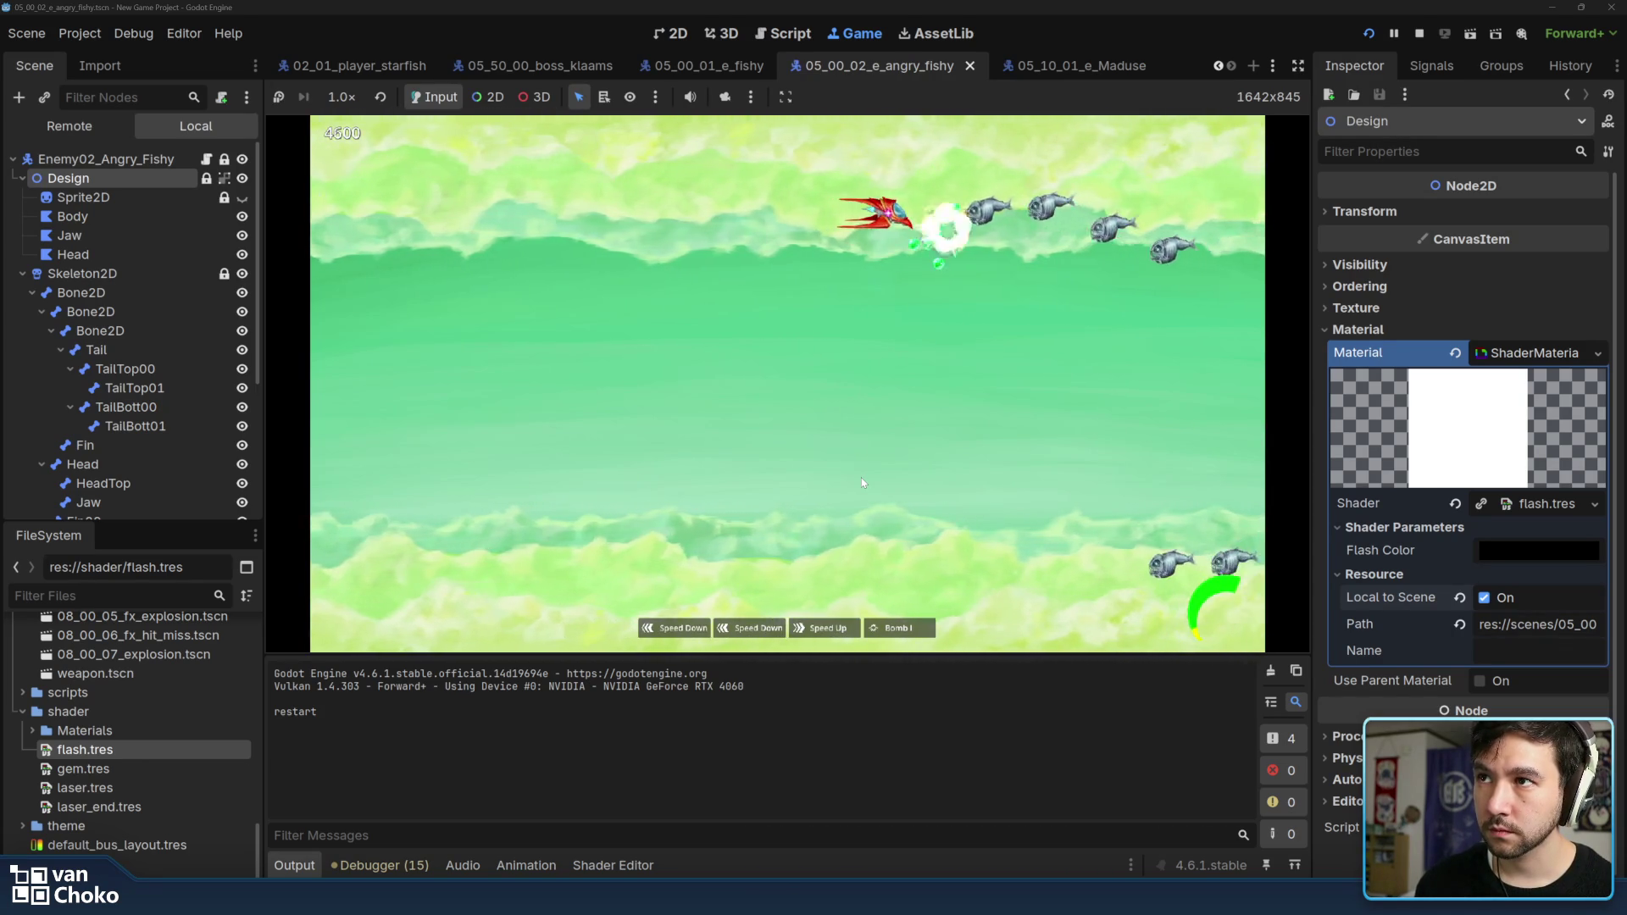
key(Right)
key(Down)
key(Left)
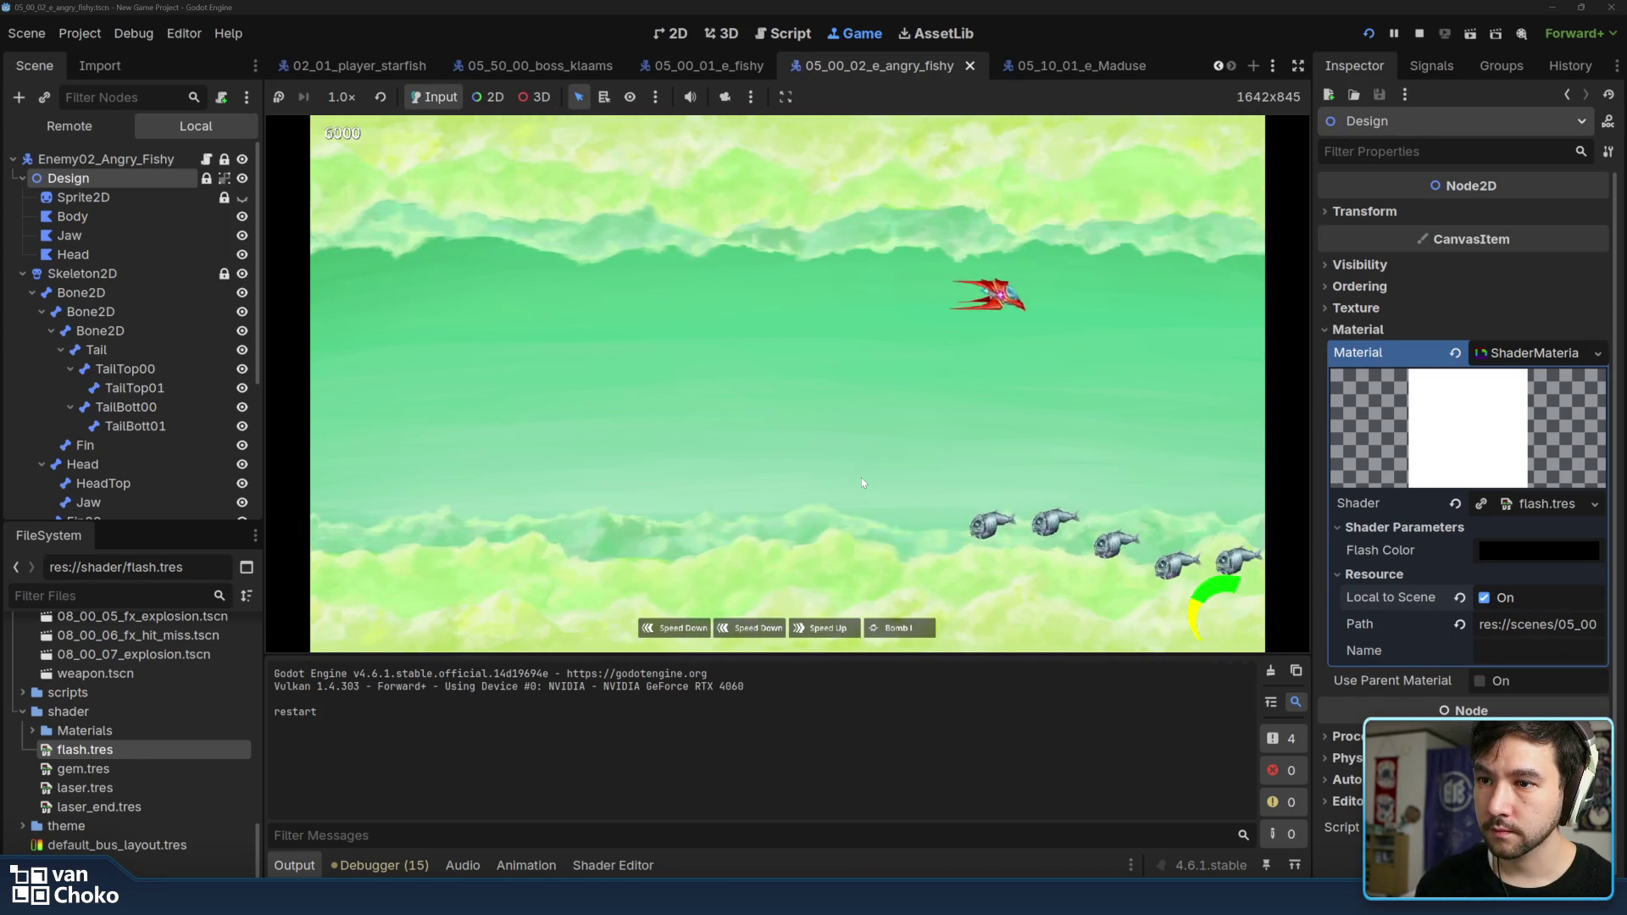
key(Down)
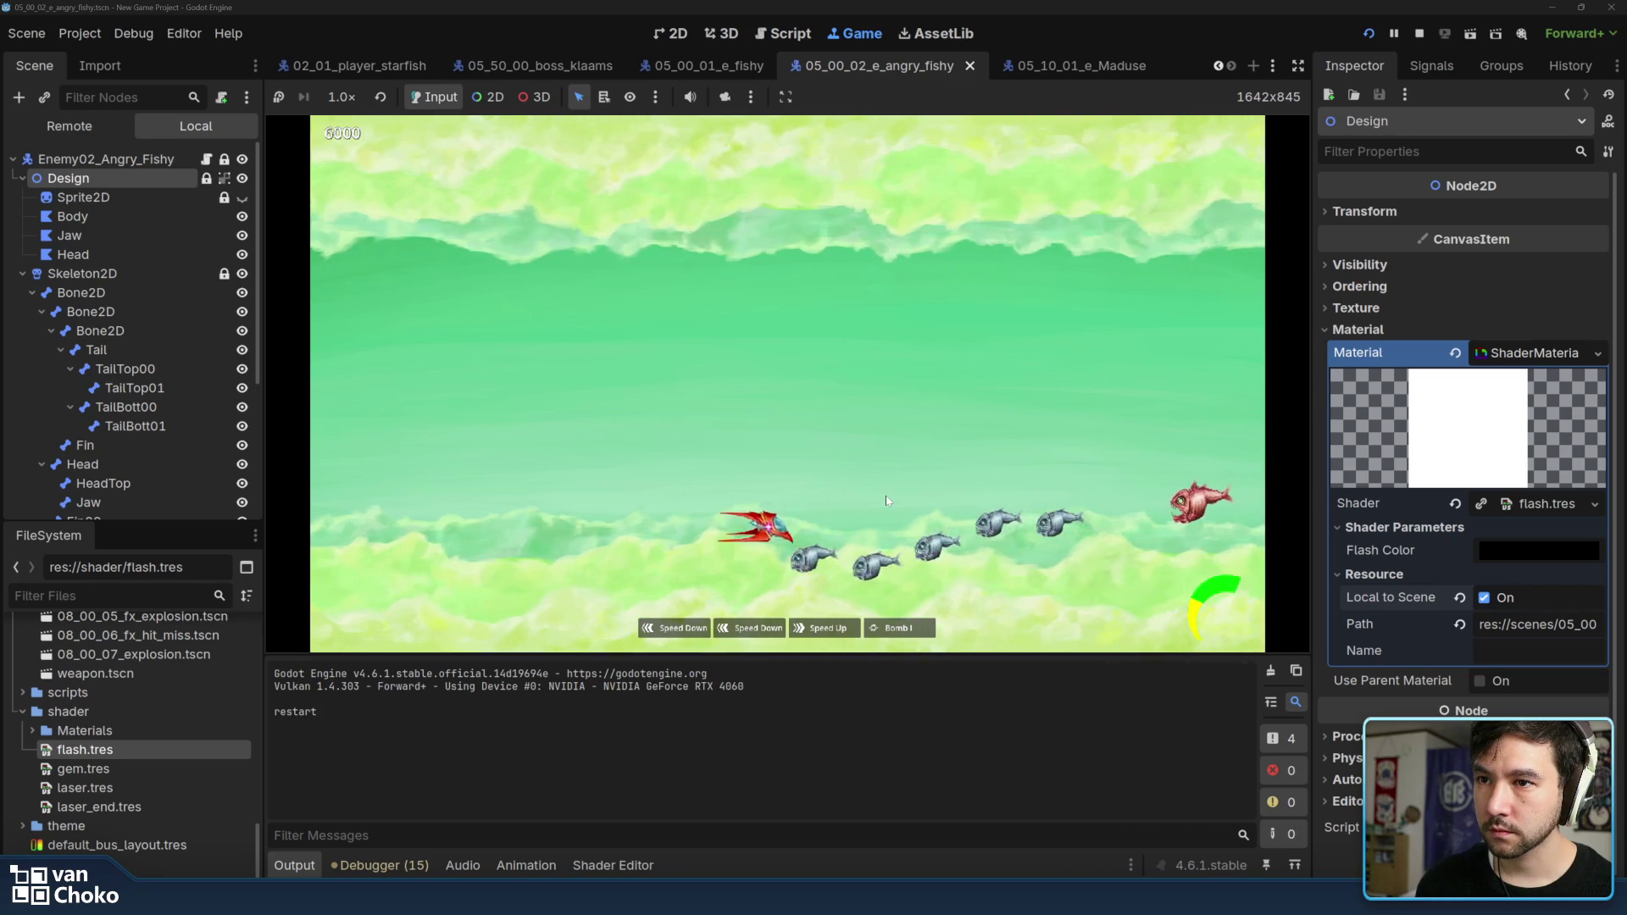
key(Right)
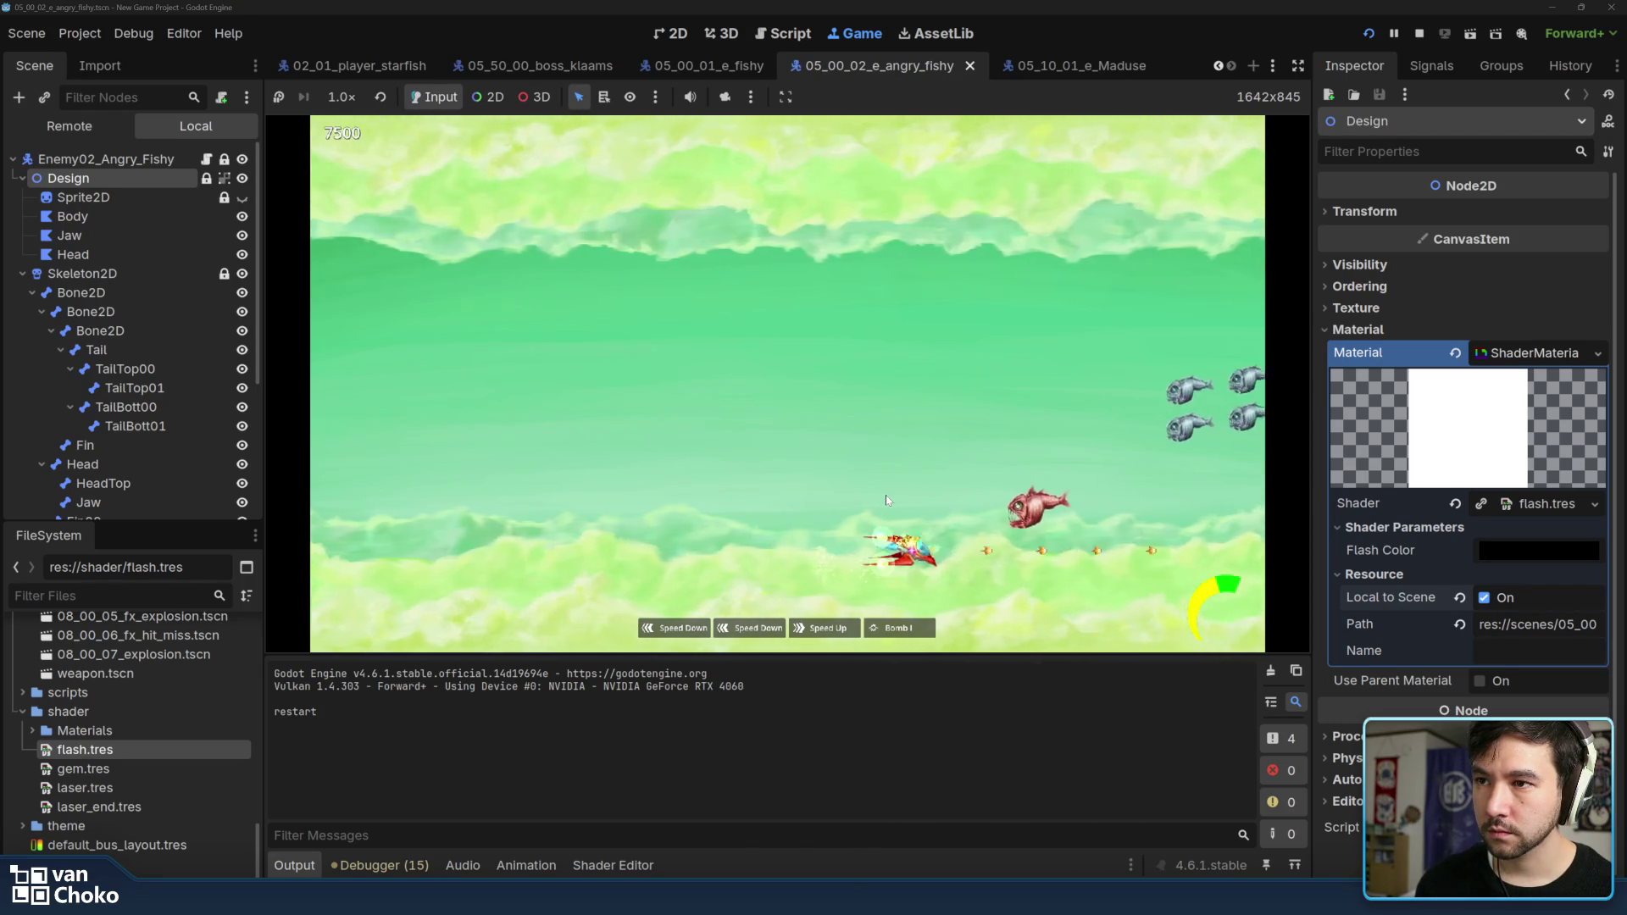
key(Up)
key(Right)
key(Up)
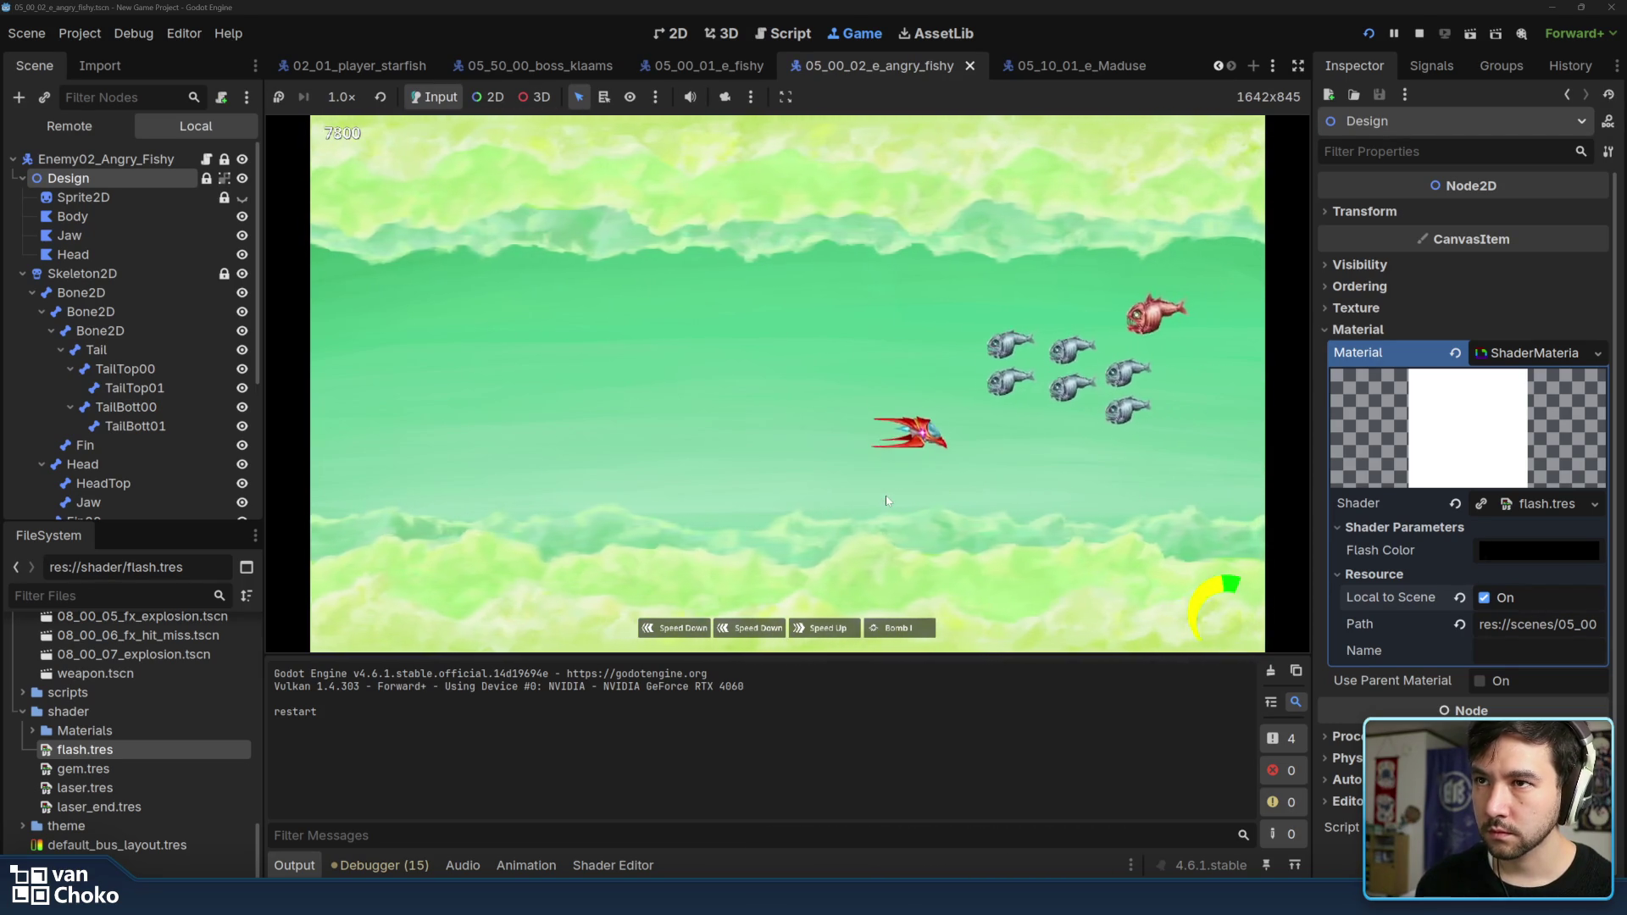
key(Left)
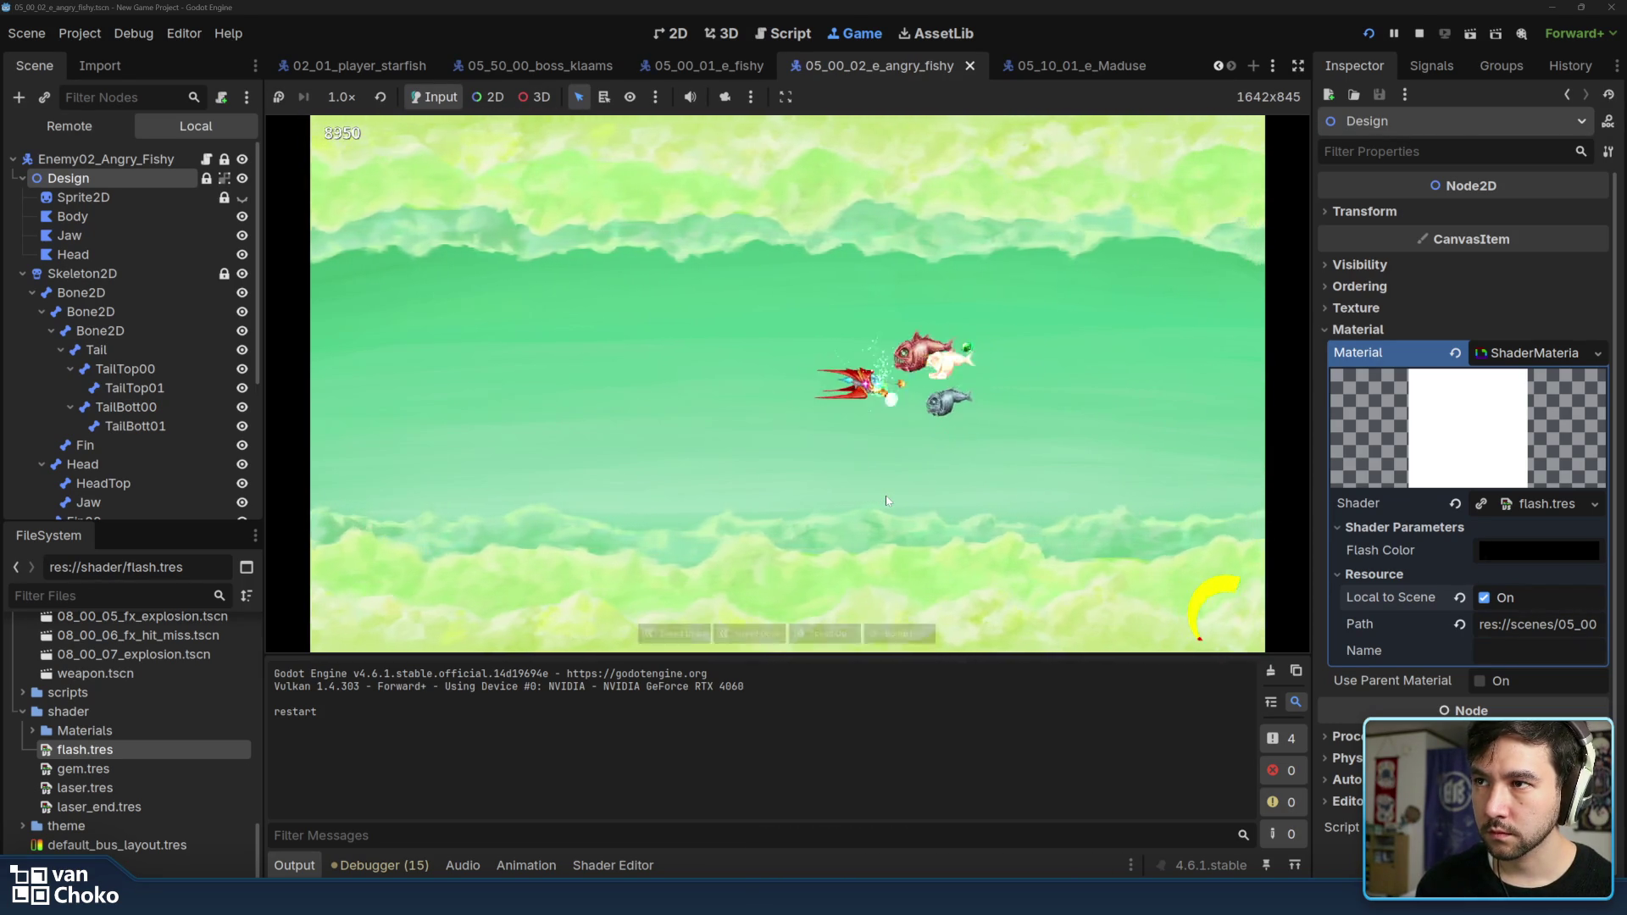
key(Left)
key(Up)
key(Right)
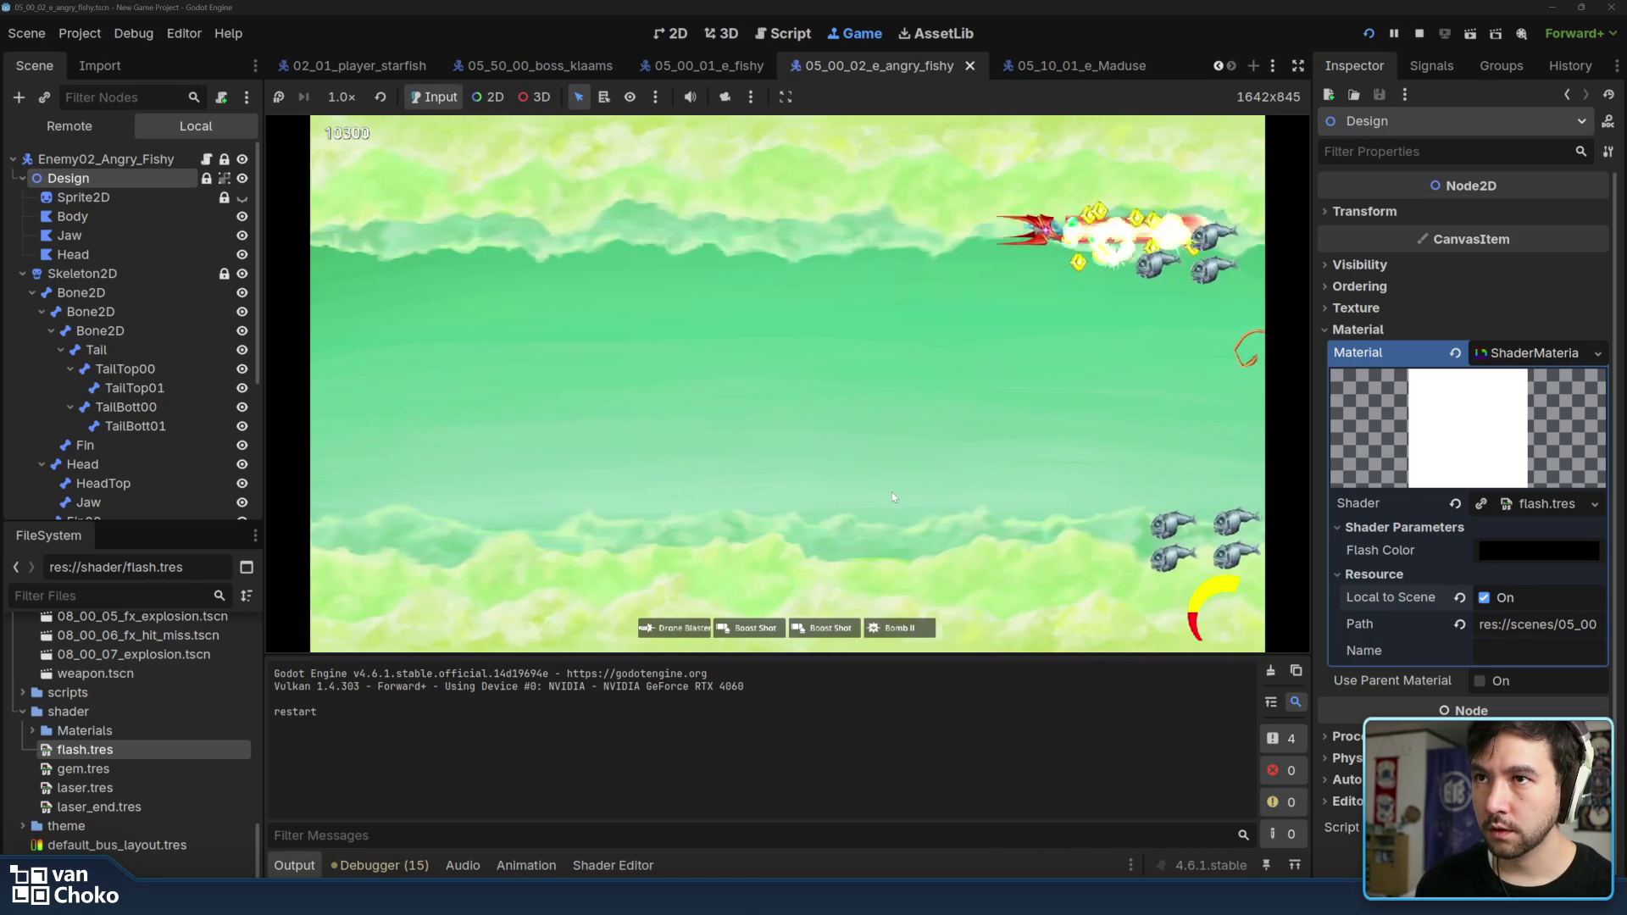
key(Down)
key(Down)
key(Left)
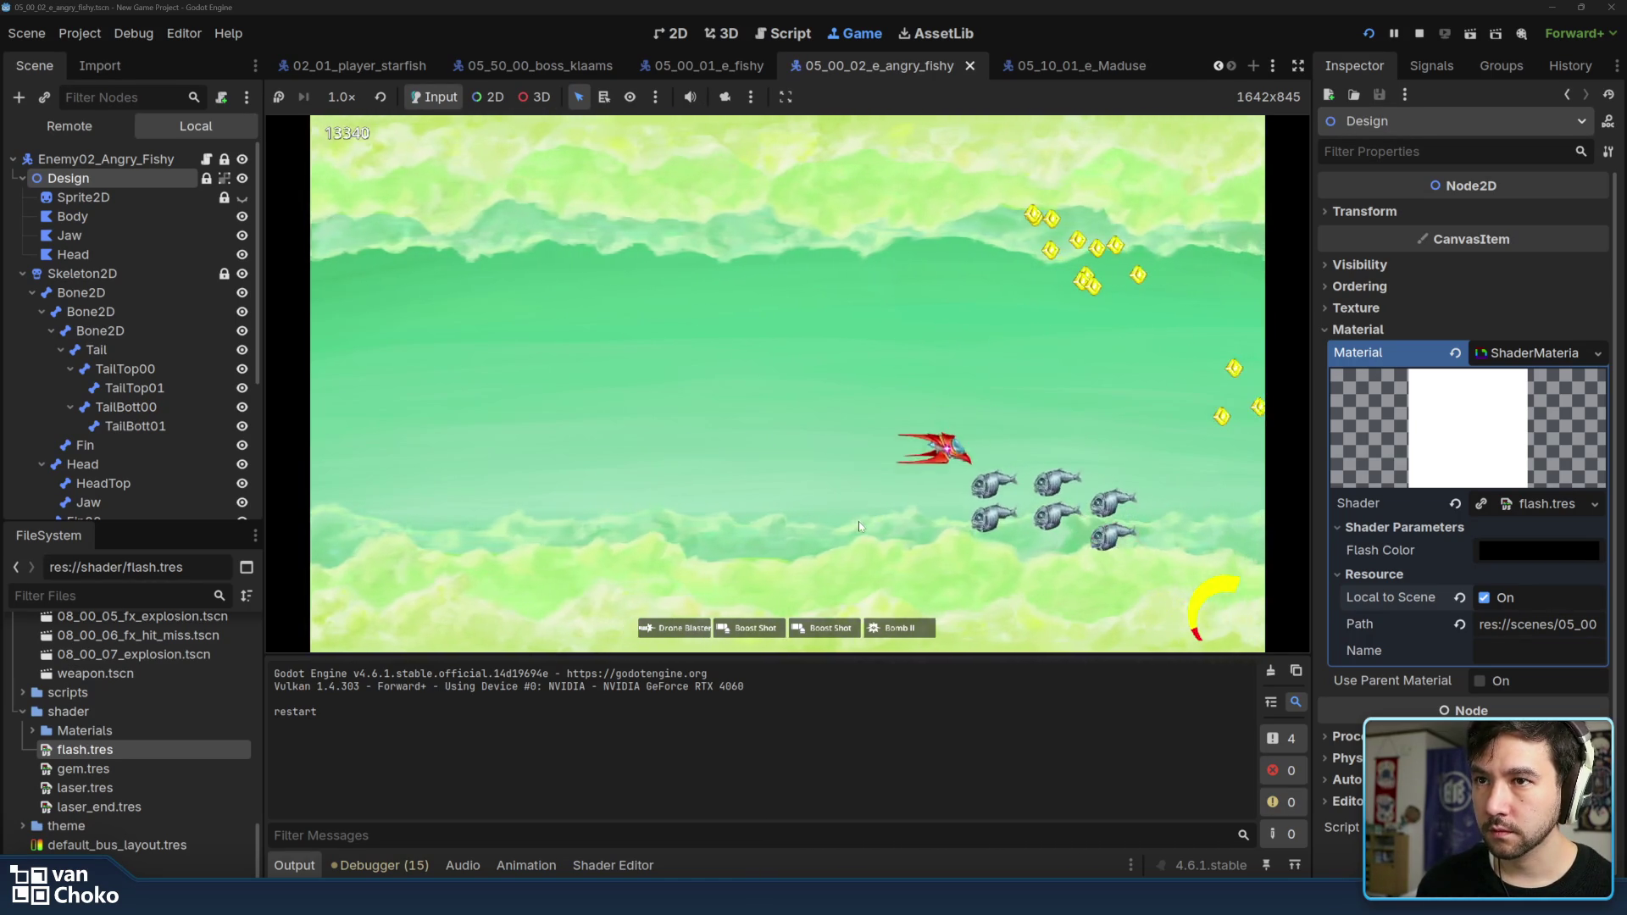
key(Up)
key(Right)
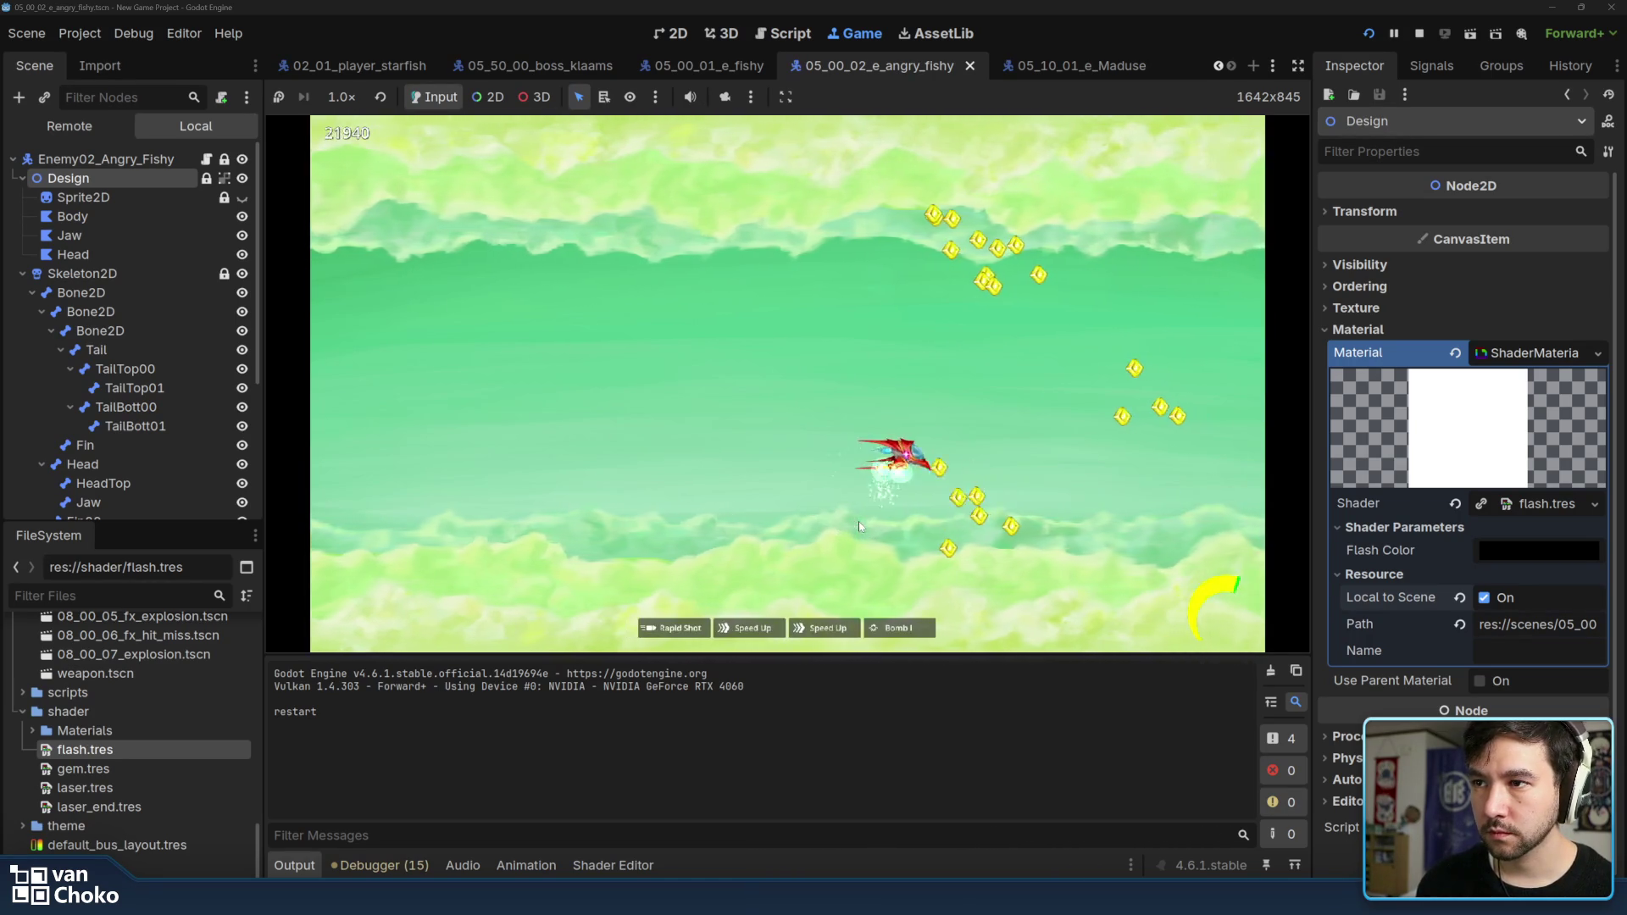
key(Up)
key(Left)
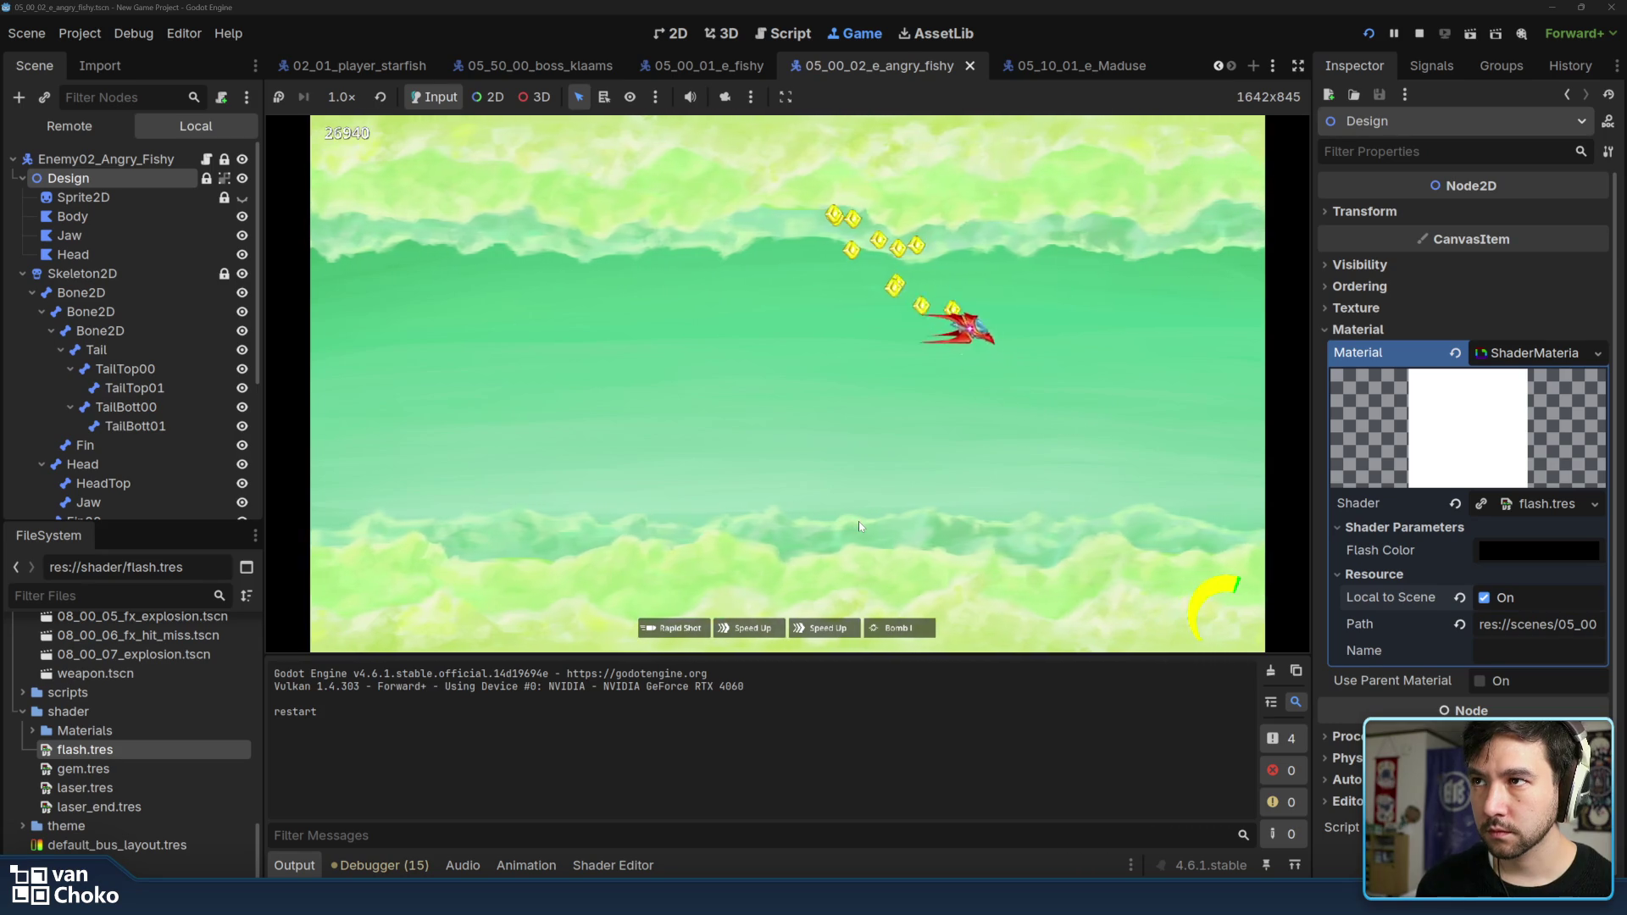
key(Right)
Dive toward the worm, laser the fish and jellyfish on the way, and destroy the worm
key(Down)
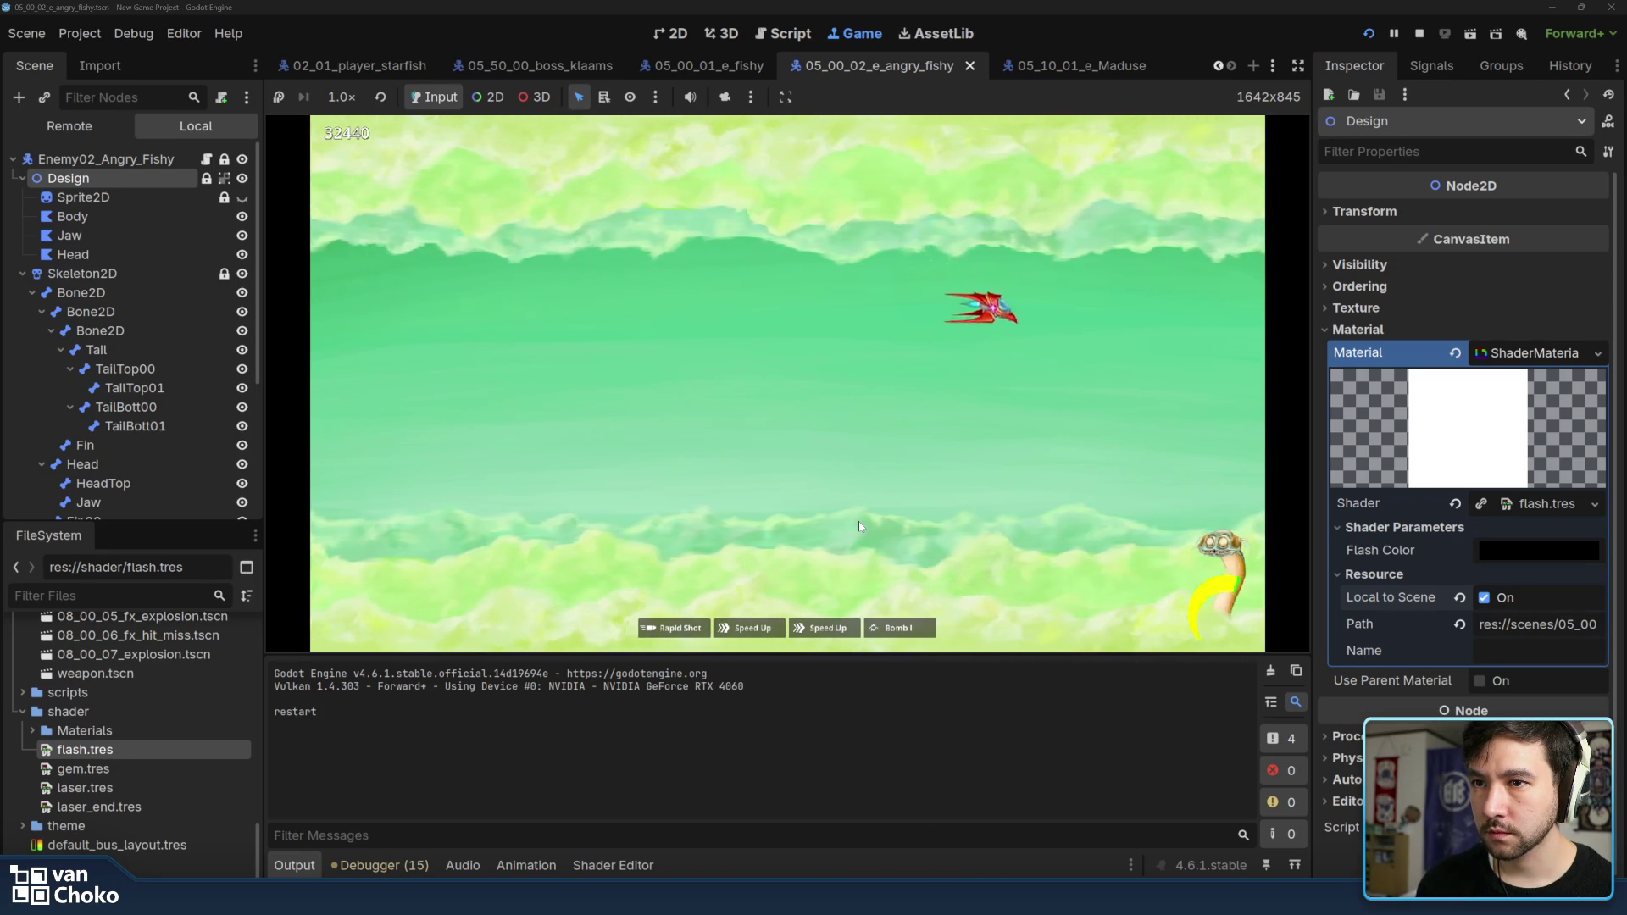
key(Right)
key(Right)
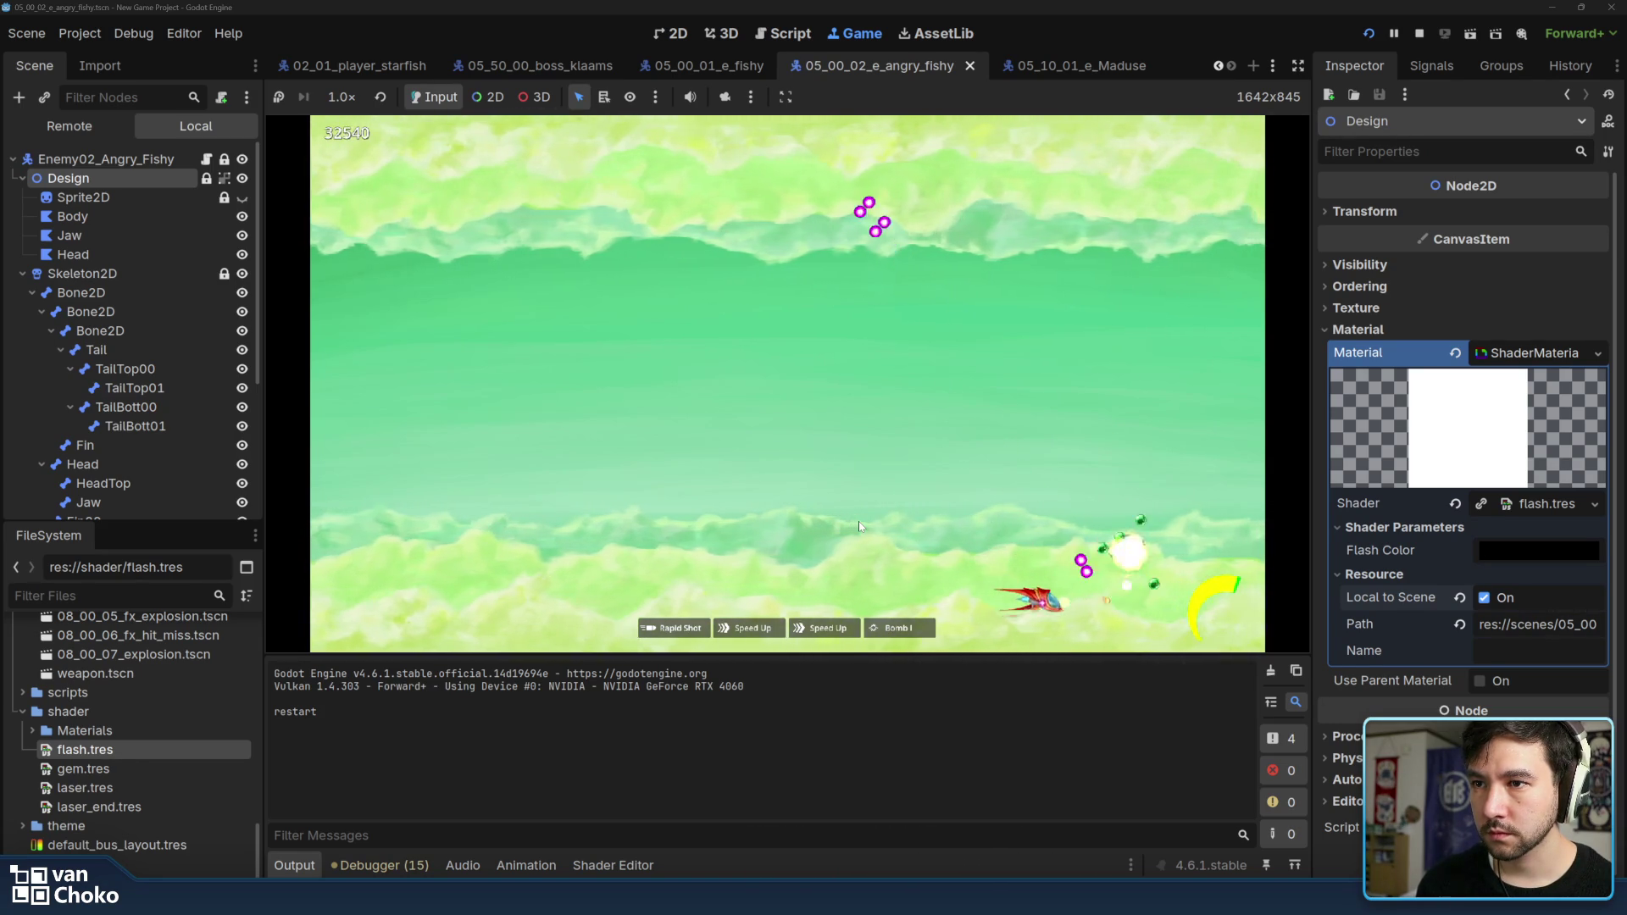
key(Down)
key(Up)
key(Left)
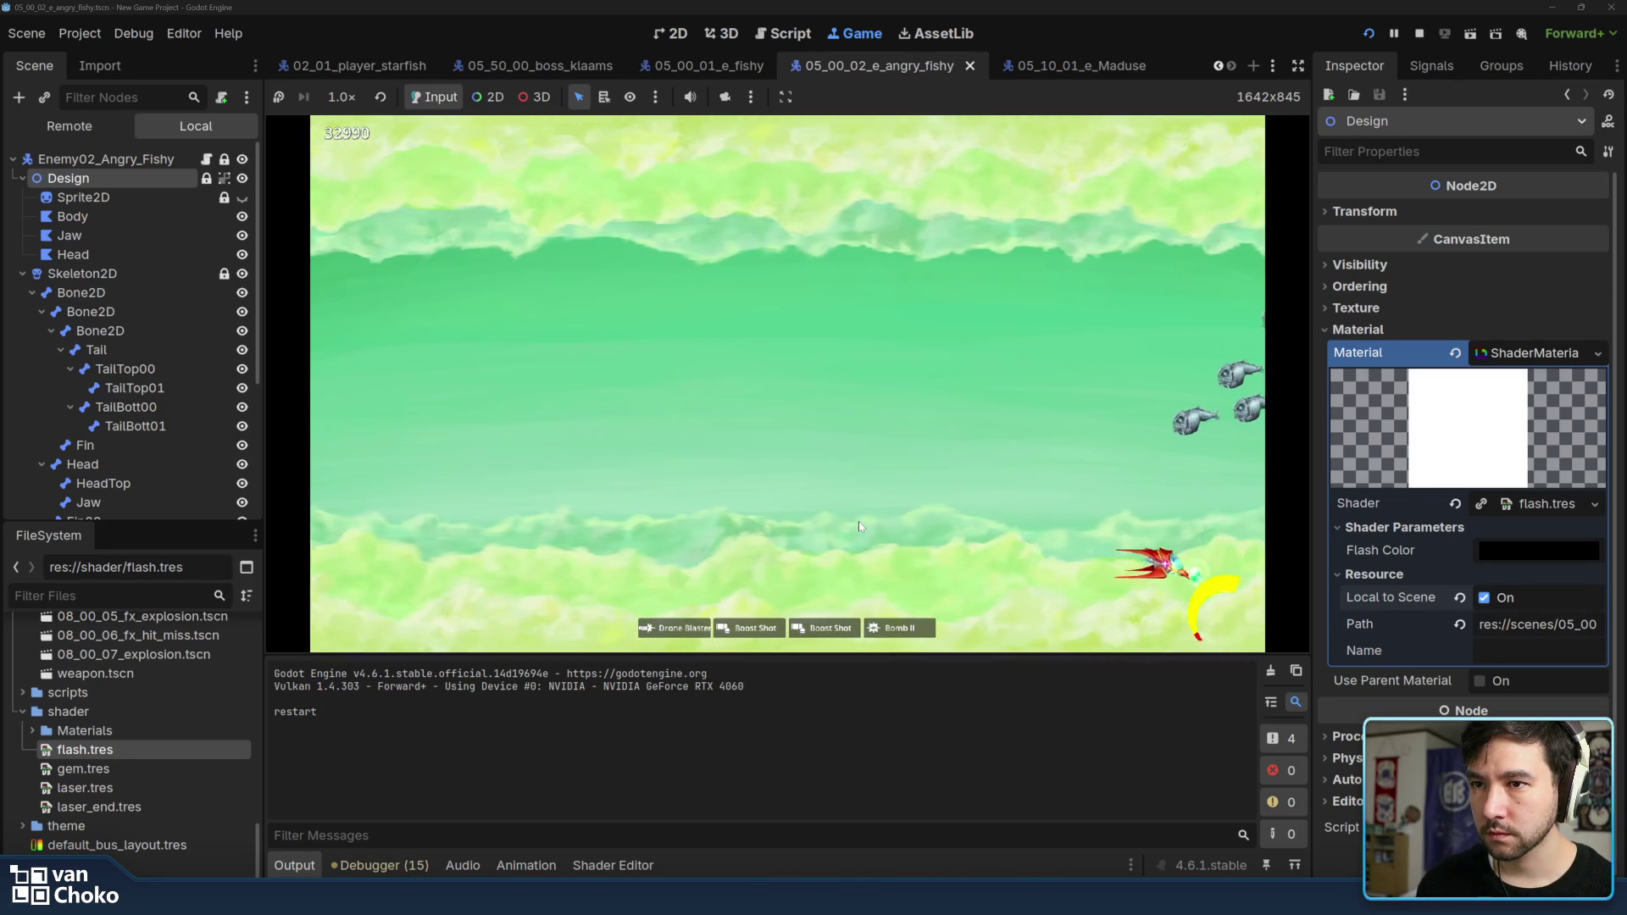
key(Up)
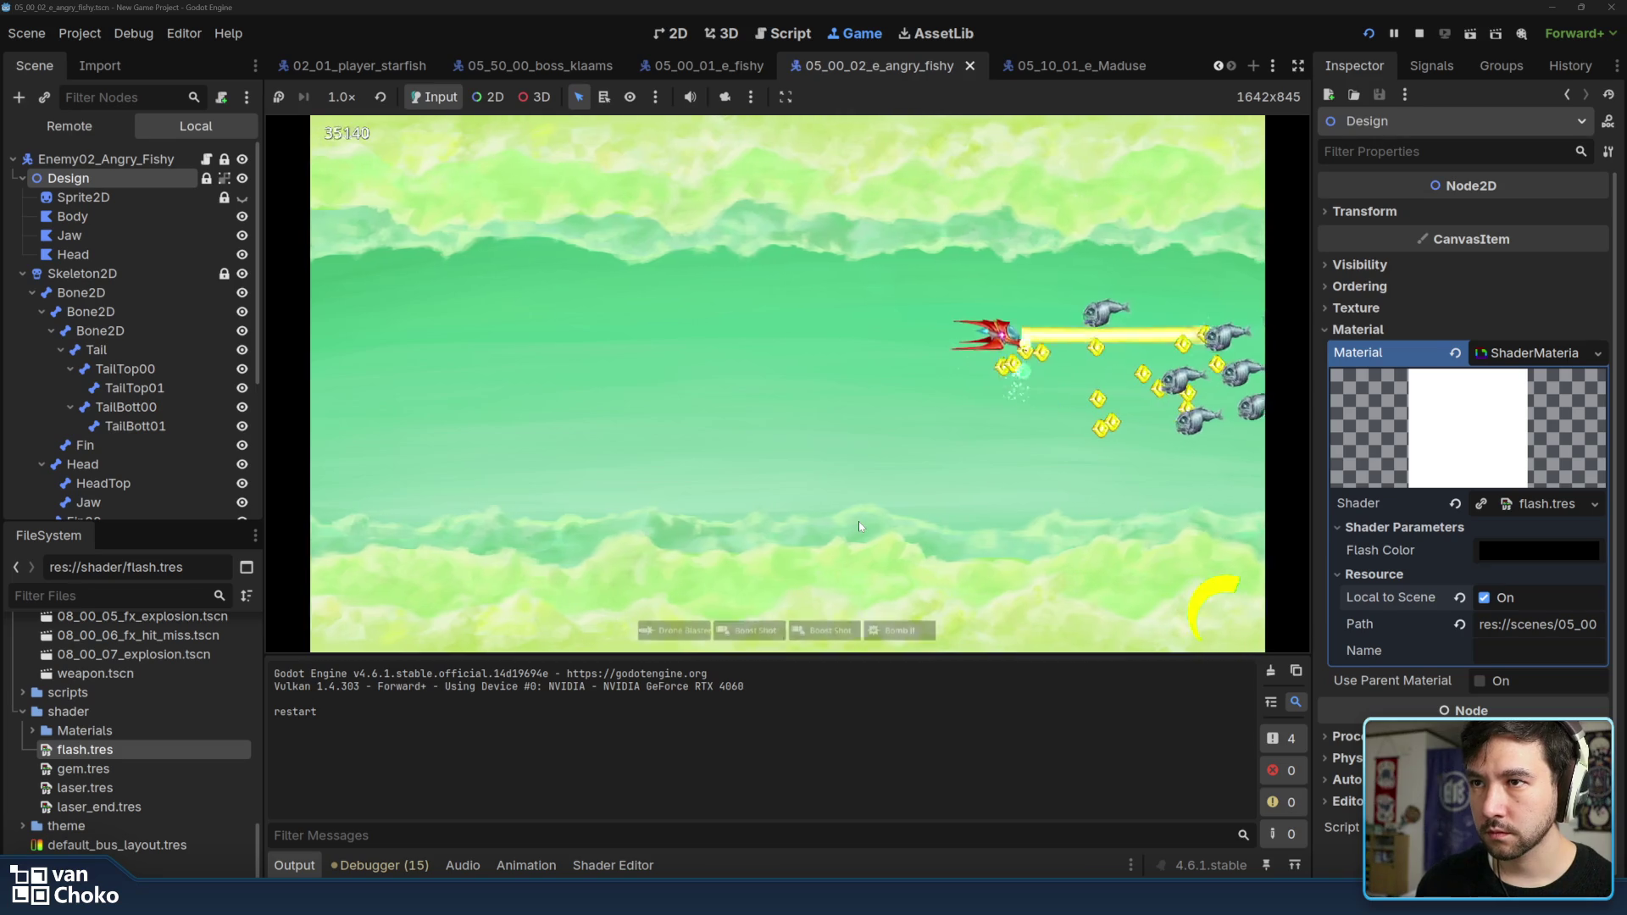
key(Down)
key(Up)
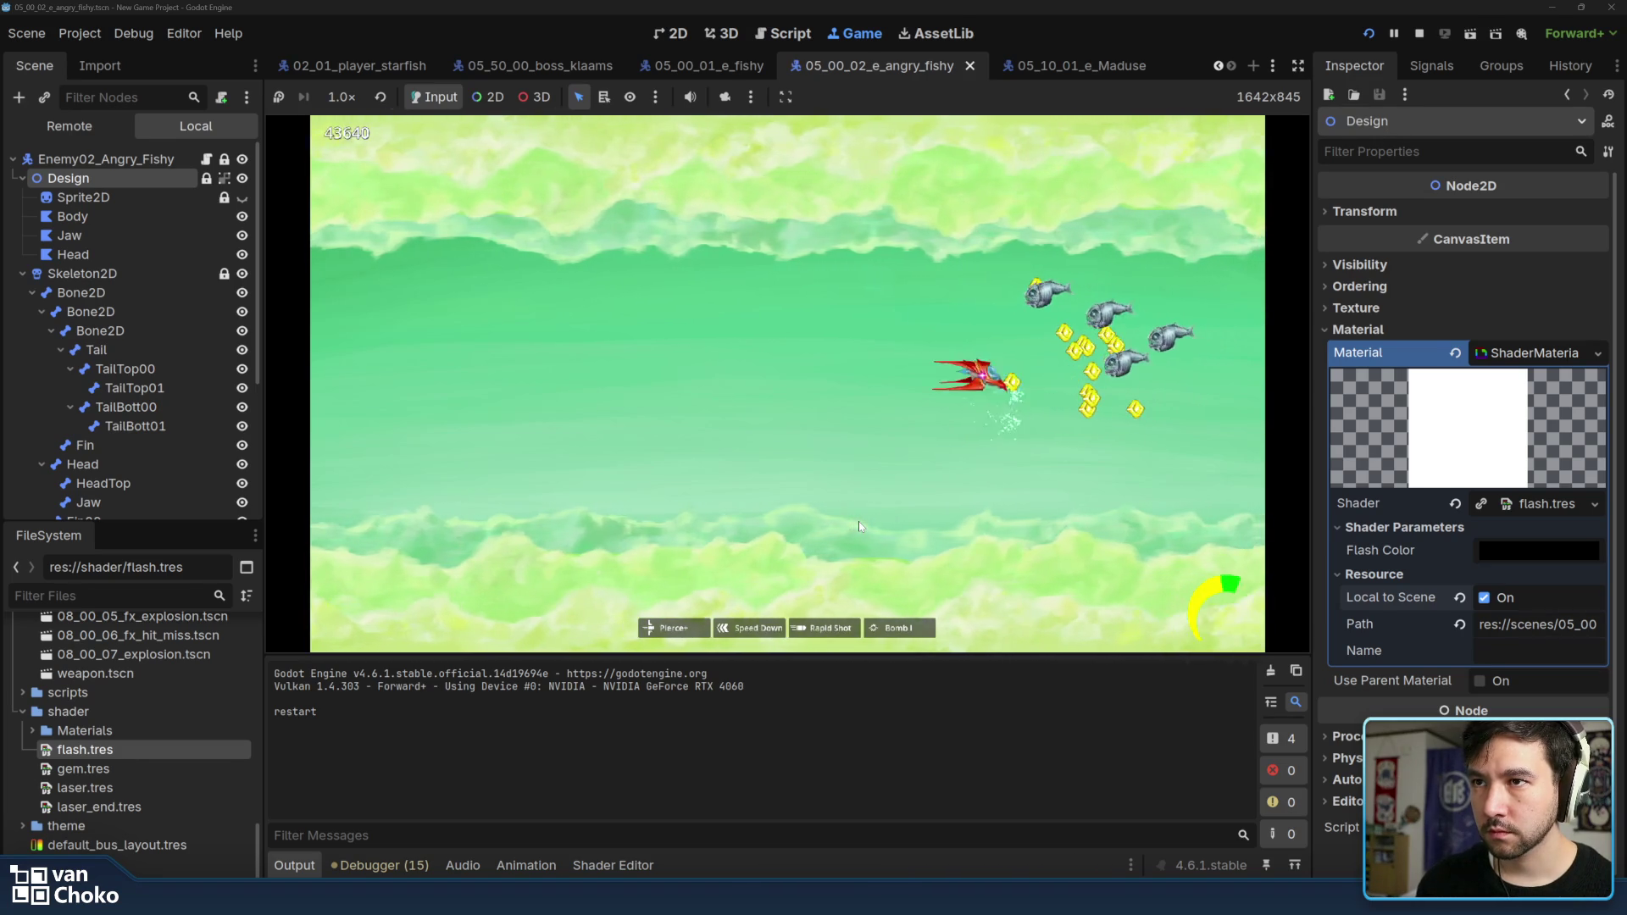
key(Left)
key(Right)
key(Down)
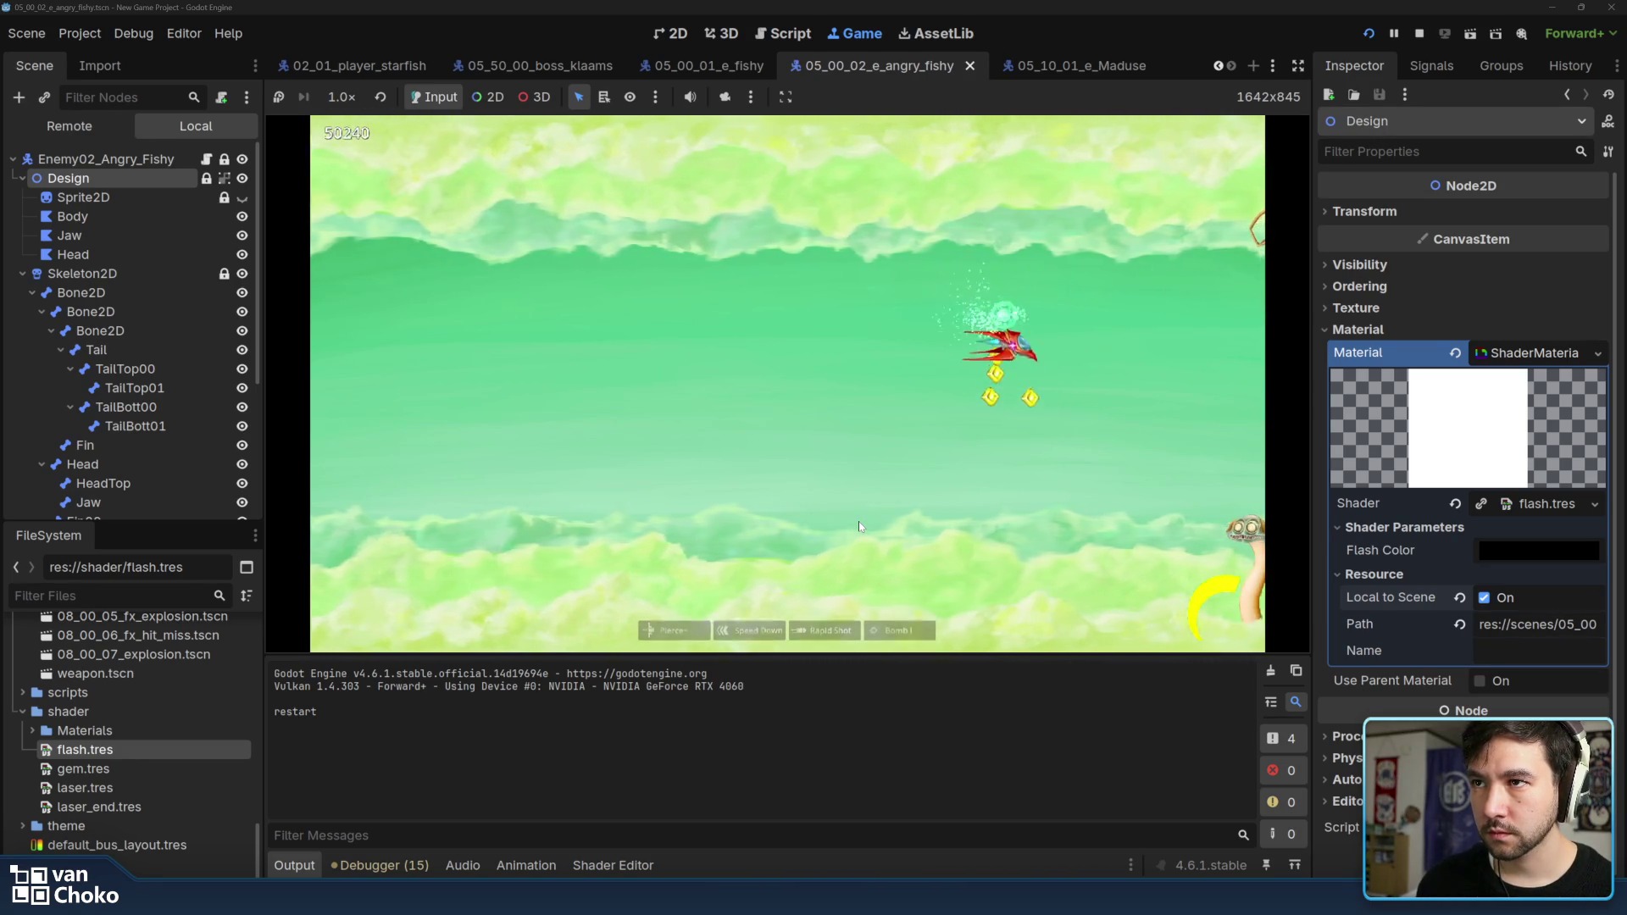
key(Right)
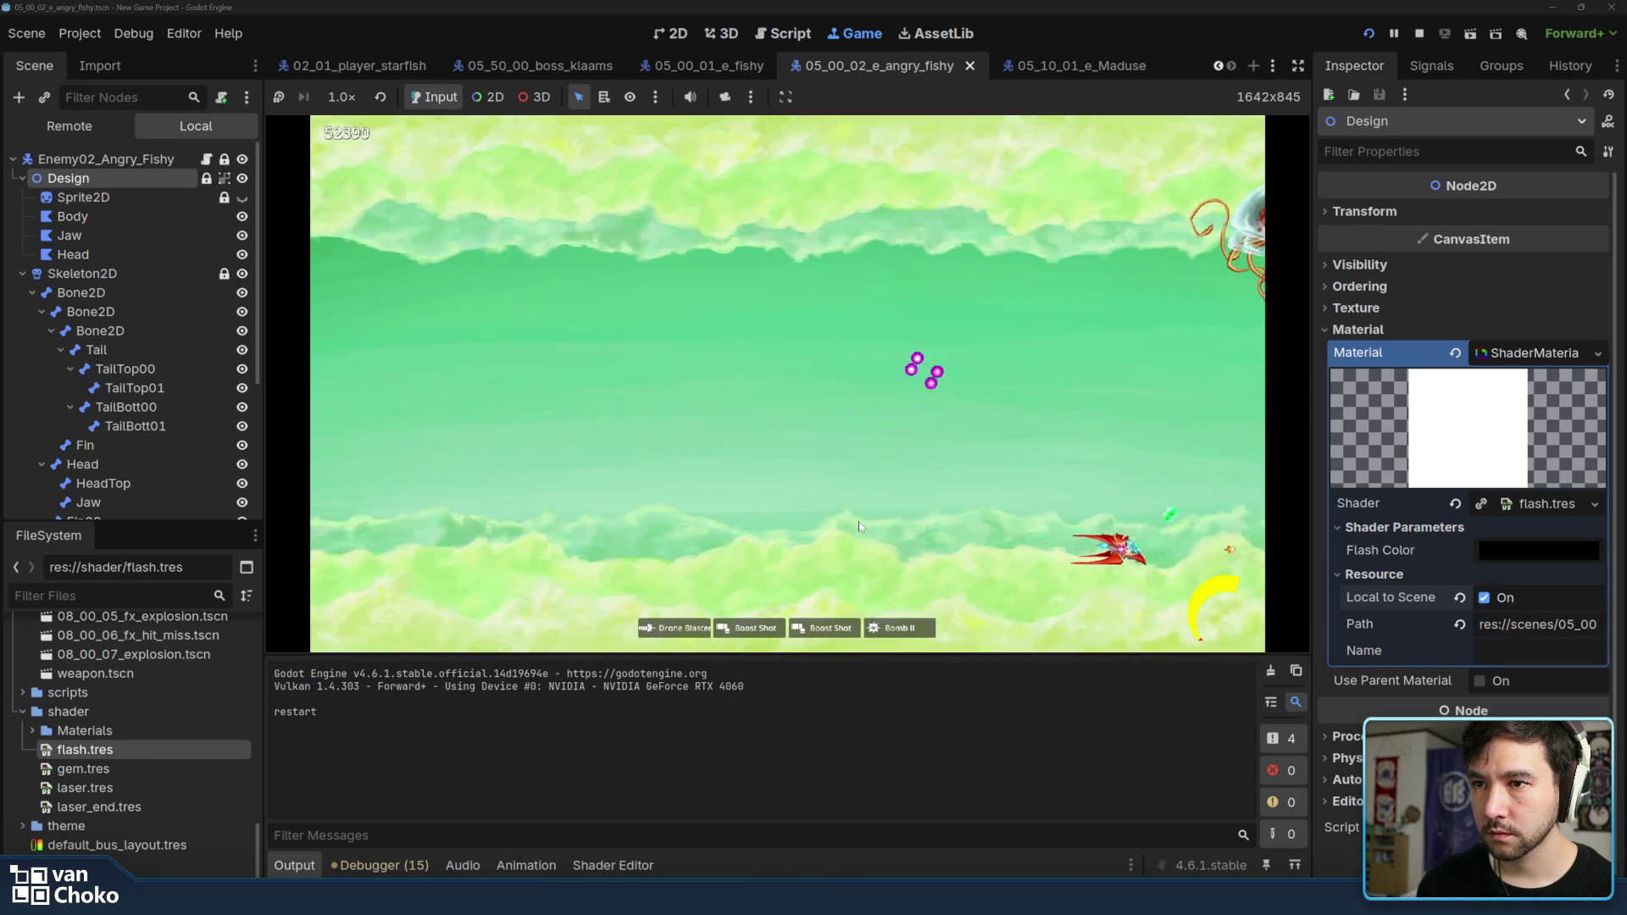
key(Up)
key(Left)
key(Up)
key(Left)
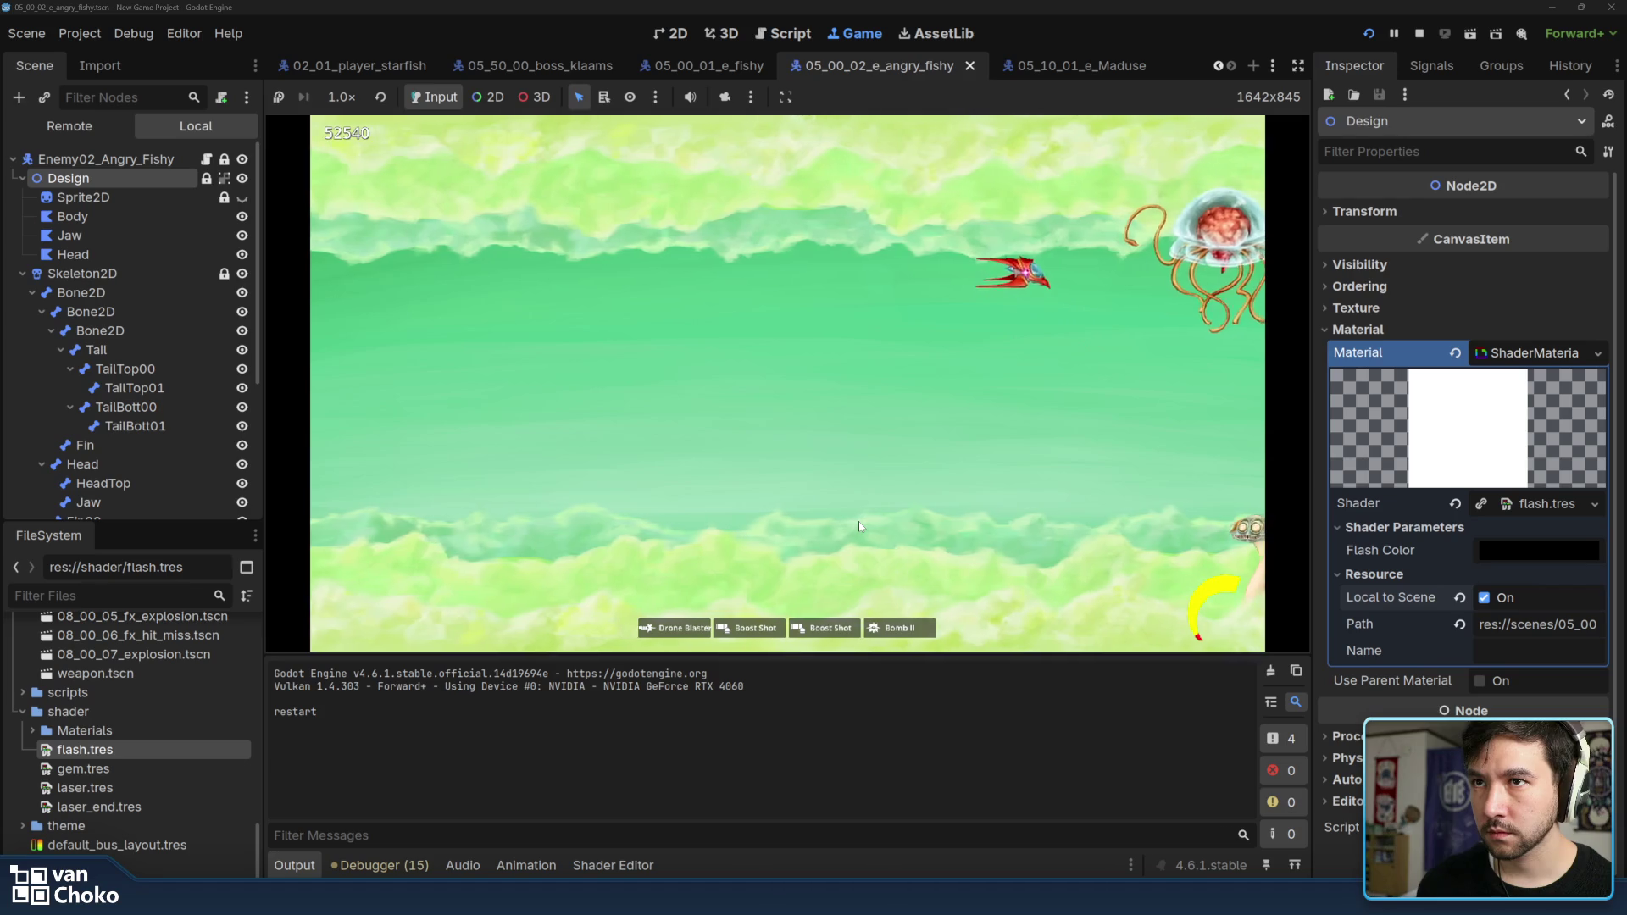
key(Right)
key(Left)
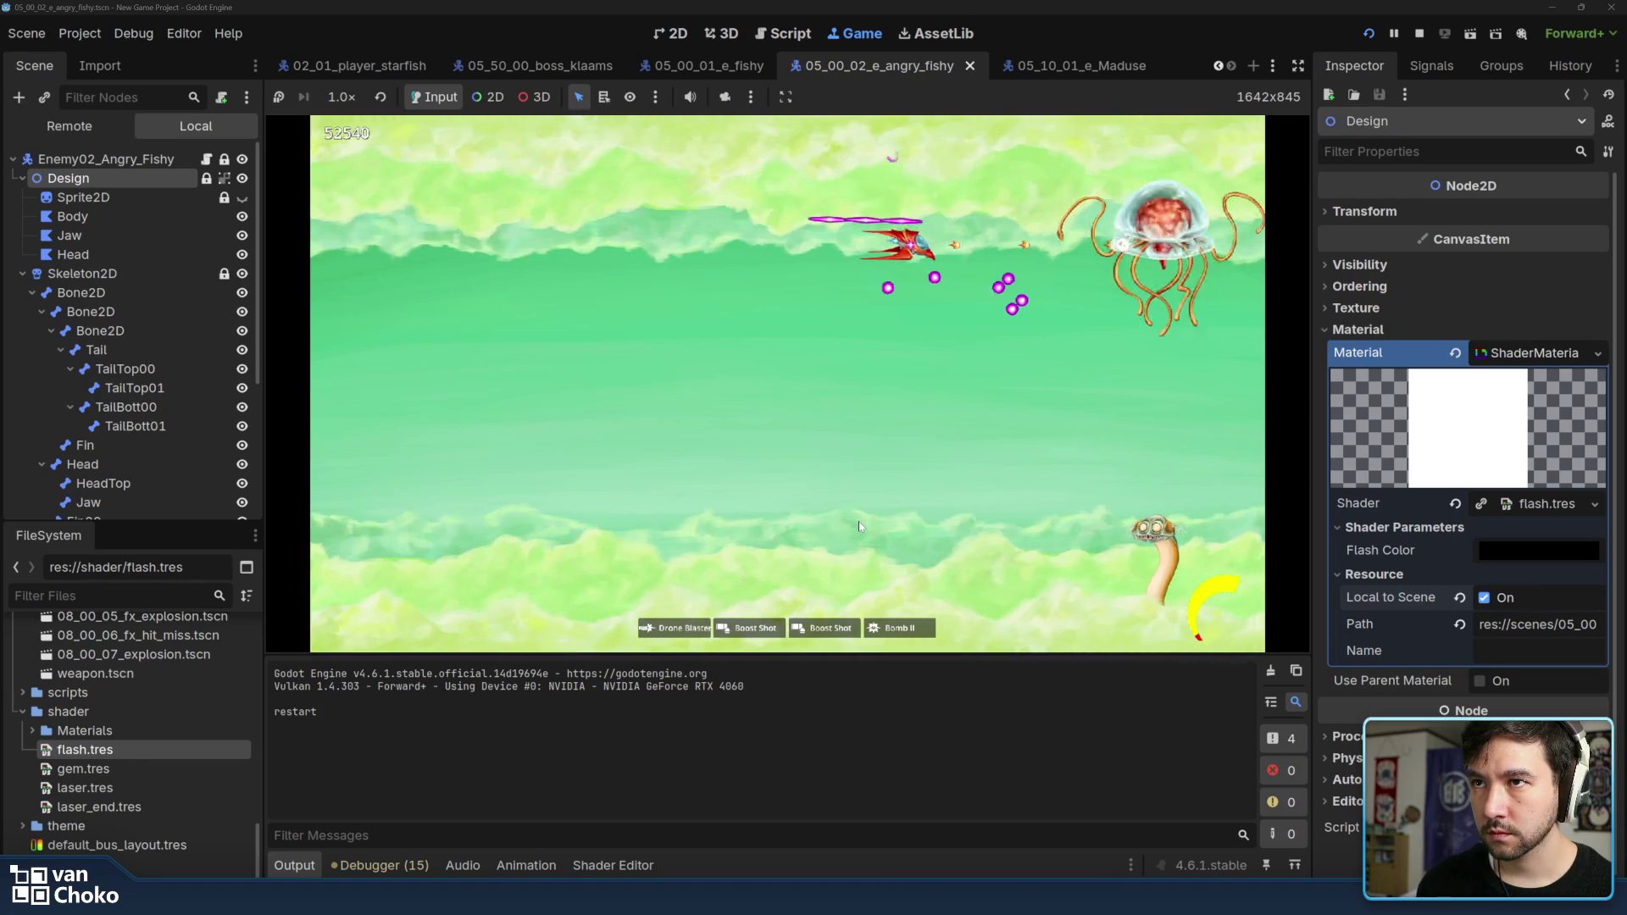
key(Right)
key(Down)
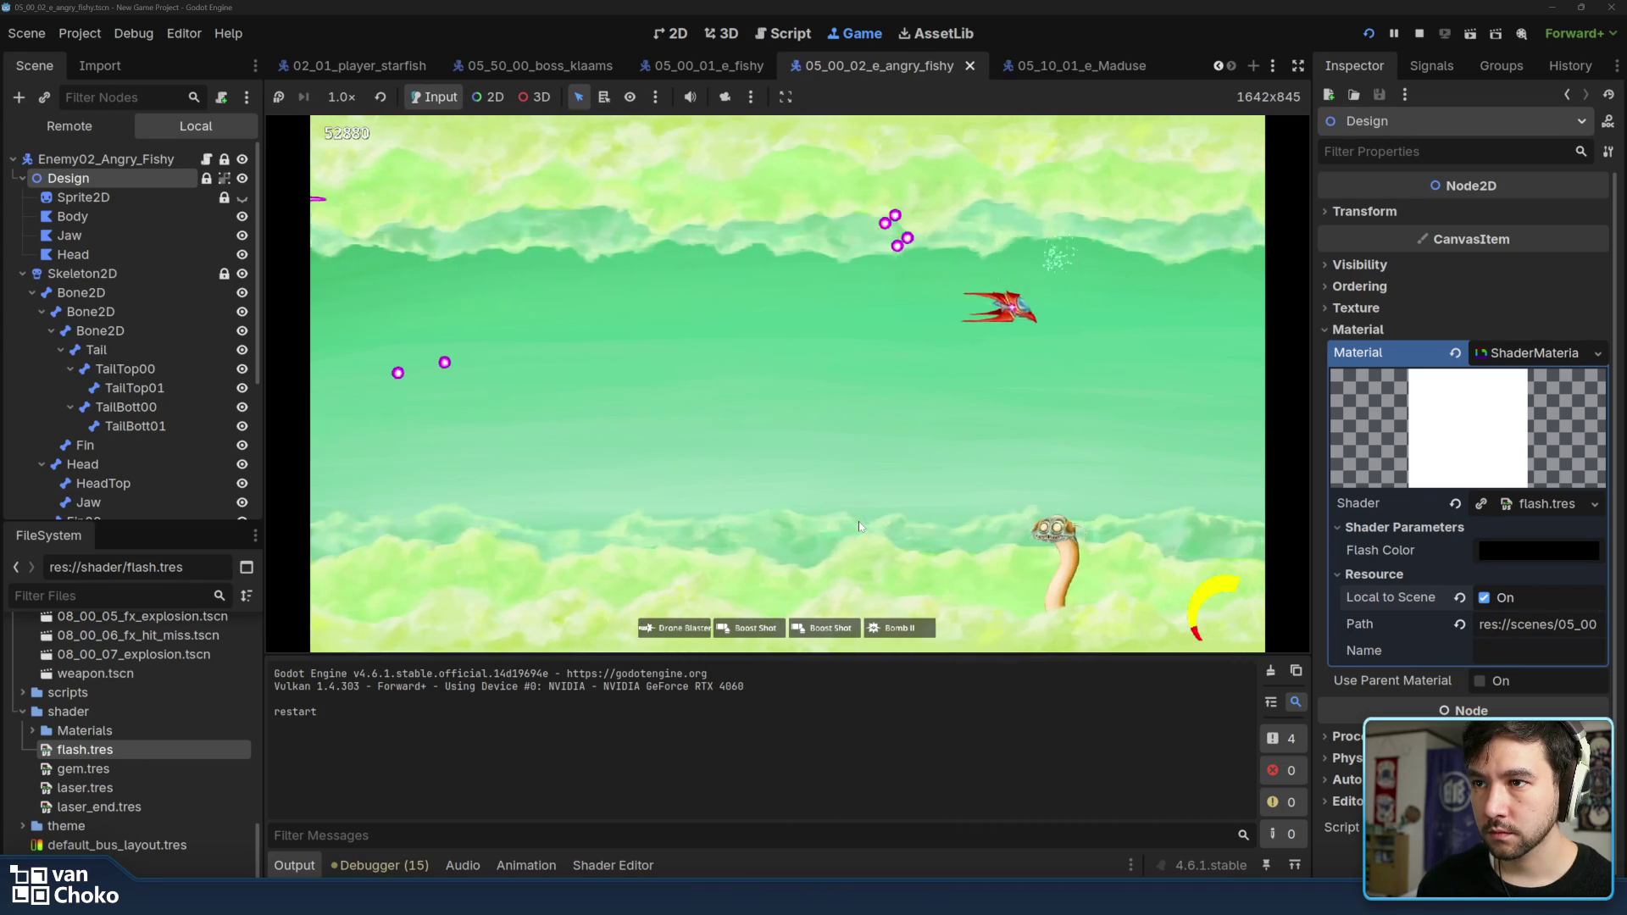
key(Right)
key(Left)
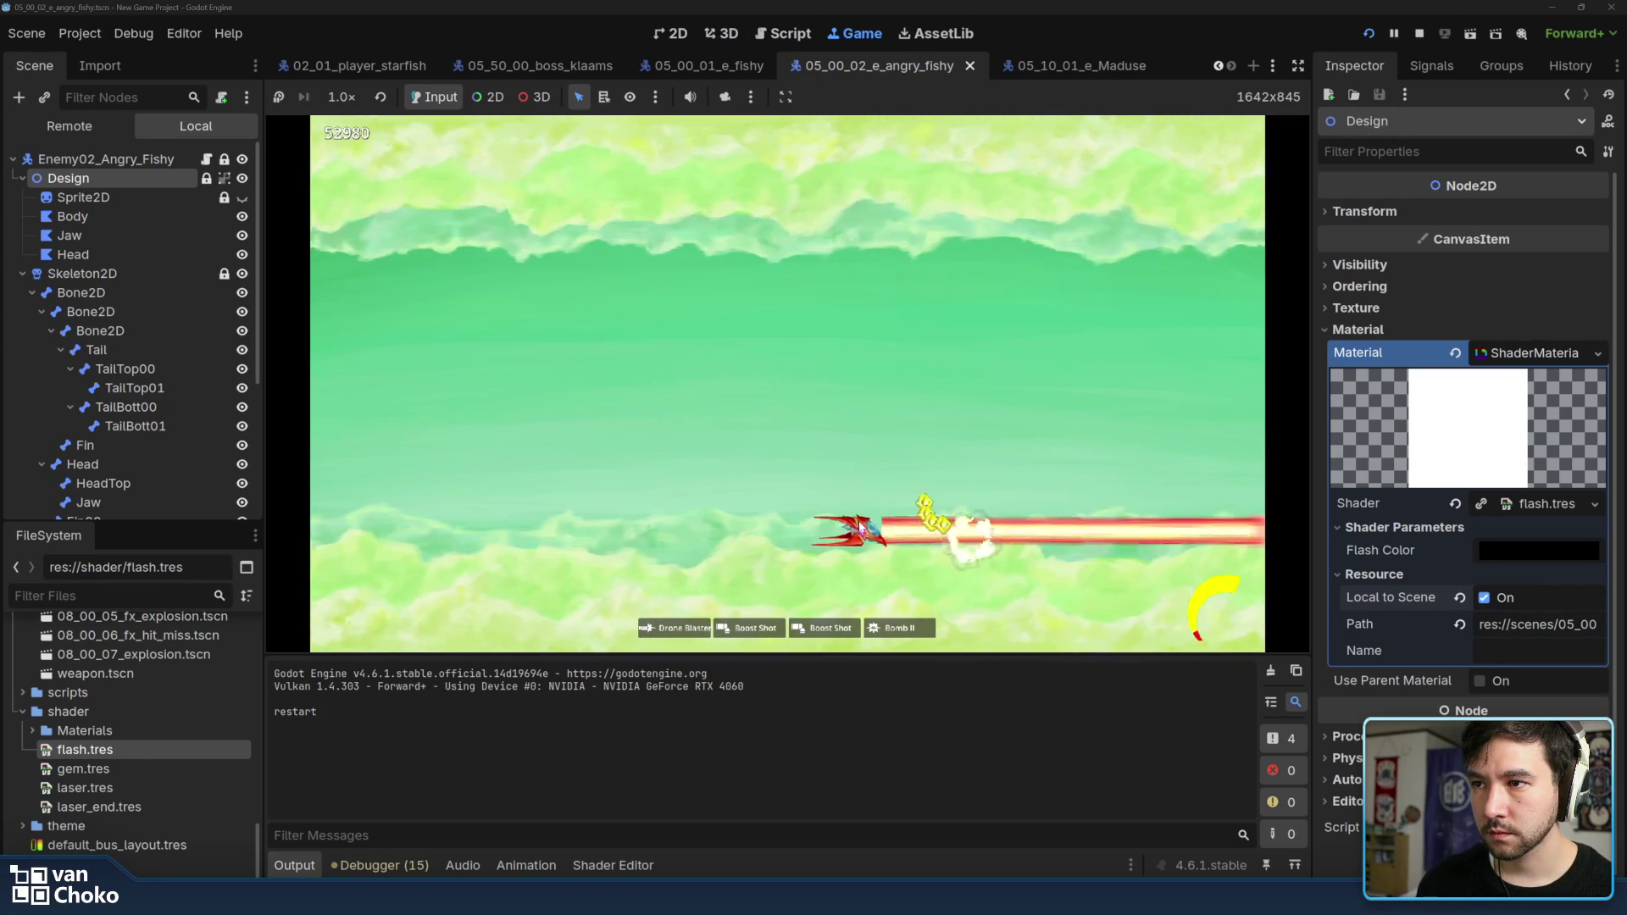
key(Right)
key(Up)
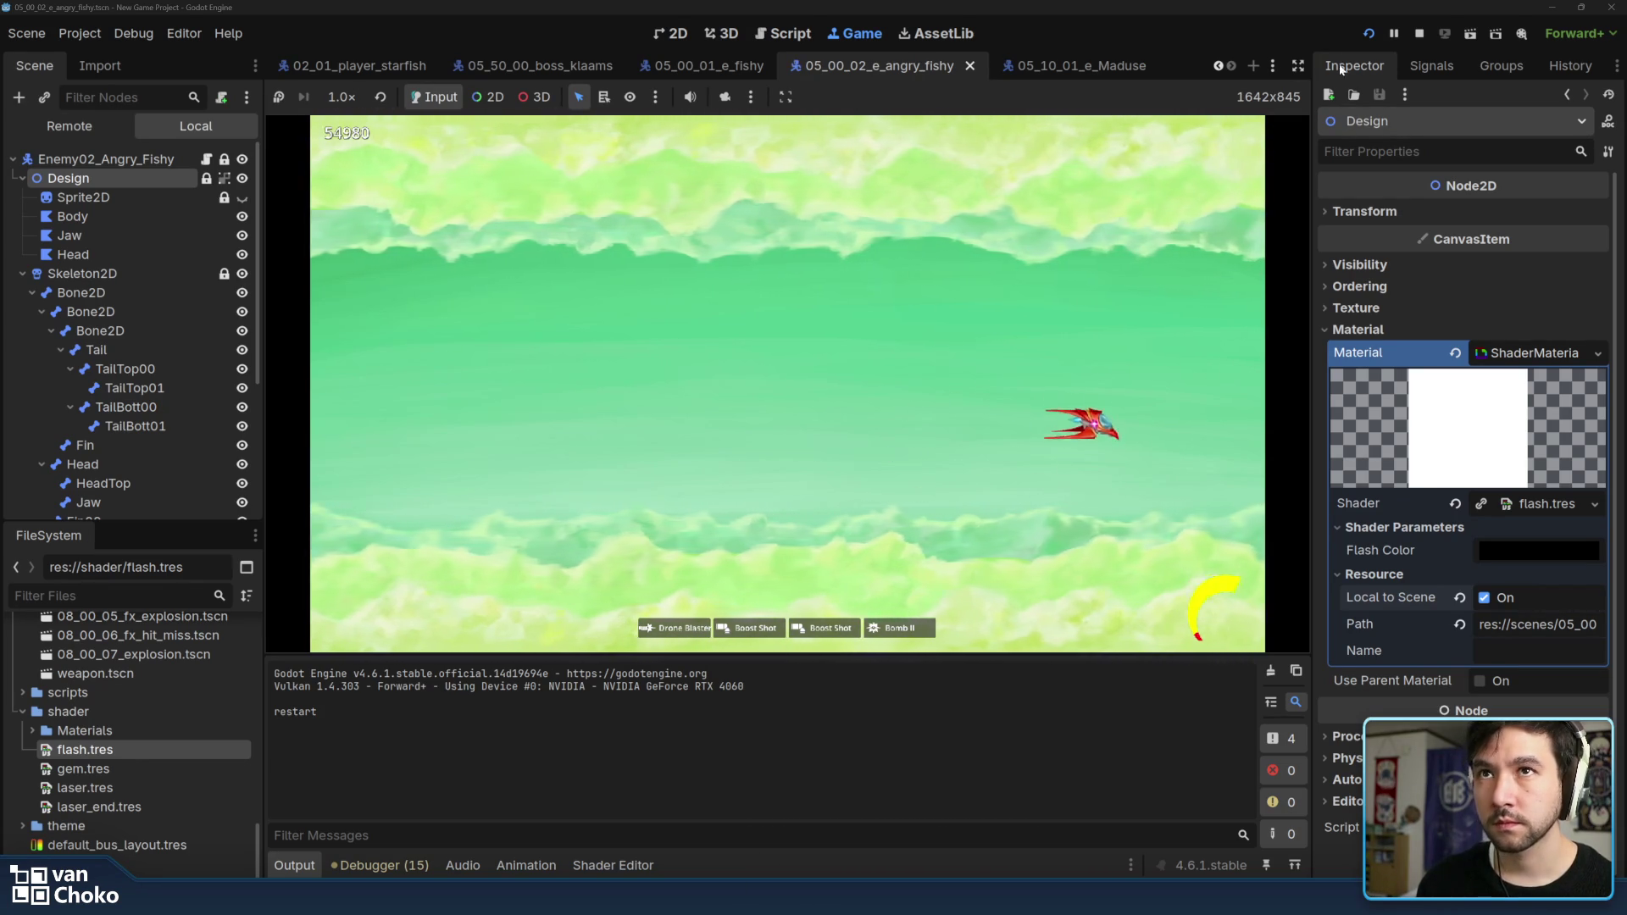
Stop the game, save the angry fishy scene, and return to the 2D view
click(1417, 34)
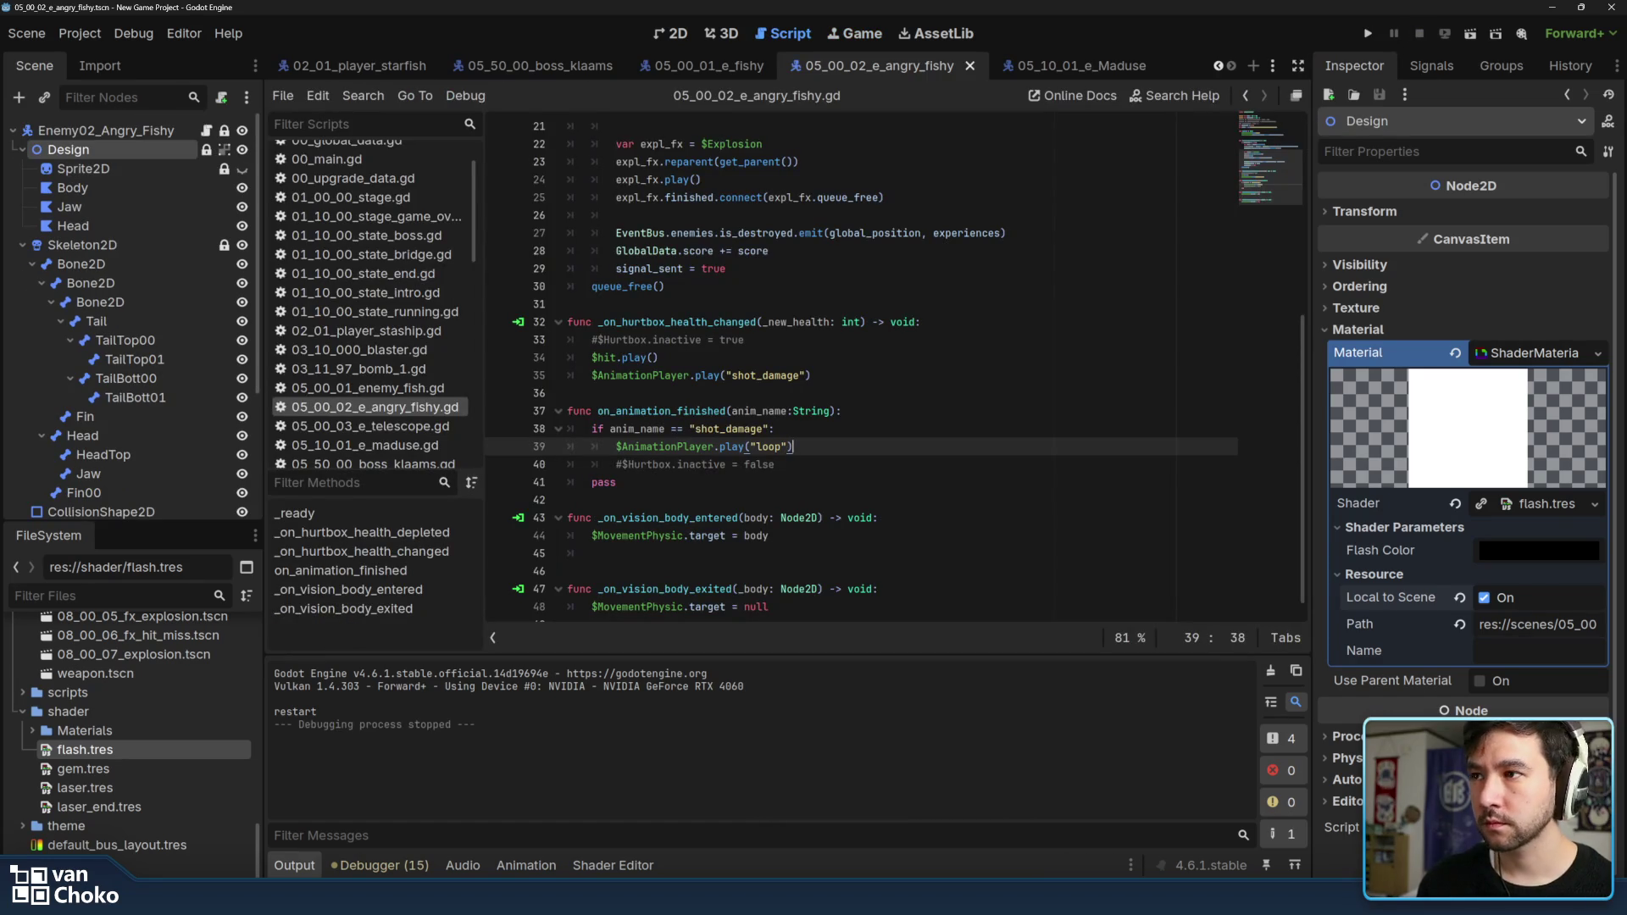
key(ctrl+s)
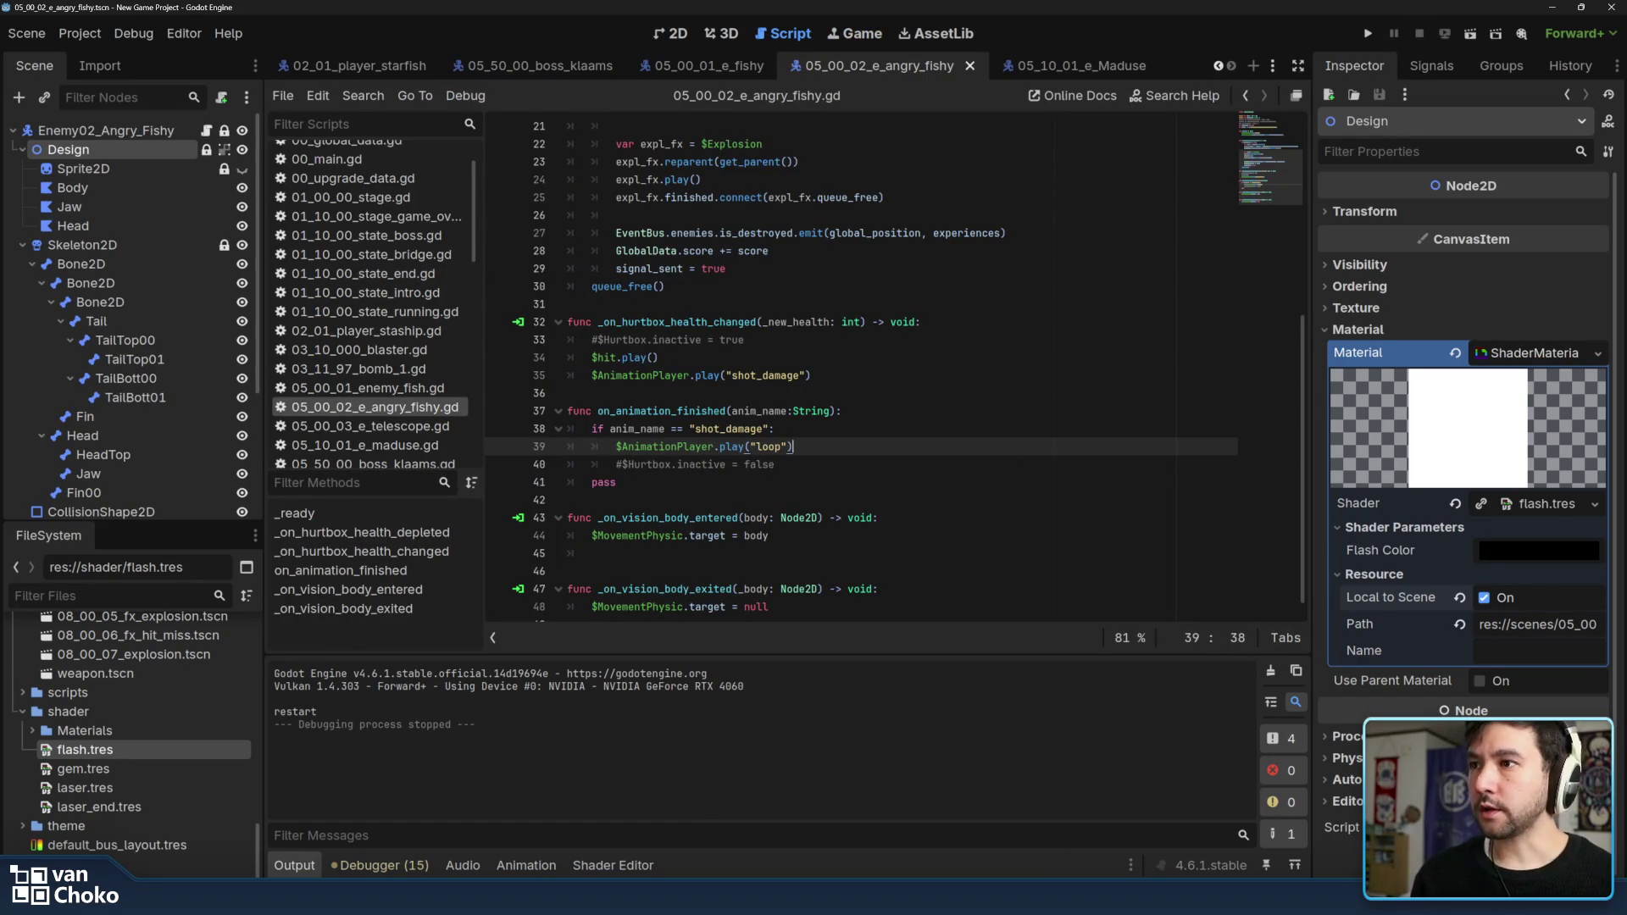
click(674, 32)
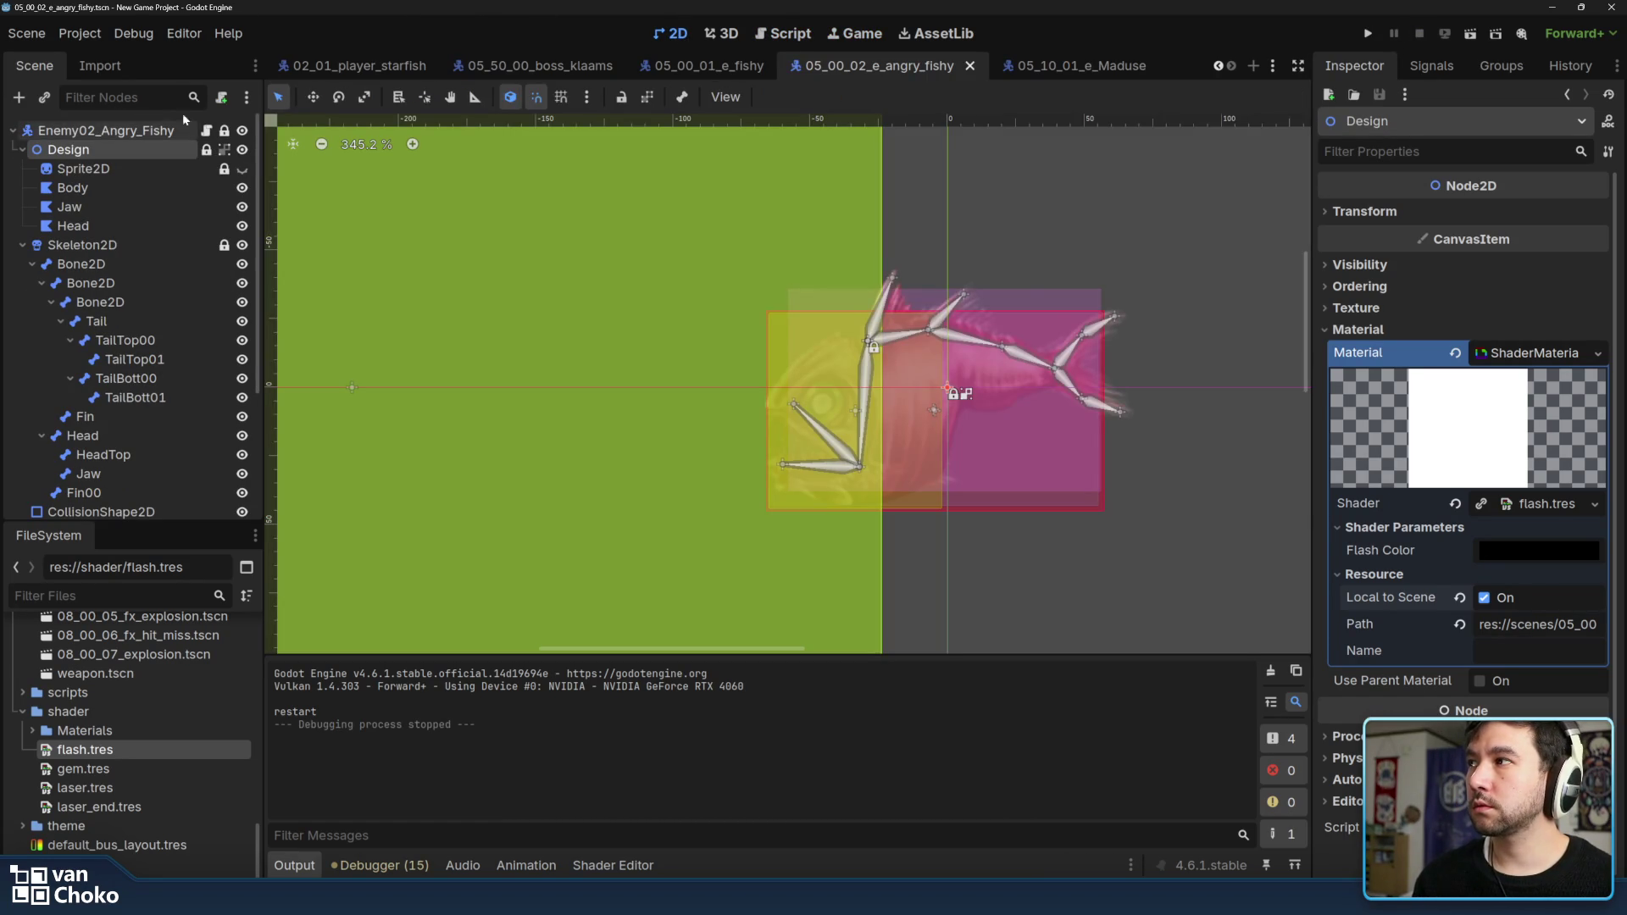
Select the AnimationPlayer to show the loop animation and scrub near its start
click(137, 495)
click(127, 436)
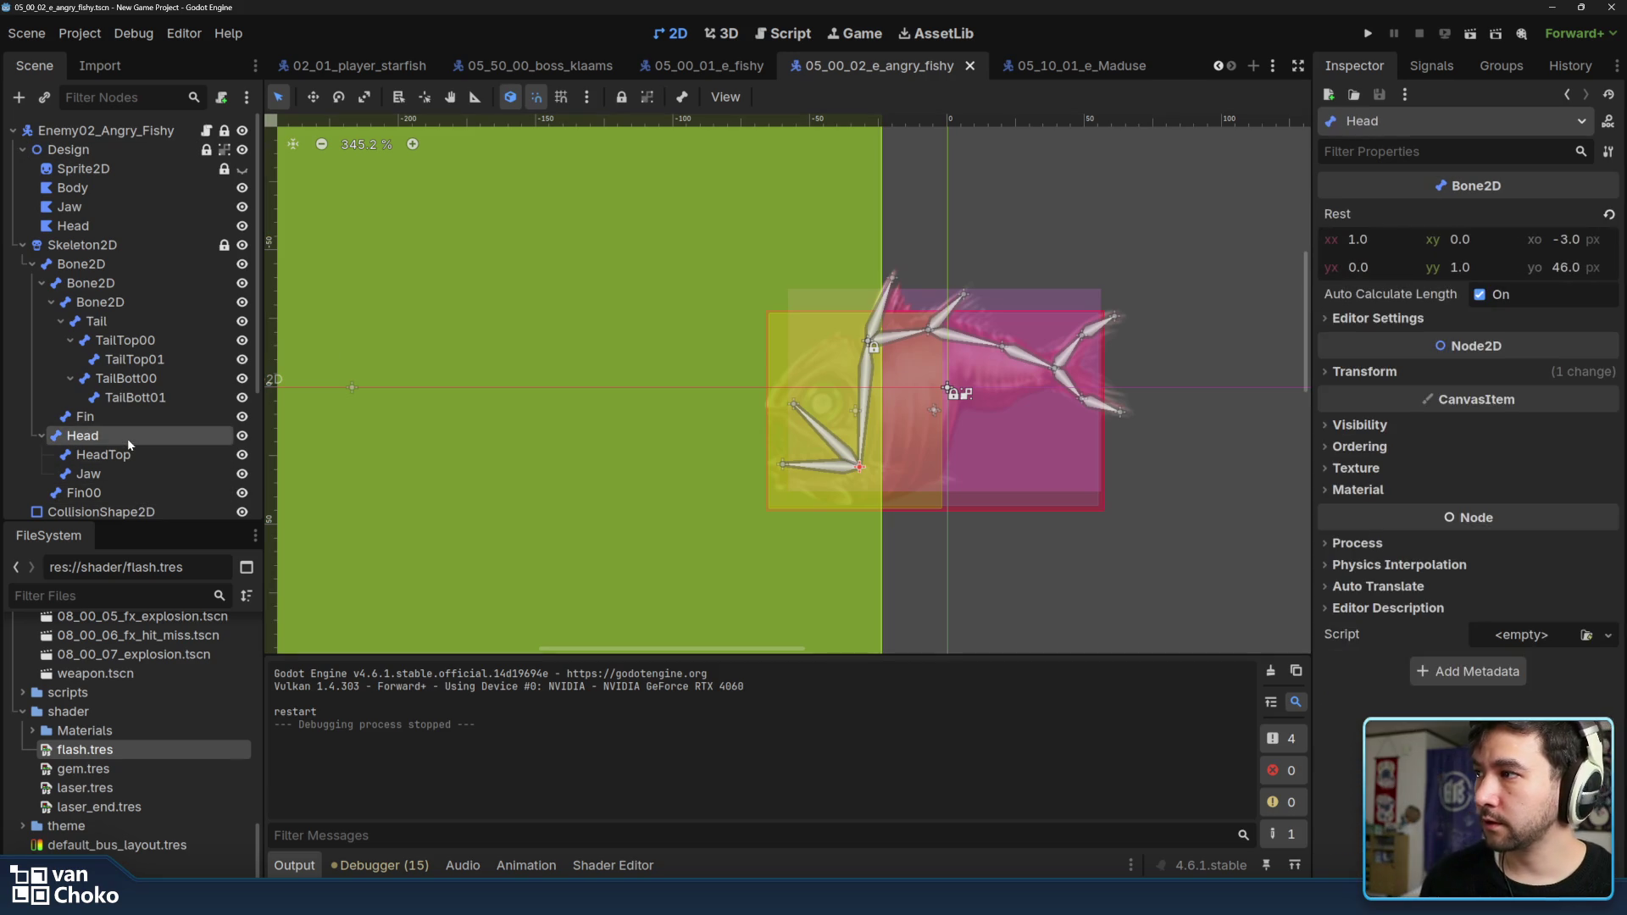
click(119, 247)
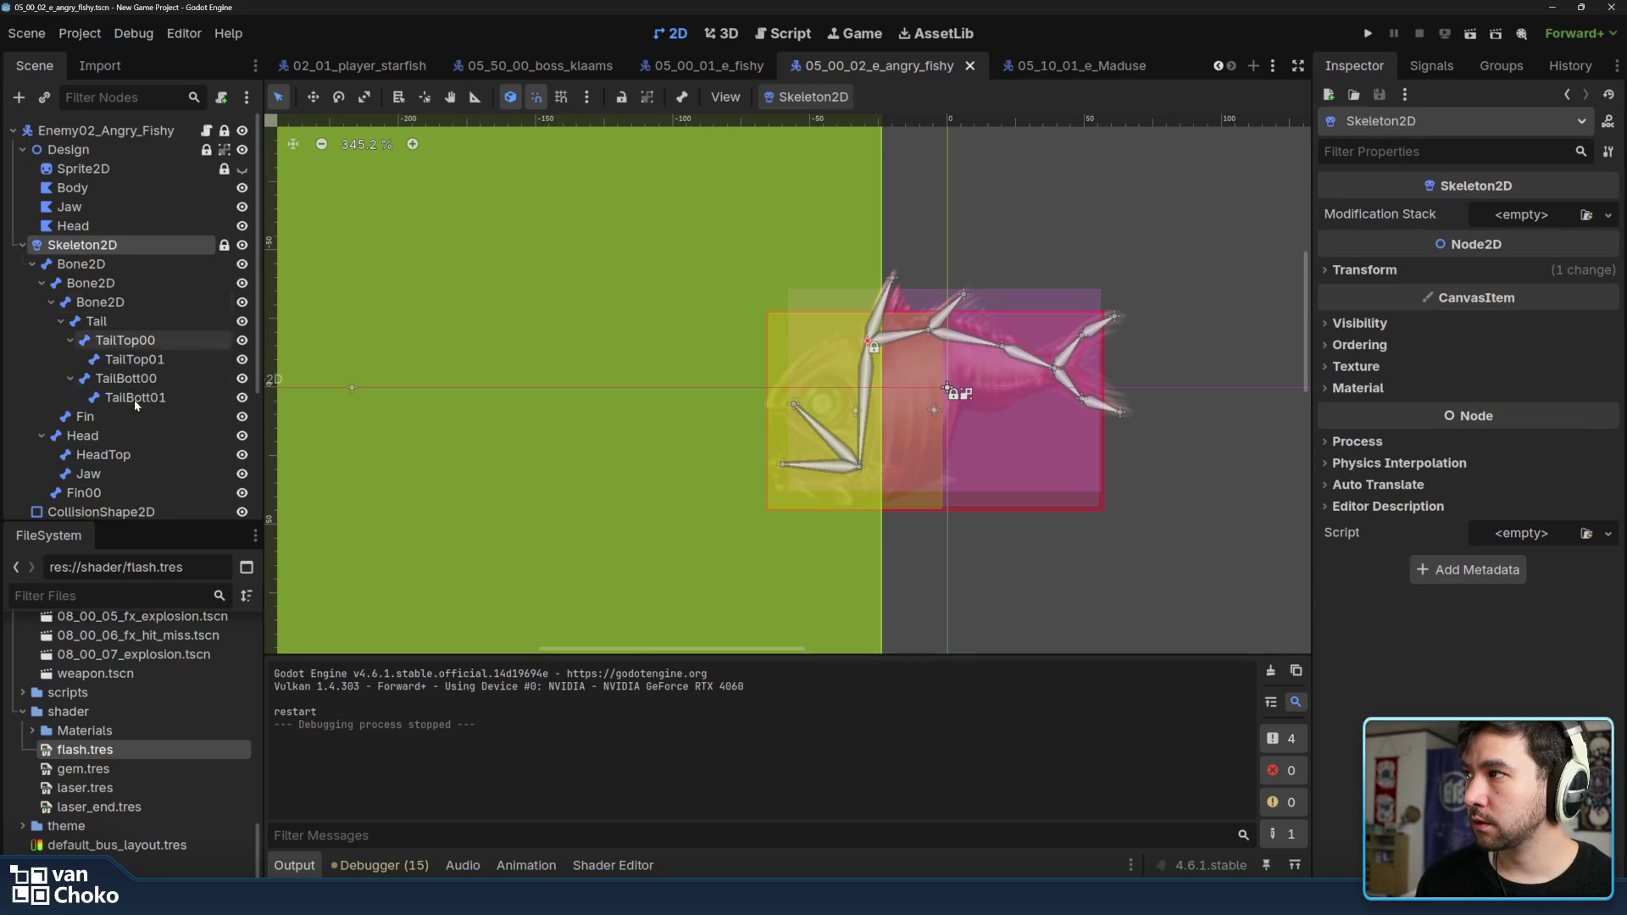
scroll(137, 388, down, 5)
click(132, 447)
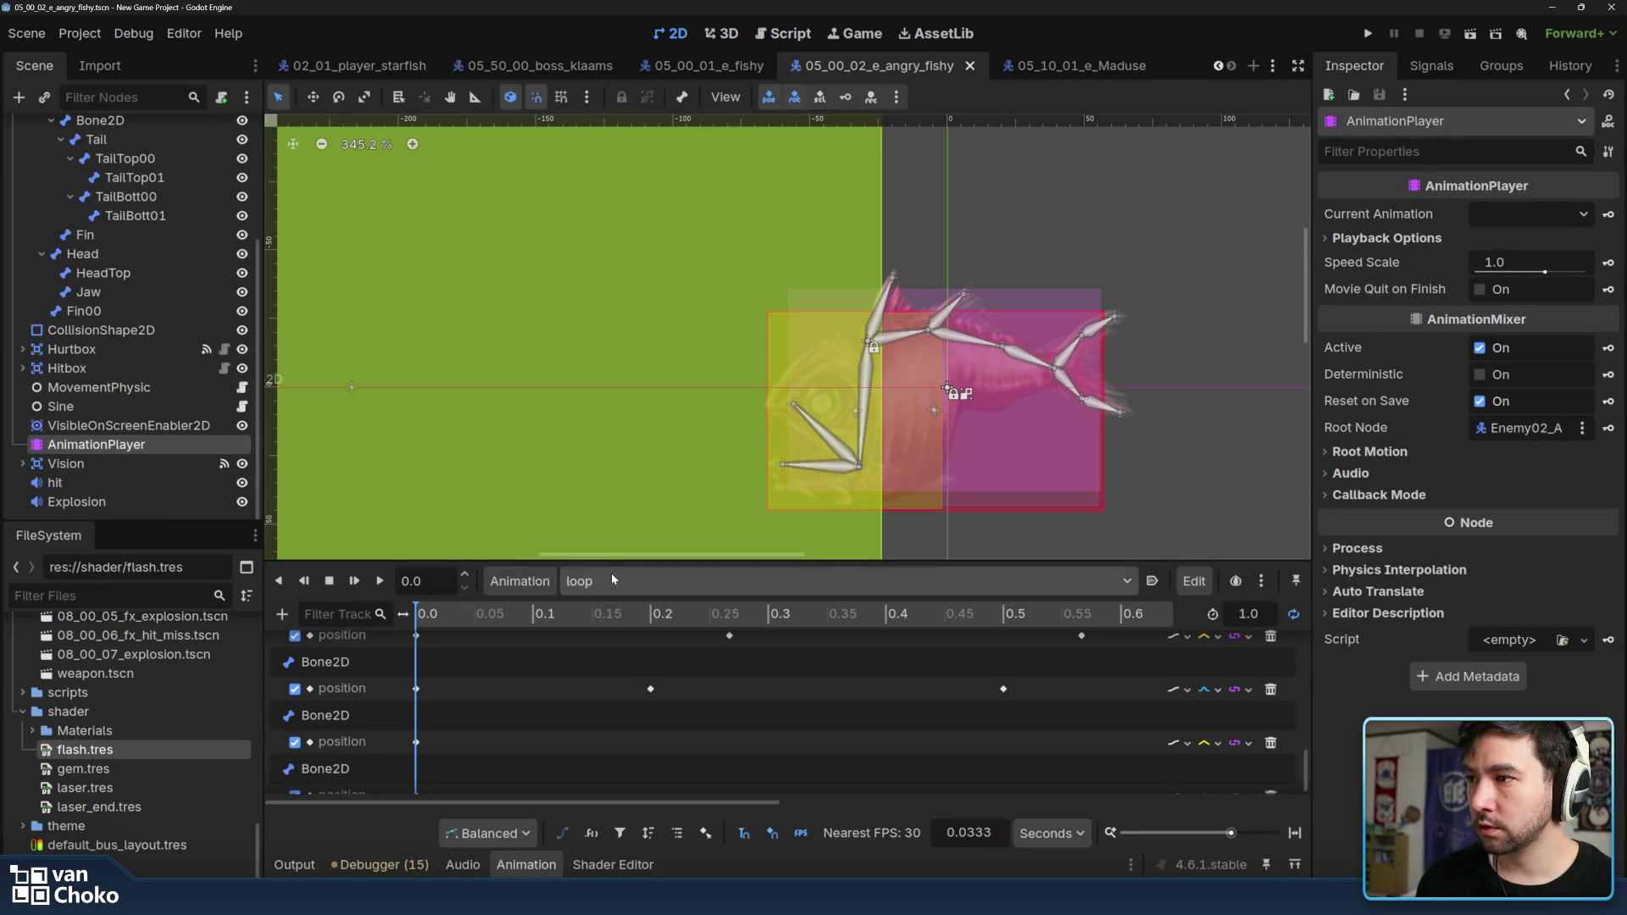
mouse_move(468, 612)
mouse_down()
mouse_move(725, 613)
mouse_move(398, 635)
mouse_up()
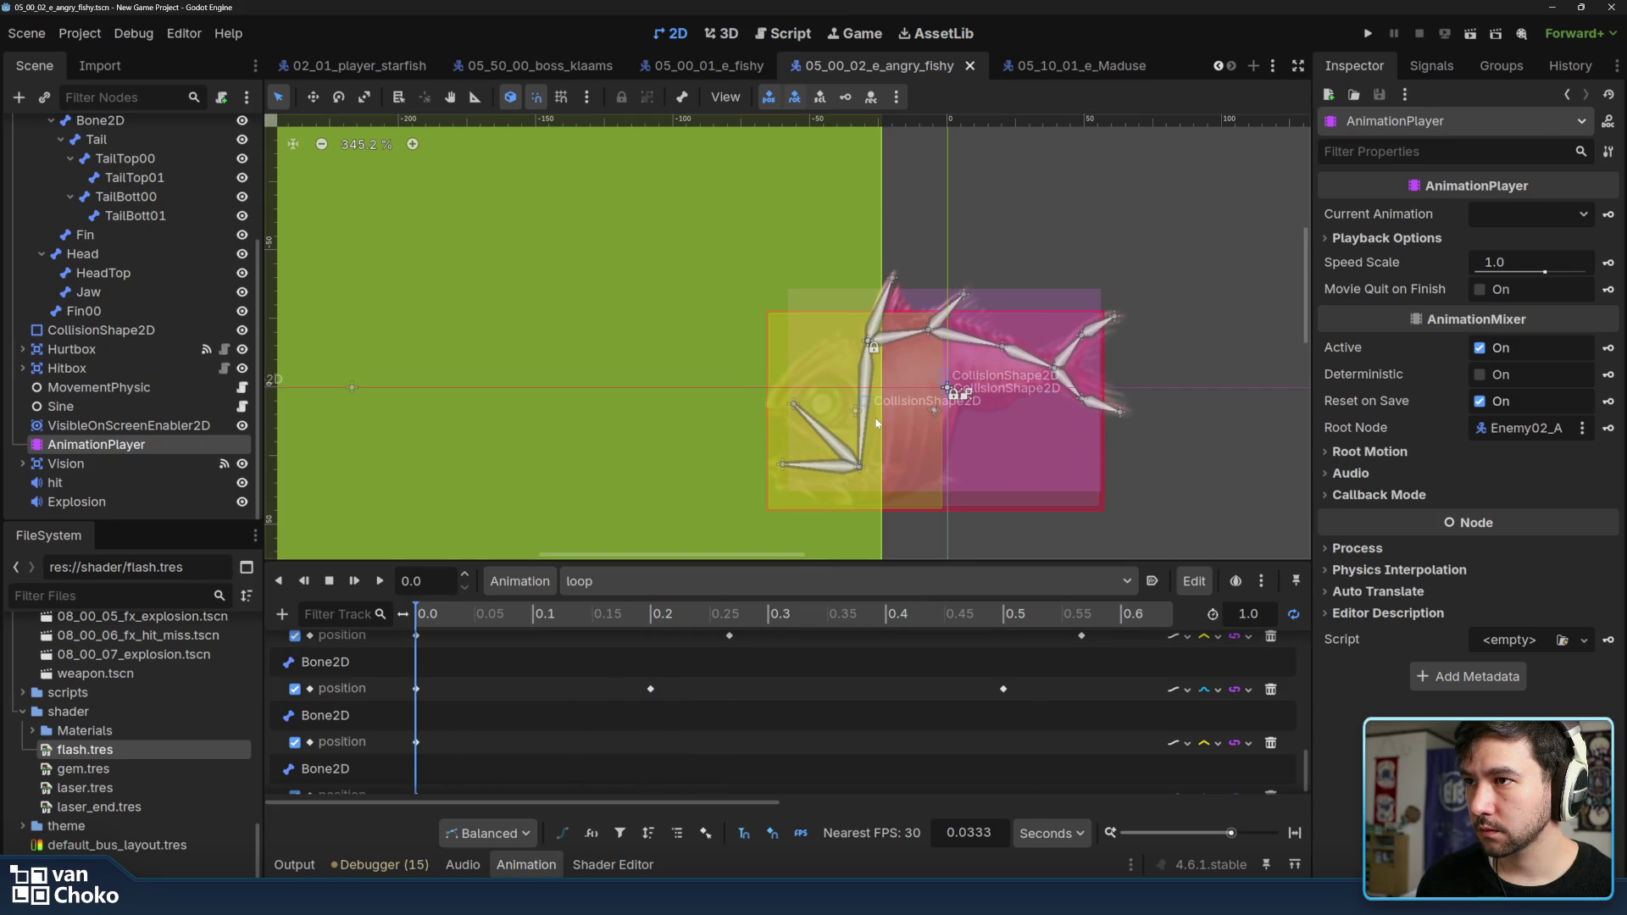
Hide the Hitbox, Hurtbox, CollisionShape2D, Vision and VisibleOnScreenEnabler2D overlays
click(241, 367)
click(241, 349)
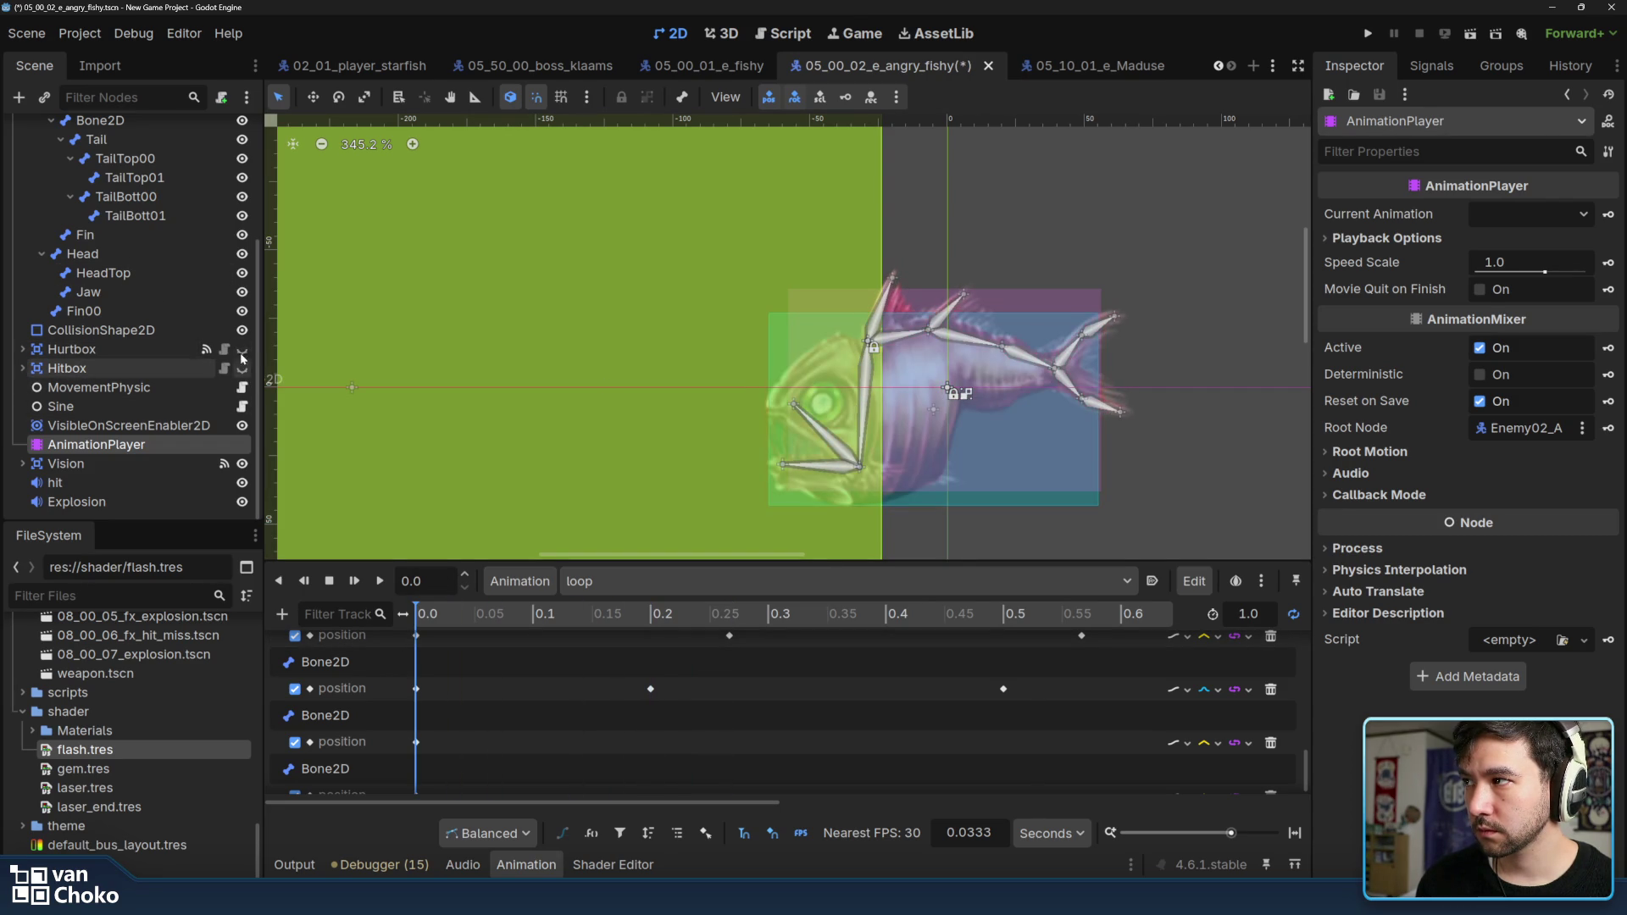
click(241, 330)
click(242, 464)
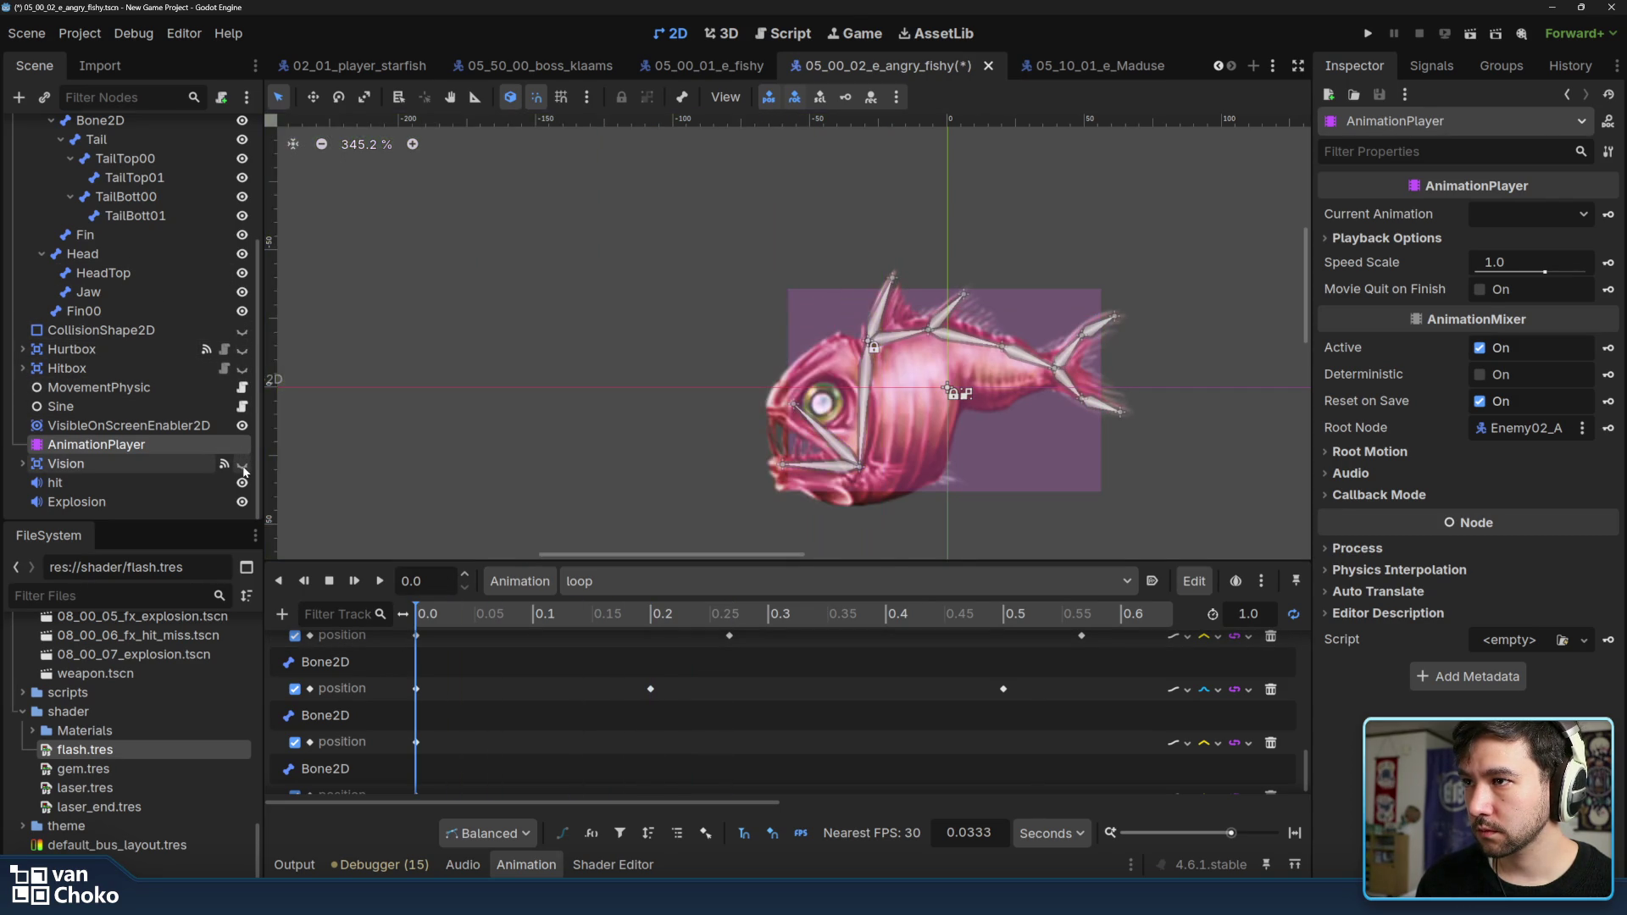
click(241, 427)
scroll(800, 440, up, 4)
Nudge and rotate the HeadTop bone to reshape the top of the mouth
click(786, 371)
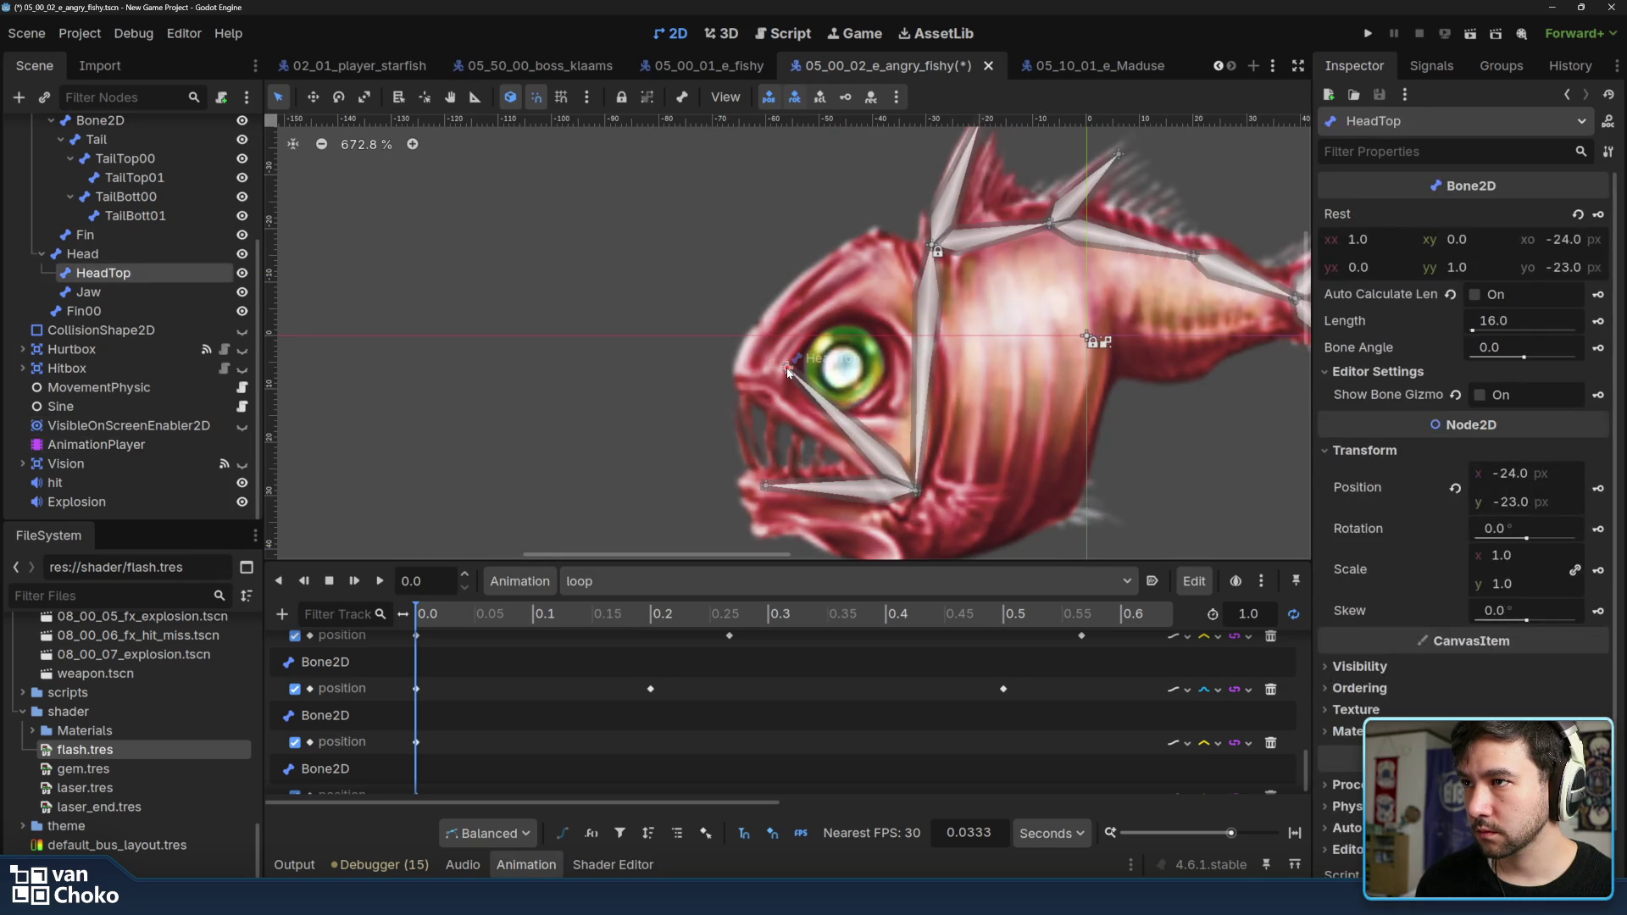
drag(785, 375, 786, 369)
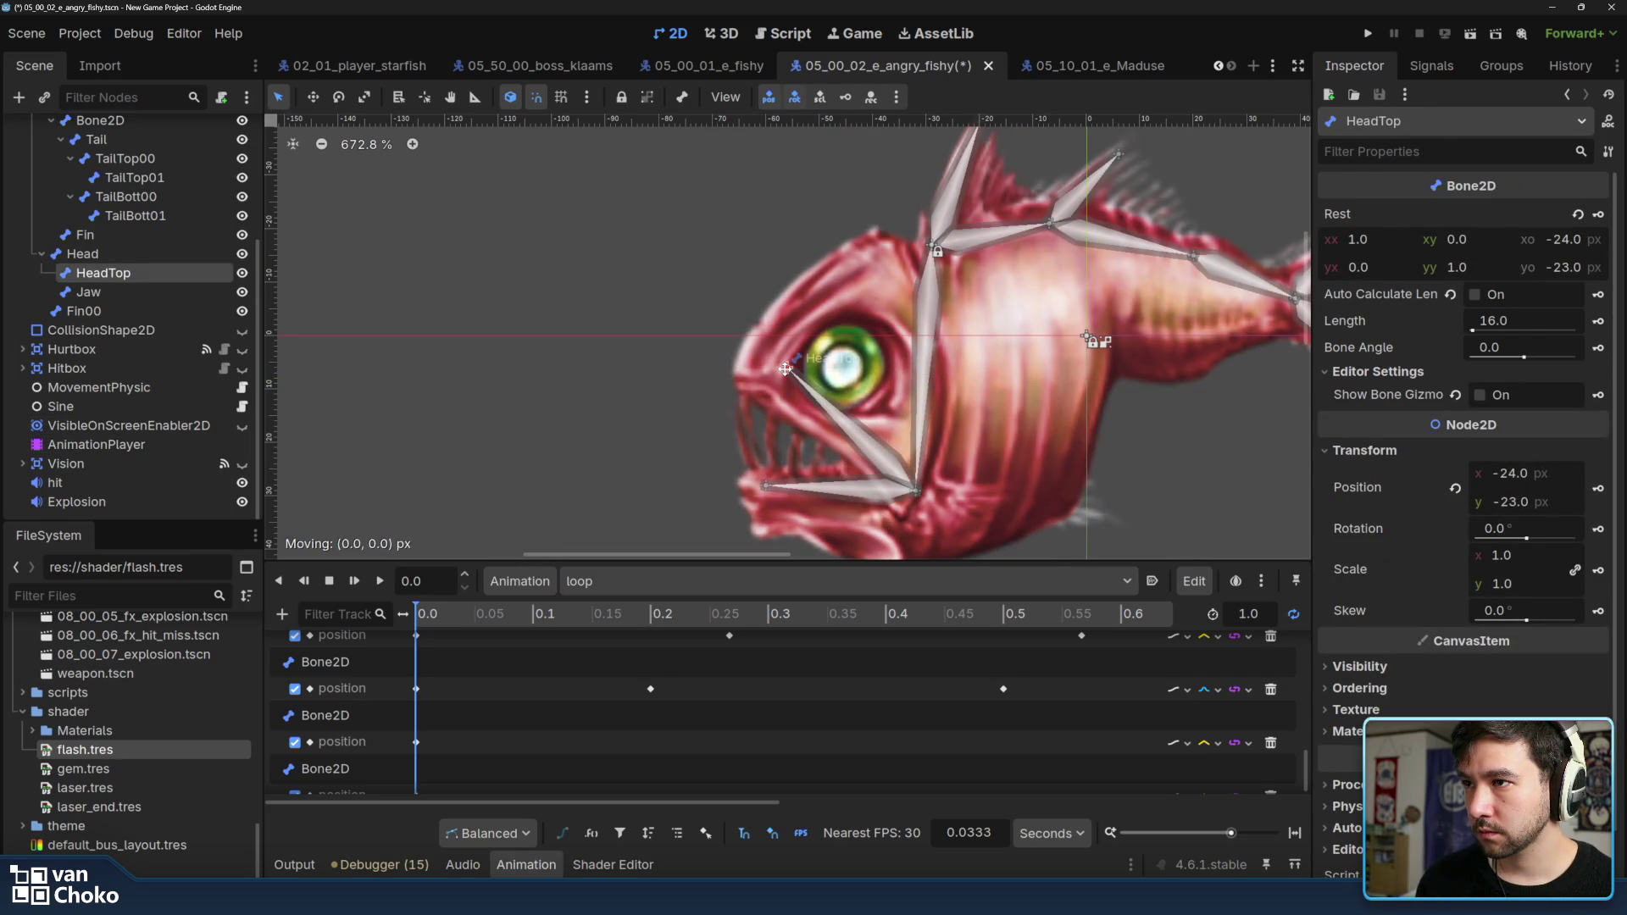
mouse_move(1525, 534)
mouse_down()
mouse_move(1543, 542)
mouse_move(1529, 544)
mouse_up()
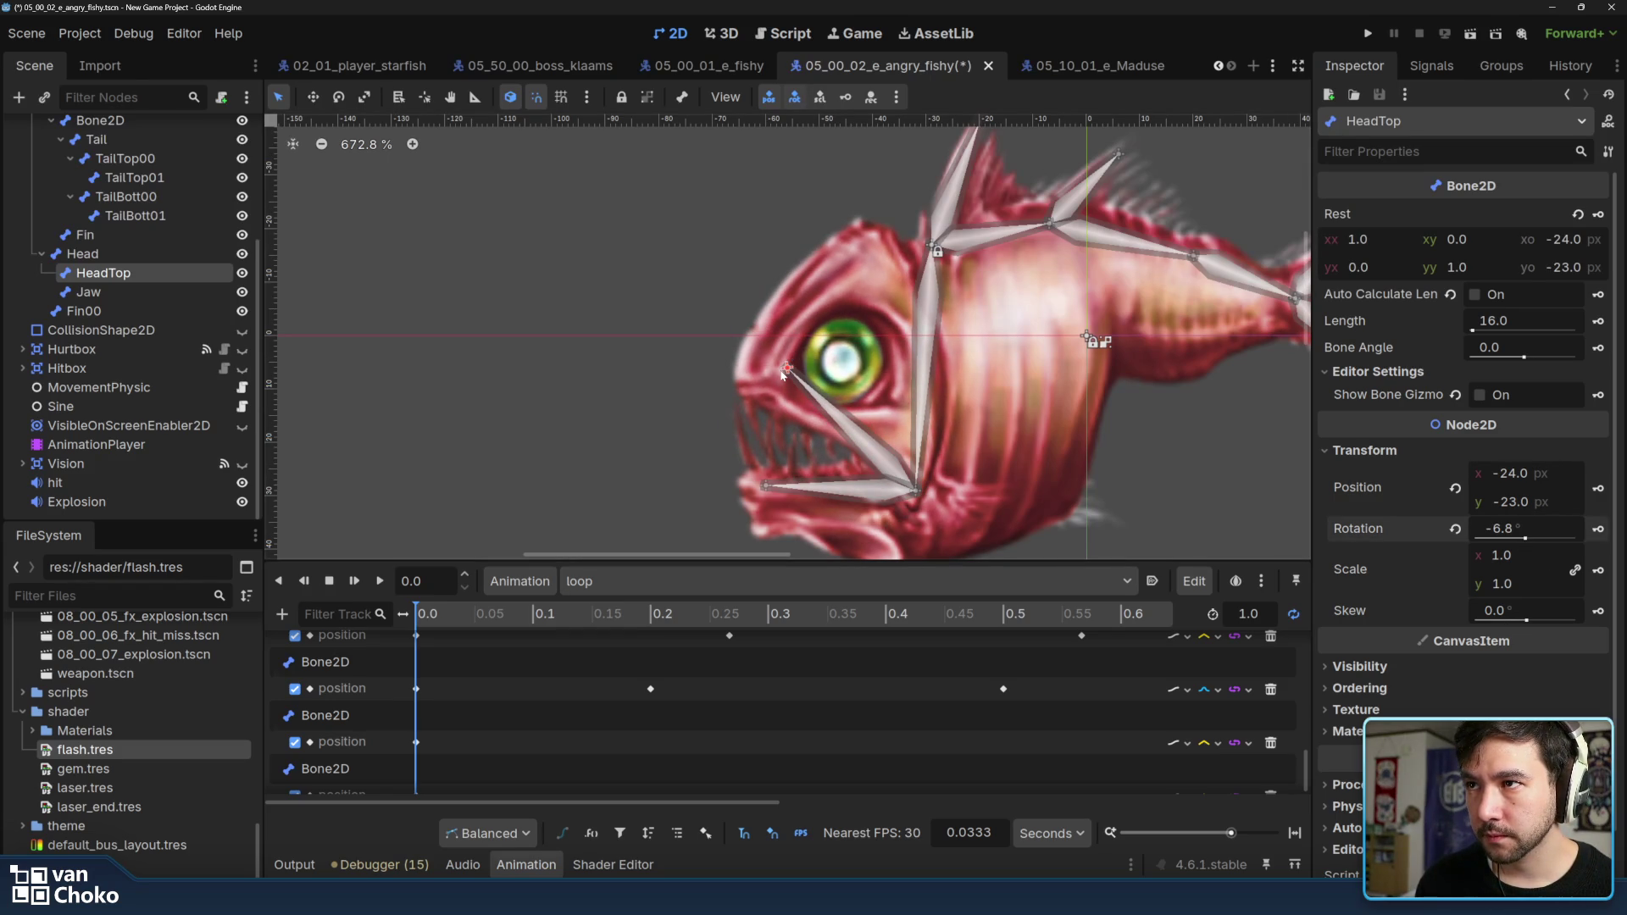
drag(783, 372, 778, 373)
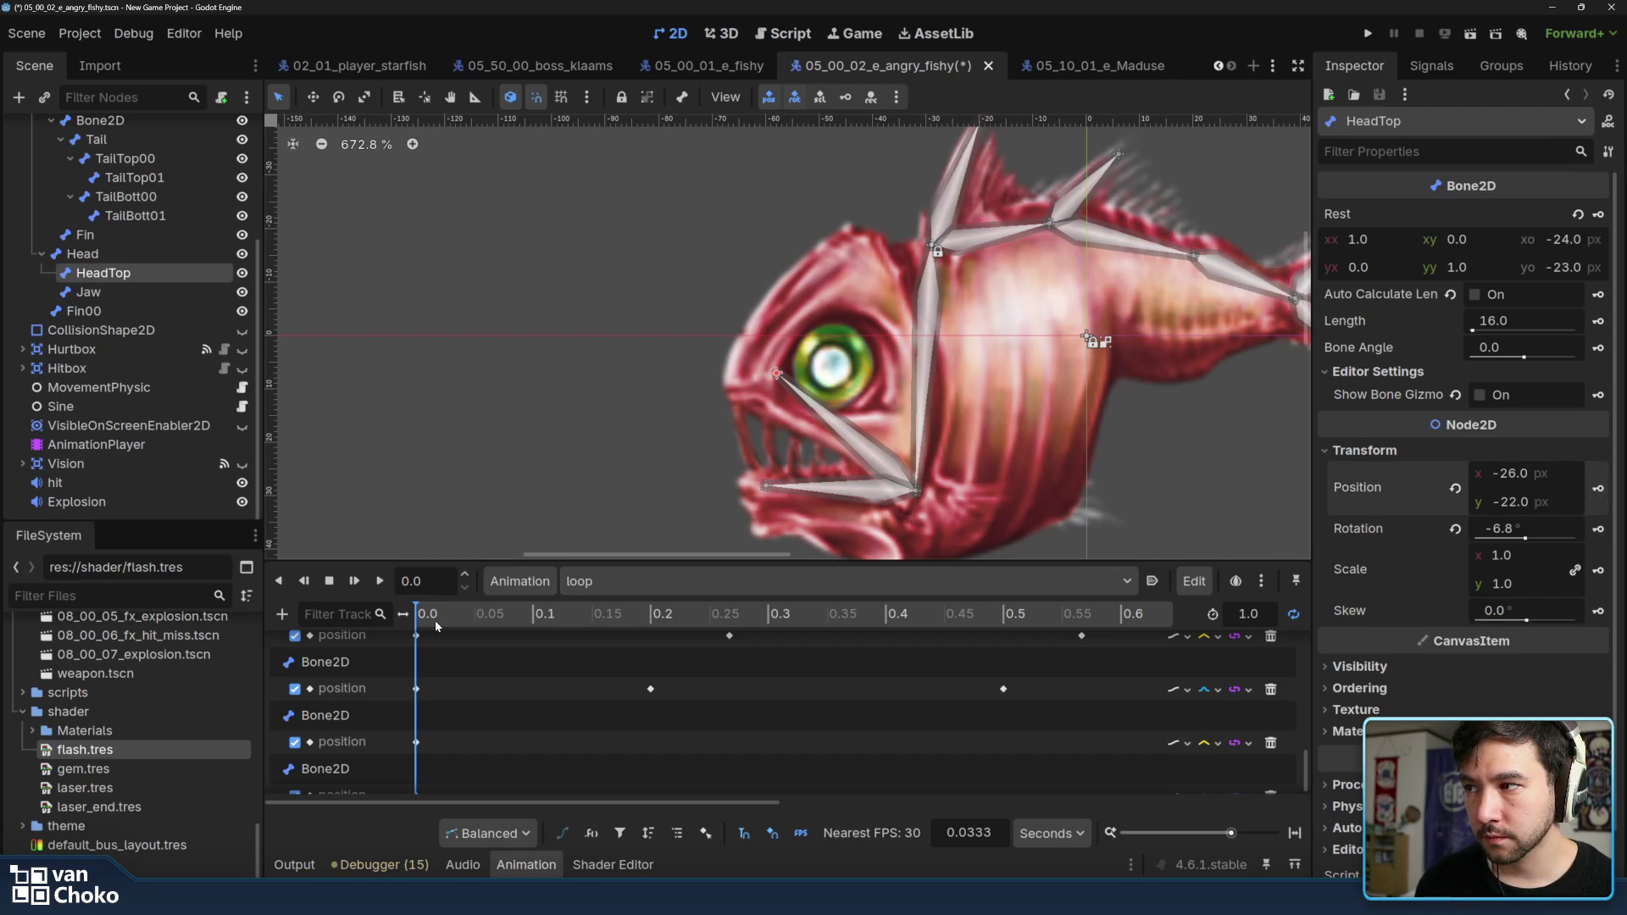
Pose the Jaw bone at (-30, -5) px with 2.3° rotation
click(765, 487)
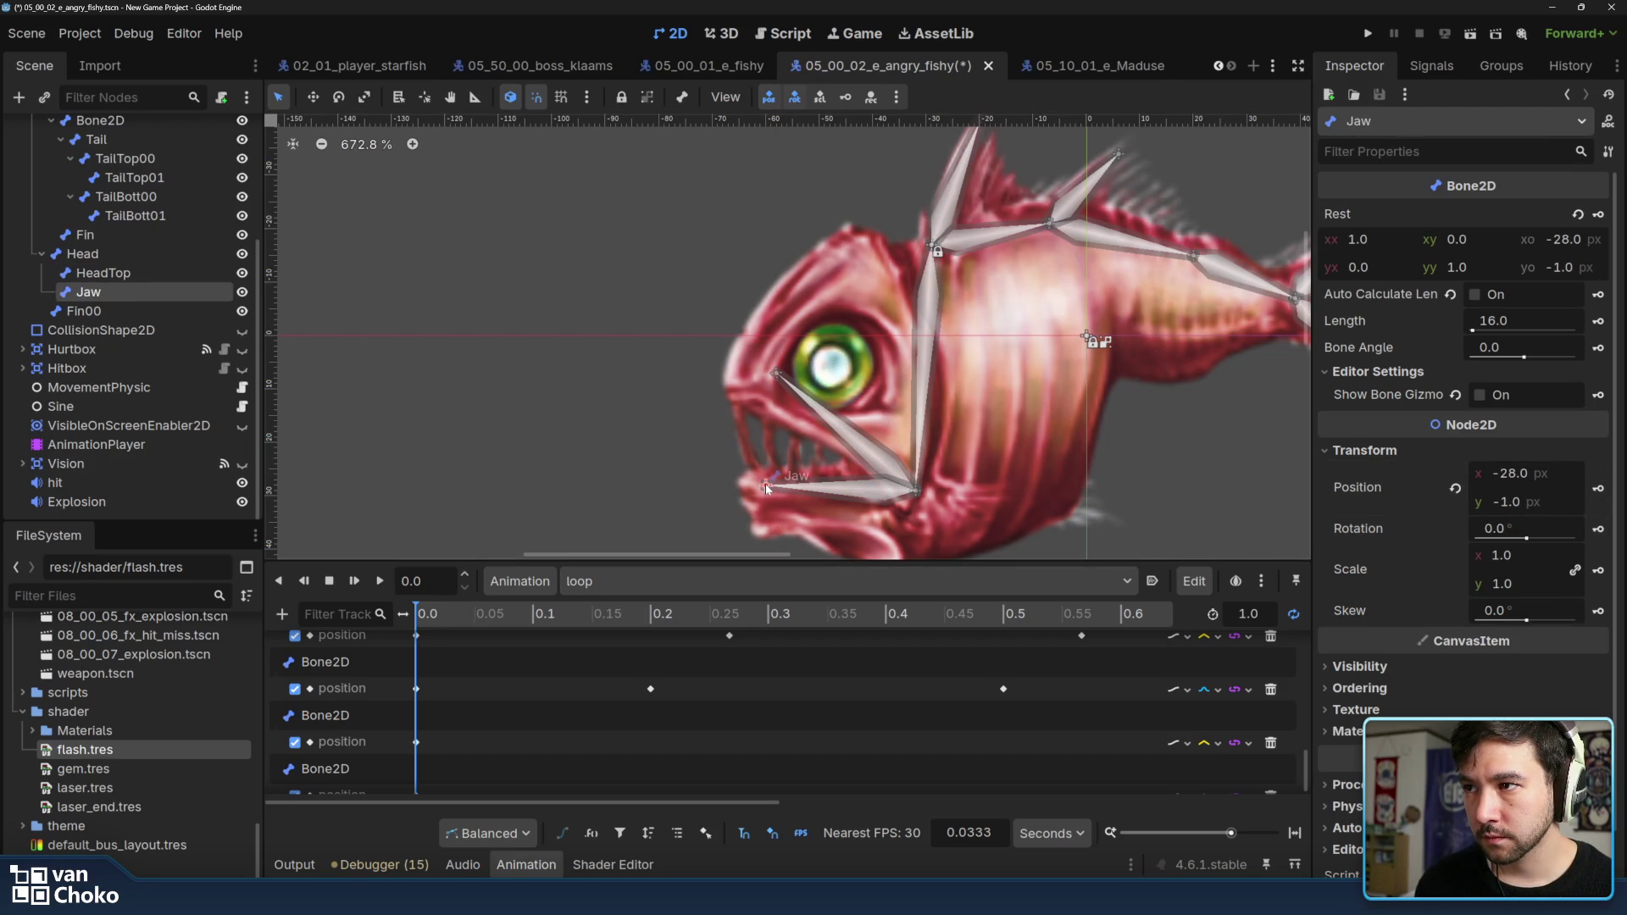
drag(765, 485, 761, 467)
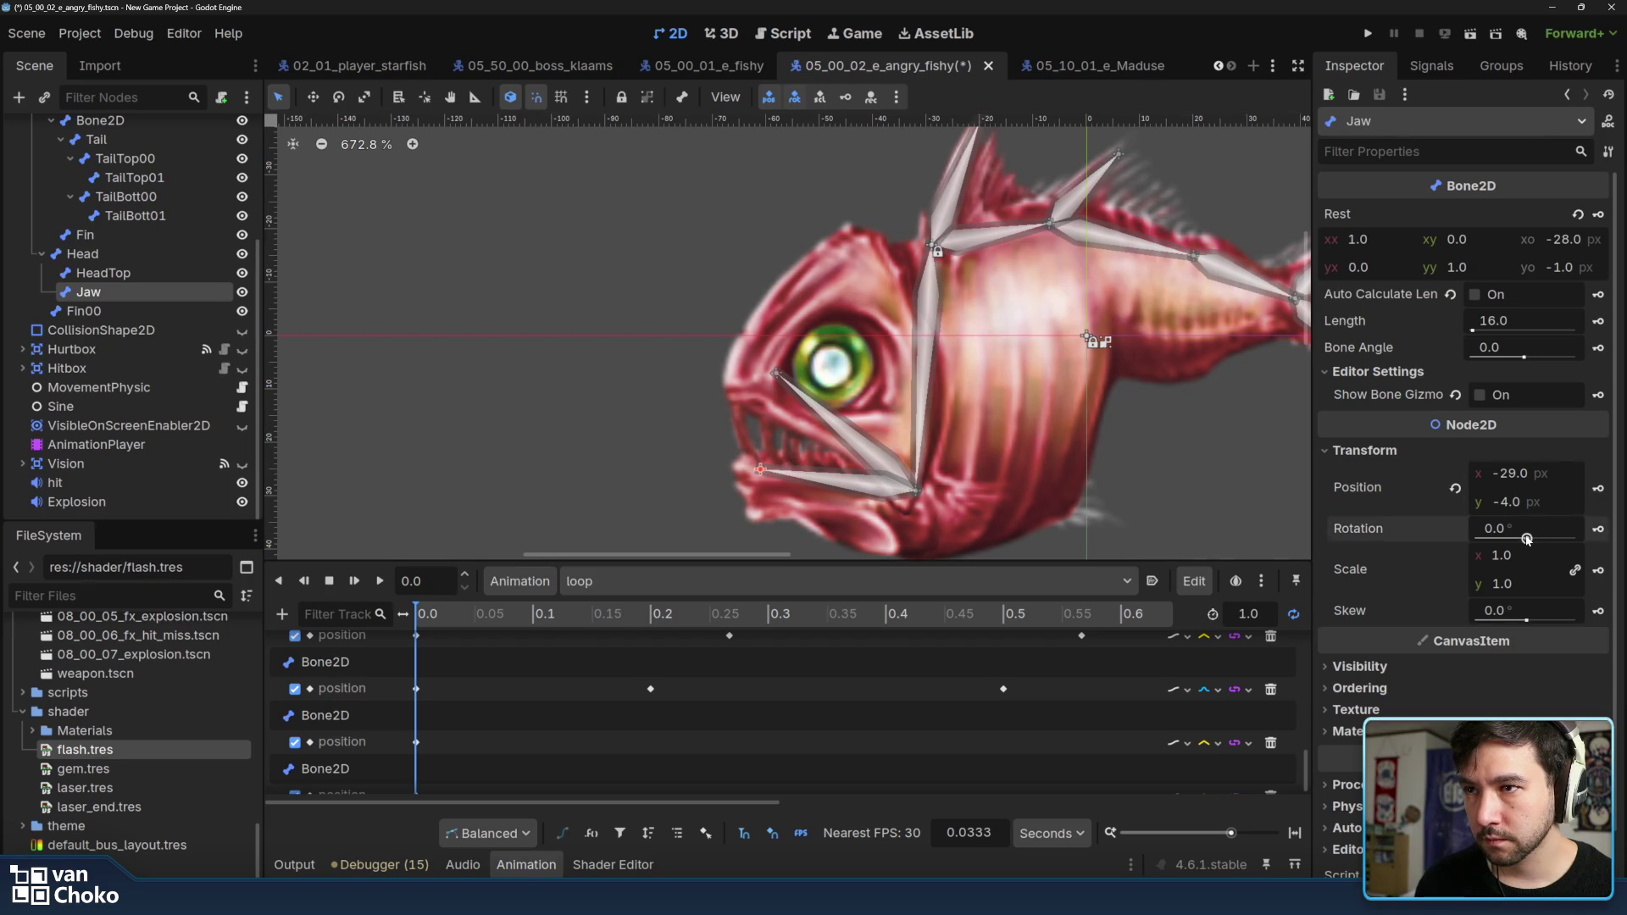
drag(1526, 539, 1526, 539)
drag(760, 471, 754, 463)
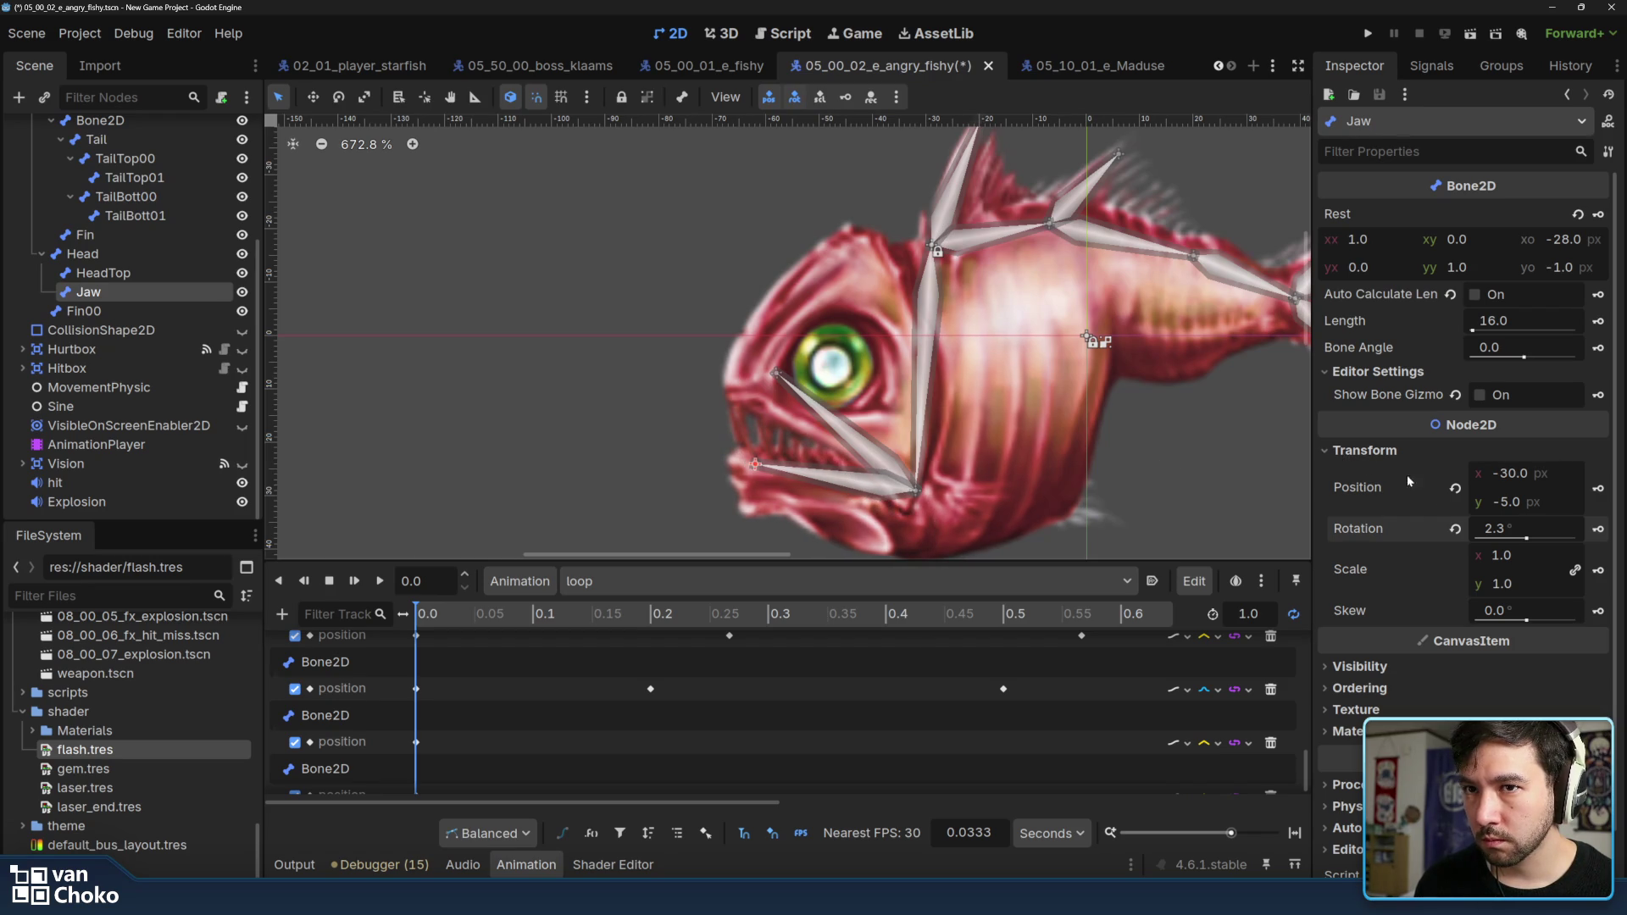
drag(1108, 497, 1039, 448)
Scrub the loop animation and reshape the mouth by moving and rotating the Jaw bone at 0.5 s
click(639, 613)
click(610, 614)
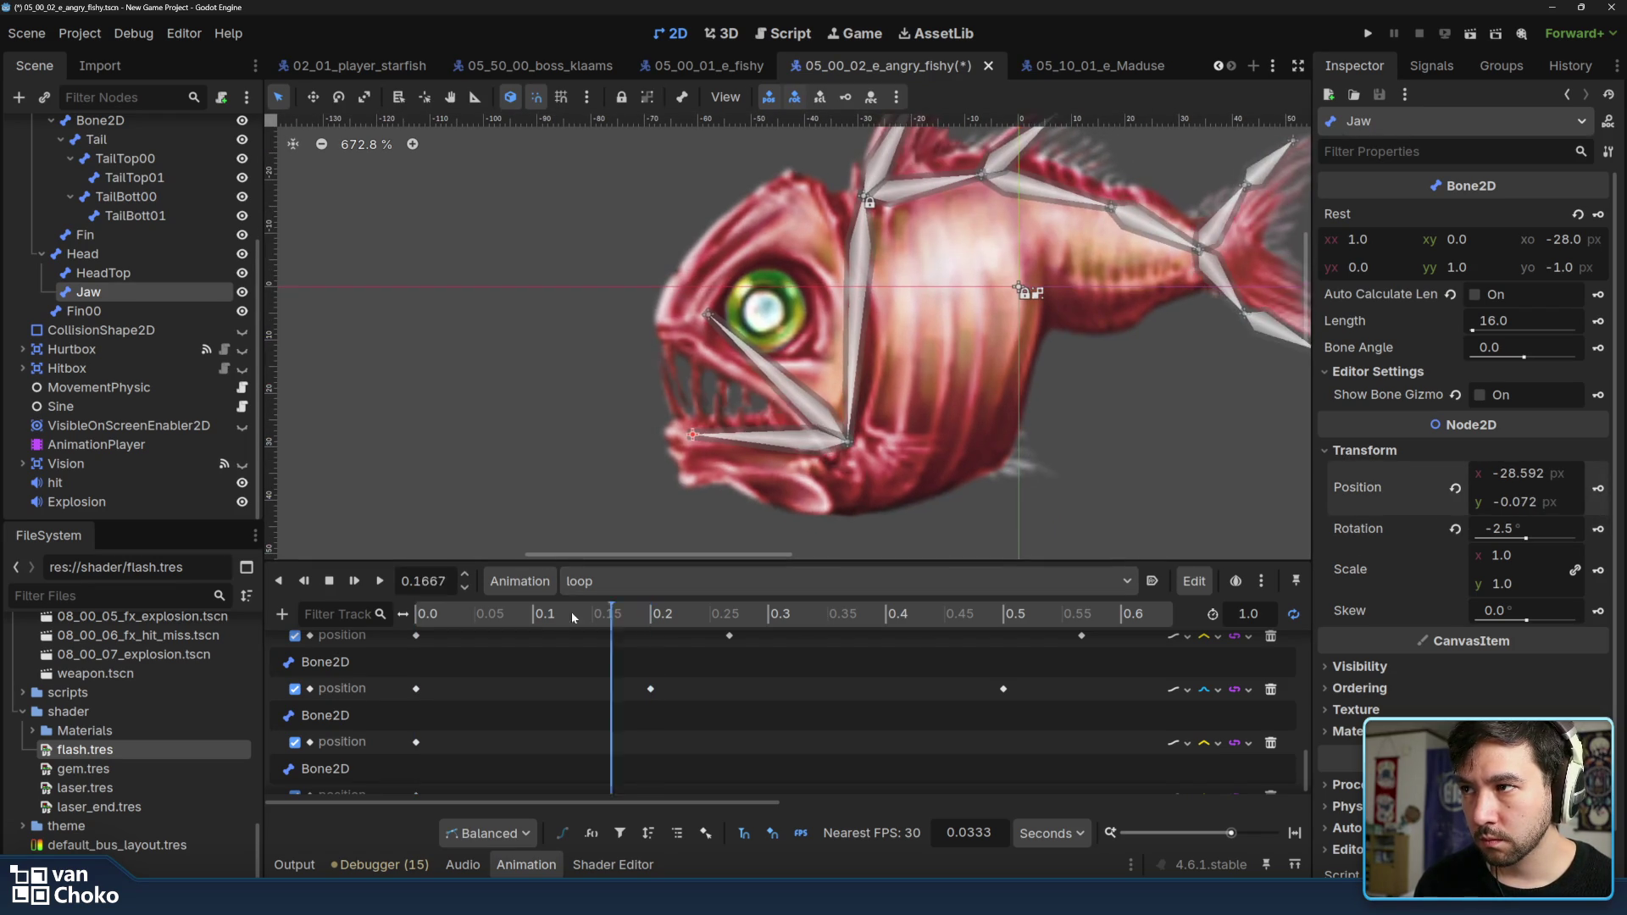
click(347, 663)
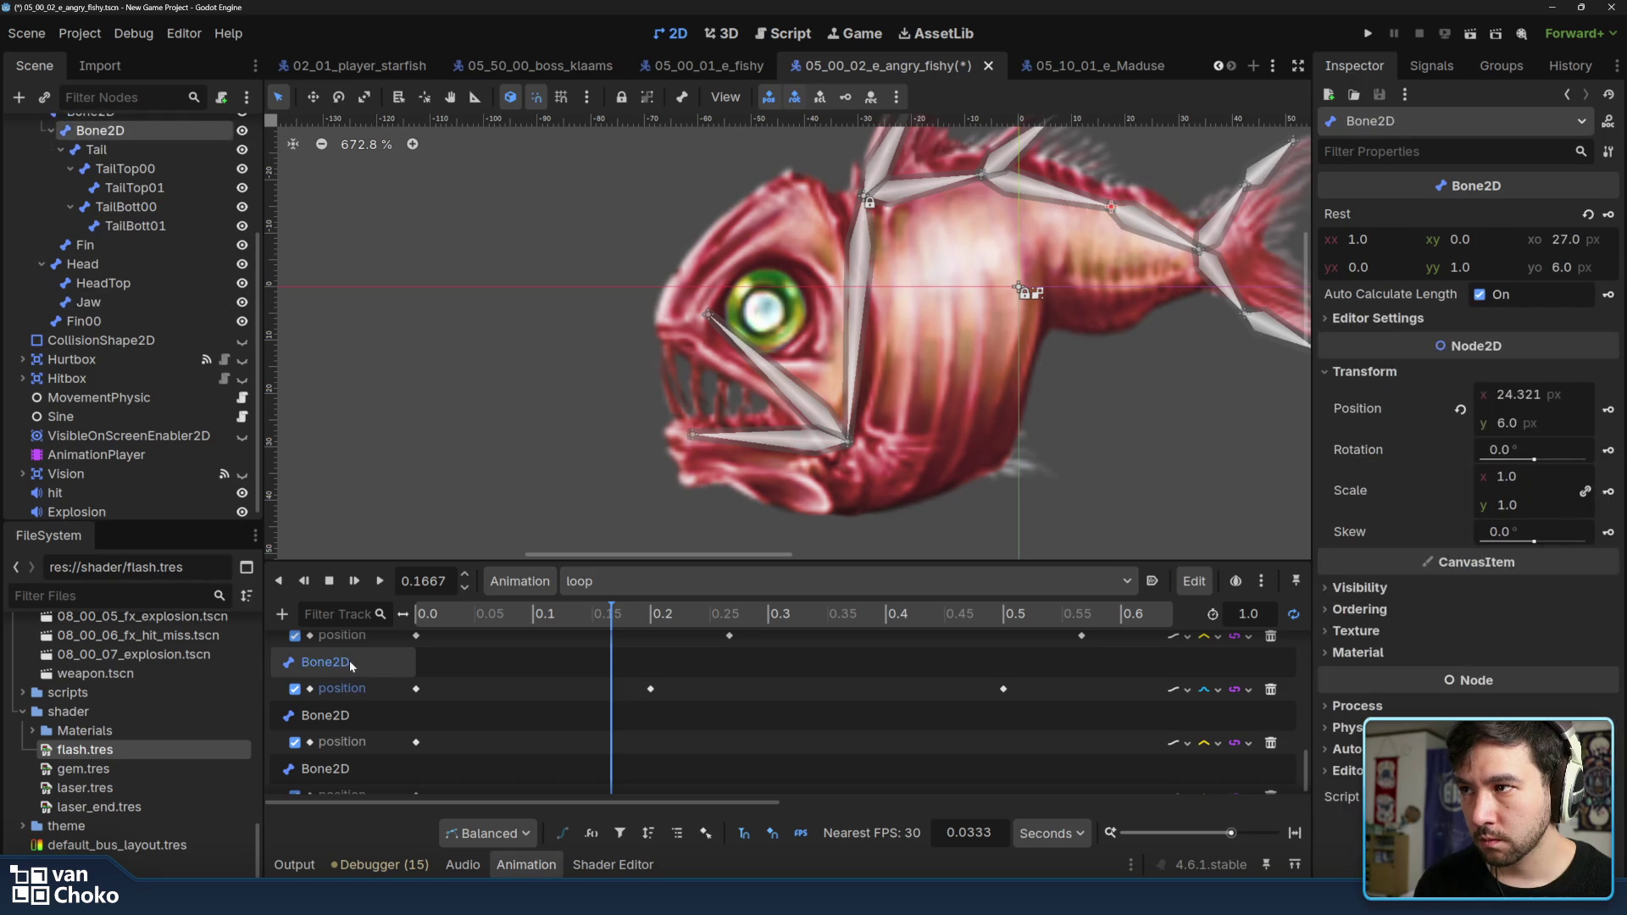
click(691, 437)
scroll(746, 659, up, 5)
scroll(747, 669, up, 10)
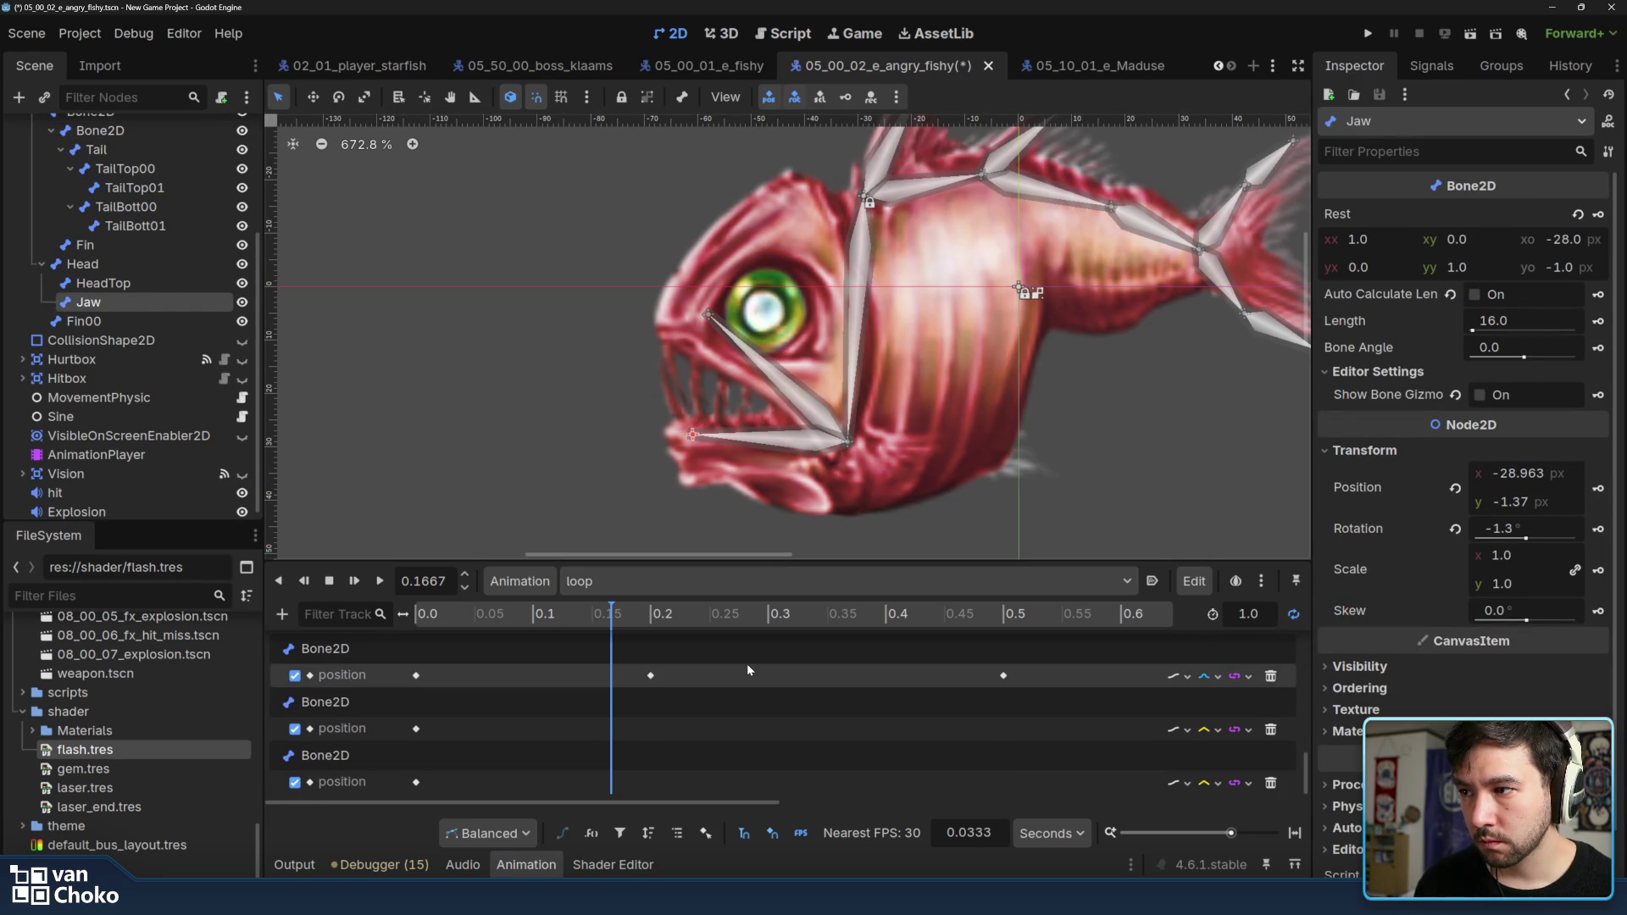
scroll(727, 682, down, 3)
scroll(703, 669, down, 10)
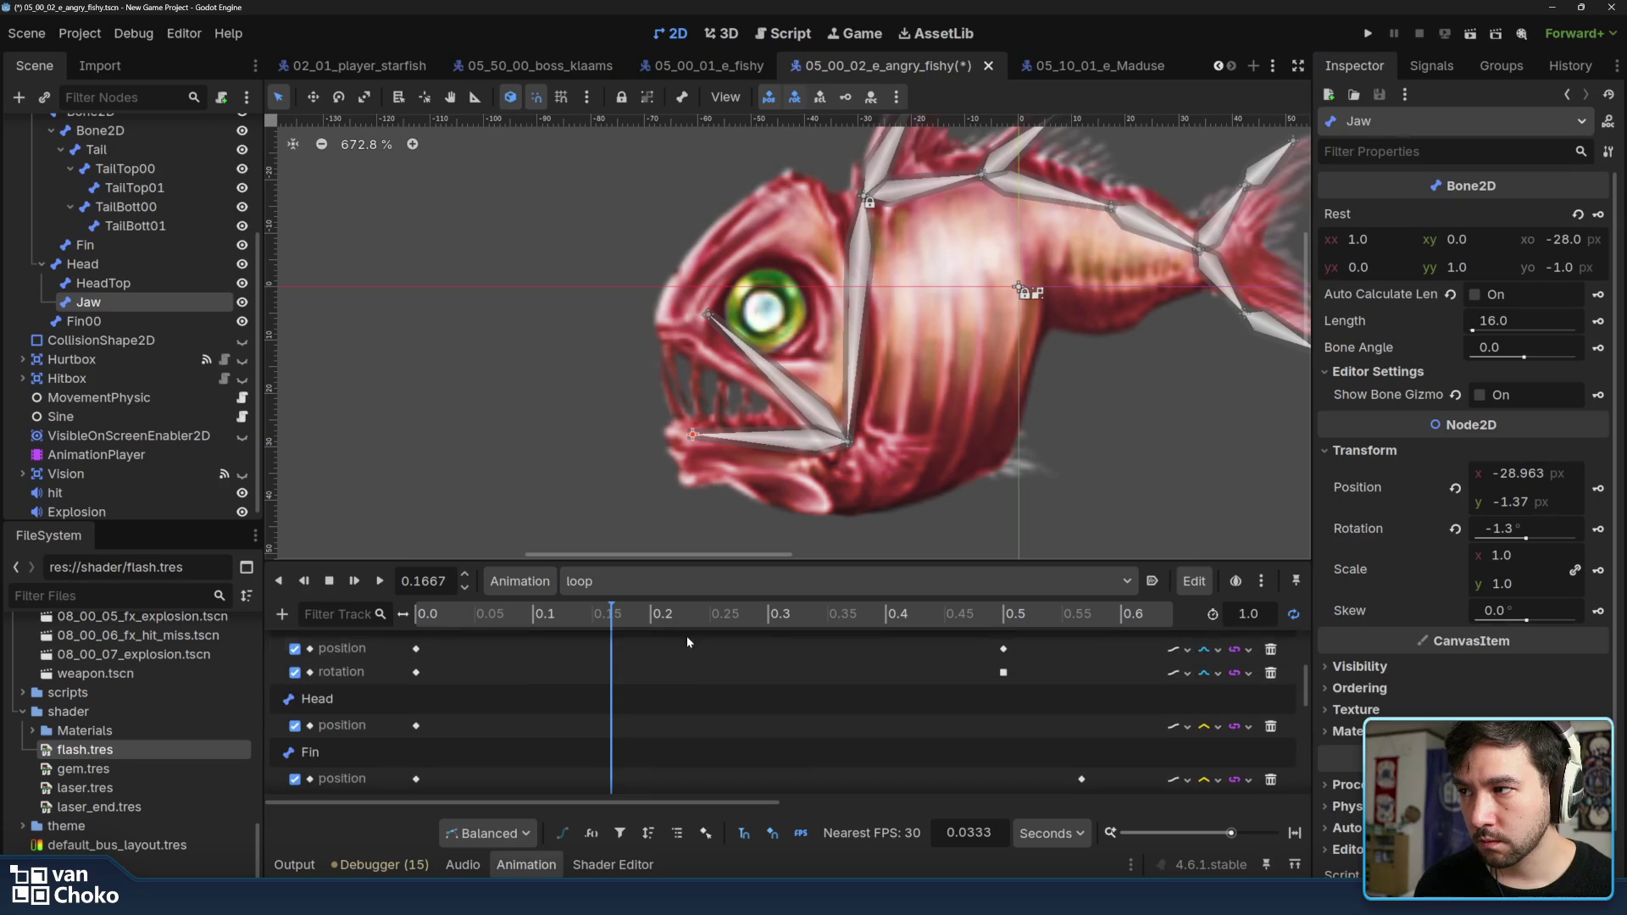
drag(618, 616, 998, 624)
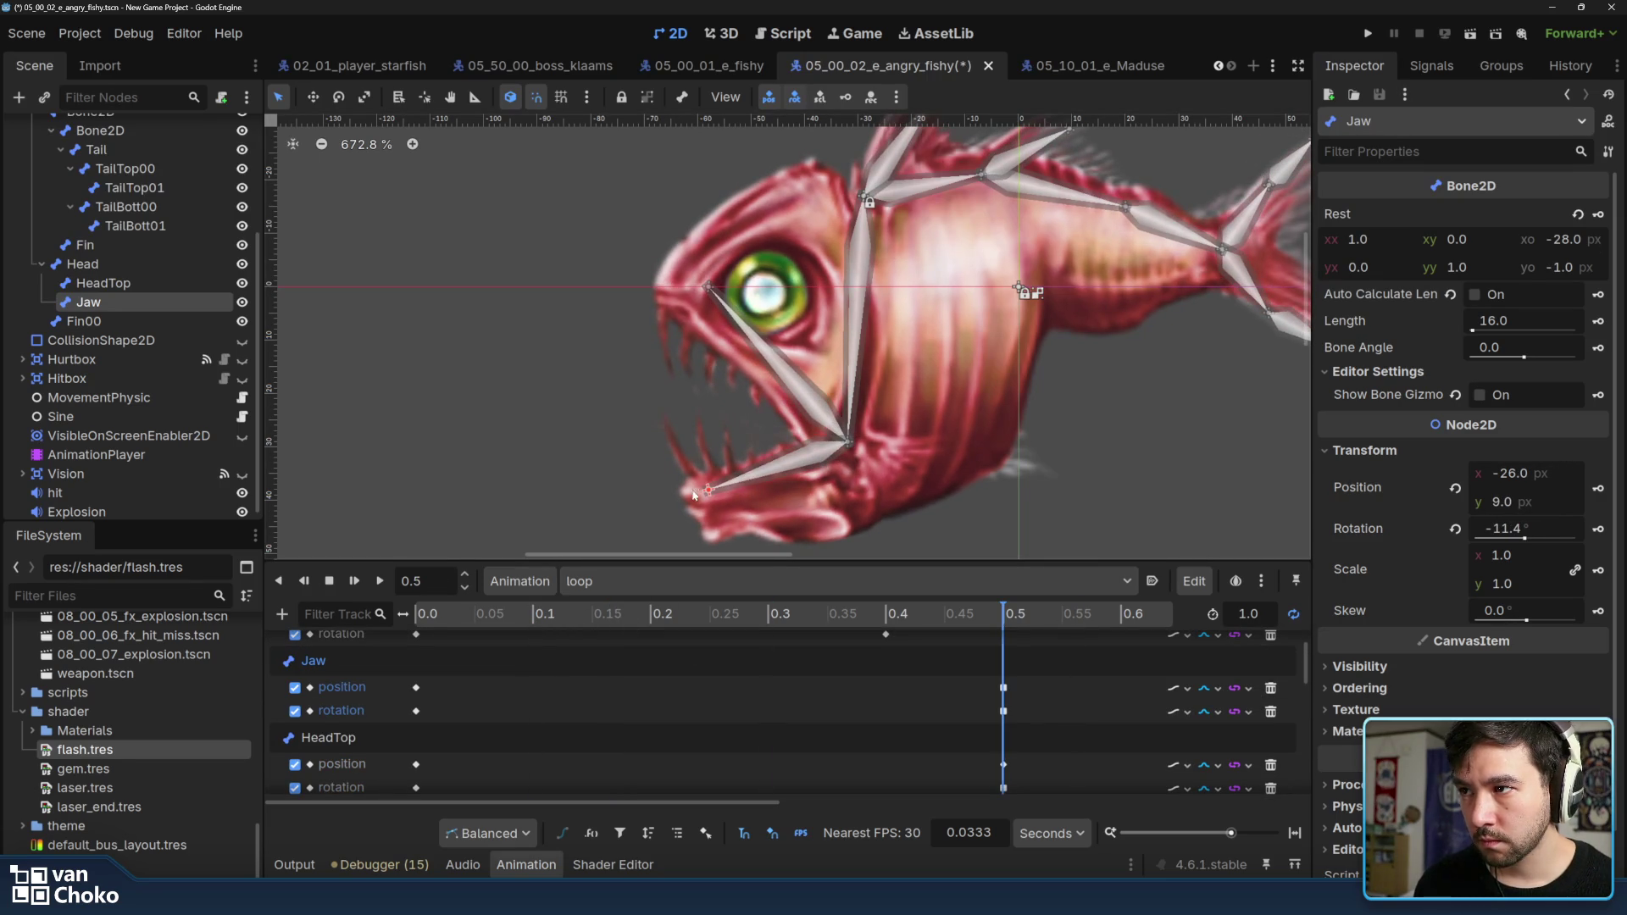
drag(707, 491, 702, 467)
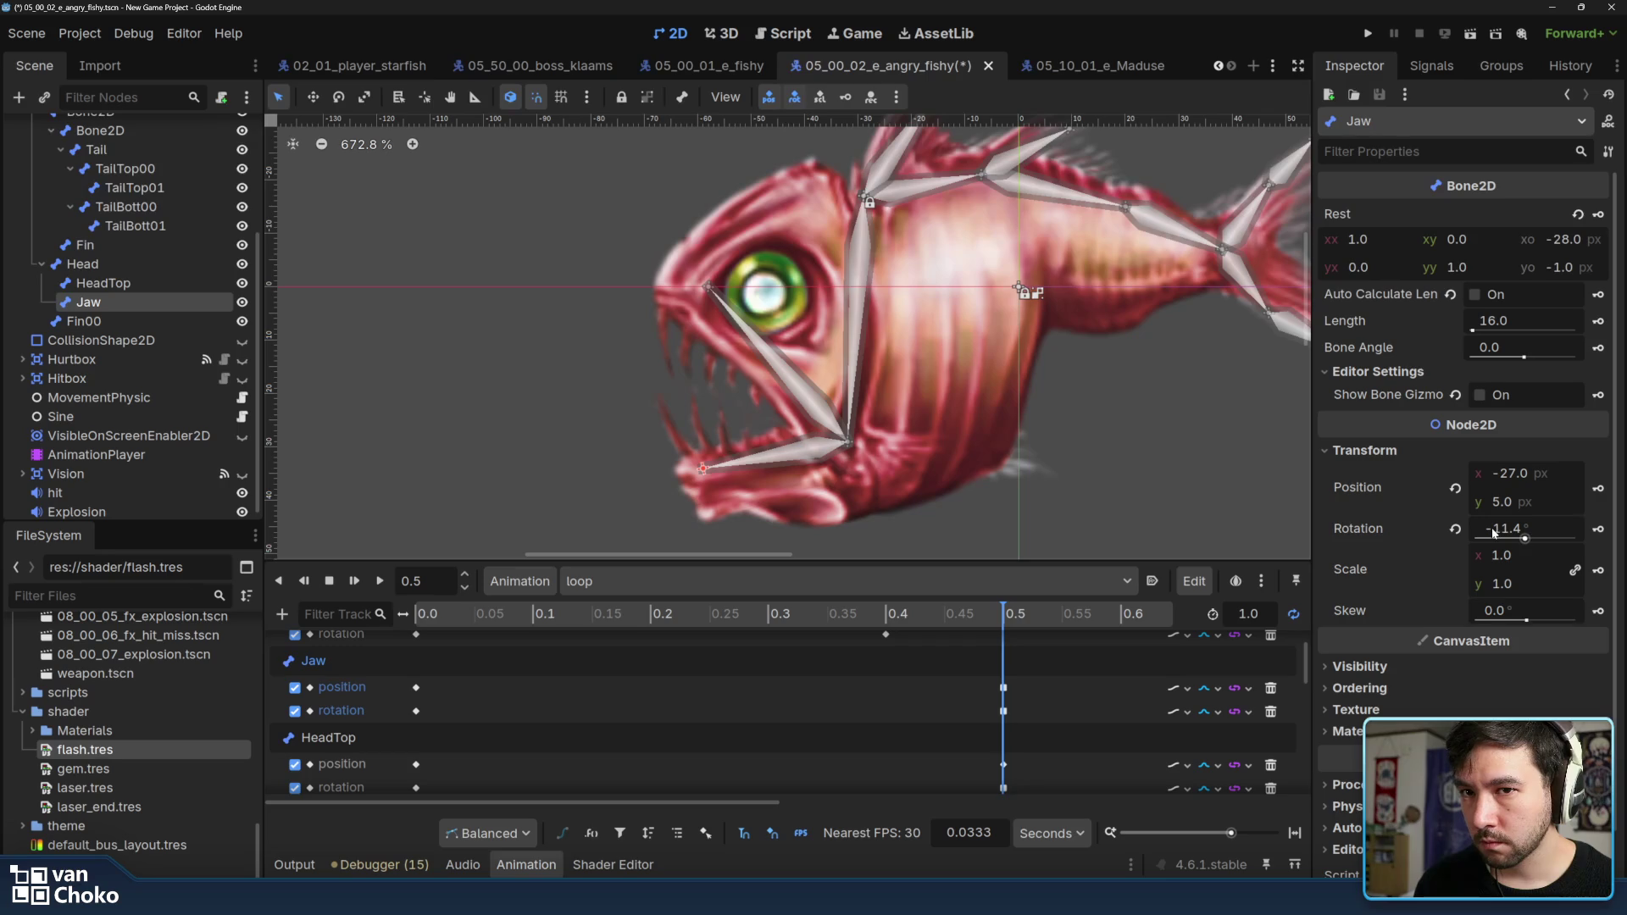
drag(1522, 540, 1527, 543)
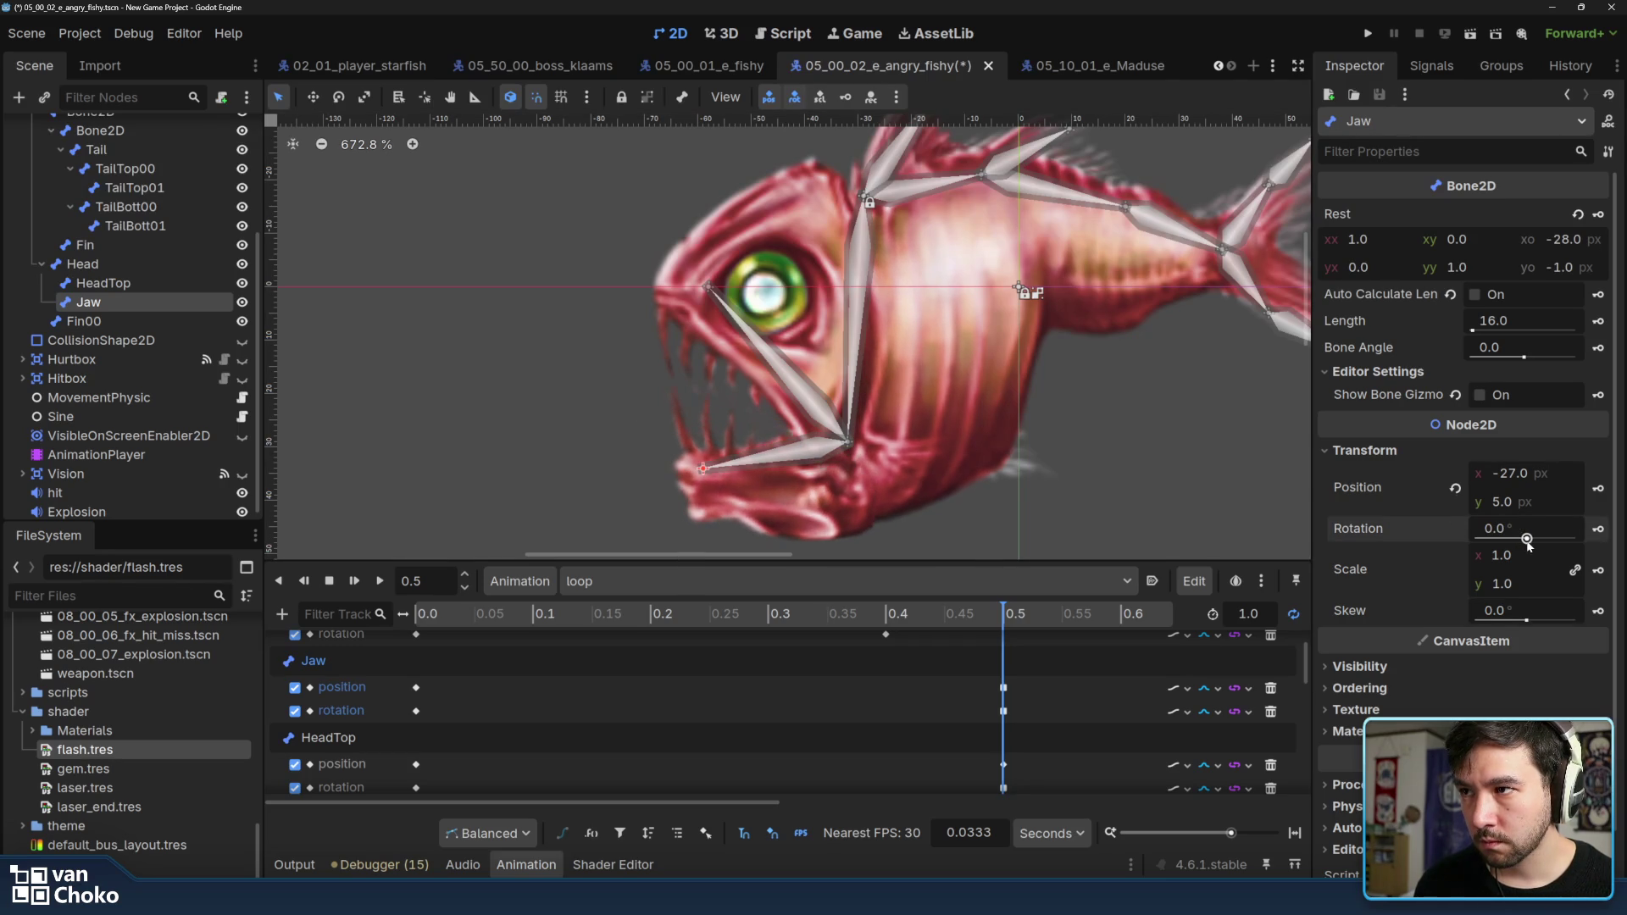
drag(703, 468, 695, 455)
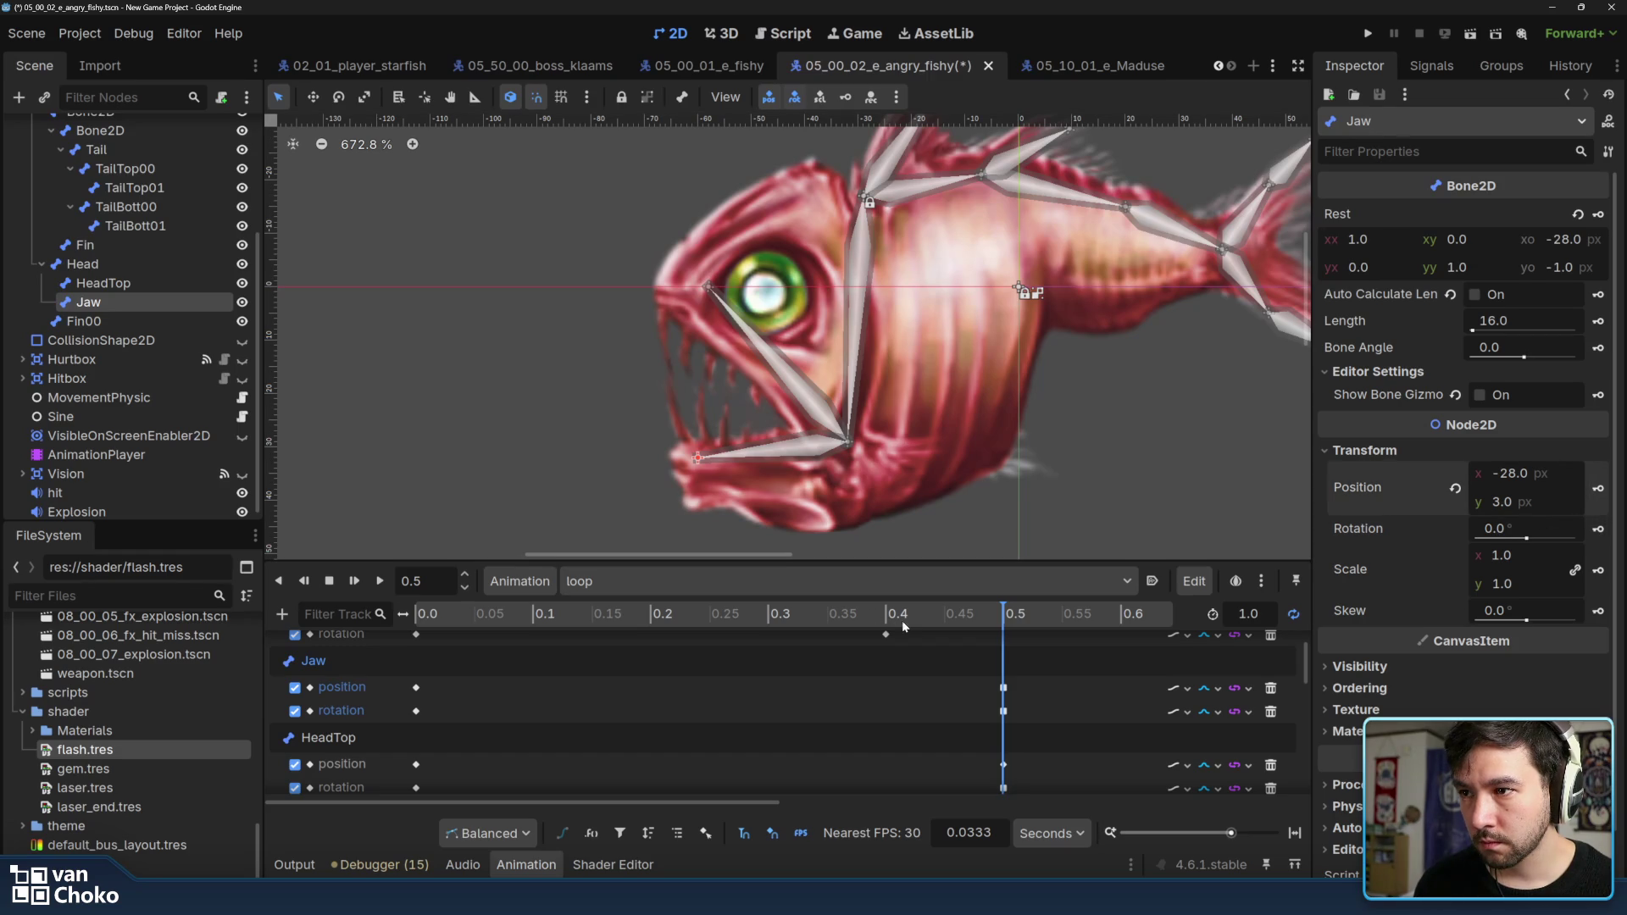
Lower the HeadTop bone and reduce its rotation
mouse_move(984, 612)
mouse_down()
mouse_move(654, 618)
mouse_move(991, 643)
mouse_up()
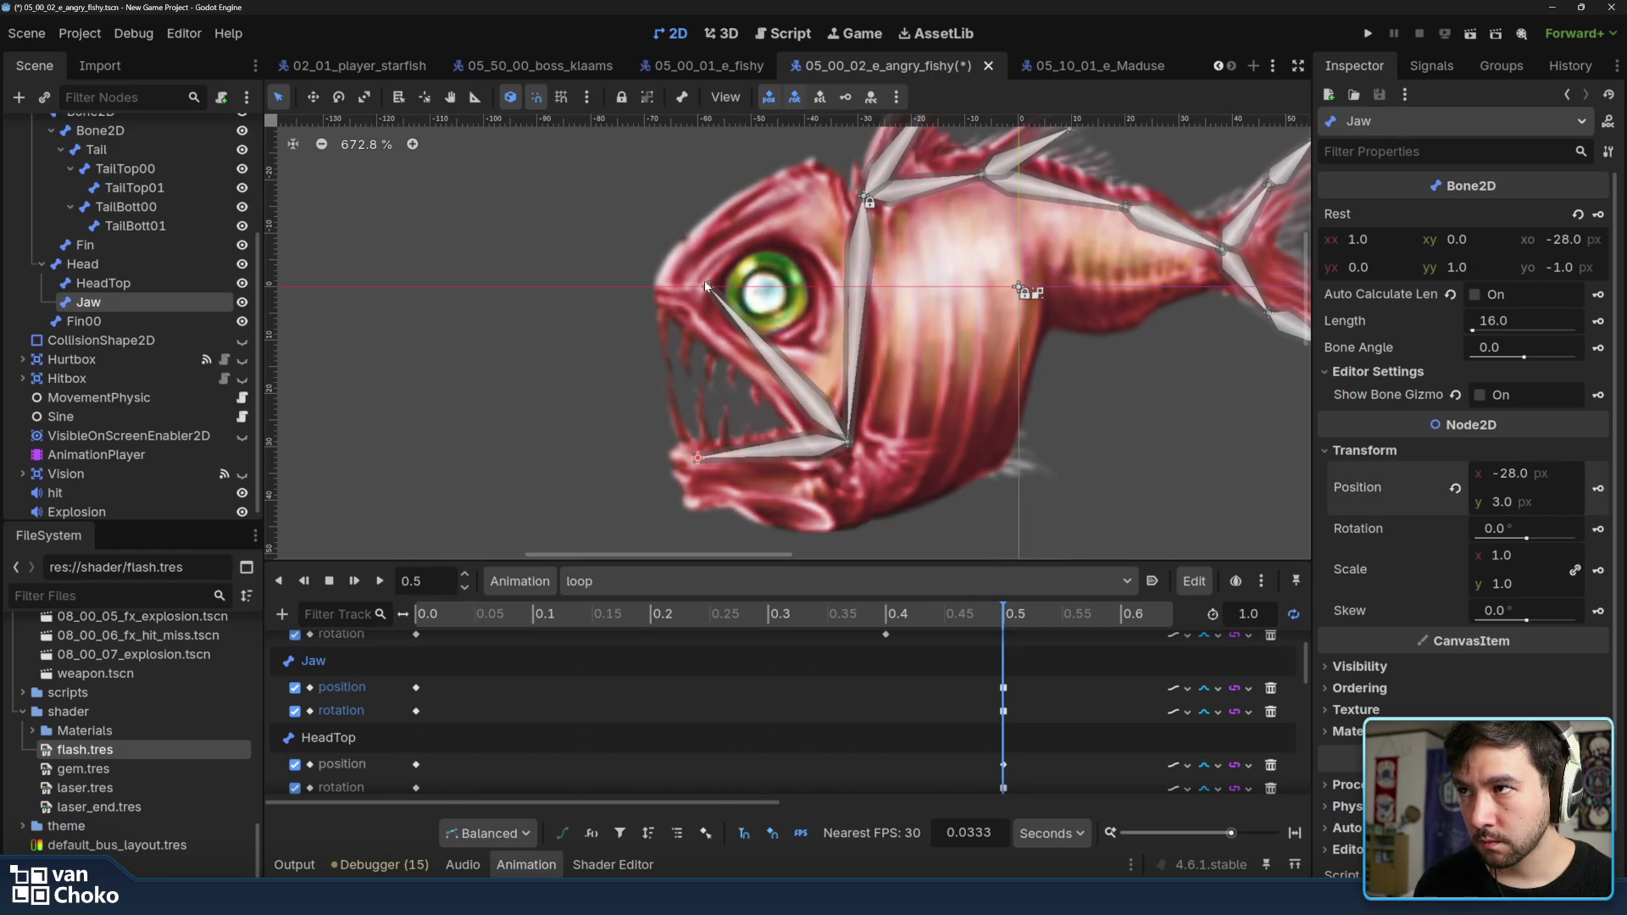
drag(704, 291, 707, 307)
drag(1526, 540, 1529, 546)
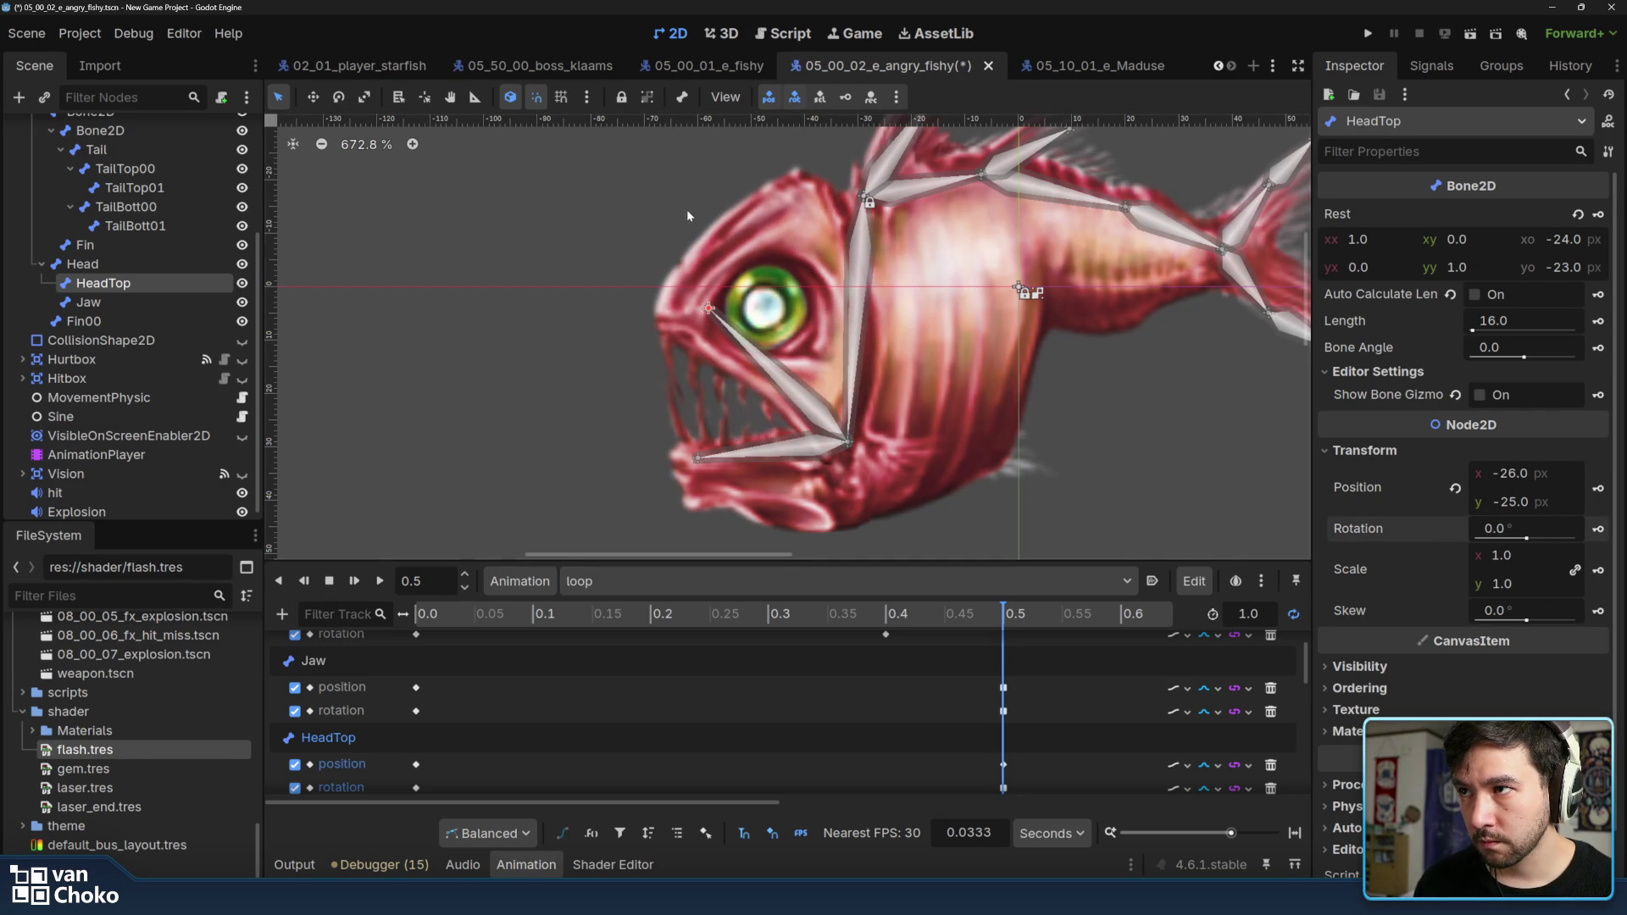
drag(707, 313, 708, 314)
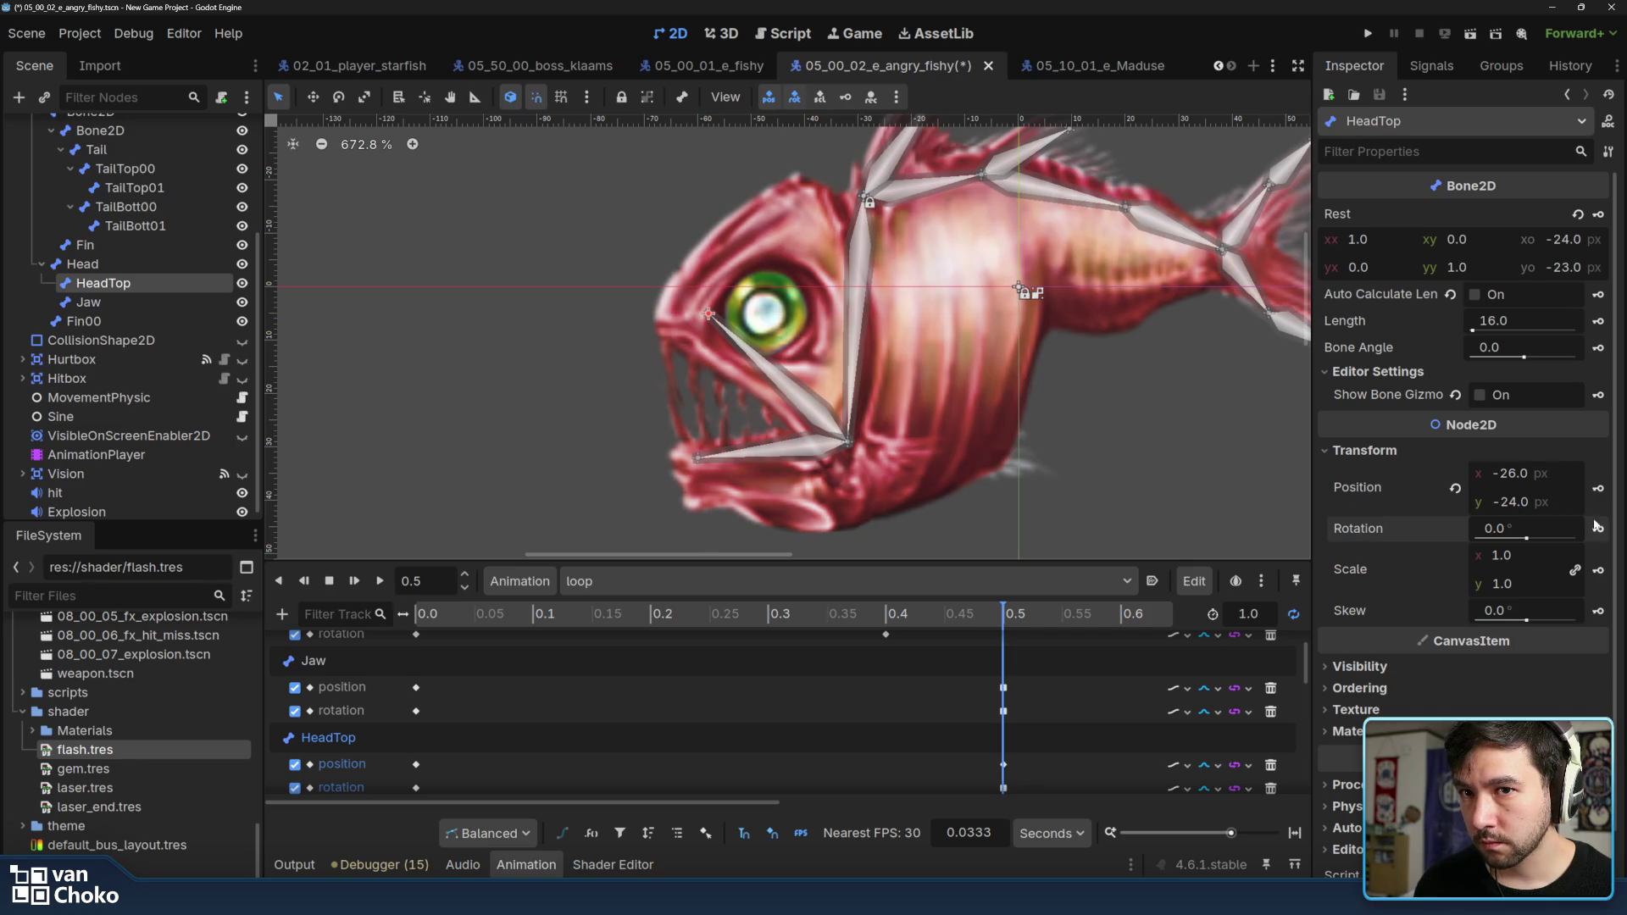
Play the loop animation, zoom out and pan to centre the fish, then stop playback
click(963, 612)
mouse_move(829, 613)
mouse_down()
mouse_move(628, 634)
mouse_move(1155, 649)
mouse_move(268, 649)
mouse_up()
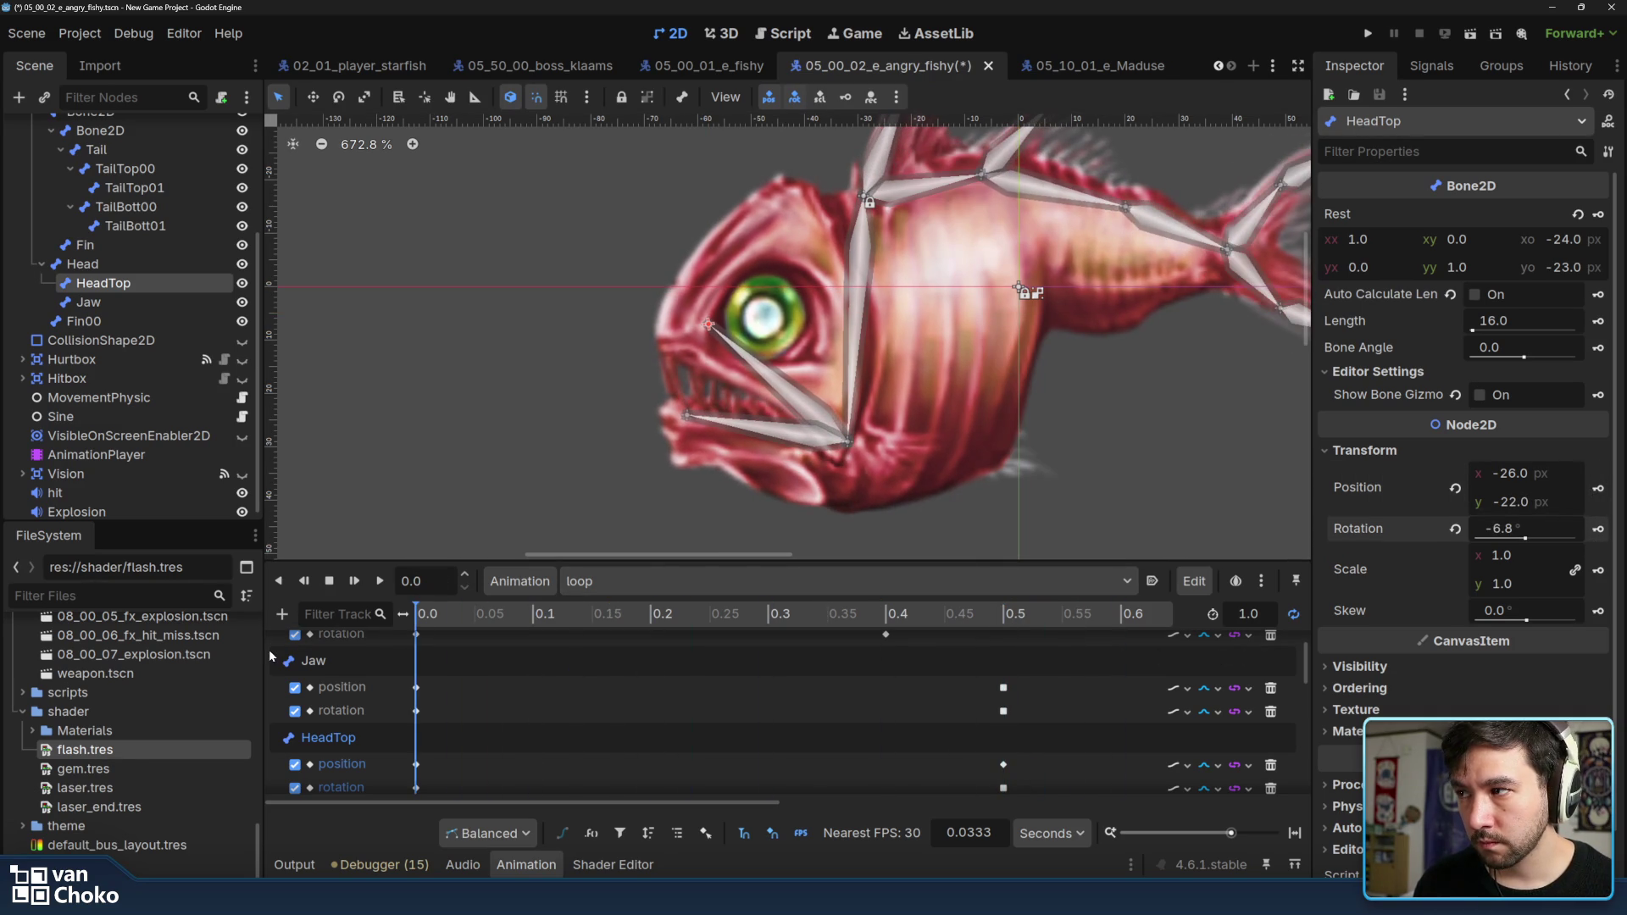
click(381, 581)
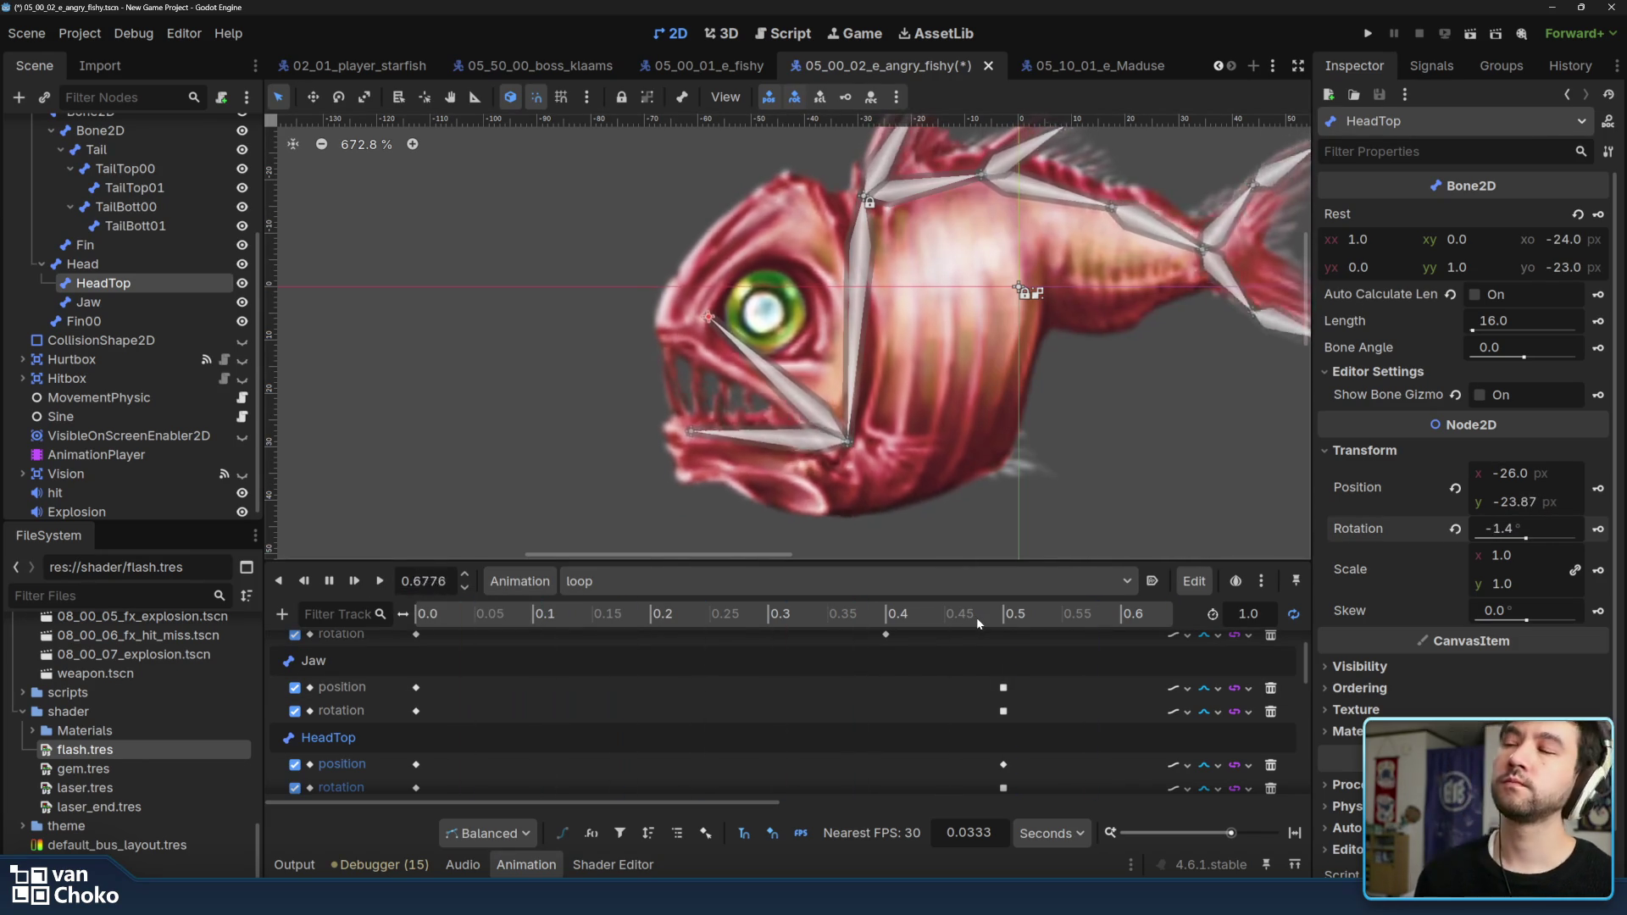
scroll(932, 431, down, 10)
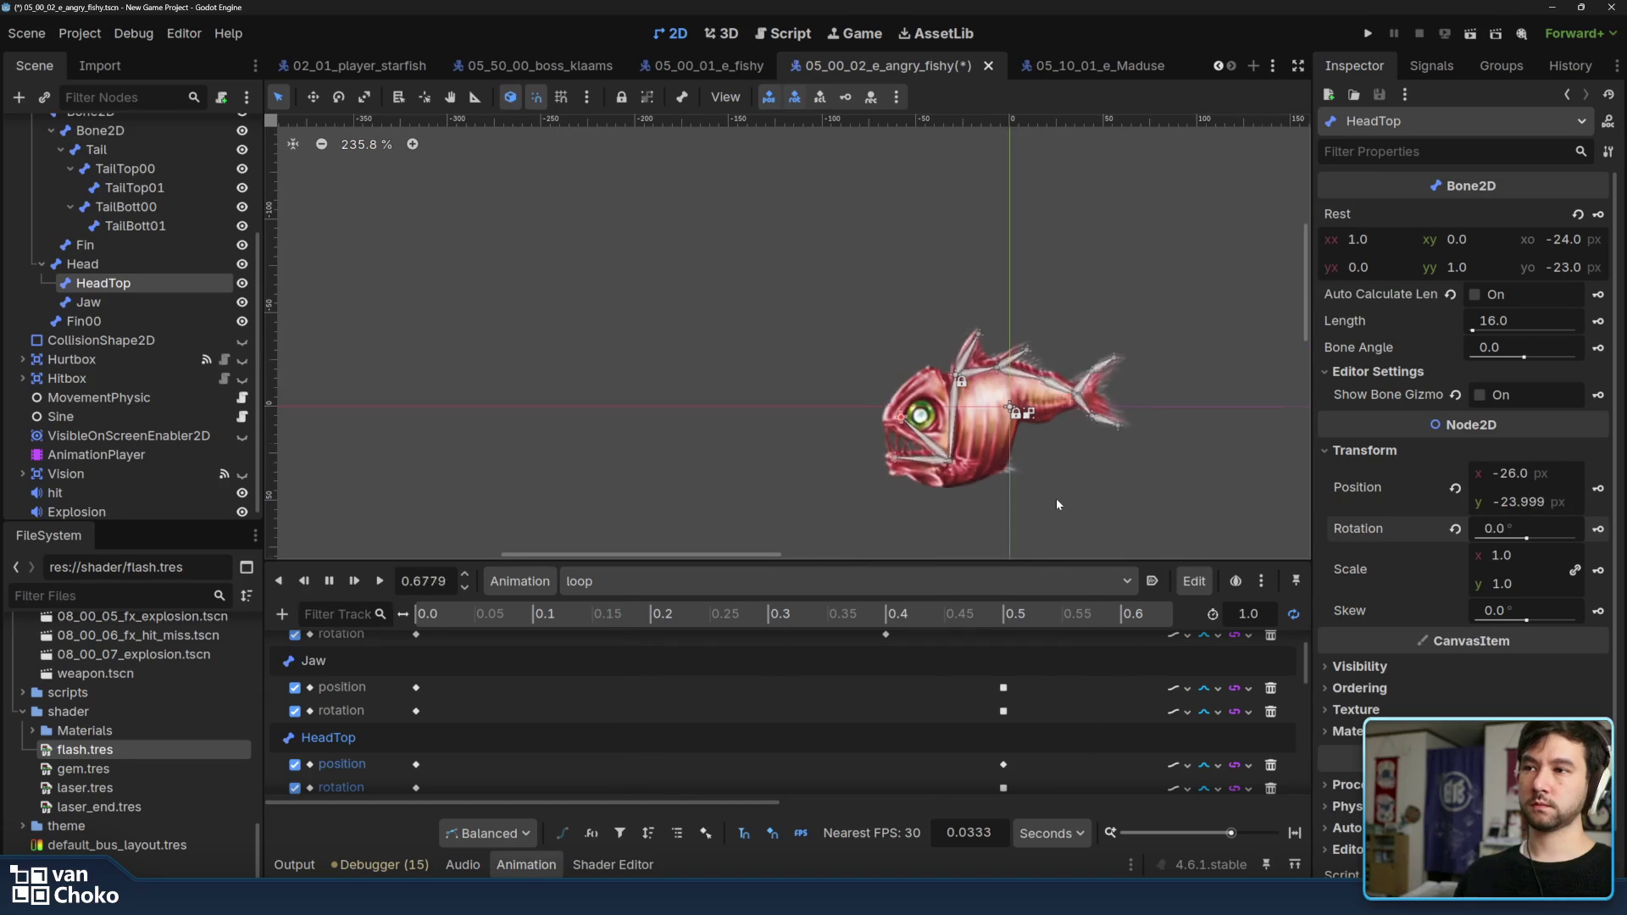
drag(1055, 498, 916, 468)
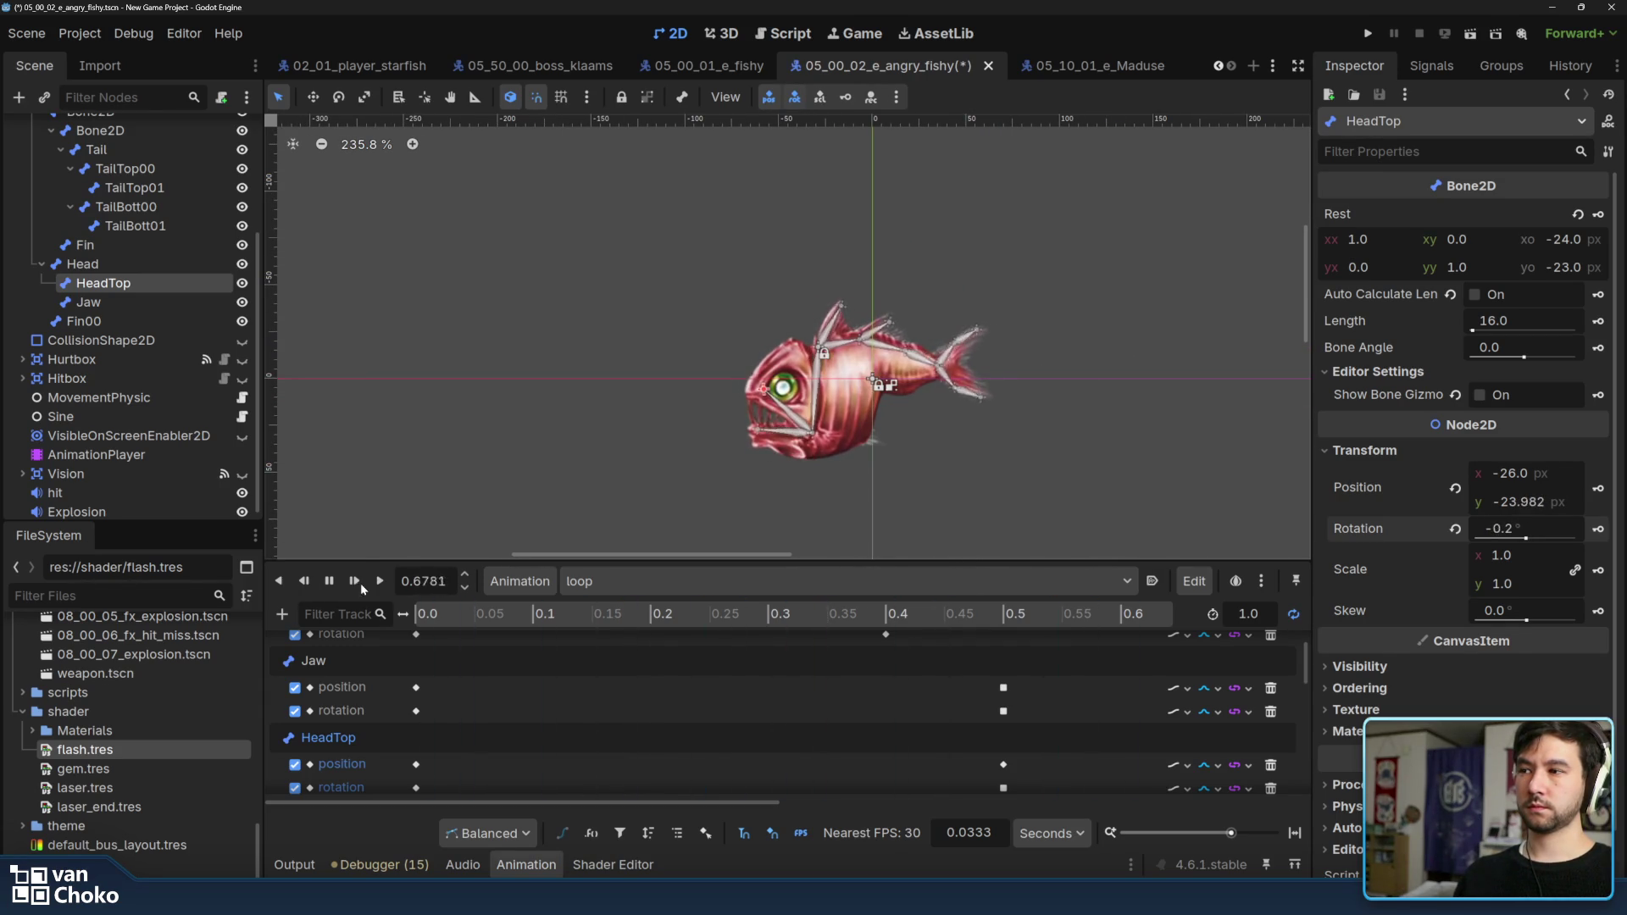
click(328, 581)
click(529, 587)
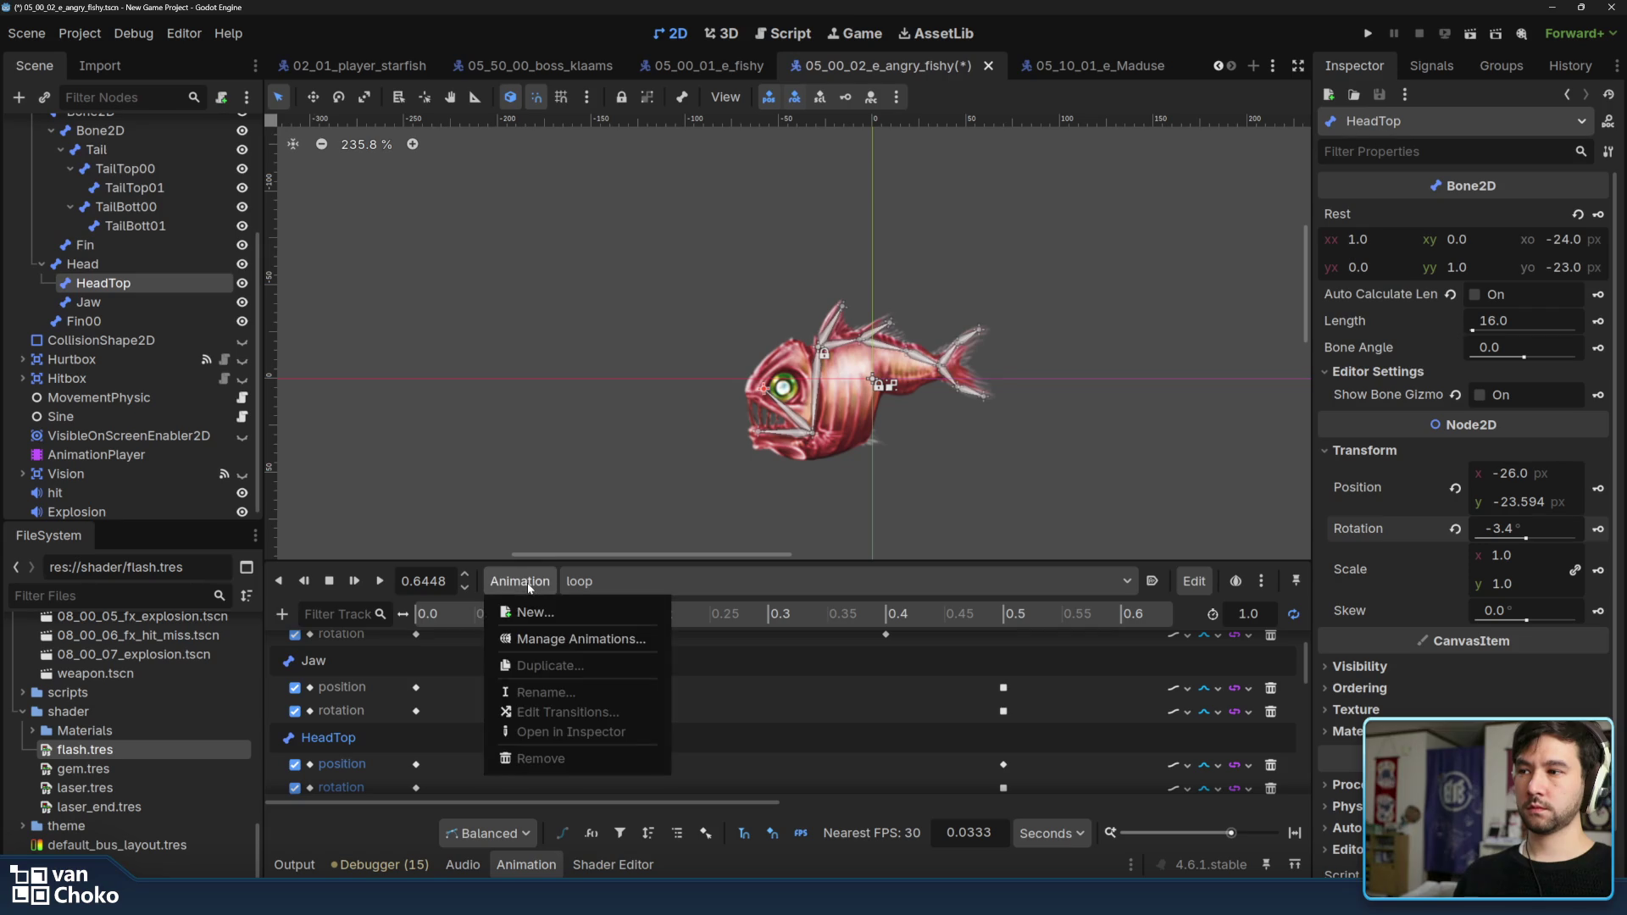
Add a new animation named 'attack_loop' and confirm the Create New Animation dialog
click(558, 612)
text(attak_loop)
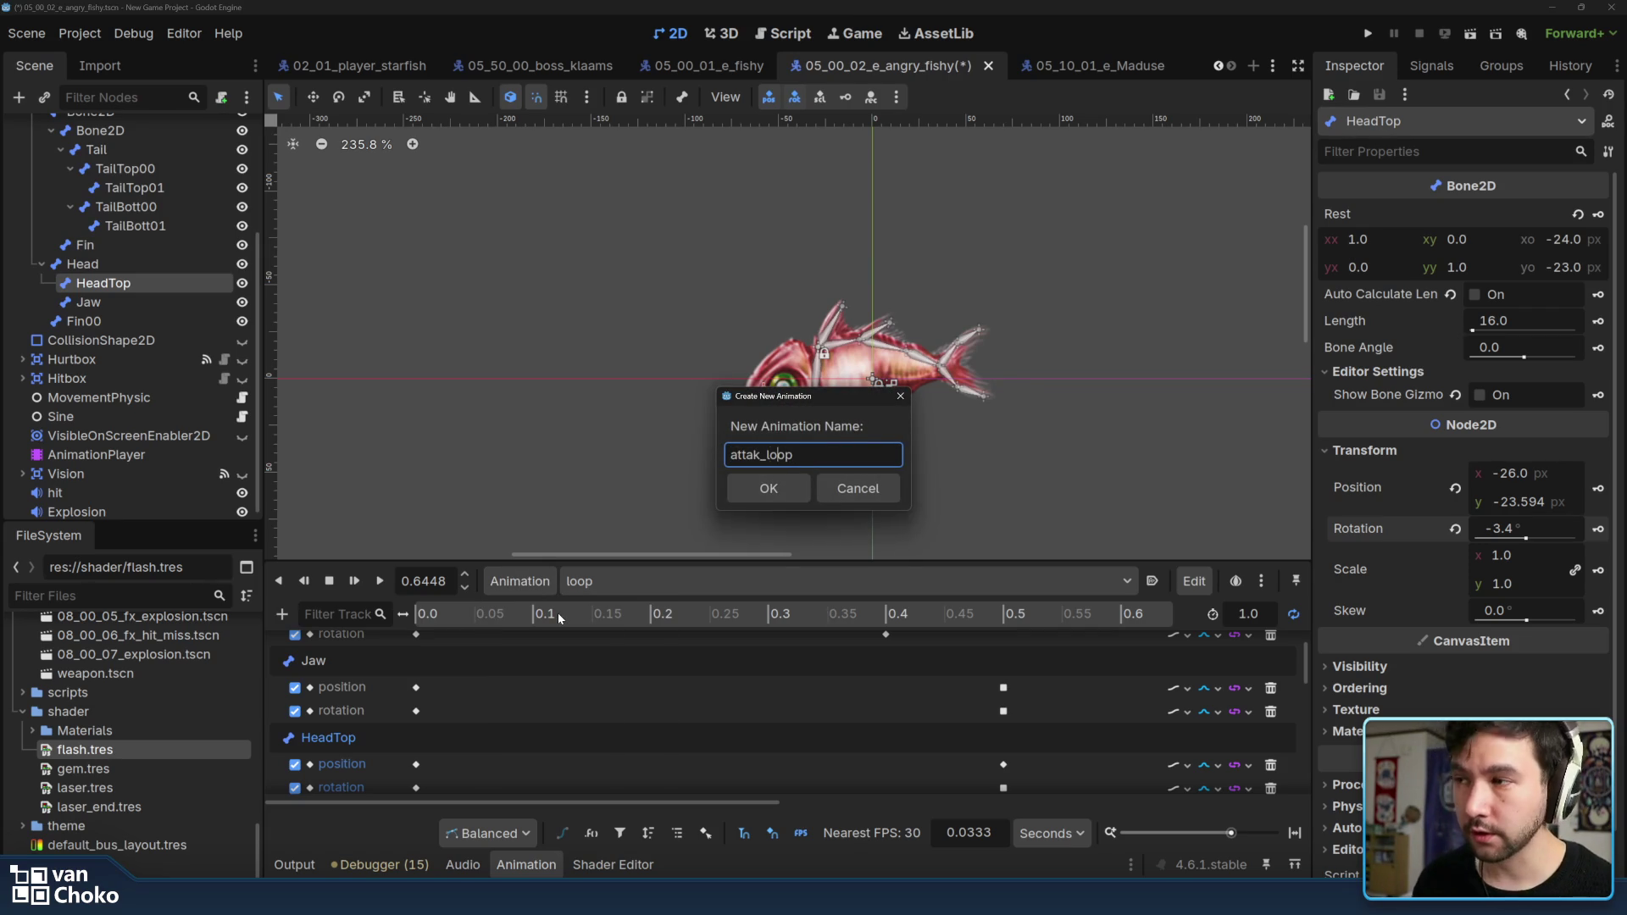
text(c)
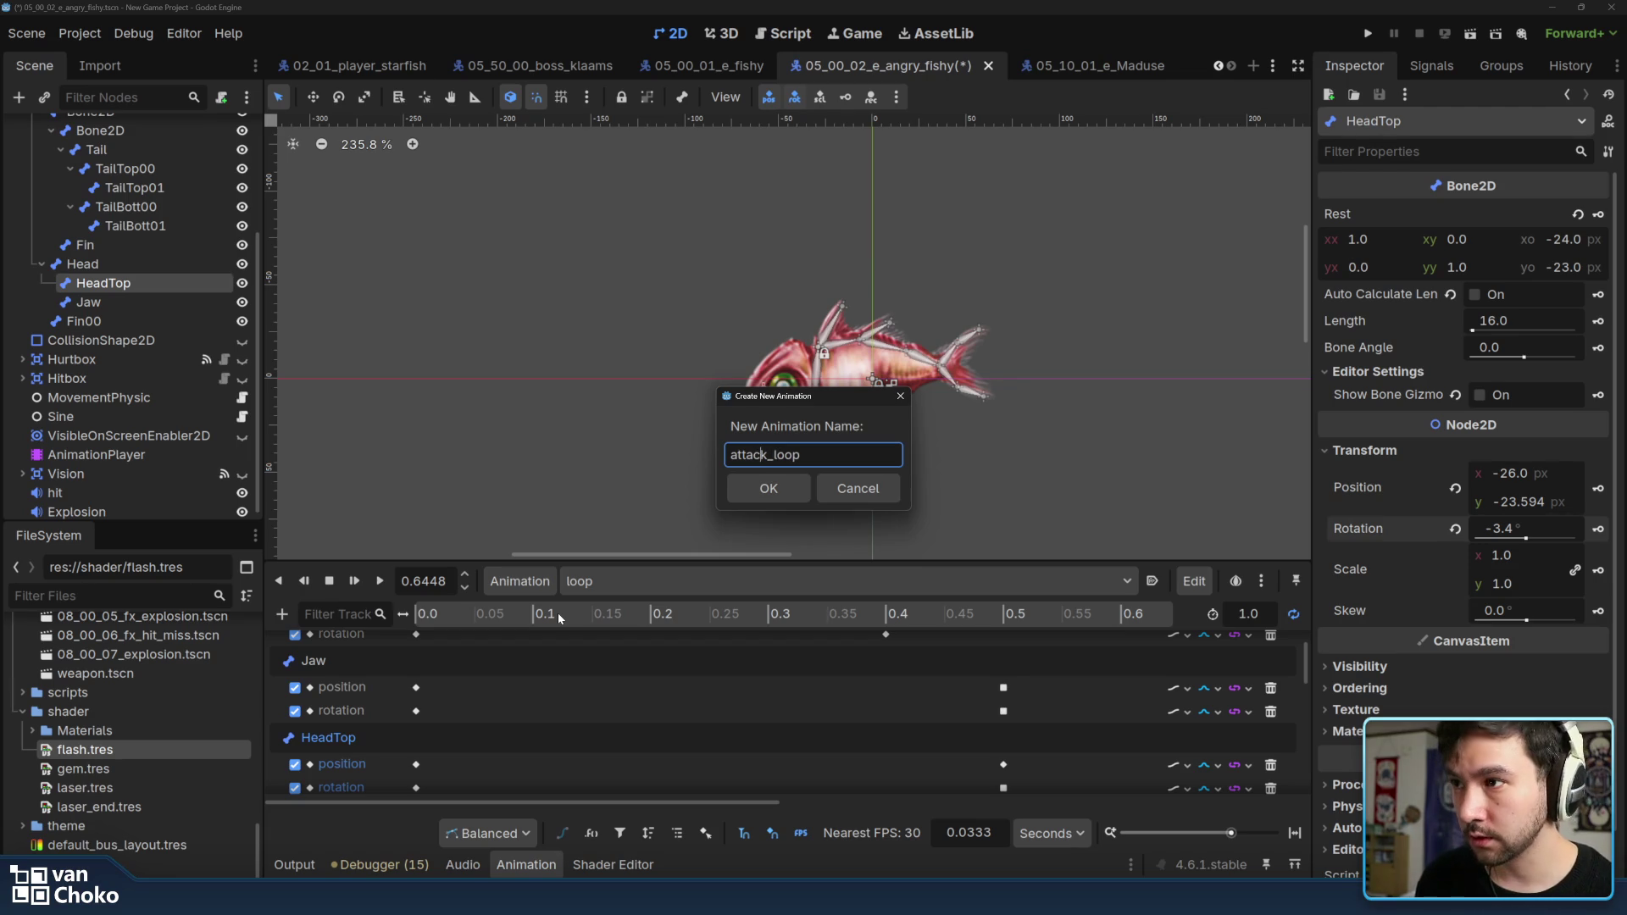
click(785, 491)
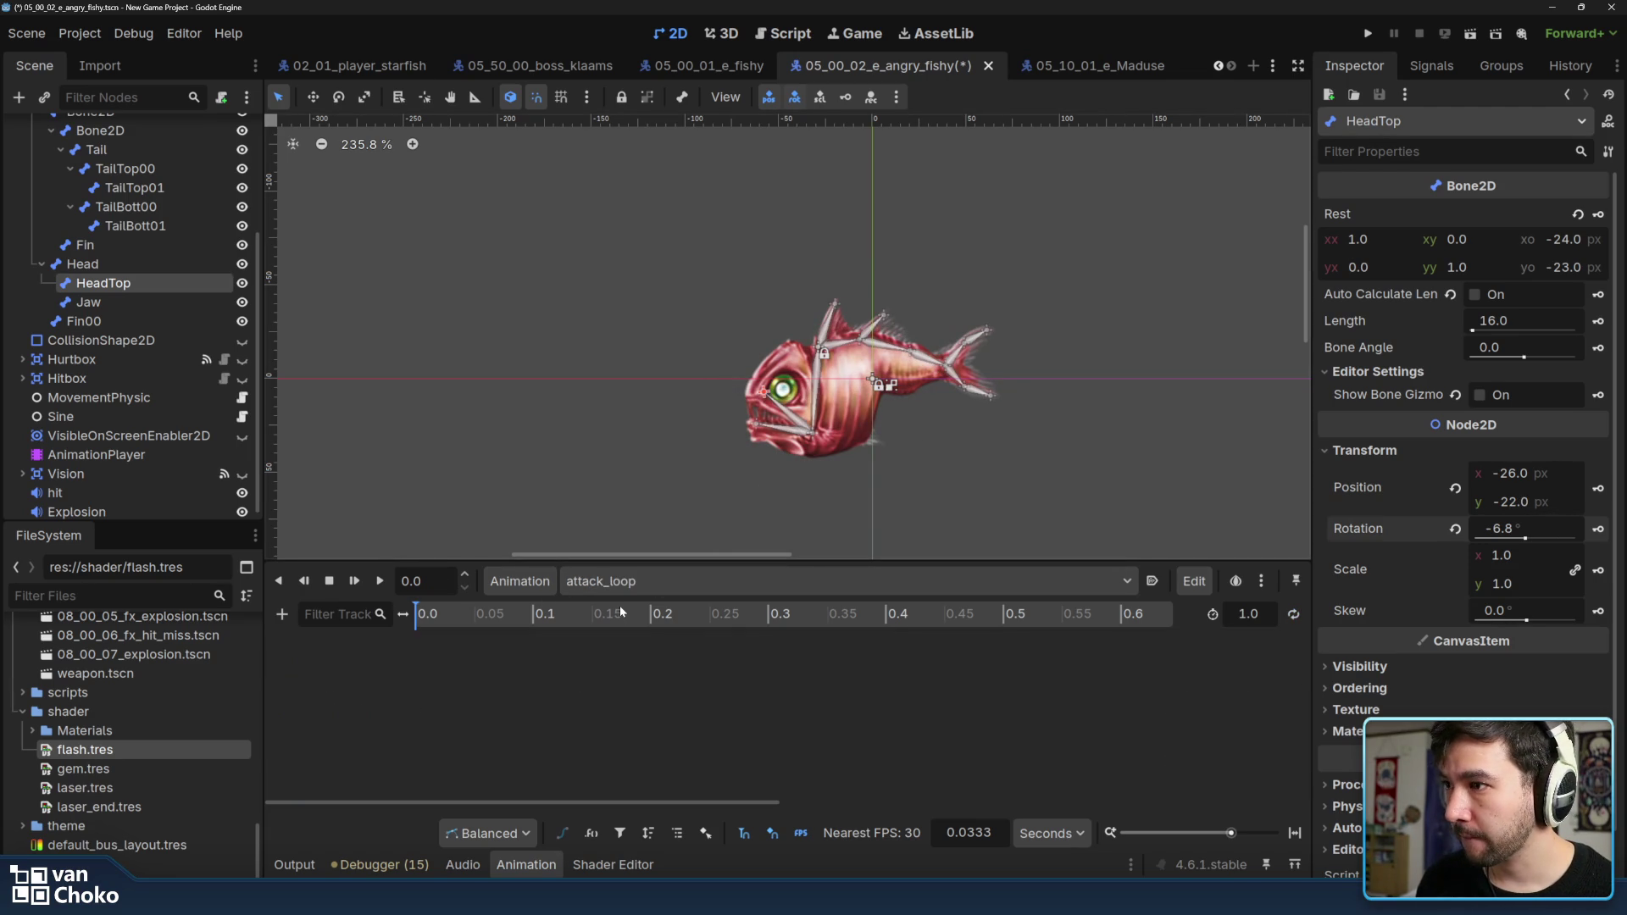
click(101, 340)
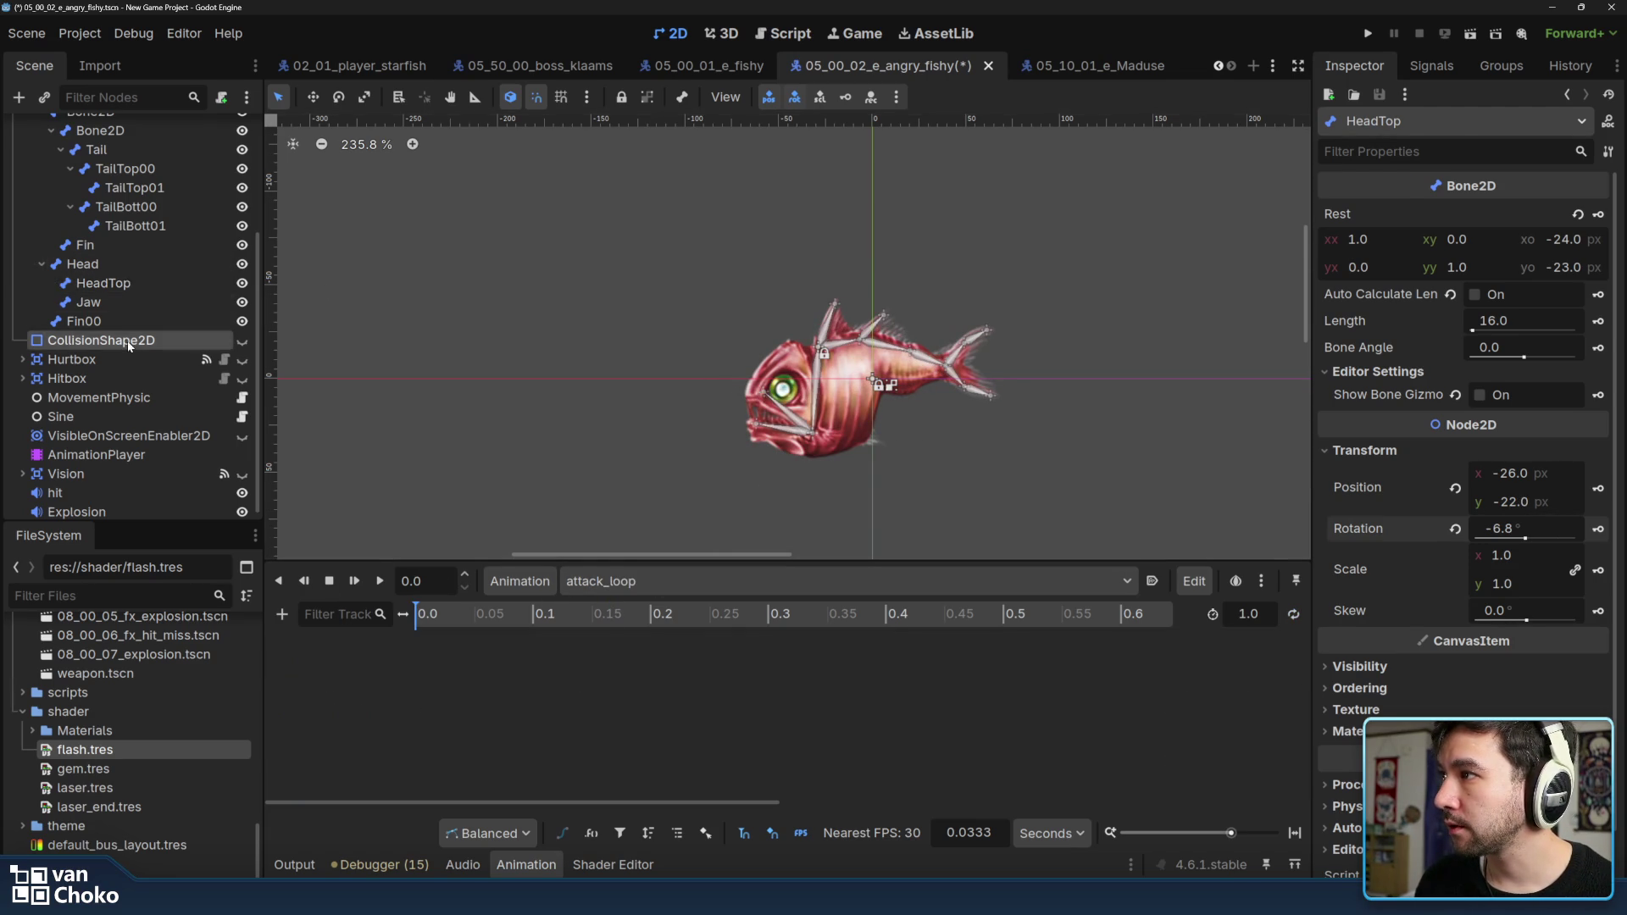
Select Skeleton2D and reset all of the fish's bones to their rest pose
scroll(110, 279, up, 4)
click(115, 222)
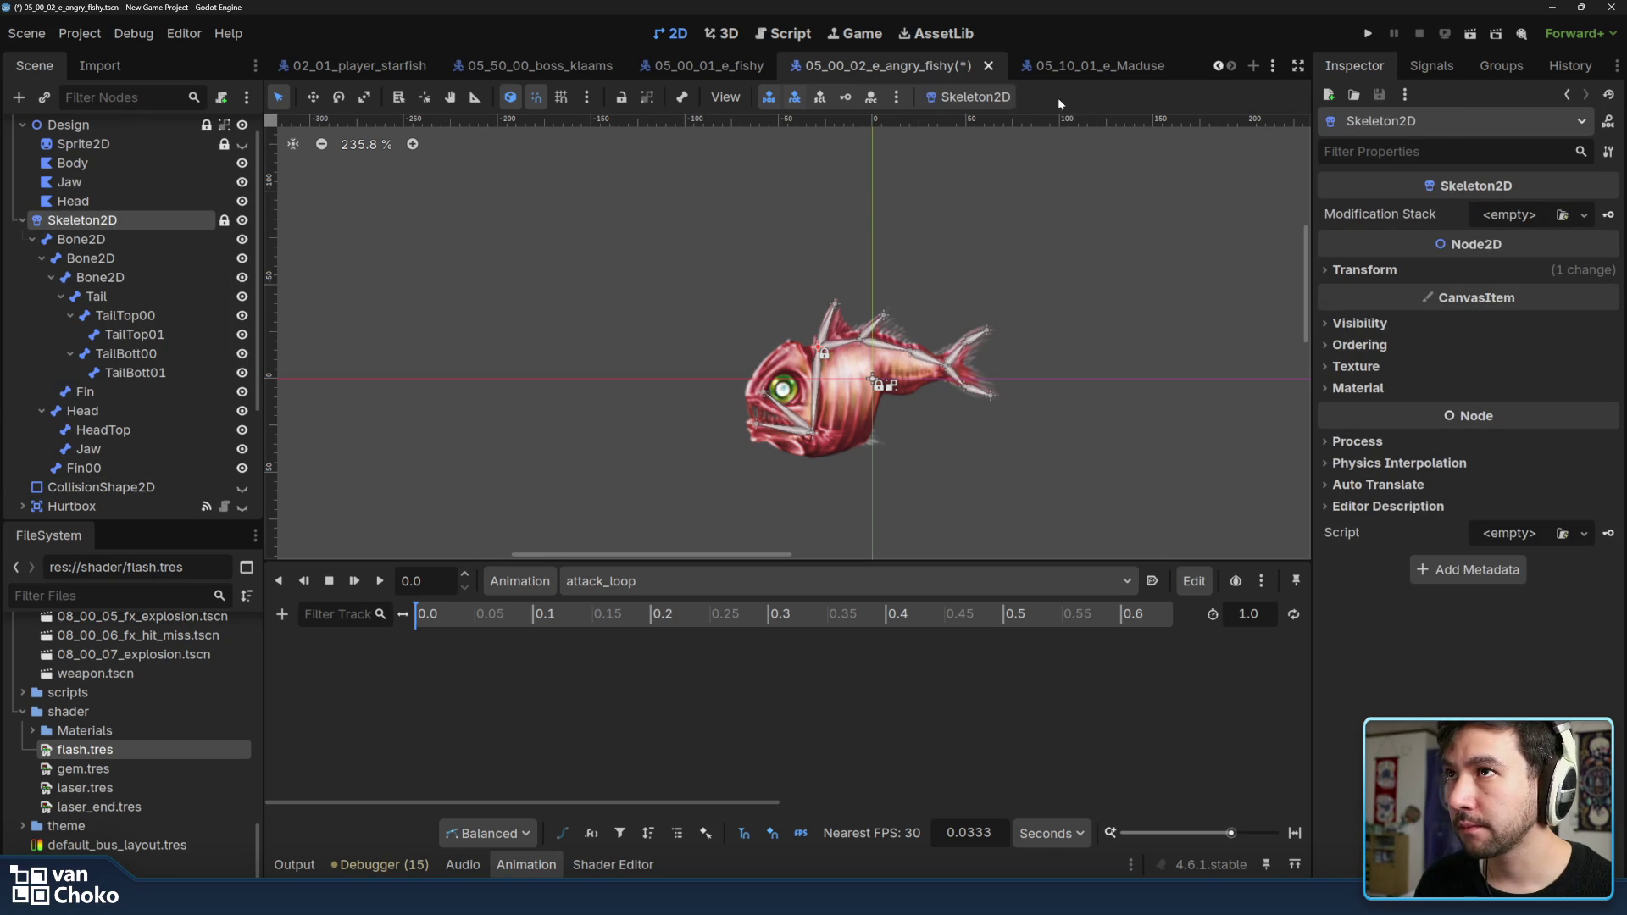
click(974, 96)
click(984, 129)
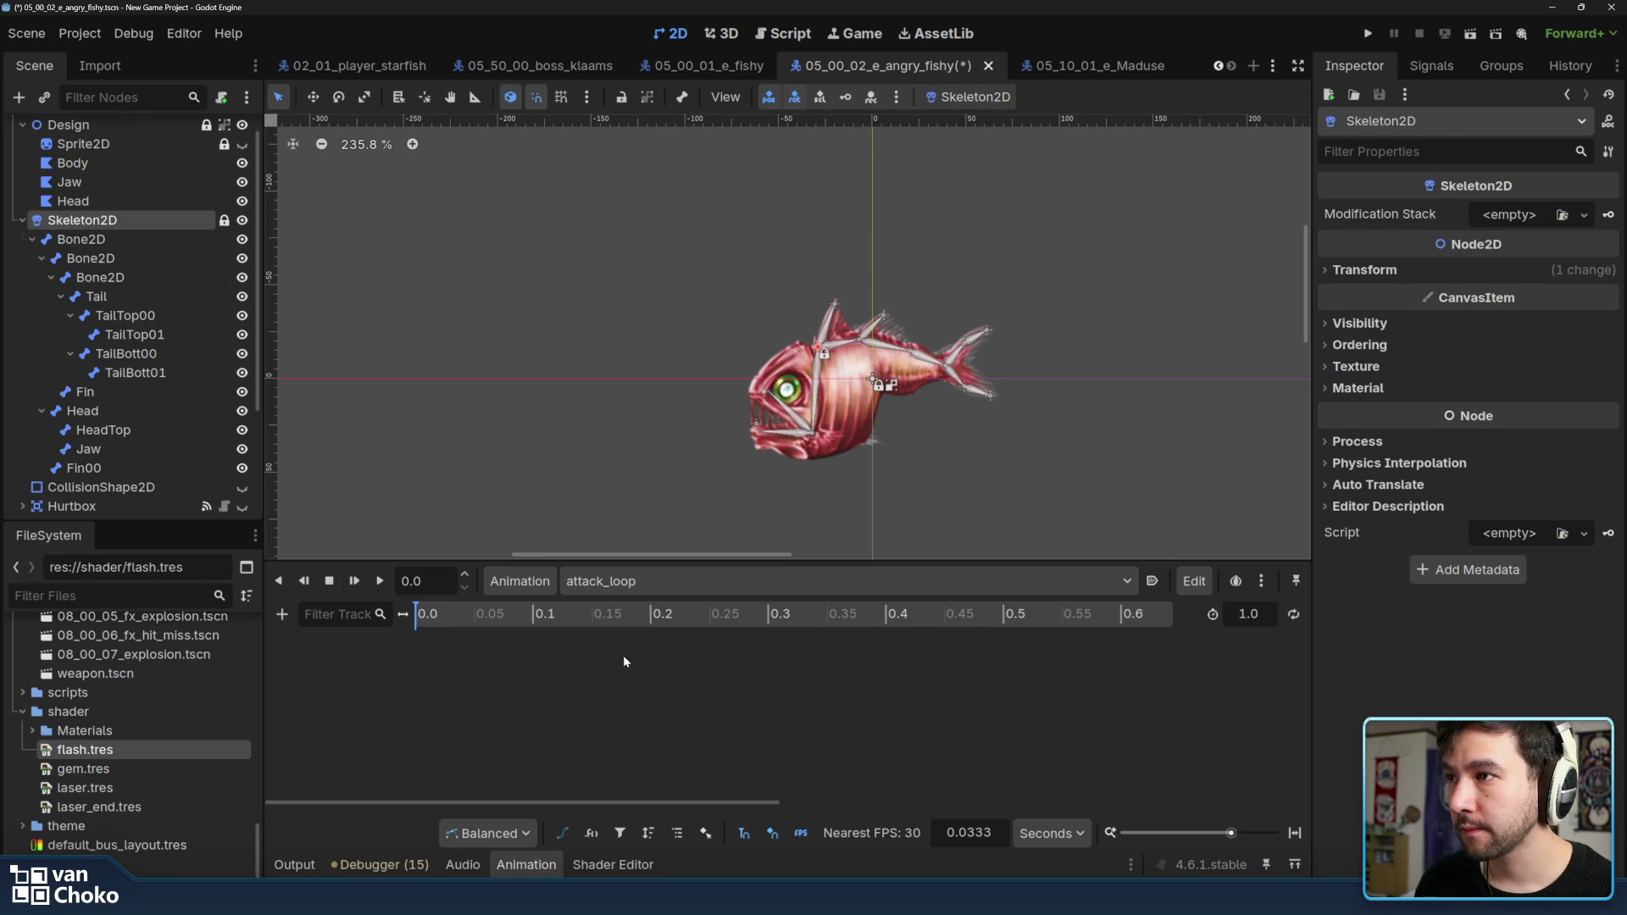
Box-select the whole fish and key its positions, then undo the 15 tracks that included non-bone nodes
drag(1167, 544, 562, 231)
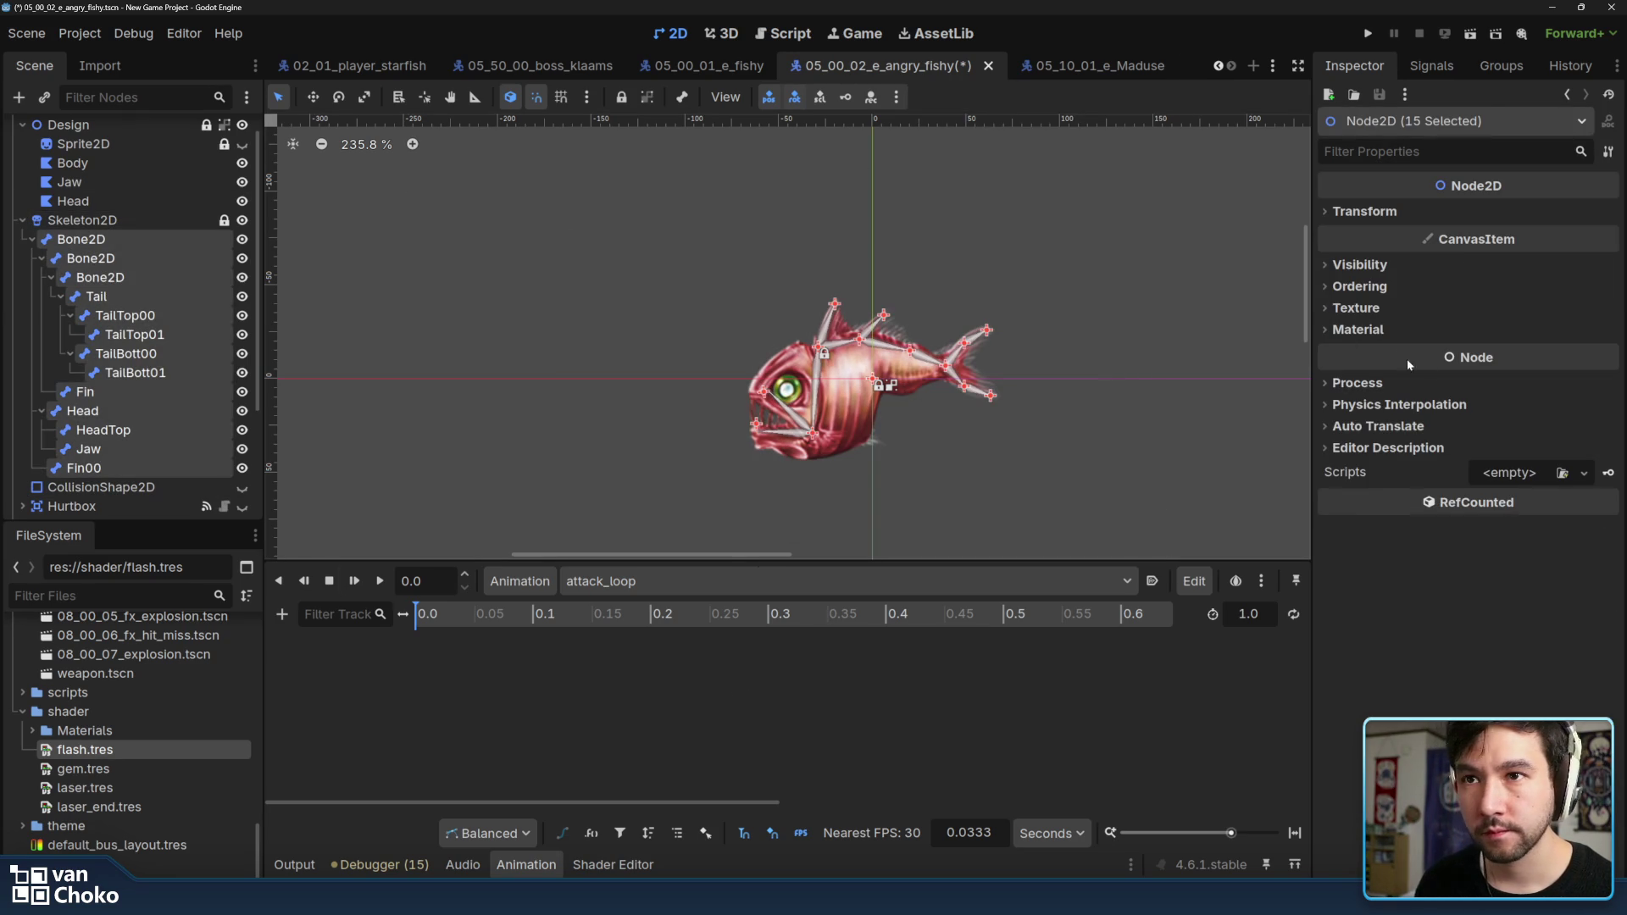
click(1364, 211)
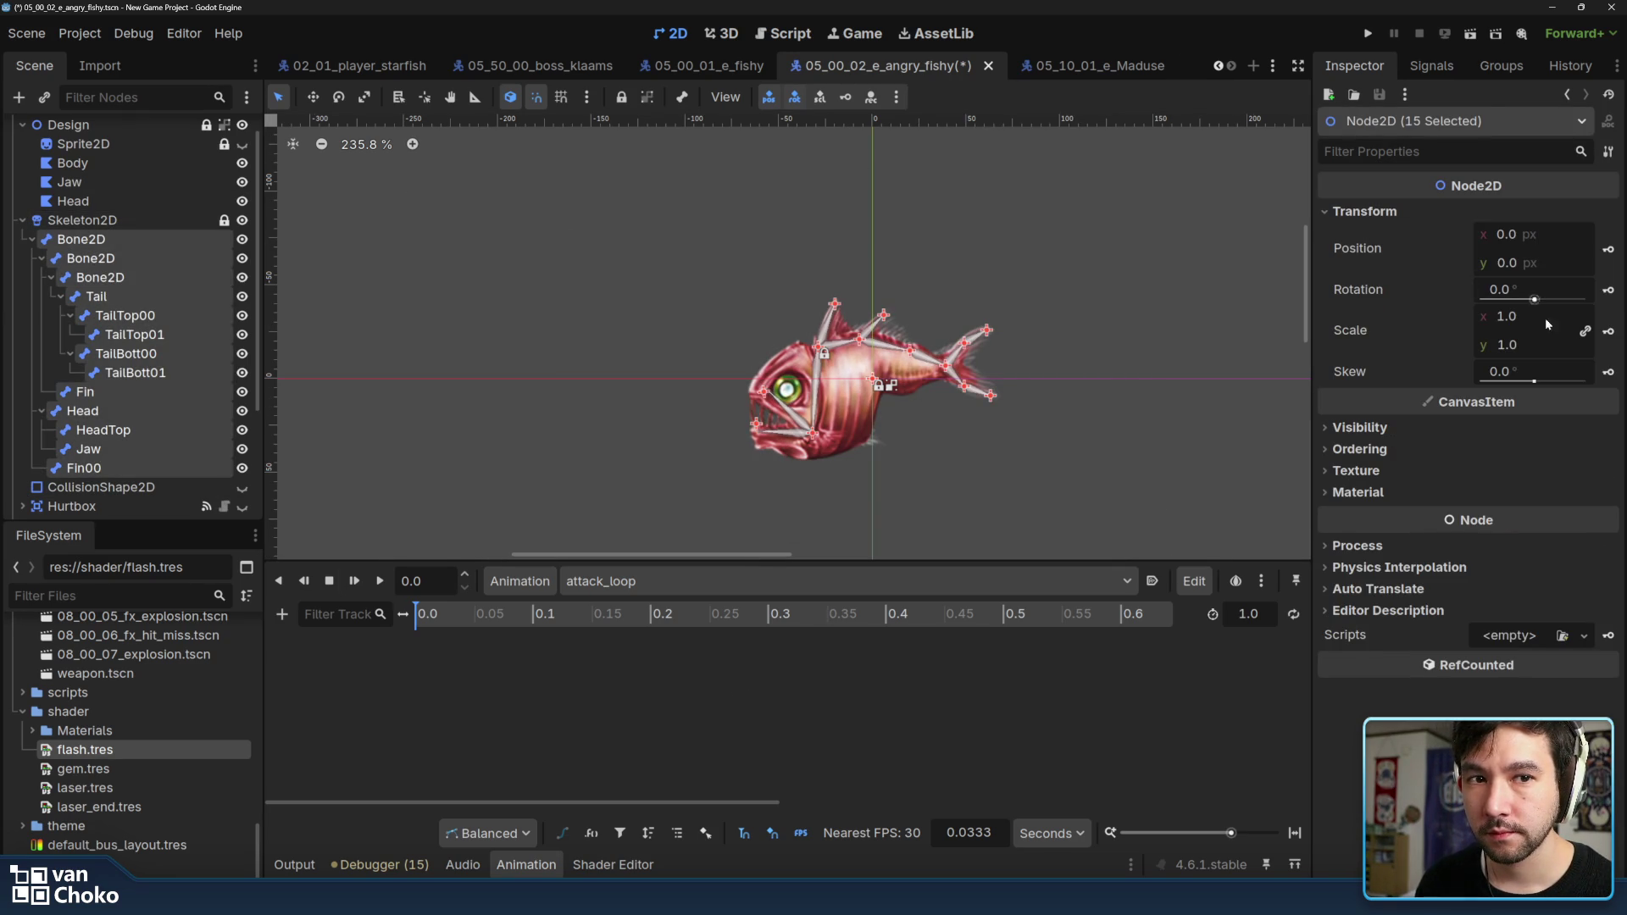
click(1607, 250)
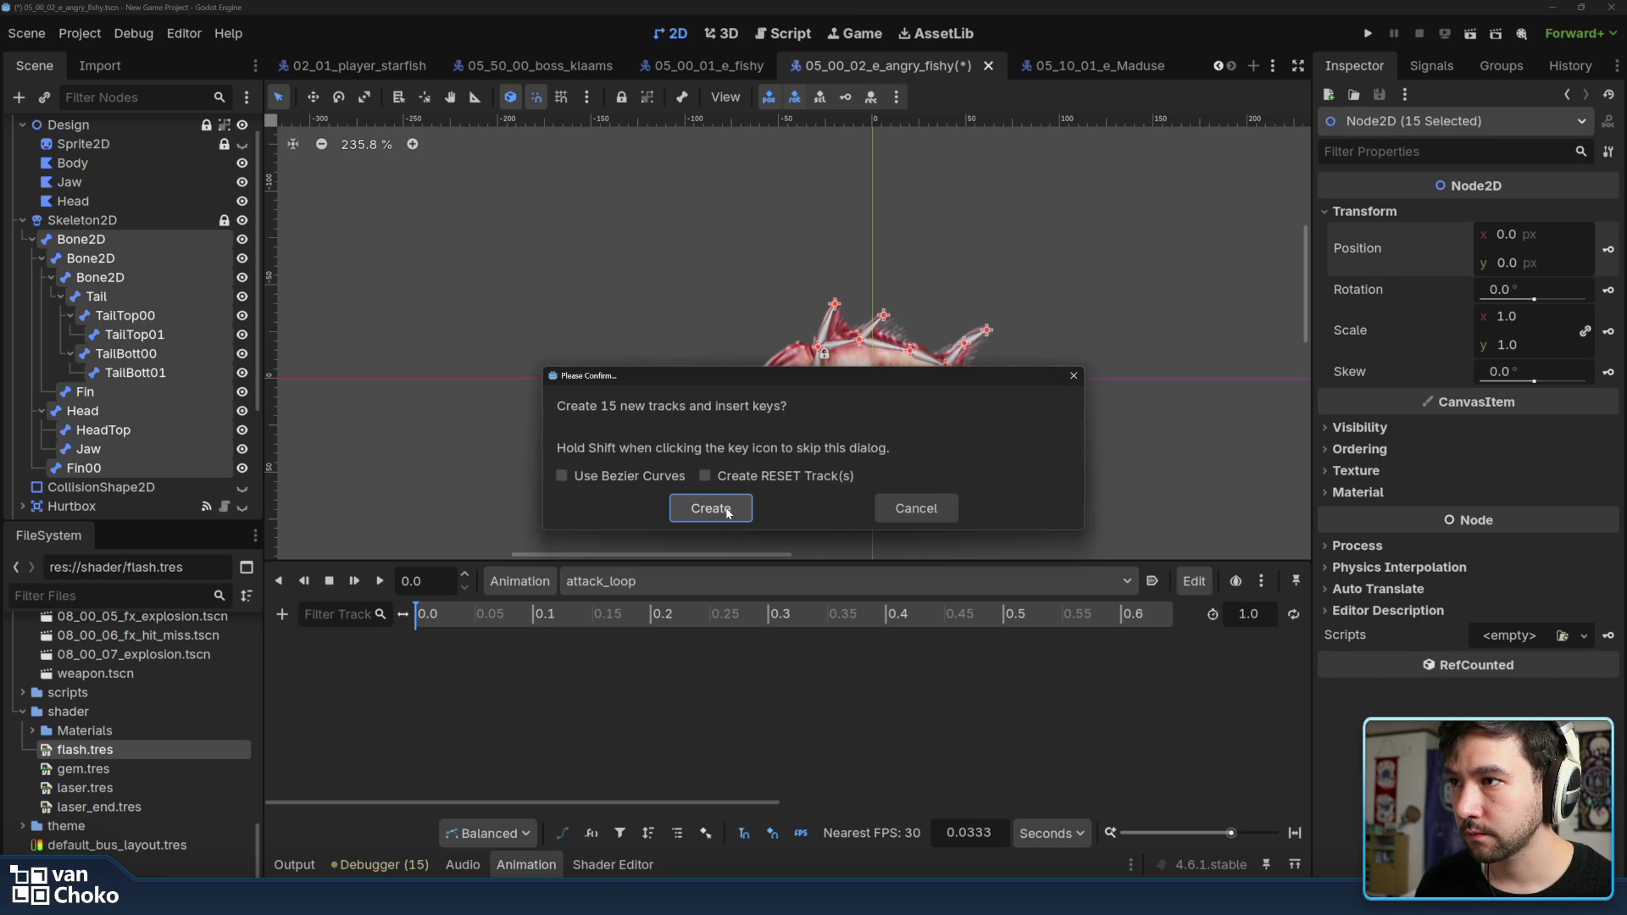
click(727, 511)
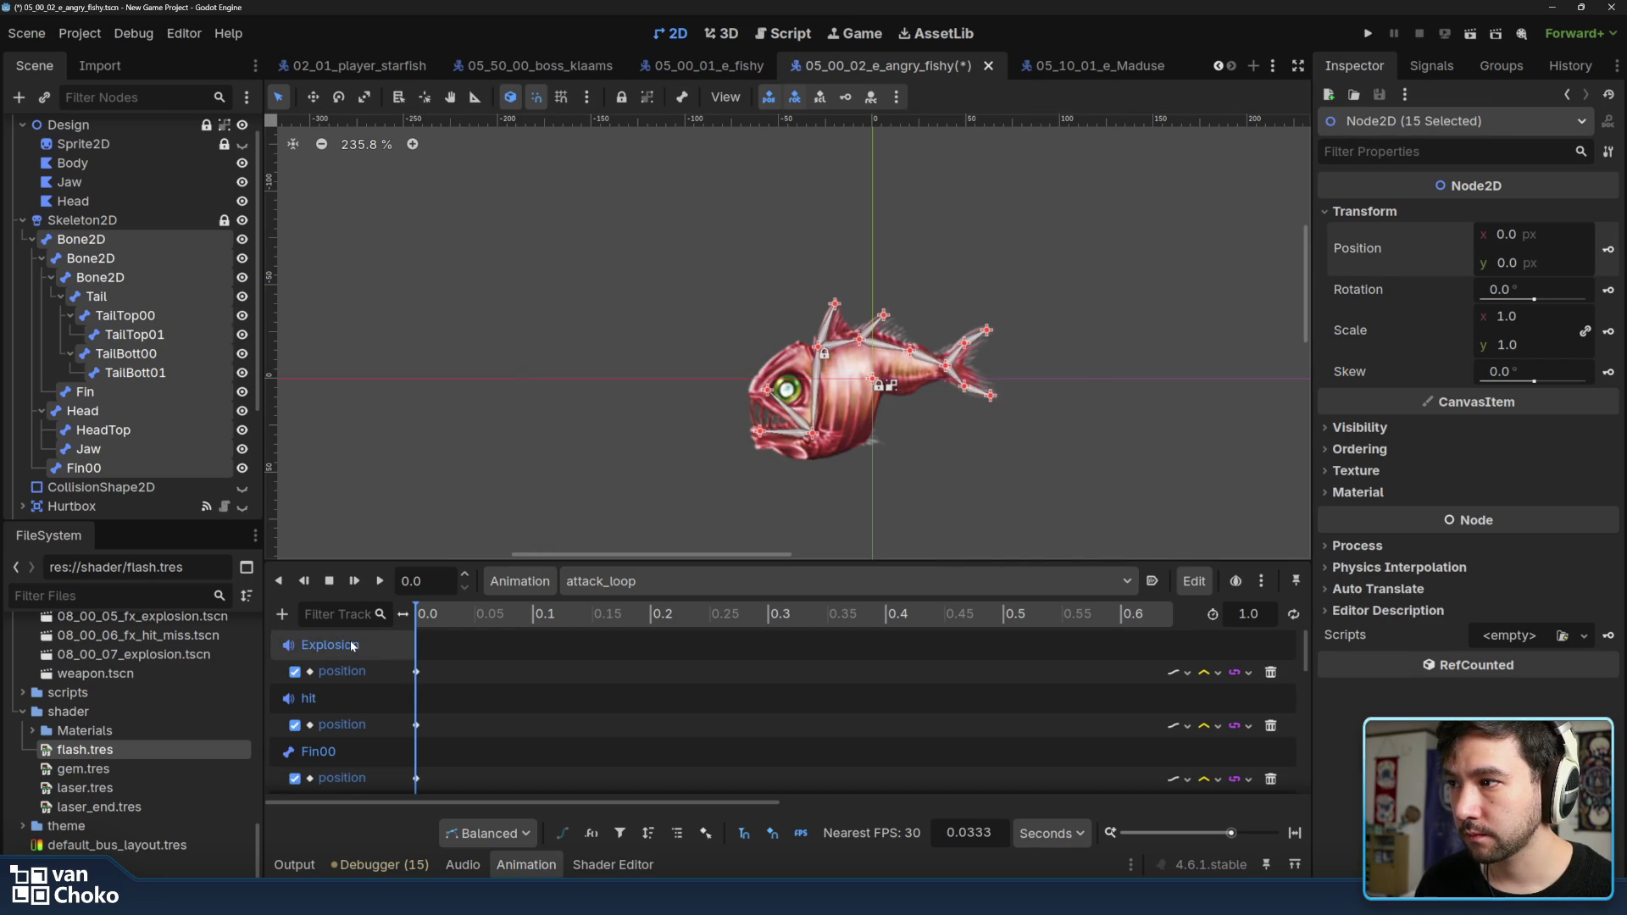
key(ctrl+z)
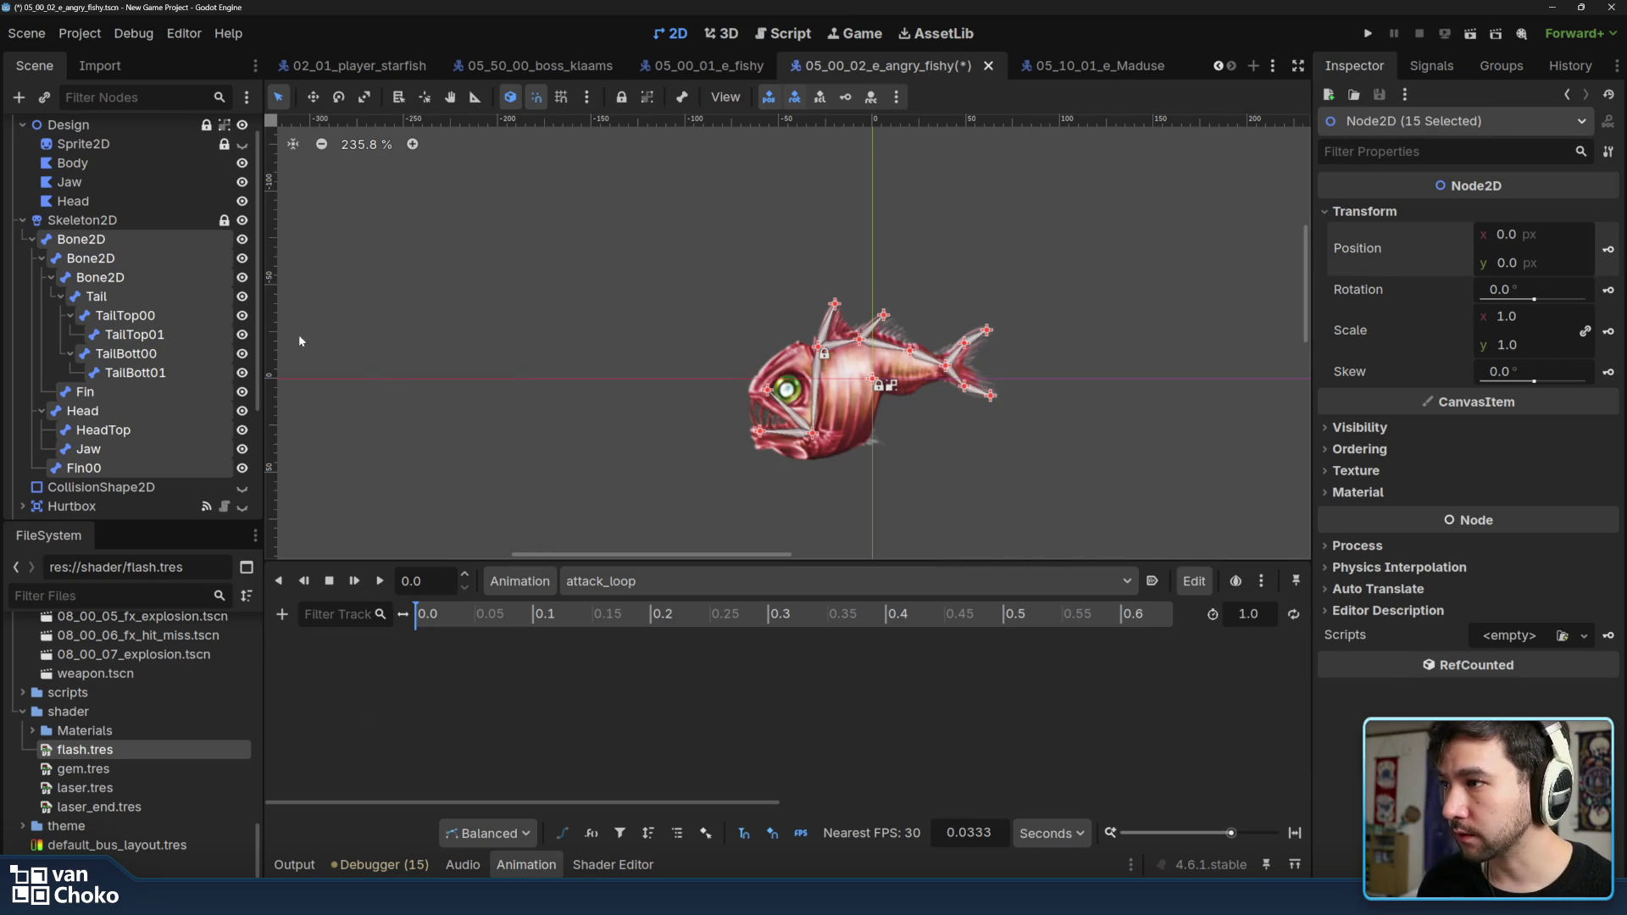
Select only the 13 bones and create their position tracks, keyed at 0.0 s
scroll(107, 330, down, 5)
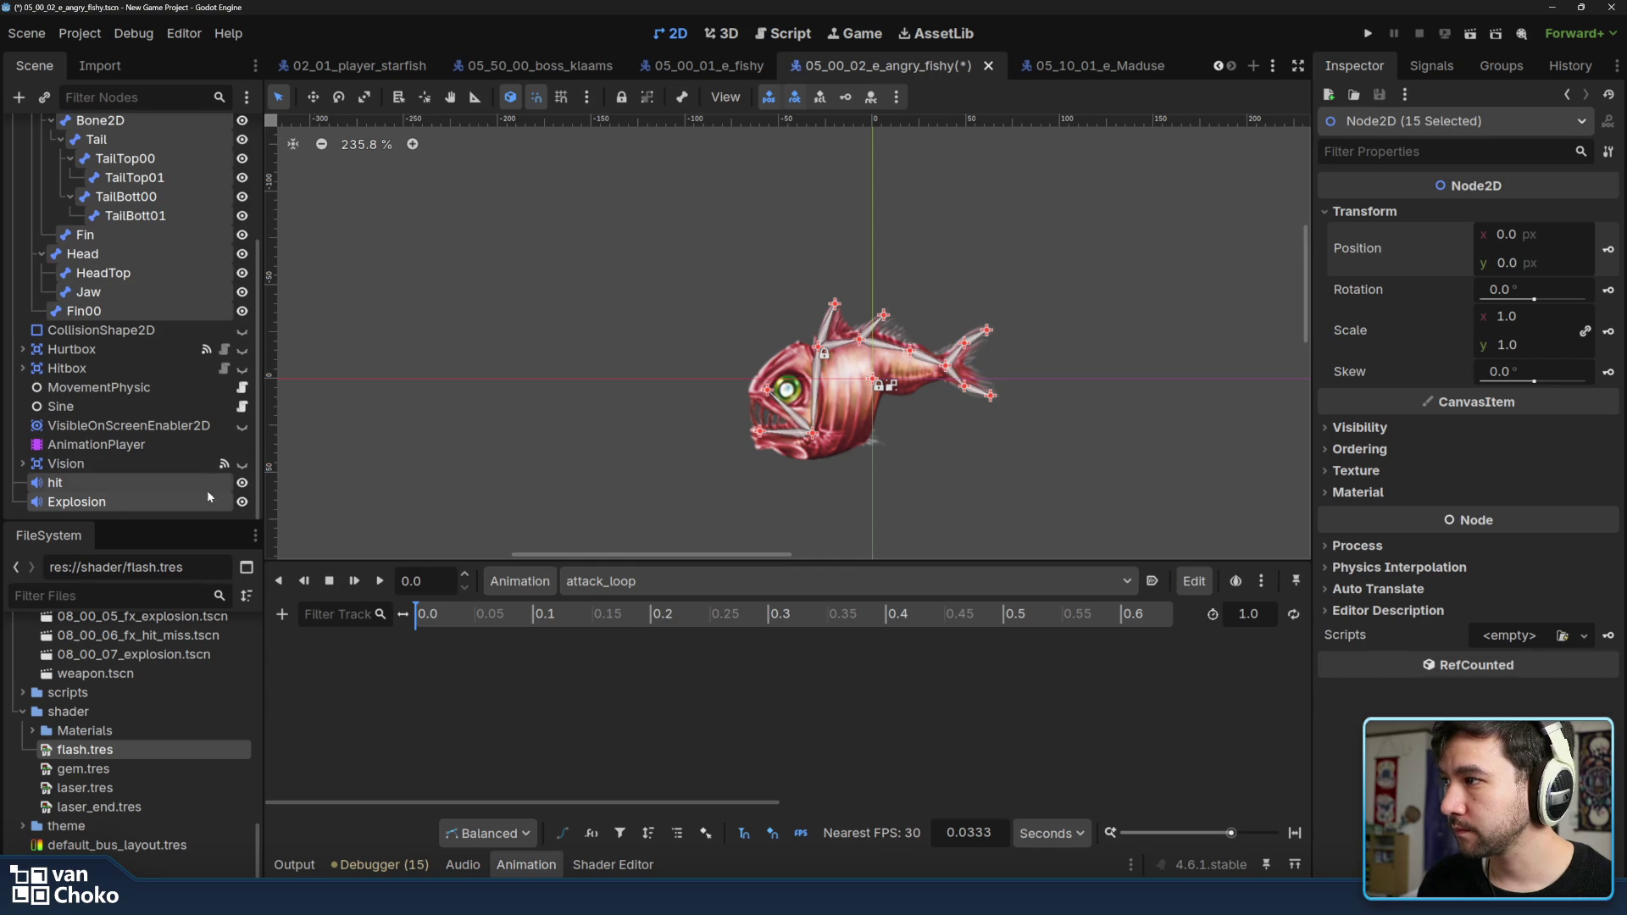
click(303, 452)
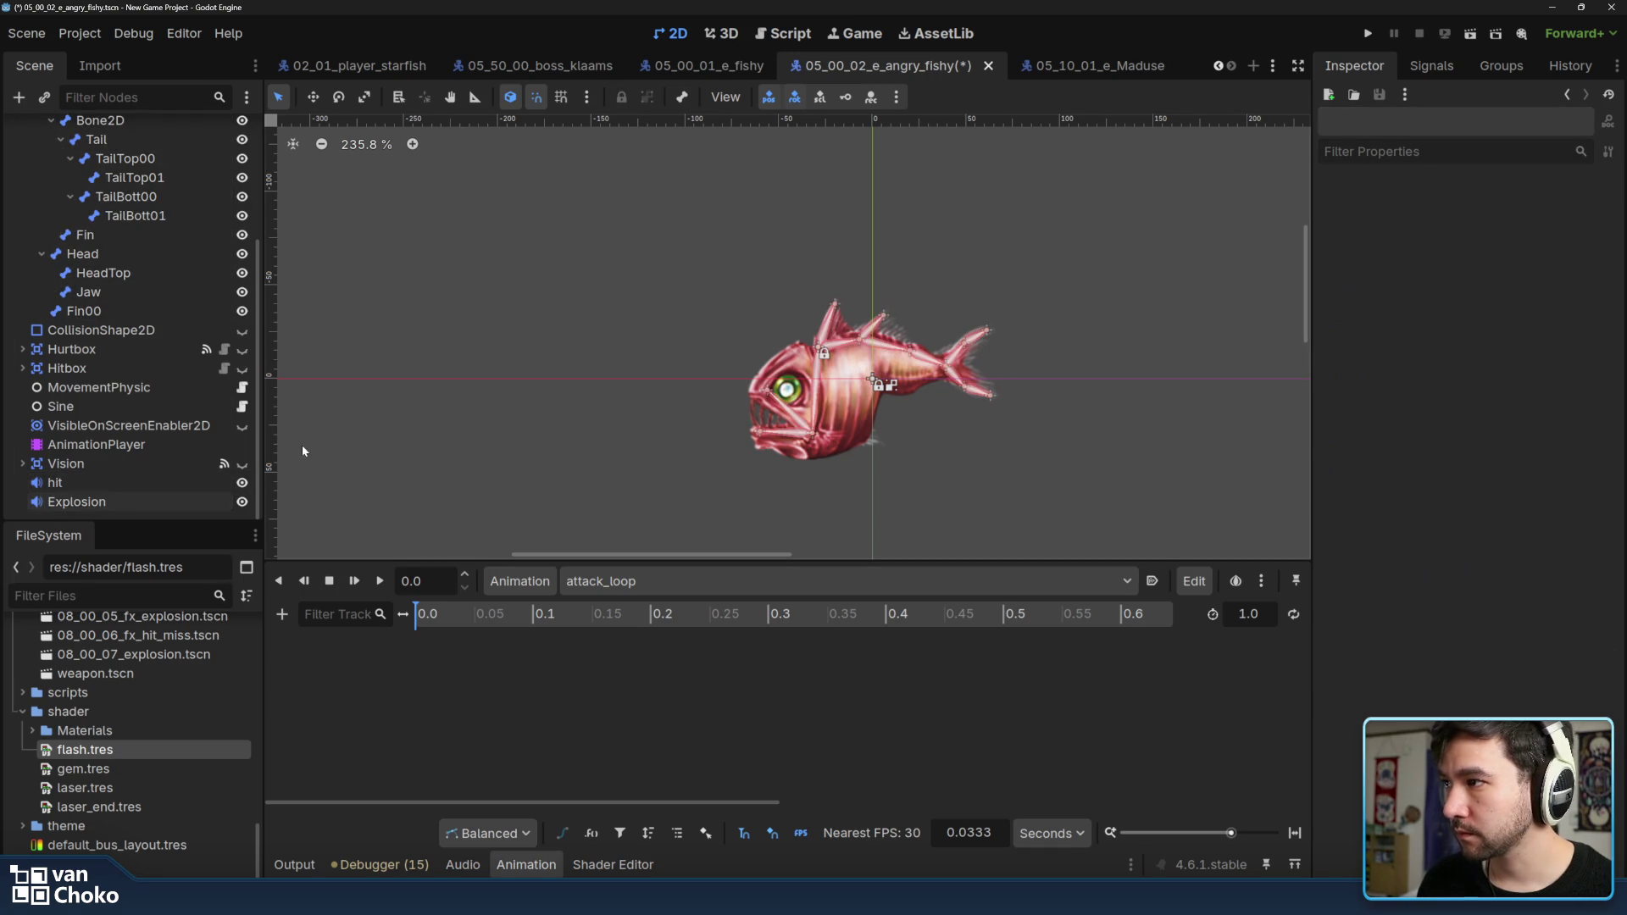
drag(567, 229, 1079, 491)
scroll(165, 398, up, 4)
scroll(164, 398, down, 4)
scroll(164, 398, up, 4)
click(1366, 371)
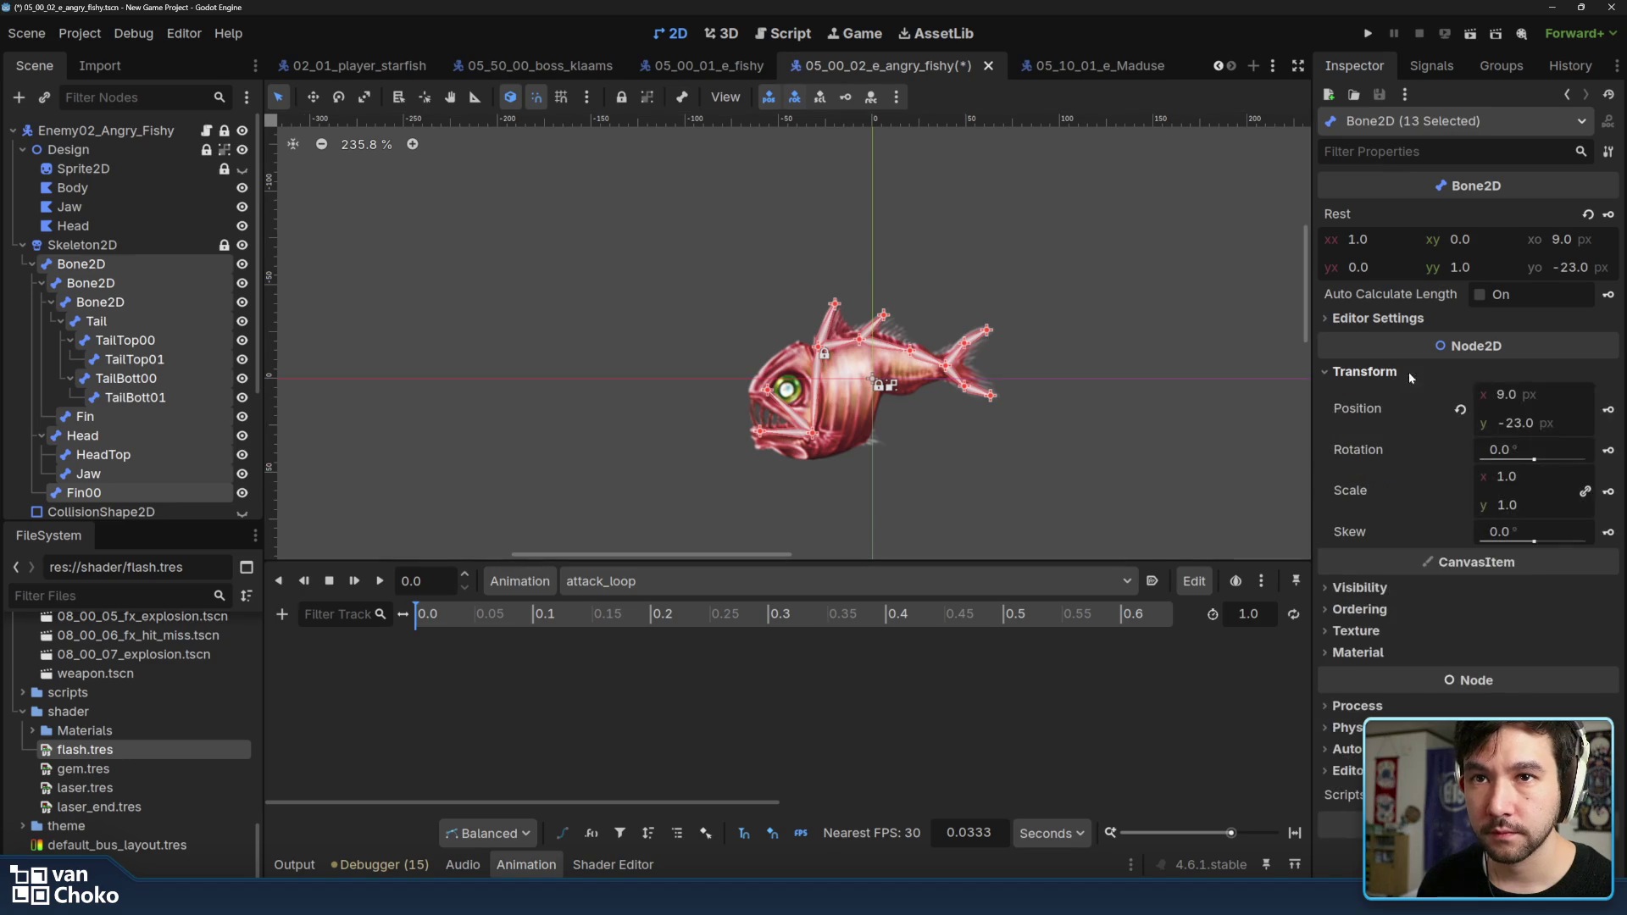
click(1608, 411)
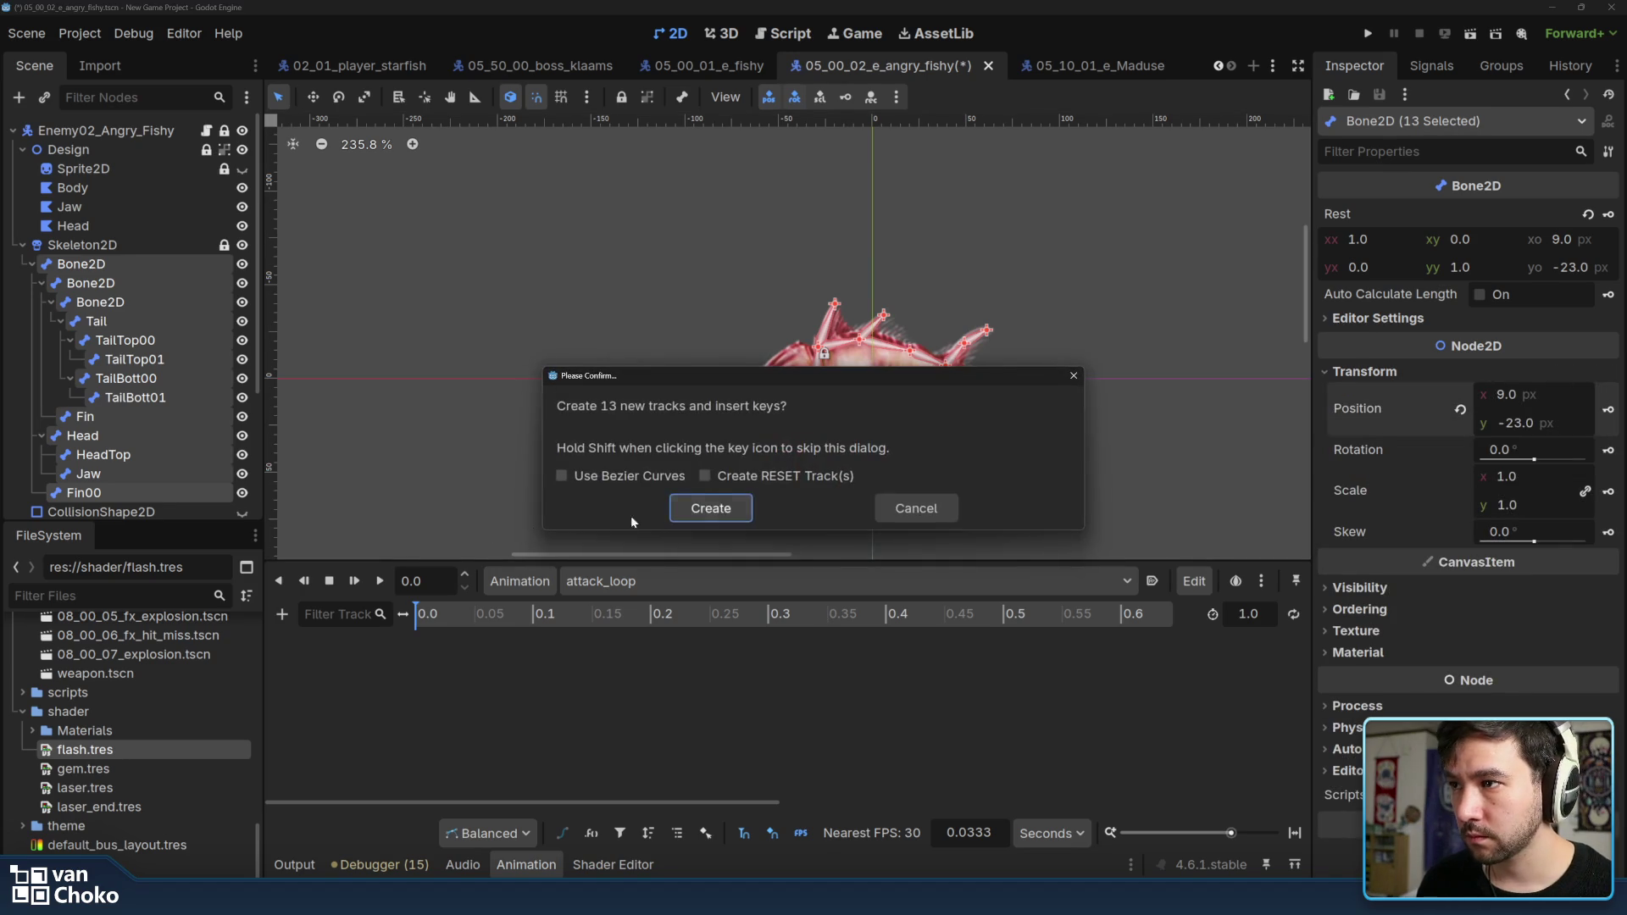
click(720, 509)
drag(433, 624, 1014, 629)
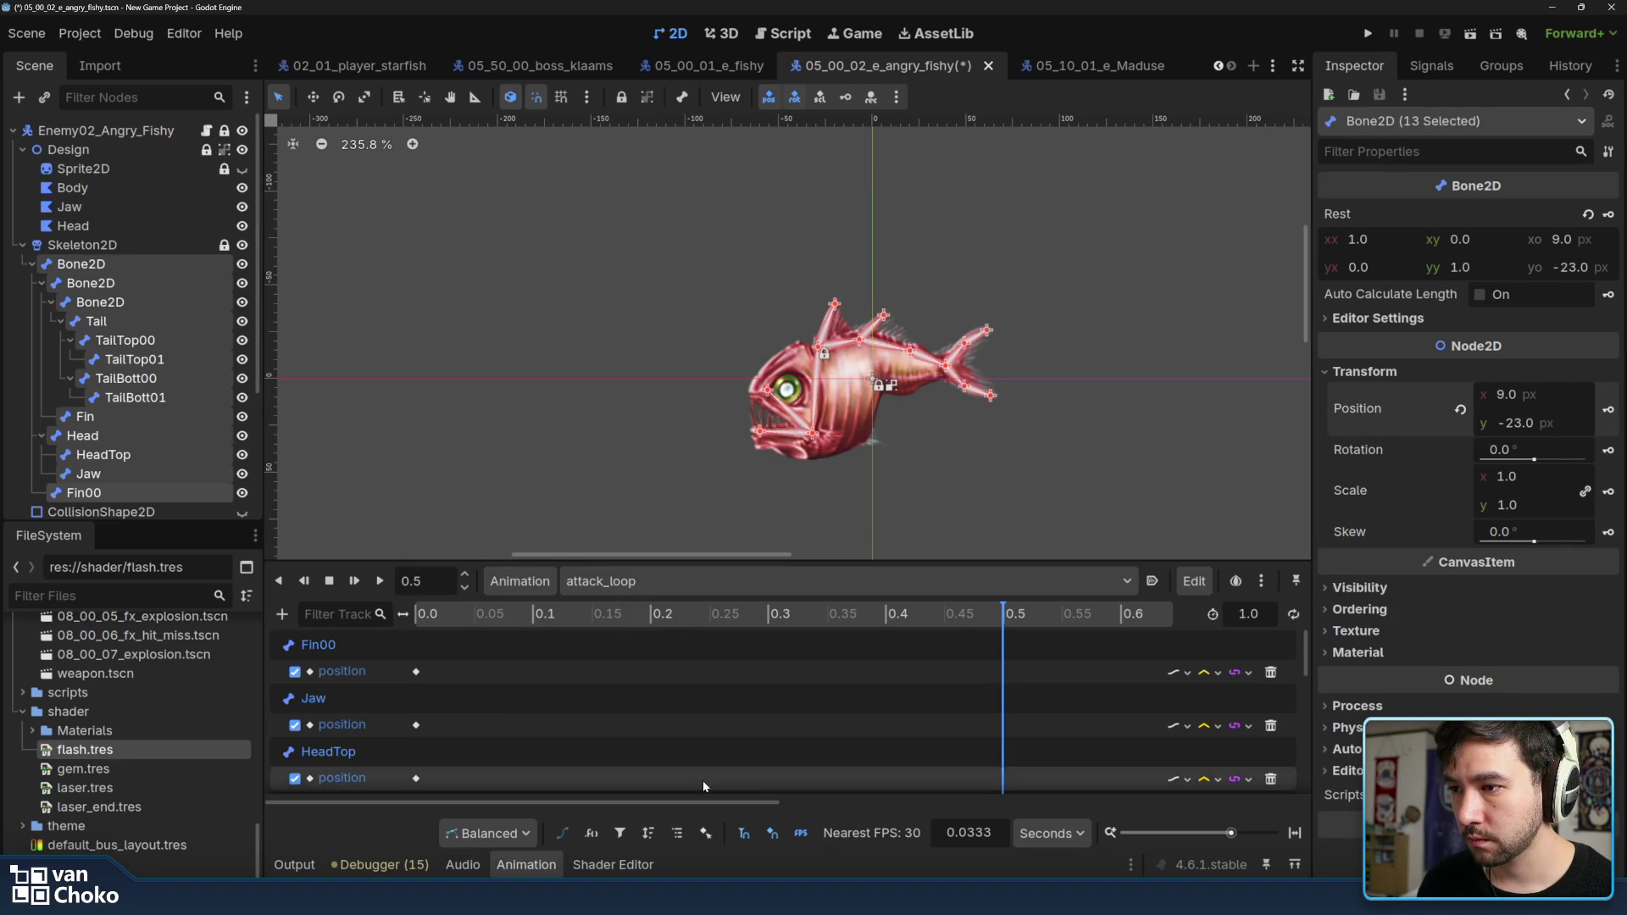
click(1225, 836)
drag(1225, 836, 1223, 839)
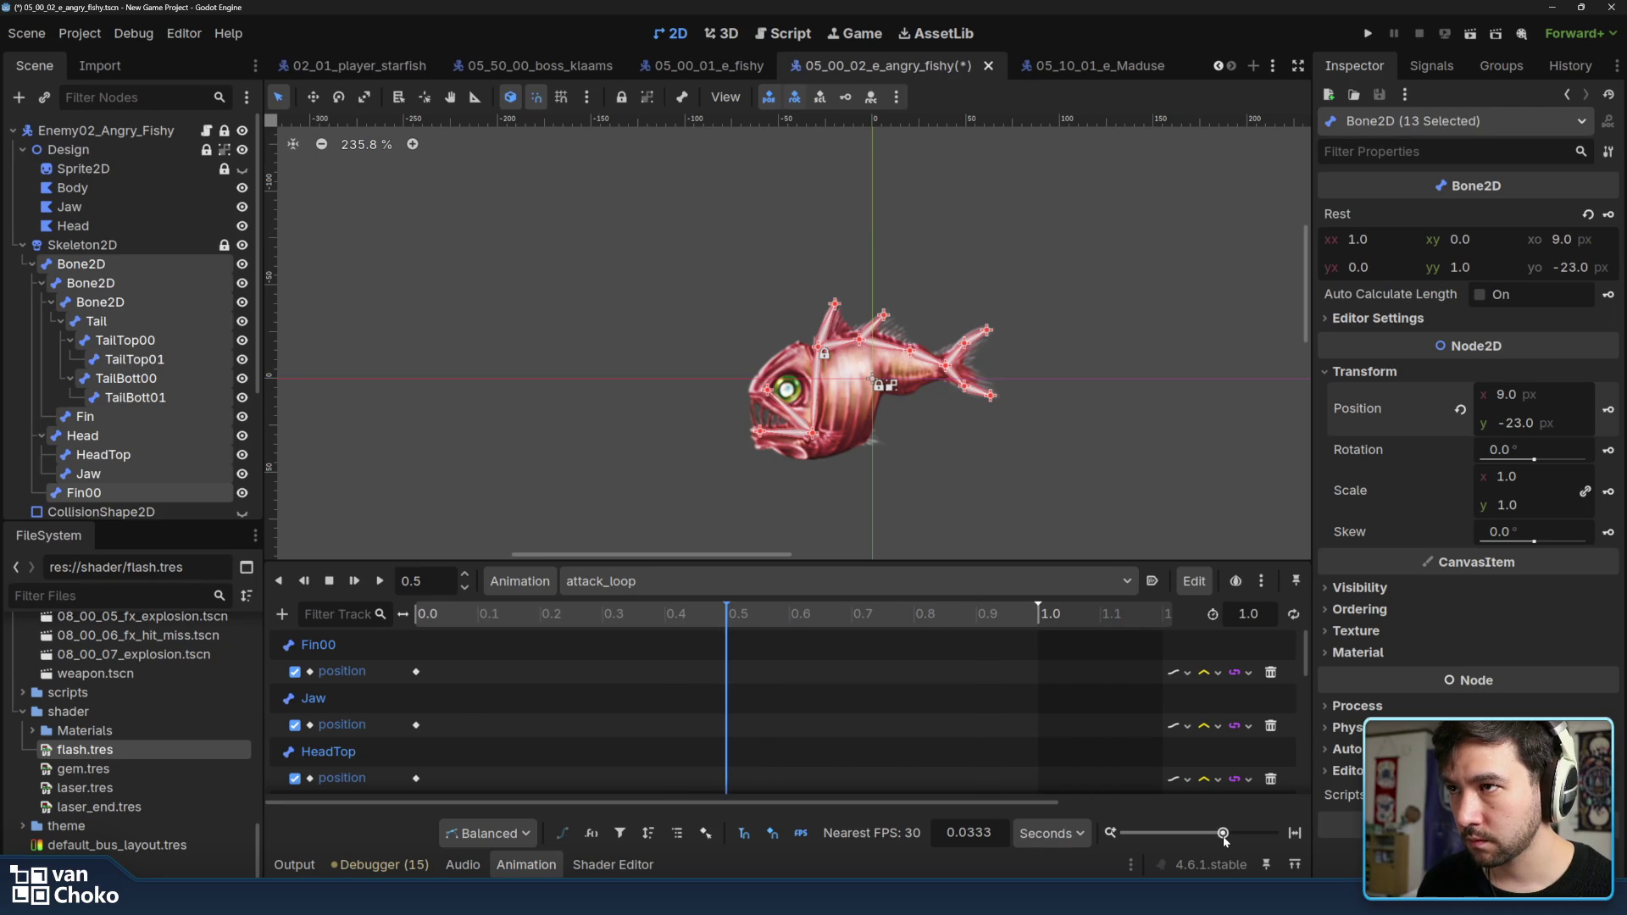
click(323, 644)
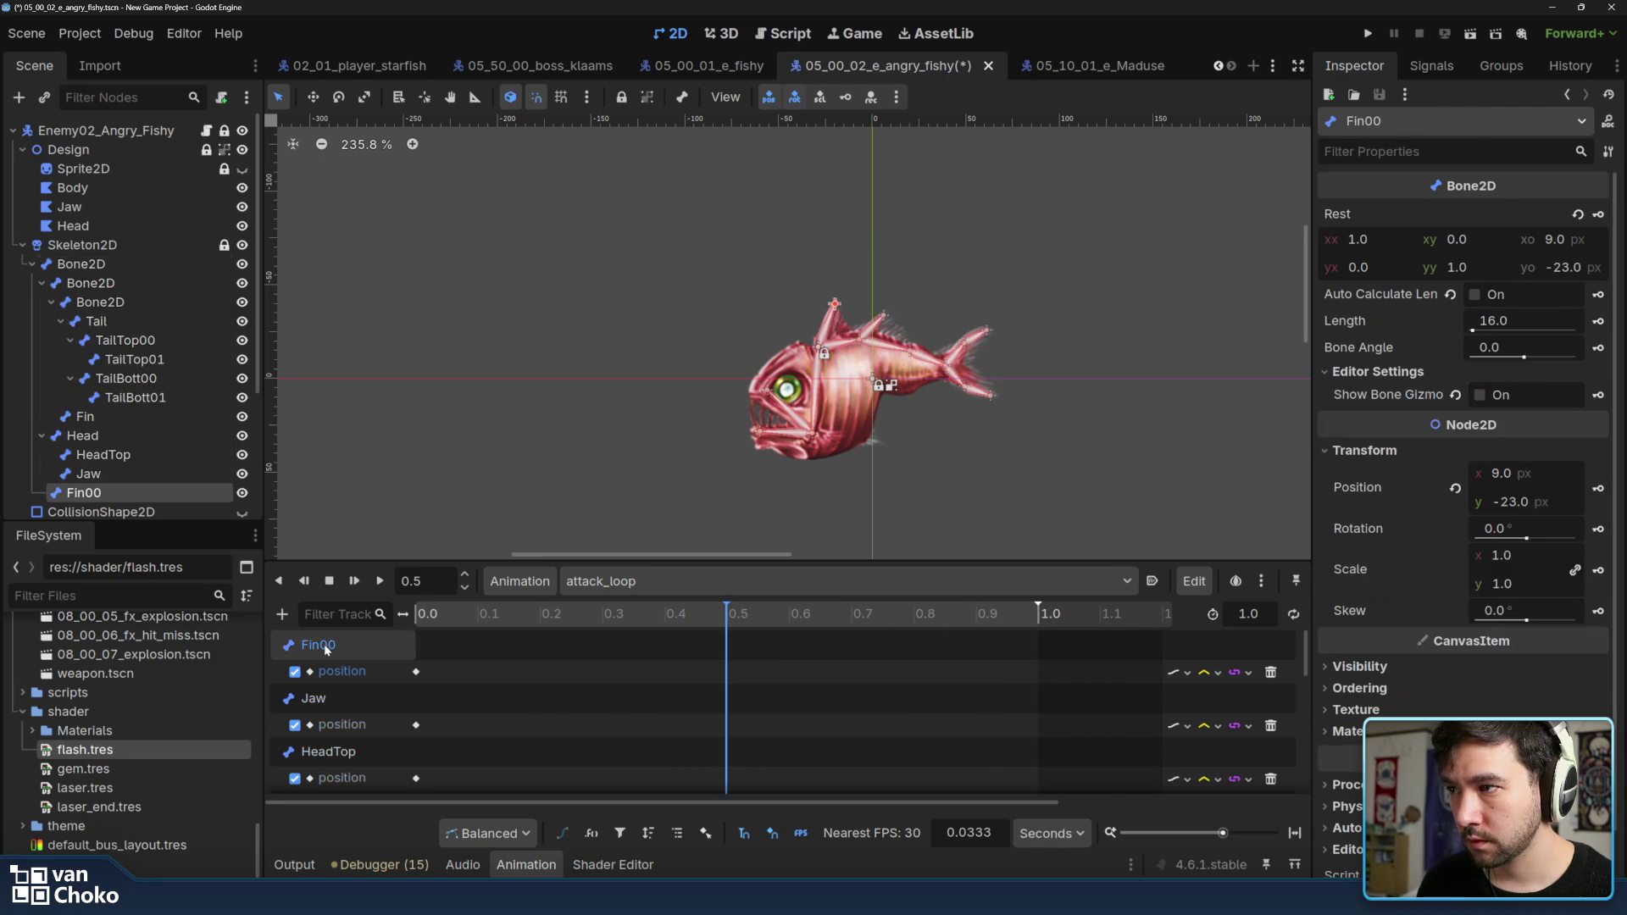
click(701, 587)
click(698, 648)
mouse_move(673, 616)
mouse_down()
mouse_move(955, 631)
mouse_move(515, 616)
mouse_move(852, 629)
mouse_move(238, 627)
mouse_move(825, 641)
mouse_move(415, 627)
mouse_up()
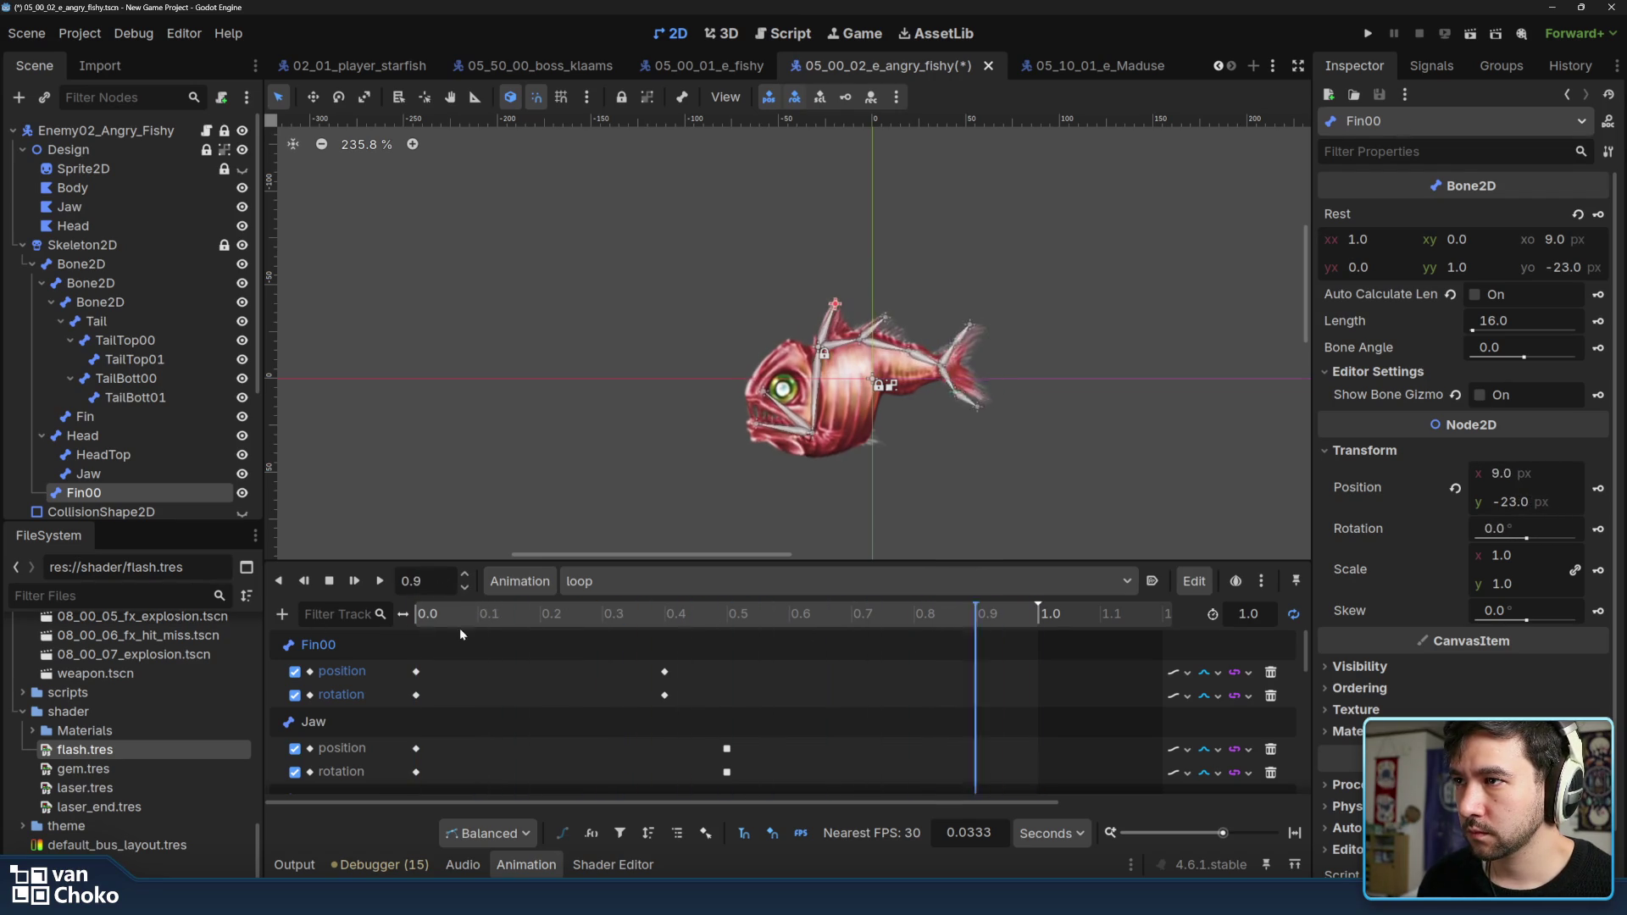
click(746, 581)
click(747, 634)
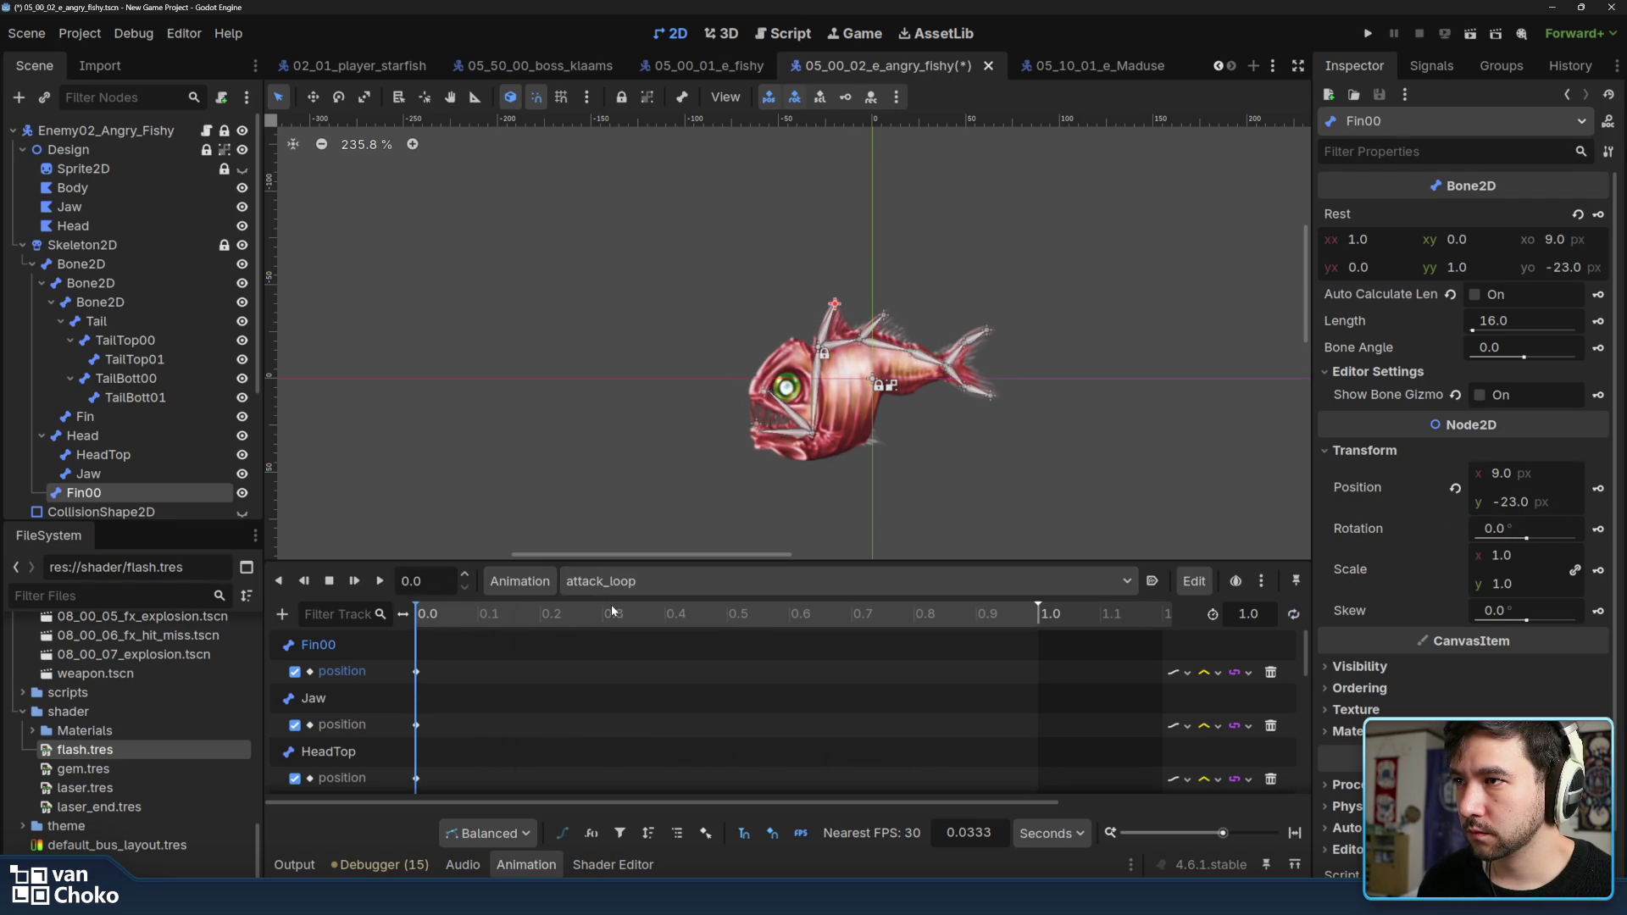
mouse_move(481, 617)
mouse_down()
mouse_move(734, 619)
mouse_move(283, 619)
mouse_move(732, 633)
mouse_up()
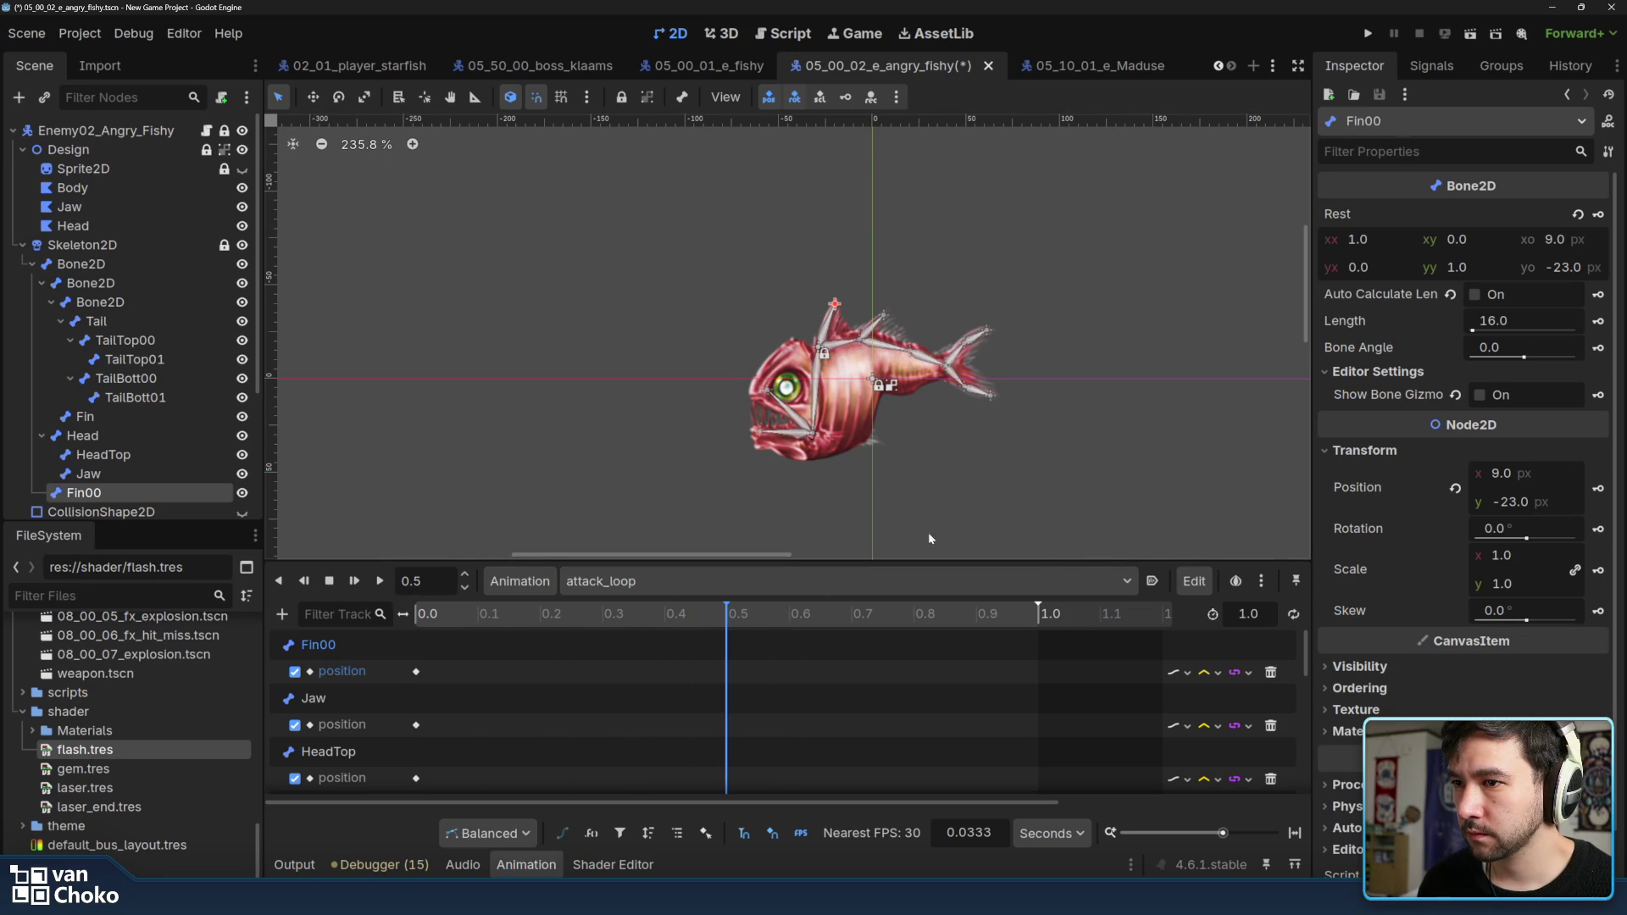
drag(768, 392, 760, 373)
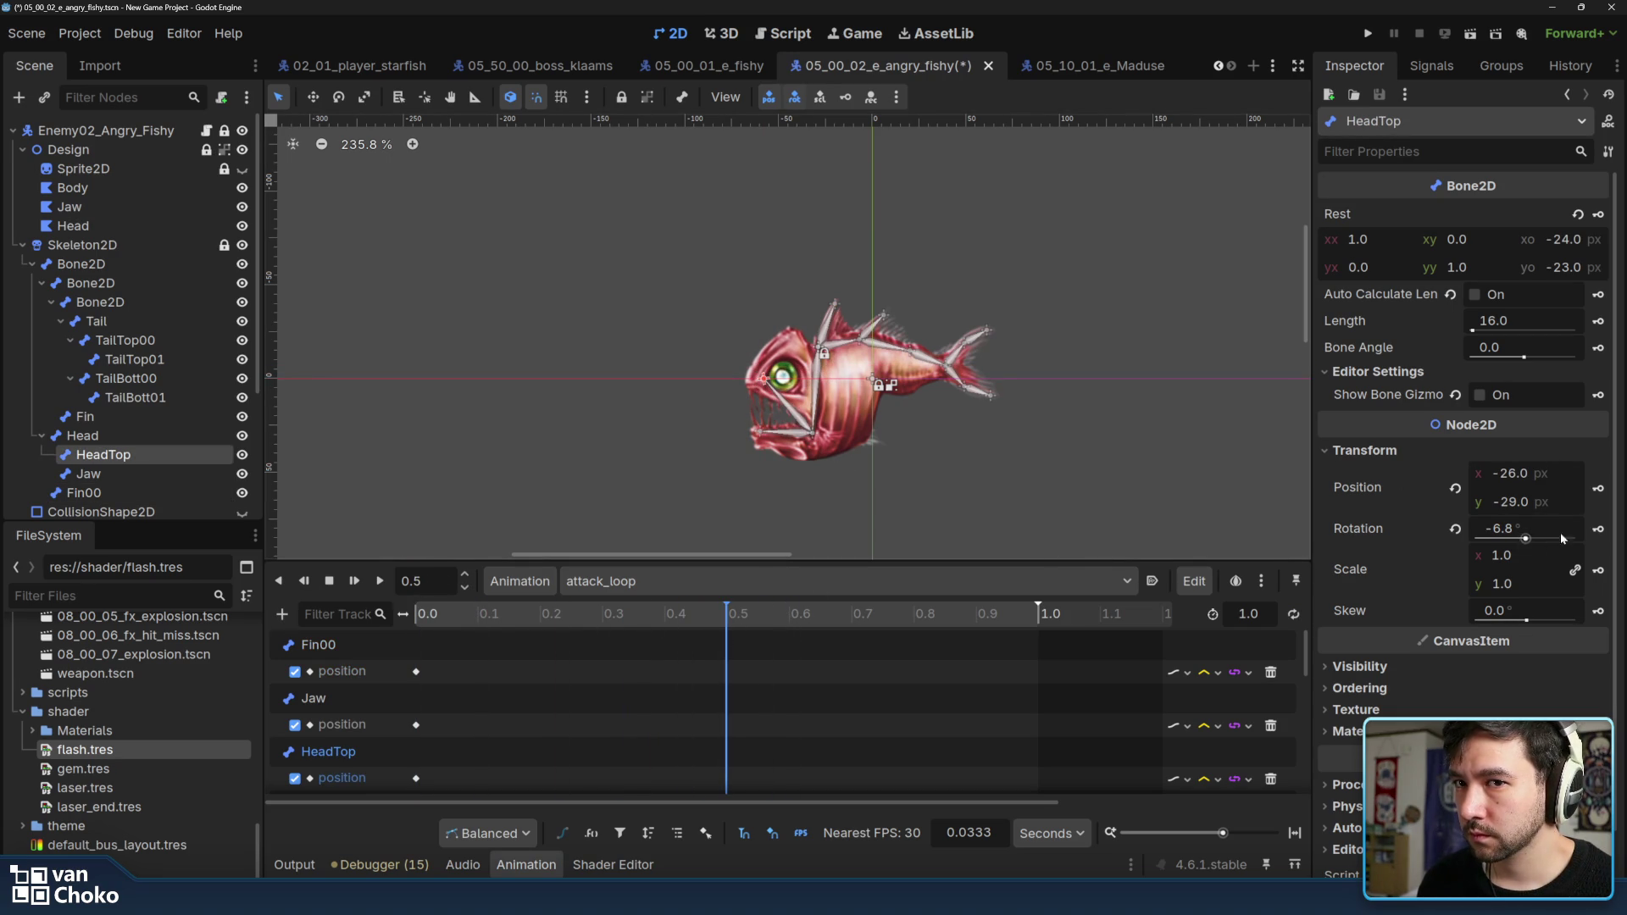
Raise HeadTop 7 px, tilt it to 6.8°, and create its keyed rotation track
drag(1525, 539, 1528, 542)
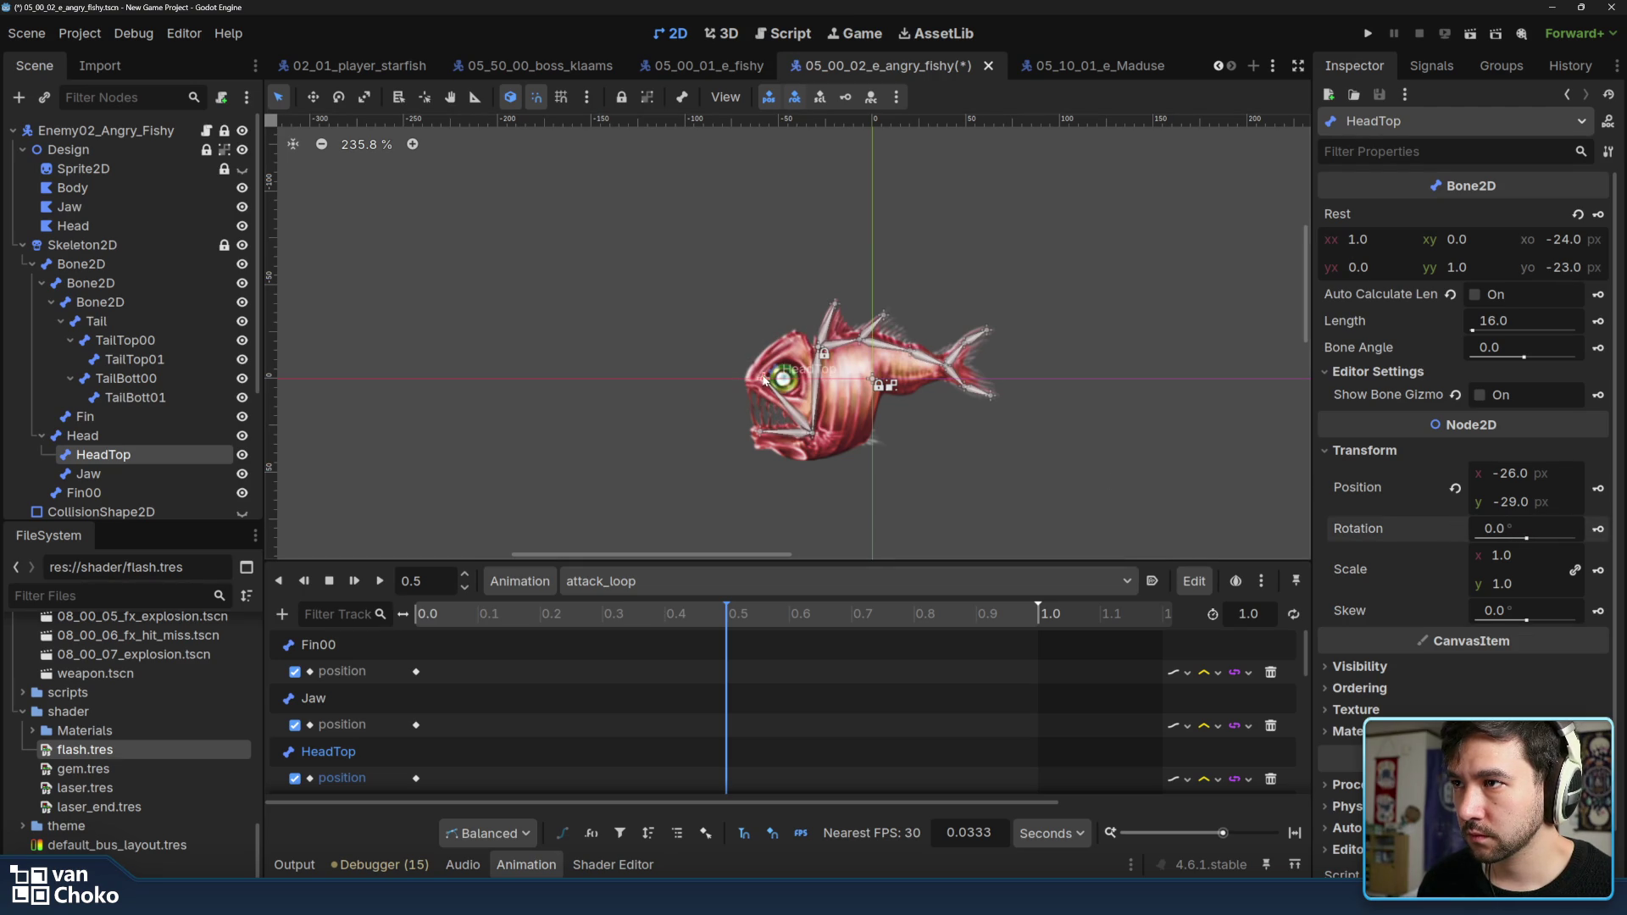
drag(762, 379, 761, 378)
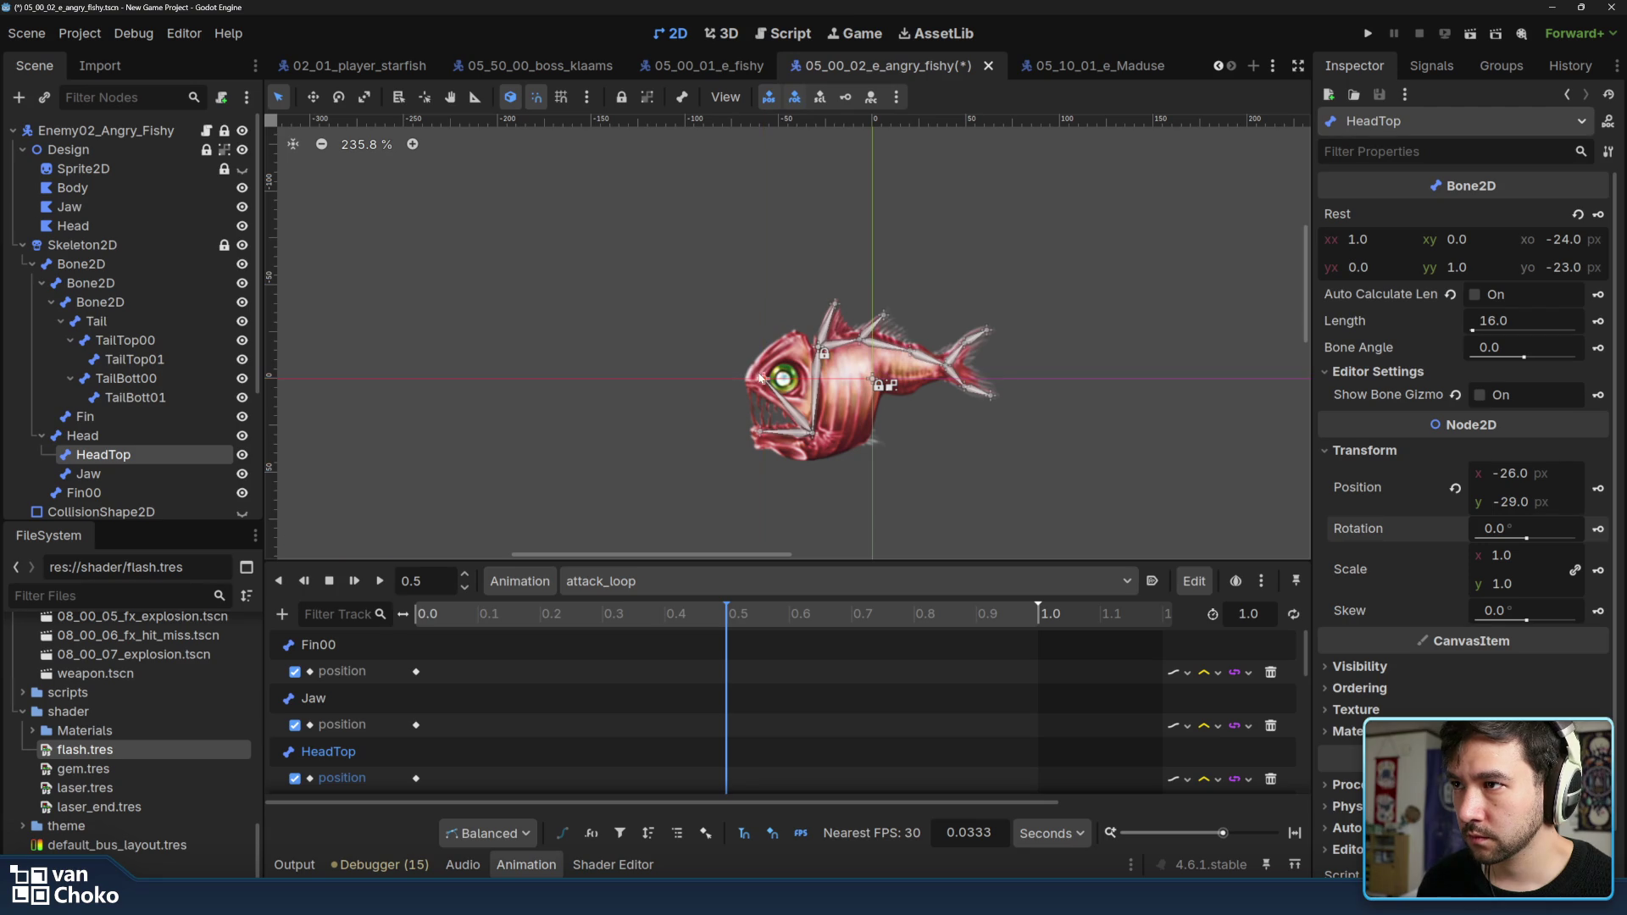
drag(1527, 540, 1528, 540)
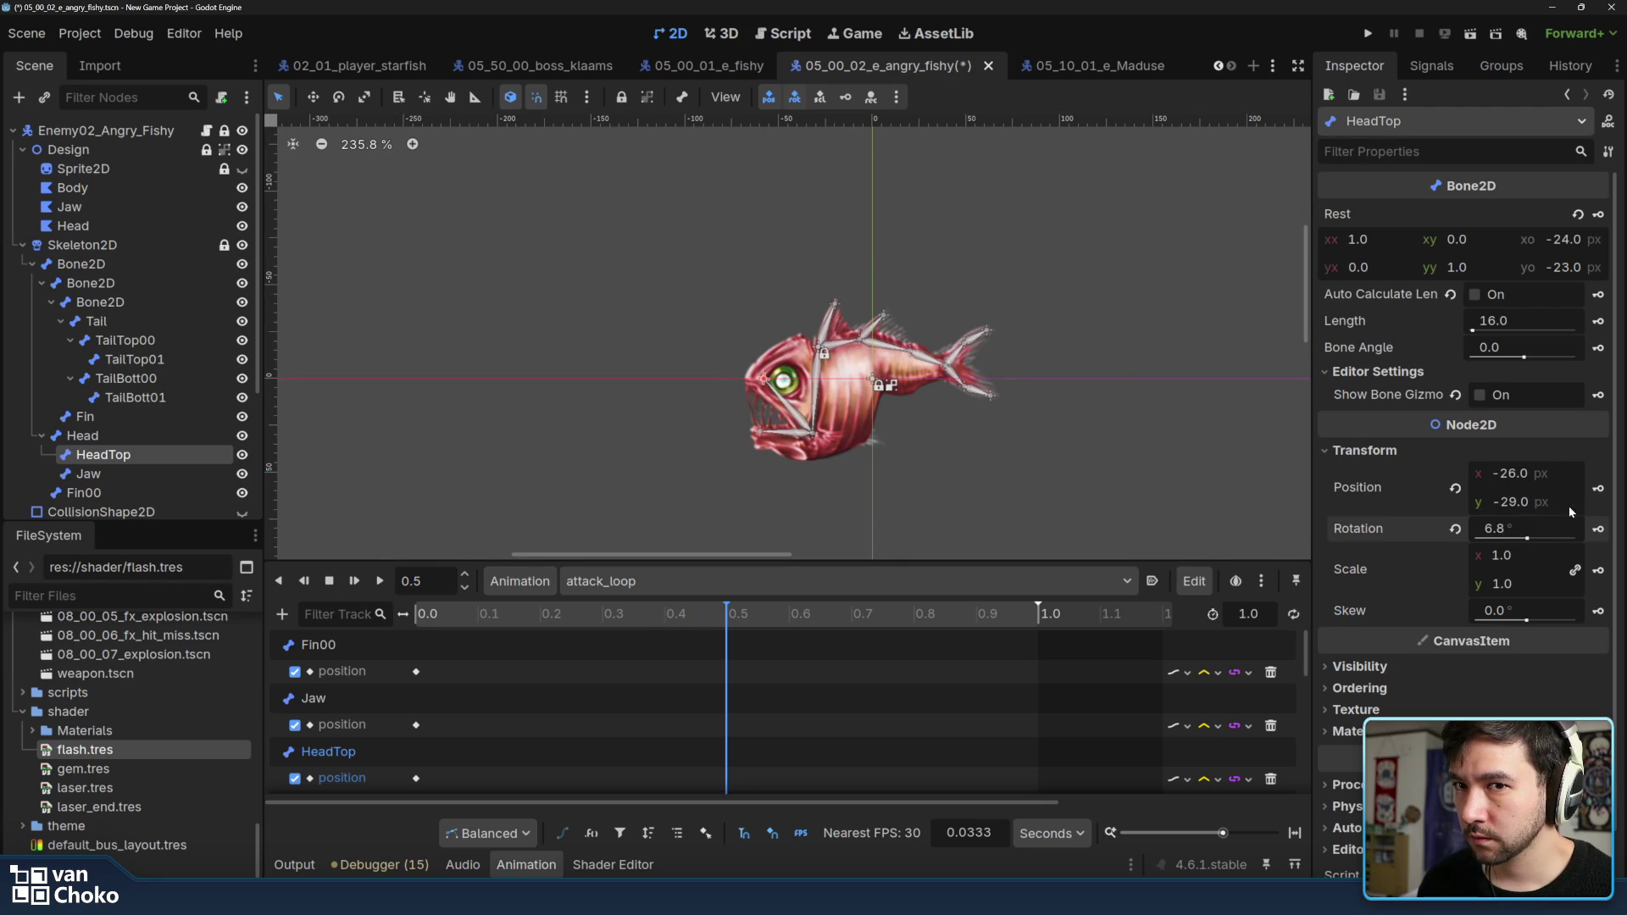
click(1597, 529)
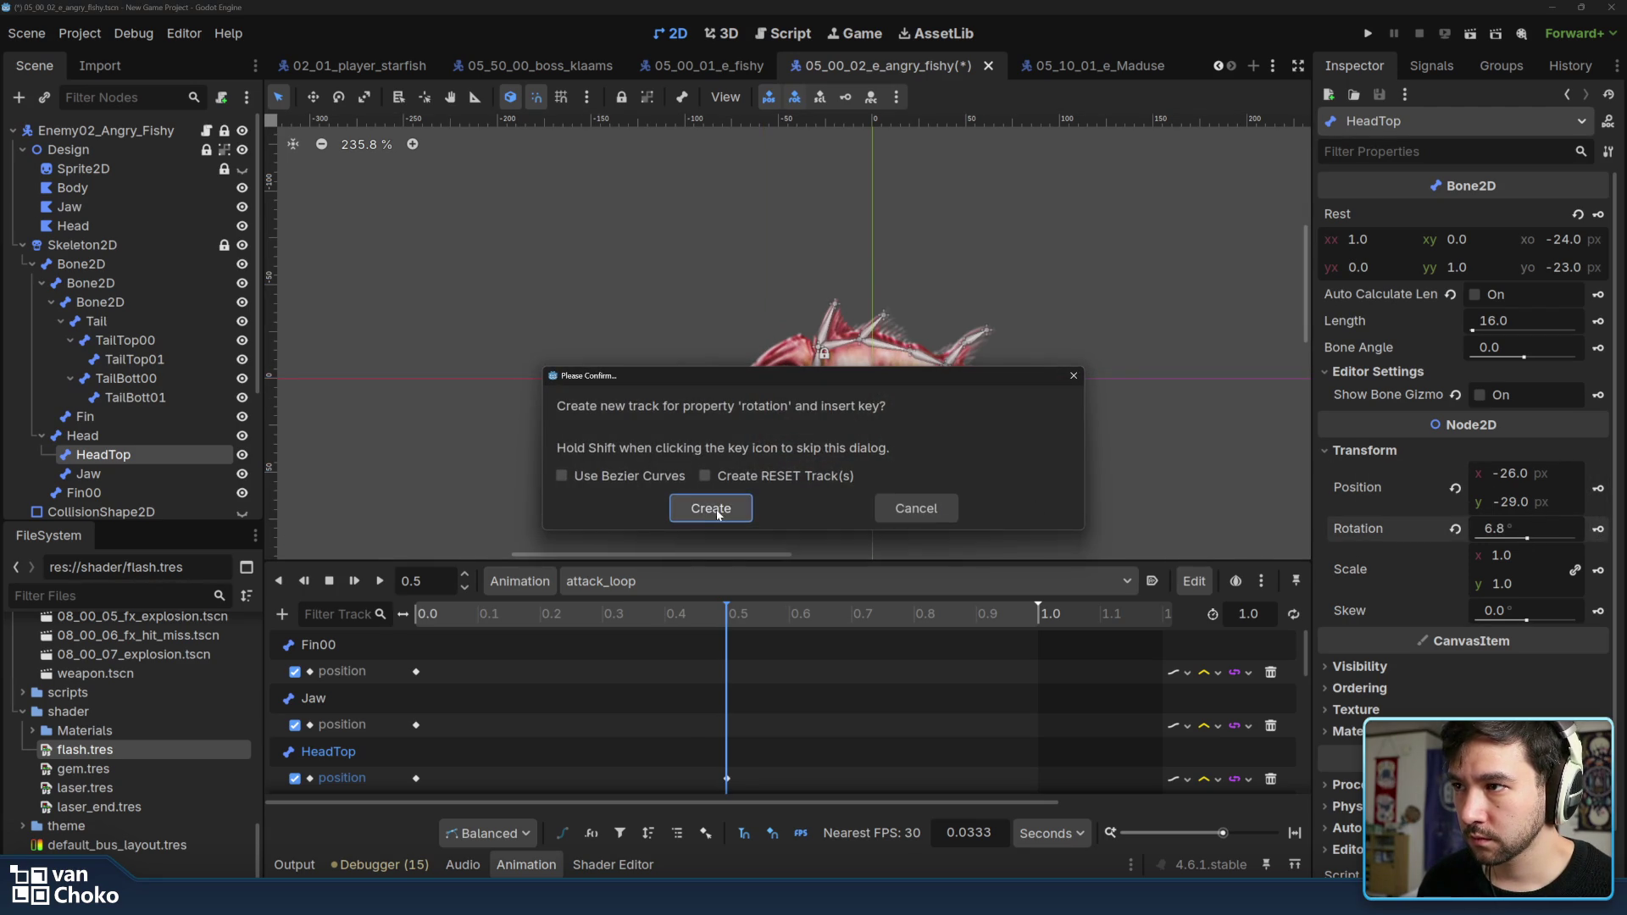
click(710, 508)
Raise the upper head higher at 0.5 s and play attack_loop to preview it
key(s)
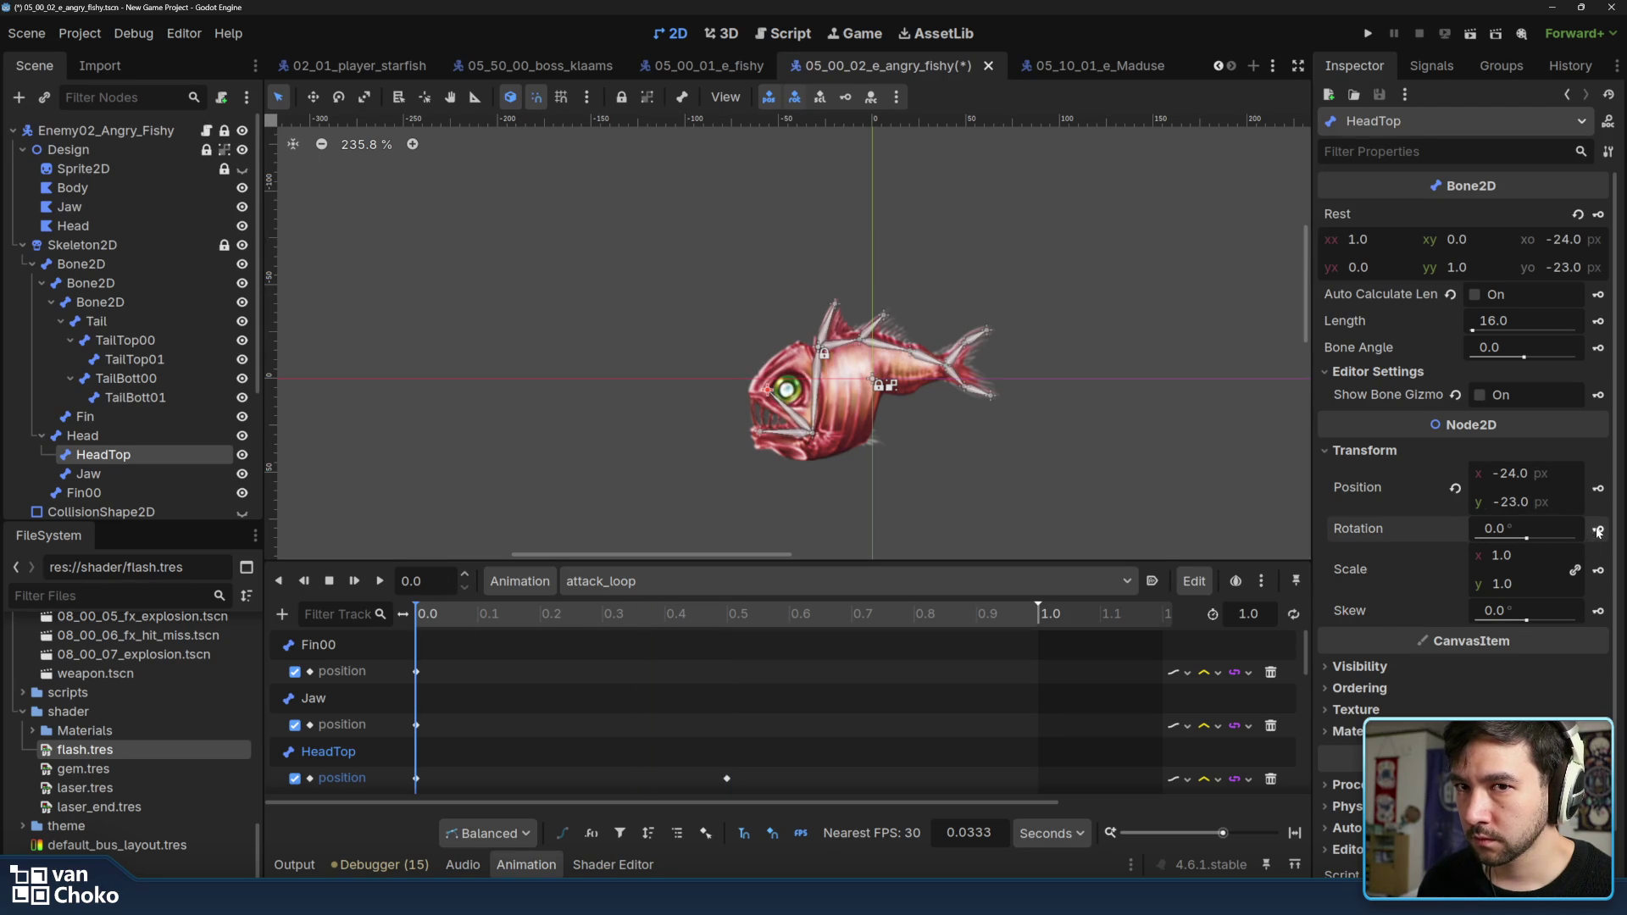
mouse_move(670, 618)
mouse_down()
mouse_move(748, 616)
mouse_move(733, 620)
mouse_up()
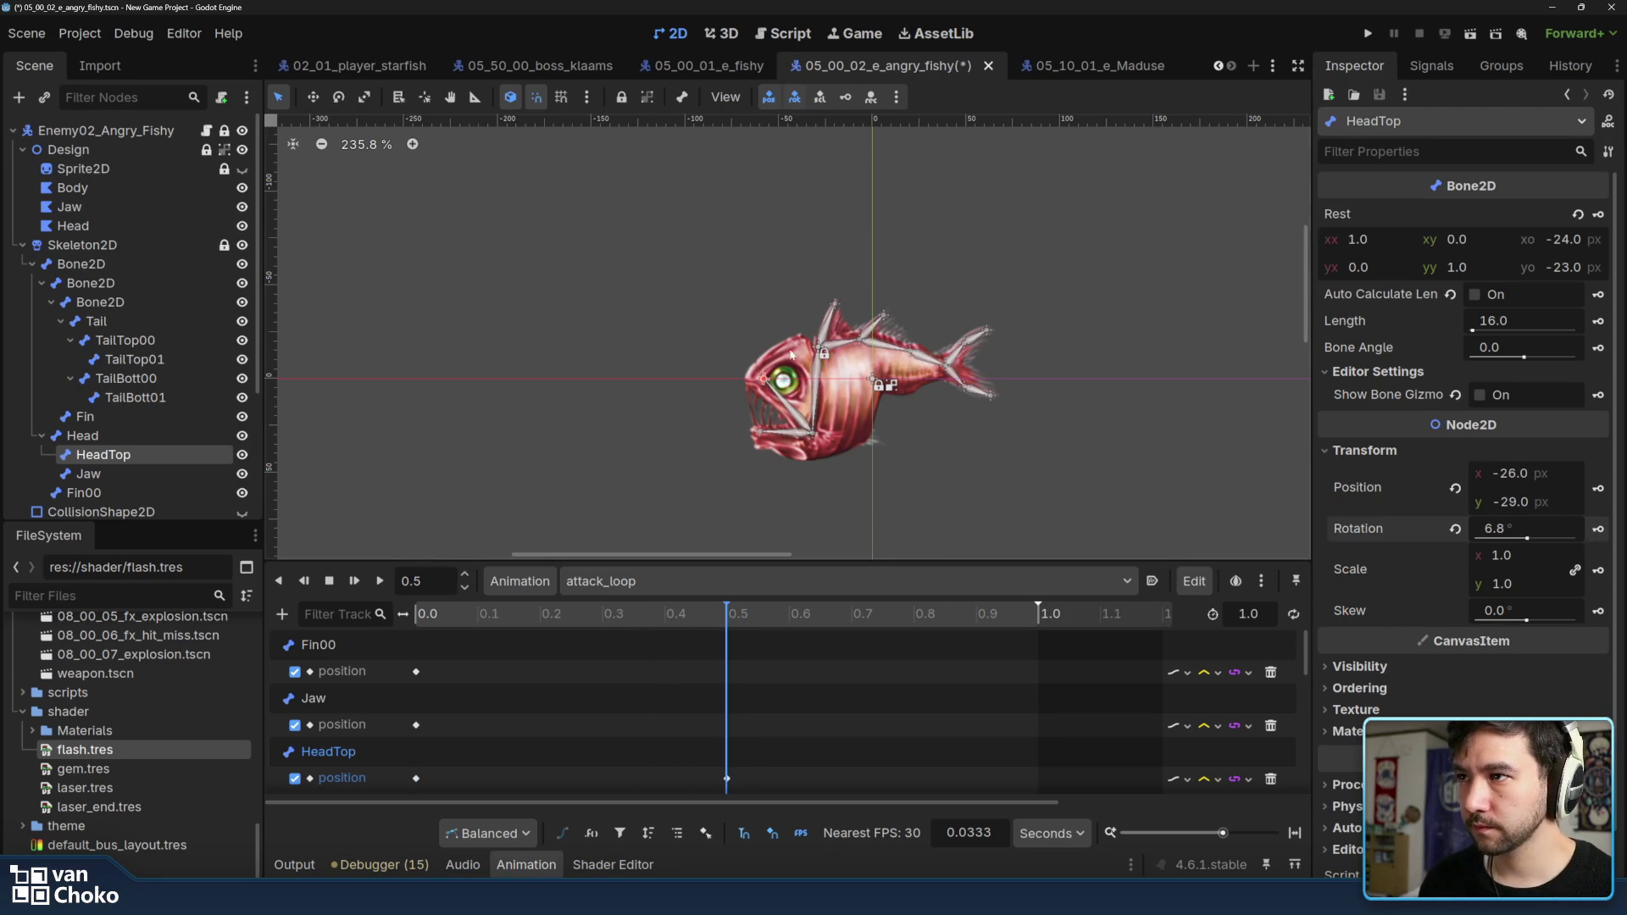
drag(799, 331, 799, 318)
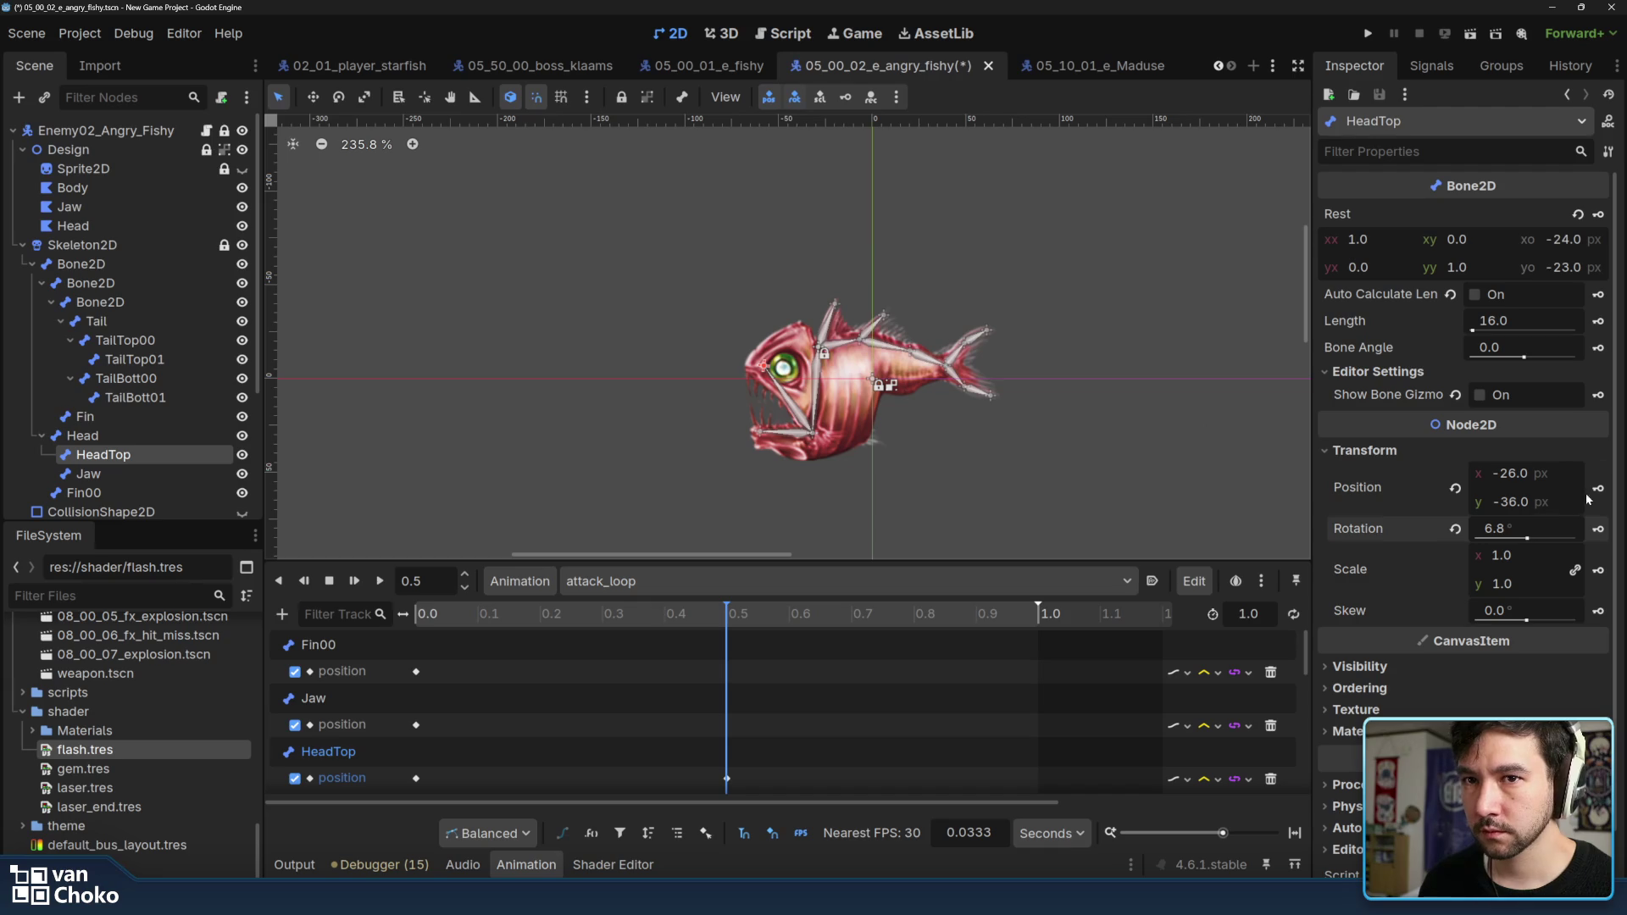
mouse_move(710, 618)
mouse_down()
mouse_move(622, 615)
mouse_move(1064, 622)
mouse_up()
key(shift+d)
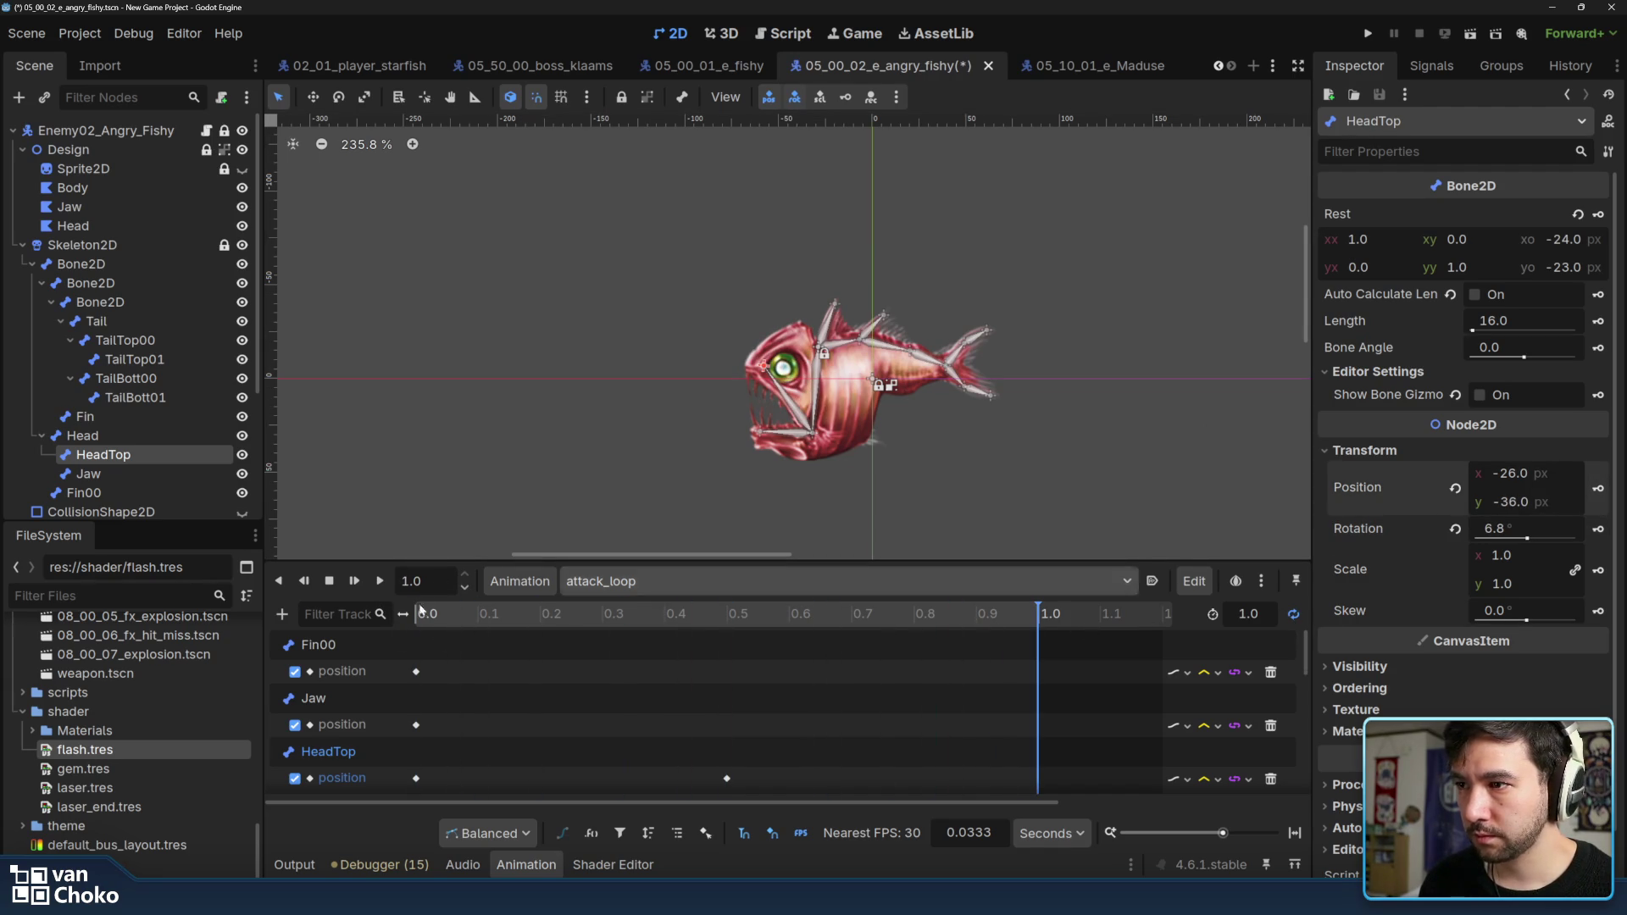
click(383, 583)
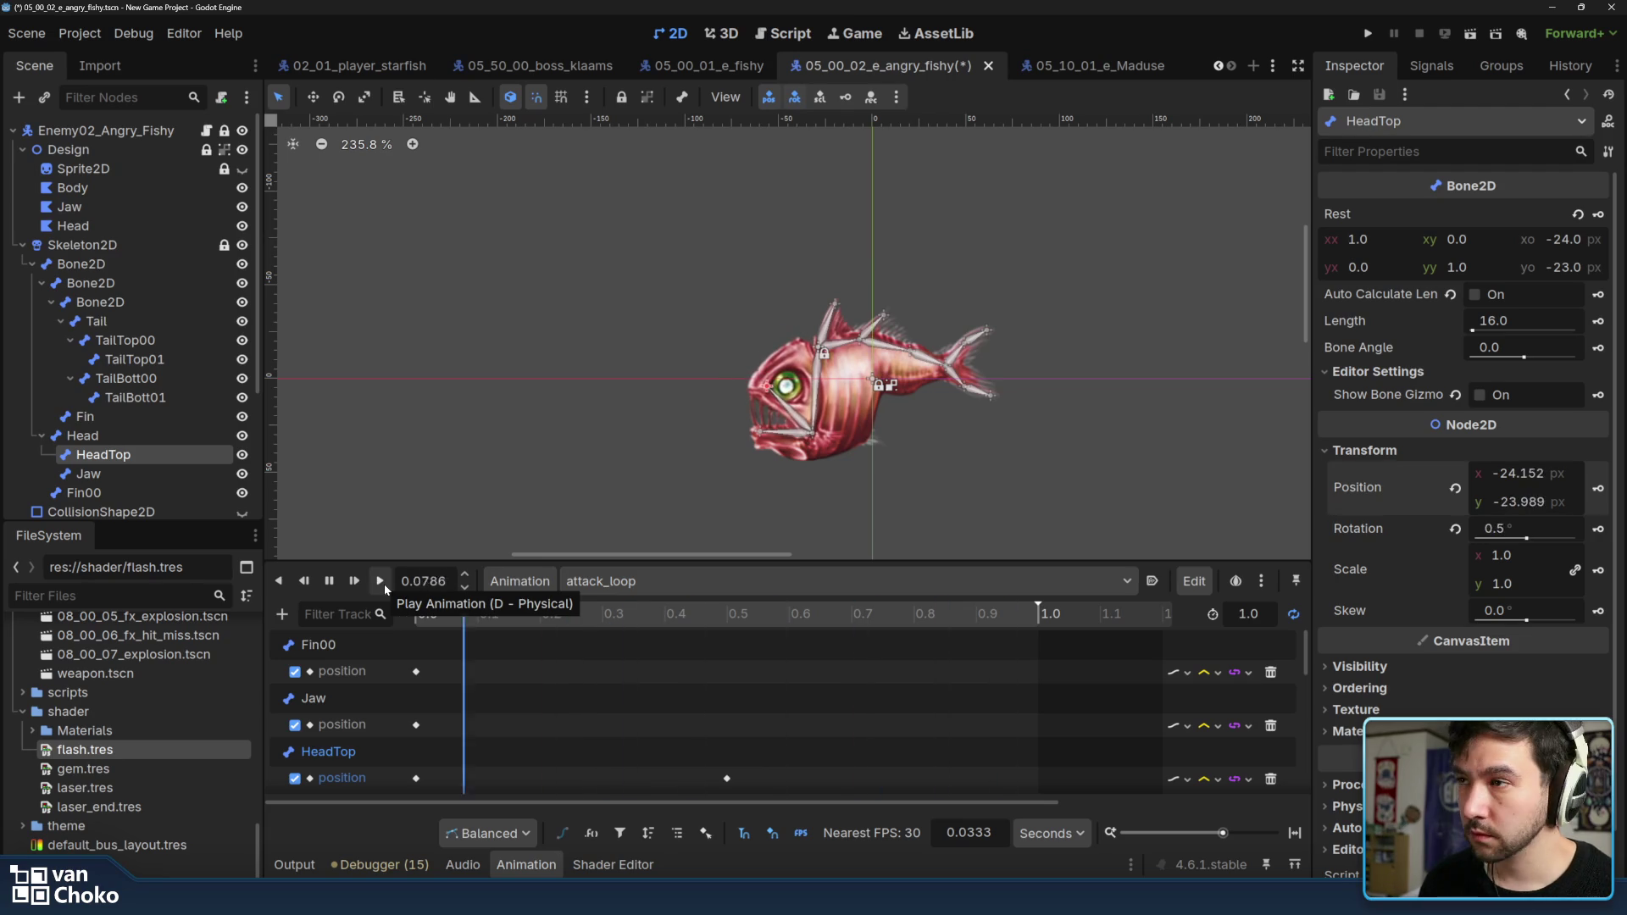
Lower the Jaw bone at 0.5 s to open the mouth
mouse_move(665, 613)
mouse_down()
mouse_move(750, 617)
mouse_move(734, 621)
mouse_up()
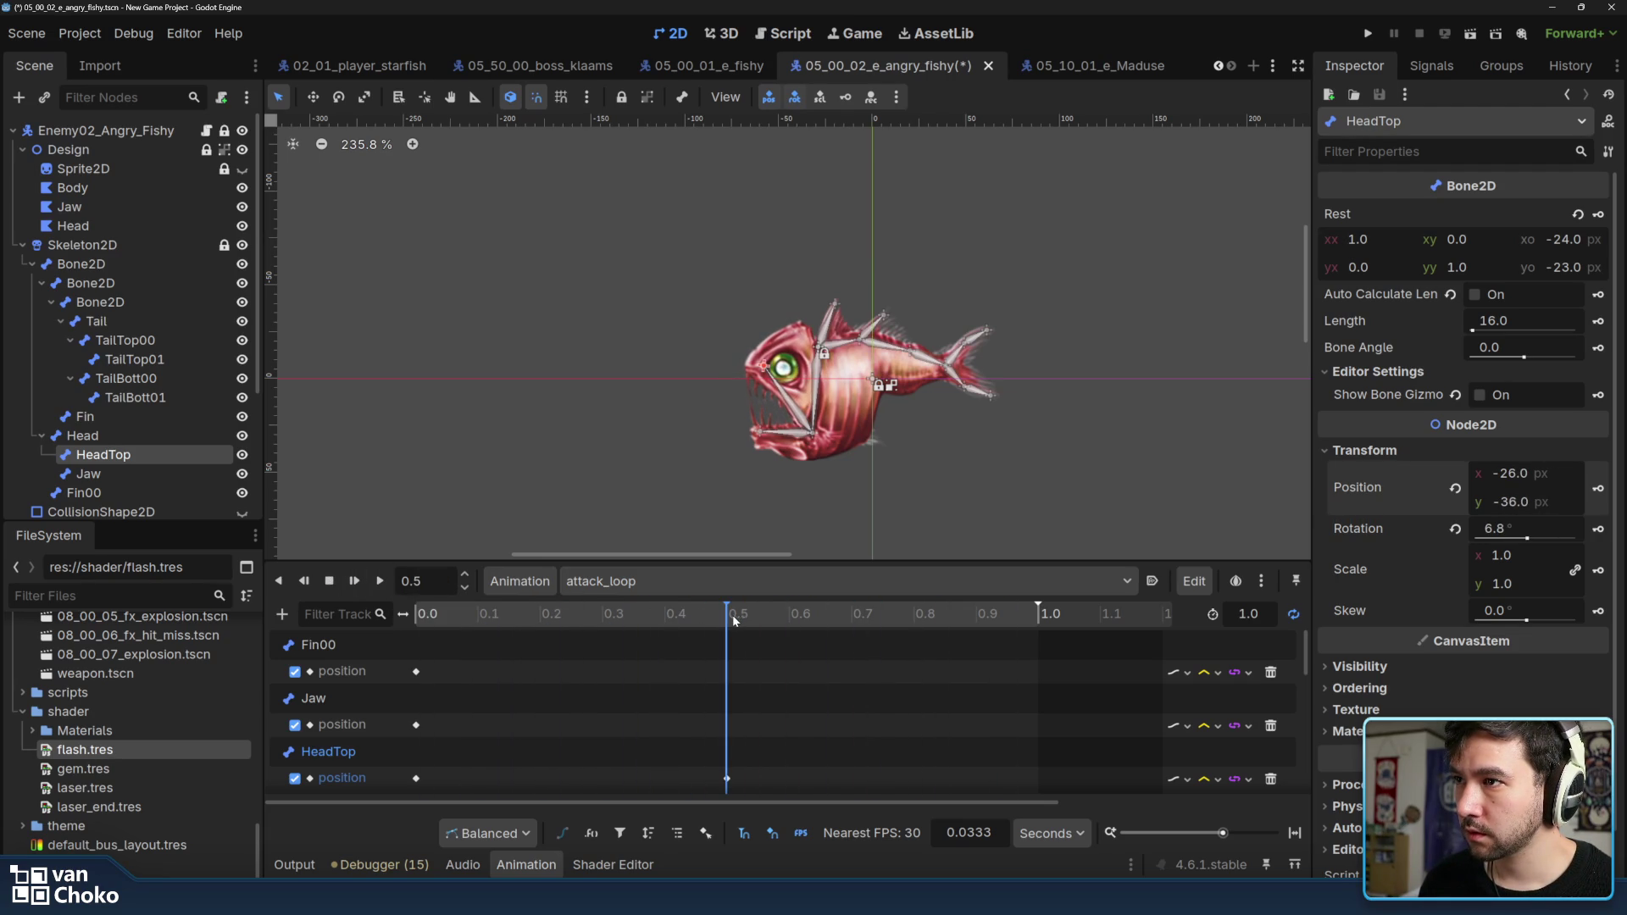
click(763, 436)
drag(758, 431, 759, 453)
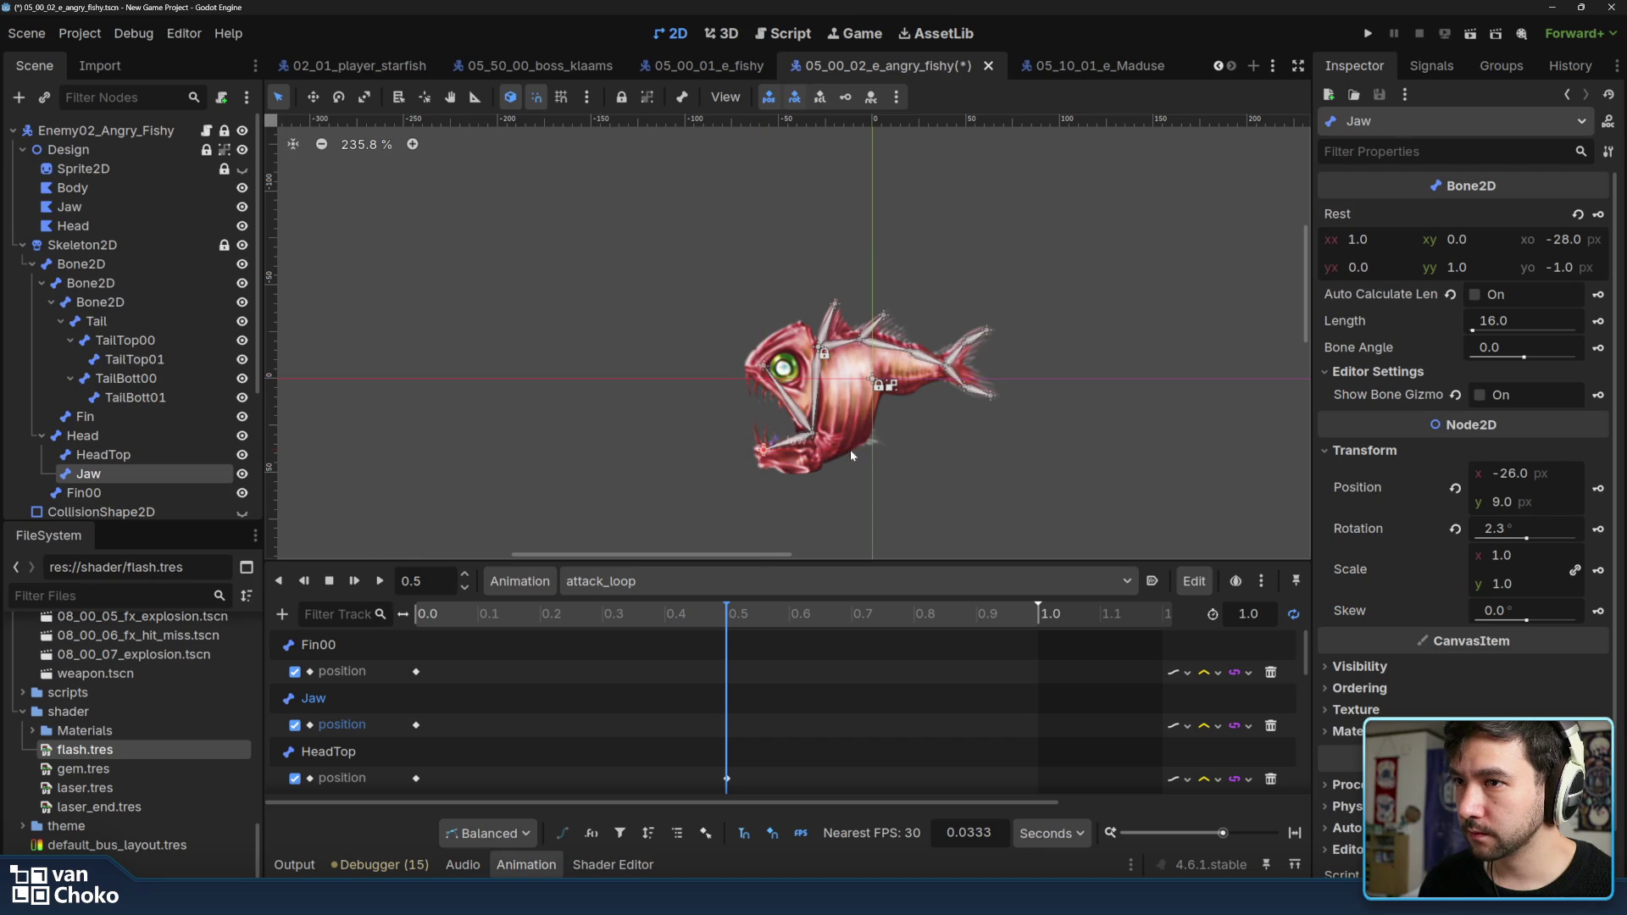
Key the Jaw position at 0.5 s and add a Jaw rotation track keyed at 0 s
click(1596, 490)
click(1596, 530)
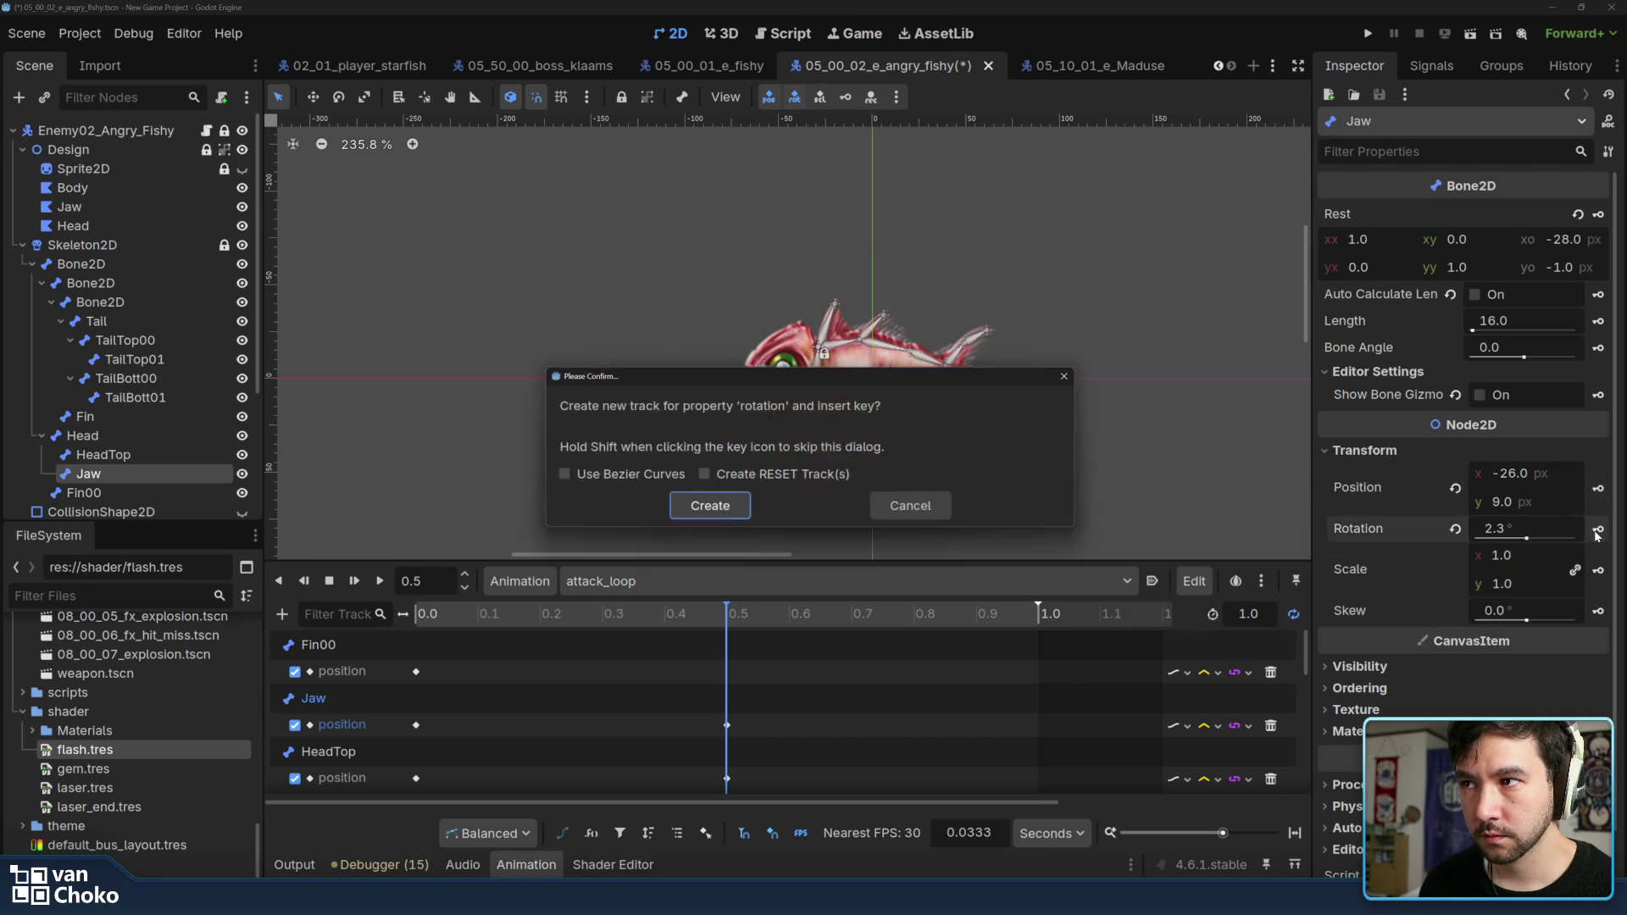
click(709, 505)
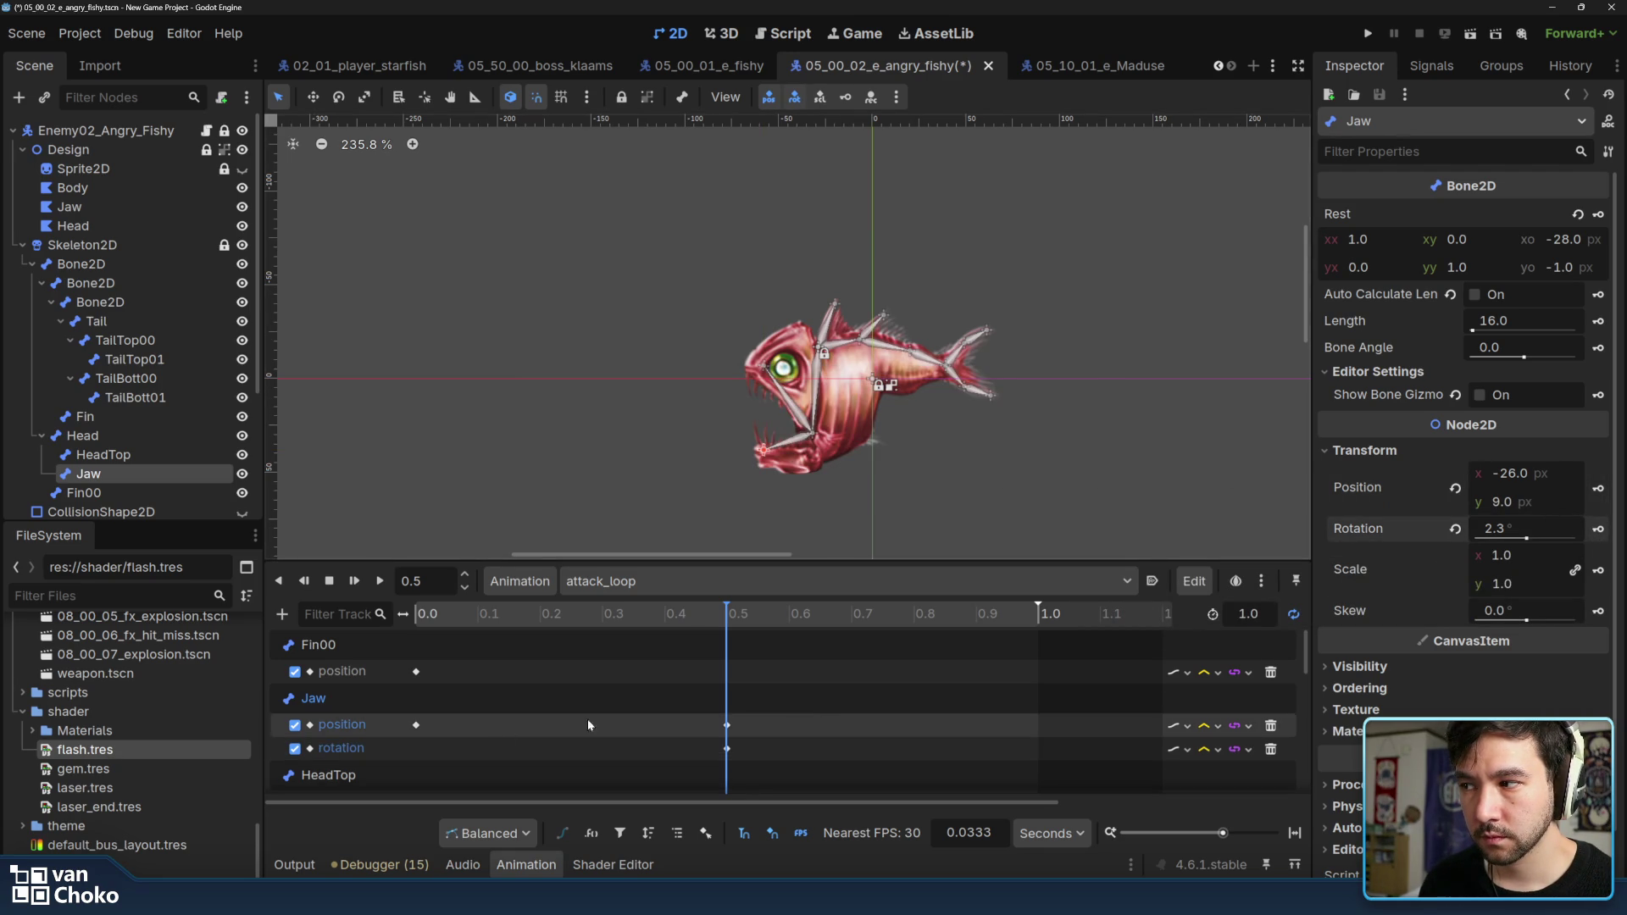
click(433, 621)
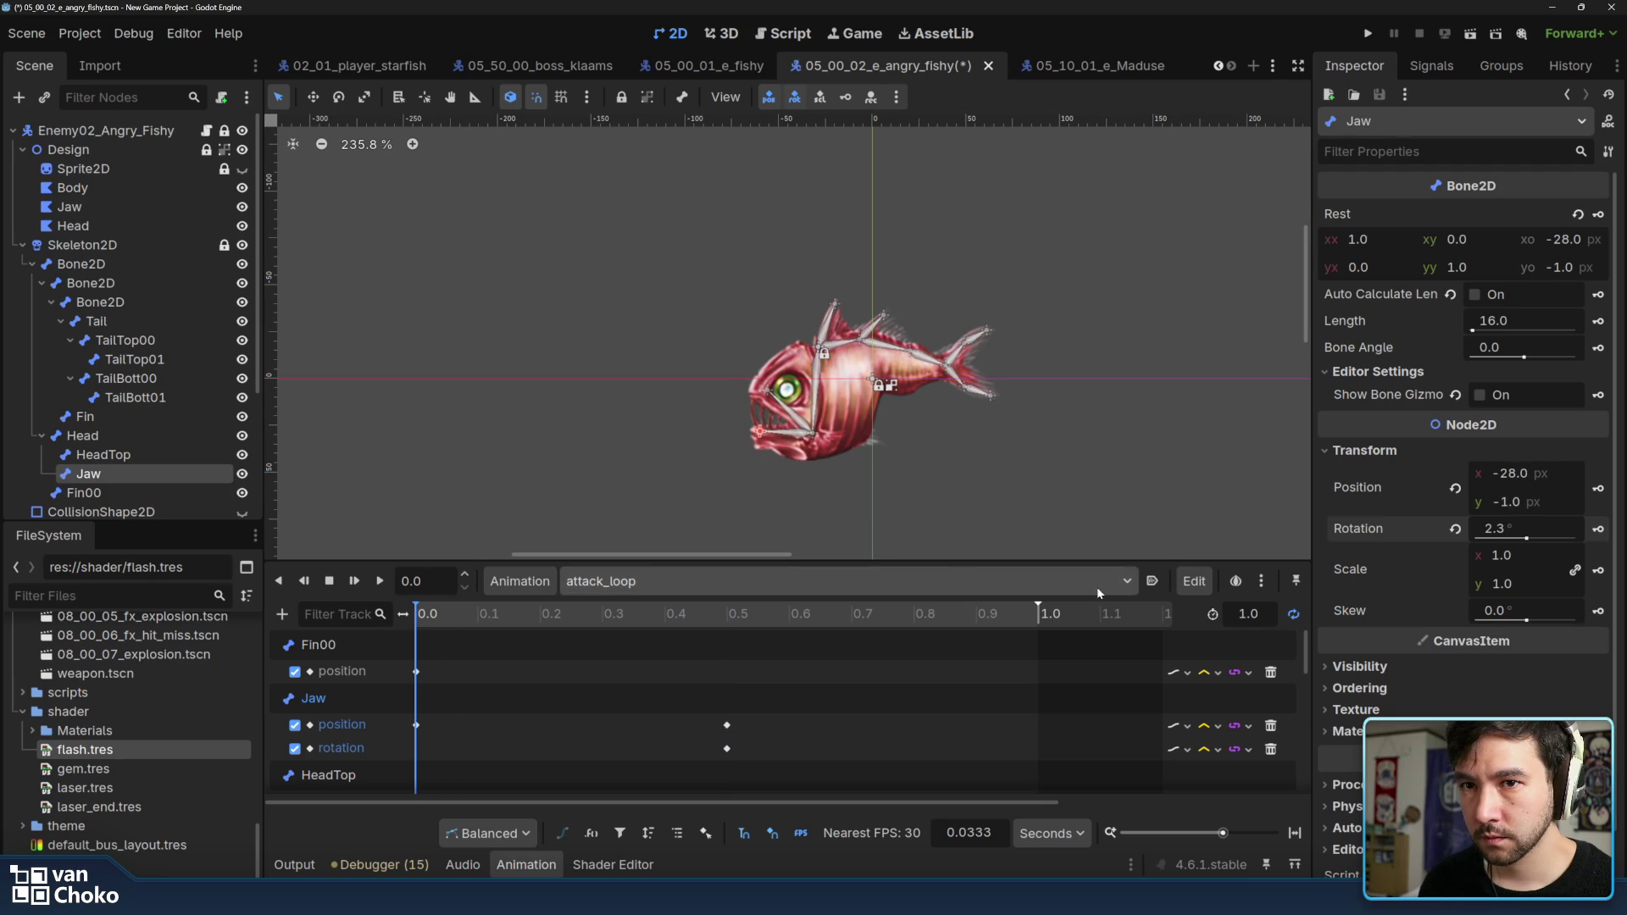
click(1598, 530)
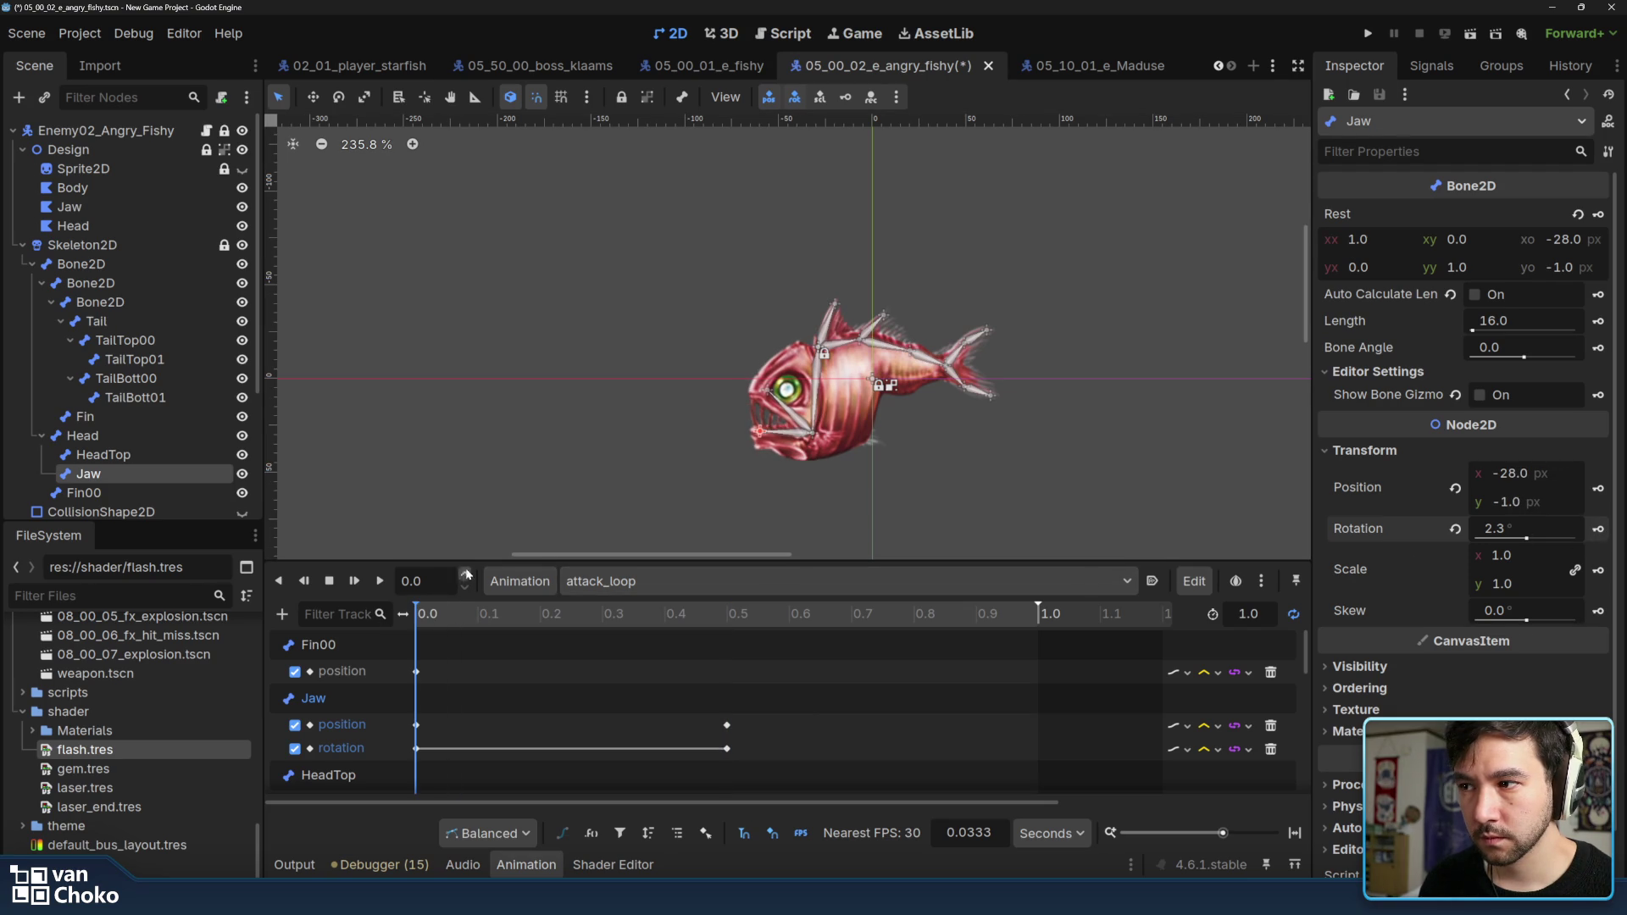
click(736, 620)
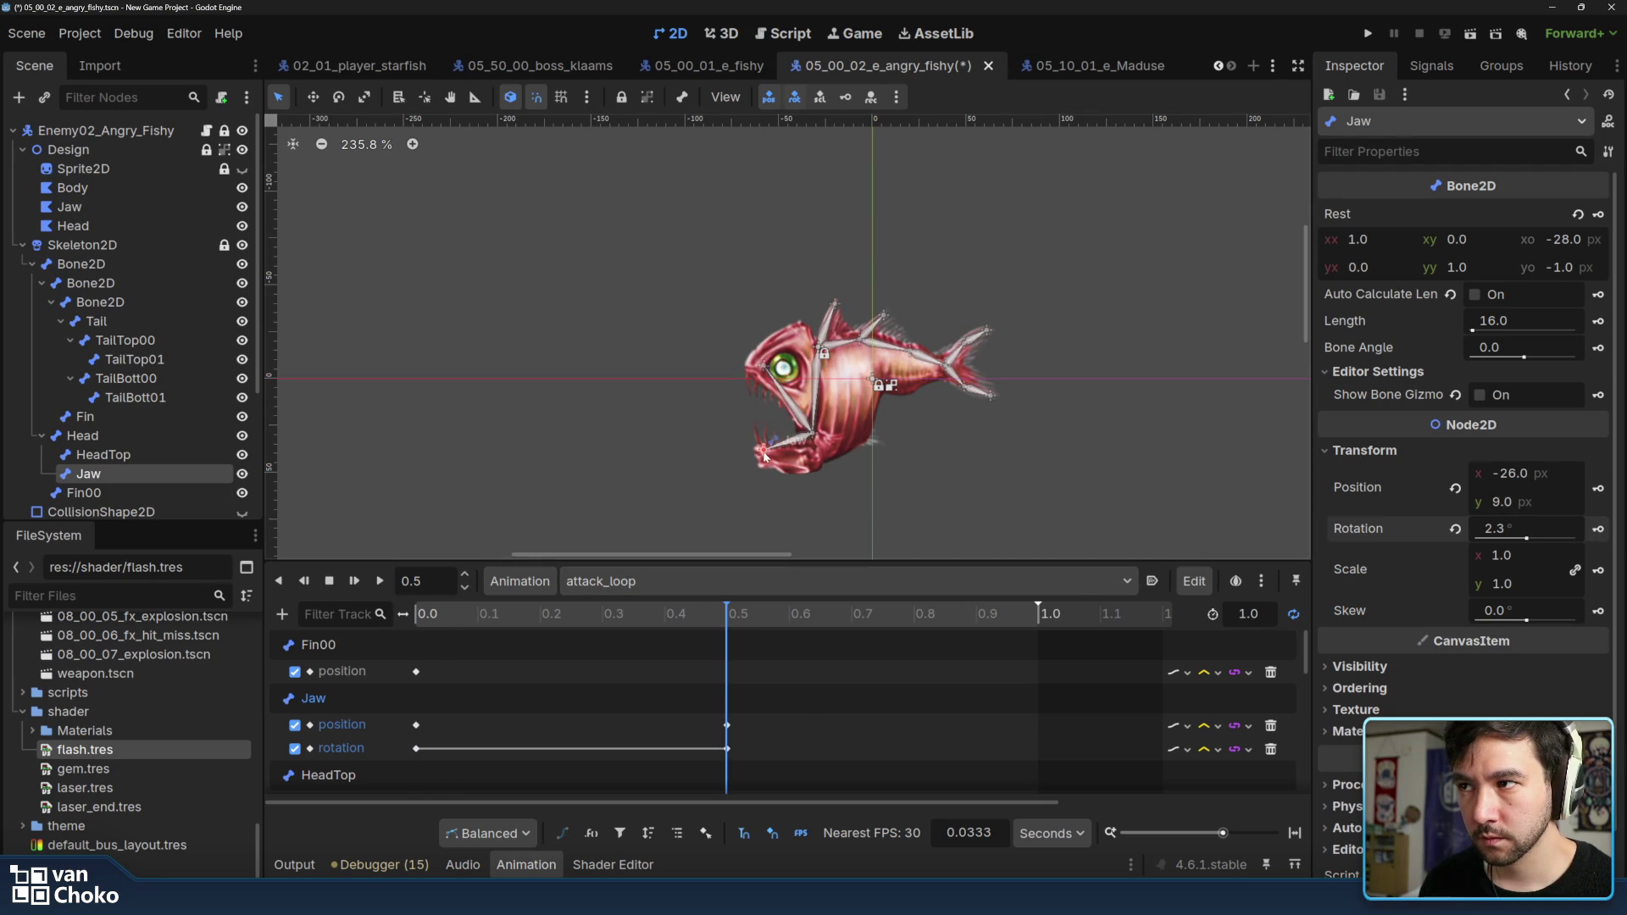
At 0.5 s rotate the Jaw to -13.6°, lower and re-key it, then shift and key HeadTop
drag(1525, 539, 1527, 543)
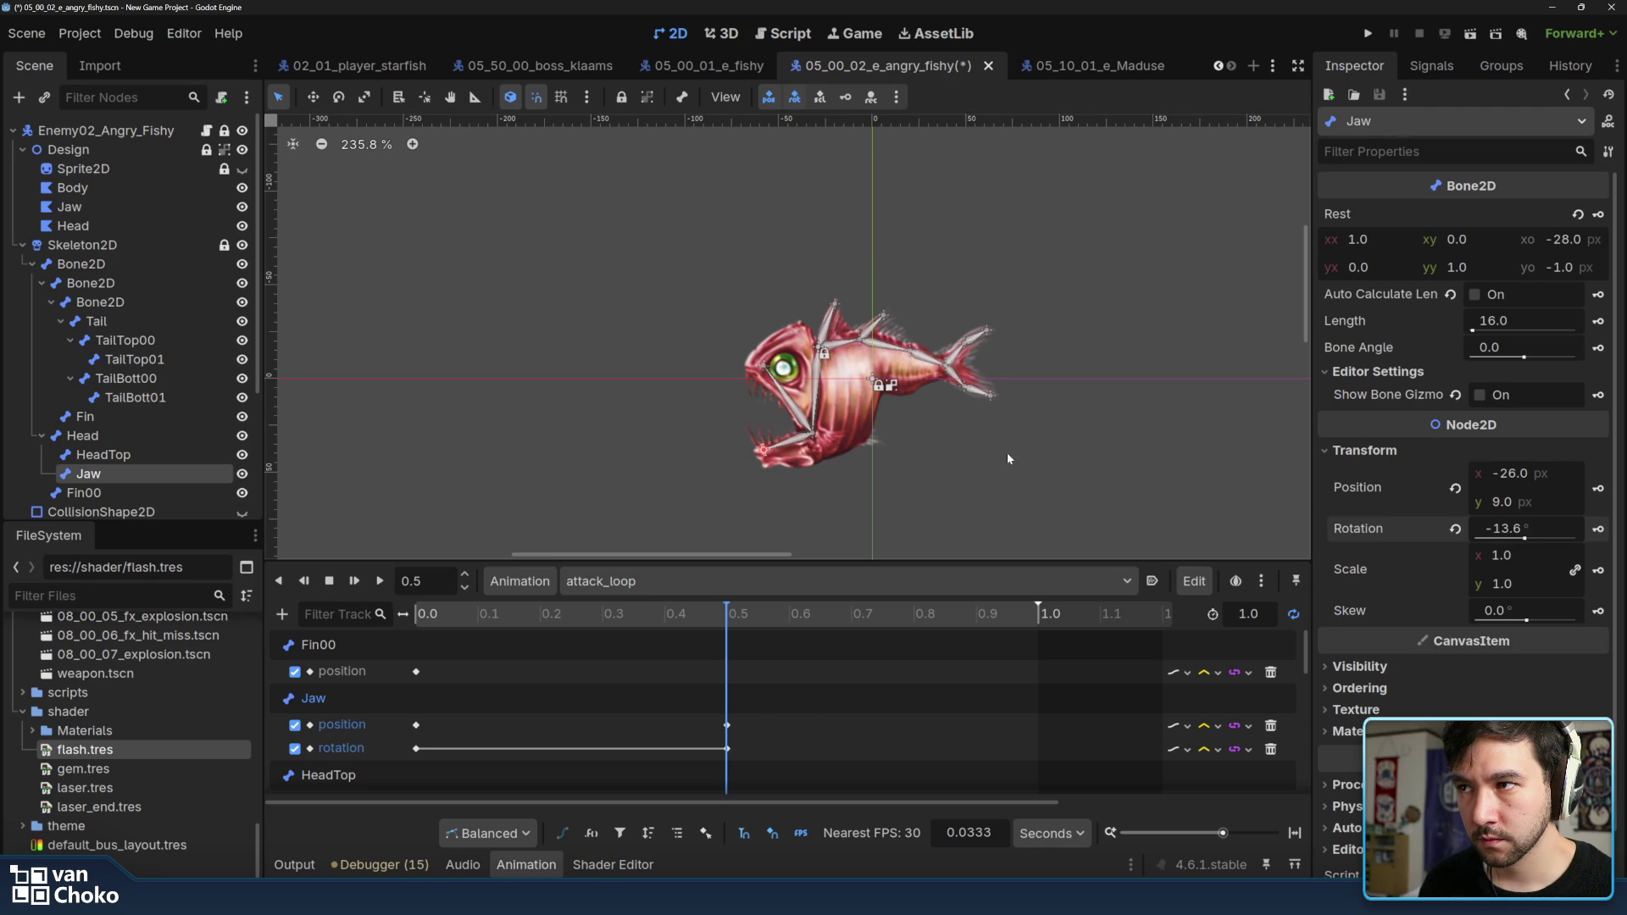
click(1597, 530)
drag(764, 460, 762, 457)
drag(761, 458, 762, 460)
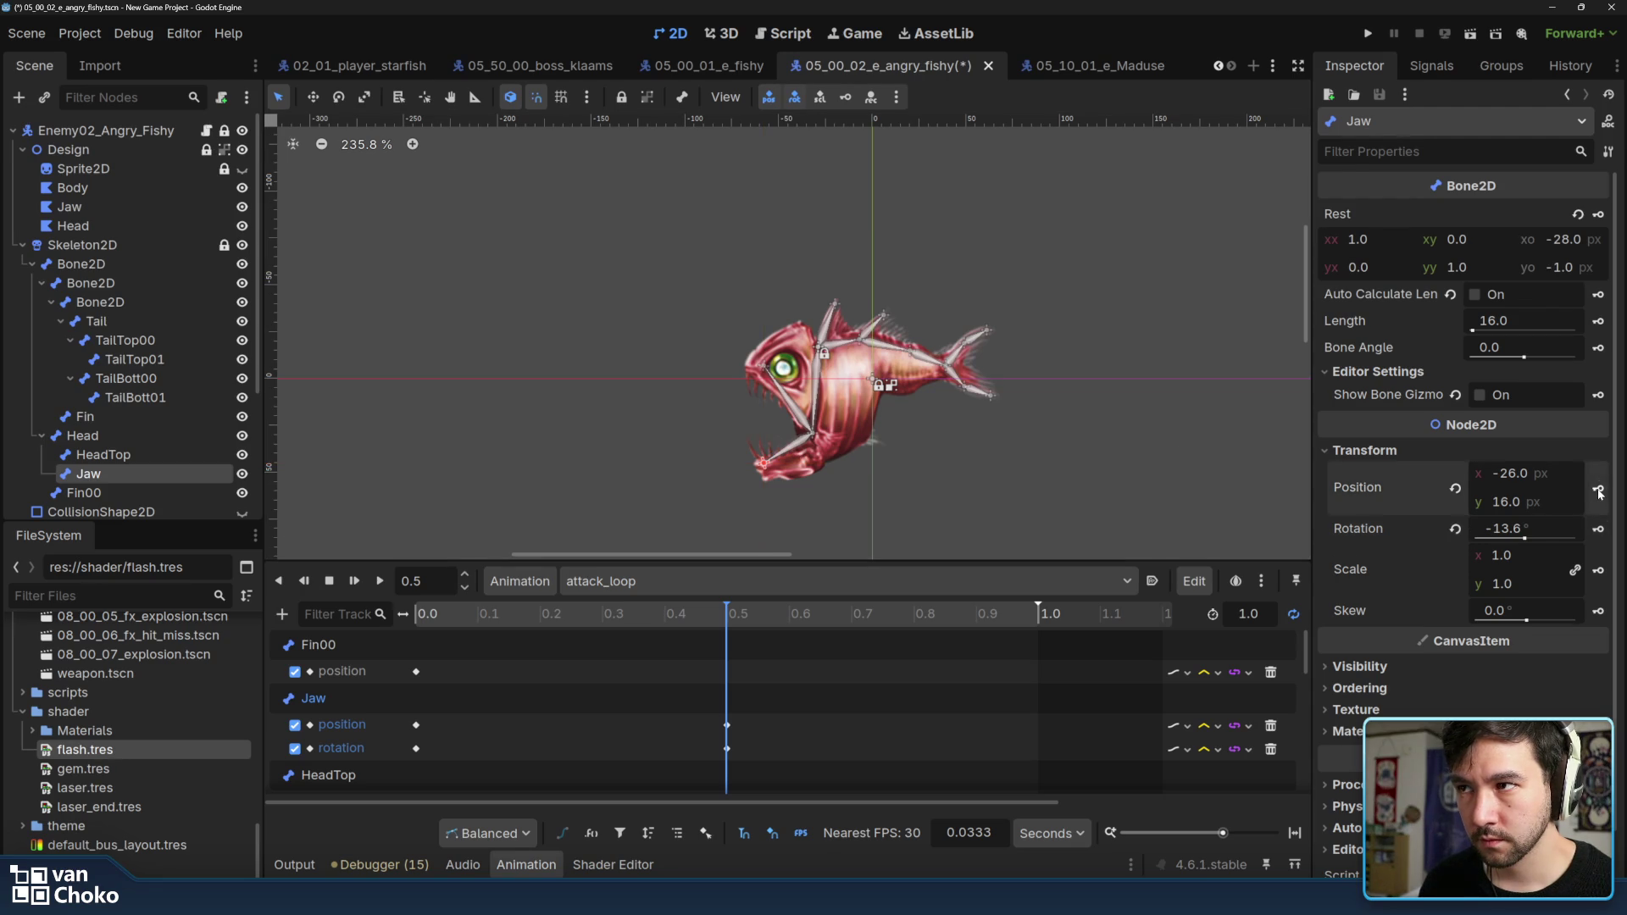
click(1599, 532)
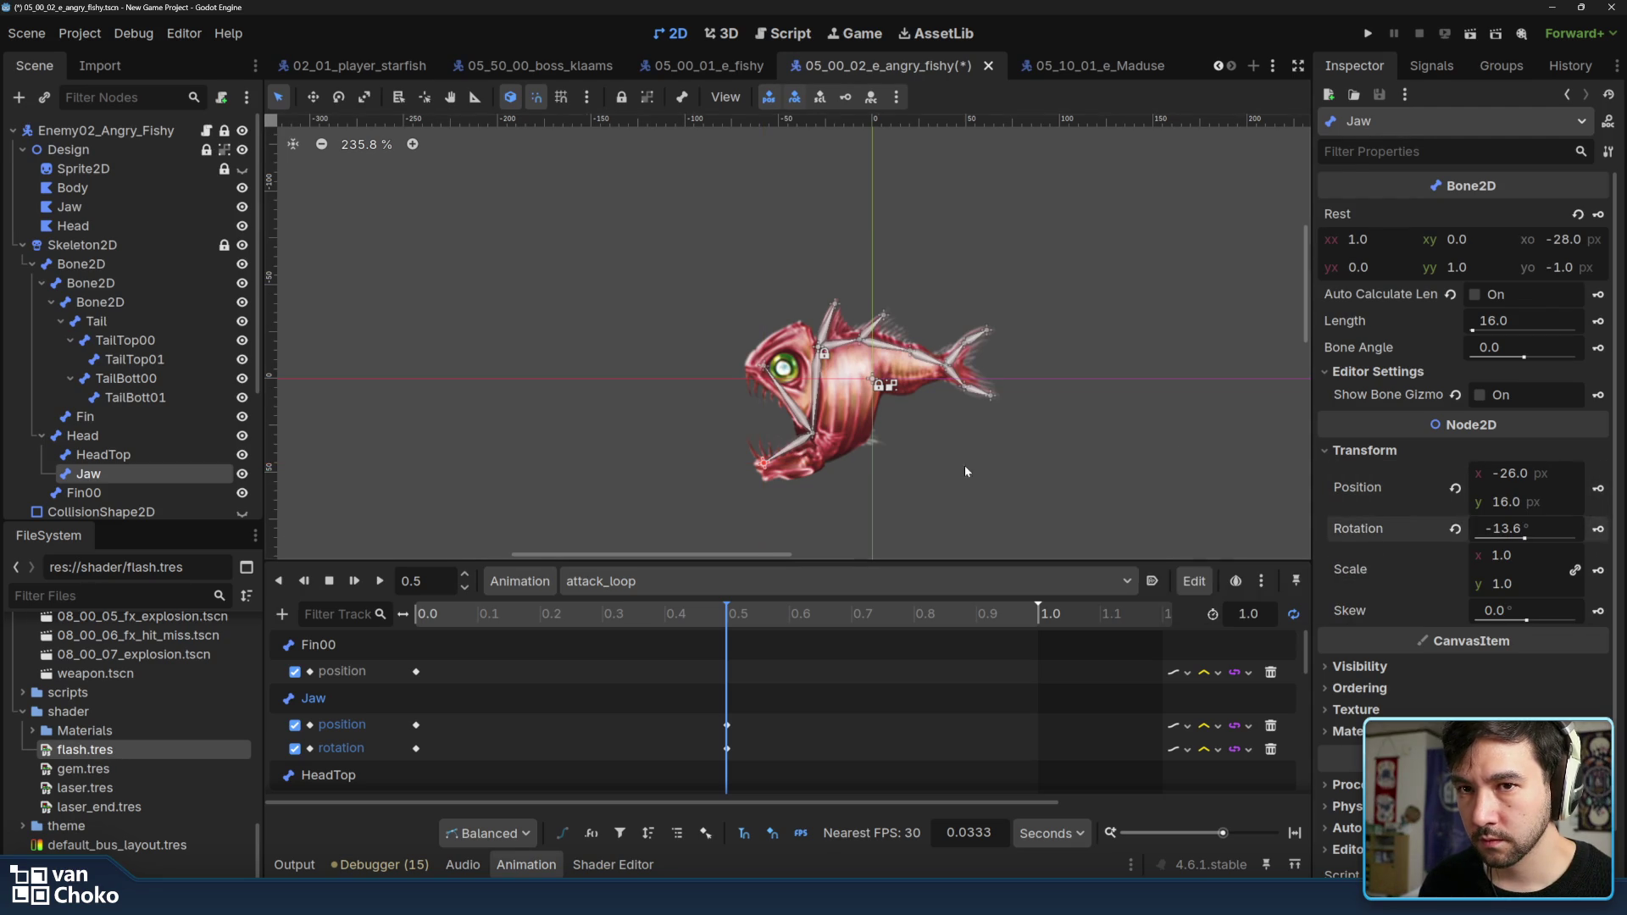
drag(763, 373, 755, 366)
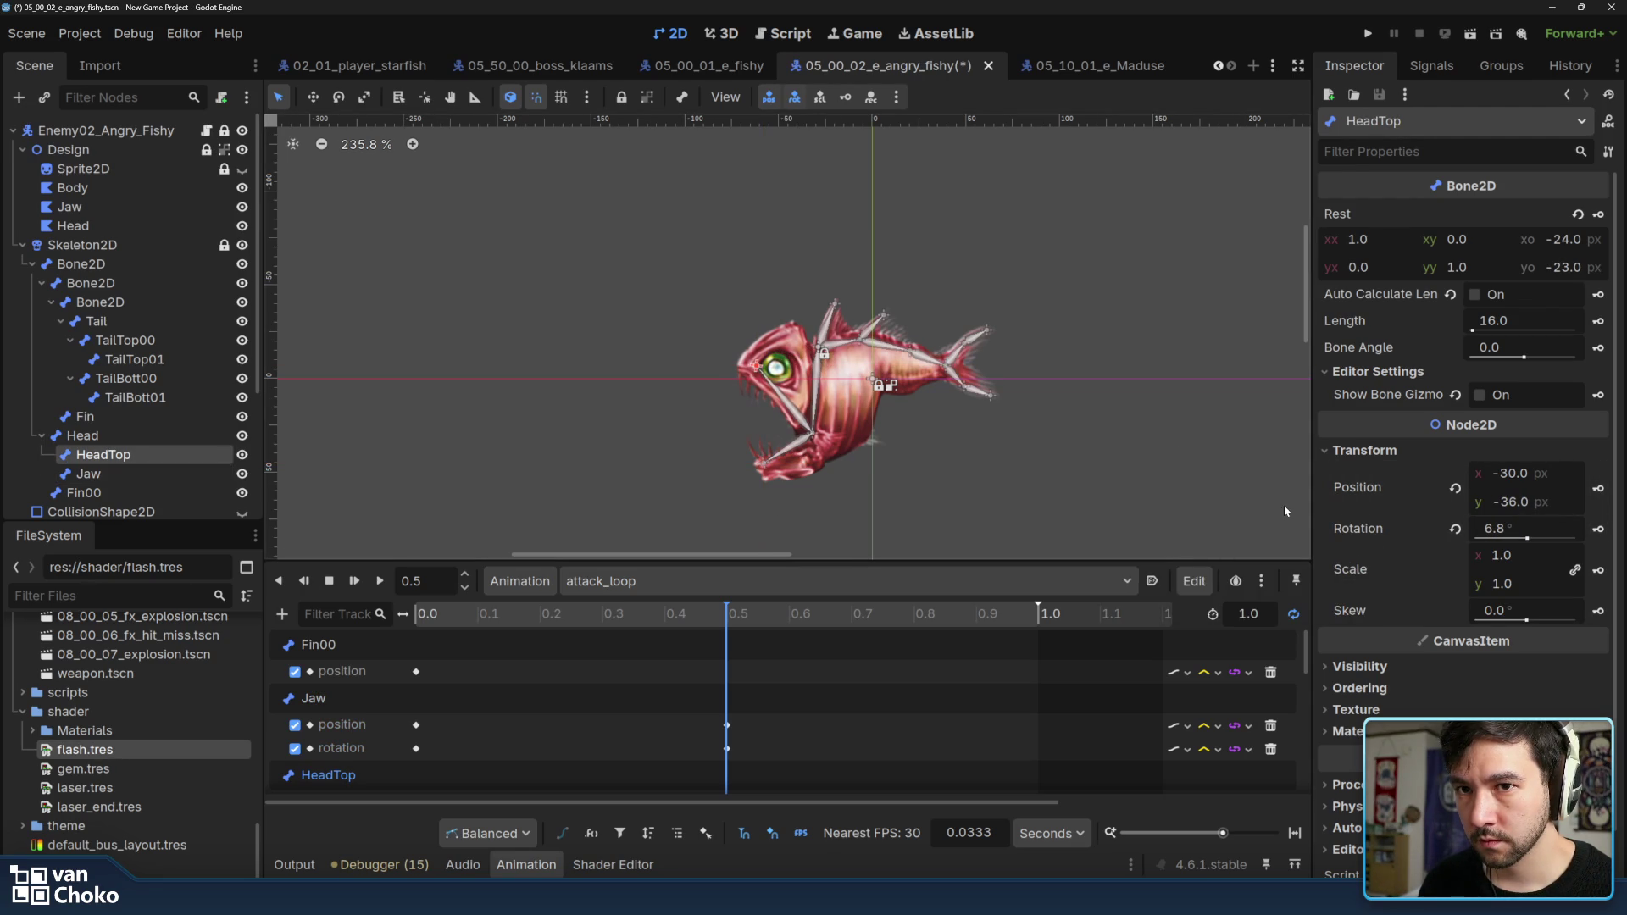
click(1597, 528)
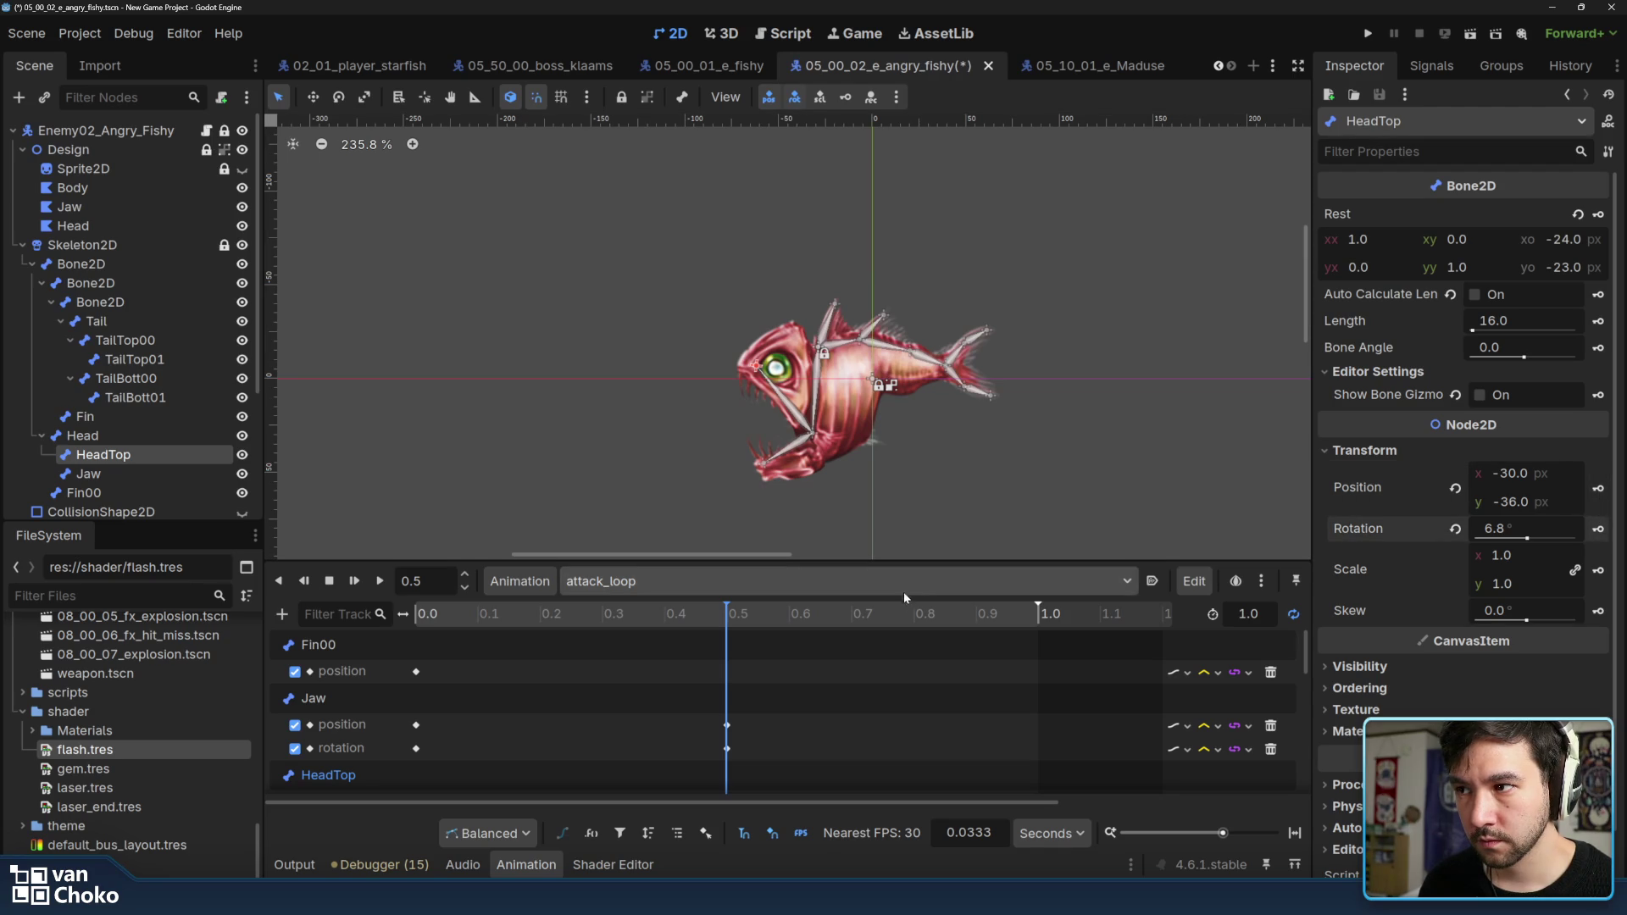
mouse_move(708, 616)
mouse_down()
mouse_move(366, 622)
mouse_move(918, 632)
mouse_up()
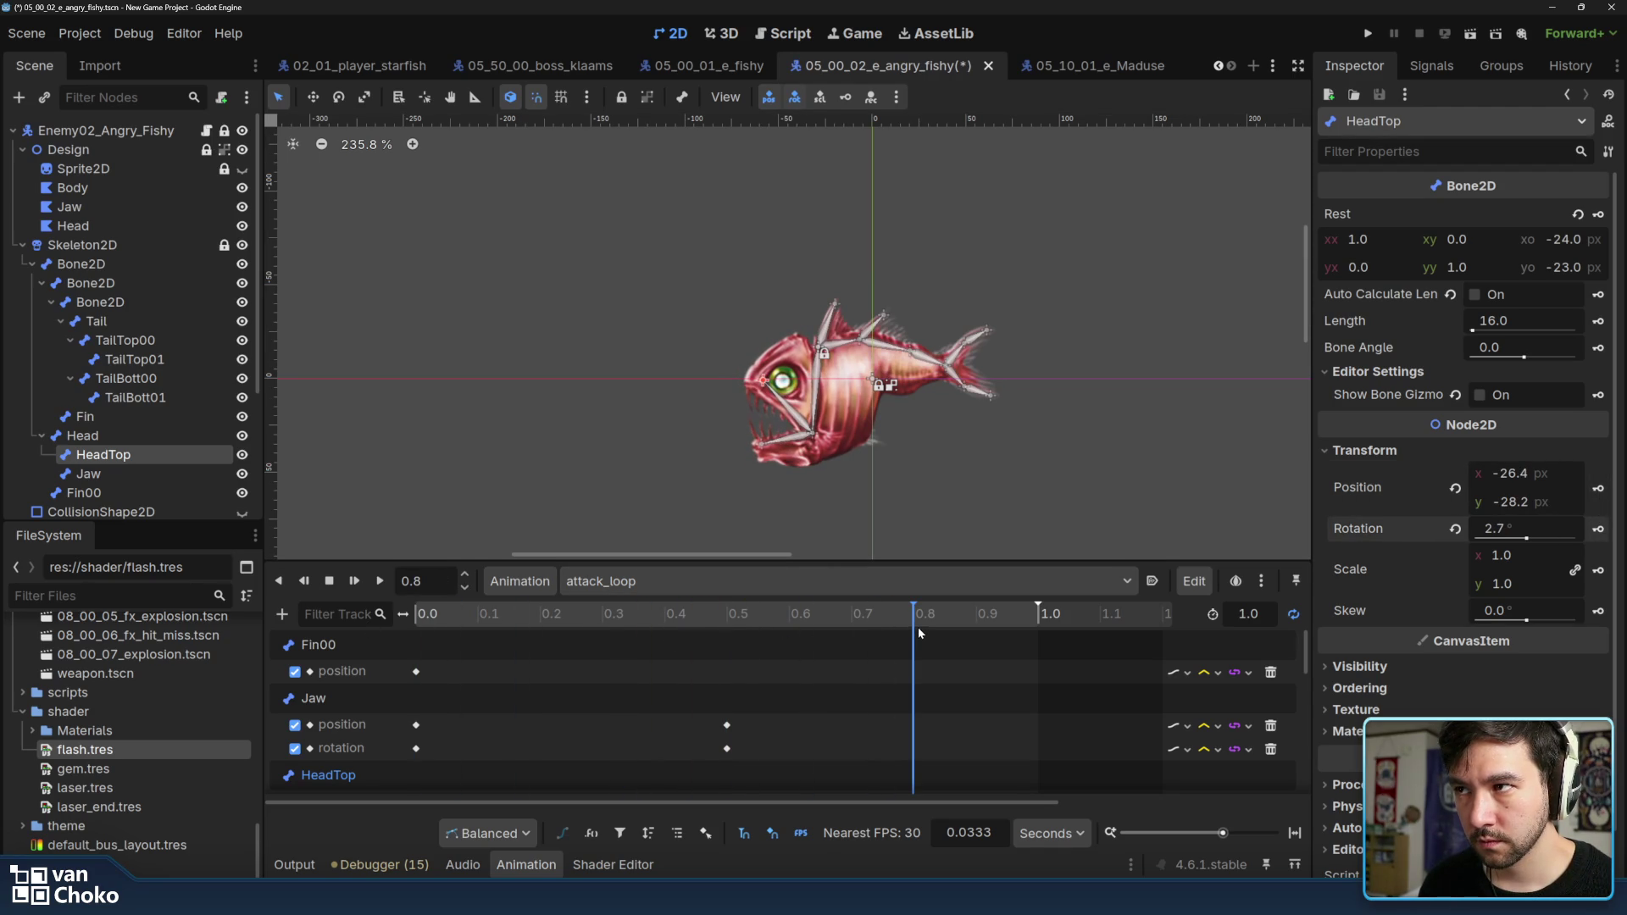
Lower the head down-left at 0.8 s to start closing the mouth
drag(763, 384, 755, 392)
drag(1527, 540, 1528, 545)
key(ctrl+shift+z)
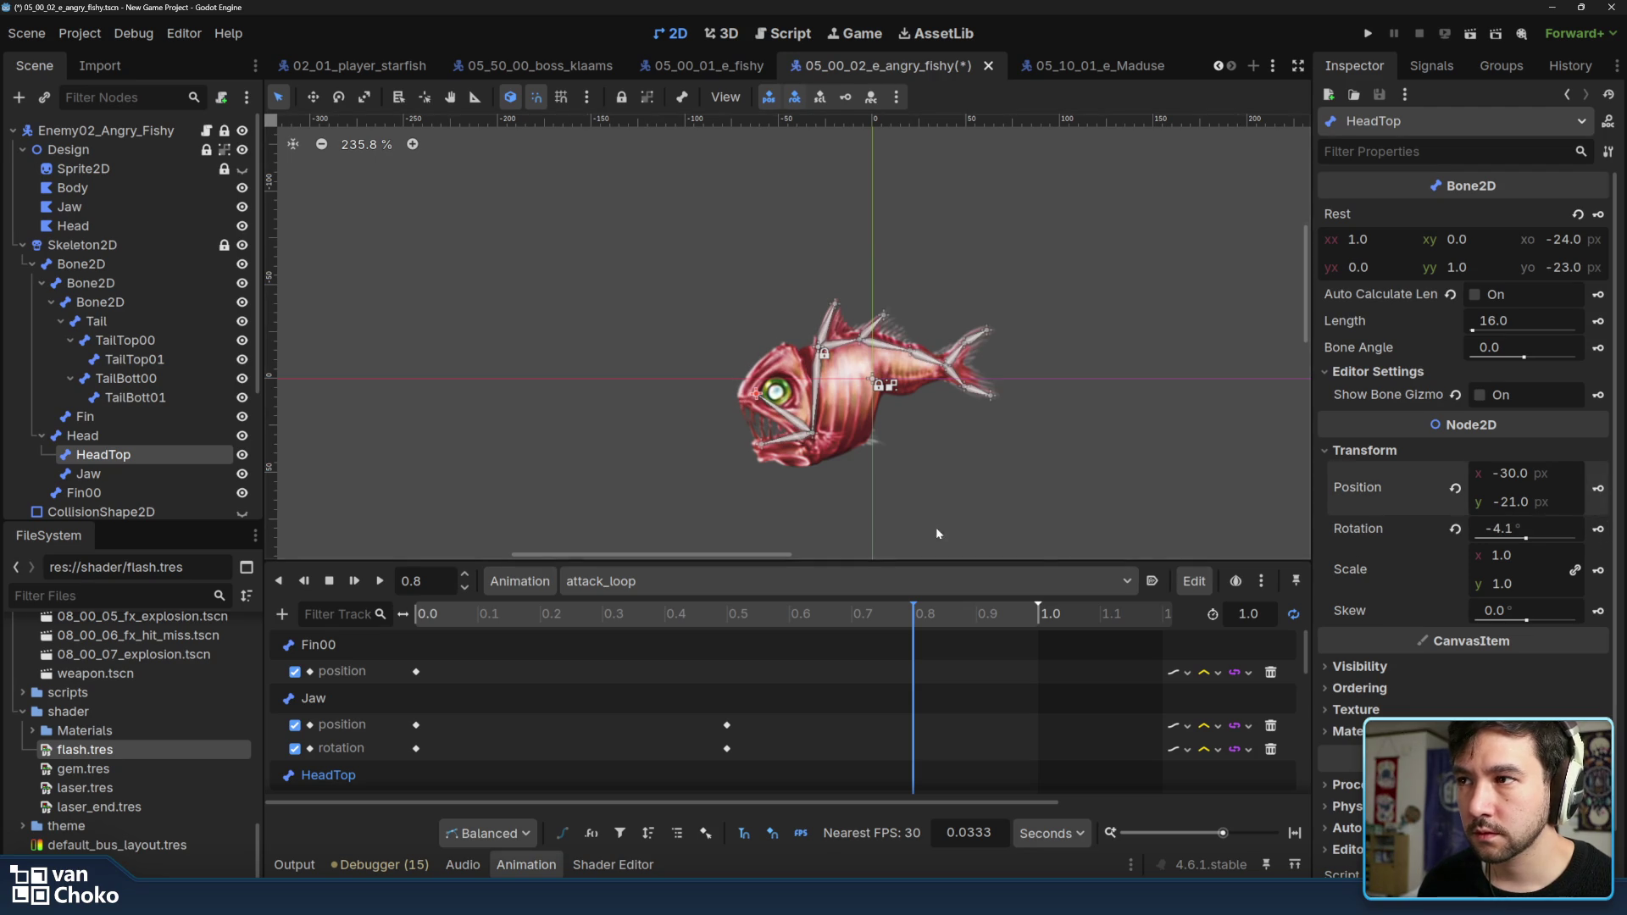
mouse_move(710, 614)
mouse_down()
mouse_move(420, 613)
mouse_move(923, 641)
mouse_up()
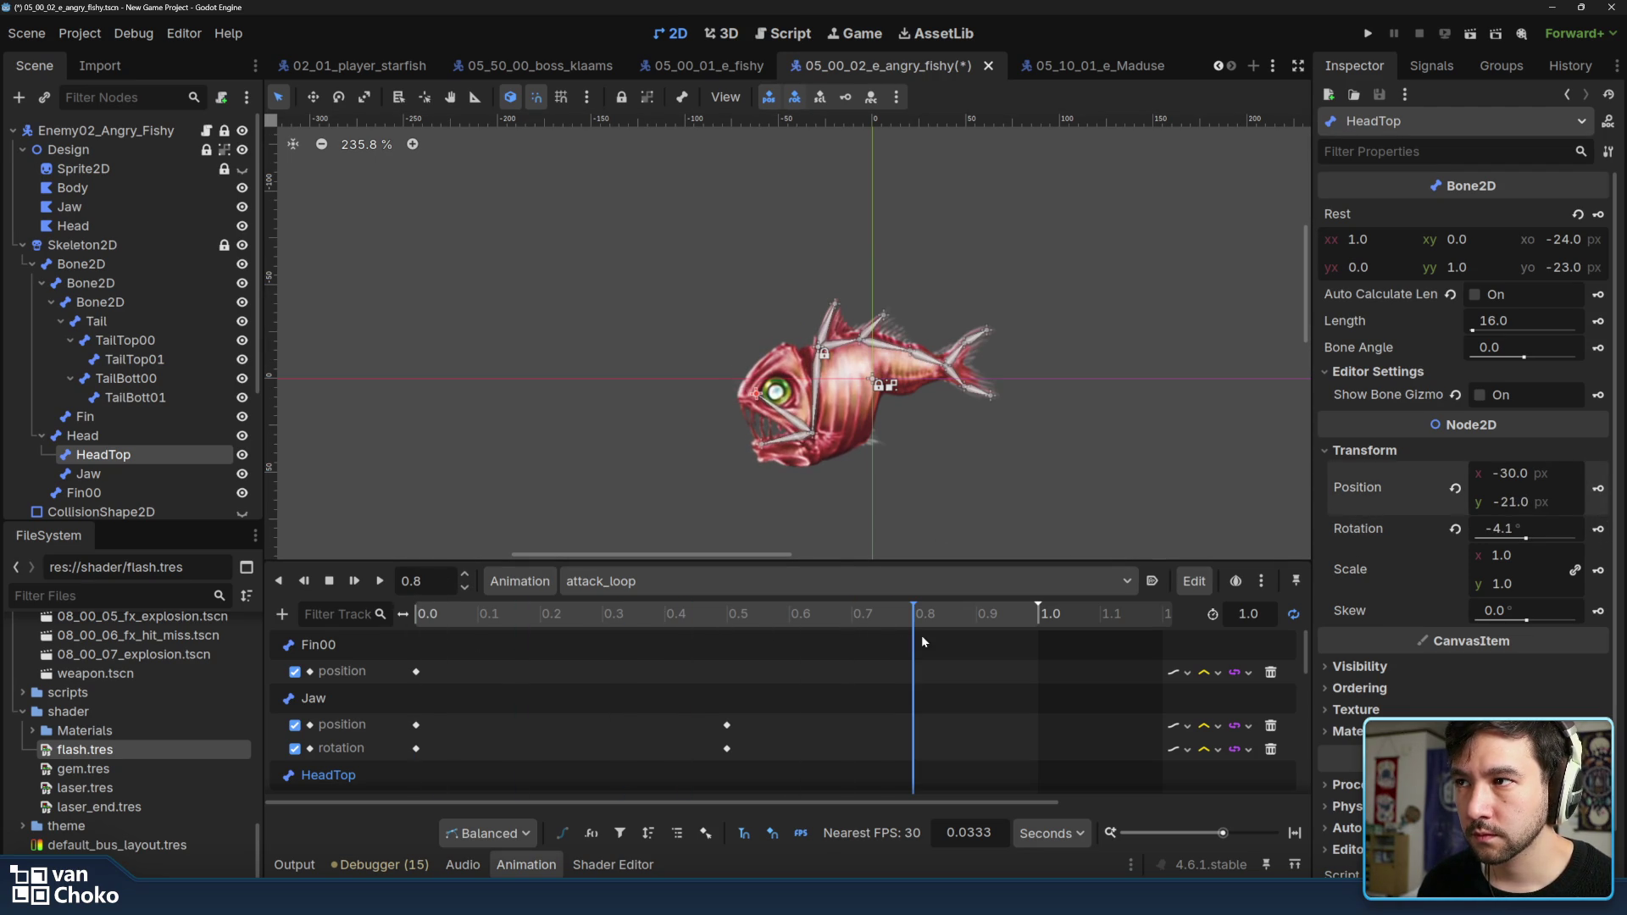
Raise the Jaw to (-36, -5) px at 6.8° and key its rotation and position
click(763, 448)
drag(760, 447, 754, 434)
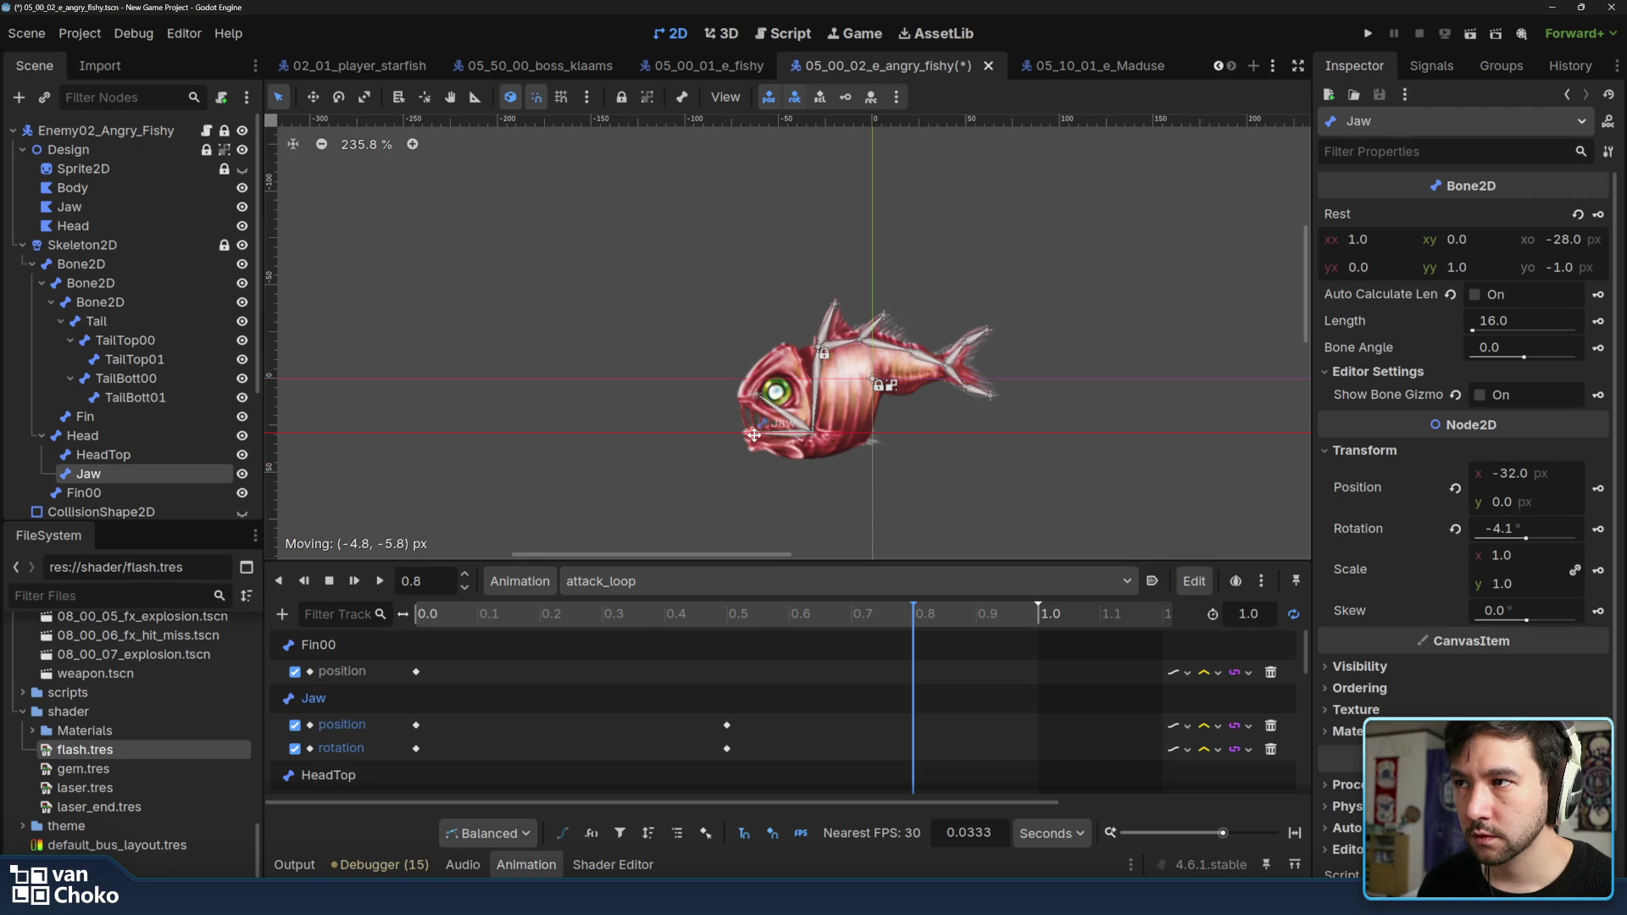
click(1454, 530)
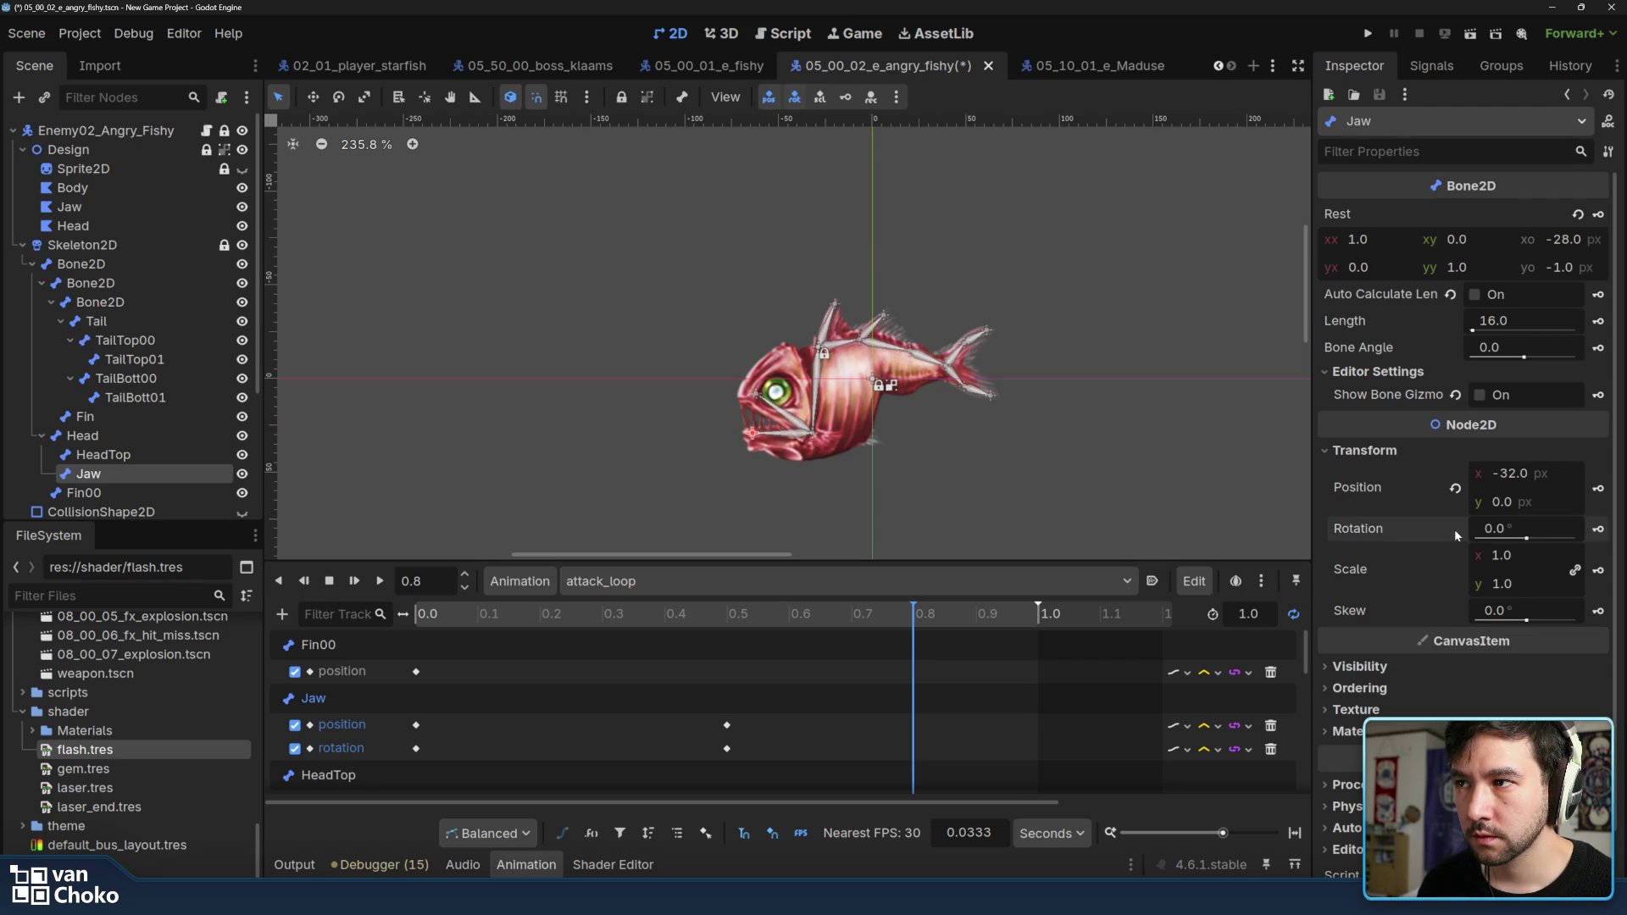
drag(1528, 539, 1527, 540)
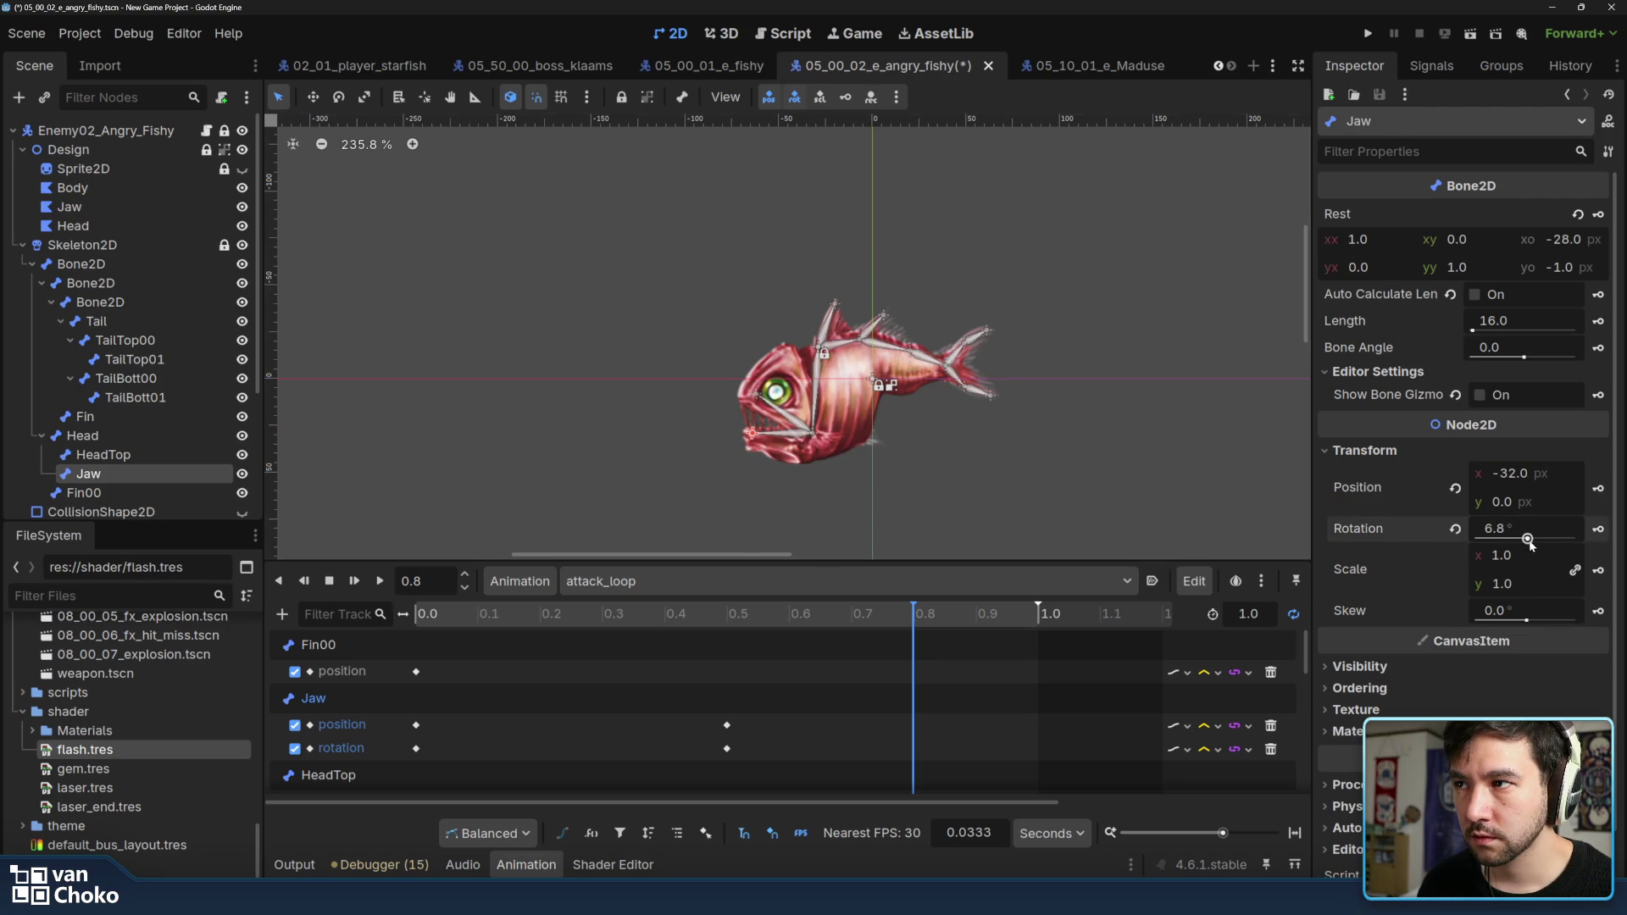
click(746, 438)
drag(749, 437, 750, 424)
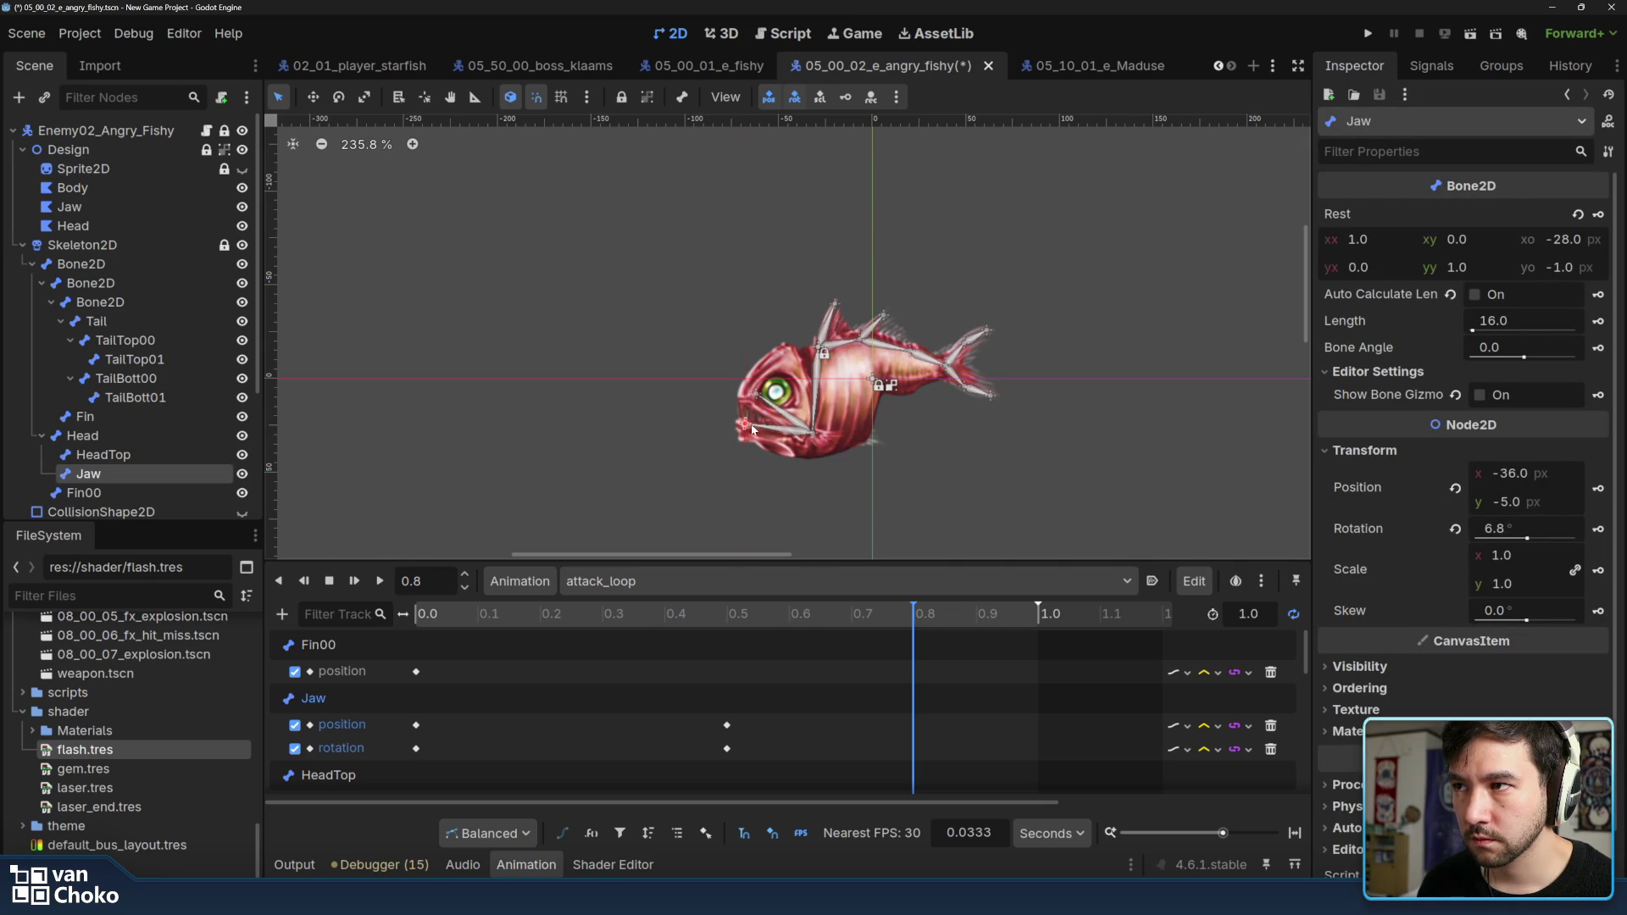
click(1599, 529)
click(1597, 489)
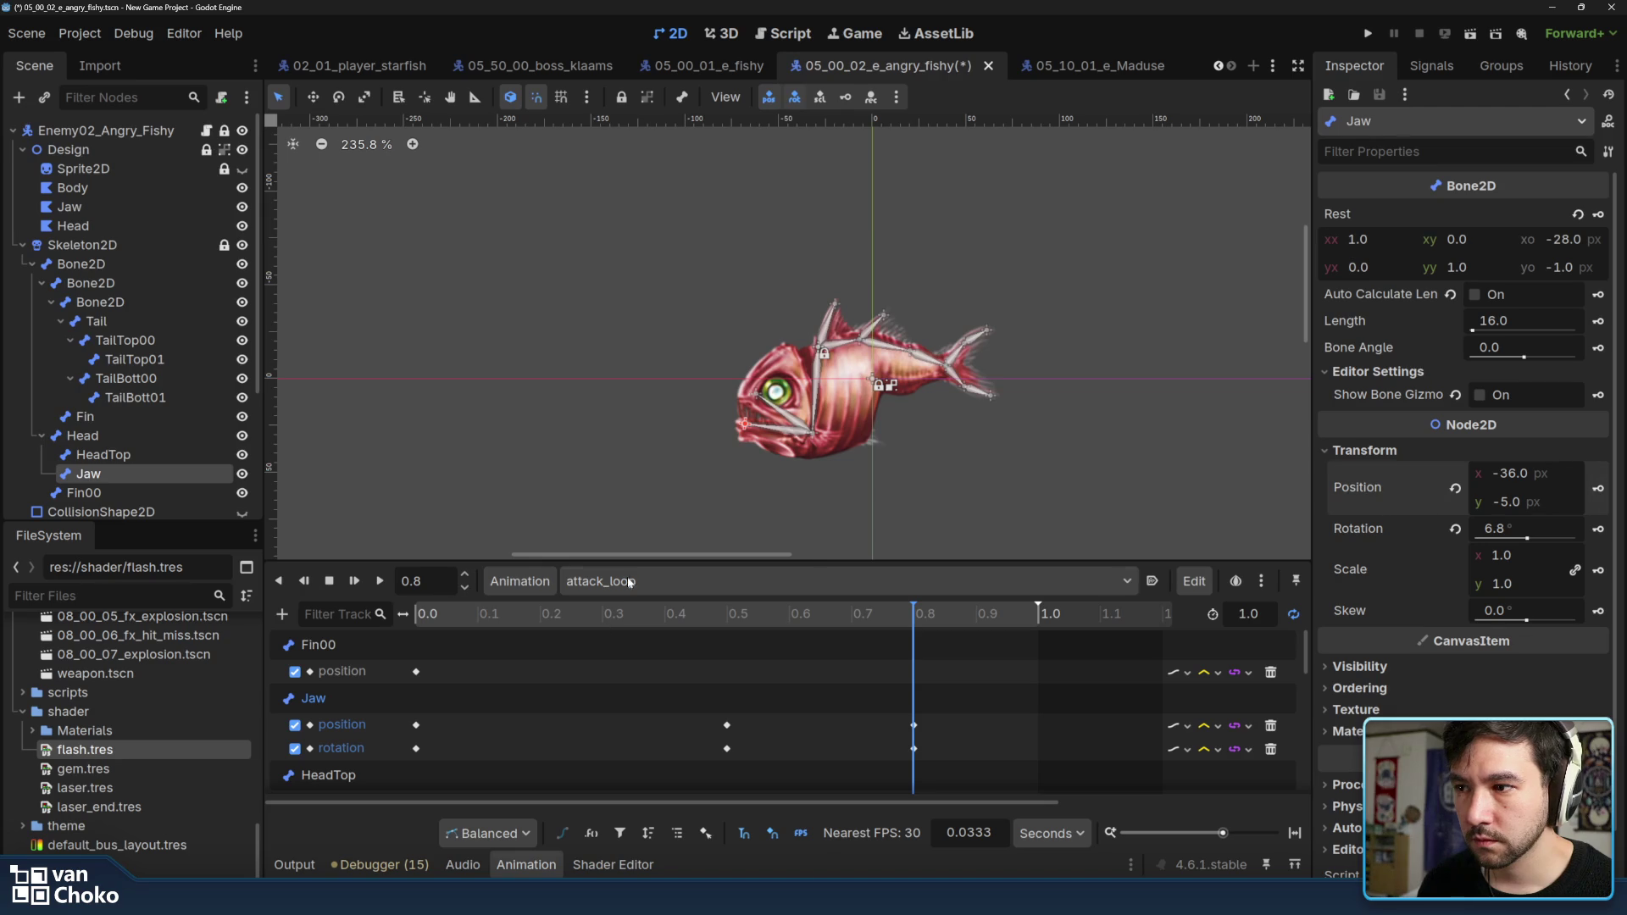
click(376, 582)
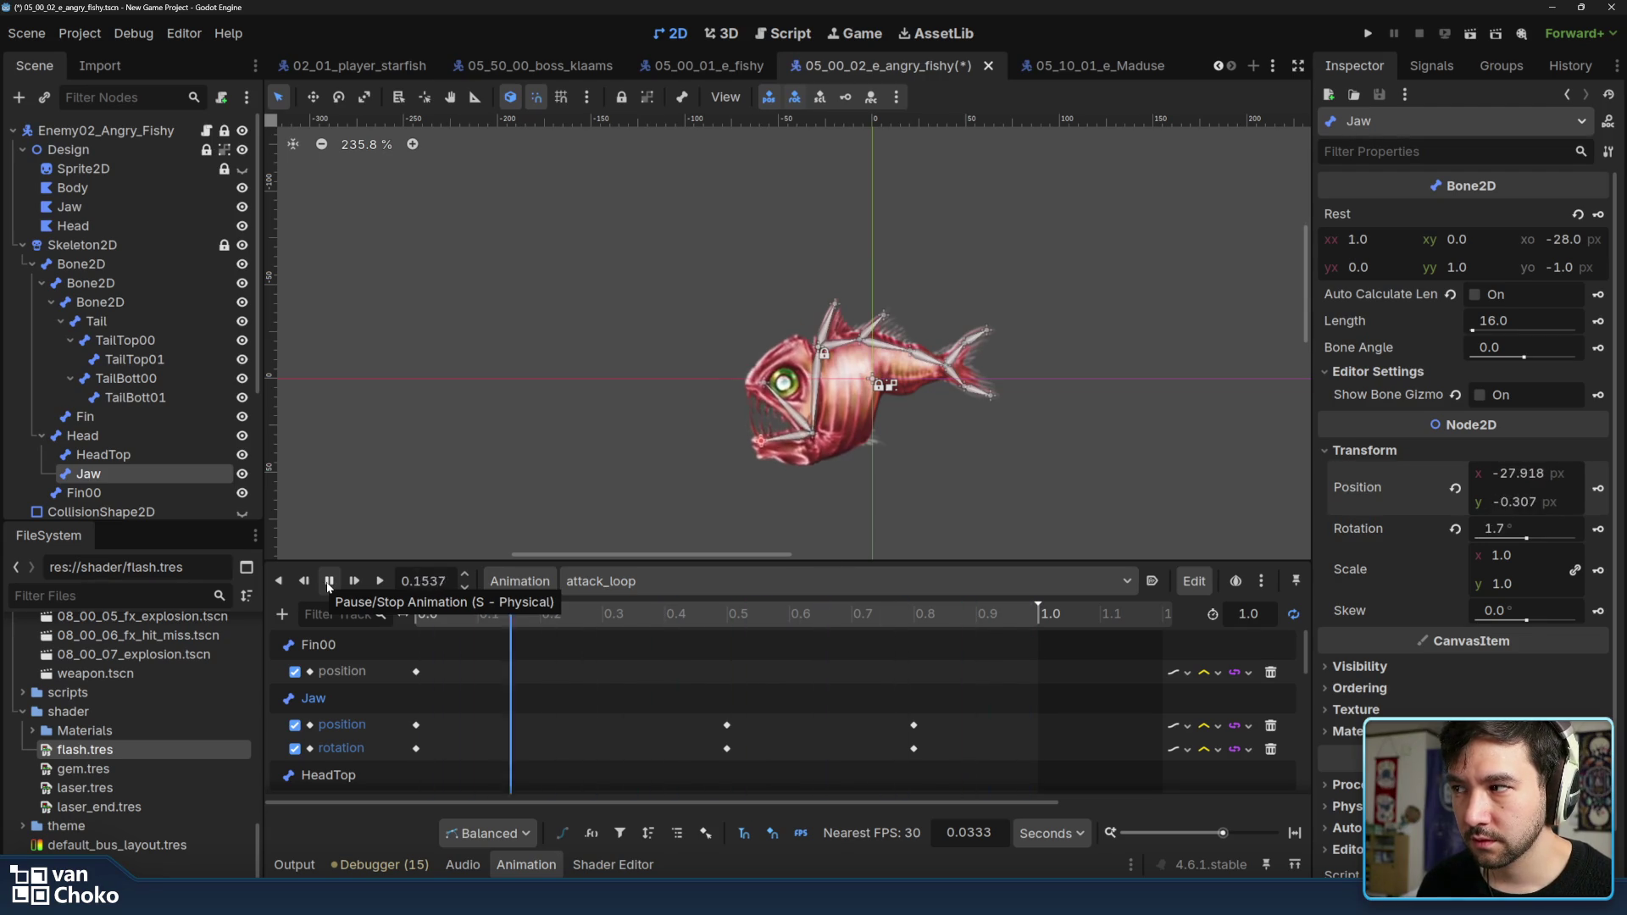
Set the animation length to 0.6 and slide the later Jaw and HeadTop keys to 0.3 and 0.5 s
click(329, 582)
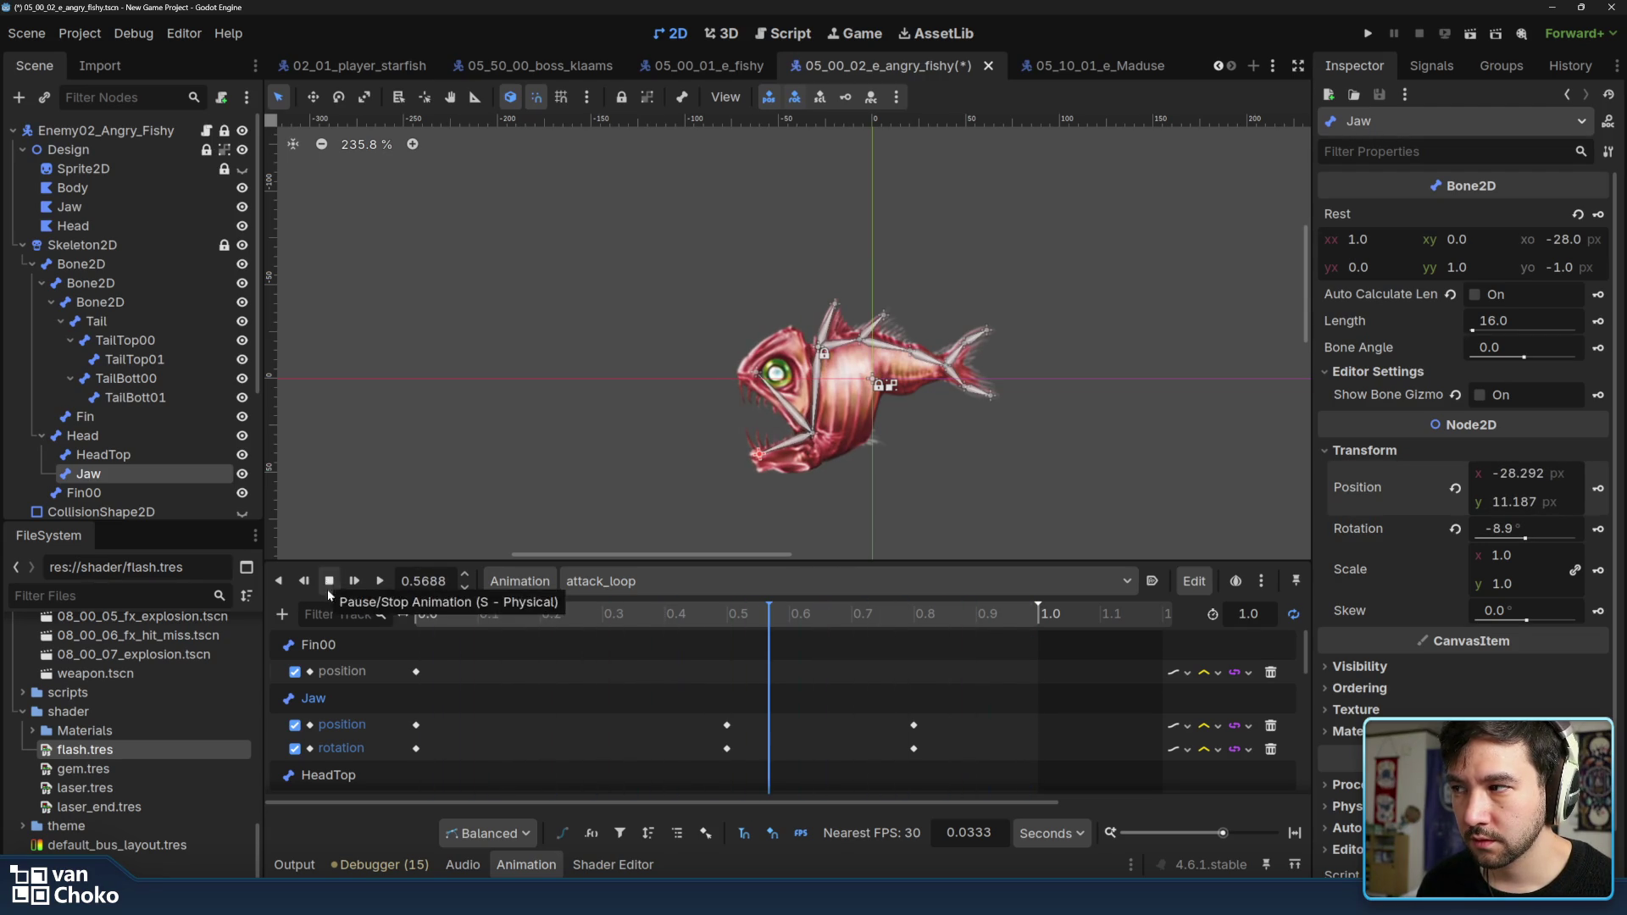
scroll(982, 644, down, 3)
scroll(981, 641, up, 2)
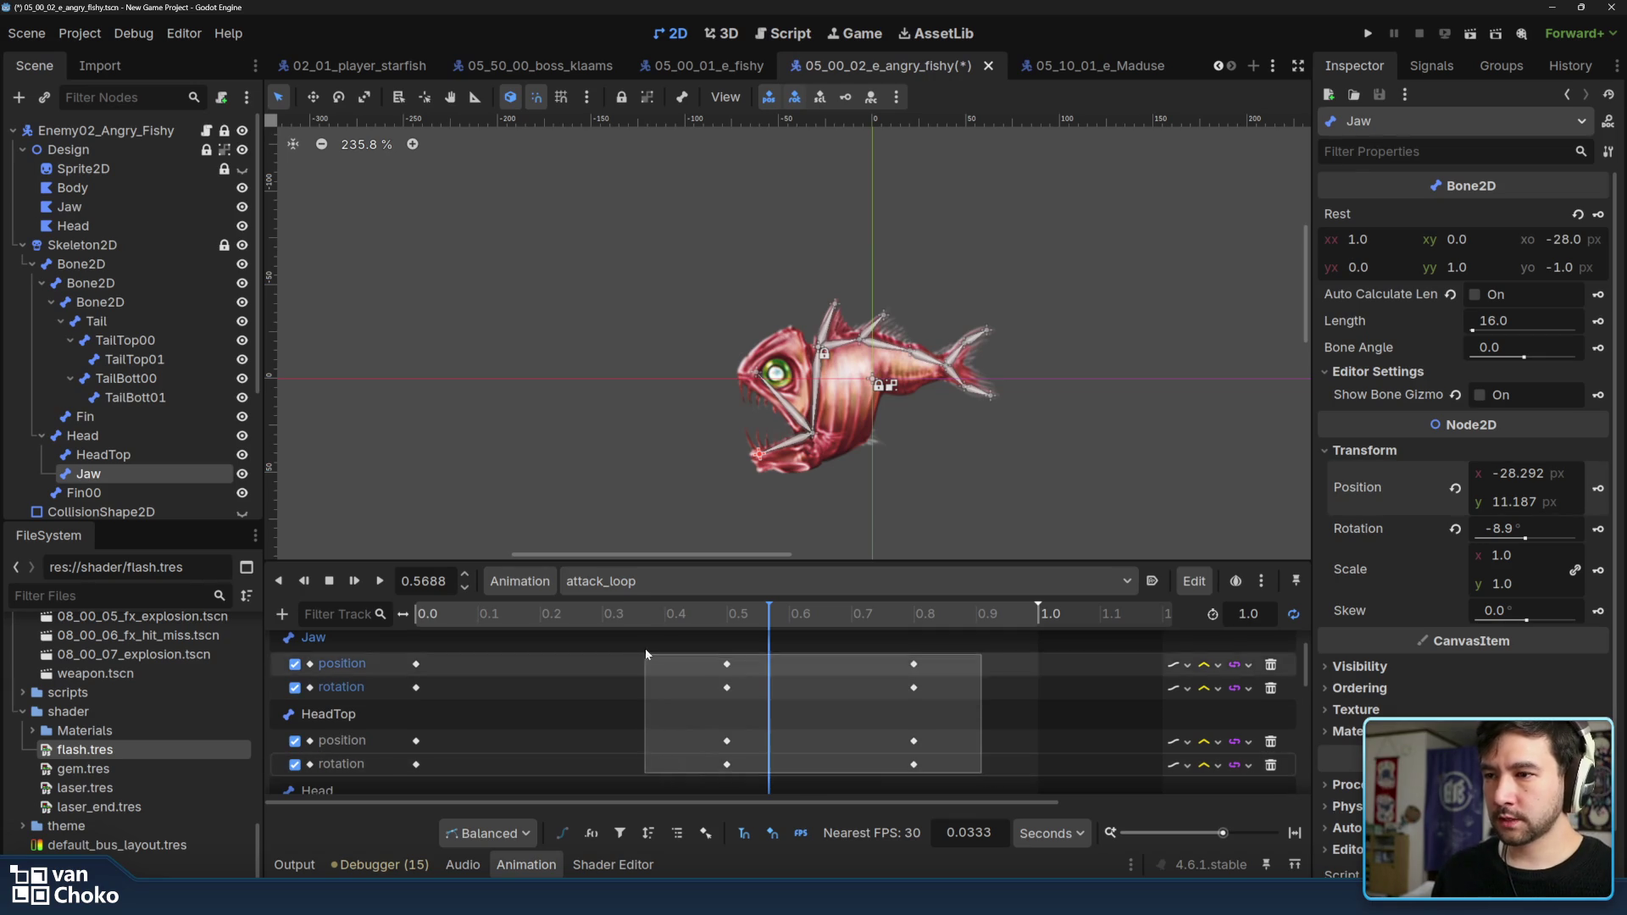
drag(986, 773, 776, 657)
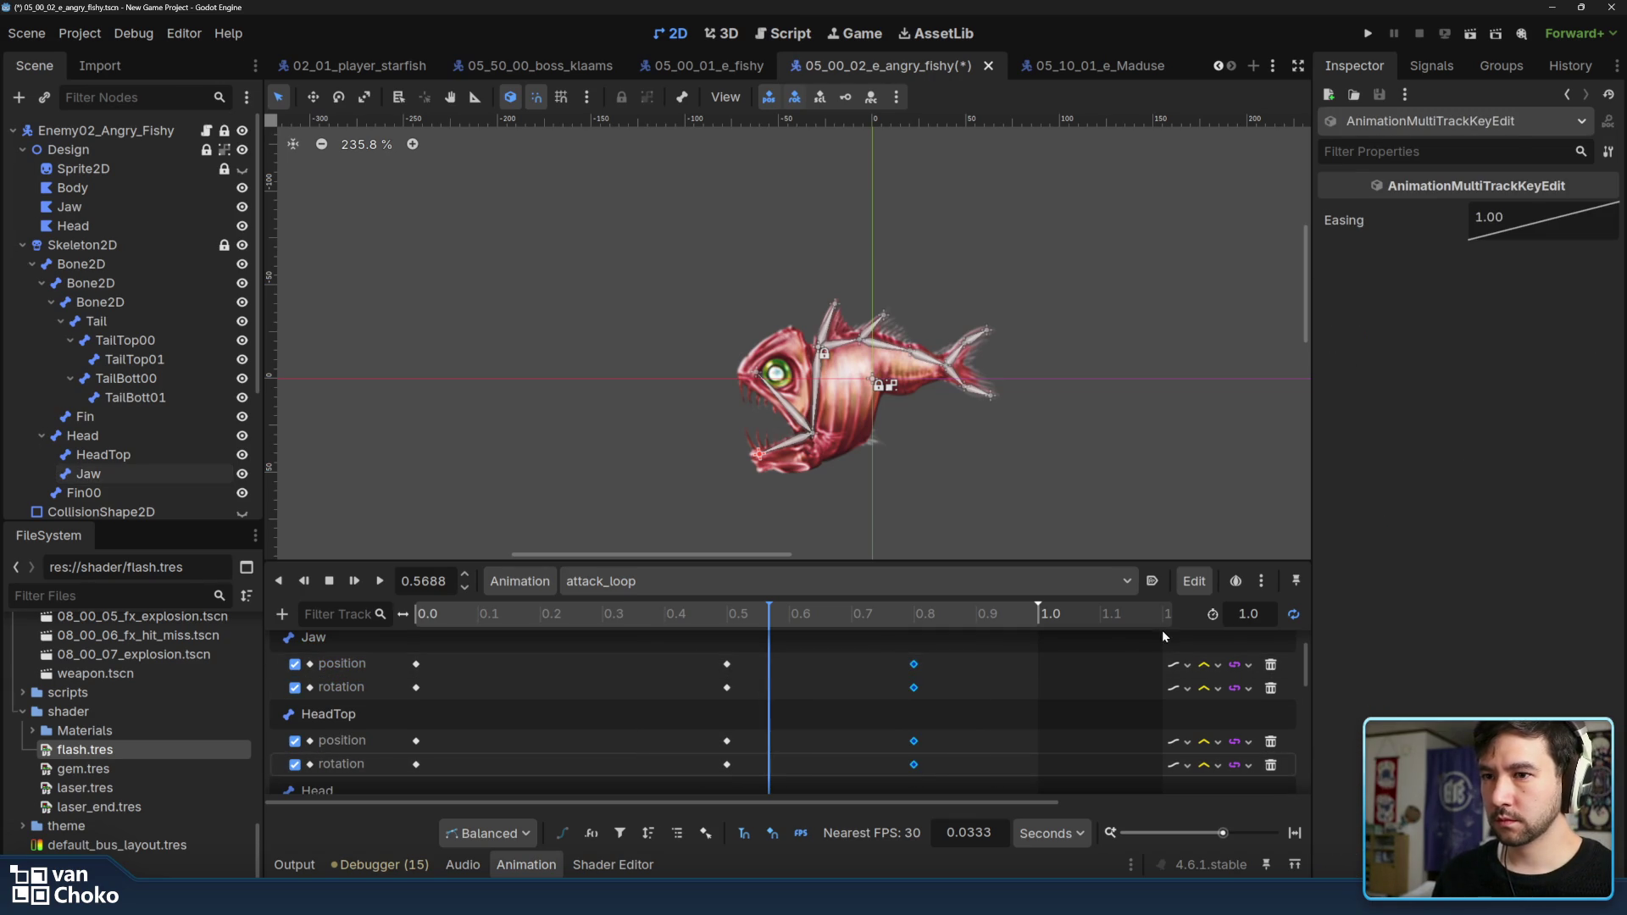
click(1105, 648)
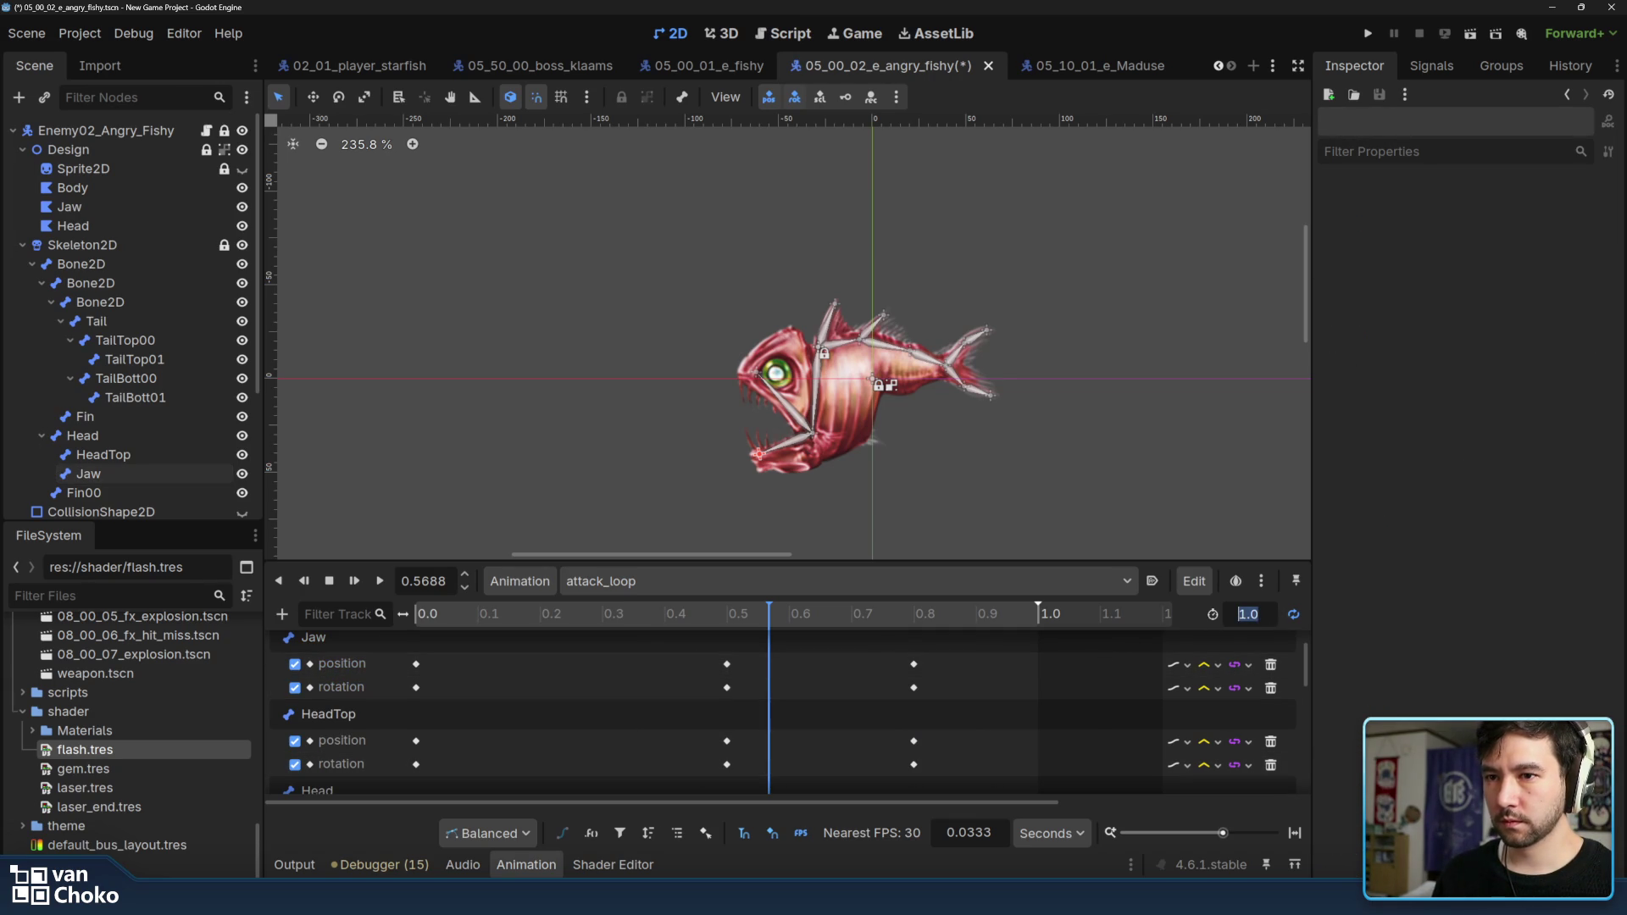
text(0.6)
key(Return)
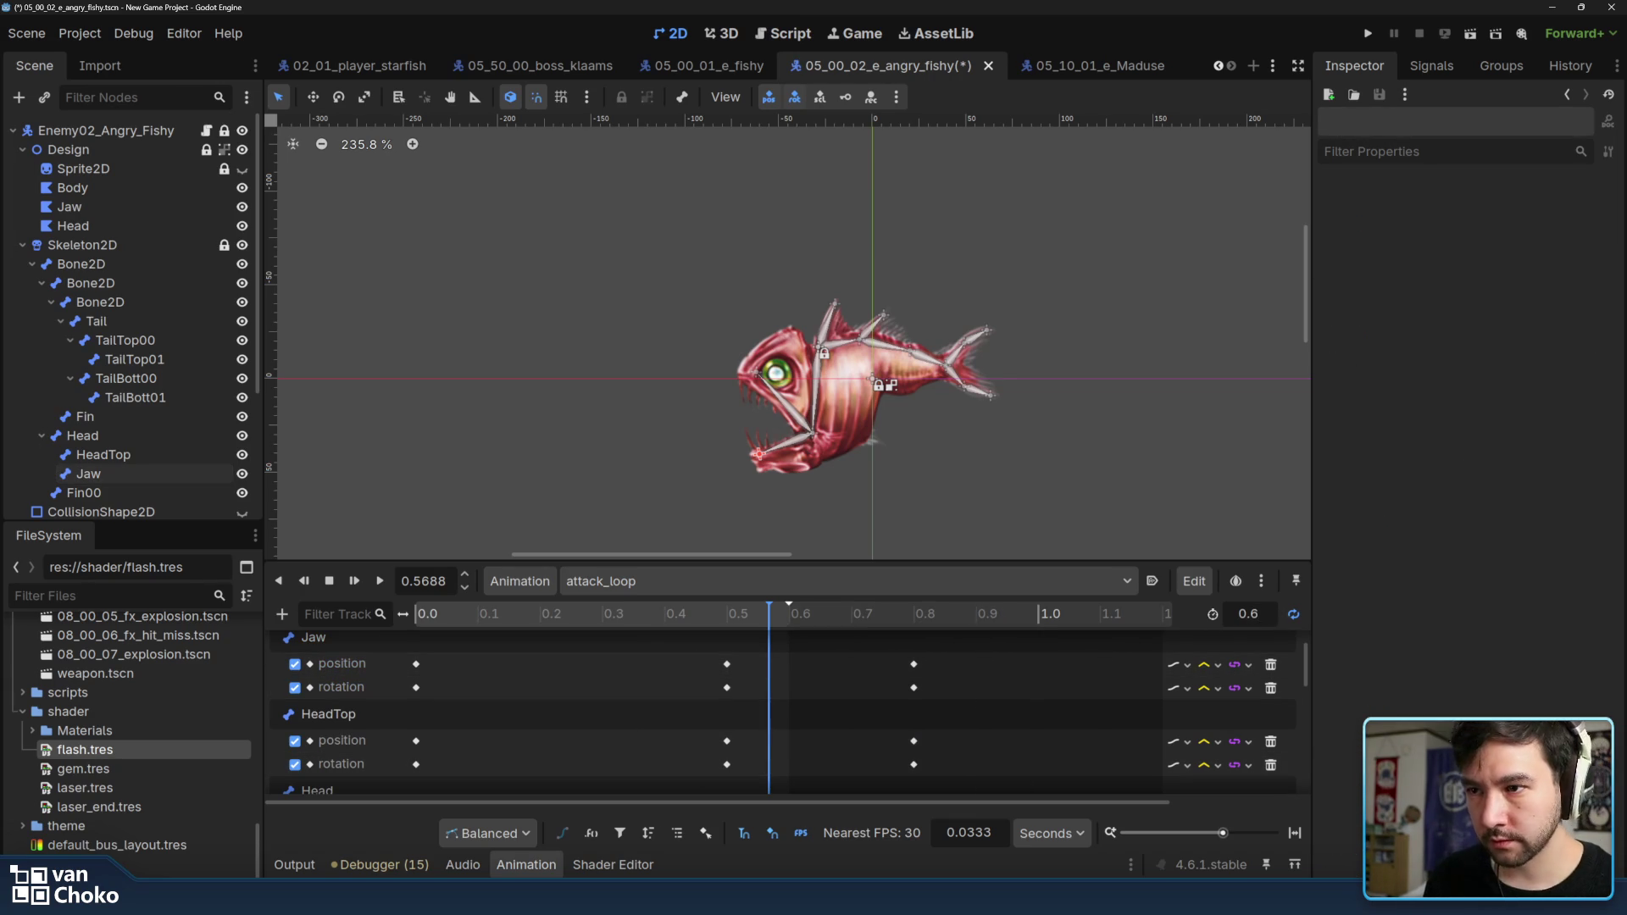
scroll(945, 744, down, 1)
scroll(949, 776, up, 1)
drag(644, 635, 635, 631)
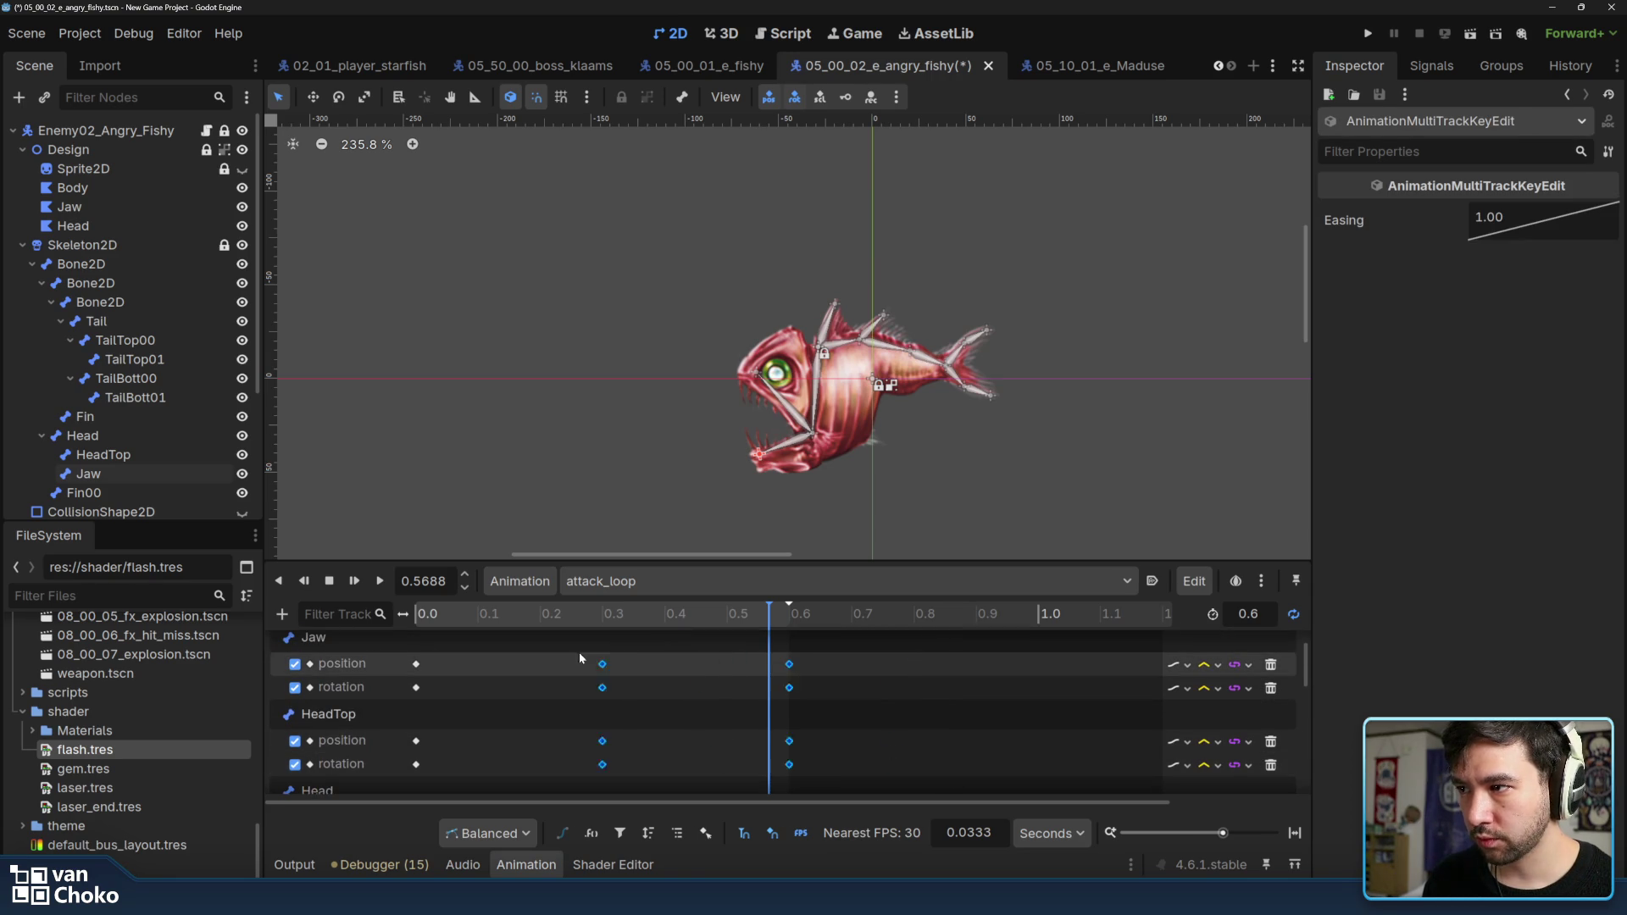
mouse_move(856, 781)
mouse_down()
mouse_move(758, 631)
mouse_move(703, 656)
mouse_up()
click(380, 581)
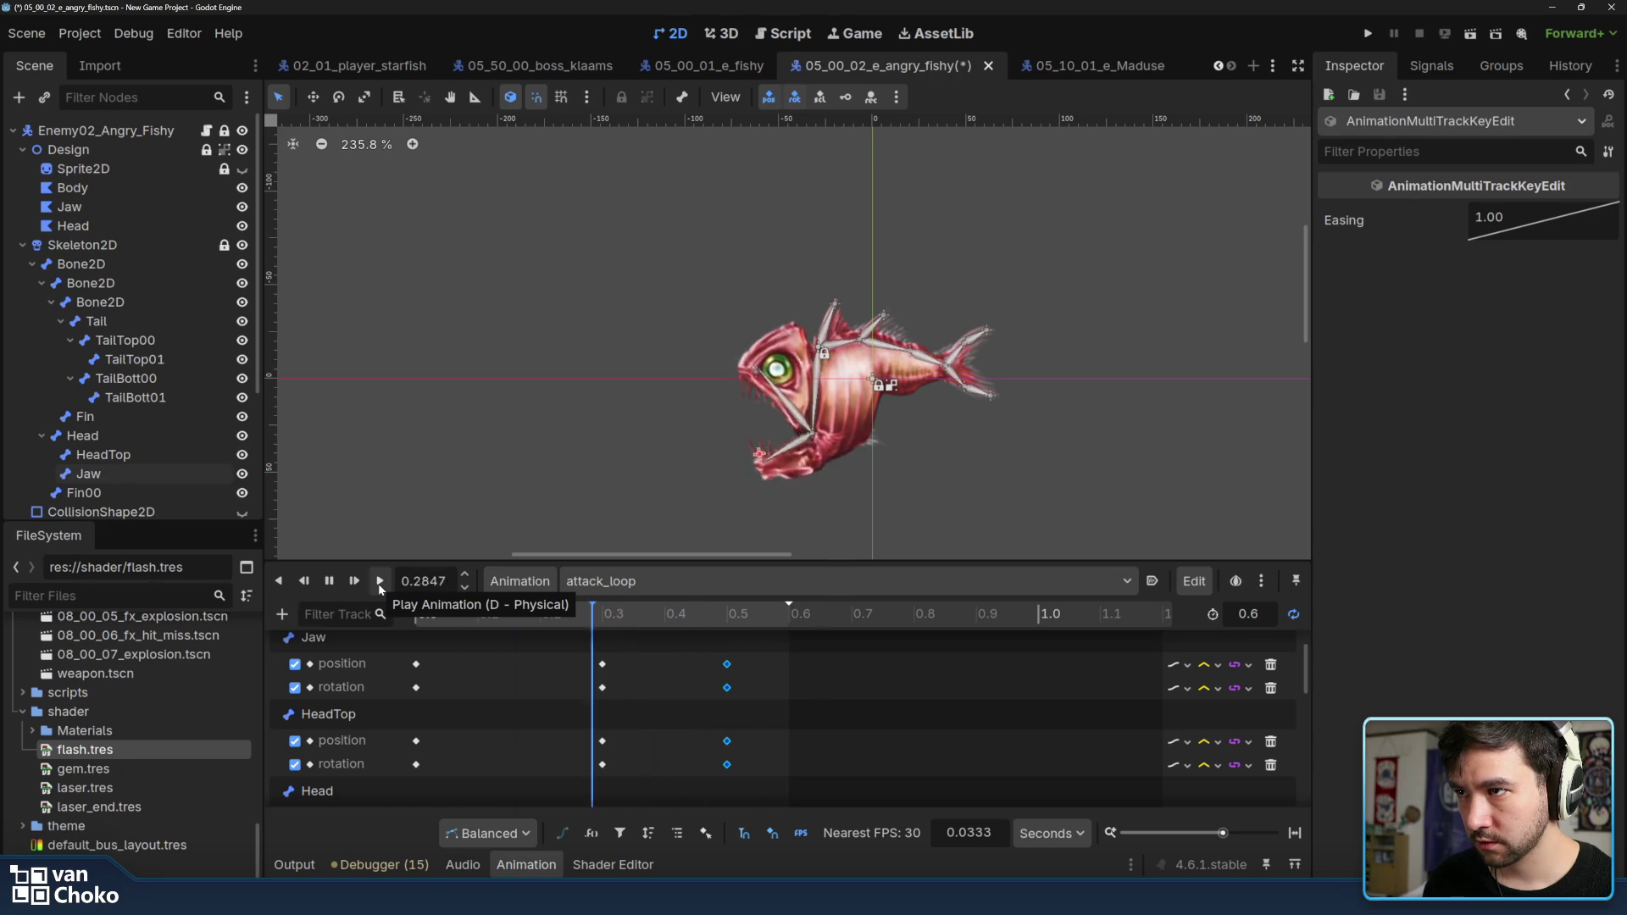
Switch the Jaw and HeadTop position and rotation tracks to Cubic interpolation
click(329, 581)
click(710, 690)
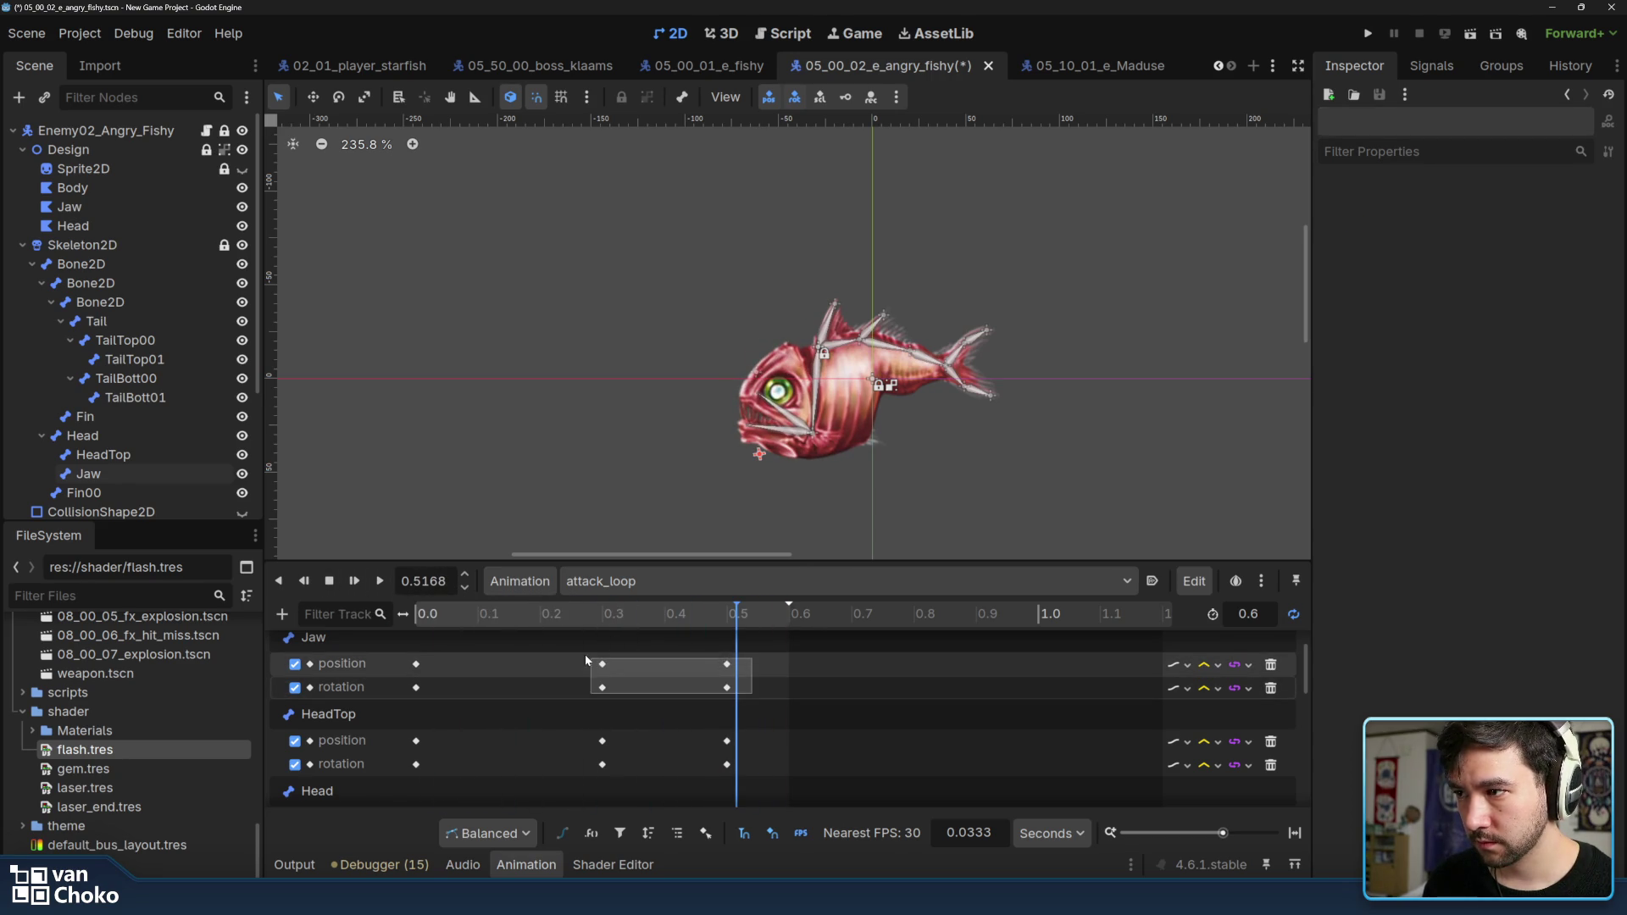
click(1212, 666)
click(1235, 733)
click(1212, 688)
click(1231, 758)
click(1211, 743)
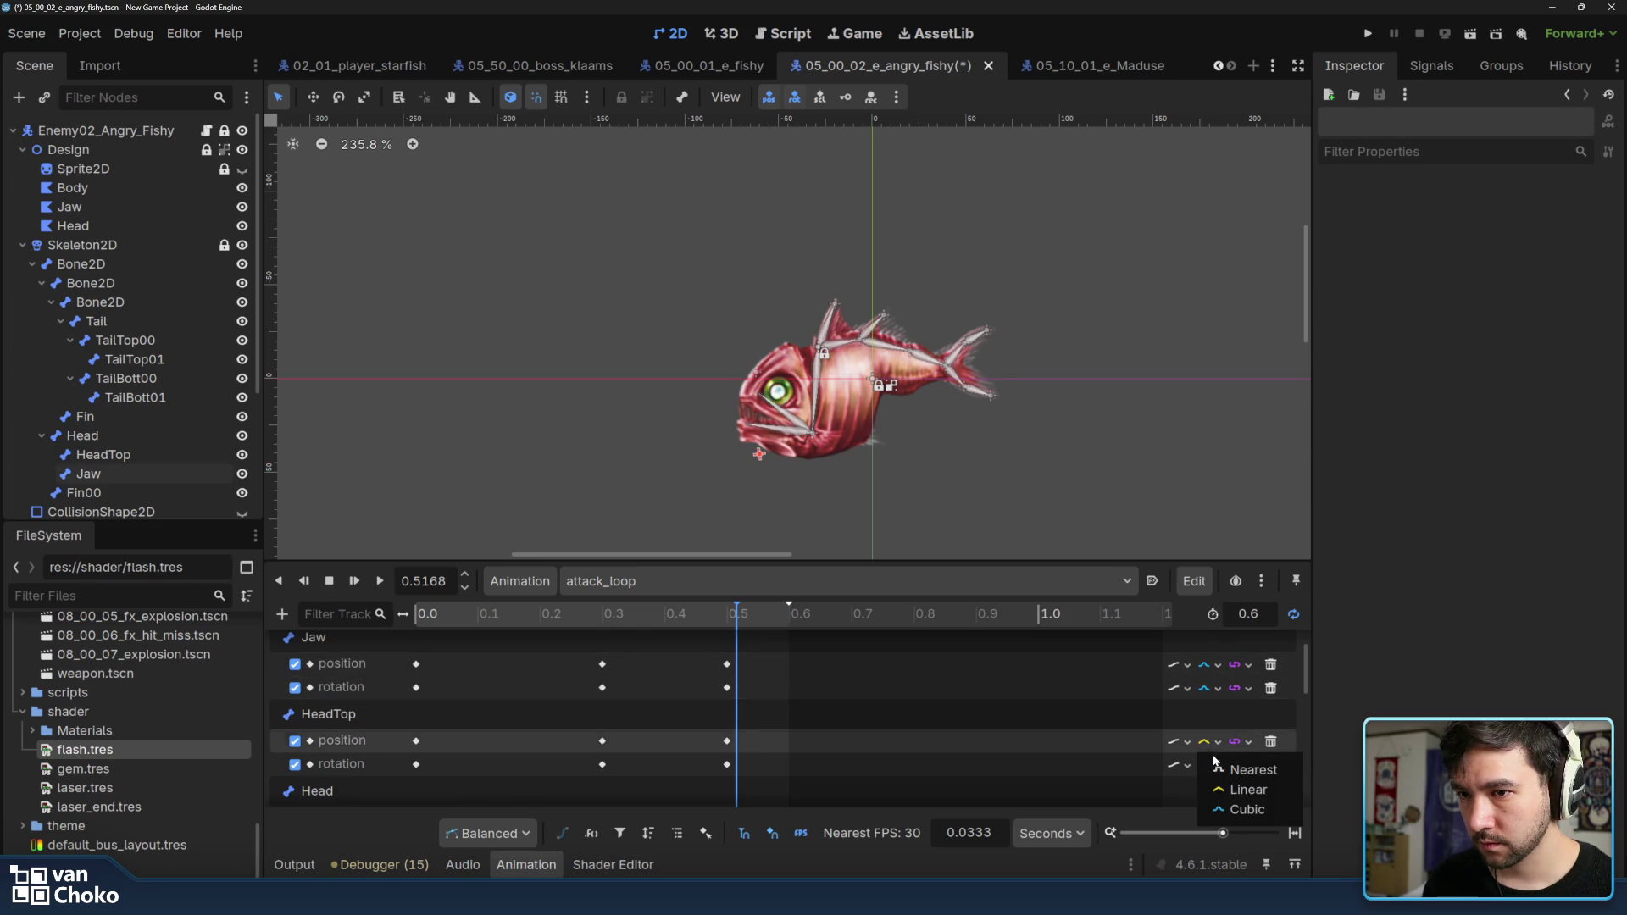
click(1235, 807)
click(1212, 765)
click(1236, 828)
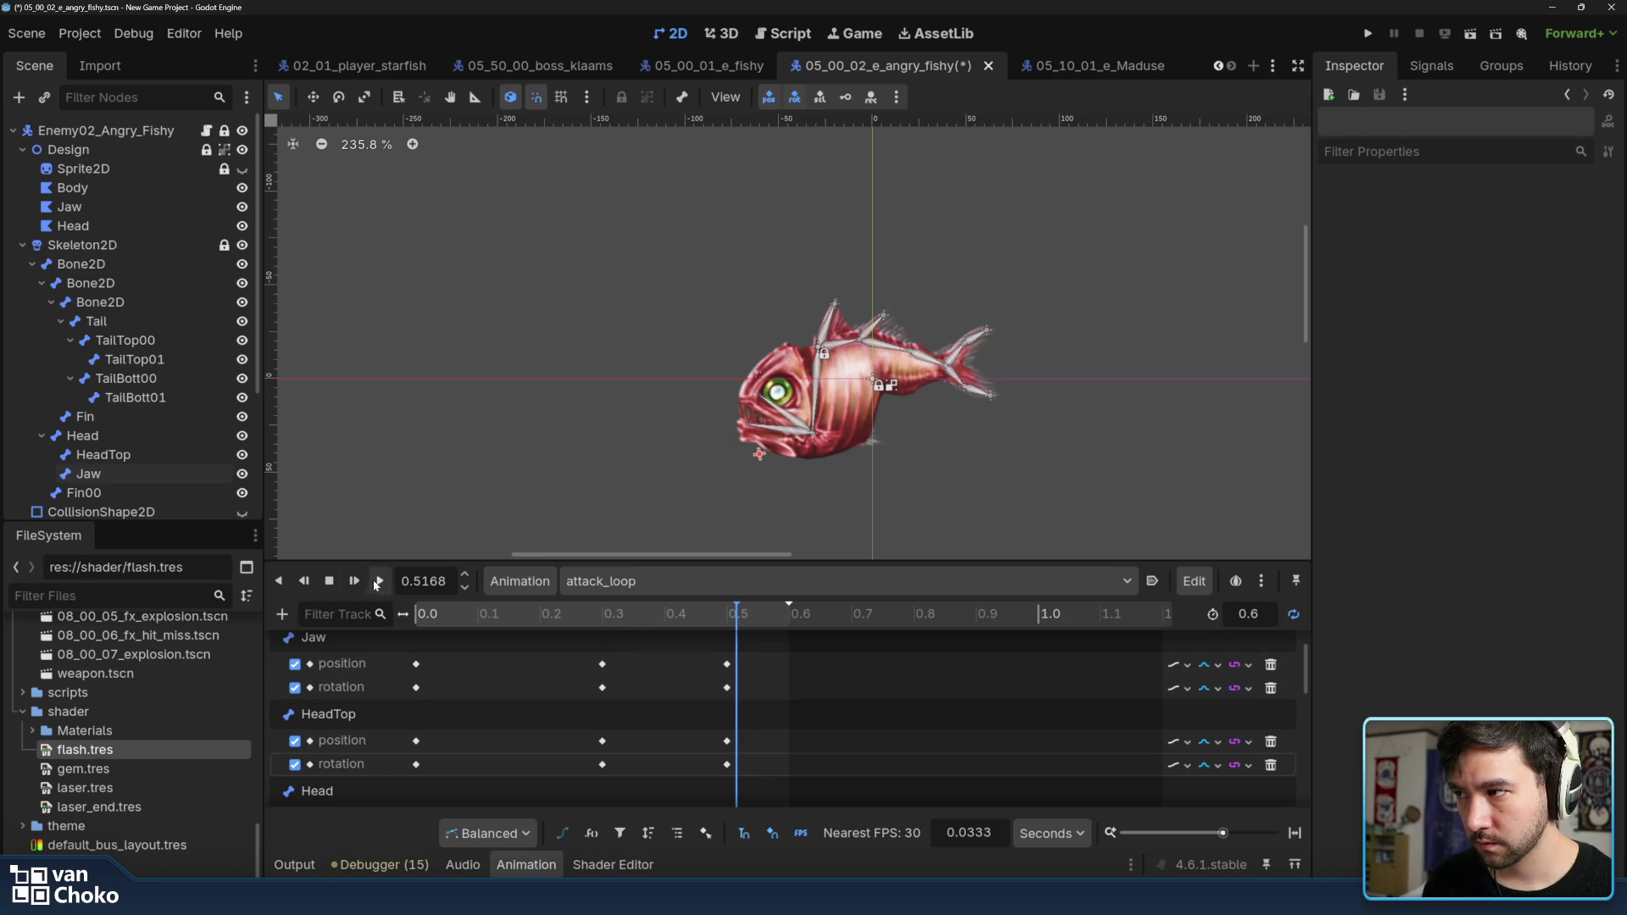
click(377, 581)
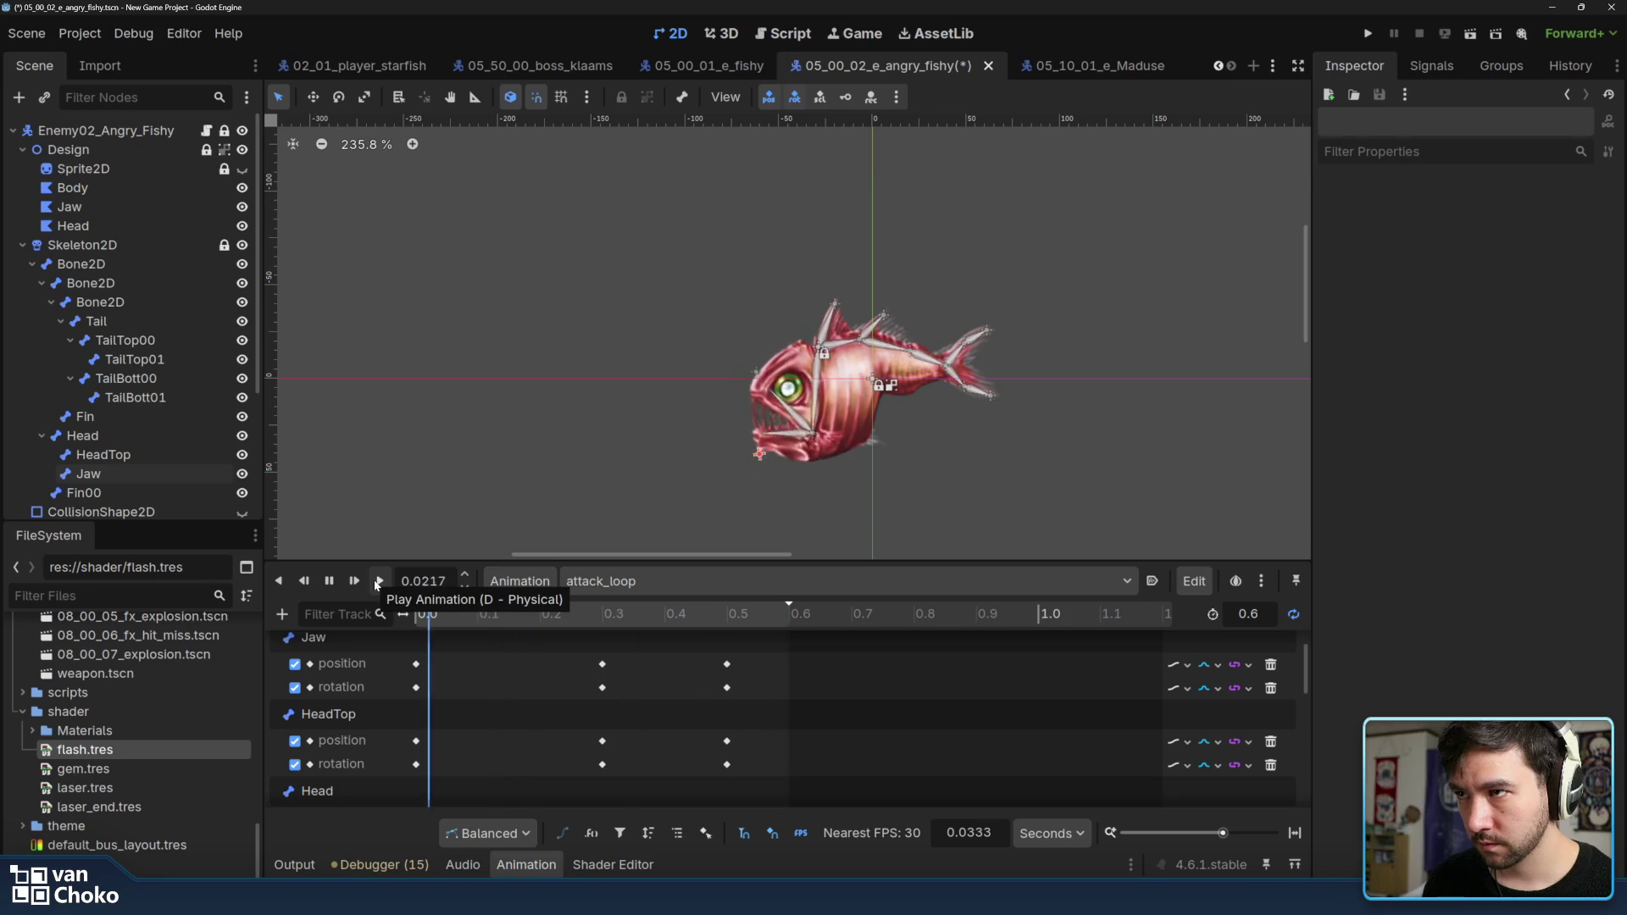
Give the Jaw and HeadTop keys at 0.3 s an Ease Out easing of 0.5, then replay
click(331, 581)
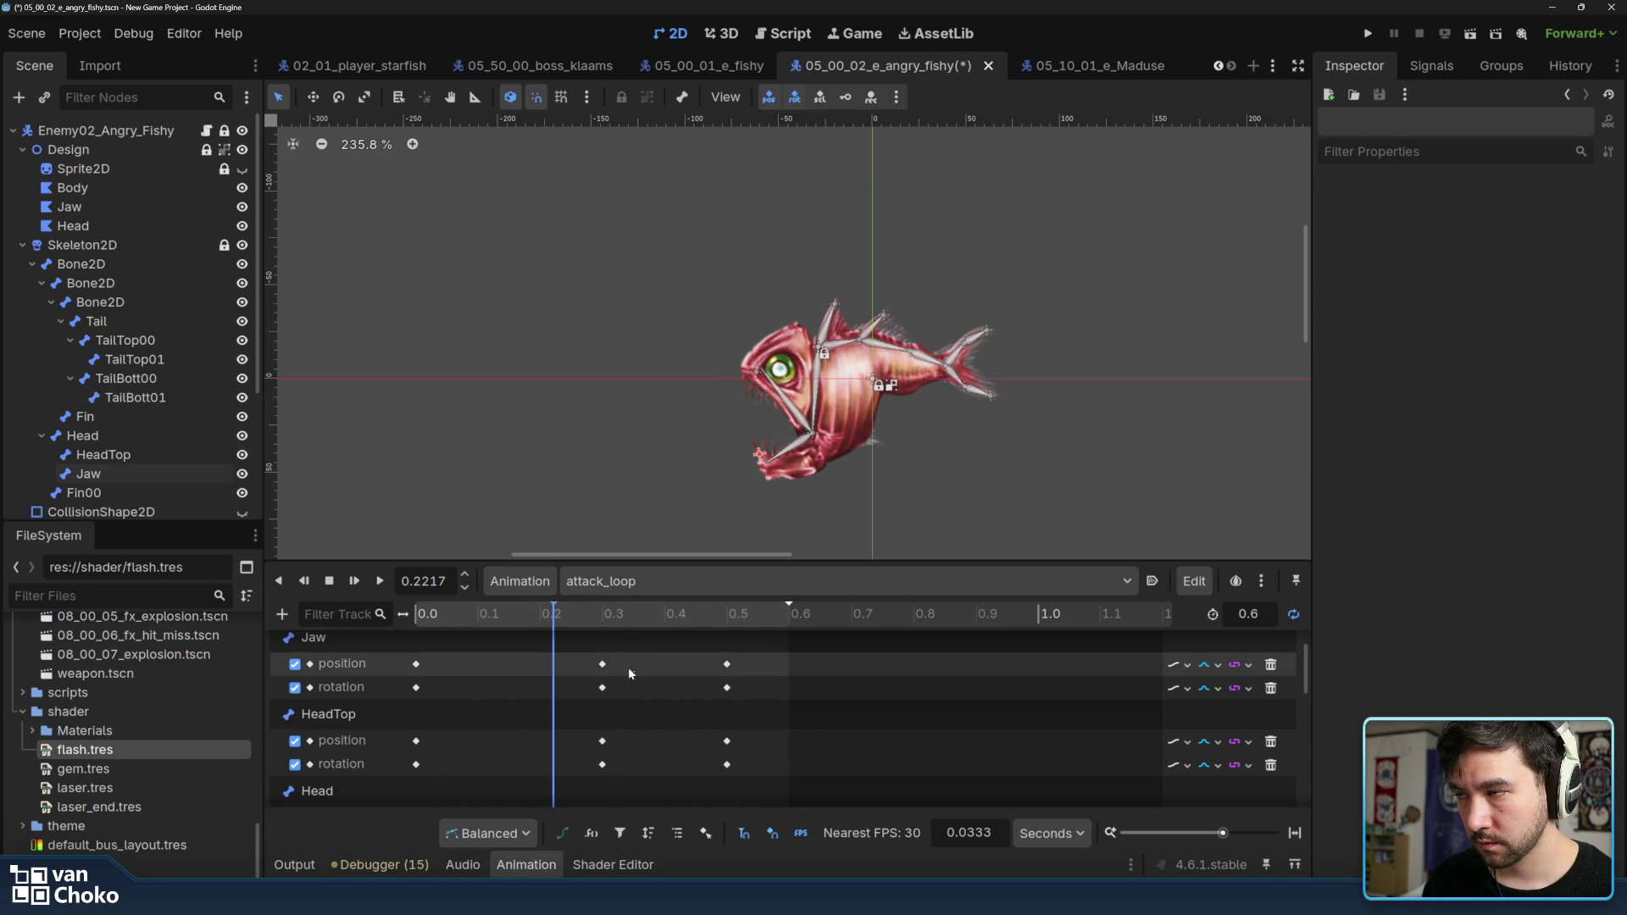
click(603, 664)
right_click(1522, 299)
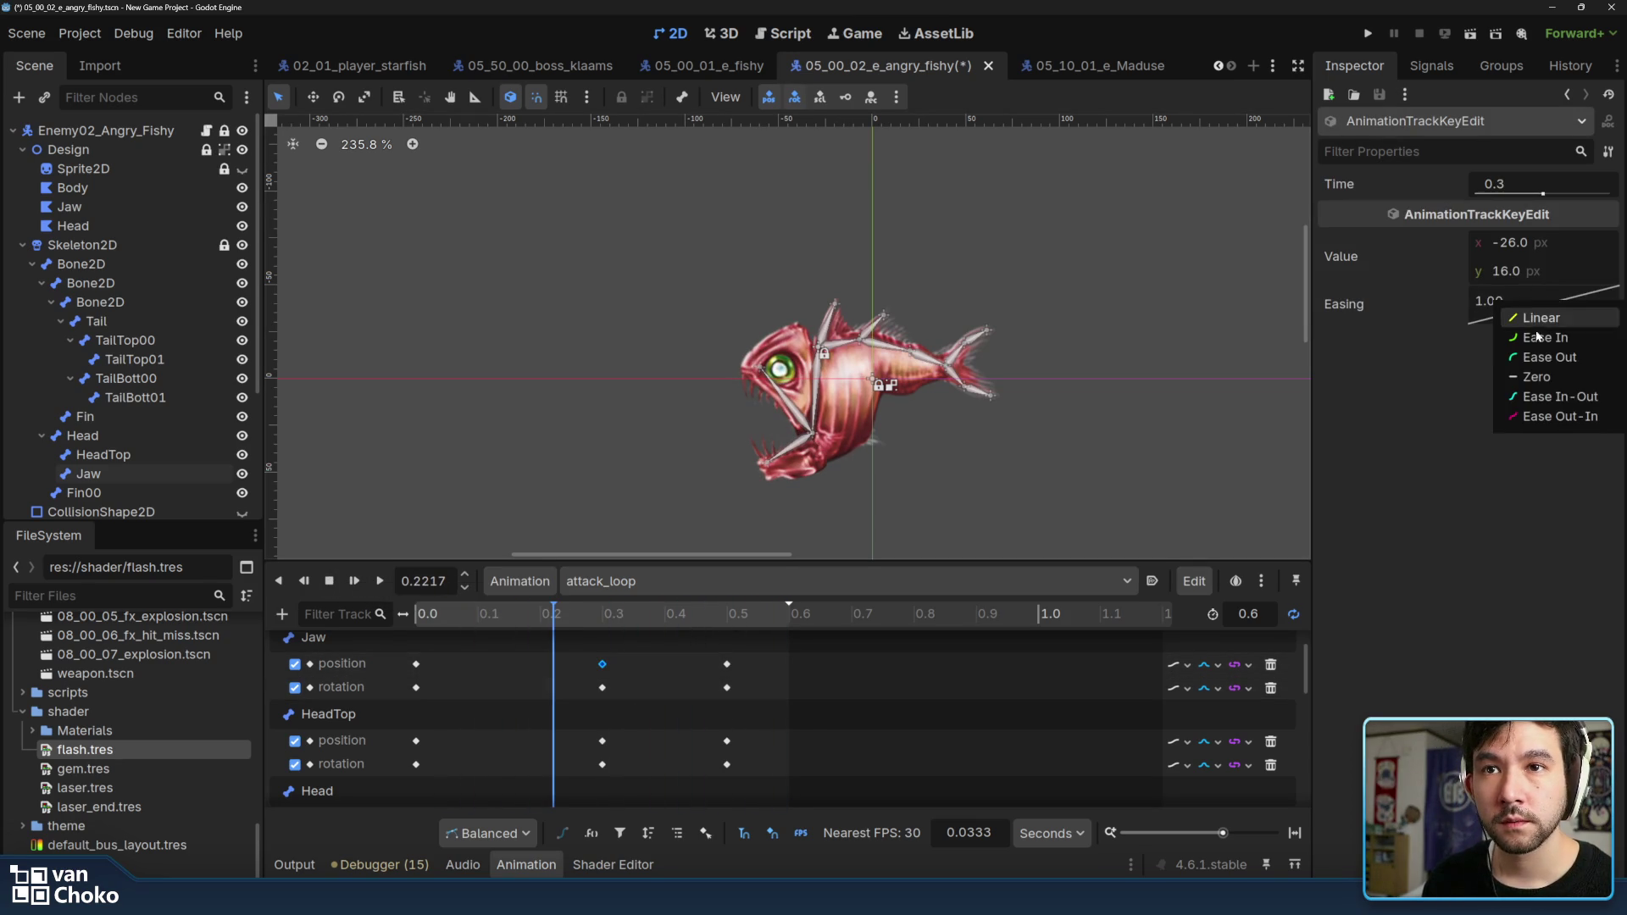
click(1550, 356)
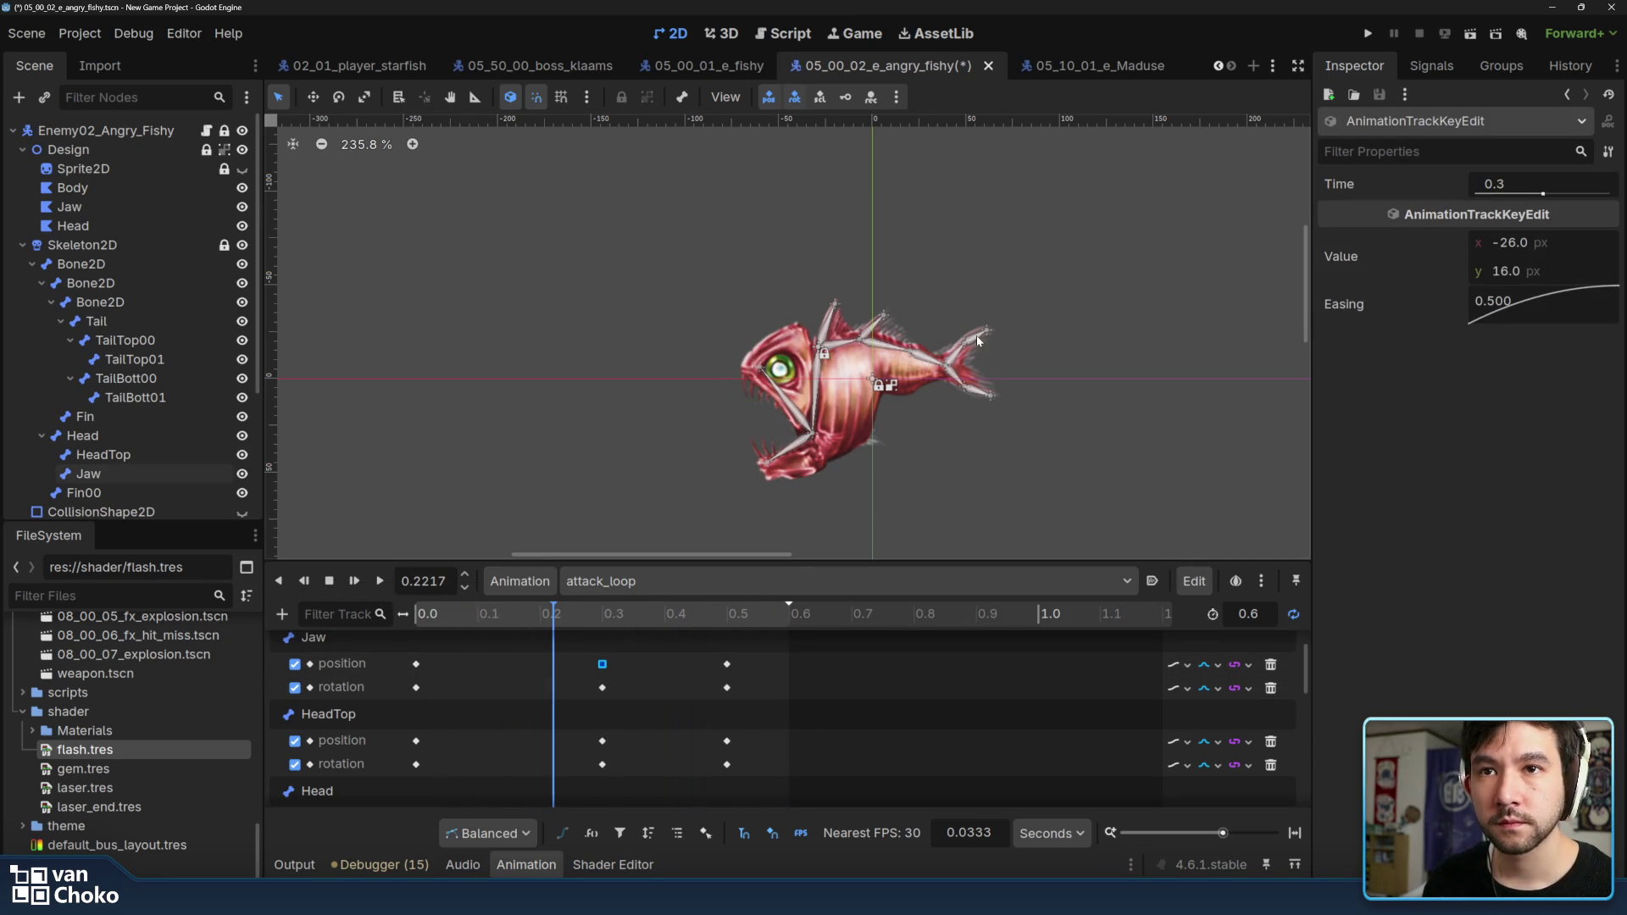
click(602, 687)
right_click(1562, 286)
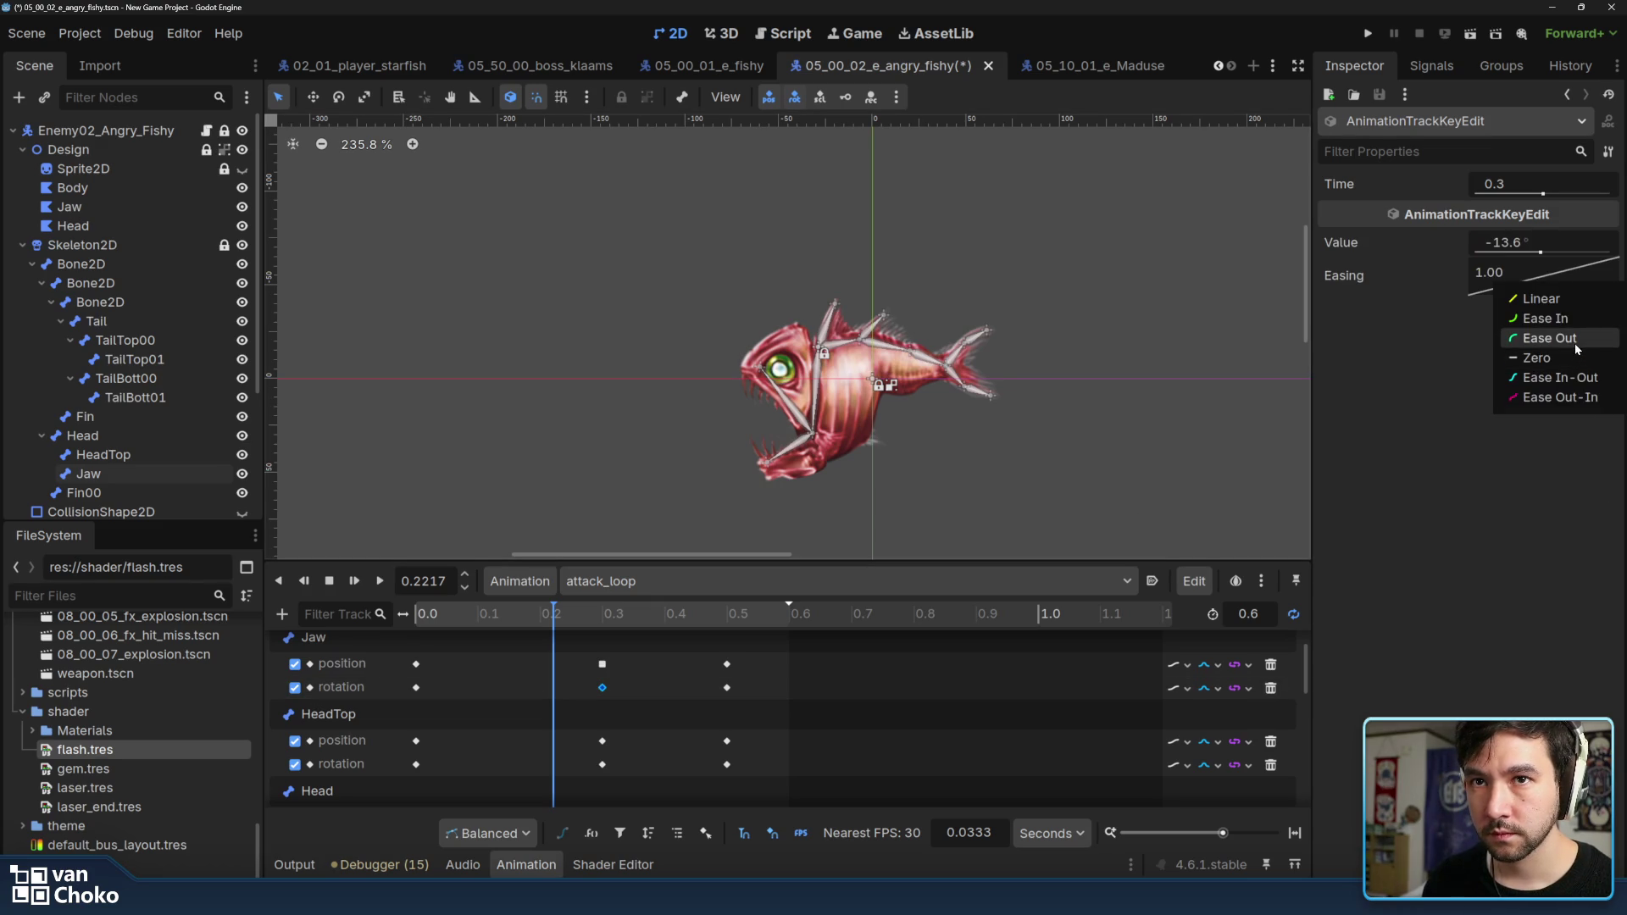
click(1548, 338)
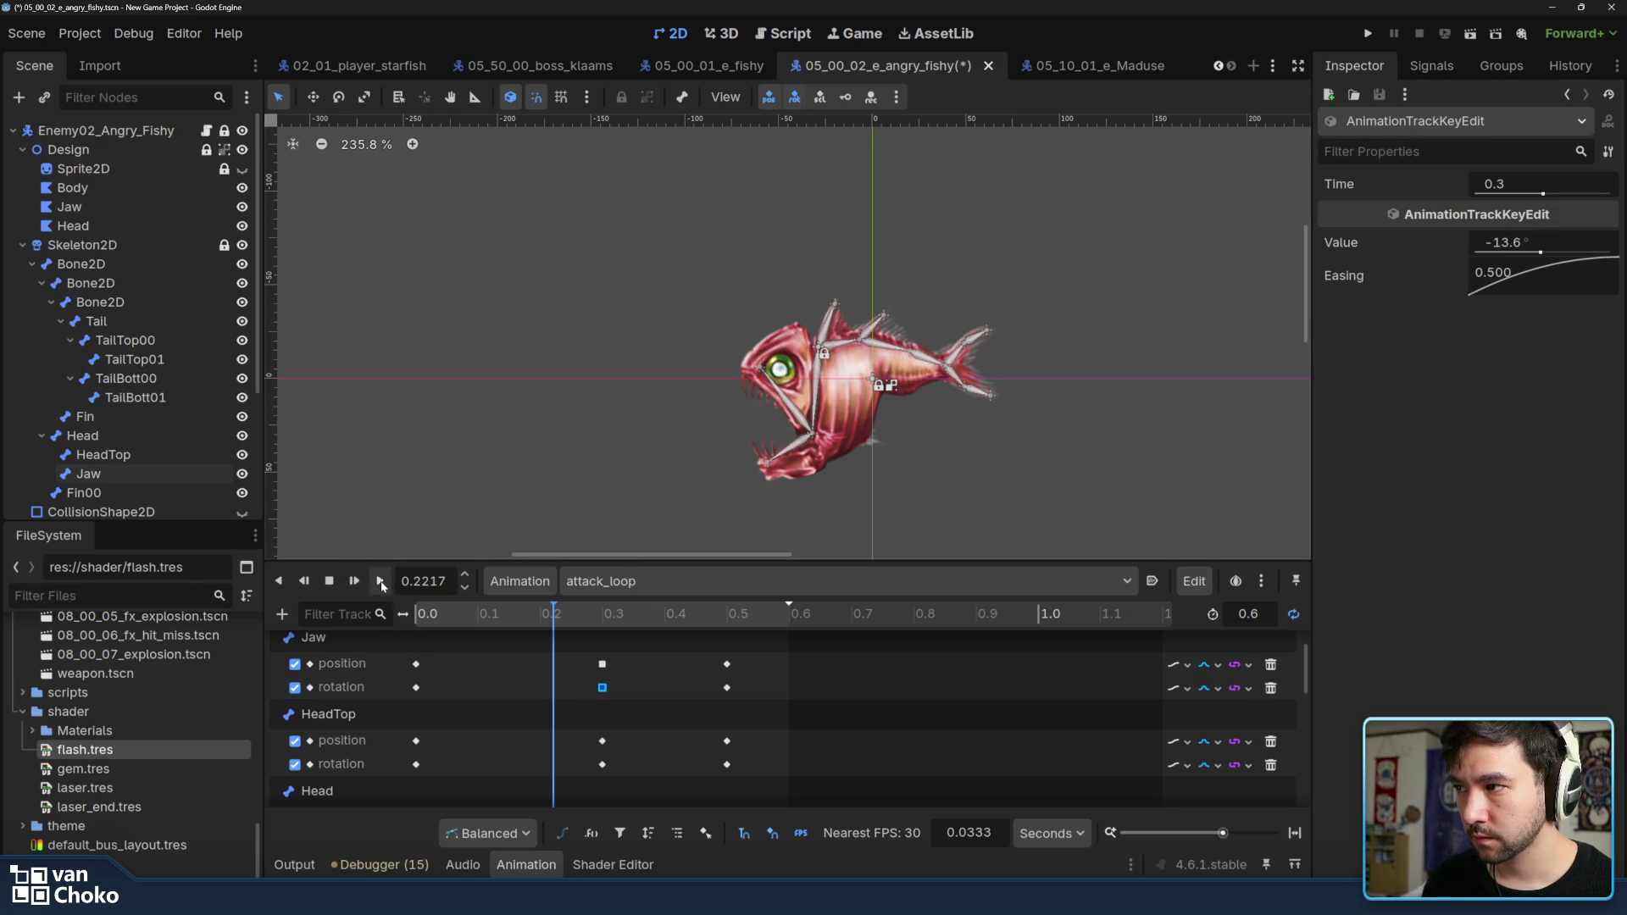
drag(655, 767, 586, 730)
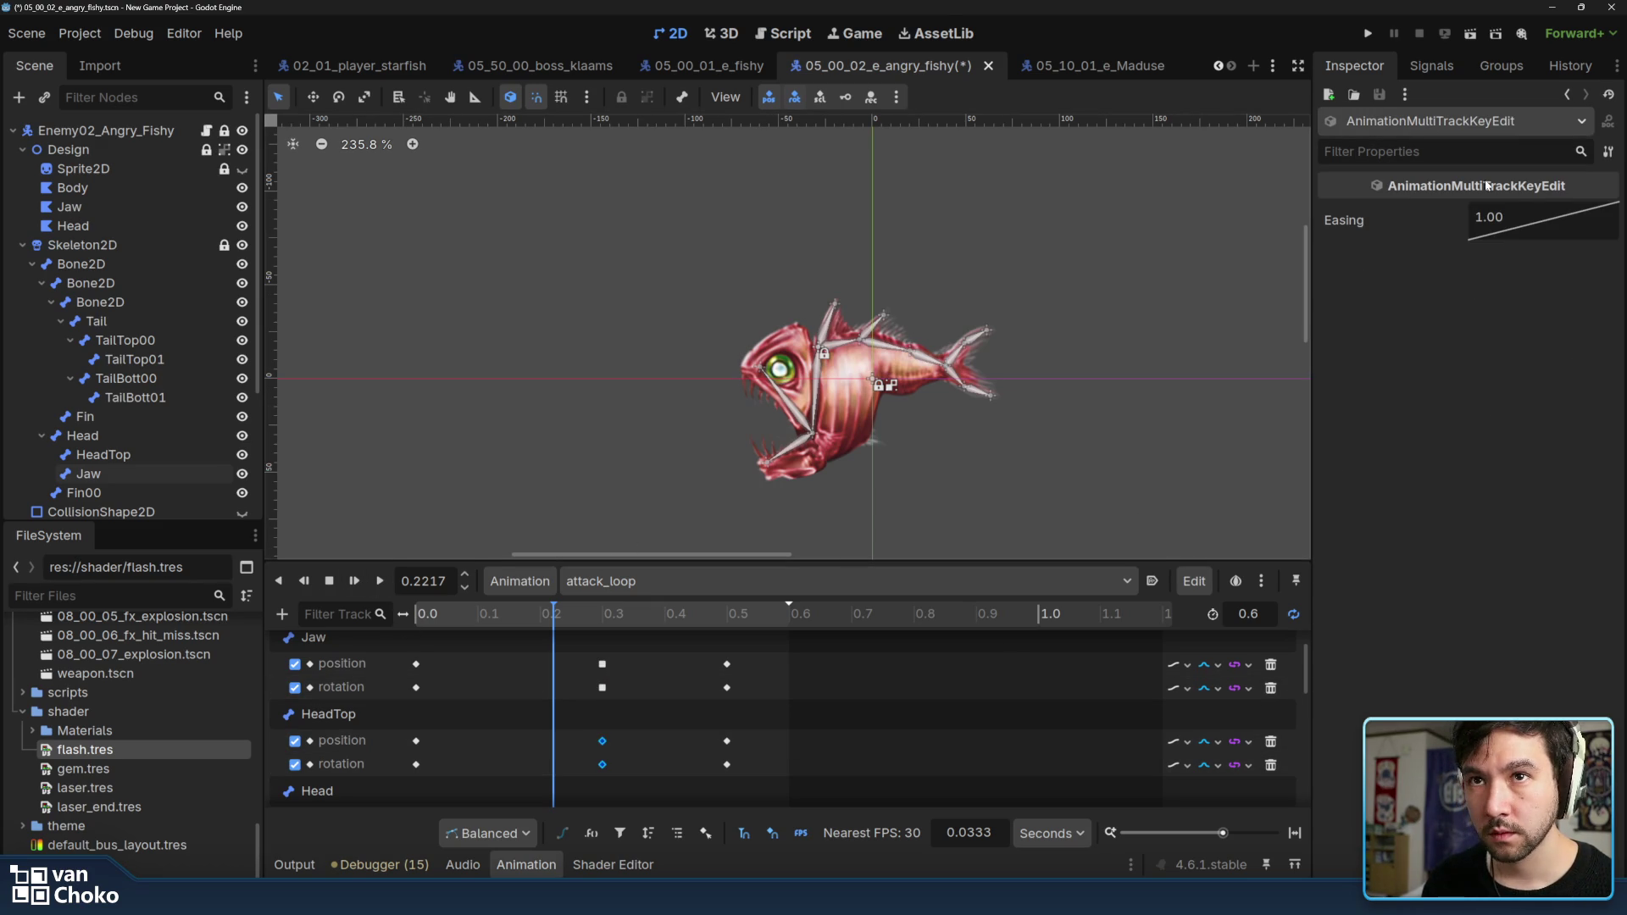
right_click(1508, 227)
click(1533, 285)
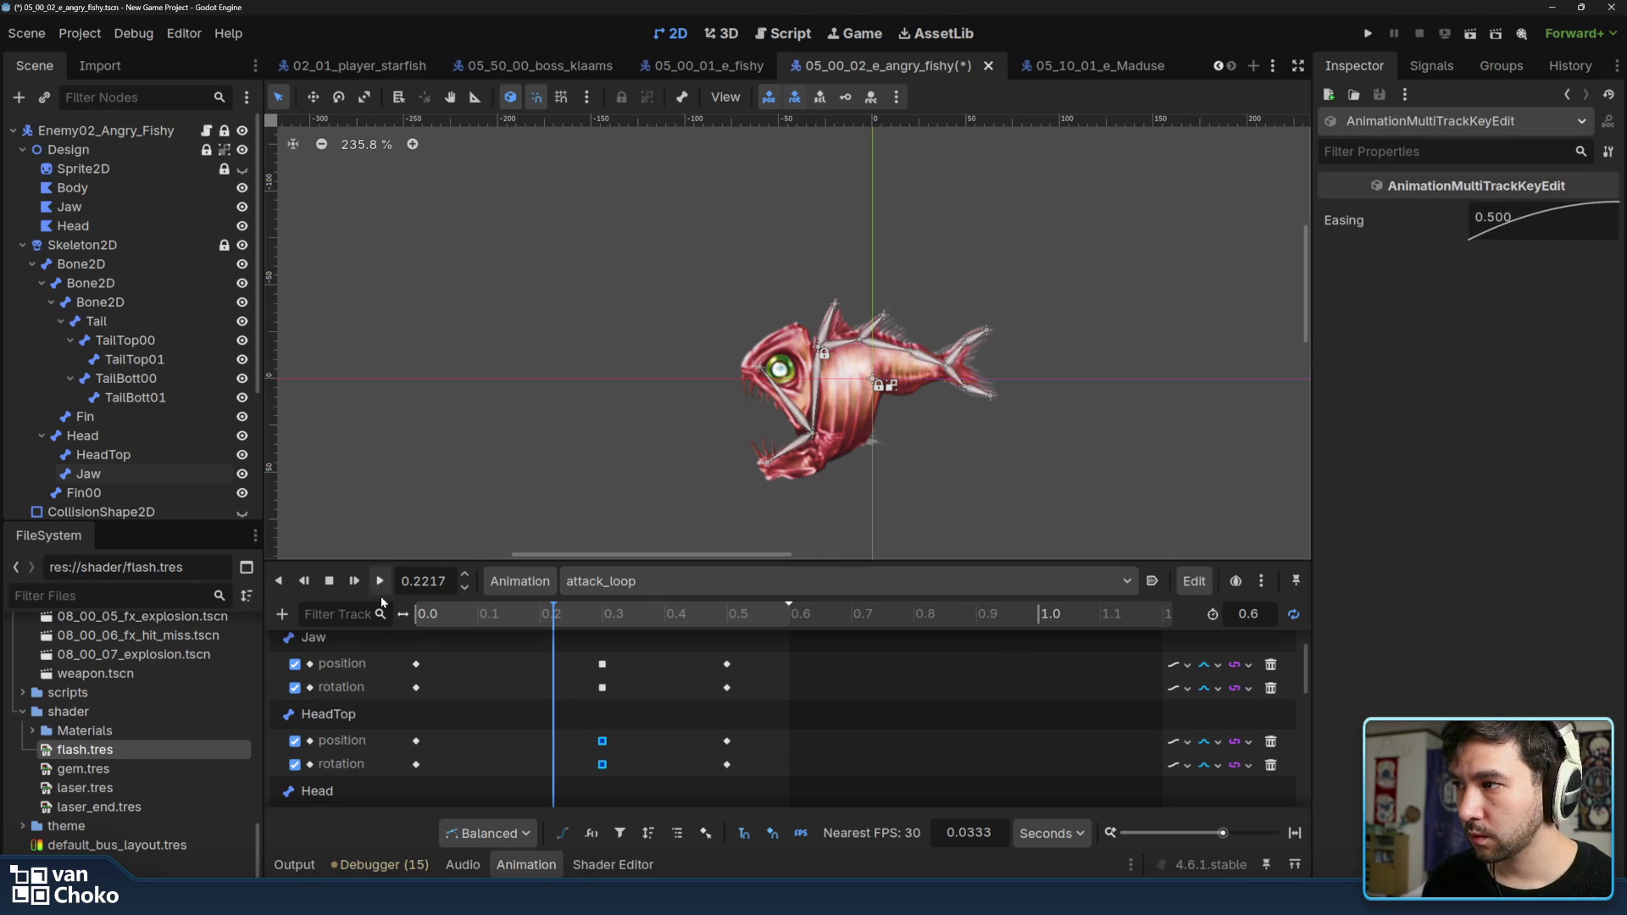
click(380, 582)
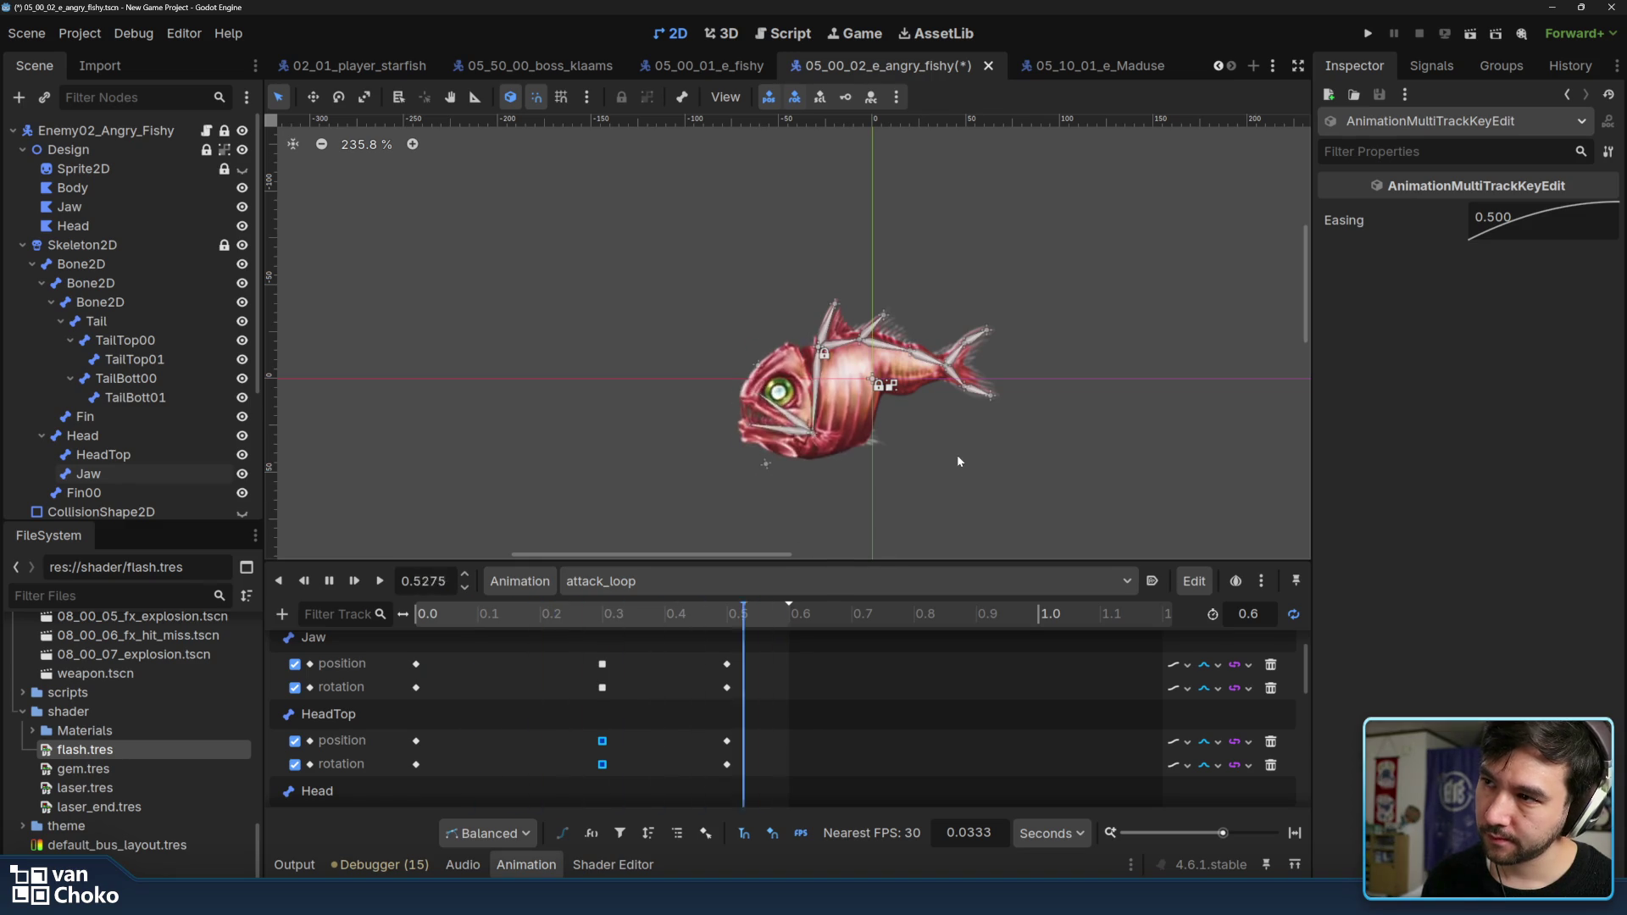
scroll(957, 454, down, 5)
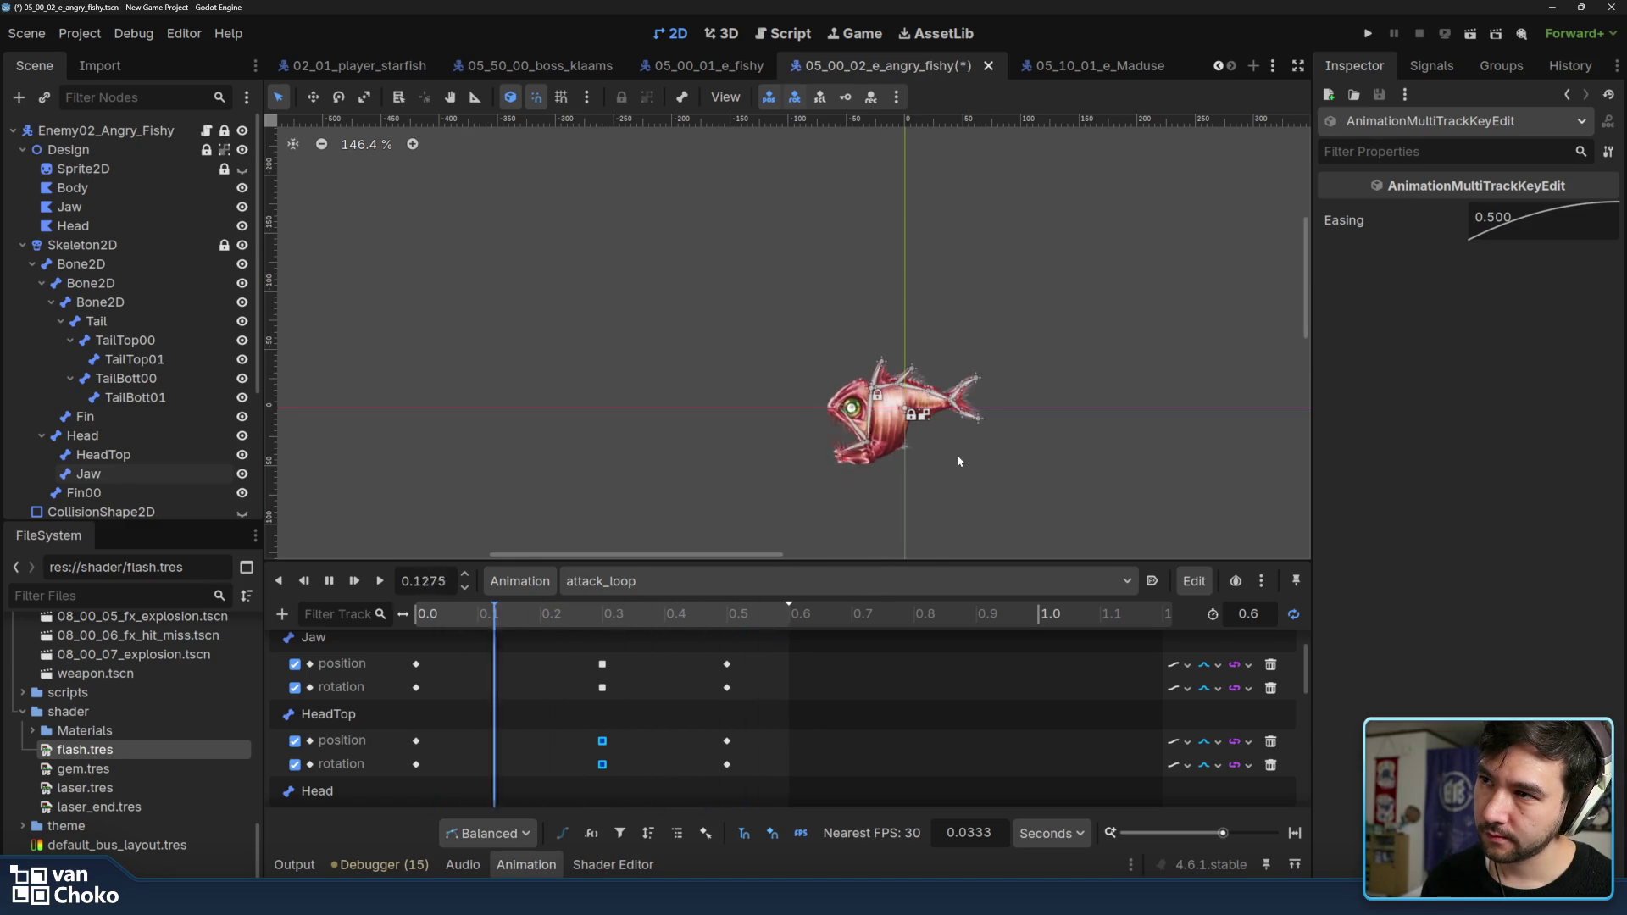
scroll(901, 425, up, 5)
scroll(902, 425, up, 1)
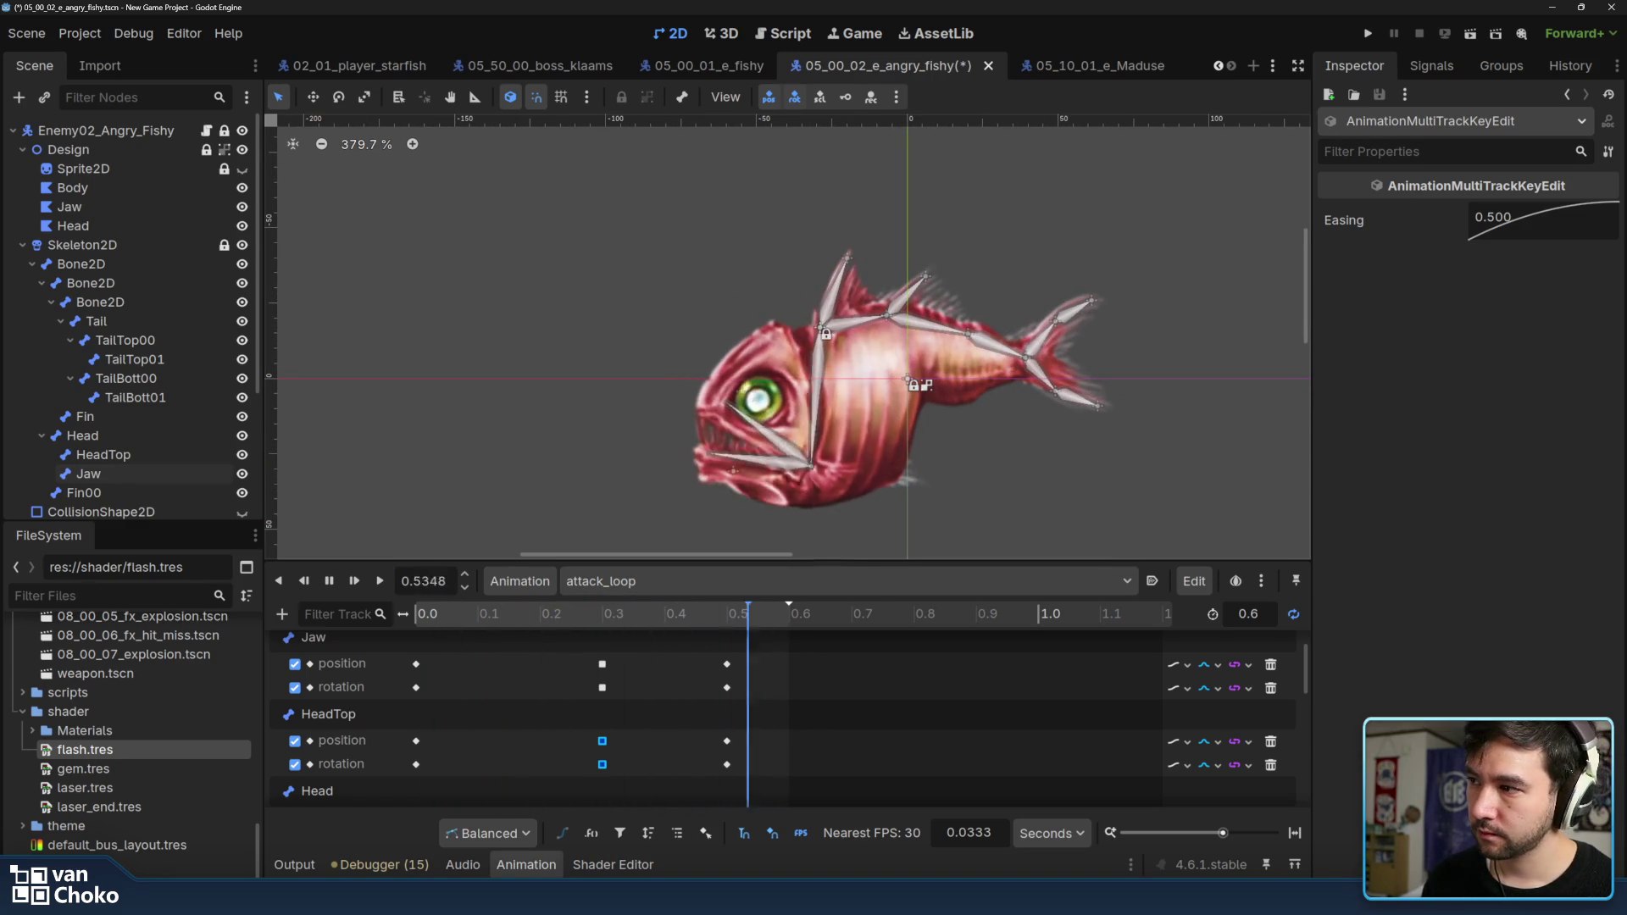
click(330, 582)
mouse_move(512, 620)
mouse_down()
mouse_move(419, 614)
mouse_move(604, 612)
mouse_up()
drag(823, 333, 818, 323)
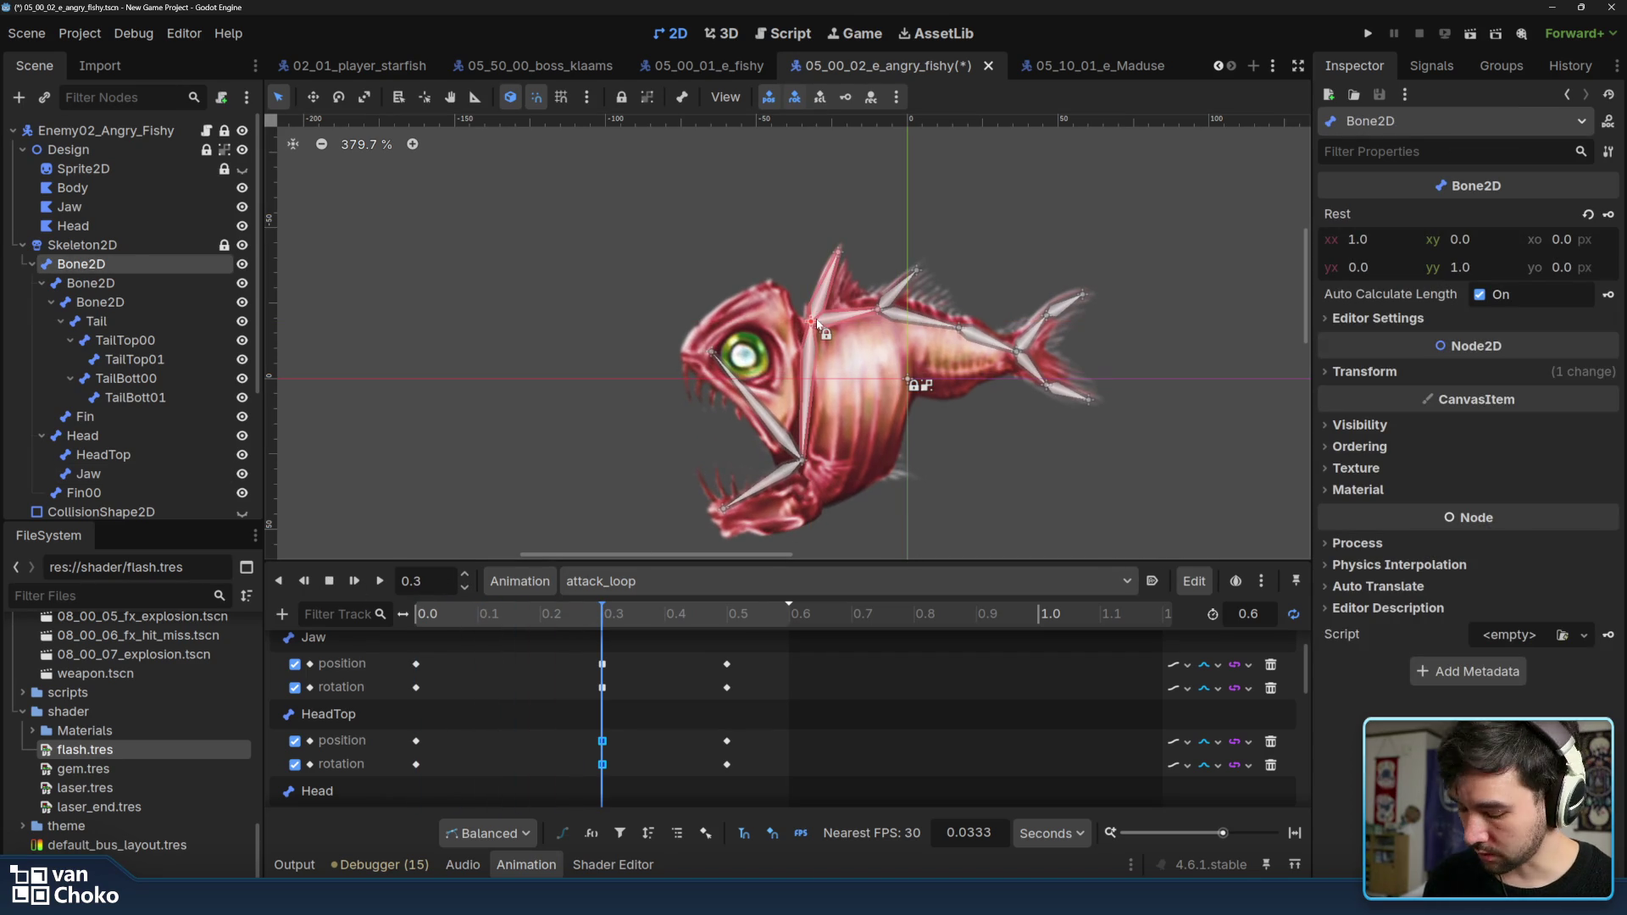
key(Escape)
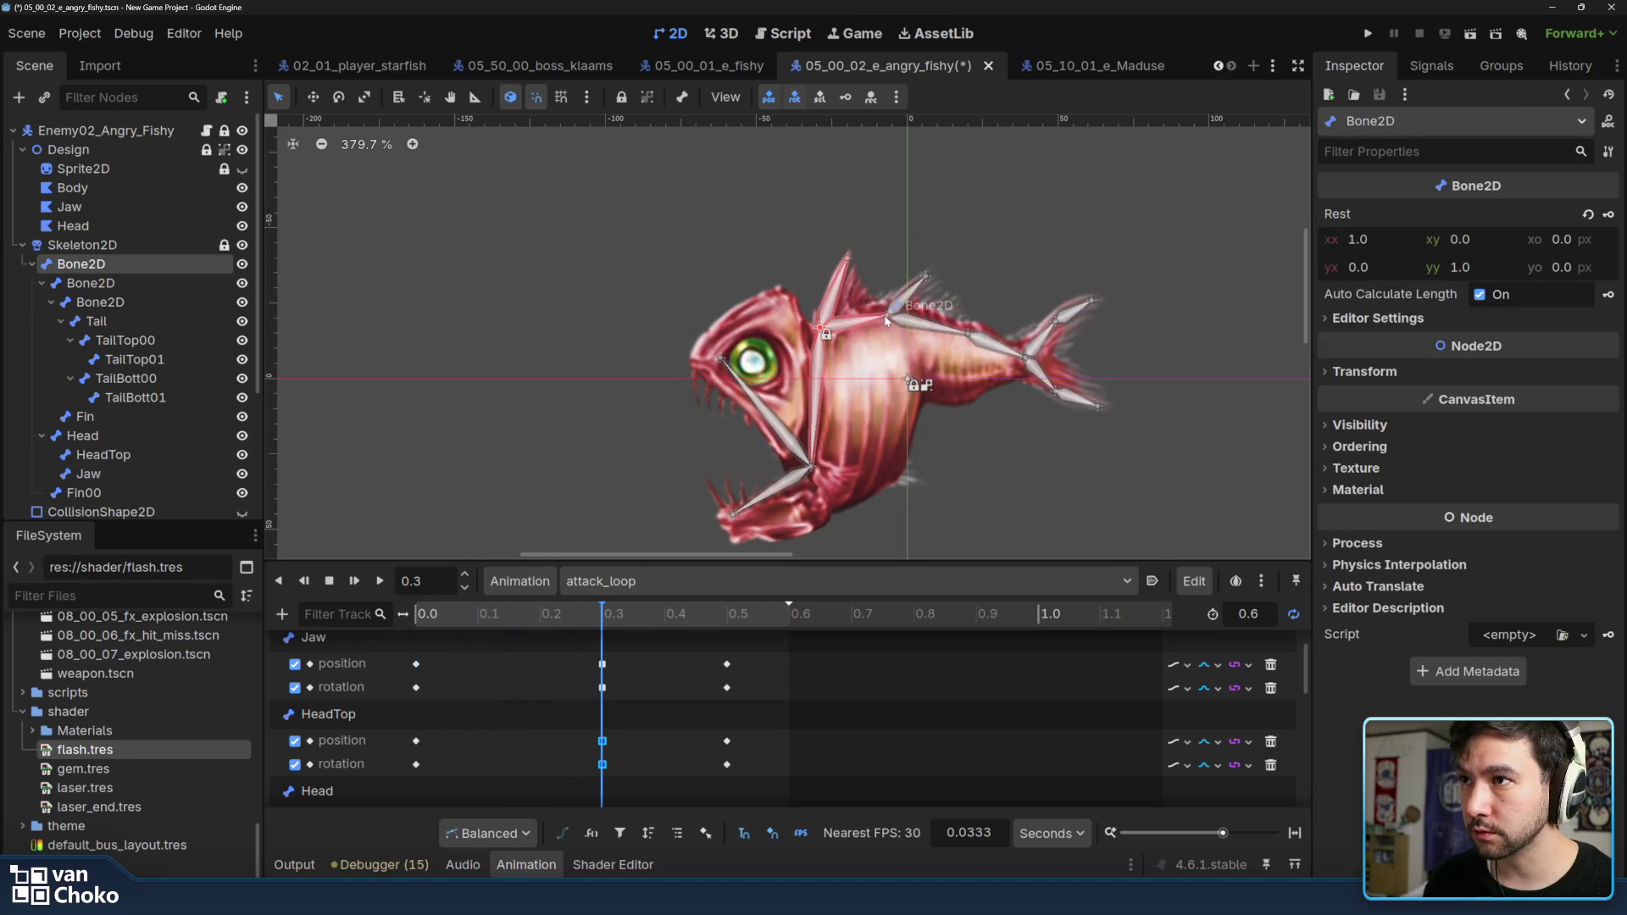
mouse_move(812, 471)
mouse_down()
mouse_move(829, 471)
mouse_move(811, 478)
mouse_up()
right_click(814, 480)
right_click(814, 476)
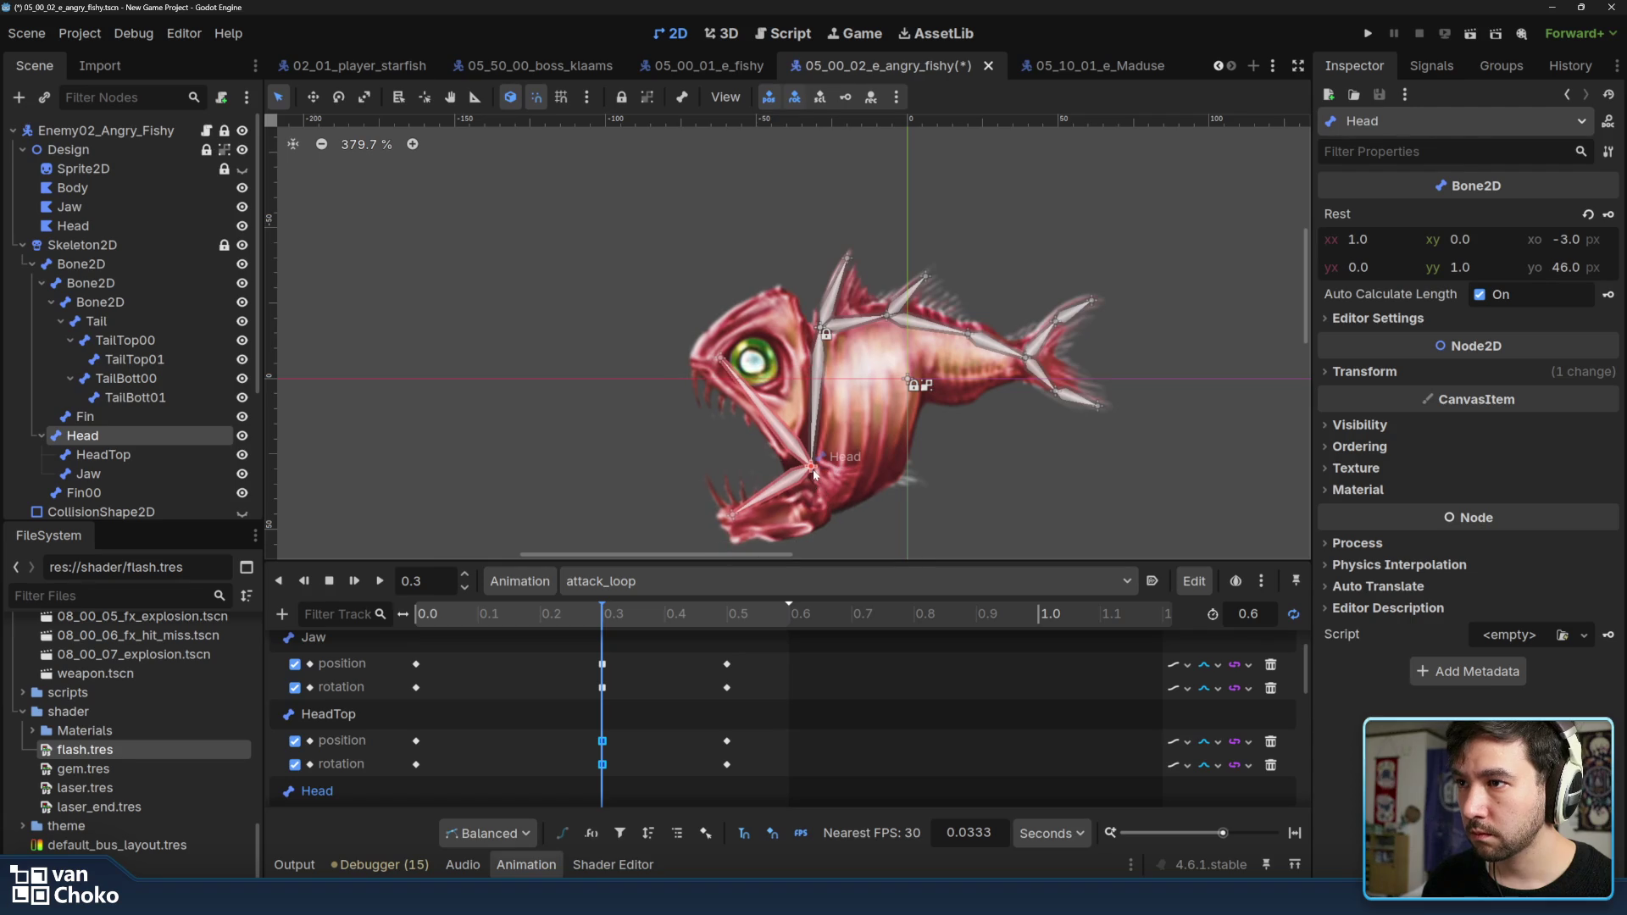
mouse_move(536, 598)
mouse_down()
mouse_move(585, 614)
mouse_move(416, 619)
mouse_move(665, 631)
mouse_up()
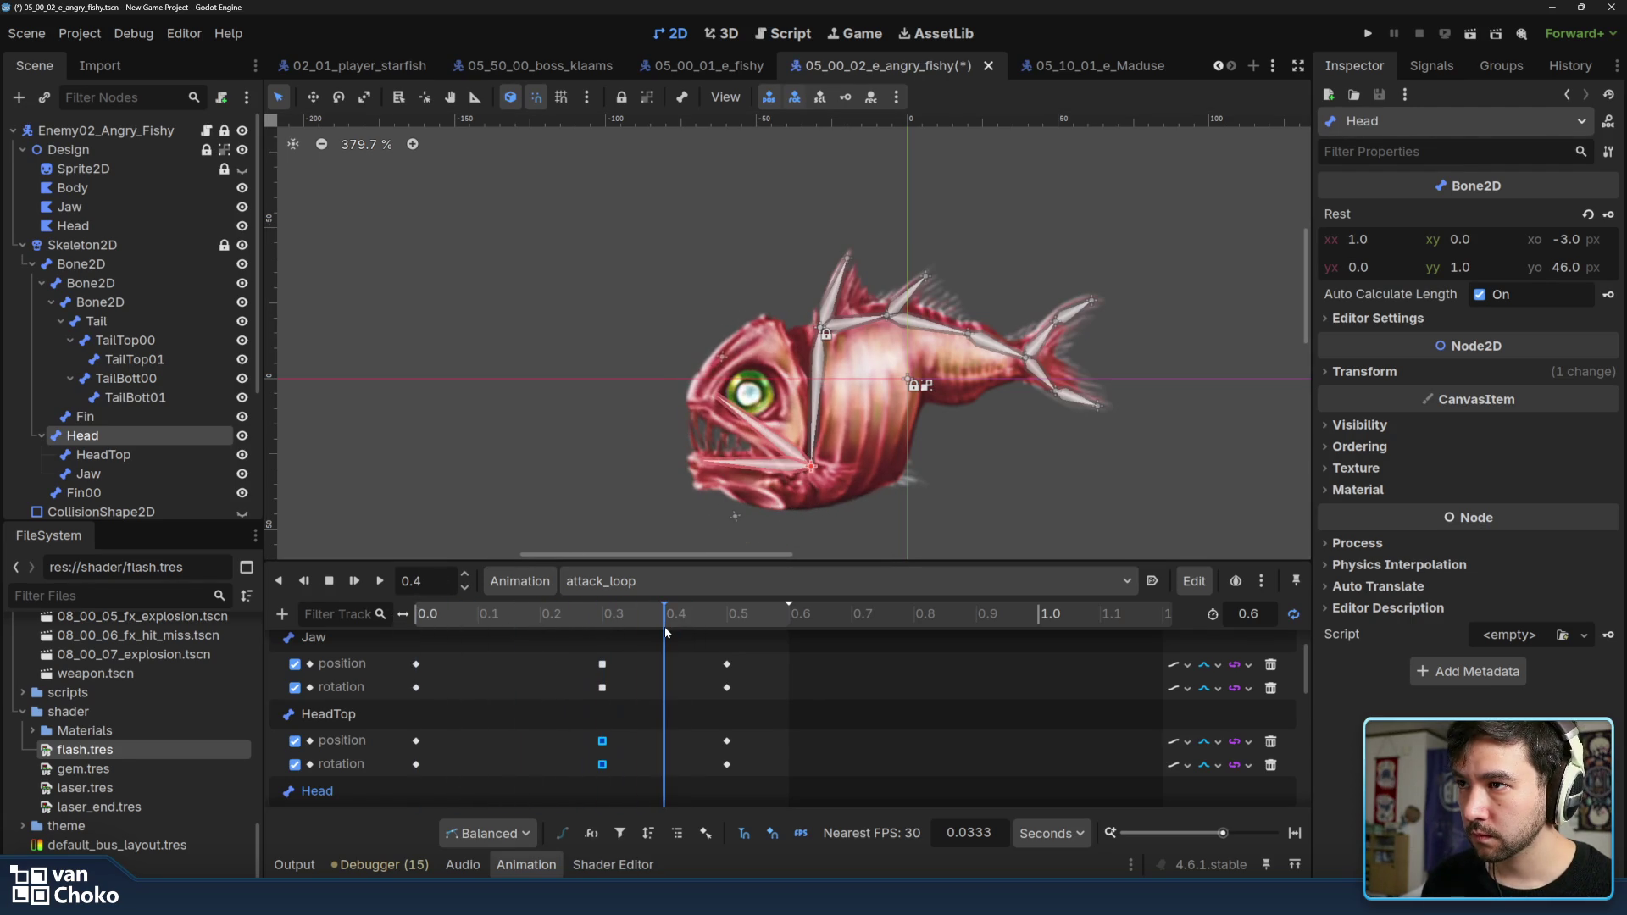
click(89, 188)
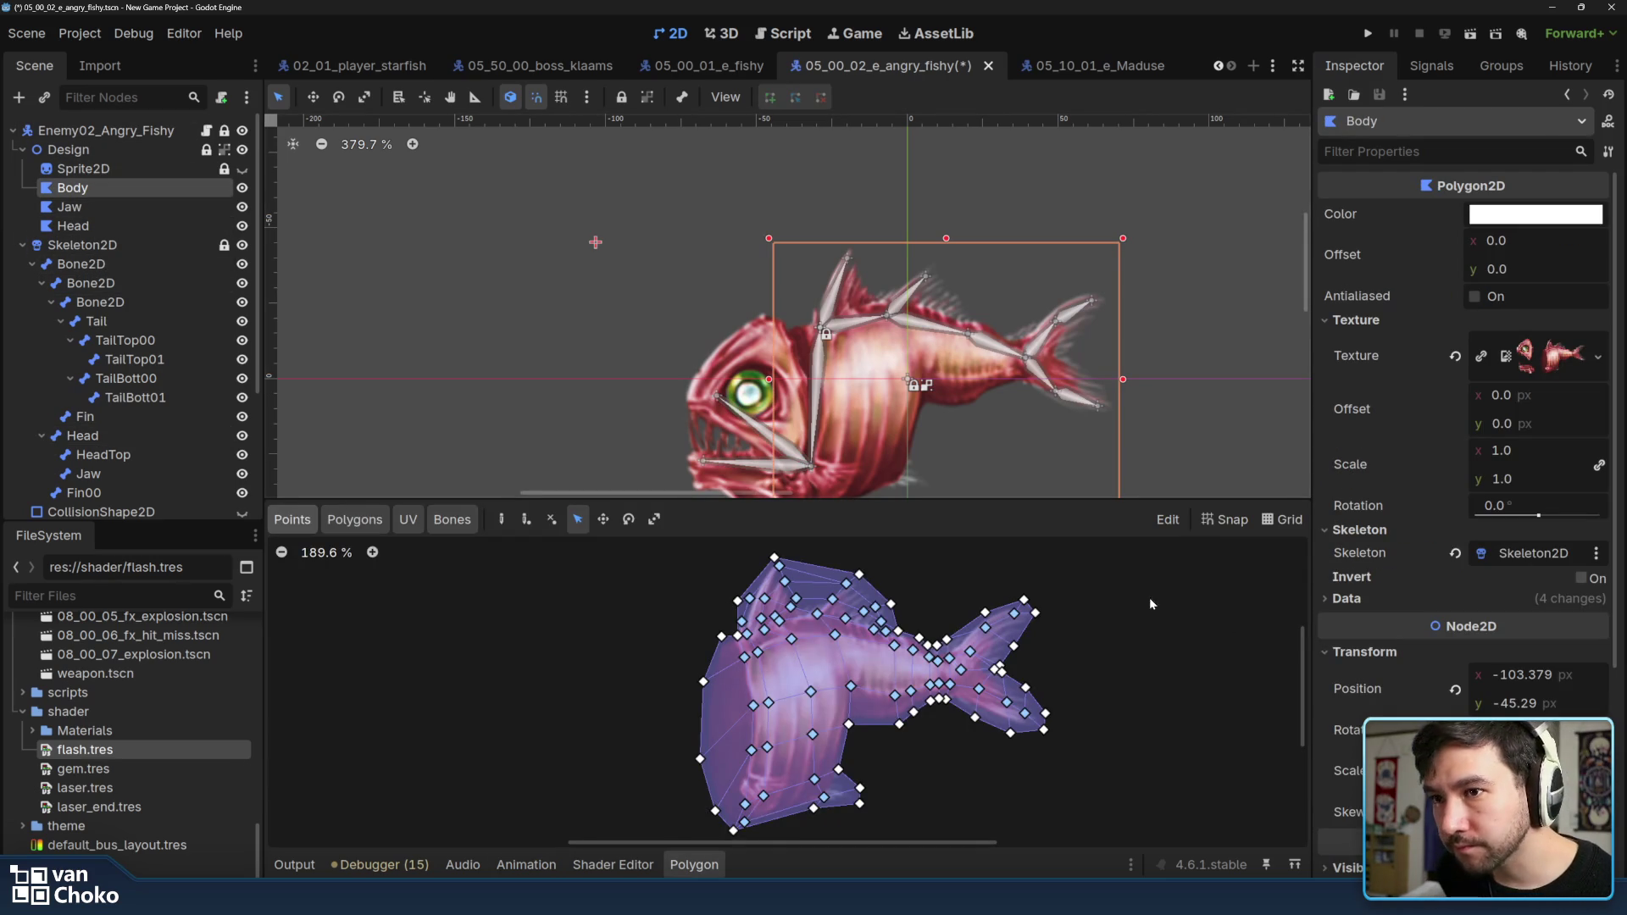
Show the Body polygon's bone weights in the Bones tab and pick the Unpaint tool
click(452, 519)
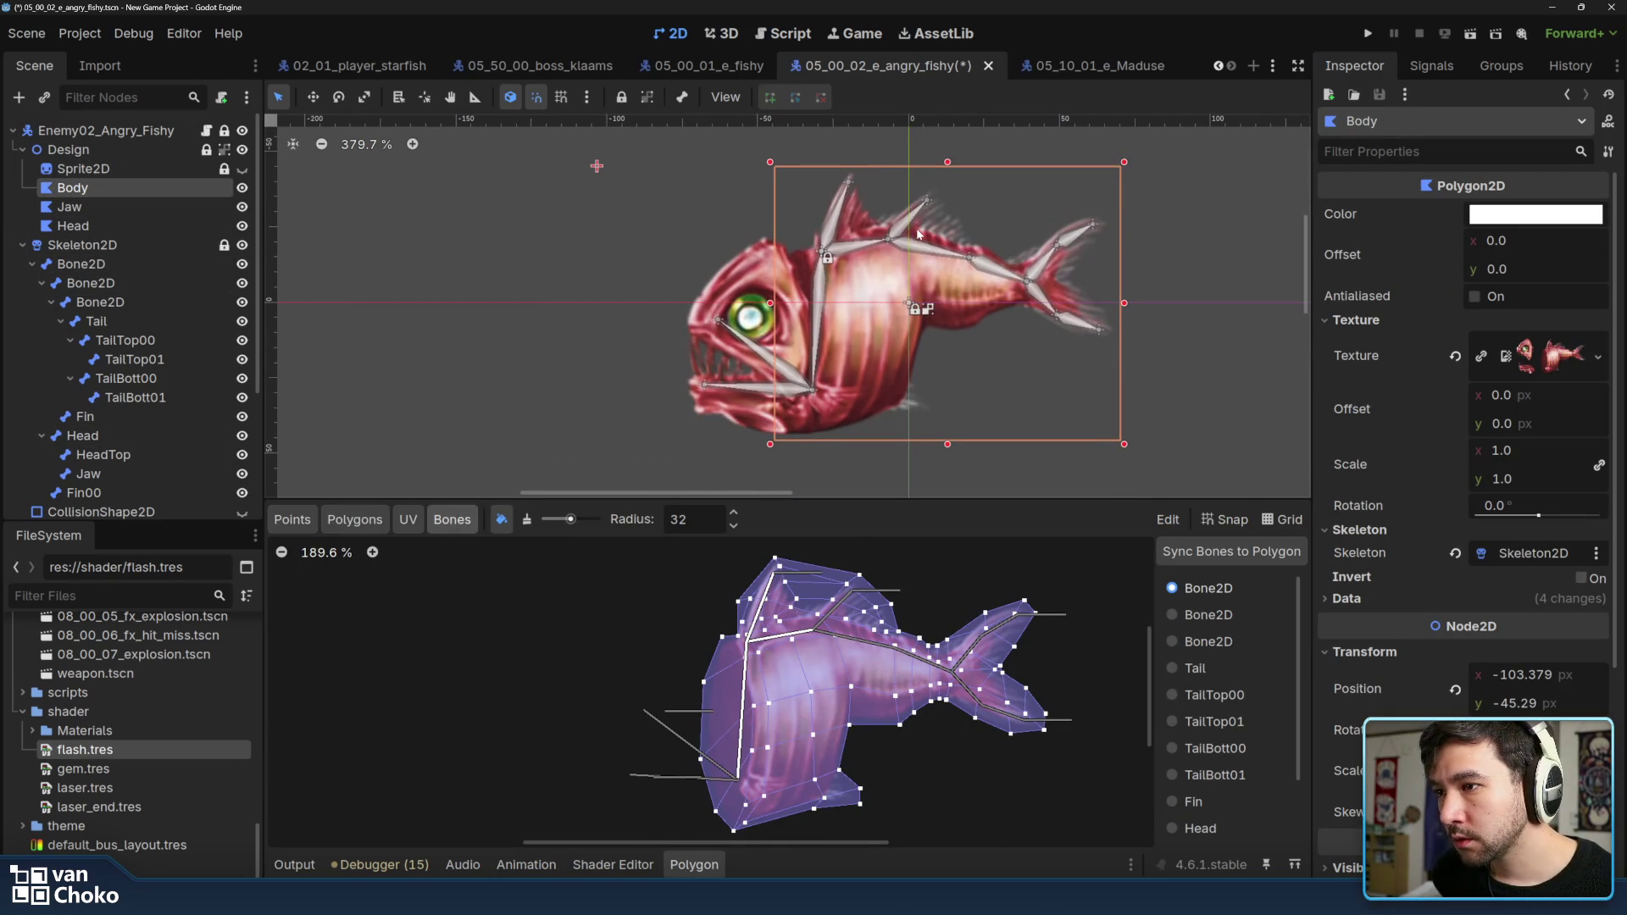
click(526, 520)
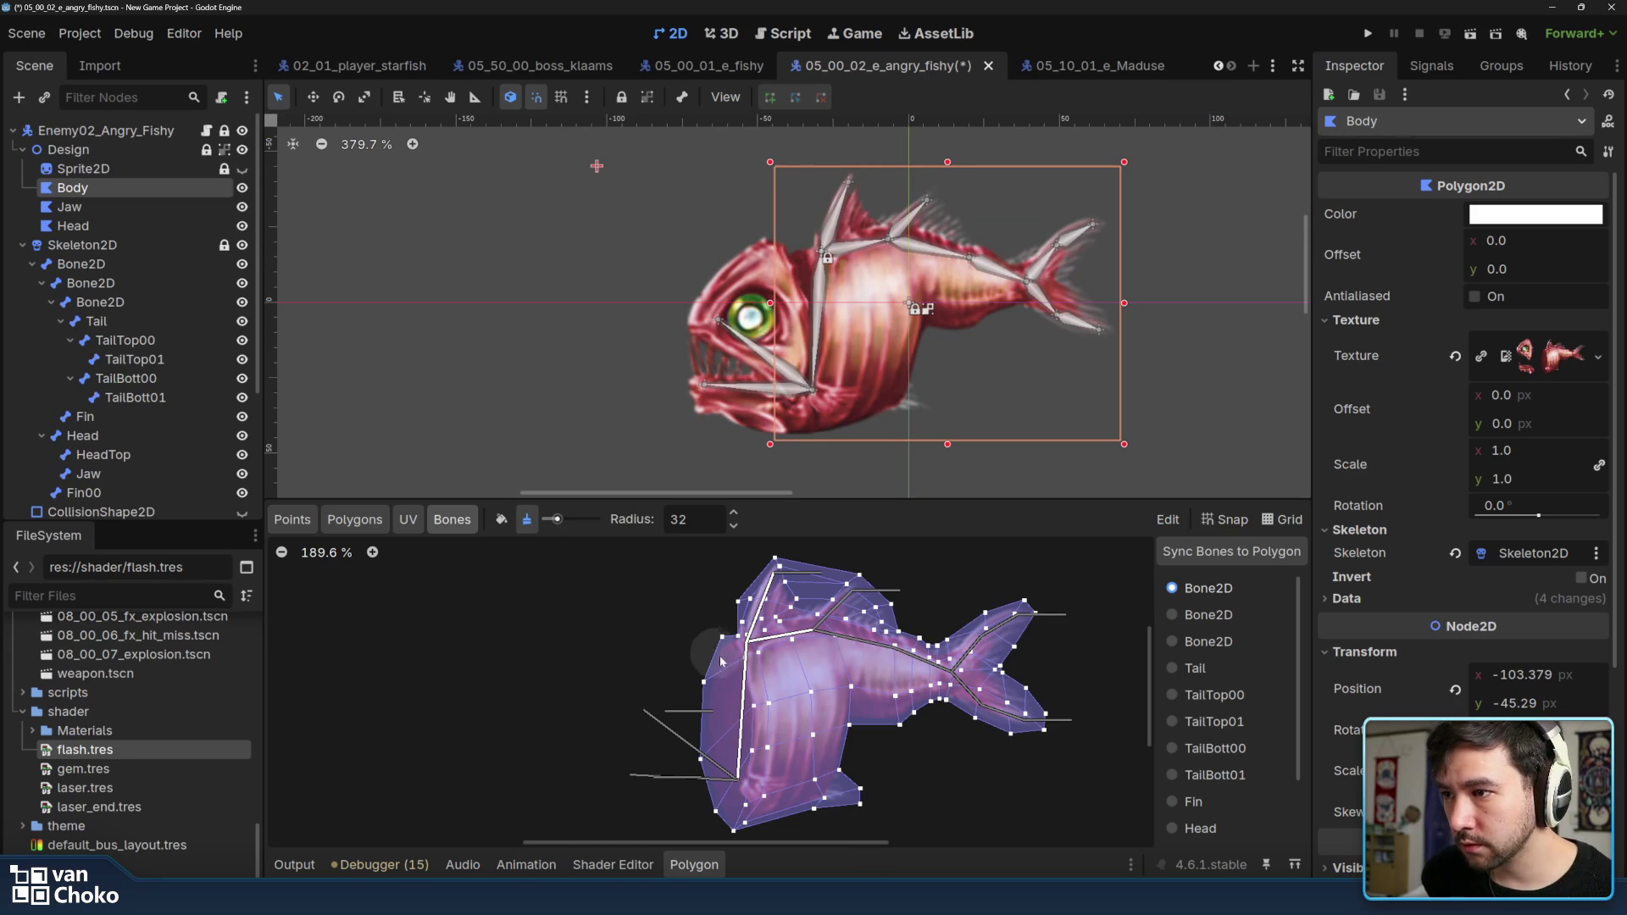
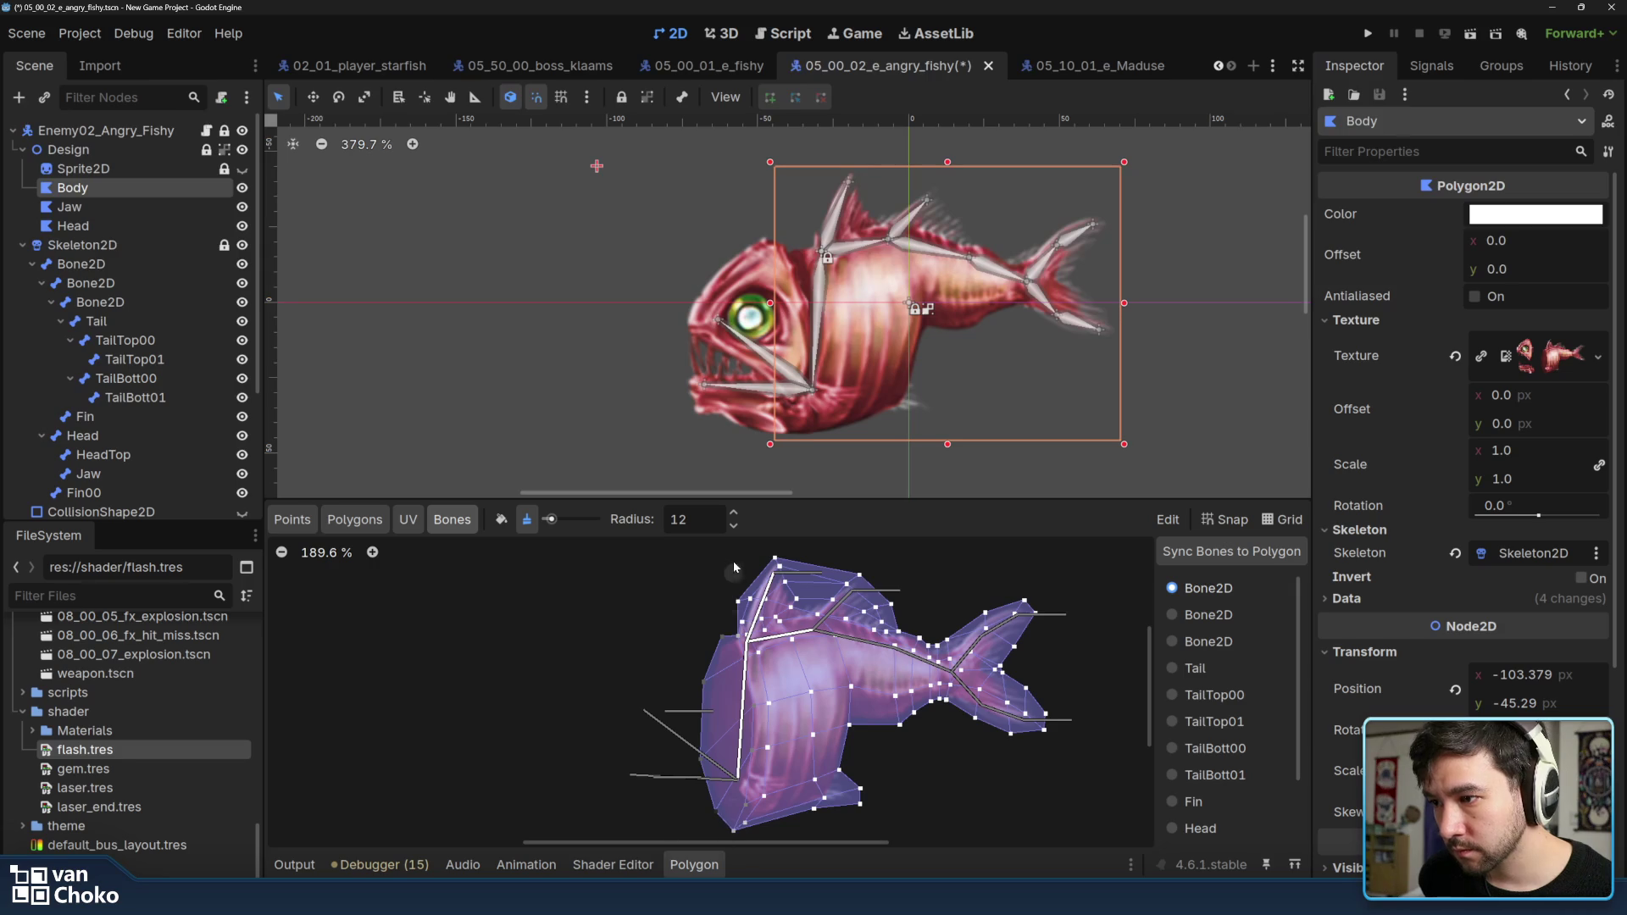
Scrub the attack_loop animation to 0.3 s to view the fish's open-jaw pose
click(114, 169)
click(111, 187)
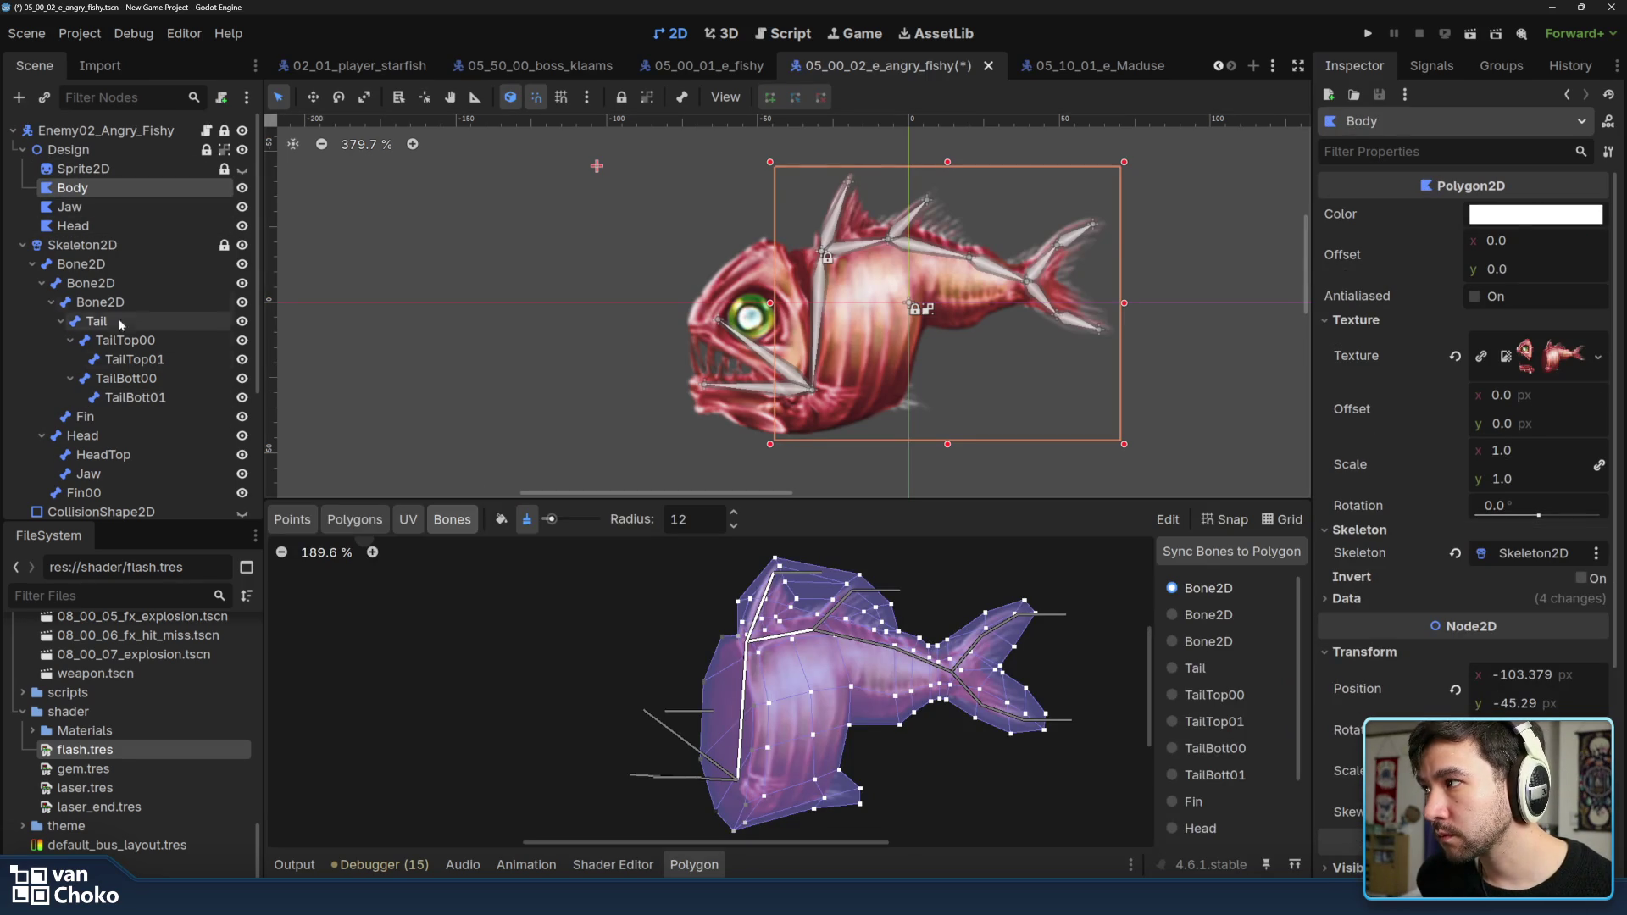
click(82, 245)
scroll(108, 389, down, 5)
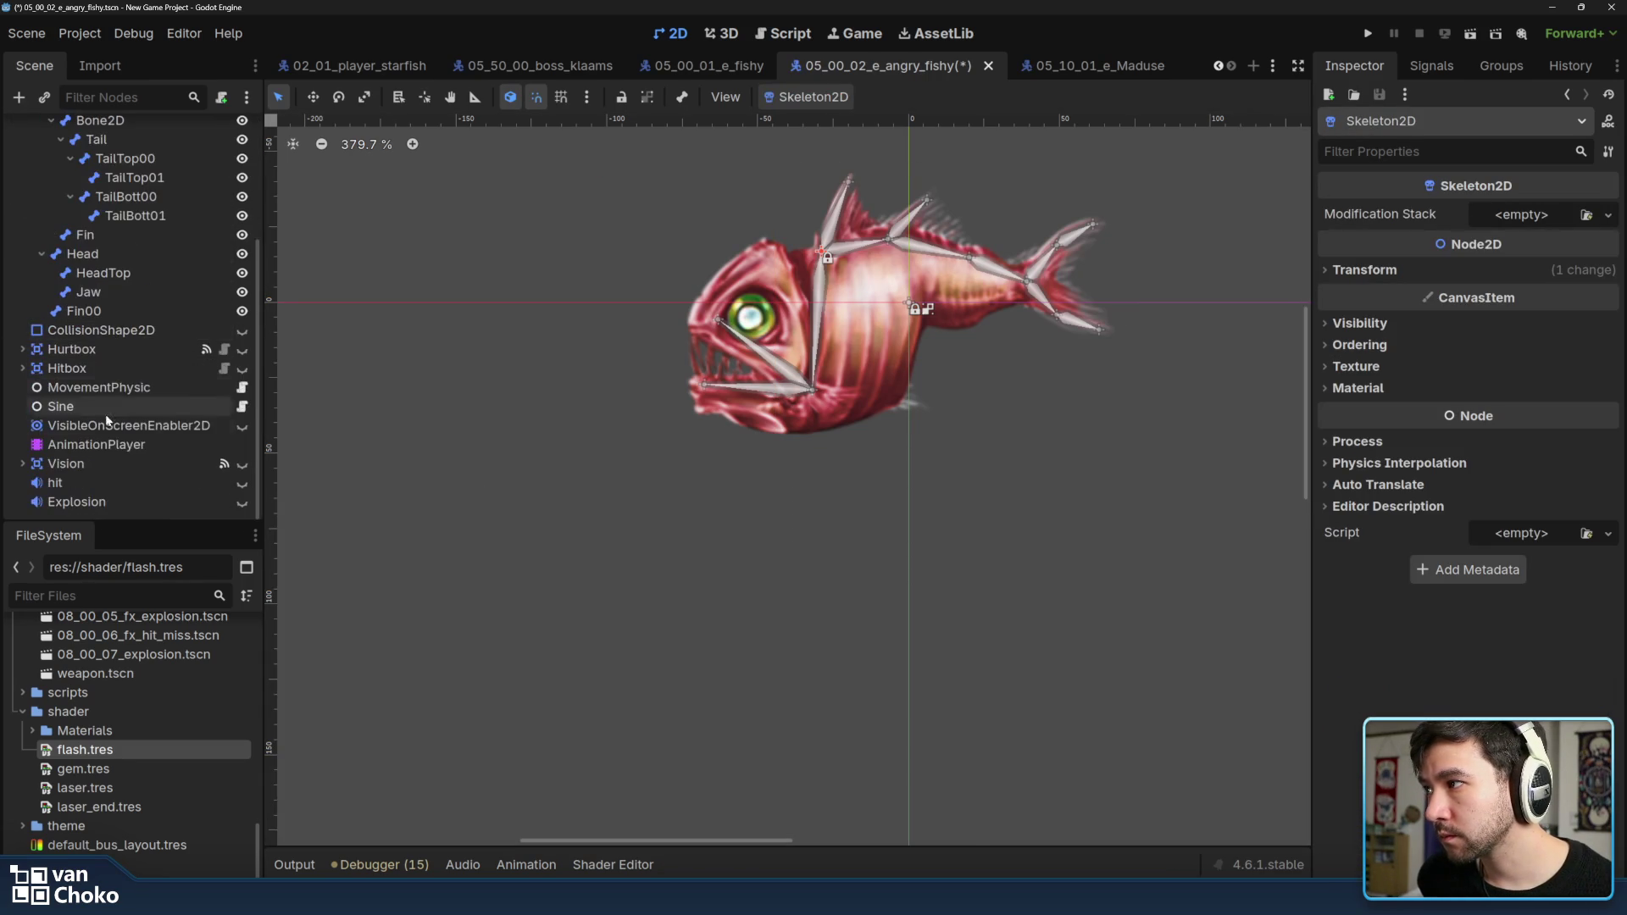
click(96, 444)
mouse_move(618, 609)
mouse_down()
mouse_move(332, 637)
mouse_move(629, 644)
mouse_move(711, 657)
mouse_move(375, 651)
mouse_move(546, 646)
mouse_move(747, 678)
mouse_move(475, 674)
mouse_move(703, 702)
mouse_move(726, 701)
mouse_move(438, 674)
mouse_move(602, 695)
mouse_up()
Reselect the Body polygon to return to its bone weight setup
scroll(160, 215, up, 5)
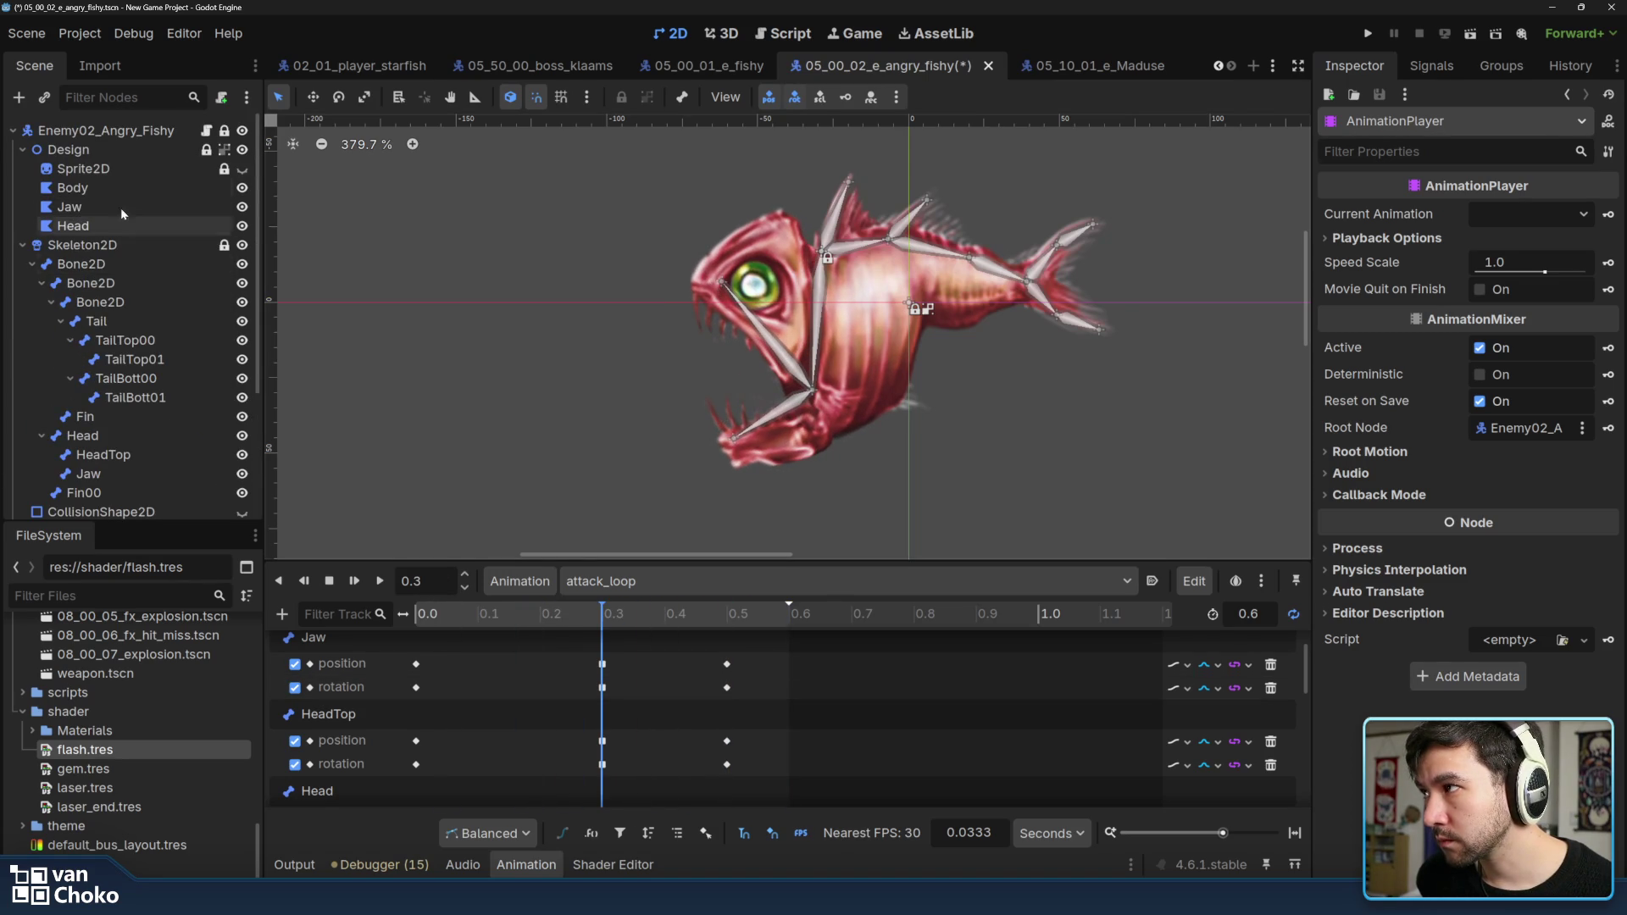
click(121, 188)
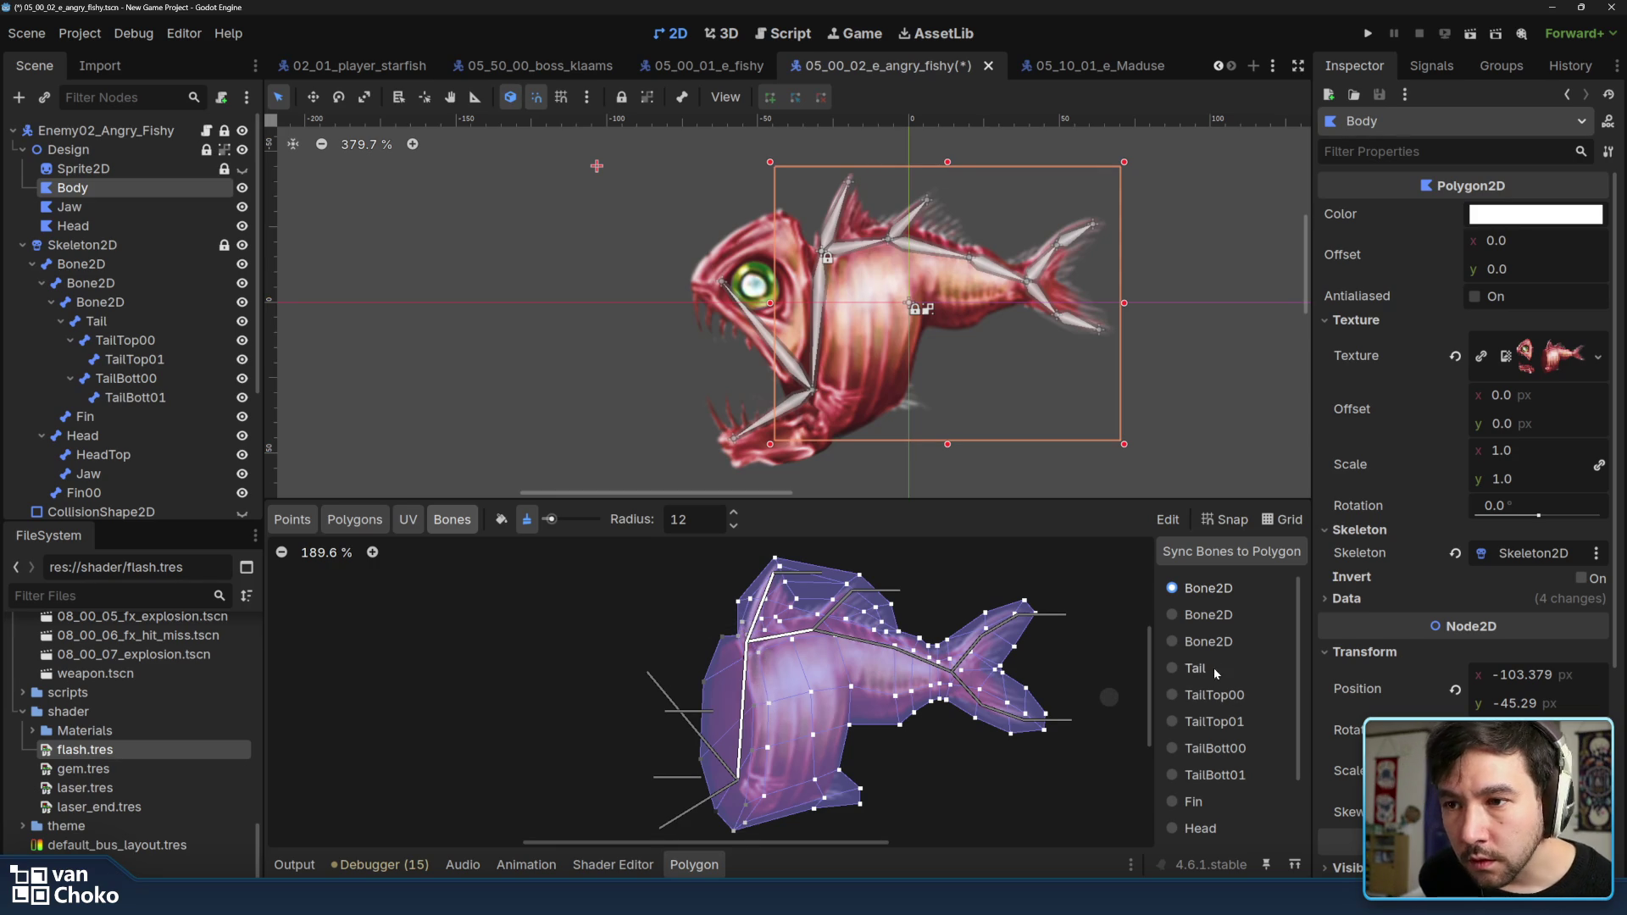
scroll(1200, 621, down, 3)
Repaint the Body polygon's Head and HeadTop bone weights with the paint and erase brushes
click(1207, 750)
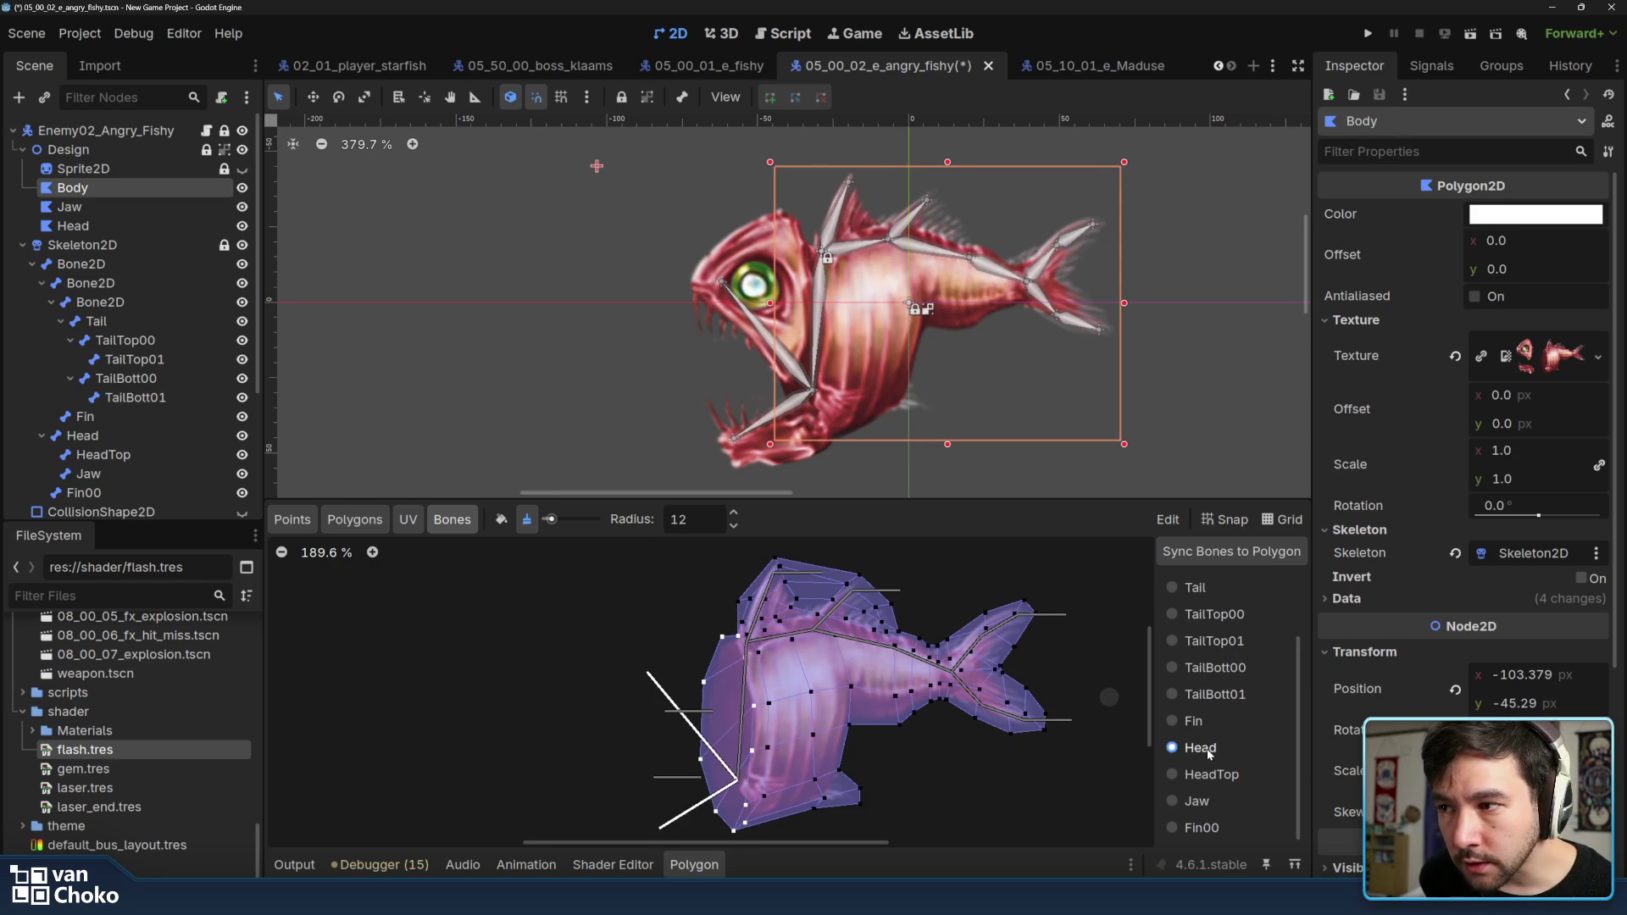
click(501, 518)
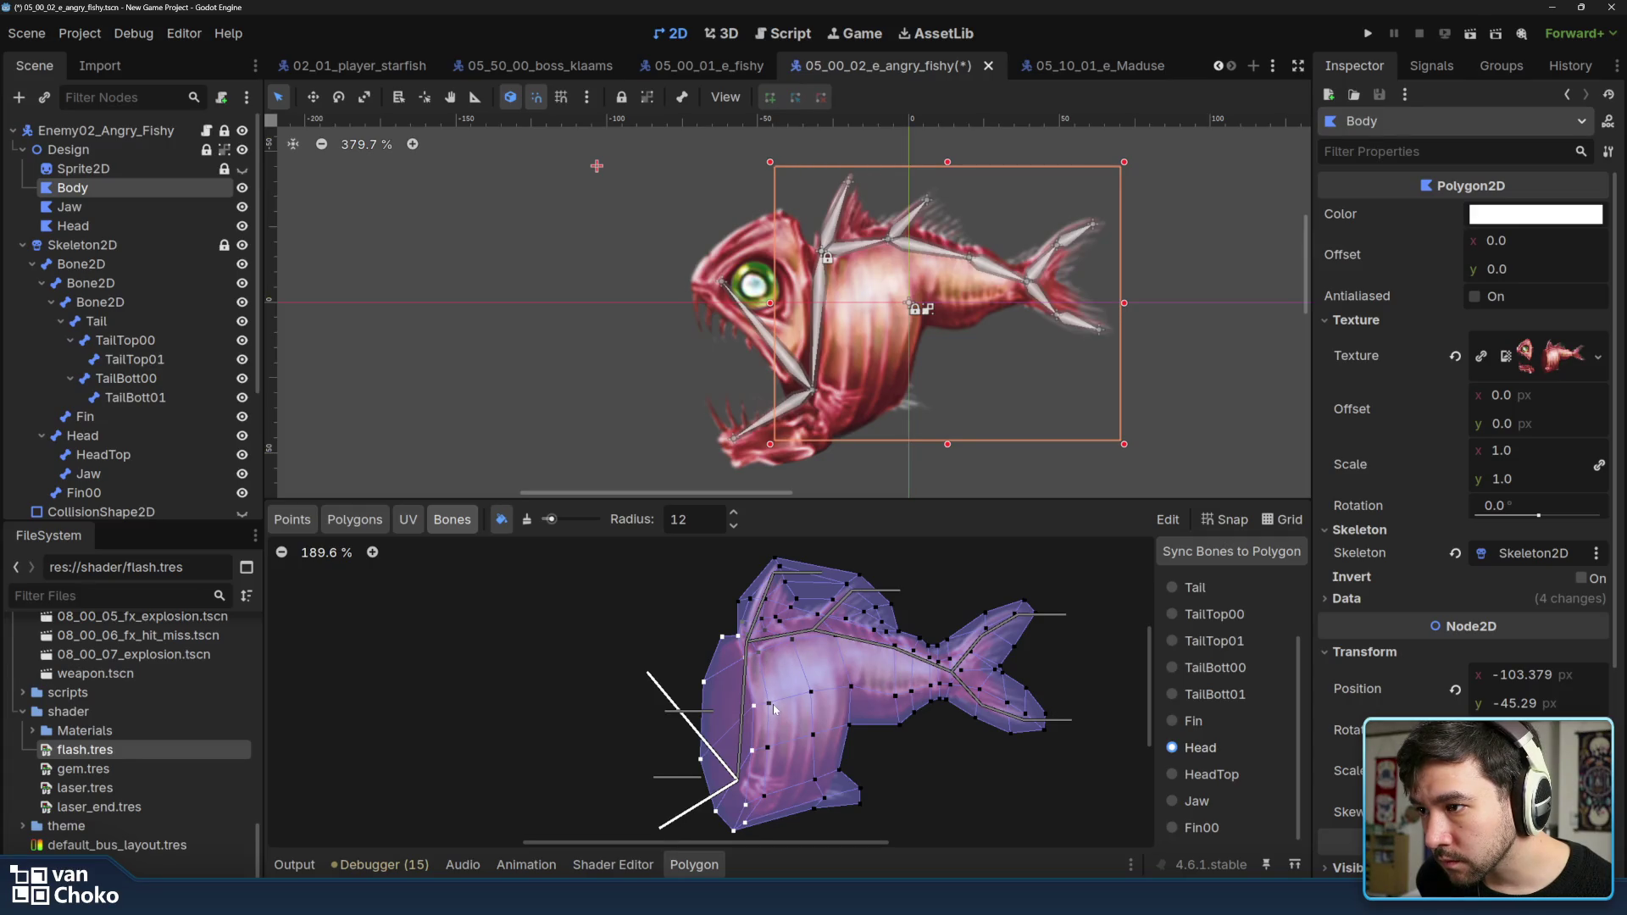
click(1211, 776)
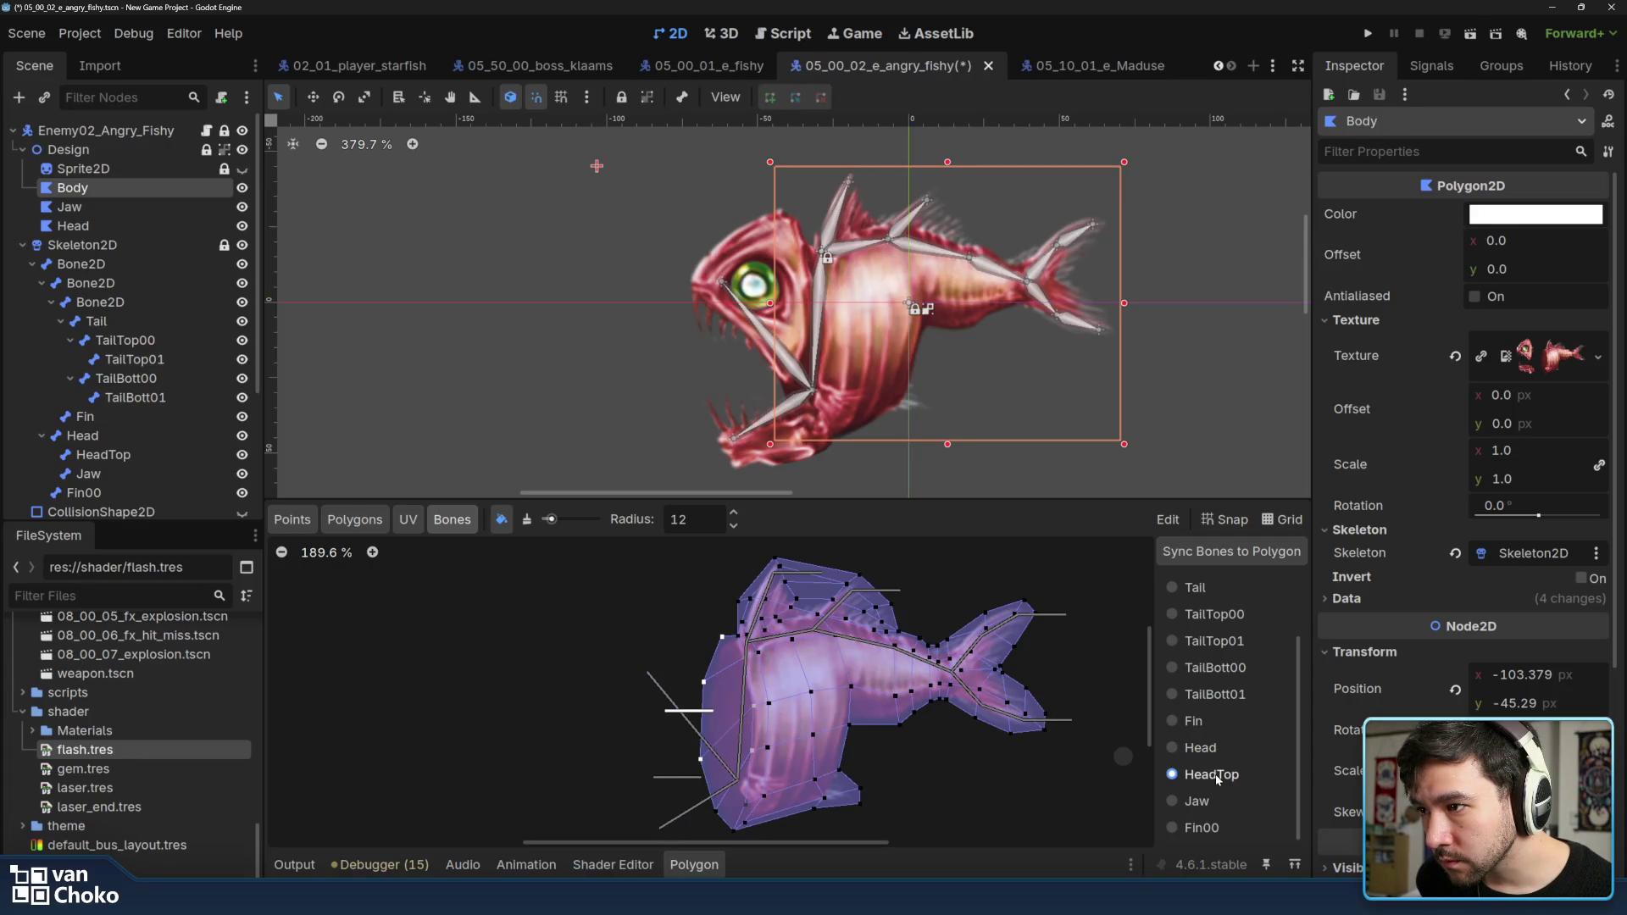
click(1198, 749)
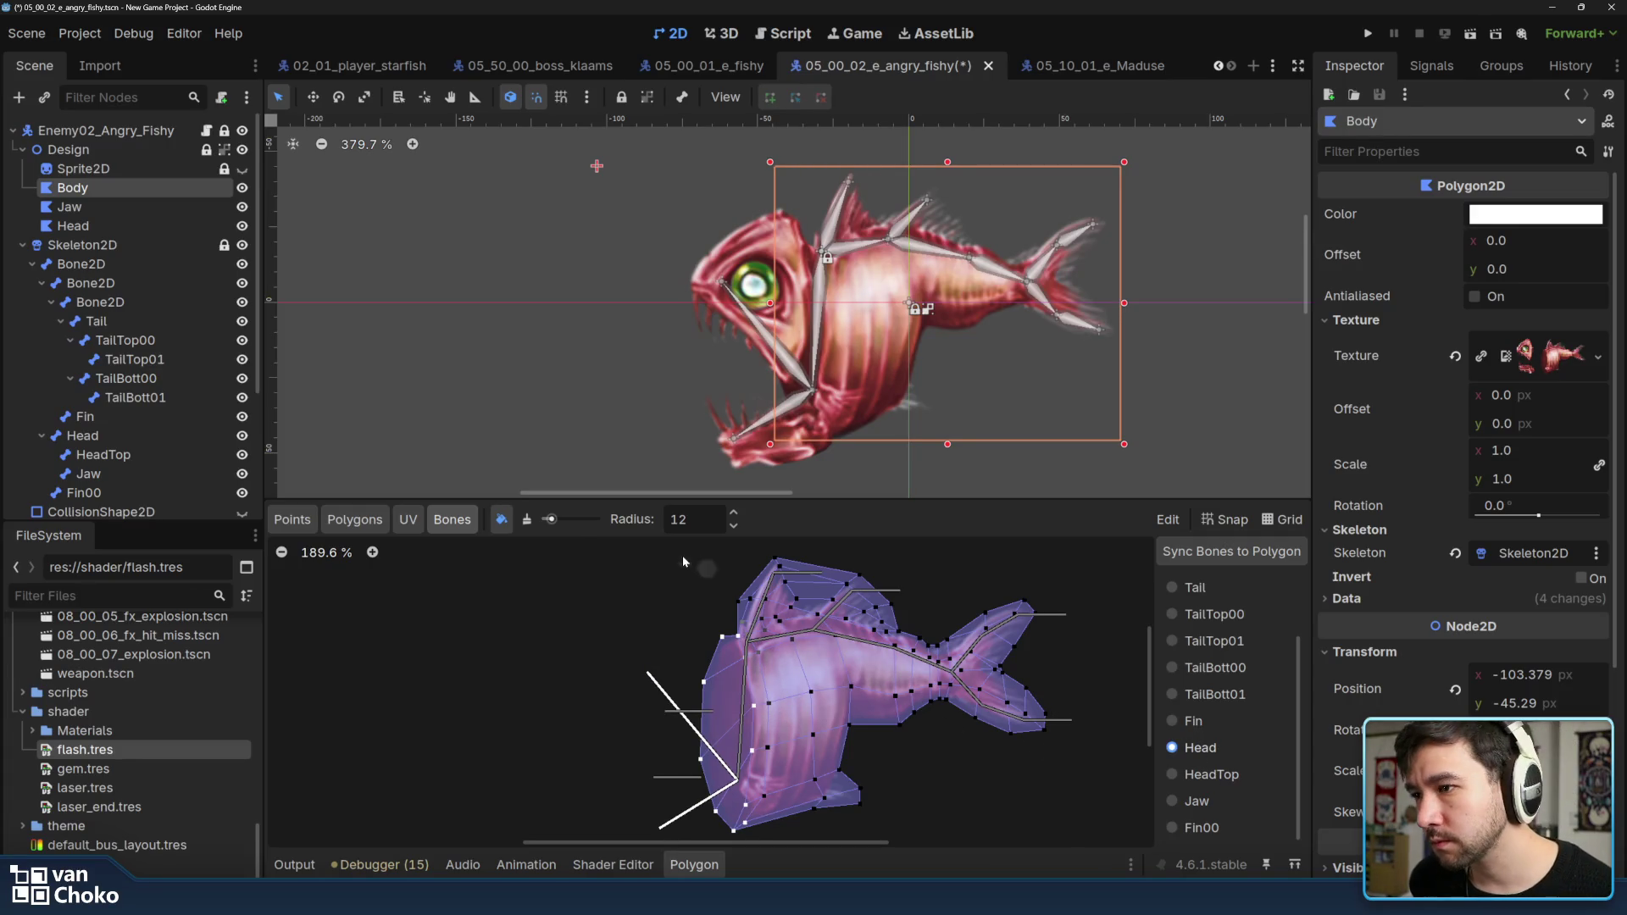
click(526, 519)
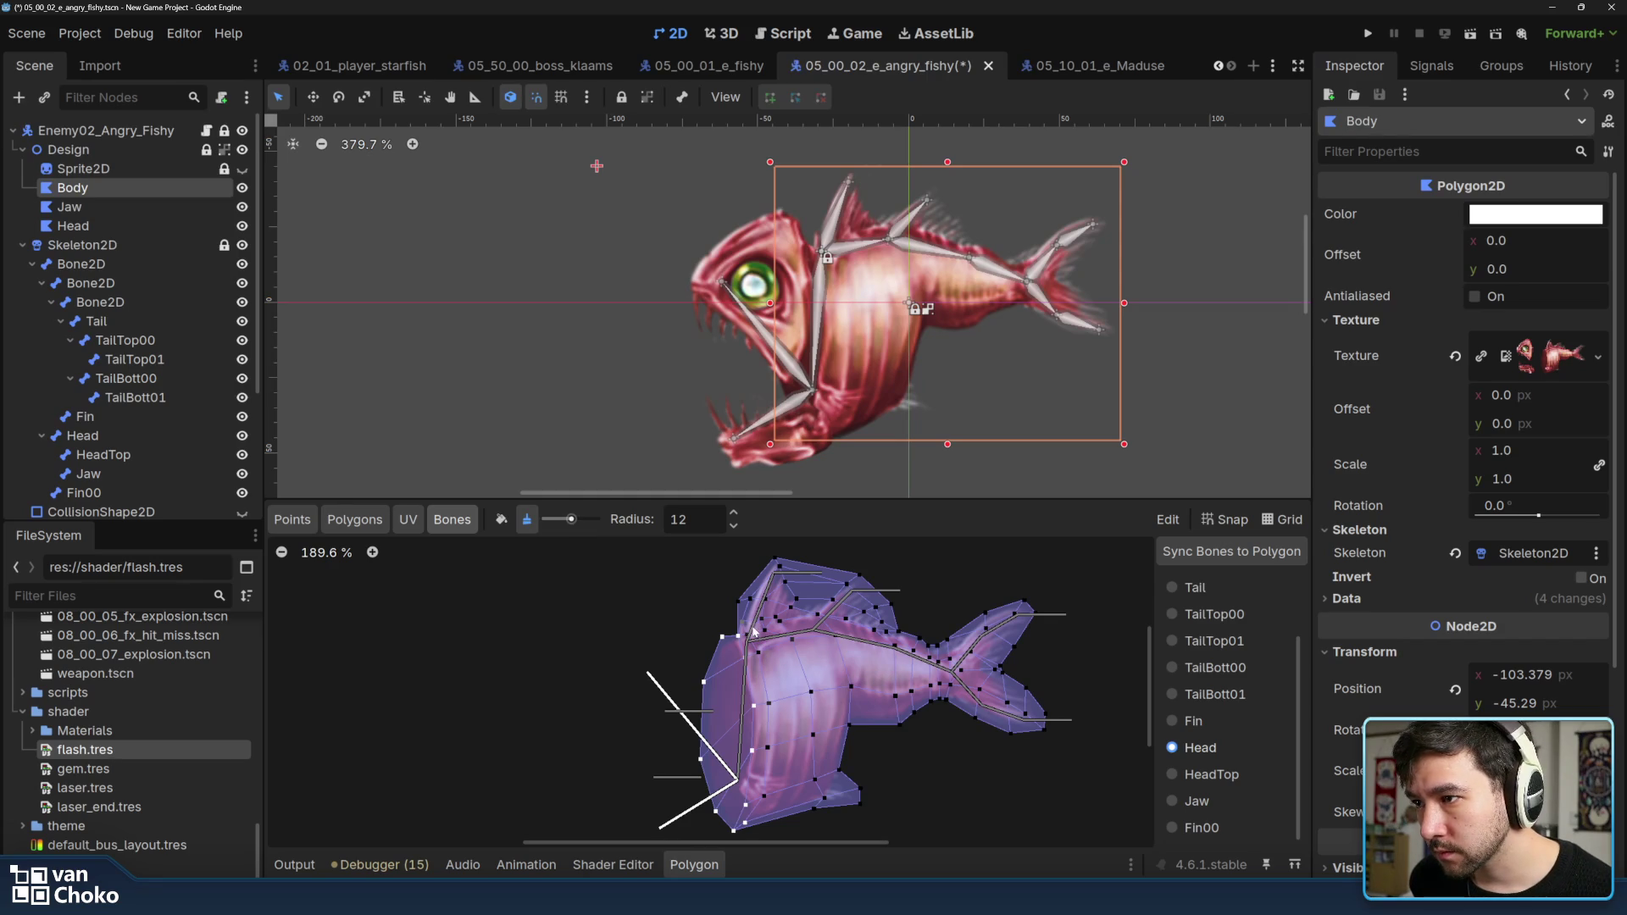
click(1204, 773)
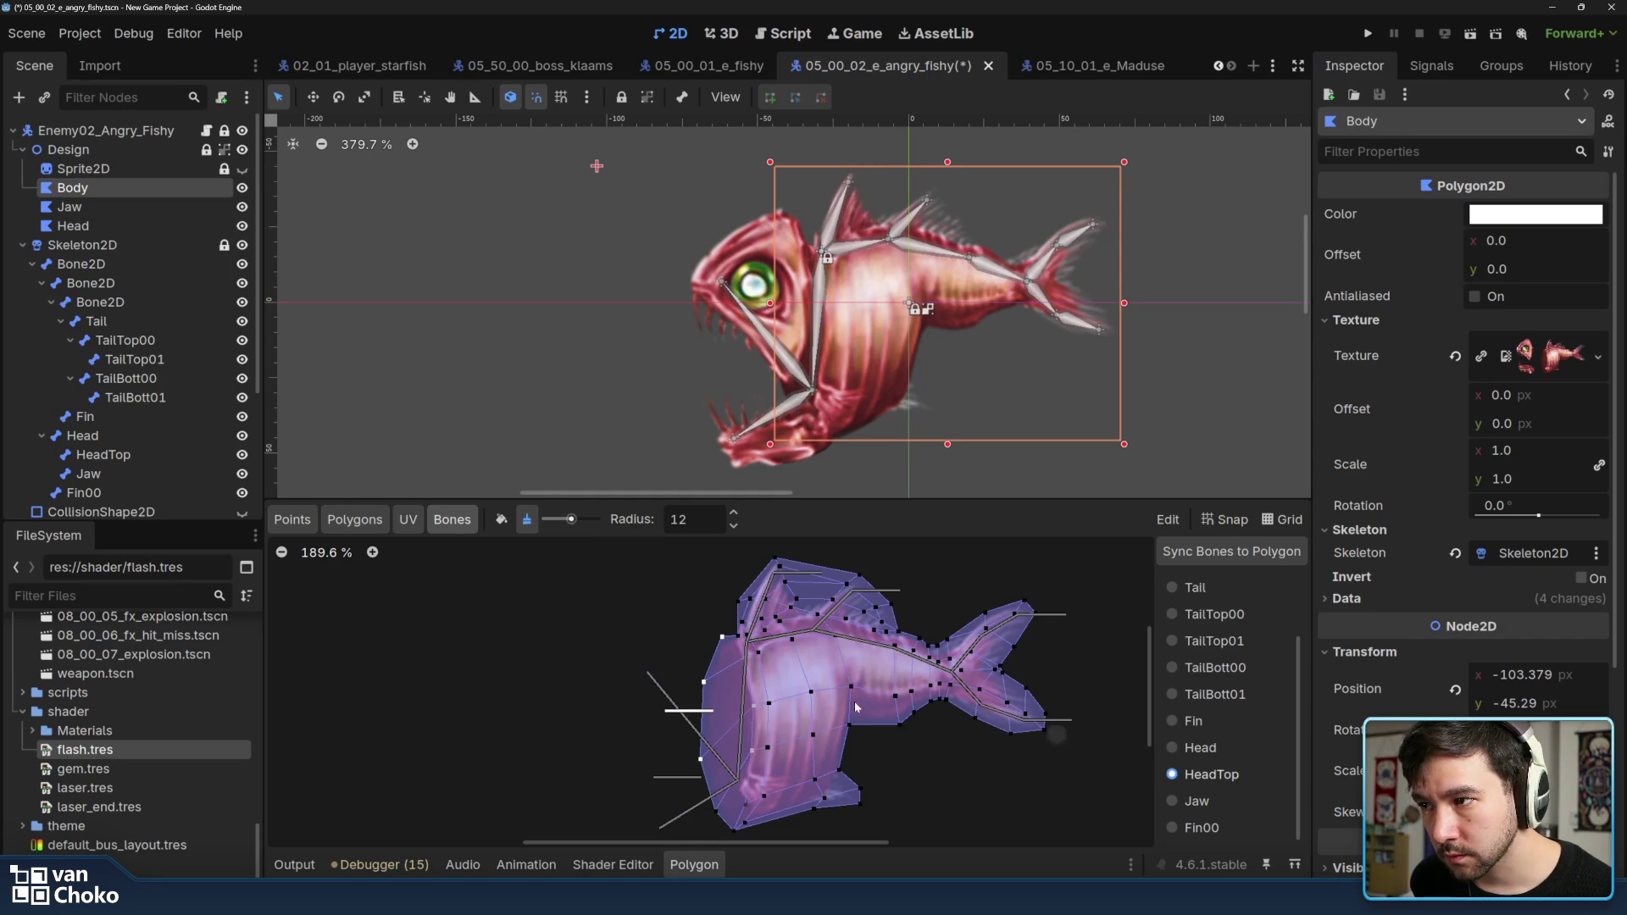
click(501, 519)
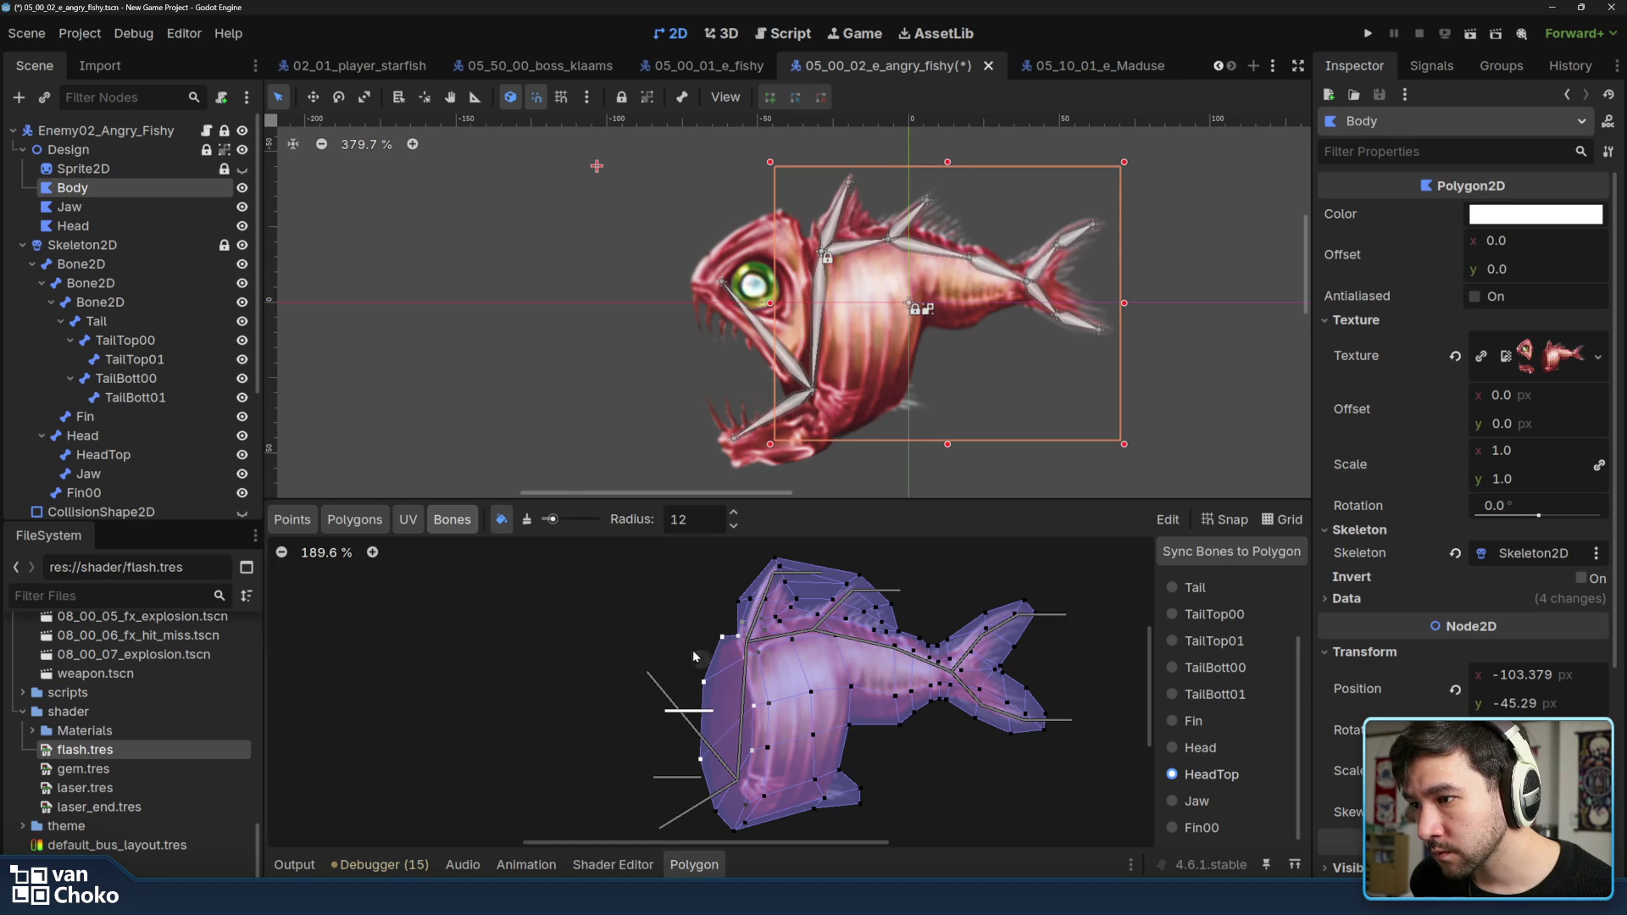
Scrub and play attack_loop to check the mesh deformation
scroll(127, 440, down, 5)
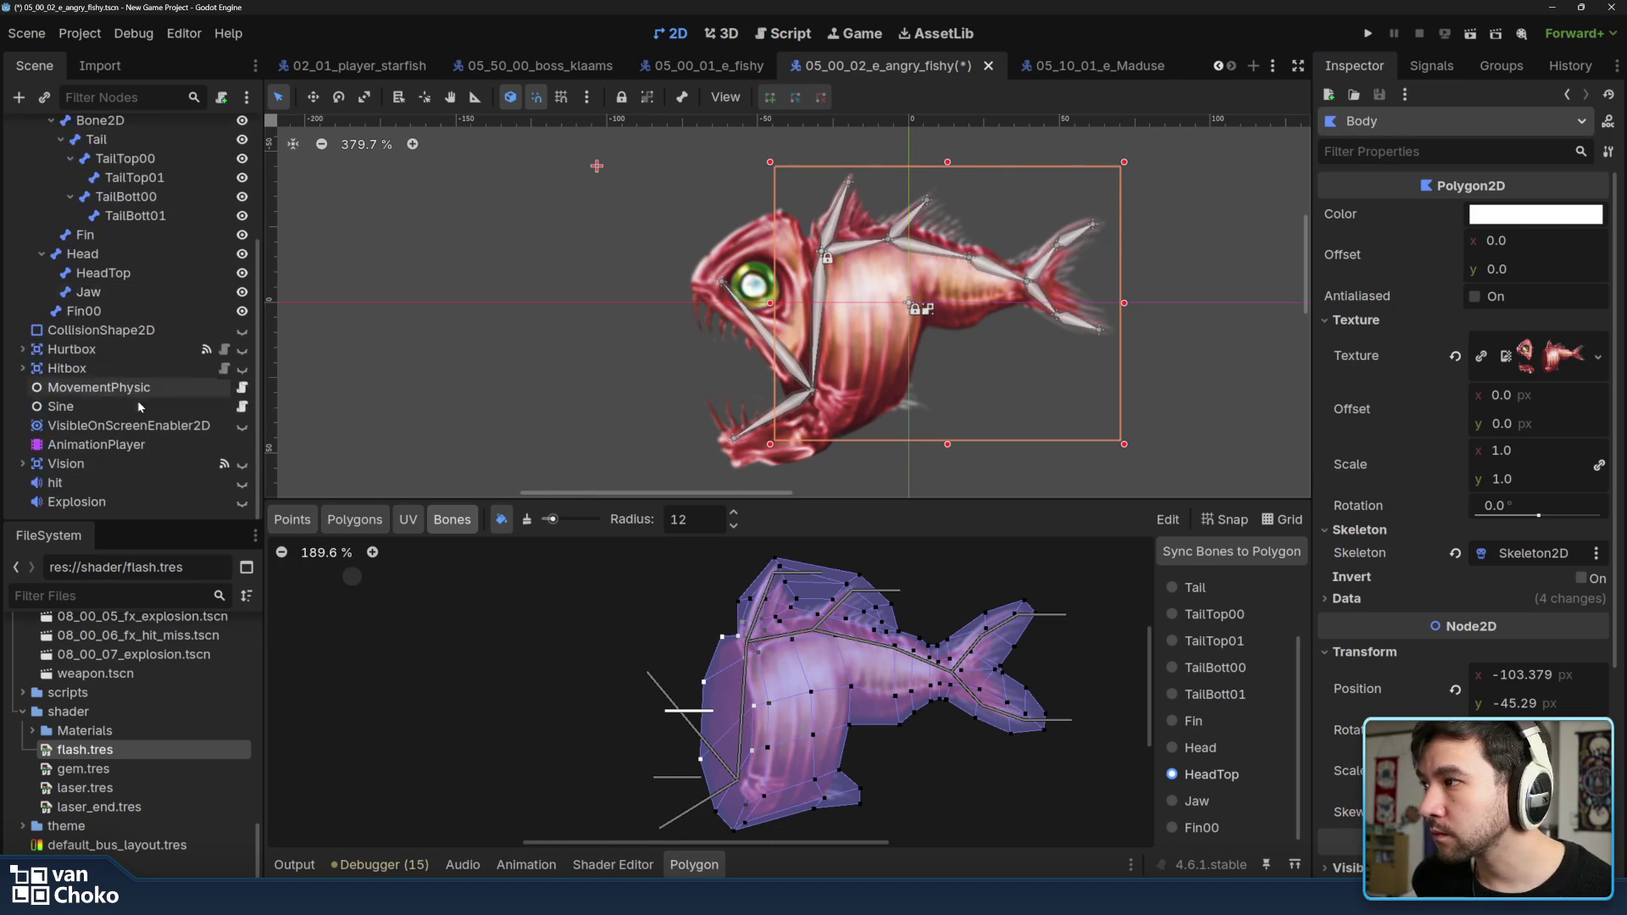
click(136, 446)
mouse_move(600, 620)
mouse_down()
mouse_move(461, 620)
mouse_move(702, 623)
mouse_move(430, 625)
mouse_move(798, 662)
mouse_up()
click(380, 581)
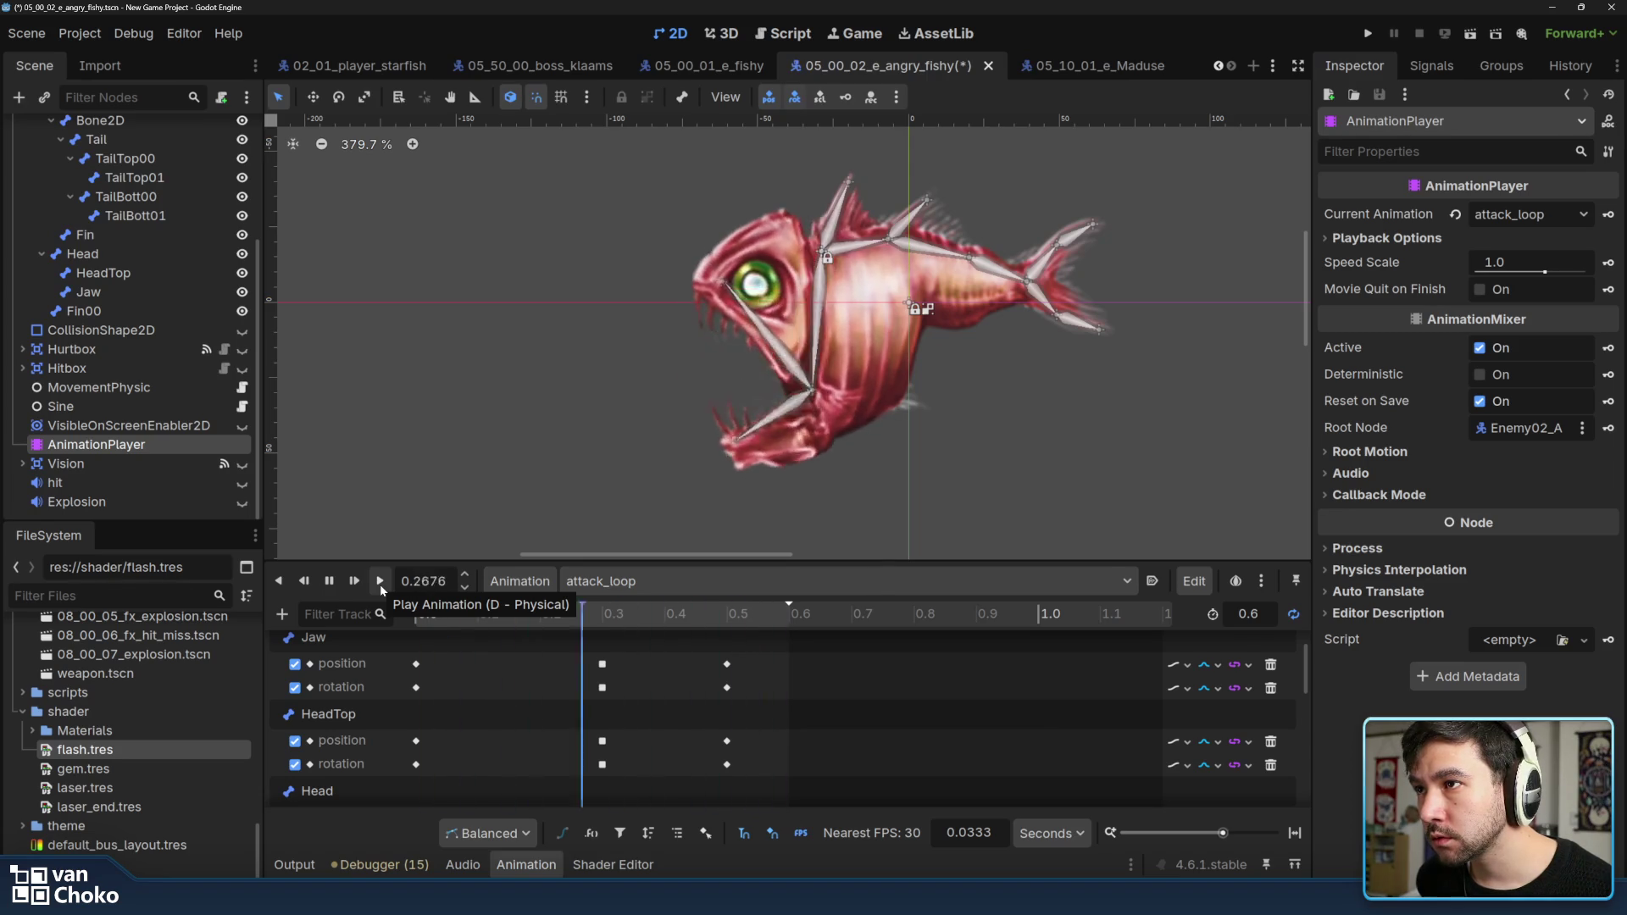
Pause playback and inspect the Body polygon's bone weights
click(329, 580)
scroll(120, 166, up, 5)
click(102, 187)
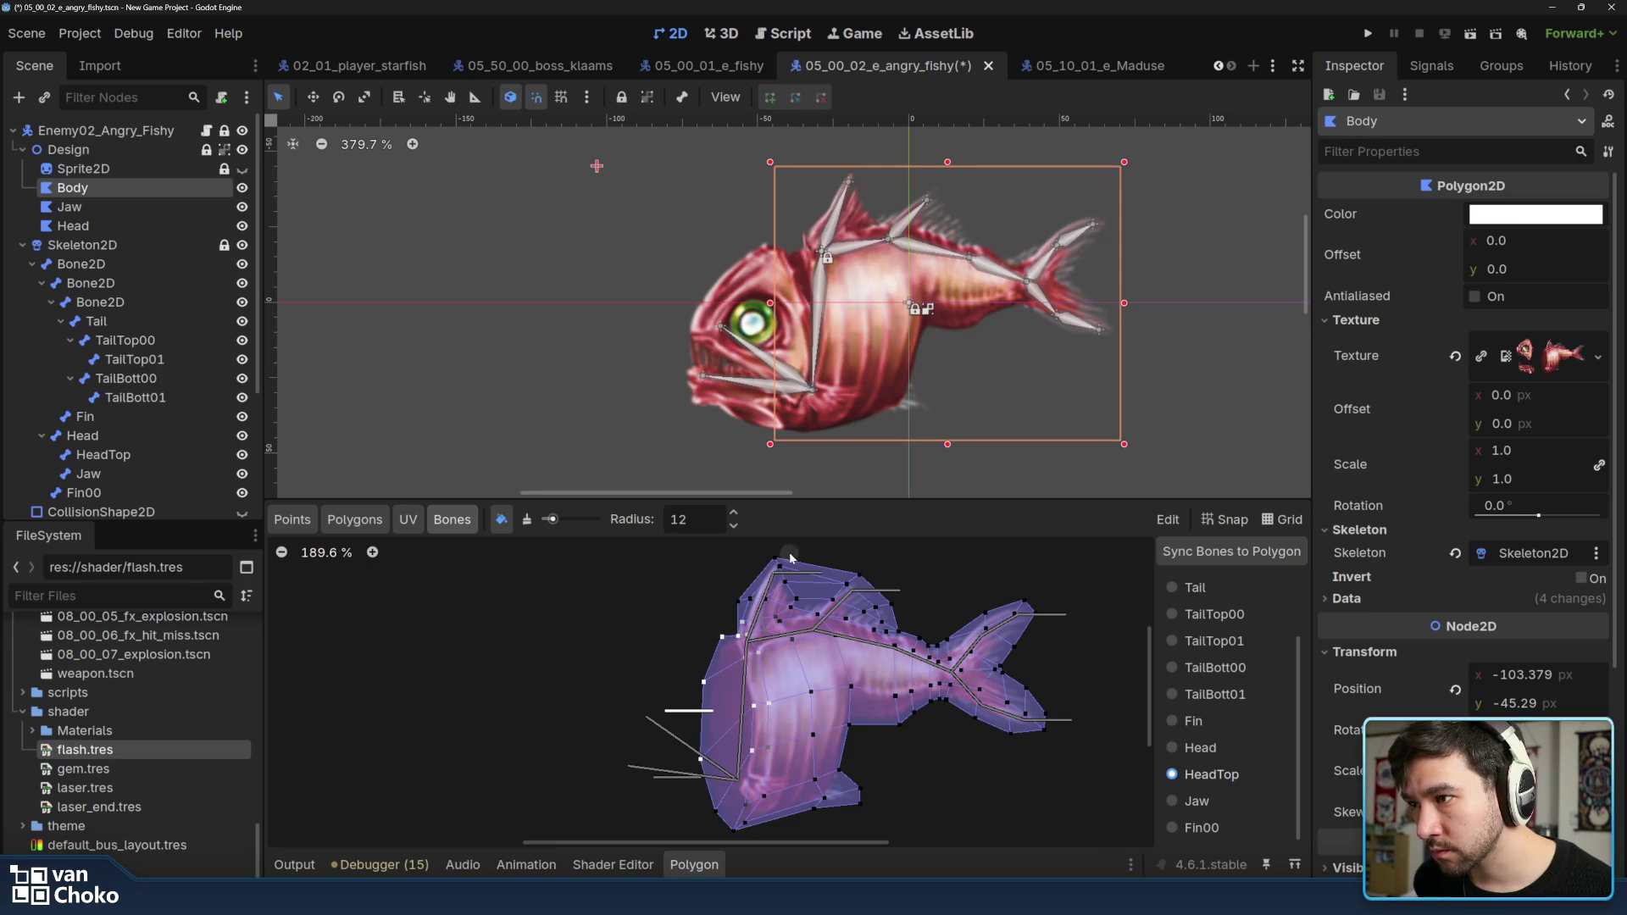
scroll(131, 355, down, 5)
Replay attack_loop, stop it at 0.3 s, and raise the Fin00 bone to 17, −28 px
click(102, 445)
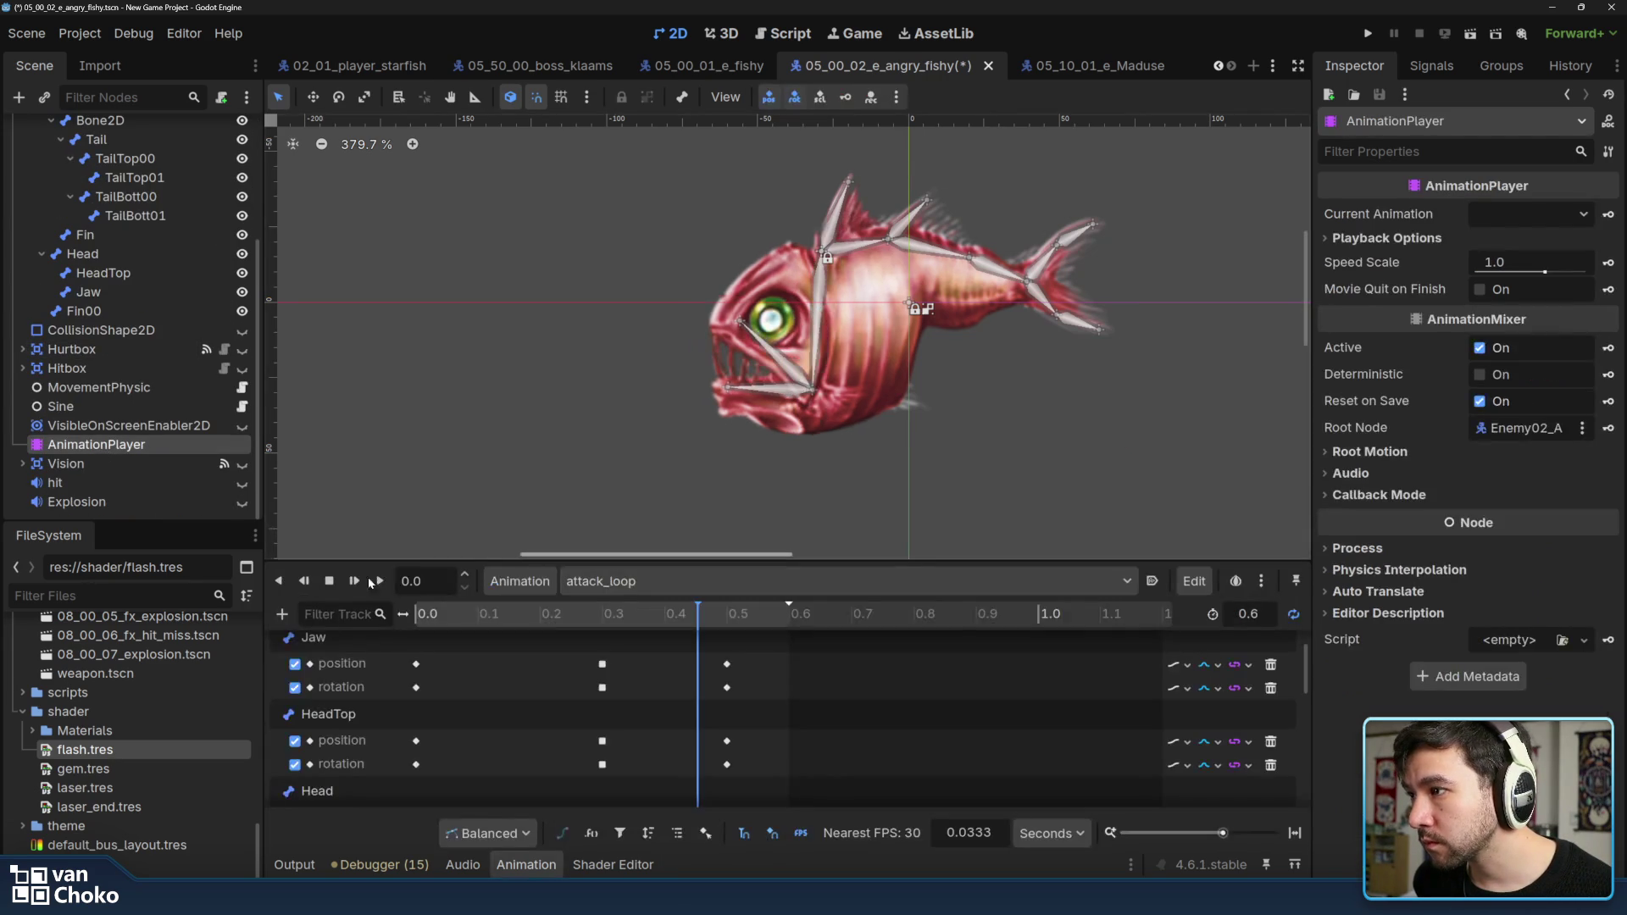
click(380, 581)
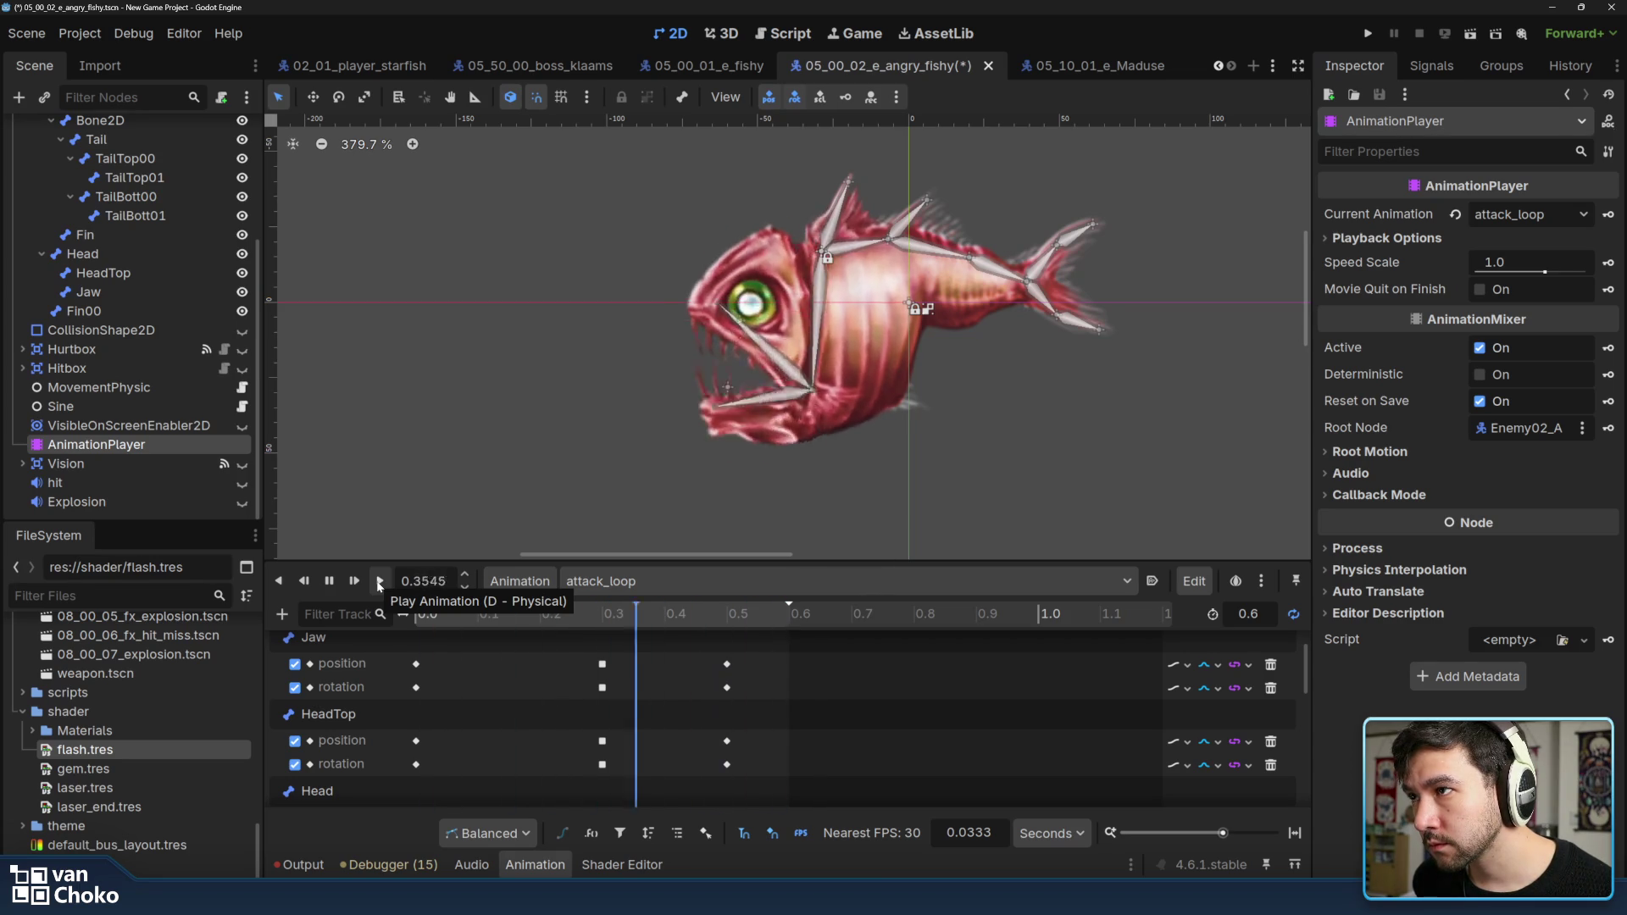
click(327, 581)
drag(436, 616, 605, 623)
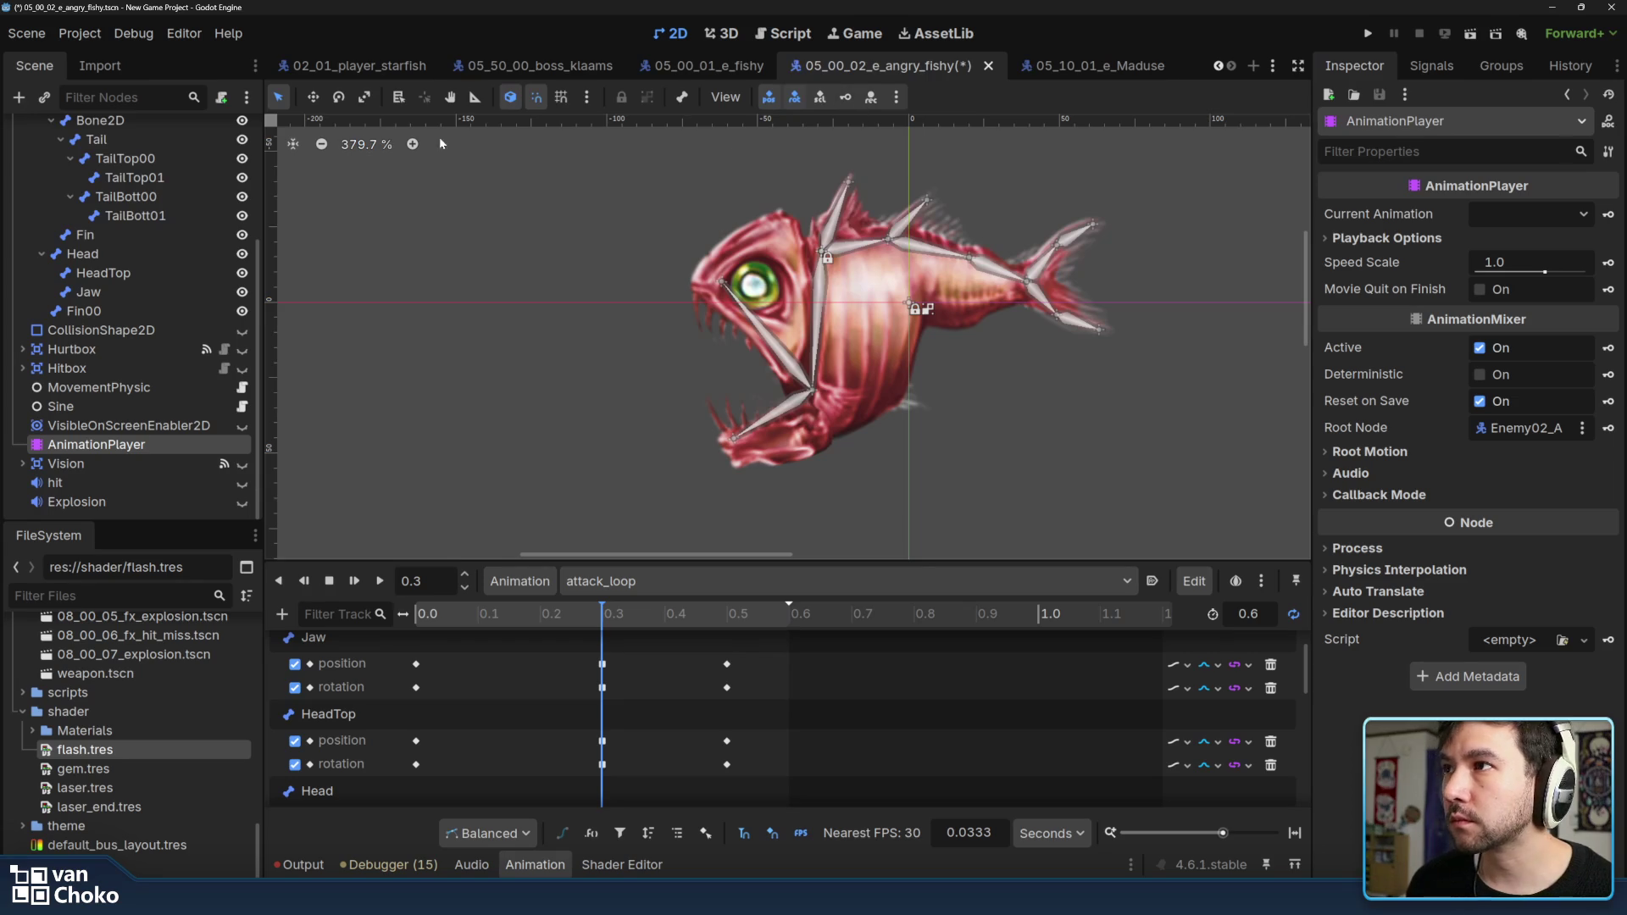
drag(845, 178, 873, 166)
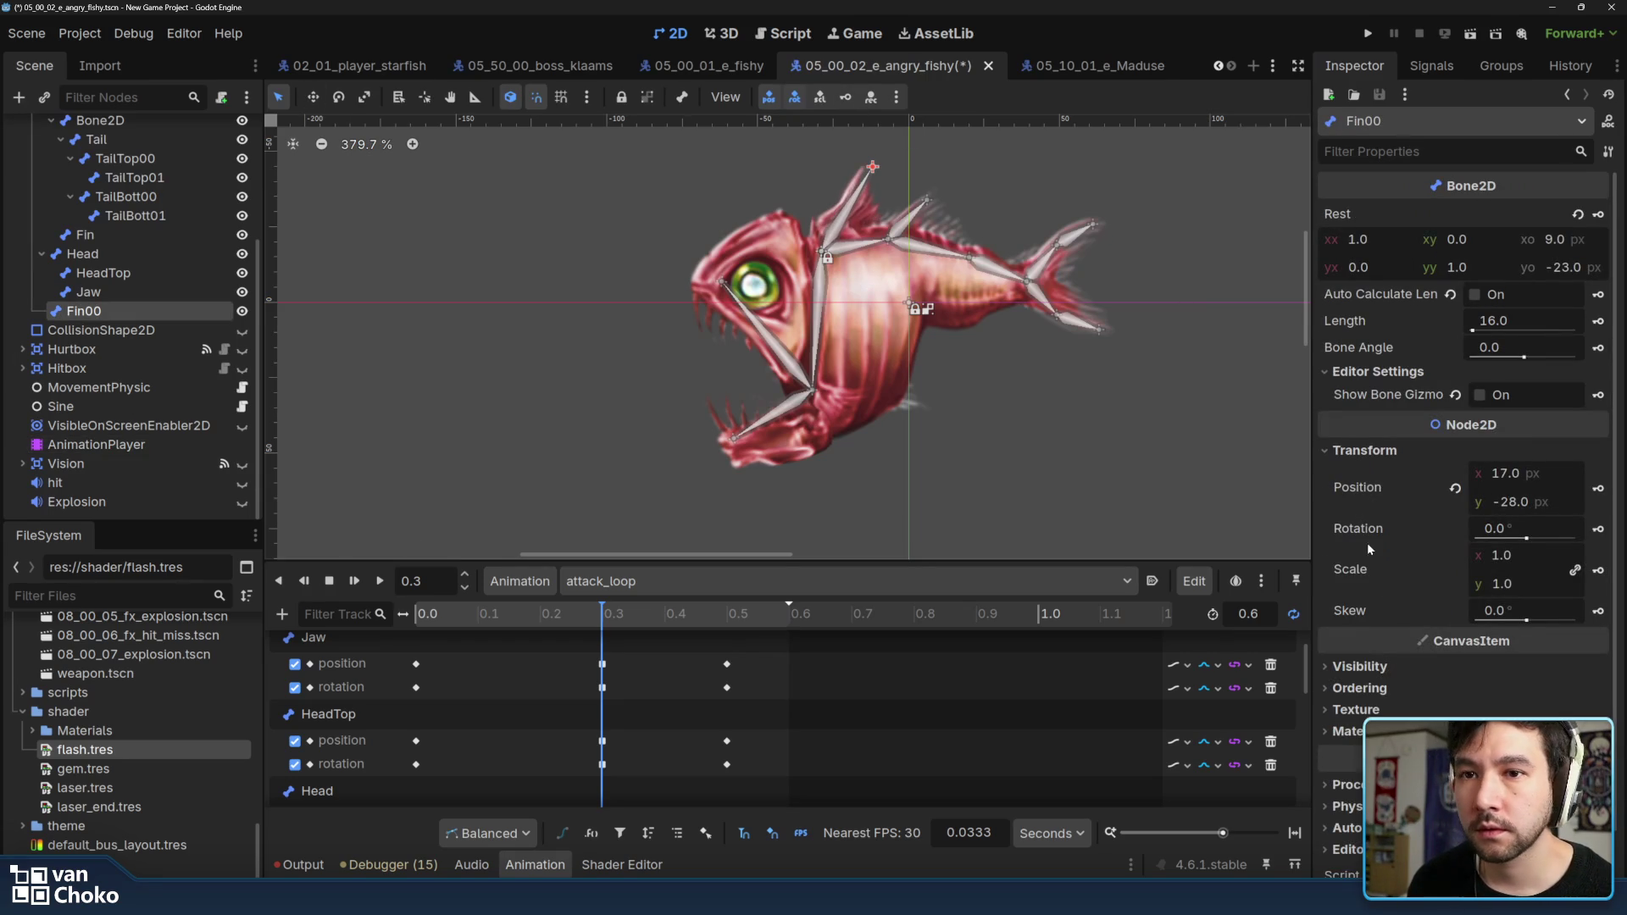
Key Fin00's rotation raised at 0.3 s and reset to 0° at the start
drag(1526, 539, 1533, 540)
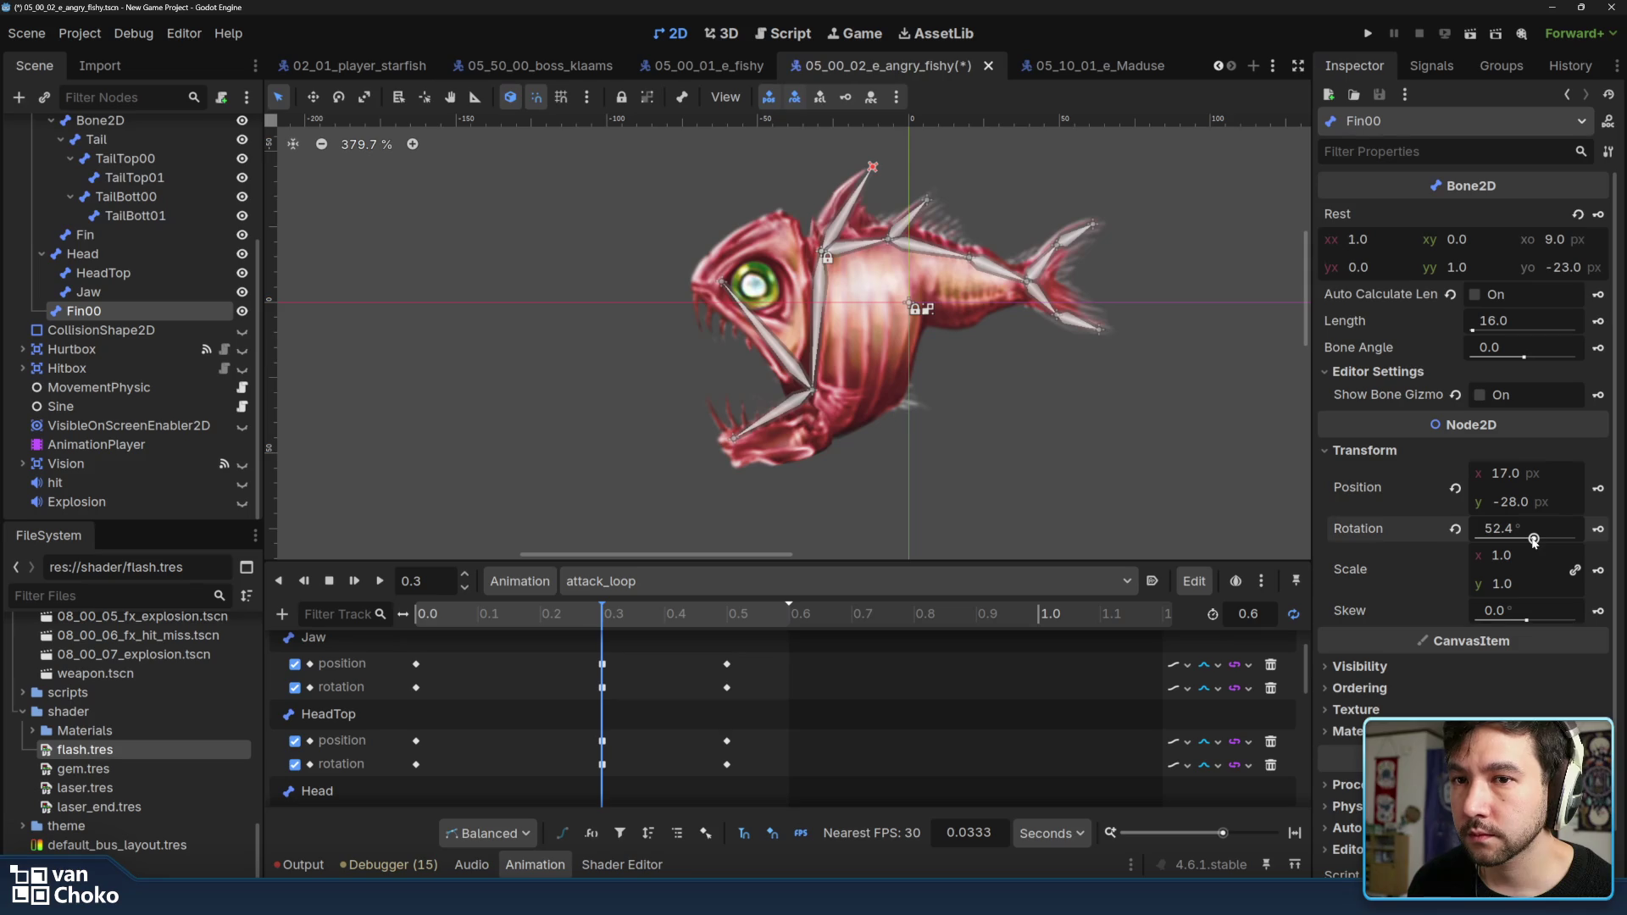
drag(1533, 540, 1531, 540)
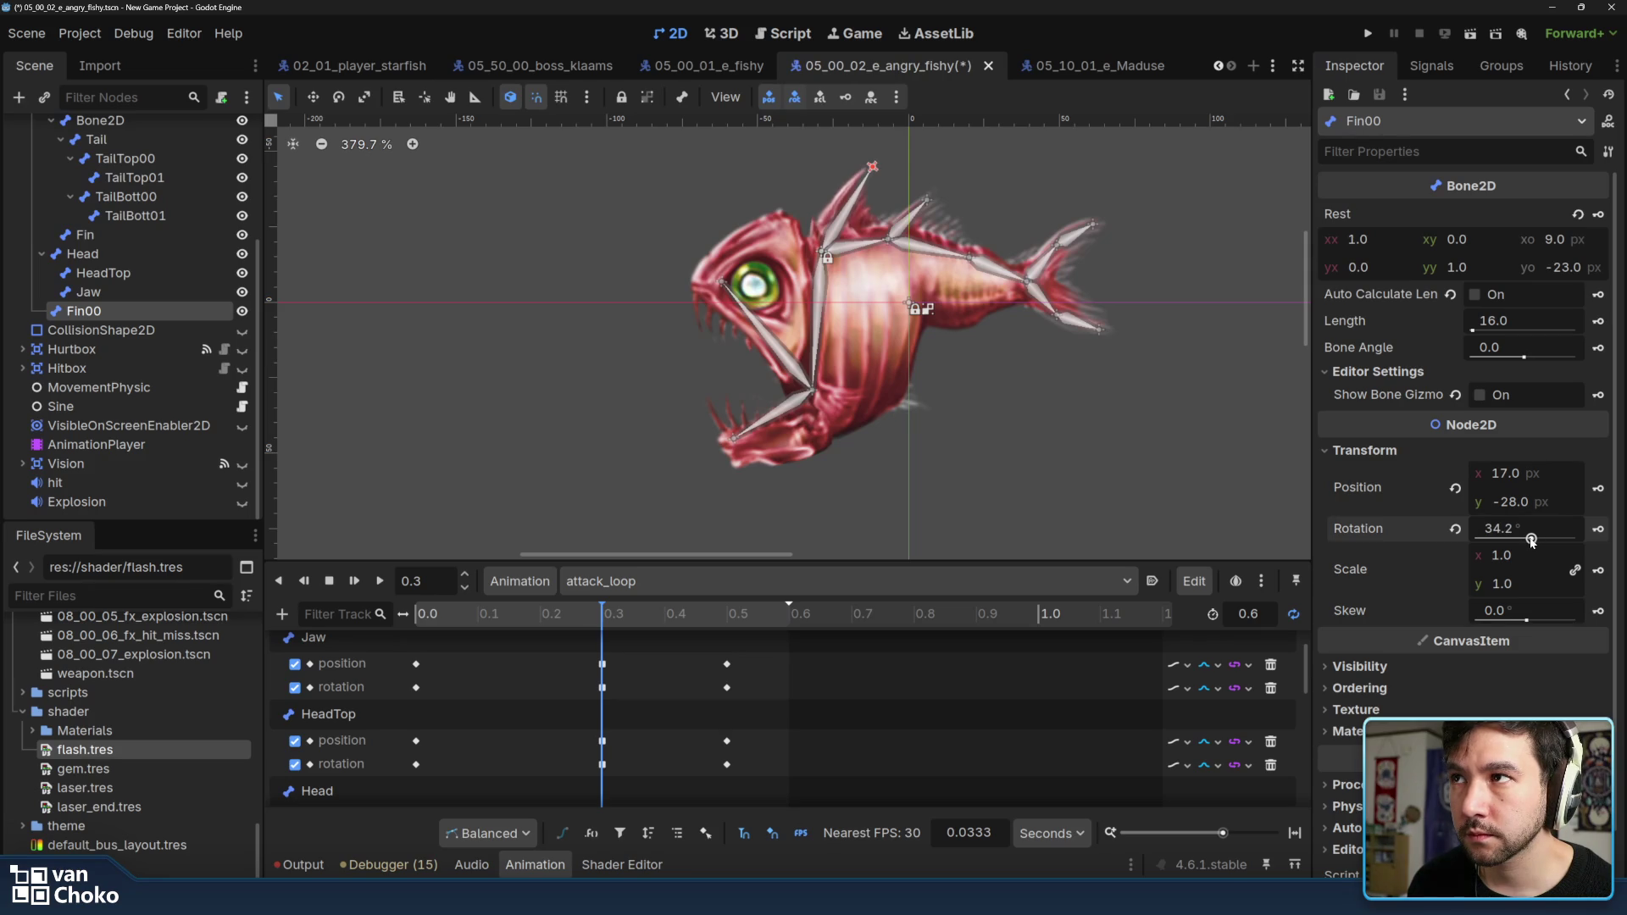
click(1598, 530)
click(710, 508)
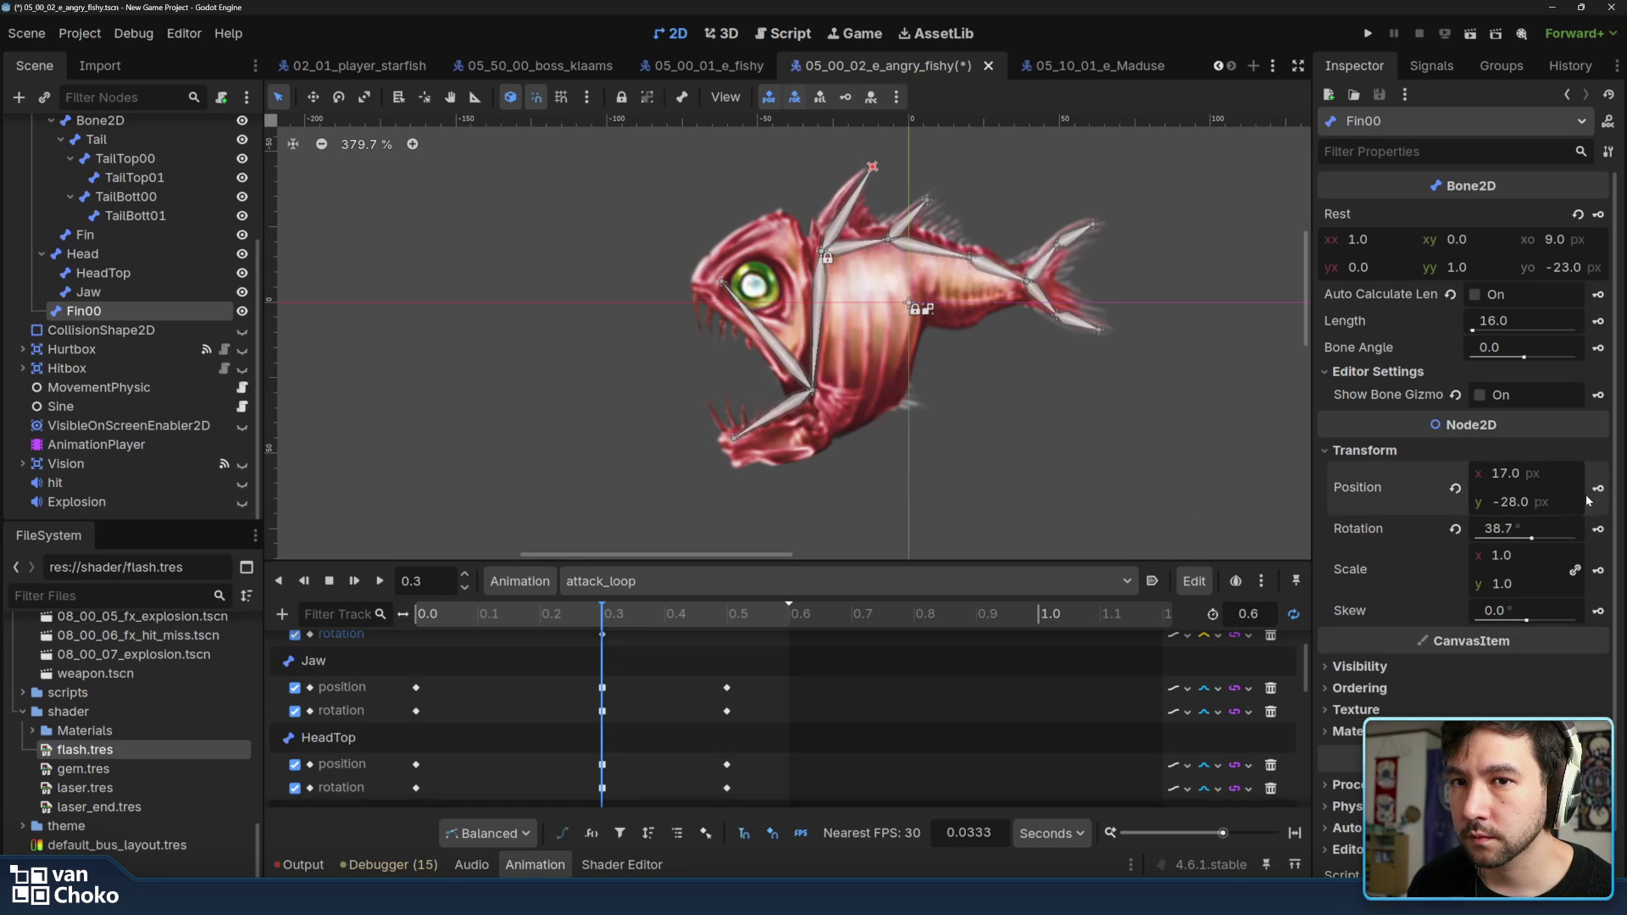
scroll(635, 719, up, 2)
drag(436, 614, 416, 614)
click(1454, 530)
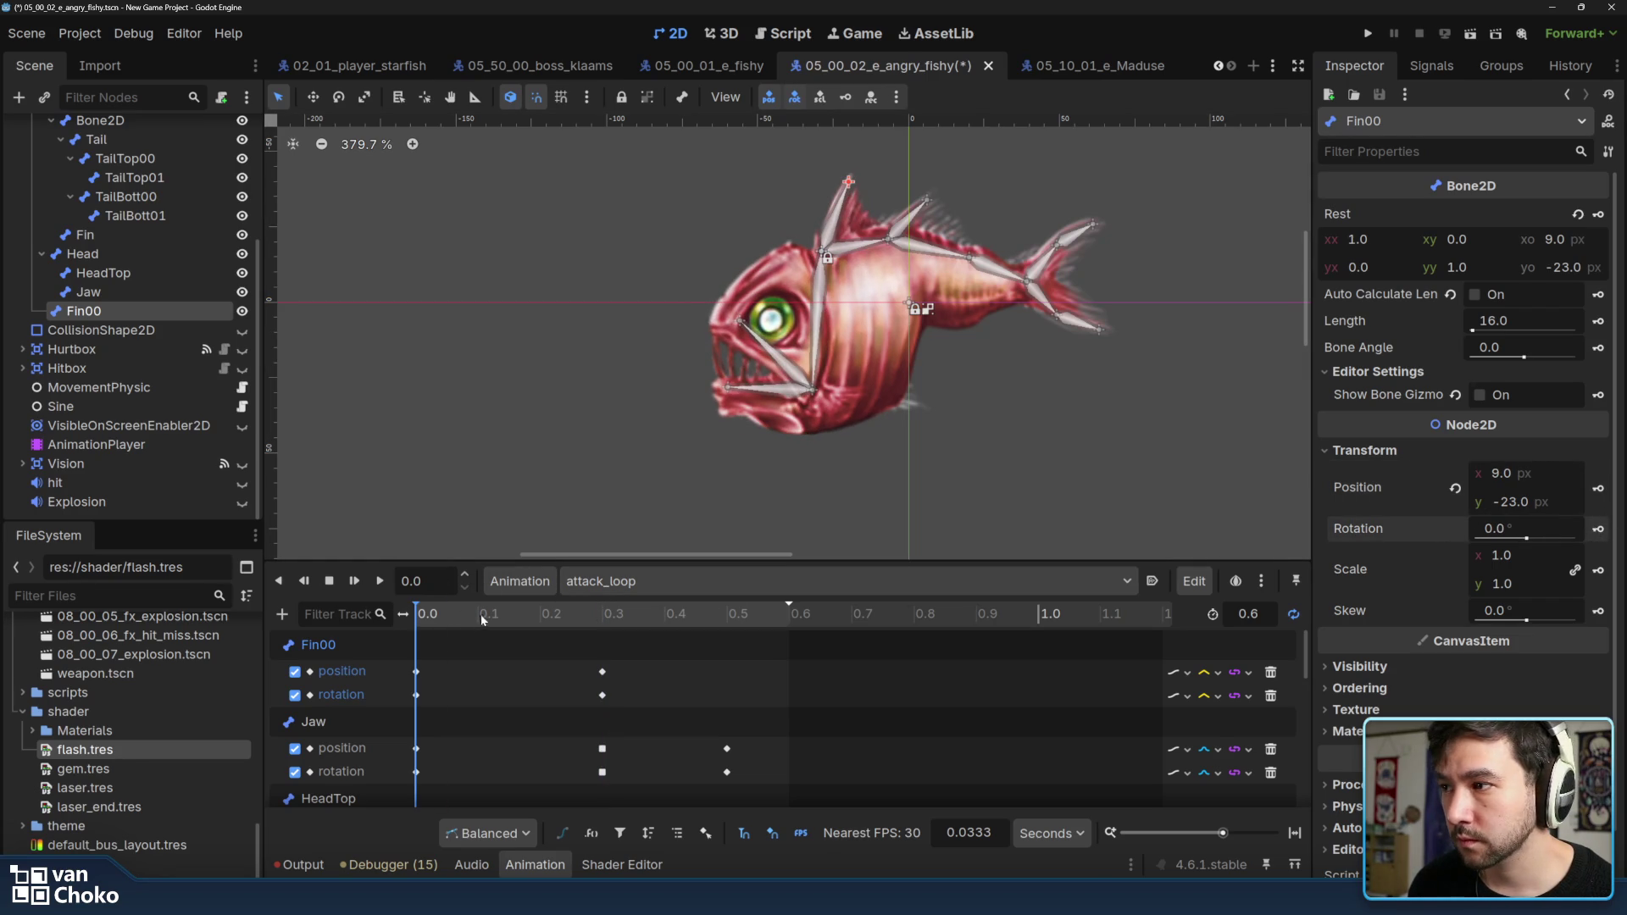
drag(434, 621, 806, 617)
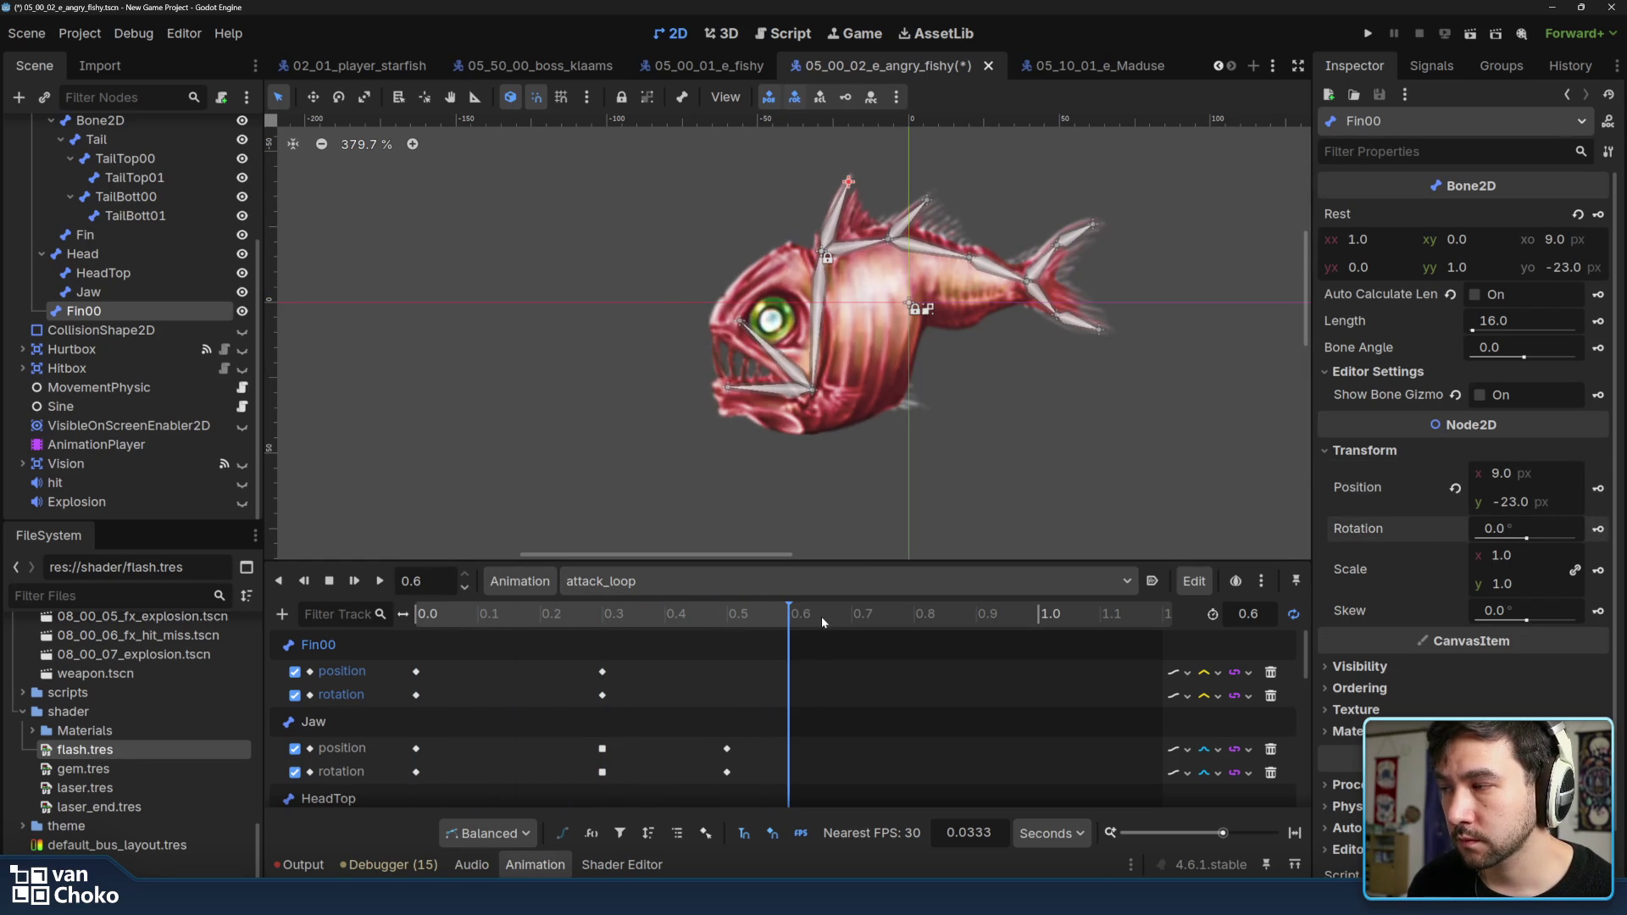
At 0.5 s, move Fin00 up-left, lower its rotation to 6.1°, and key position and rotation
click(383, 581)
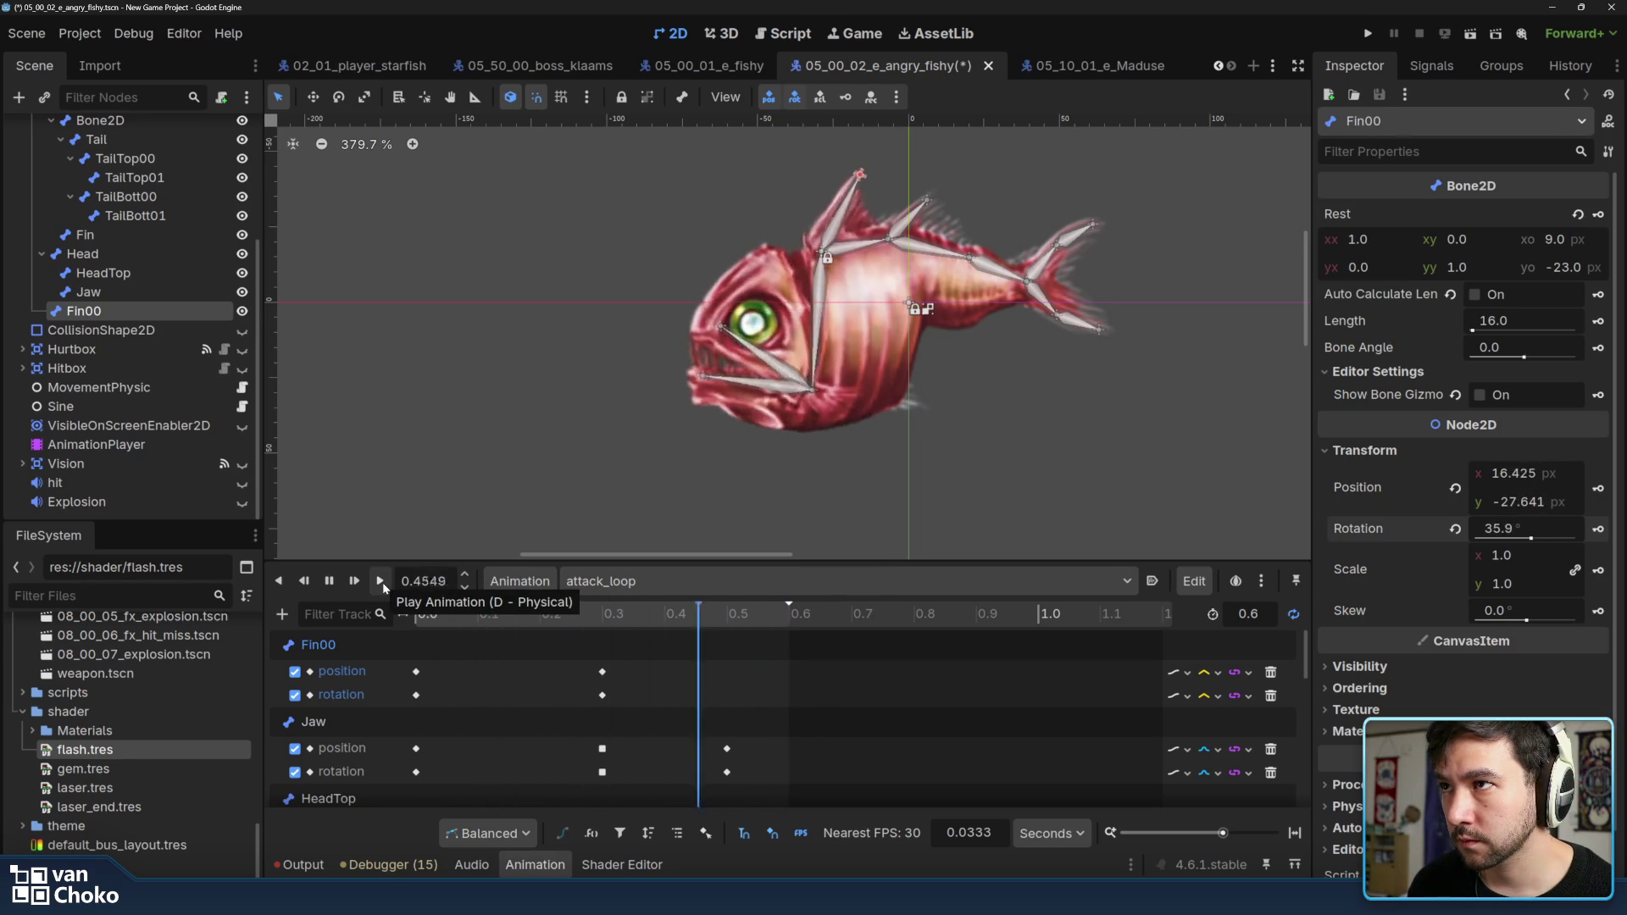
click(328, 581)
mouse_move(680, 608)
mouse_down()
mouse_move(399, 618)
mouse_move(720, 629)
mouse_up()
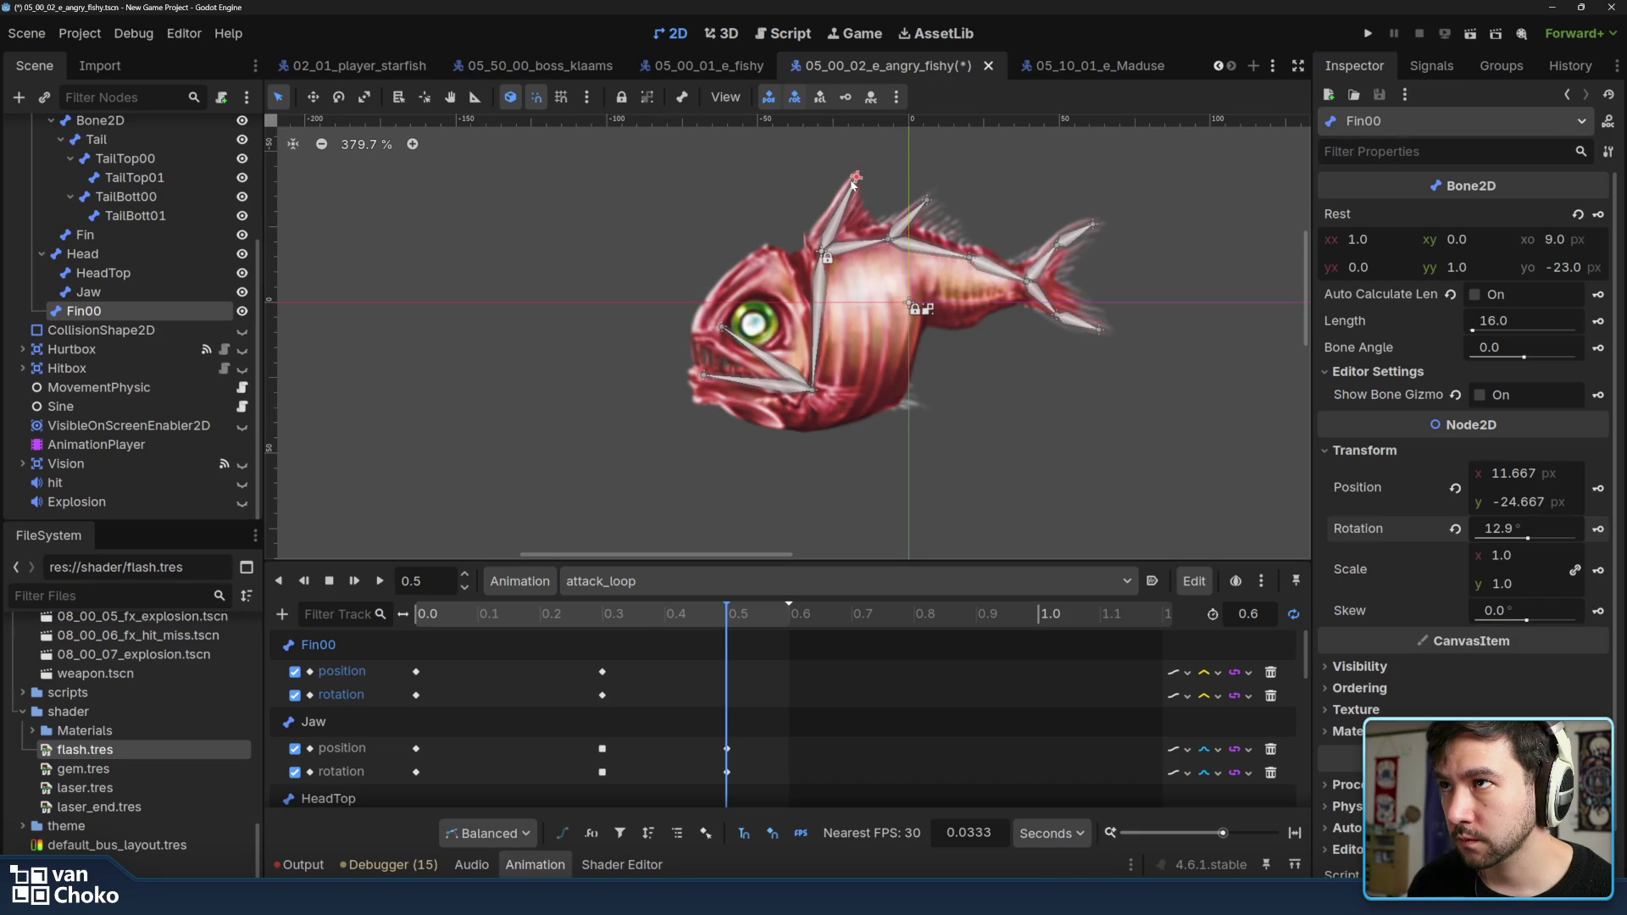
drag(852, 183, 829, 166)
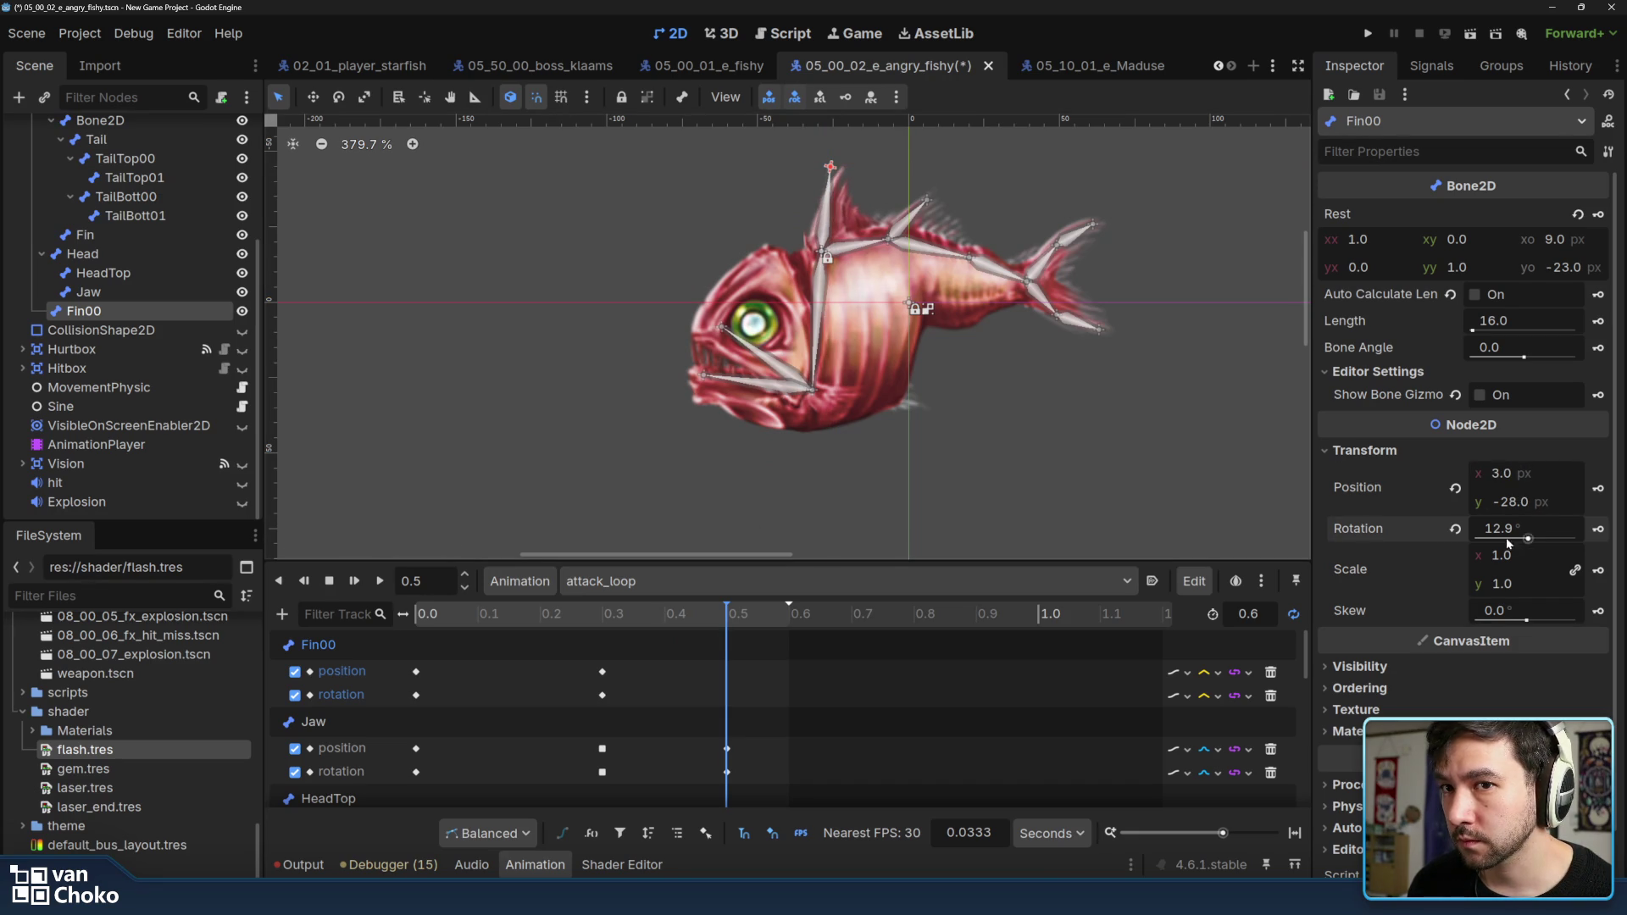
drag(1527, 540, 1530, 540)
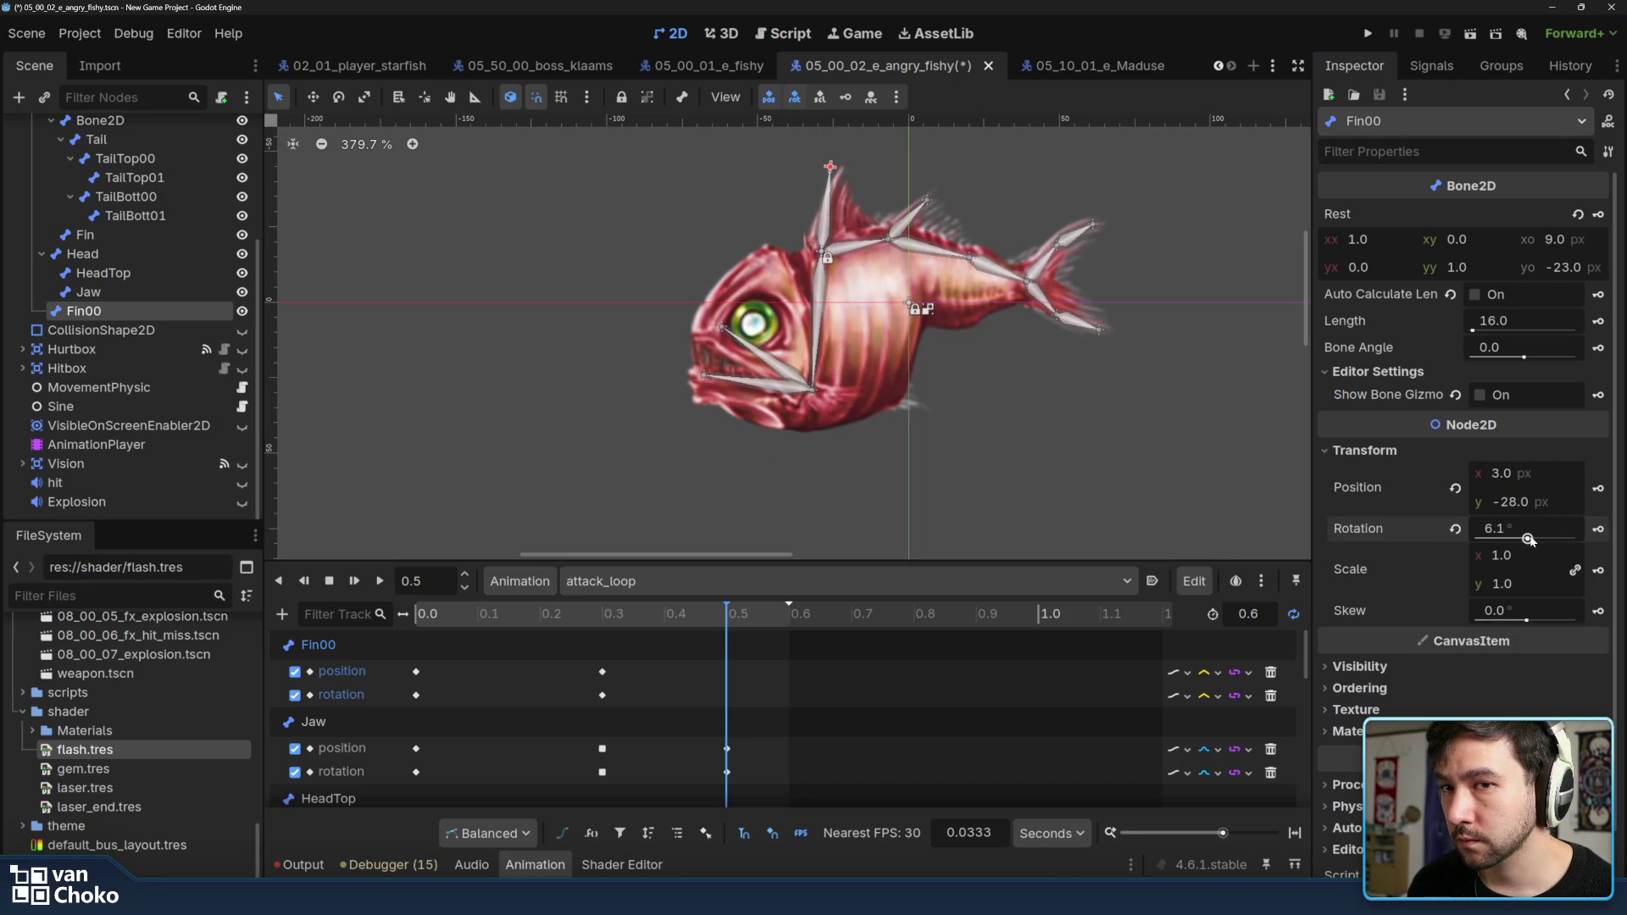
click(1598, 530)
click(1597, 492)
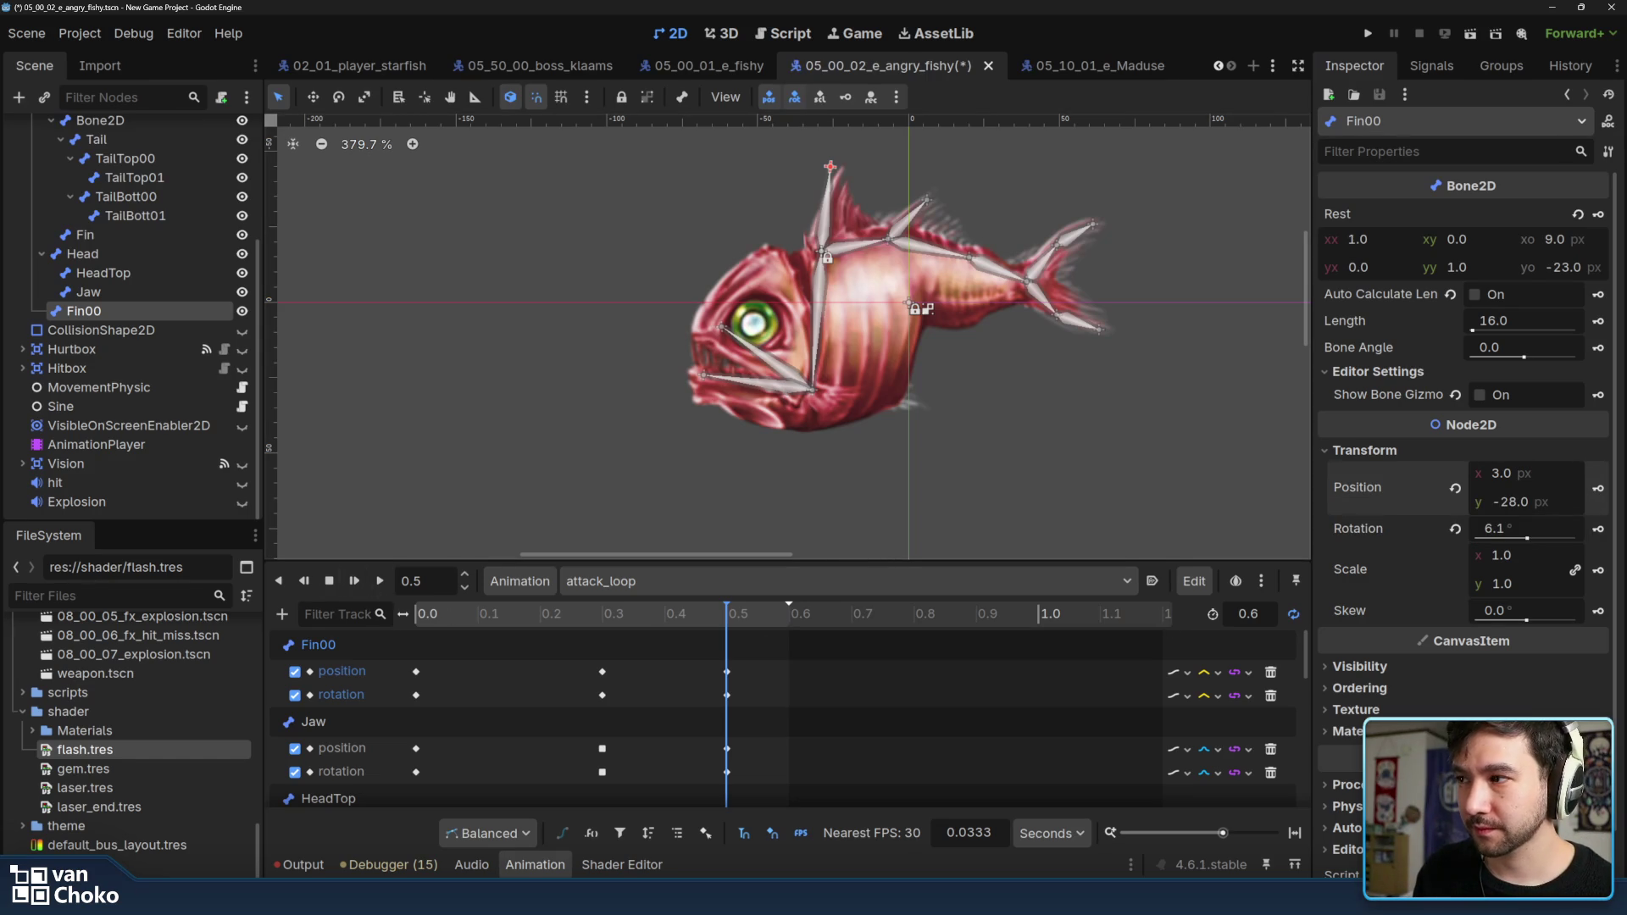
Play attack_loop to preview the fin keys, then stop at the 0.6 s end
click(382, 582)
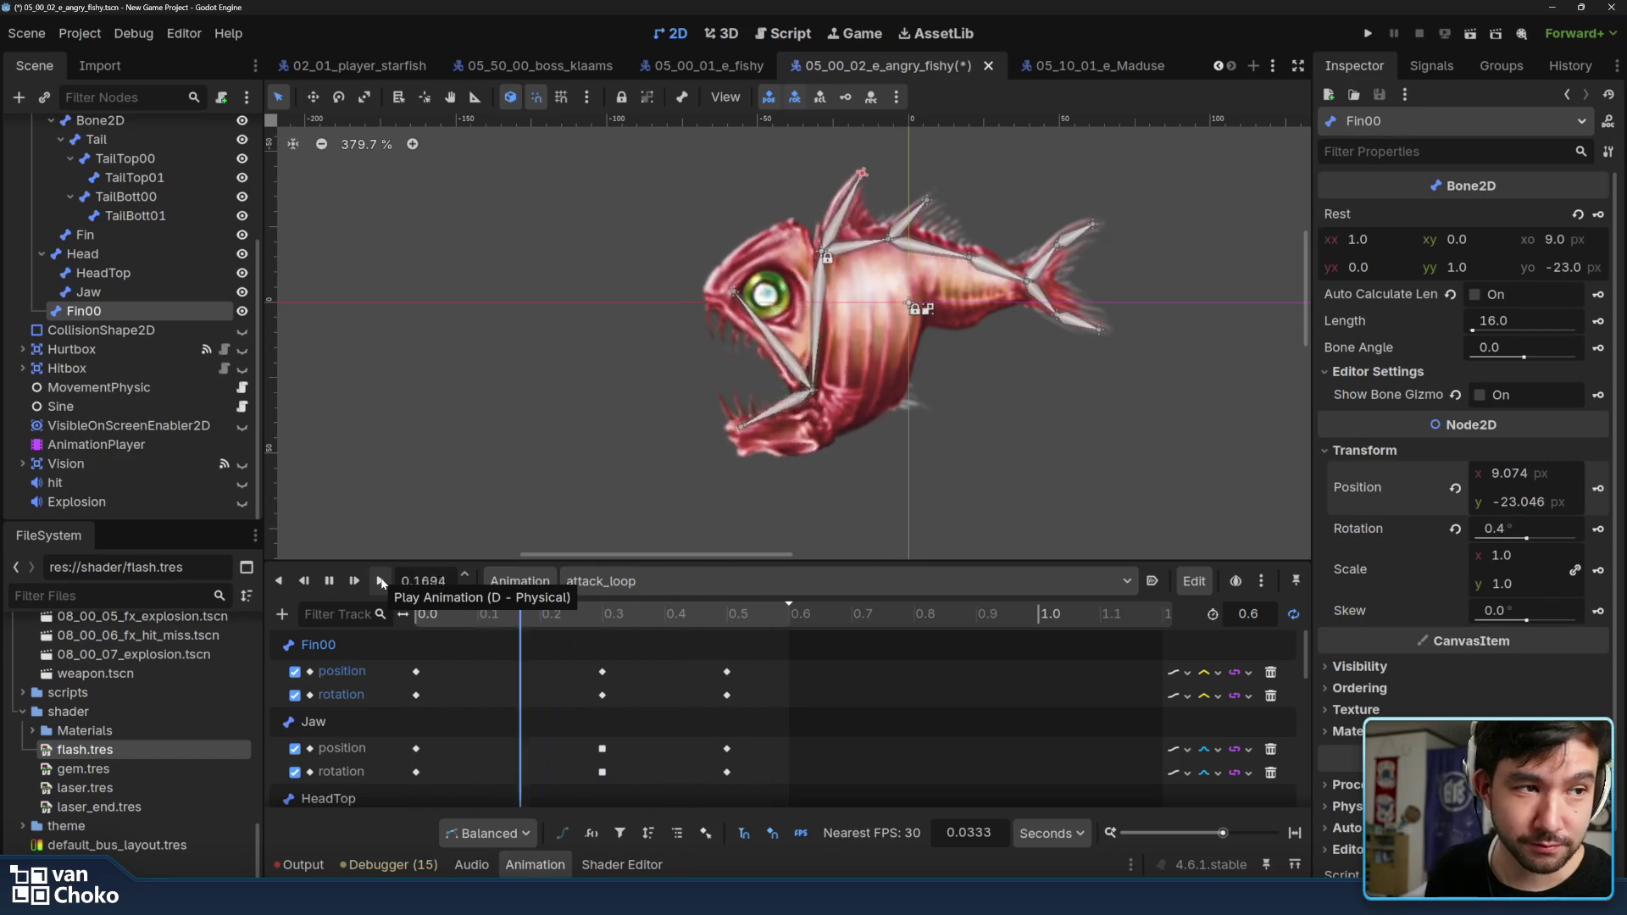
click(329, 581)
mouse_move(648, 612)
mouse_down()
mouse_move(816, 611)
mouse_move(412, 624)
mouse_move(629, 619)
mouse_move(348, 610)
mouse_move(603, 618)
mouse_move(364, 619)
mouse_up()
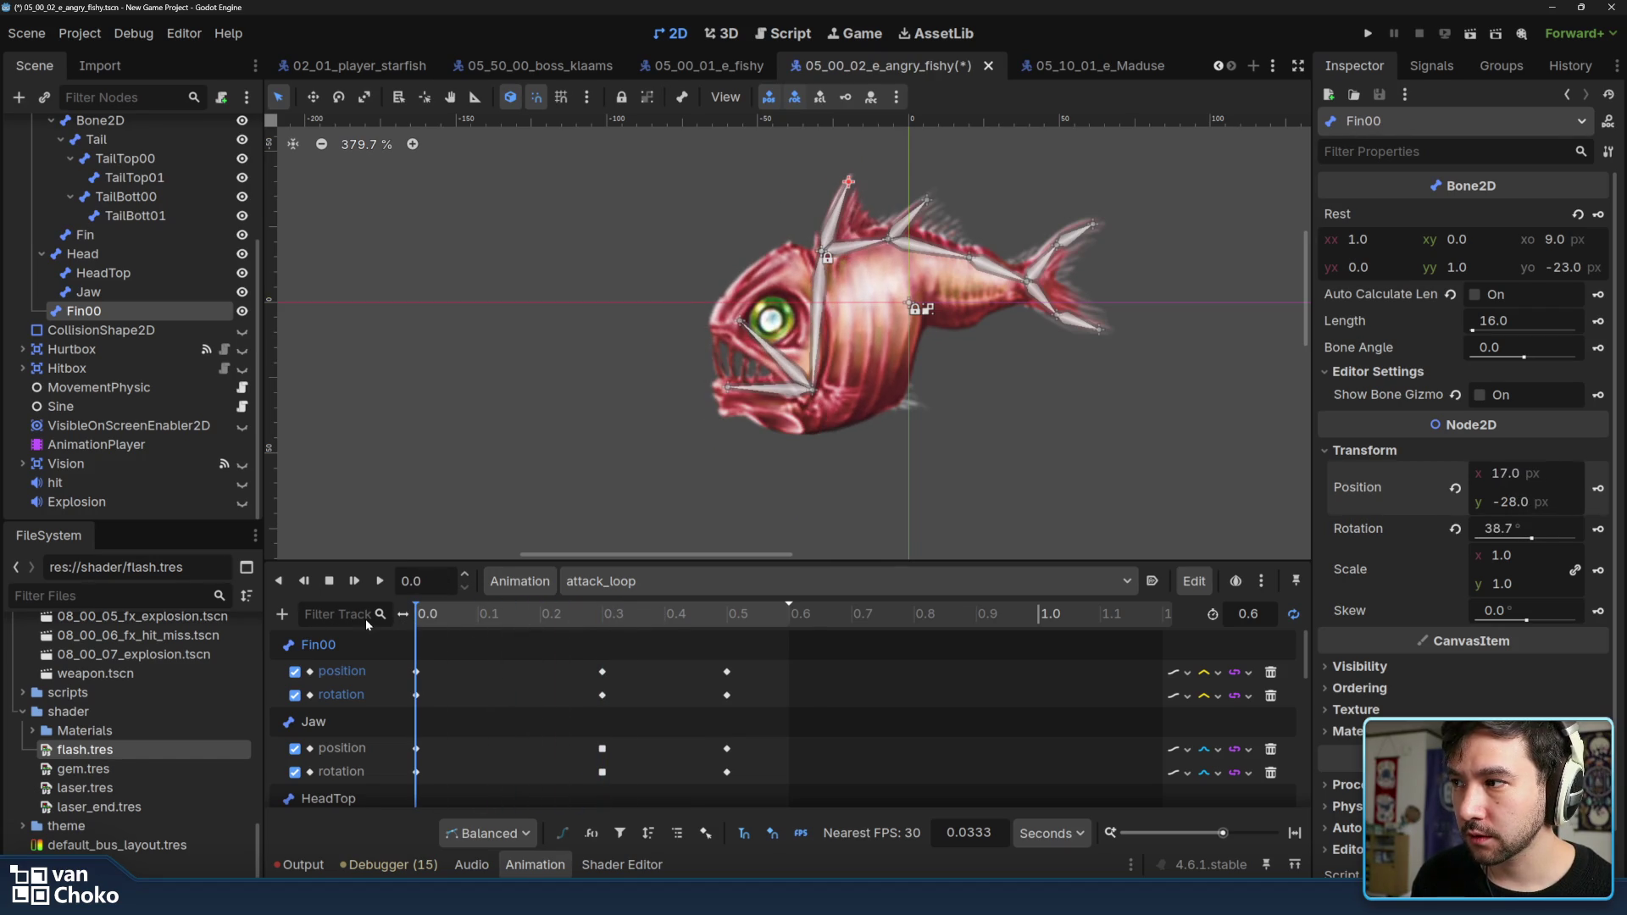
Raise and tilt the Fin bone at 0.3 s and key its rotation in a new track
click(928, 202)
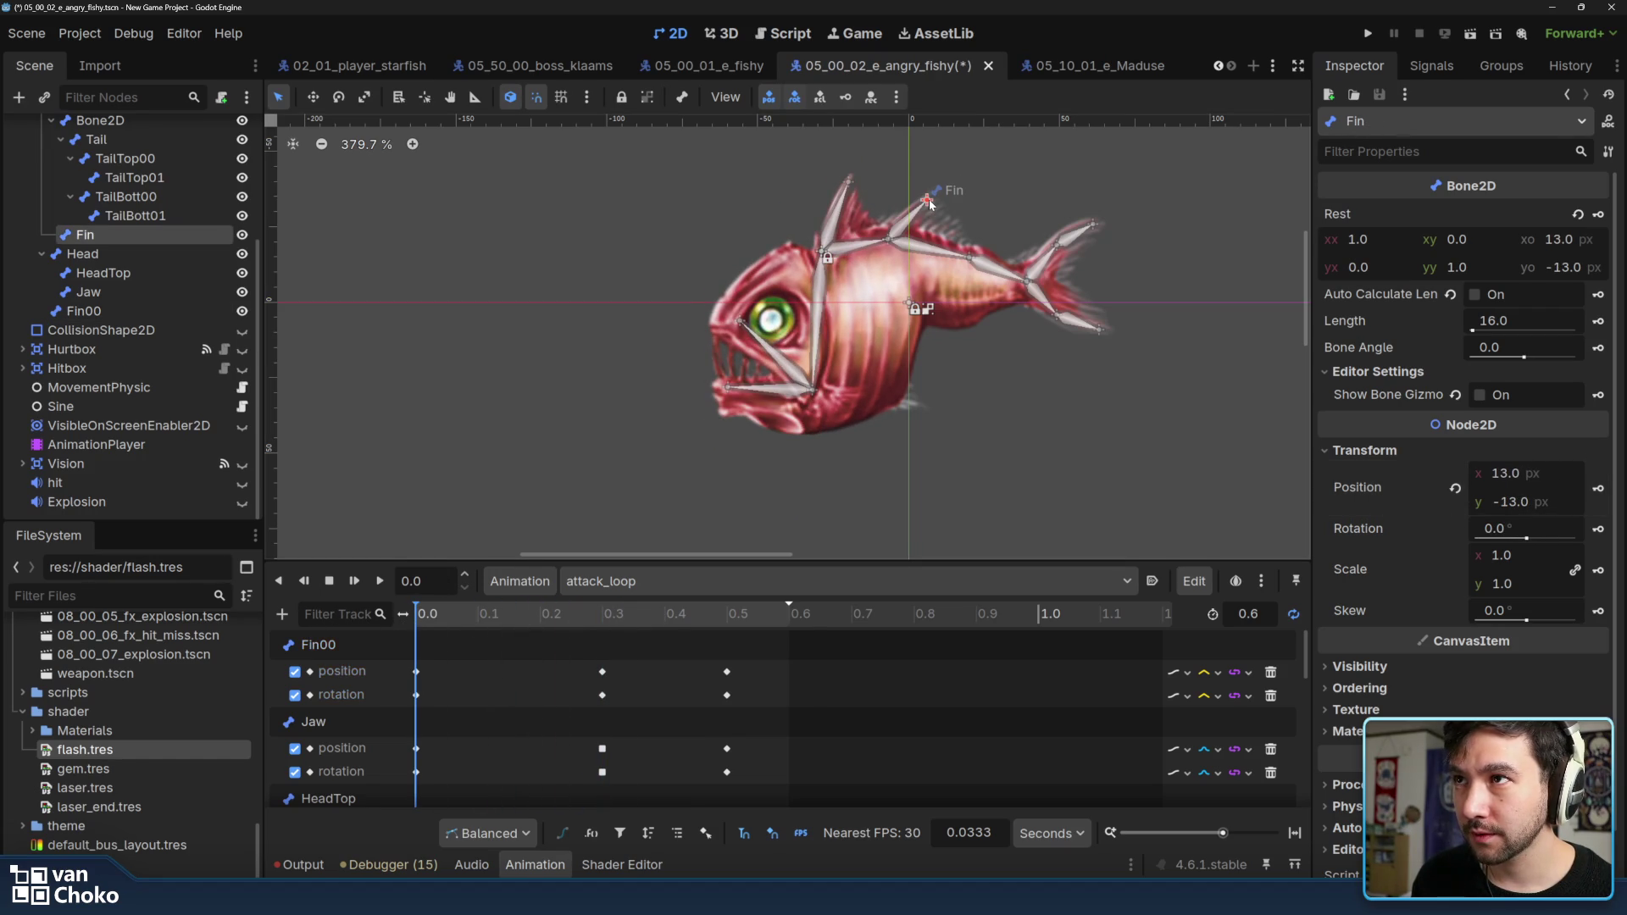
click(603, 618)
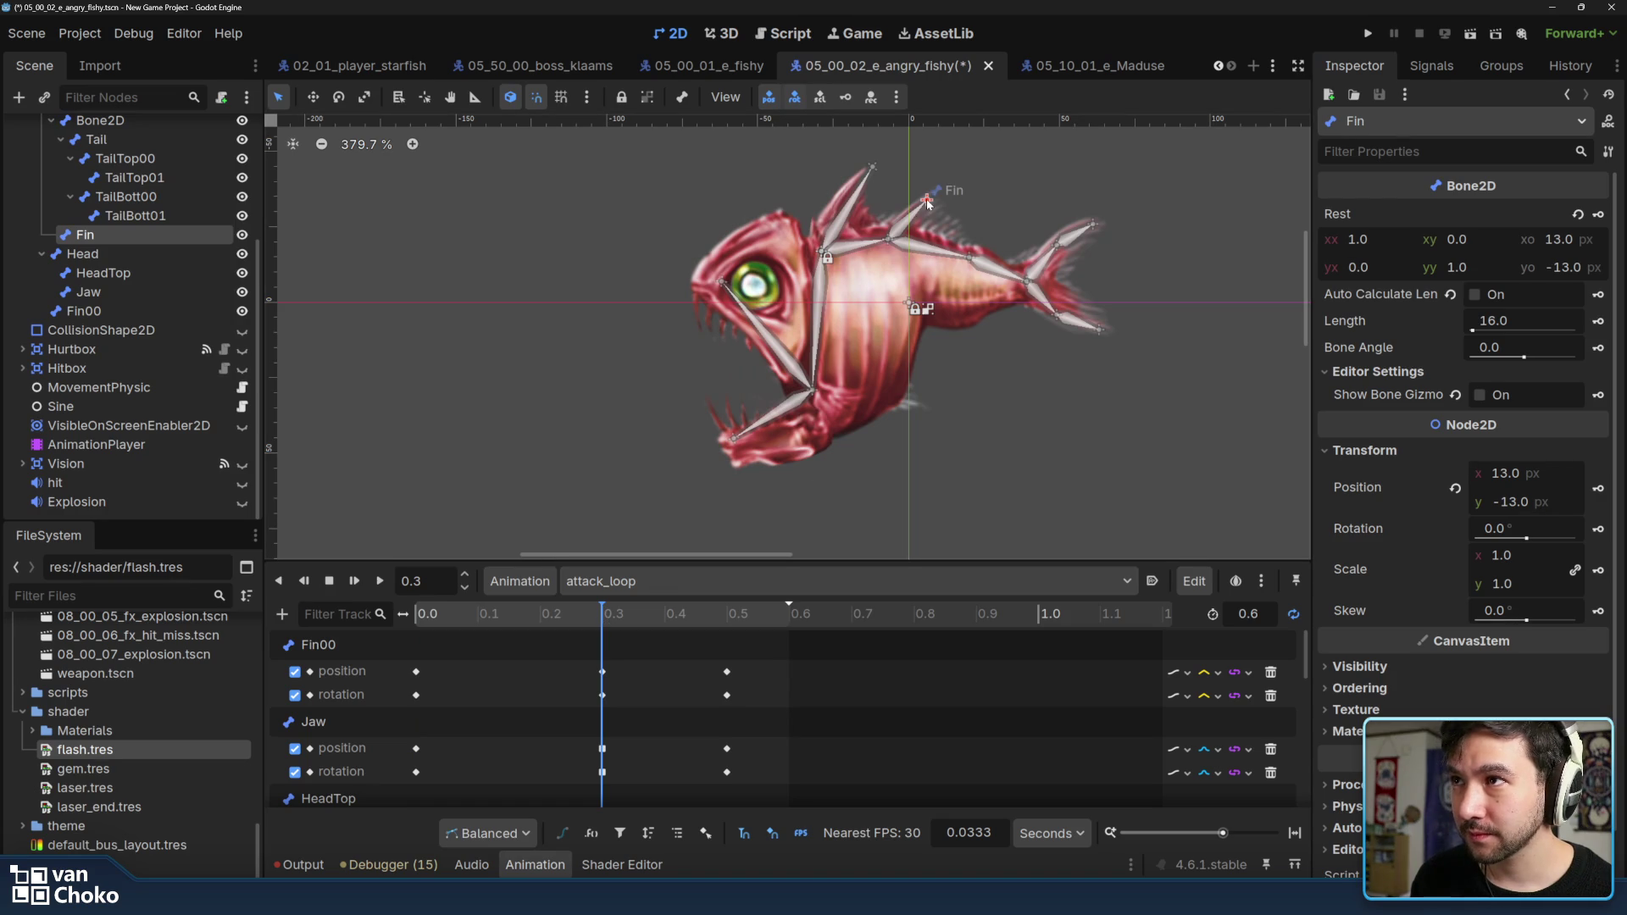
drag(927, 201, 934, 177)
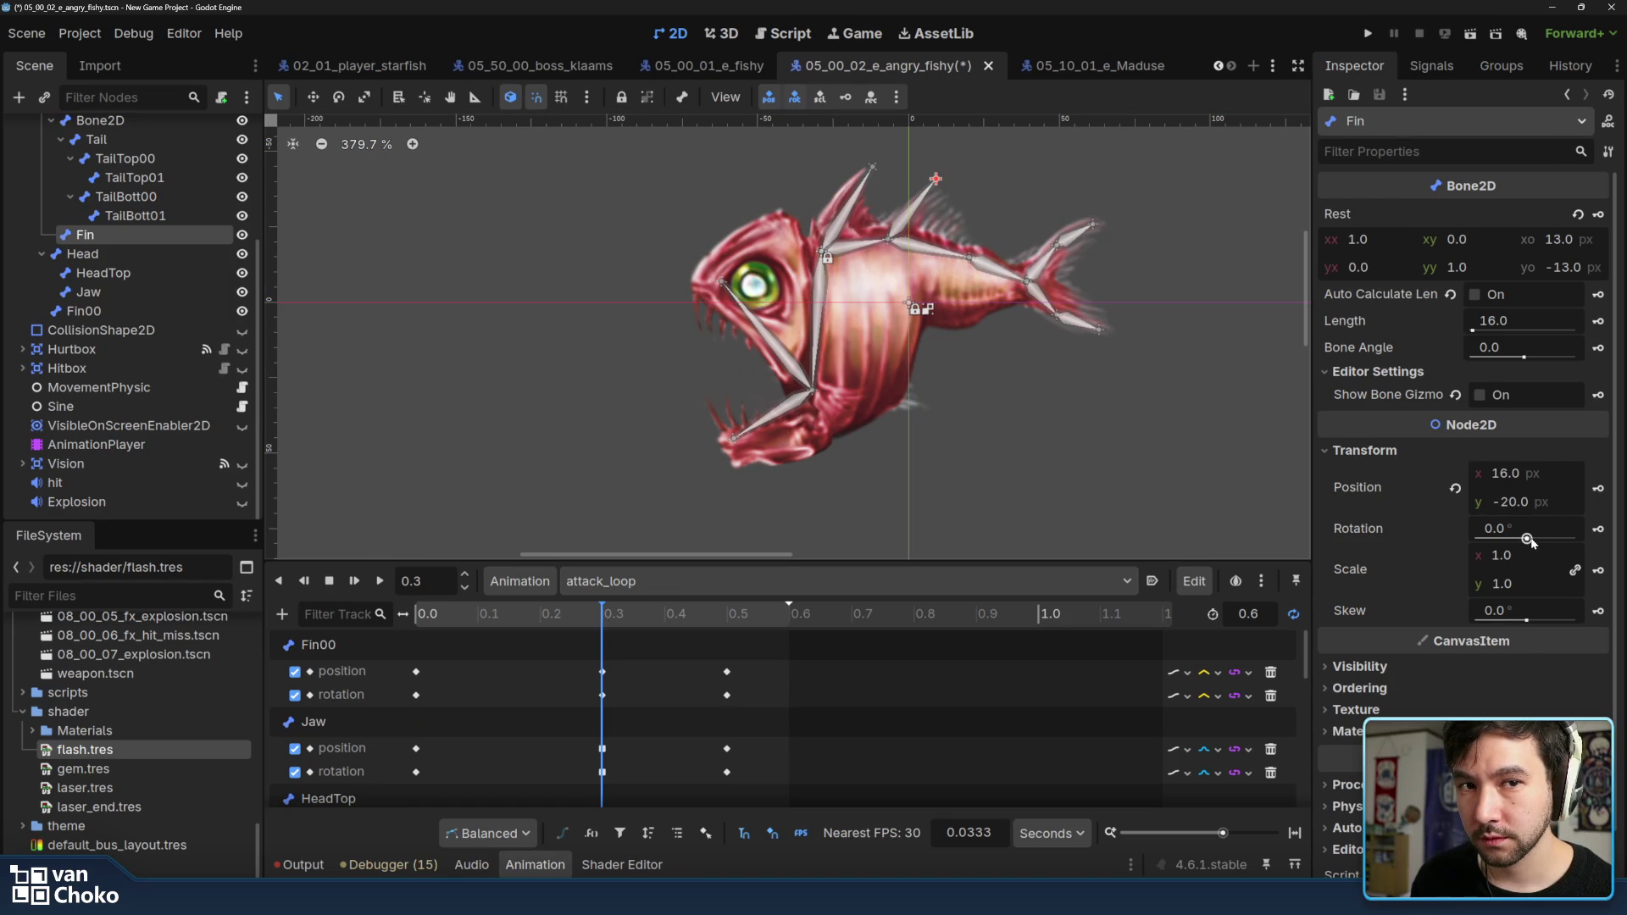
drag(1530, 540, 1530, 540)
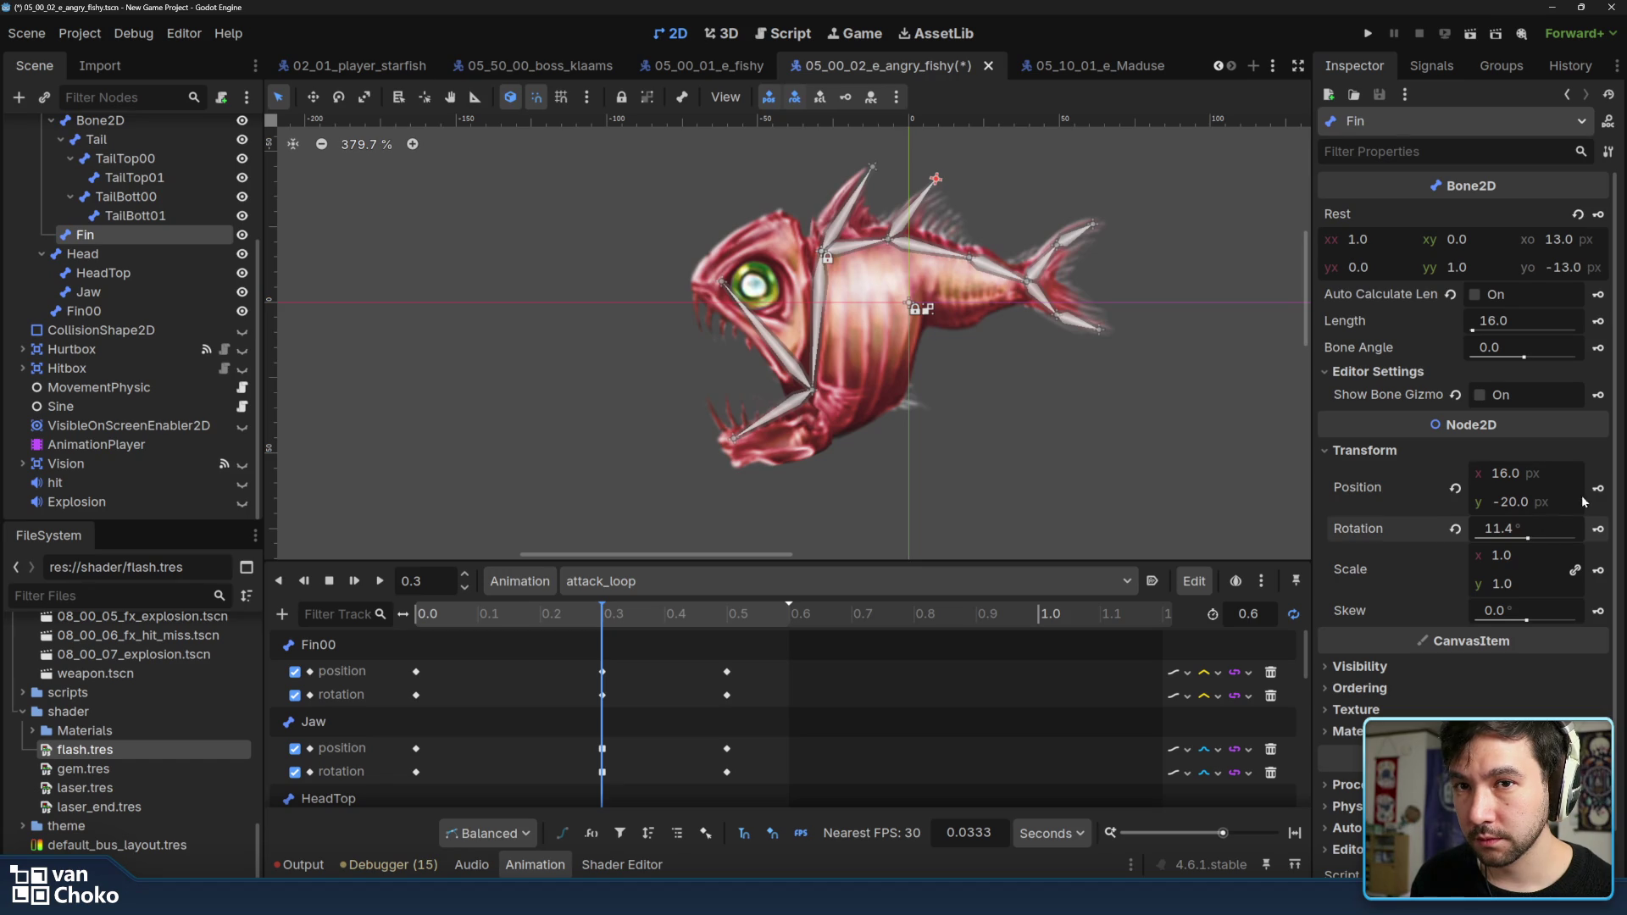
click(1603, 529)
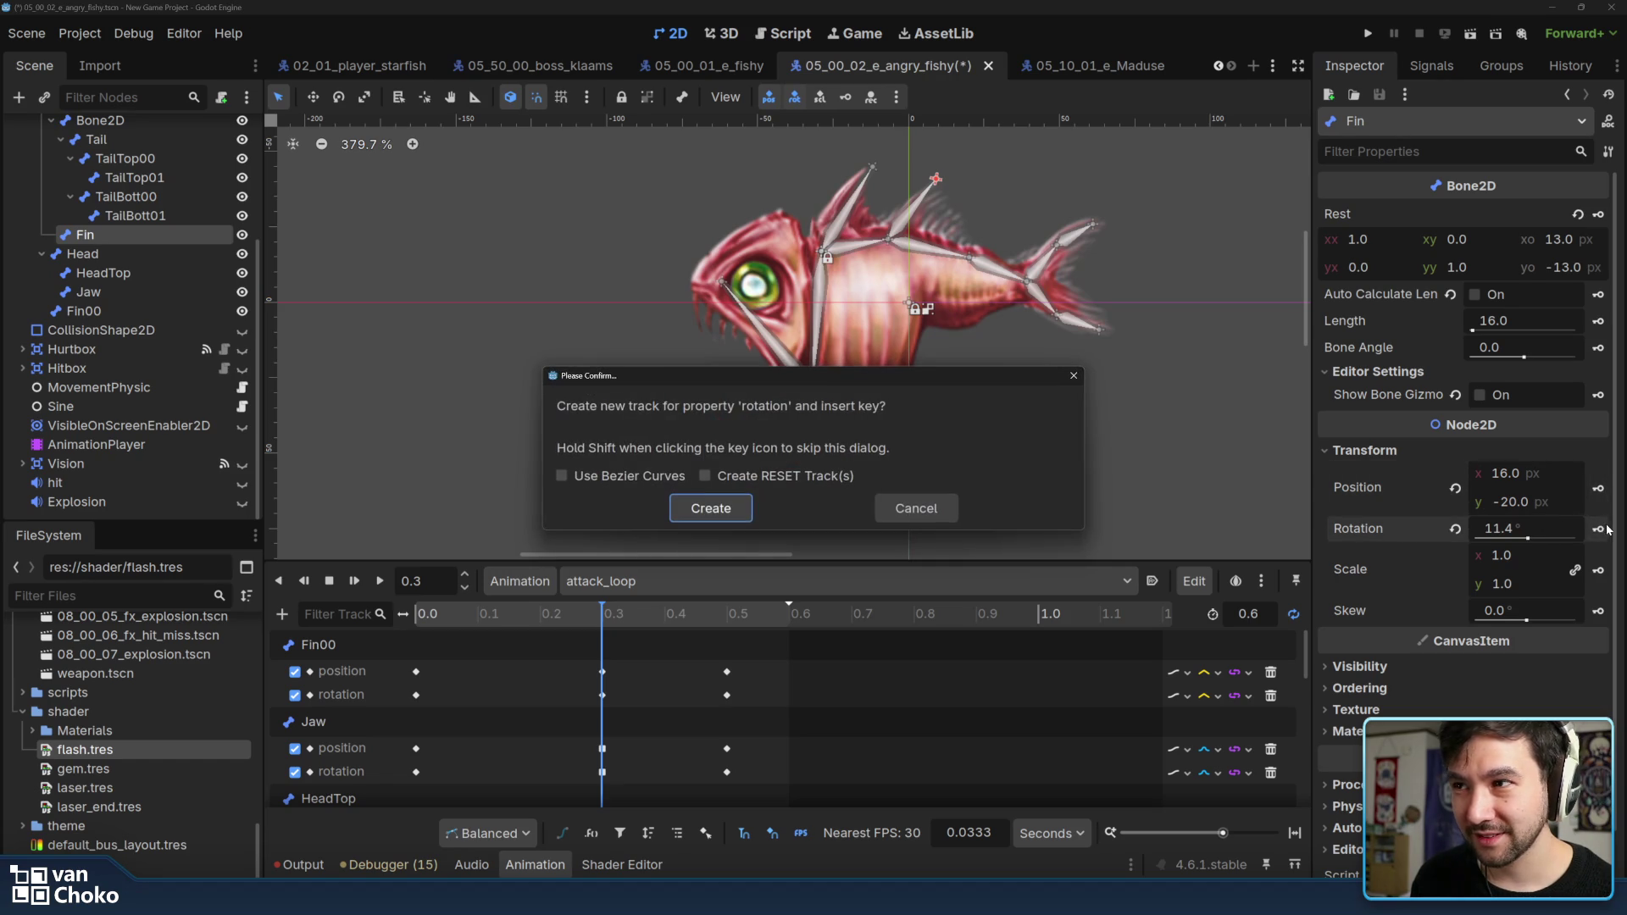
click(710, 508)
At 0.5 s, shift the Fin bone up-left, tilt it back, and key its rotation
scroll(634, 703, down, 3)
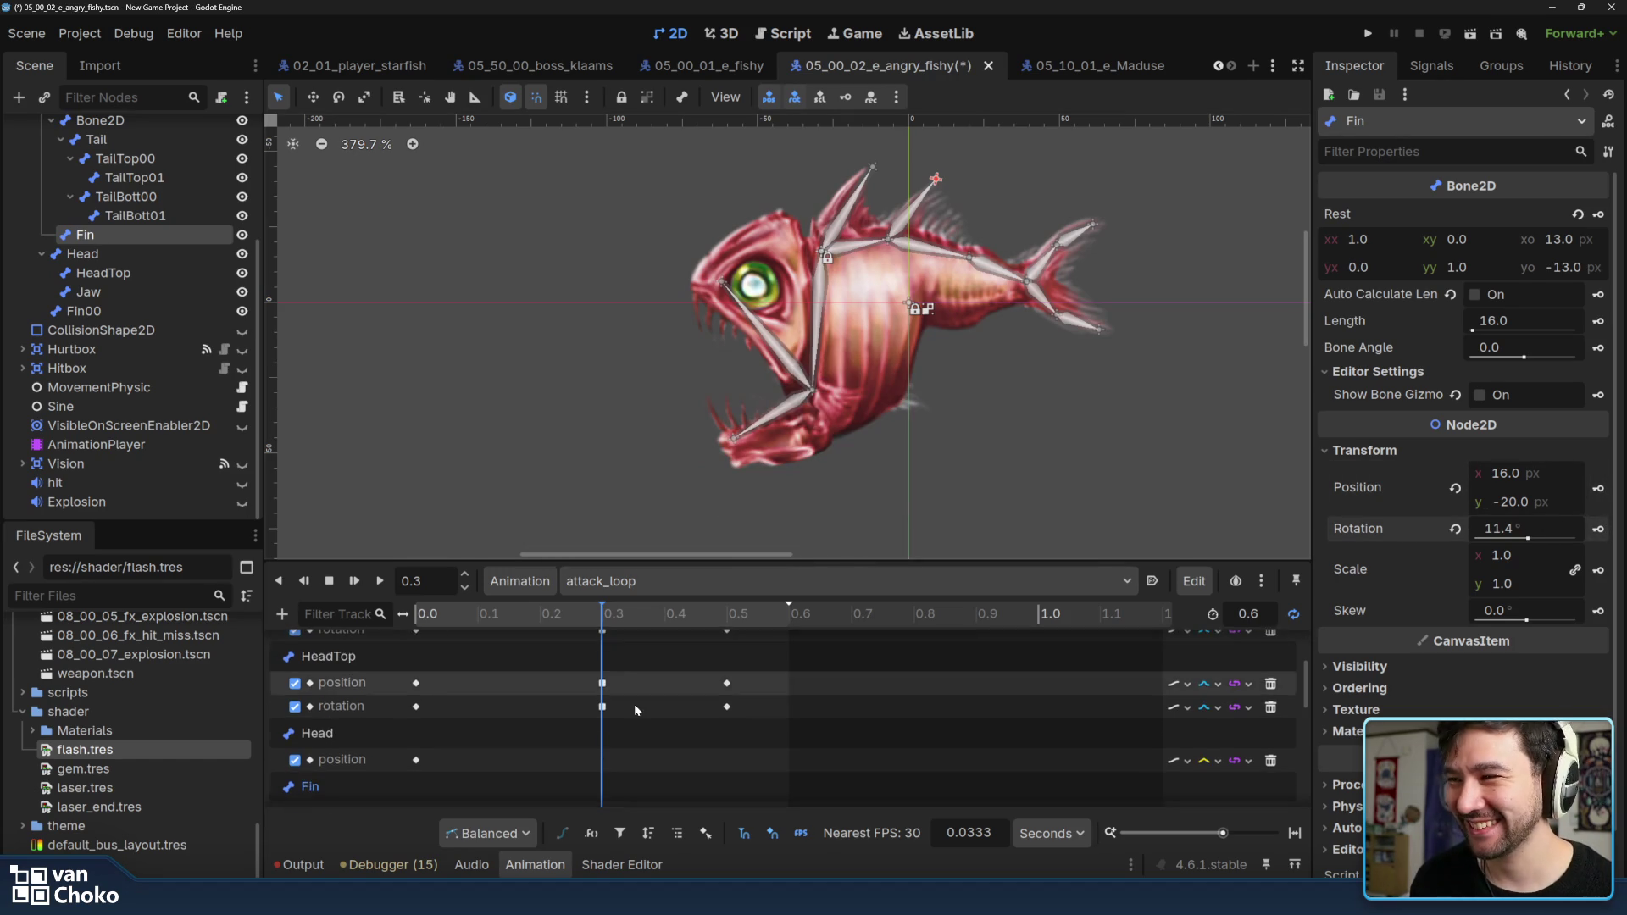
mouse_move(546, 610)
mouse_down()
mouse_move(458, 613)
mouse_move(704, 613)
mouse_move(748, 631)
mouse_up()
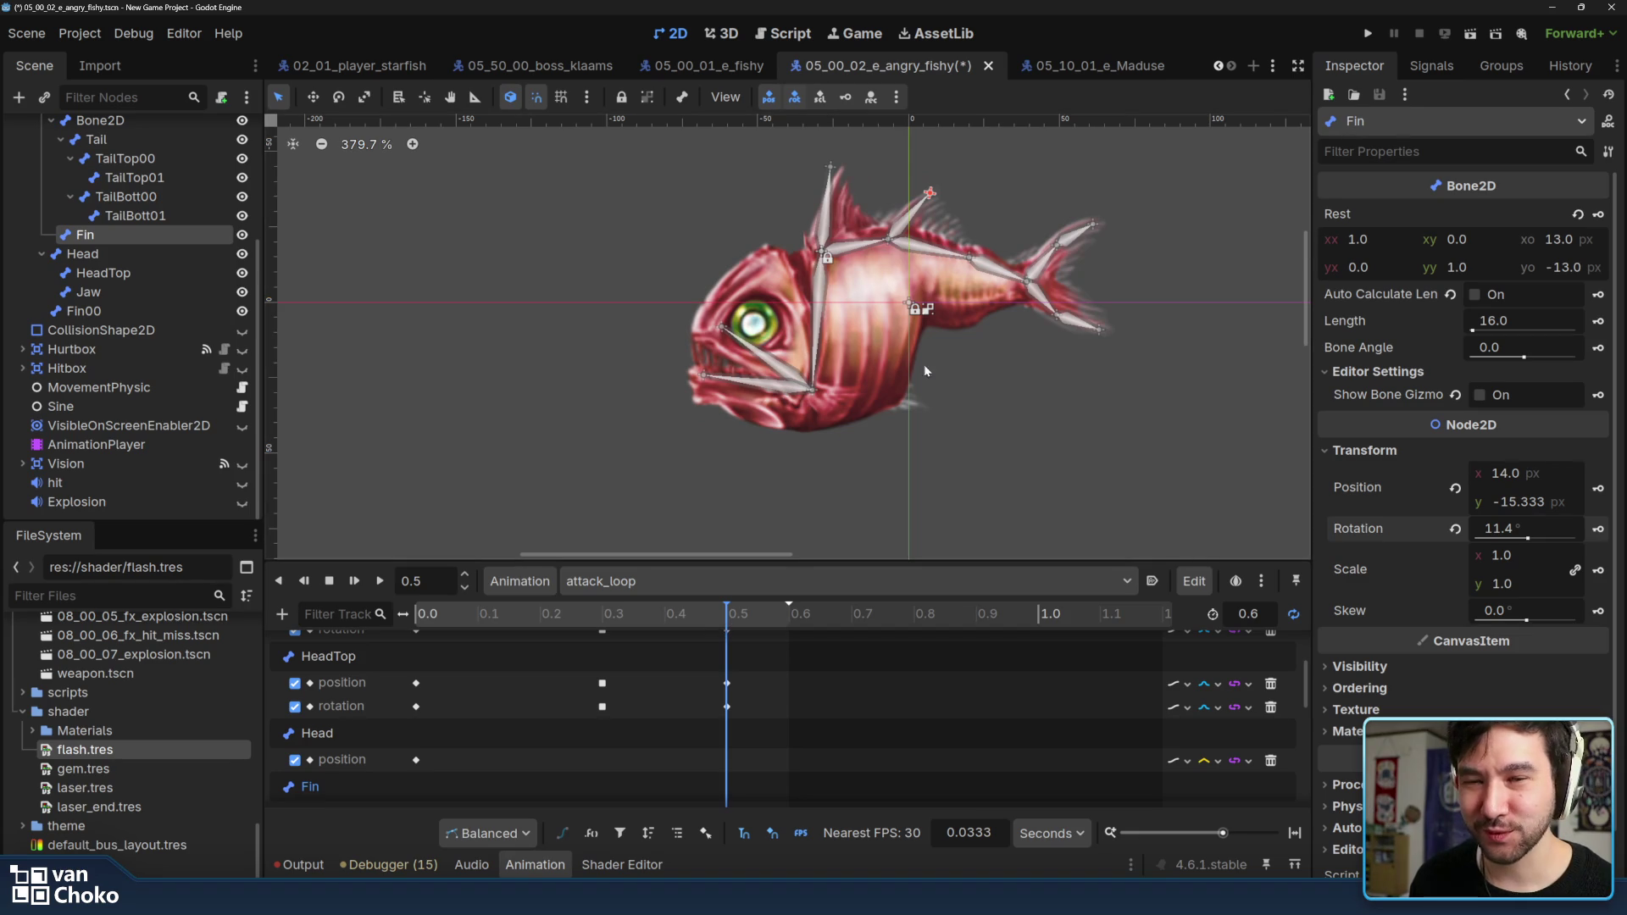
drag(930, 191, 923, 187)
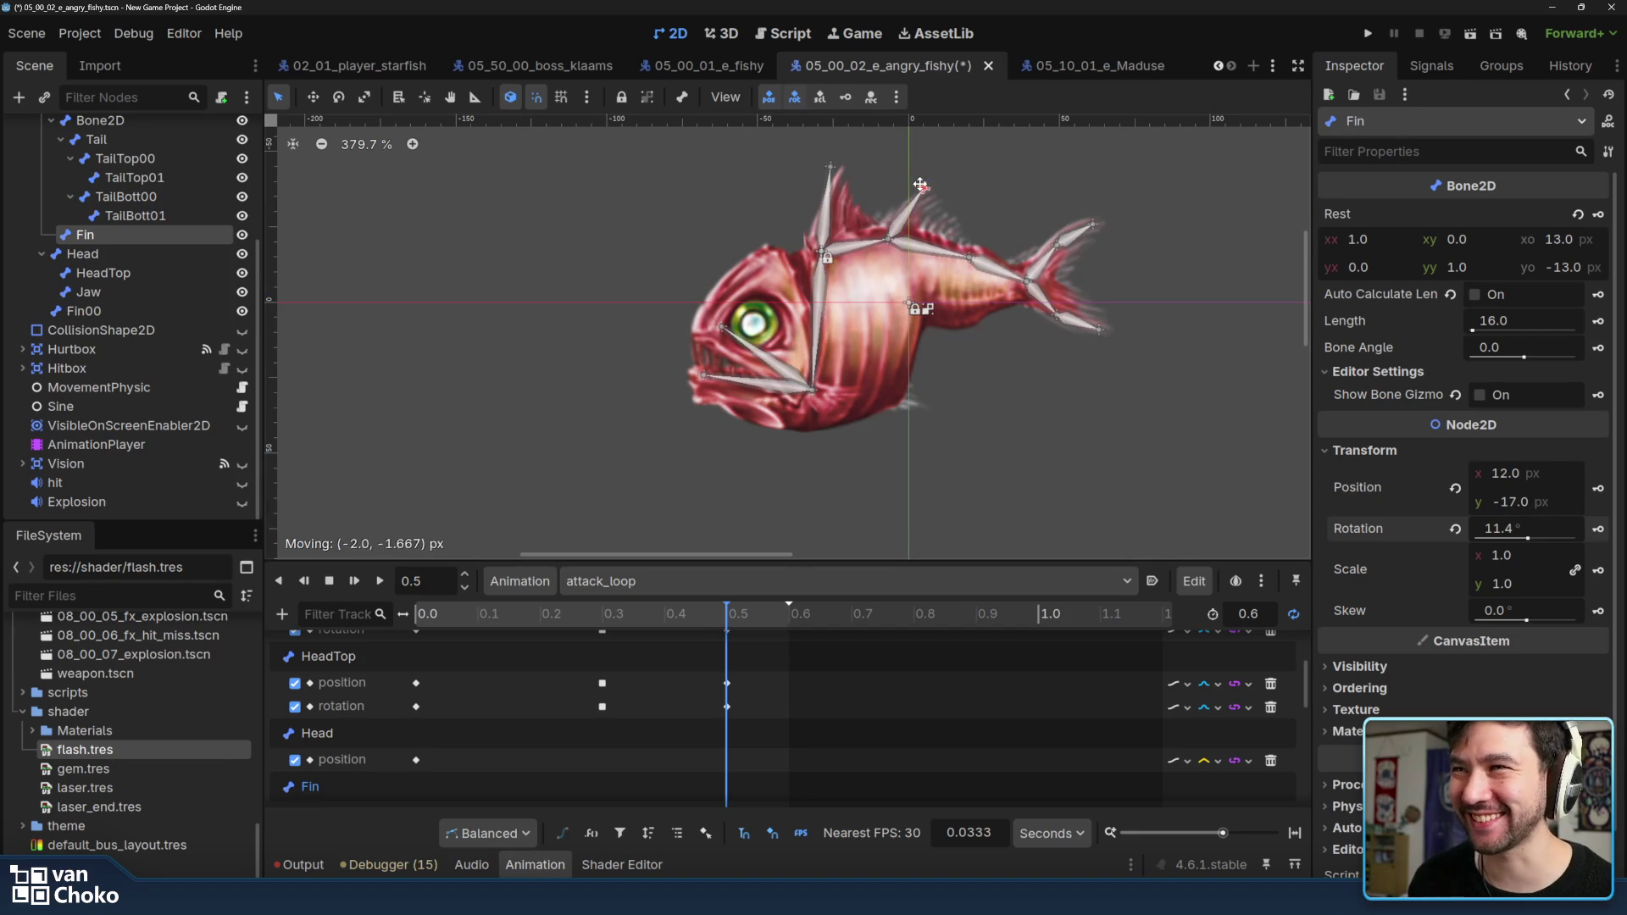
drag(1526, 541, 1523, 540)
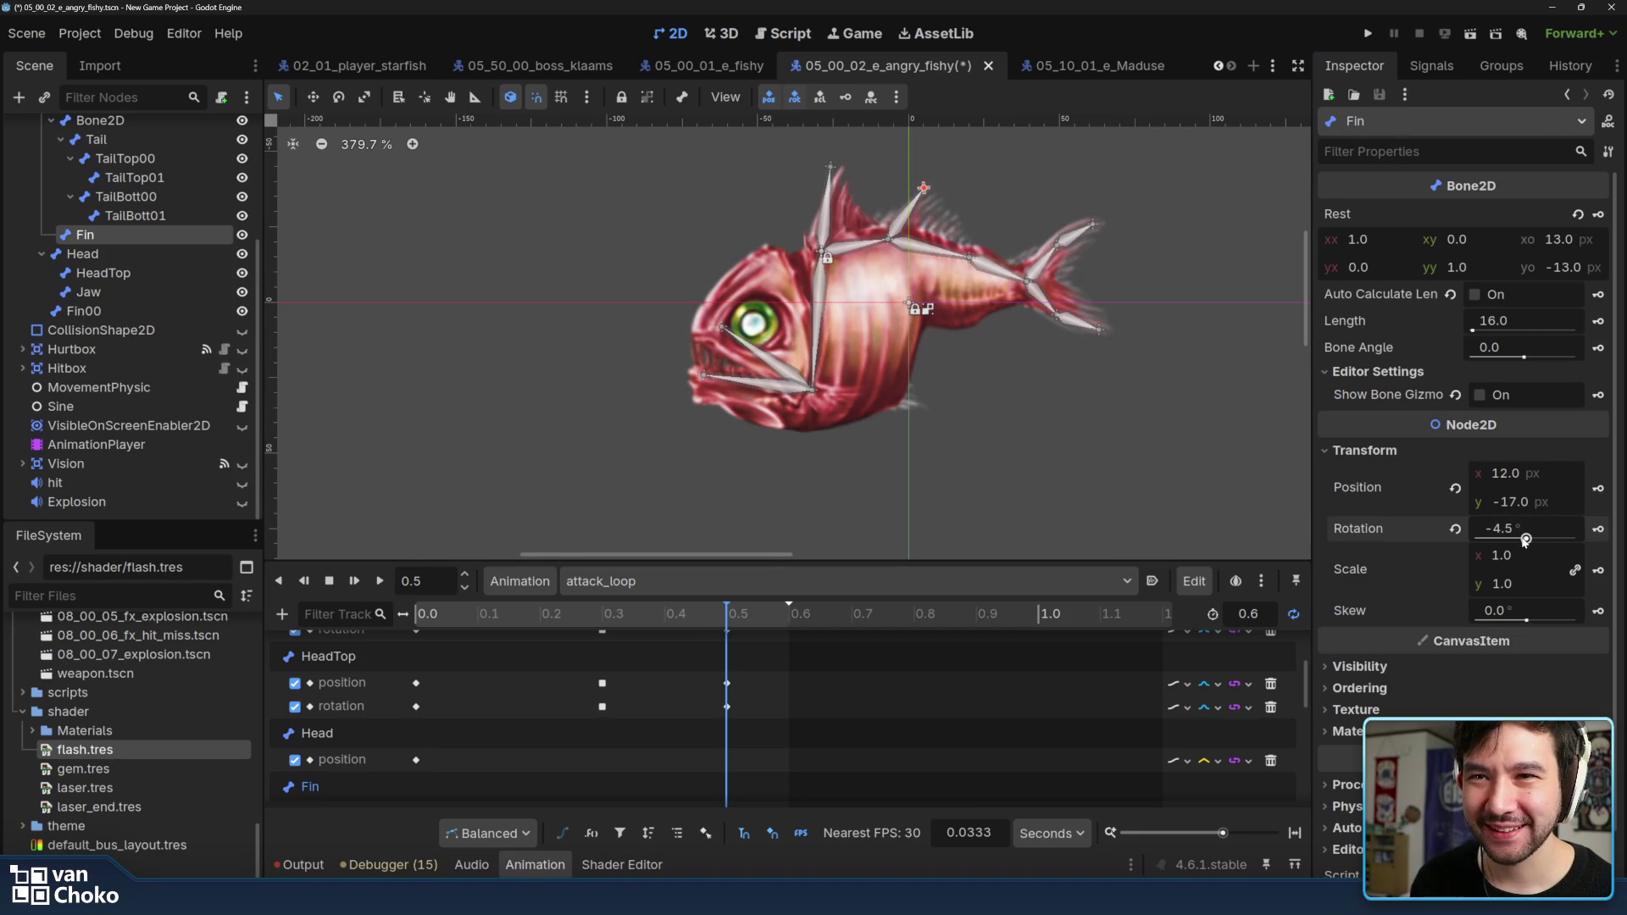
click(1598, 530)
Play attack_loop from the start to preview both fins, stopping at 0.6 s
mouse_move(728, 615)
mouse_down()
mouse_move(325, 629)
mouse_move(806, 647)
mouse_up()
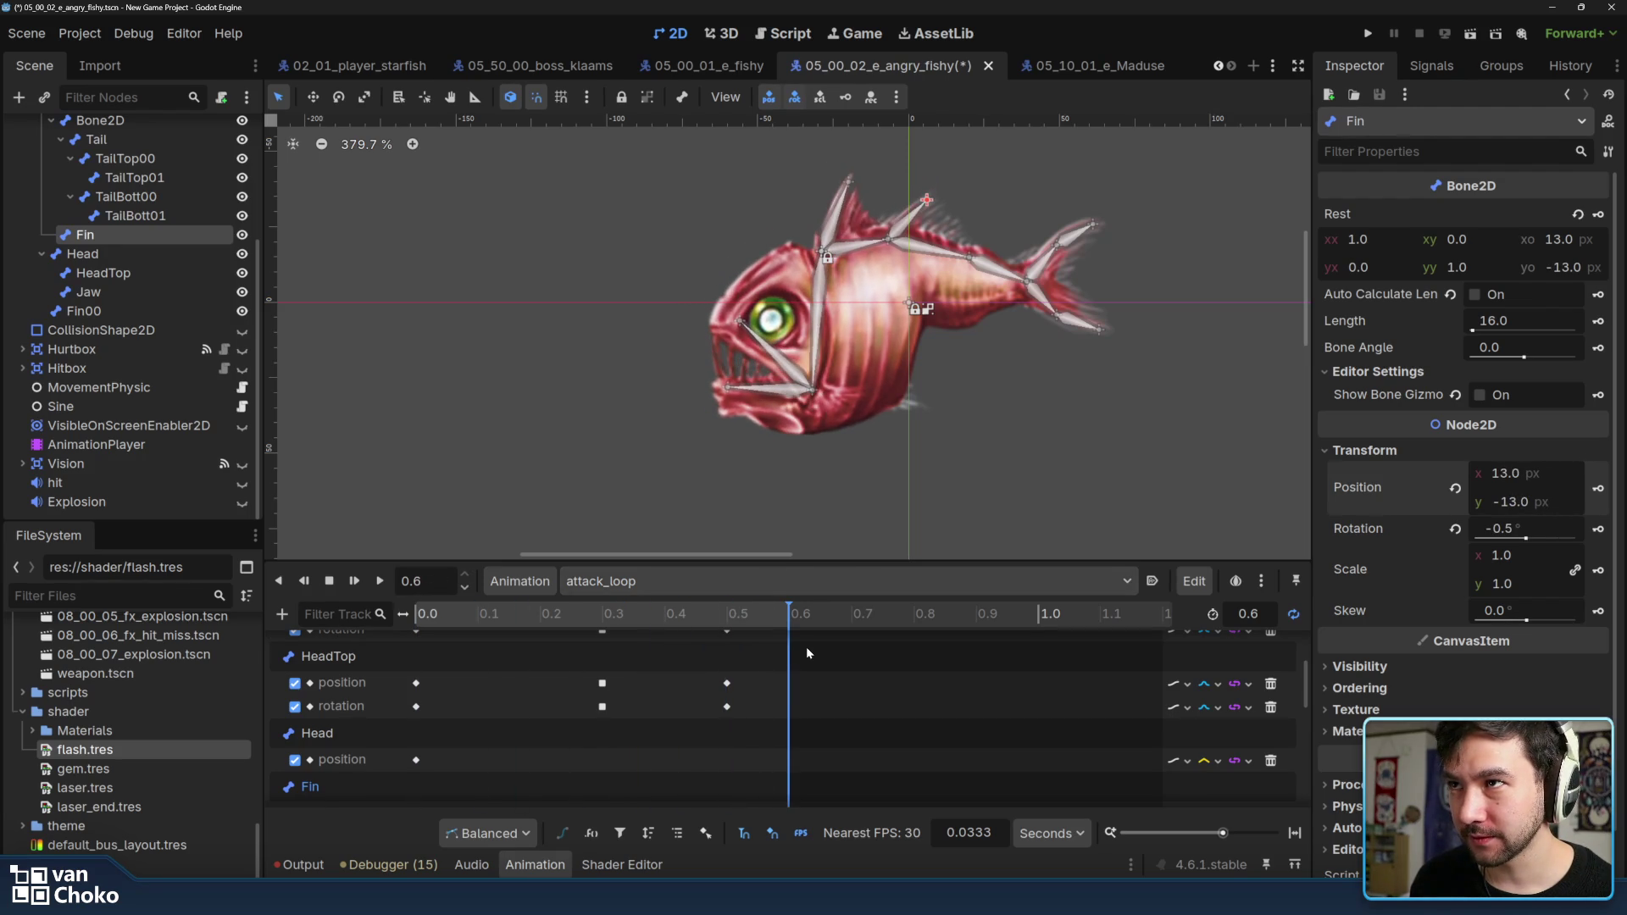
click(379, 582)
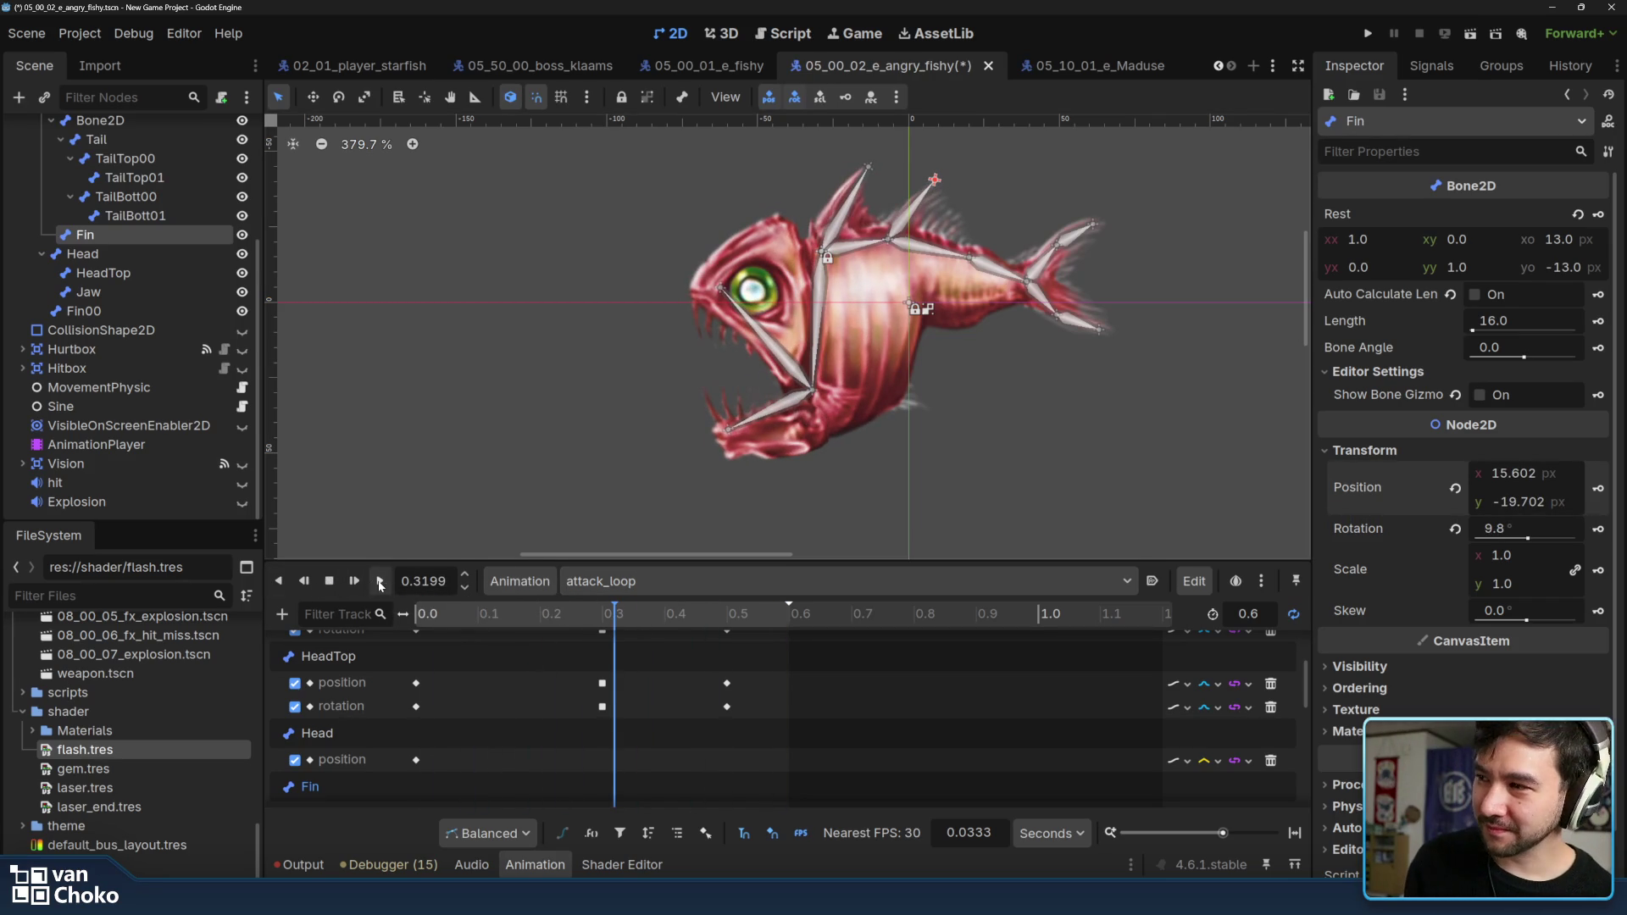
click(375, 583)
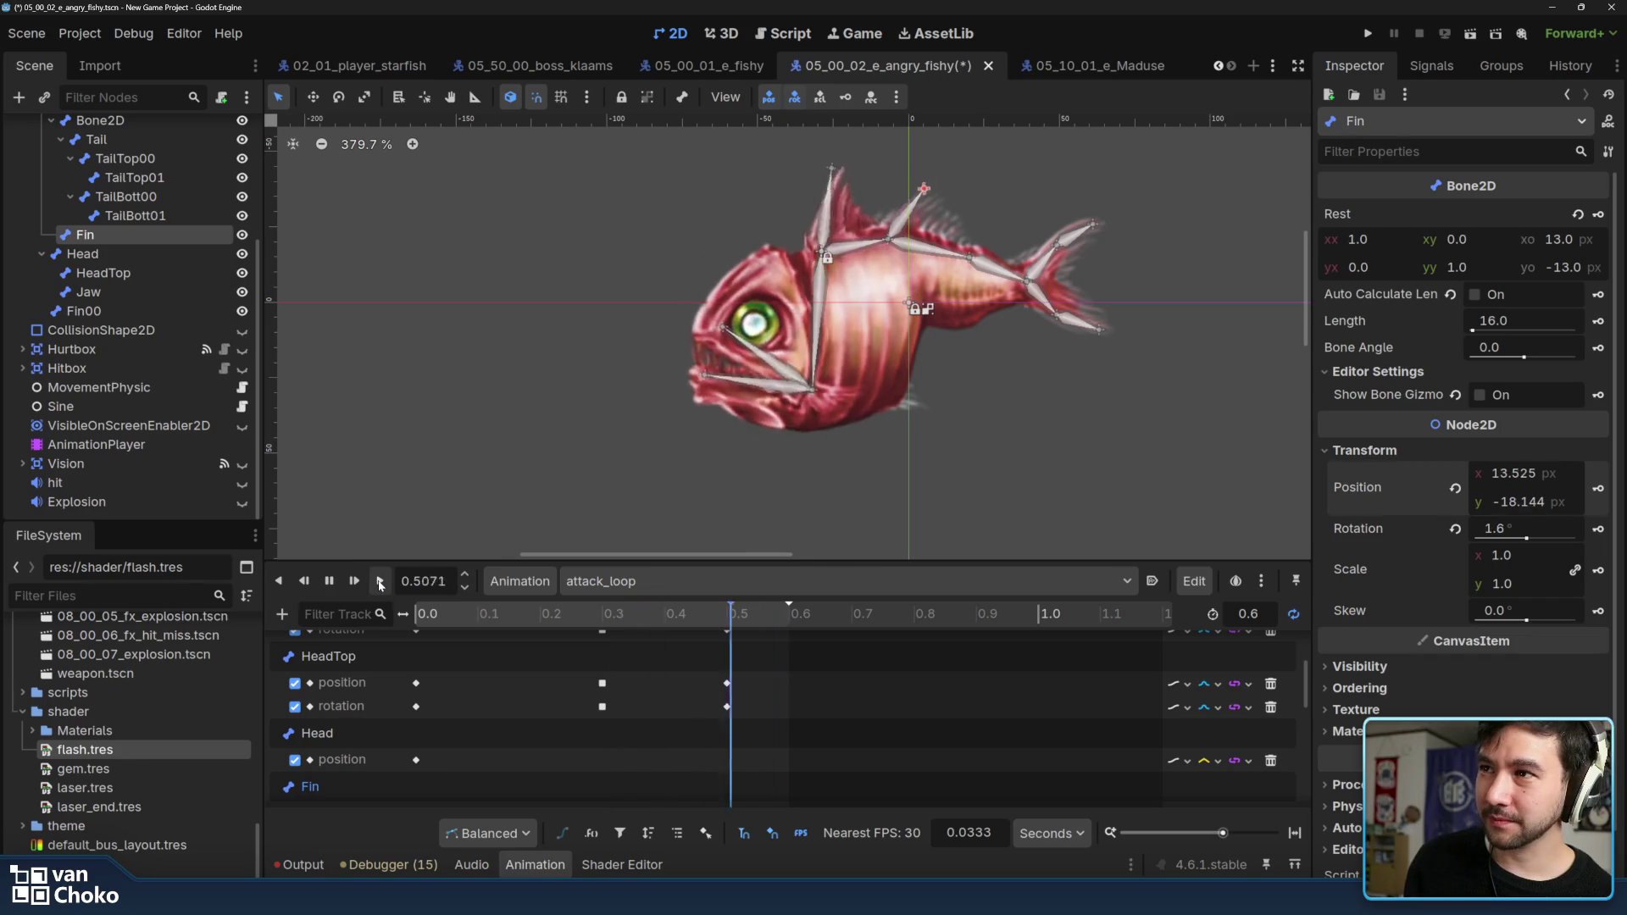
click(329, 582)
mouse_move(584, 621)
mouse_down()
mouse_move(519, 614)
mouse_move(810, 612)
mouse_move(416, 614)
mouse_up()
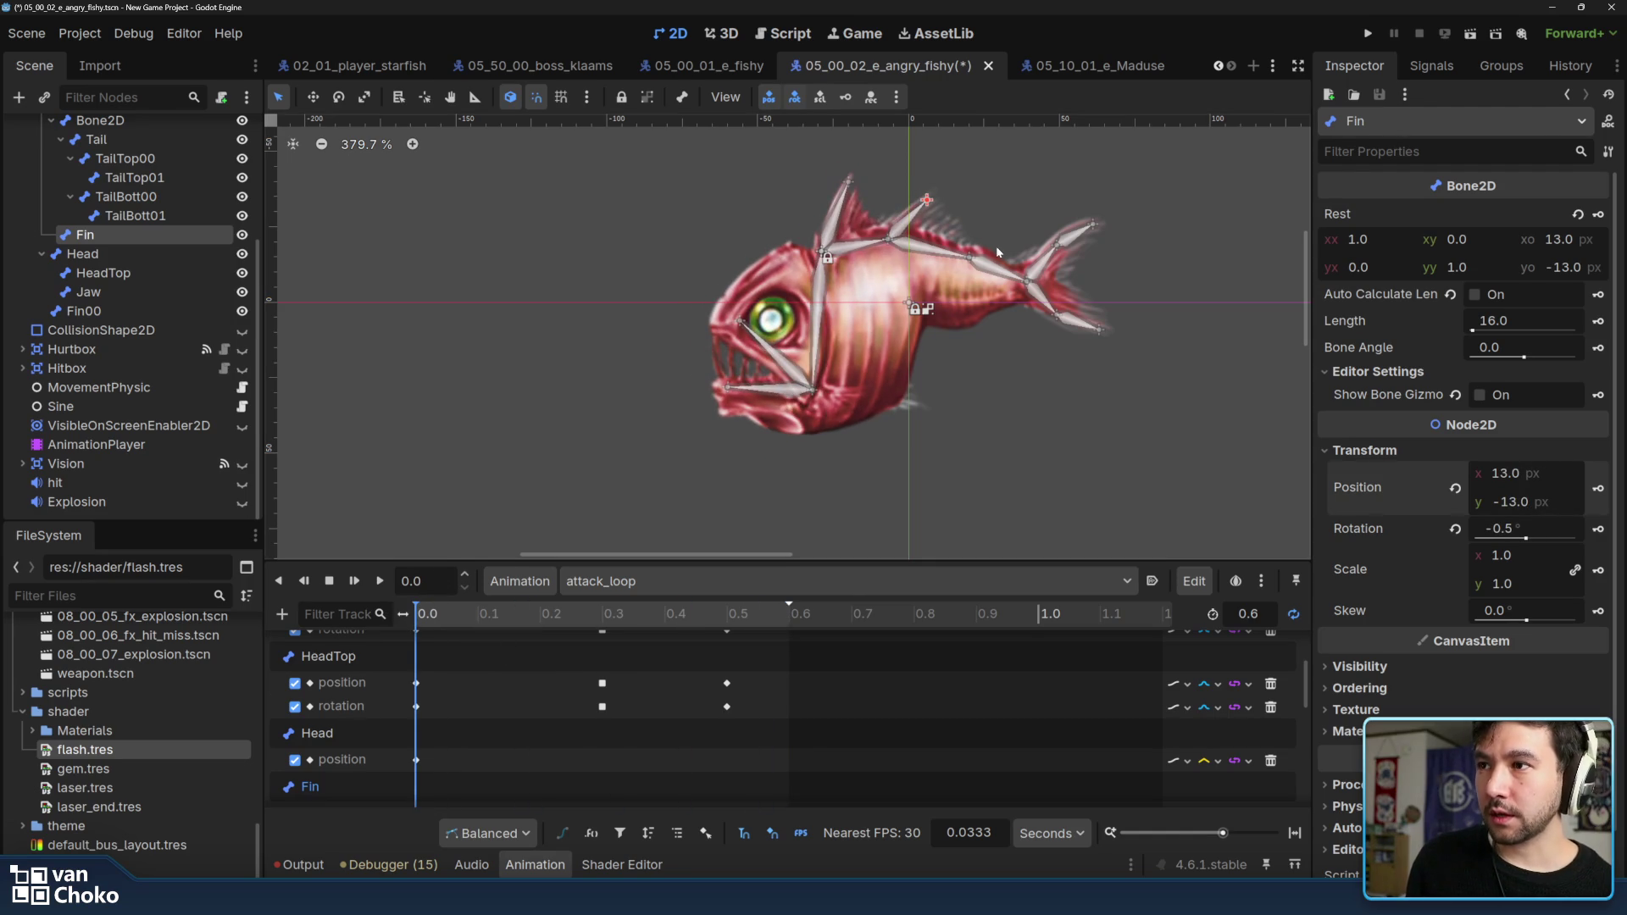
click(971, 263)
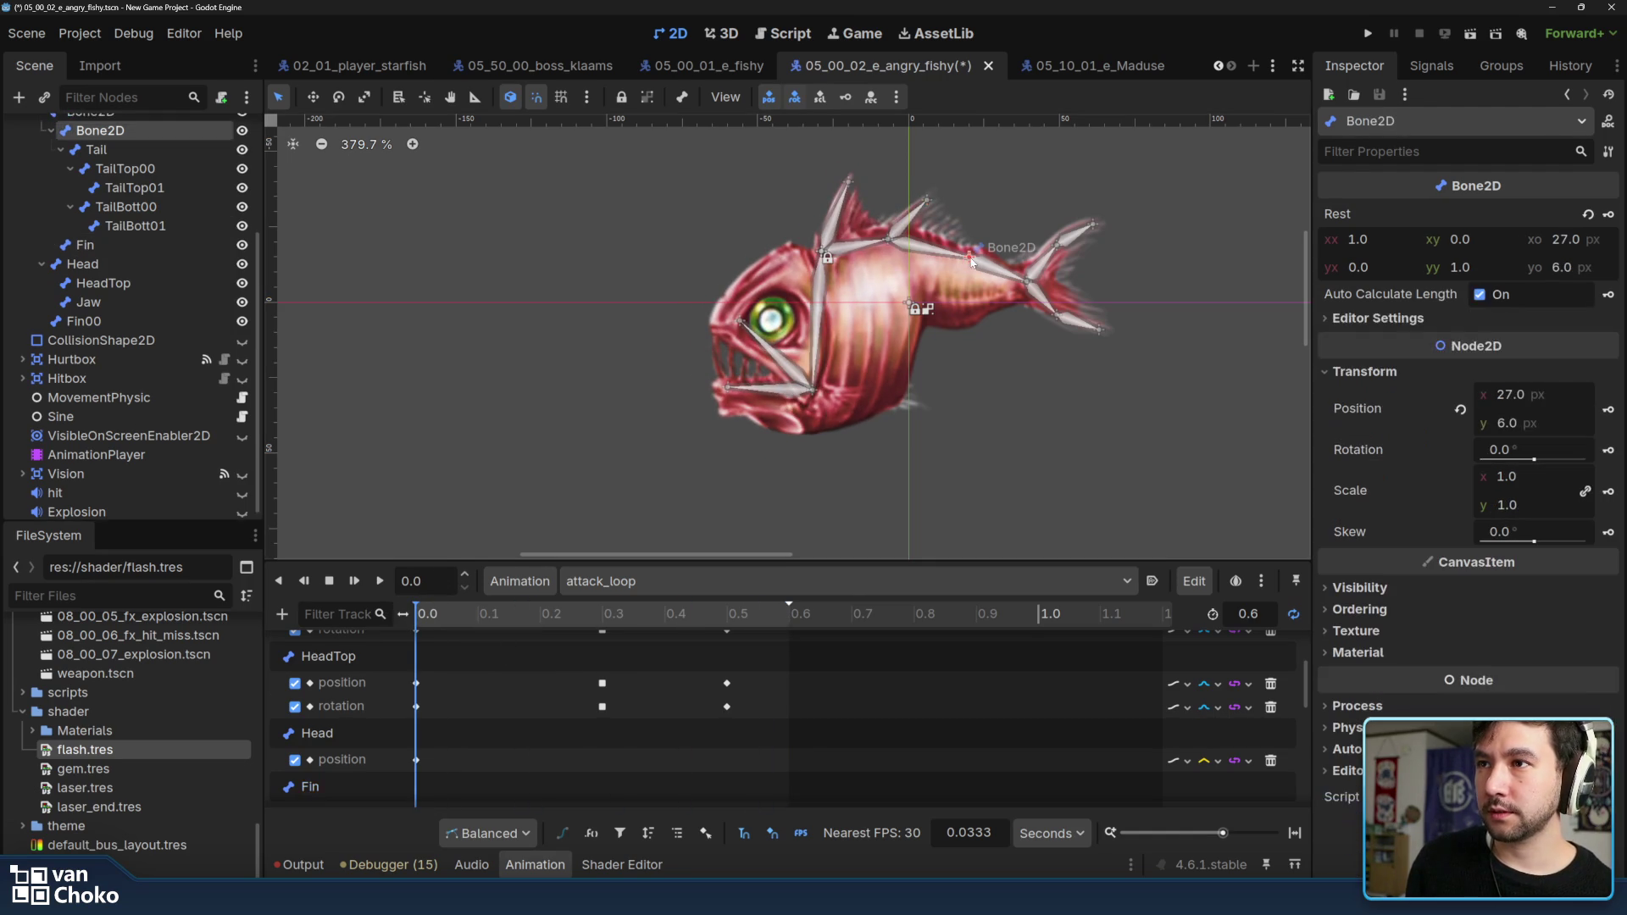
At 0.3 s, move Bone2D to 22, 4 px and the Tail bone to 15, 8 px
mouse_move(602, 614)
mouse_down()
mouse_move(623, 617)
mouse_move(608, 619)
mouse_up()
drag(969, 258, 952, 253)
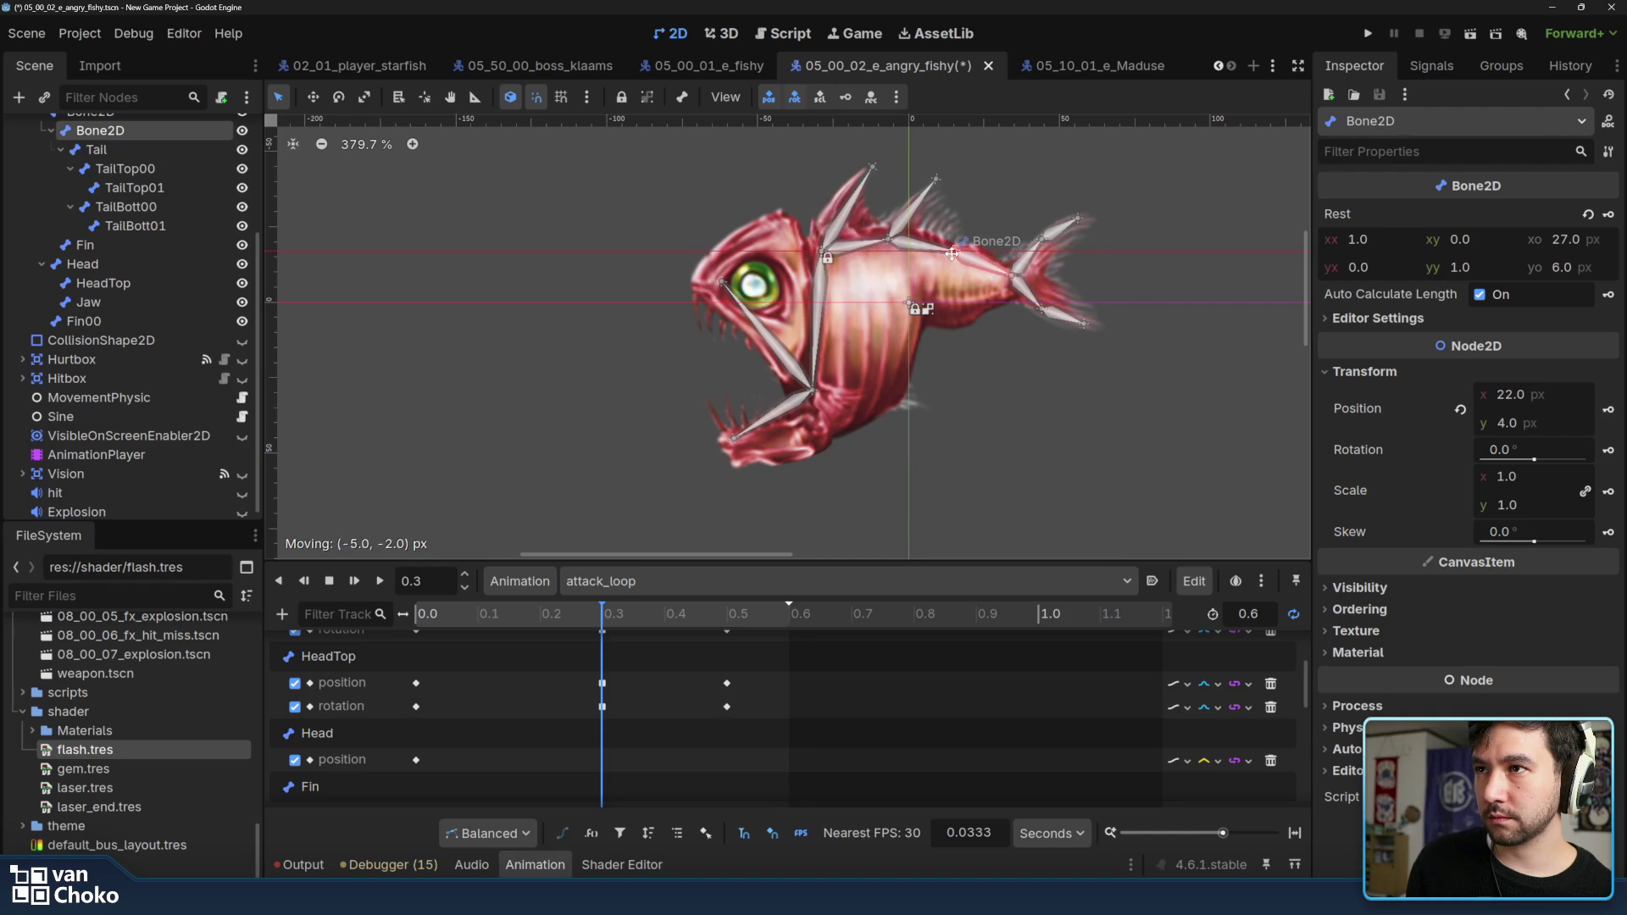
click(1013, 277)
drag(1012, 277, 1002, 274)
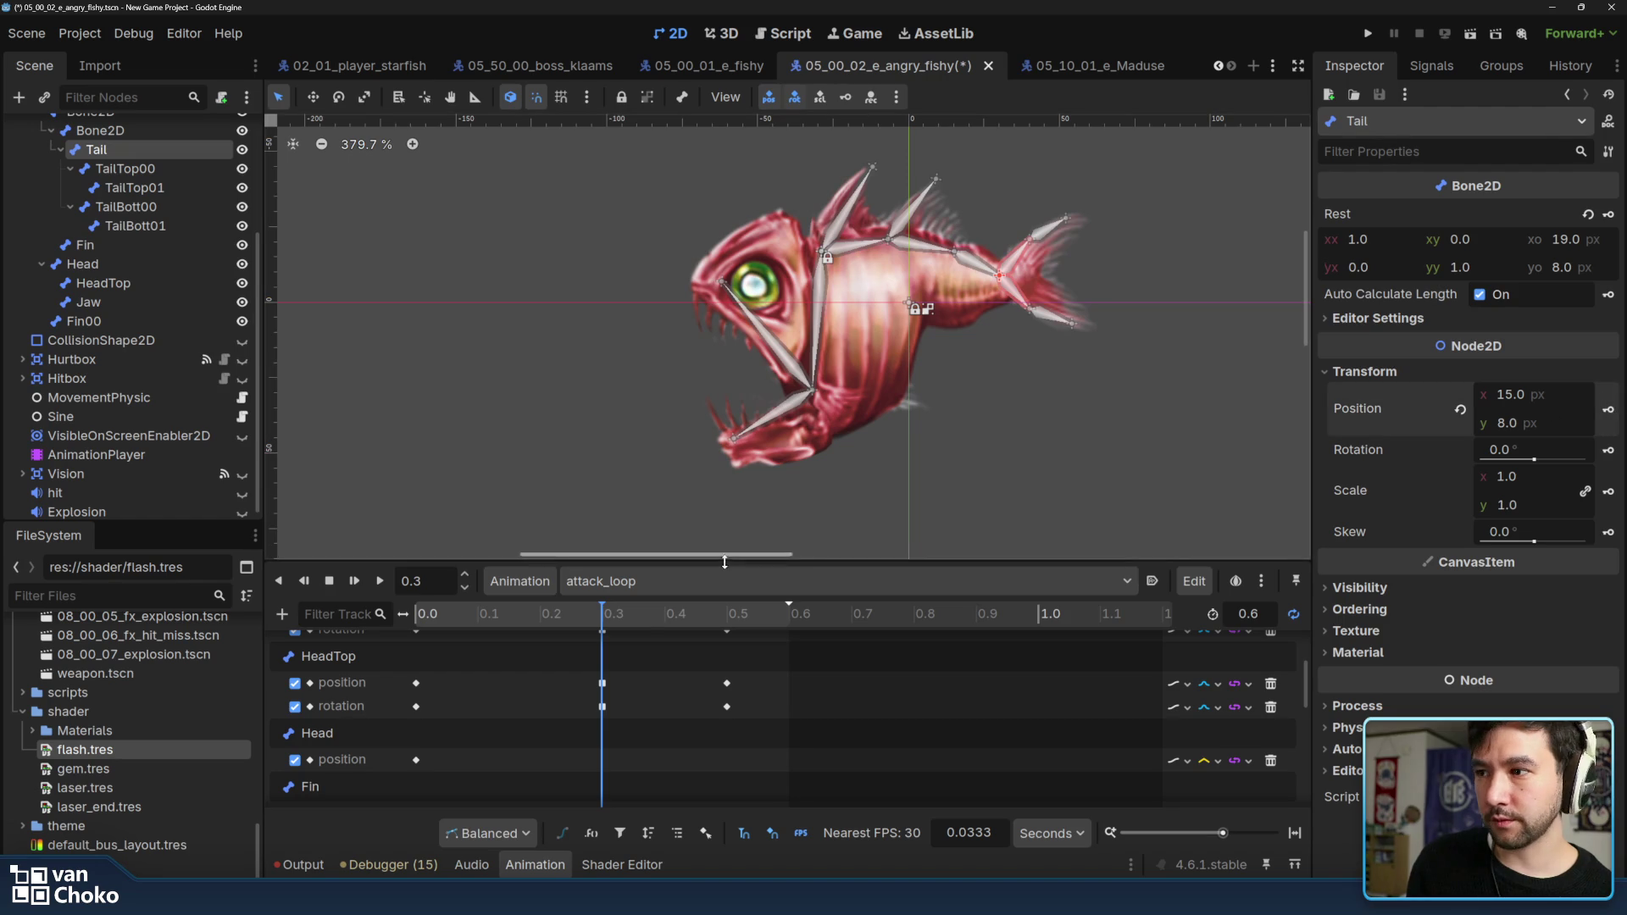
Pose TailTop00 and TailTop01 at 0.3 s, keying TailTop00's position and TailTop01's rotation
scroll(644, 693, down, 1)
scroll(643, 693, down, 4)
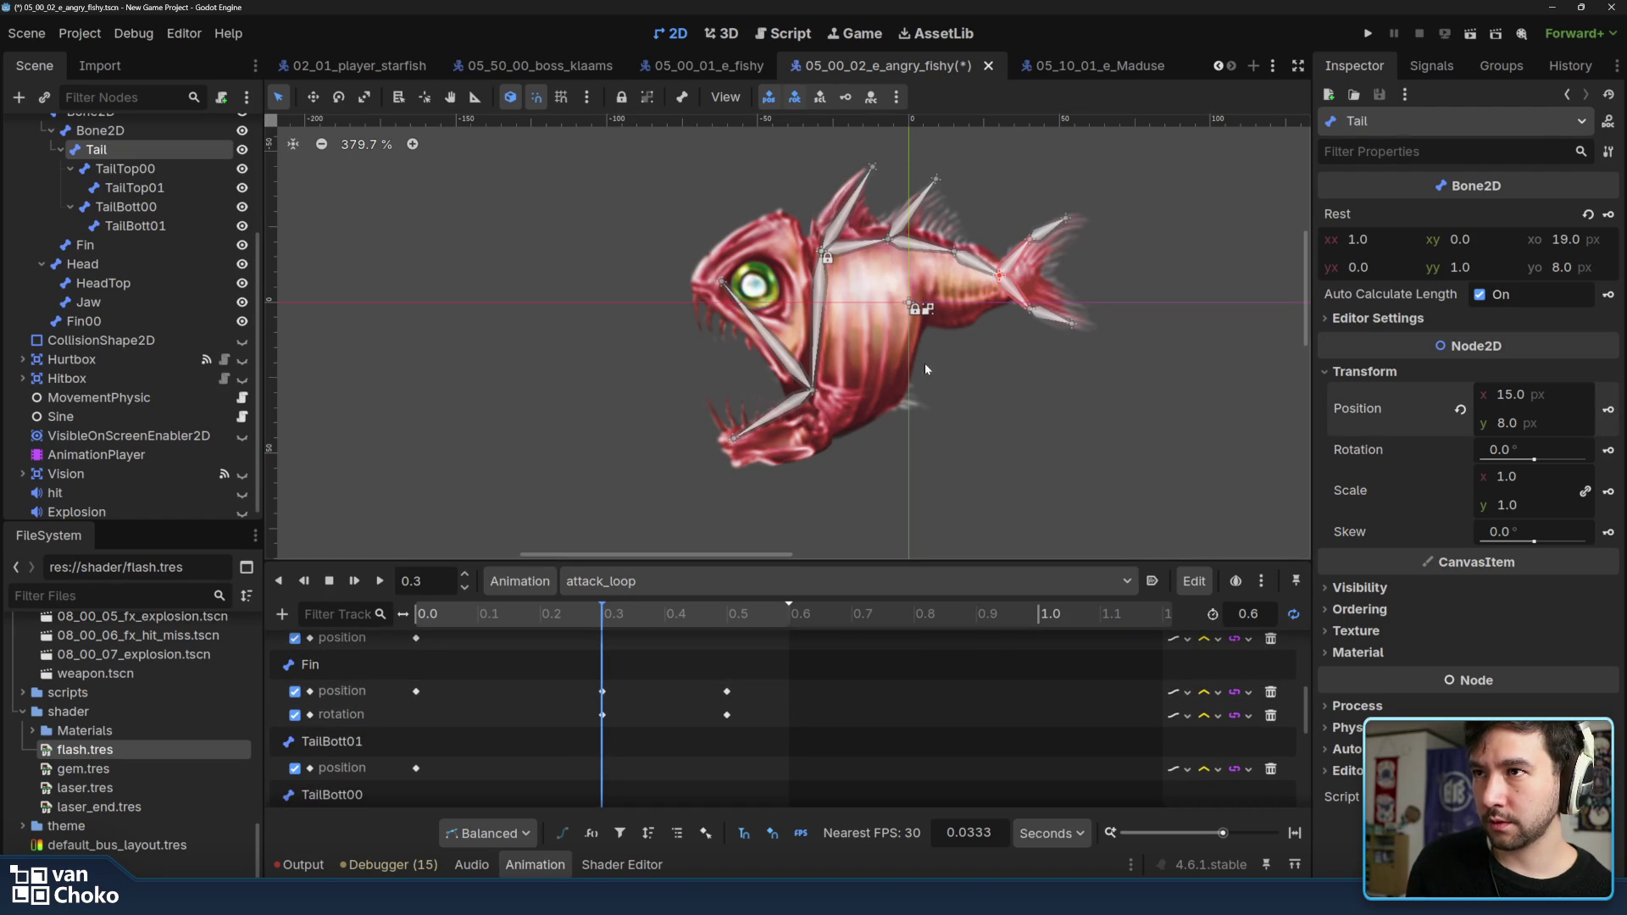
click(1027, 242)
drag(1029, 242, 1013, 217)
click(1607, 409)
drag(1048, 197, 1029, 176)
mouse_move(1526, 539)
mouse_down()
mouse_move(1541, 539)
mouse_move(1520, 537)
mouse_up()
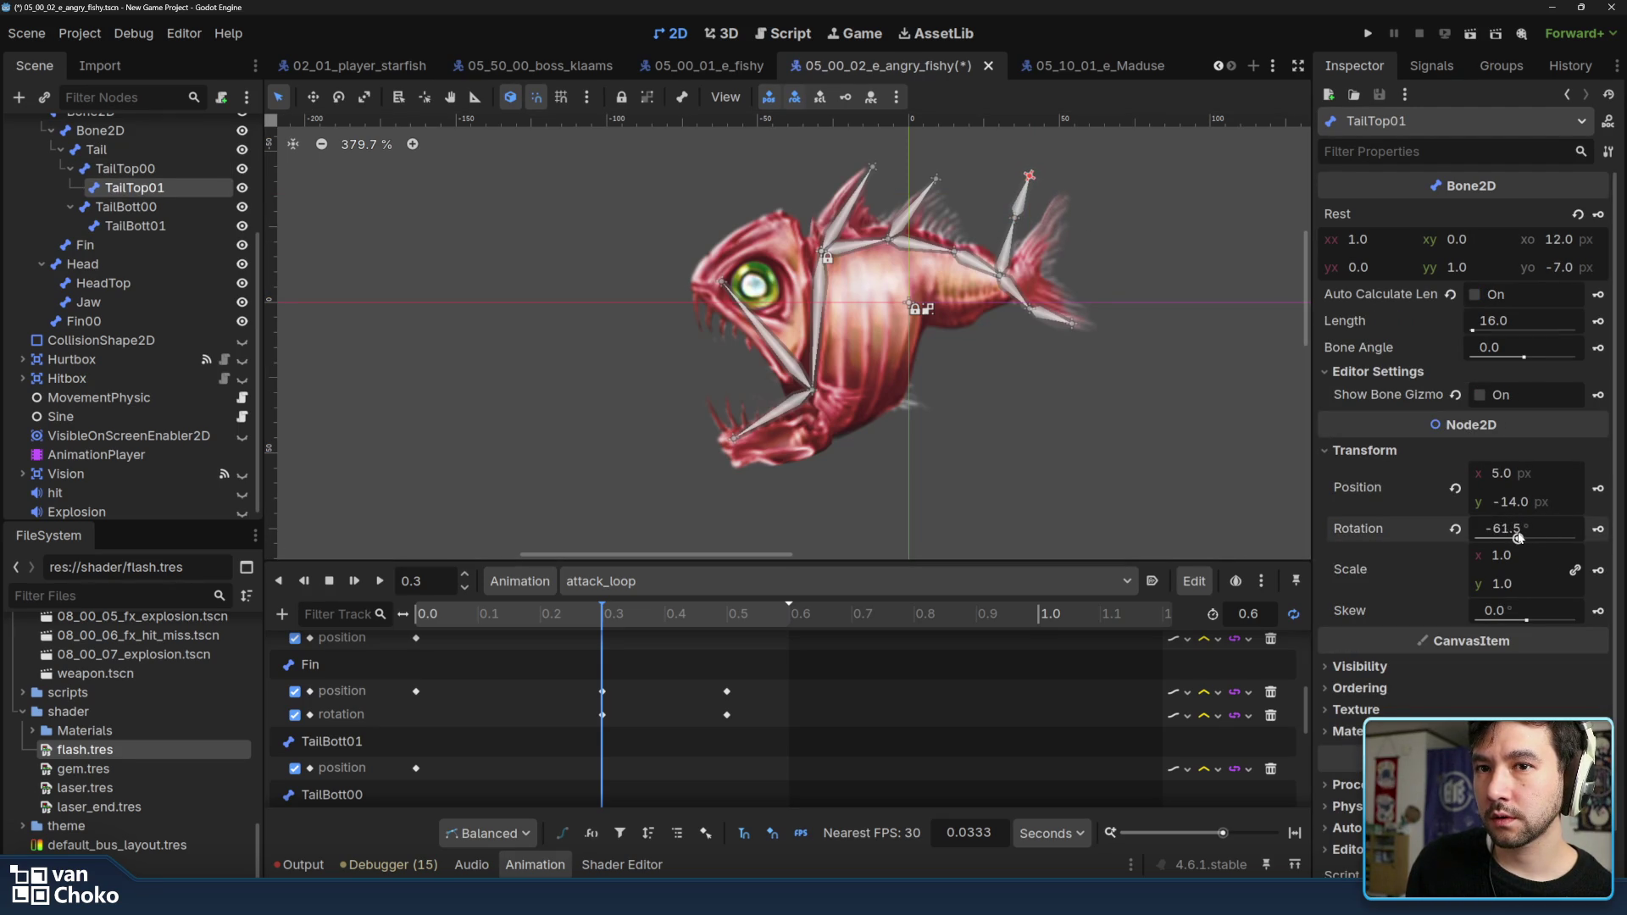
click(1597, 529)
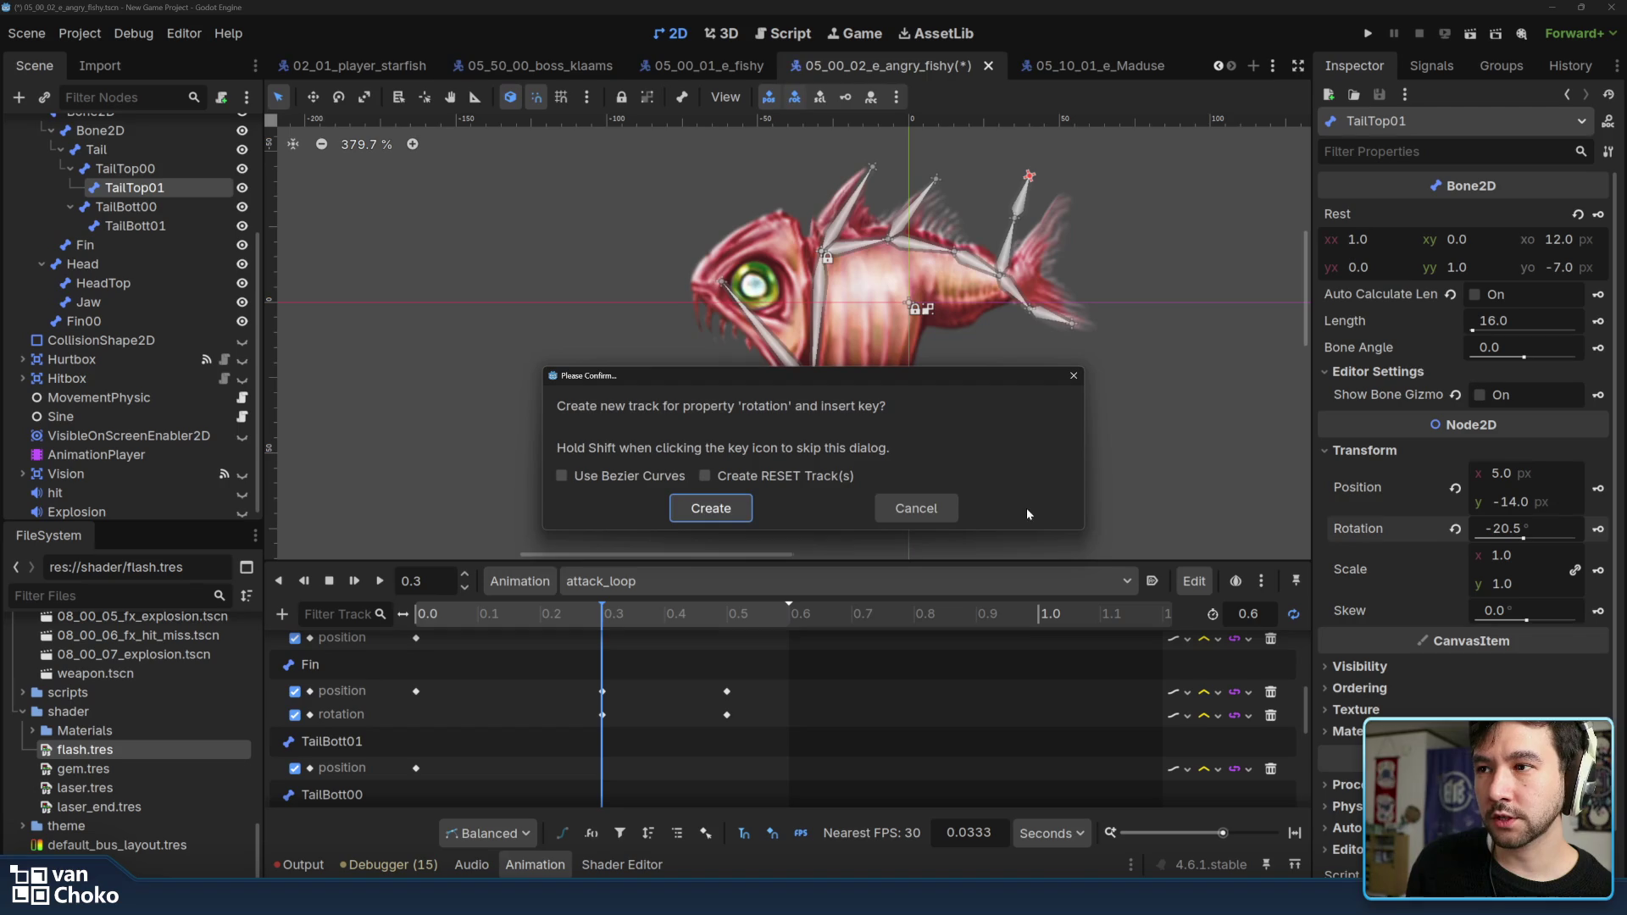
click(732, 513)
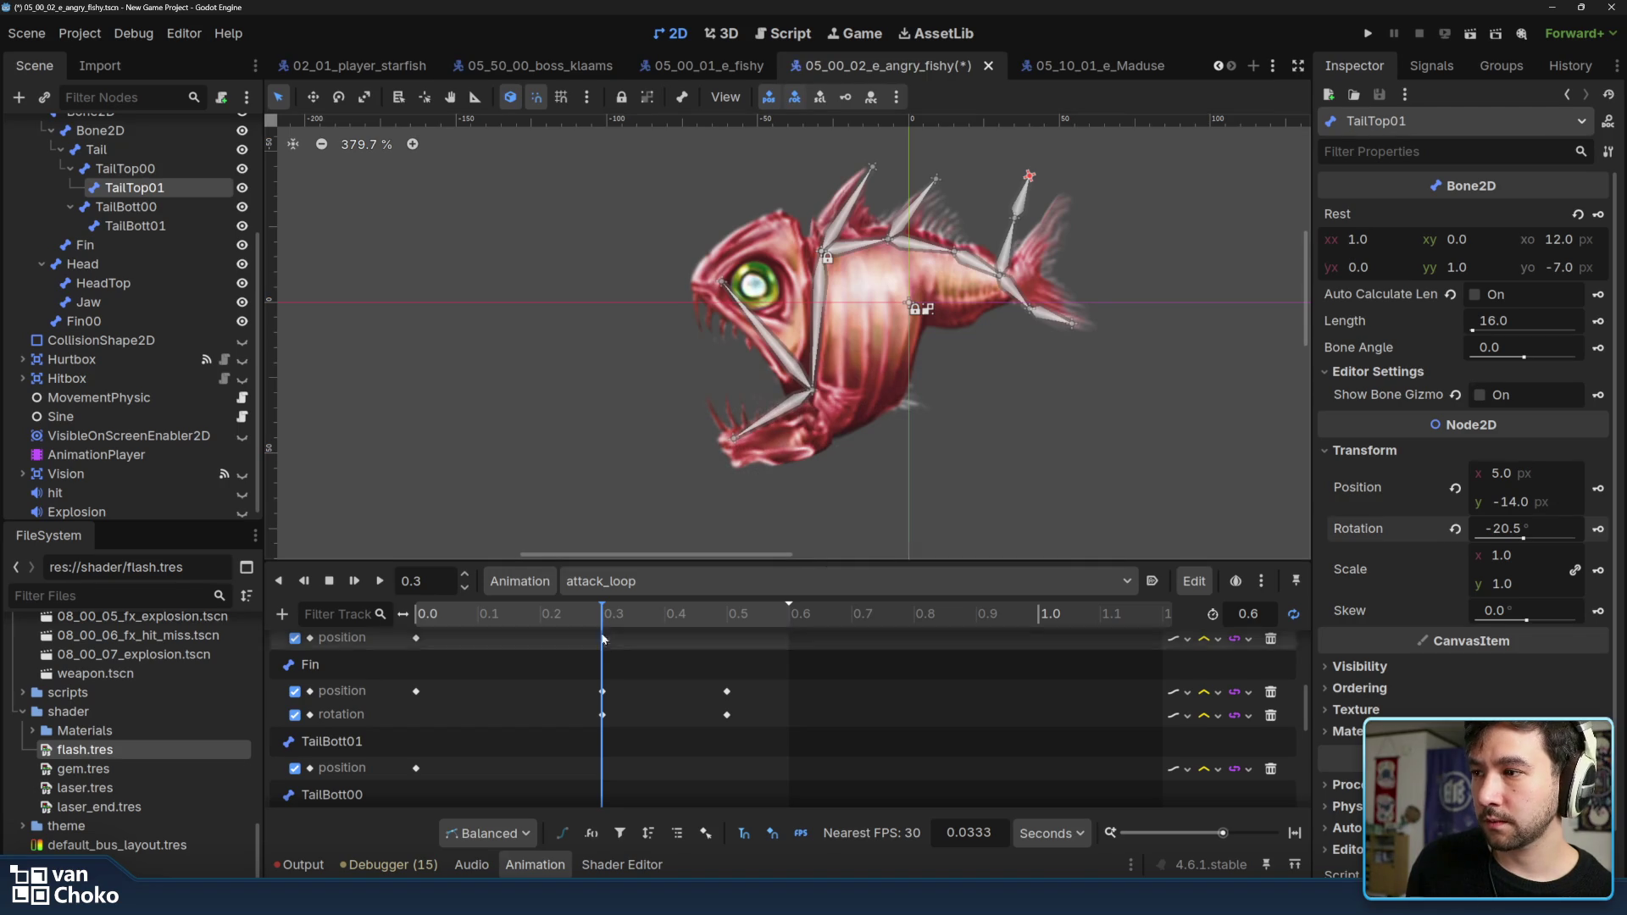
Key TailTop00's rotation at 0.0 s, then set it to −6.5° at 0.3 s and preview
key(s)
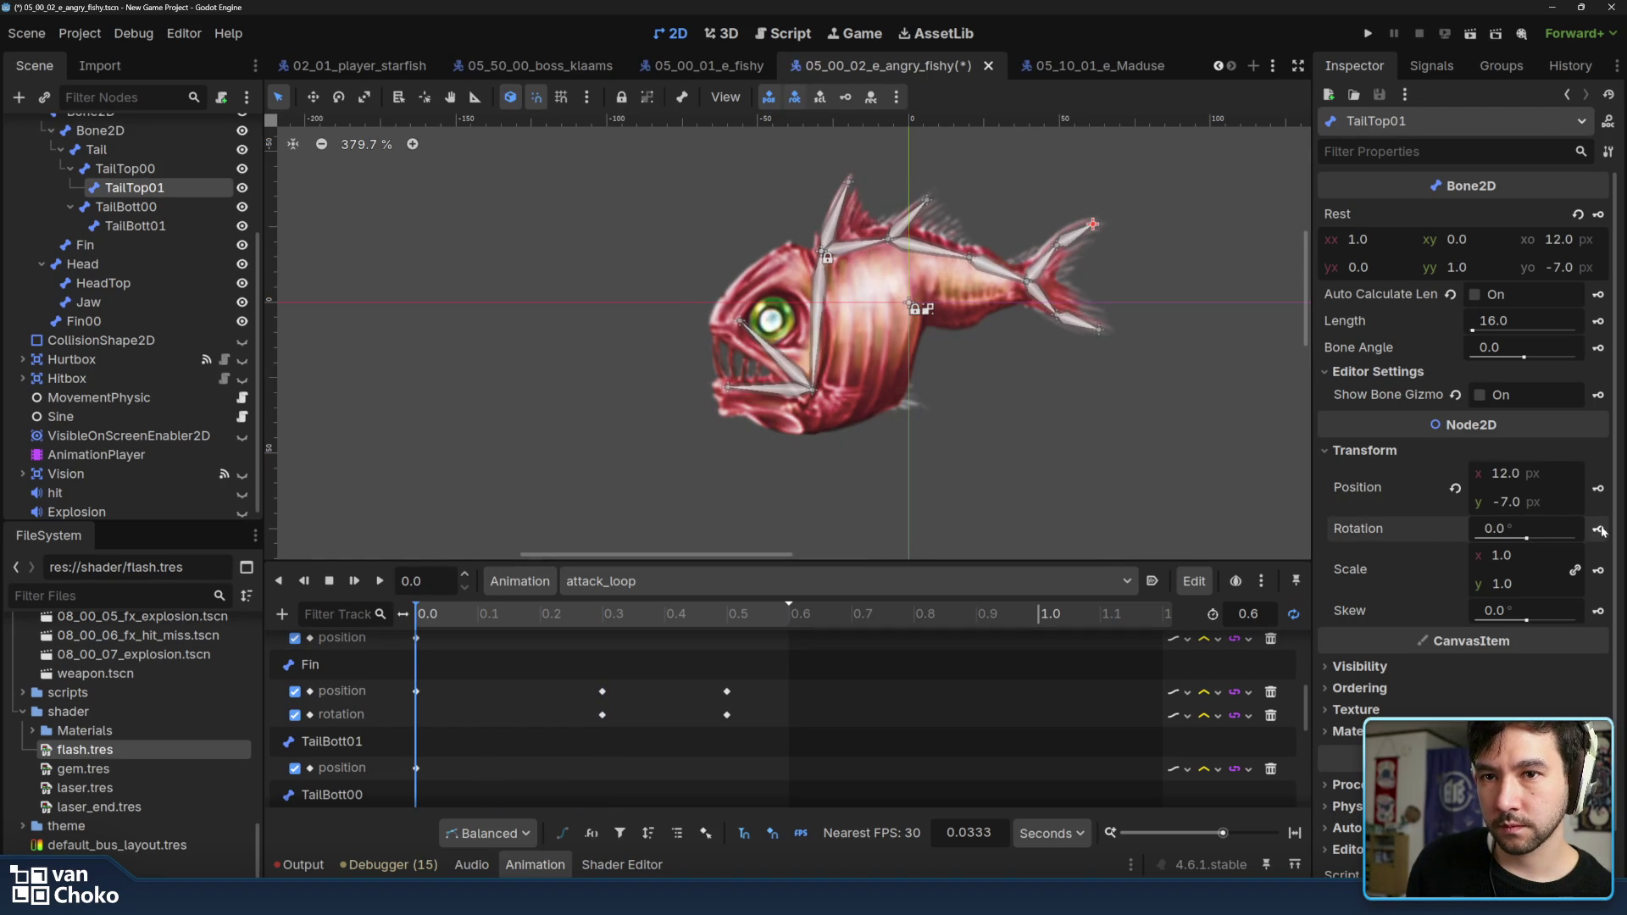
click(1059, 248)
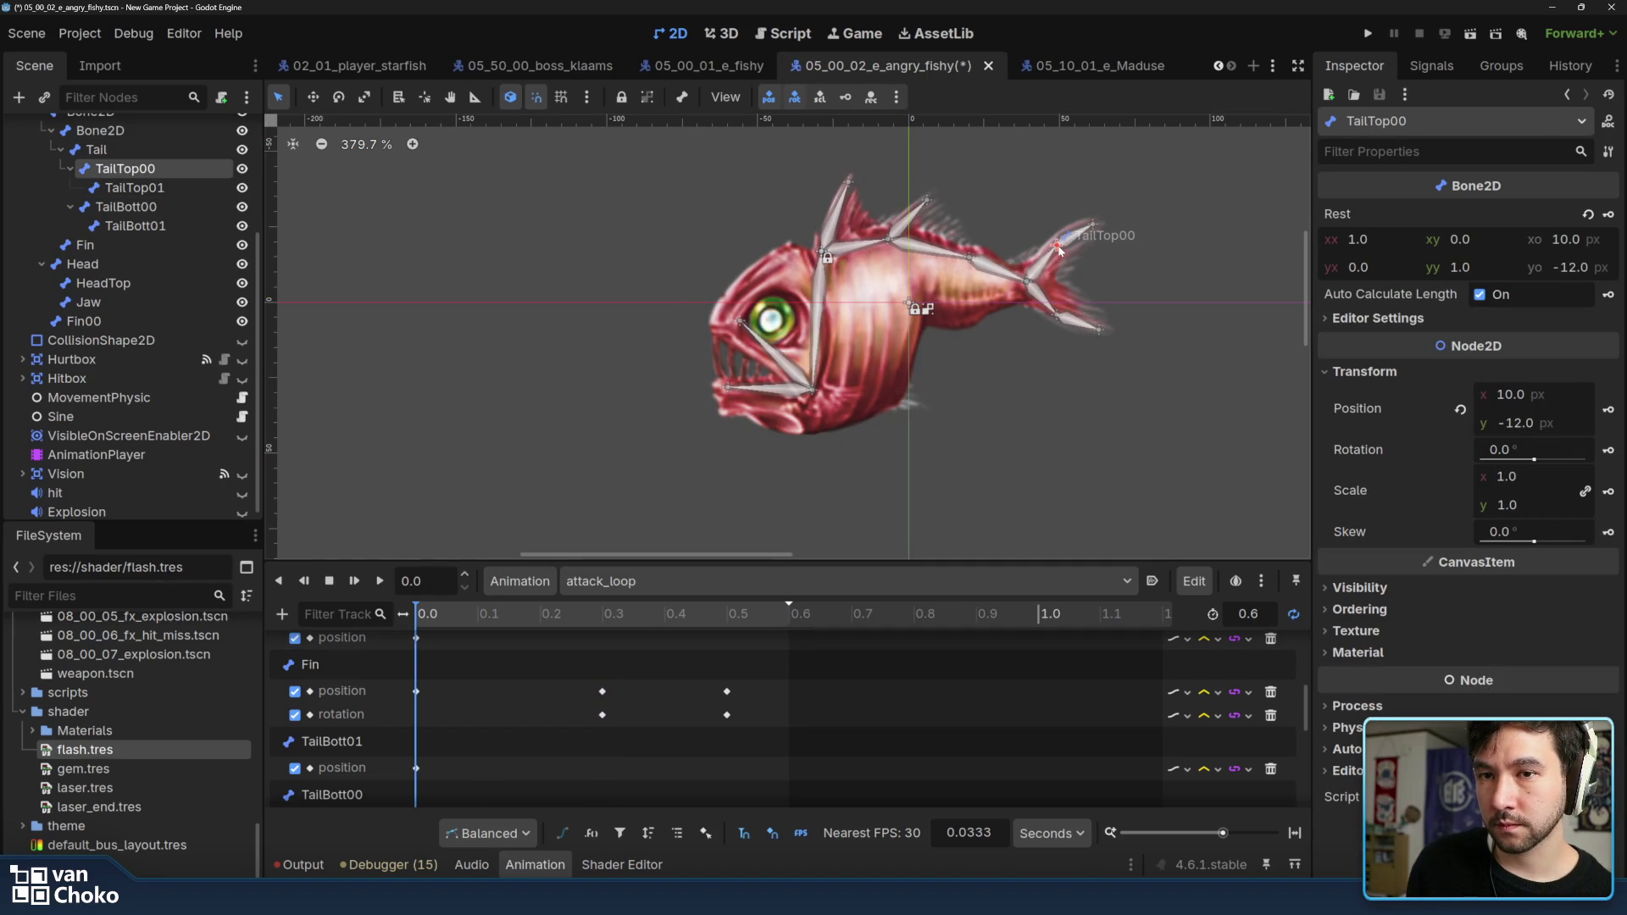
click(1609, 458)
click(711, 507)
click(601, 619)
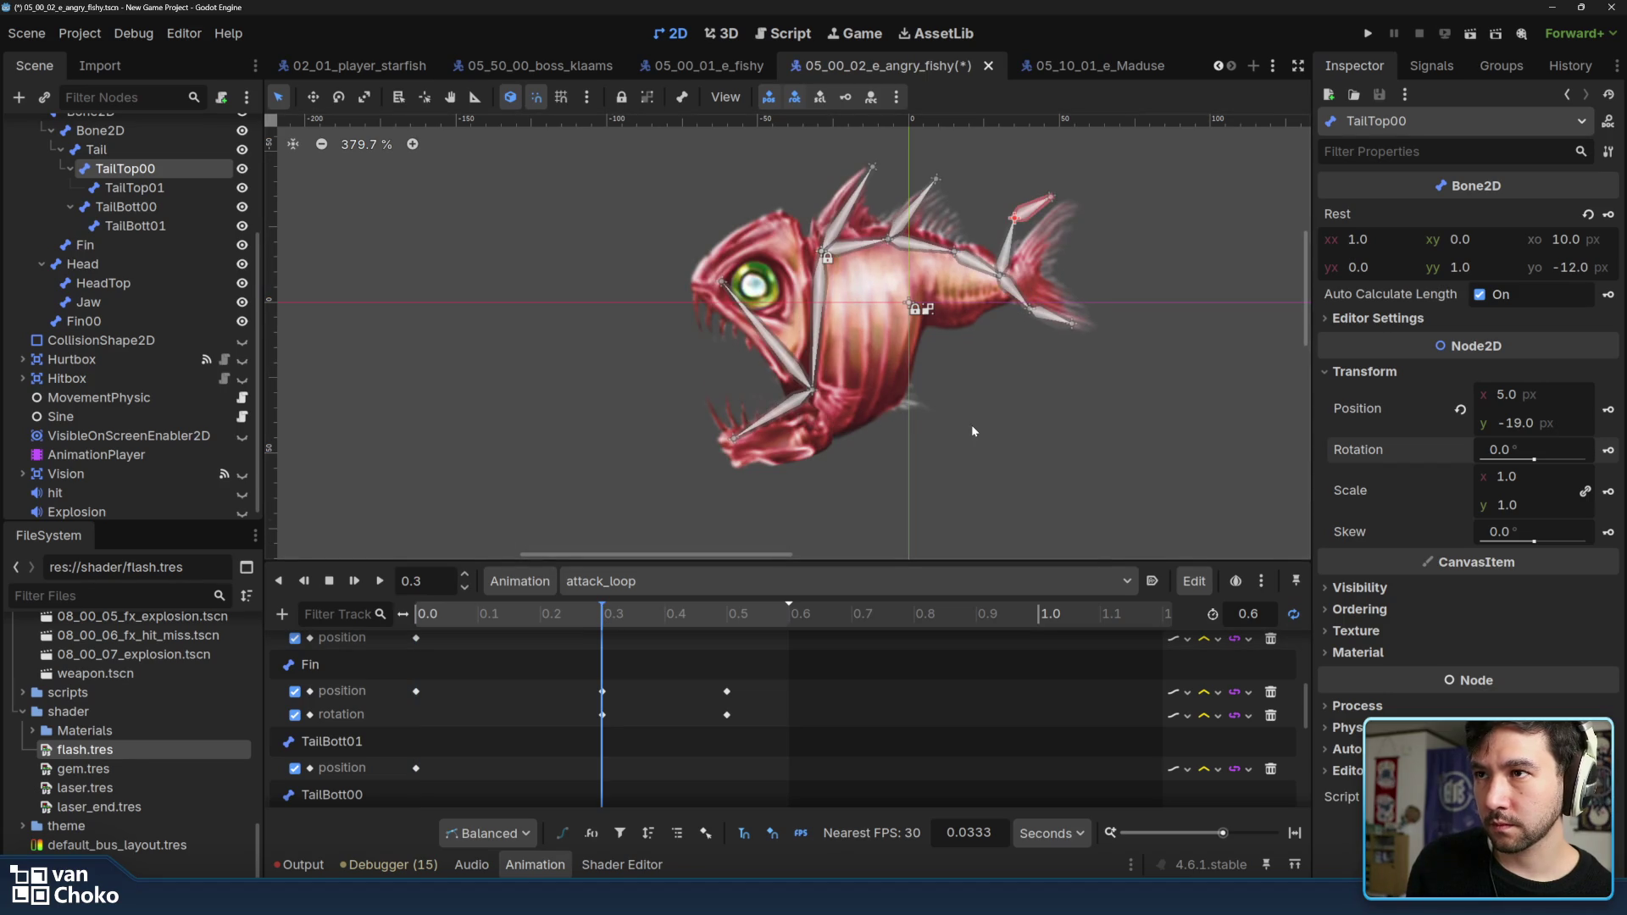
drag(1535, 460, 1535, 460)
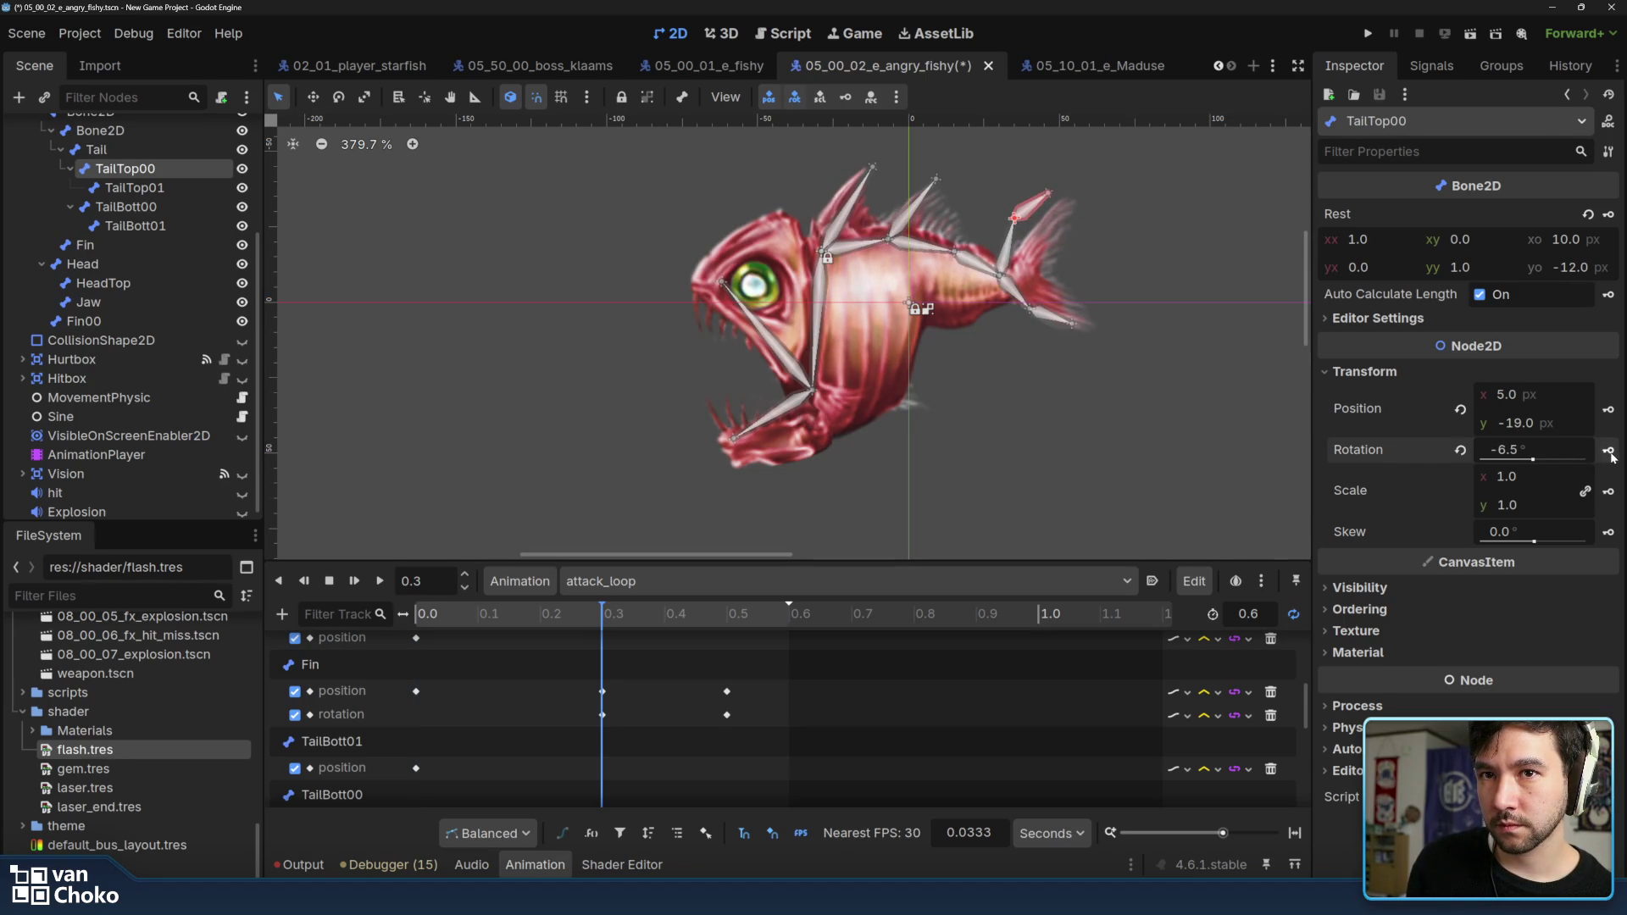
mouse_move(603, 621)
mouse_down()
mouse_move(410, 621)
mouse_move(776, 629)
mouse_move(392, 644)
mouse_move(719, 651)
mouse_move(606, 659)
mouse_up()
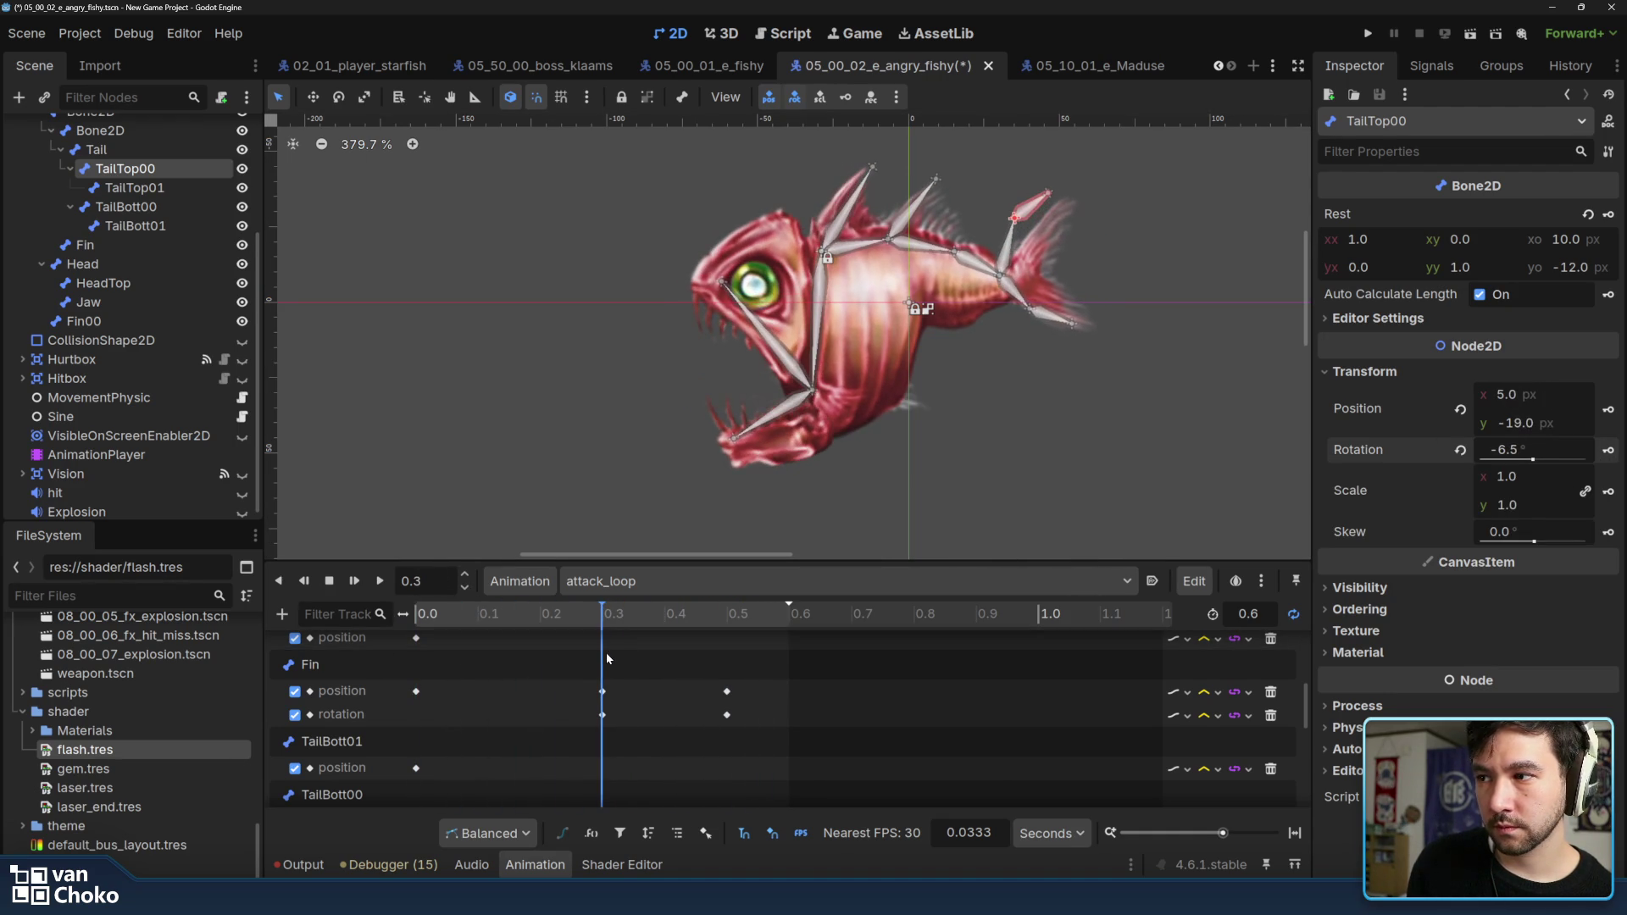
Key TailBott00's rotation at the start, then move, rotate and key it lower at 0.3 s
click(1030, 313)
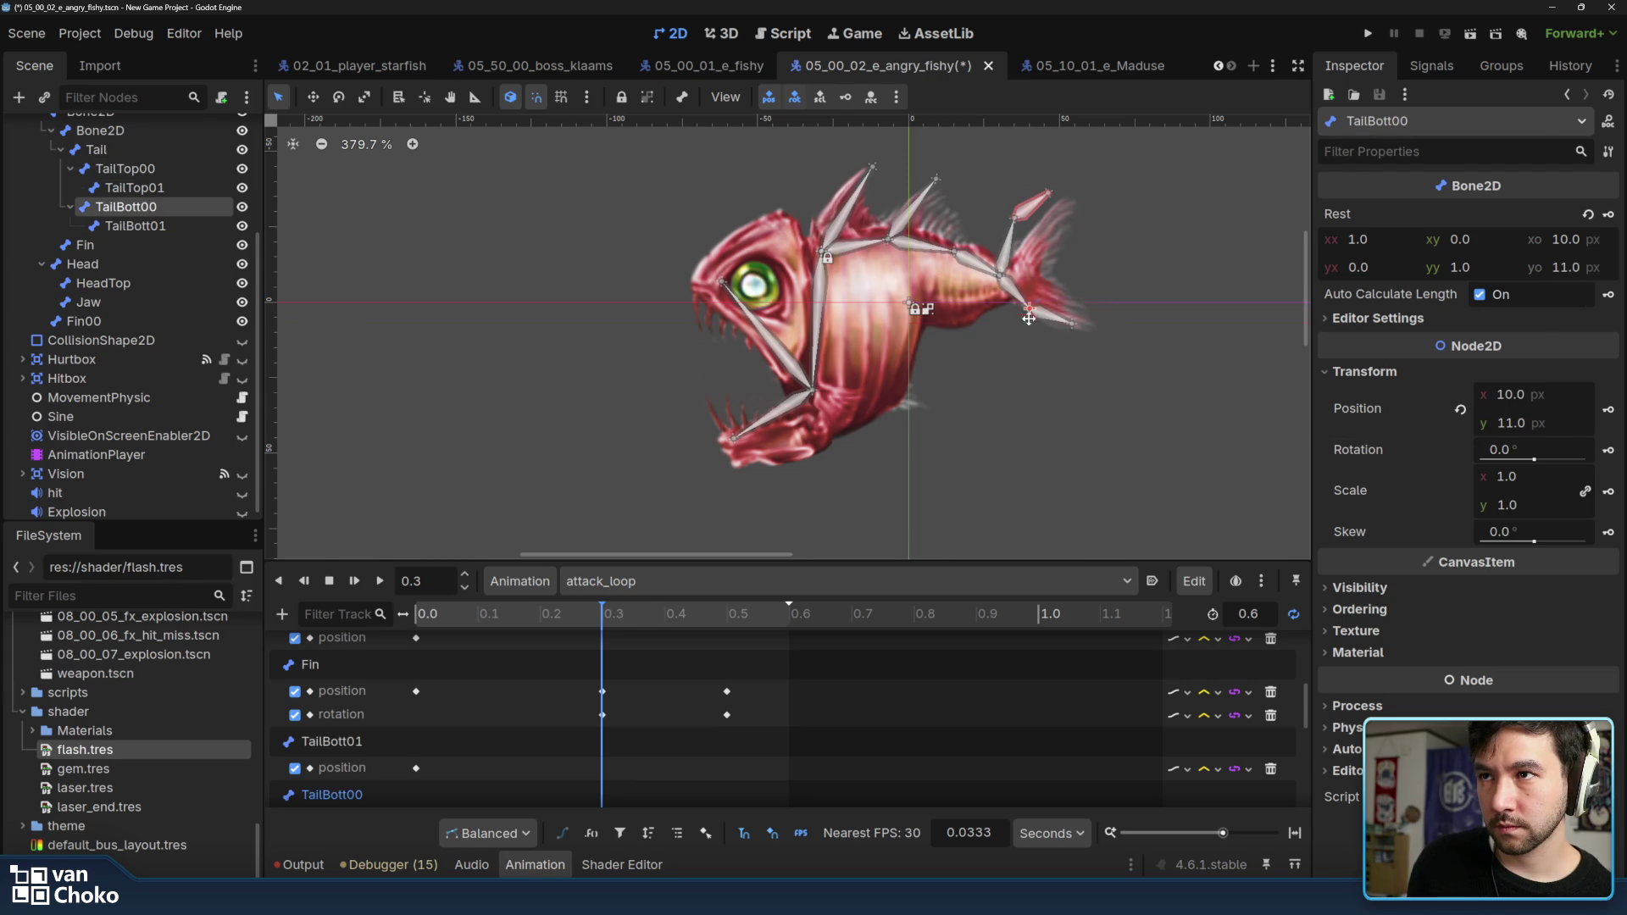
drag(1030, 319, 1014, 343)
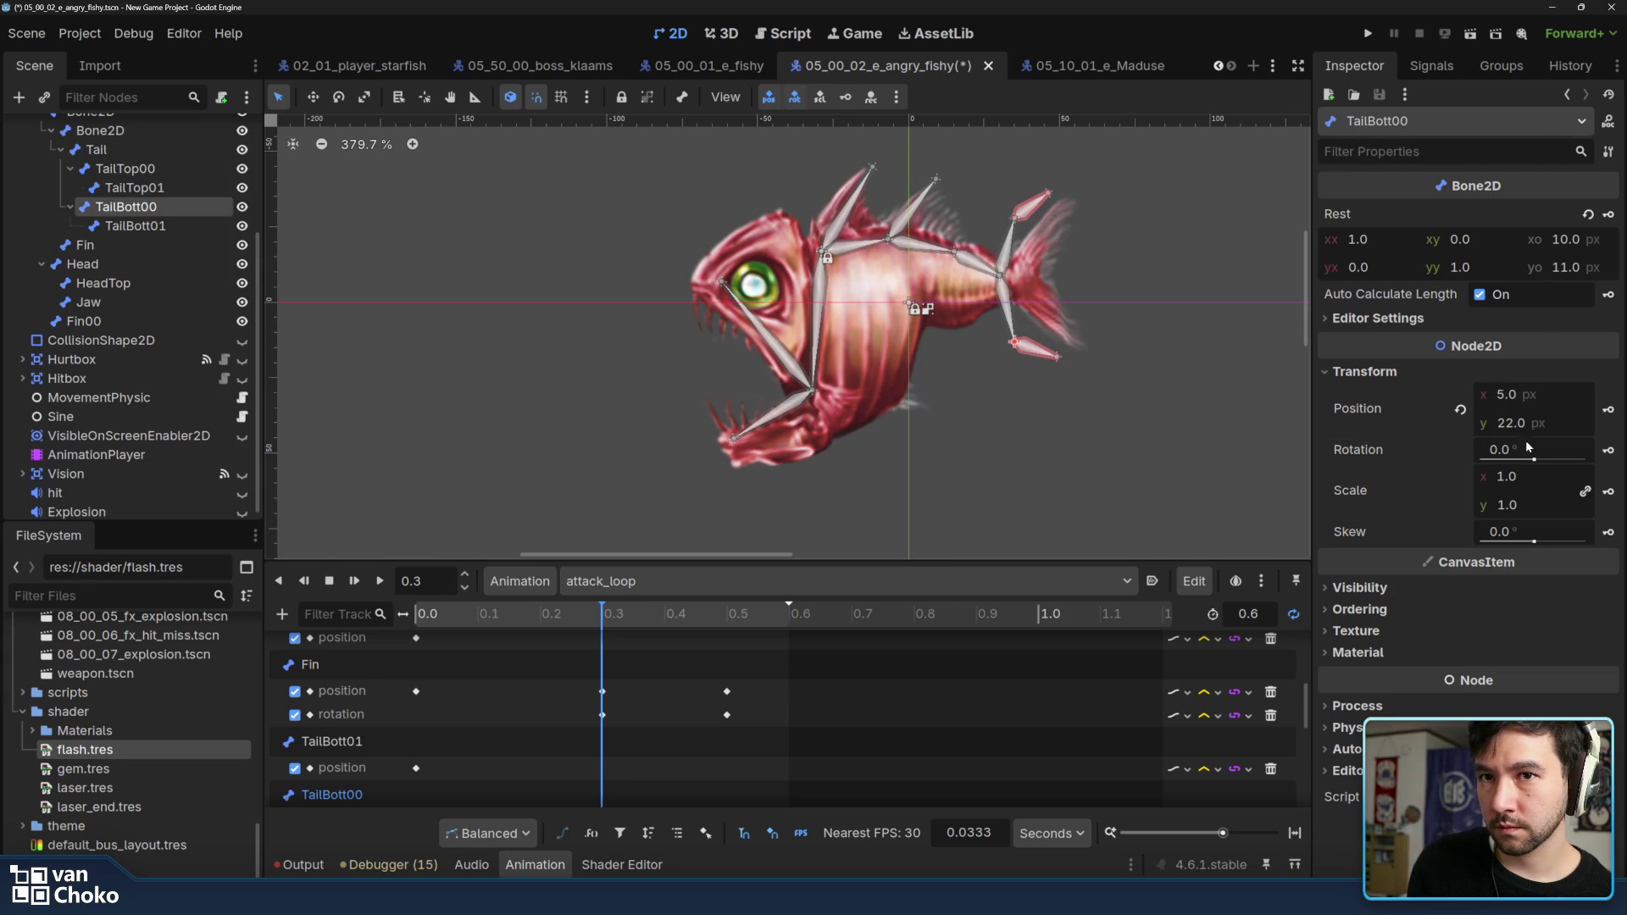
drag(627, 617, 399, 622)
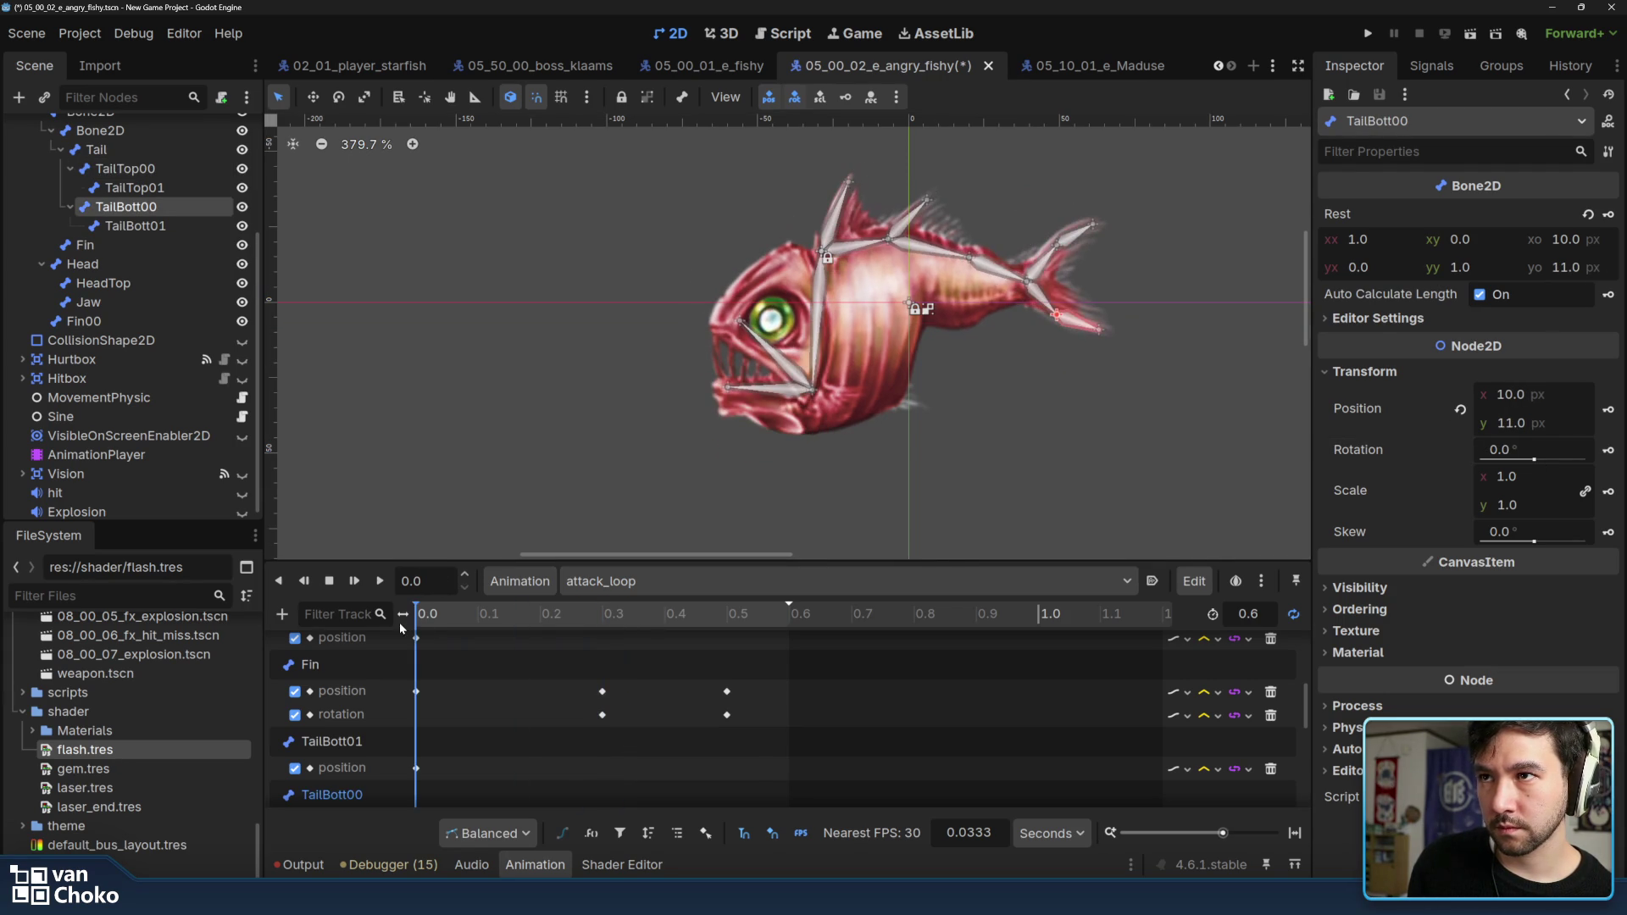
click(1607, 450)
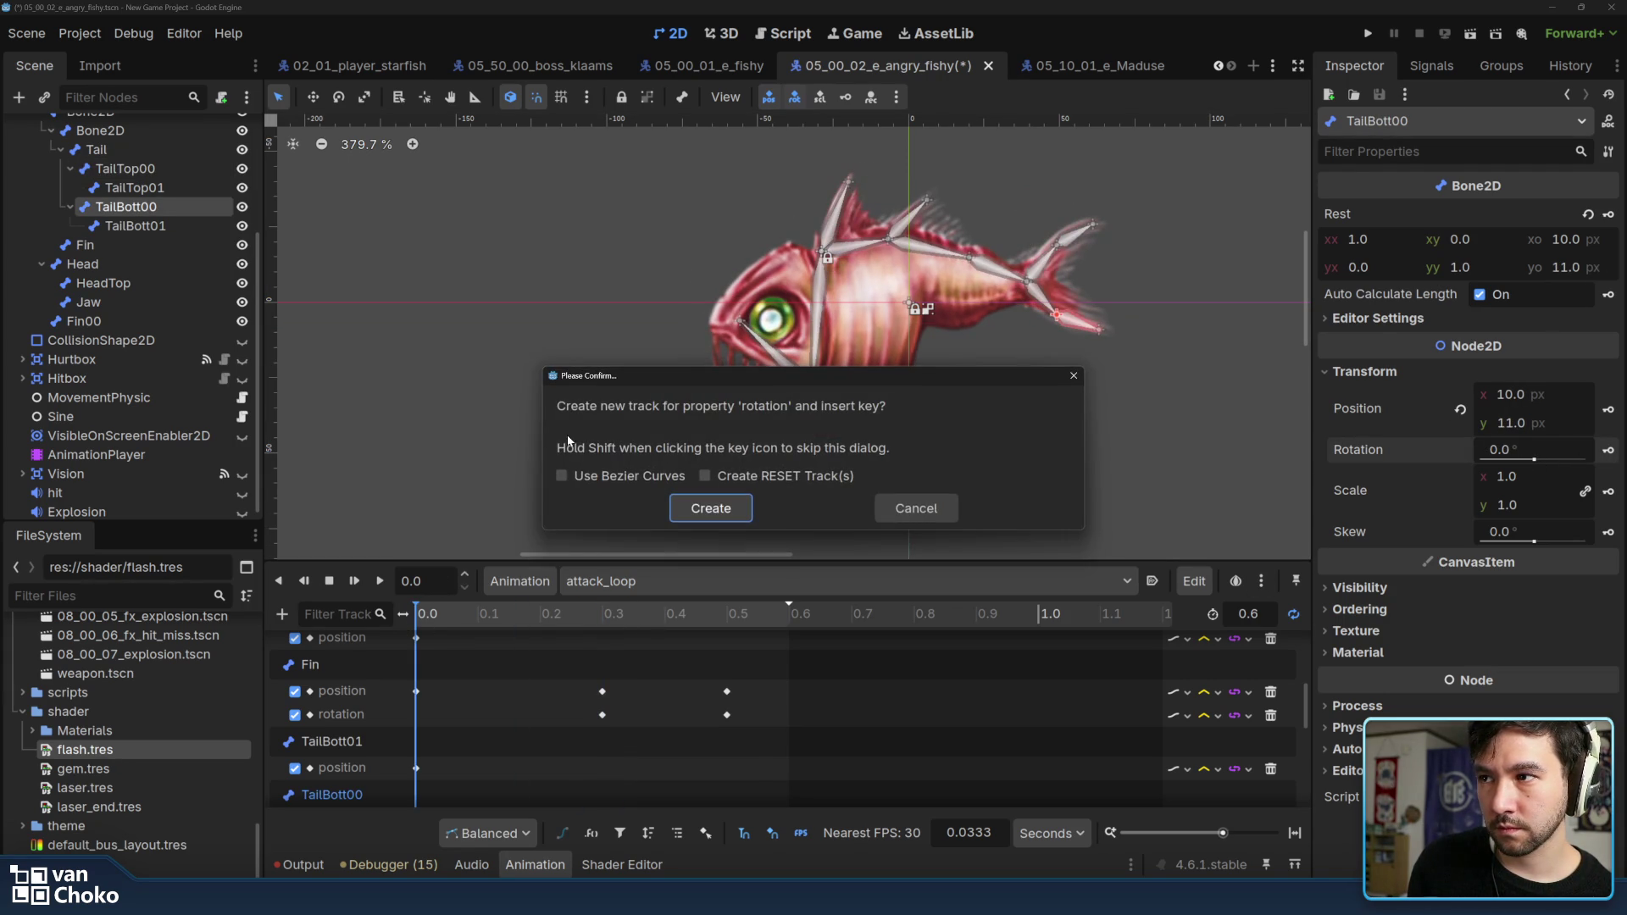
click(710, 509)
click(600, 611)
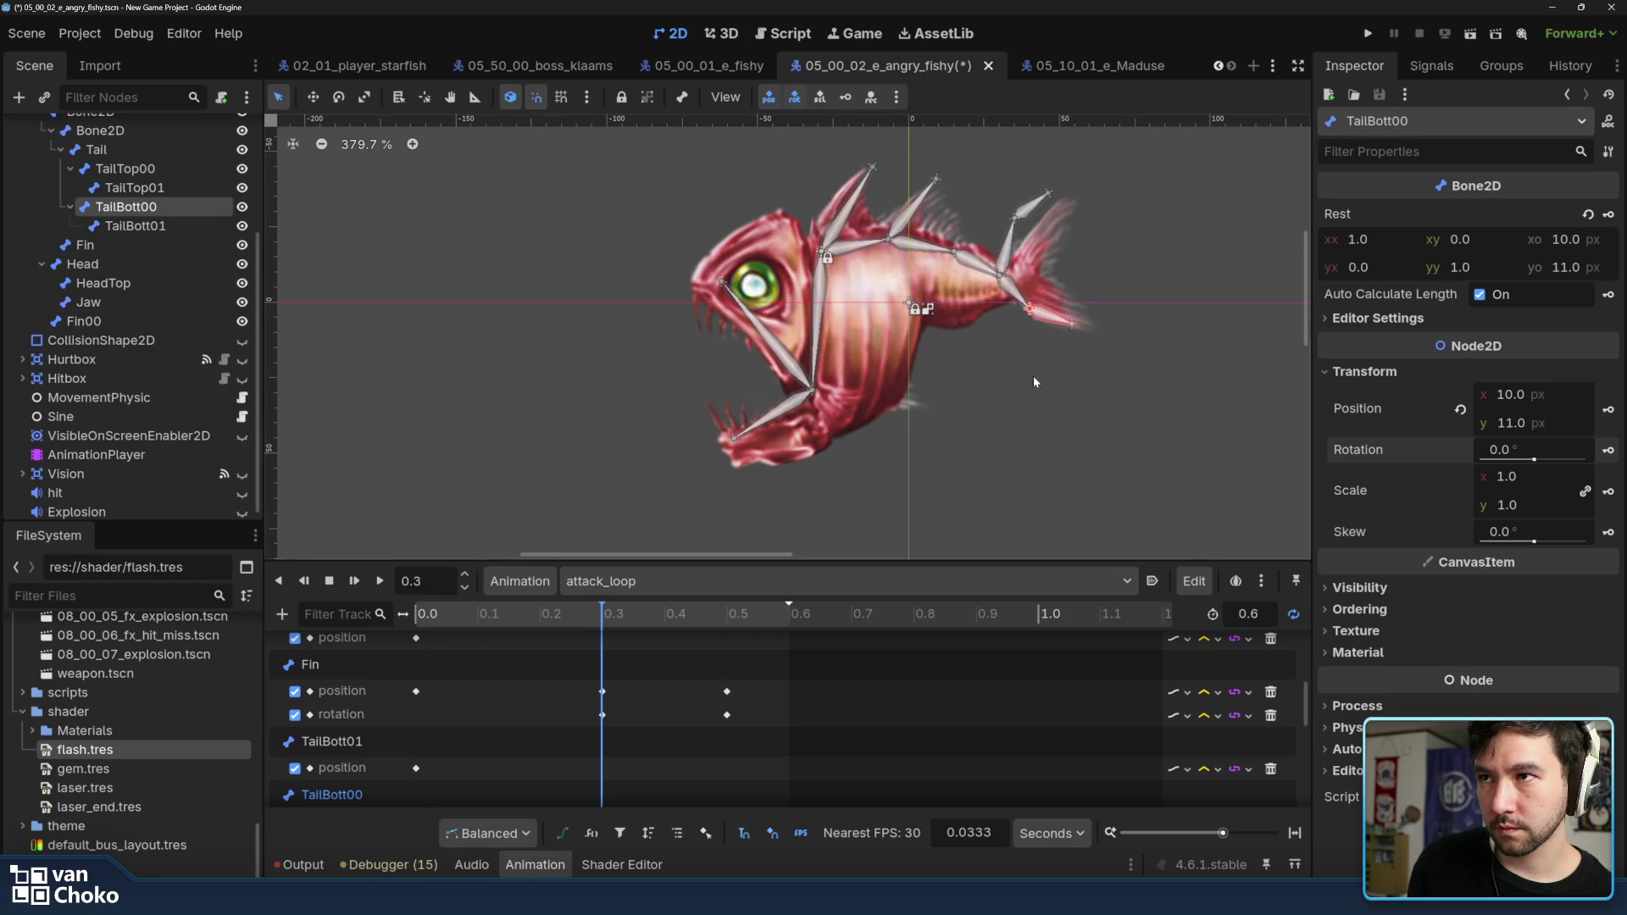
drag(1035, 318, 1007, 329)
drag(1527, 465, 1536, 462)
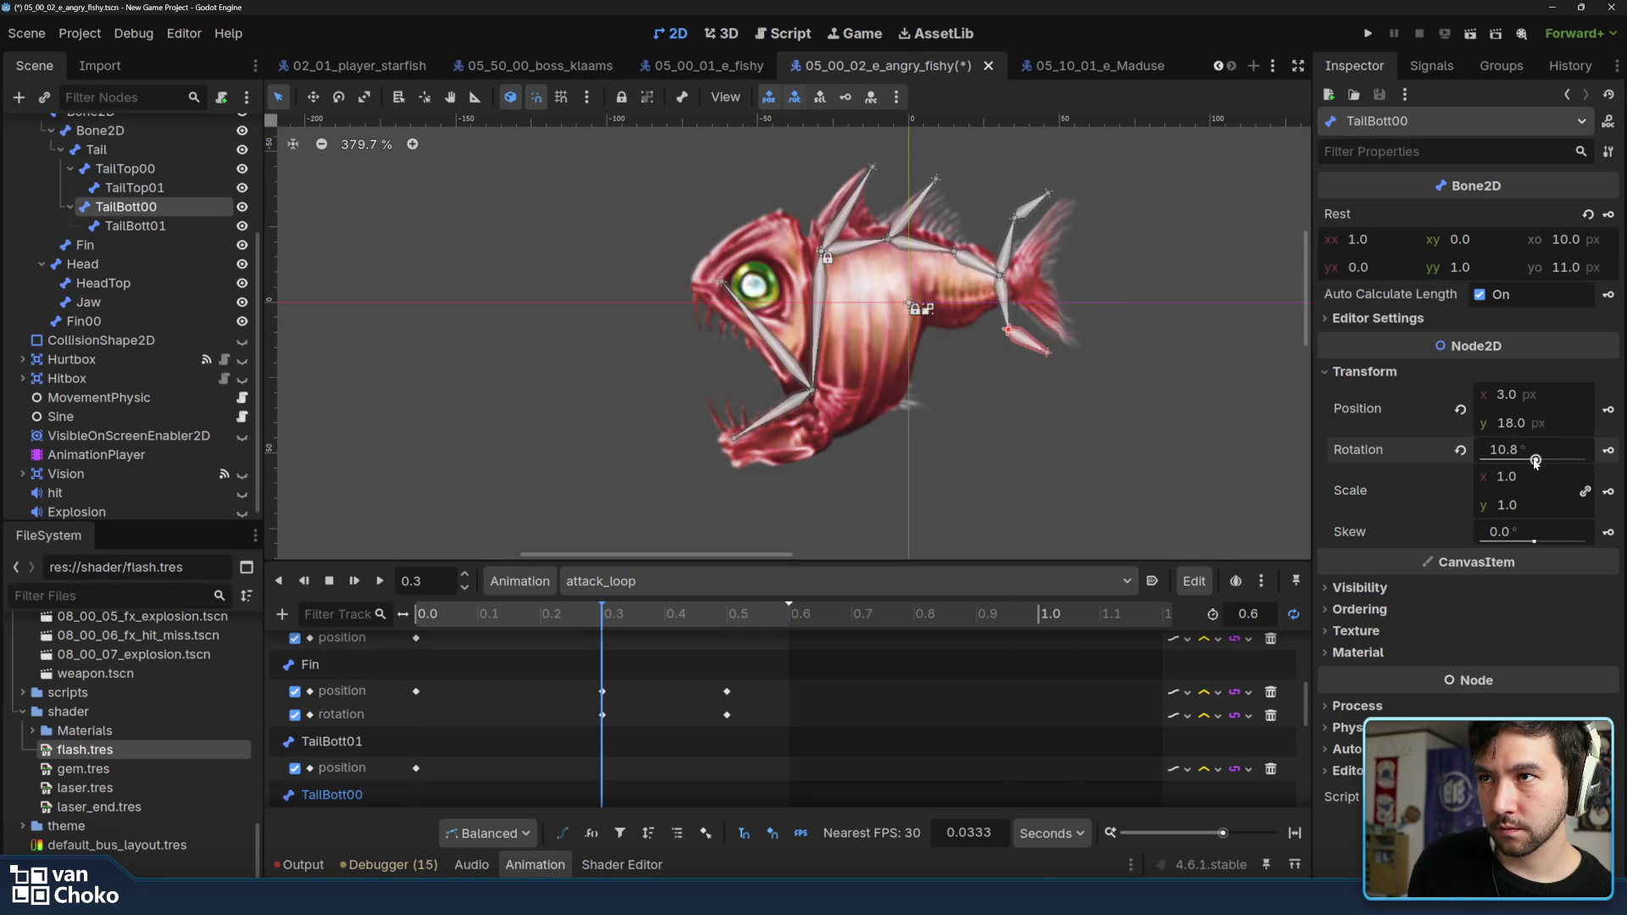
drag(1007, 329, 1010, 348)
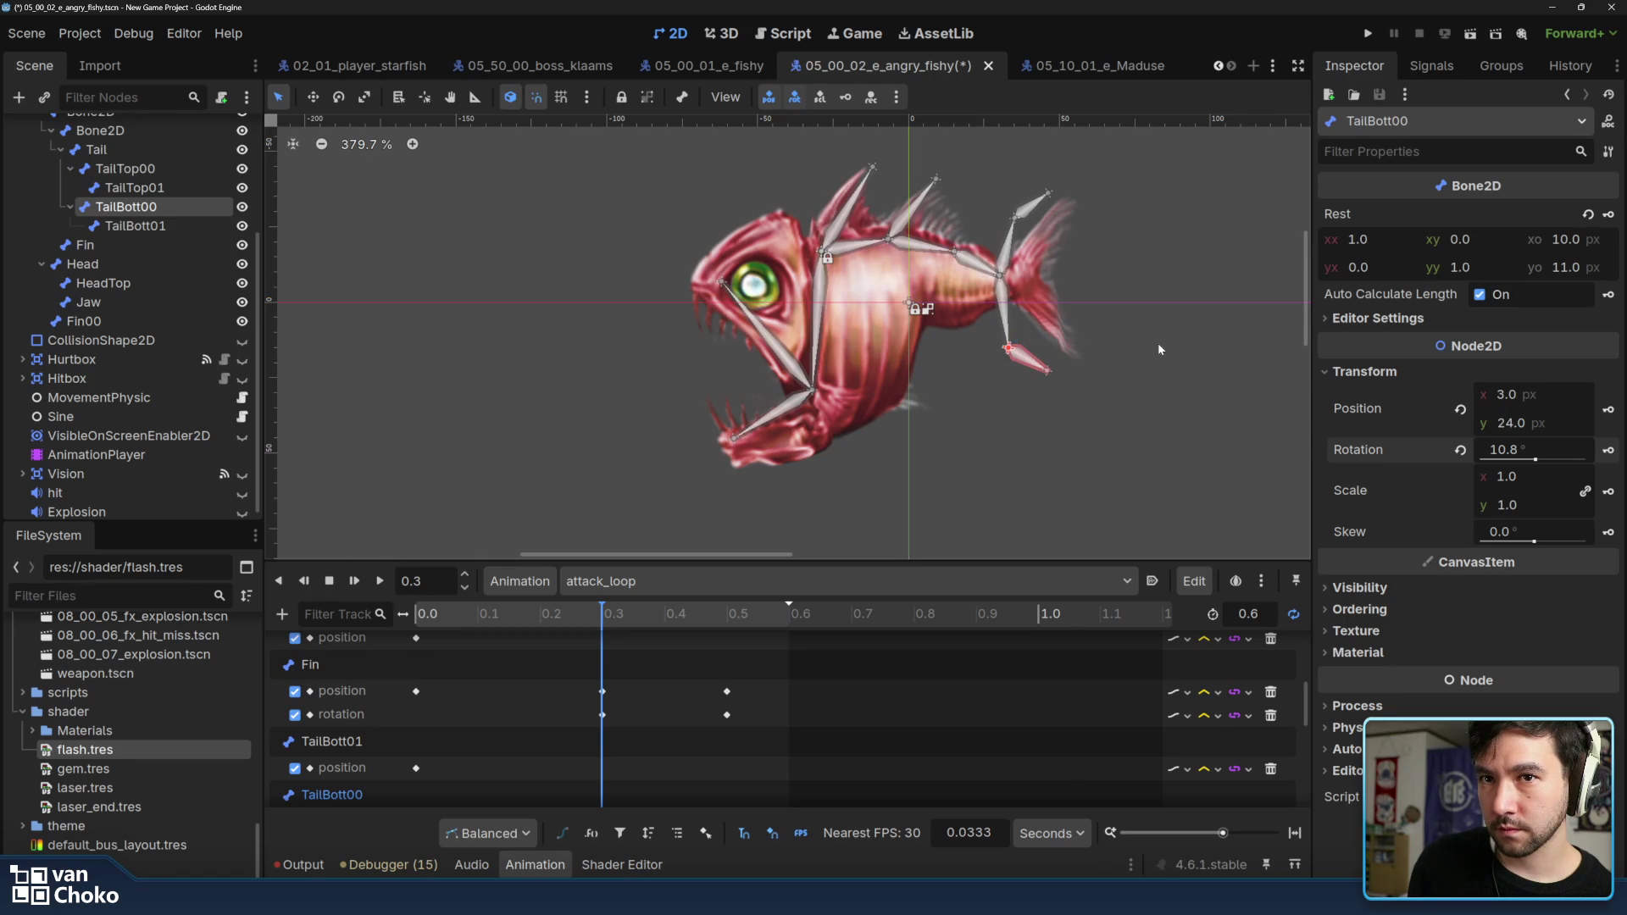
click(1607, 410)
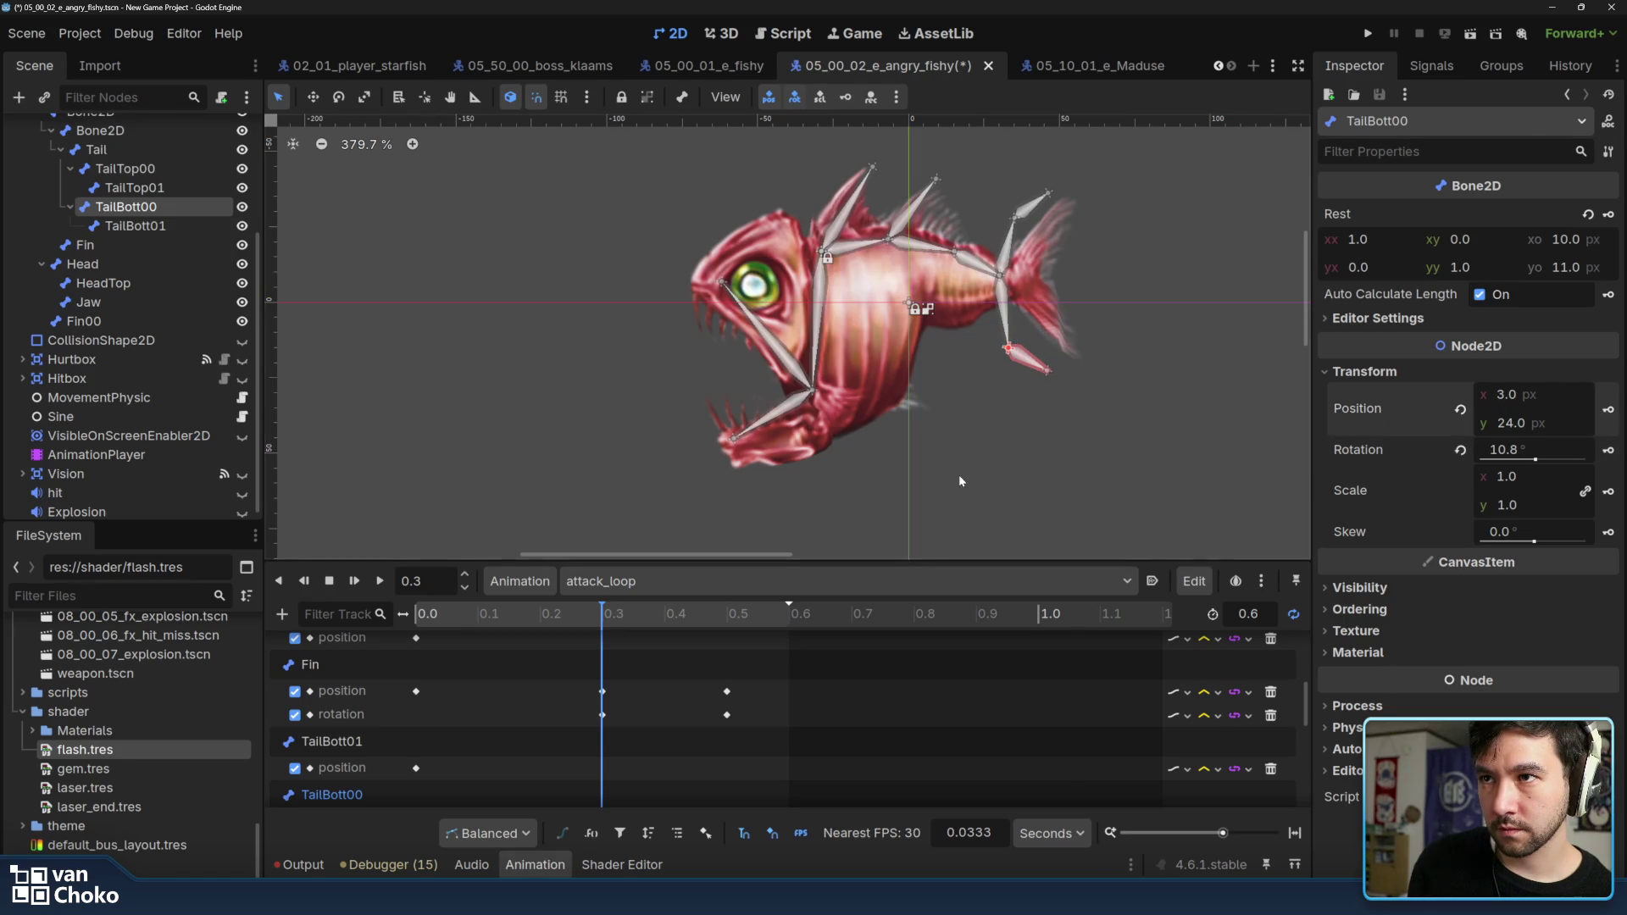
Bend TailBott01 to 22.5, 5.9 px and 11.4° at 0.3 s, key it, and scrub to preview
drag(1051, 373, 1072, 378)
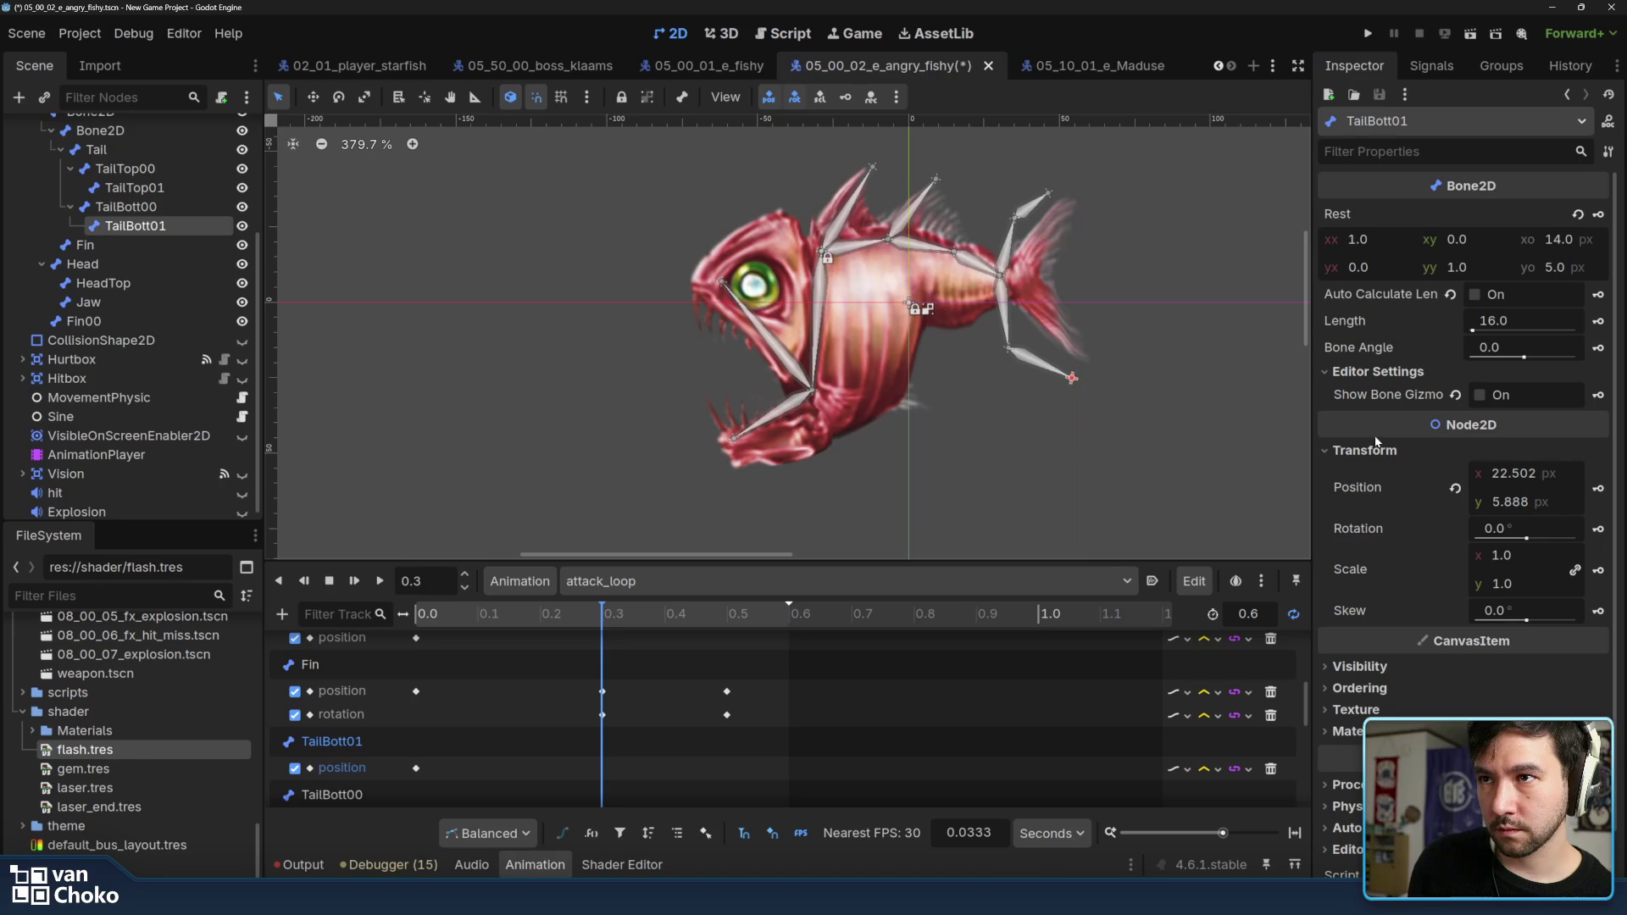
drag(1531, 543, 1534, 543)
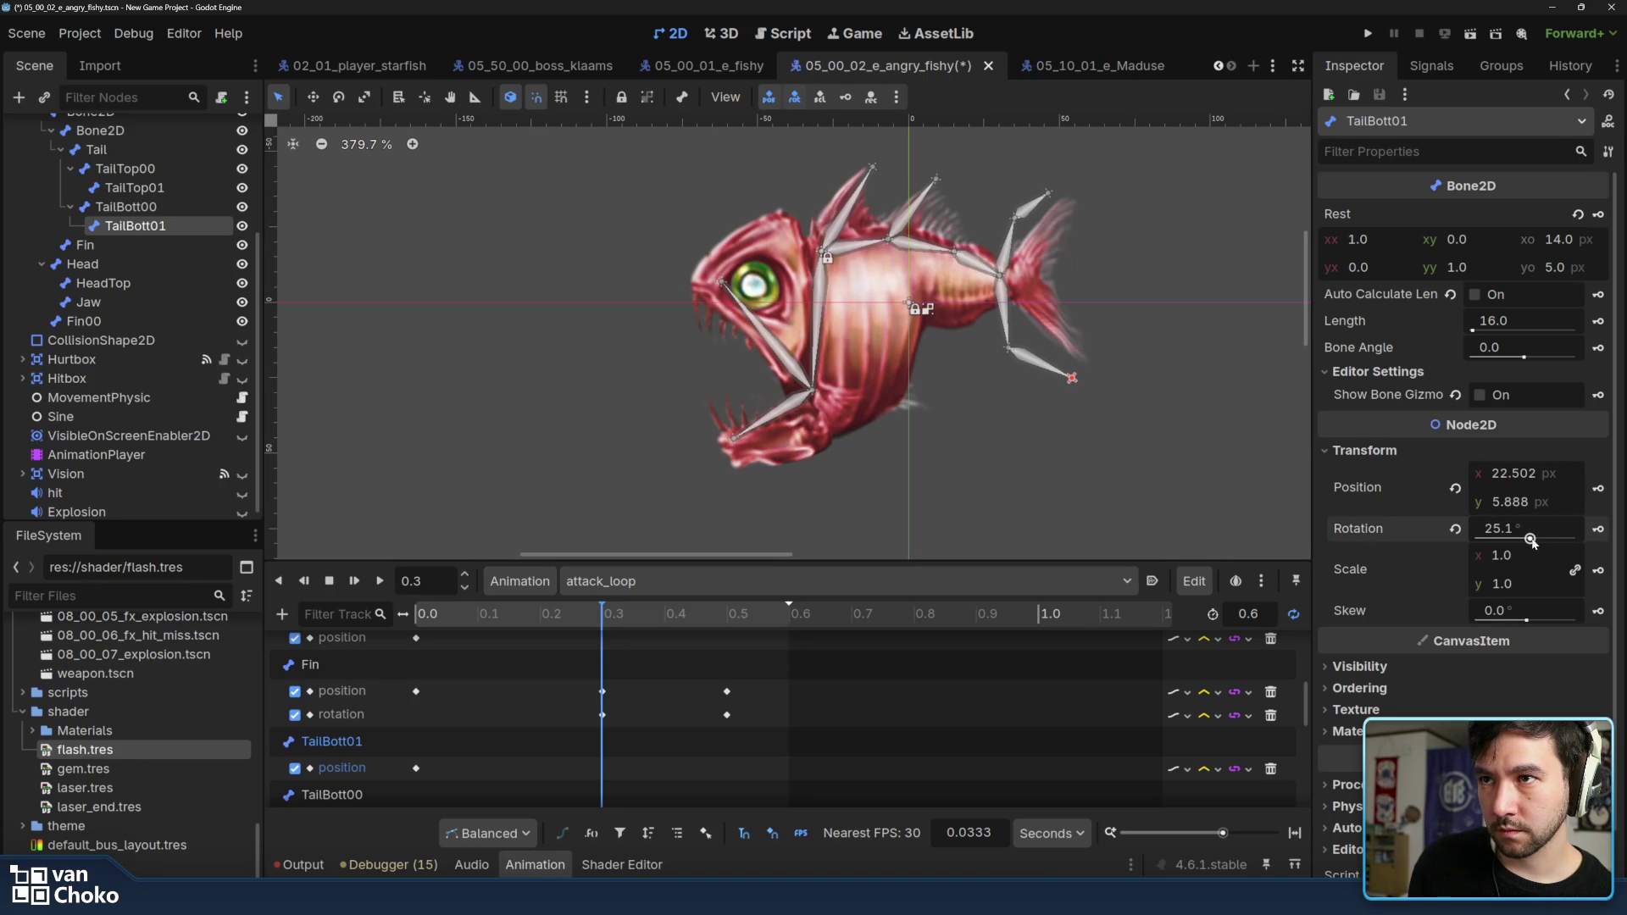
click(1598, 530)
click(733, 509)
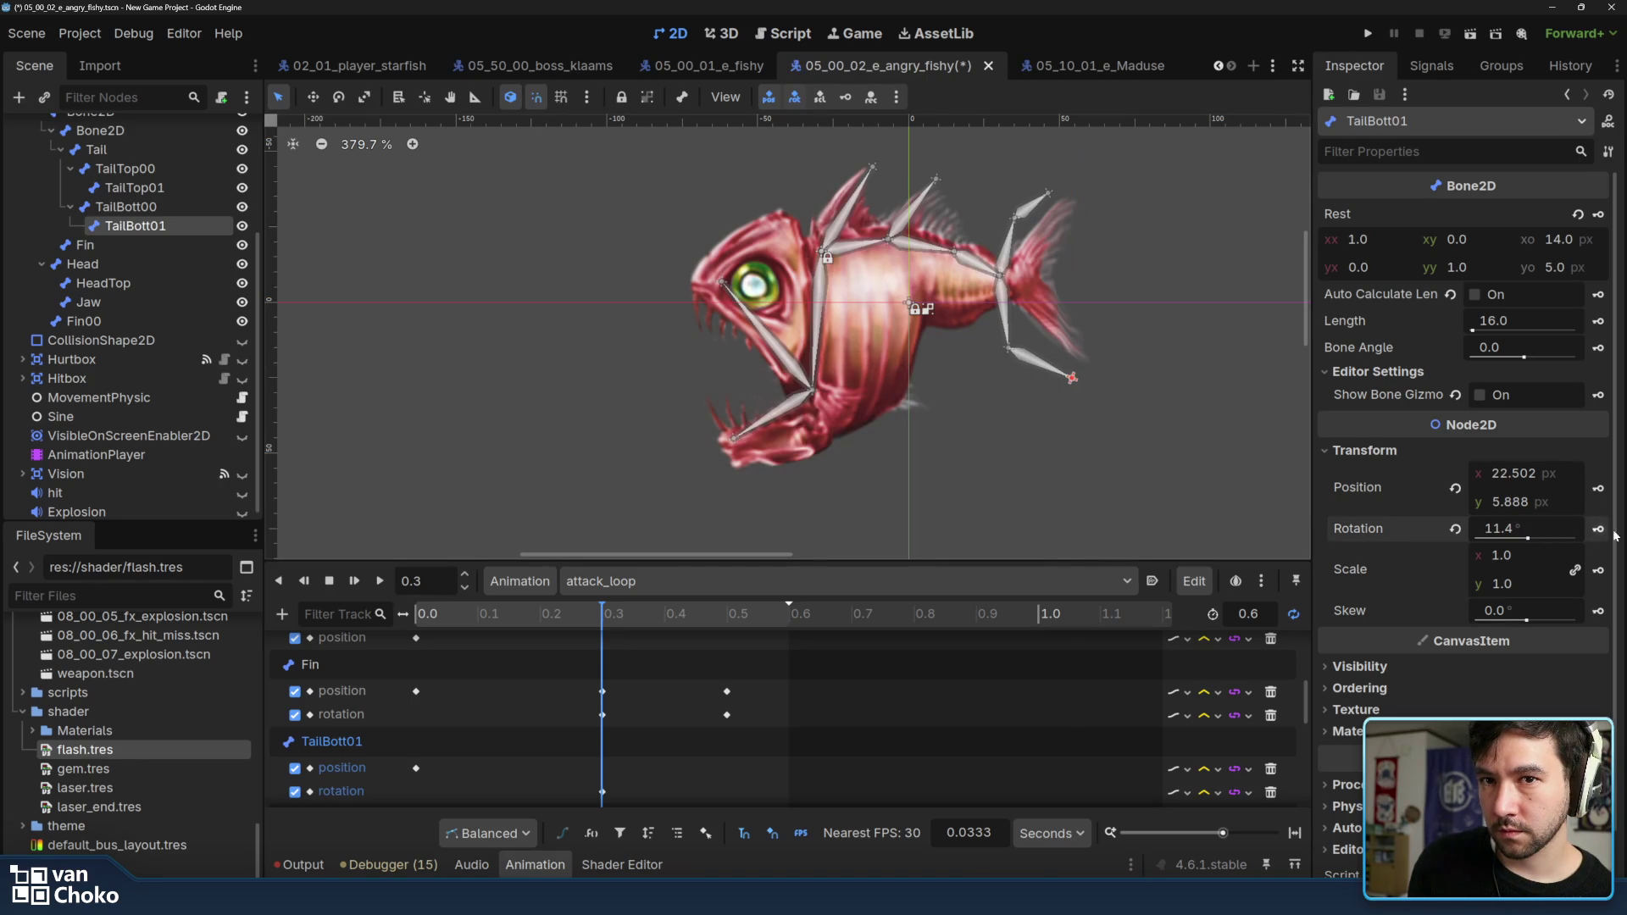
mouse_move(623, 615)
mouse_down()
mouse_move(815, 618)
mouse_move(705, 622)
mouse_up()
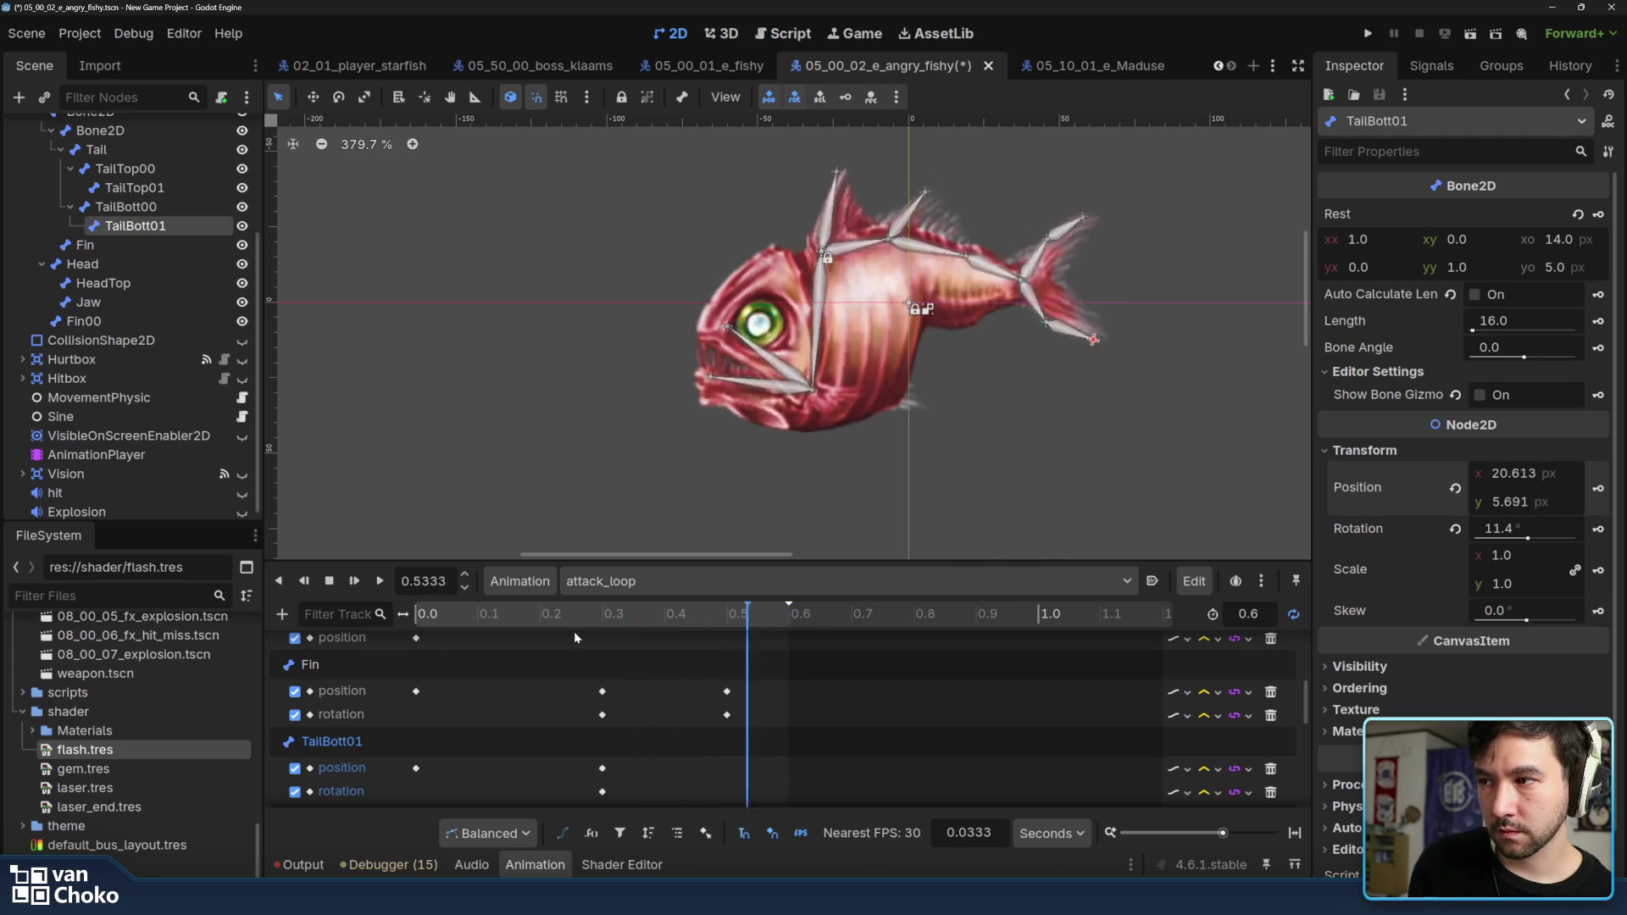
click(602, 691)
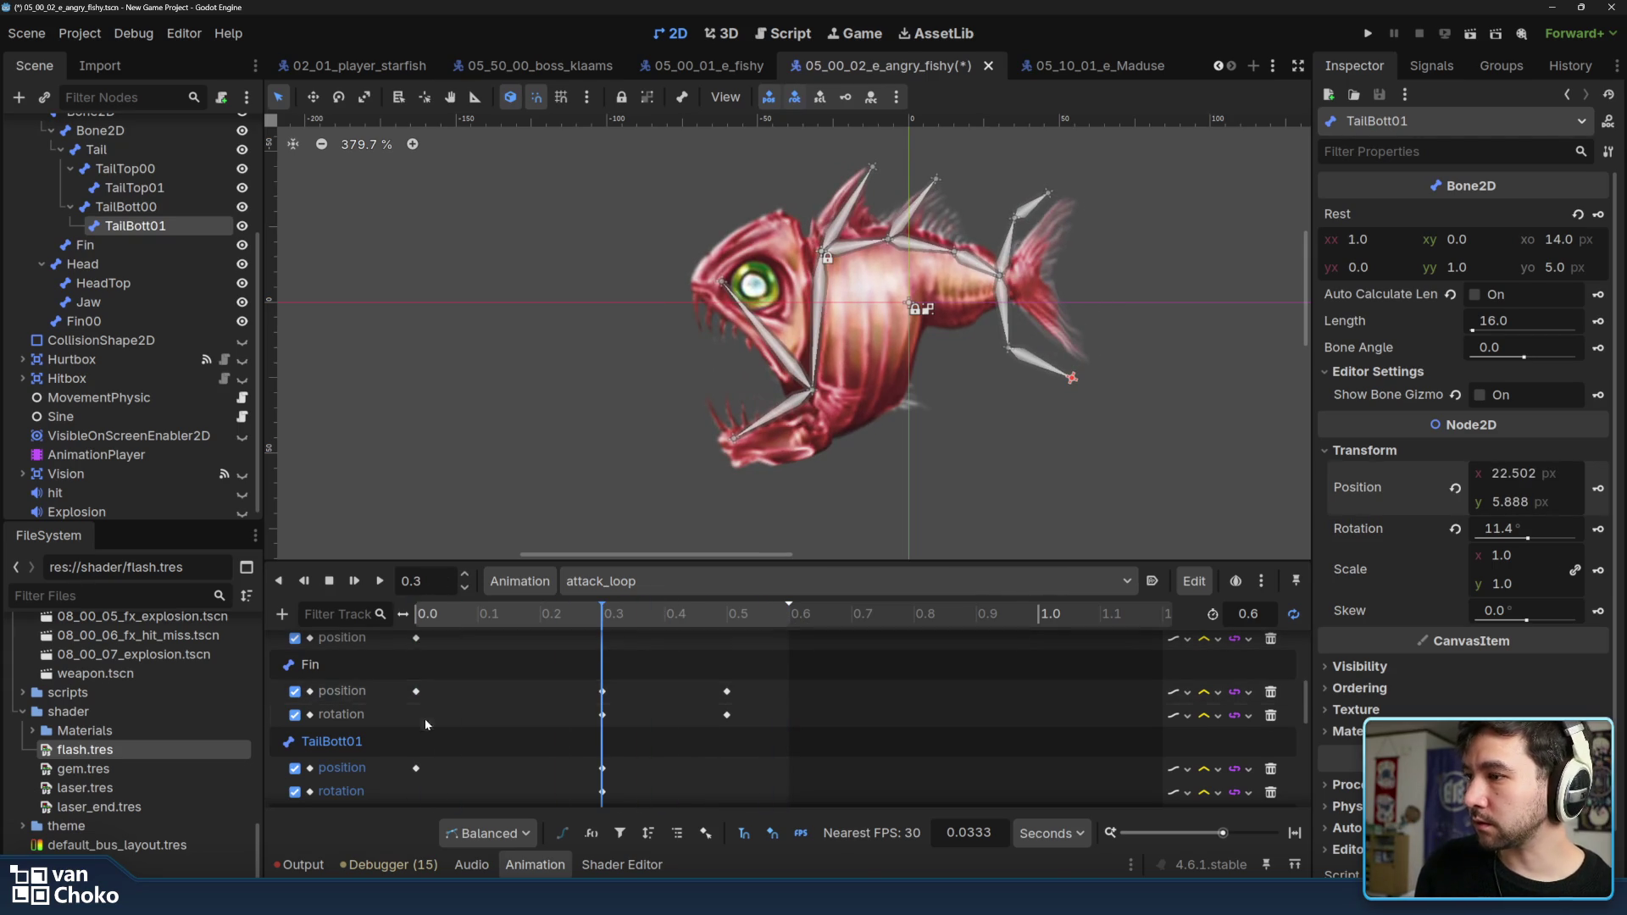
Shift the TailBott01 and TailBott00 0.3 s keyframes slightly later in the timeline
scroll(424, 732, down, 1)
scroll(611, 737, down, 2)
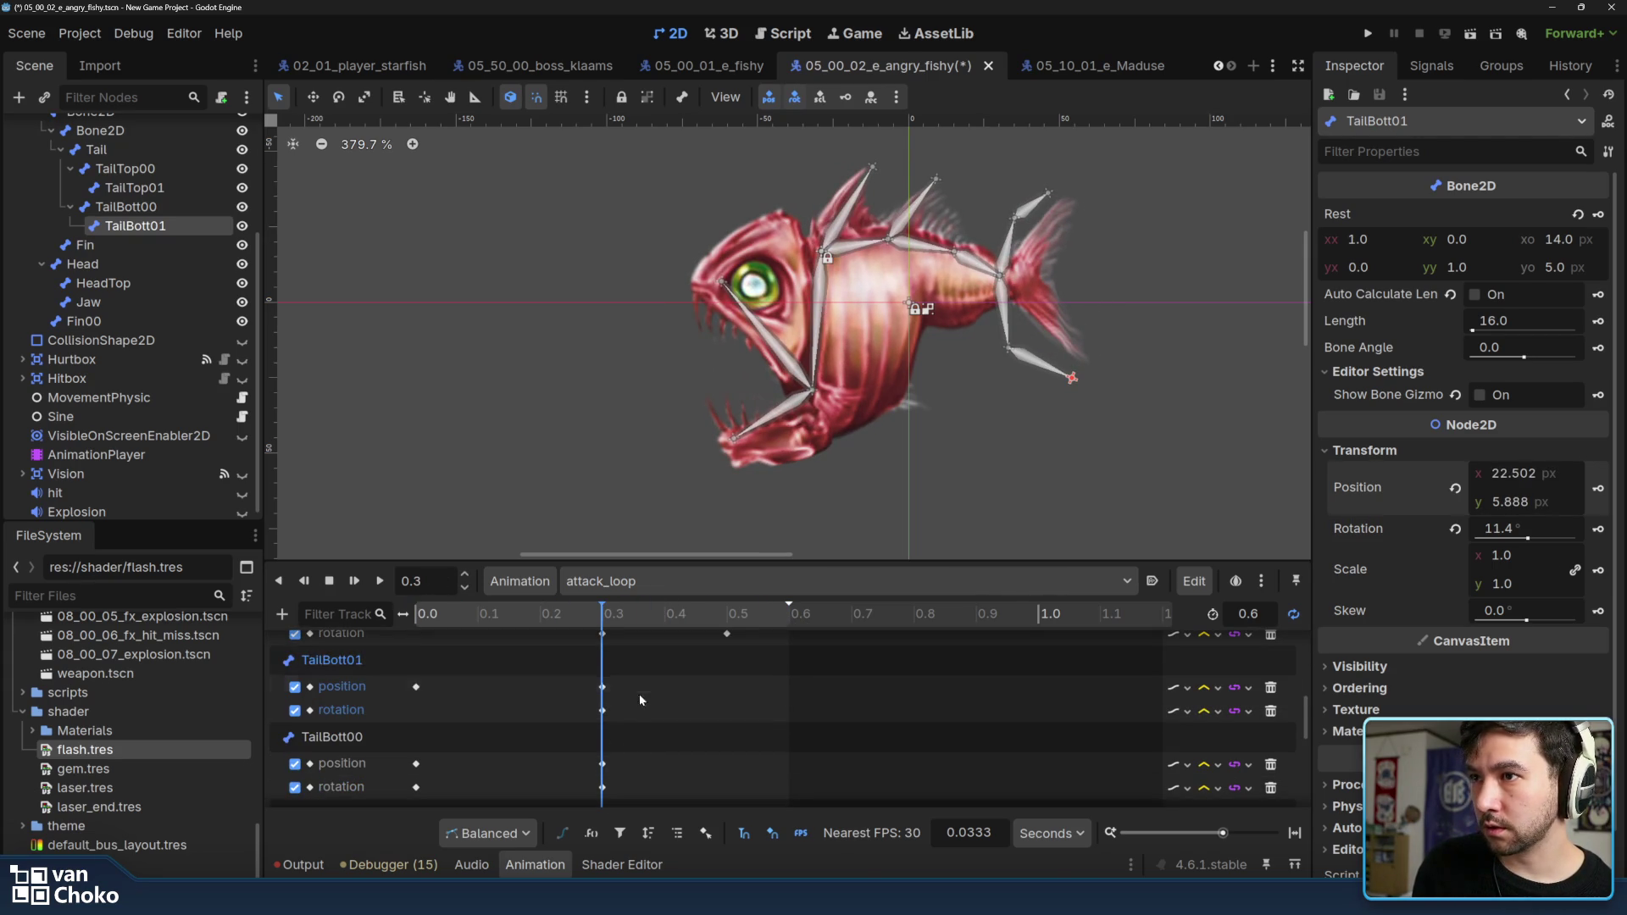
drag(638, 720, 593, 678)
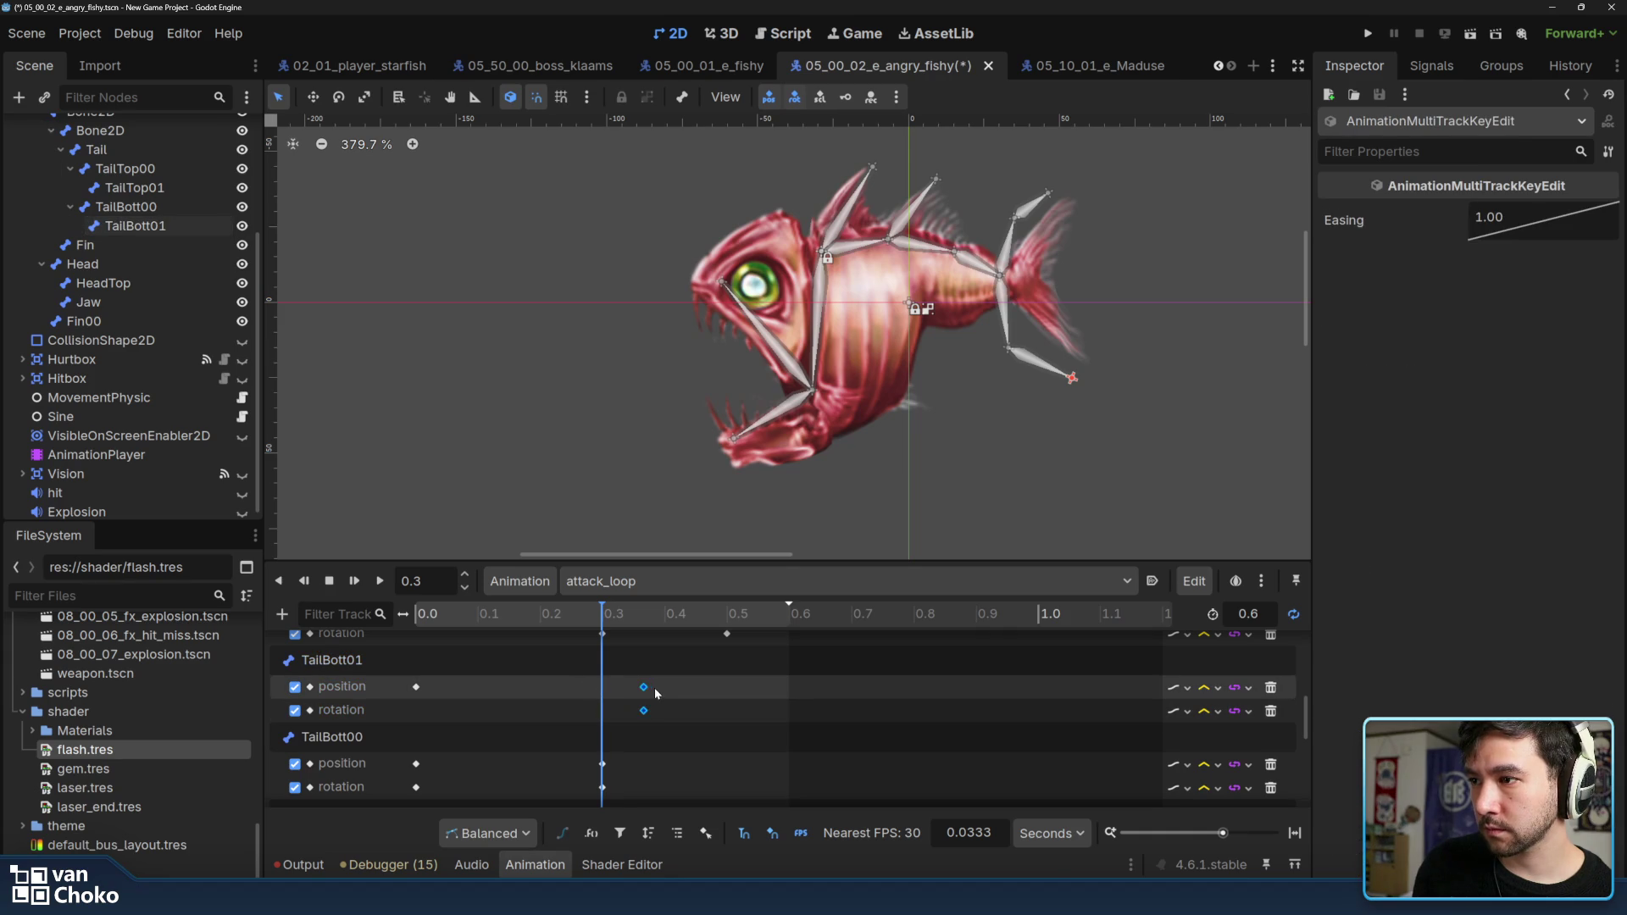
scroll(644, 703, down, 2)
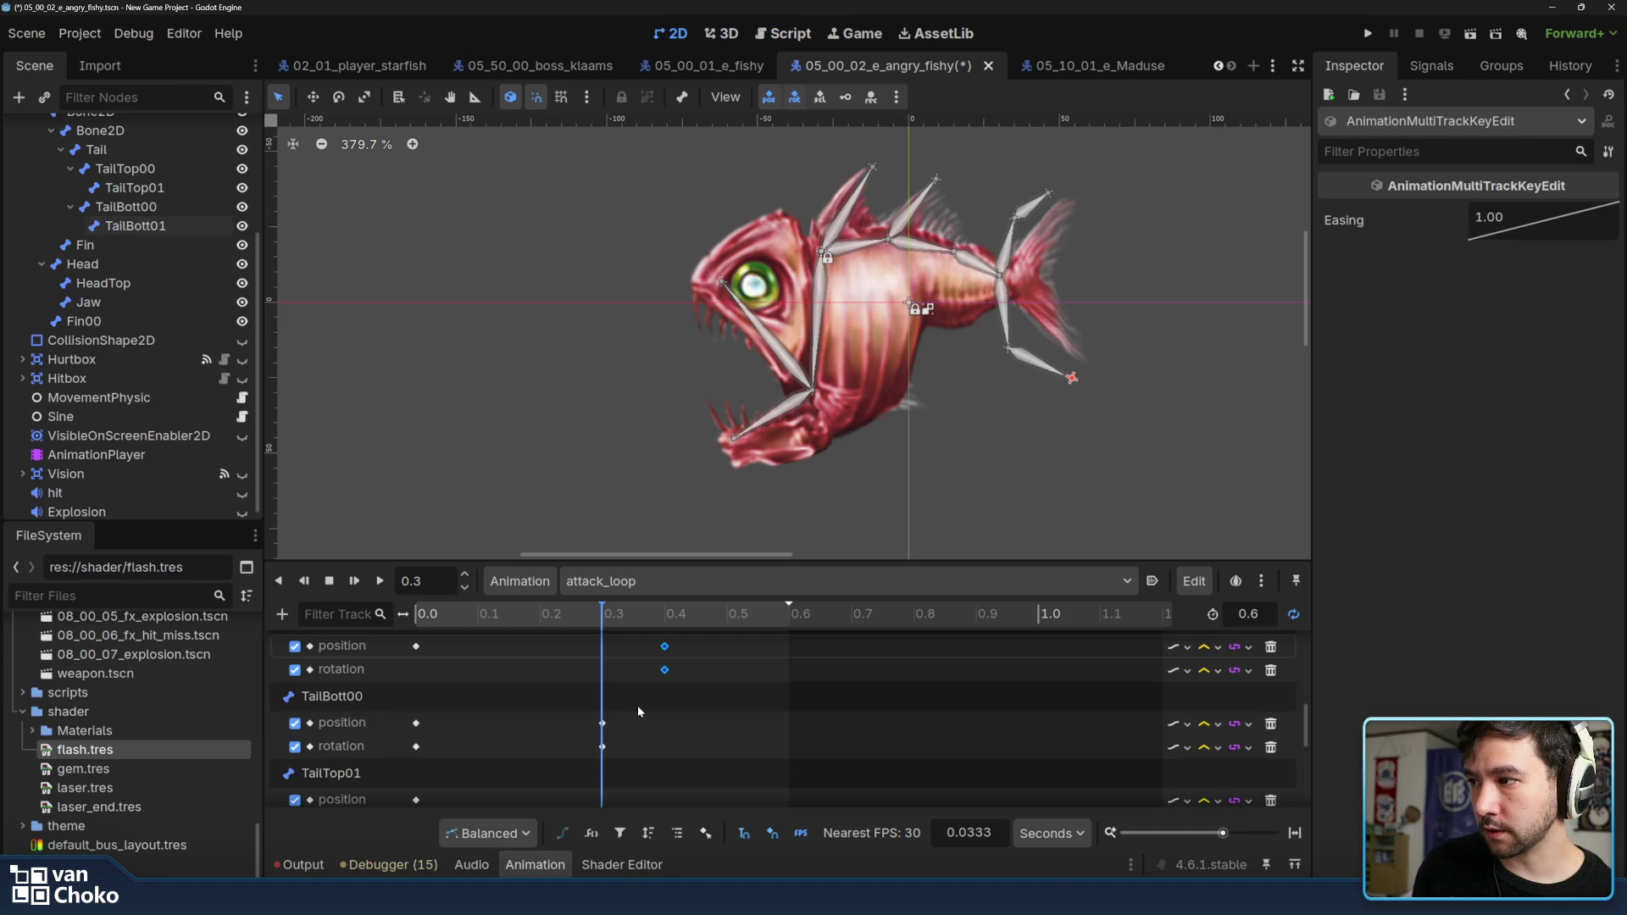
click(331, 697)
mouse_move(620, 759)
mouse_down()
mouse_move(593, 716)
mouse_move(642, 723)
mouse_up()
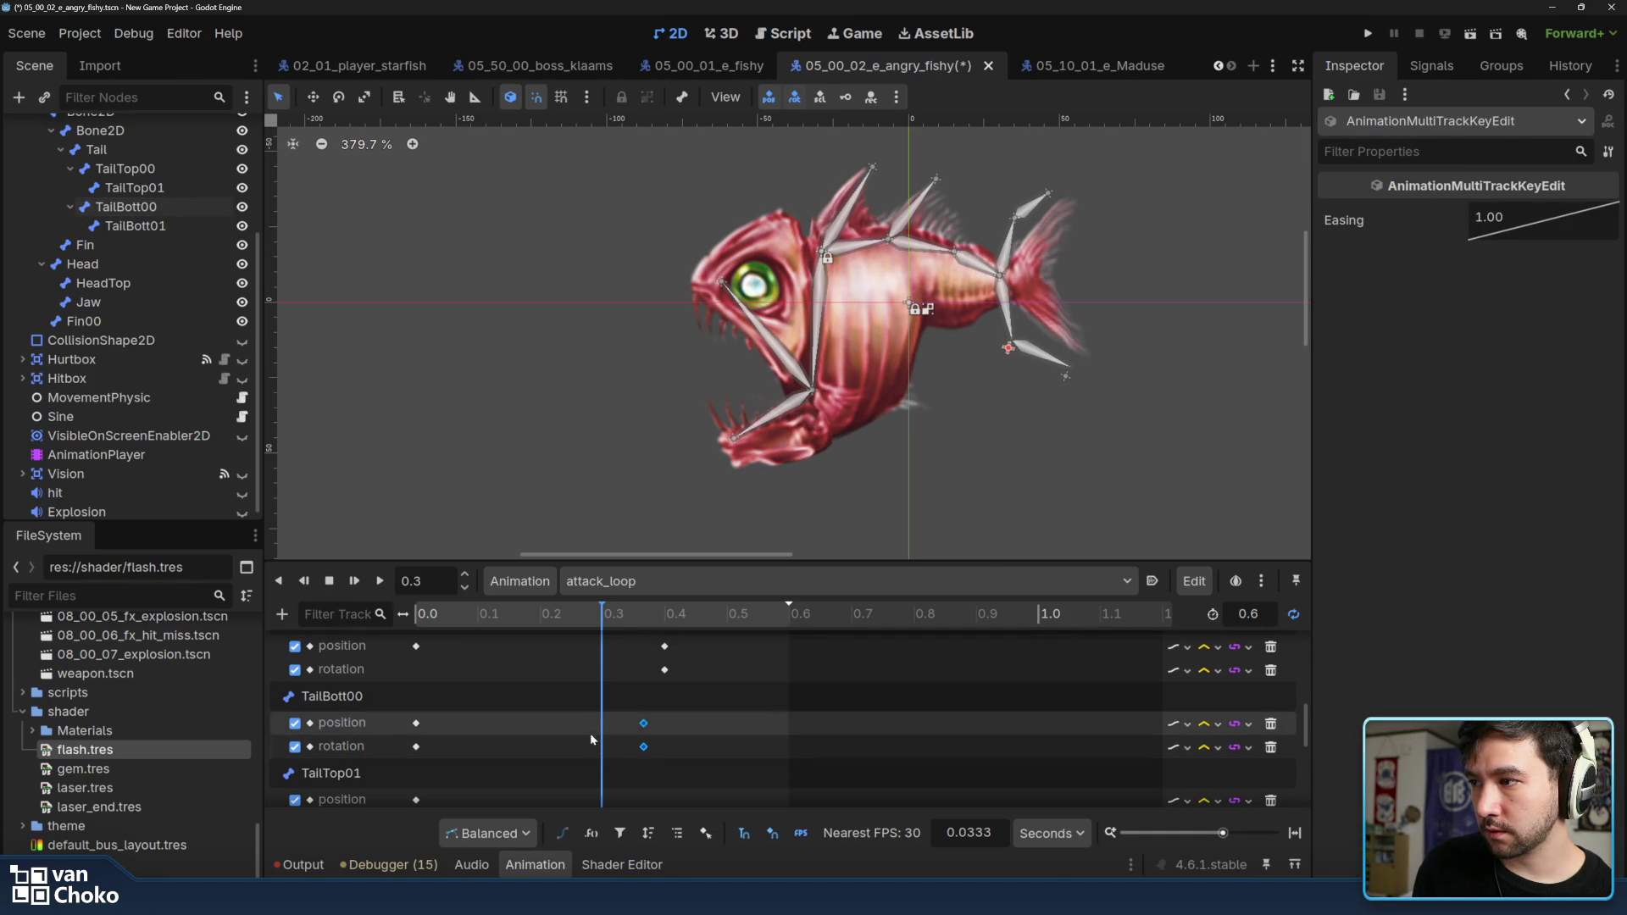
scroll(335, 685, down, 2)
Key TailTop01 swung up-left at 0.3 s, move its keys later, and preview playback
click(340, 691)
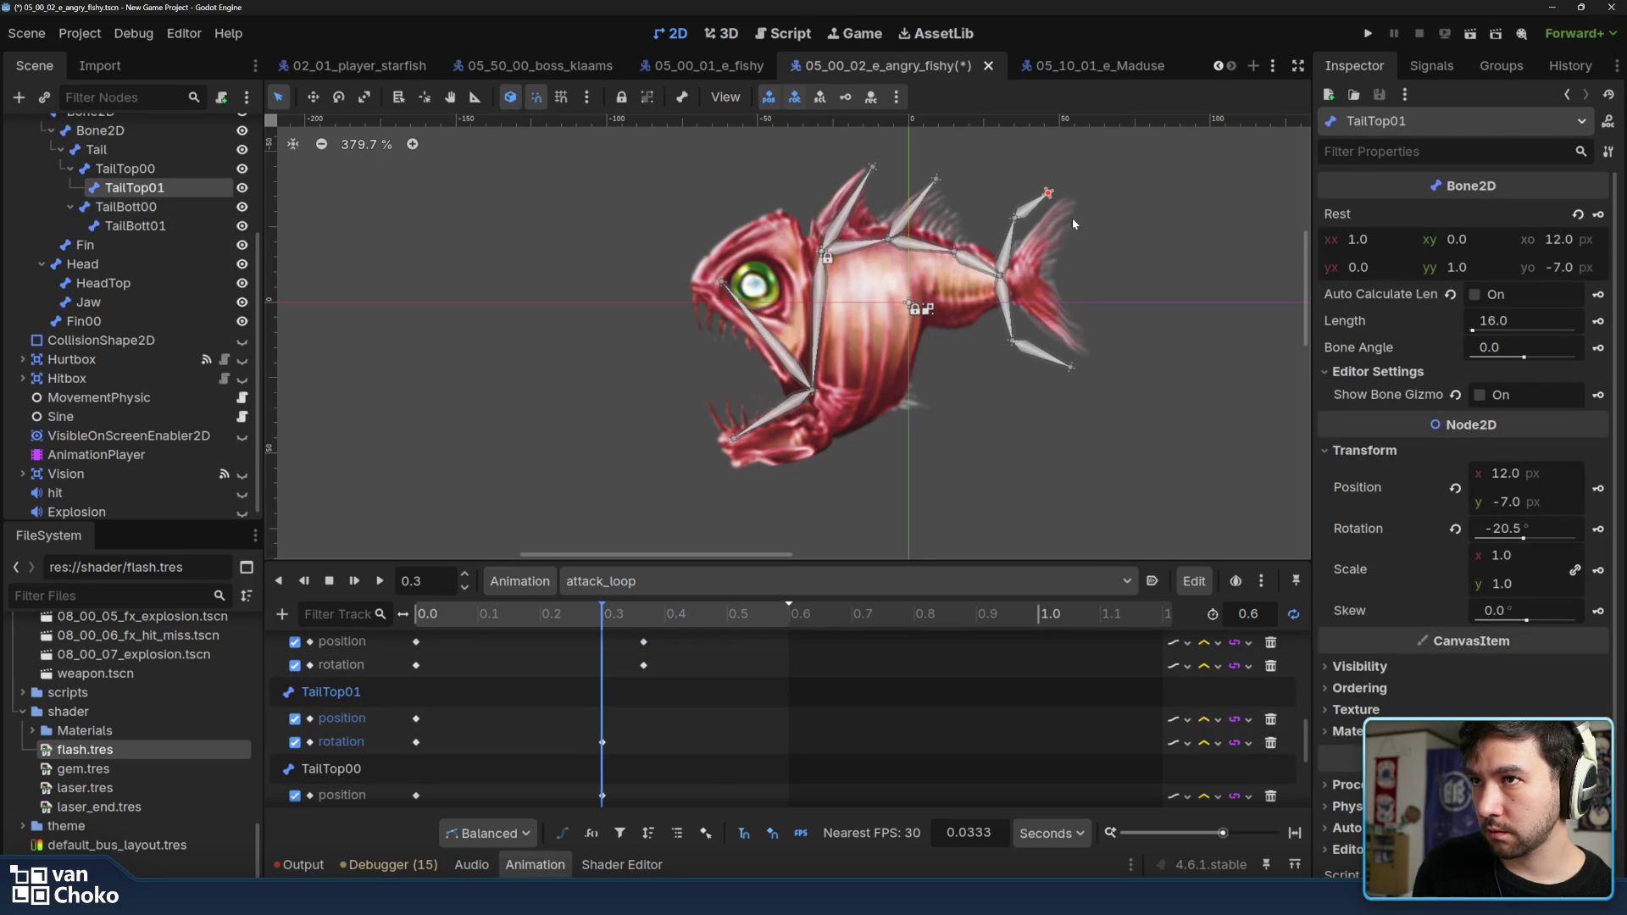
drag(1051, 198, 1034, 179)
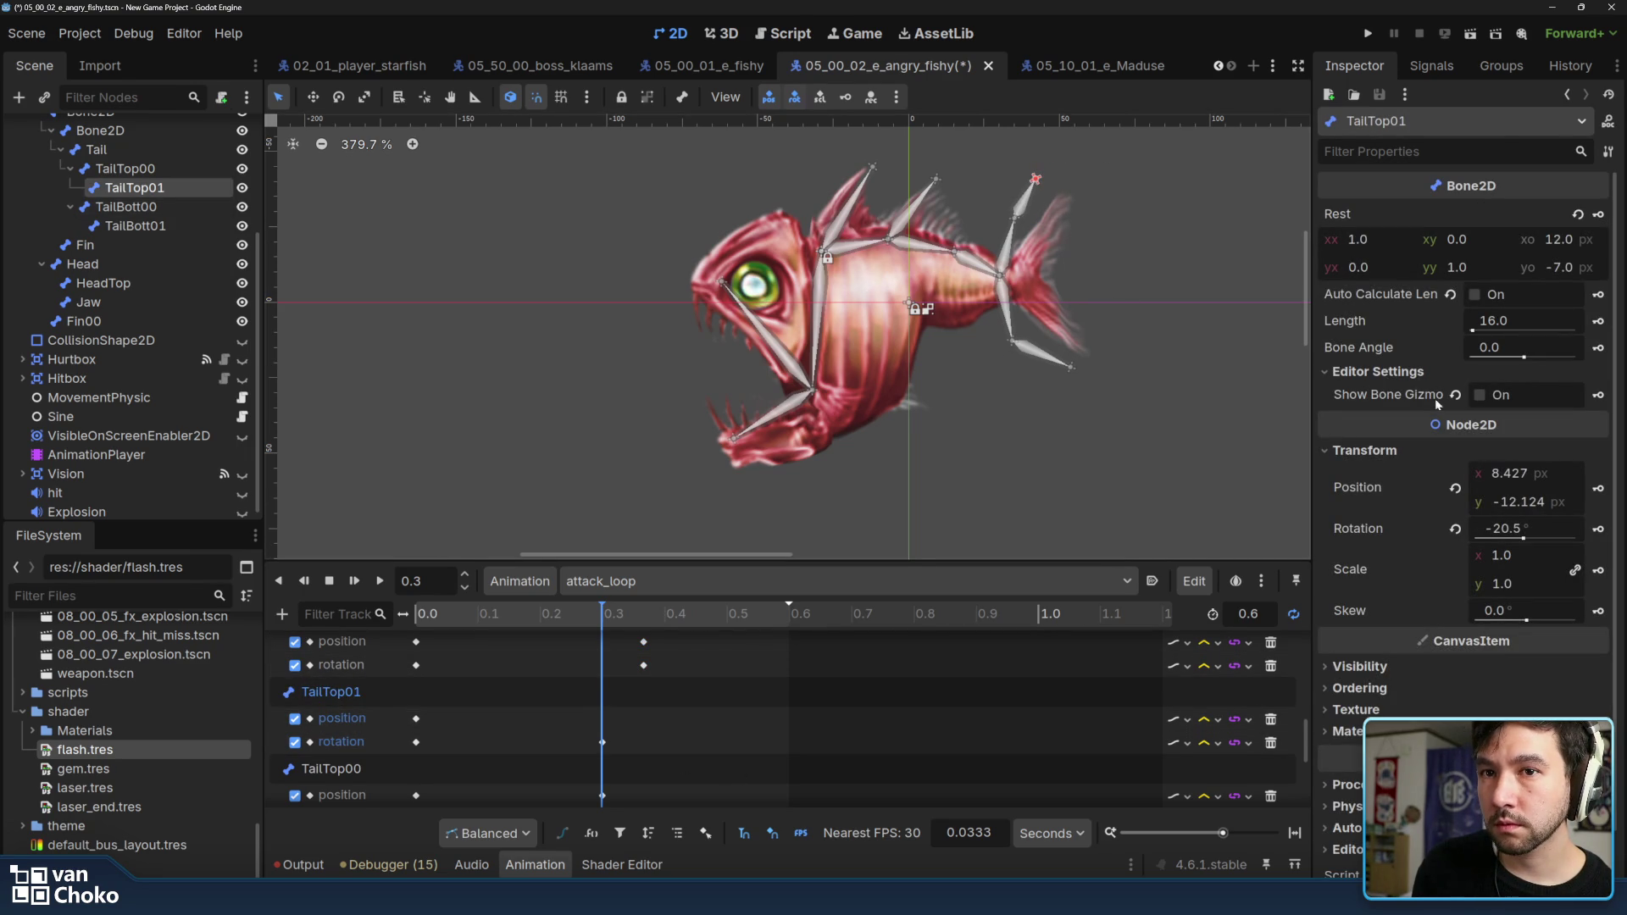
click(1597, 489)
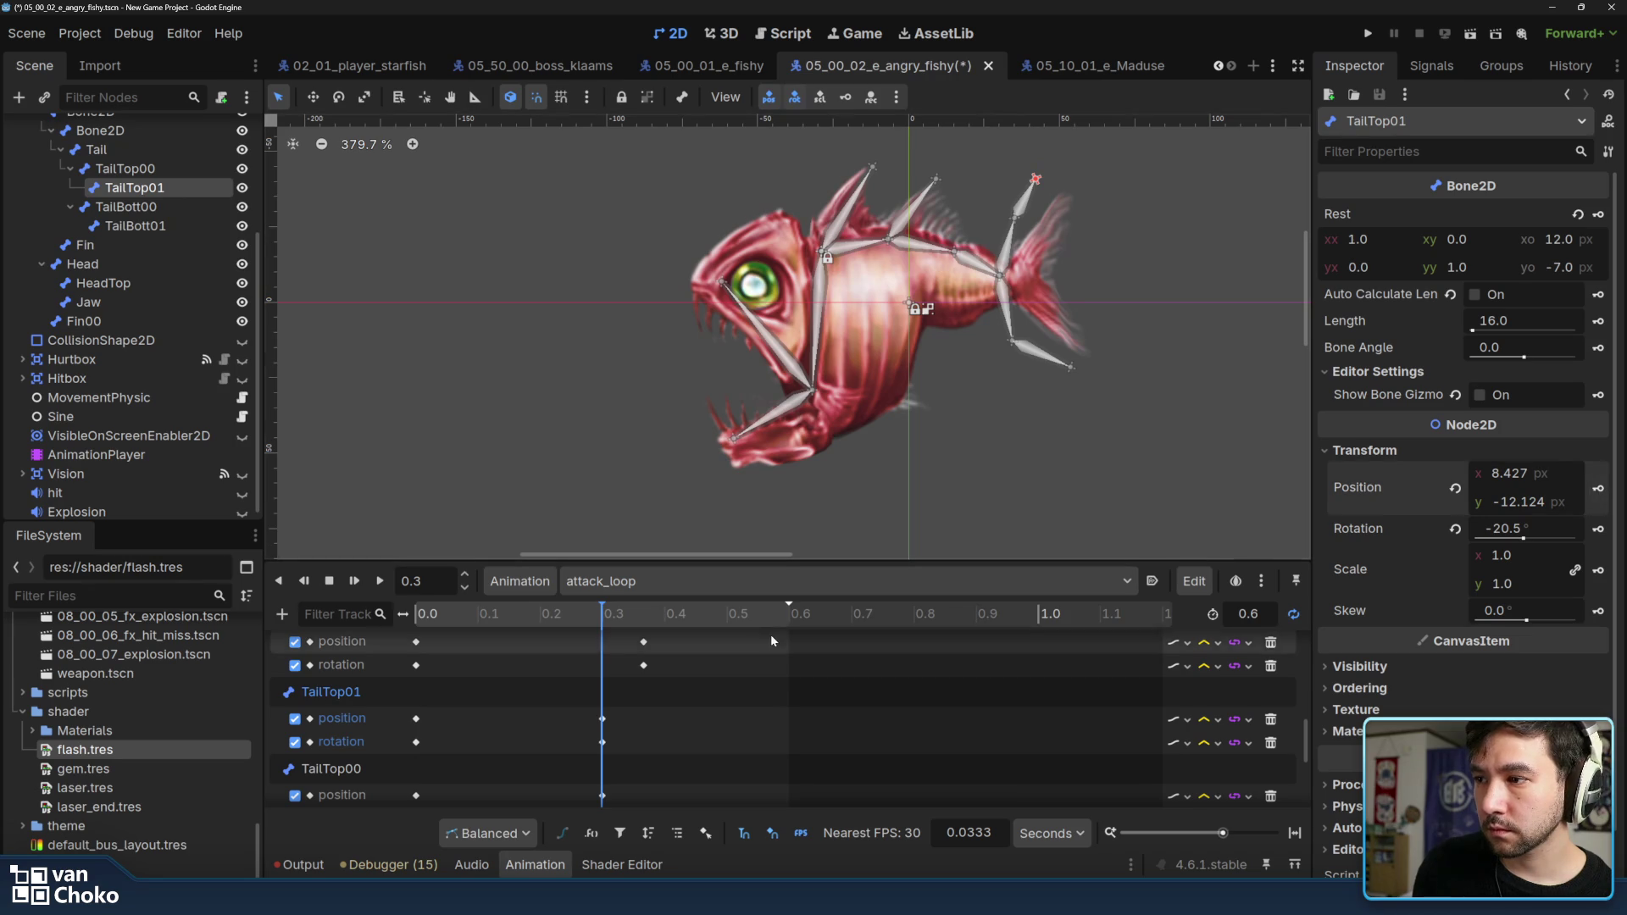
mouse_move(685, 745)
mouse_down()
mouse_move(566, 709)
mouse_move(598, 723)
mouse_up()
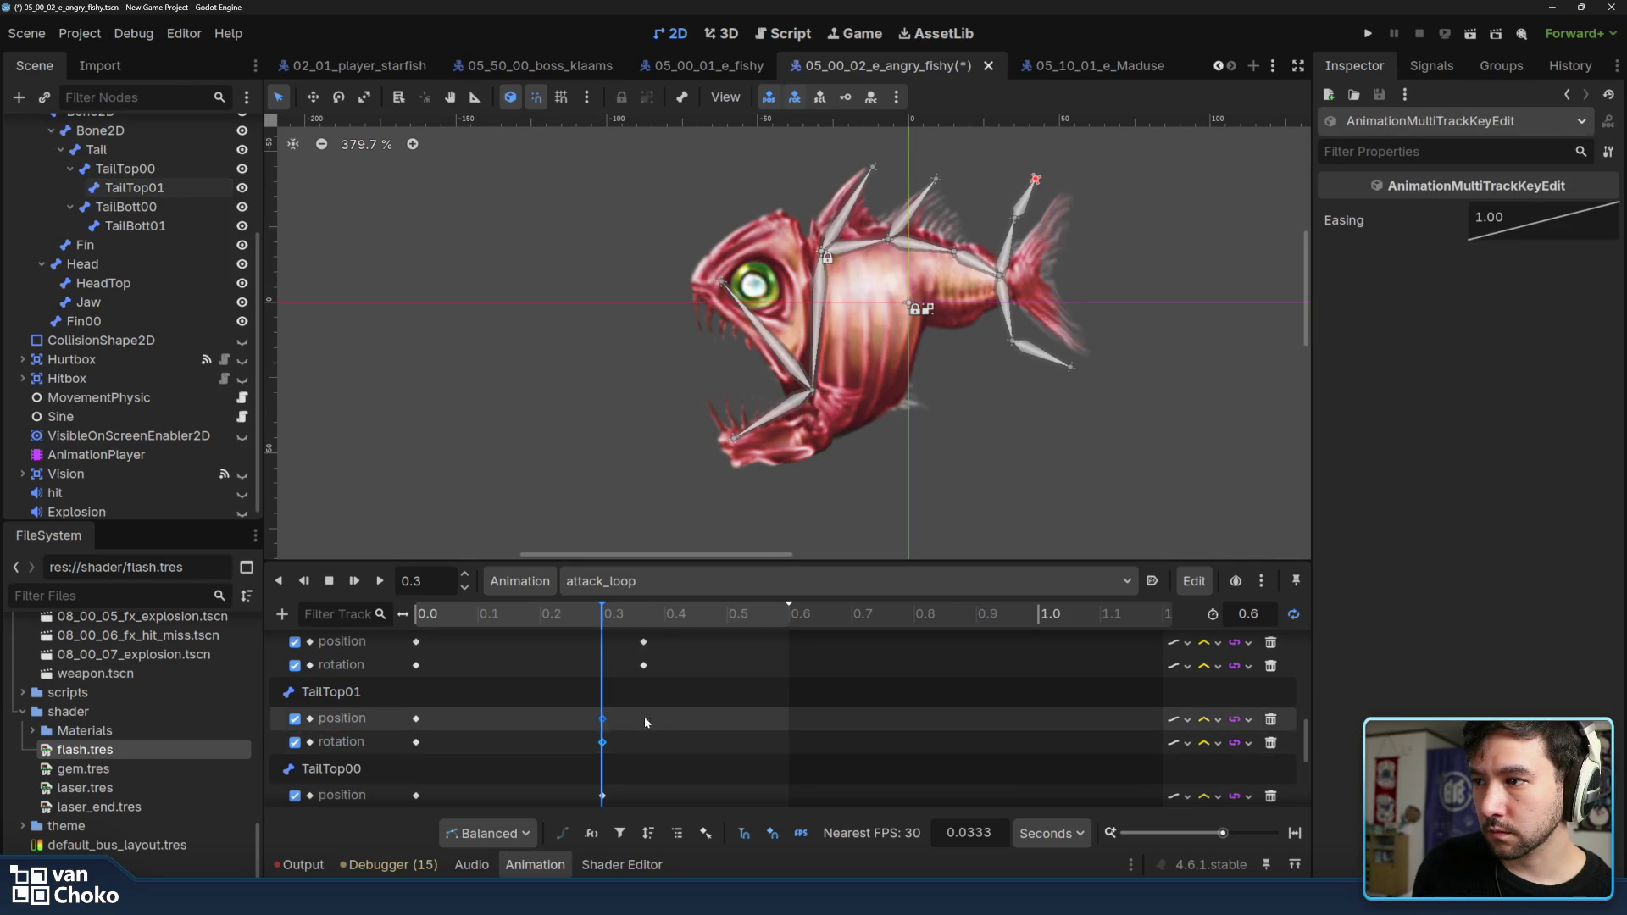
scroll(678, 725, down, 2)
mouse_move(657, 725)
mouse_down()
mouse_move(678, 726)
mouse_move(605, 739)
mouse_move(643, 740)
mouse_up()
click(356, 585)
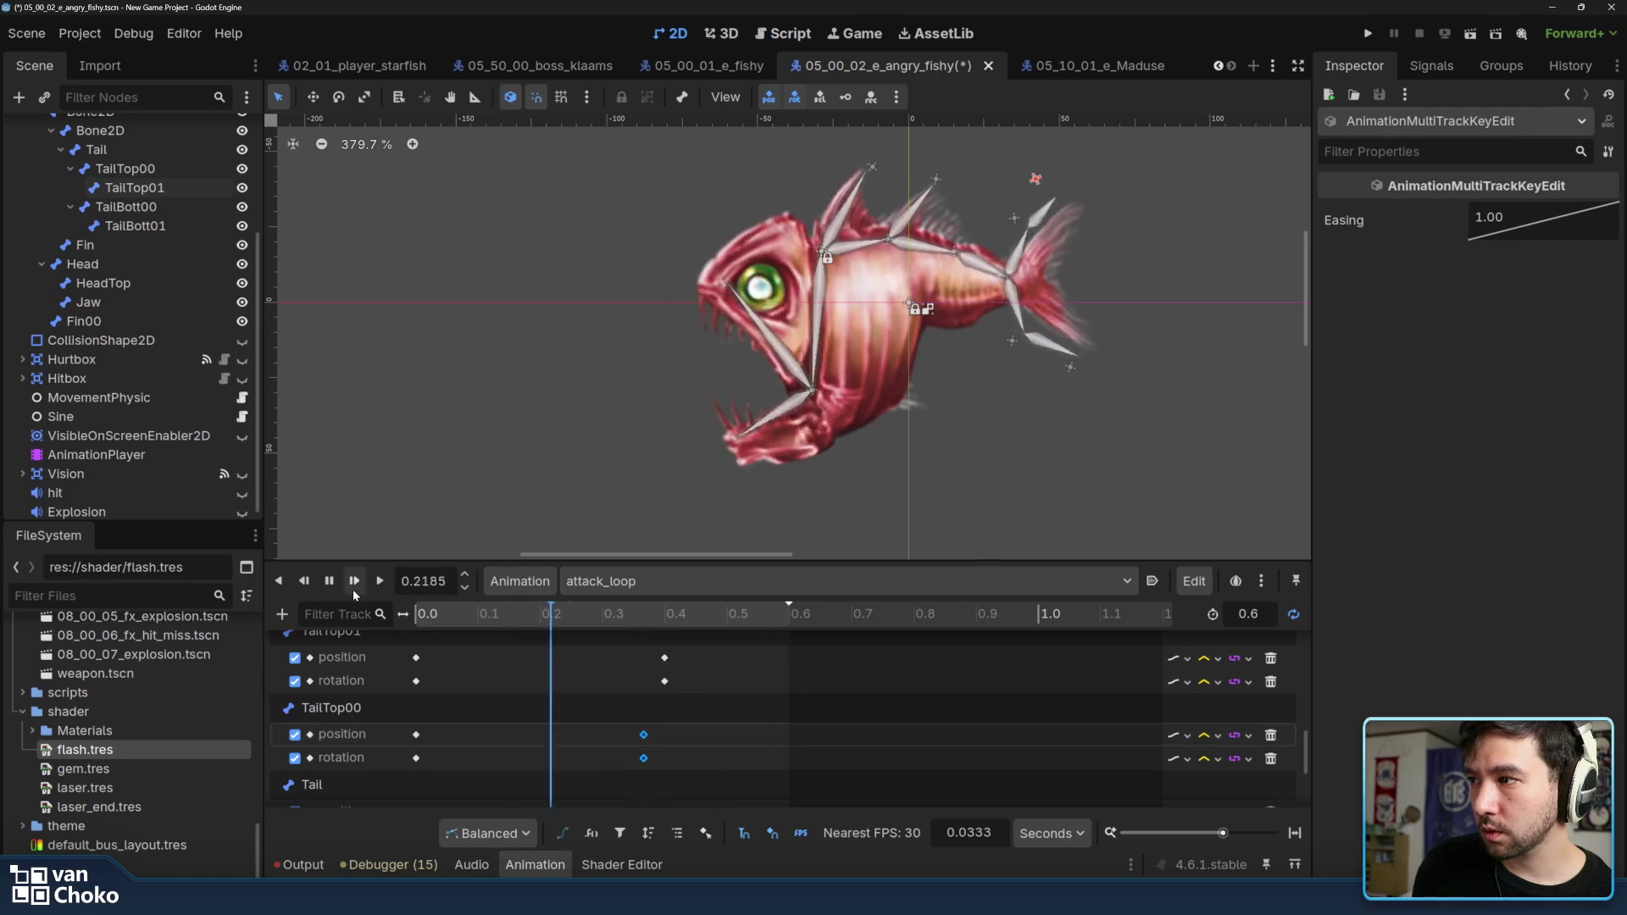
click(329, 580)
Move the Bone2D position key one frame earlier and scrub through the loop to review
scroll(607, 705, down, 4)
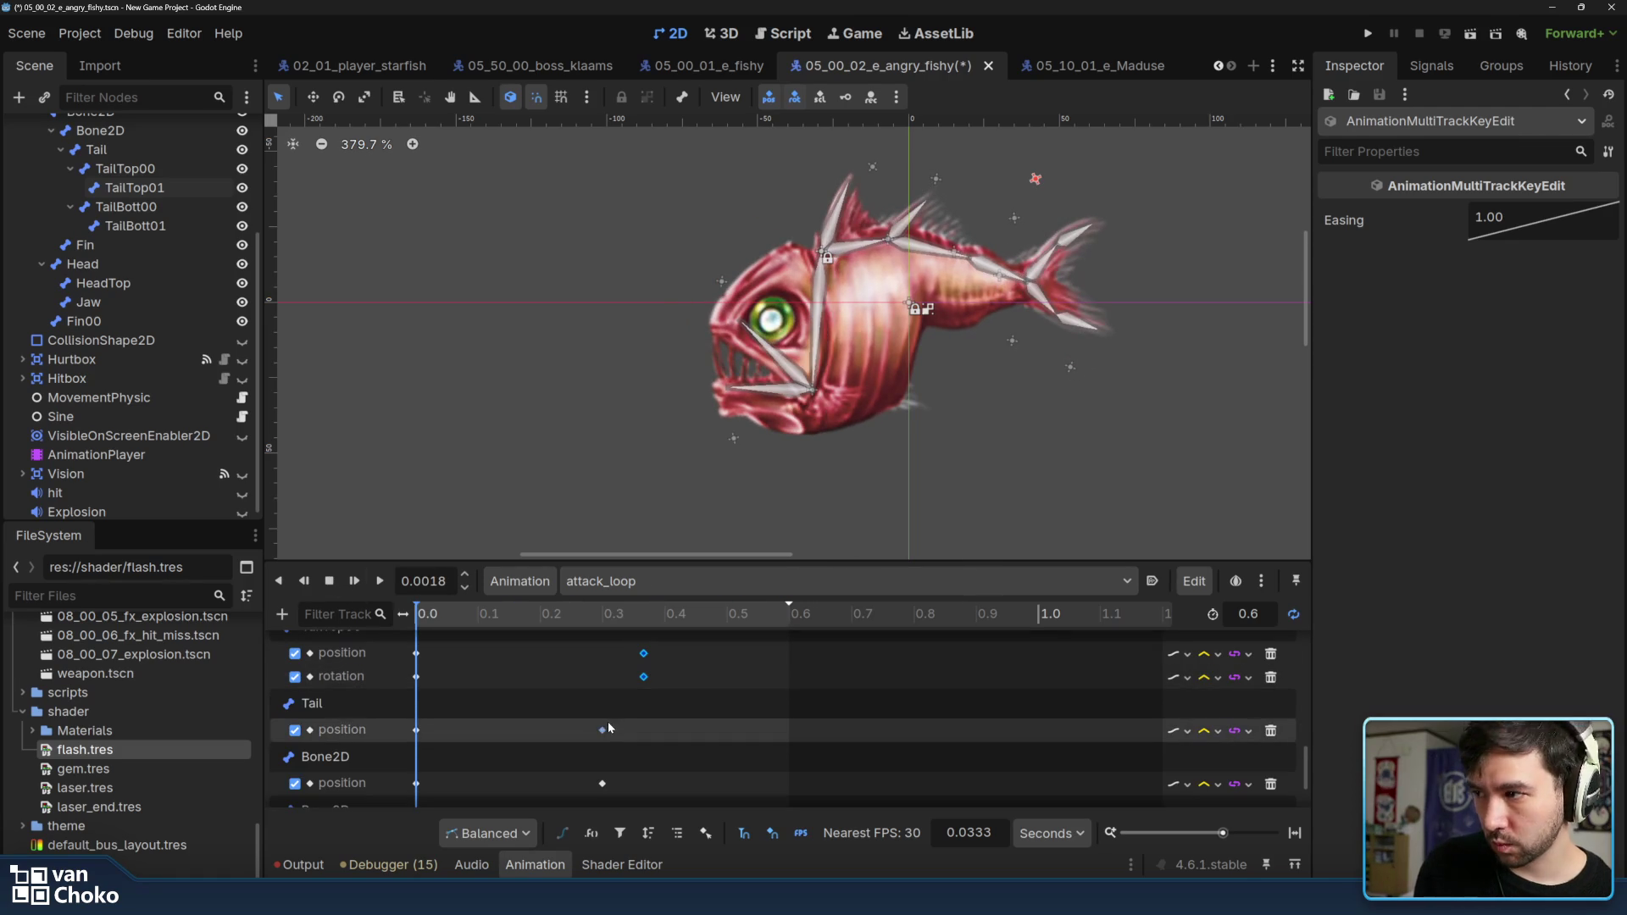
click(601, 730)
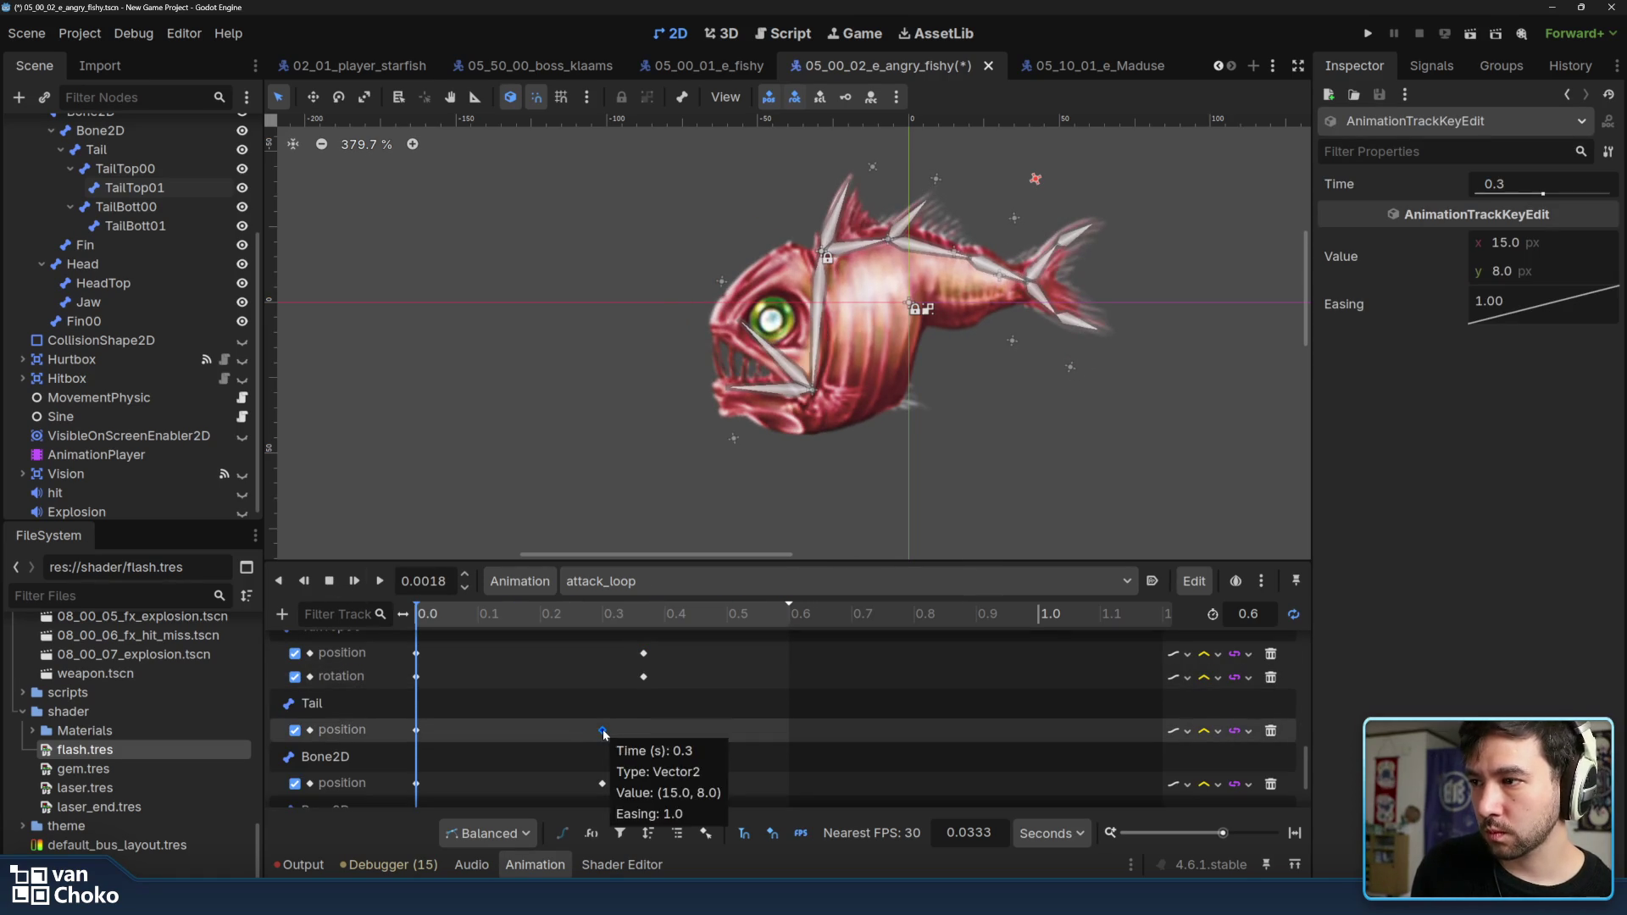
drag(604, 742, 591, 746)
click(637, 742)
click(563, 615)
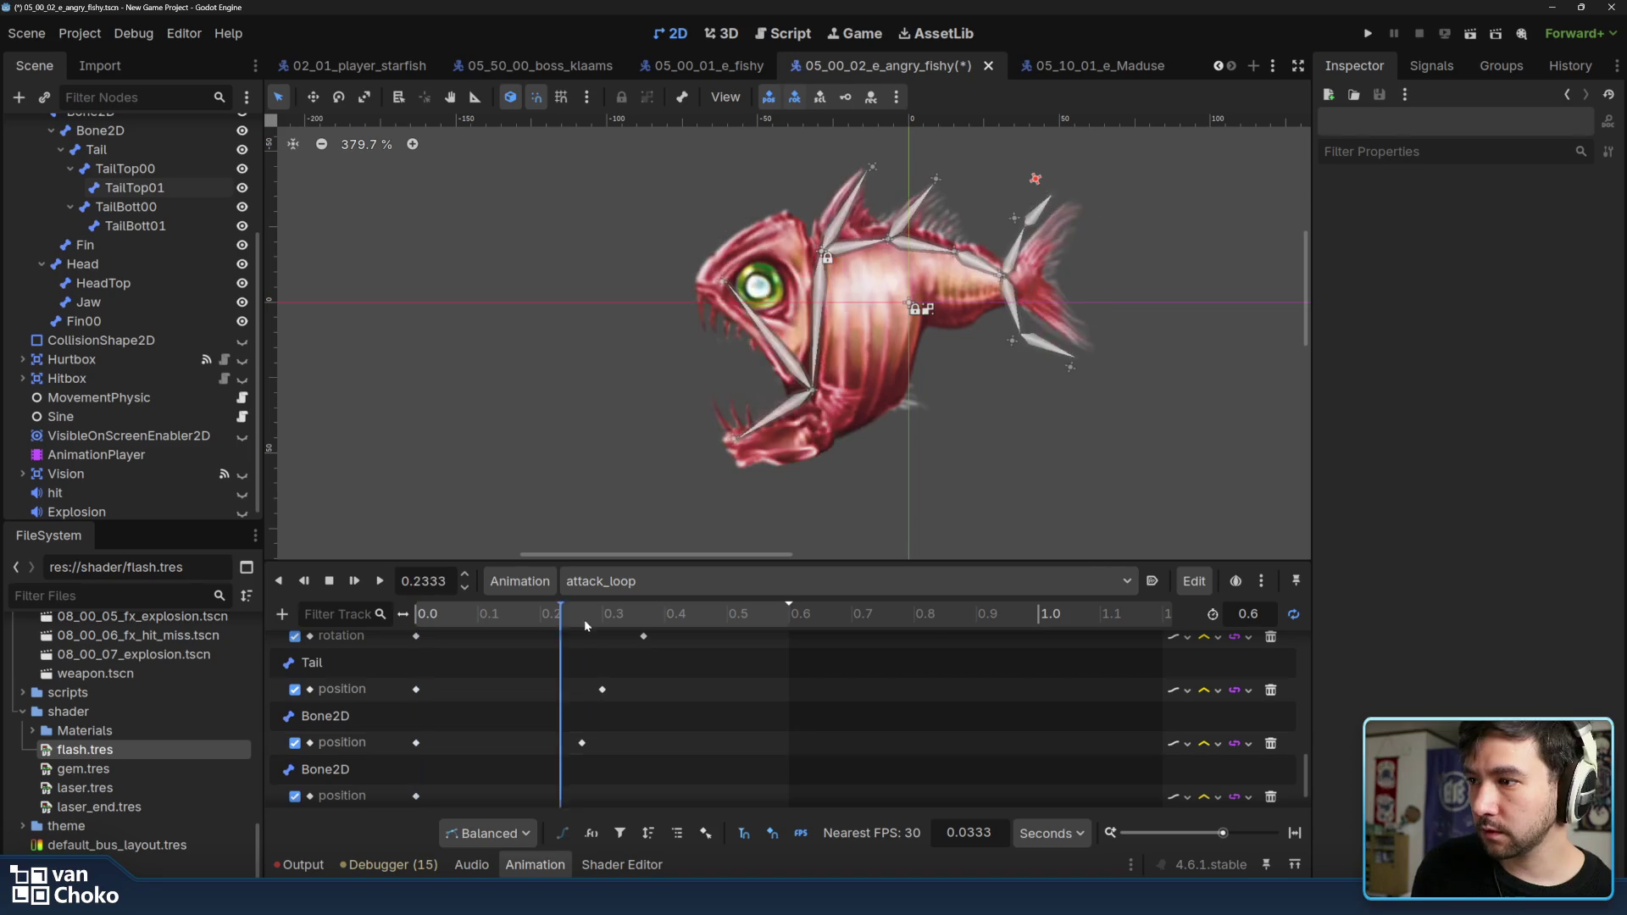
mouse_move(657, 624)
mouse_down()
mouse_move(810, 641)
mouse_move(461, 652)
mouse_up()
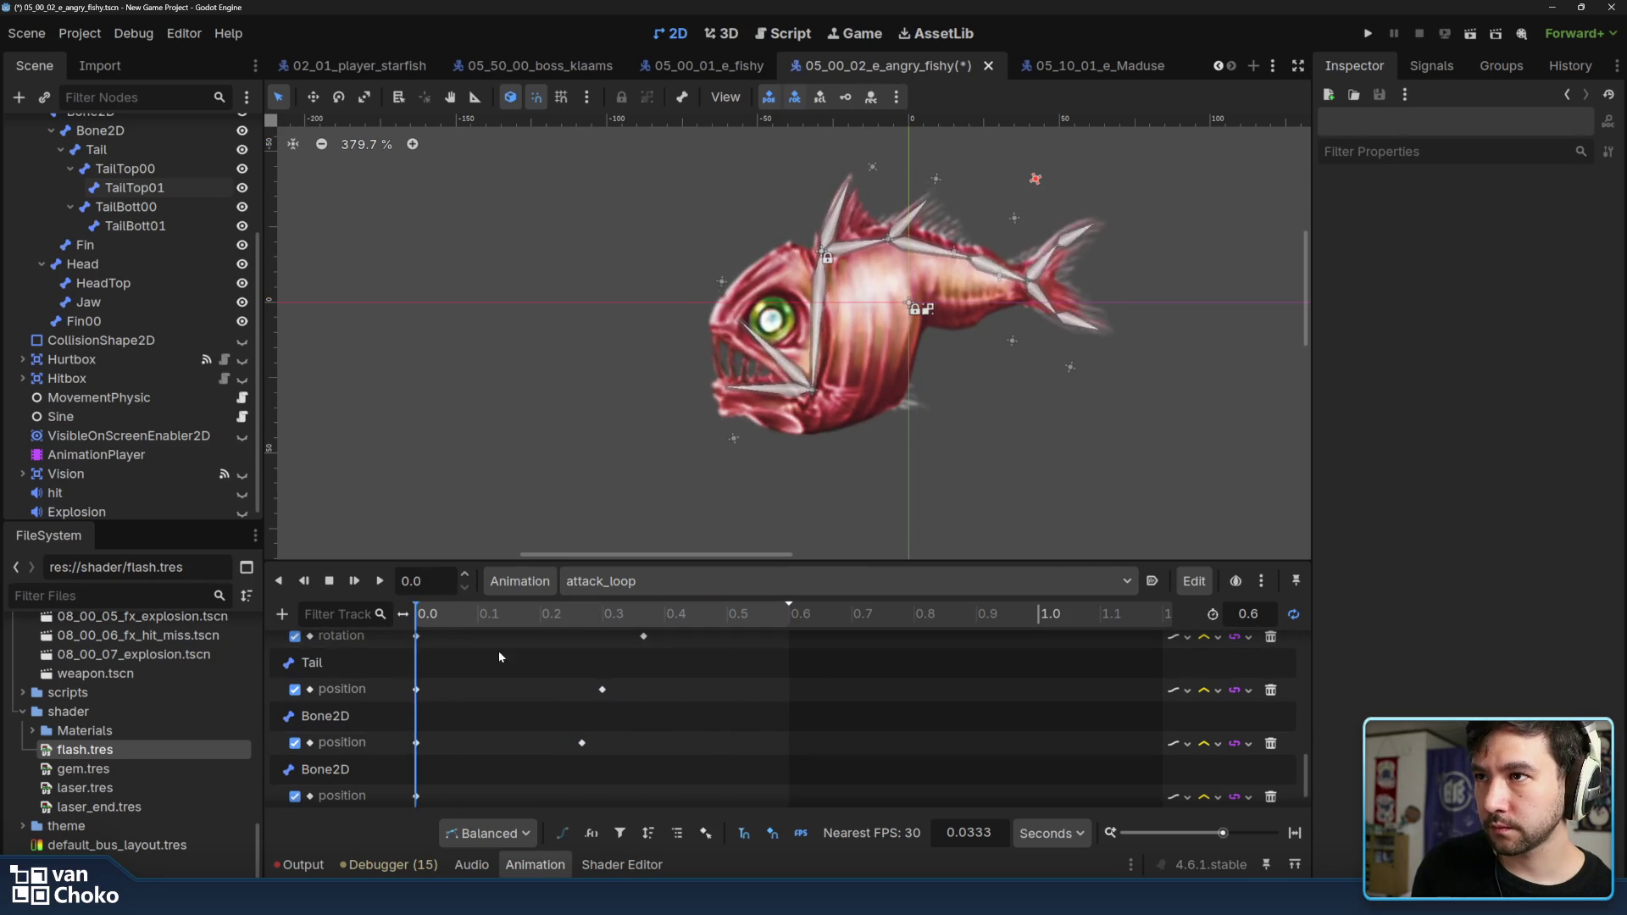
click(788, 677)
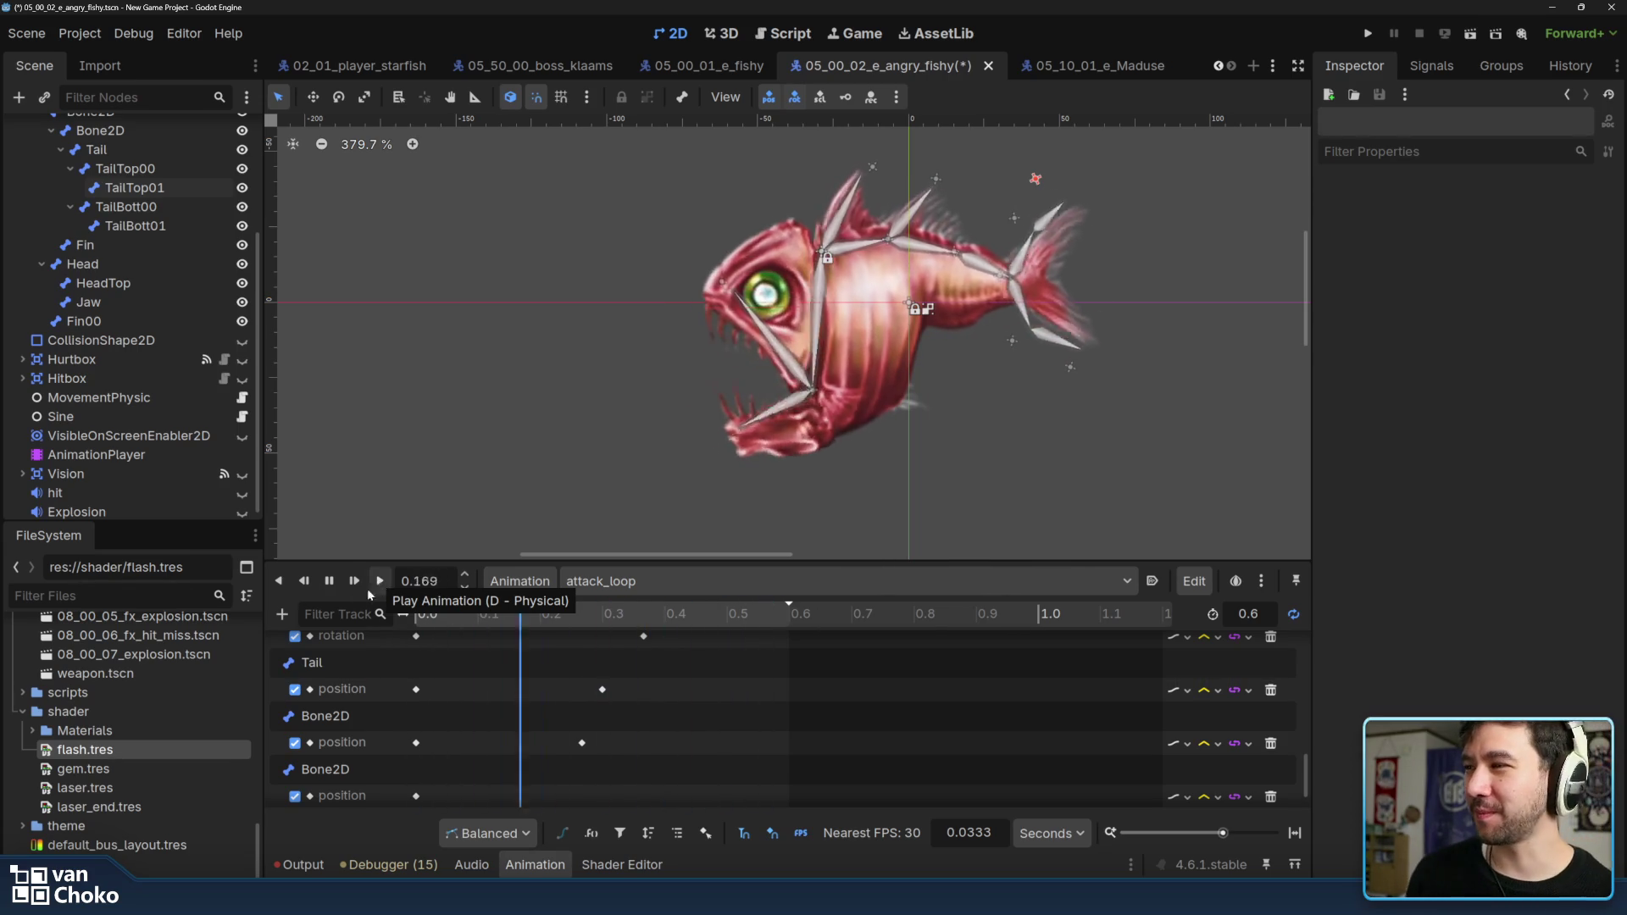
Stop playback and set Bone2D position, Tail position, and TailTop00 rotation and position to Cubic
click(330, 581)
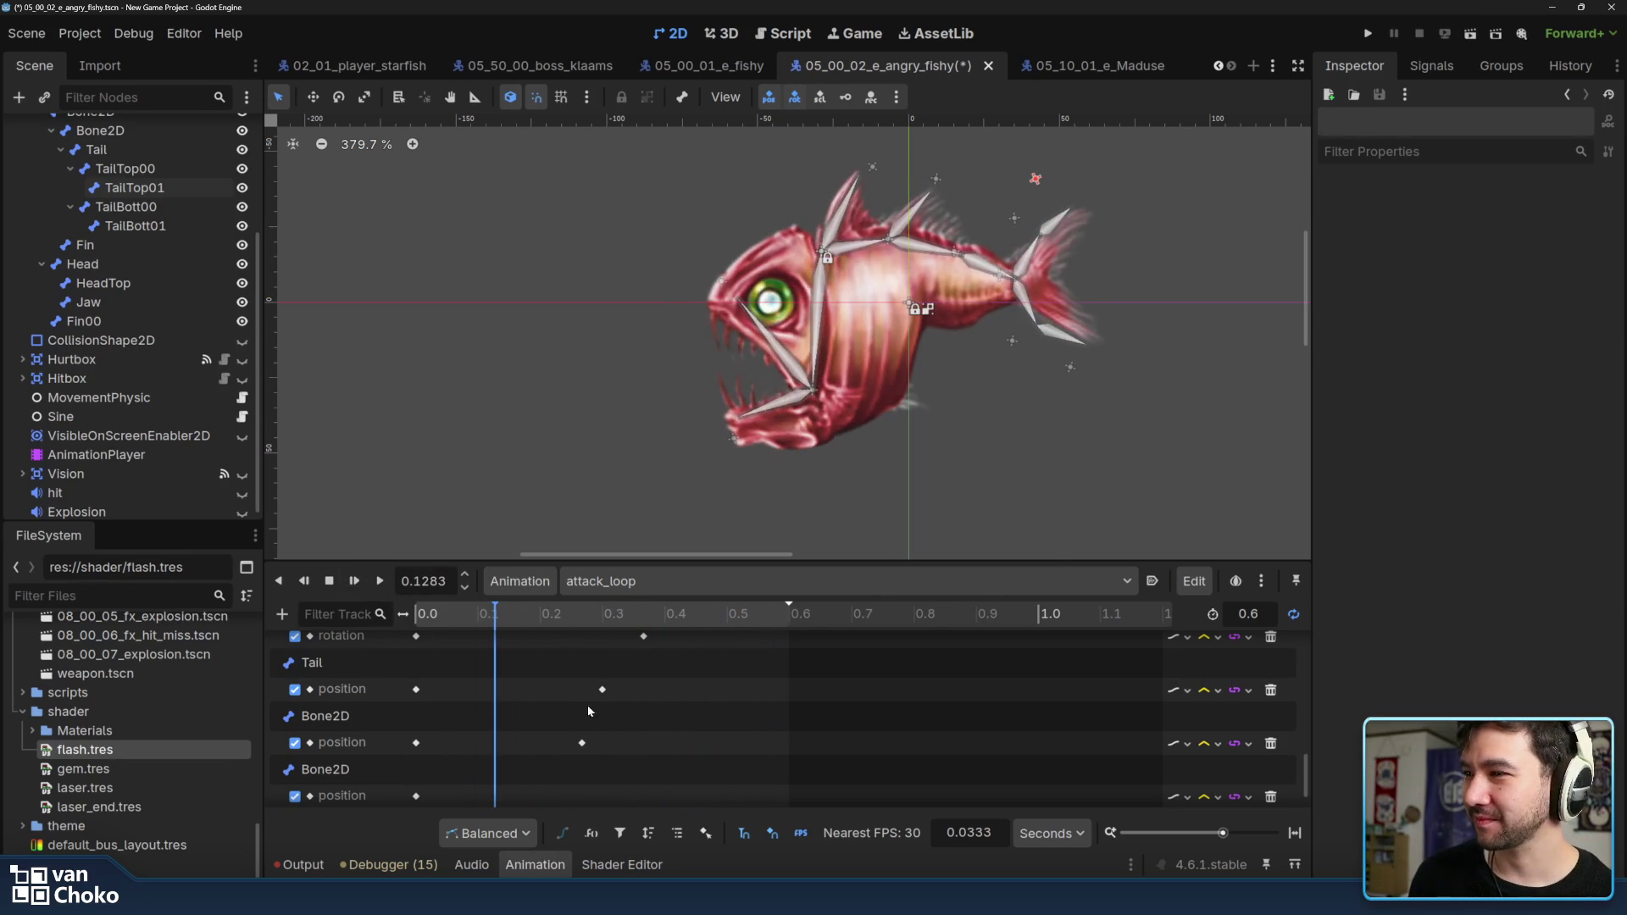
click(1216, 744)
click(1223, 811)
click(1217, 690)
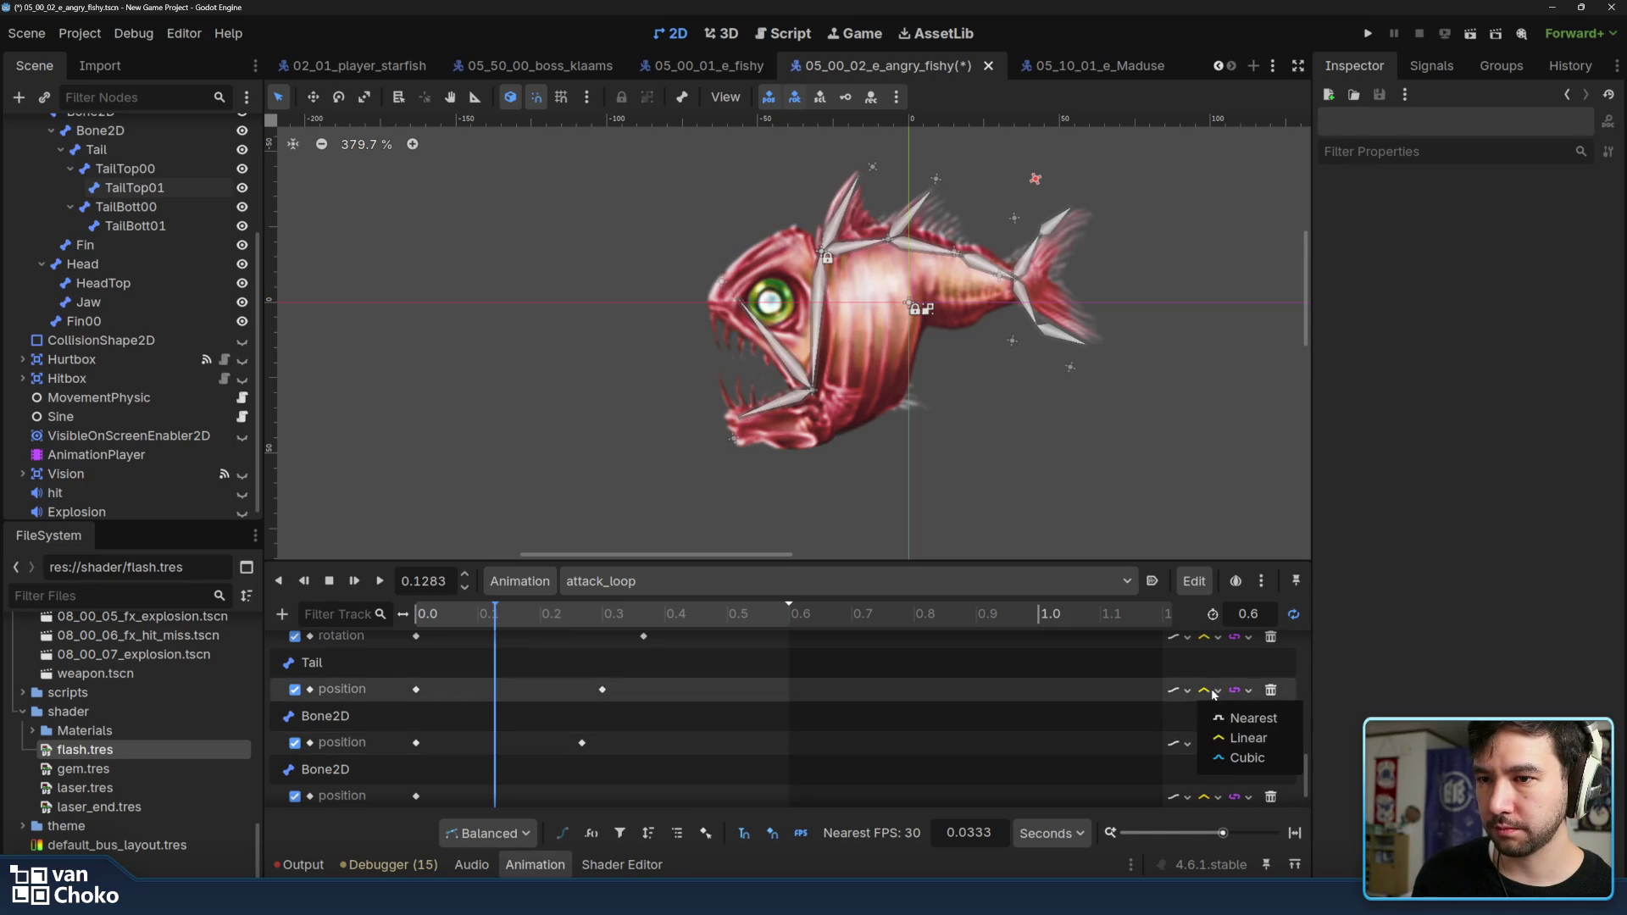
click(1233, 763)
click(1217, 636)
click(1245, 740)
scroll(1213, 714, up, 2)
click(1218, 674)
click(1235, 743)
Set TailTop01 rotation and position and TailBott00 rotation and position tracks to Cubic
scroll(1209, 704, up, 2)
click(1217, 681)
click(1235, 750)
click(1204, 660)
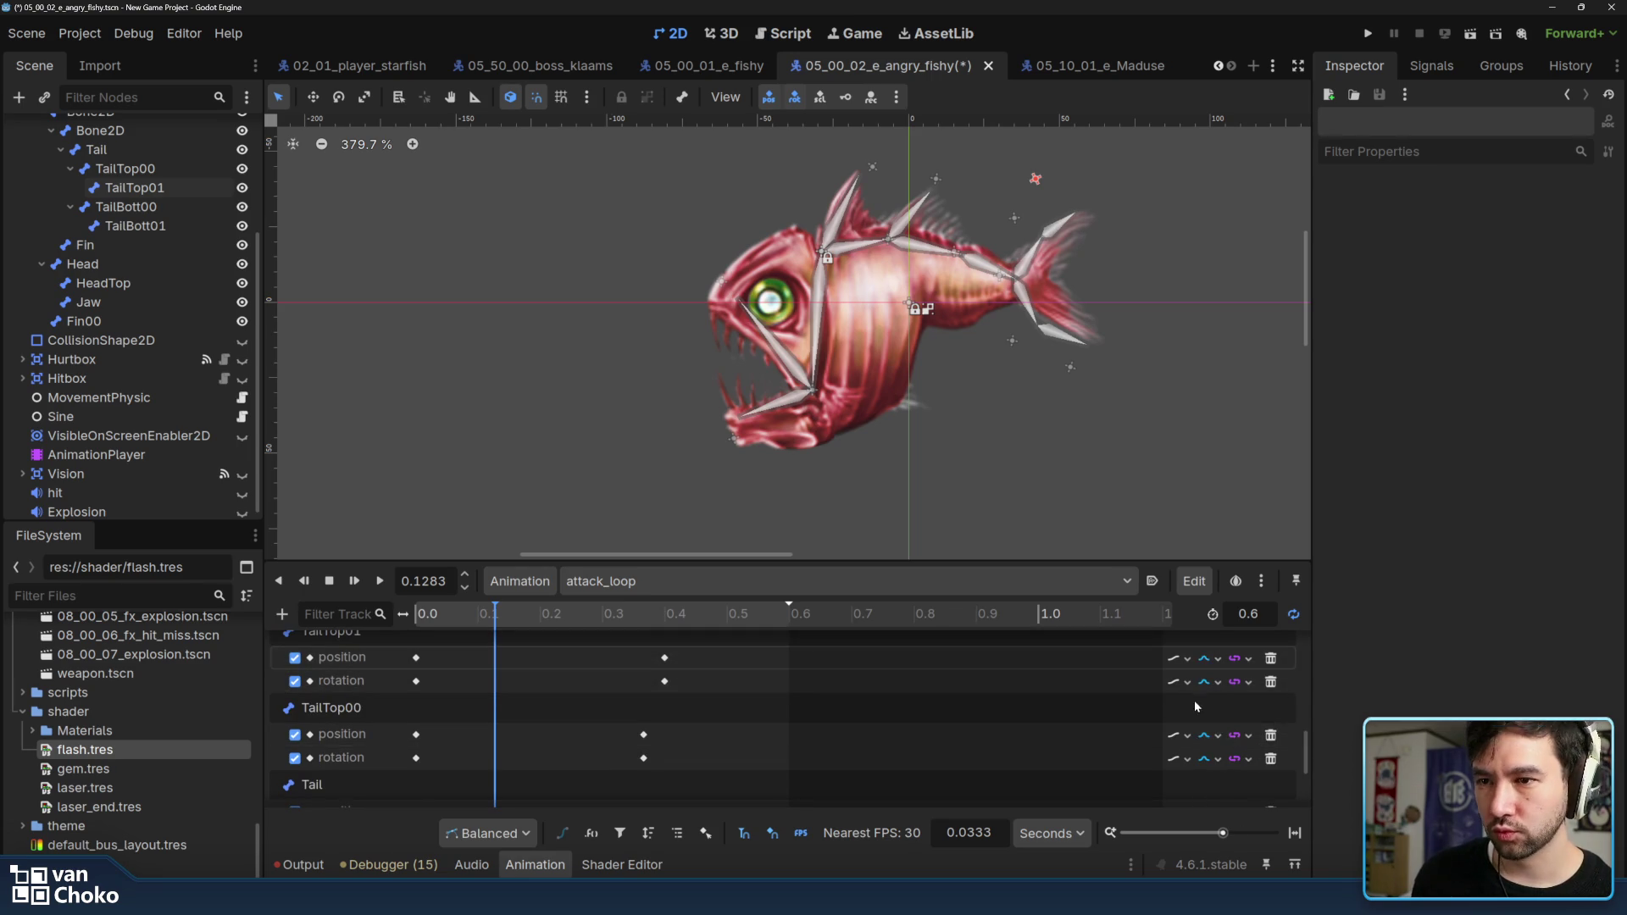
scroll(1208, 694, up, 2)
click(1217, 686)
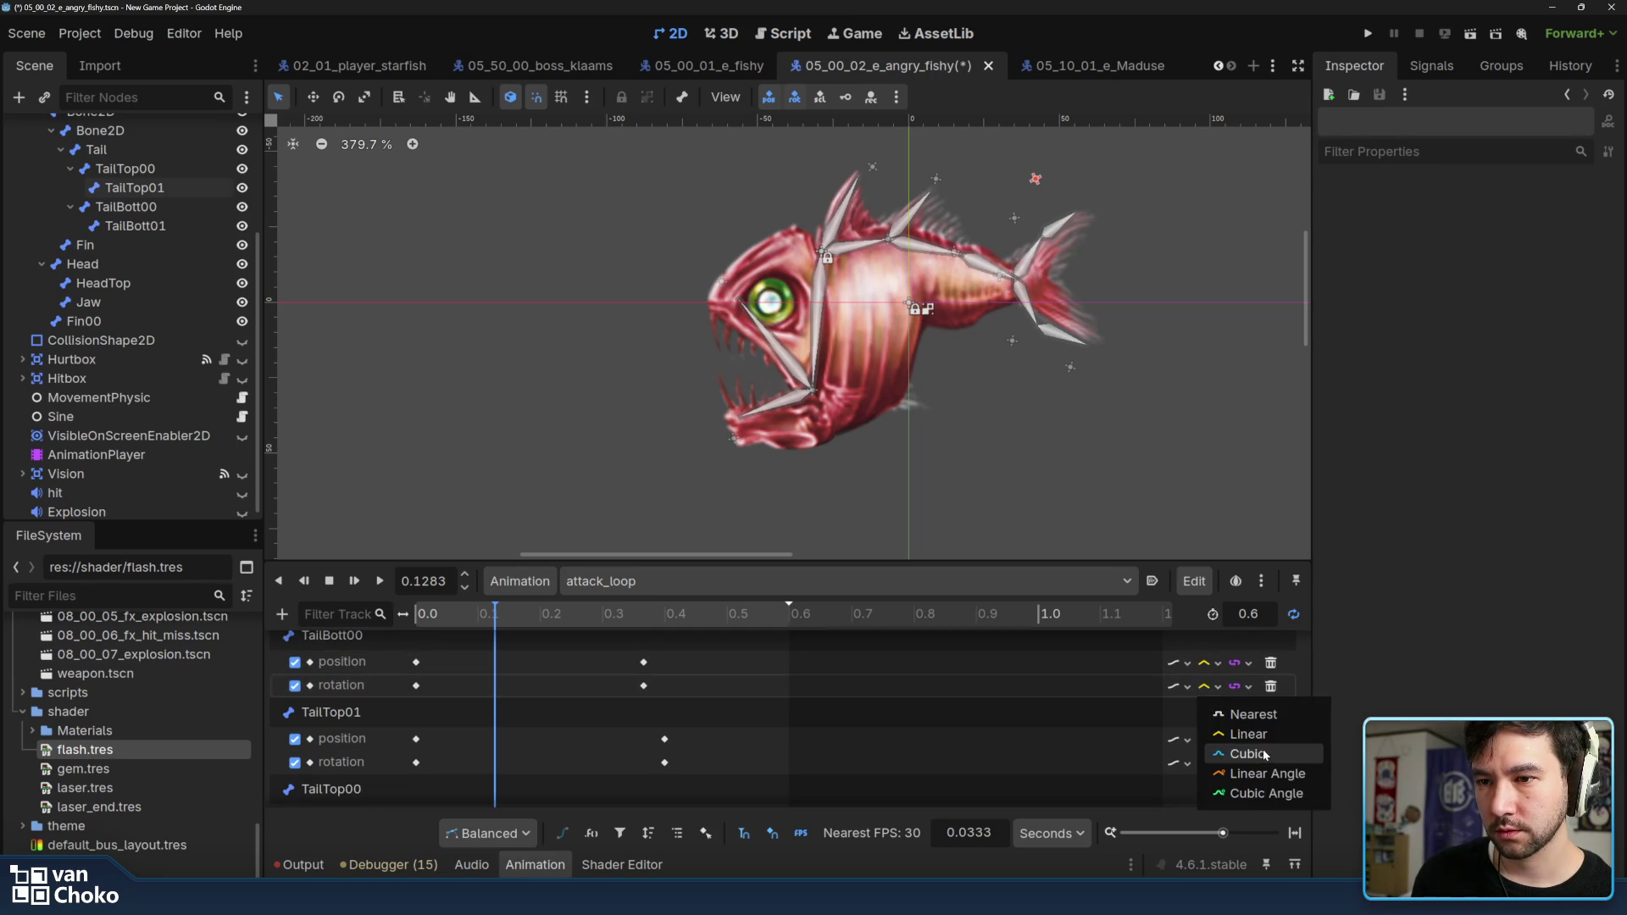
click(1264, 754)
click(1213, 663)
click(1237, 733)
Set the TailBott01 position and rotation tracks to Cubic interpolation
scroll(1203, 711, up, 2)
scroll(1208, 713, up, 2)
click(1213, 751)
click(1242, 796)
click(1214, 751)
click(1237, 818)
Set the Fin rotation track to Cubic interpolation
click(1205, 676)
click(1250, 759)
click(1205, 675)
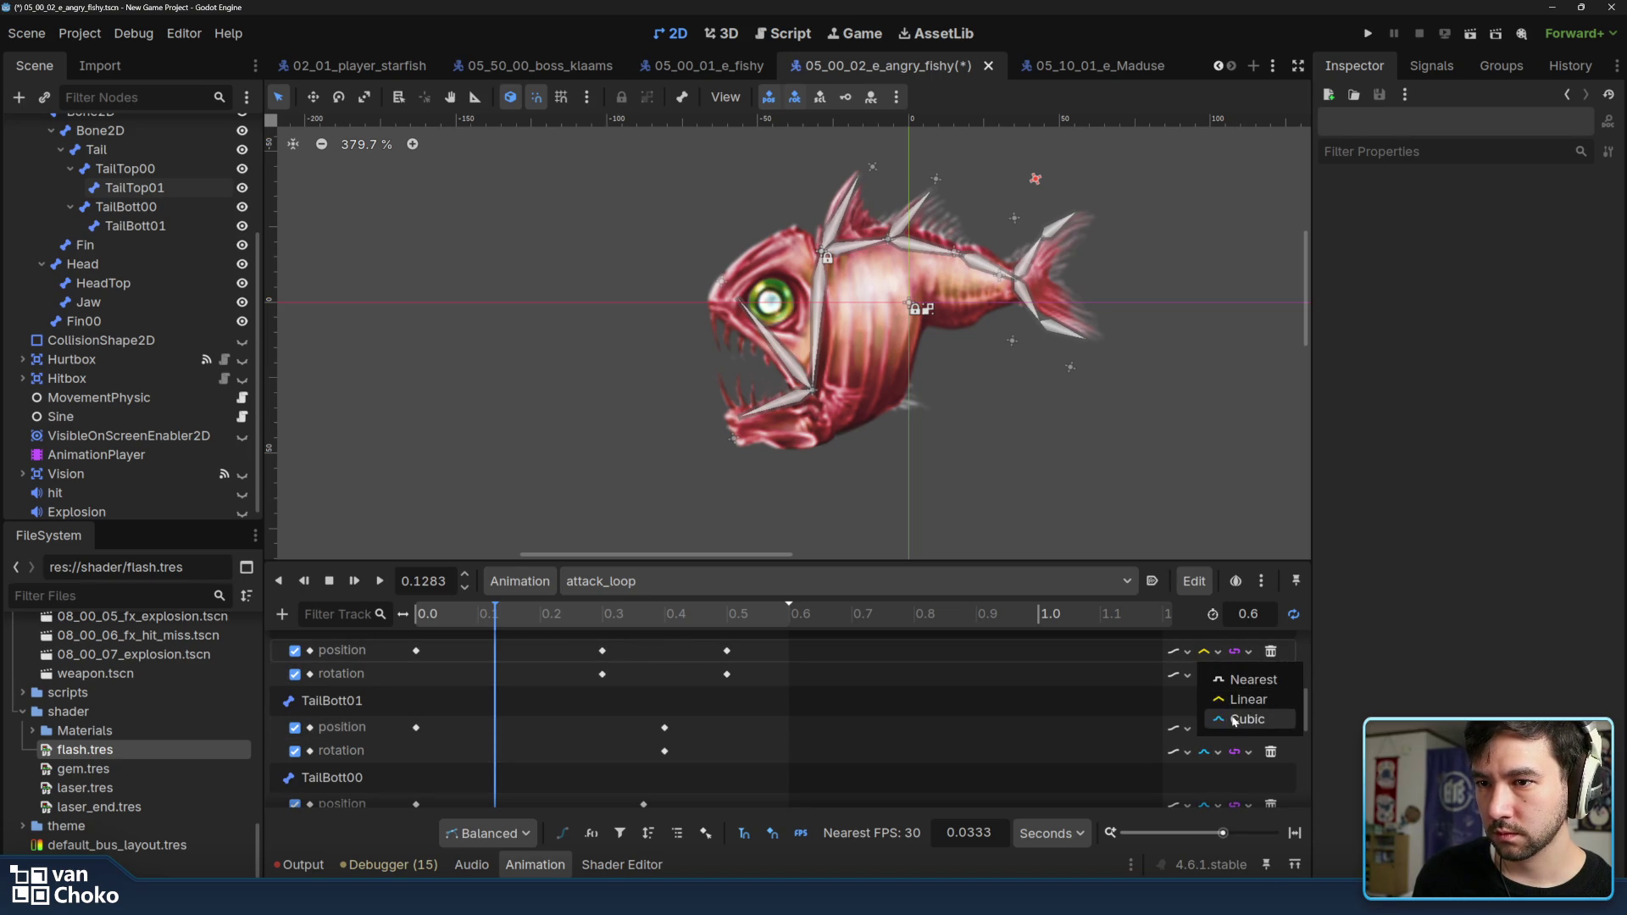
click(1234, 719)
scroll(1225, 713, up, 2)
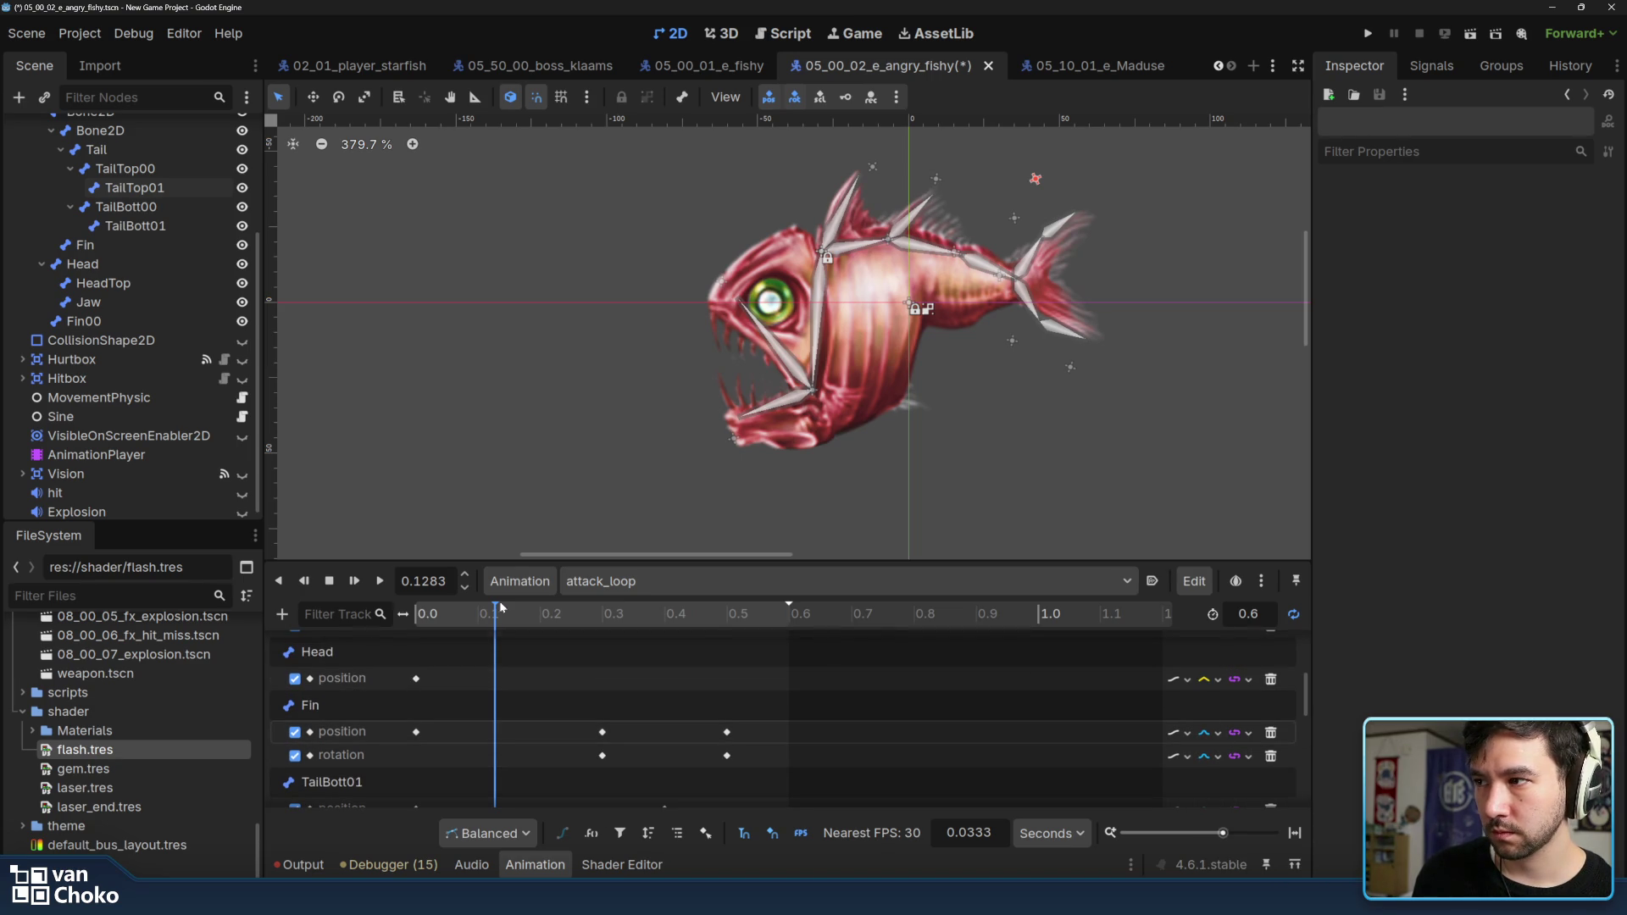
scroll(1212, 728, up, 2)
Set Fin00 position and rotation to Cubic, then preview the attack_loop animation
click(1213, 742)
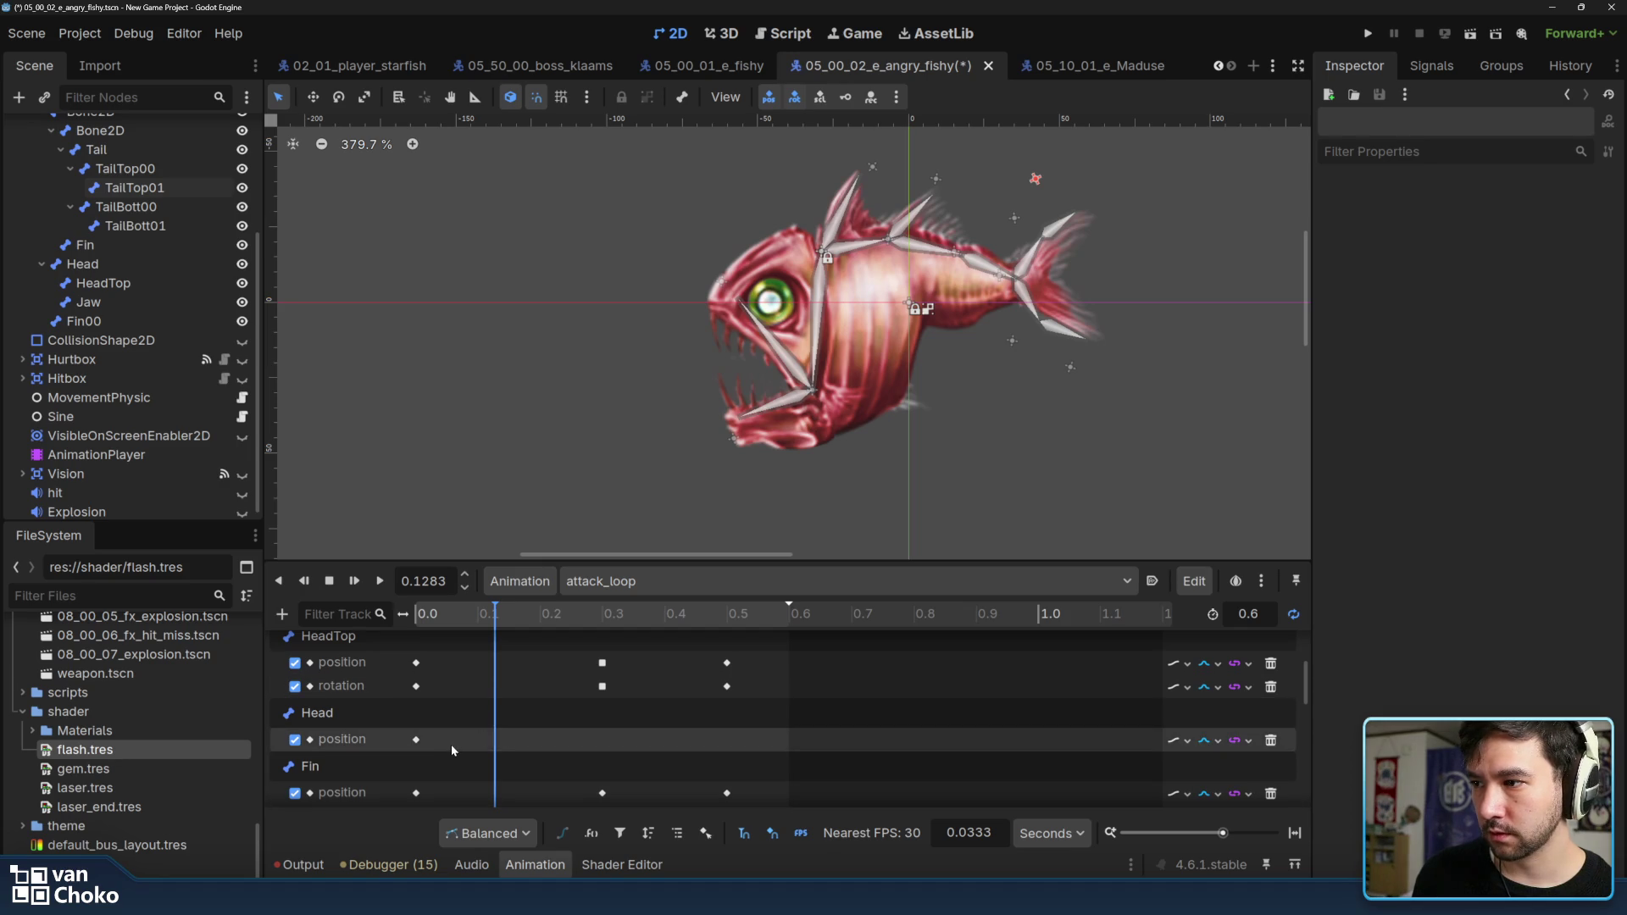
scroll(1040, 729, up, 2)
scroll(1039, 729, up, 2)
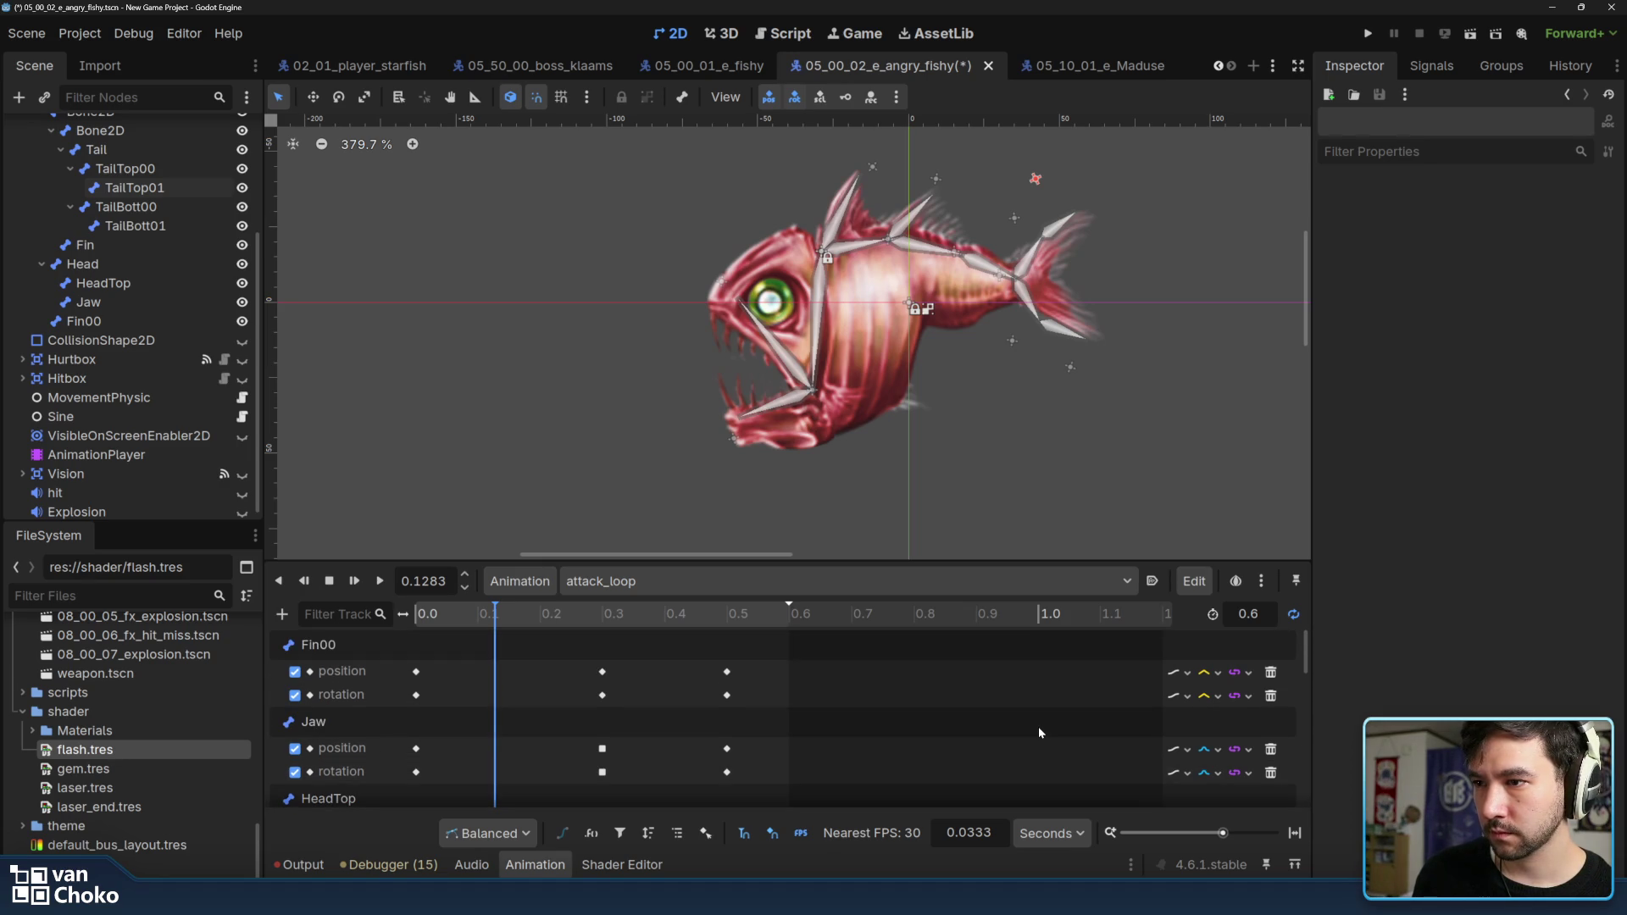
click(1206, 673)
click(1245, 739)
click(1207, 696)
click(1246, 761)
click(382, 585)
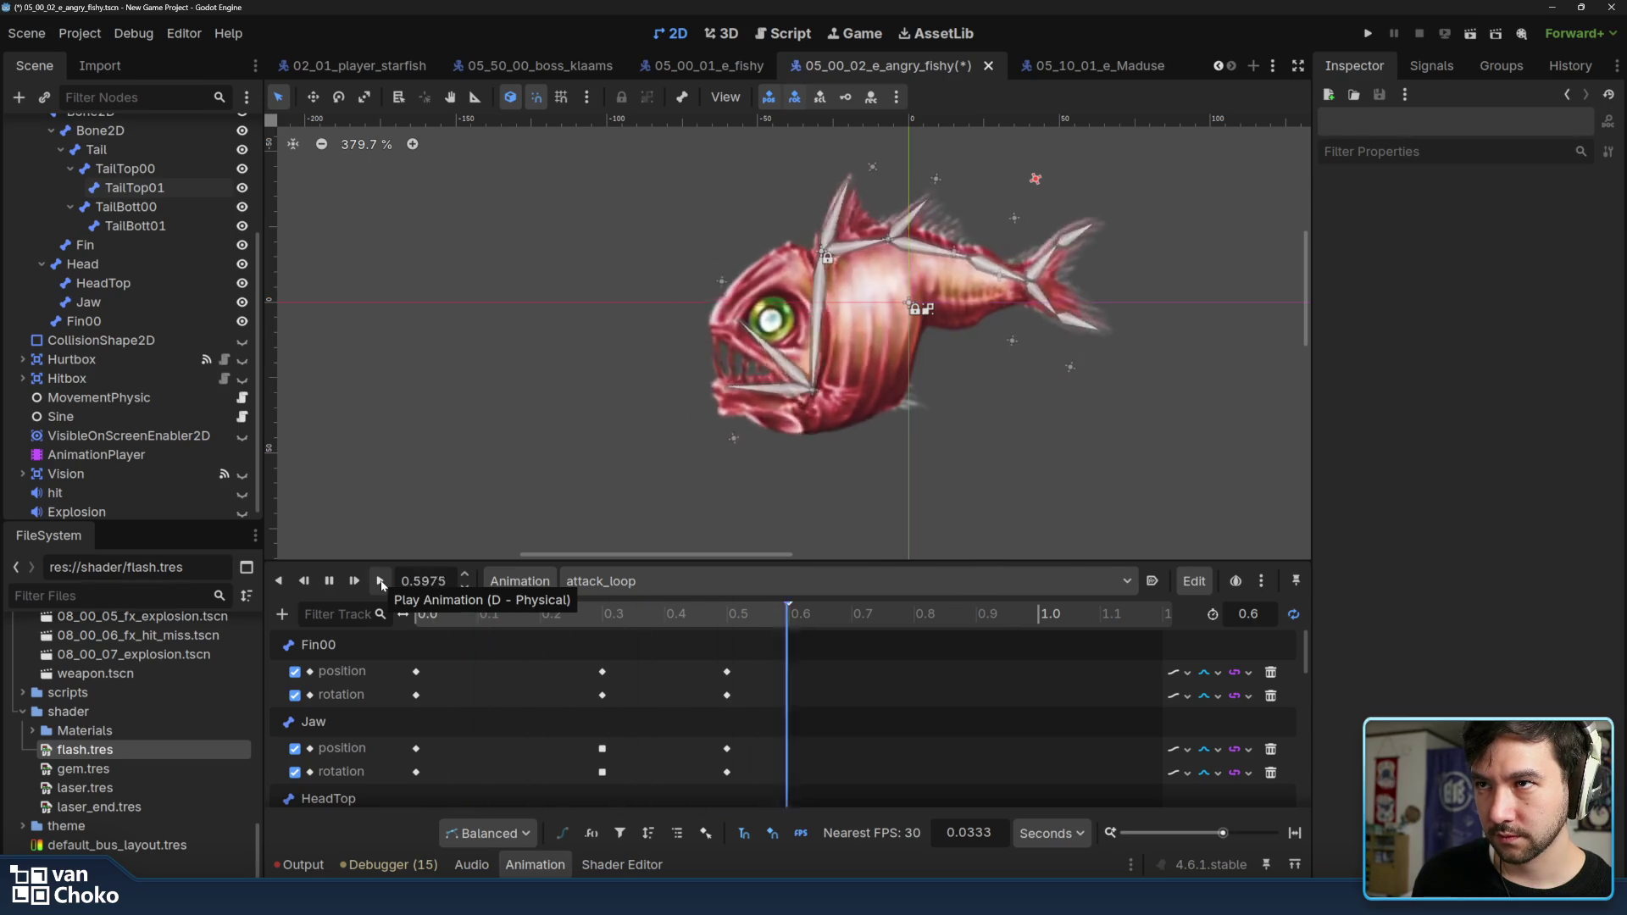
click(334, 584)
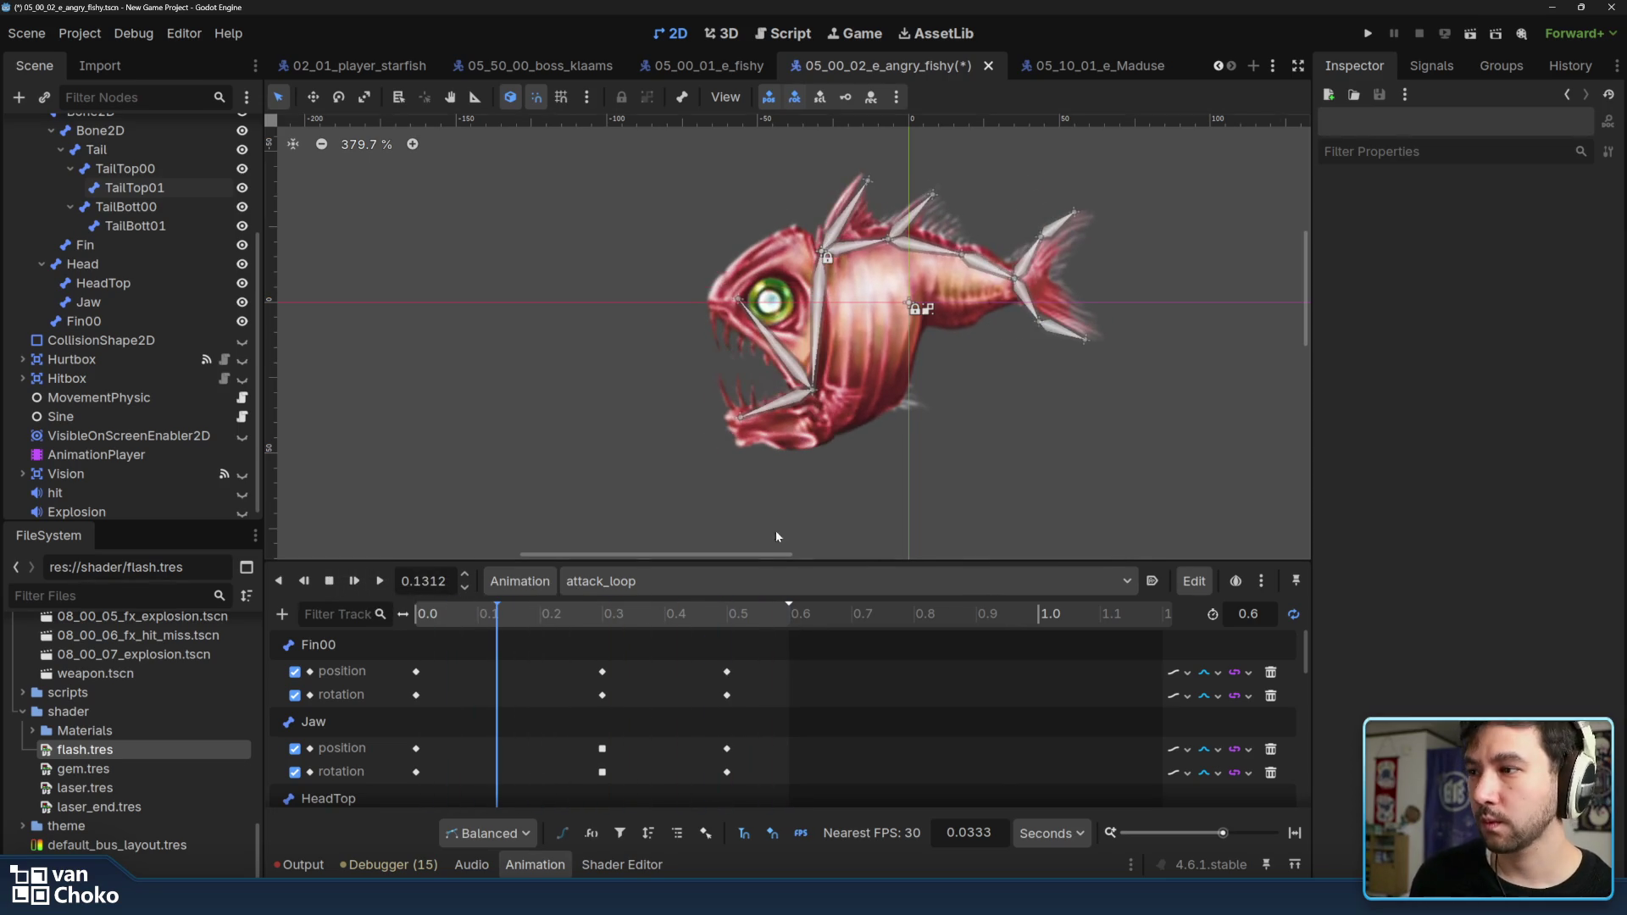
Open the angry fish script and locate the _on_vision_body_entered handler
scroll(89, 239, up, 5)
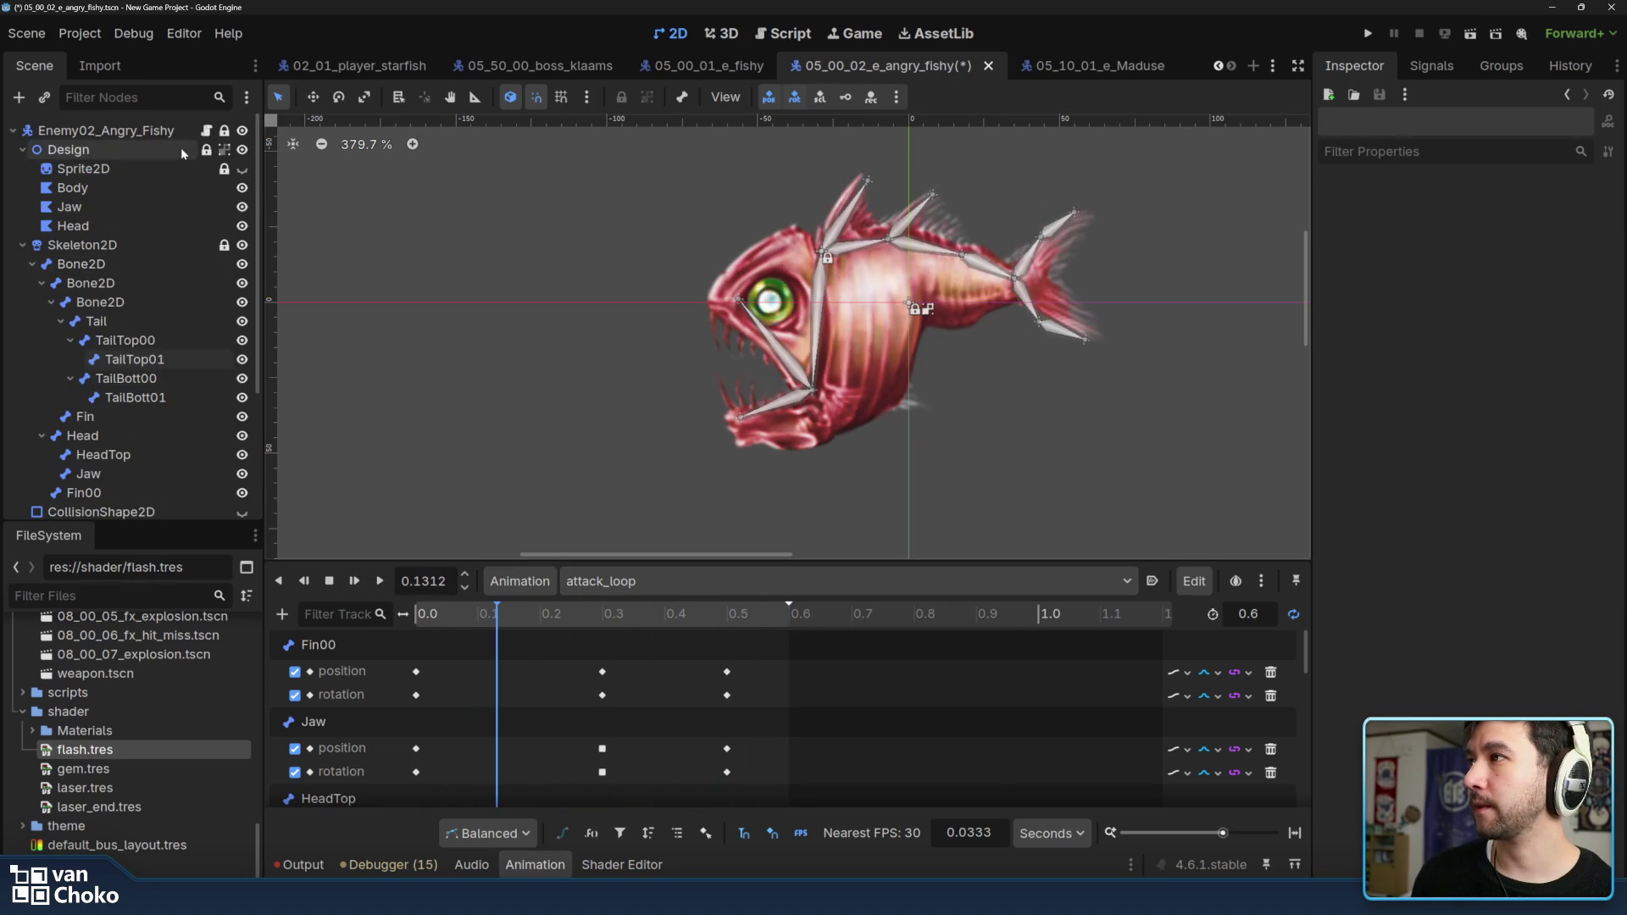
click(213, 133)
click(774, 428)
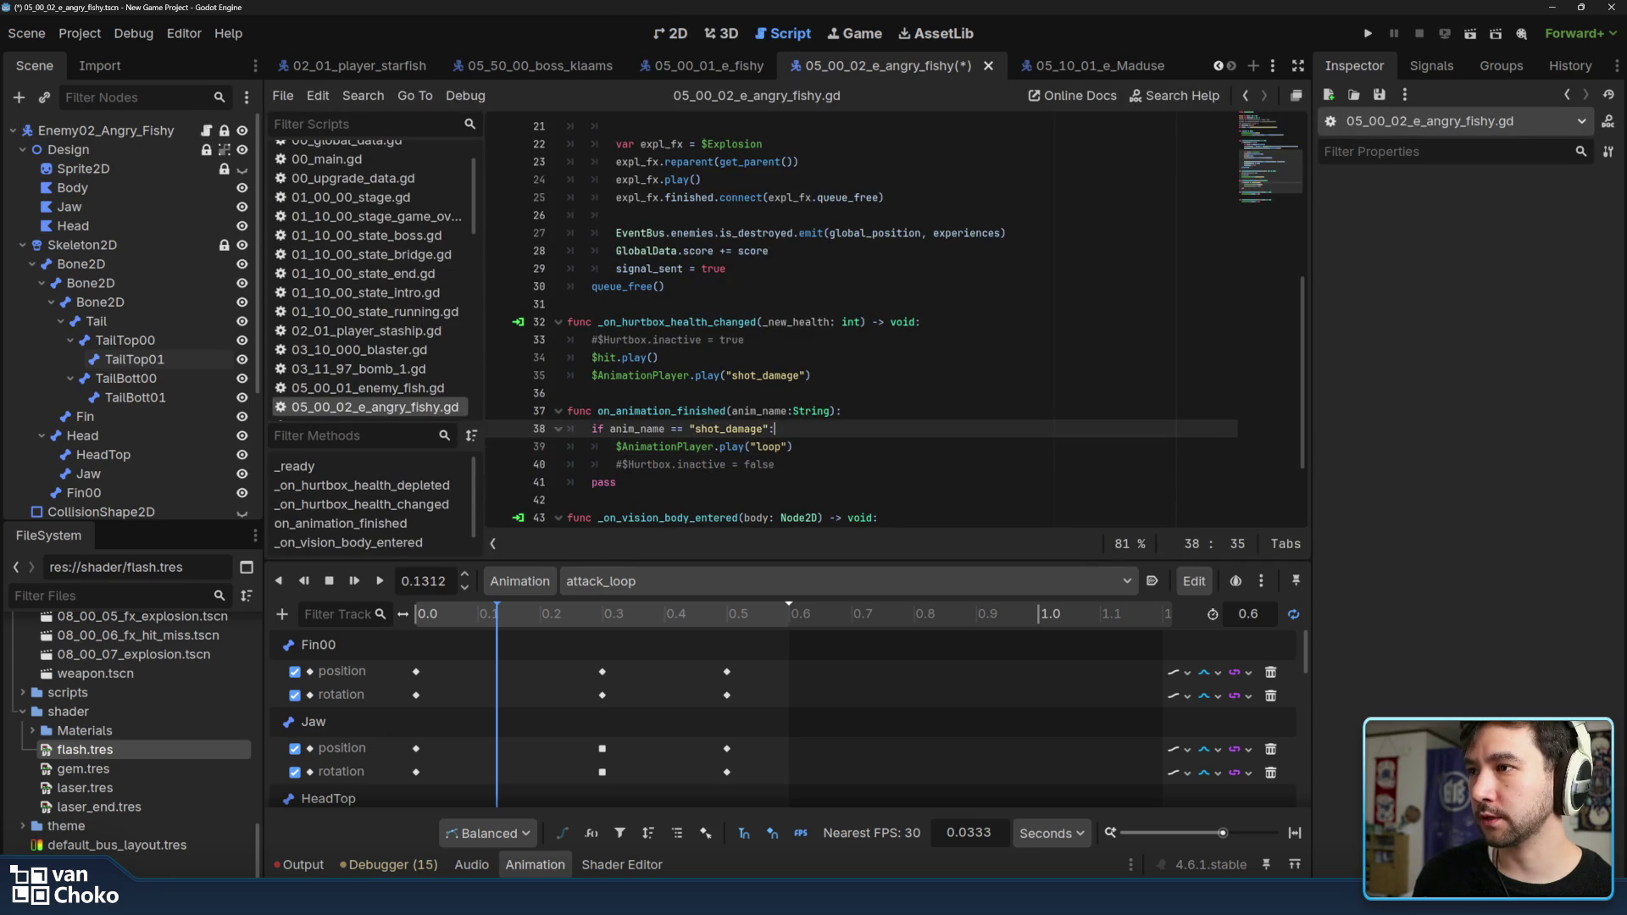
click(811, 376)
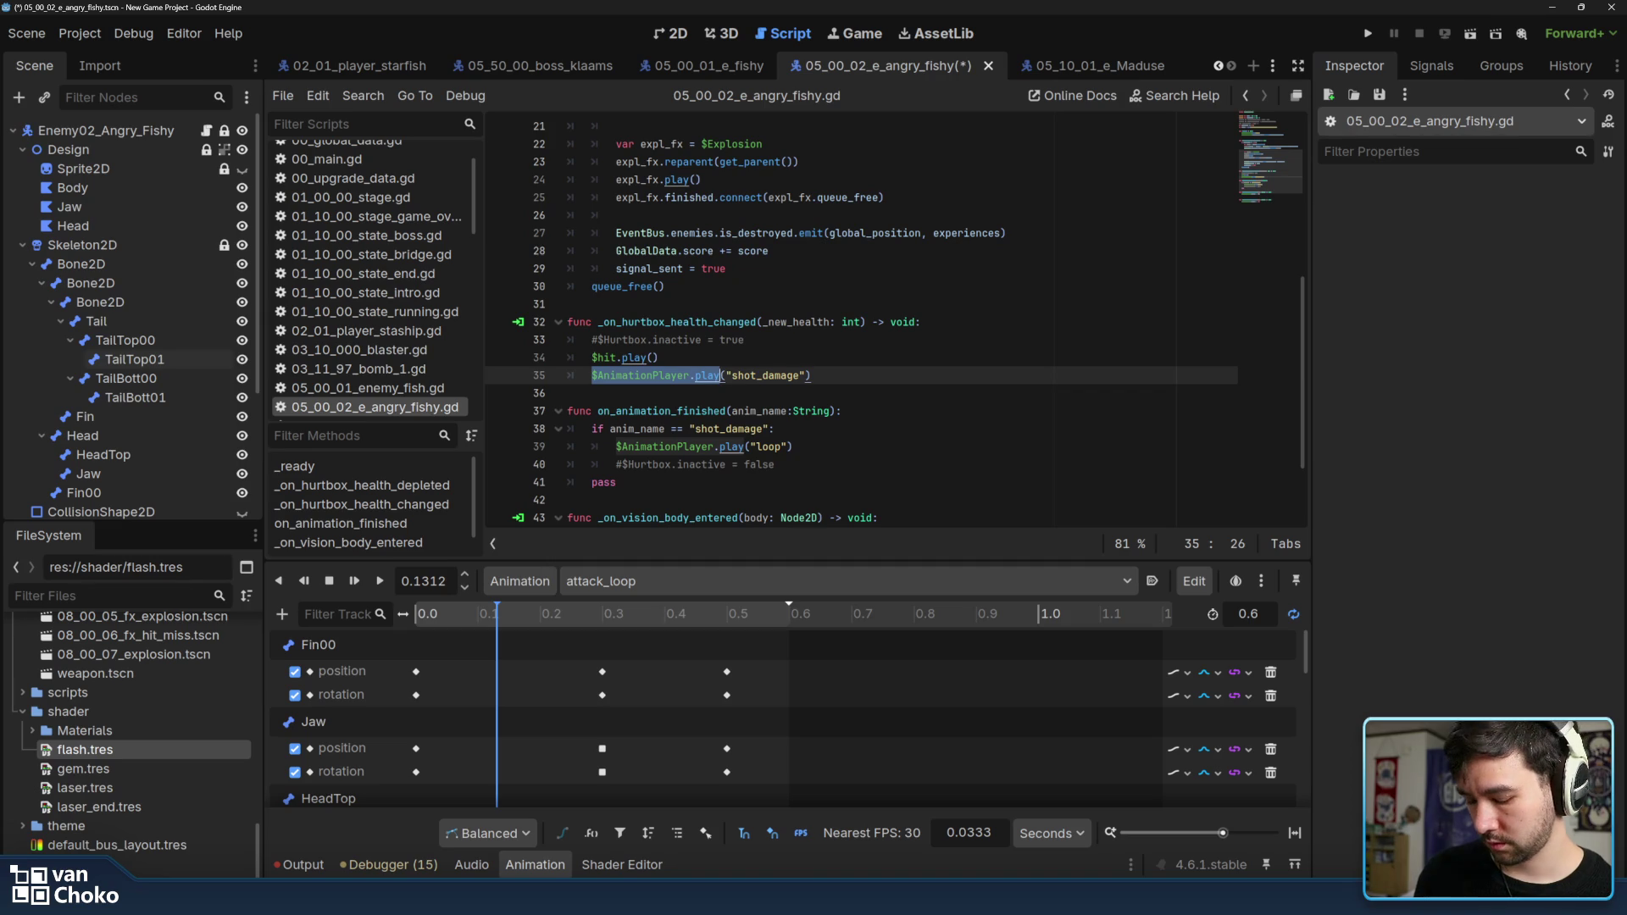
scroll(894, 322, down, 2)
click(769, 428)
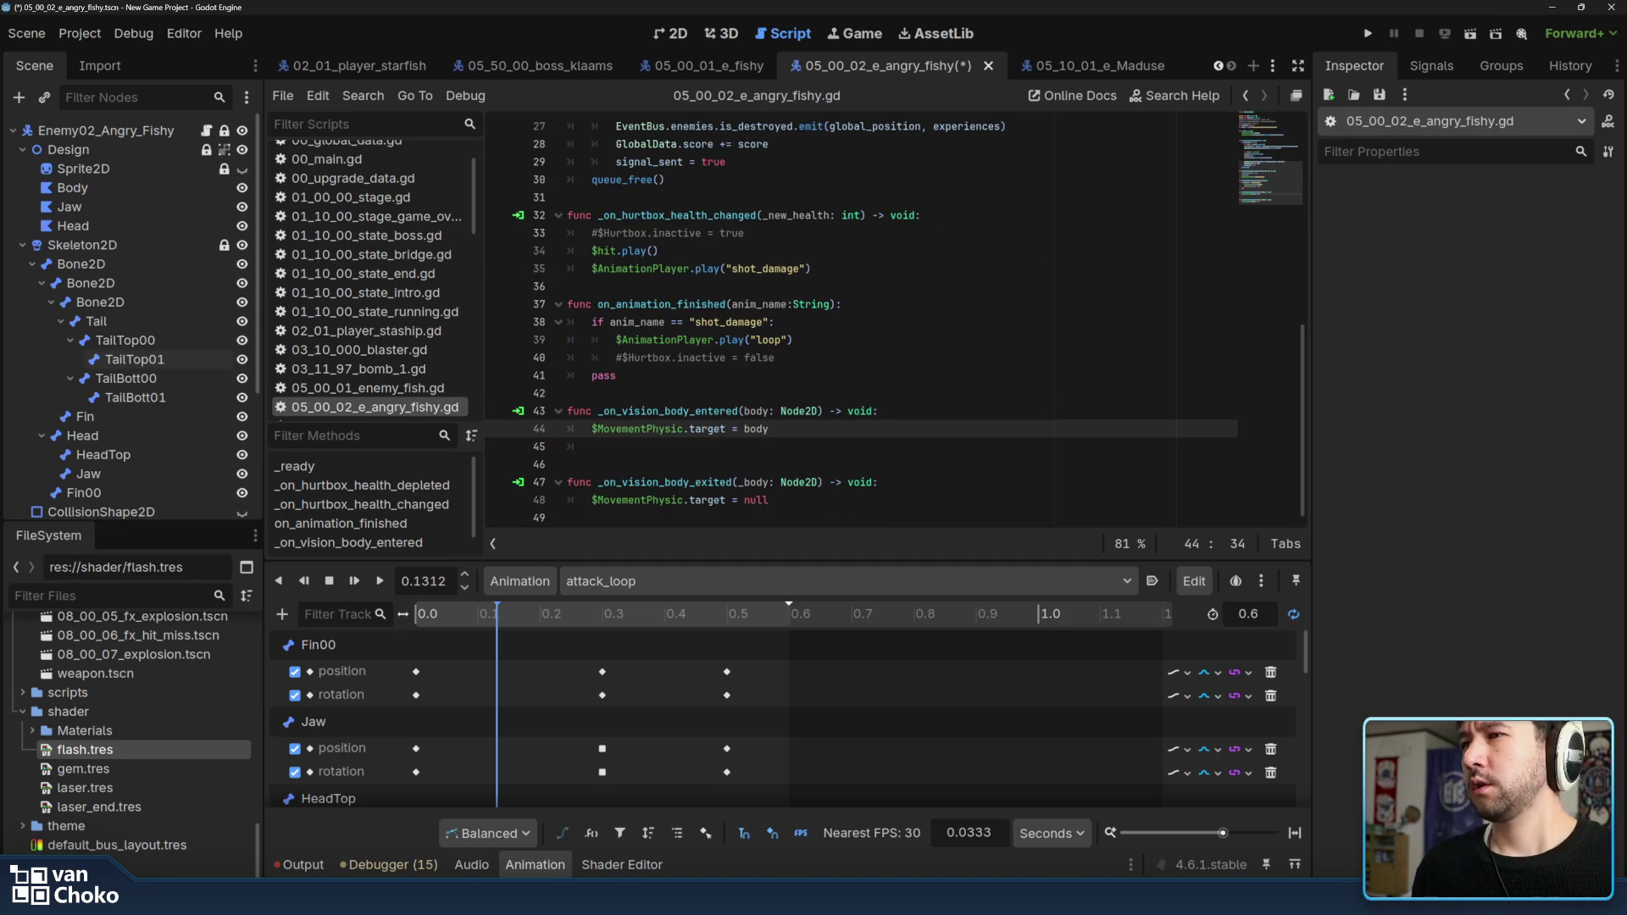
scroll(895, 322, up, 8)
scroll(895, 322, down, 7)
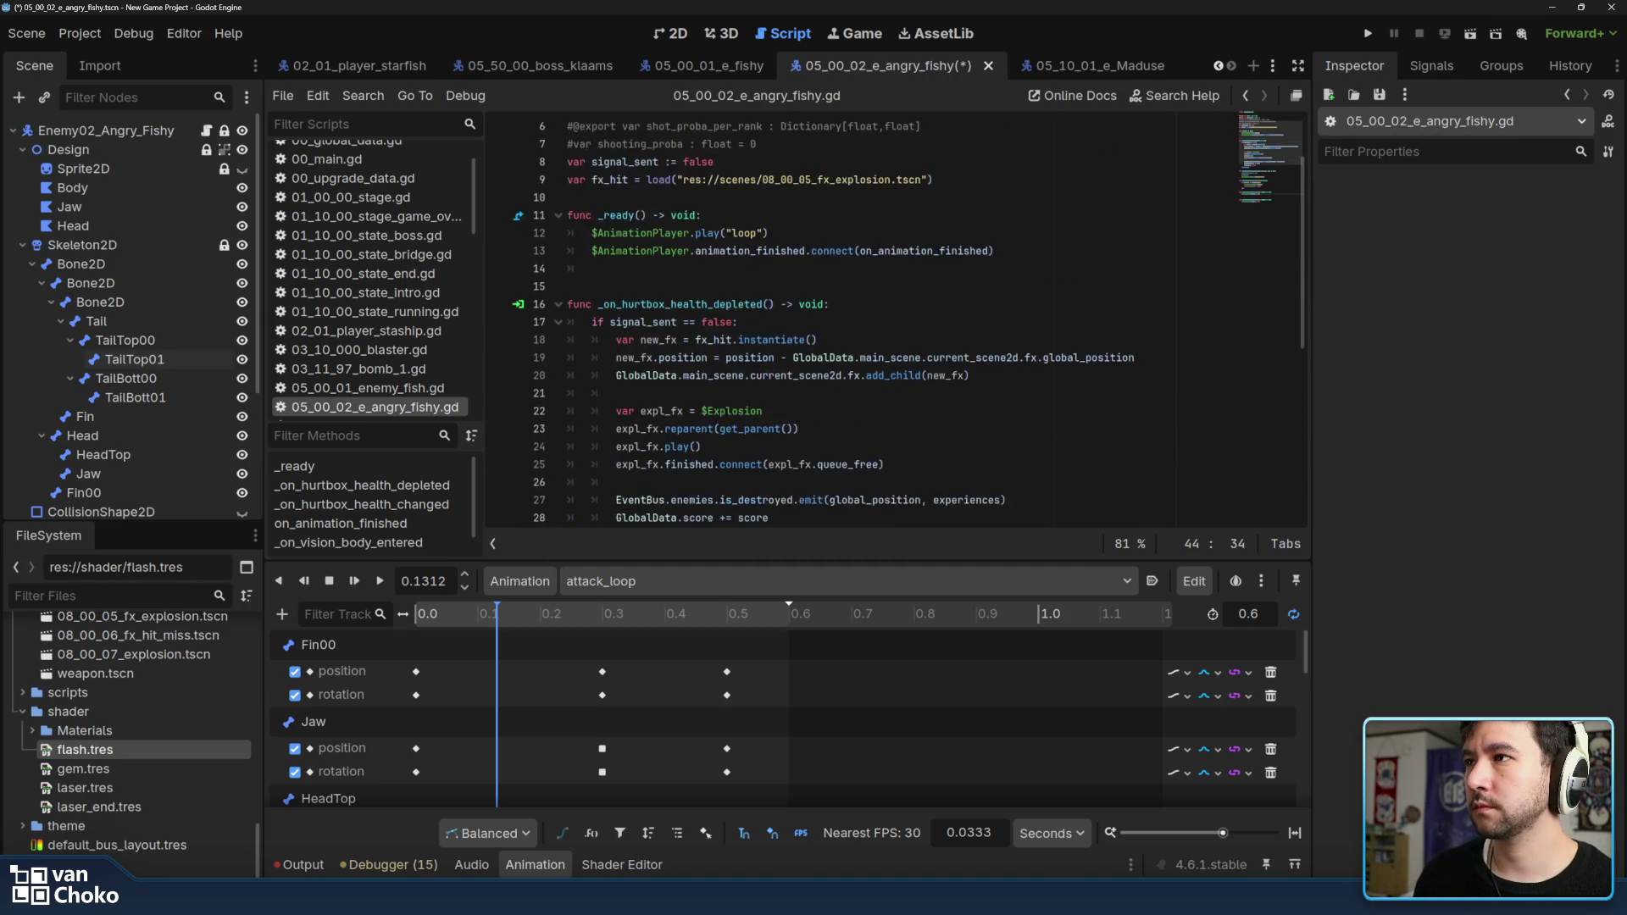
click(720, 250)
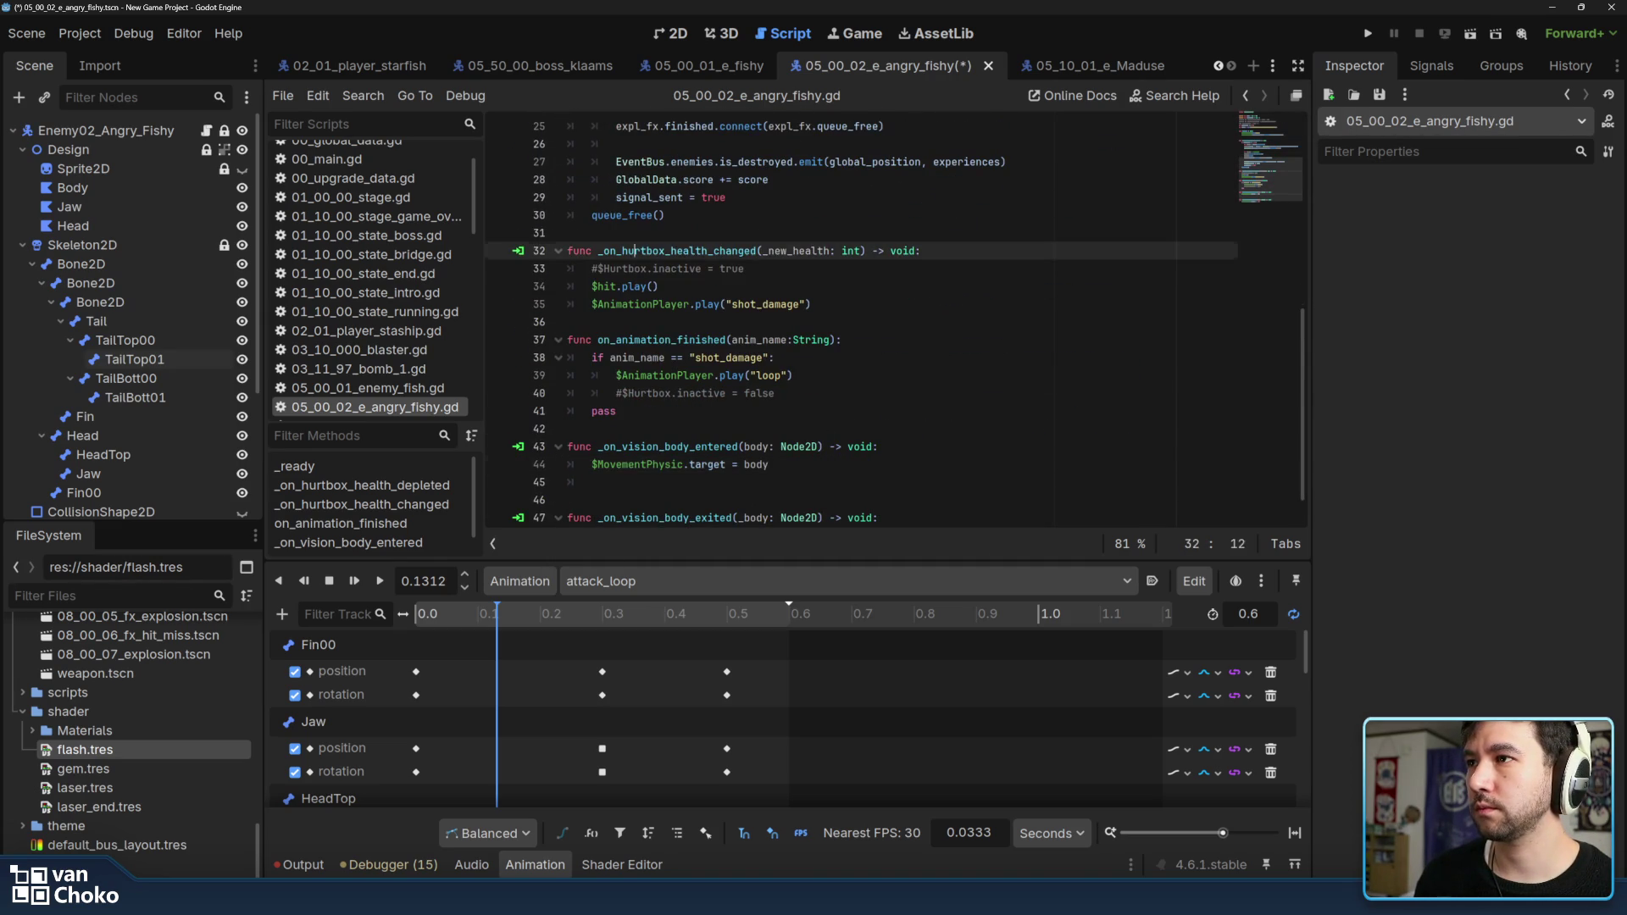
click(670, 339)
click(671, 447)
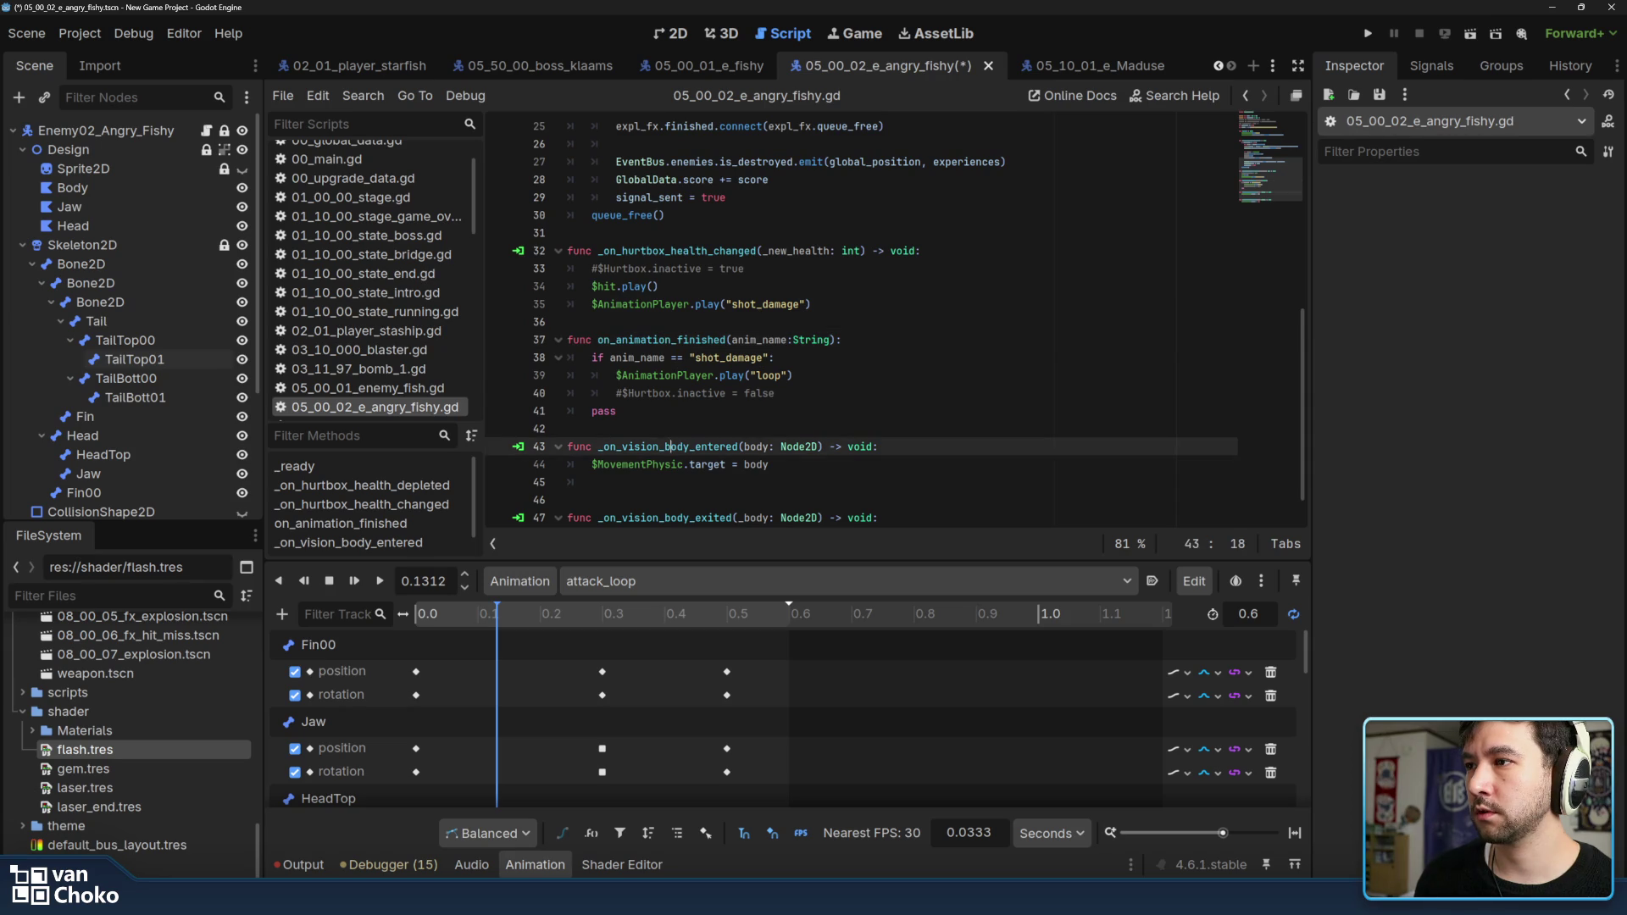
scroll(670, 446, down, 1)
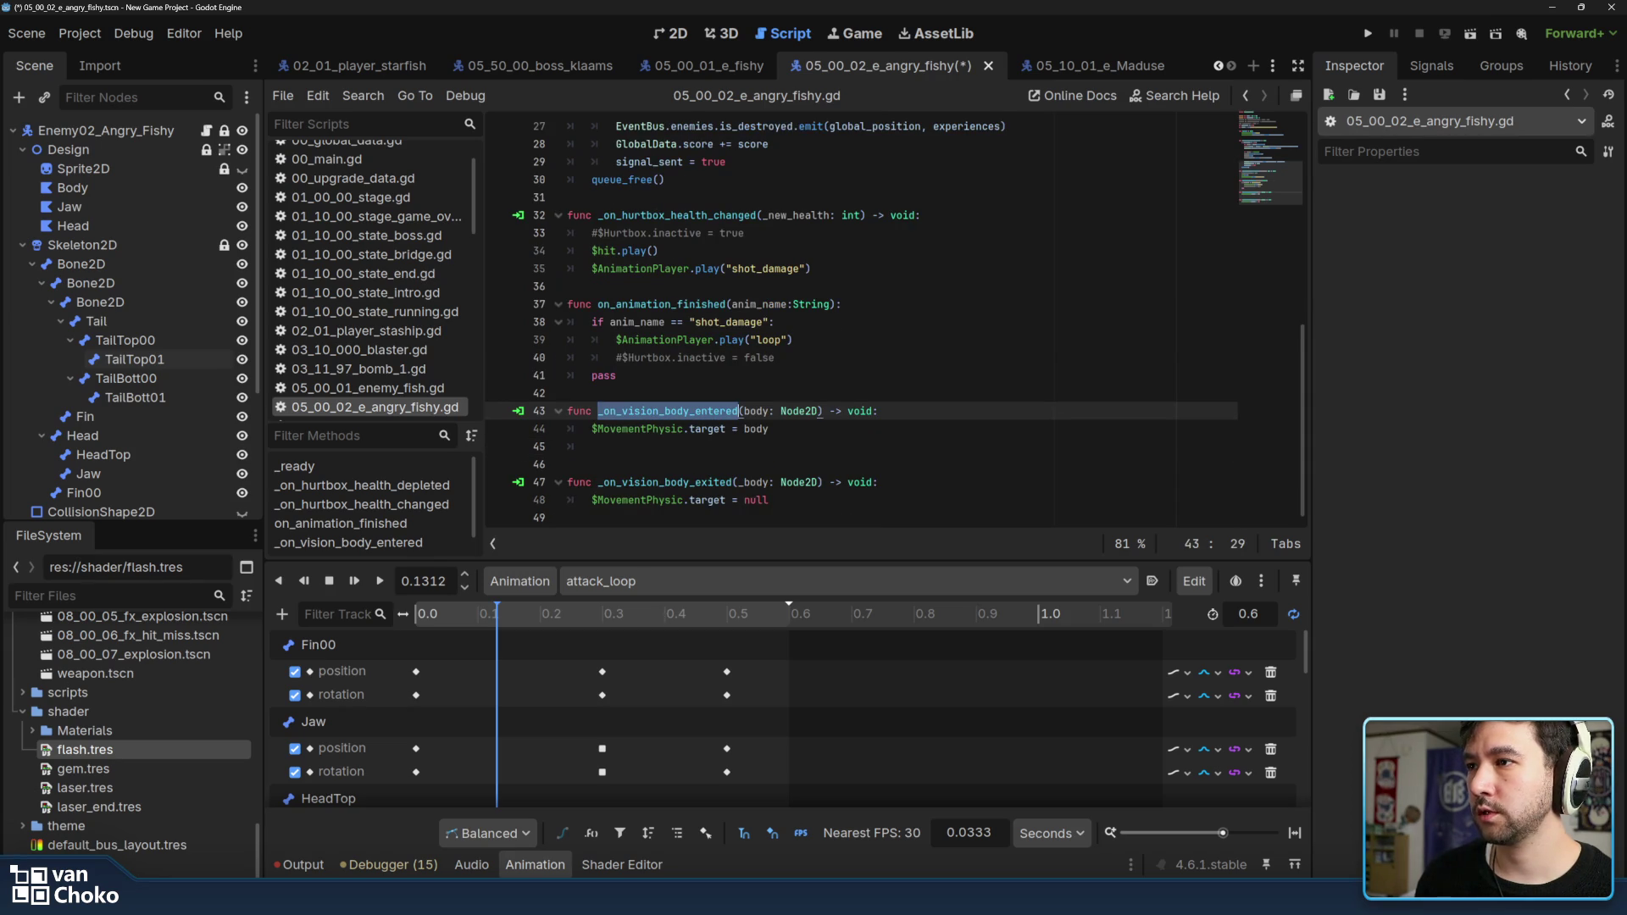
Add $AnimationPlayer.play("attack_loop") to the _on_vision_body_entered handler
click(769, 429)
key(Return)
text($AnimationPlayer.play)
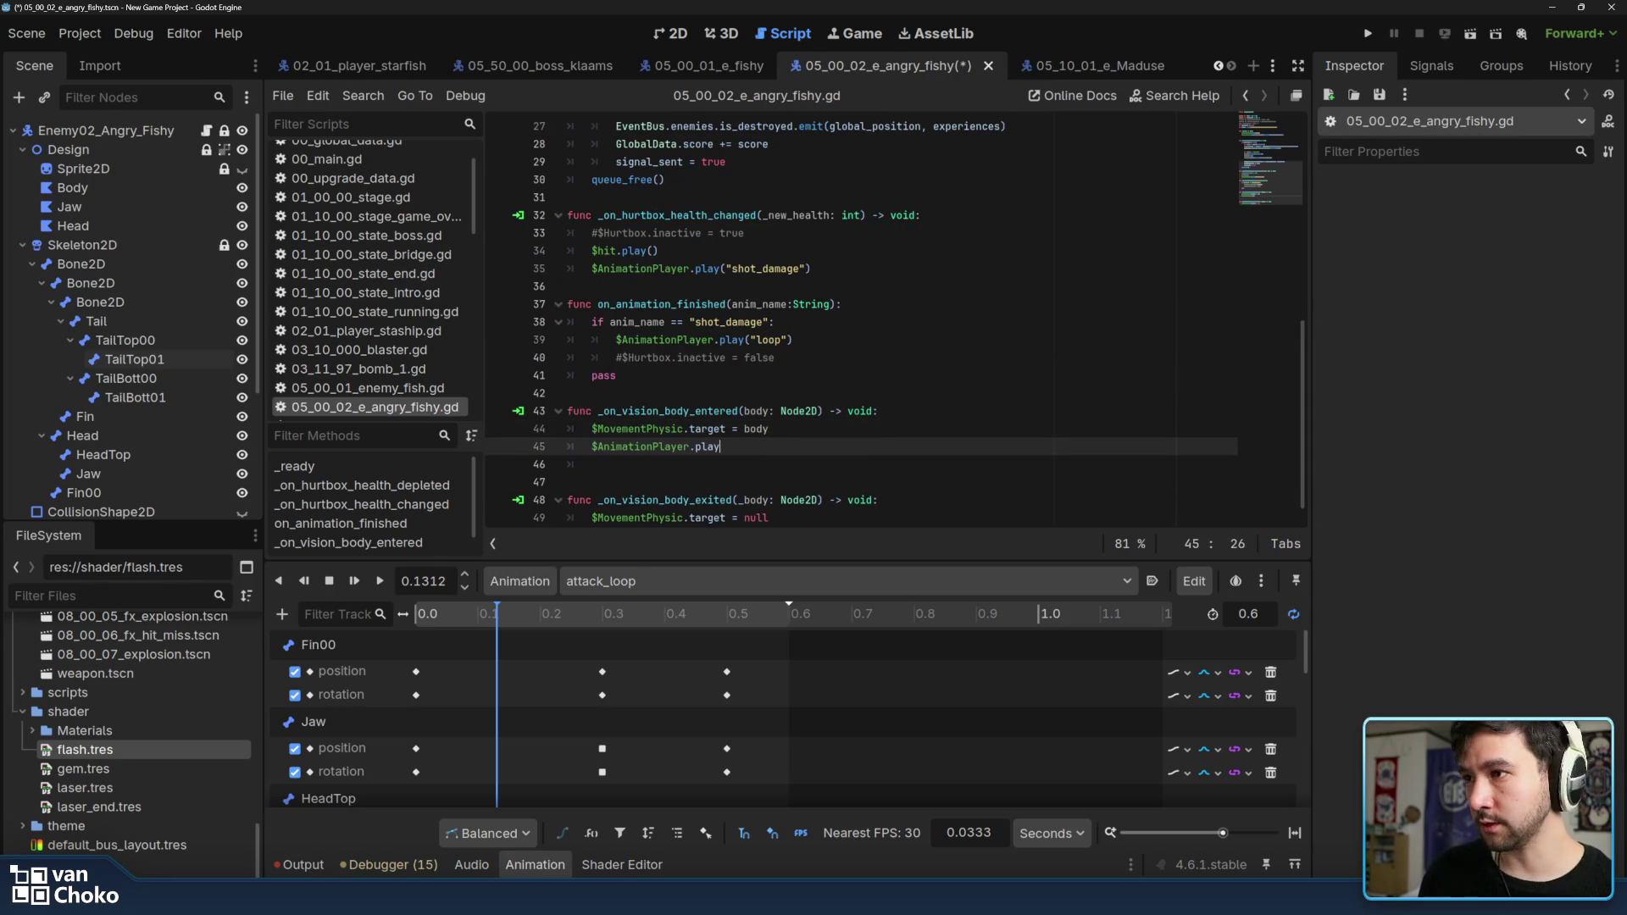
text(()
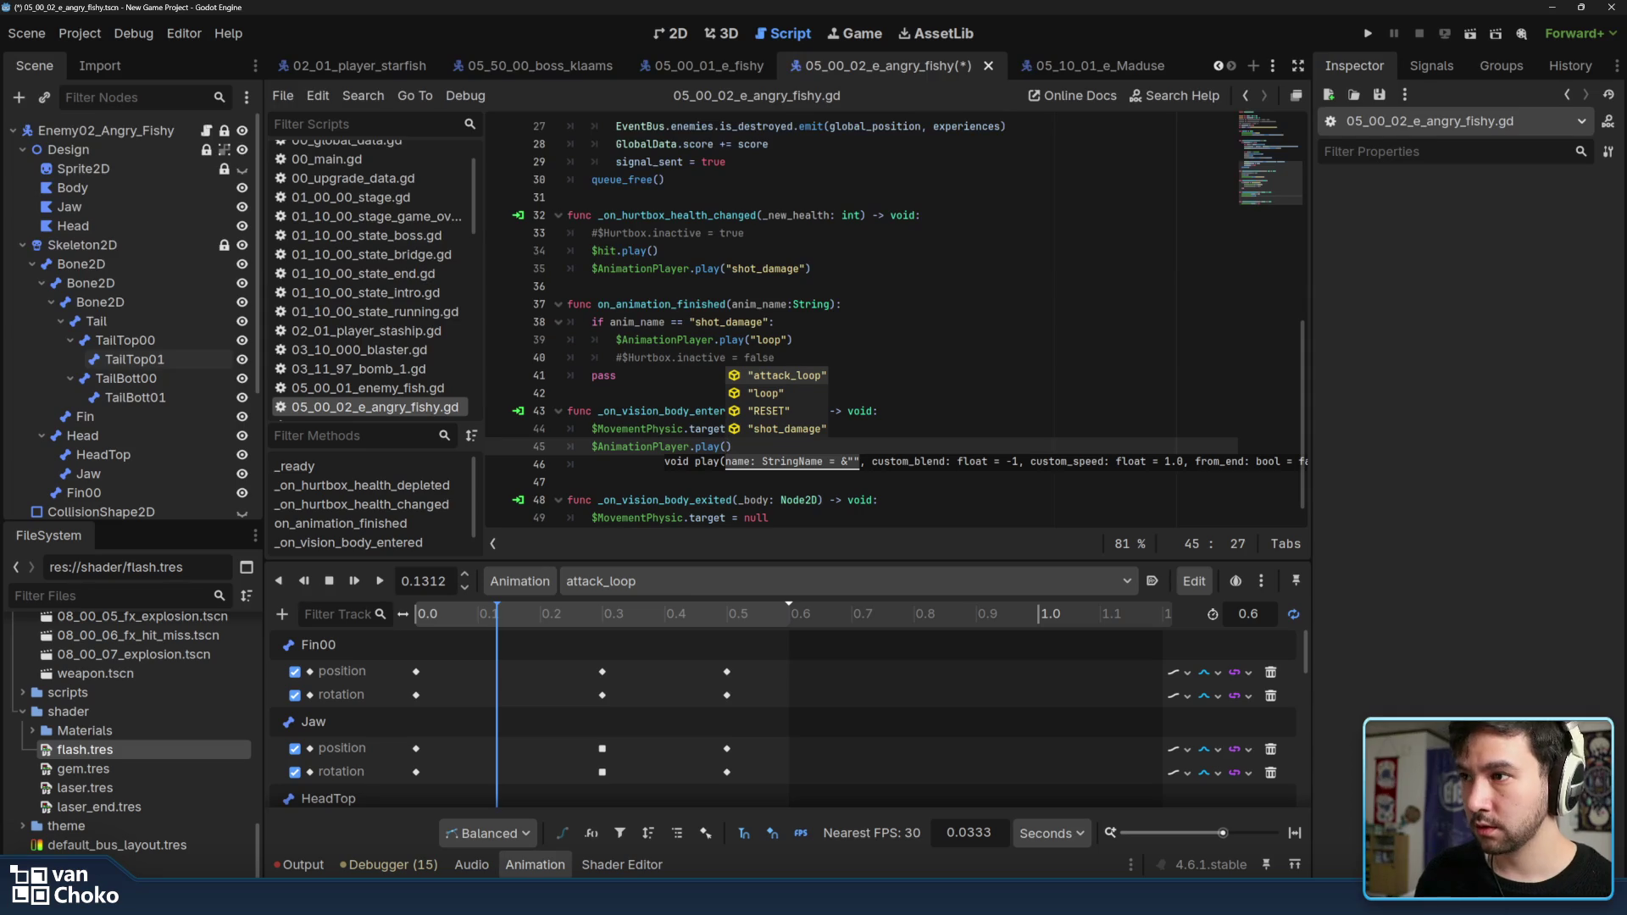
key(Return)
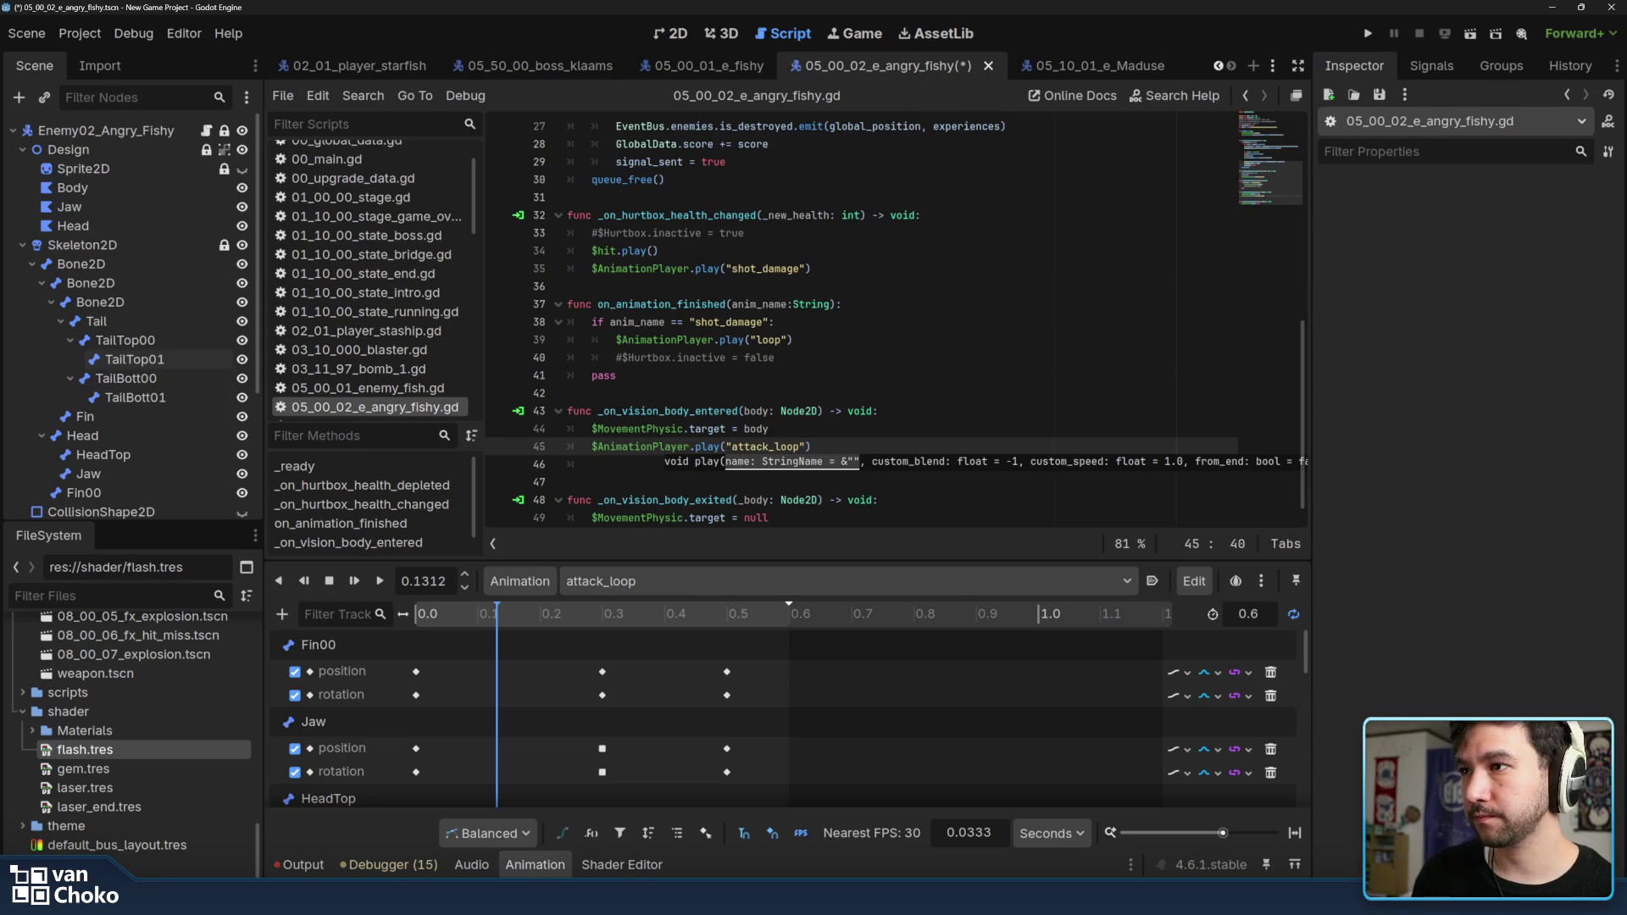
key(Escape)
Add a play("loop") call to _on_vision_body_exited, save the script and run the game
click(769, 500)
key(Return)
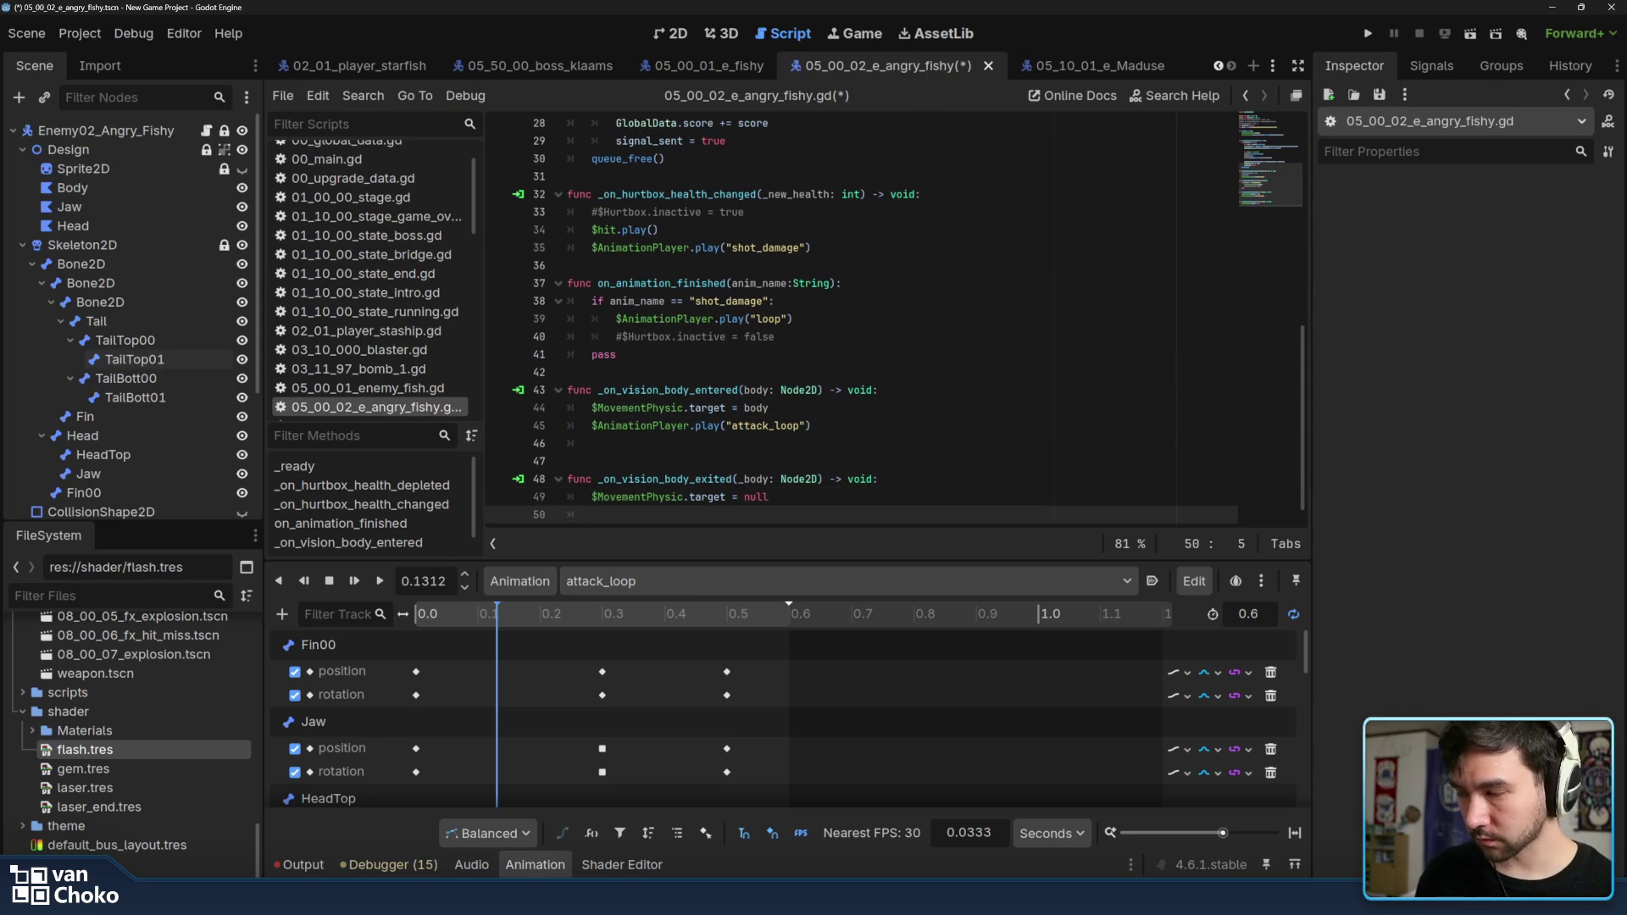
text($AnimationPlayer.play("loop"))
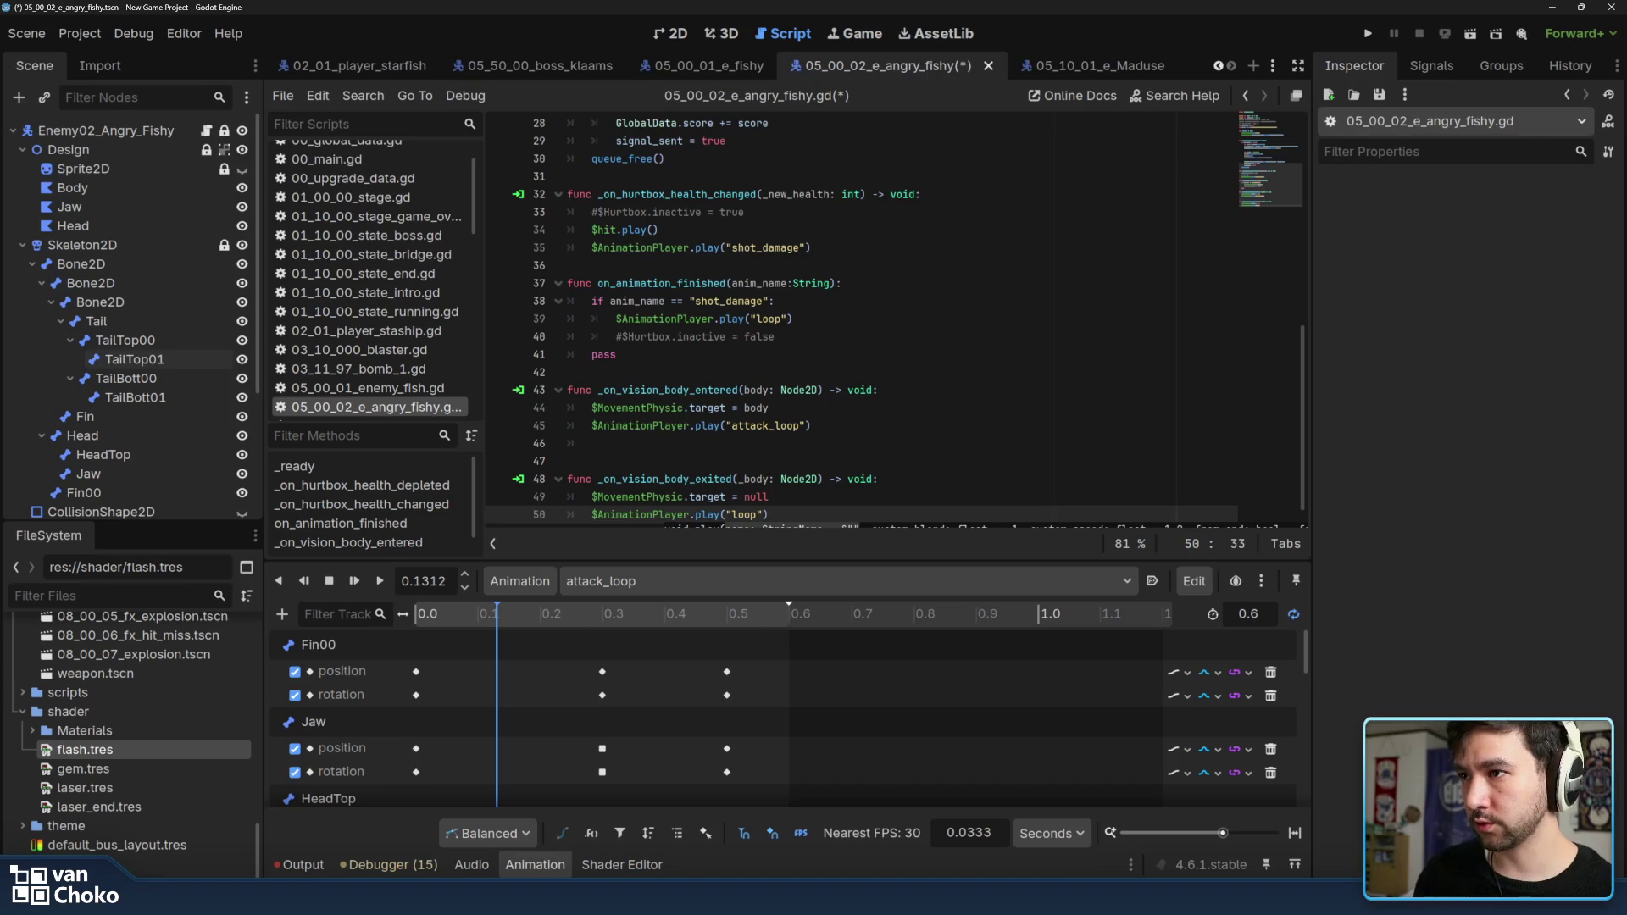
click(769, 497)
key(ctrl+s)
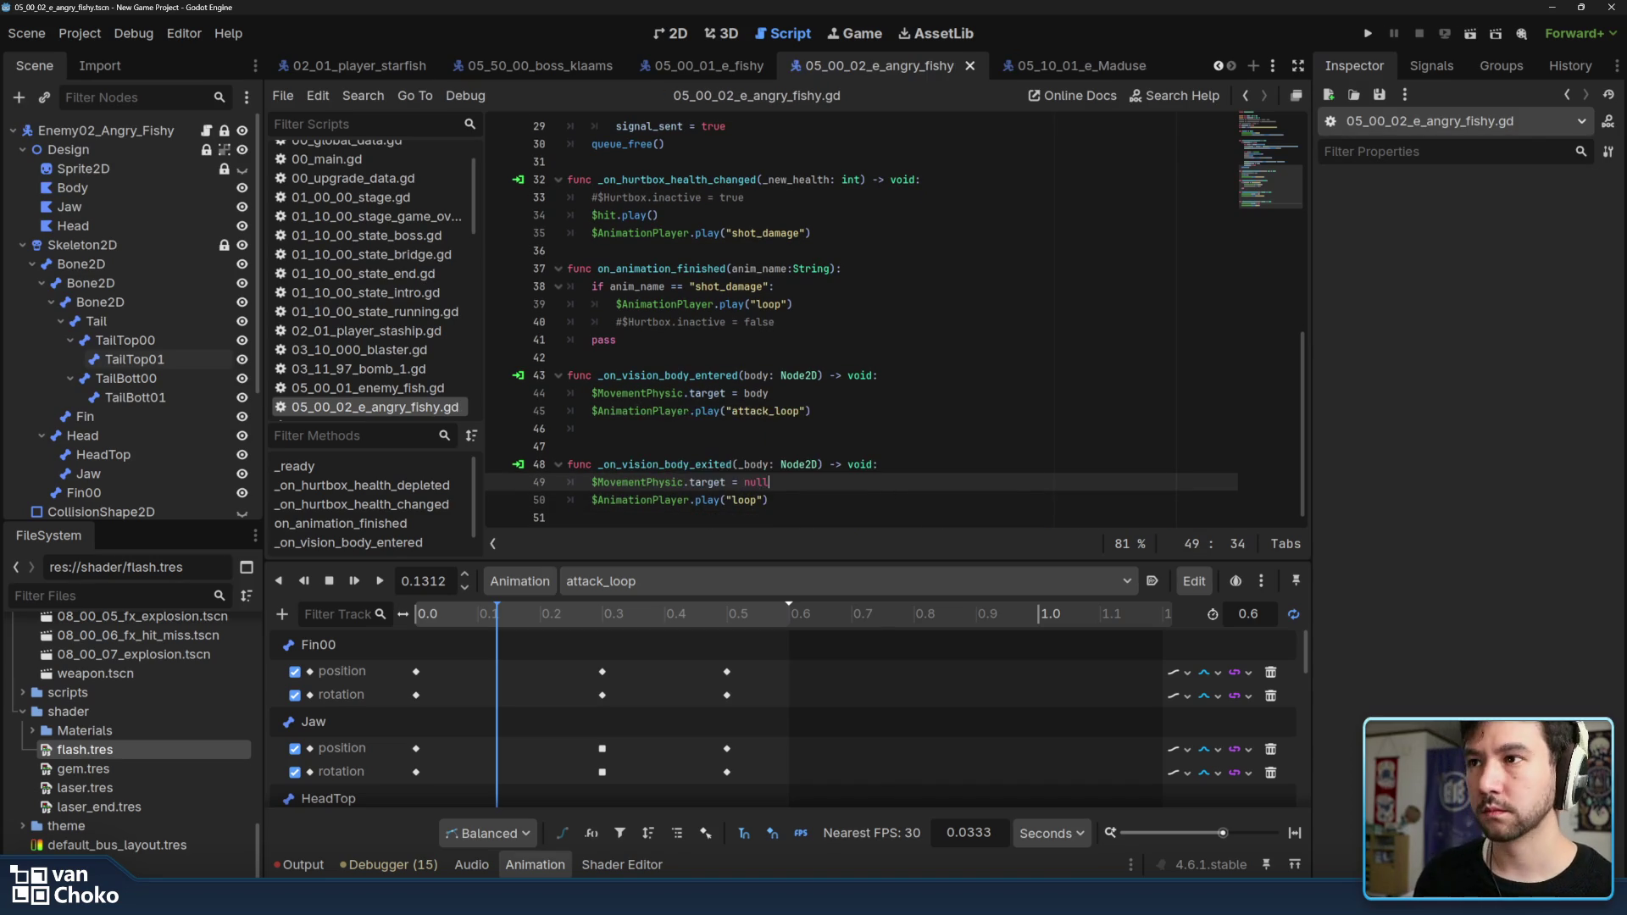
click(1370, 34)
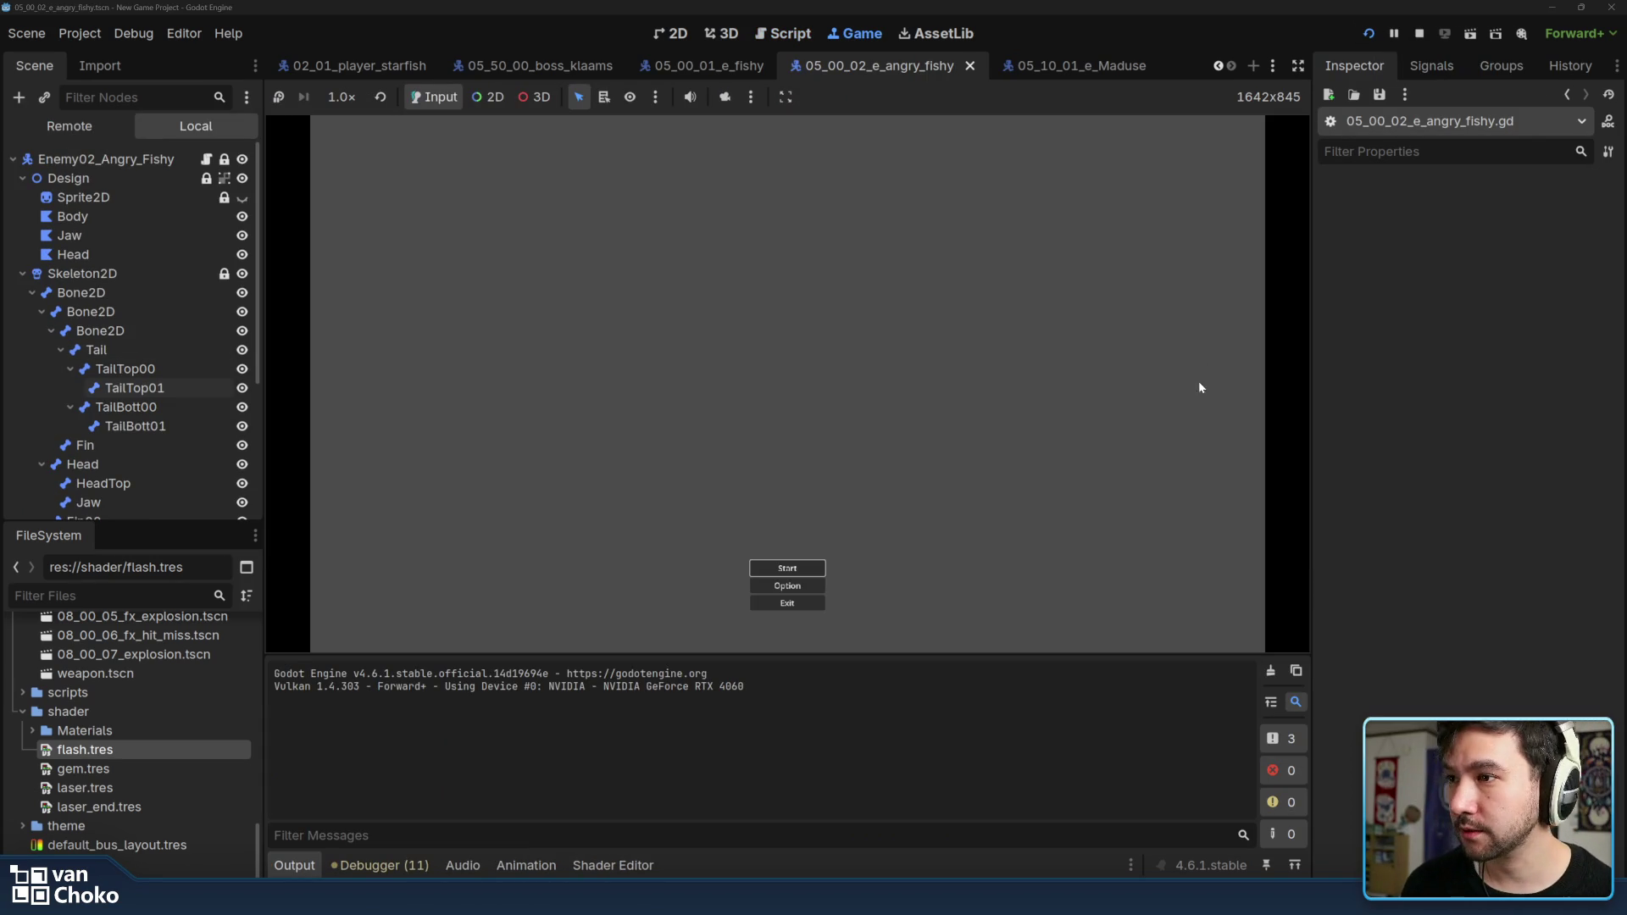
Start the game from its menu, playtest the angry fish level, then stop the run
click(793, 569)
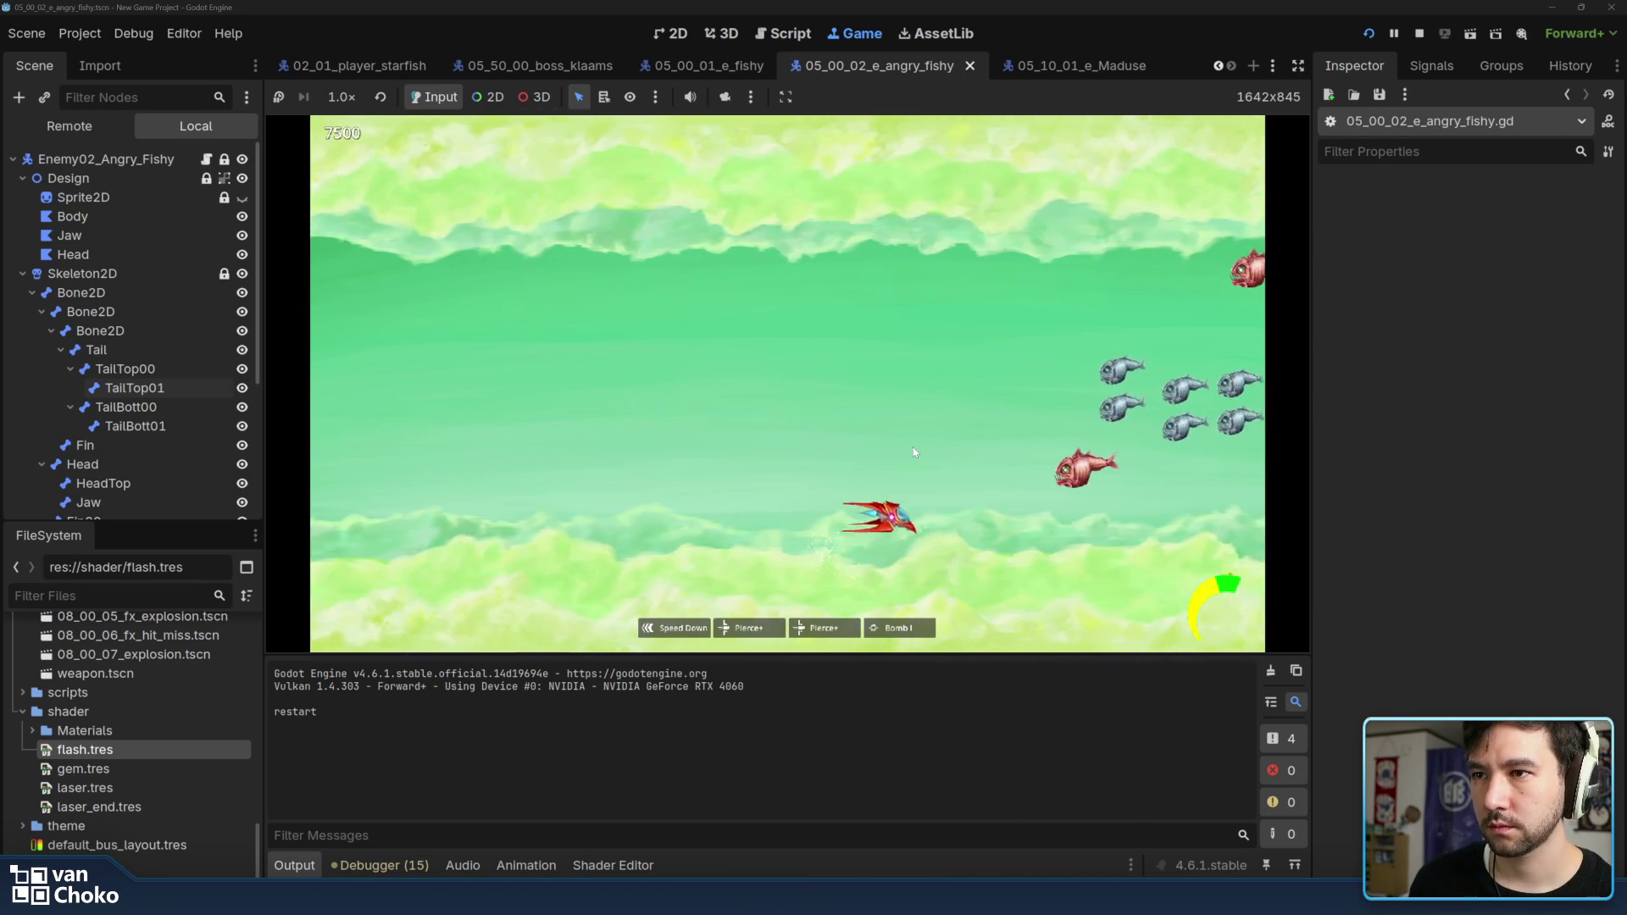
click(1420, 34)
scroll(241, 295, down, 5)
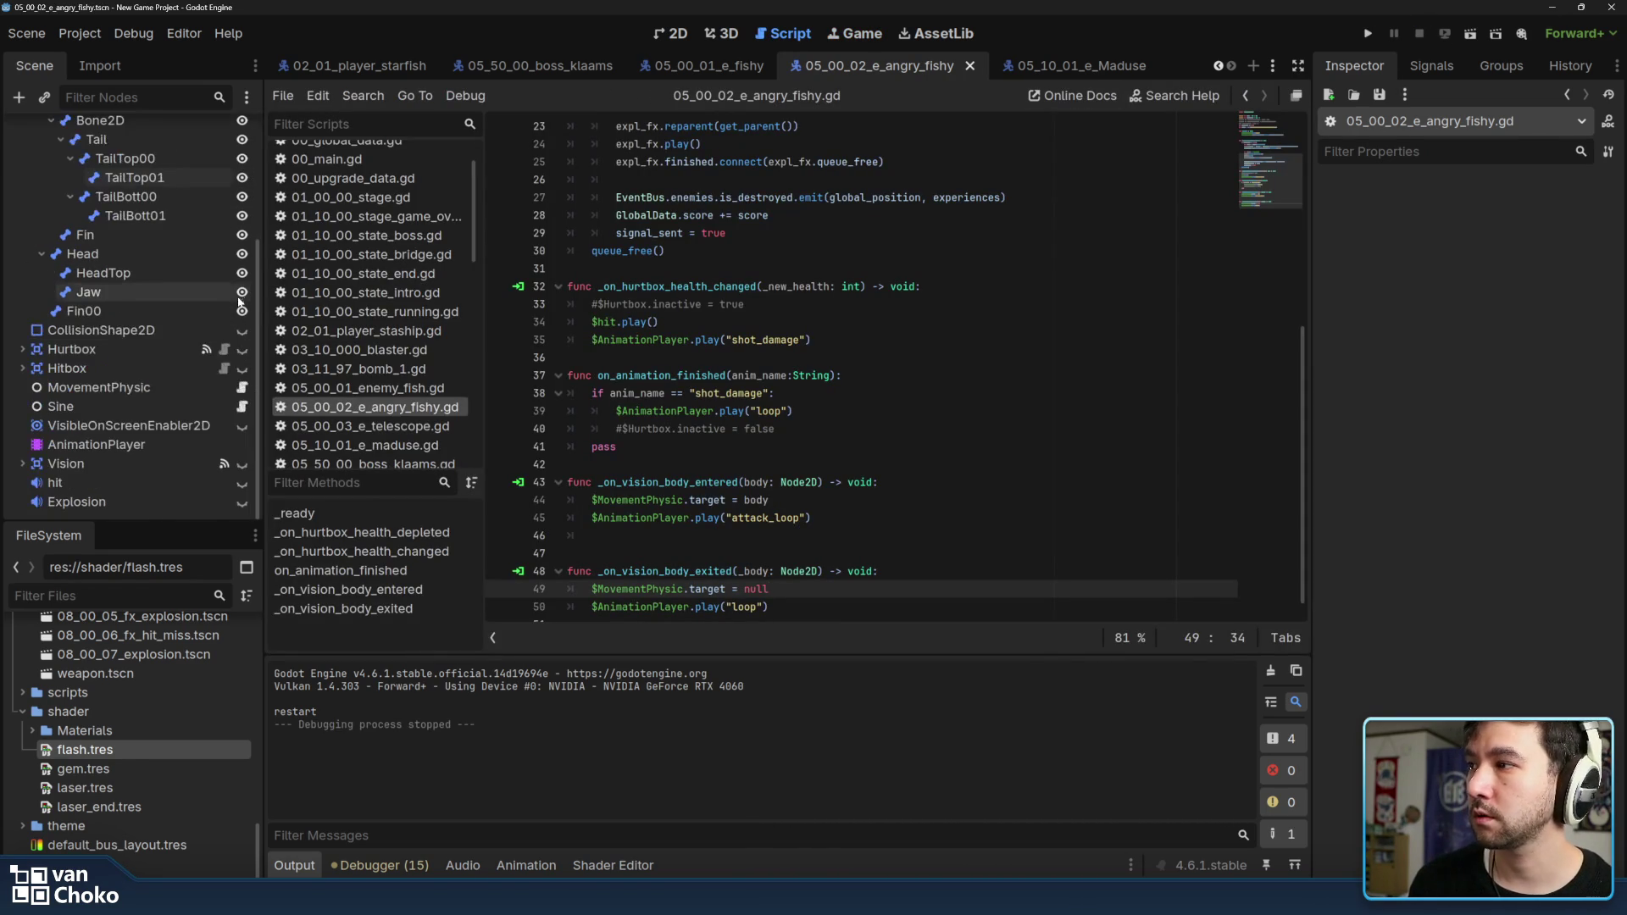
Show CollisionShape2D, Hurtbox, Hitbox, VisibleOnScreenEnabler2D, Vision and hit nodes, then rerun the project
click(241, 330)
click(241, 349)
click(242, 368)
click(241, 425)
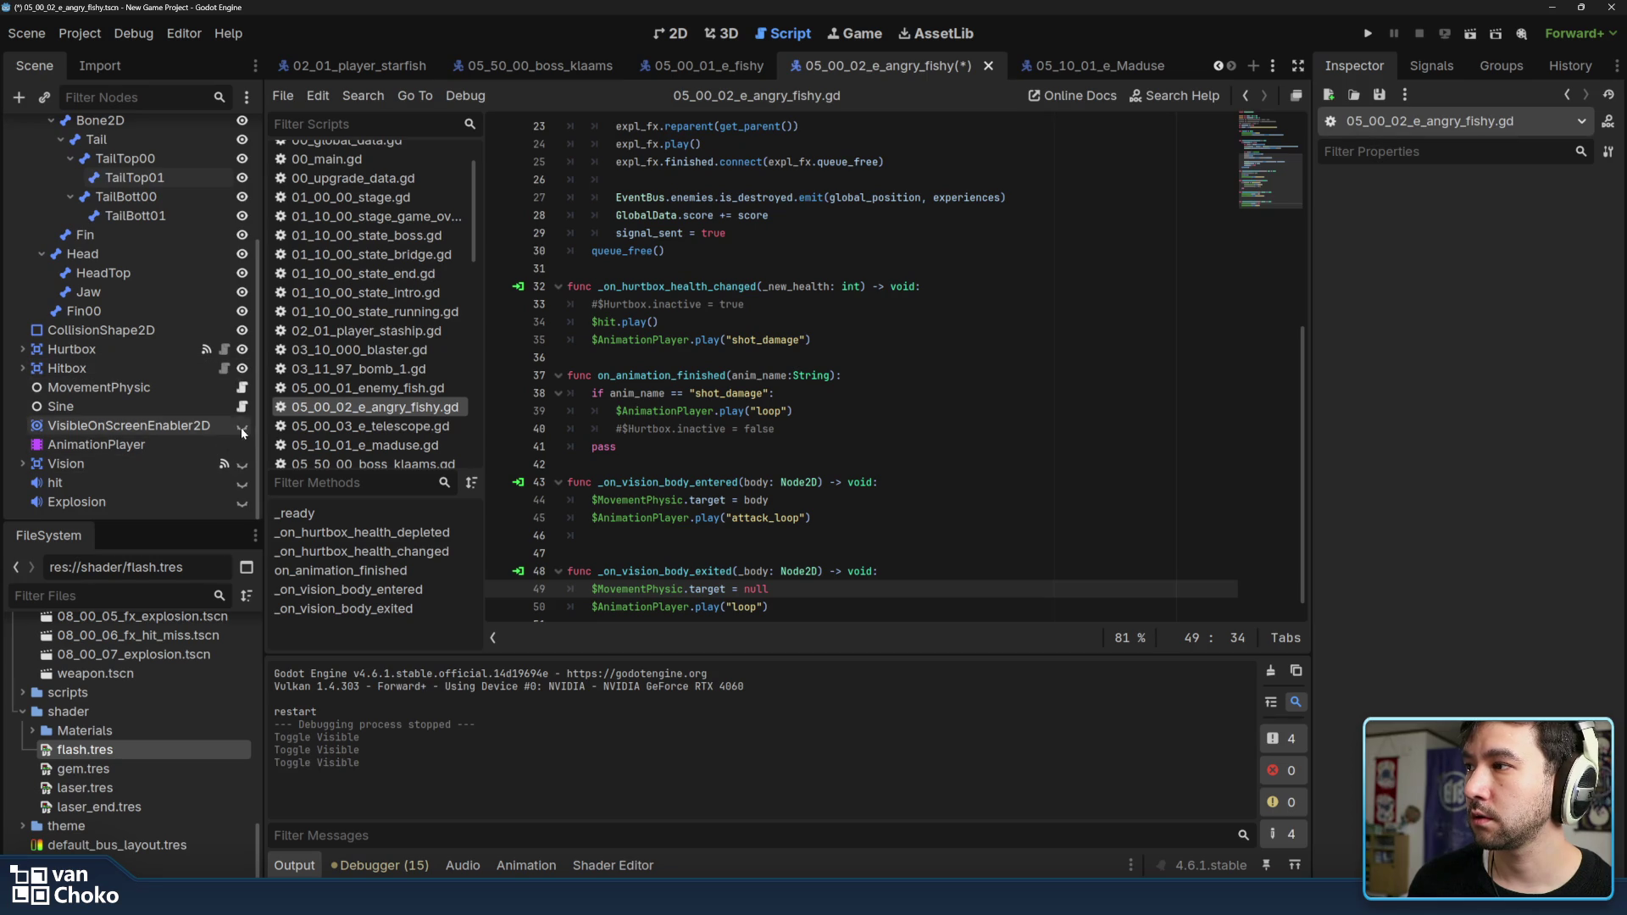
click(242, 464)
click(241, 482)
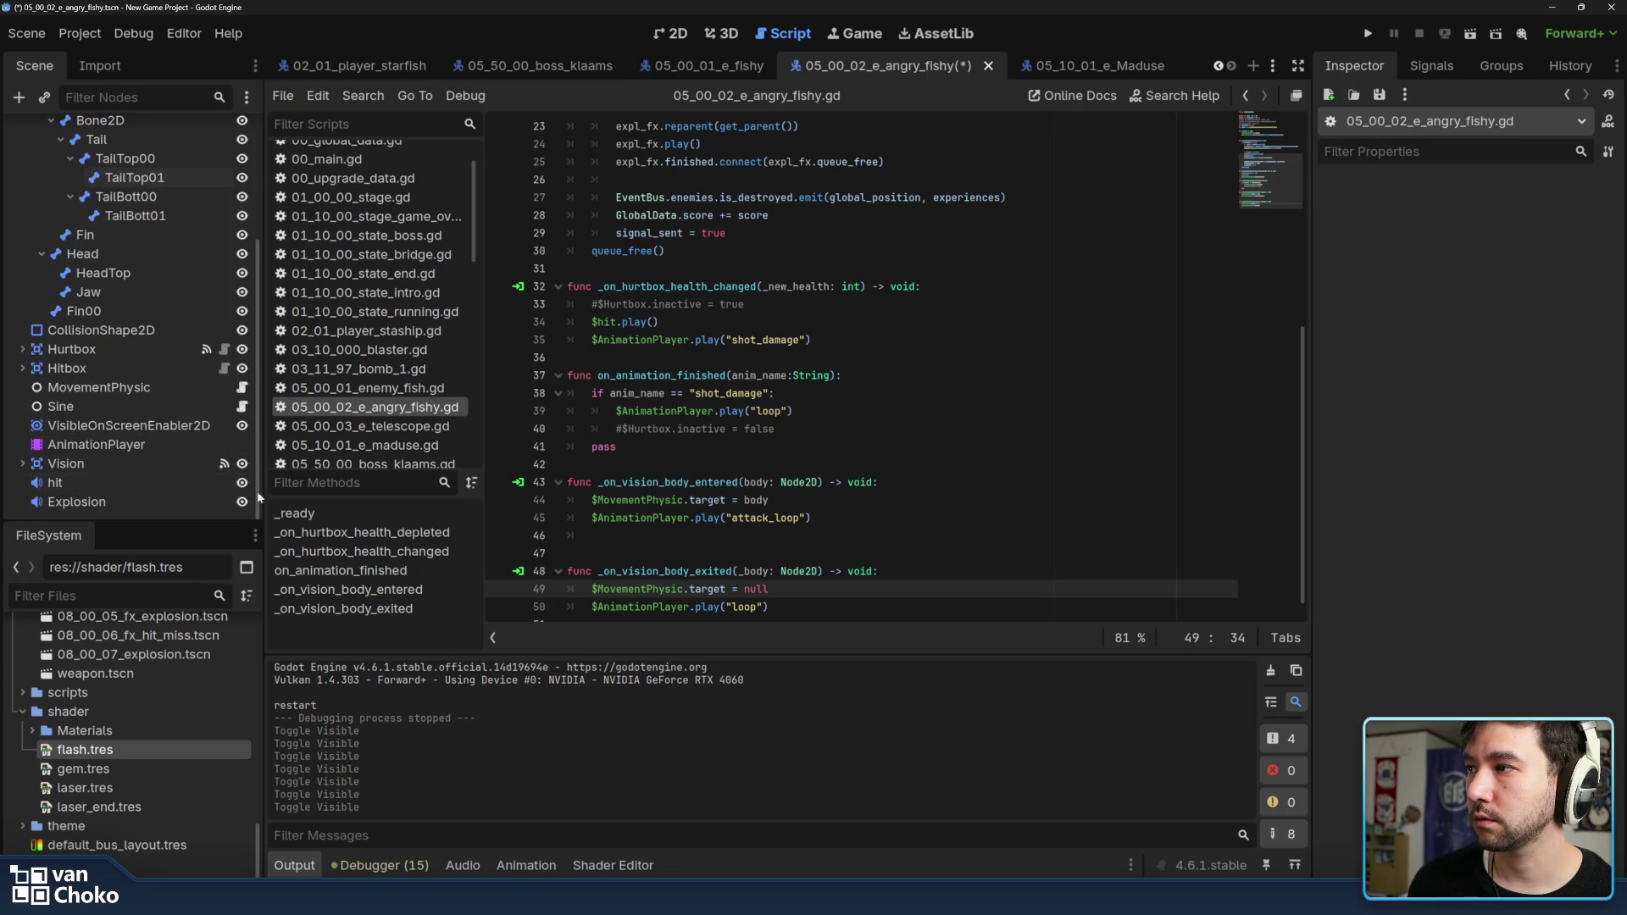
click(1369, 34)
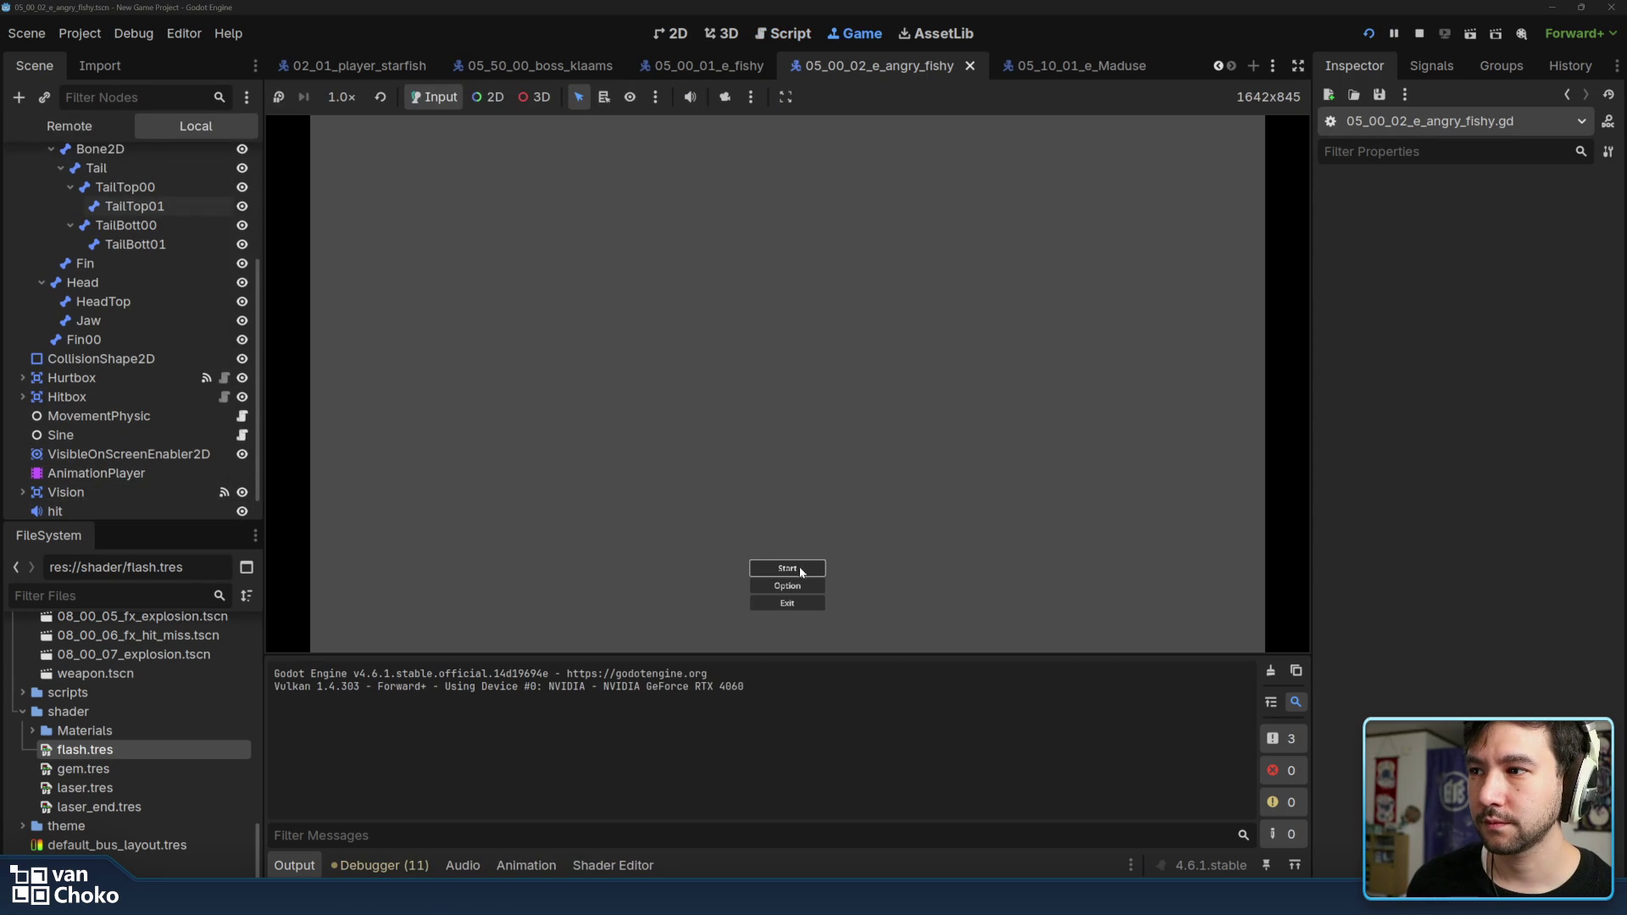
Start the game and fly the ship around, shooting the incoming fish
key(Return)
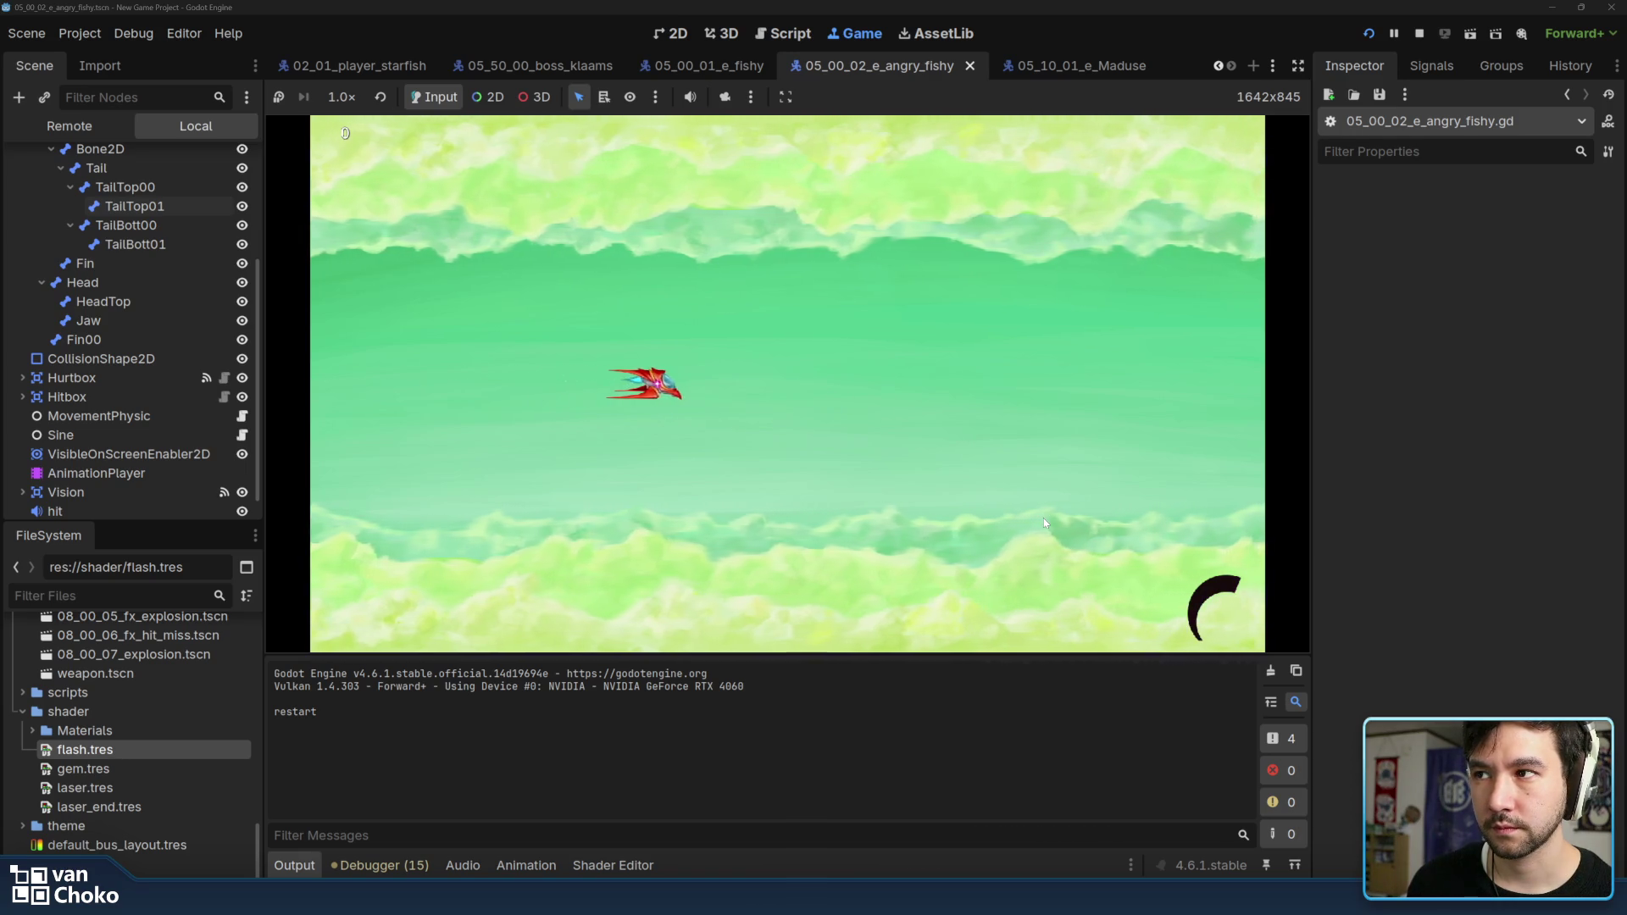
key(Right)
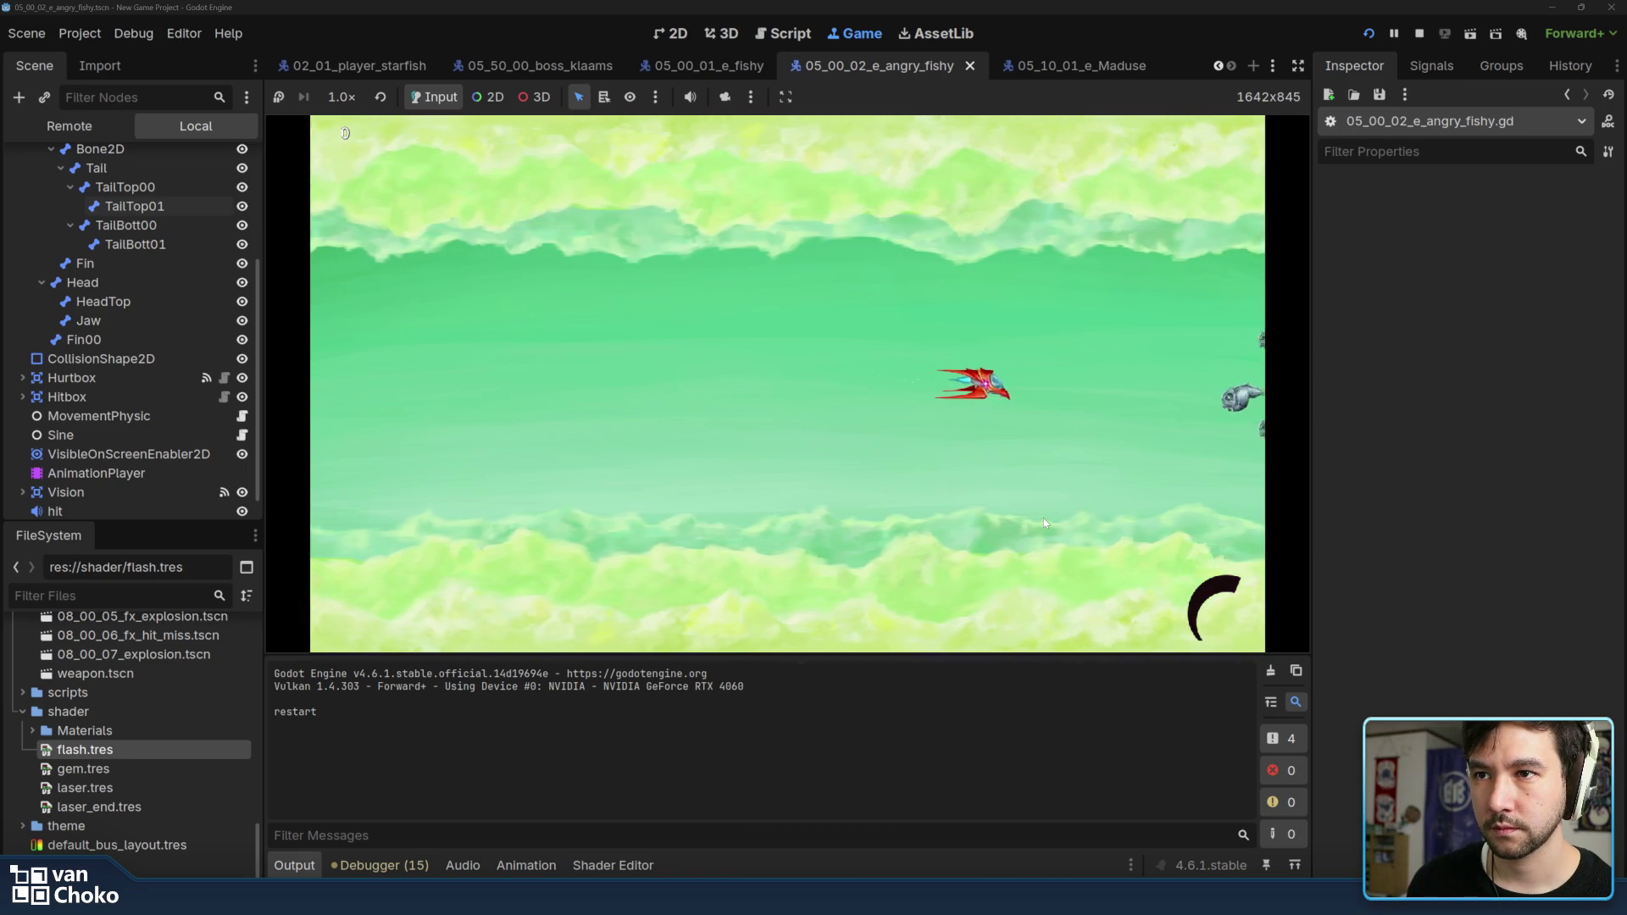
key(space)
key(Left)
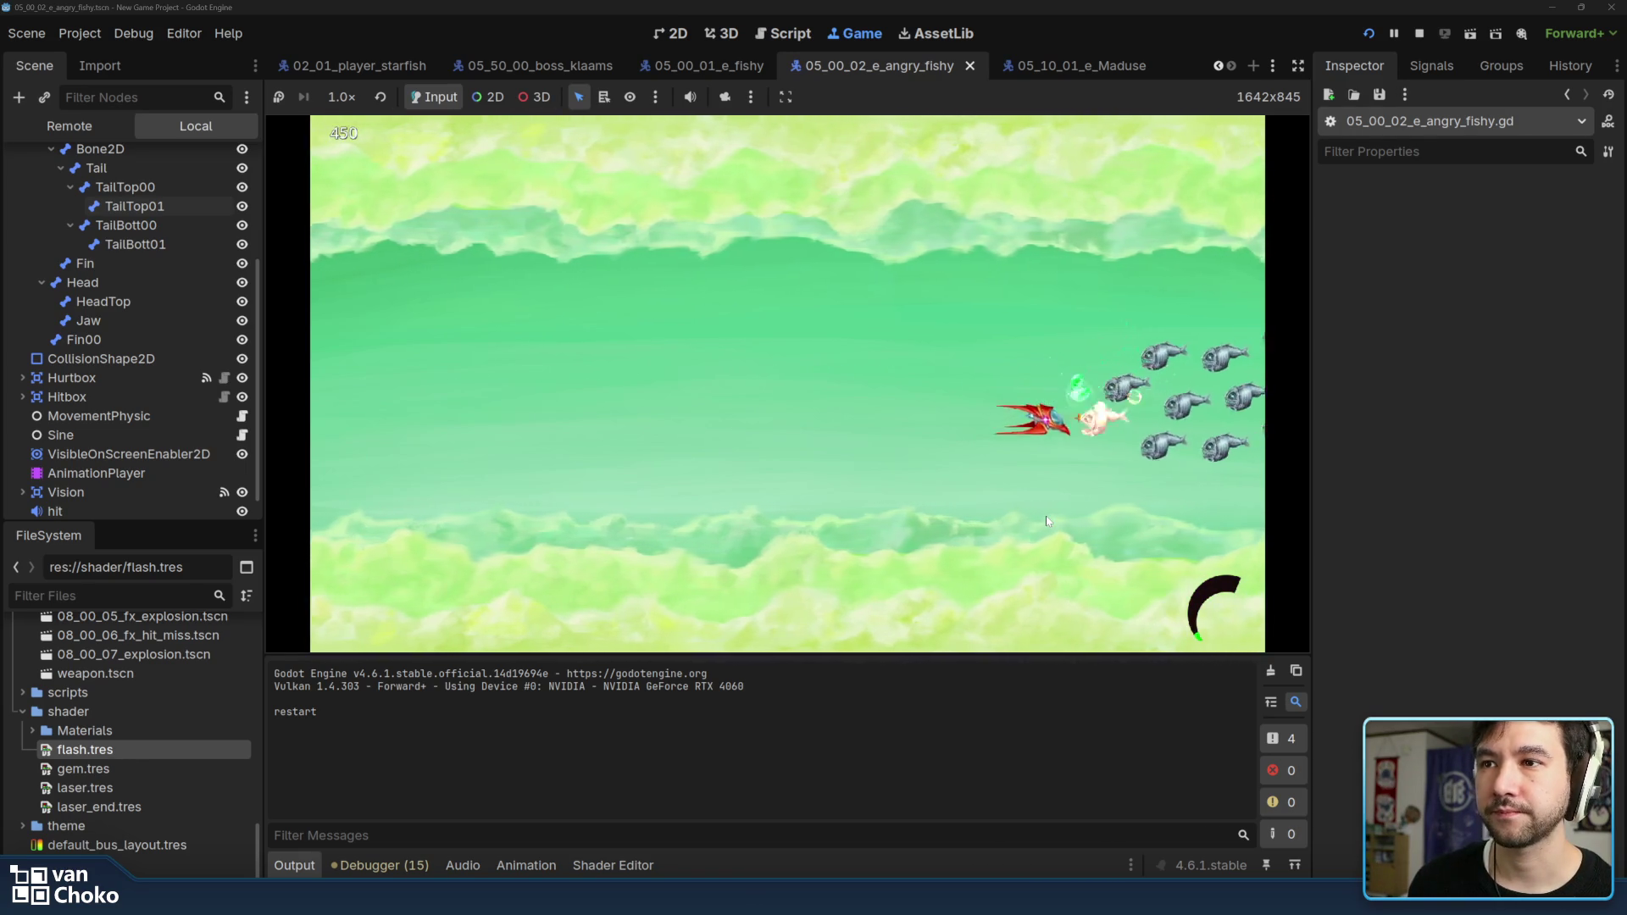
key(Left)
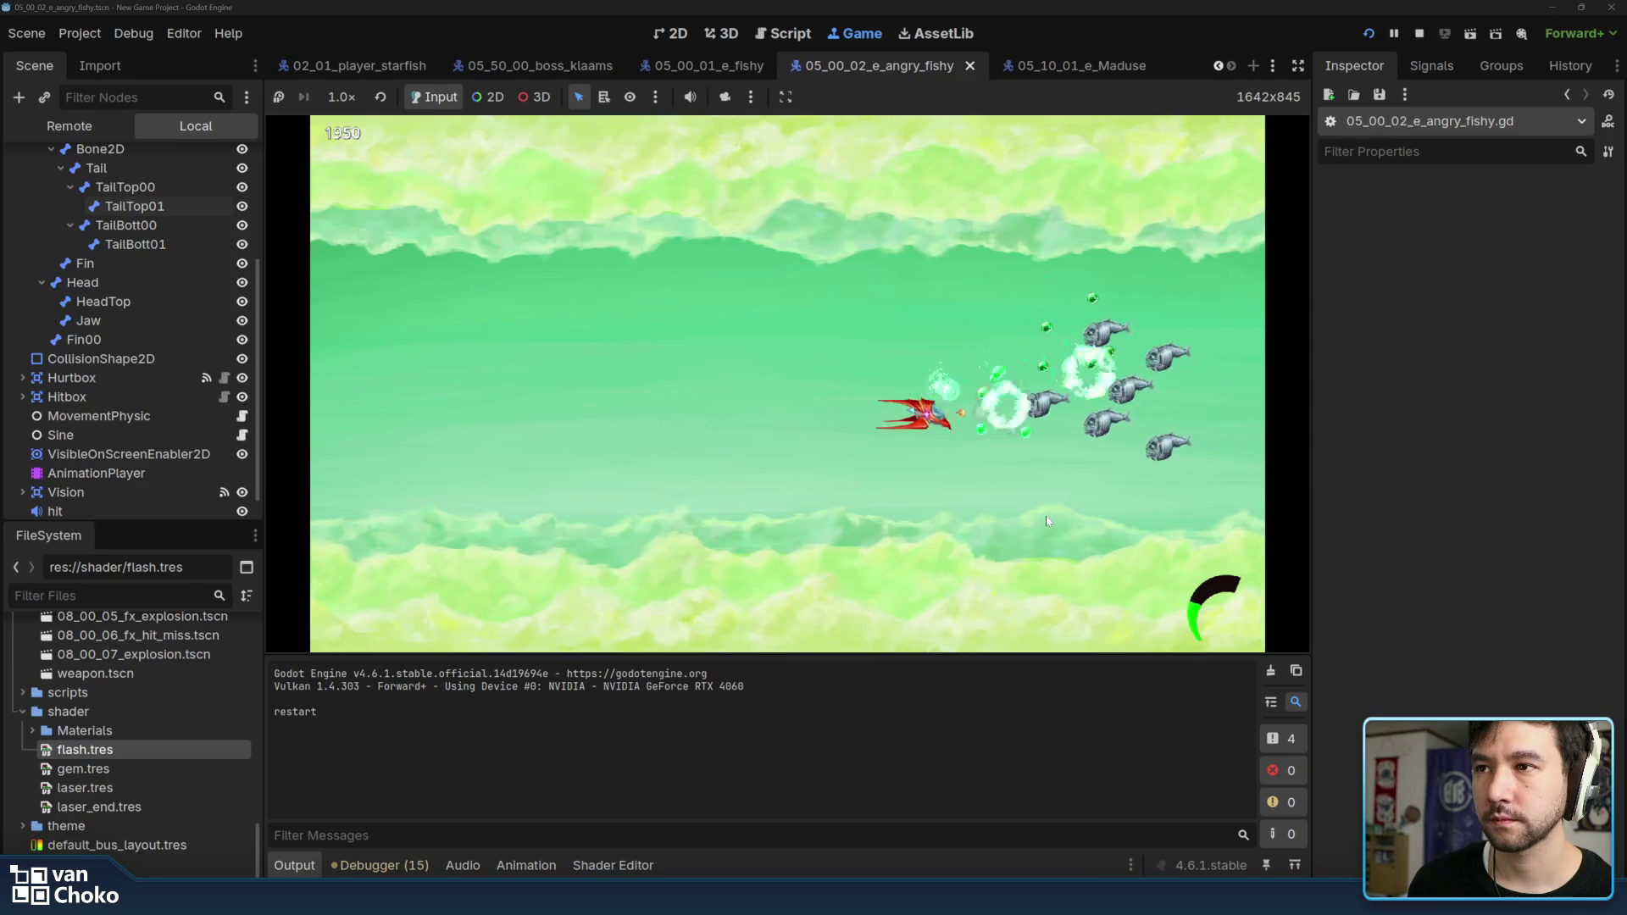
key(Up)
key(Left)
key(Down)
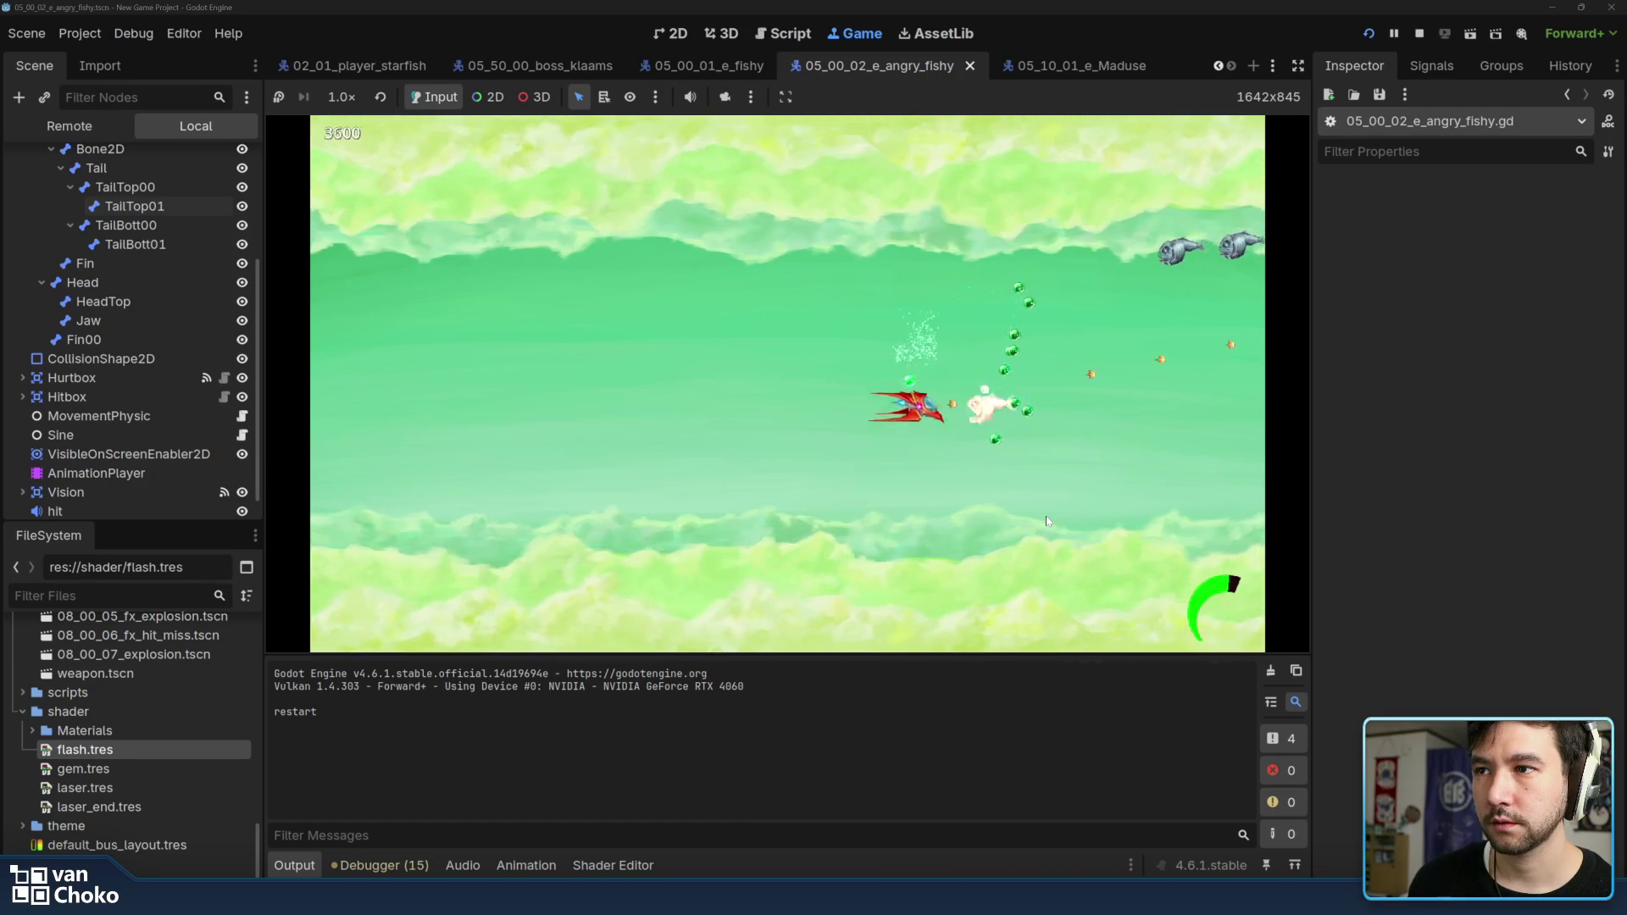
key(Up)
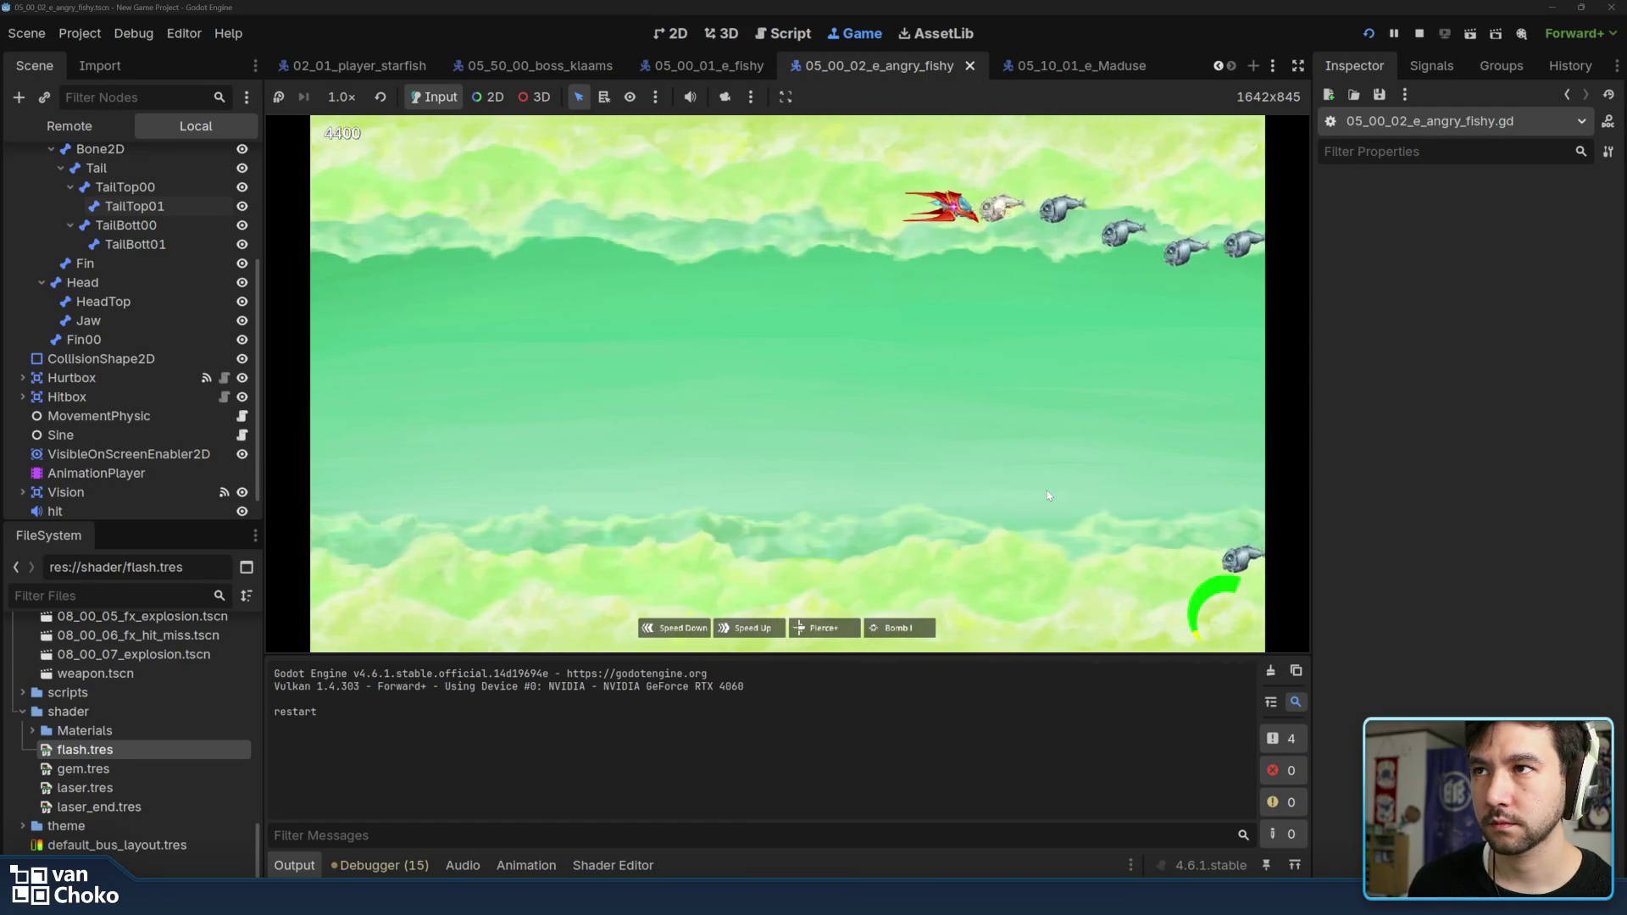
key(Right)
key(Down)
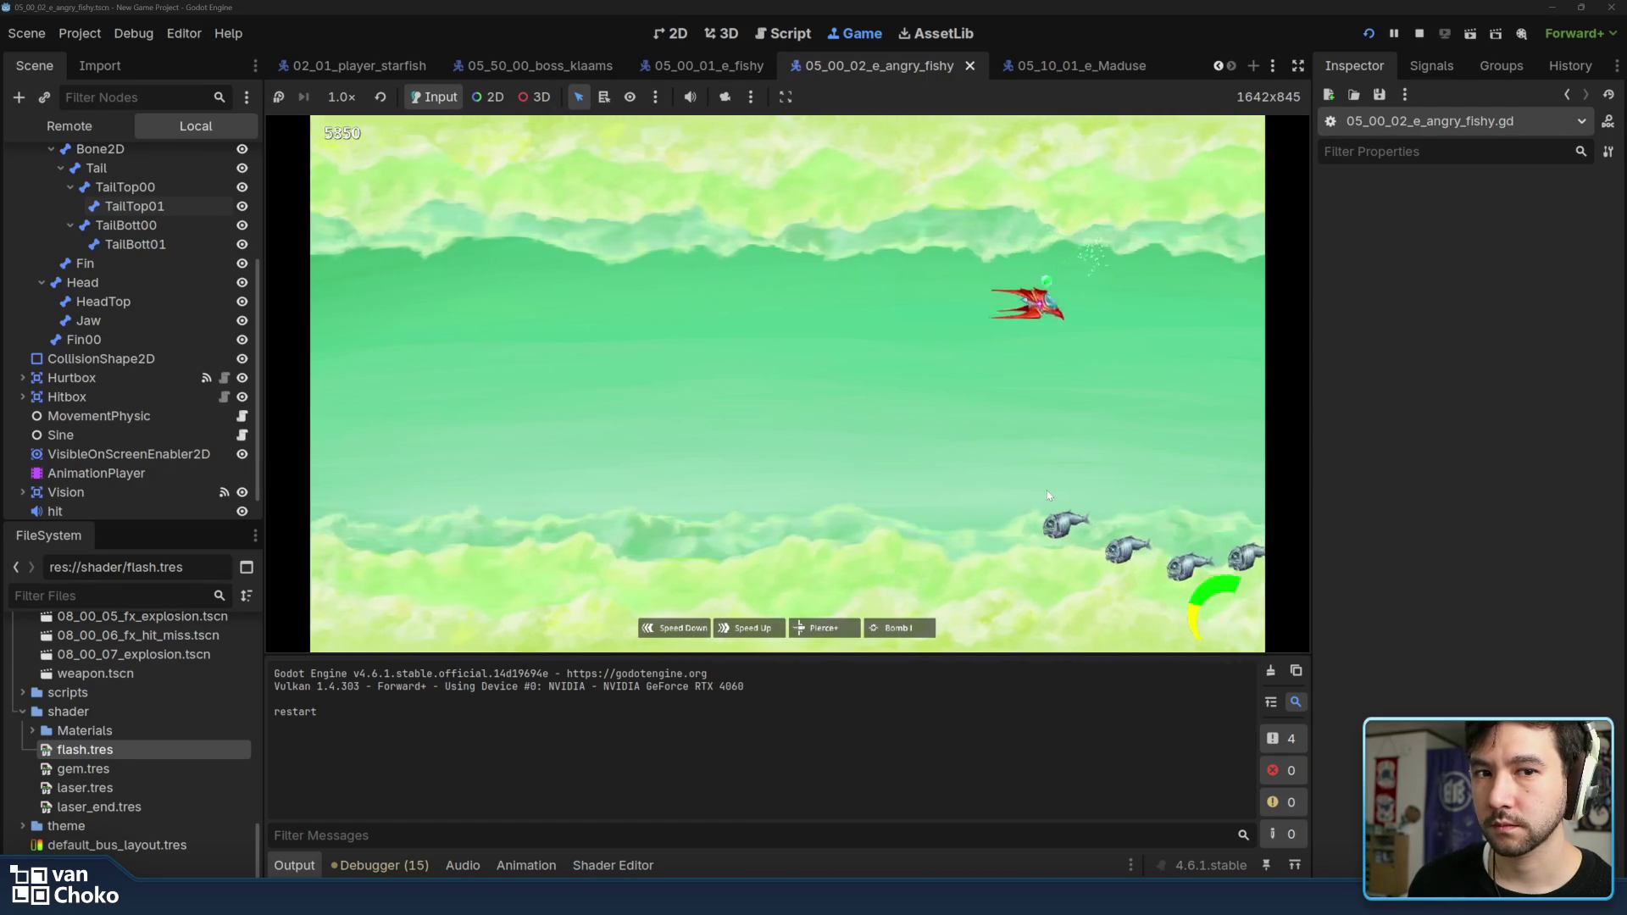
key(Left)
key(Down)
key(Left)
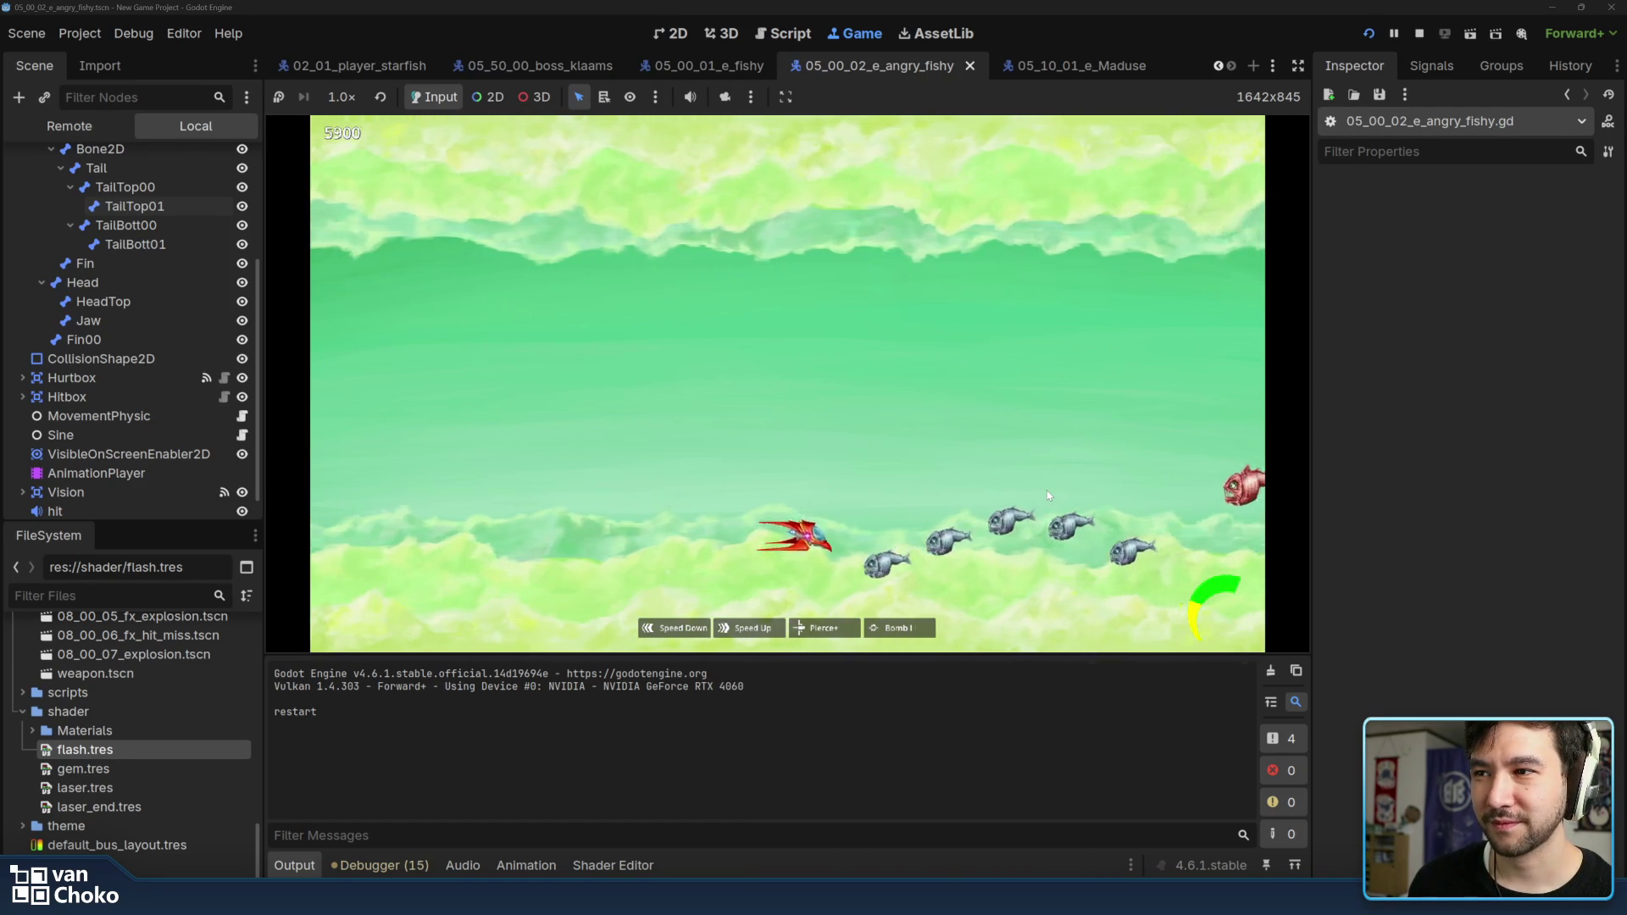
key(Right)
key(Up)
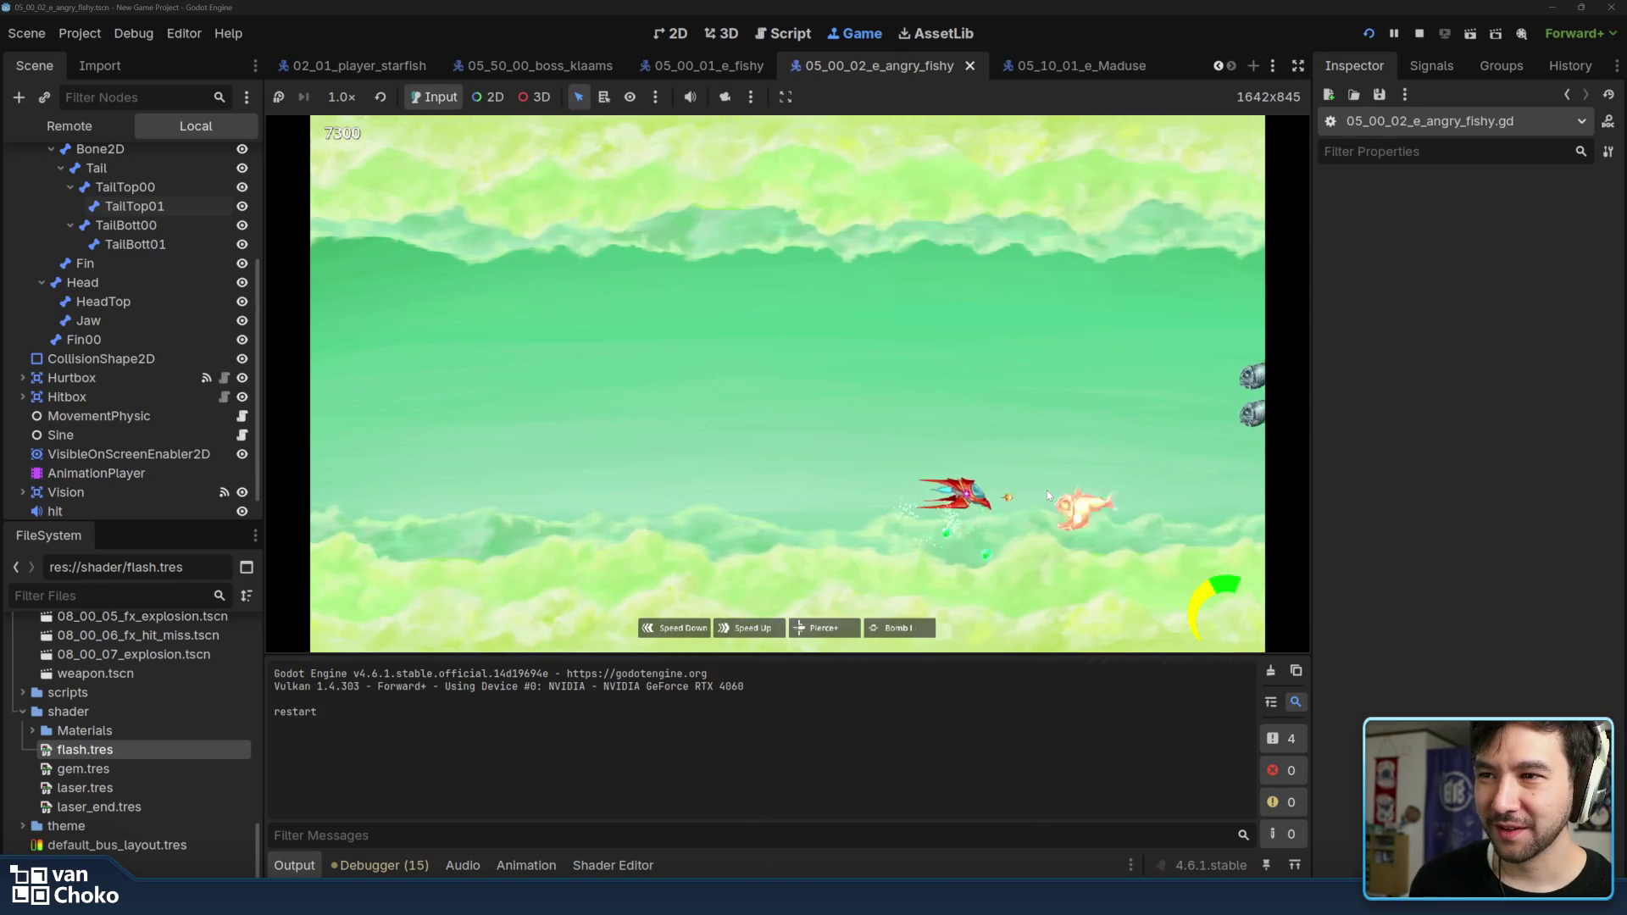
key(Up)
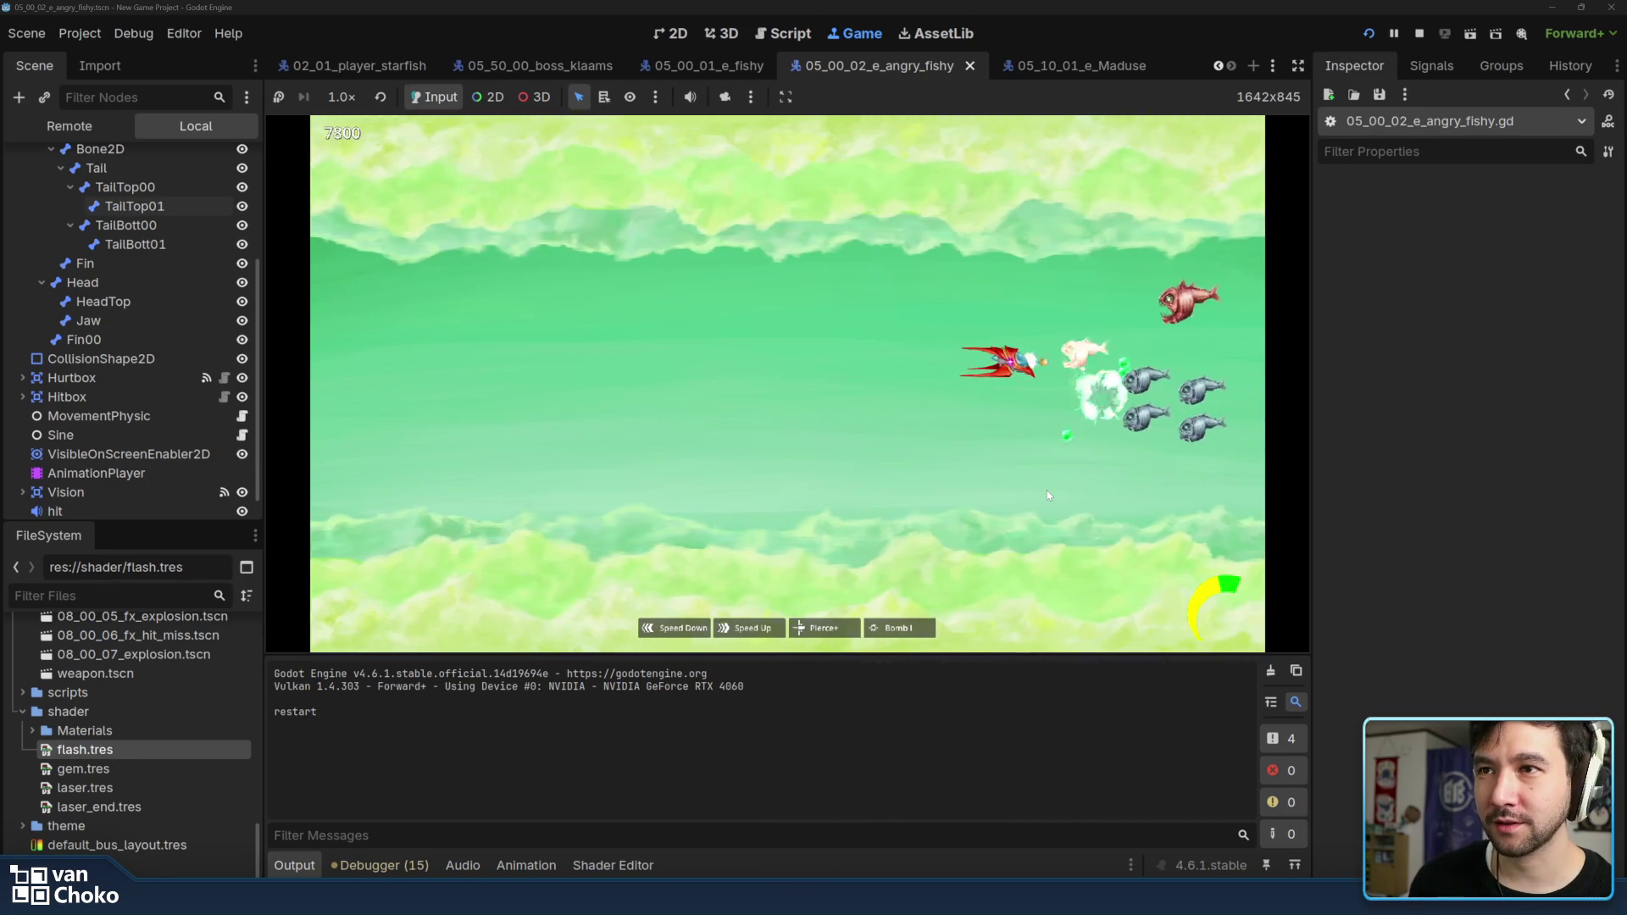
key(Left)
key(Up)
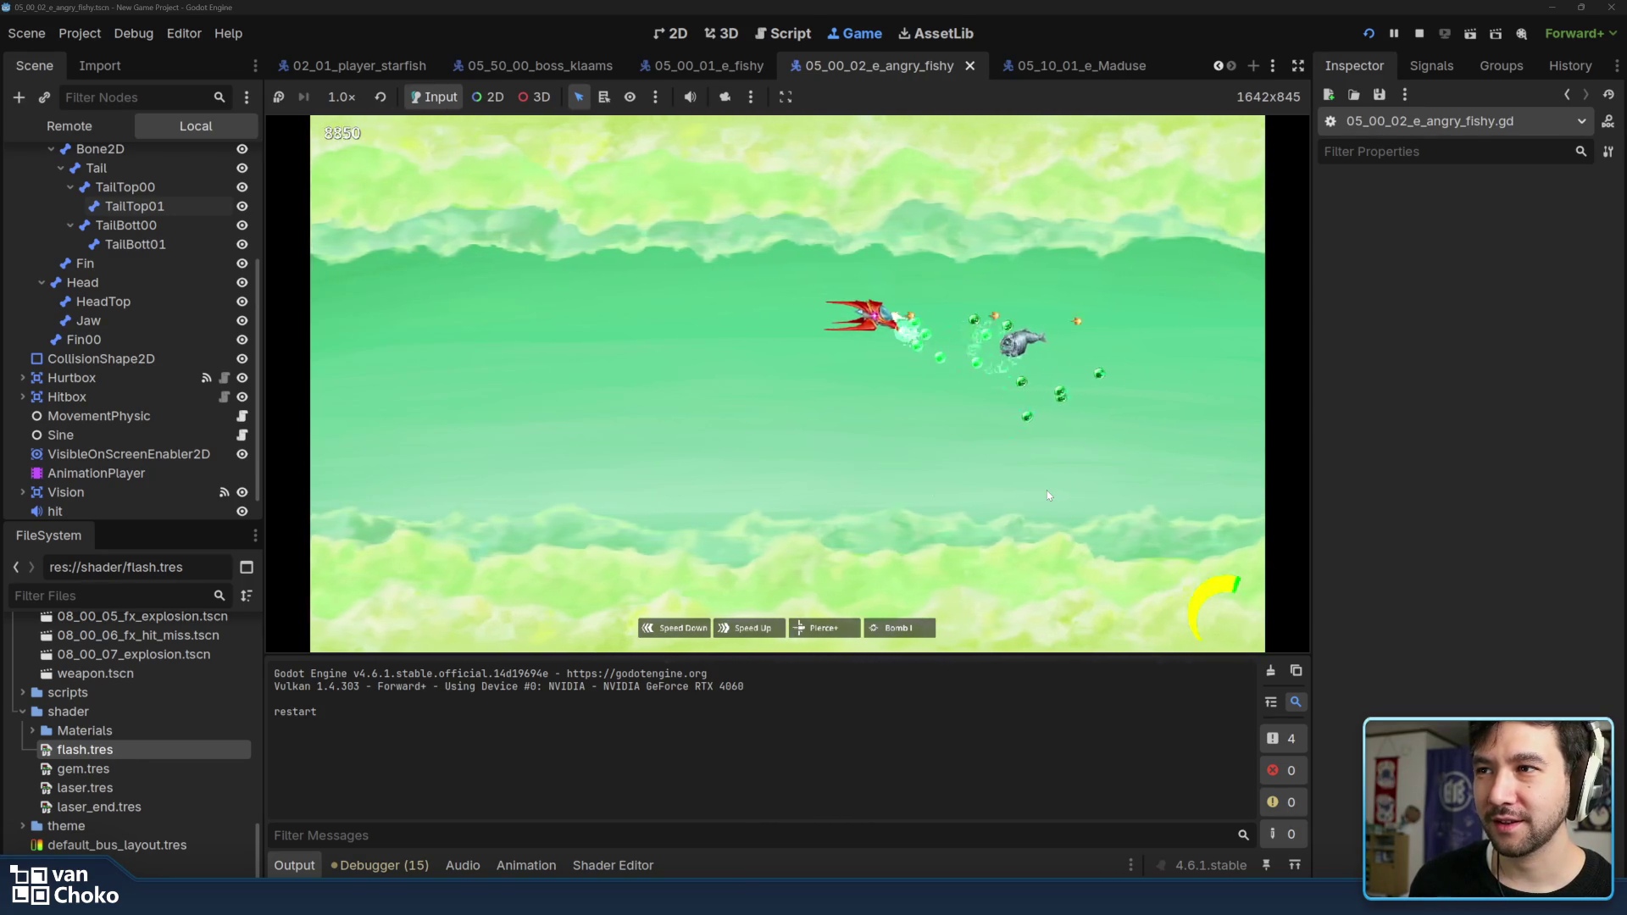
key(Right)
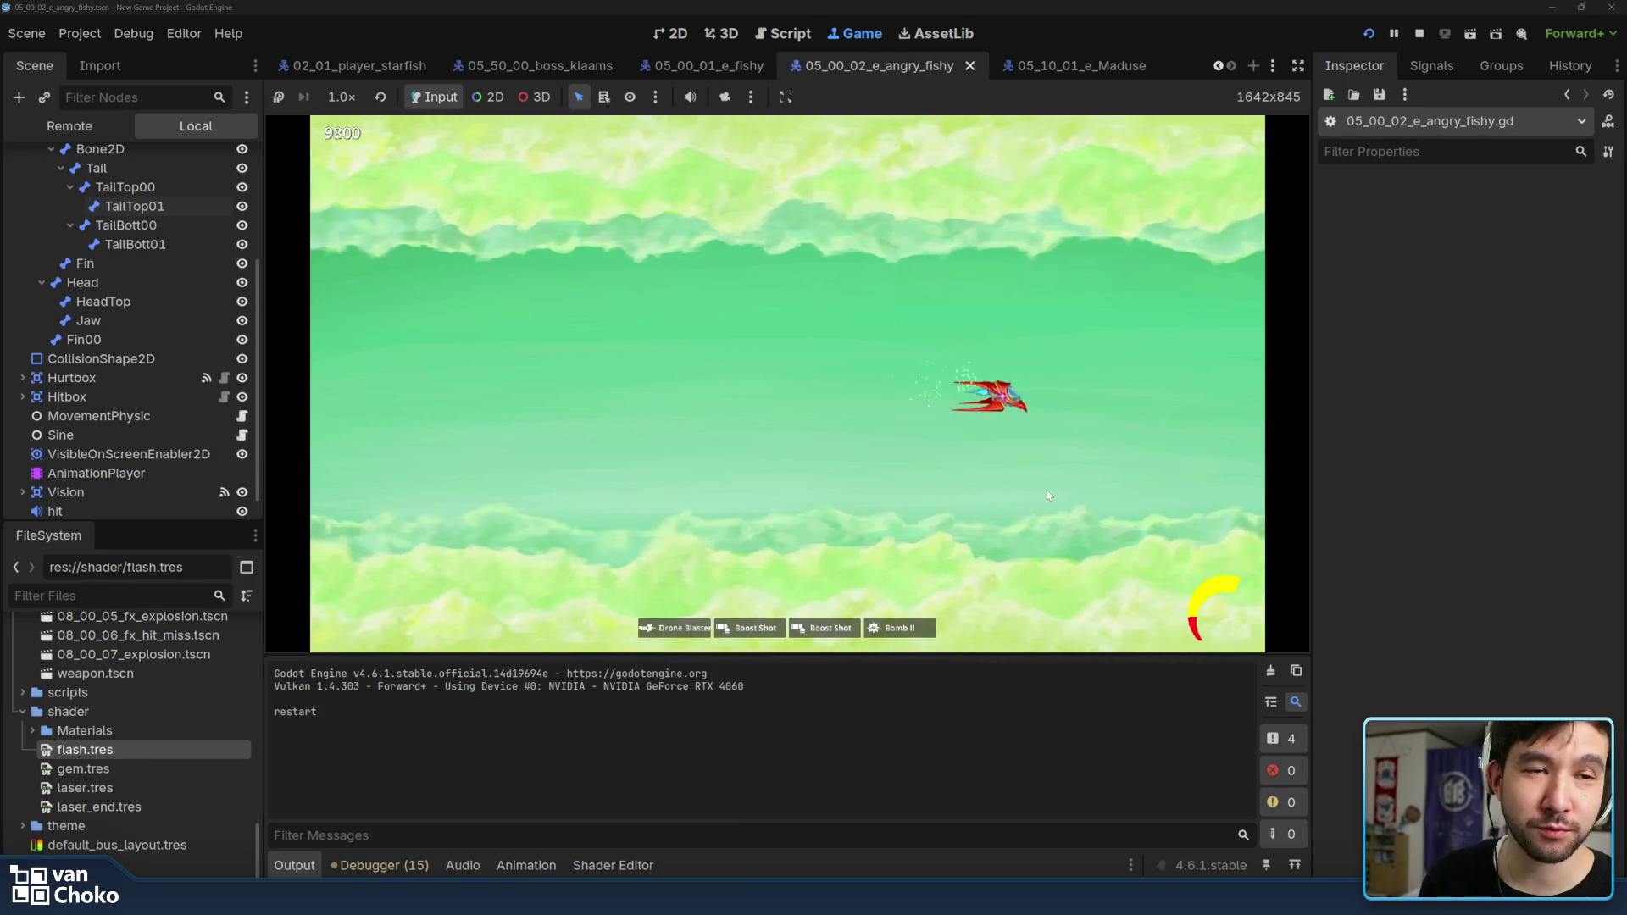
key(Up)
key(Right)
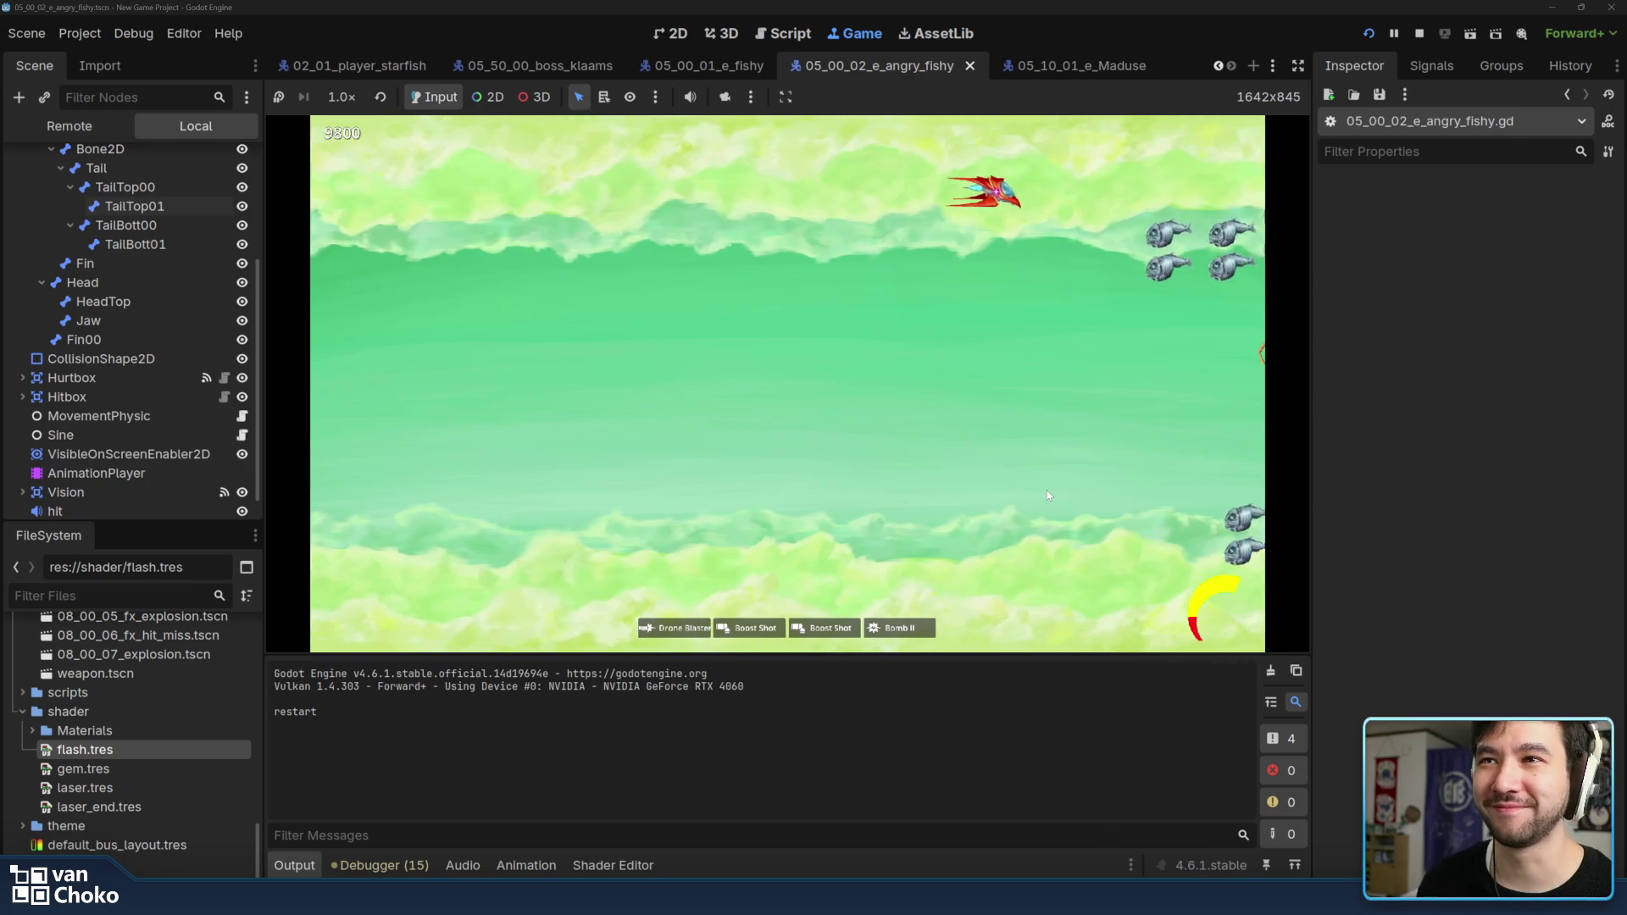
key(Down)
key(Up)
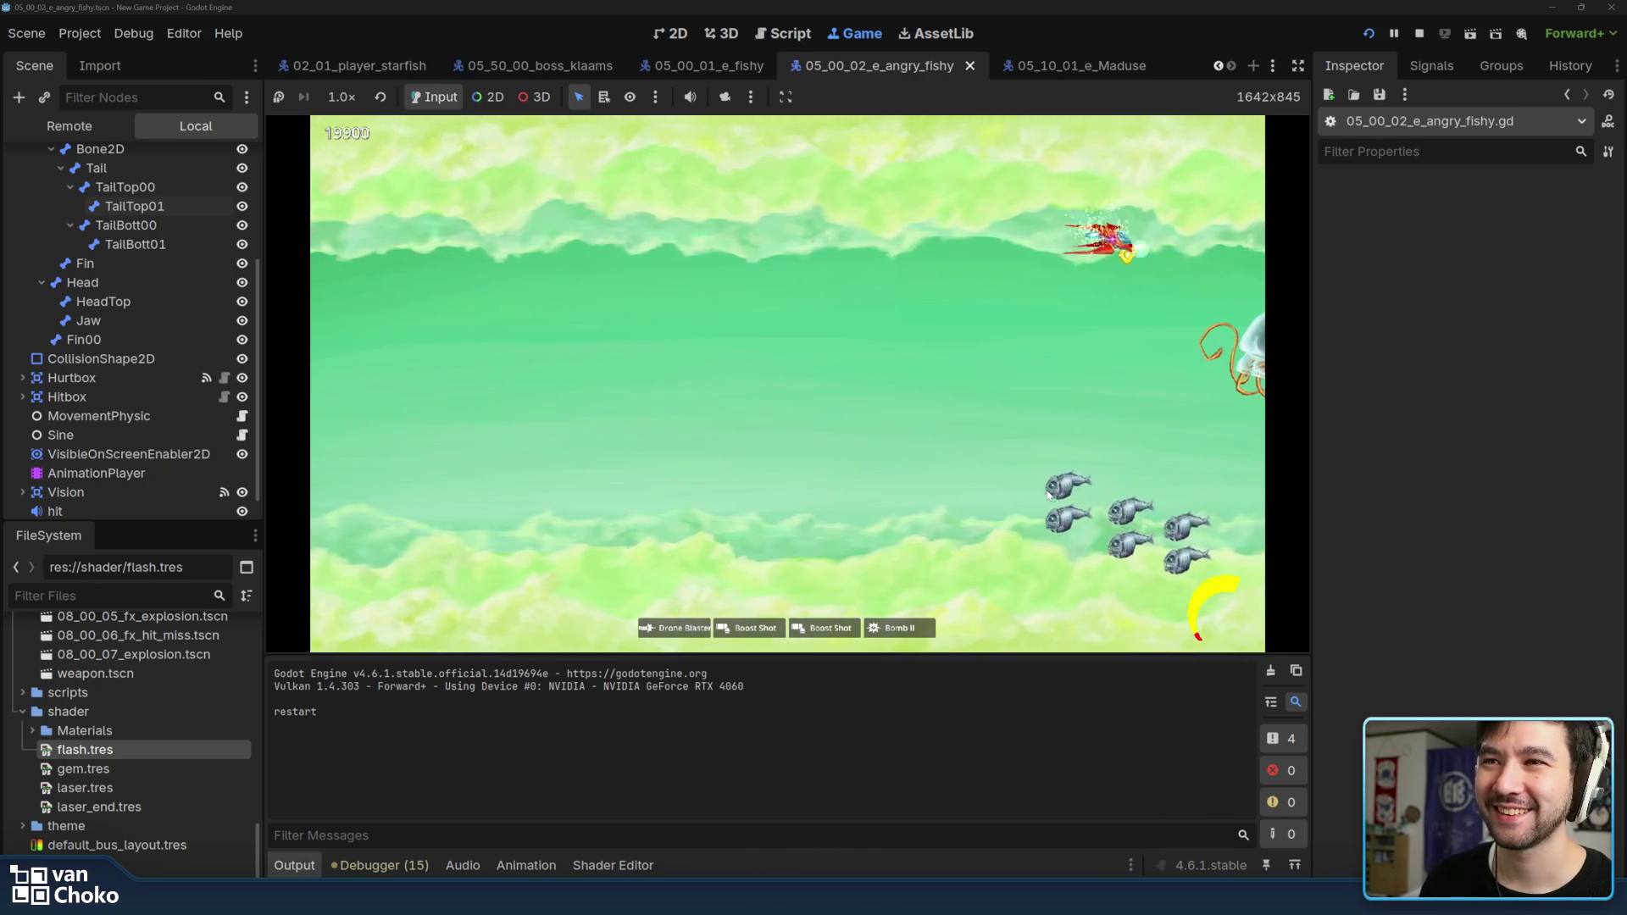
key(Left)
key(Down)
key(Left)
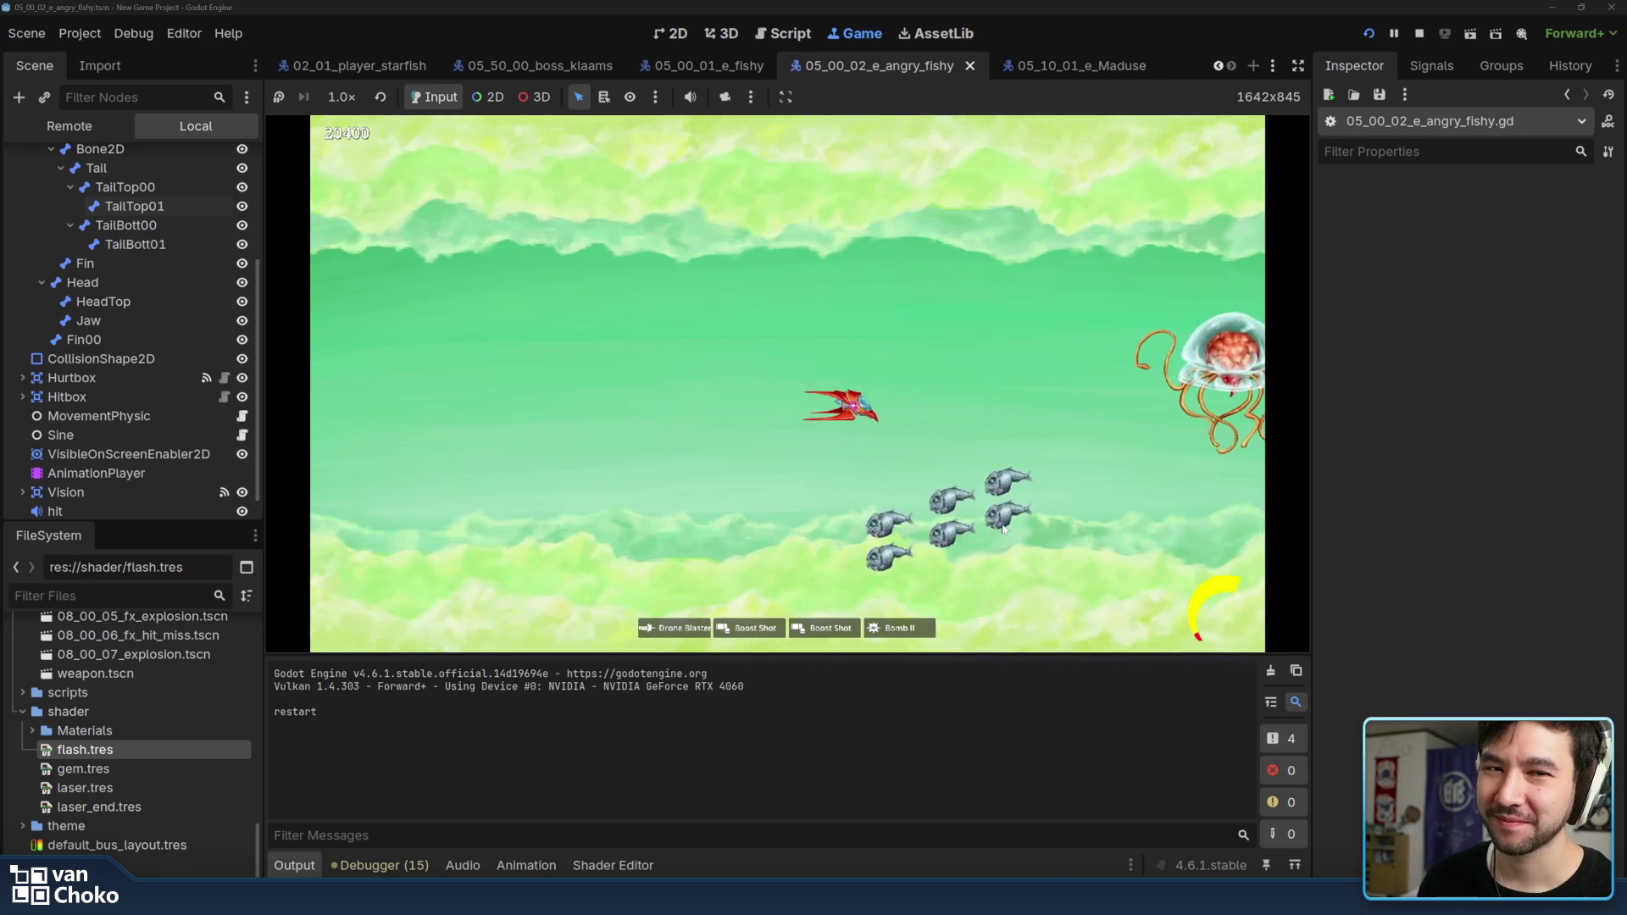
key(Down)
key(Left)
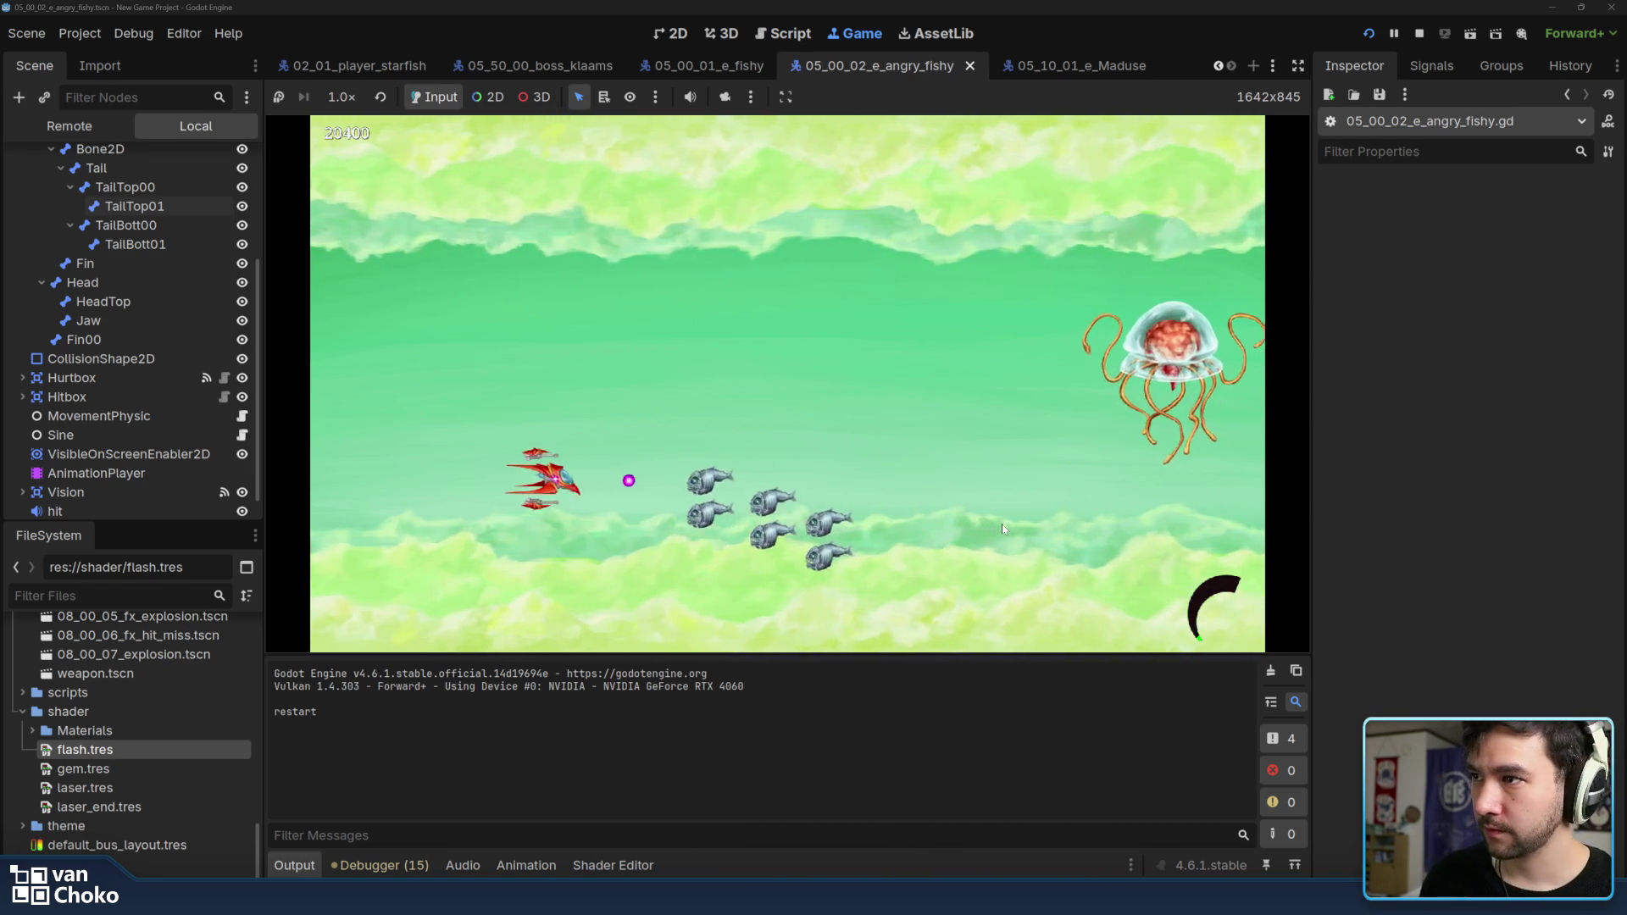
Keep dodging fish and enemy shots, attack the jellyfish, then stop the game
key(Right)
key(Up)
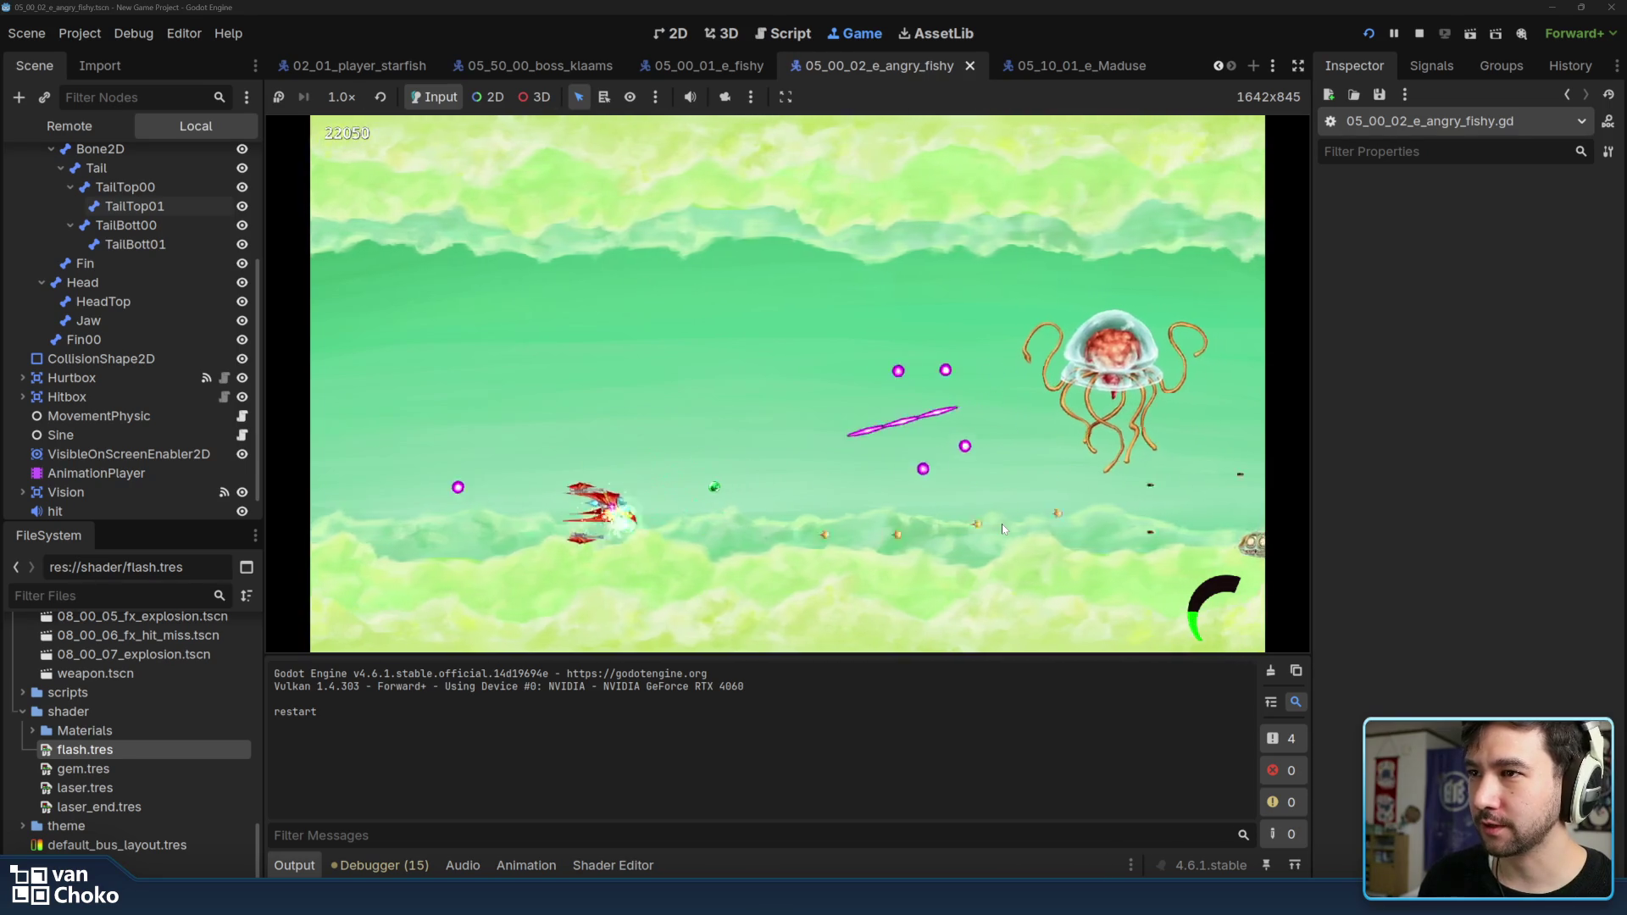
key(Right)
key(Up)
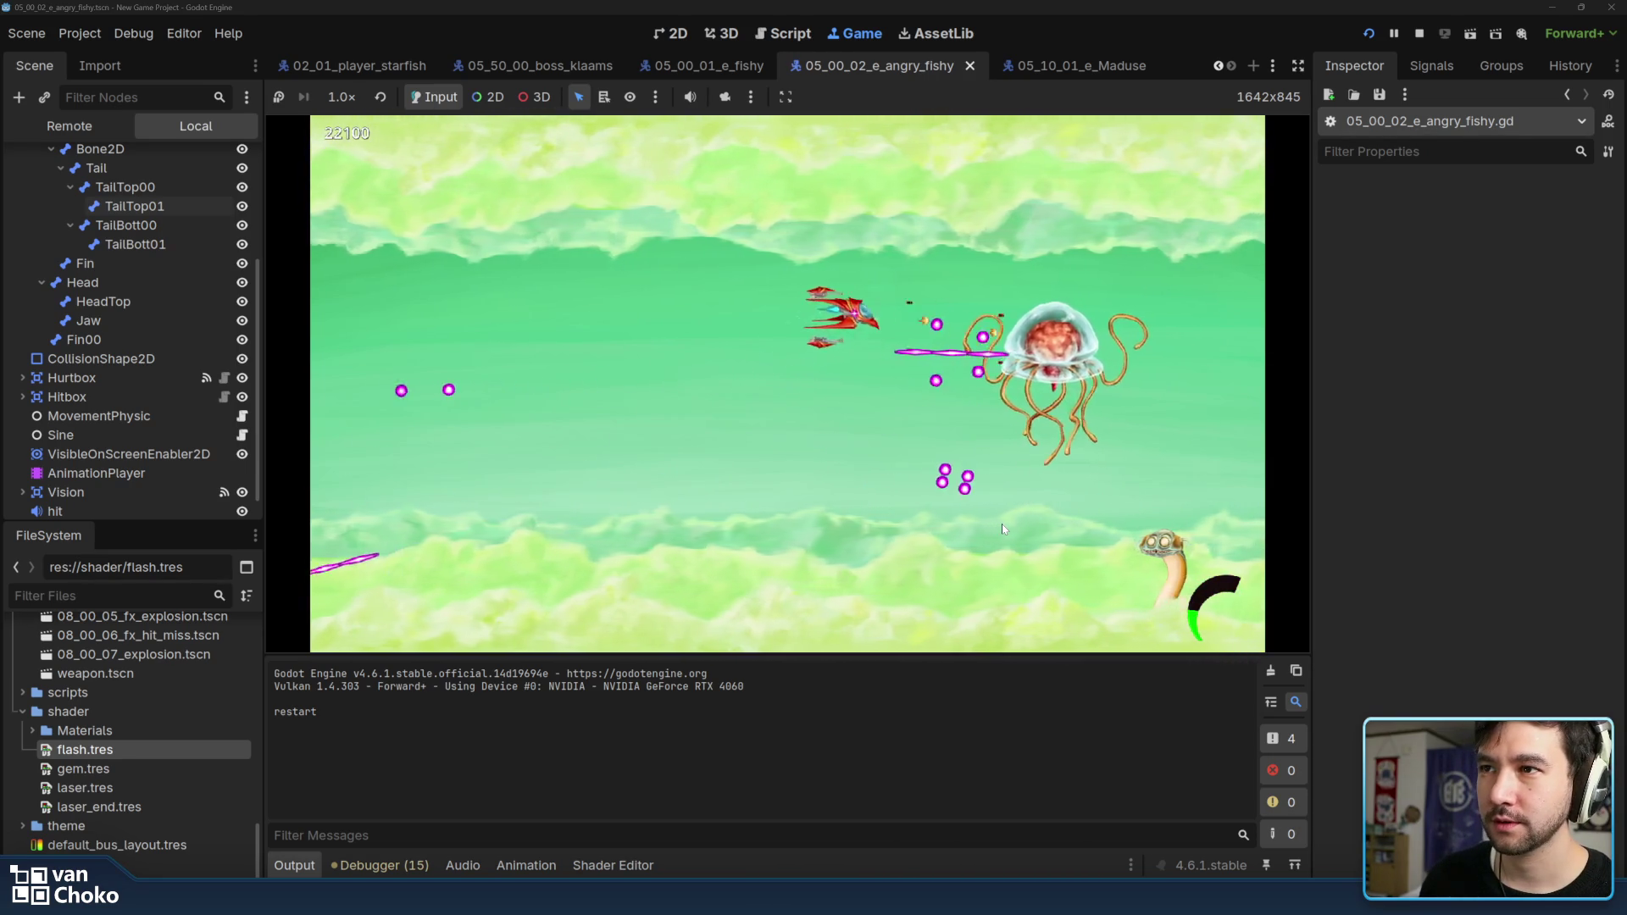
key(Down)
key(Left)
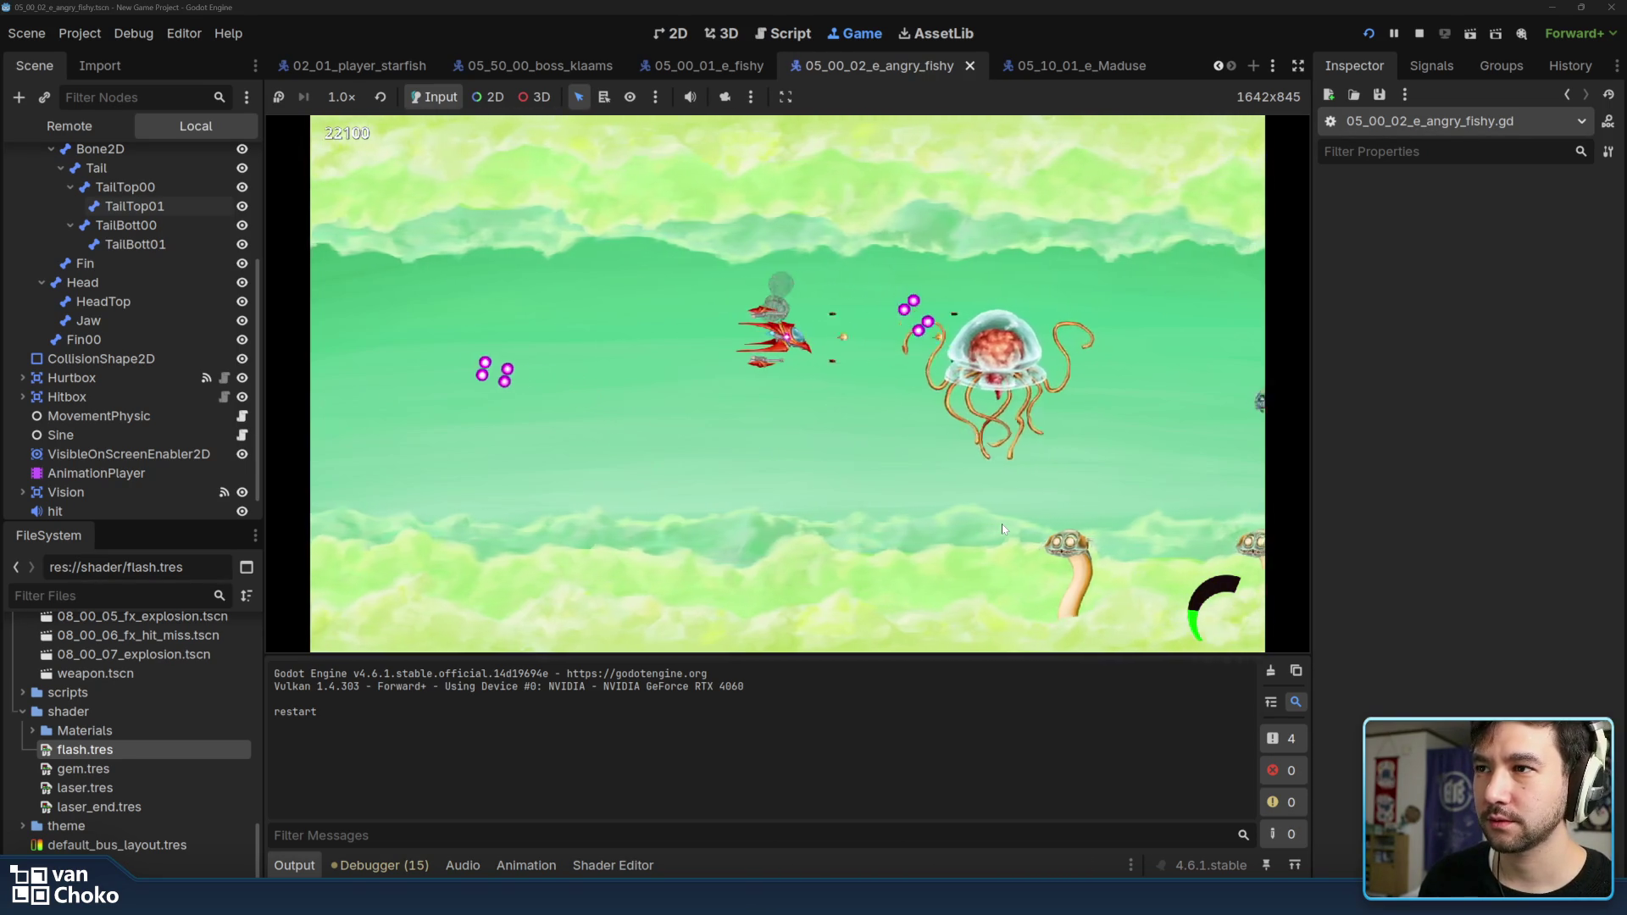
key(Down)
key(Right)
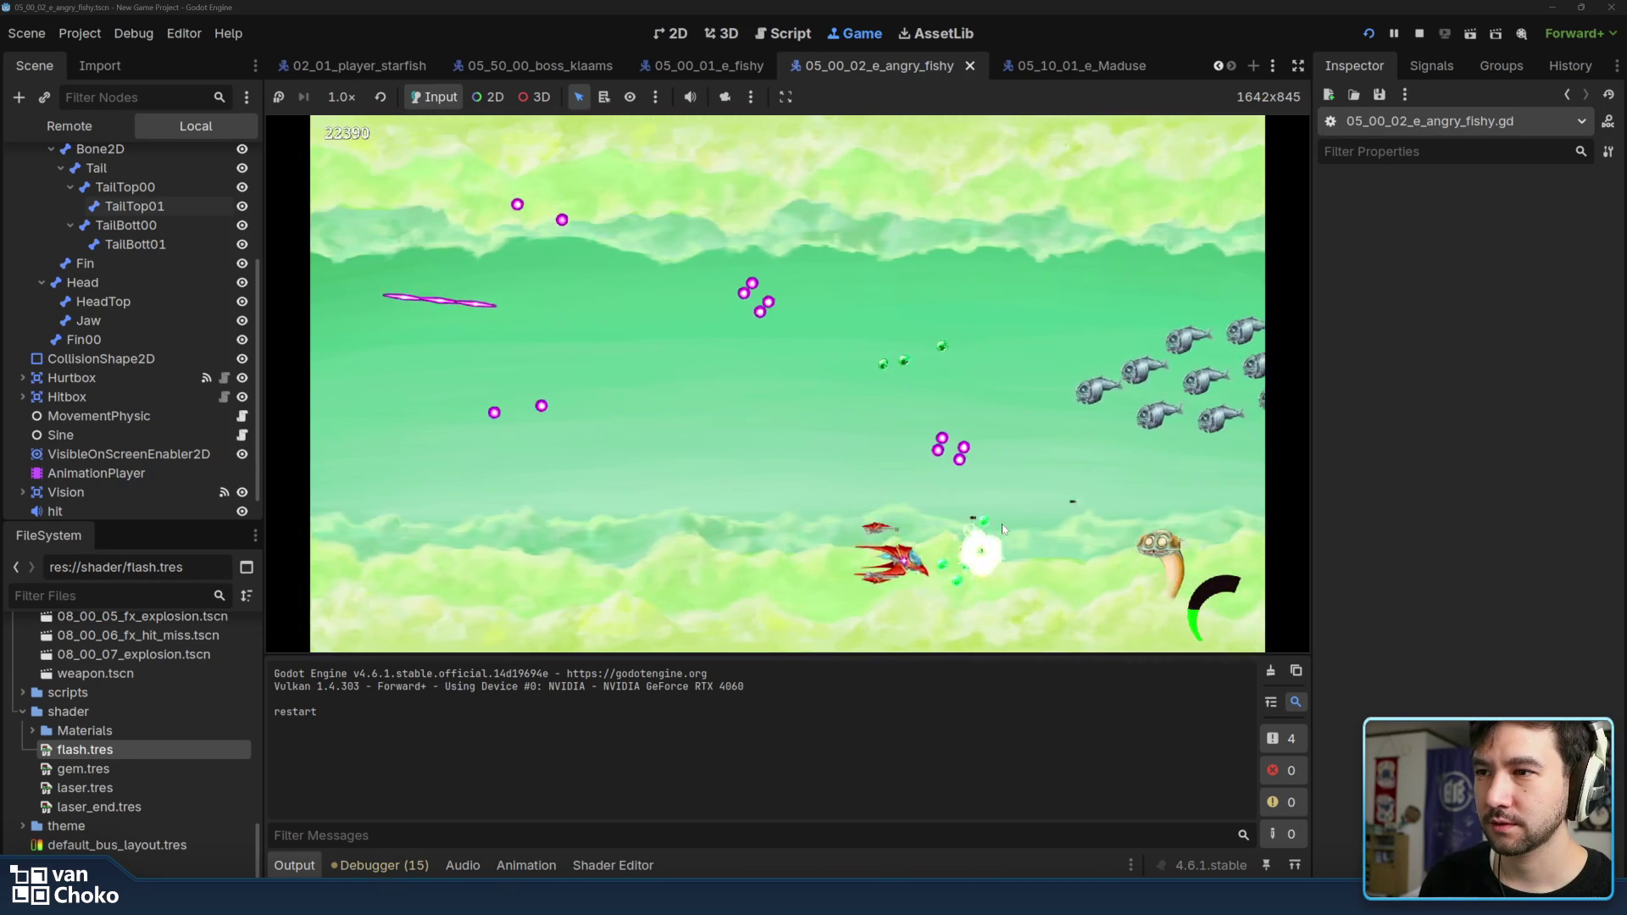
key(Up)
key(Left)
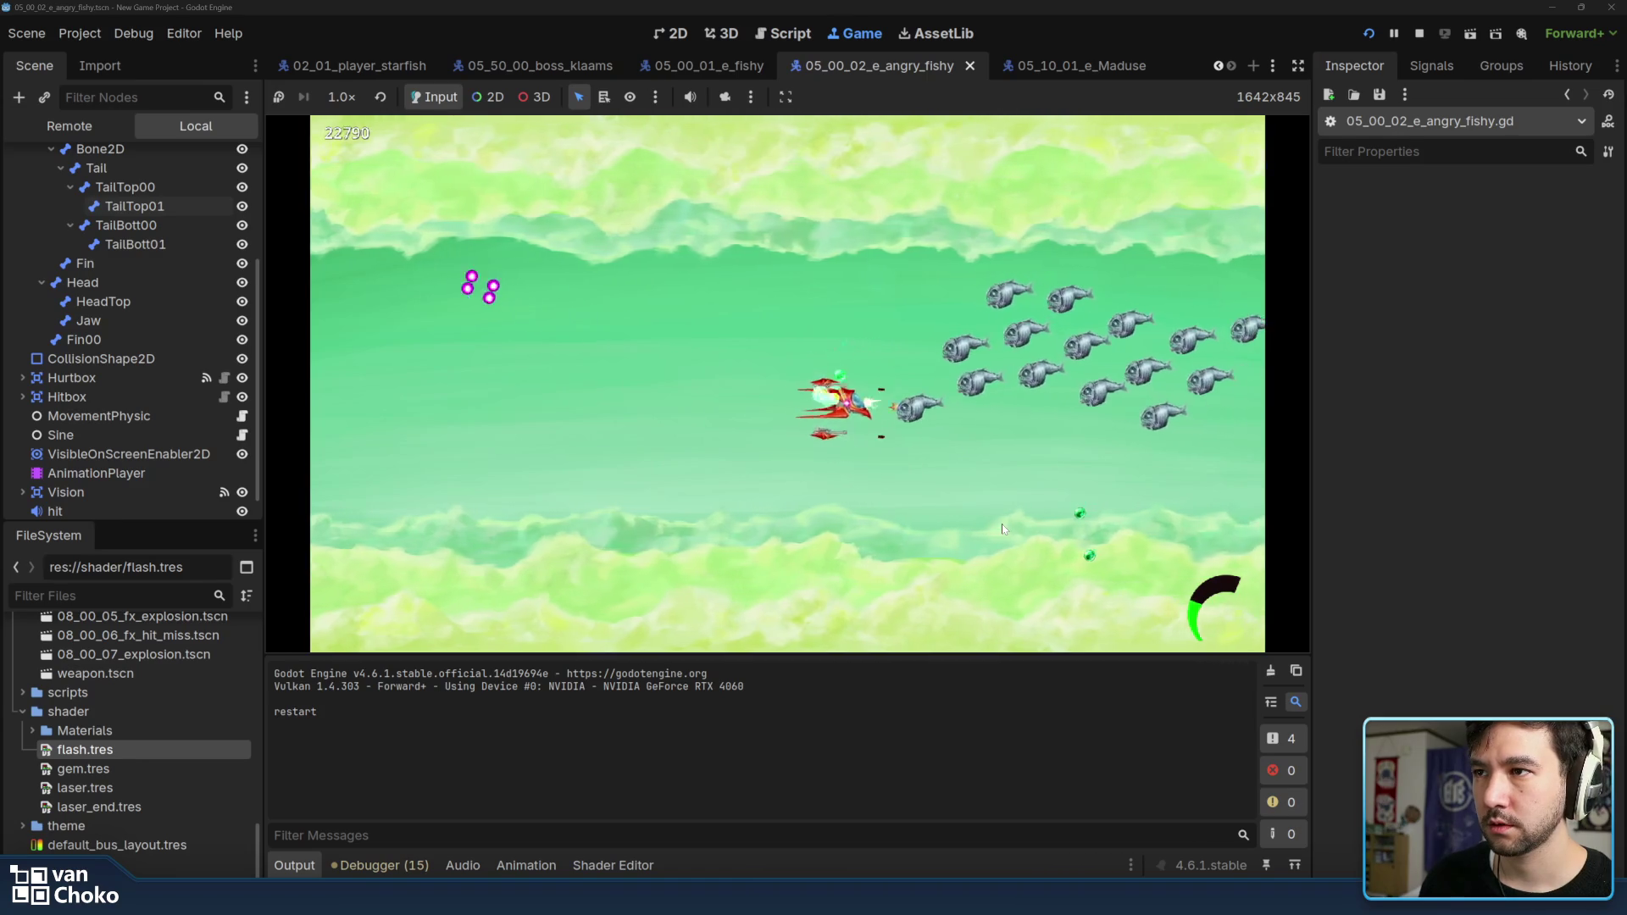
key(Up)
key(Left)
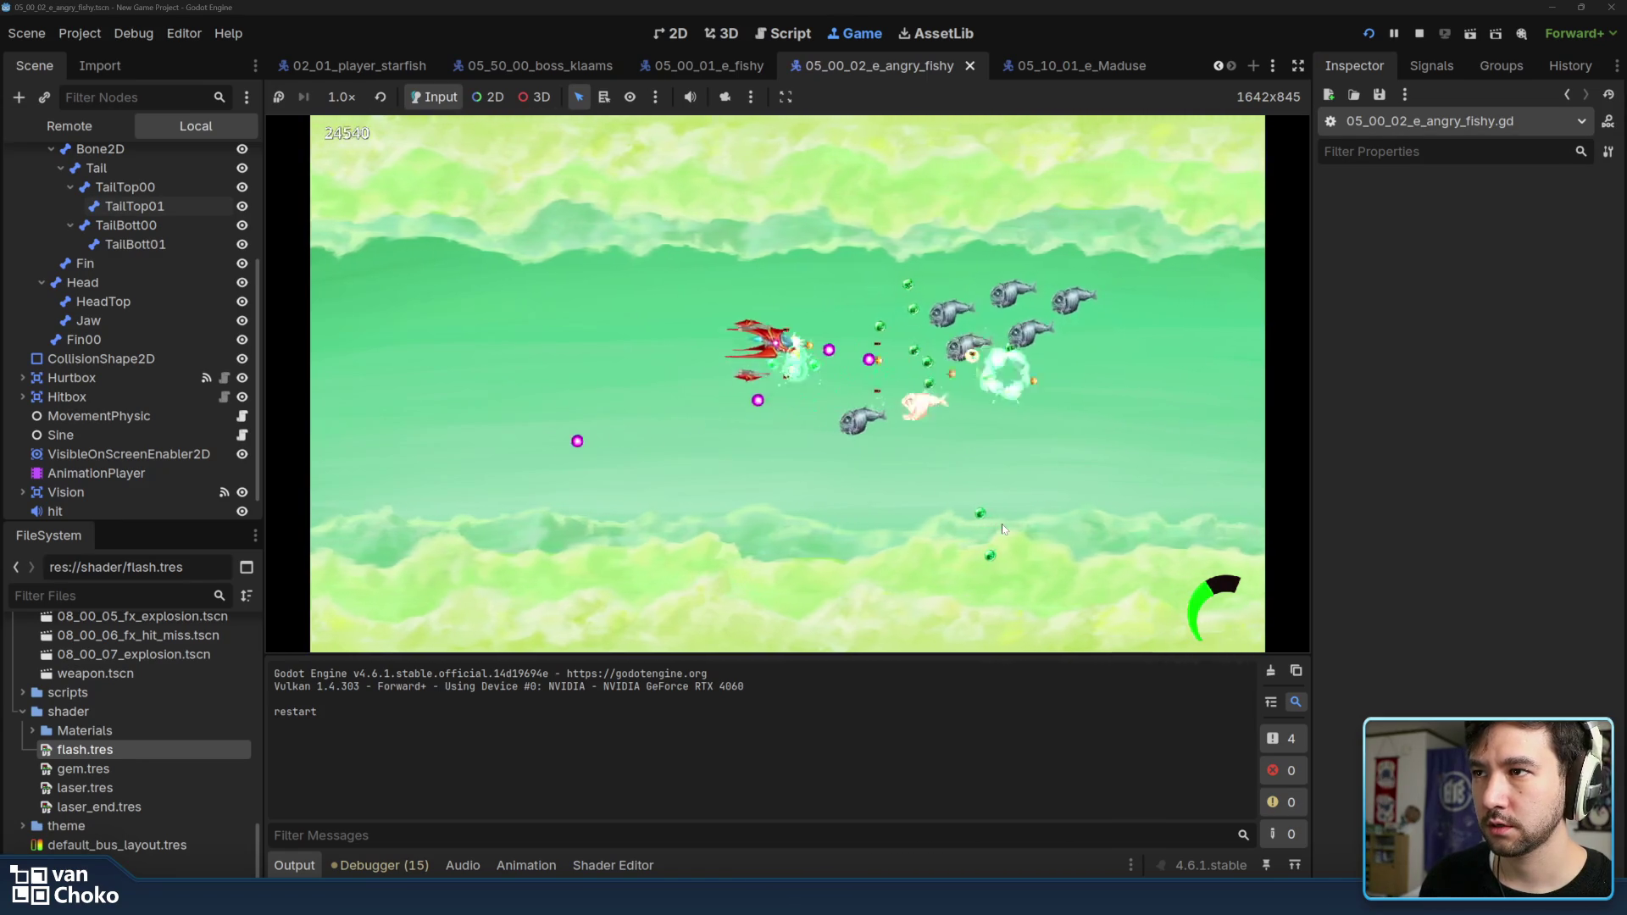
key(Down)
key(Left)
key(Right)
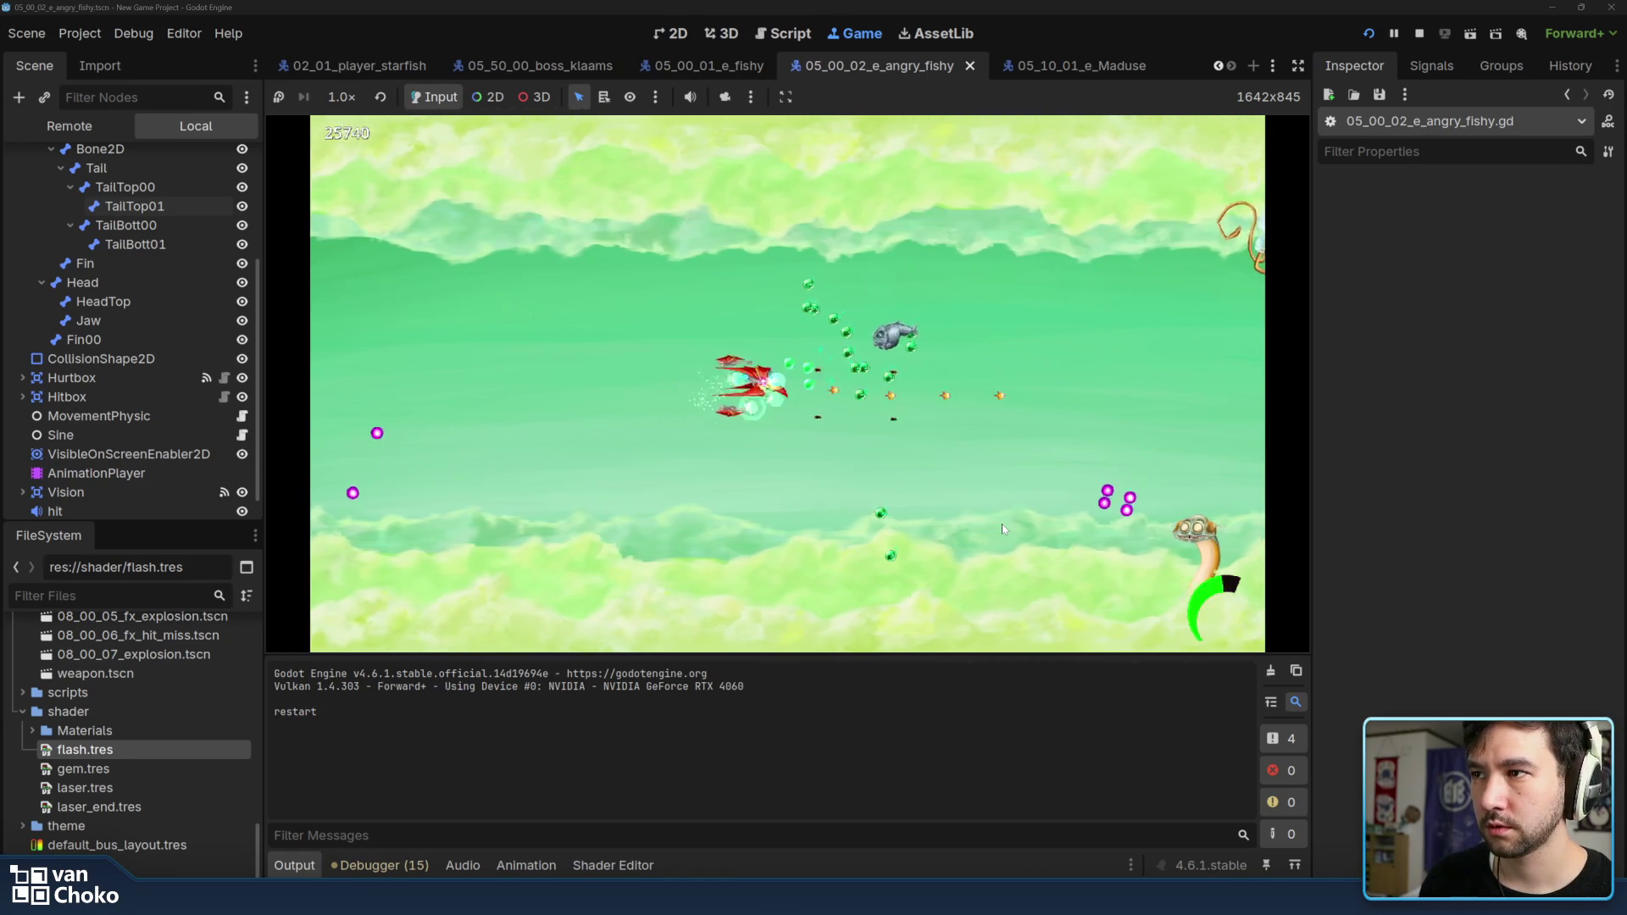
key(Up)
key(Down)
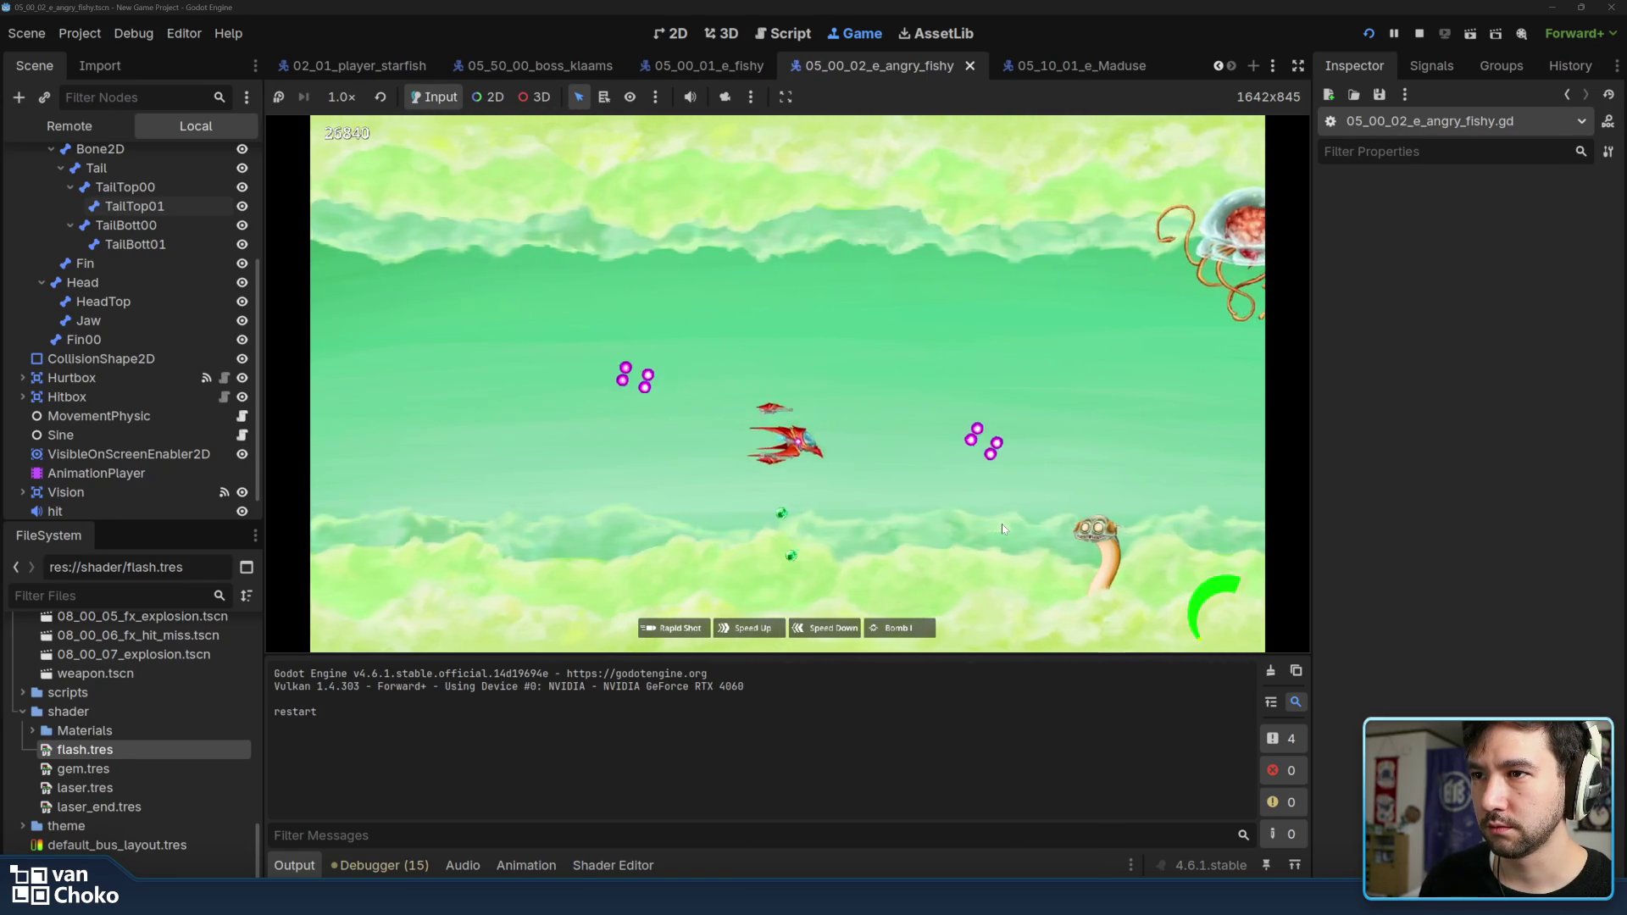
key(Right)
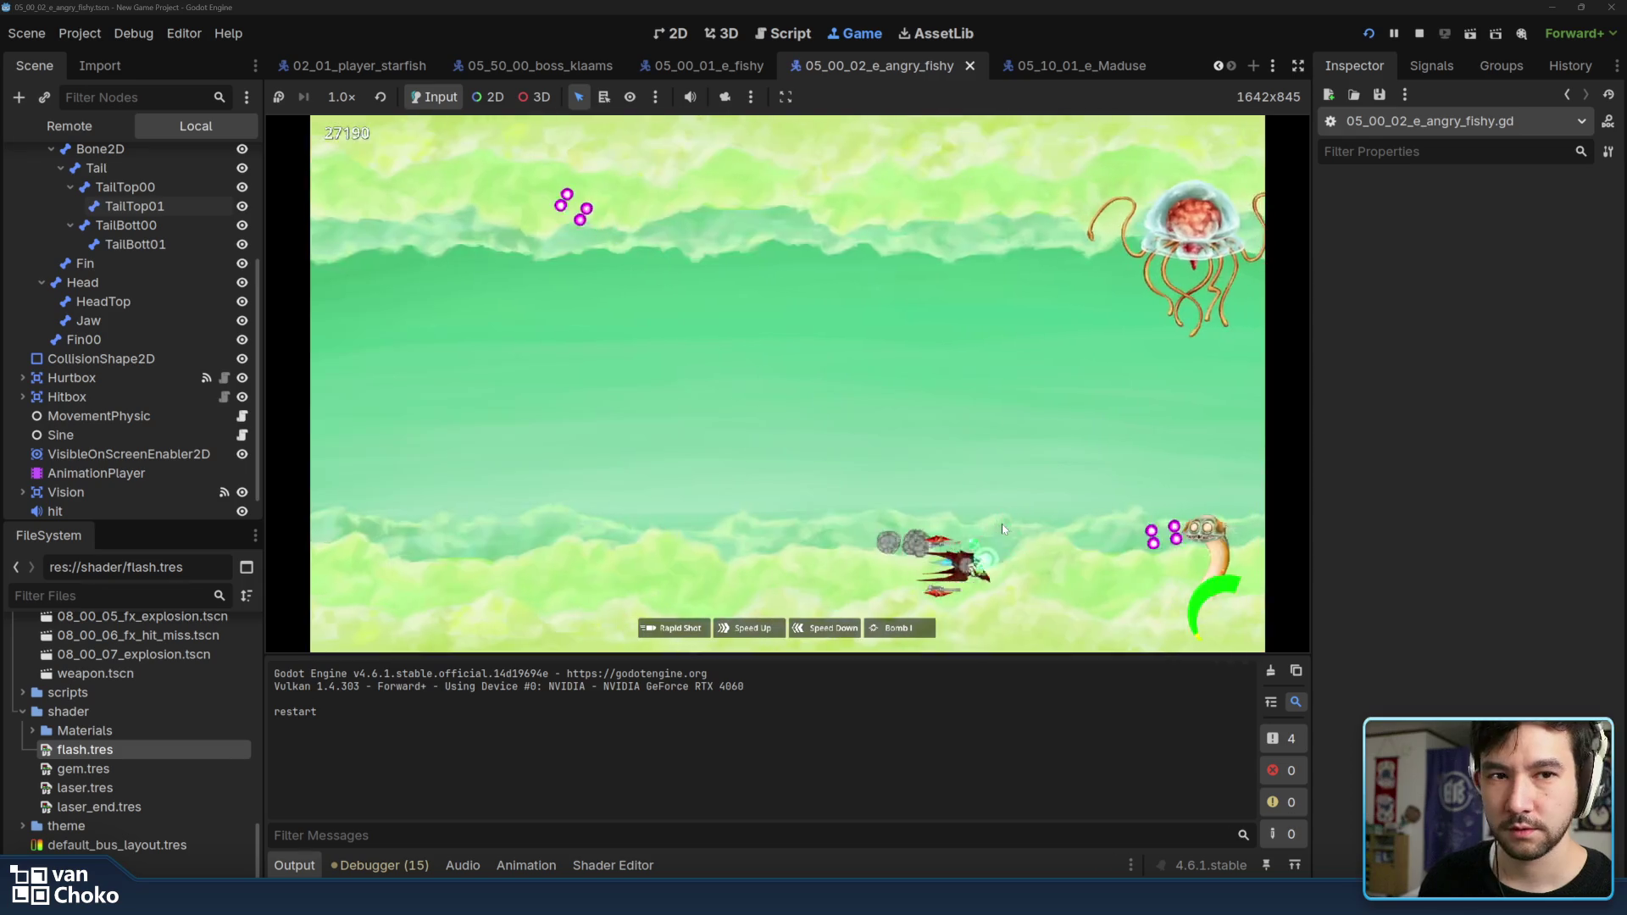
key(Right)
key(Left)
key(Up)
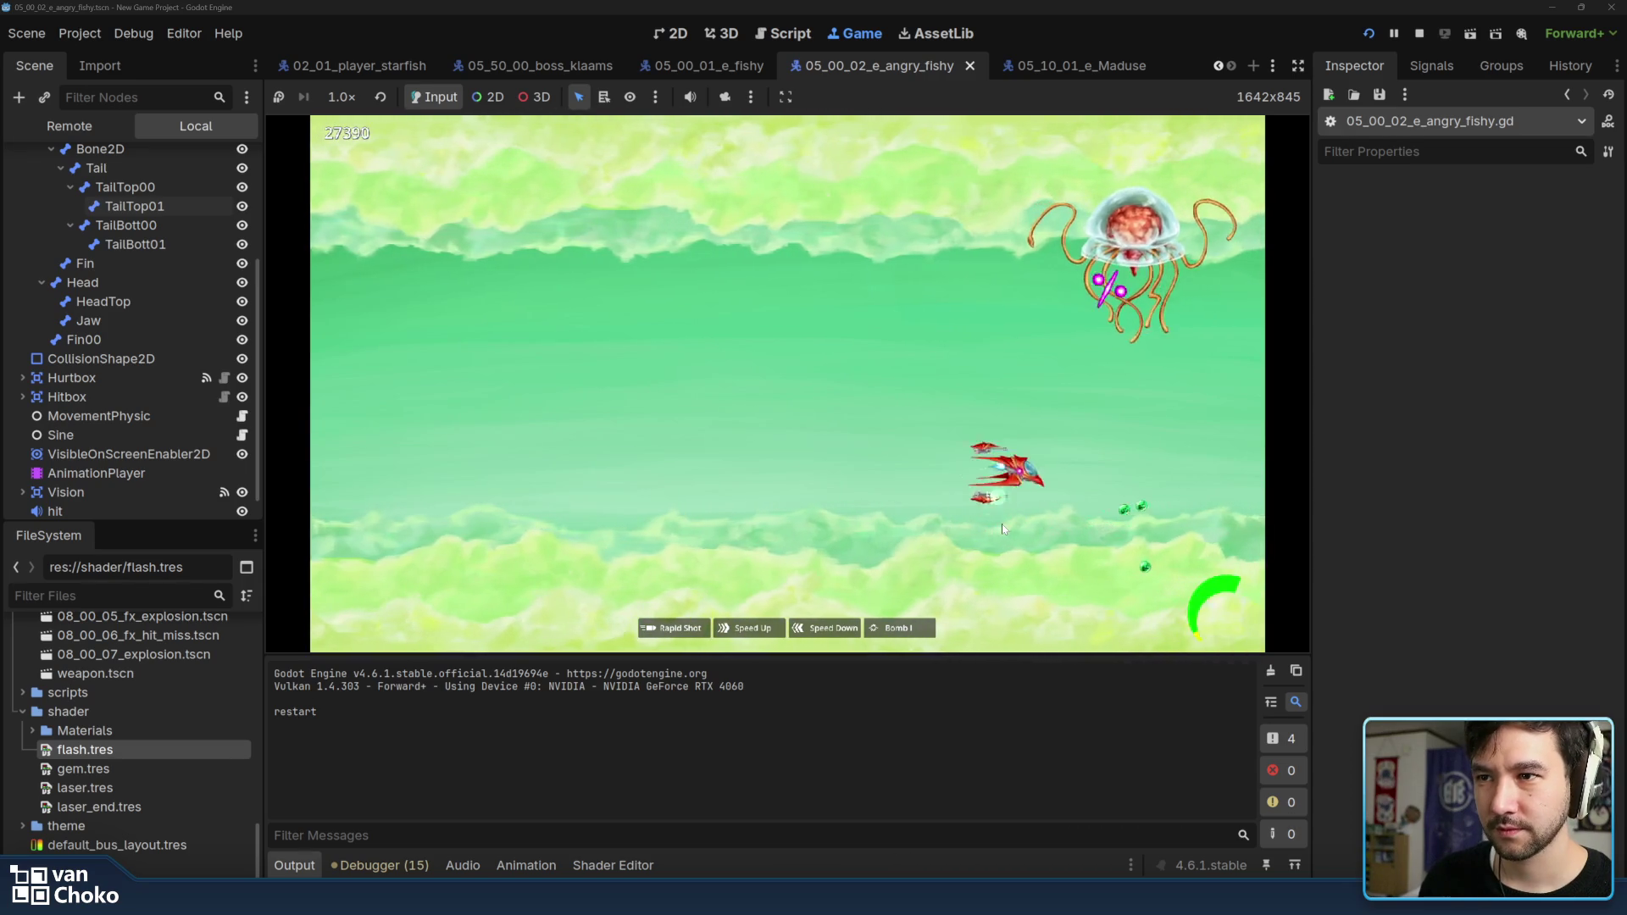
key(Right)
key(Down)
key(Up)
key(Left)
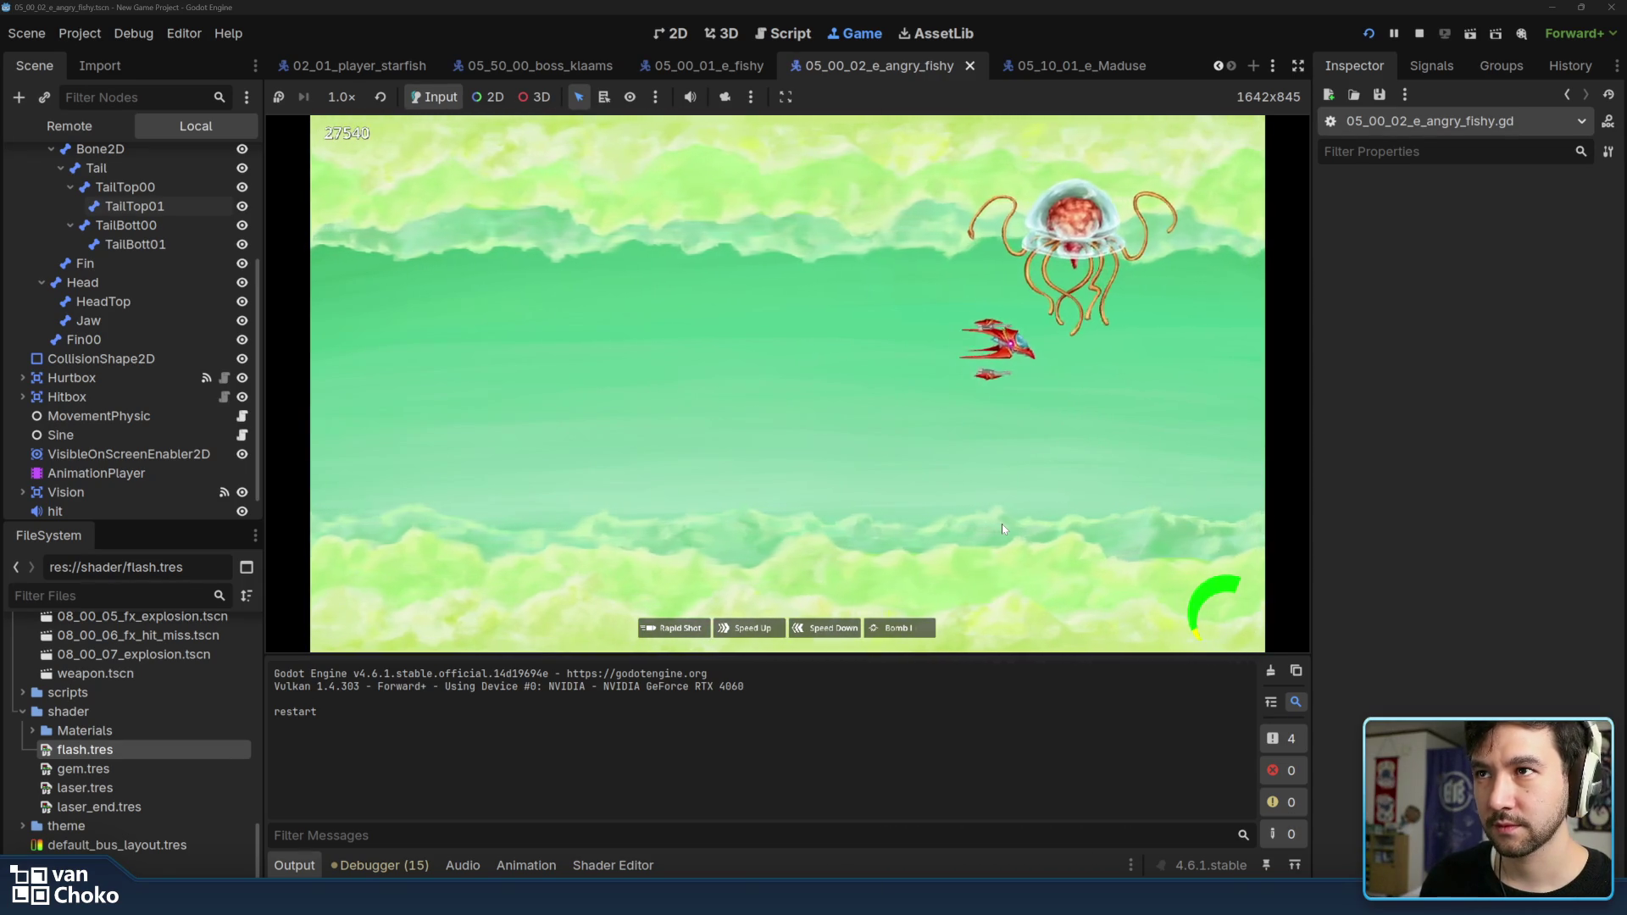
key(Up)
key(Left)
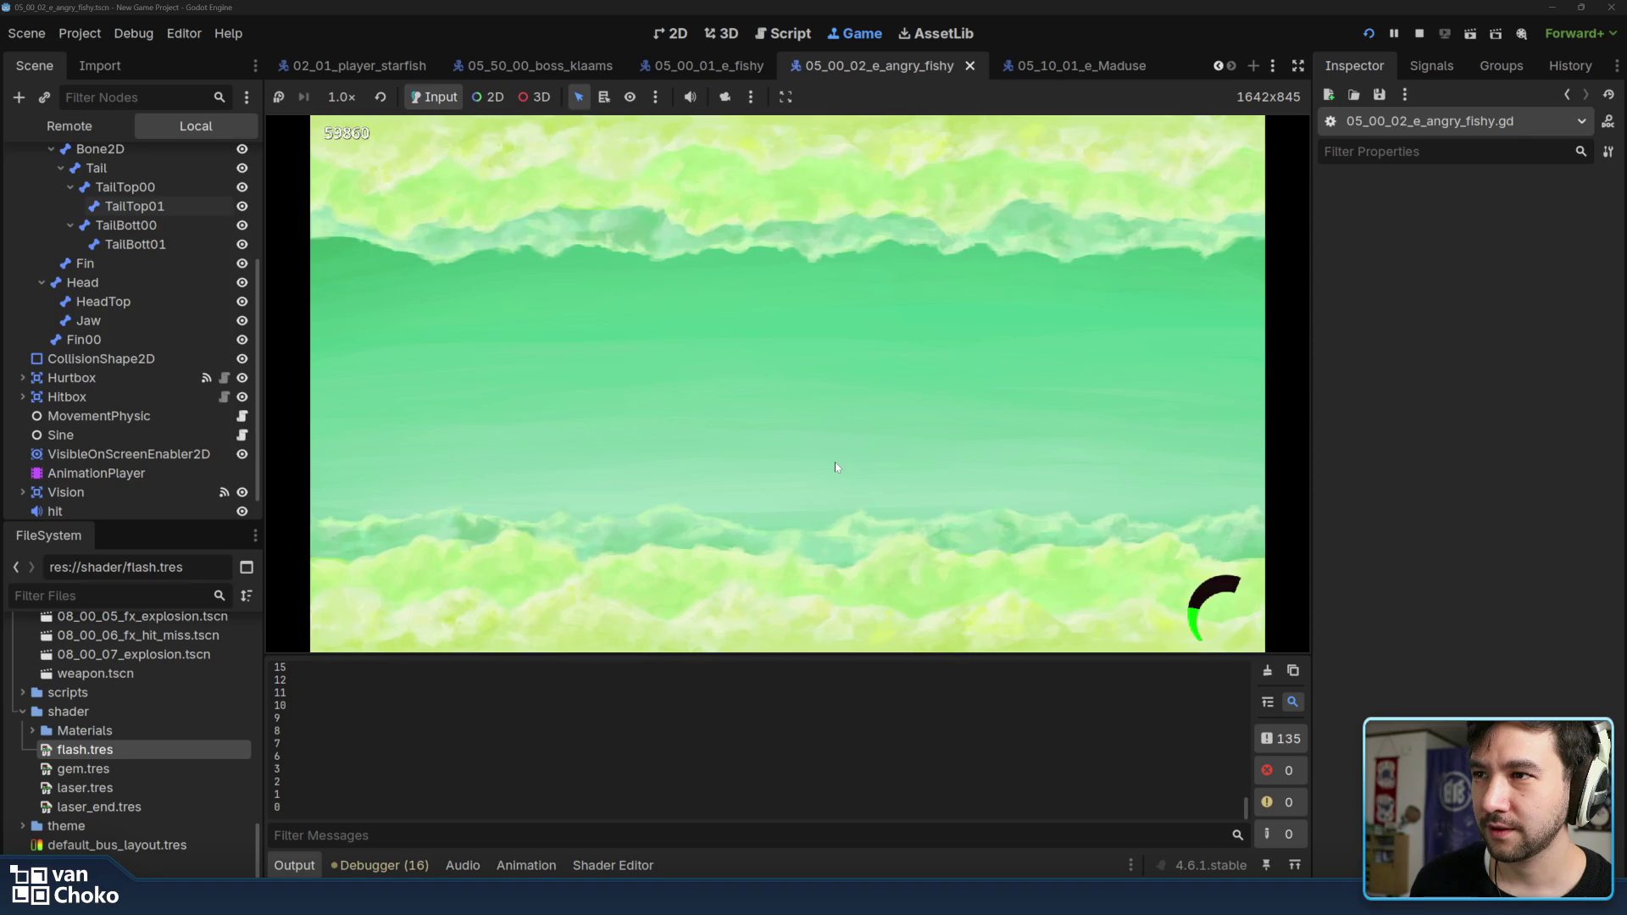
click(1418, 36)
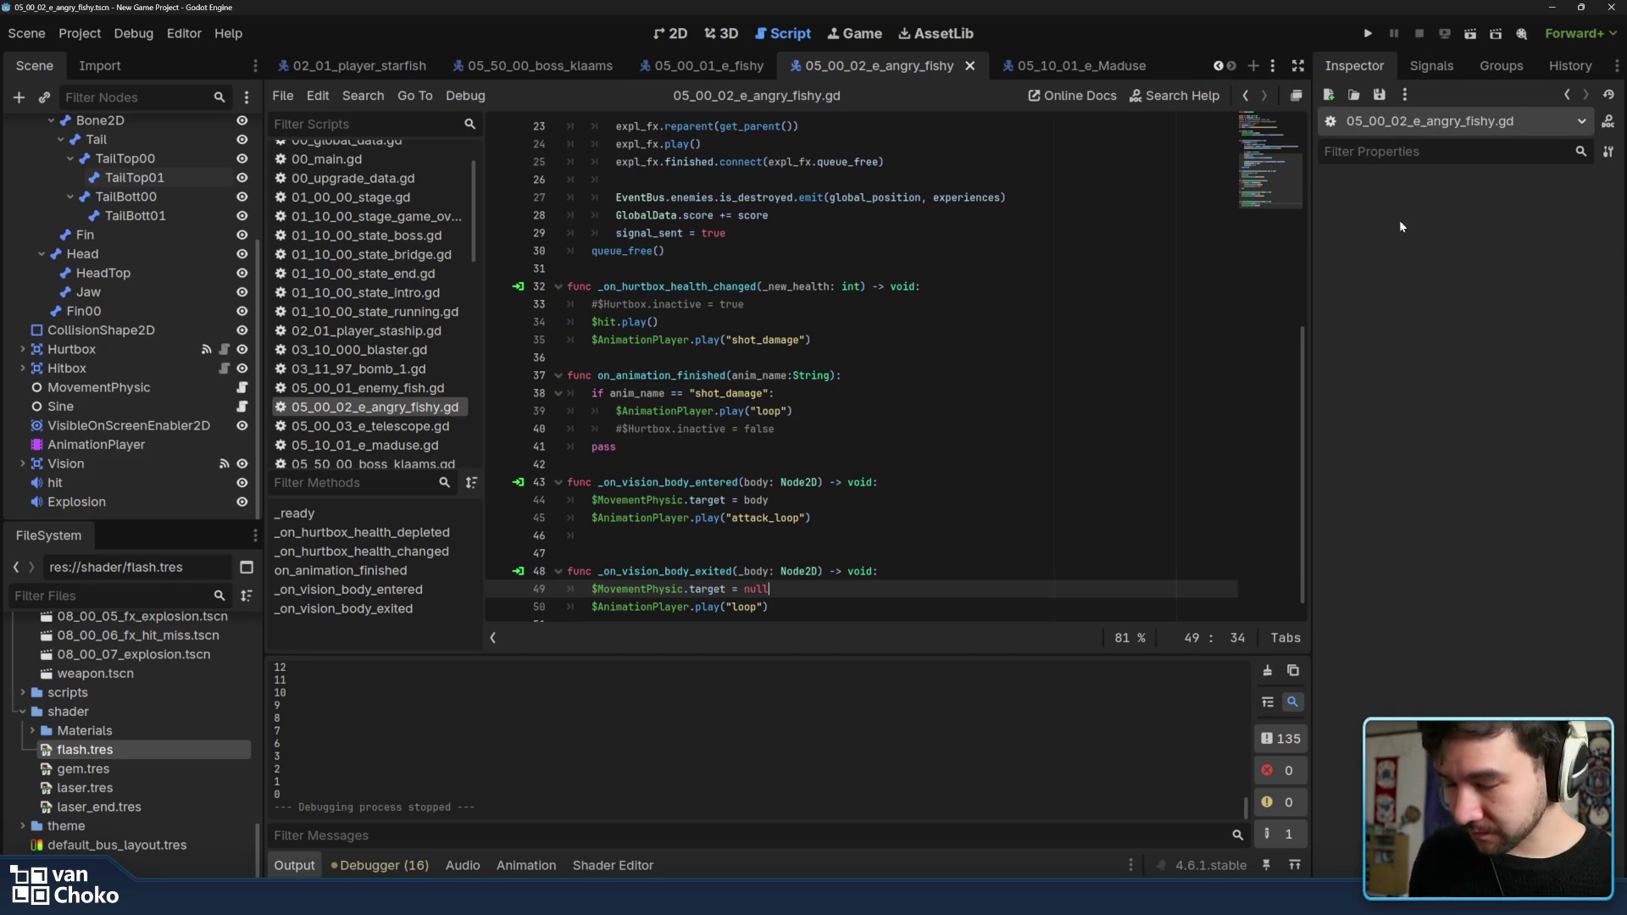
Find the attack_loop call in the script, then select the fish's AnimationPlayer node
scroll(860, 365, up, 7)
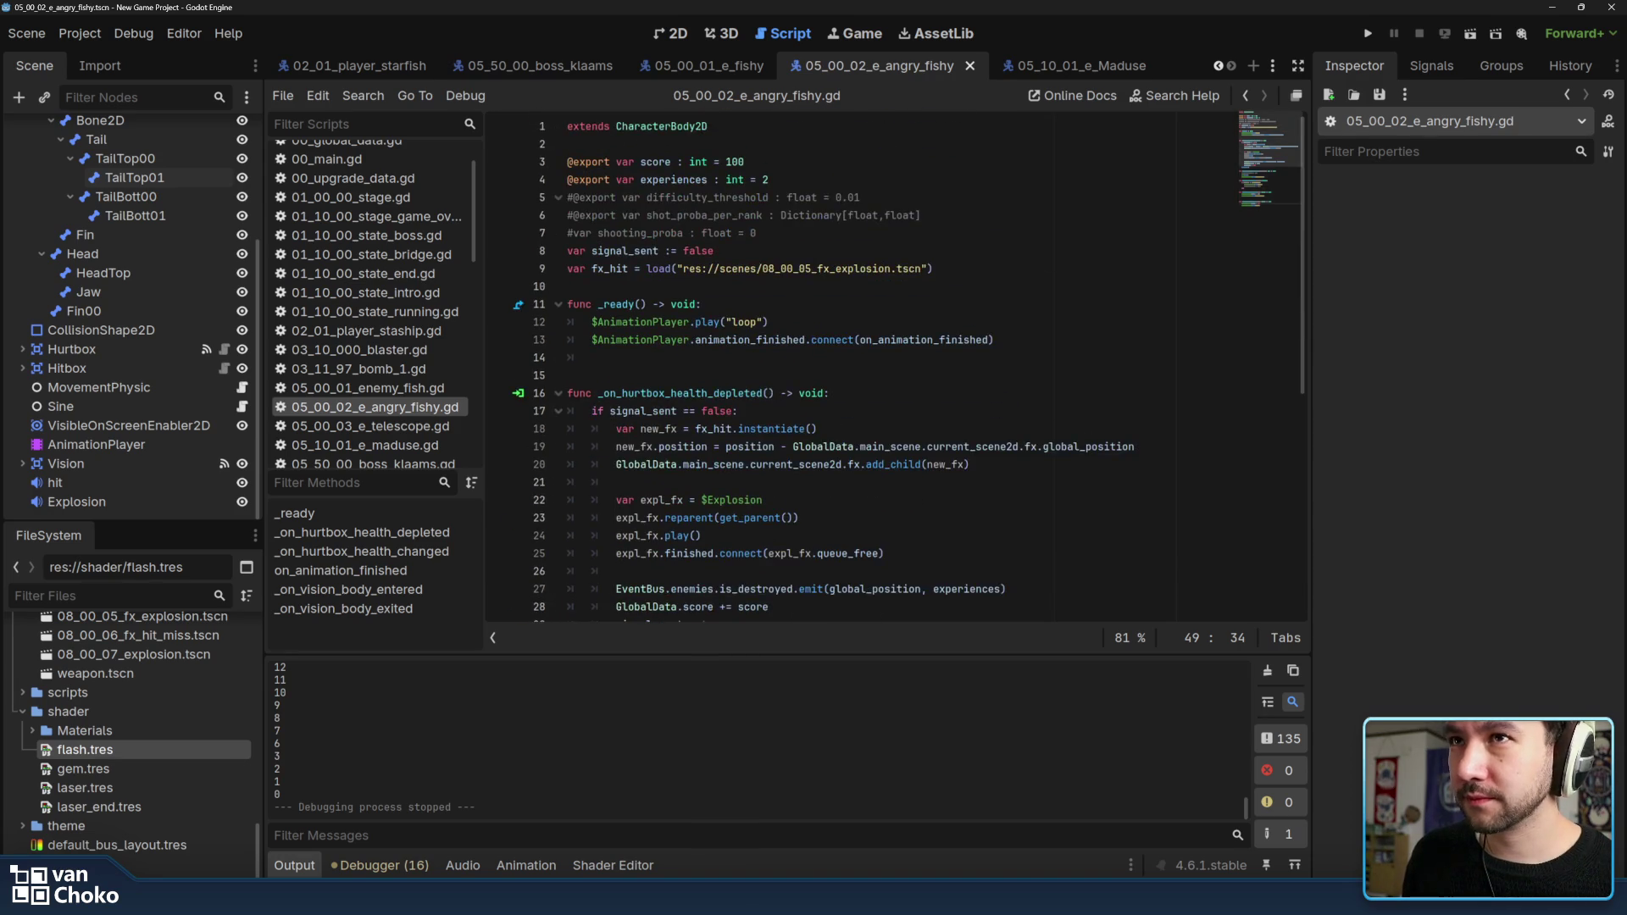
scroll(860, 364, down, 7)
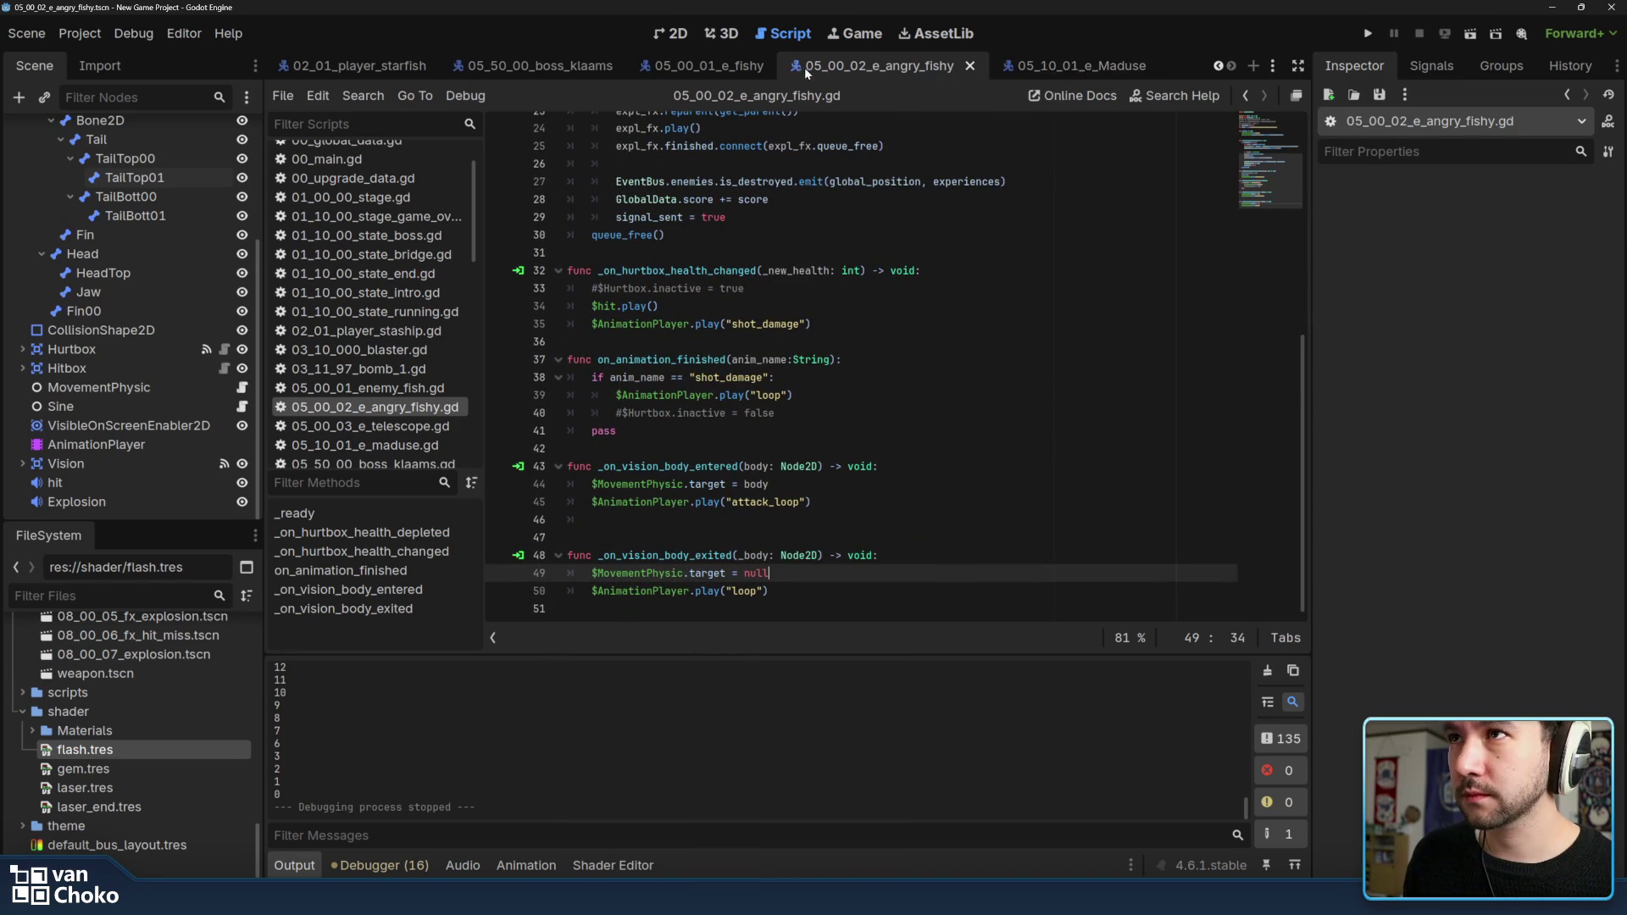
click(593, 306)
click(568, 537)
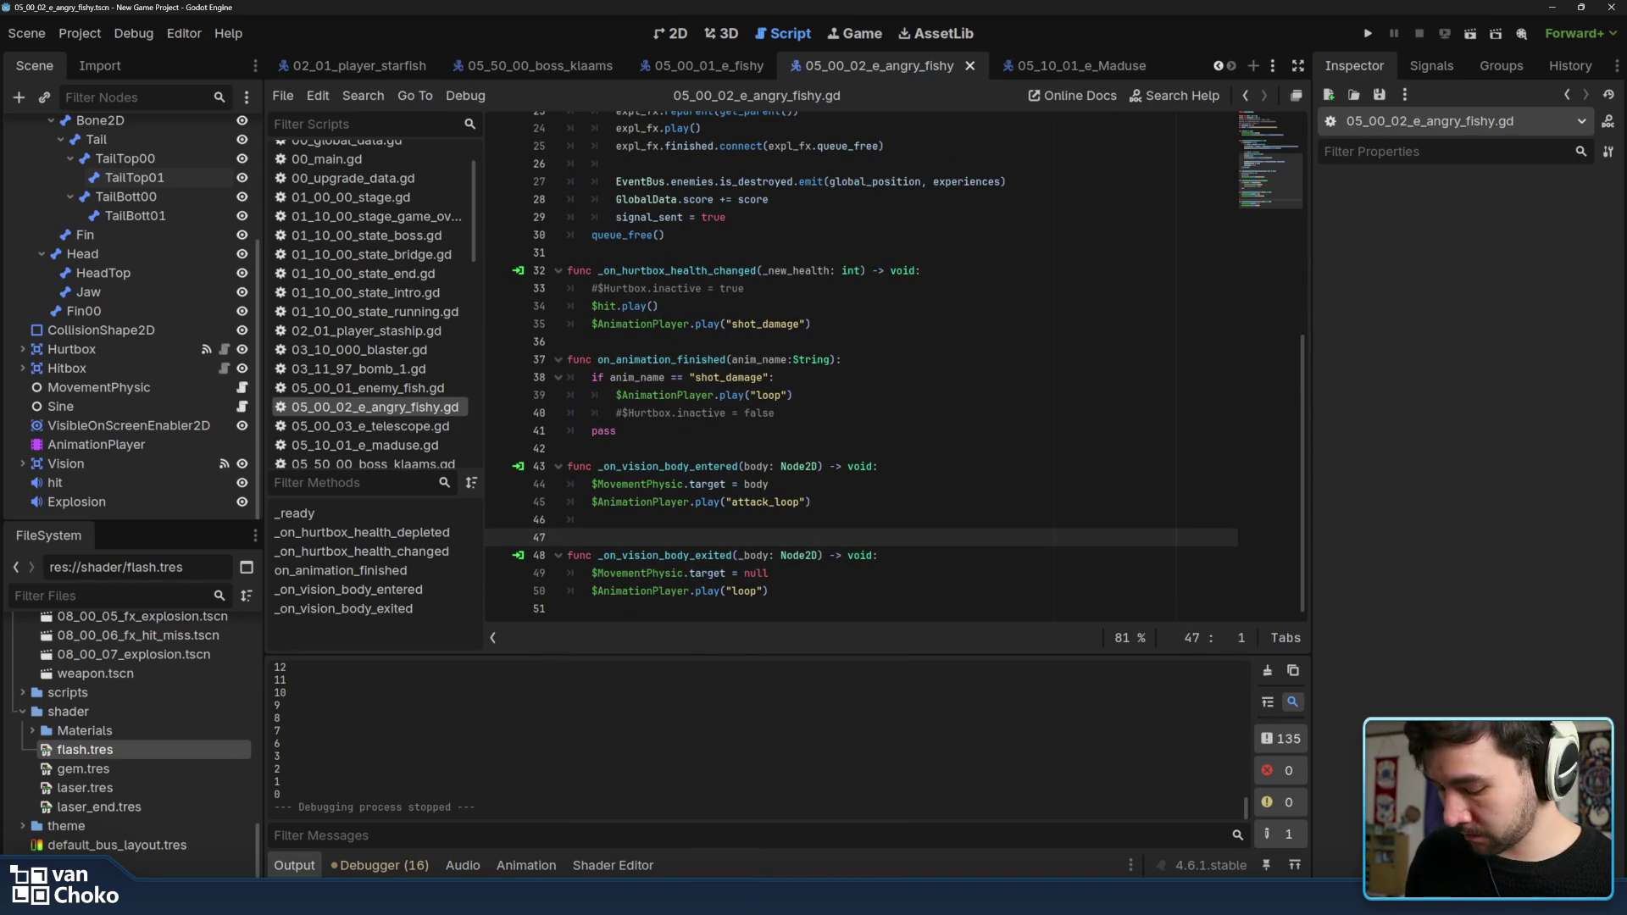
key(Down)
key(Down)
key(Down)
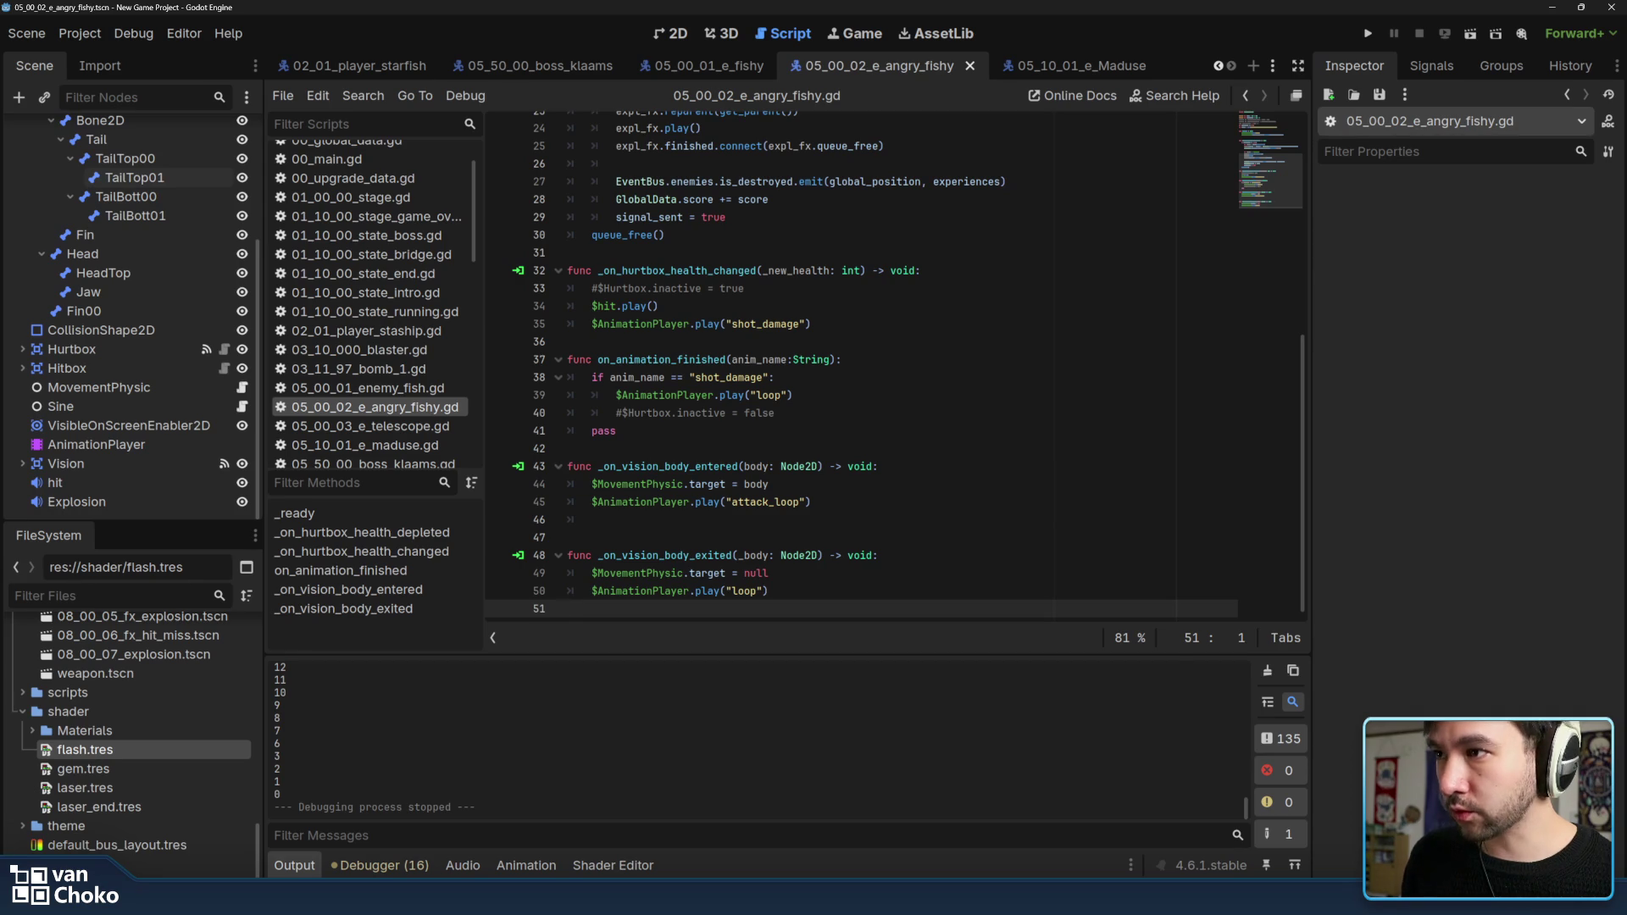
double_click(765, 502)
click(769, 501)
scroll(139, 337, up, 5)
scroll(95, 446, down, 5)
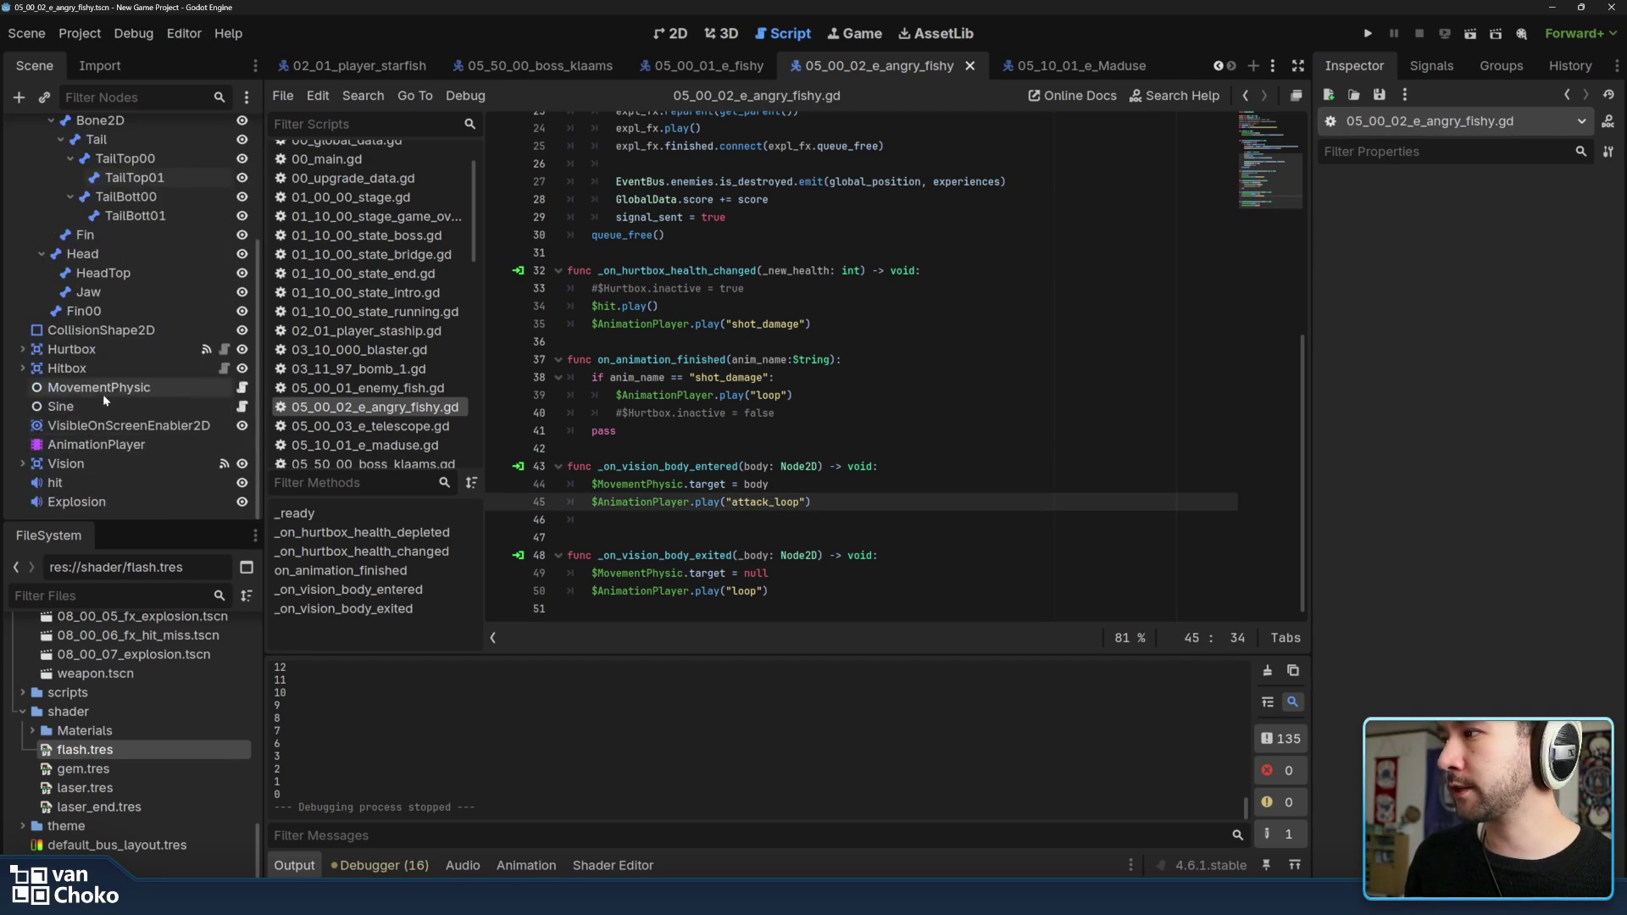
click(93, 446)
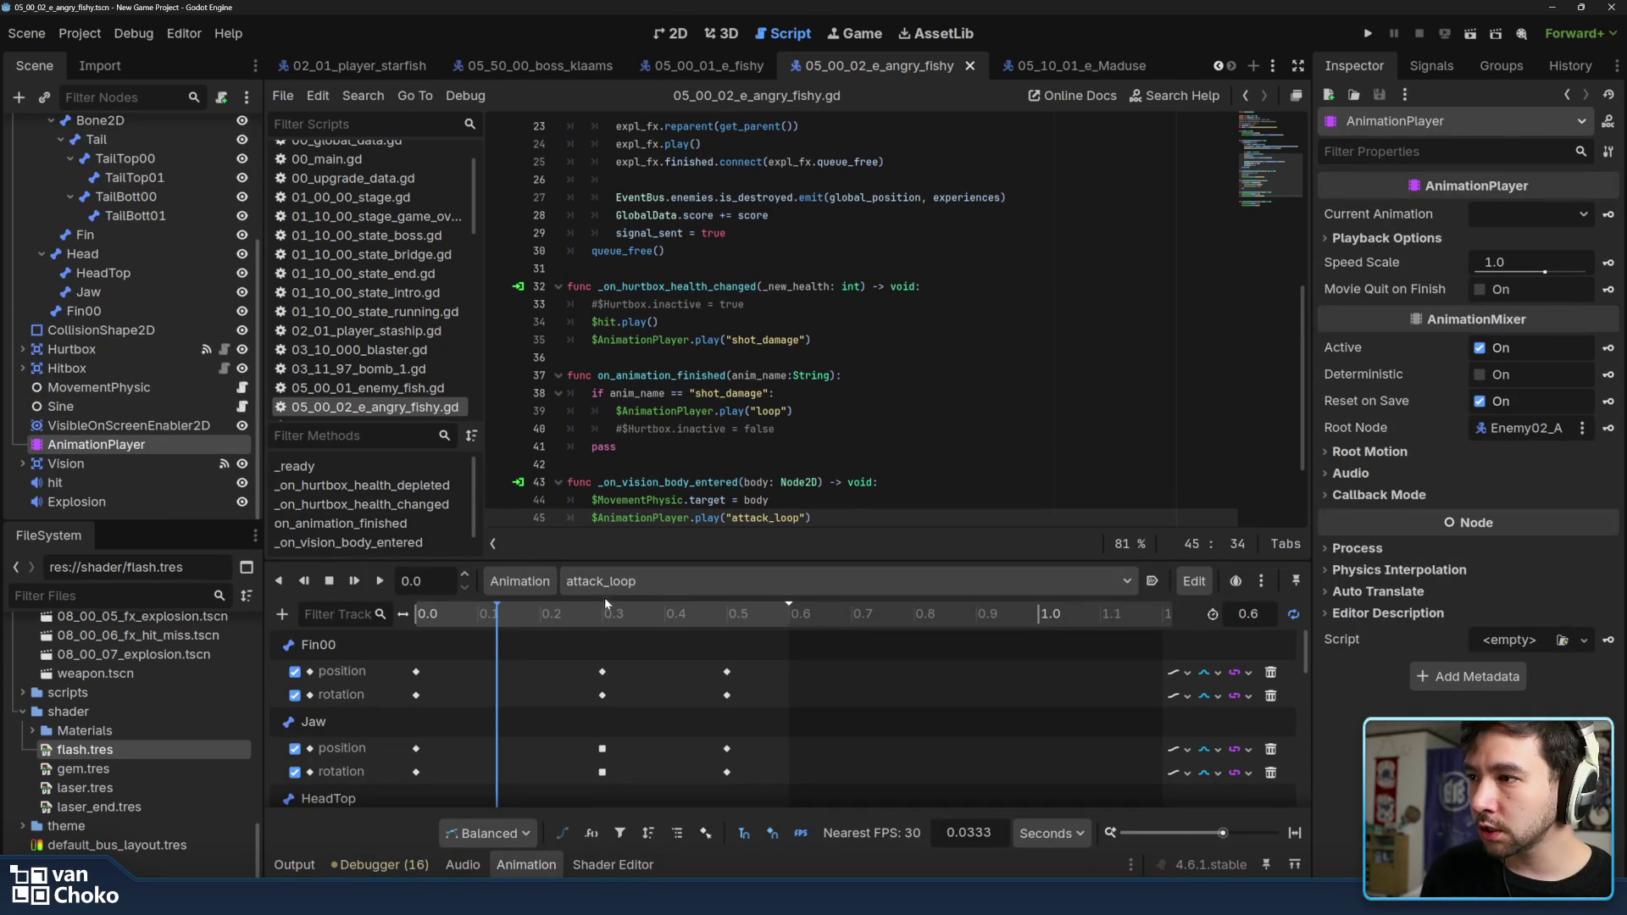
Create a new empty animation named 'in' in the AnimationPlayer and move the playhead to the first frame
click(555, 586)
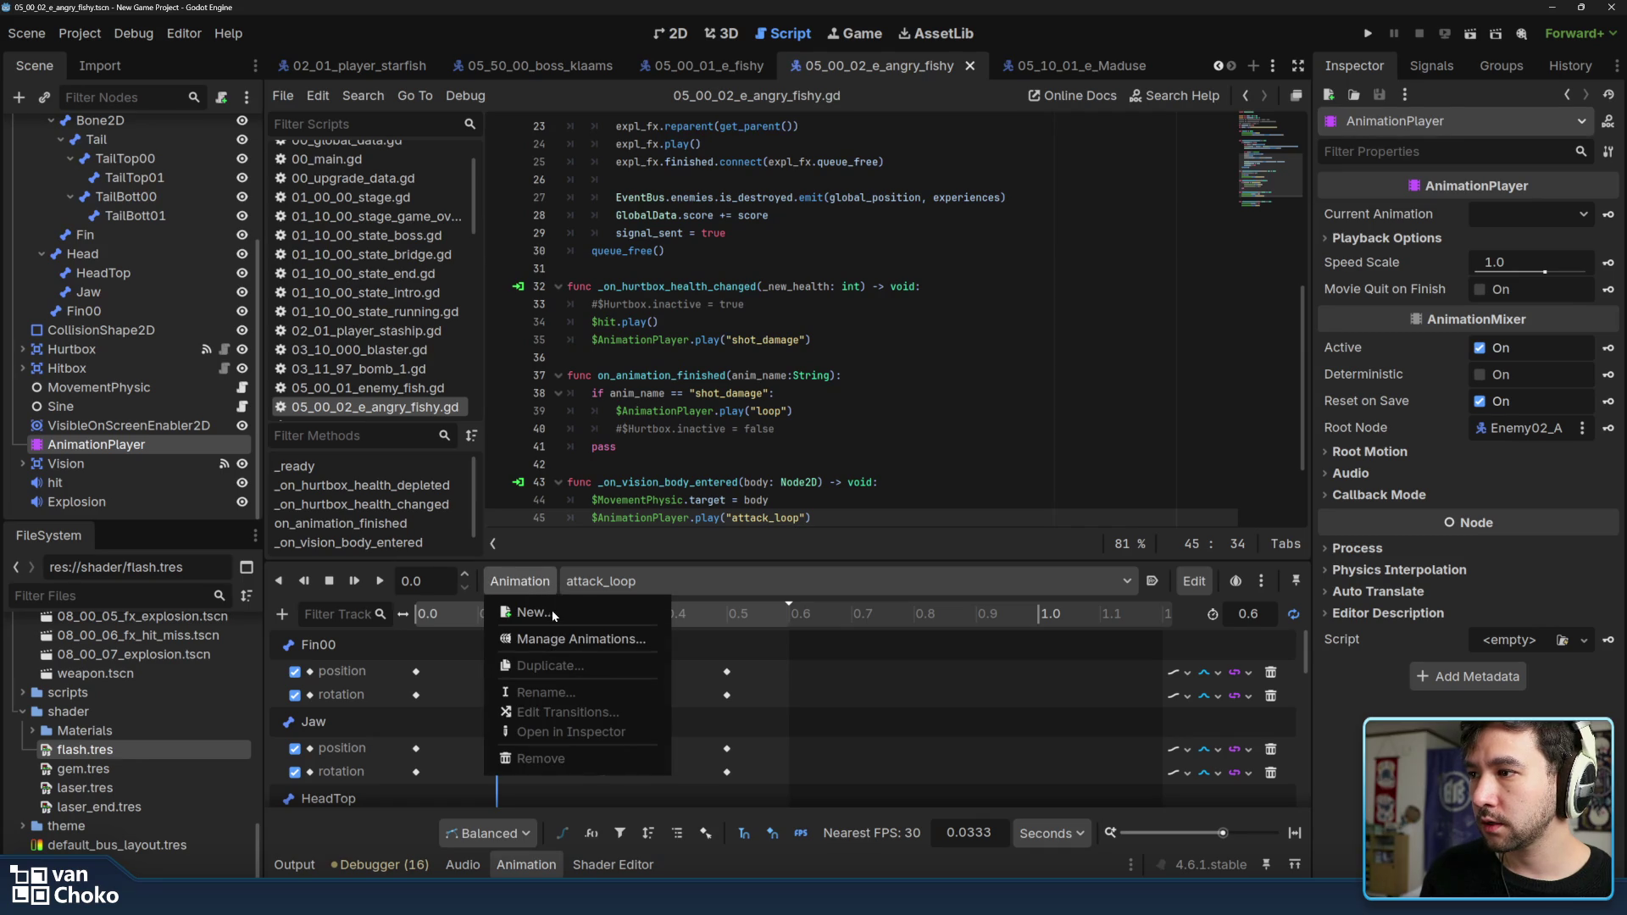
click(529, 612)
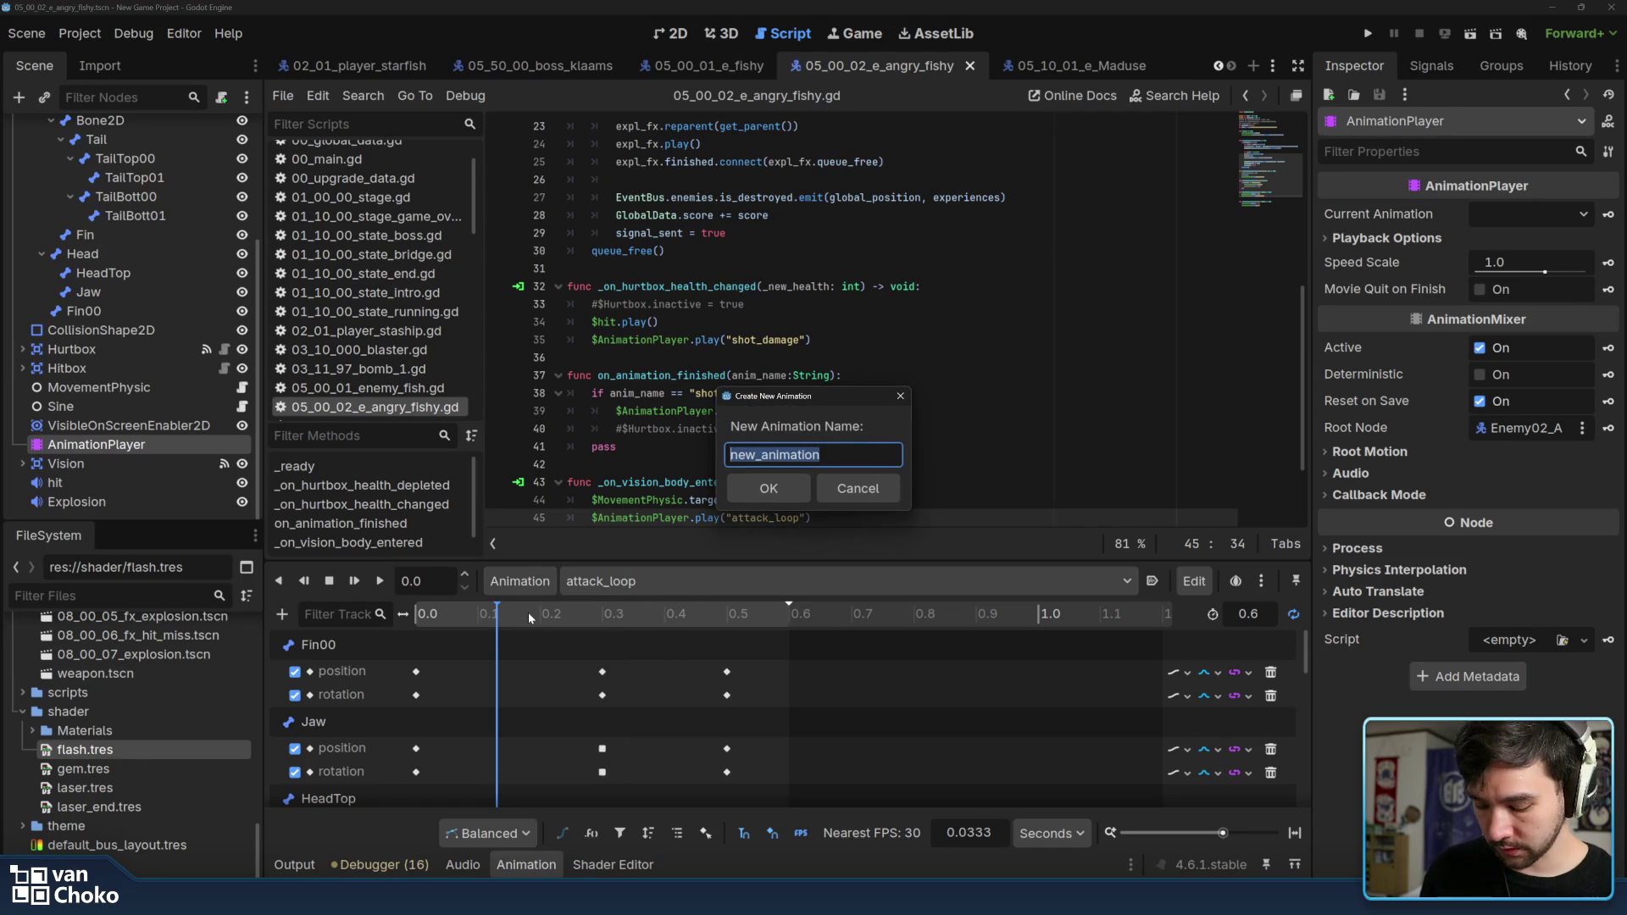
text(in)
key(Return)
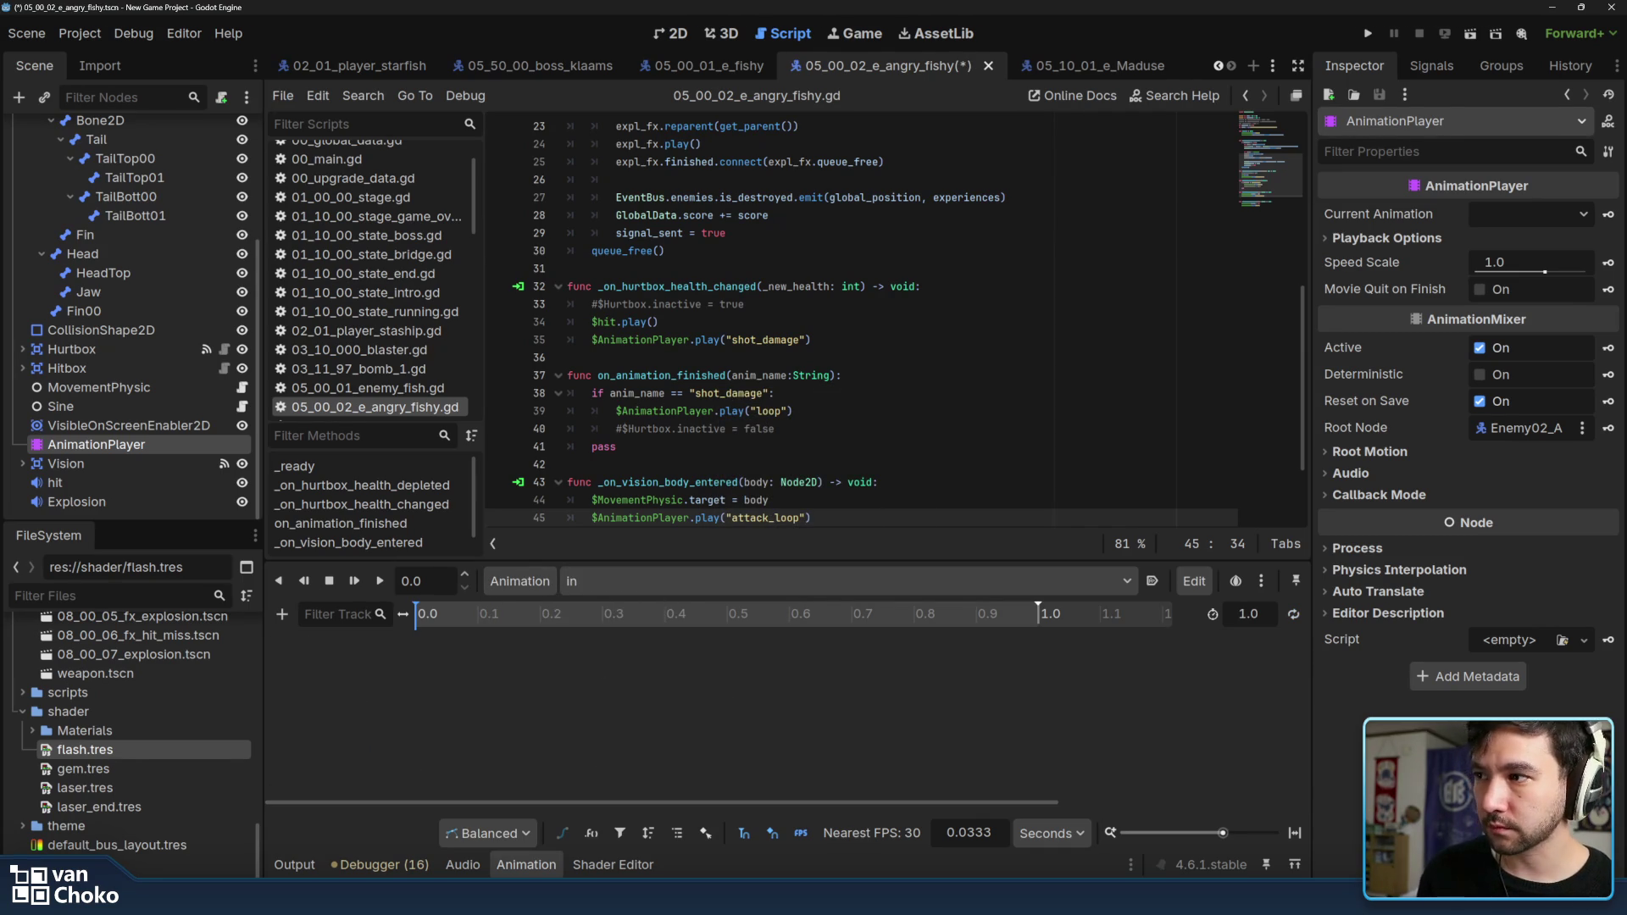
drag(477, 618, 435, 614)
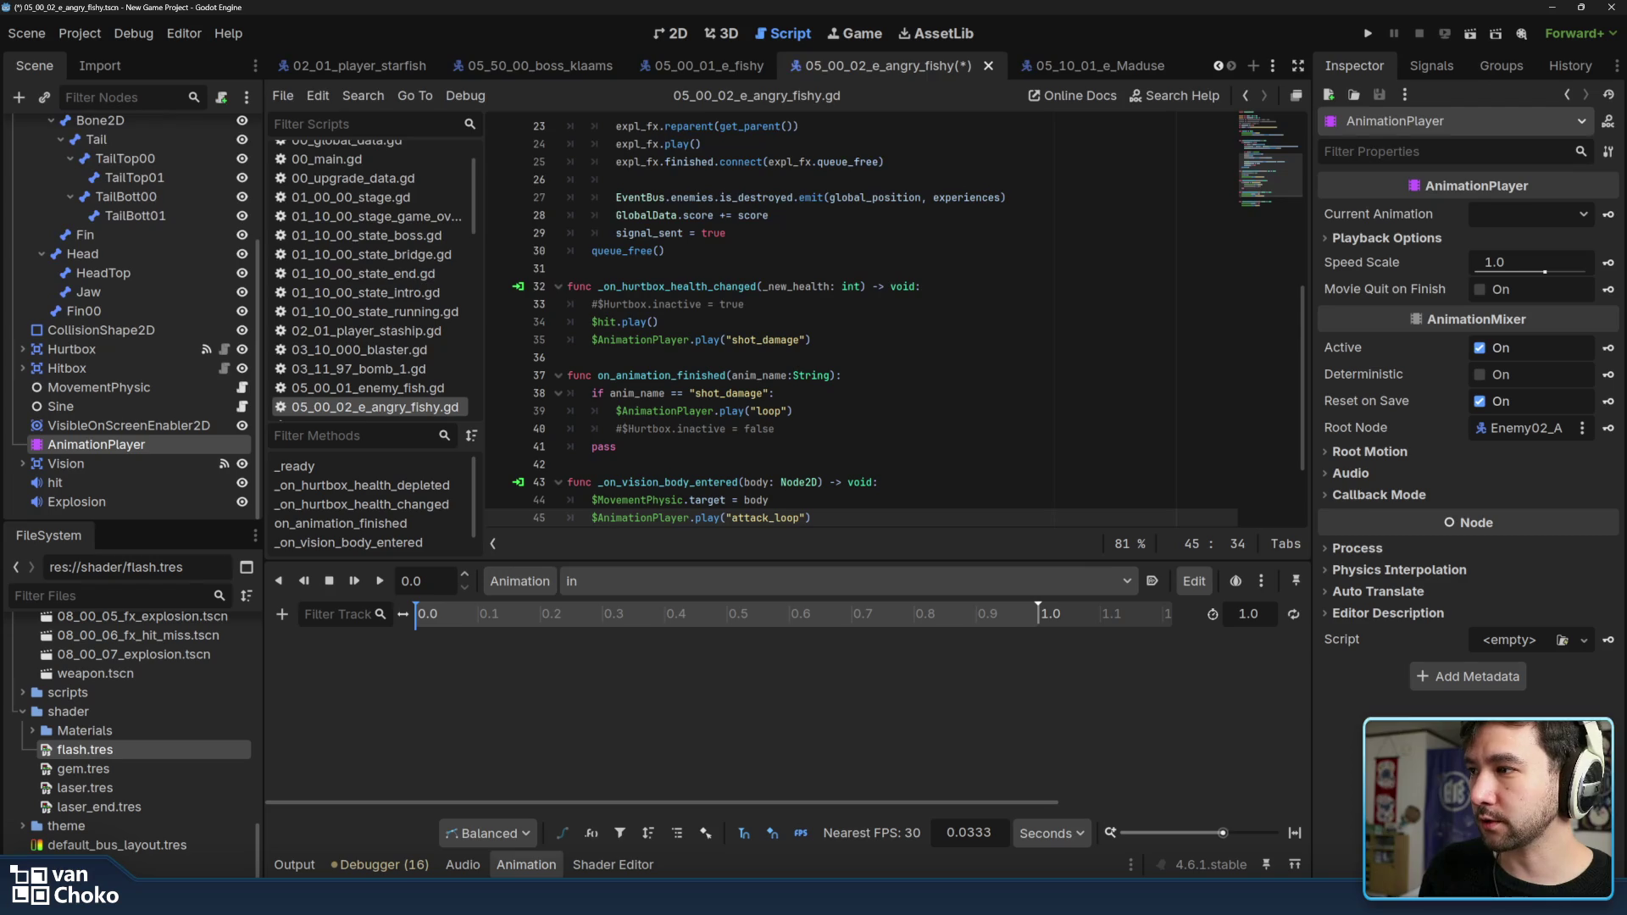
In the 2D view, hide the Hurtbox, Hitbox, VisibleOnScreenEnabler2D, Vision and CollisionShape2D overlays
click(672, 33)
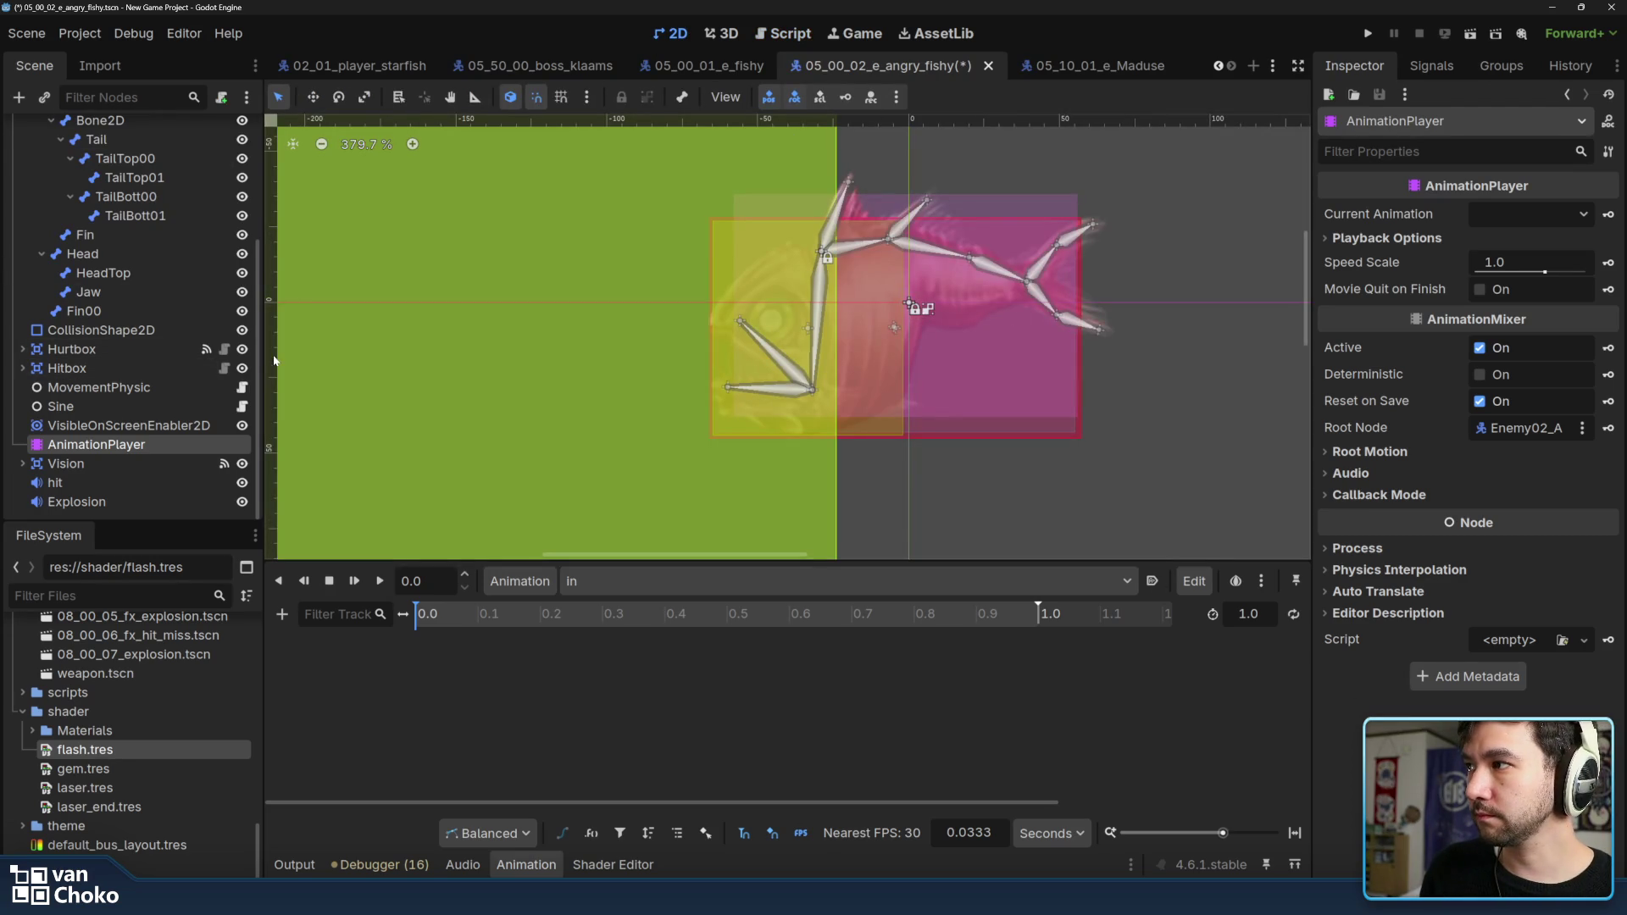
click(241, 349)
click(242, 368)
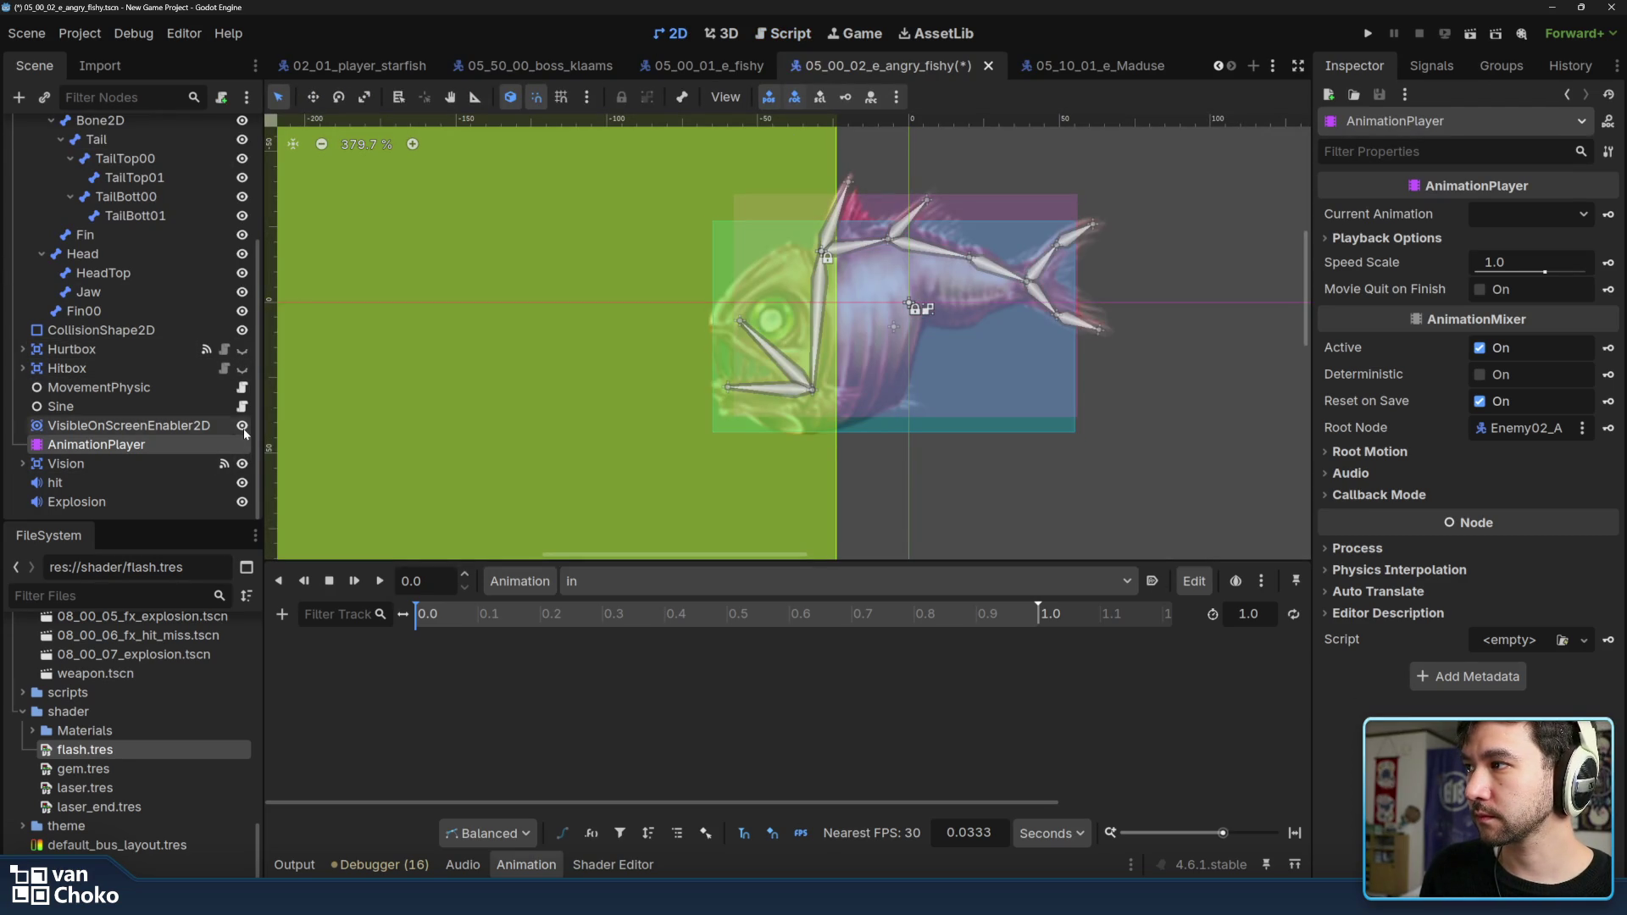
click(241, 425)
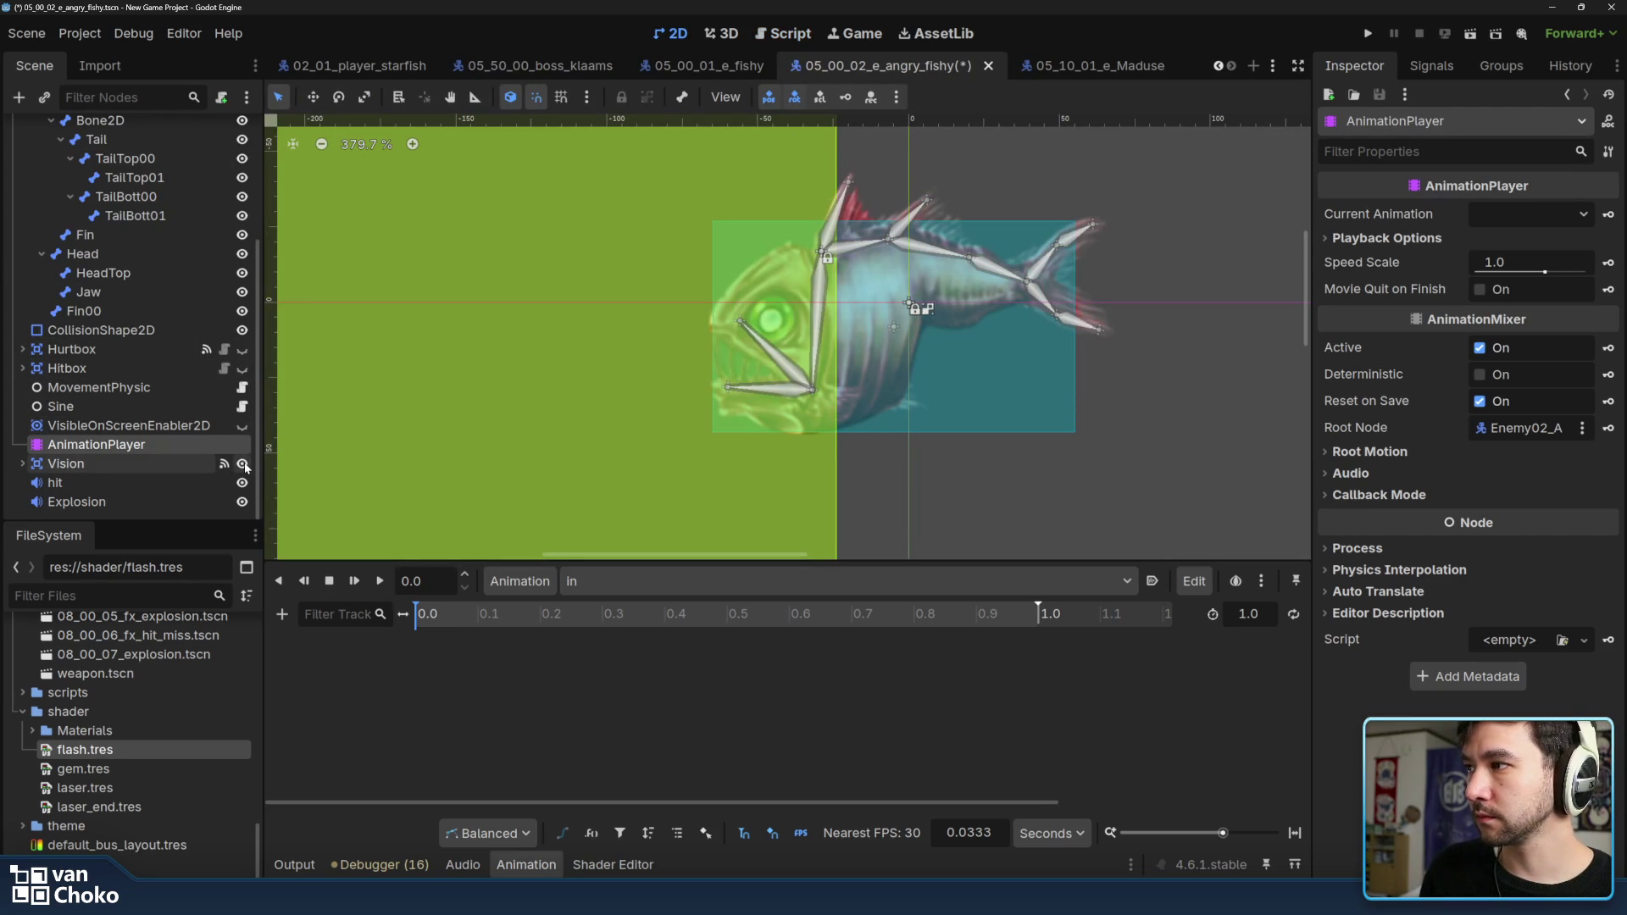
click(242, 464)
click(242, 330)
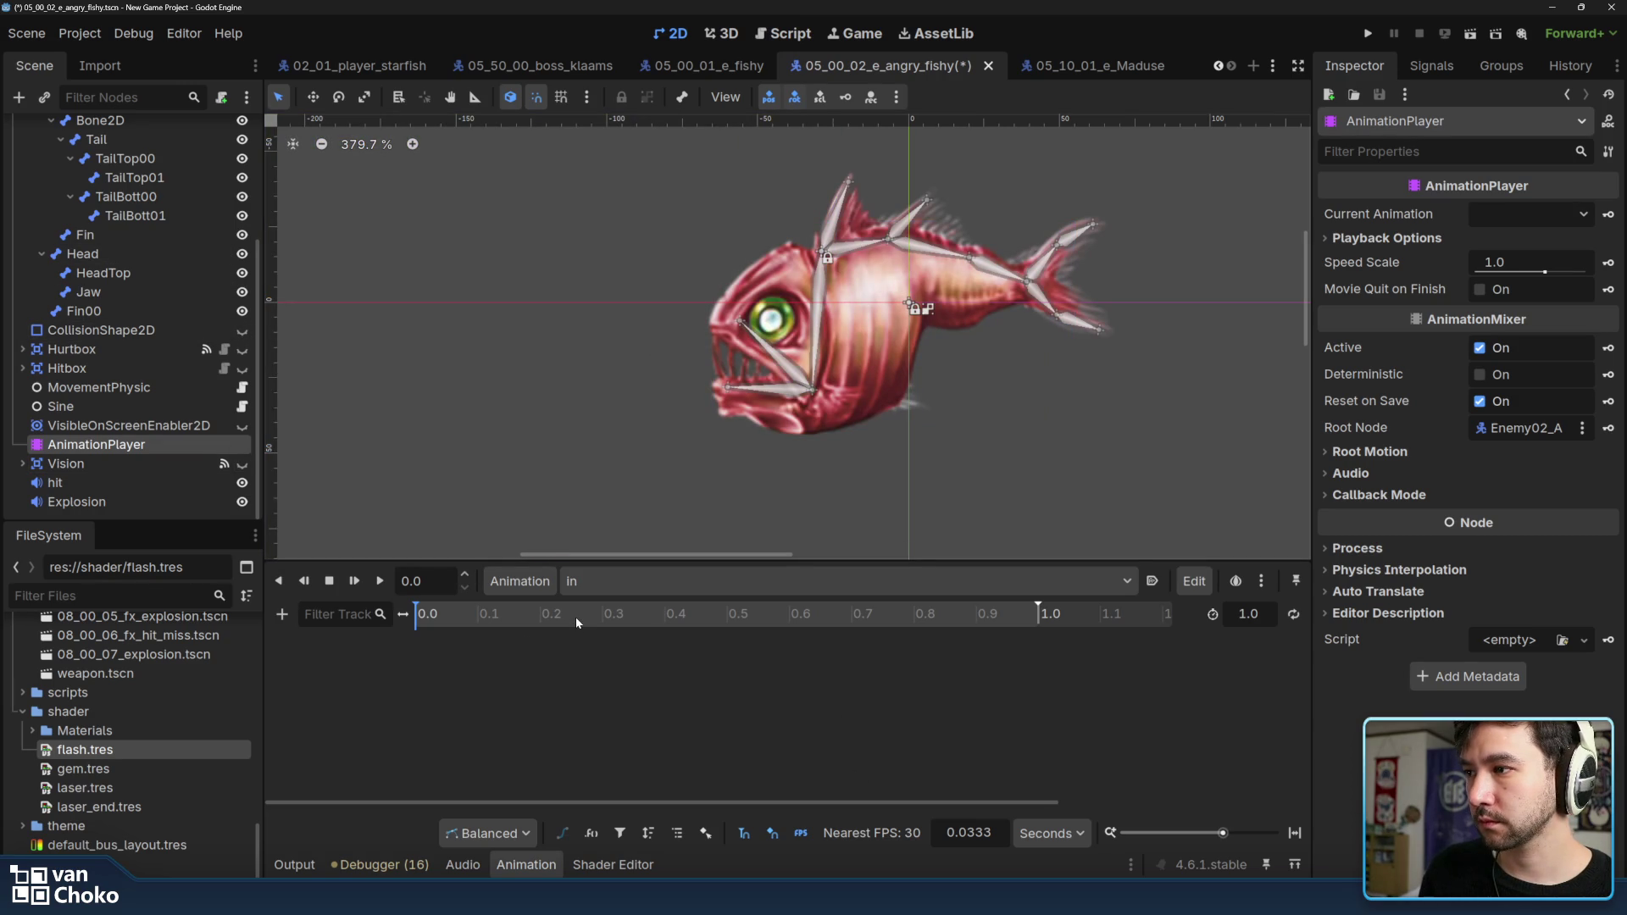
Key position and rotation tracks for all 15 selected bones at 1.0 s, then return to 0.0
mouse_move(1147, 475)
mouse_down()
mouse_move(617, 171)
mouse_move(617, 150)
mouse_up()
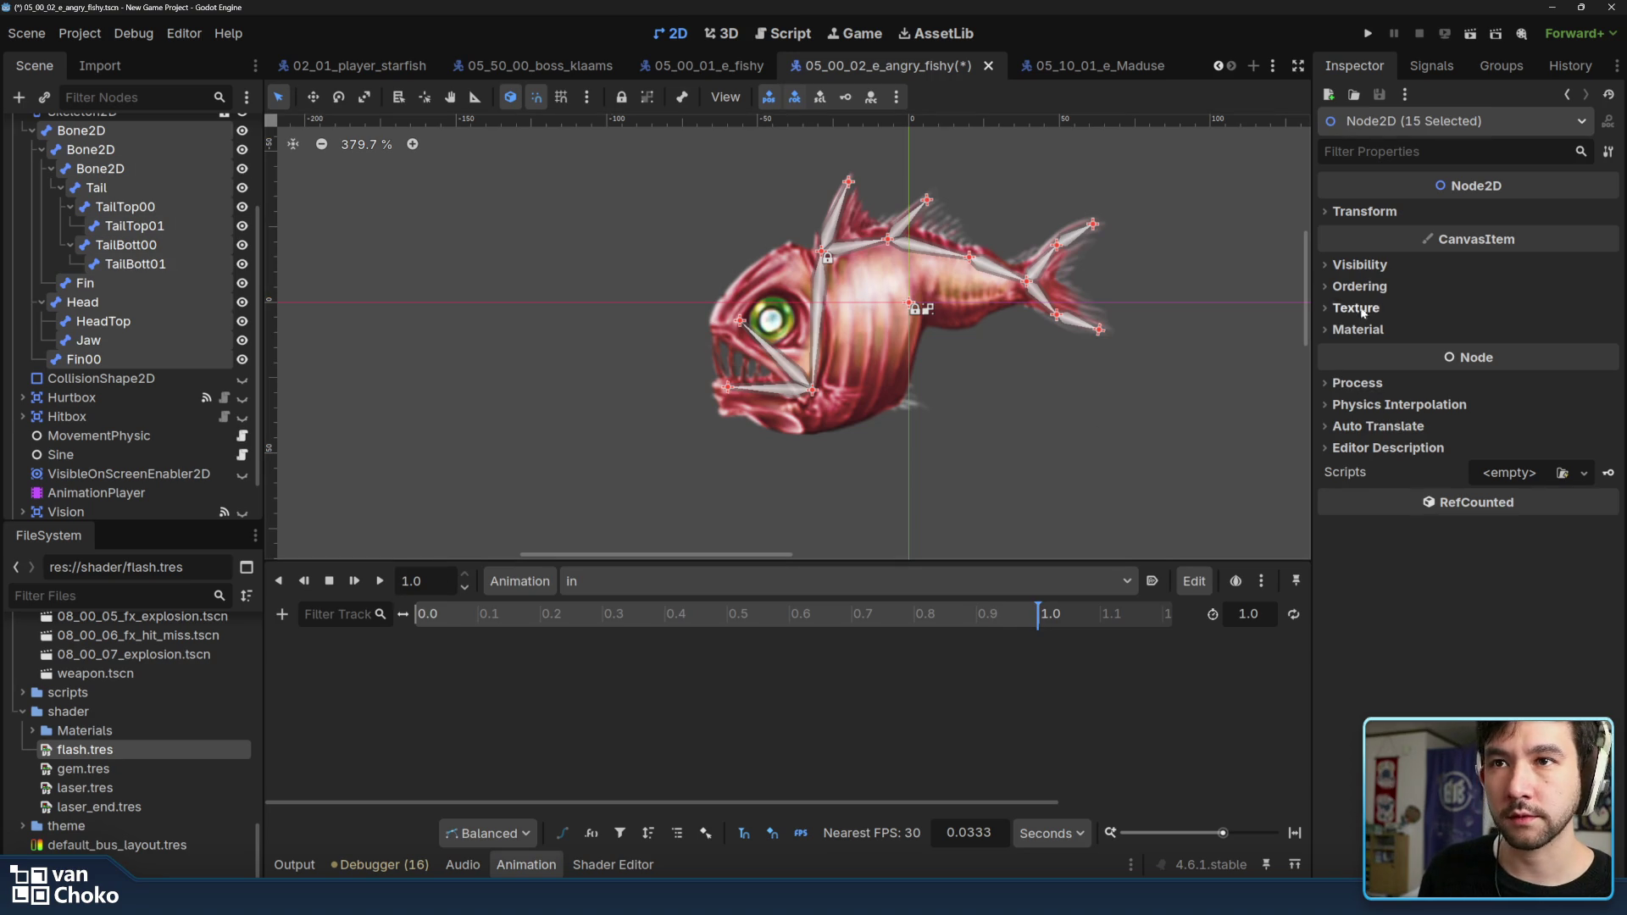
click(1363, 211)
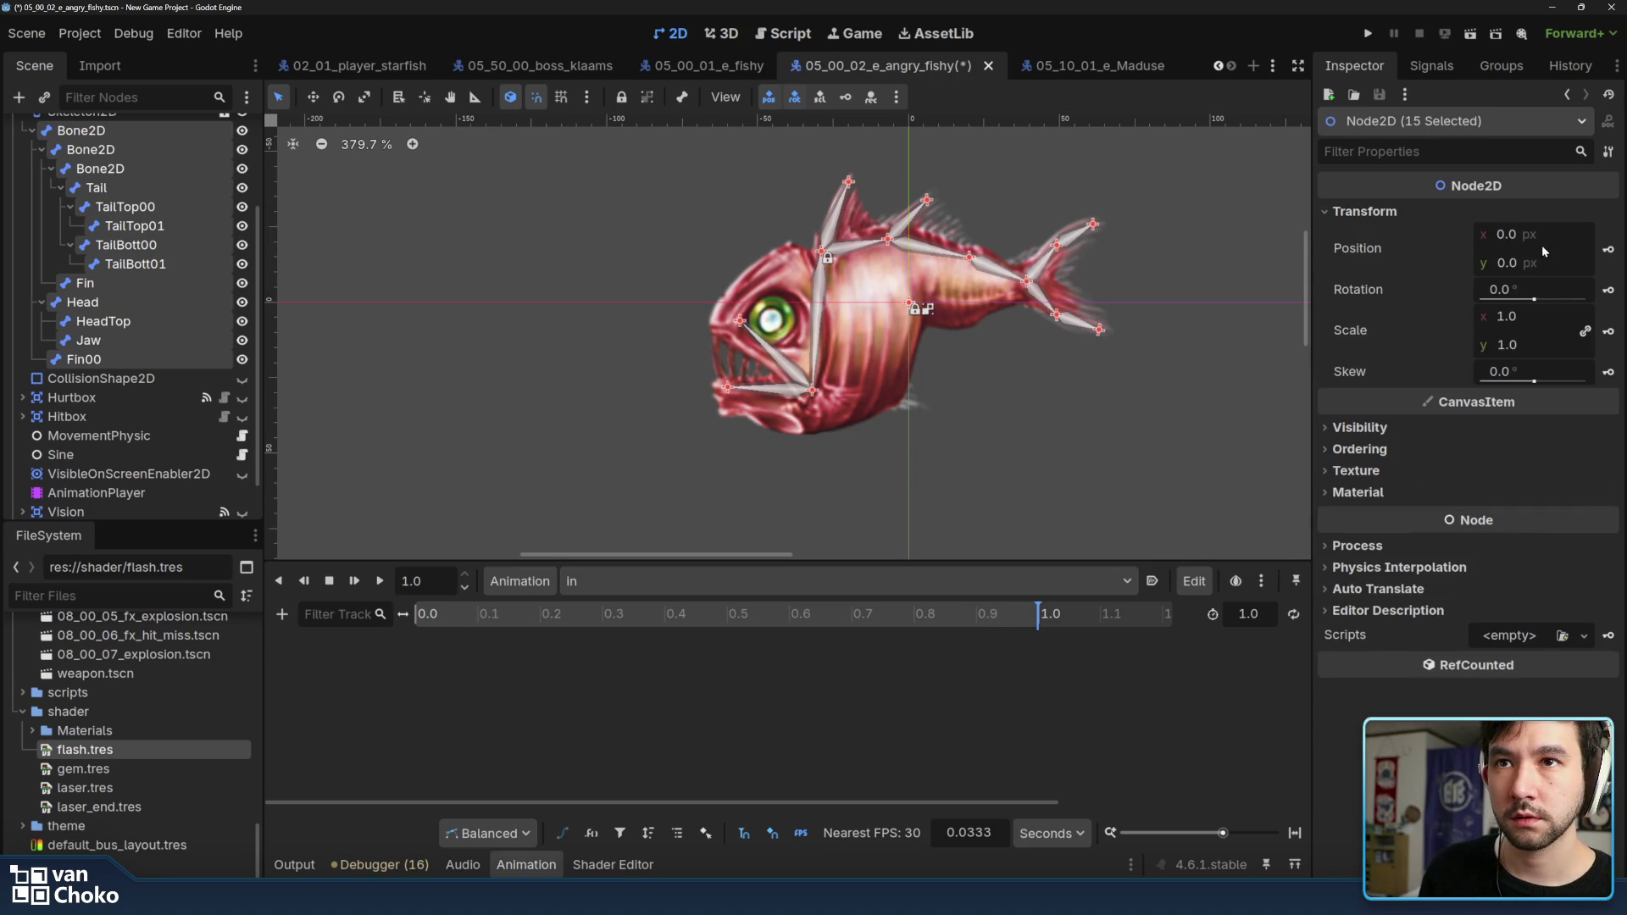
click(1608, 251)
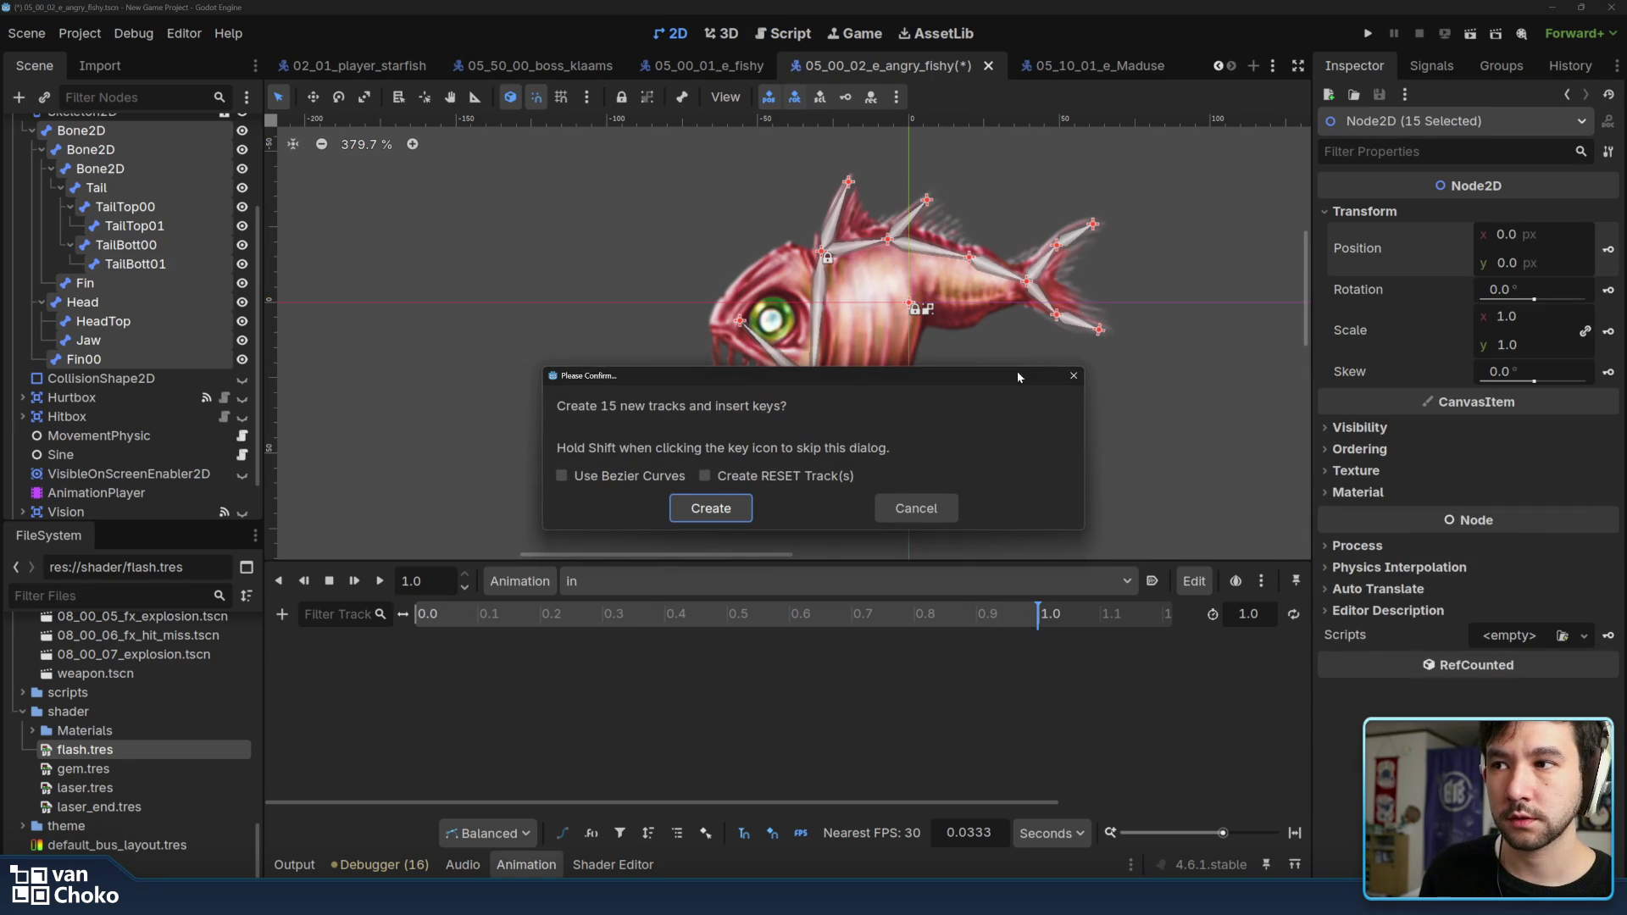
click(730, 510)
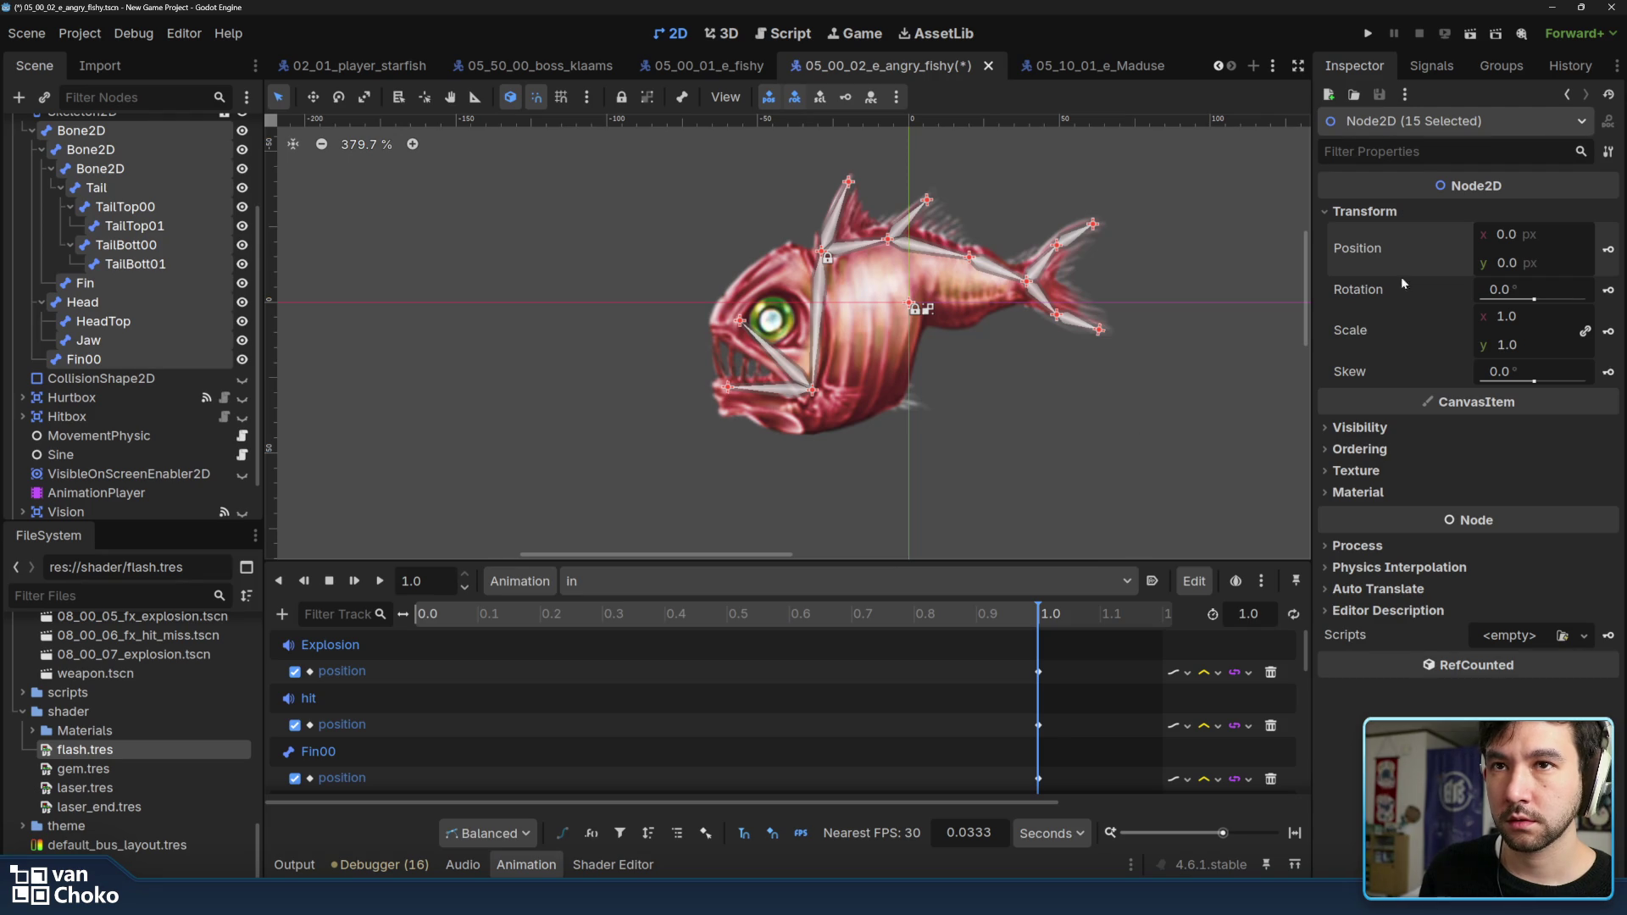
click(1605, 292)
click(718, 508)
mouse_move(793, 613)
mouse_down()
mouse_move(793, 637)
mouse_move(381, 610)
mouse_up()
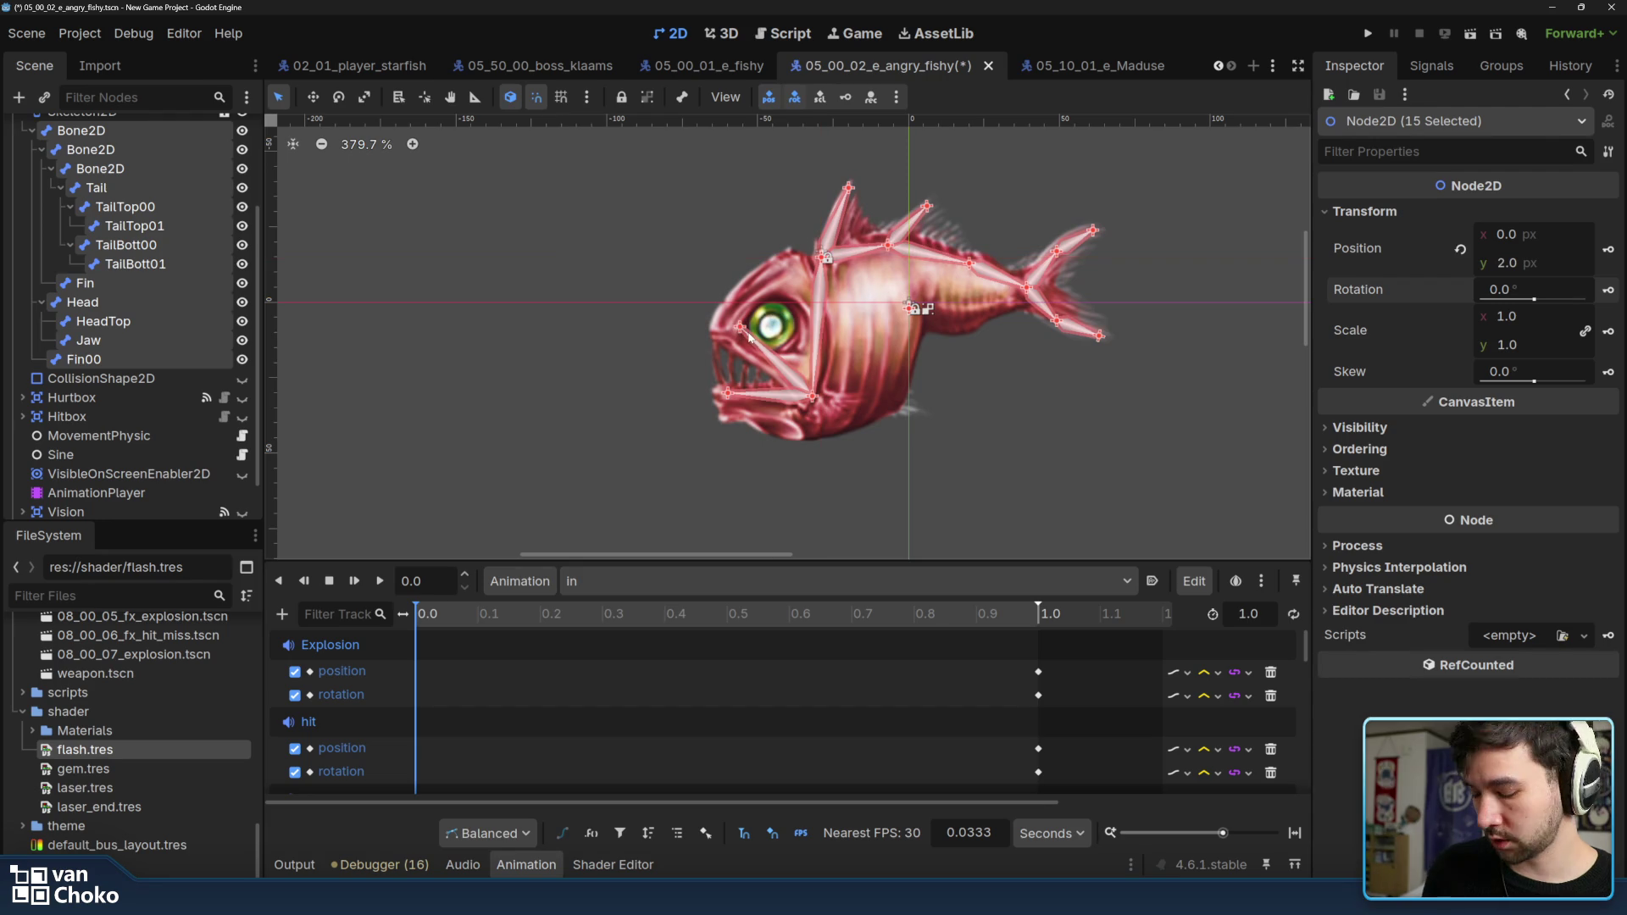
click(471, 210)
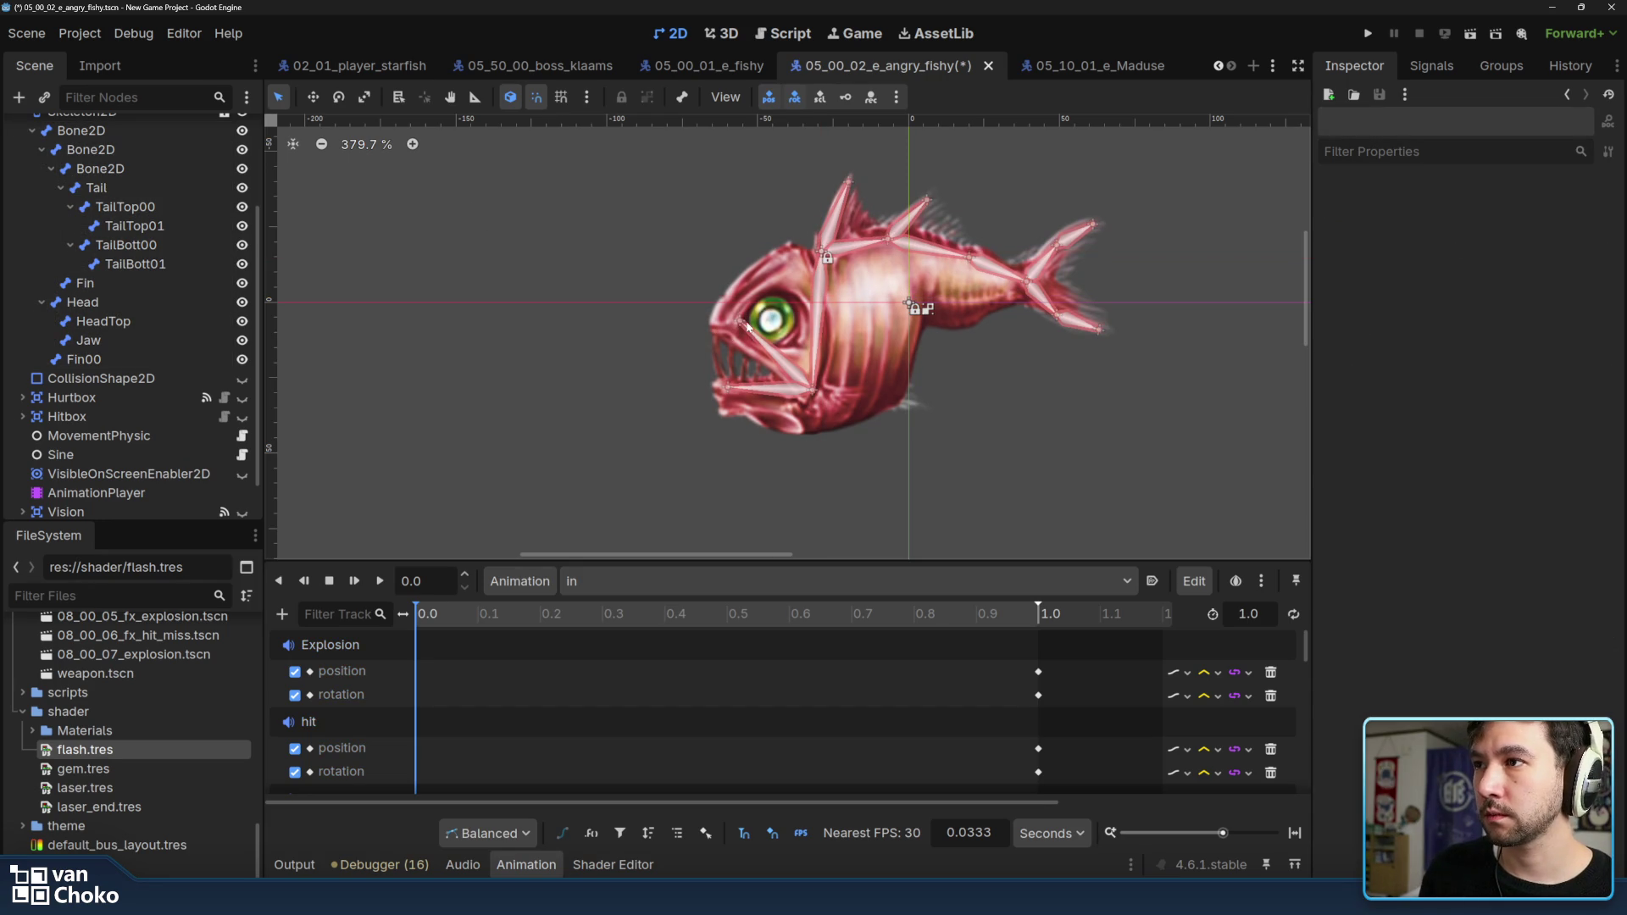
Raise HeadTop and tilt it to 6.8 degrees, key it, then pull the Jaw down and rotate it
drag(740, 327, 740, 302)
drag(1526, 540, 1527, 539)
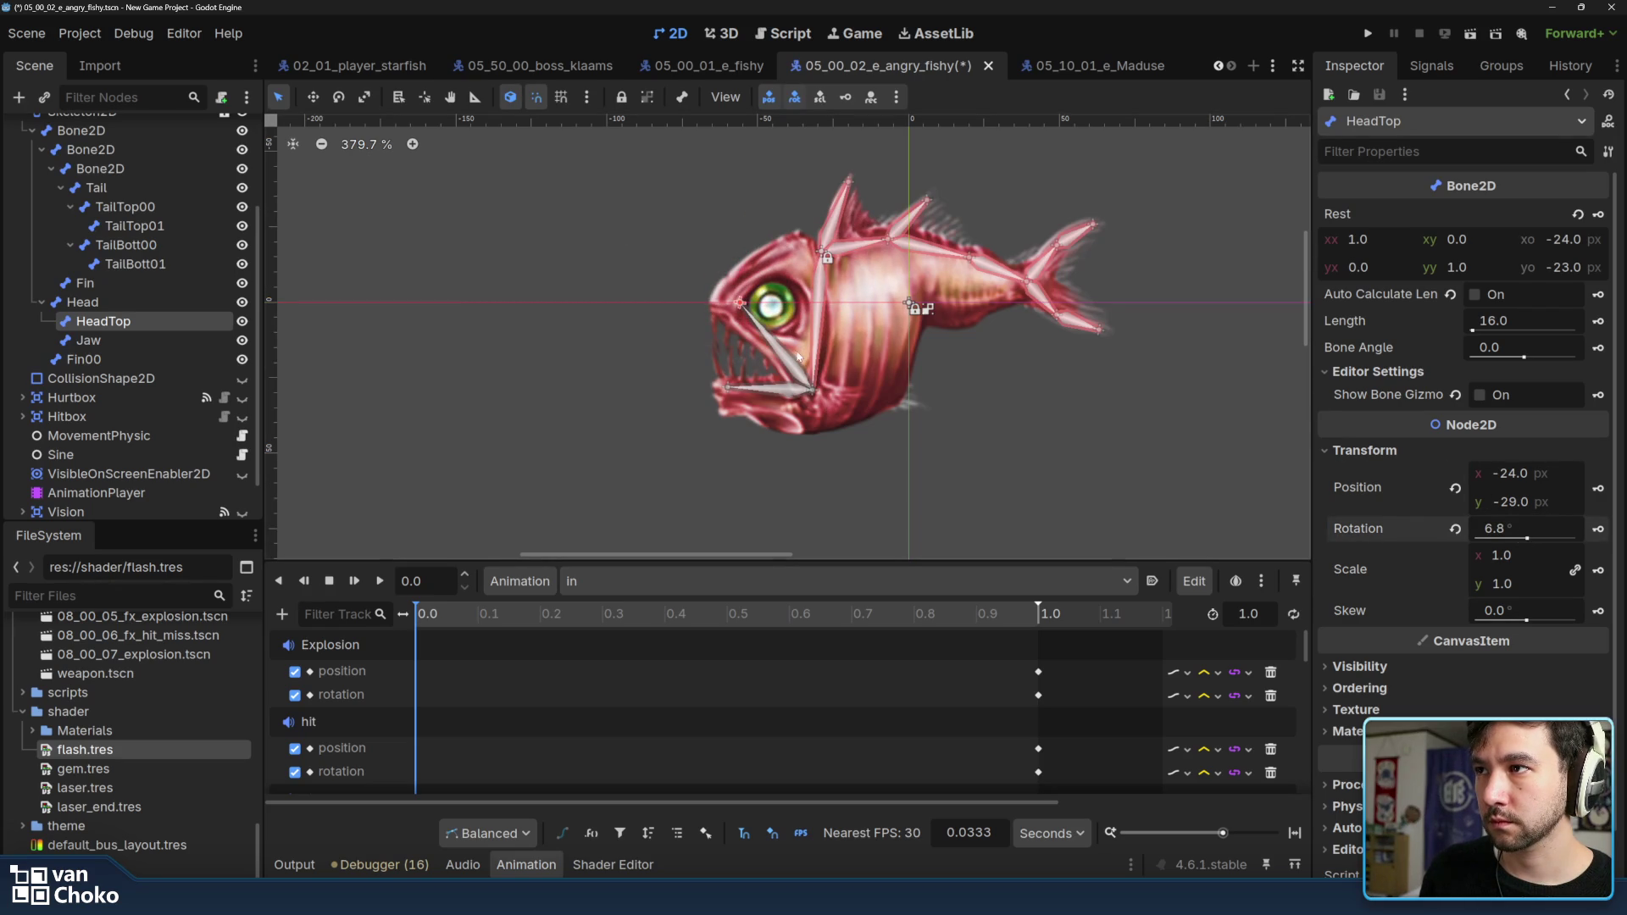
drag(740, 307, 741, 302)
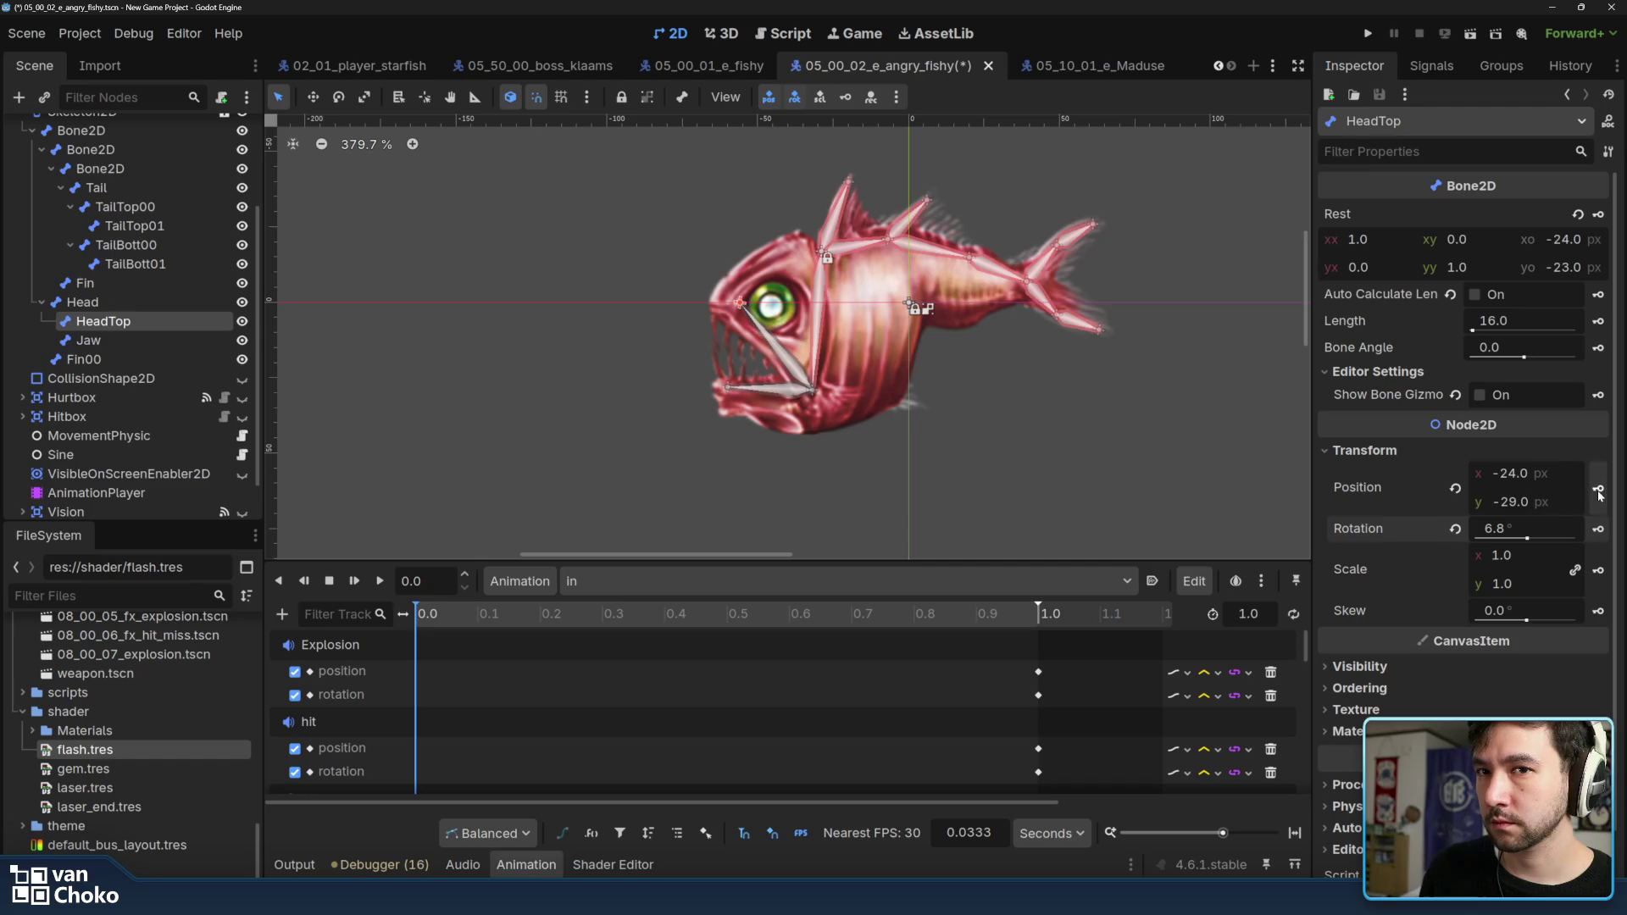
click(1598, 529)
drag(726, 392, 730, 400)
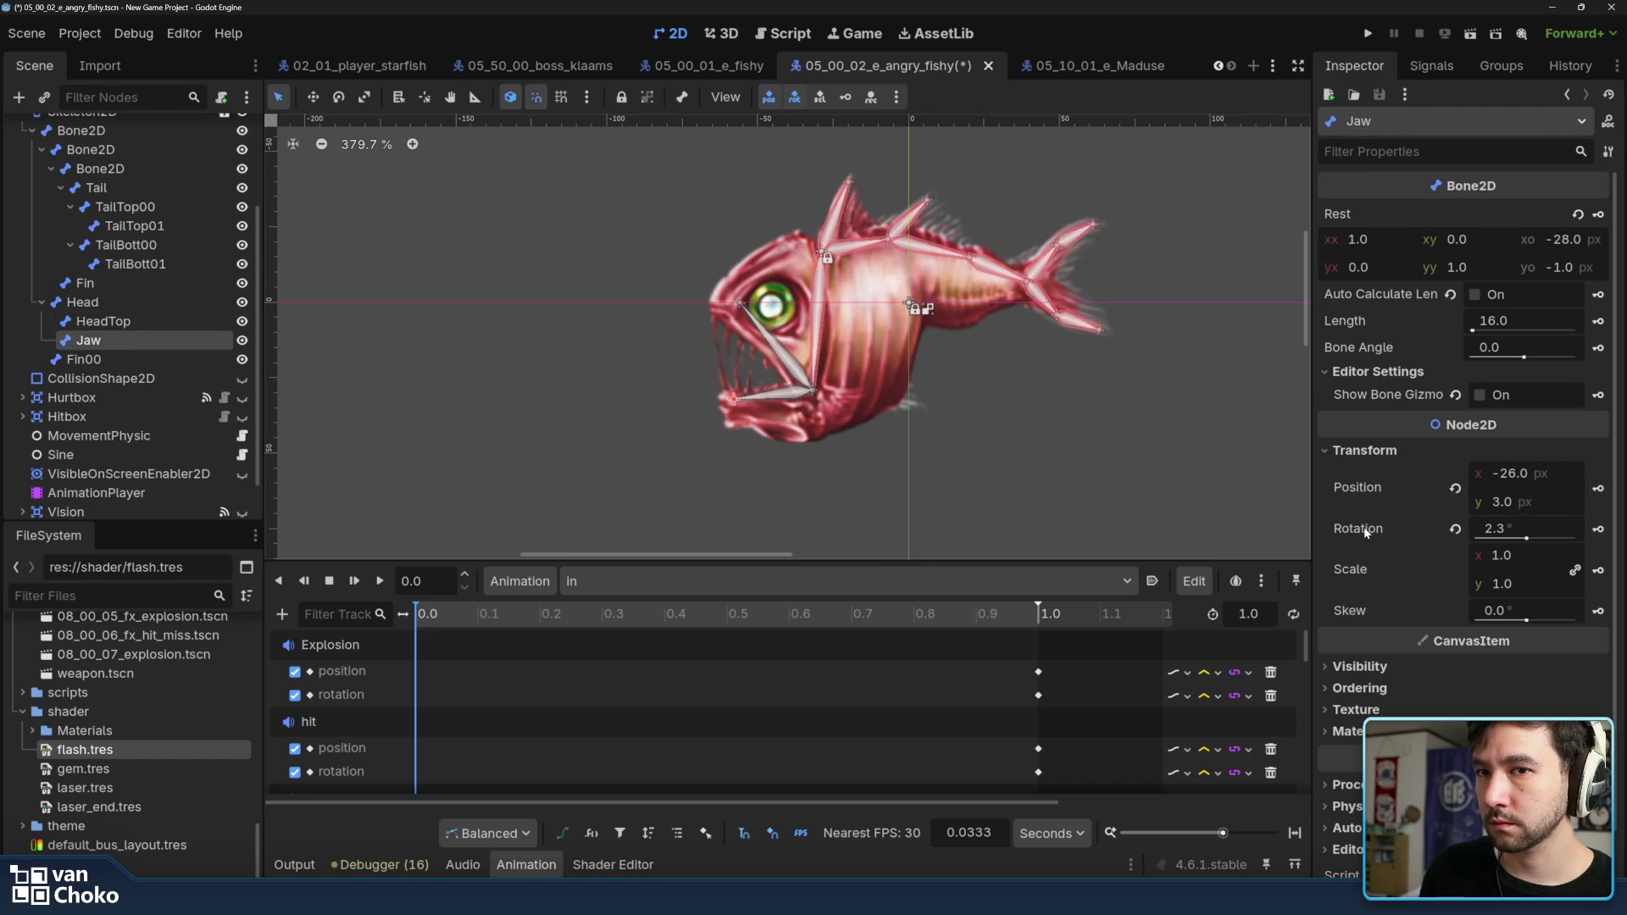
drag(1527, 539, 1526, 540)
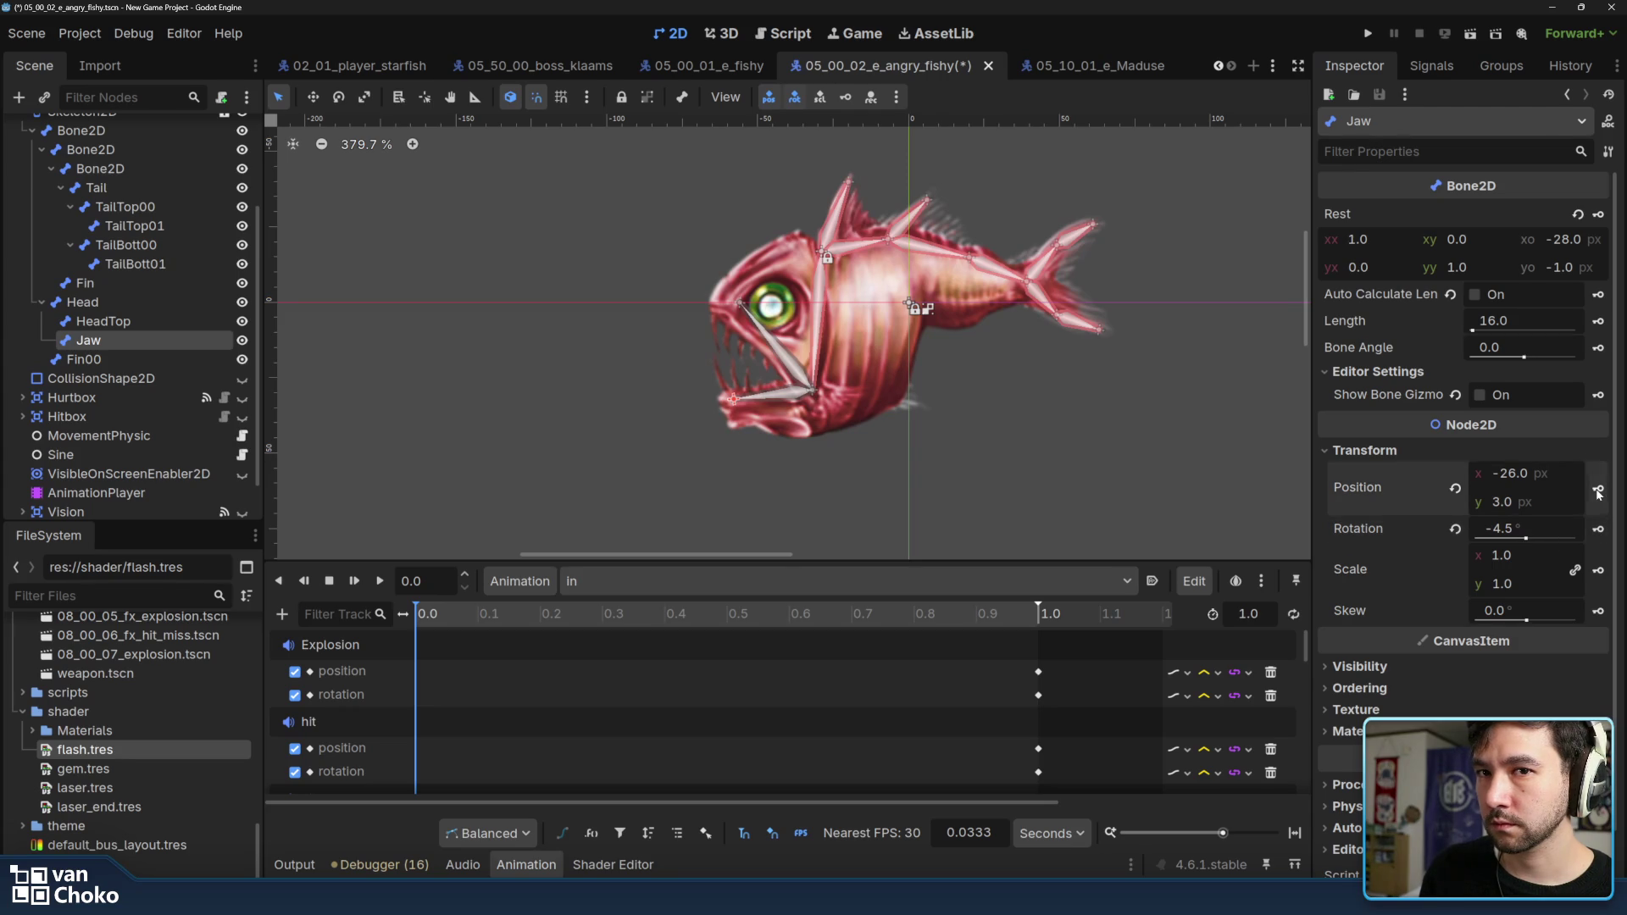
mouse_move(442, 618)
mouse_down()
mouse_move(1037, 618)
mouse_move(316, 632)
mouse_up()
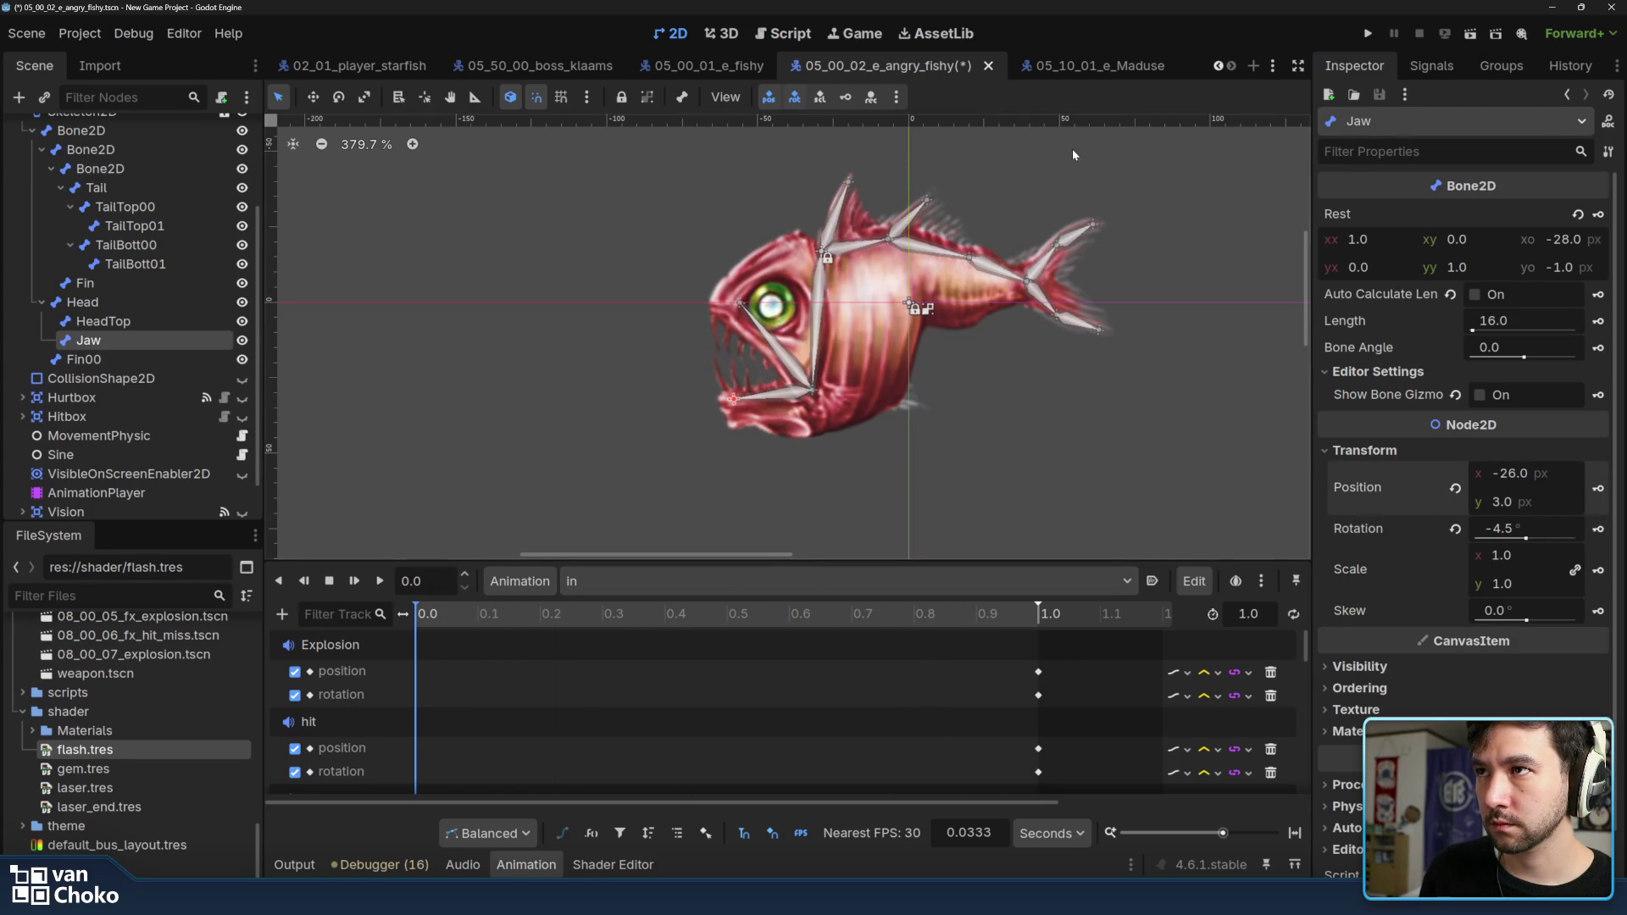
Move the Fin00 bone down and right and rotate it to 47.7 degrees
drag(848, 182, 856, 183)
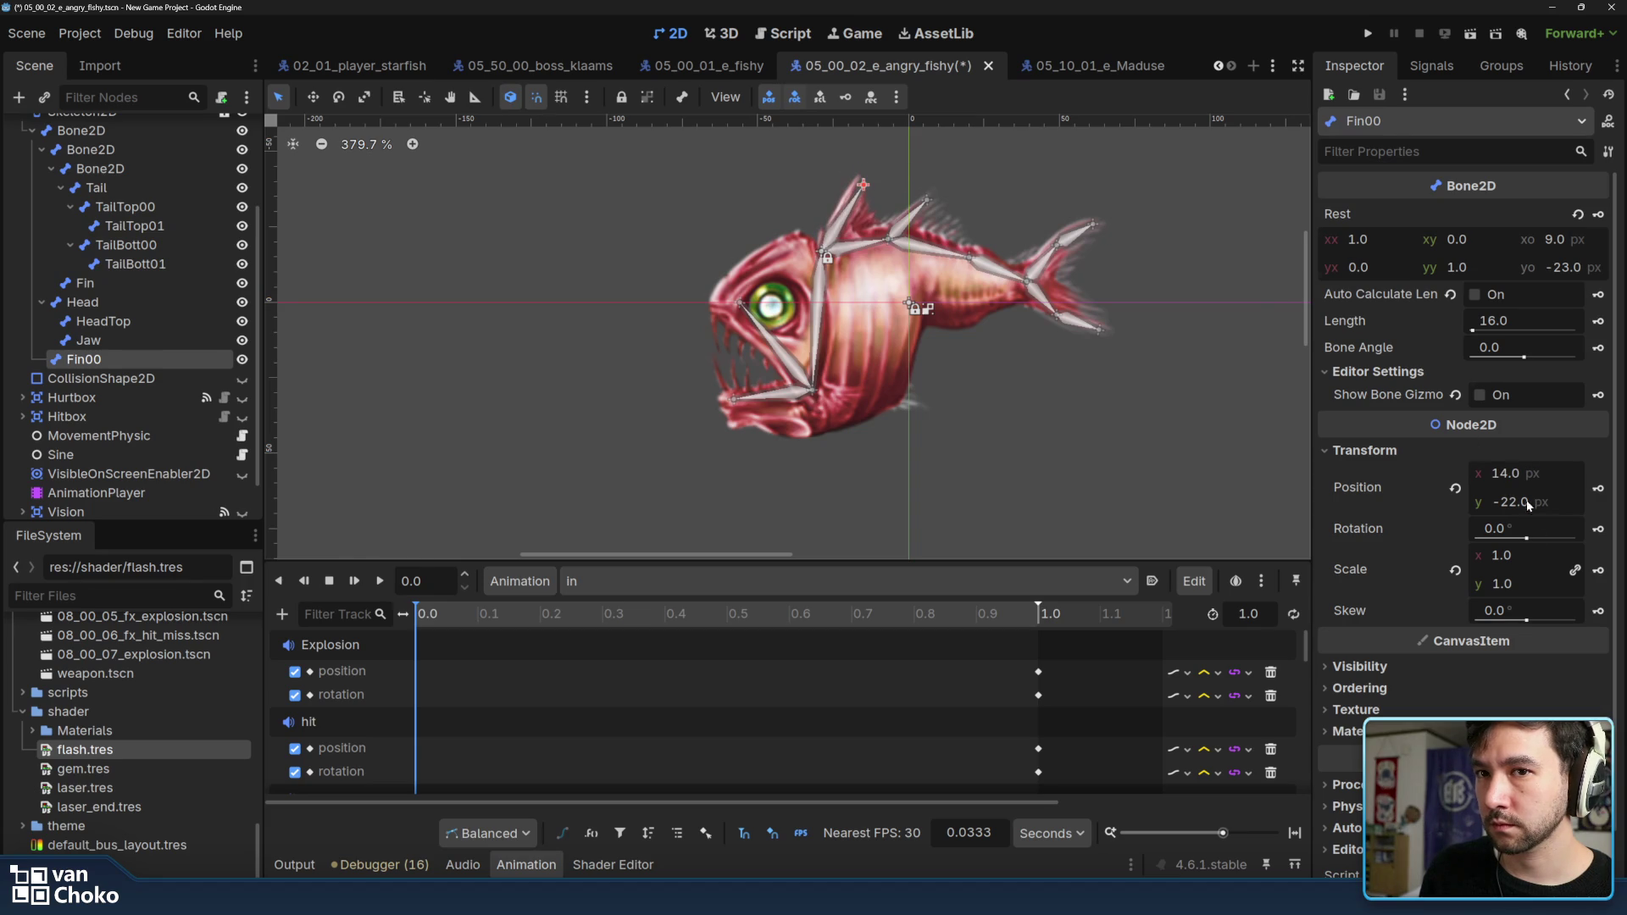
drag(1527, 537, 1529, 539)
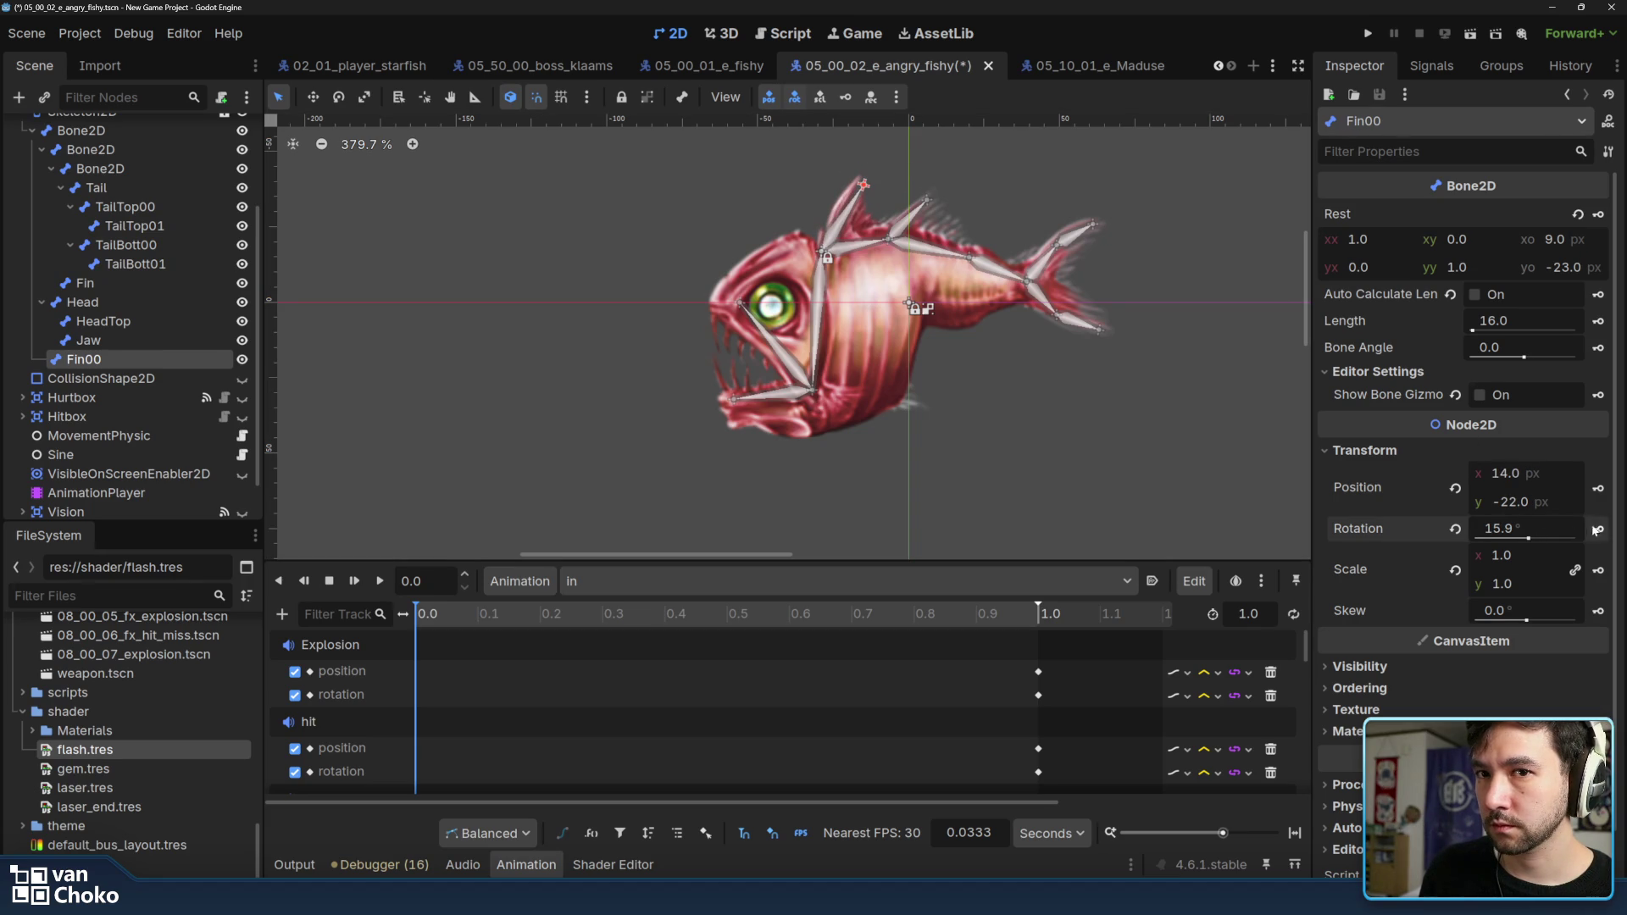
drag(863, 187, 880, 207)
drag(1511, 534, 1531, 542)
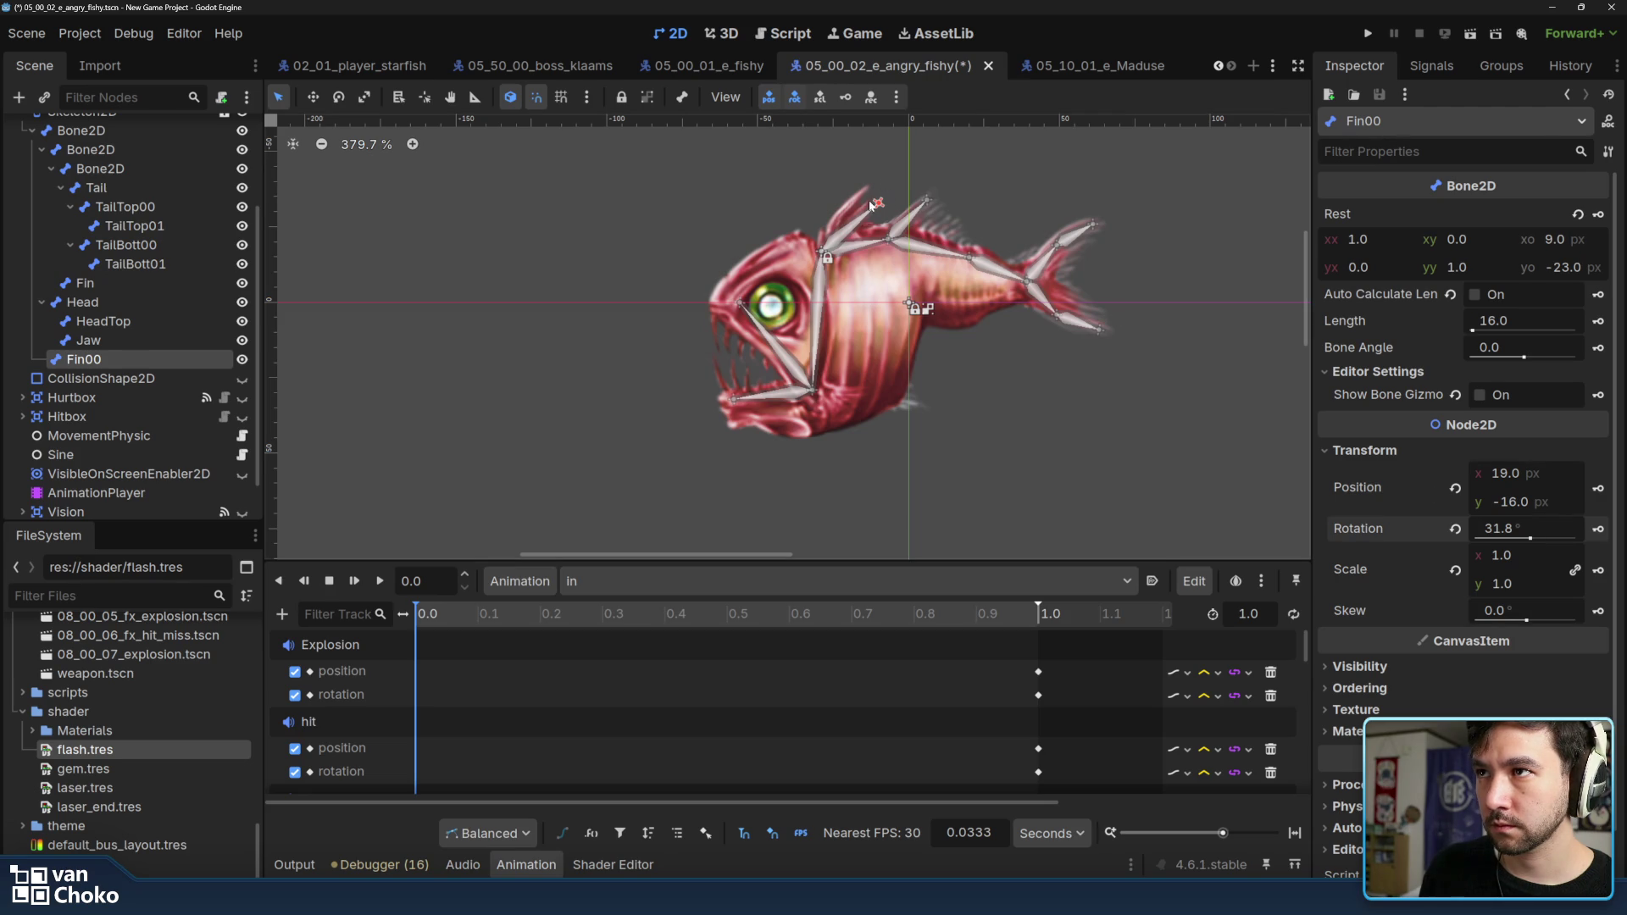
drag(879, 204, 895, 195)
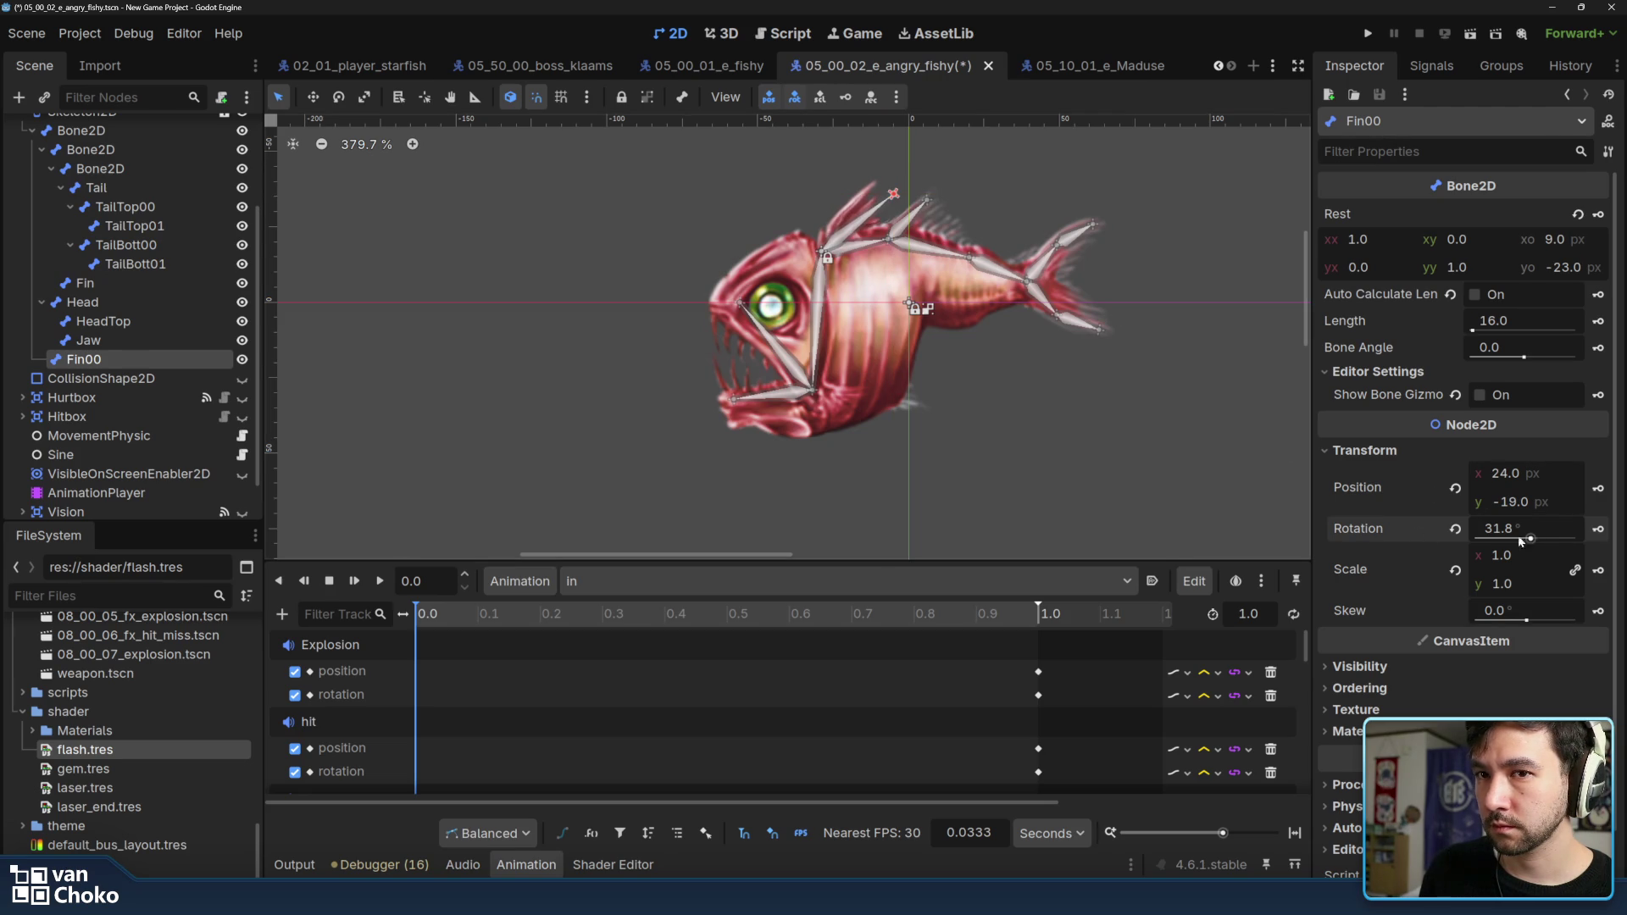
drag(1534, 539, 1533, 540)
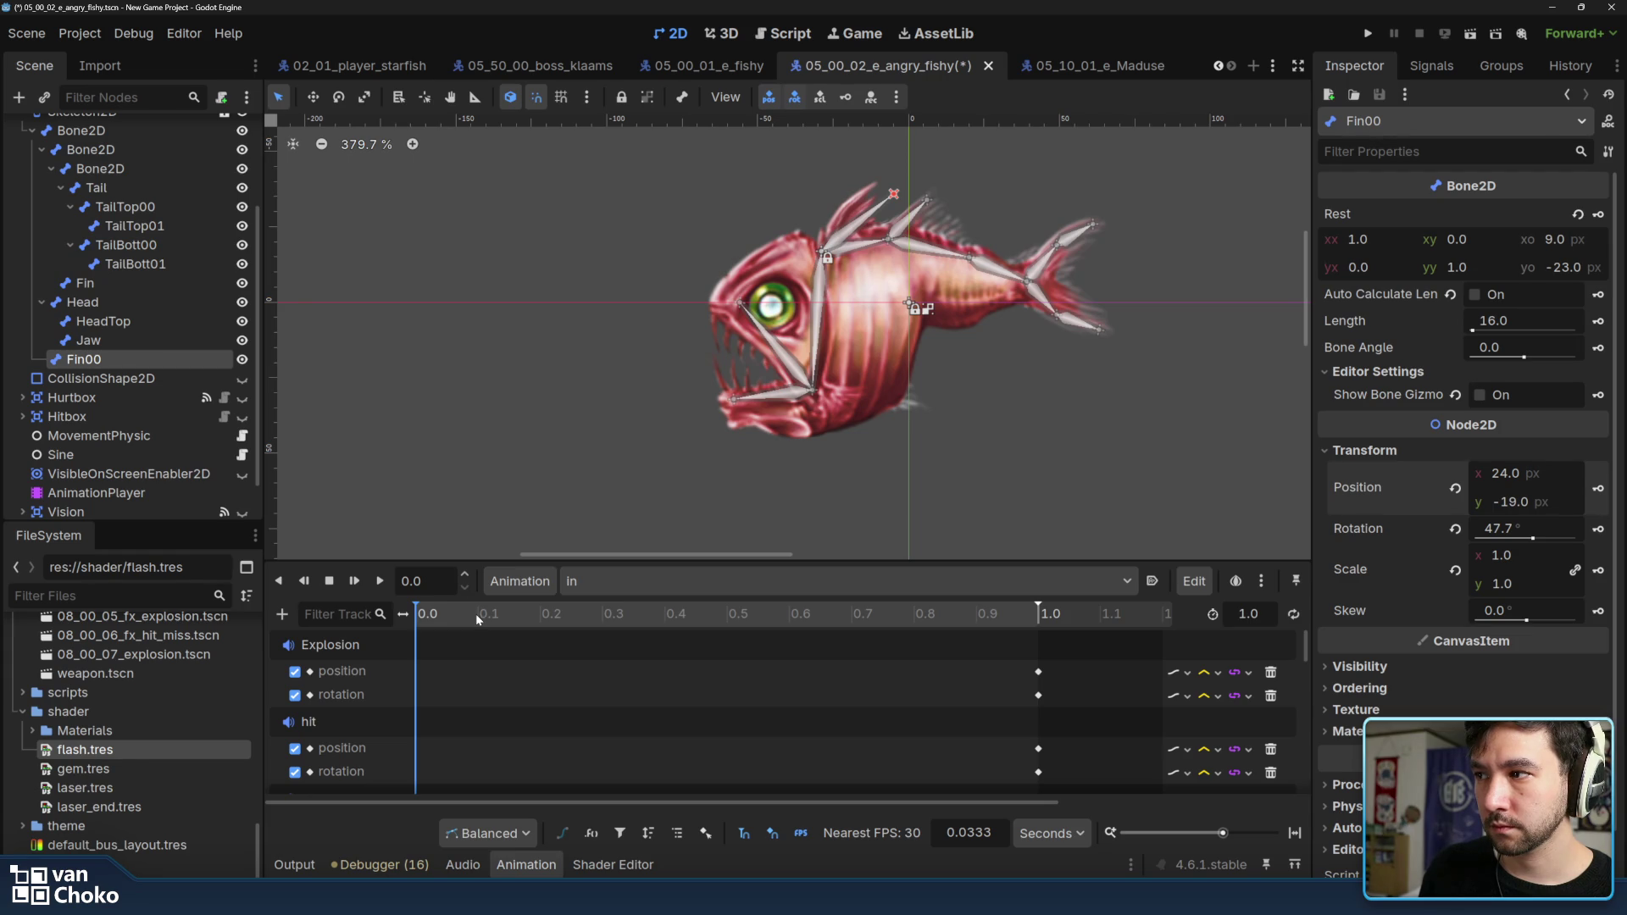
Shift the Fin bone down-right leaning back, and nudge the tail bone left
click(928, 201)
drag(929, 202, 941, 215)
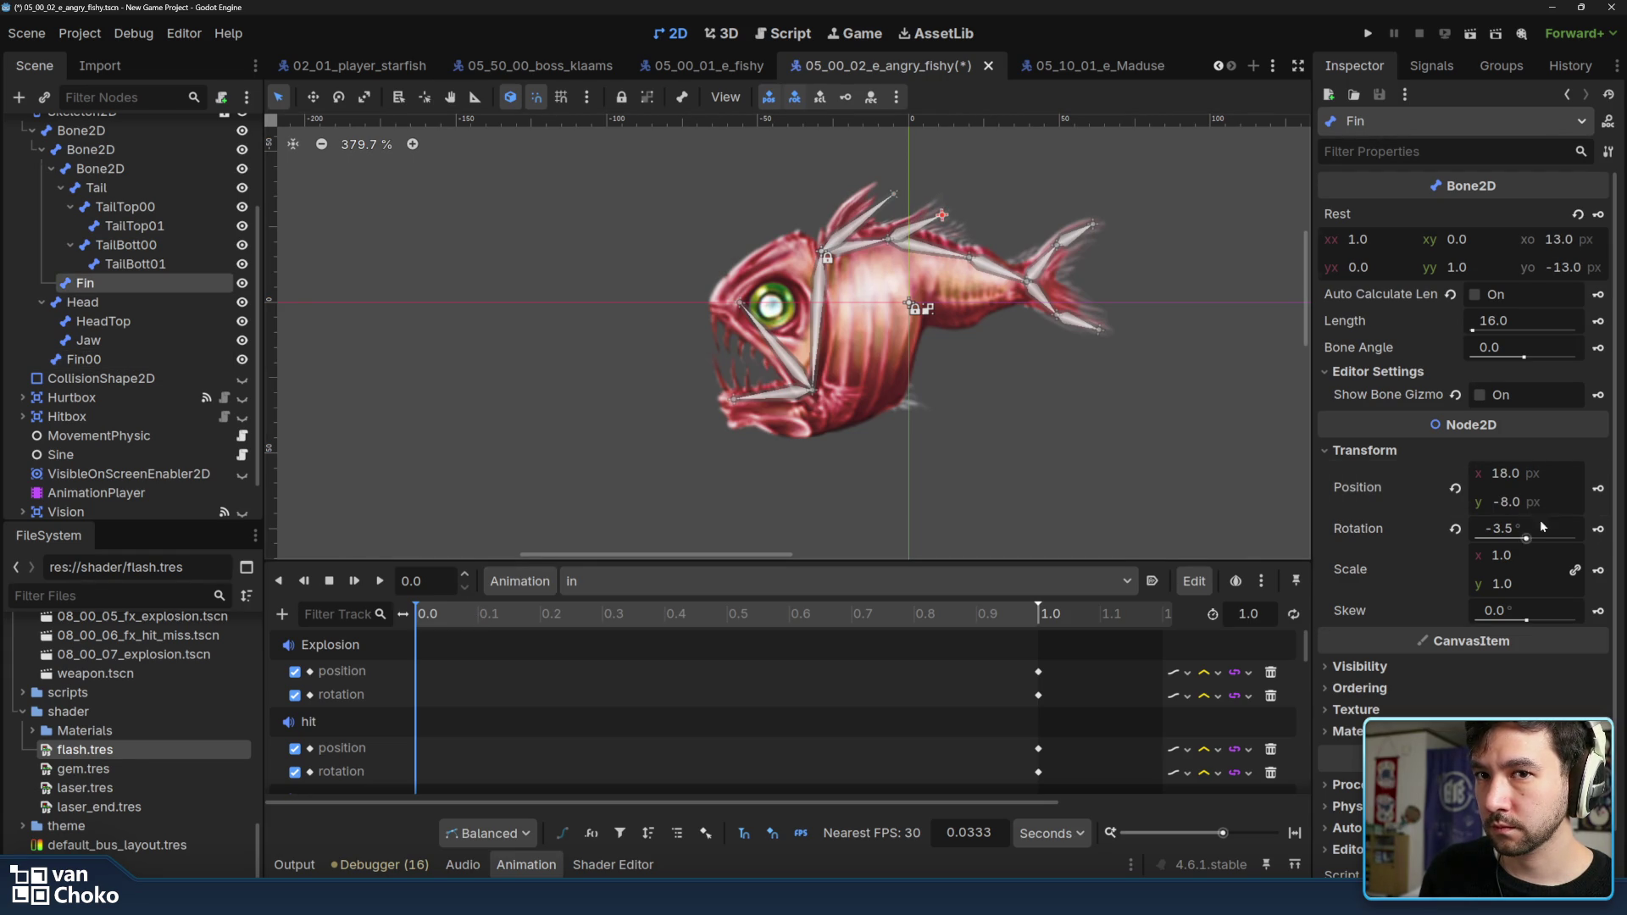
drag(1526, 537, 1532, 539)
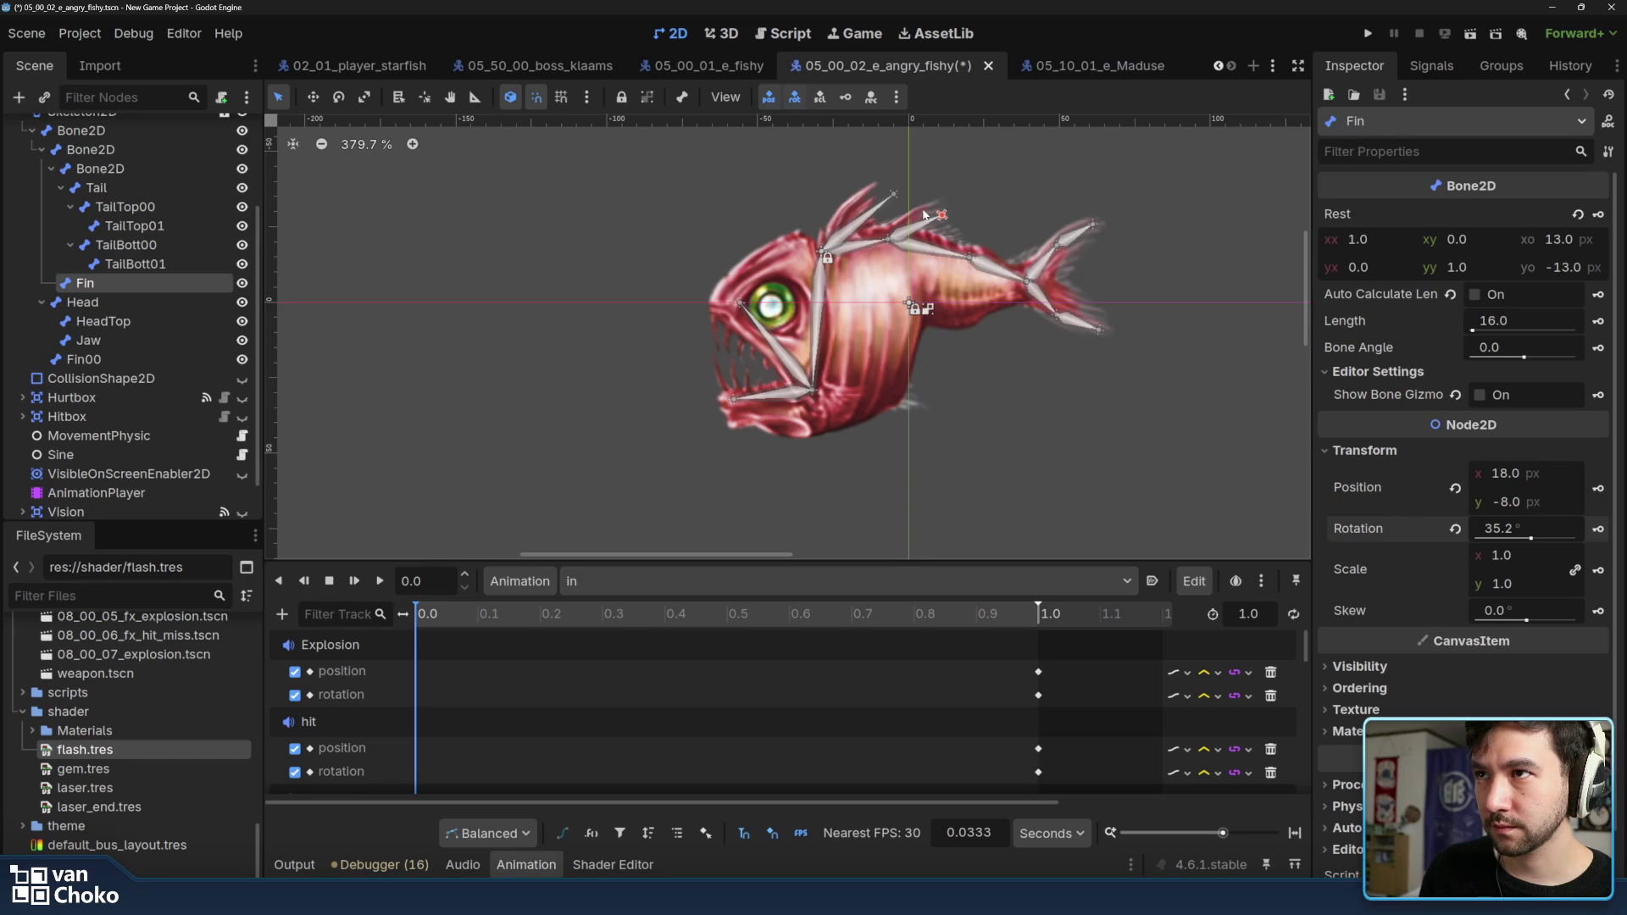
drag(942, 217, 948, 222)
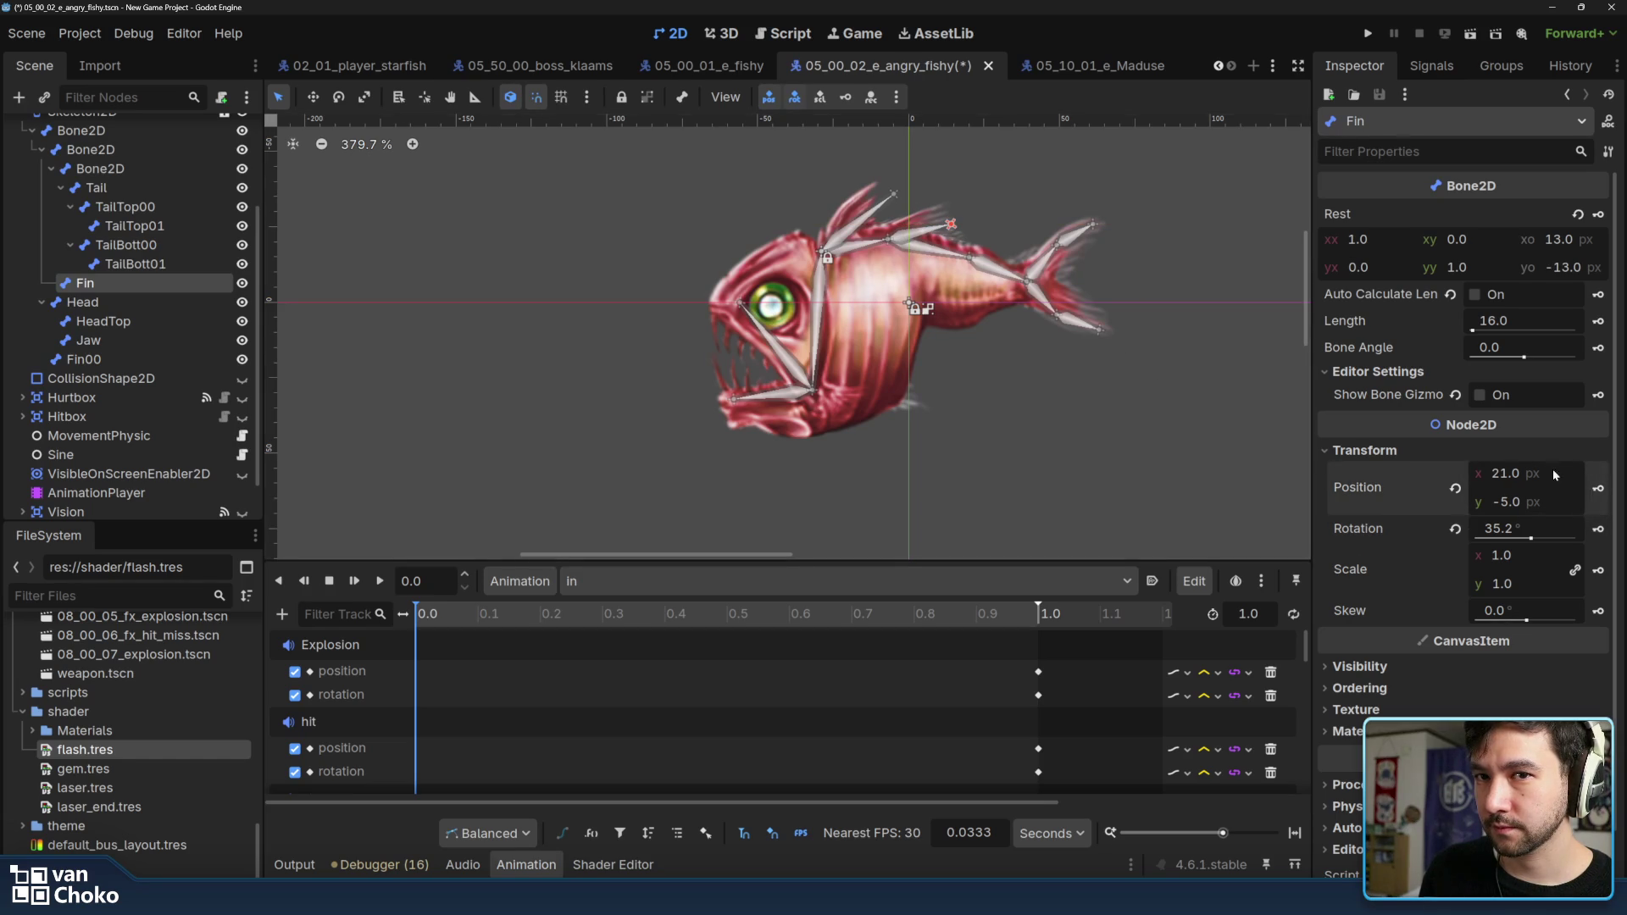
mouse_move(971, 263)
mouse_down()
mouse_move(1010, 286)
mouse_move(1049, 247)
mouse_move(1027, 244)
mouse_up()
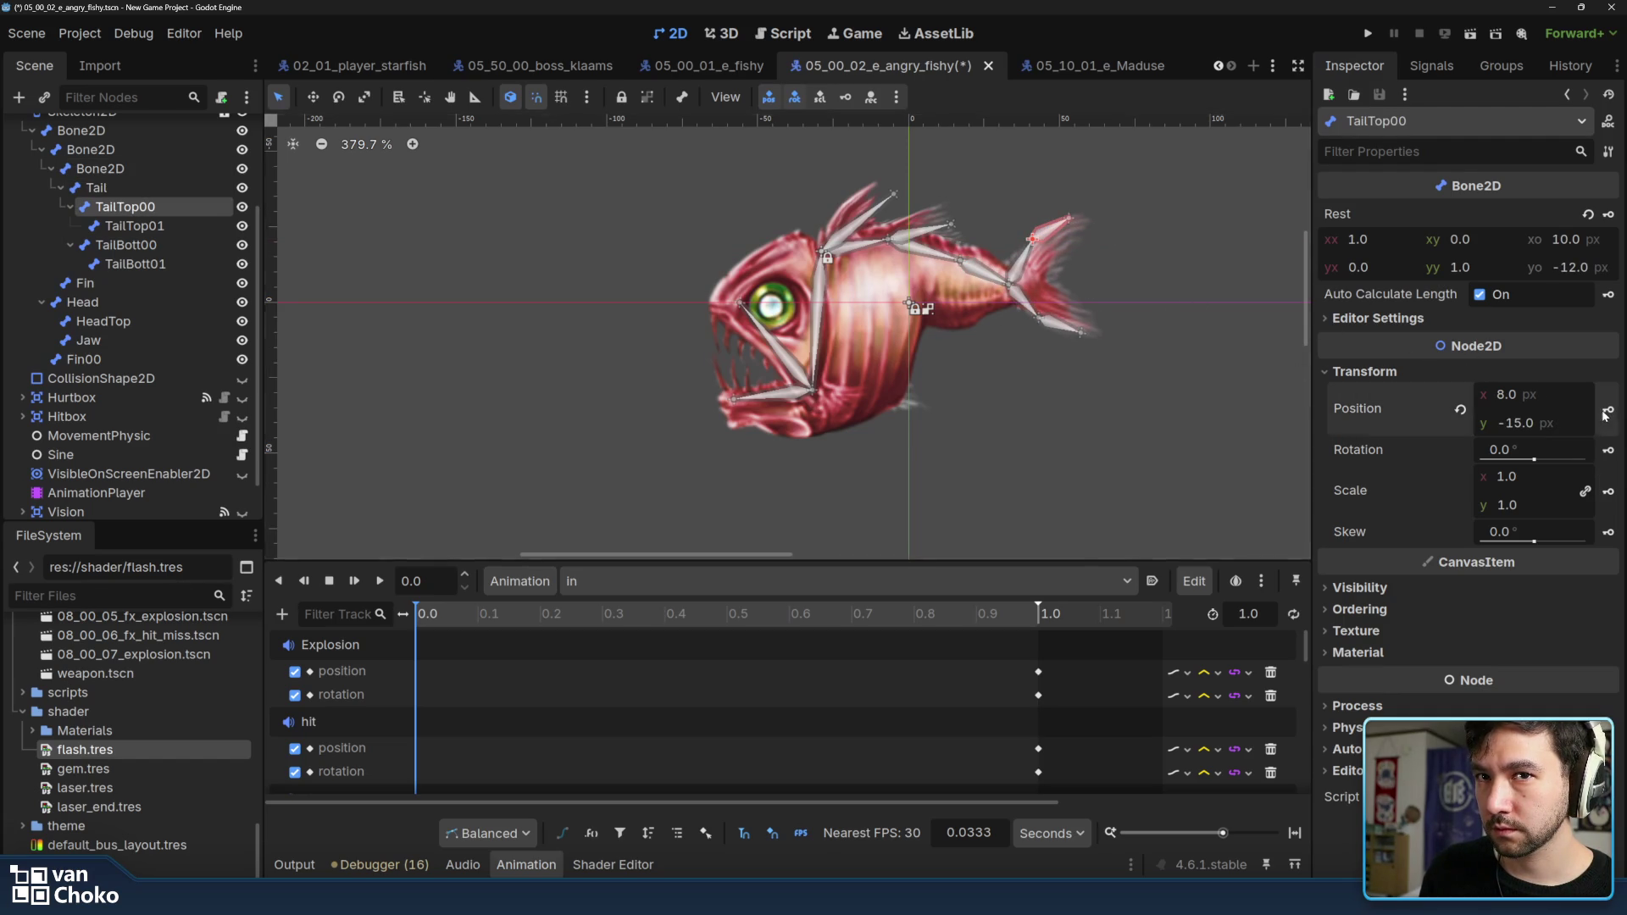
Nudge TailBott00 down-left and TailTop01 up-left to bend the tail at 0.0 s
drag(1041, 319, 1069, 350)
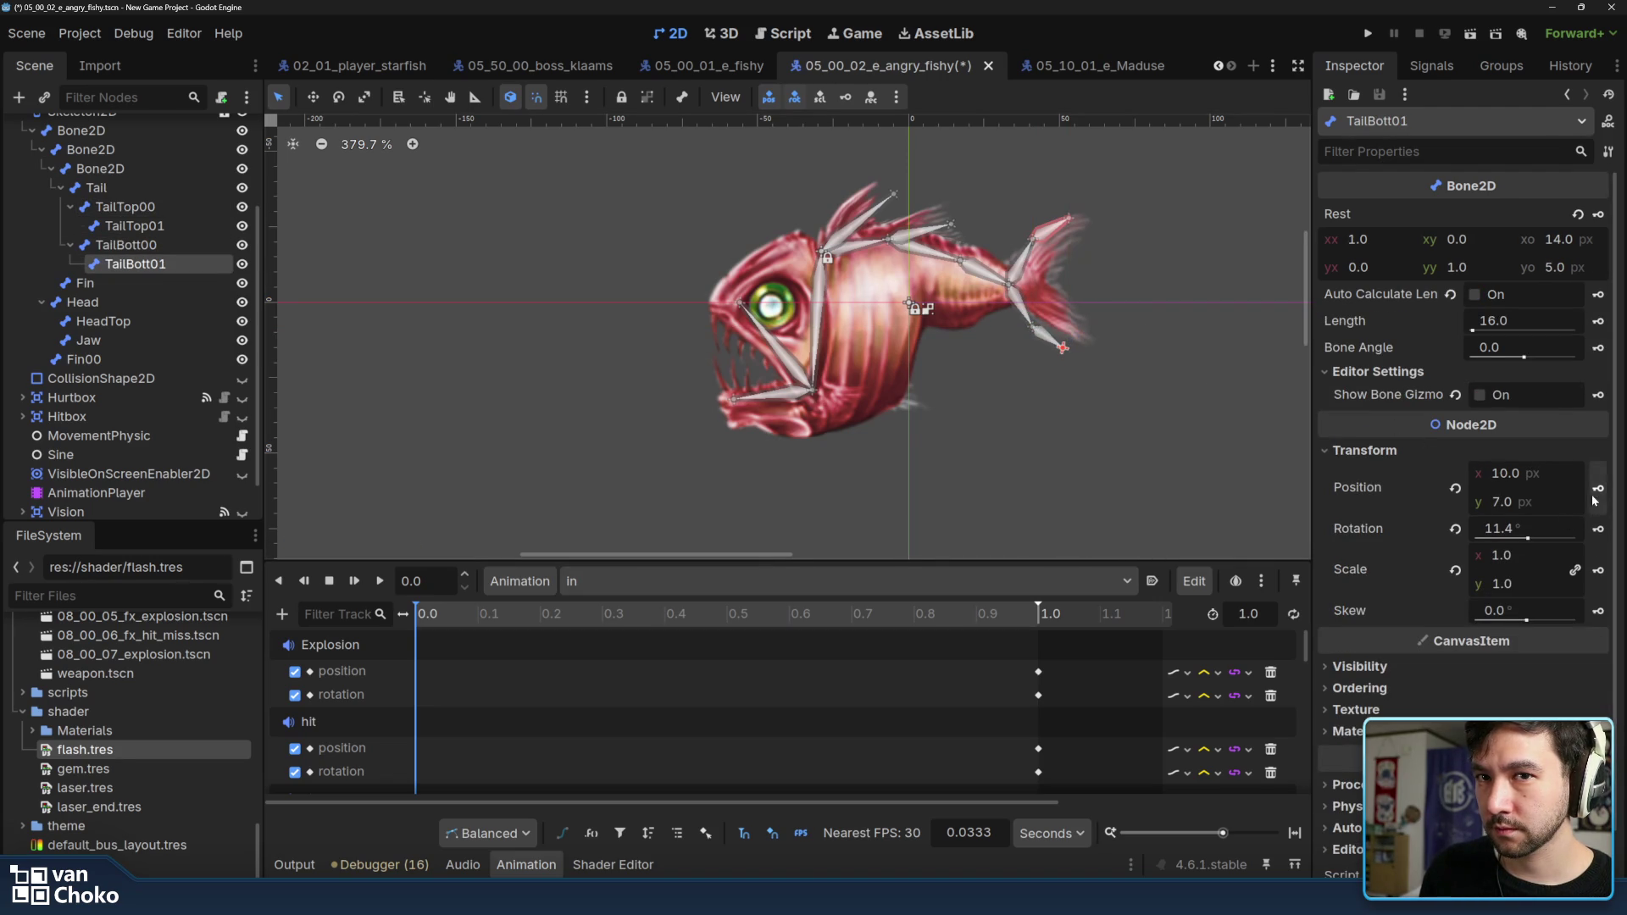
drag(1070, 217, 1063, 211)
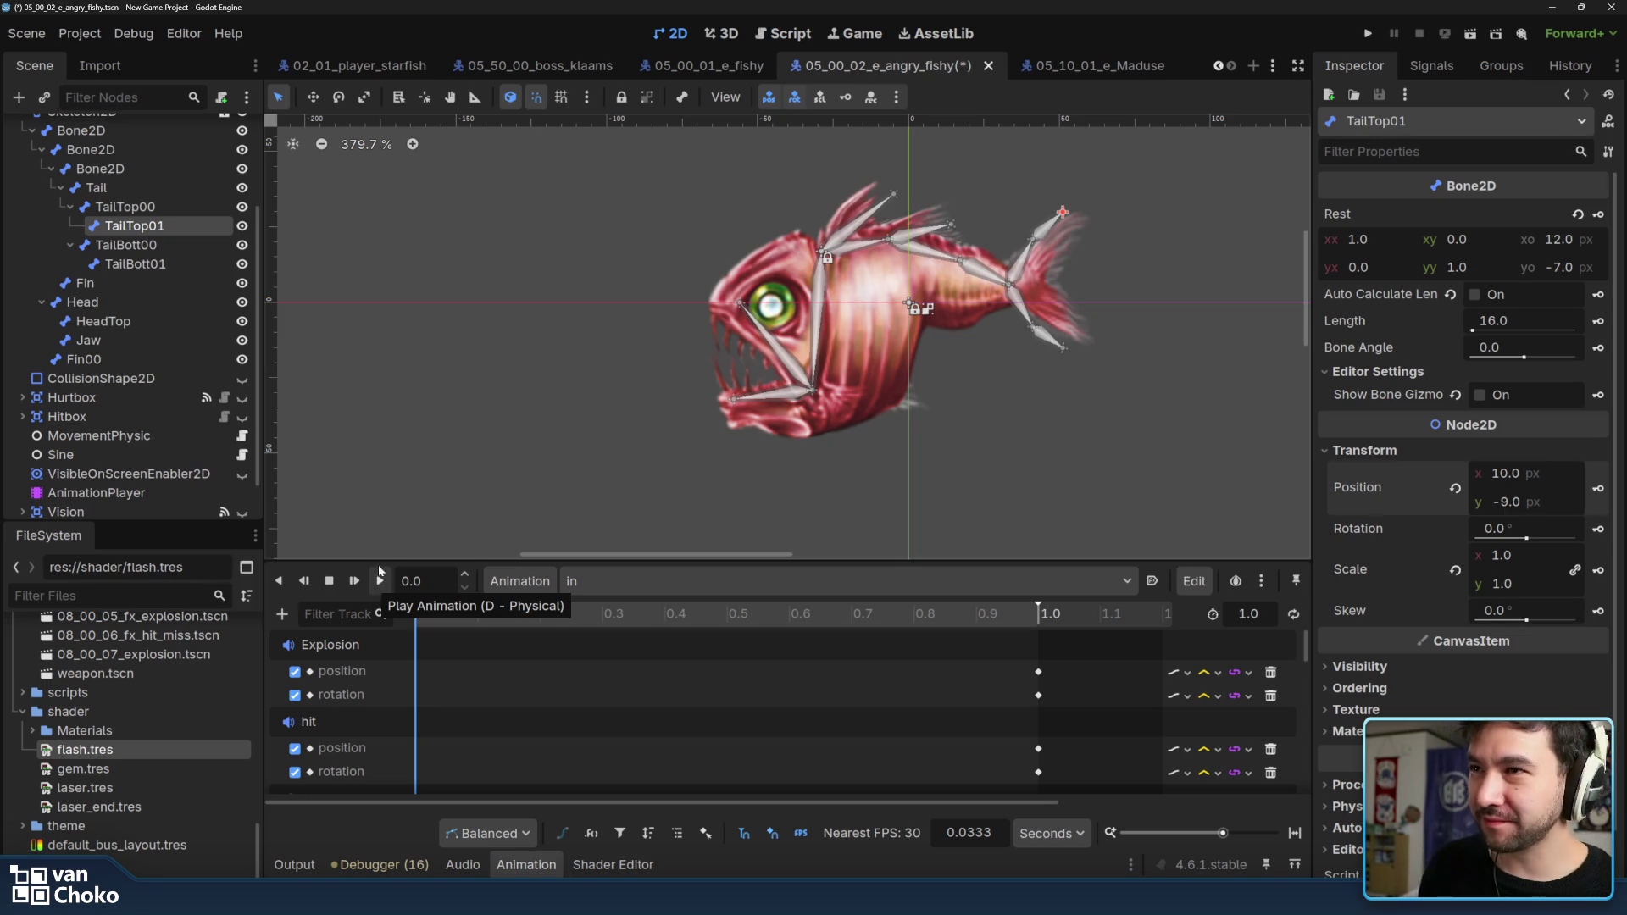
Preview the in animation twice, then select the Hurtbox node
click(380, 581)
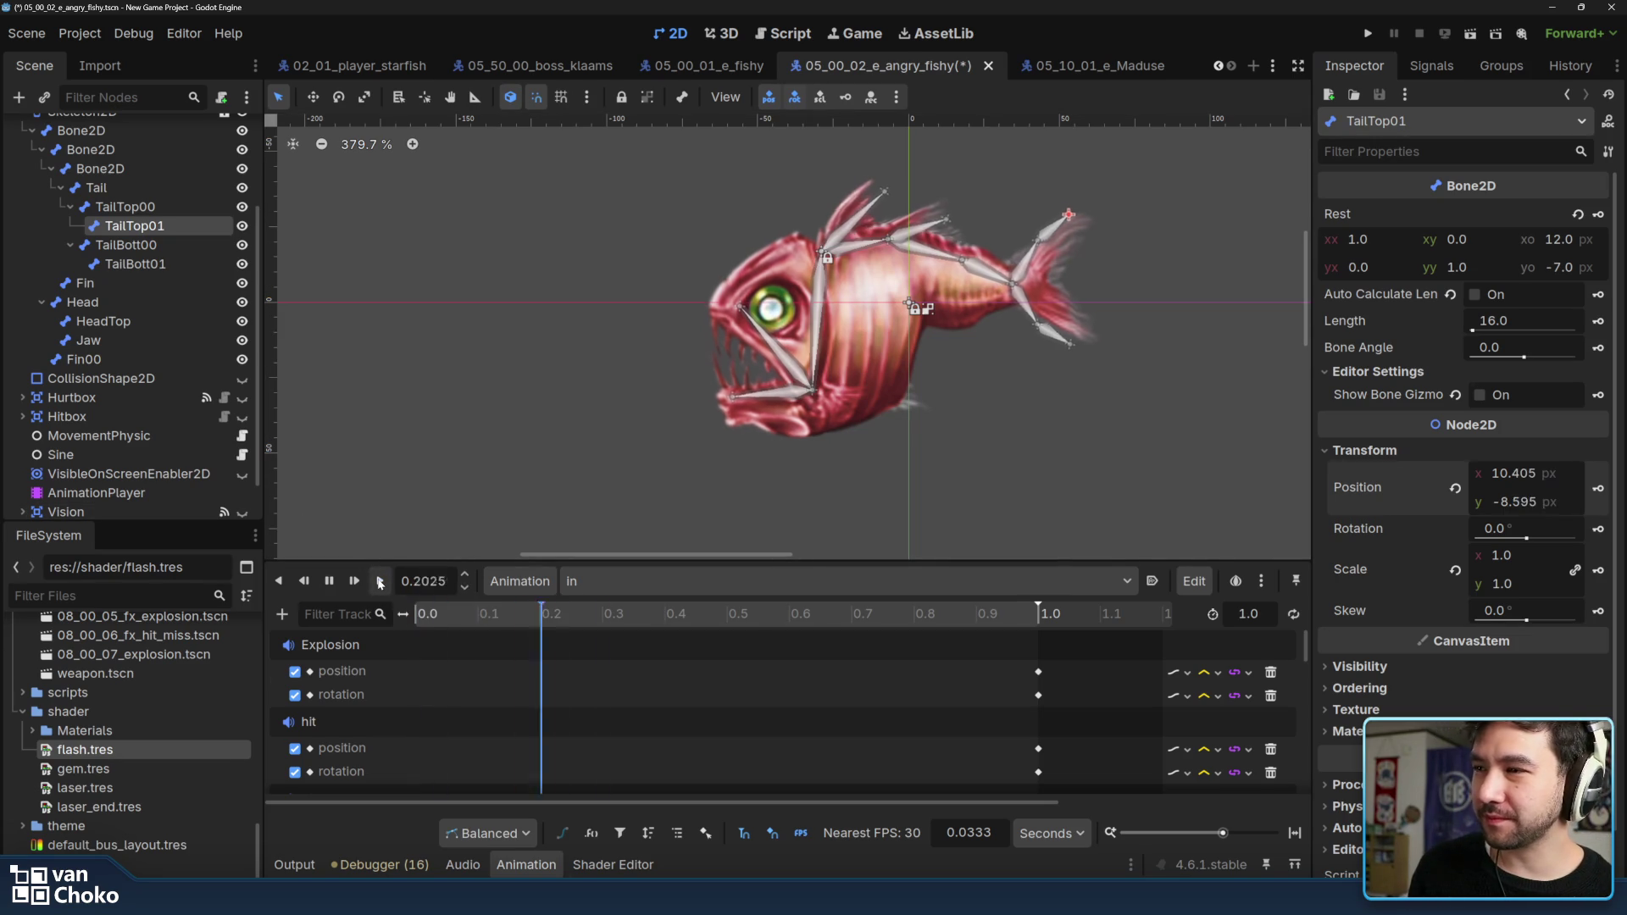
click(380, 582)
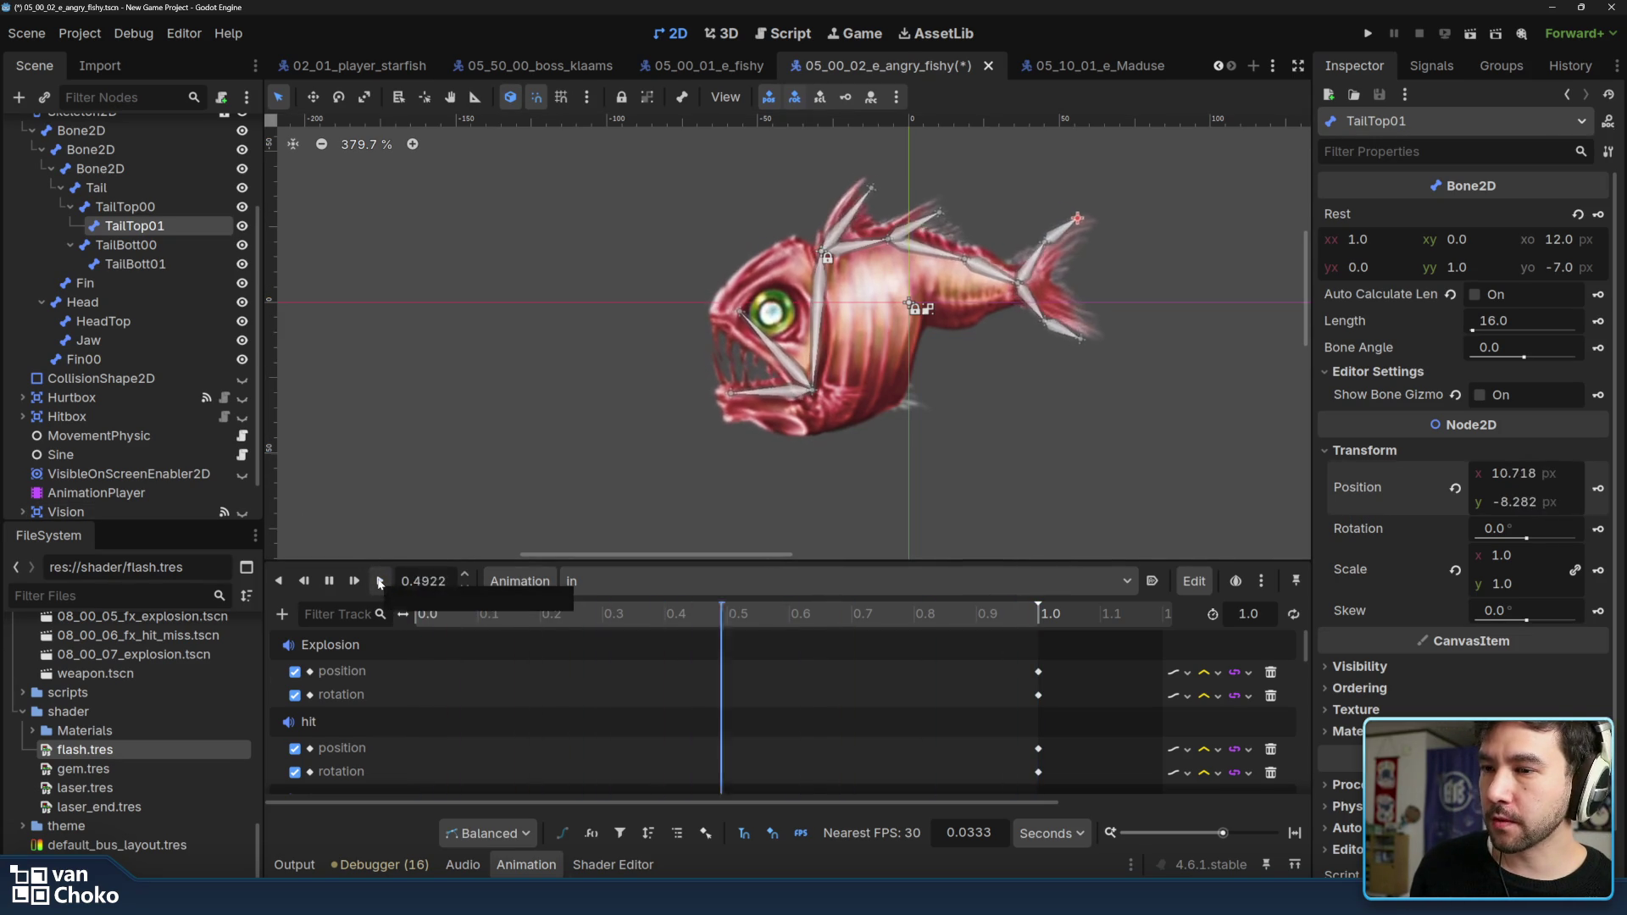
click(85, 359)
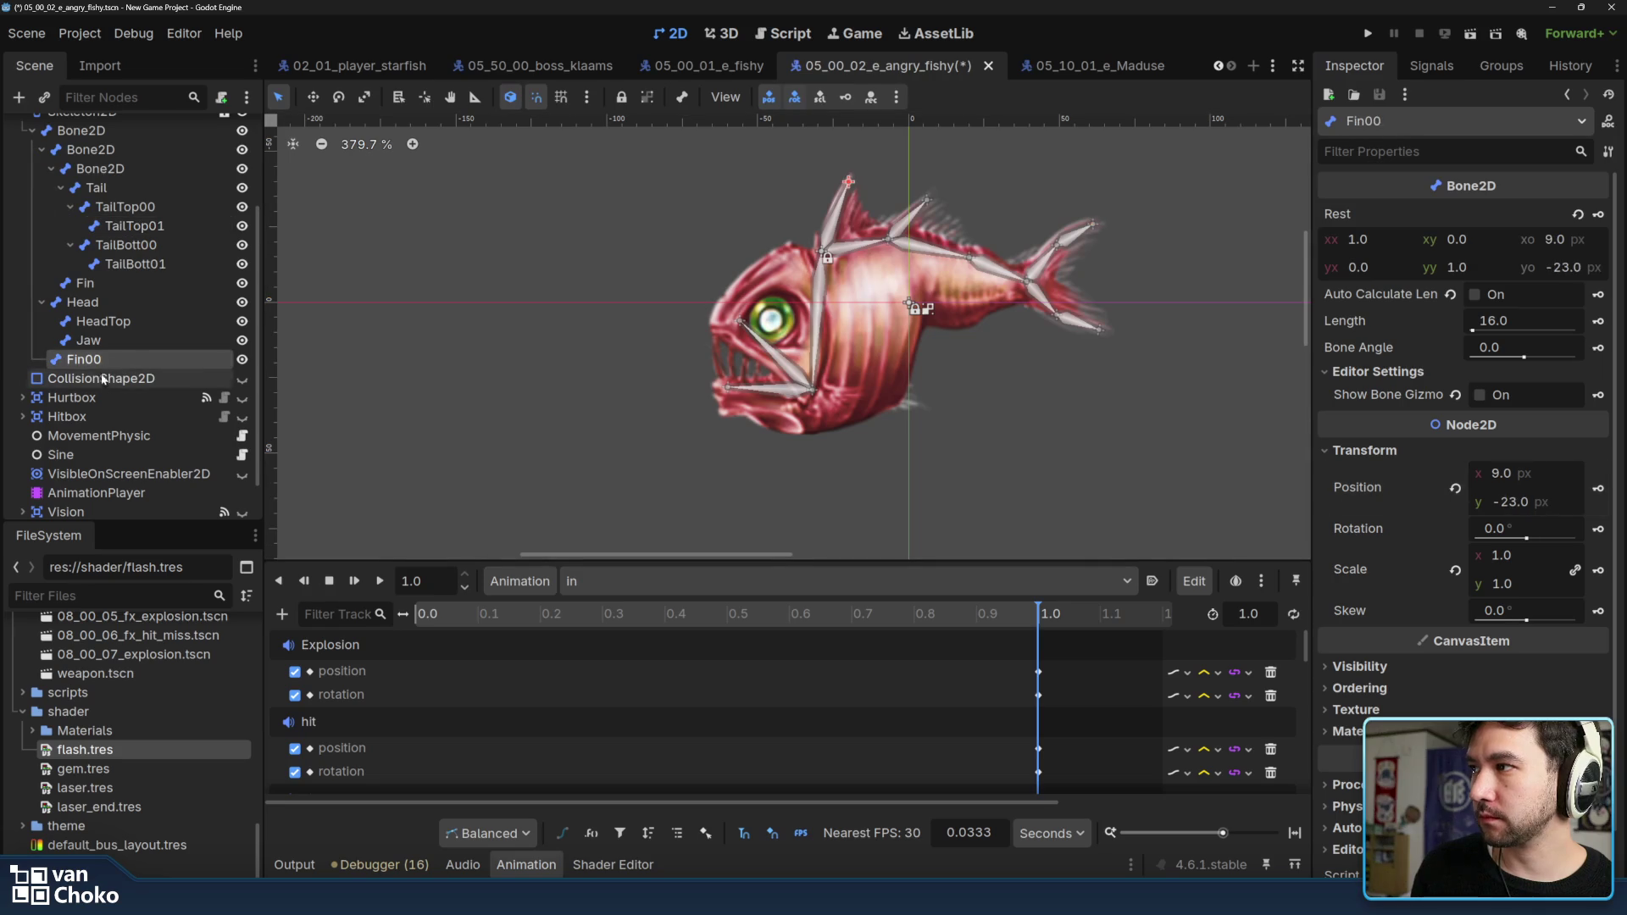
click(101, 378)
click(72, 397)
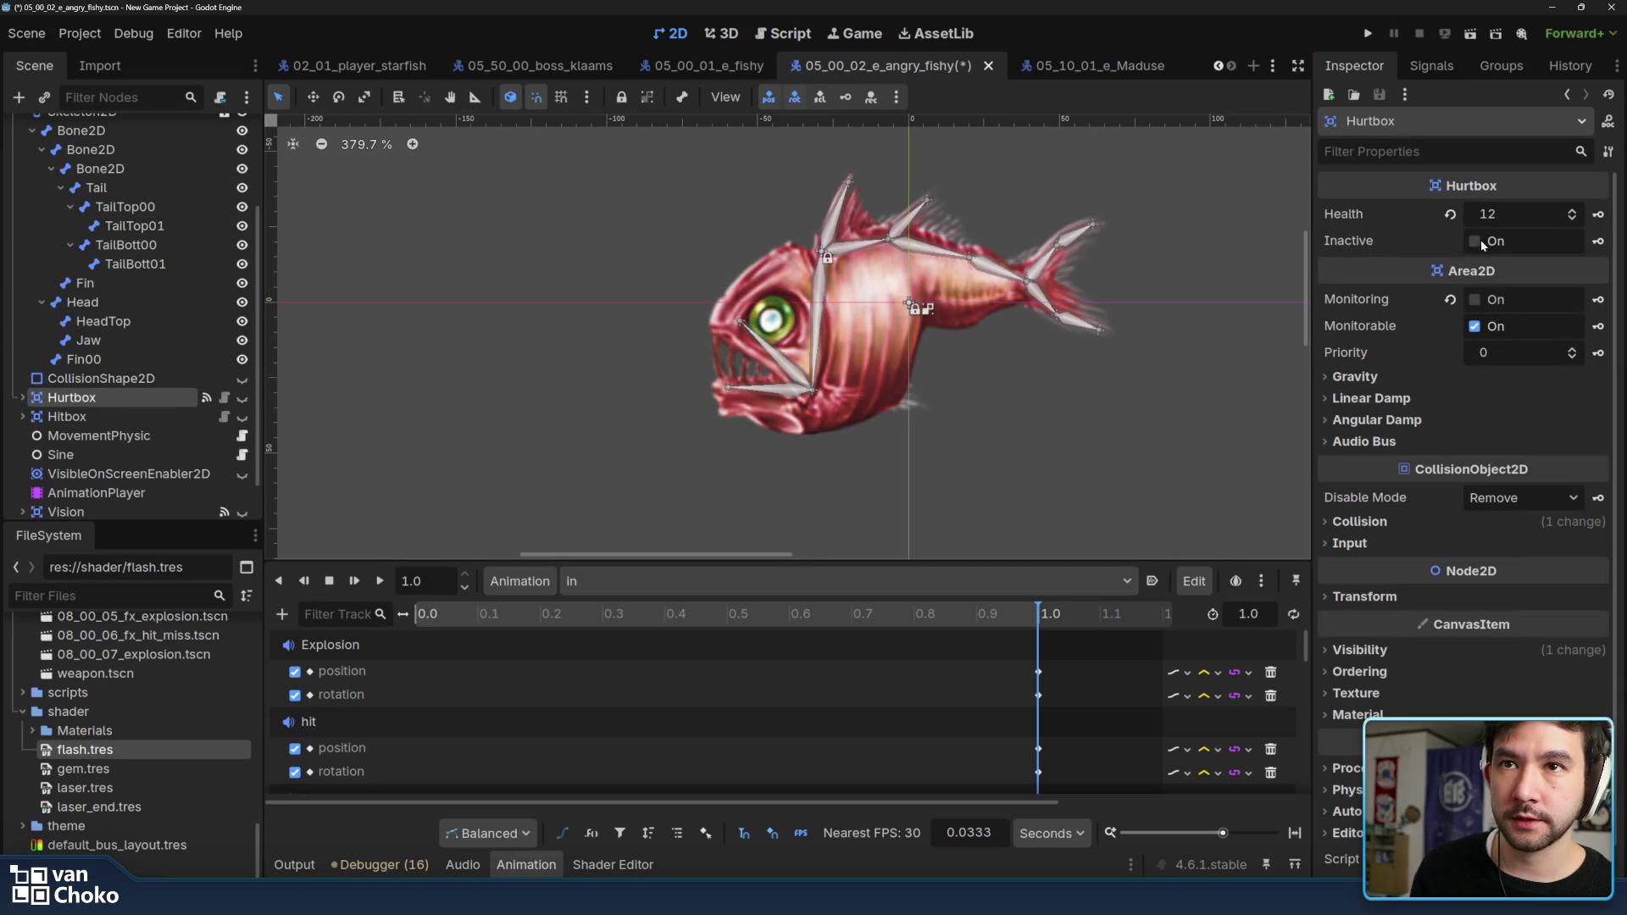
Add a track for the Hurtbox's Inactive property, switched on at 0.0 s
click(1597, 240)
click(710, 507)
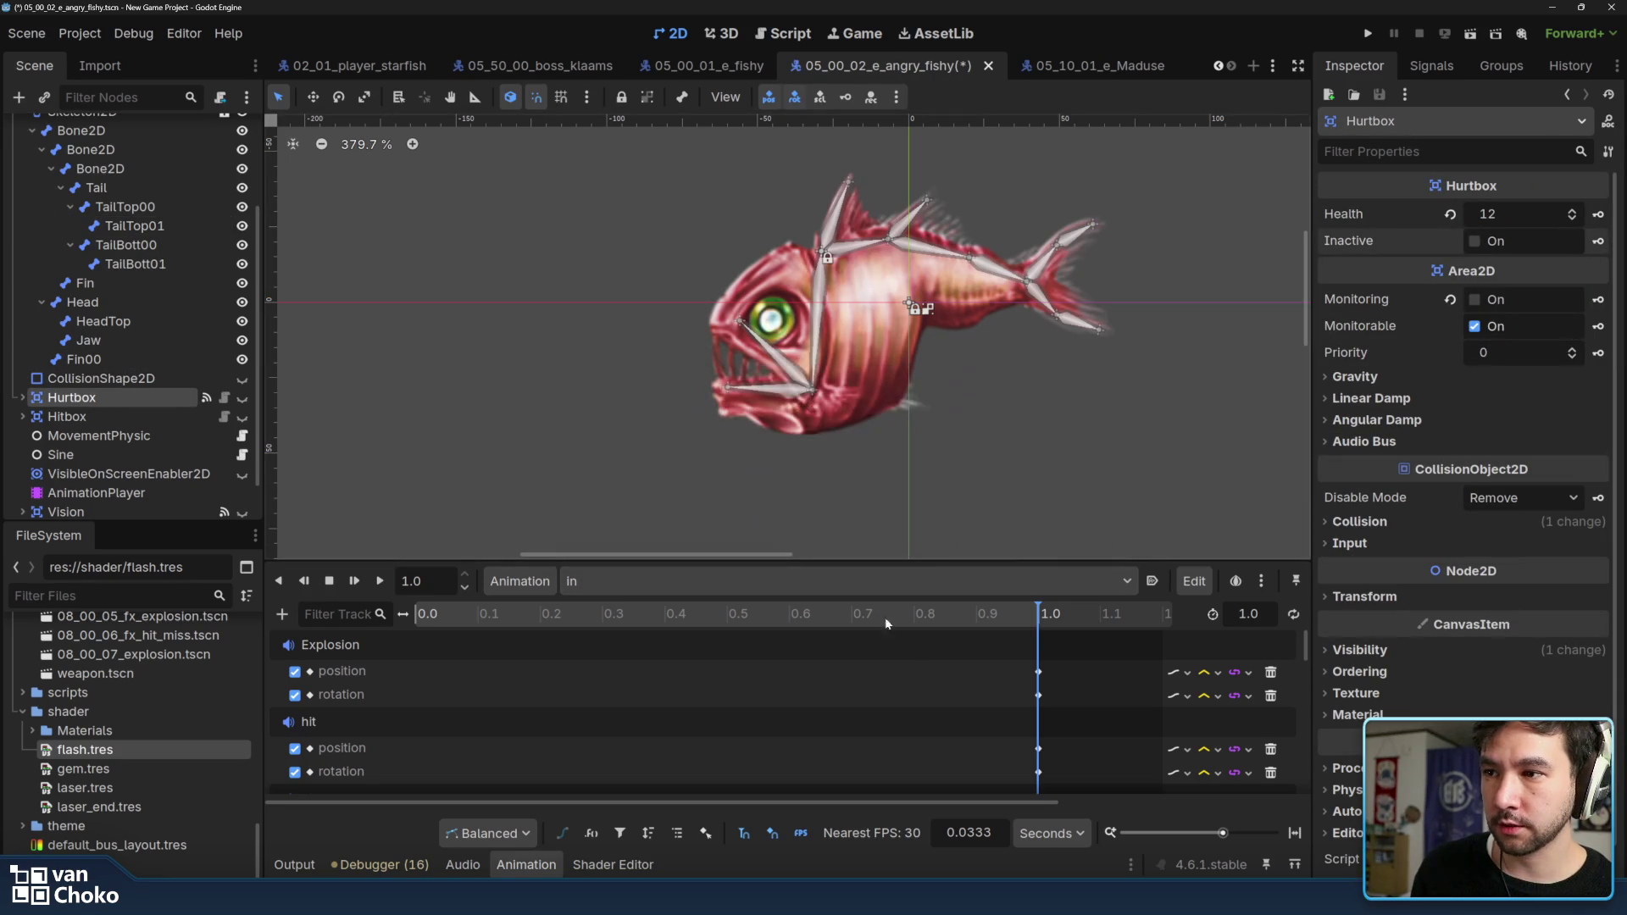
click(416, 613)
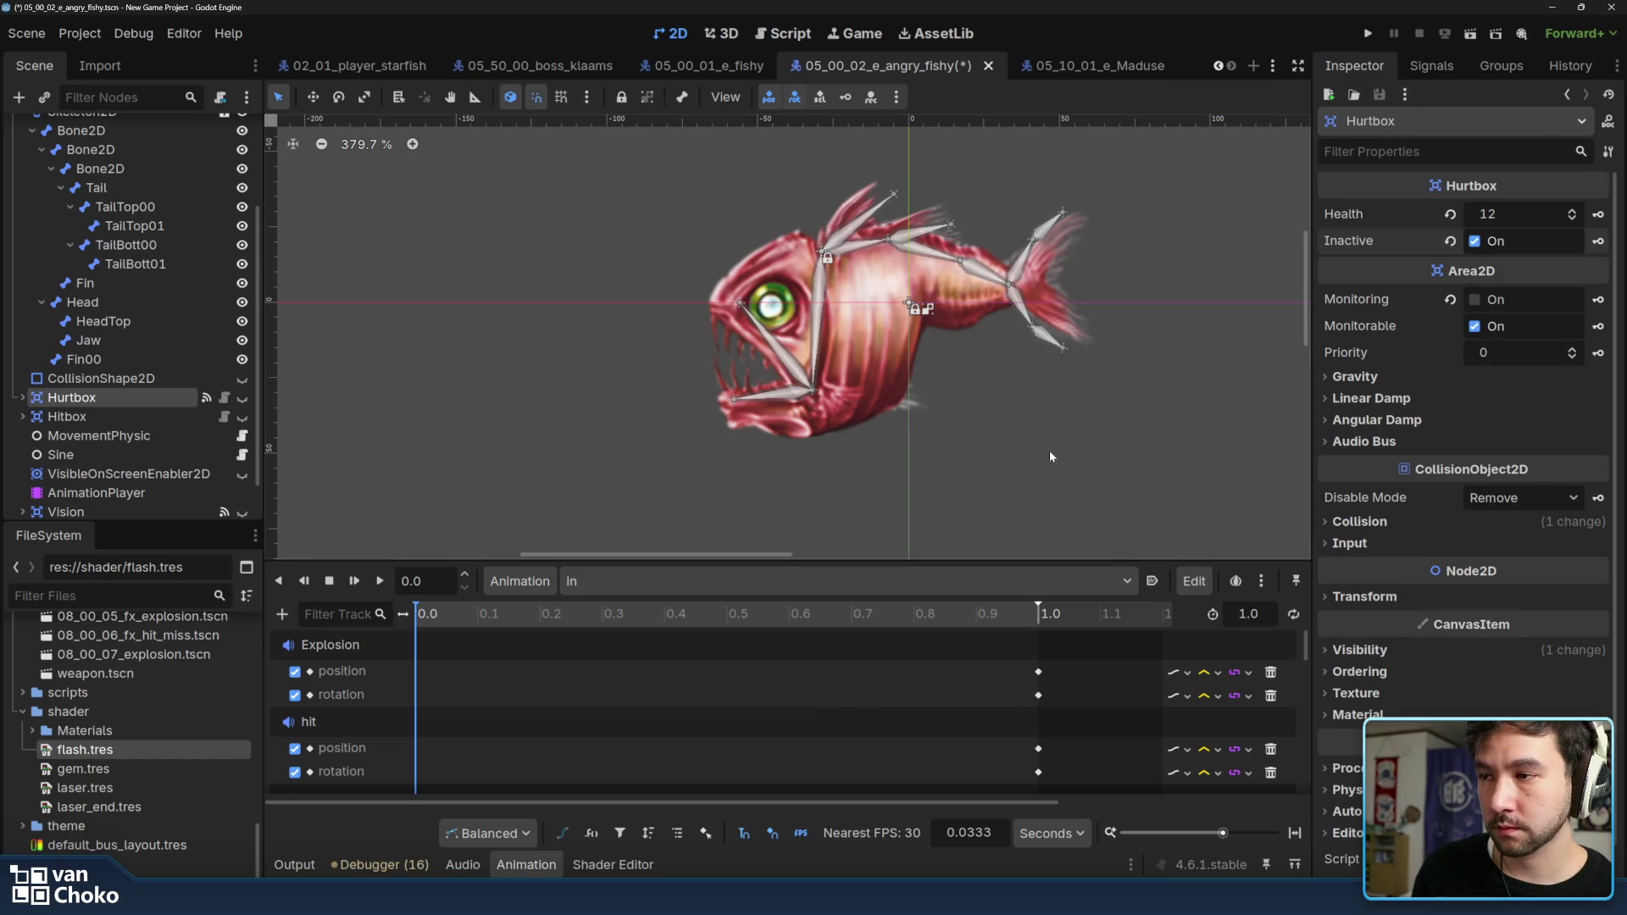
scroll(121, 445, down, 2)
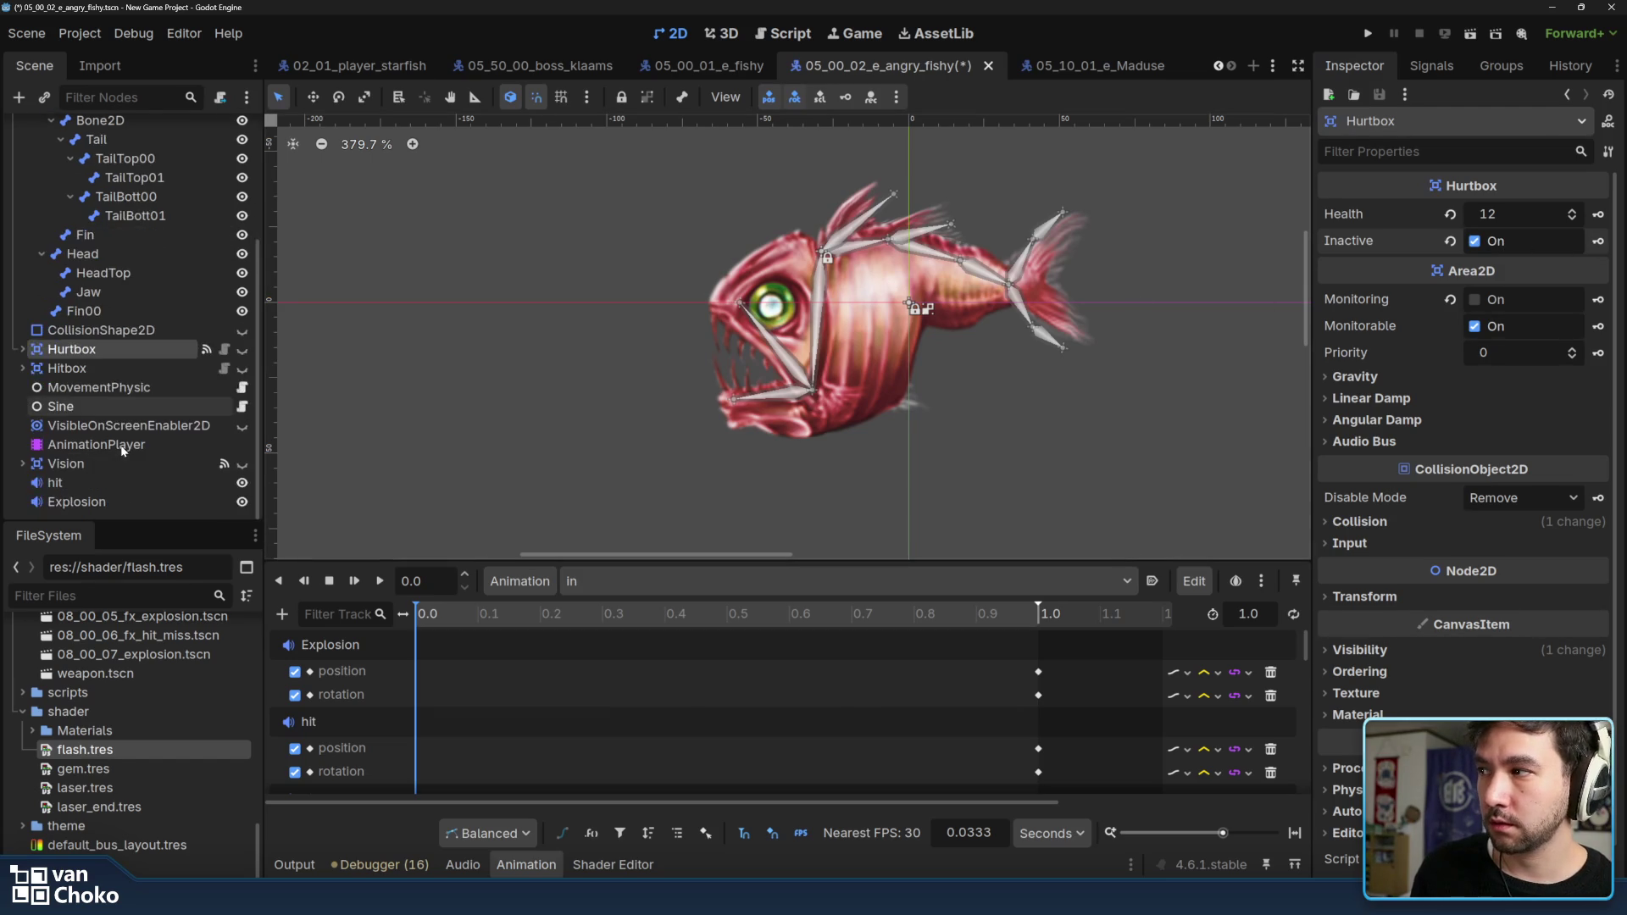
scroll(113, 337, up, 5)
scroll(111, 335, down, 4)
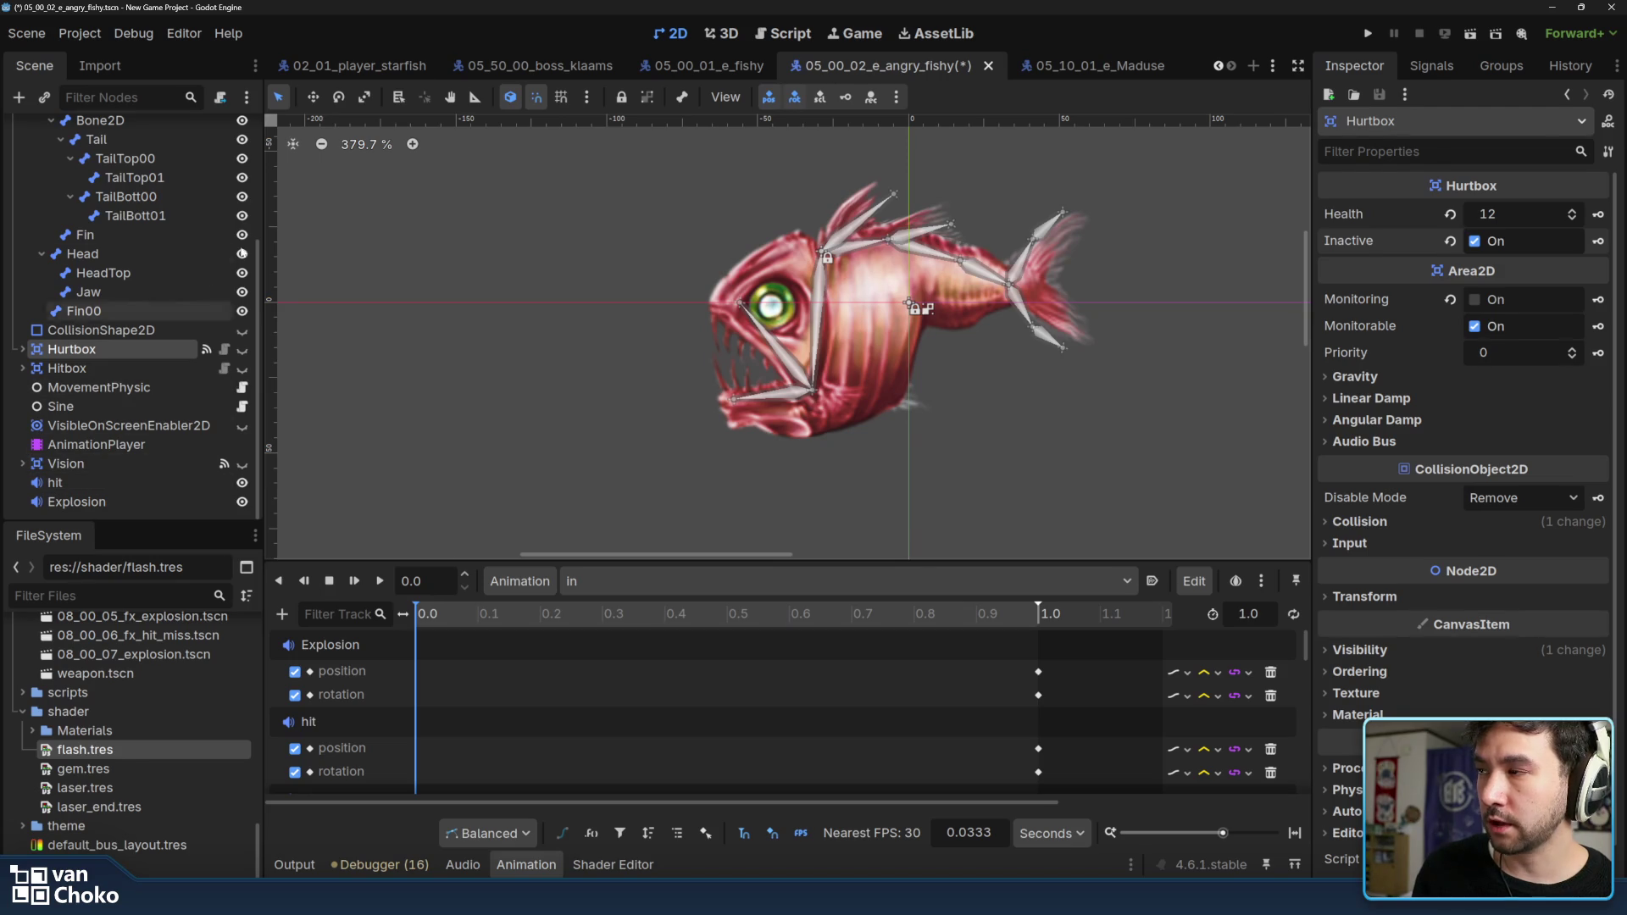
click(155, 461)
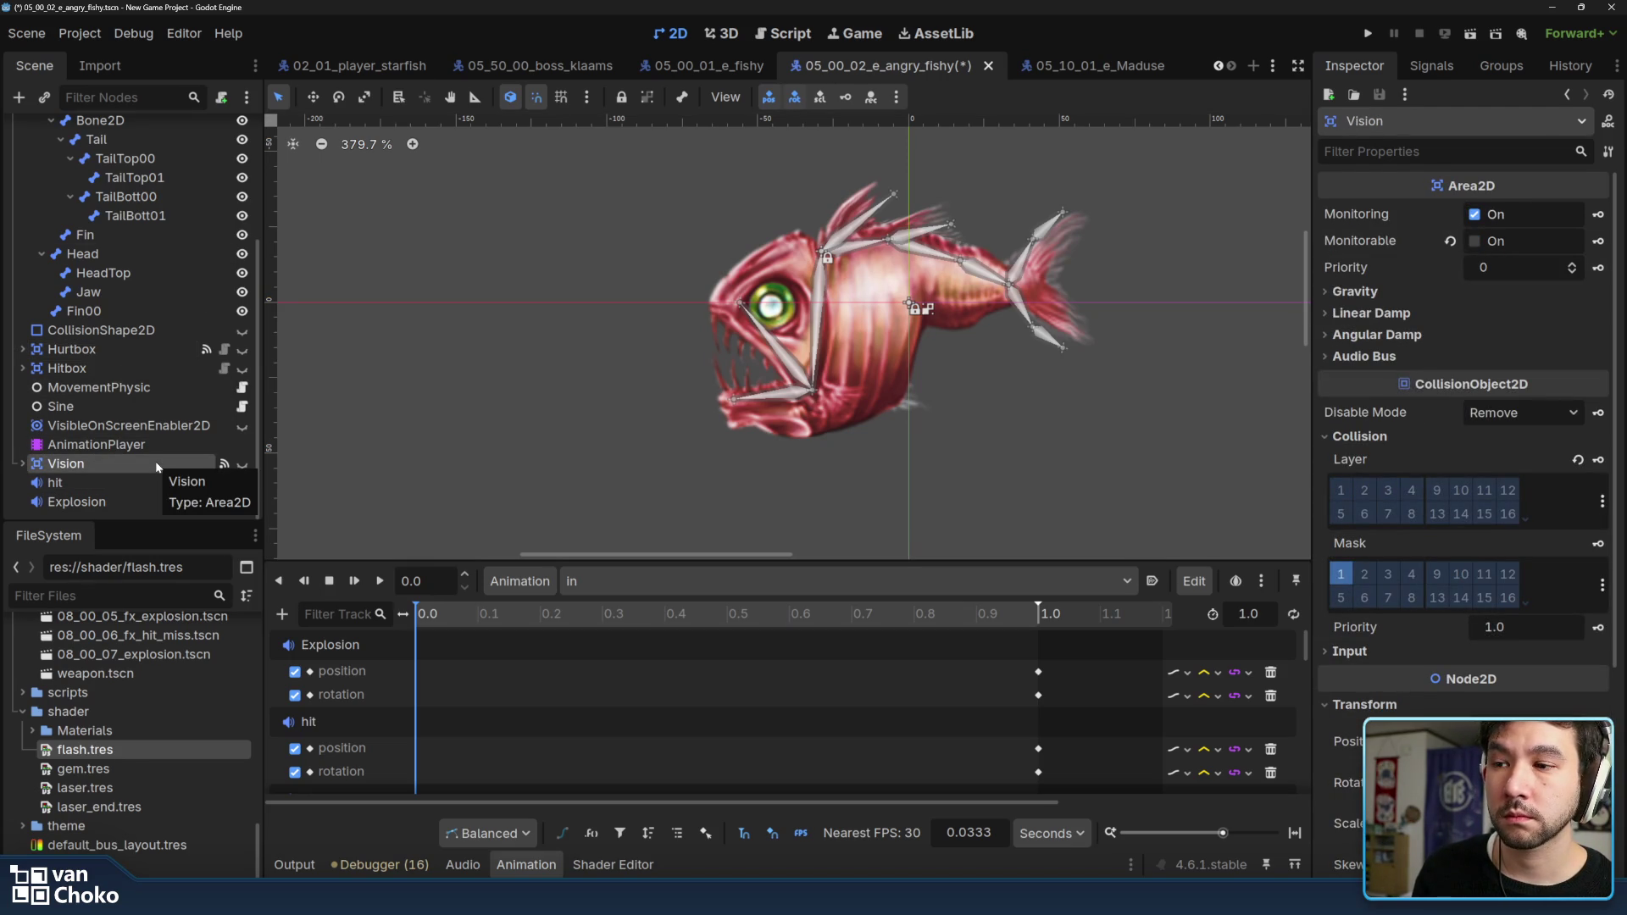
Key Vision's Monitoring on at 1.0 s and off at 0.0 s, then save with Ctrl+S
drag(805, 613, 1019, 627)
click(1060, 618)
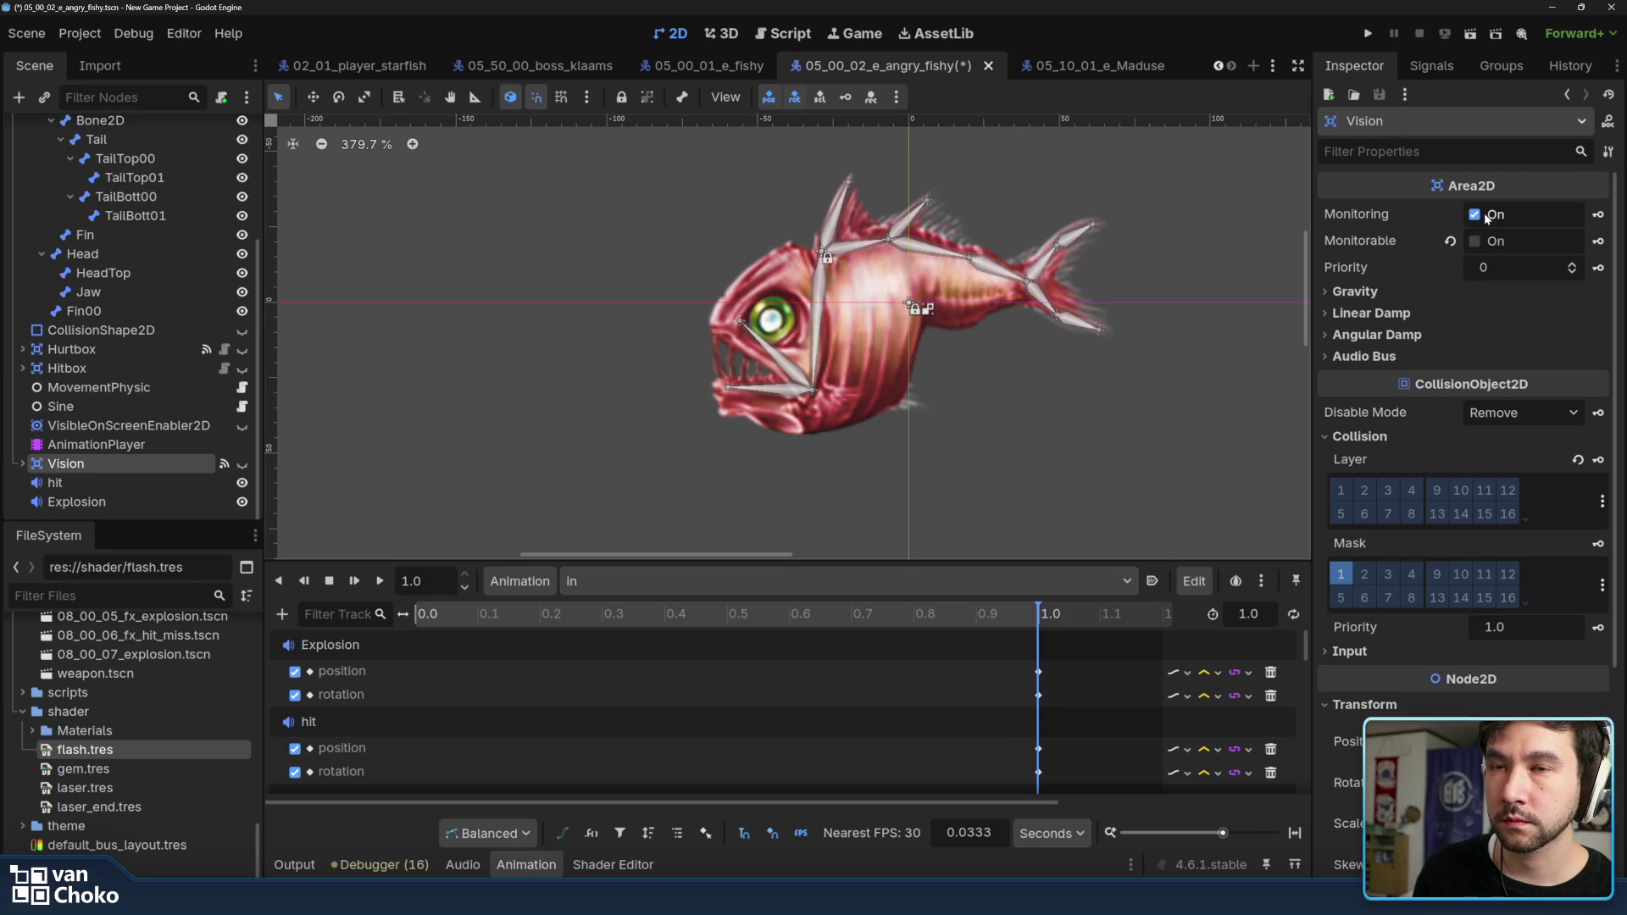
click(1596, 215)
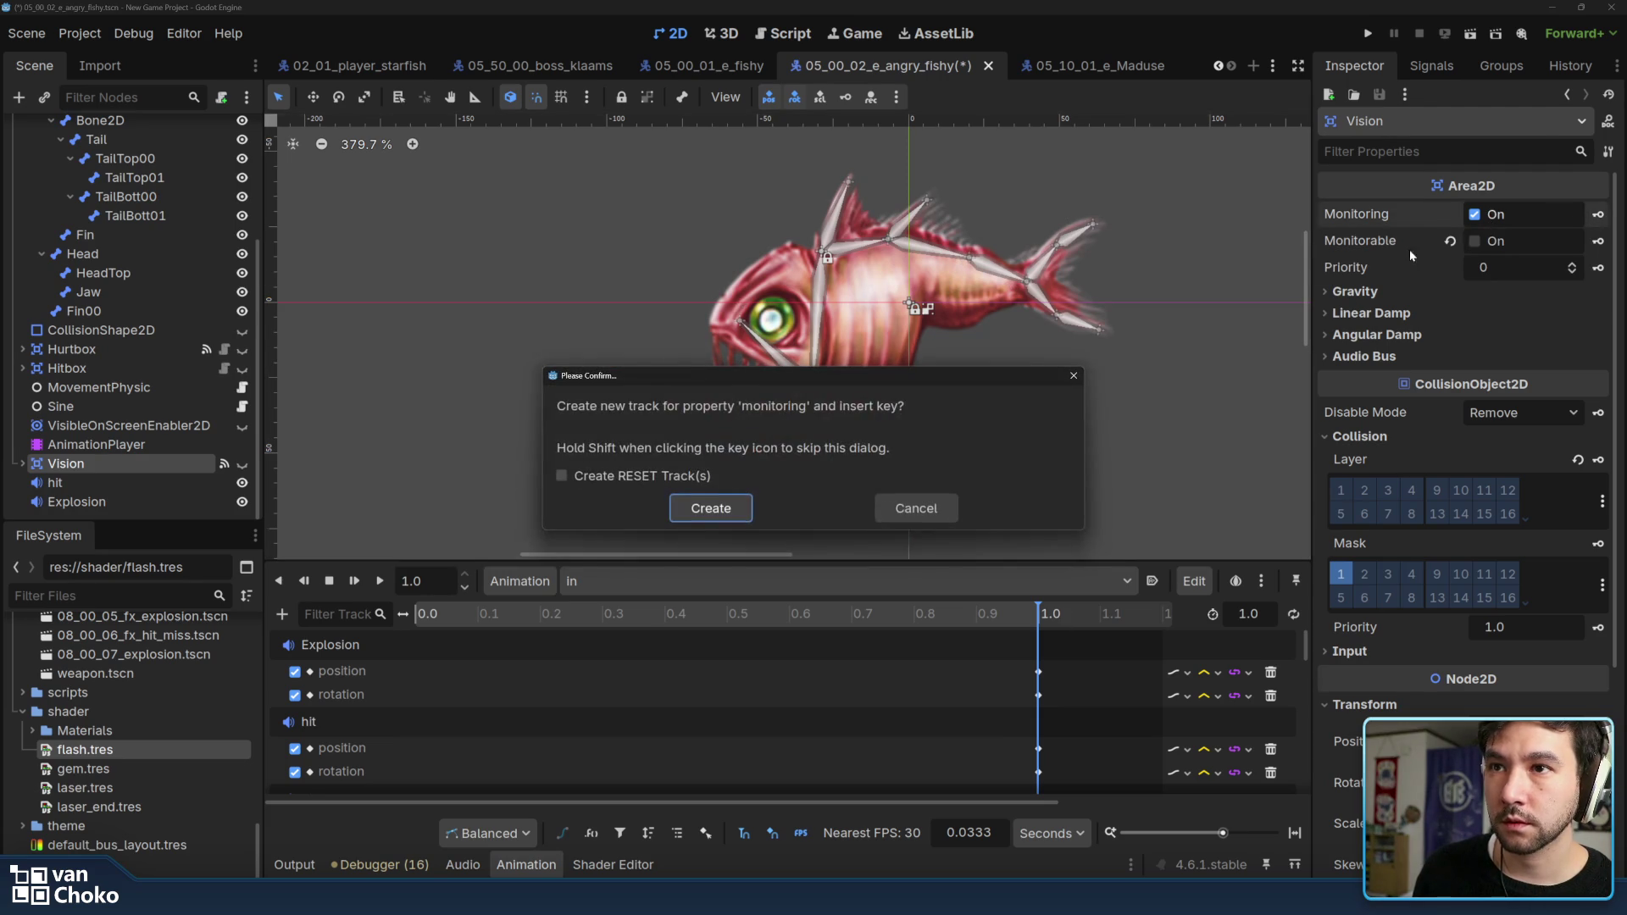
click(692, 518)
click(303, 580)
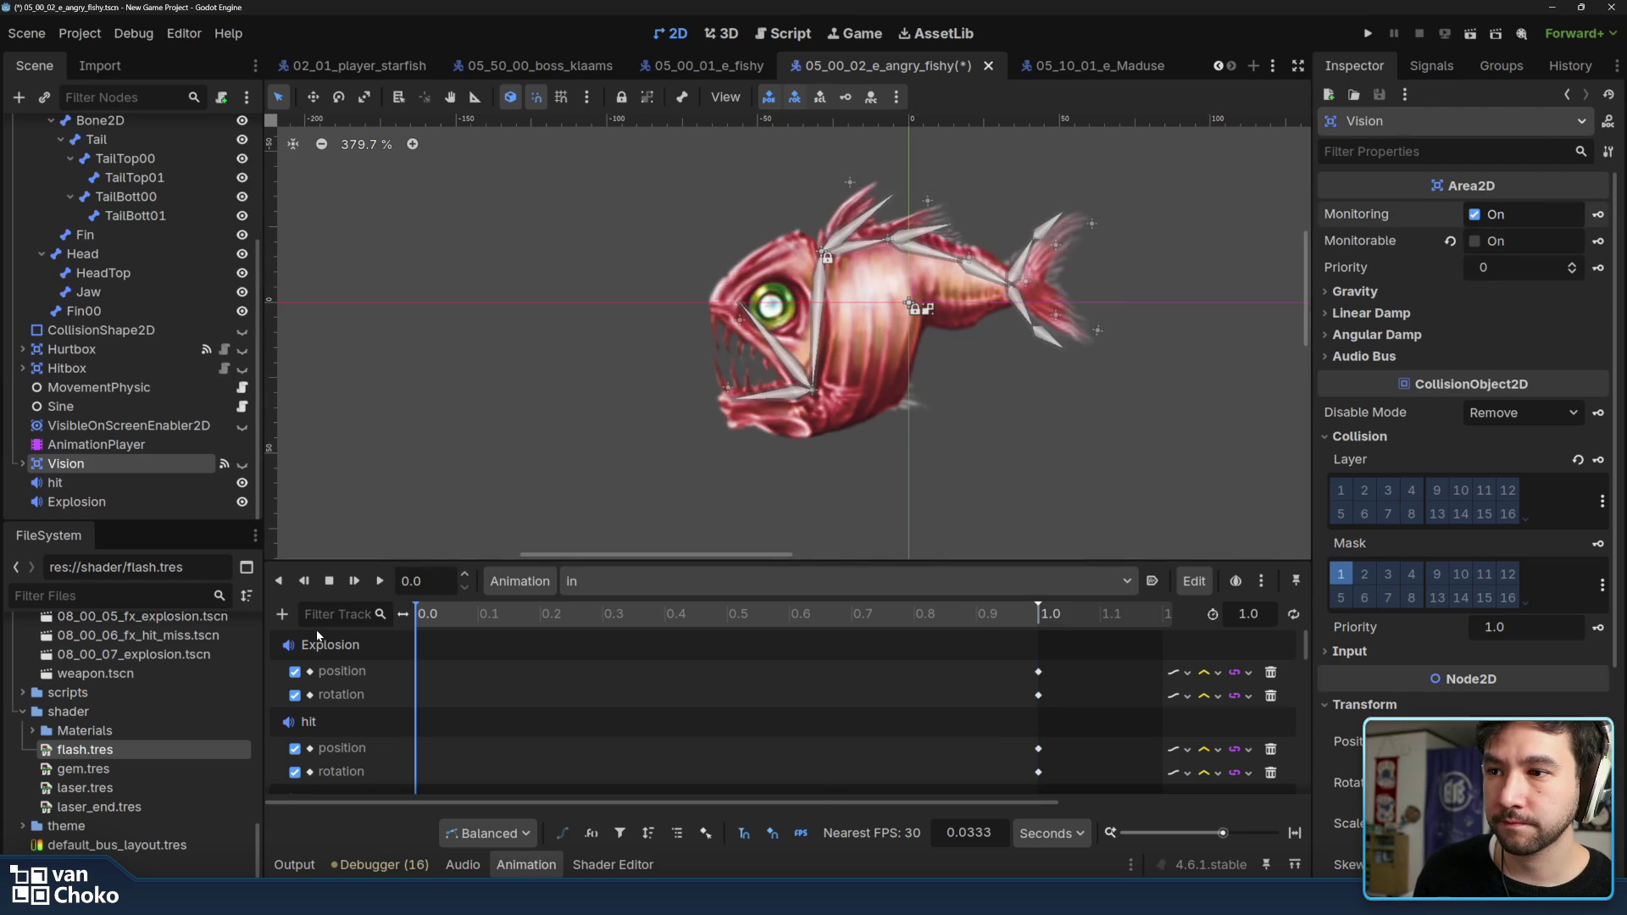
click(1475, 215)
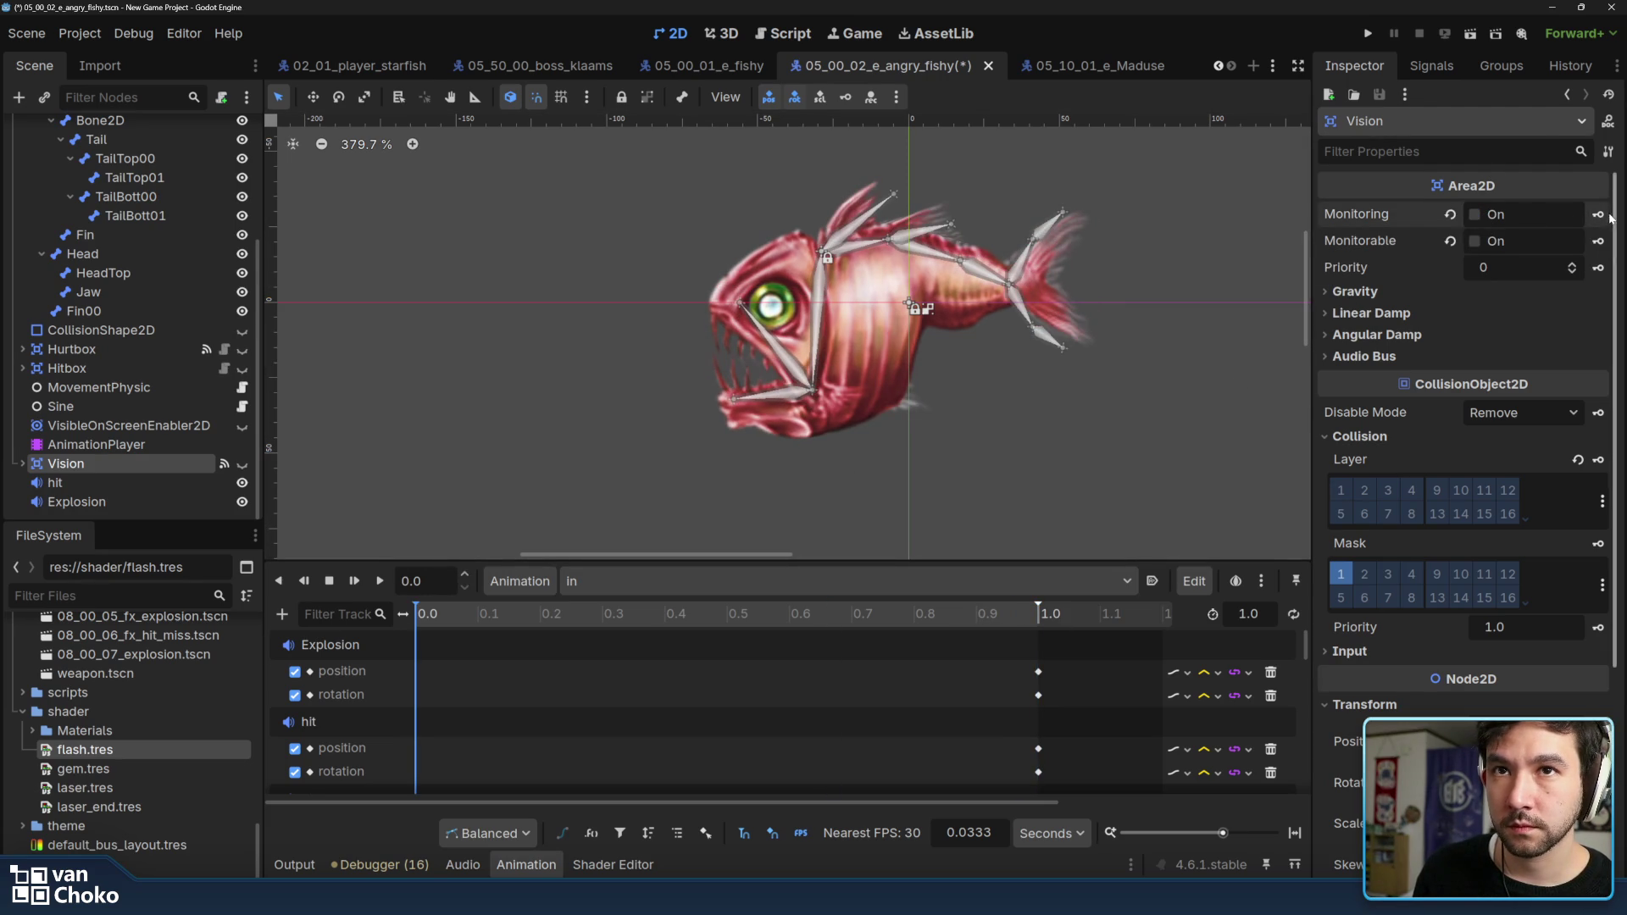
click(379, 581)
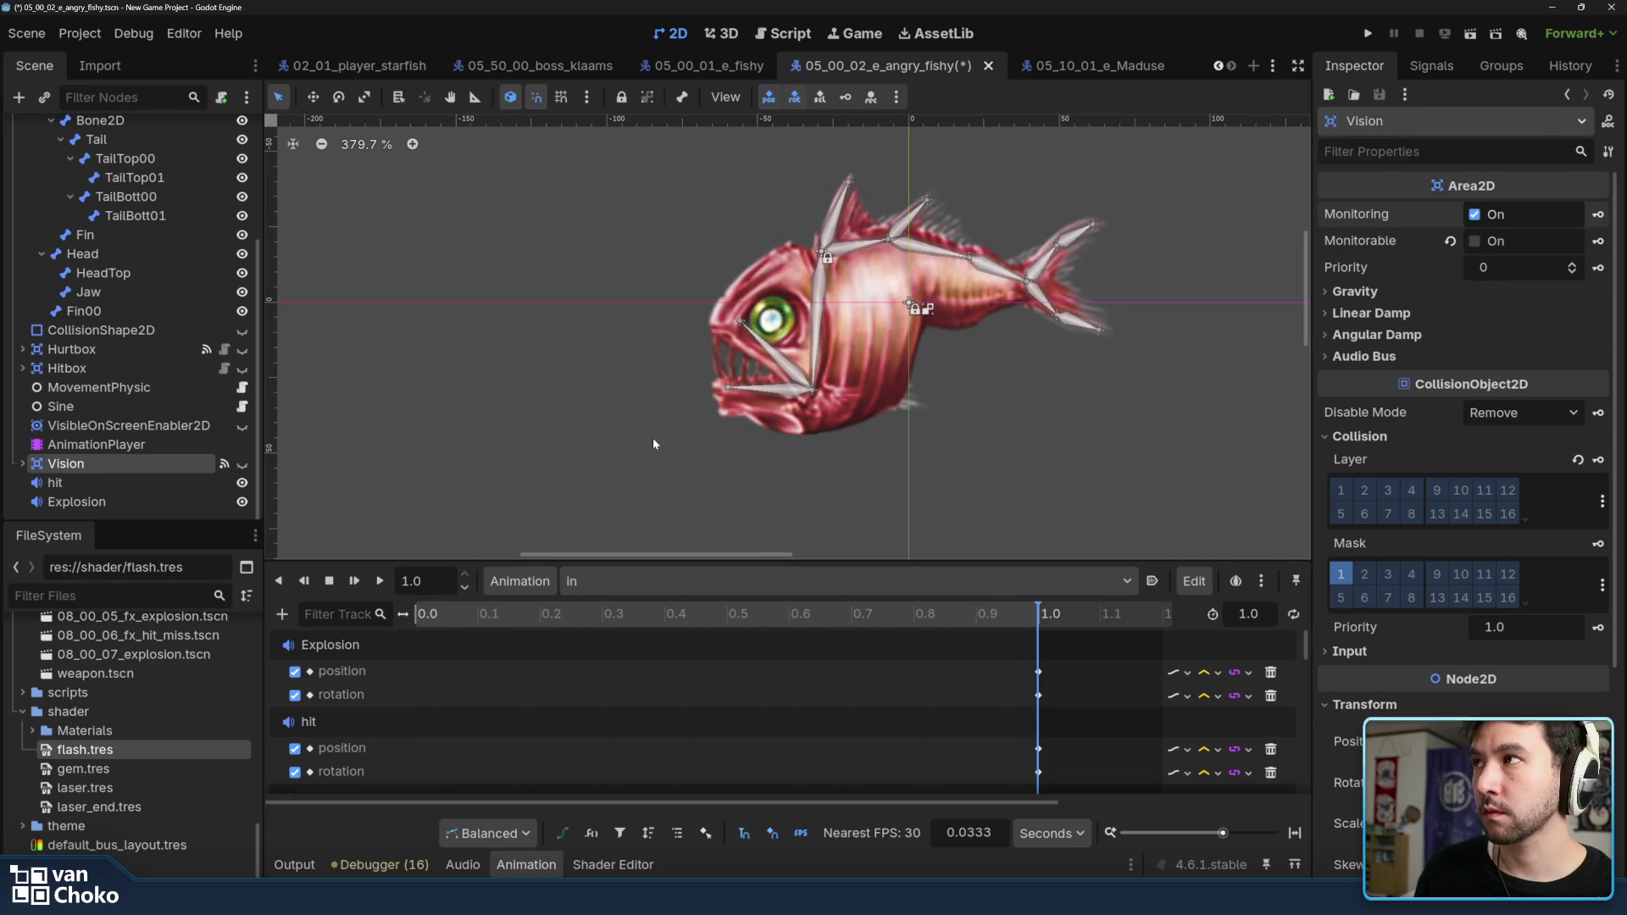
key(ctrl+s)
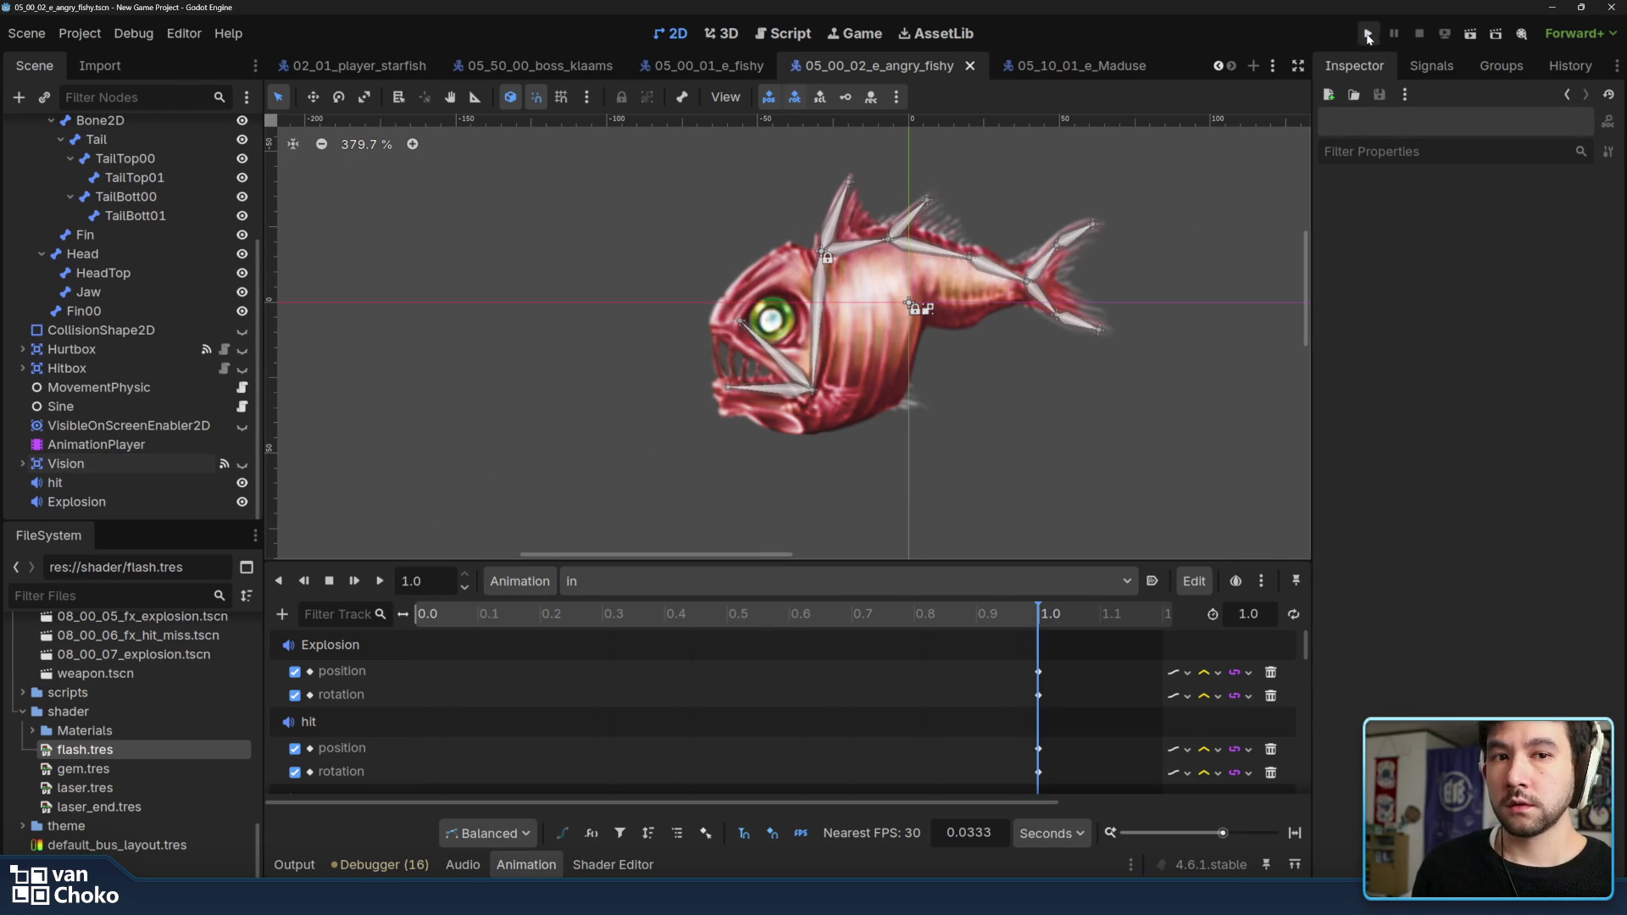
Run the project, start the first stage to test the fish, then stop with F8
click(1367, 33)
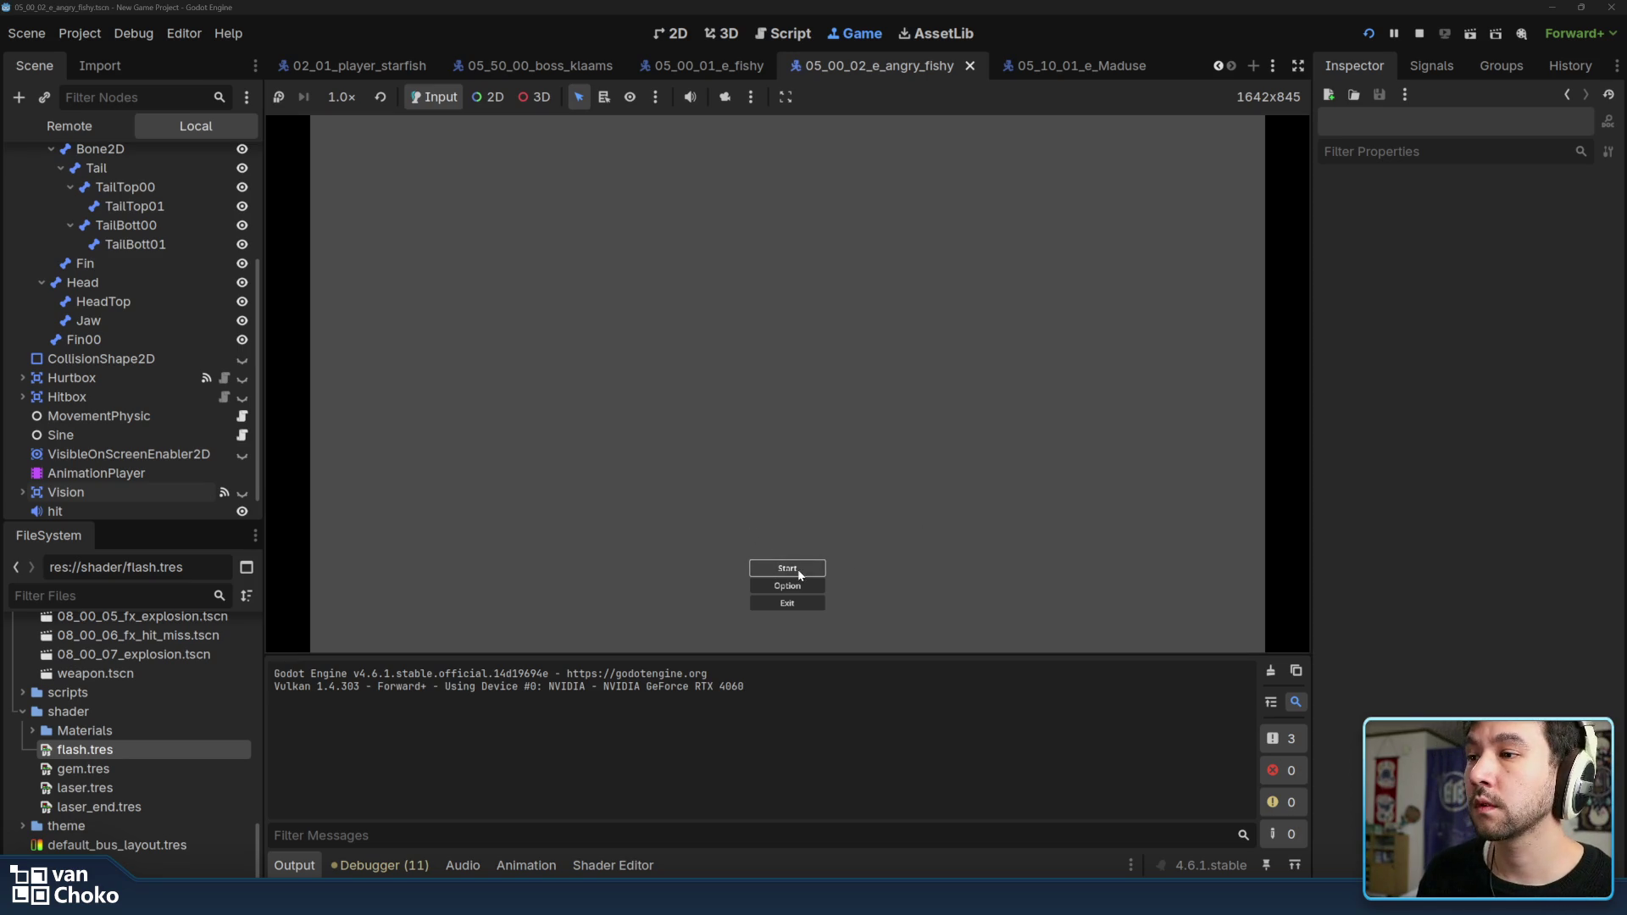
key(Return)
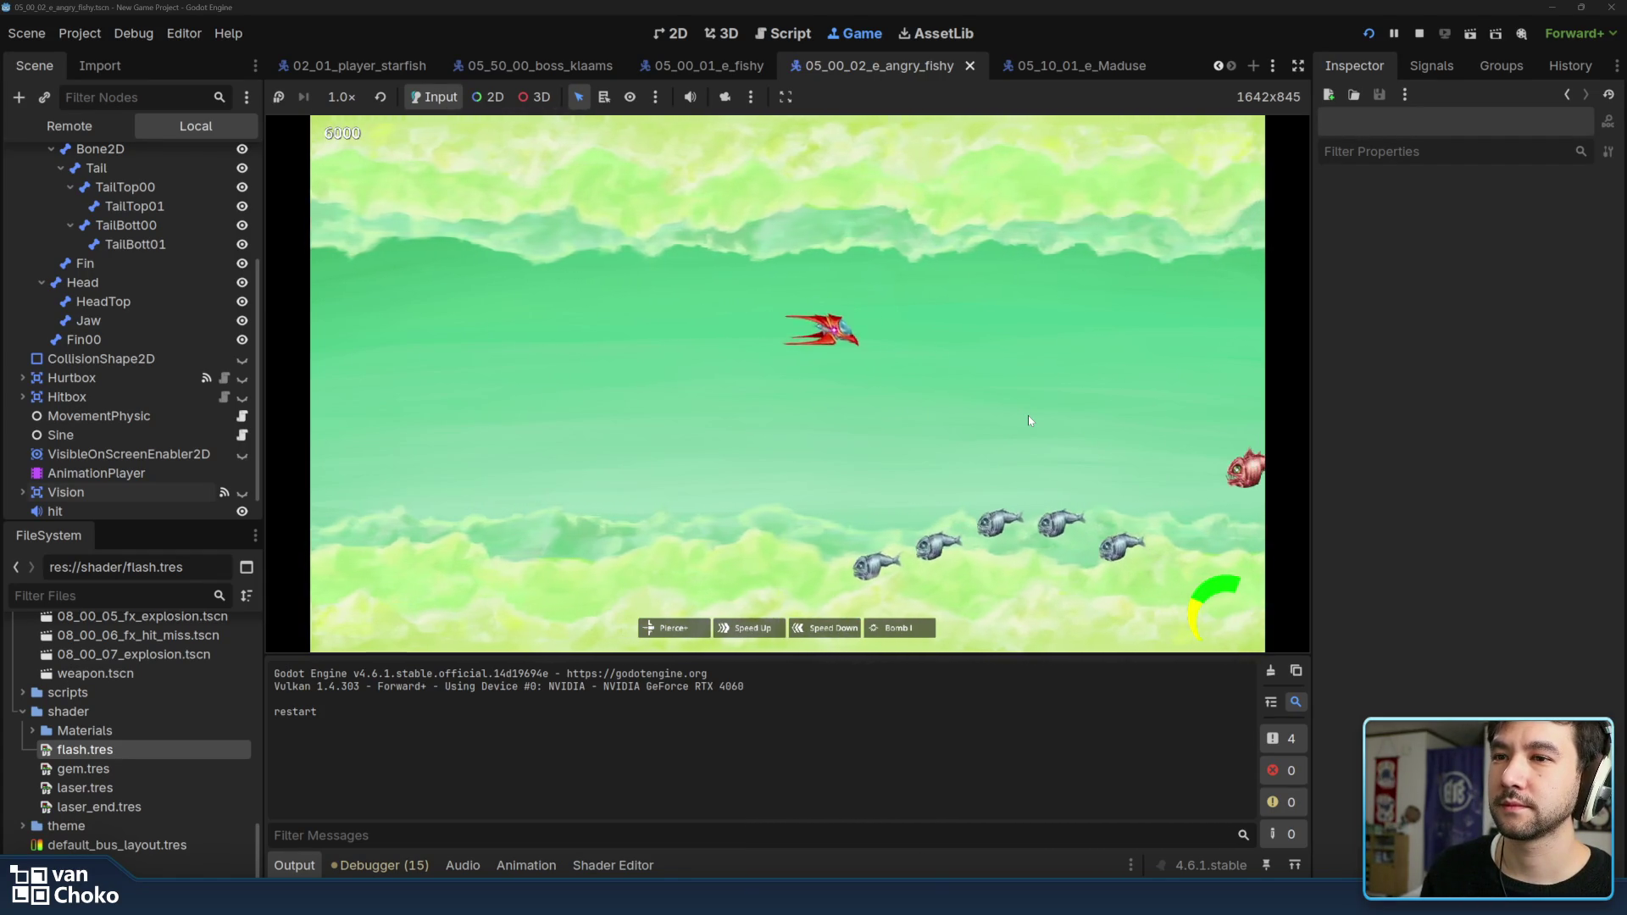
key(F8)
Show the CollisionShape2D, Hurtbox, Hitbox, Vision and VisibleOnScreenEnabler2D nodes again
click(241, 349)
click(241, 367)
click(241, 330)
click(241, 463)
click(241, 425)
scroll(150, 384, up, 5)
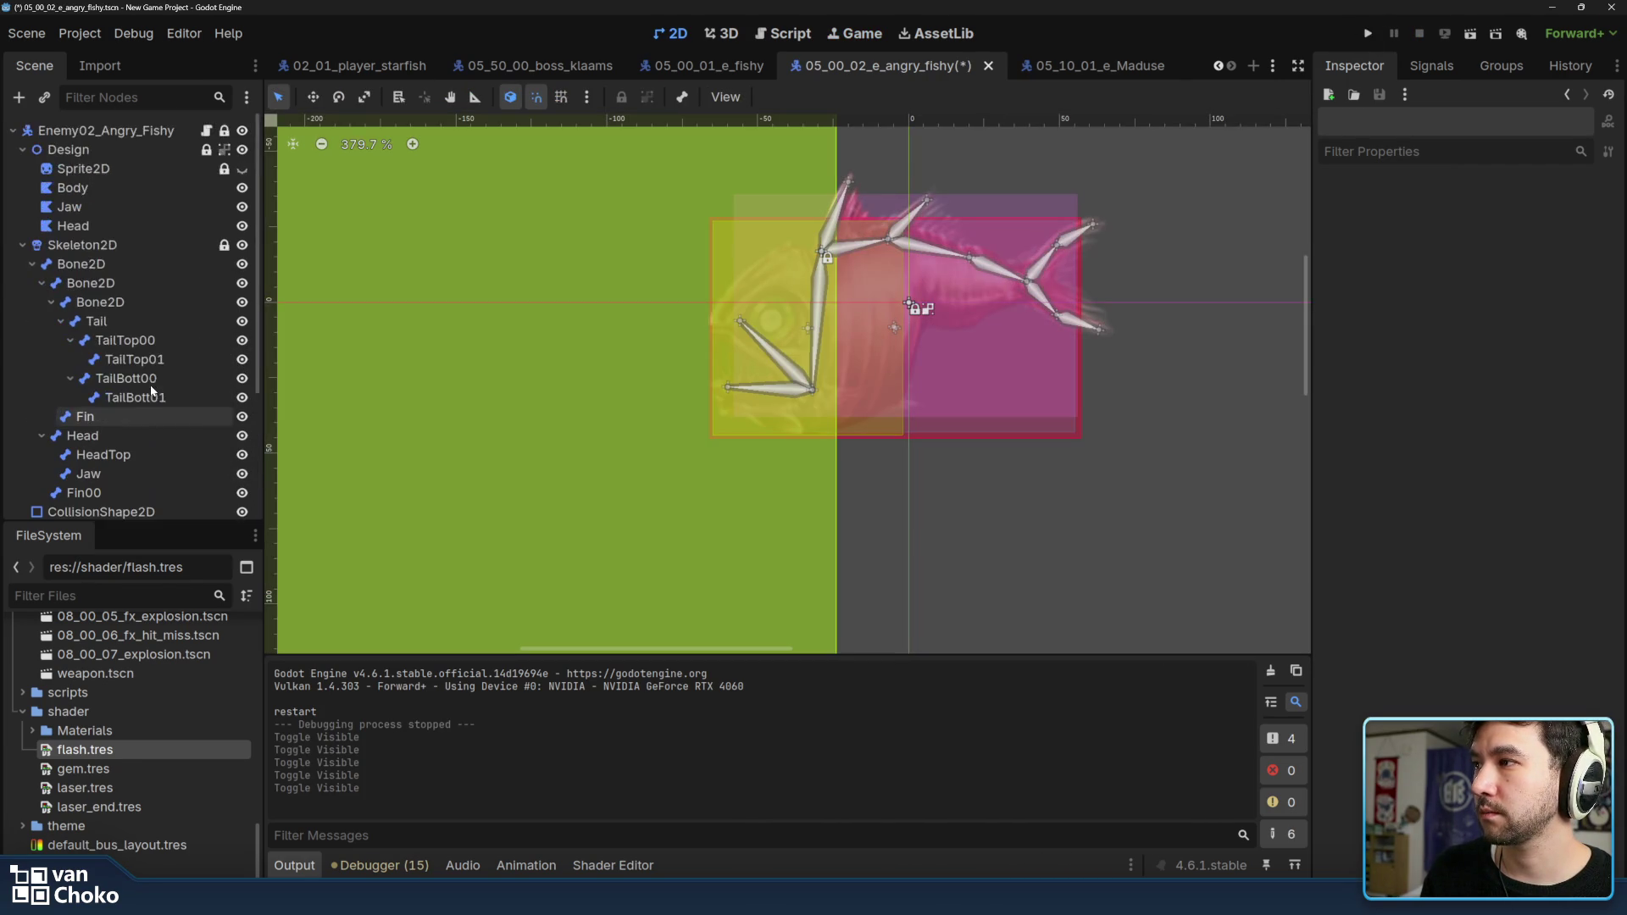
click(1369, 34)
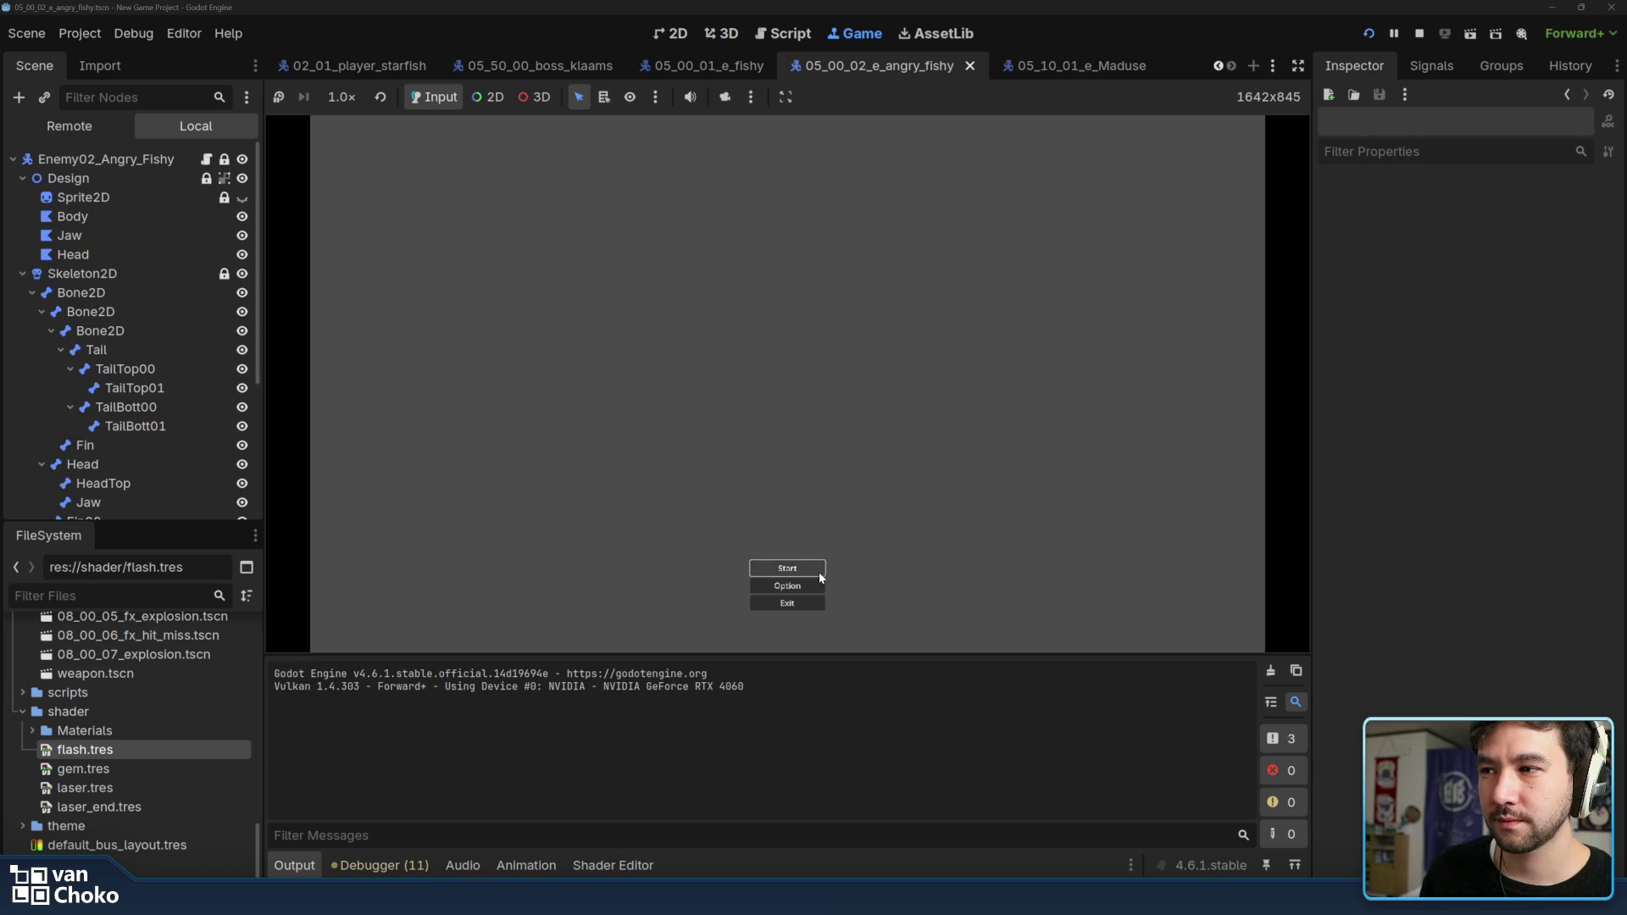
key(Return)
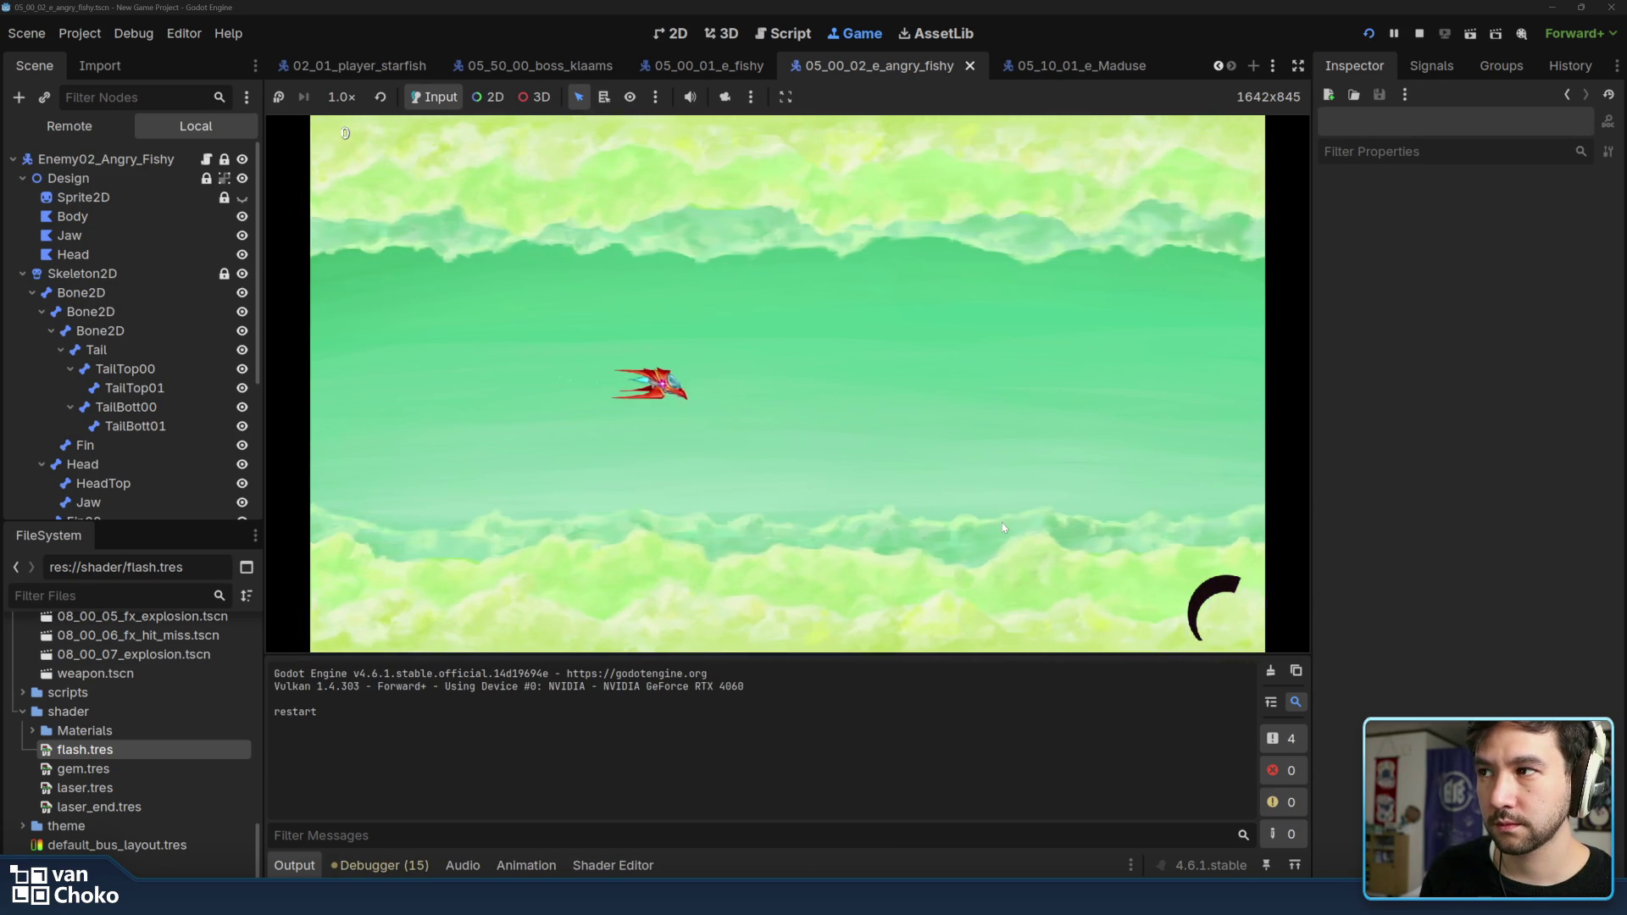
key(Right)
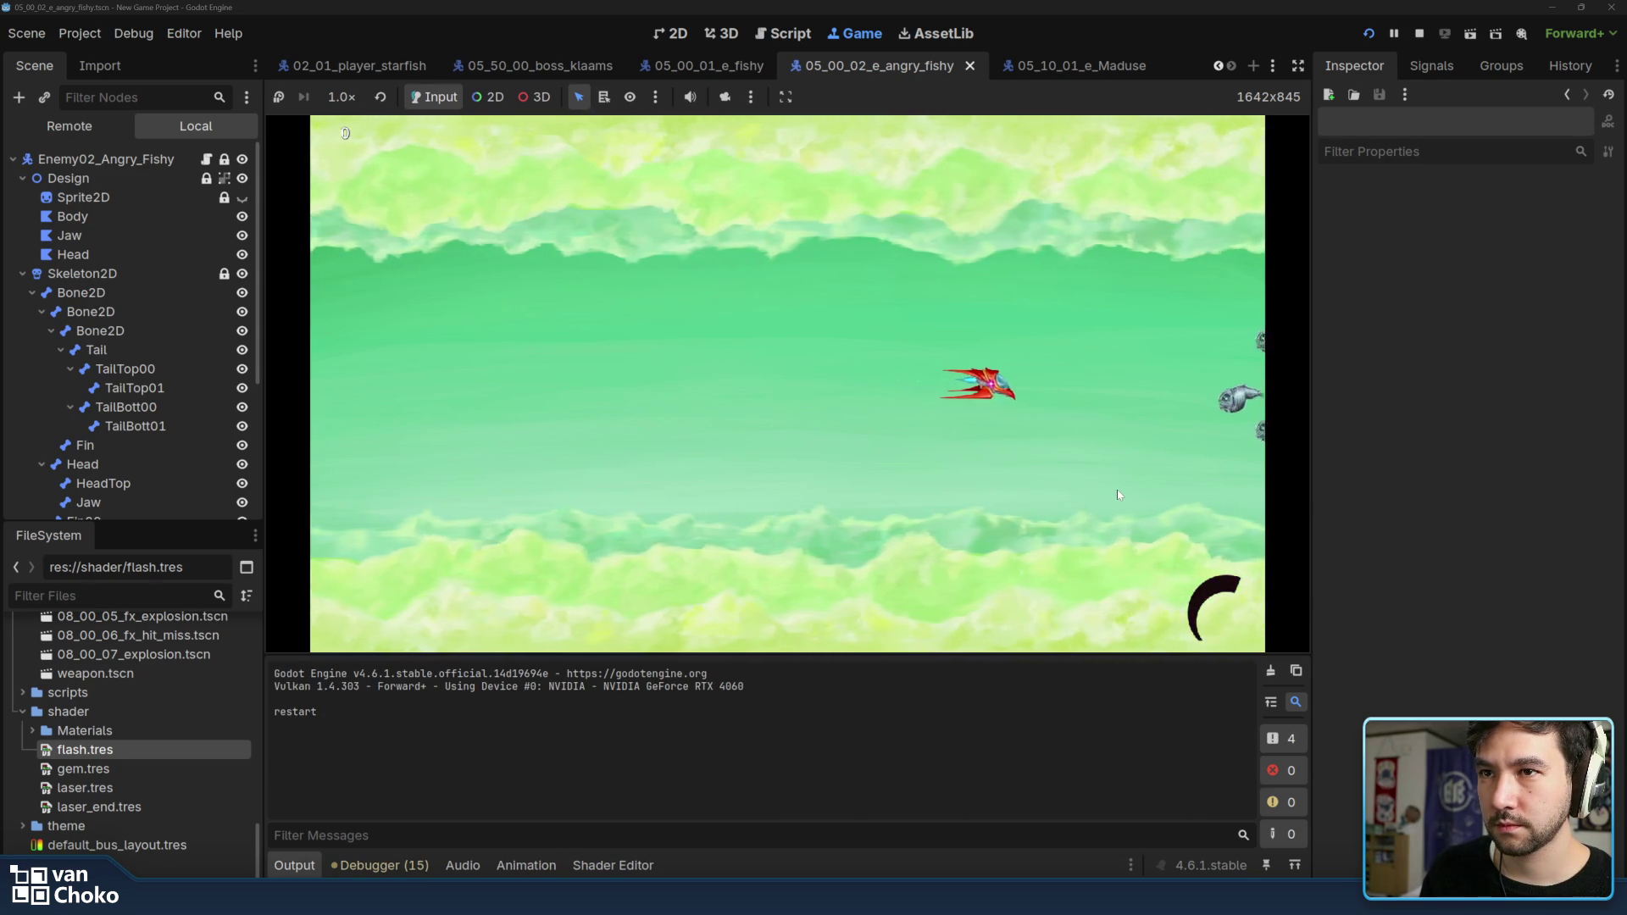
key(Left)
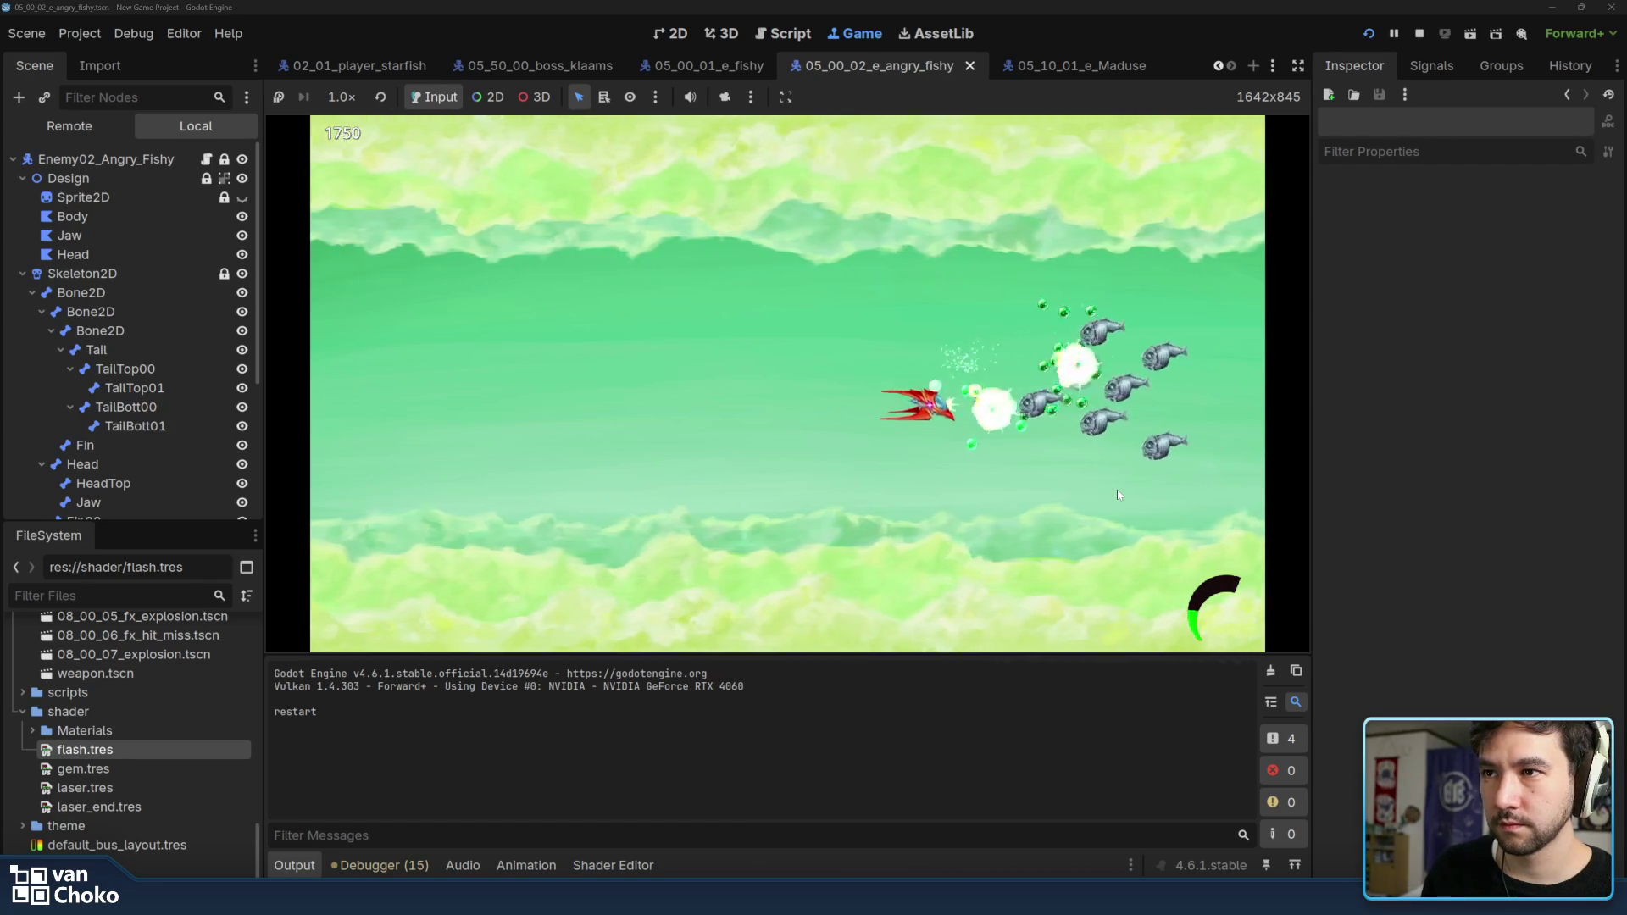
key(Left)
key(Left)
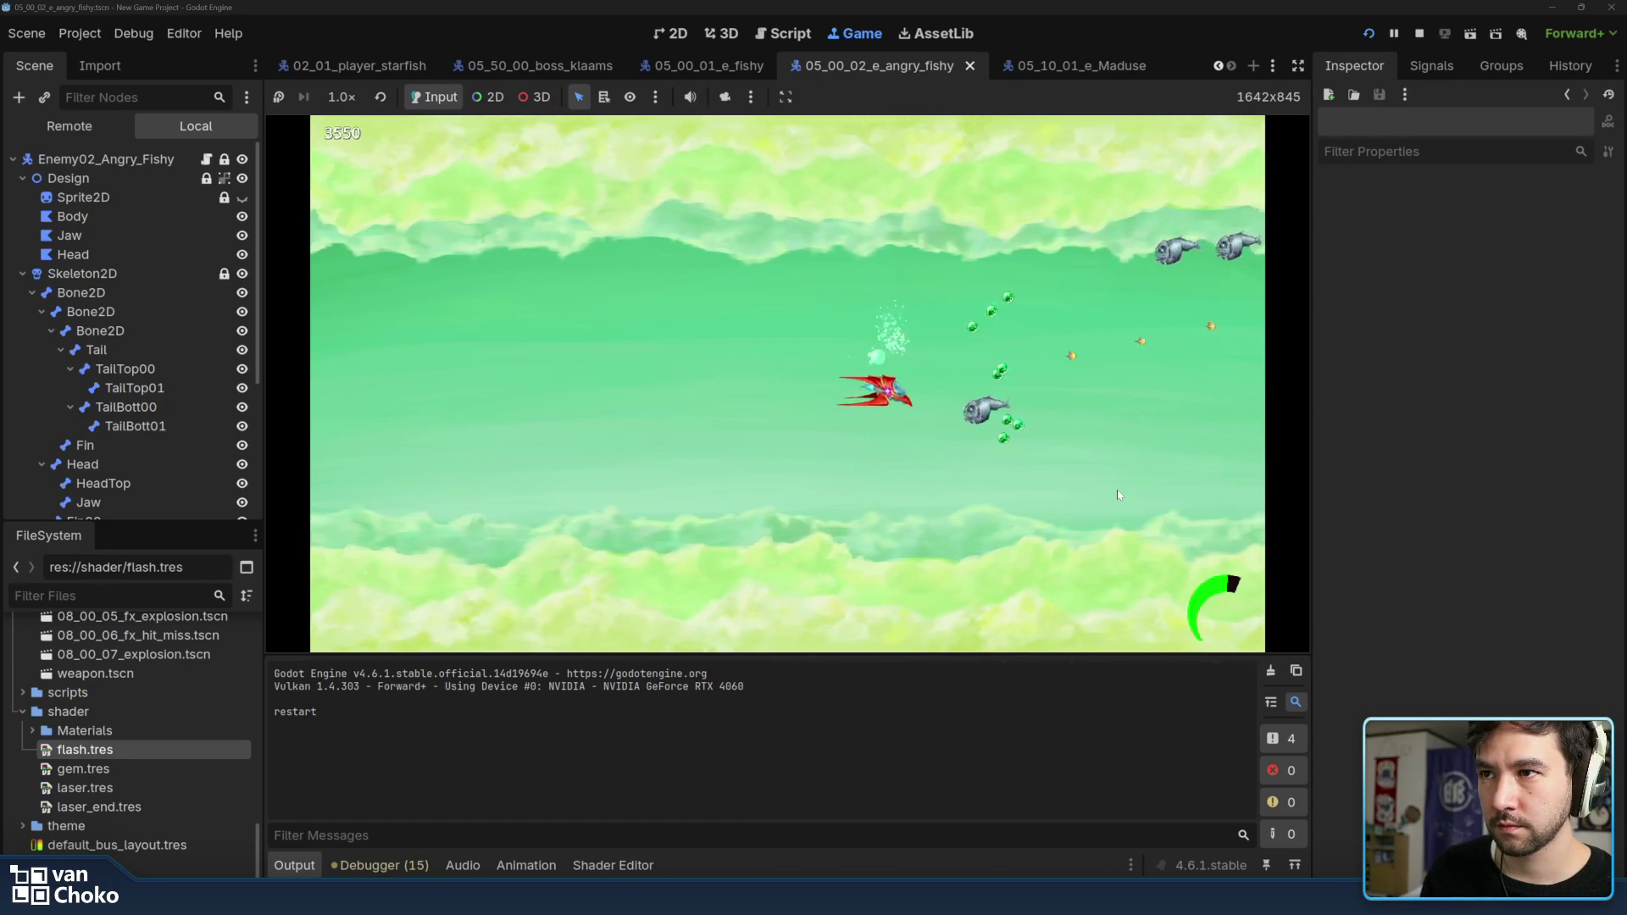
key(Up)
key(Right)
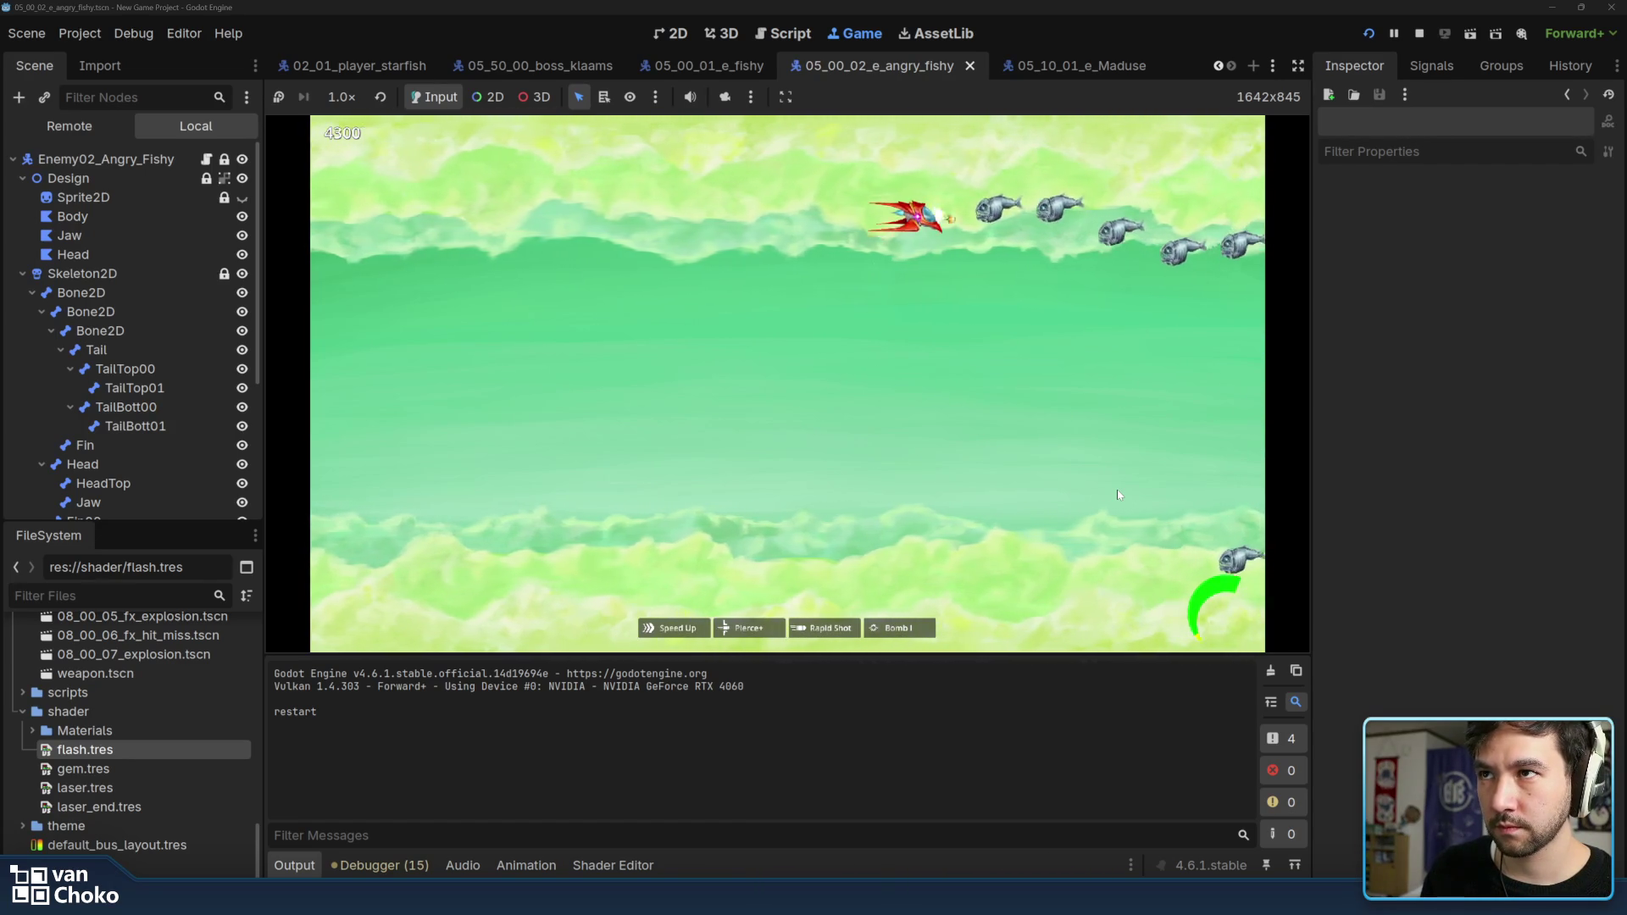
key(Right)
key(Down)
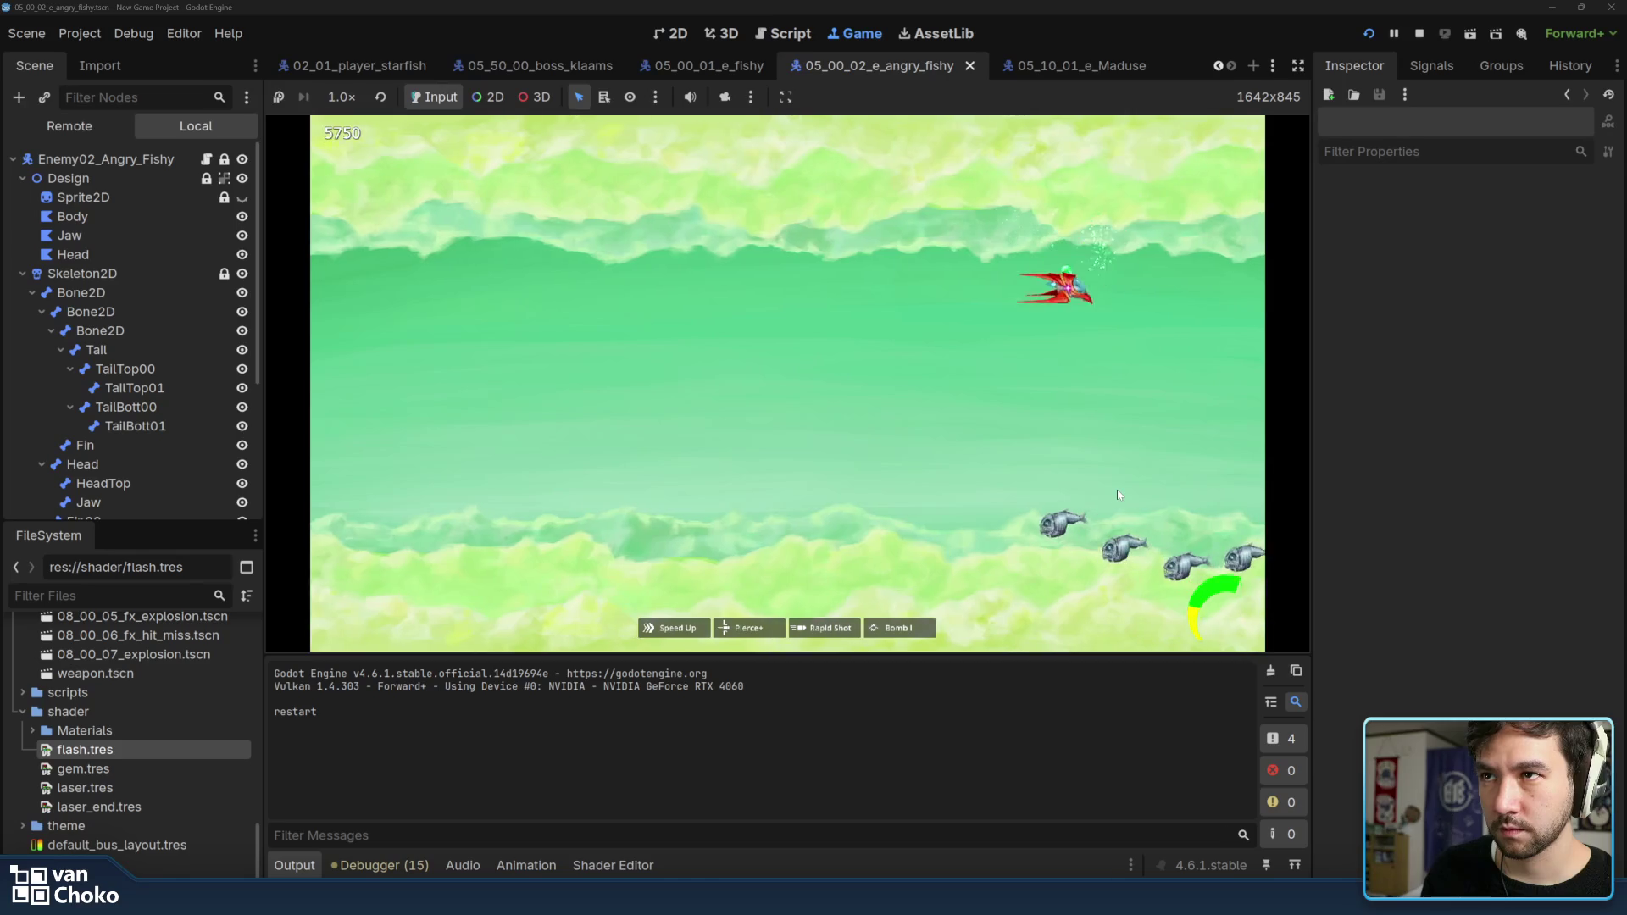
key(Down)
key(Left)
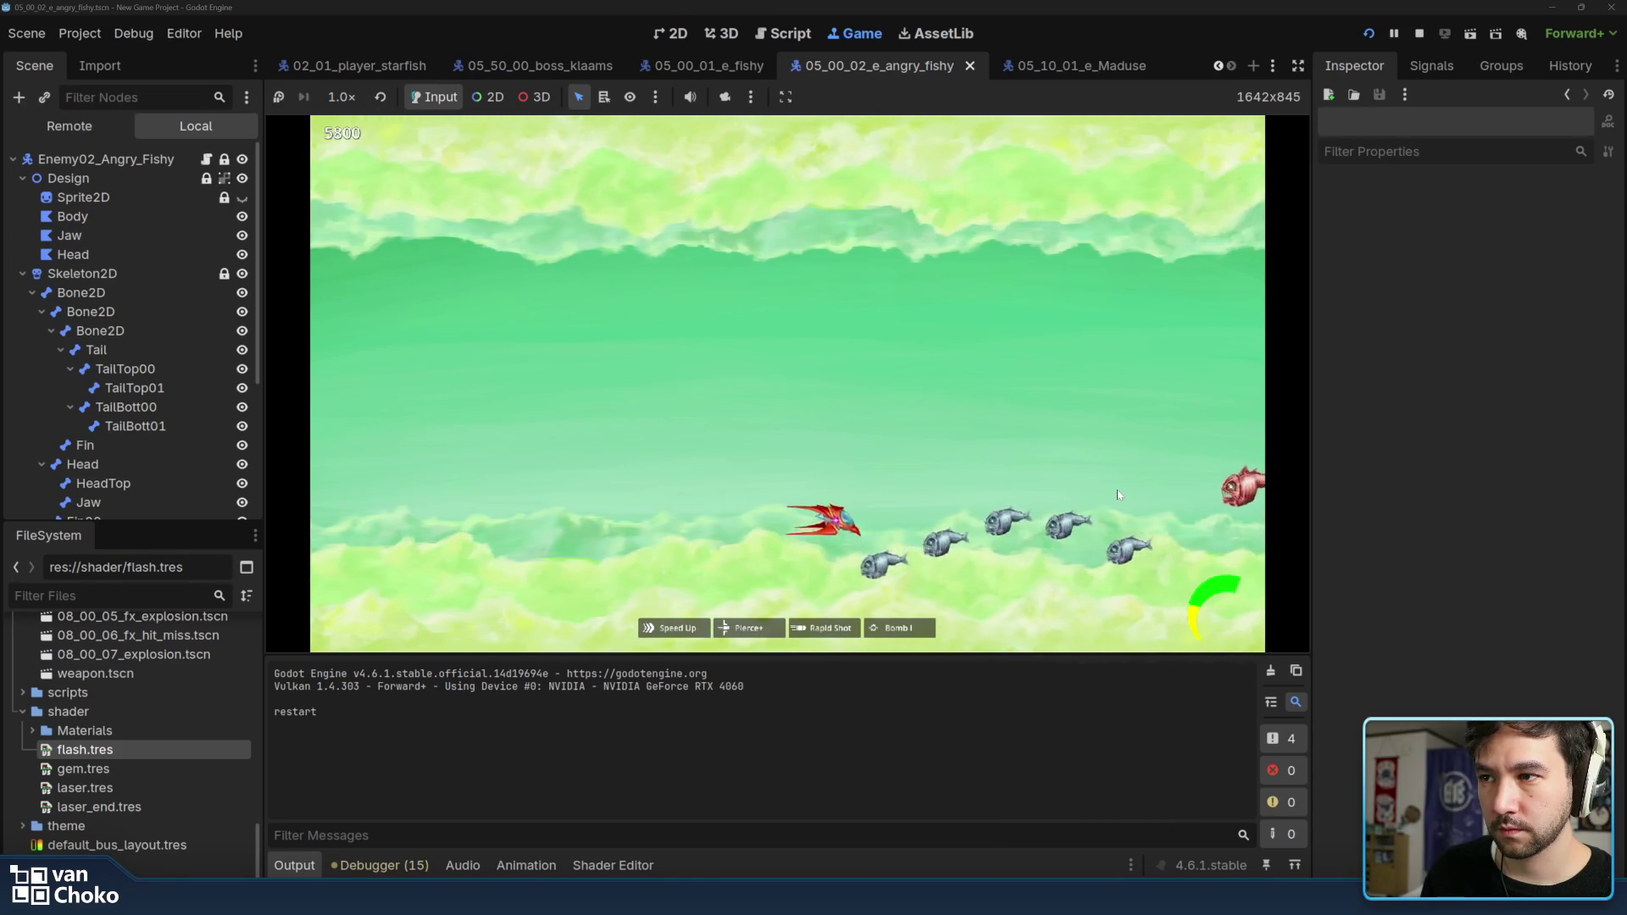
key(Right)
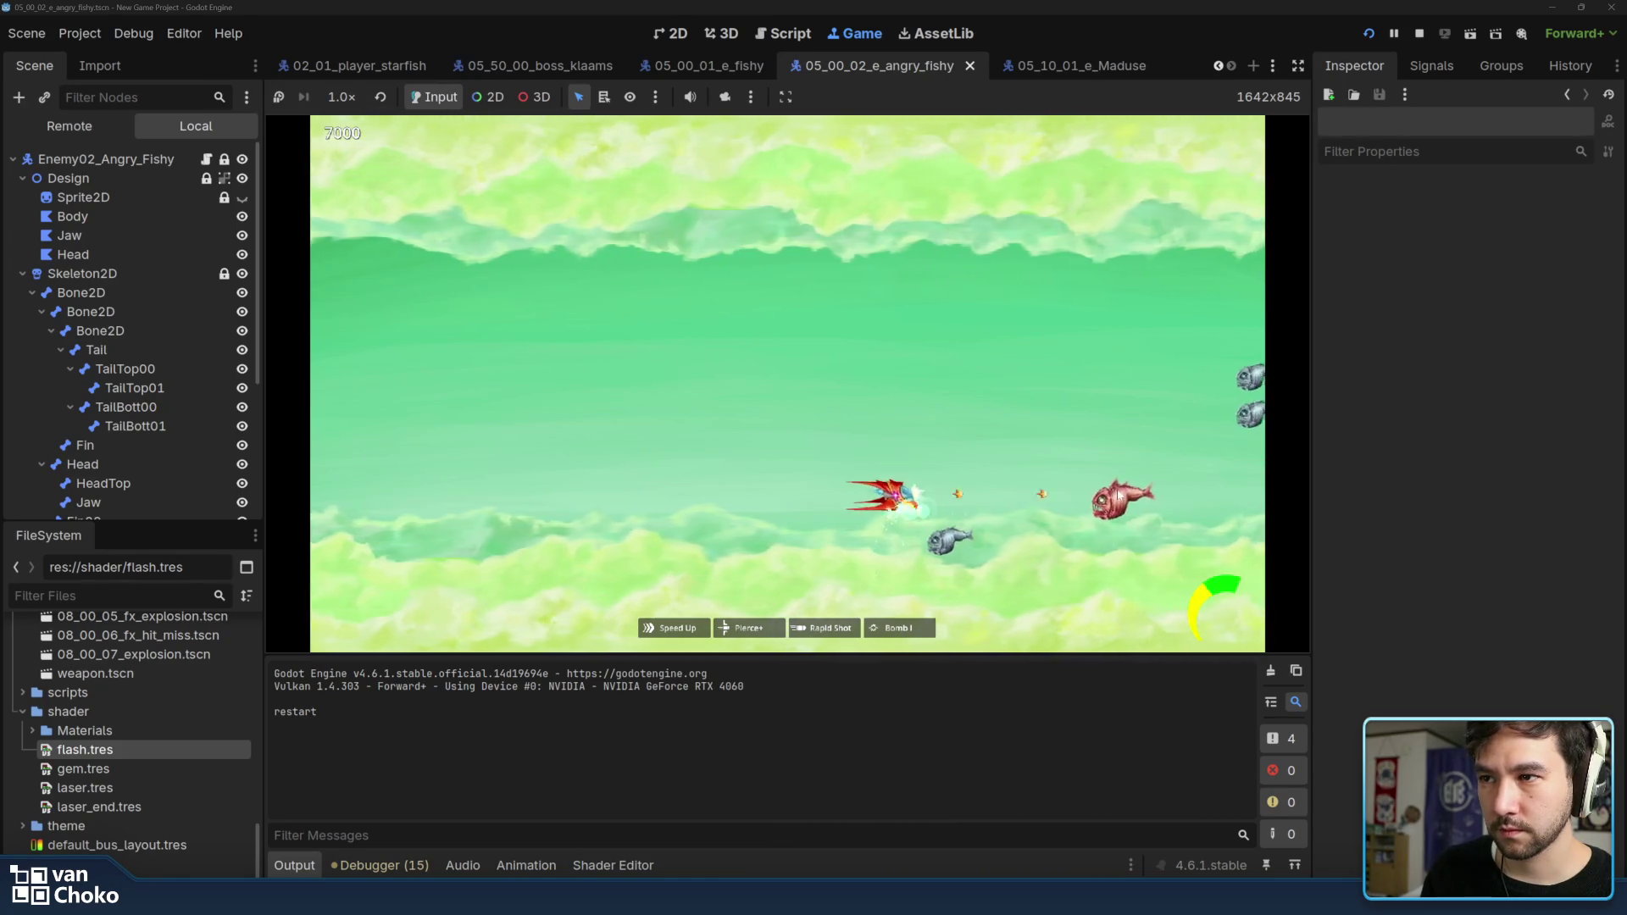
key(Left)
key(Up)
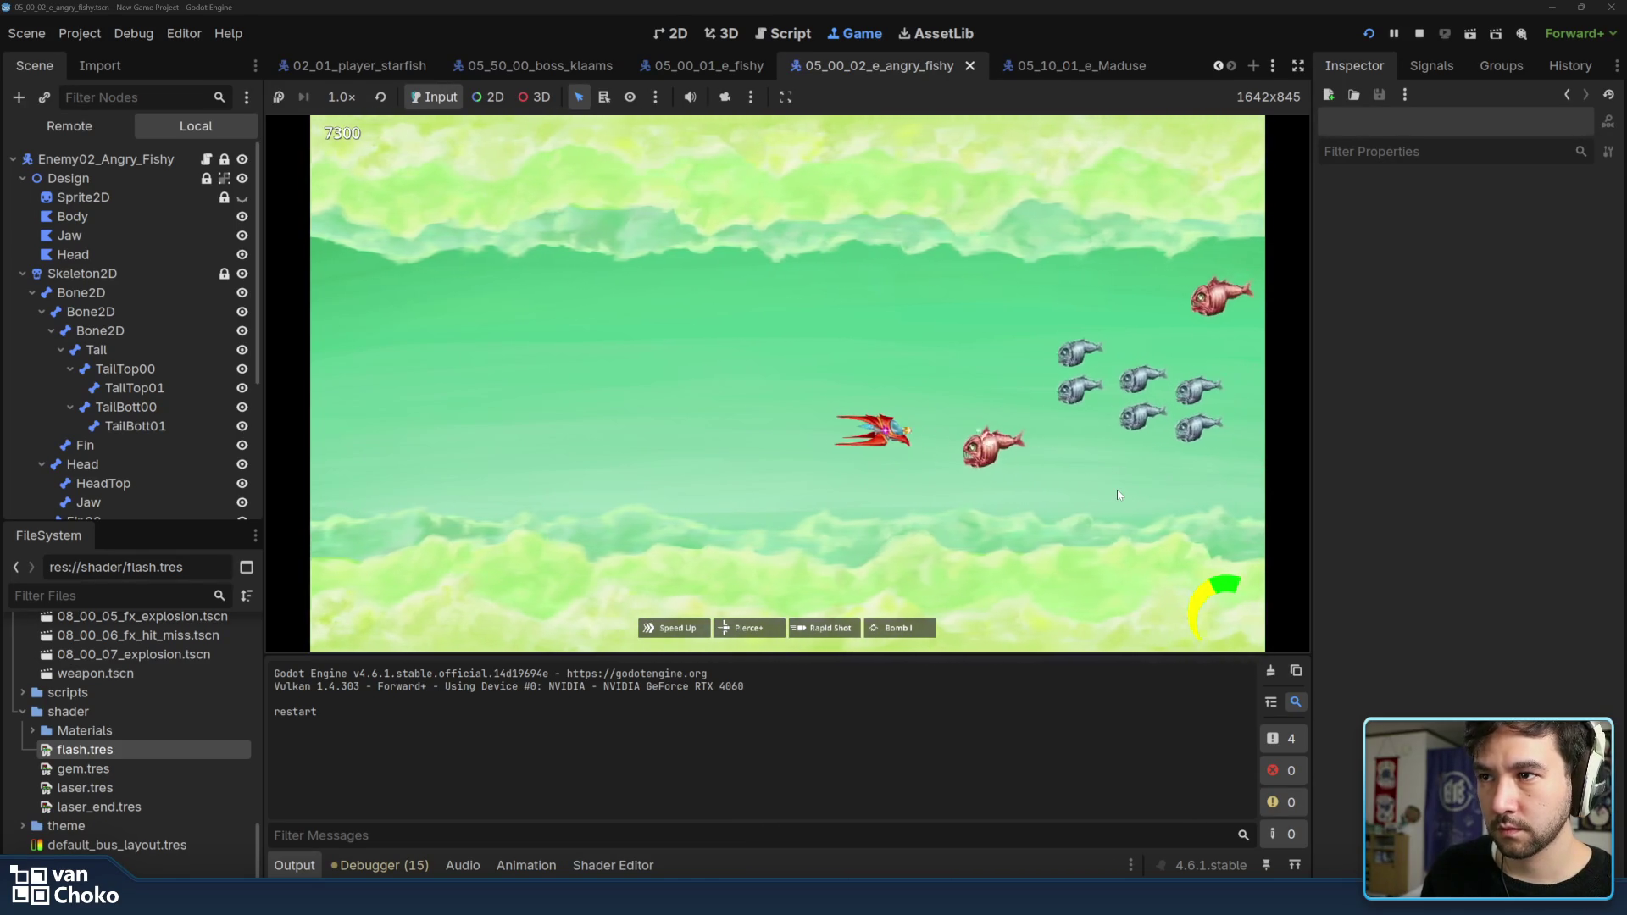
key(Left)
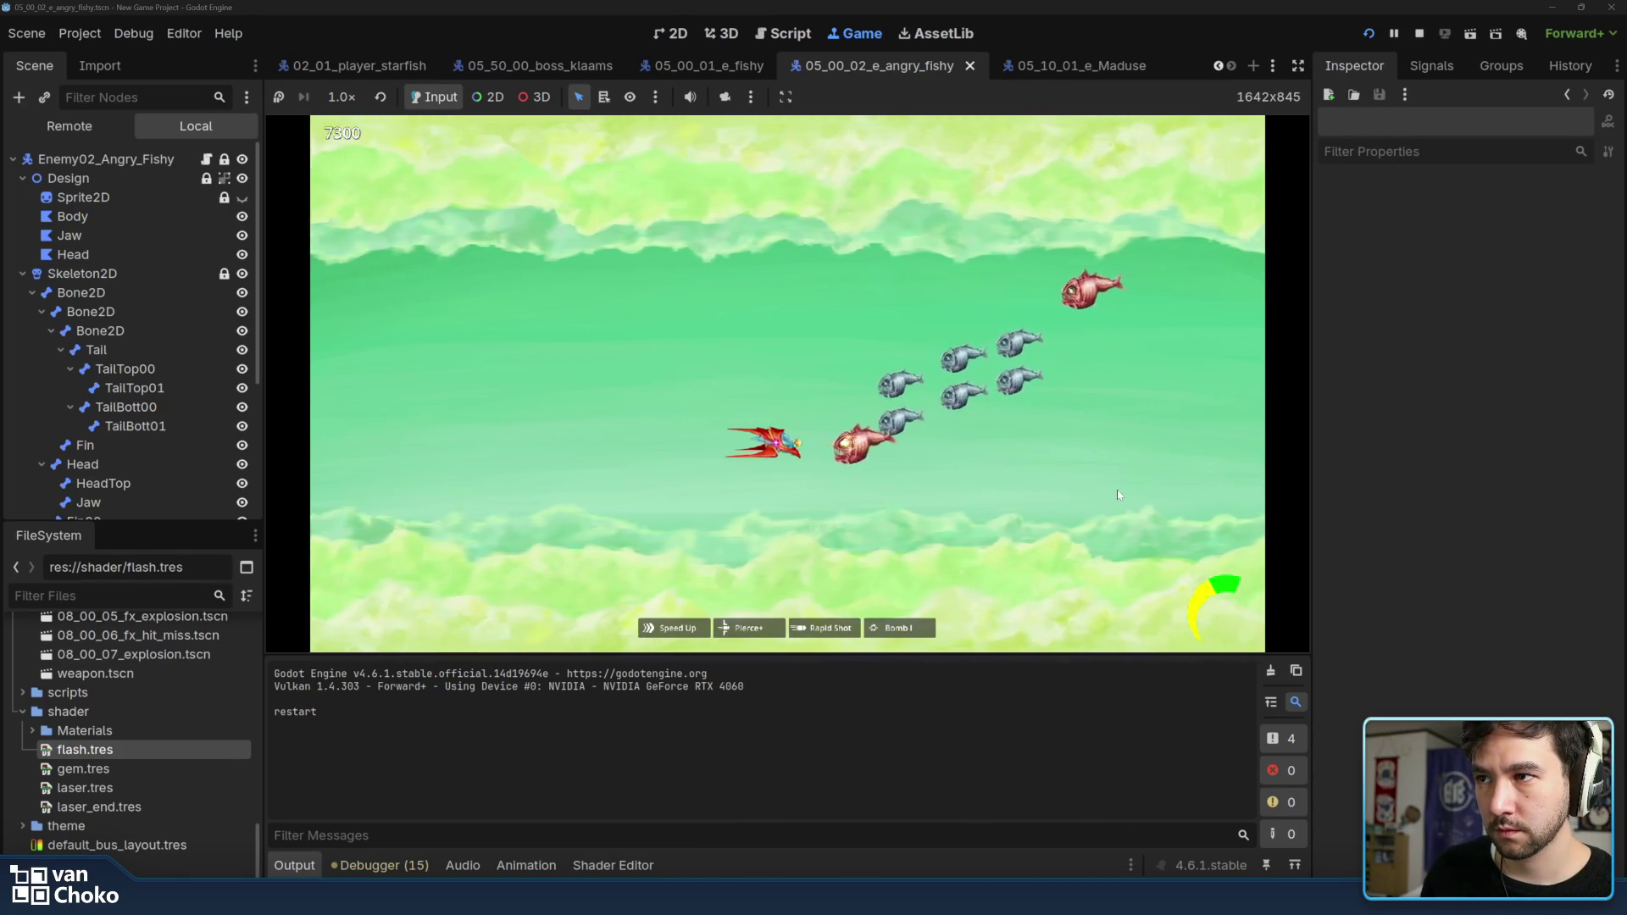
key(Down)
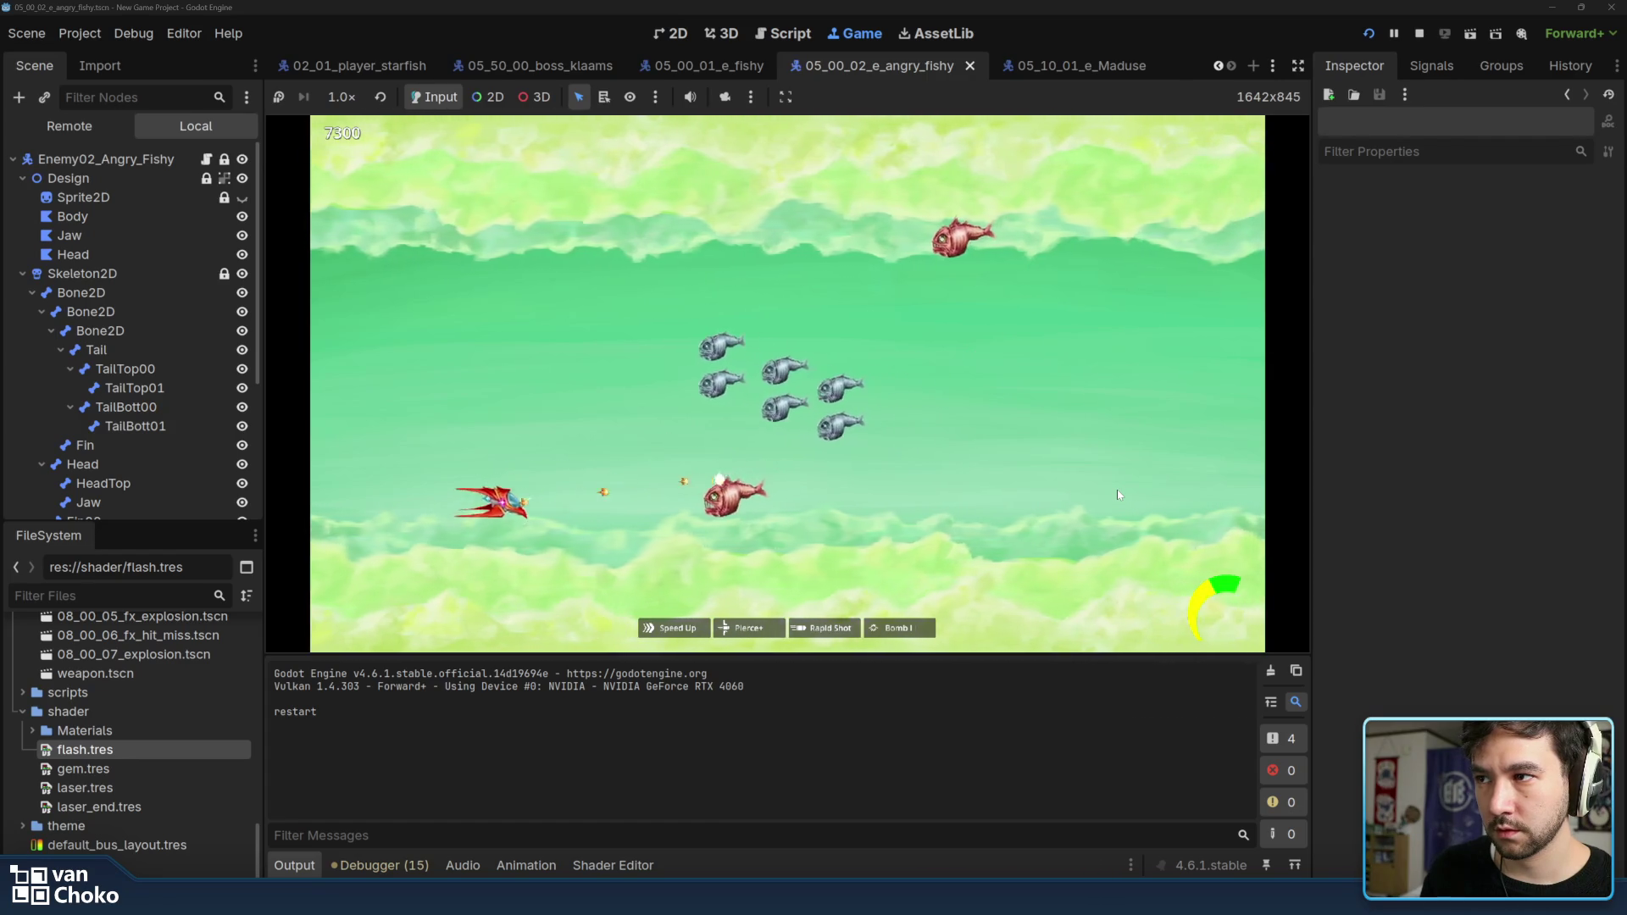
key(F8)
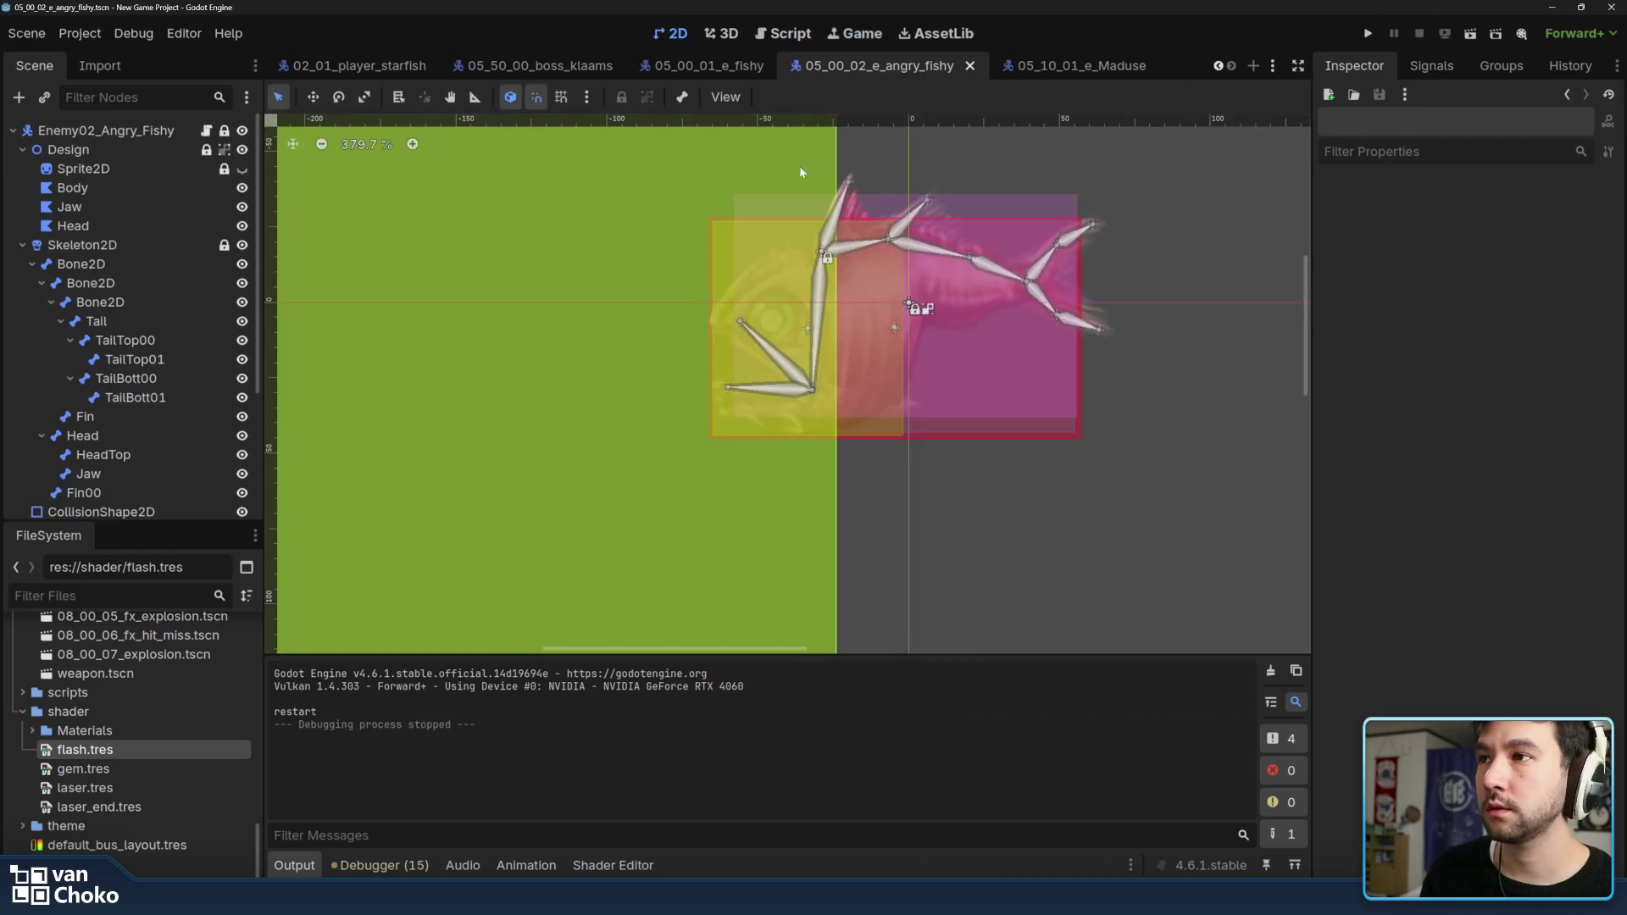
Check the Skeleton2D and fish animations, then open the angry fish script
click(127, 245)
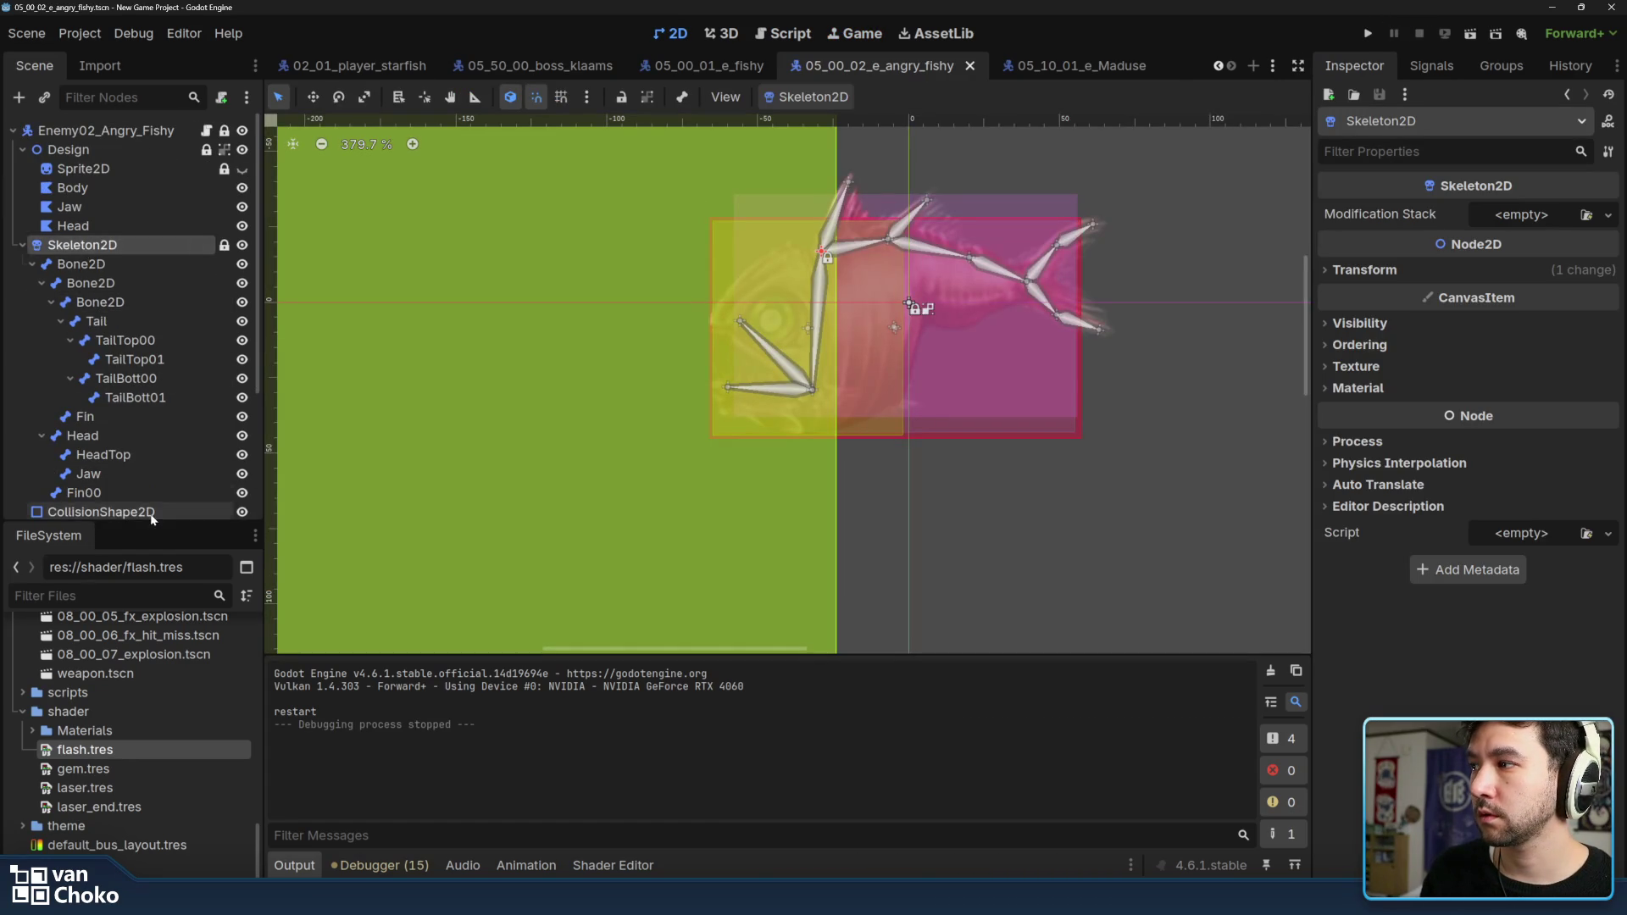
scroll(161, 457, down, 5)
click(160, 451)
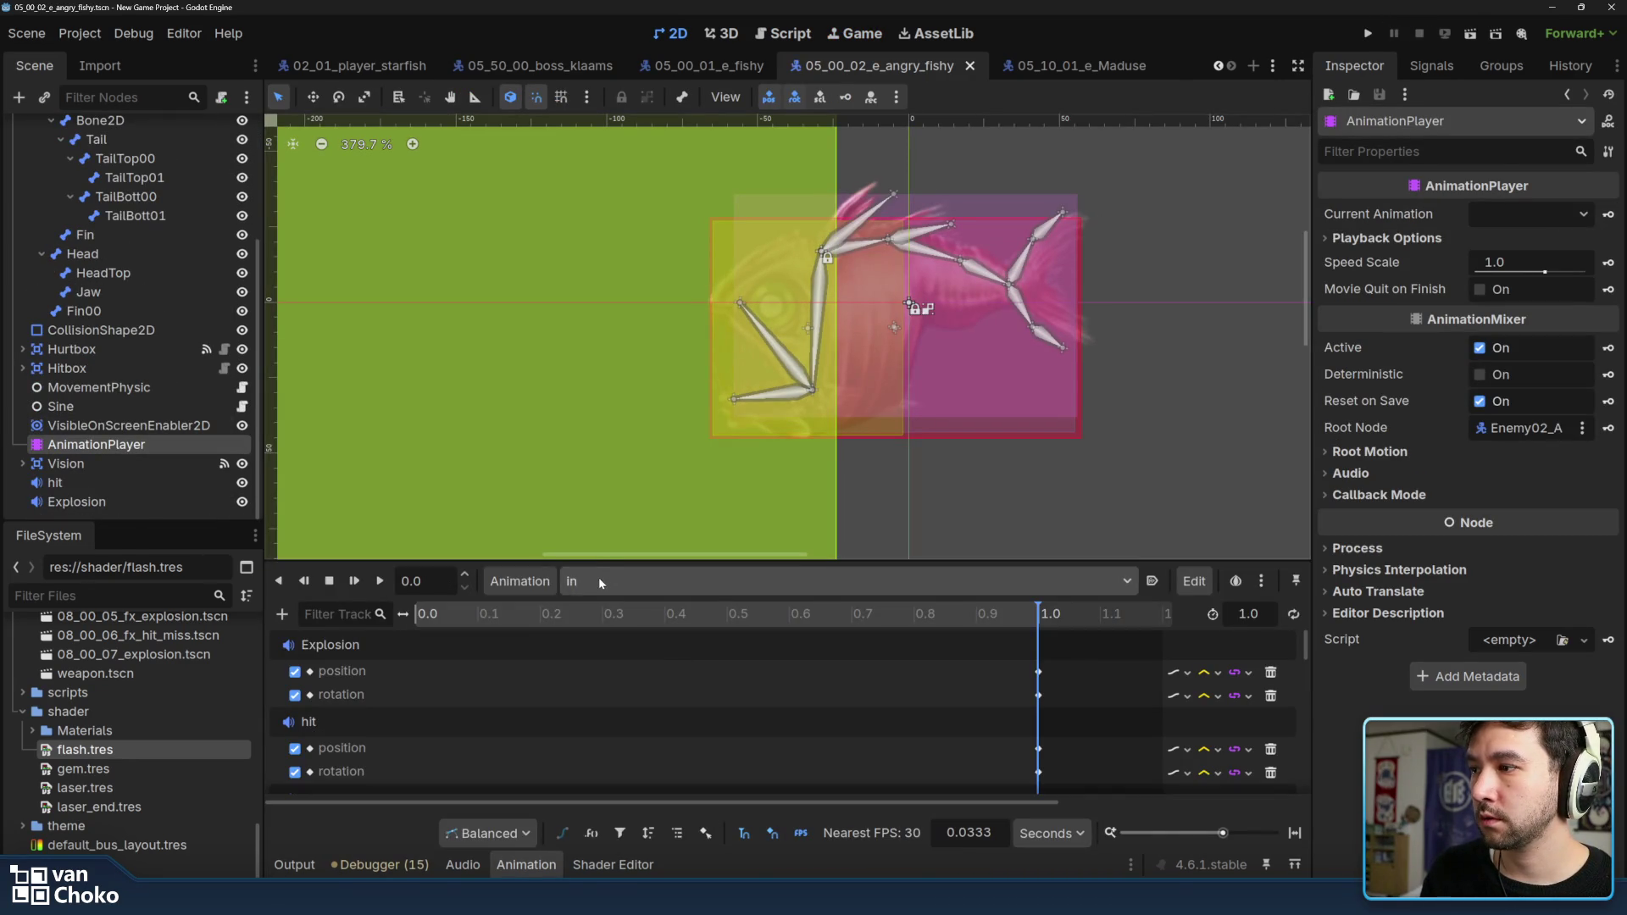
scroll(502, 720, down, 3)
scroll(500, 703, up, 3)
scroll(169, 296, up, 5)
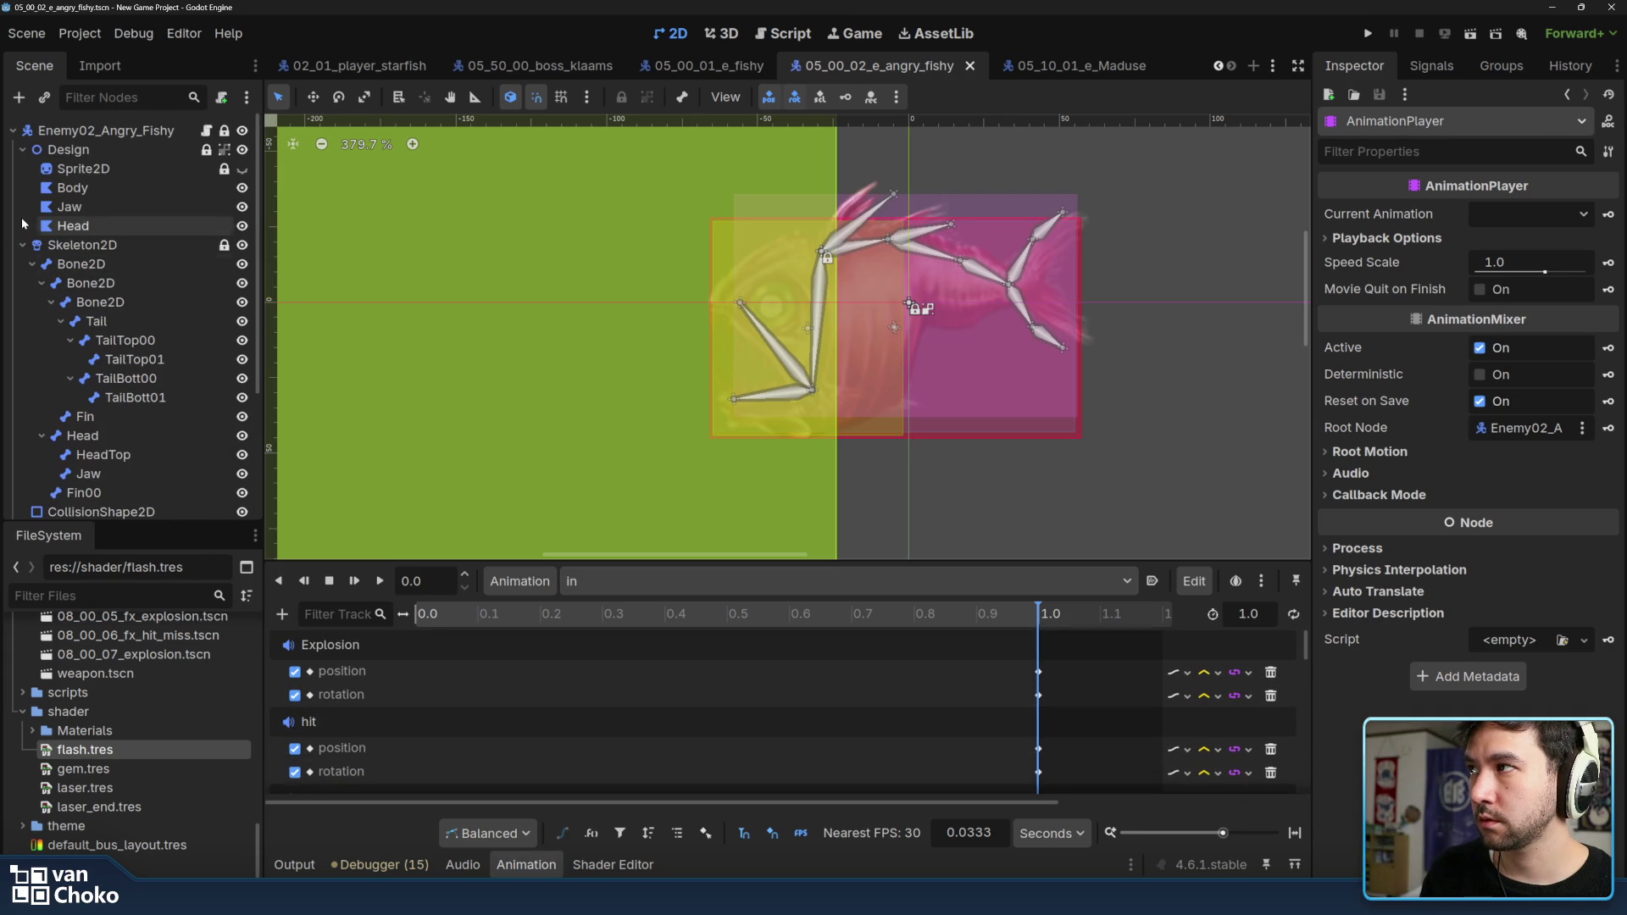
click(206, 132)
scroll(895, 323, up, 5)
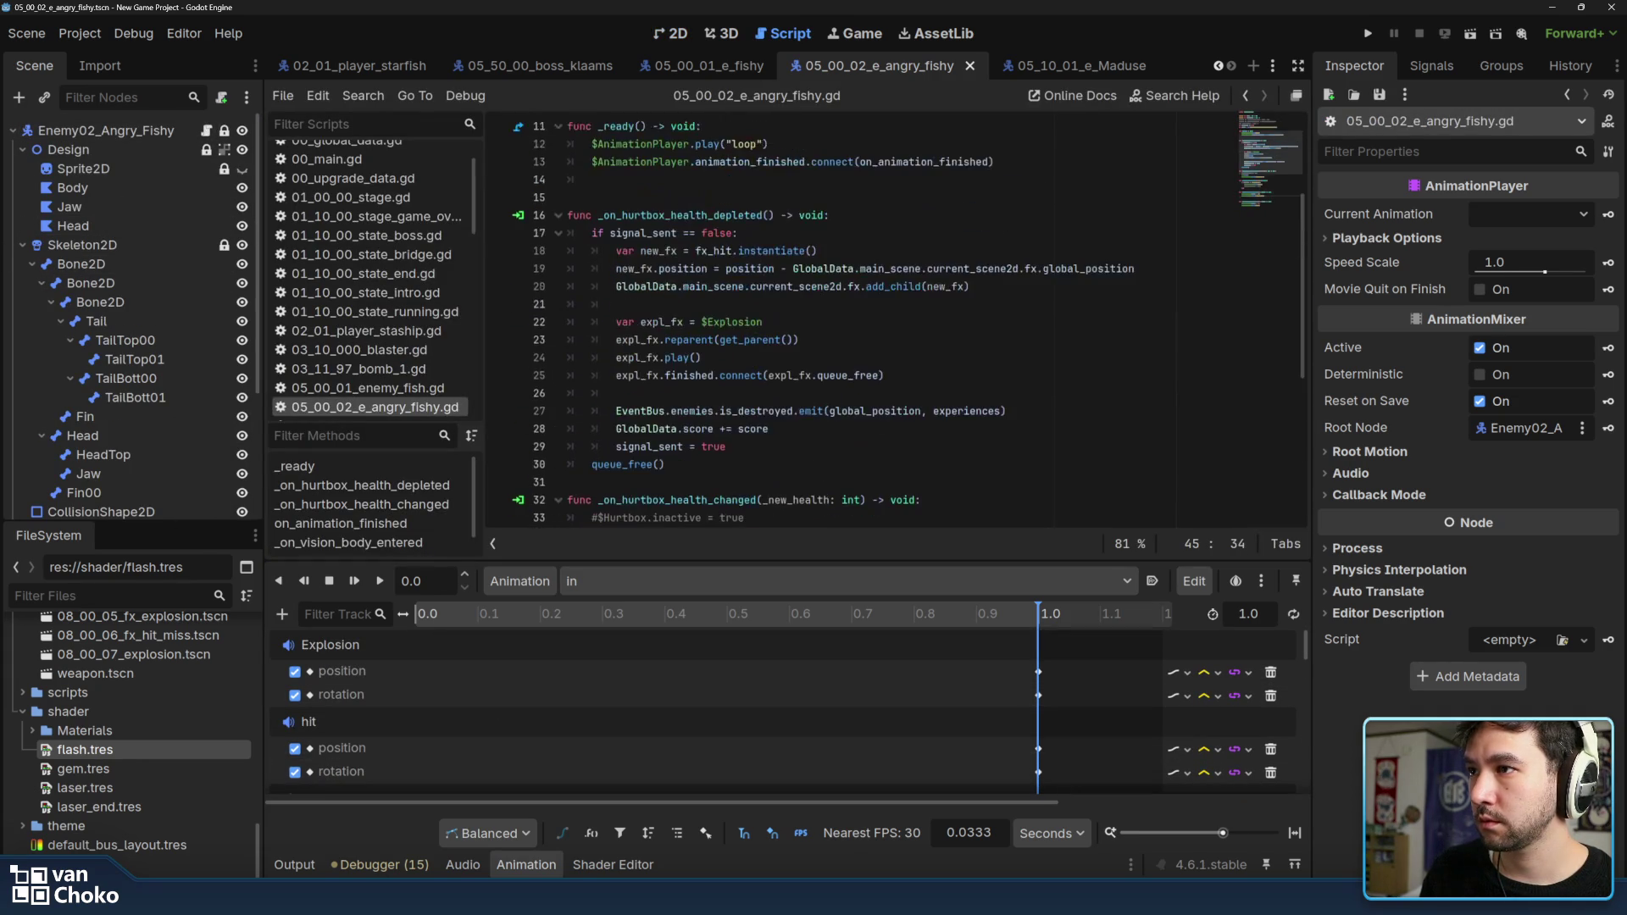
scroll(894, 323, up, 3)
Duplicate the shot_damage if-block on a new line beneath it
double_click(745, 322)
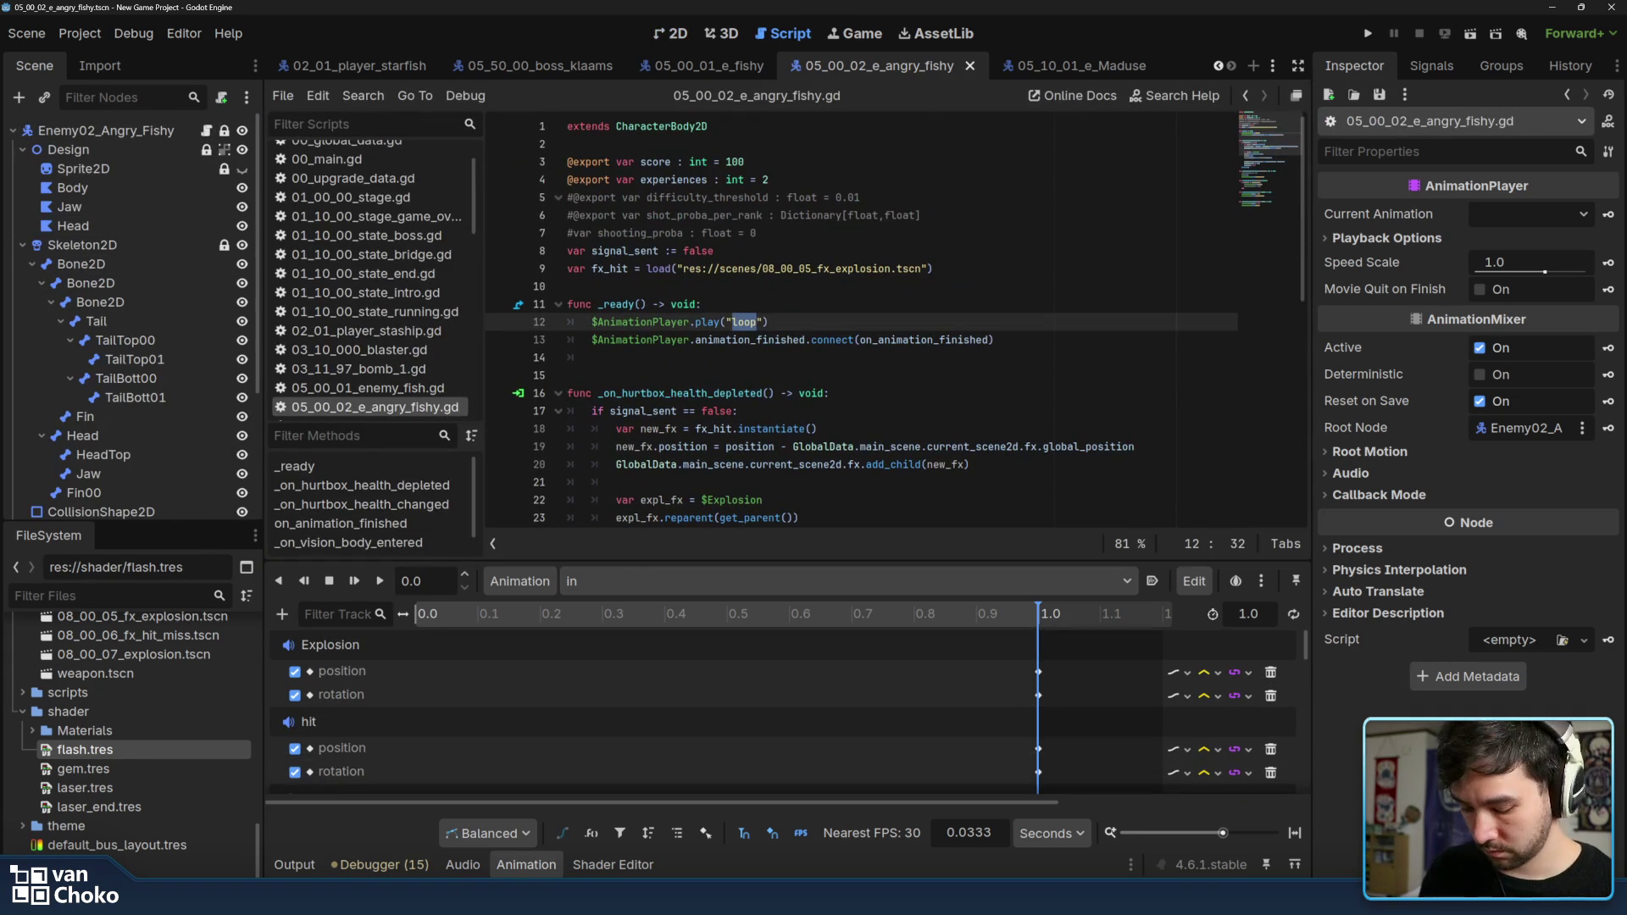
text(in)
key(Escape)
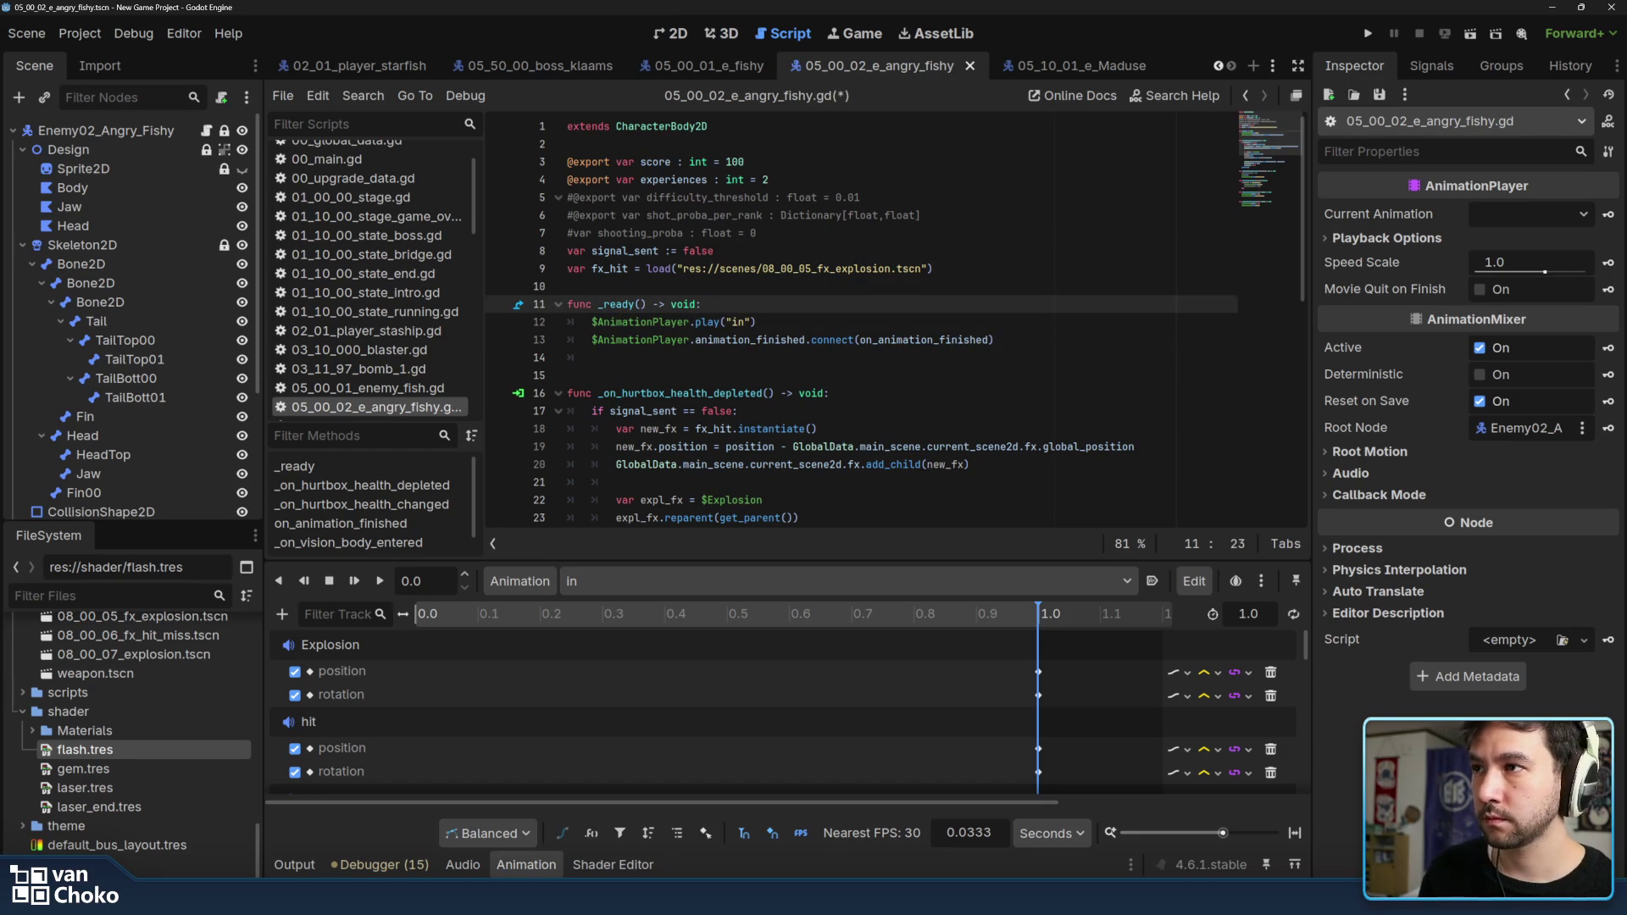
key(End)
drag(755, 322, 597, 322)
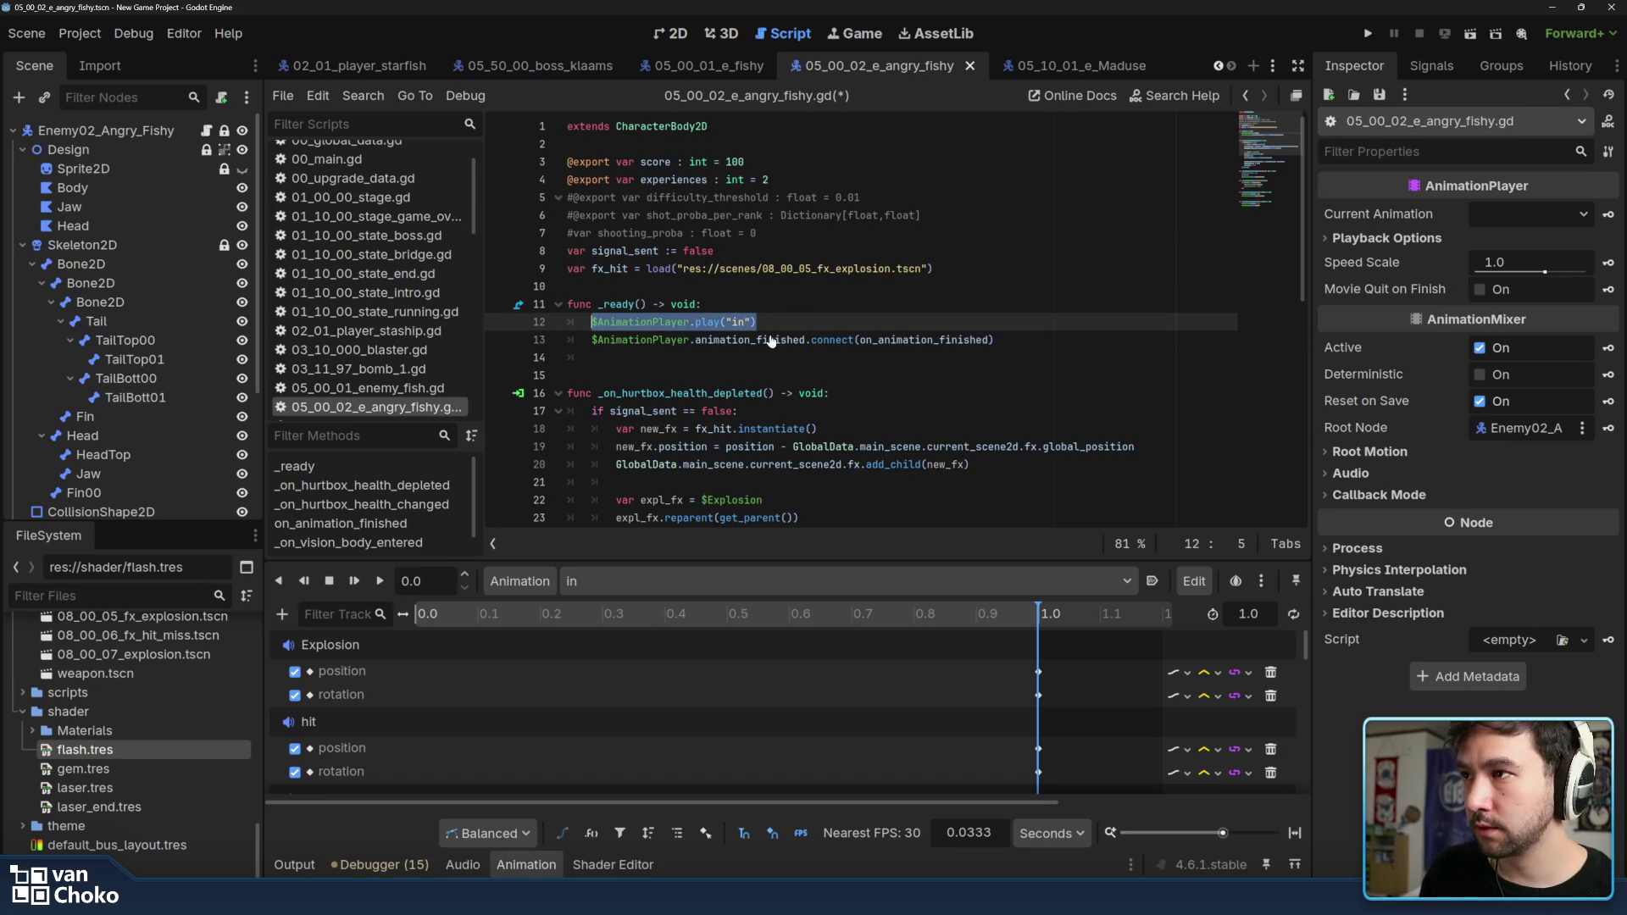
scroll(895, 322, down, 8)
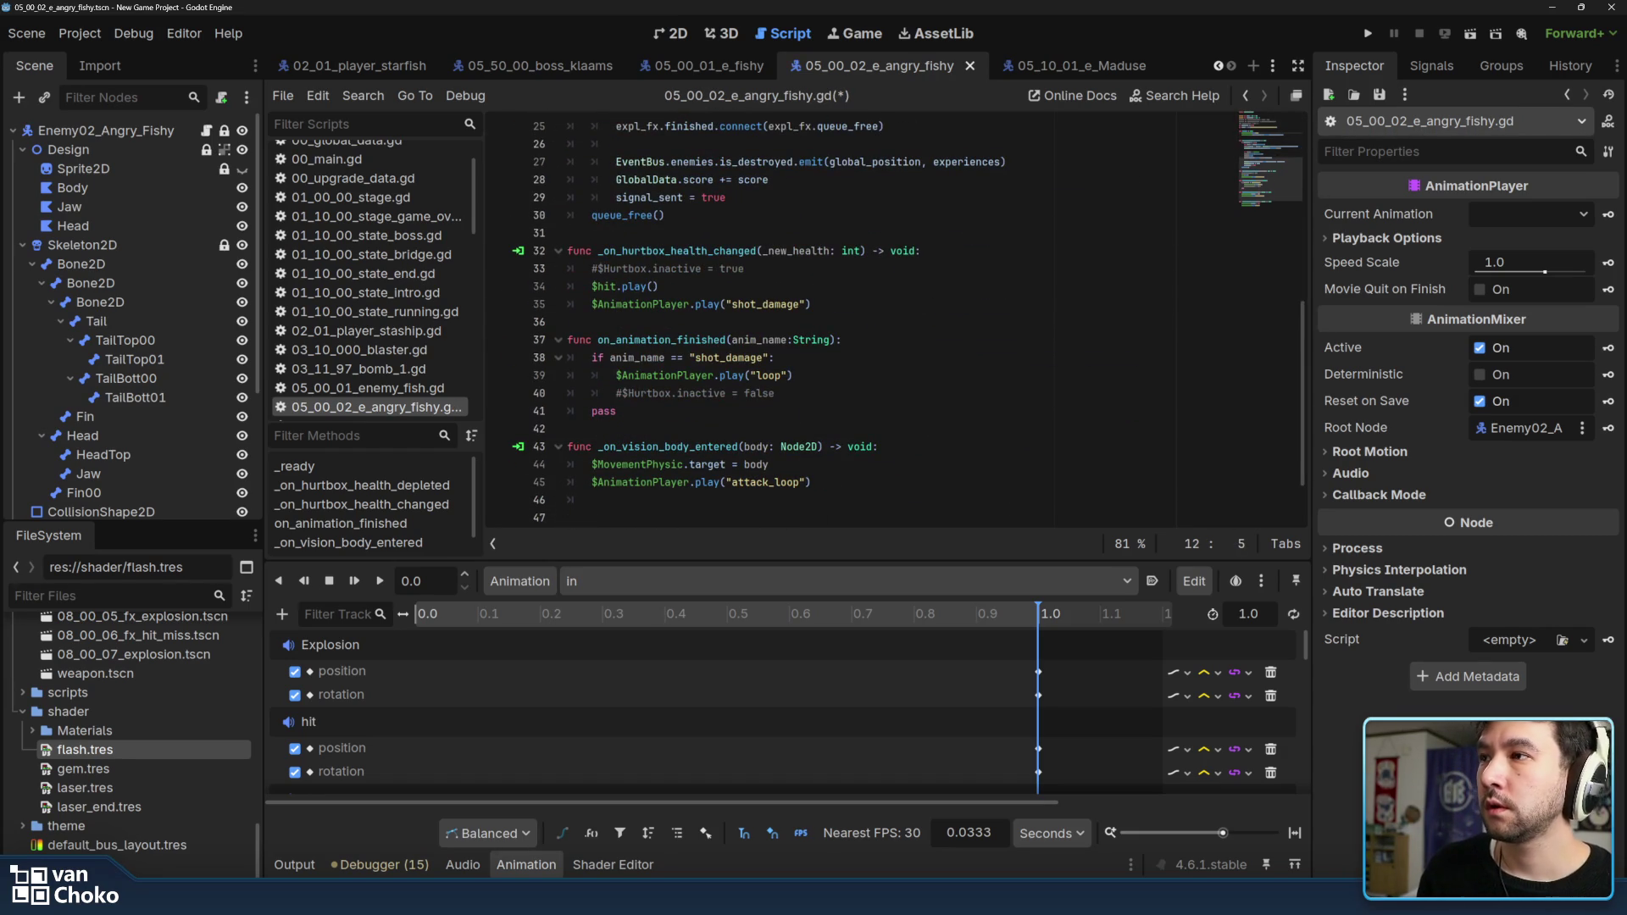
drag(774, 393, 597, 357)
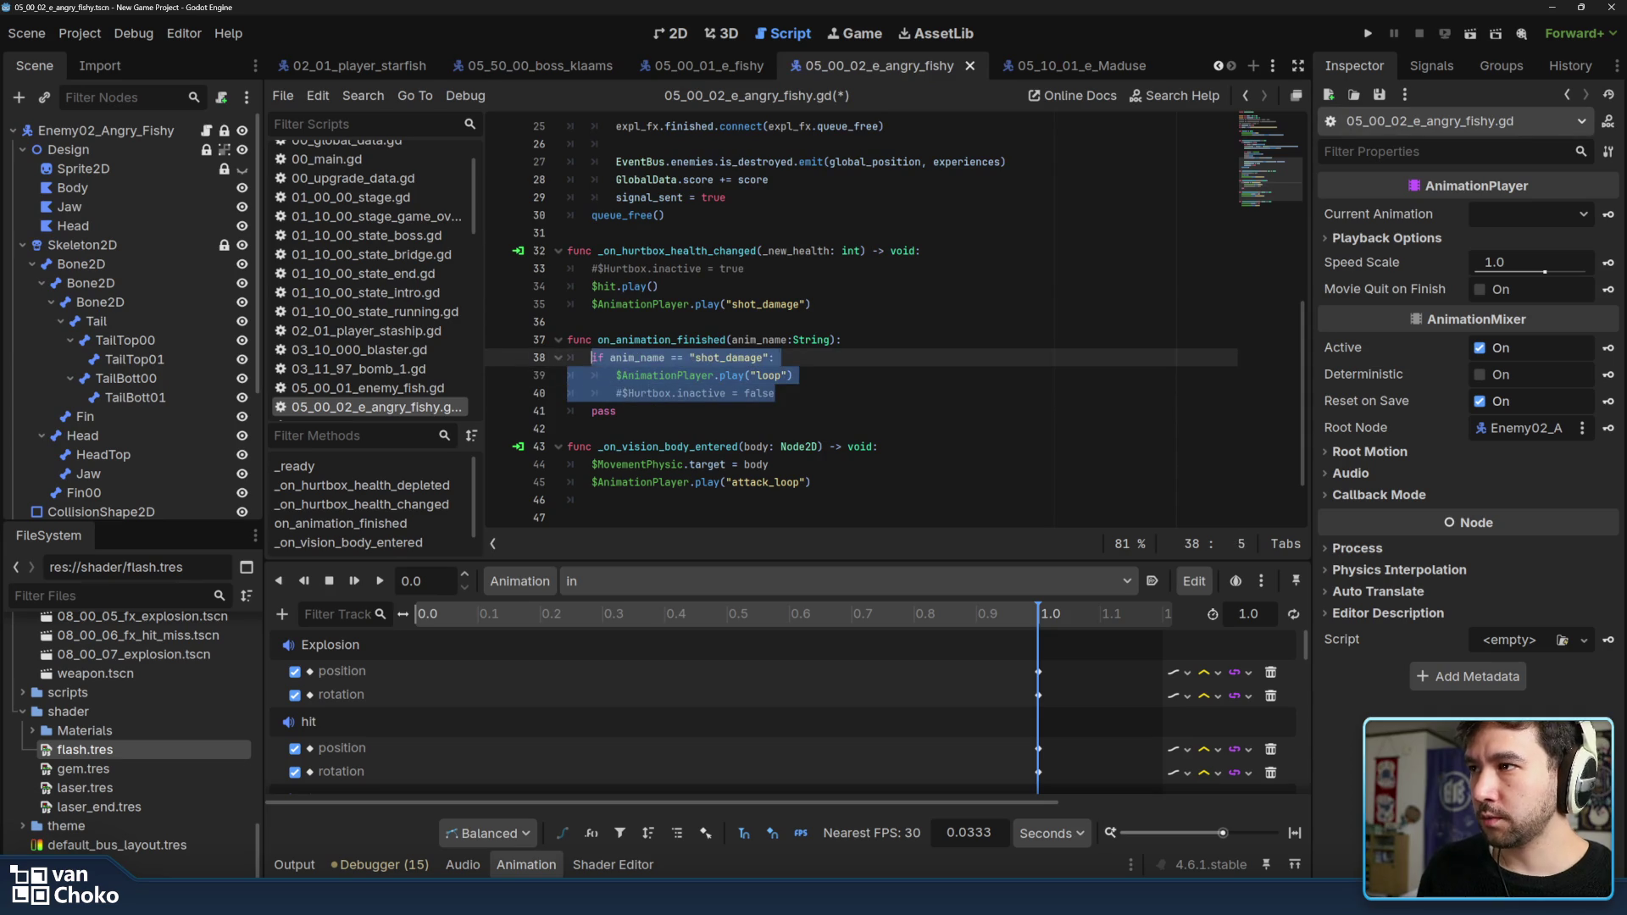
click(776, 393)
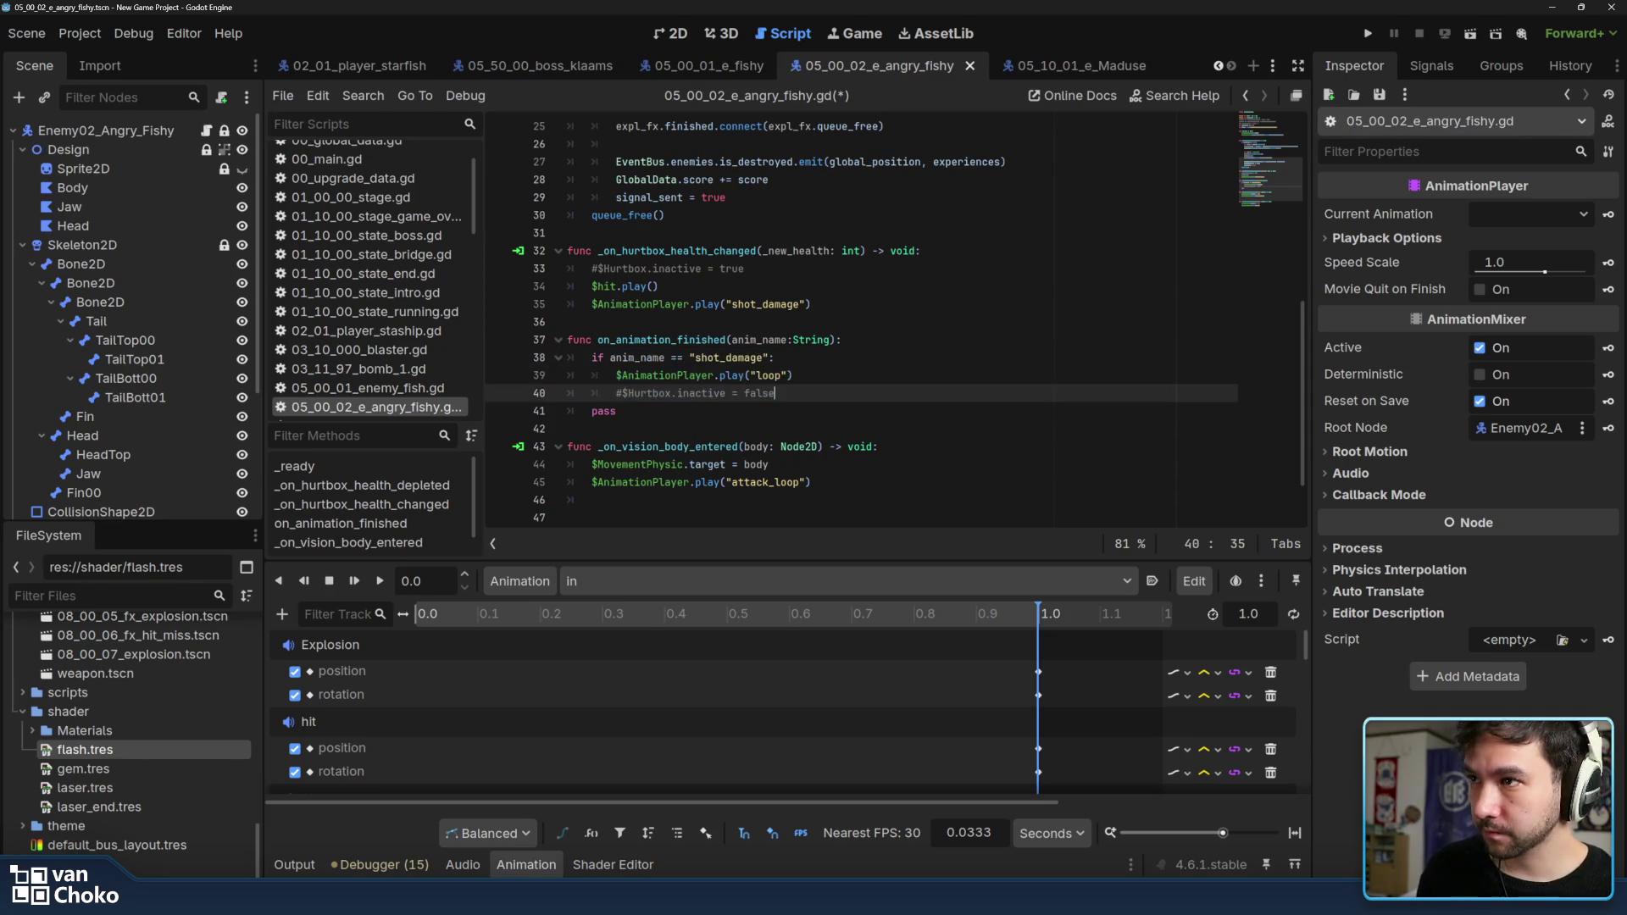
key(Return)
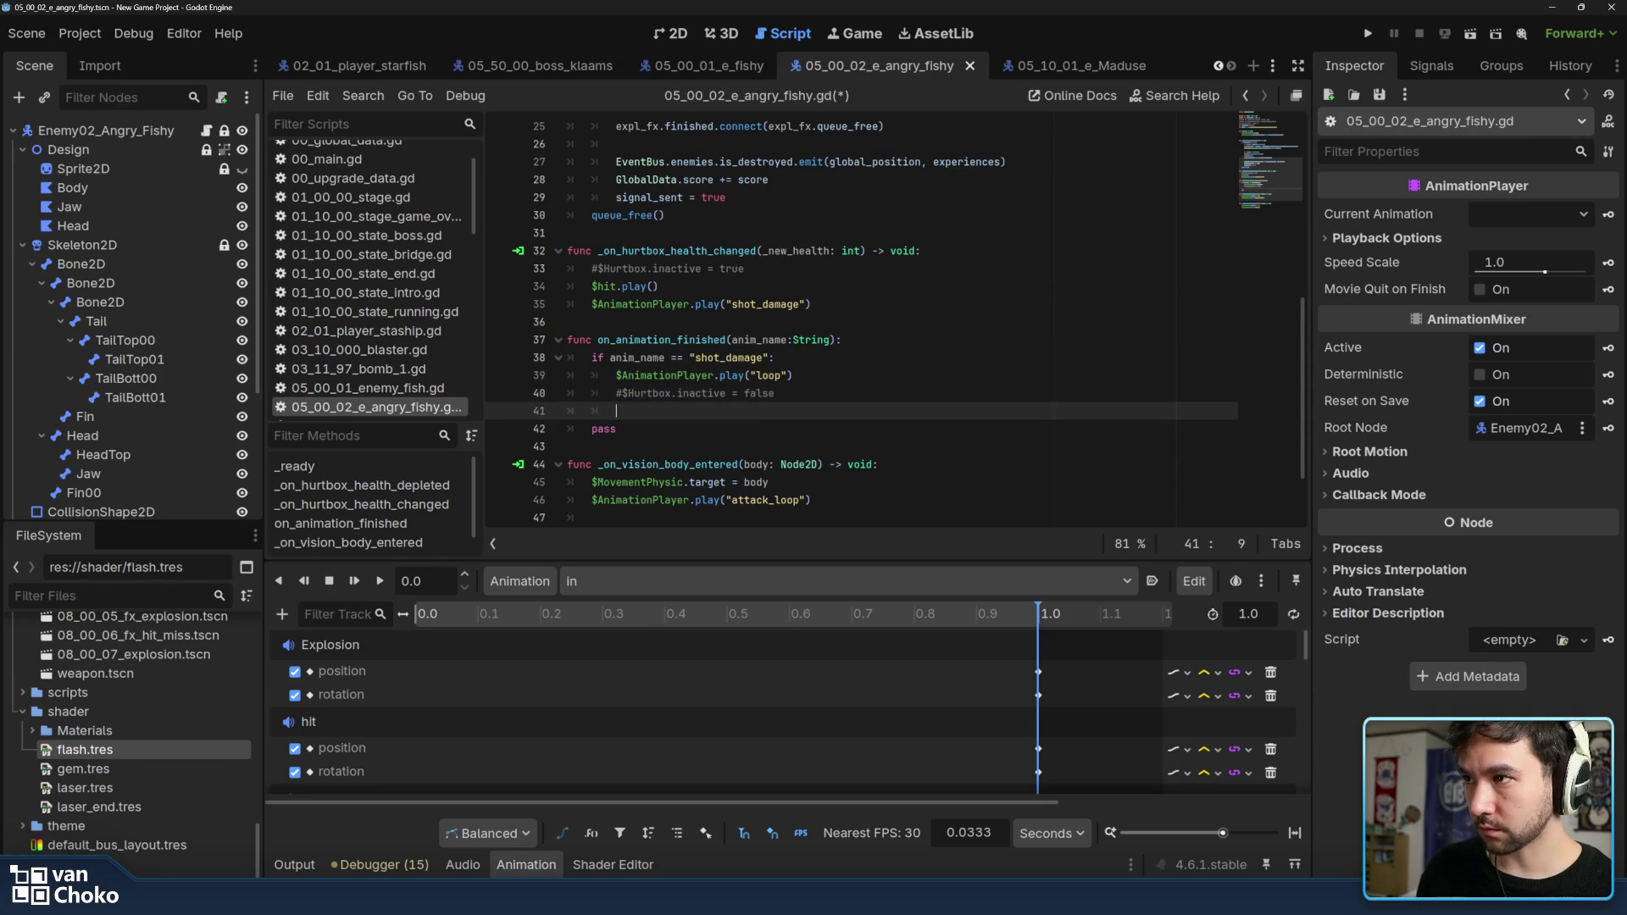
text(if anim_name == "shot_damage": 		$AnimationPlayer.play("loop") 		#$Hurtbox.inactive = false)
Change the copied condition to 'in', delete its commented Hurtbox line, and save the script
double_click(729, 411)
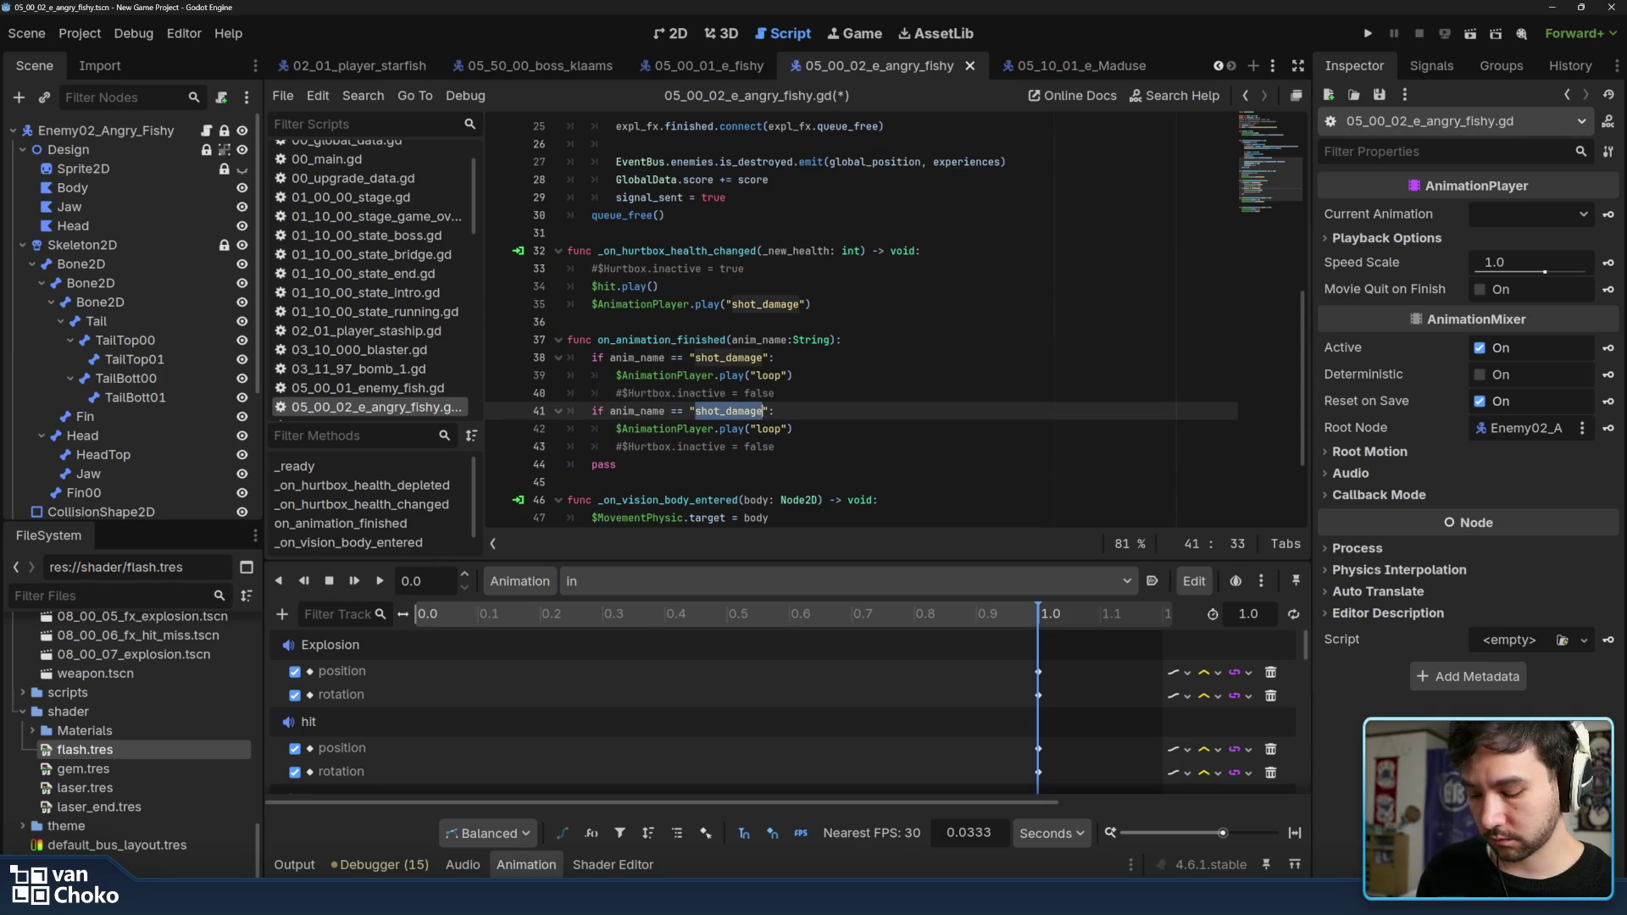
text(in)
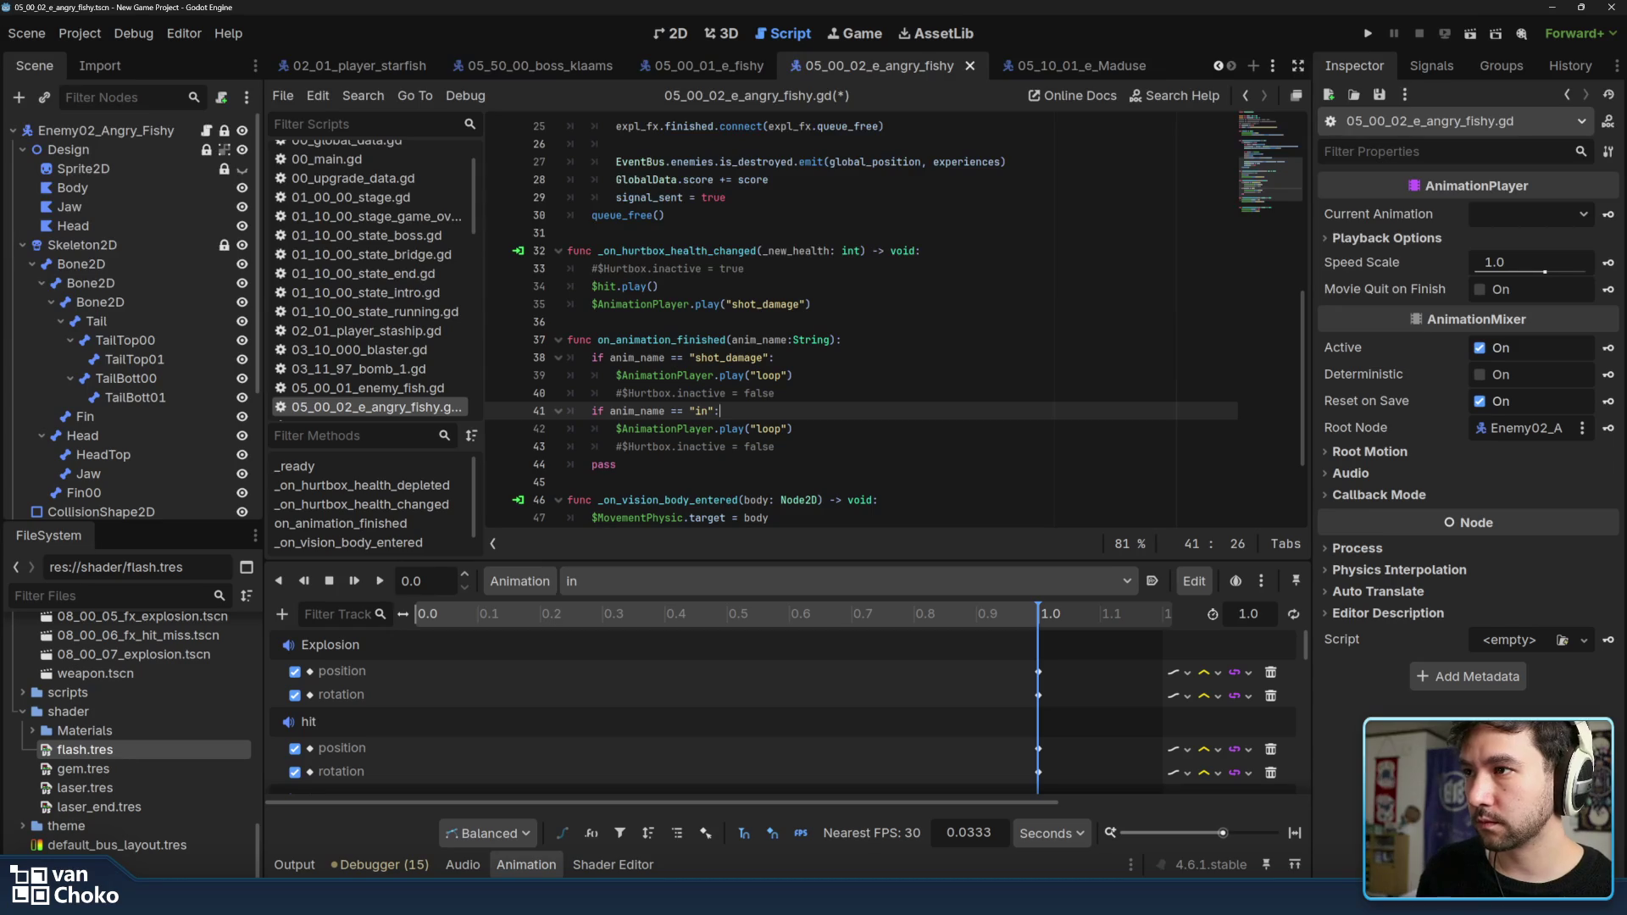
key(Down)
key(End)
key(Down)
key(shift+Up)
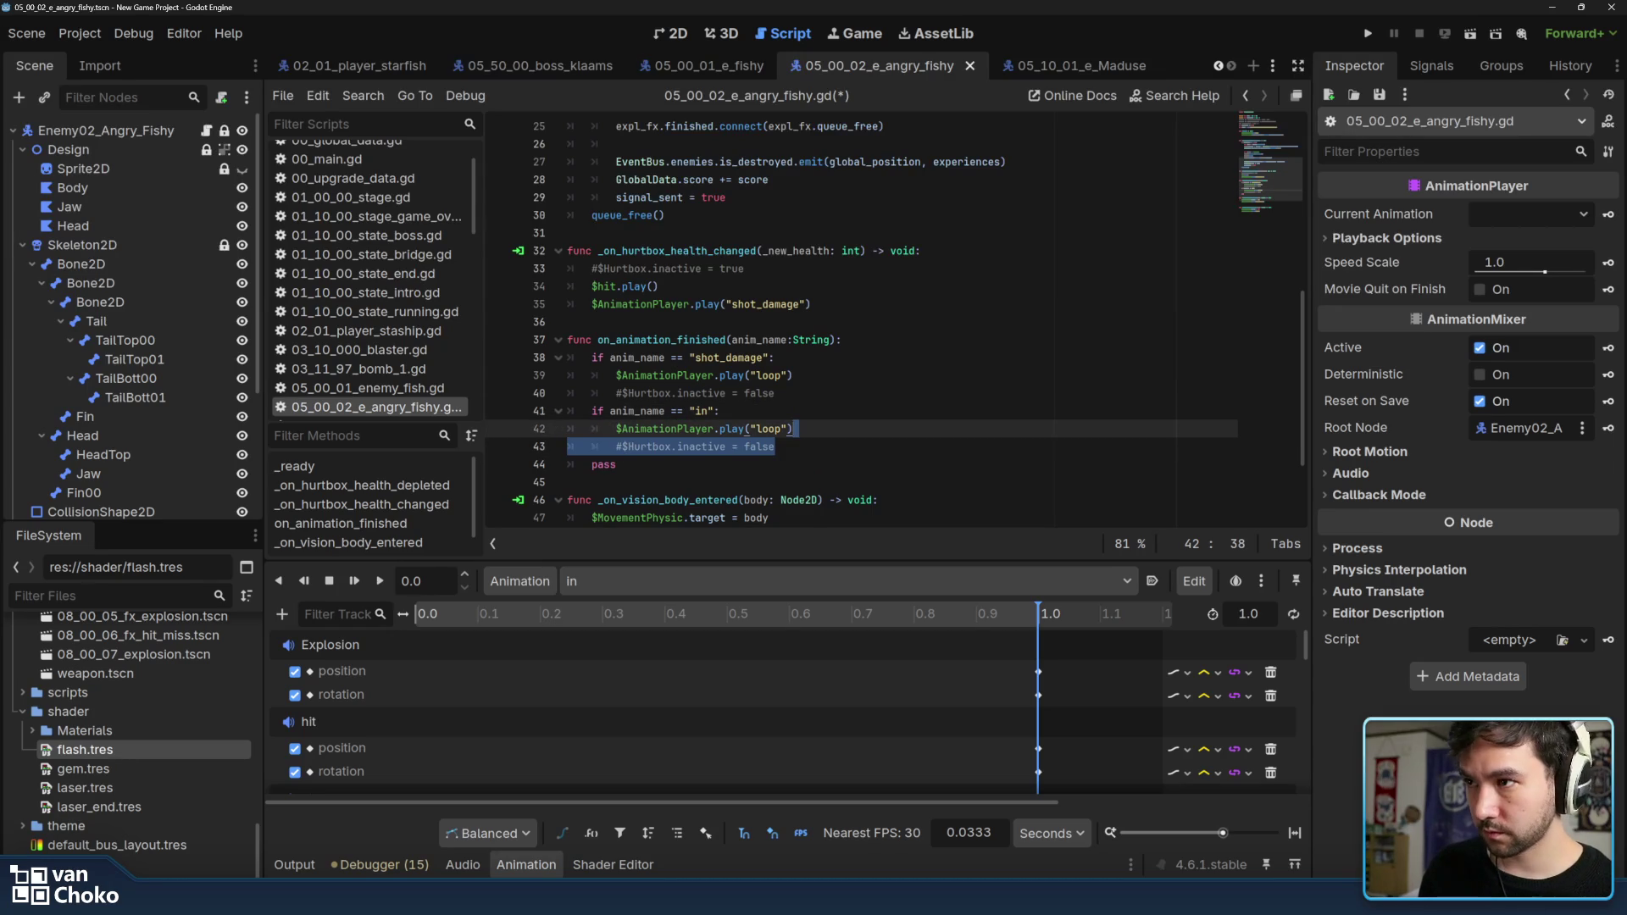
key(BackSpace)
key(Down)
key(ctrl+s)
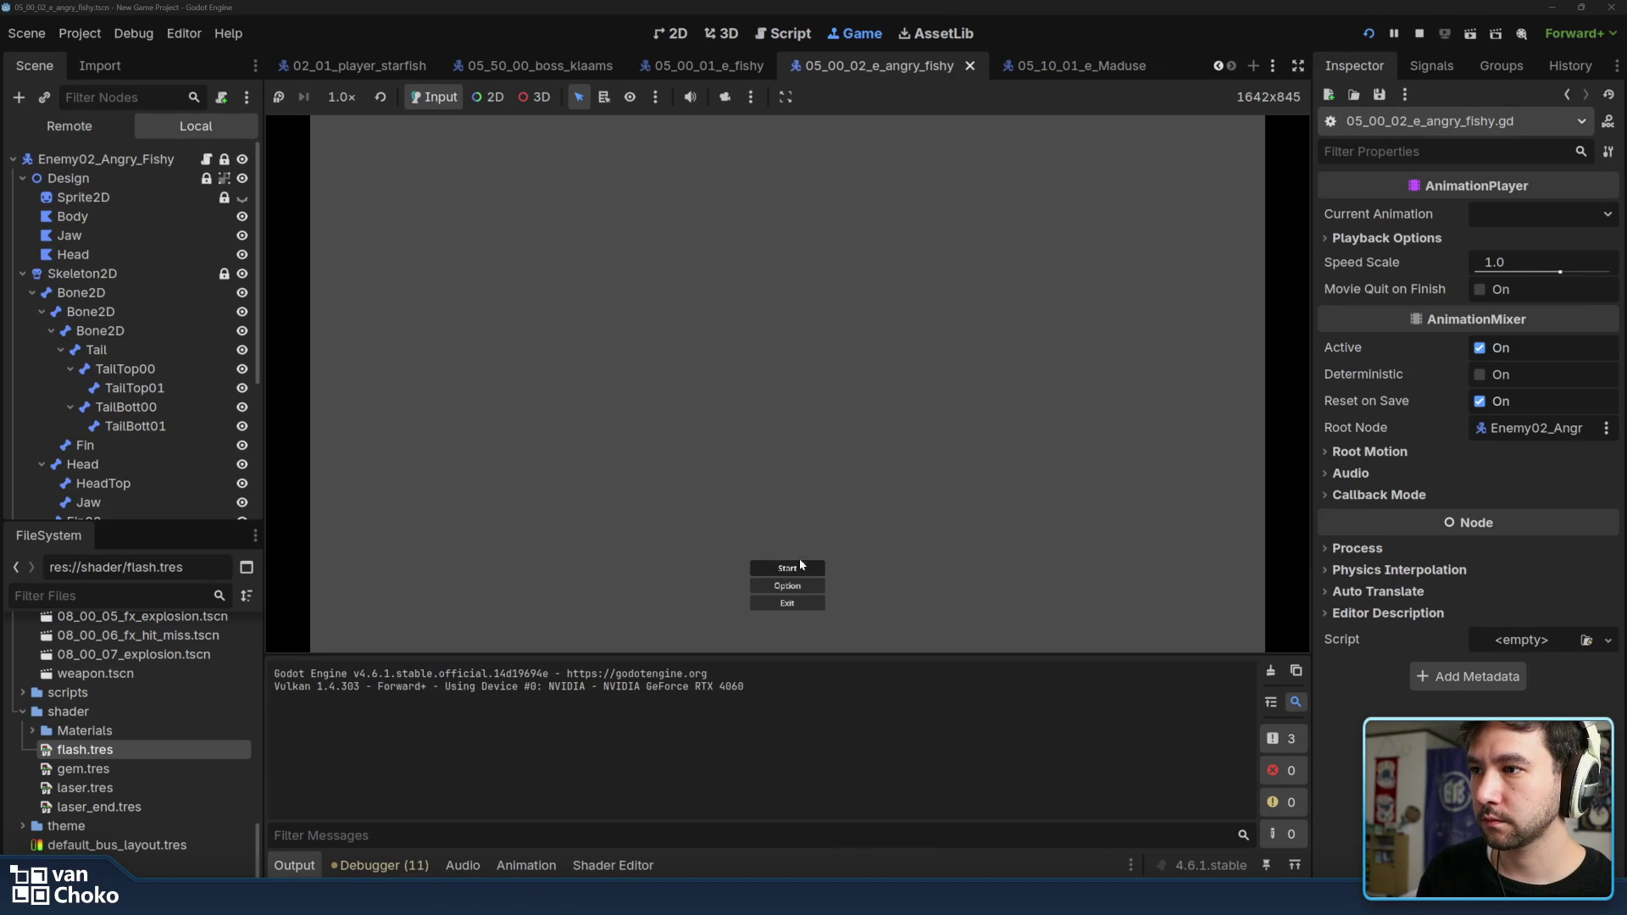
Start Stage 1 and steer the ship through the first fish schools while firing
click(800, 565)
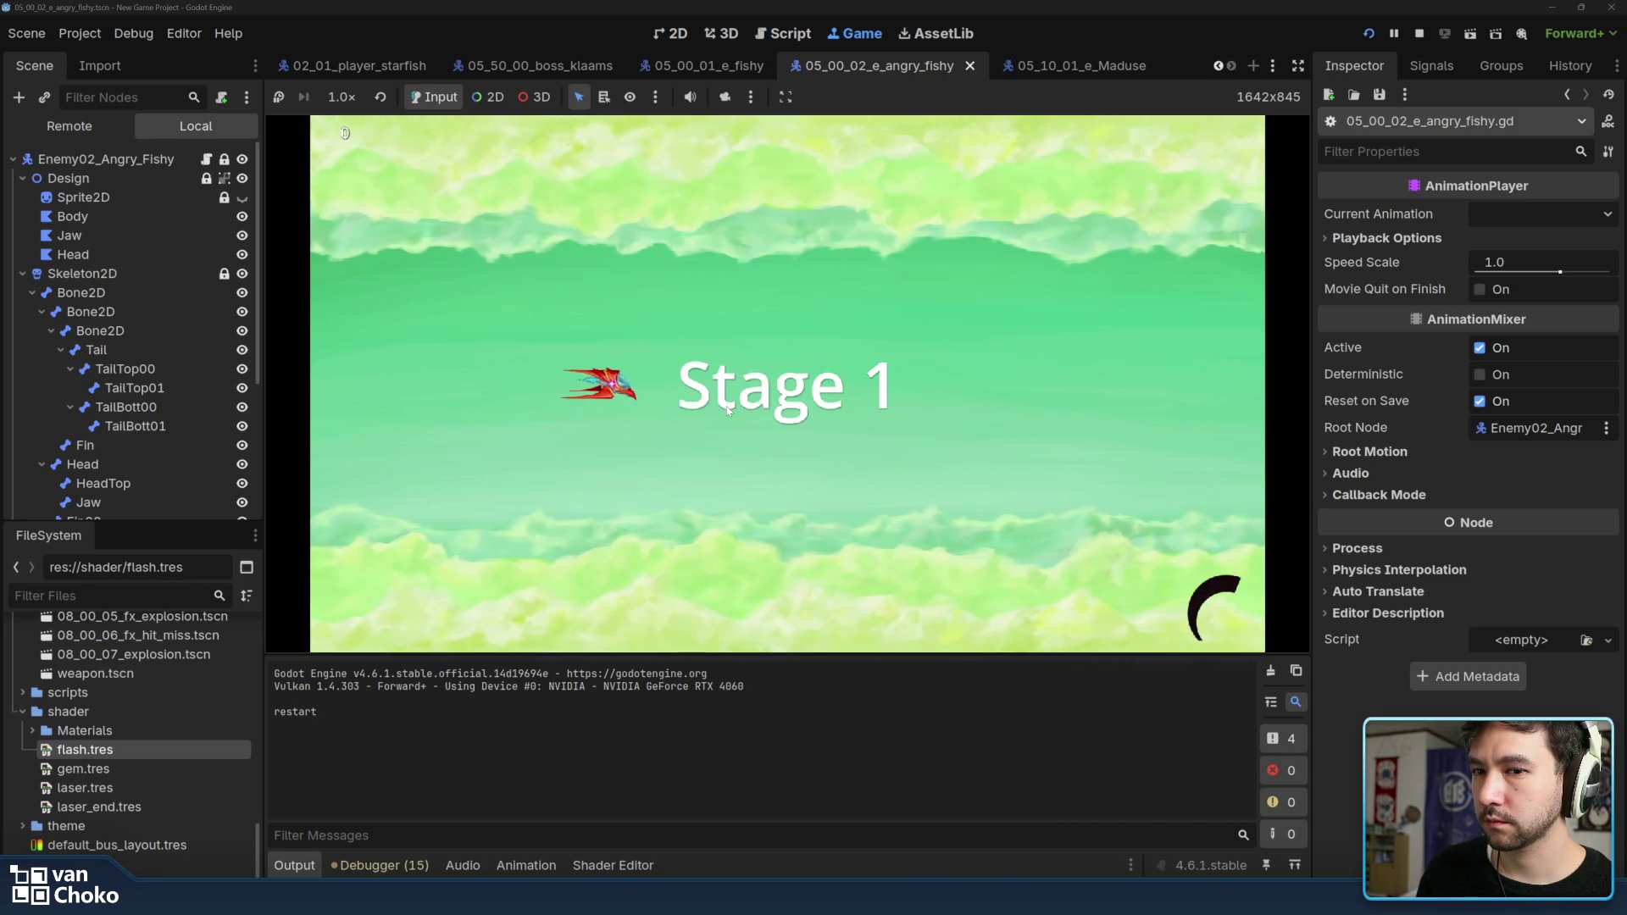
key(Right)
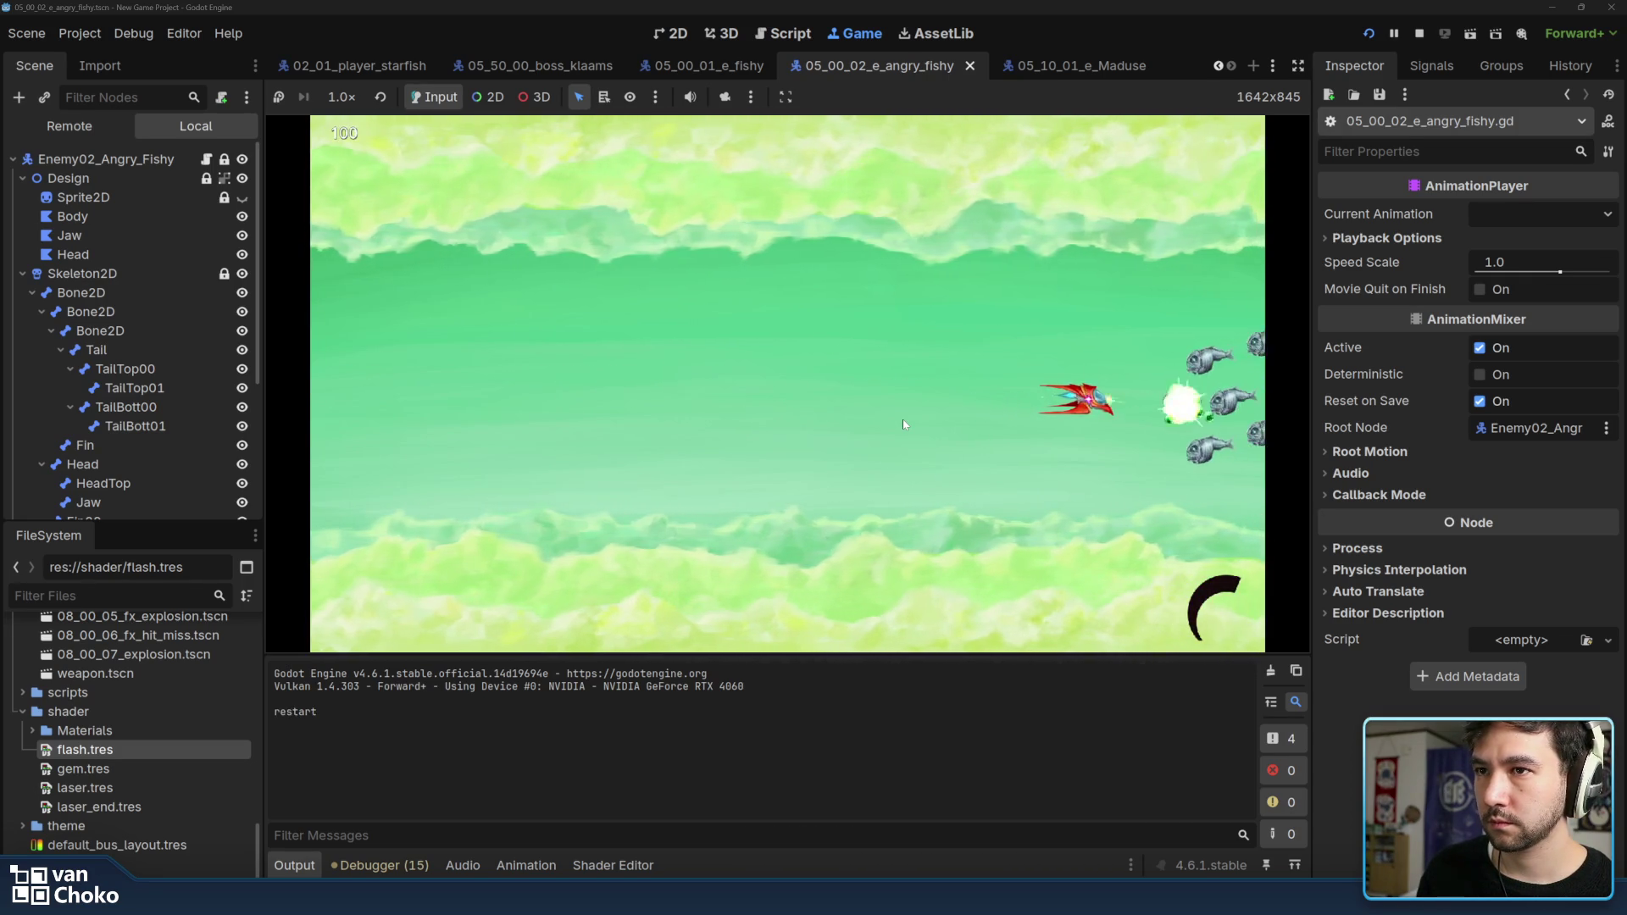
key(Up)
key(Down)
key(Left)
key(Up)
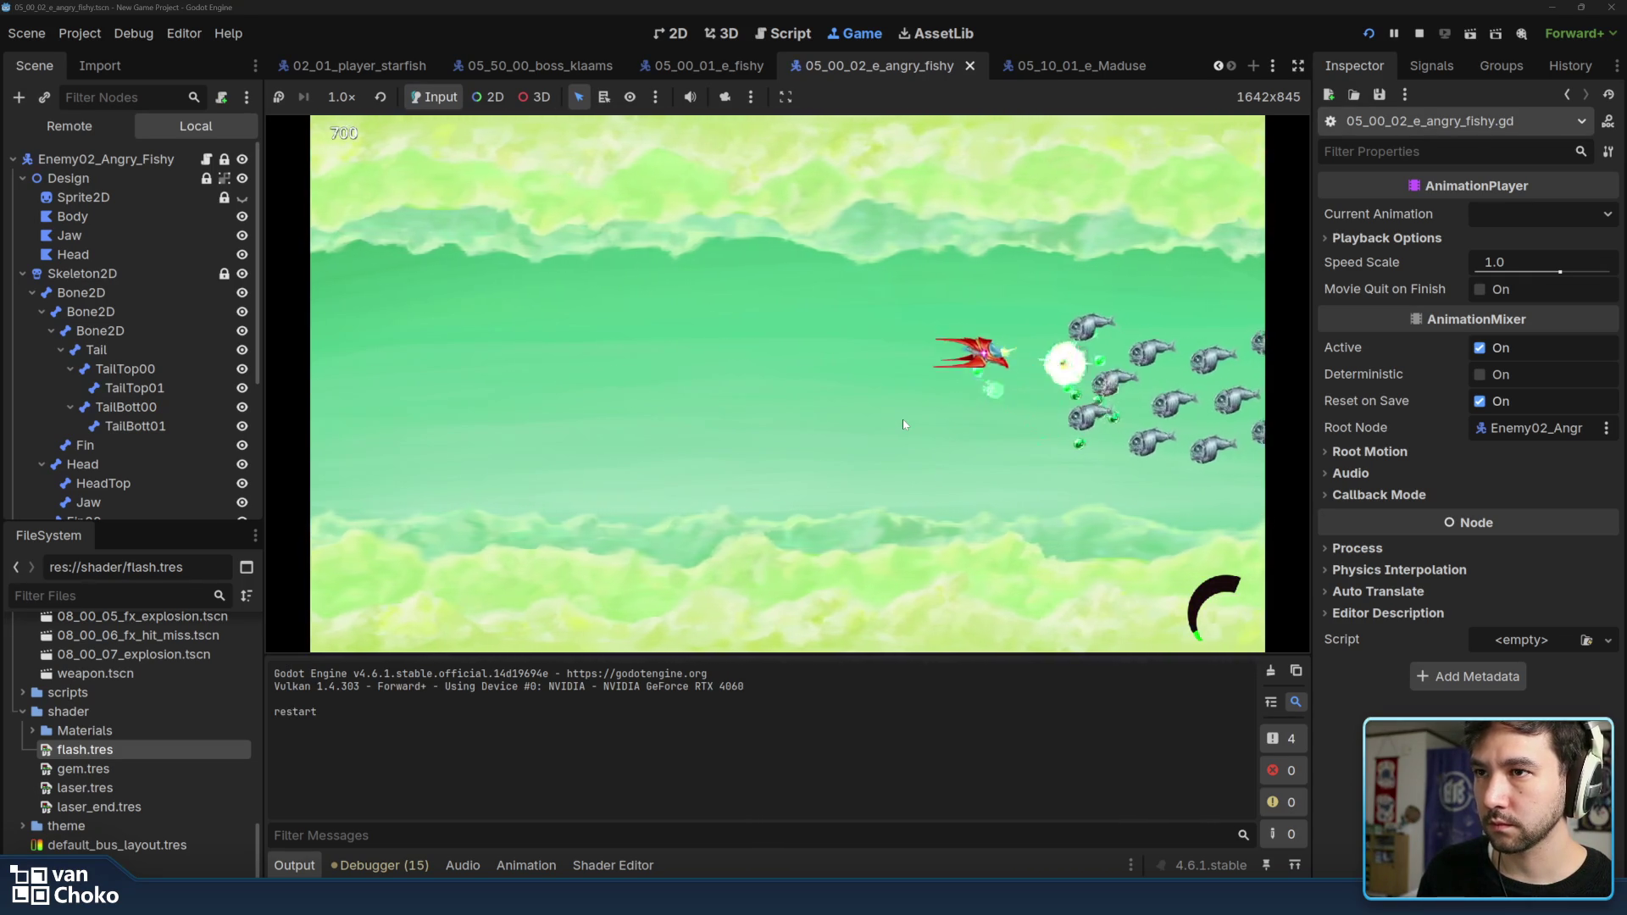
key(Left)
key(Down)
key(Right)
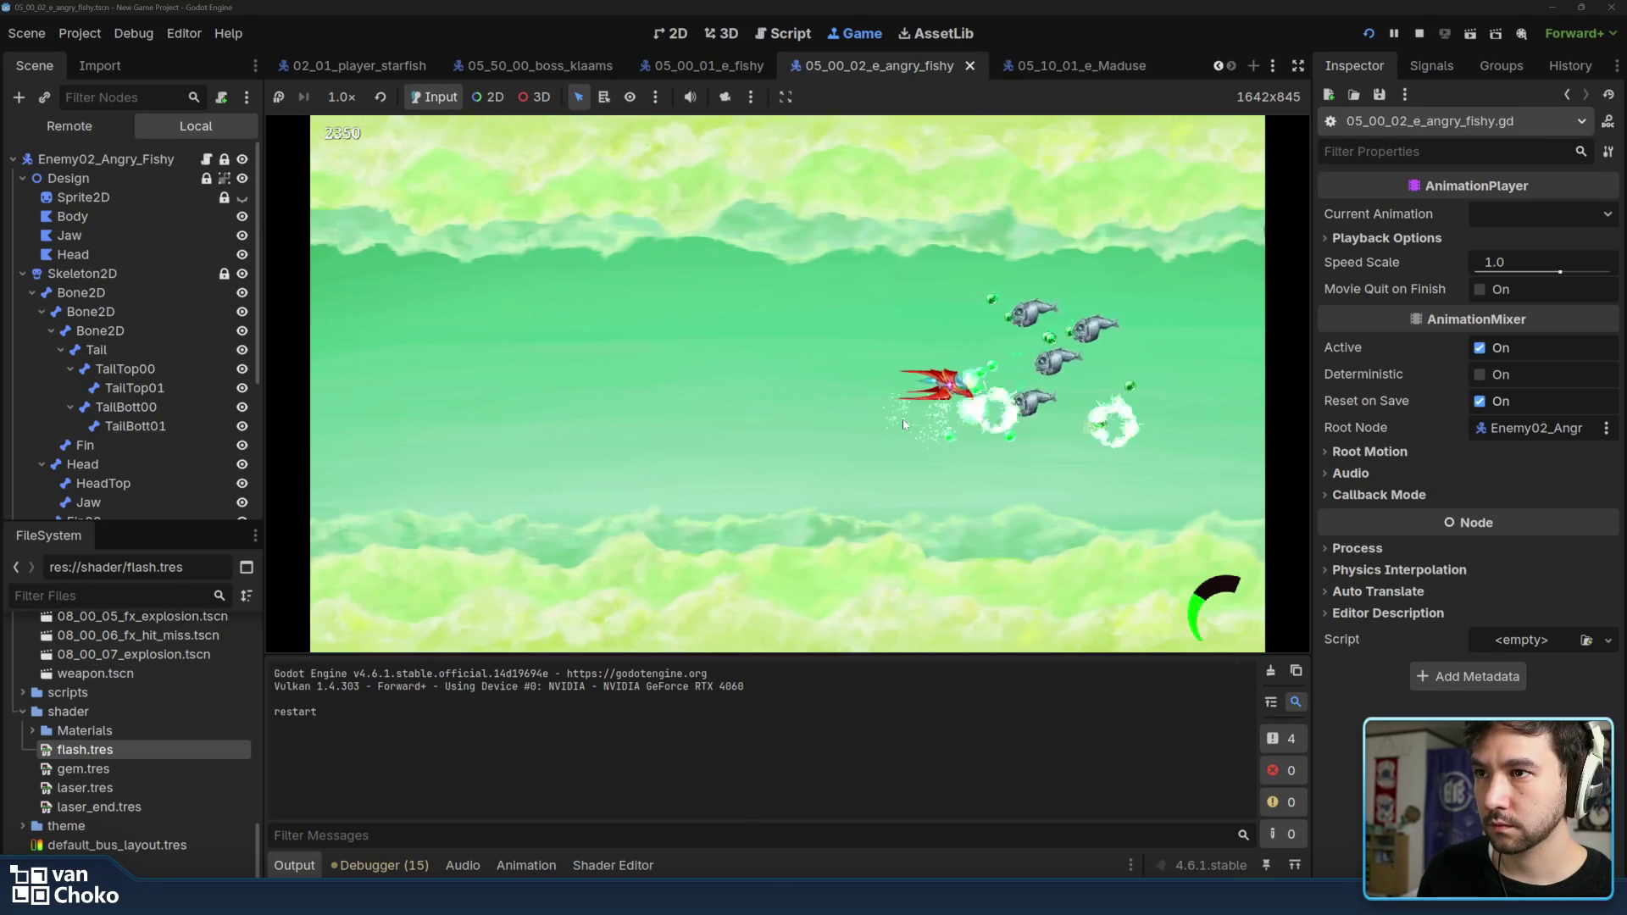
key(Up)
key(Left)
key(Down)
key(Down)
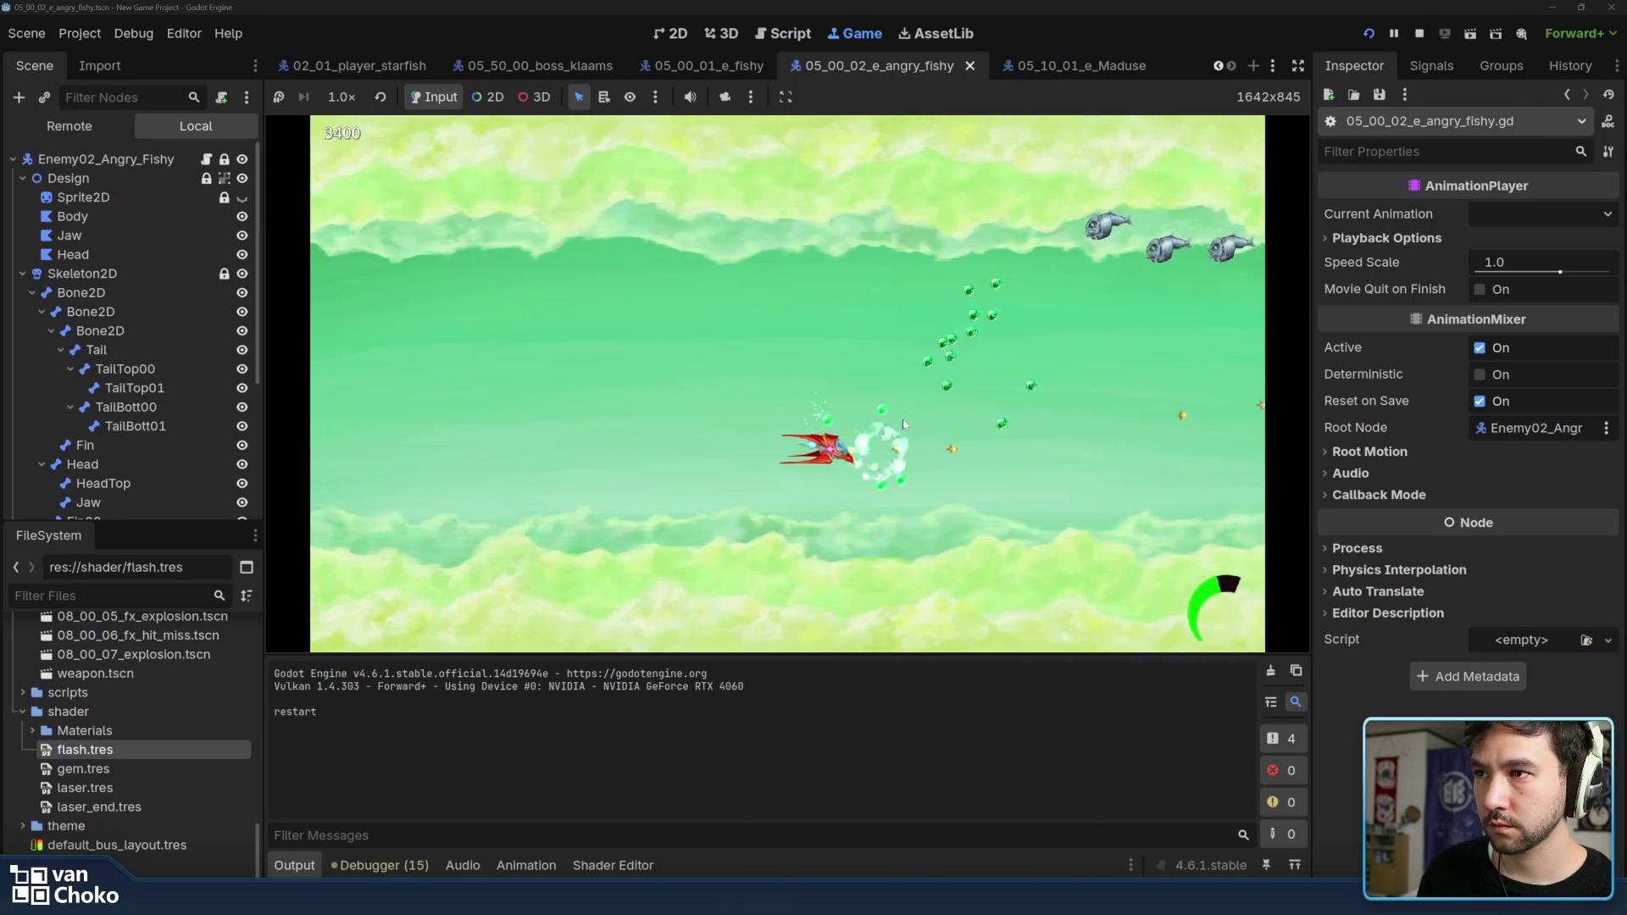
key(Right)
key(Up)
key(Left)
key(Up)
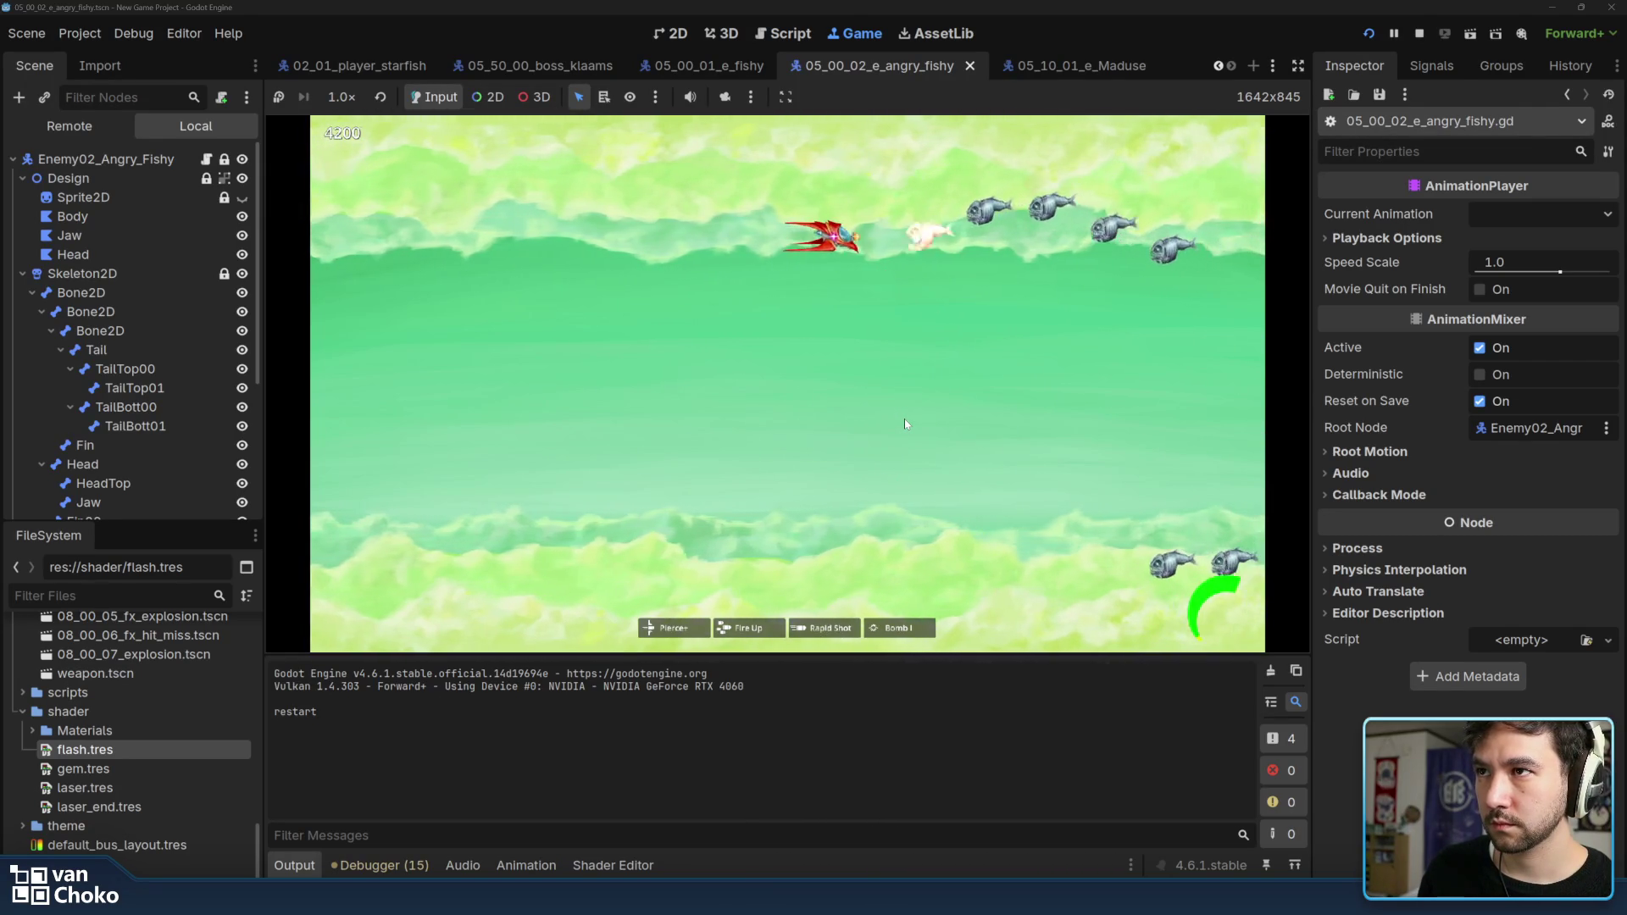
key(Right)
key(Down)
key(Left)
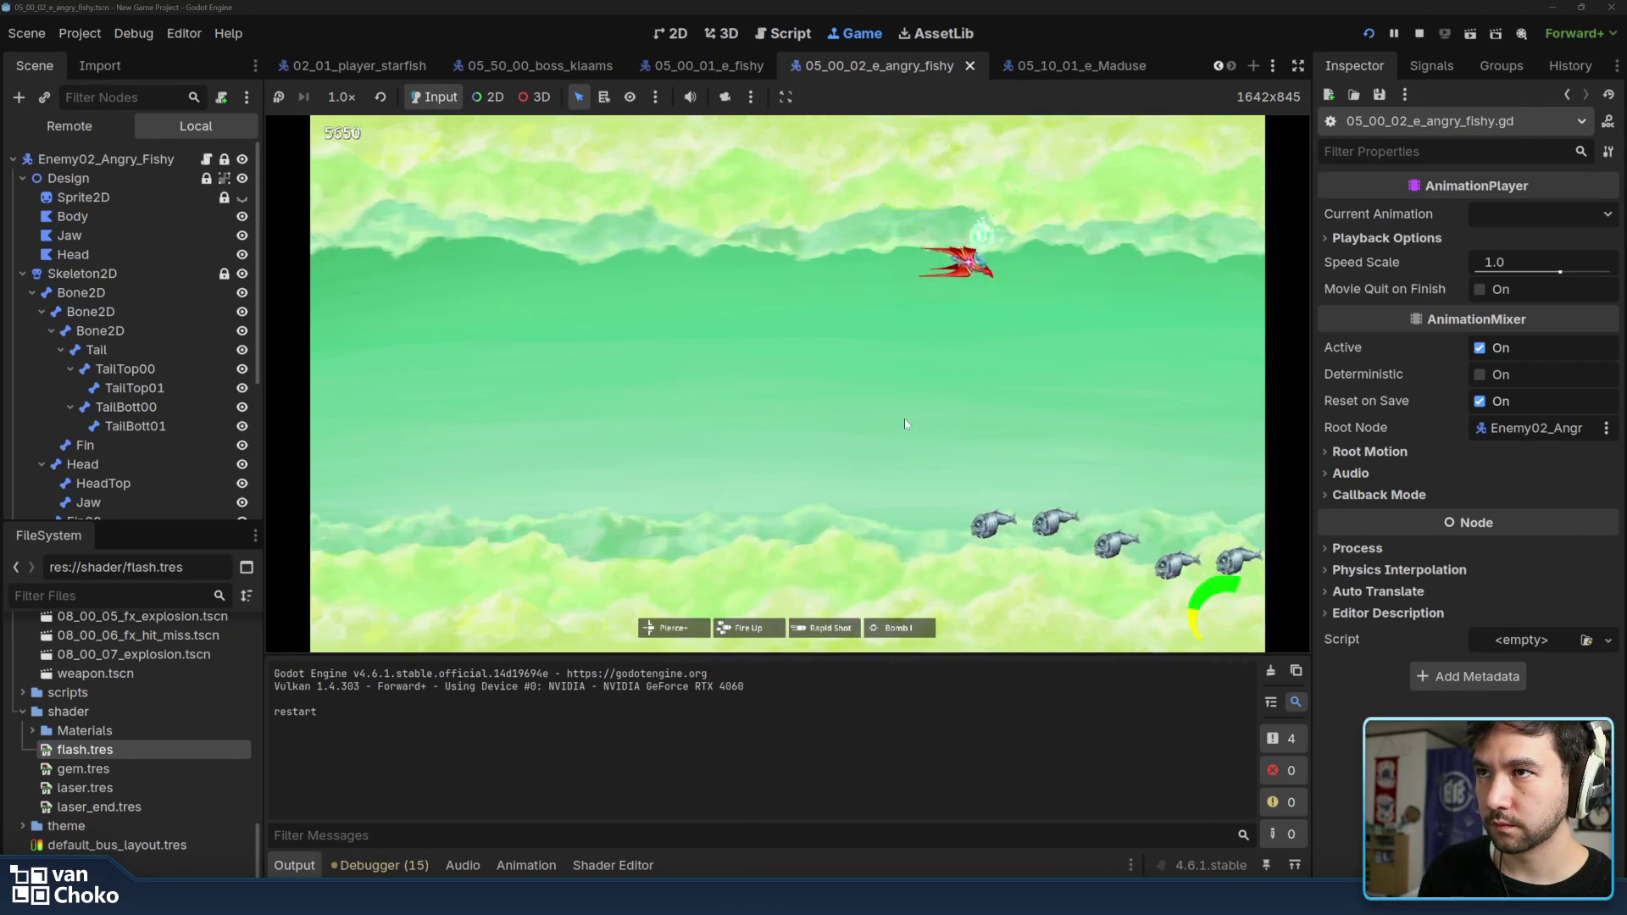
key(Down)
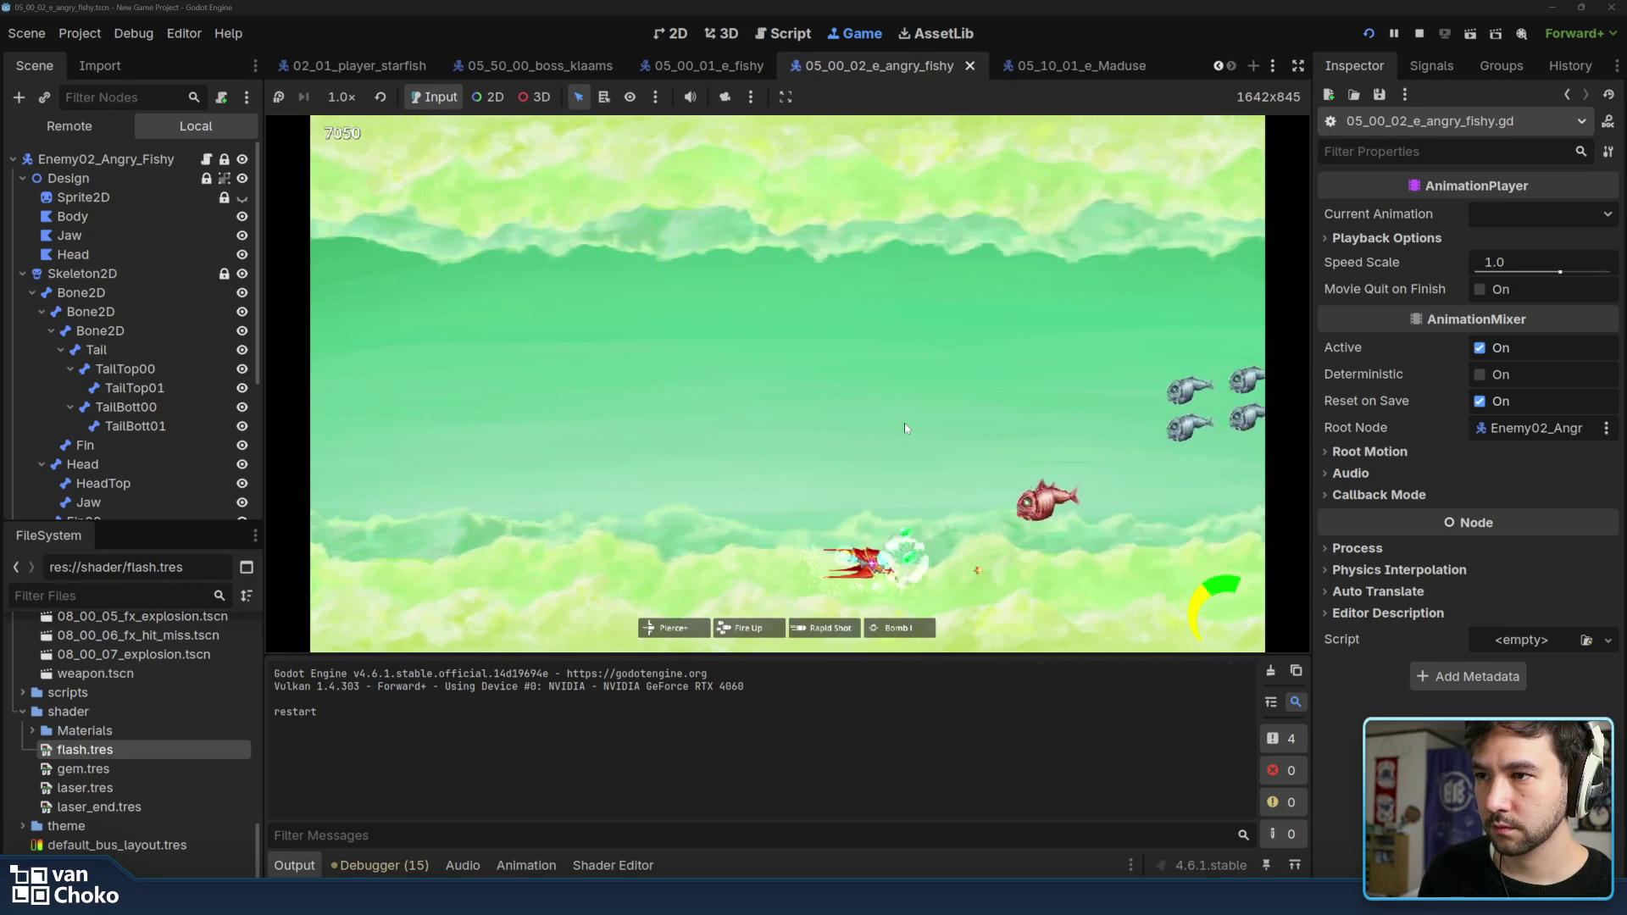
key(Up)
key(Up)
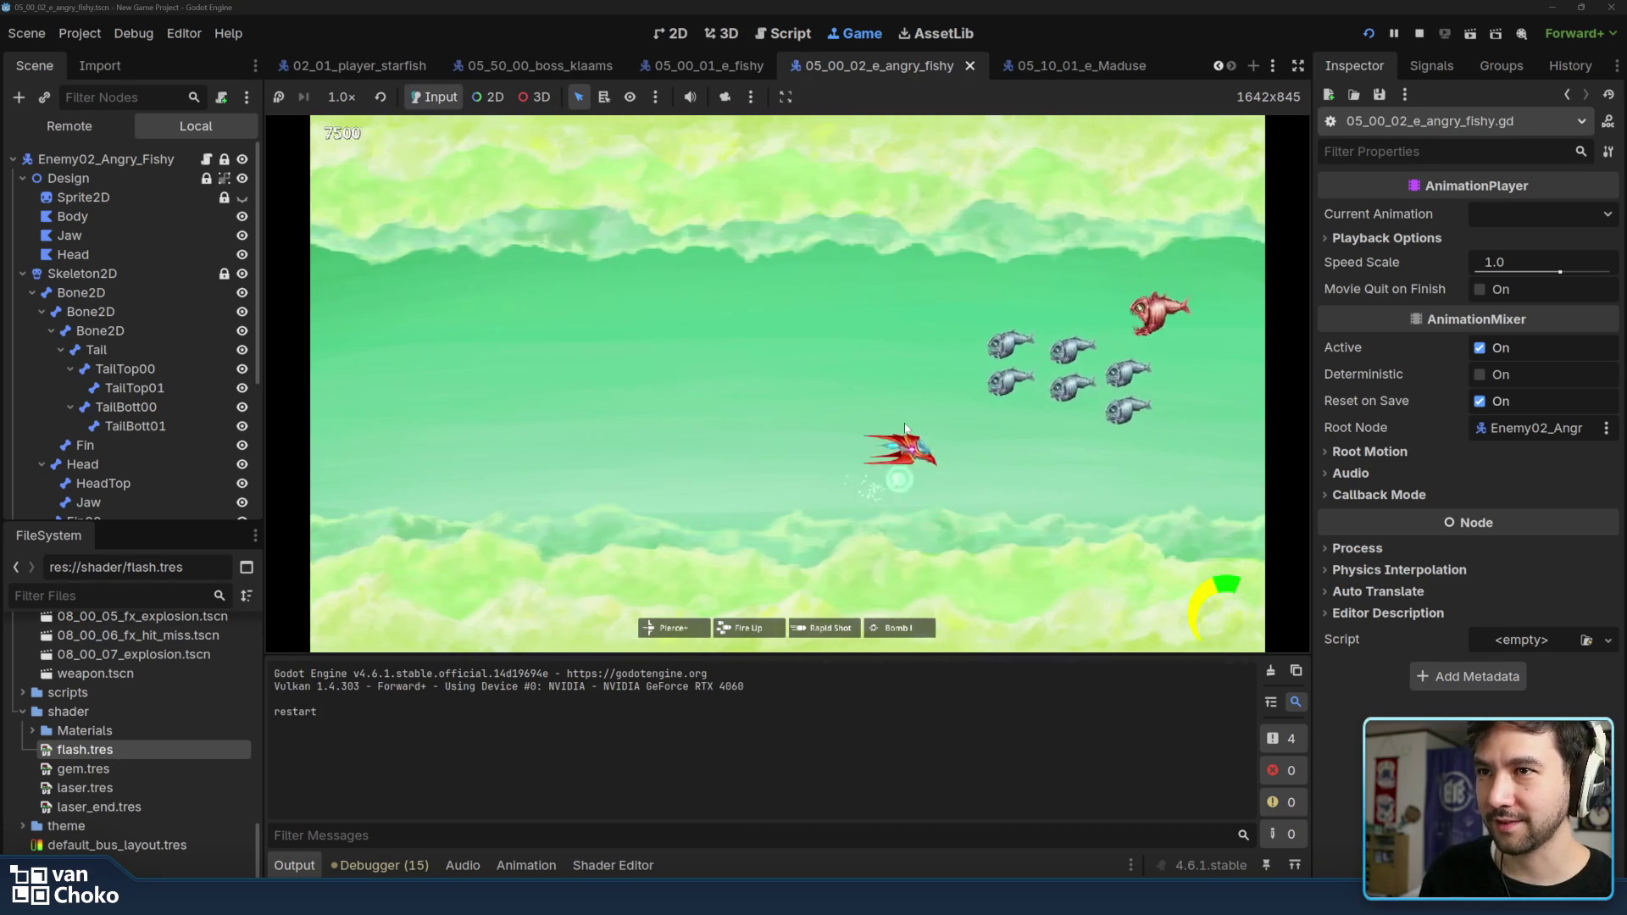
key(Left)
key(Down)
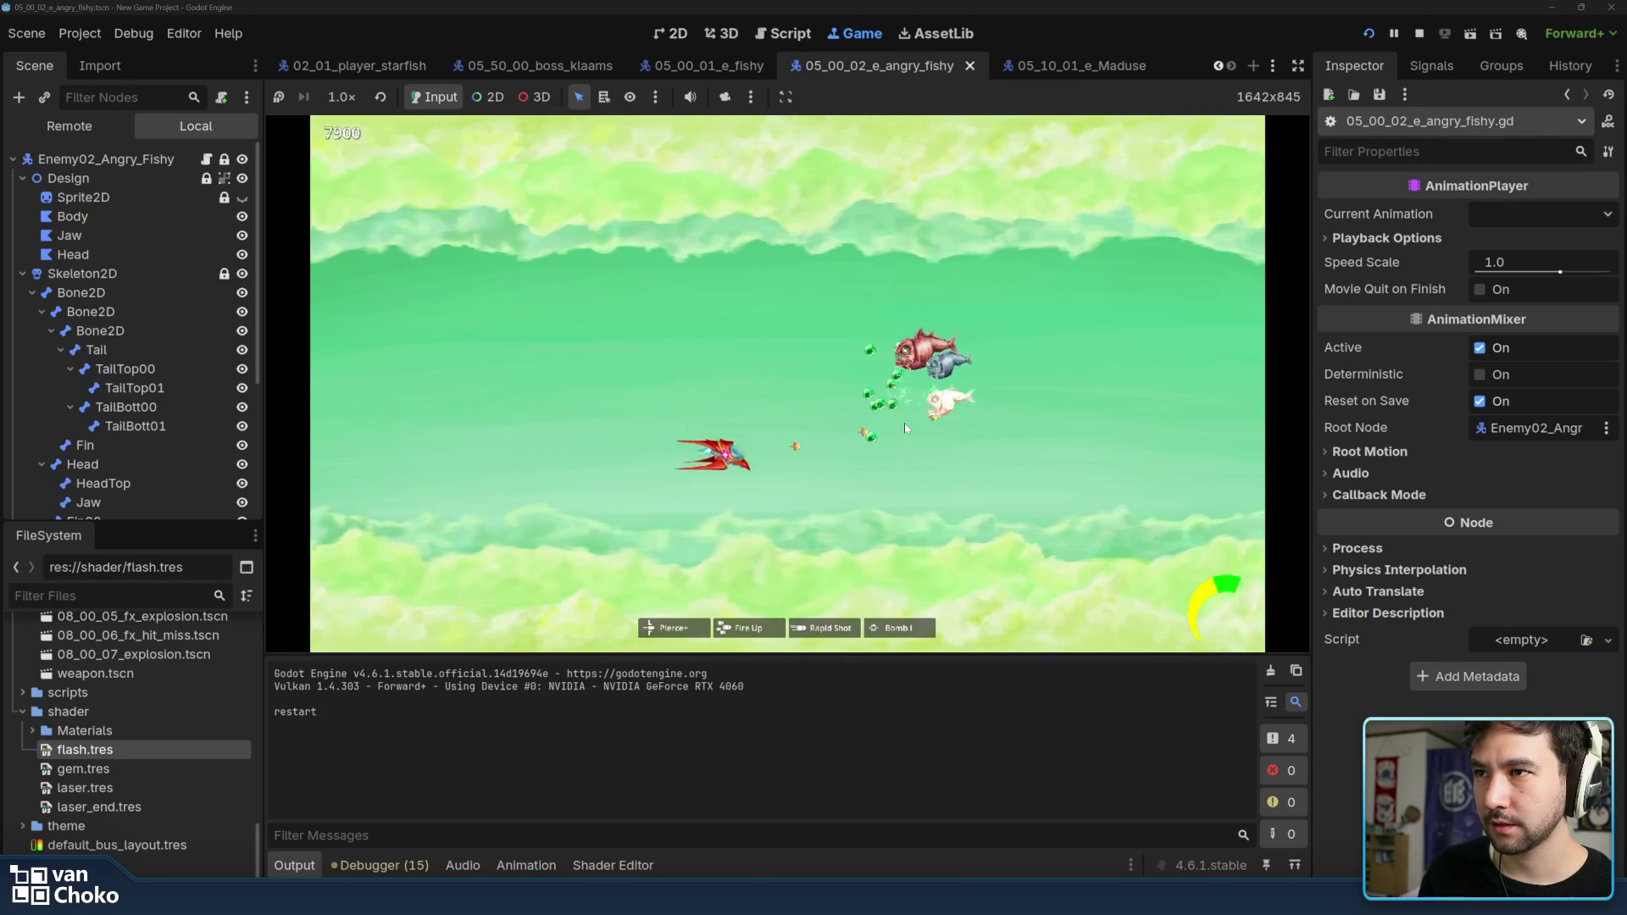
key(Right)
key(Left)
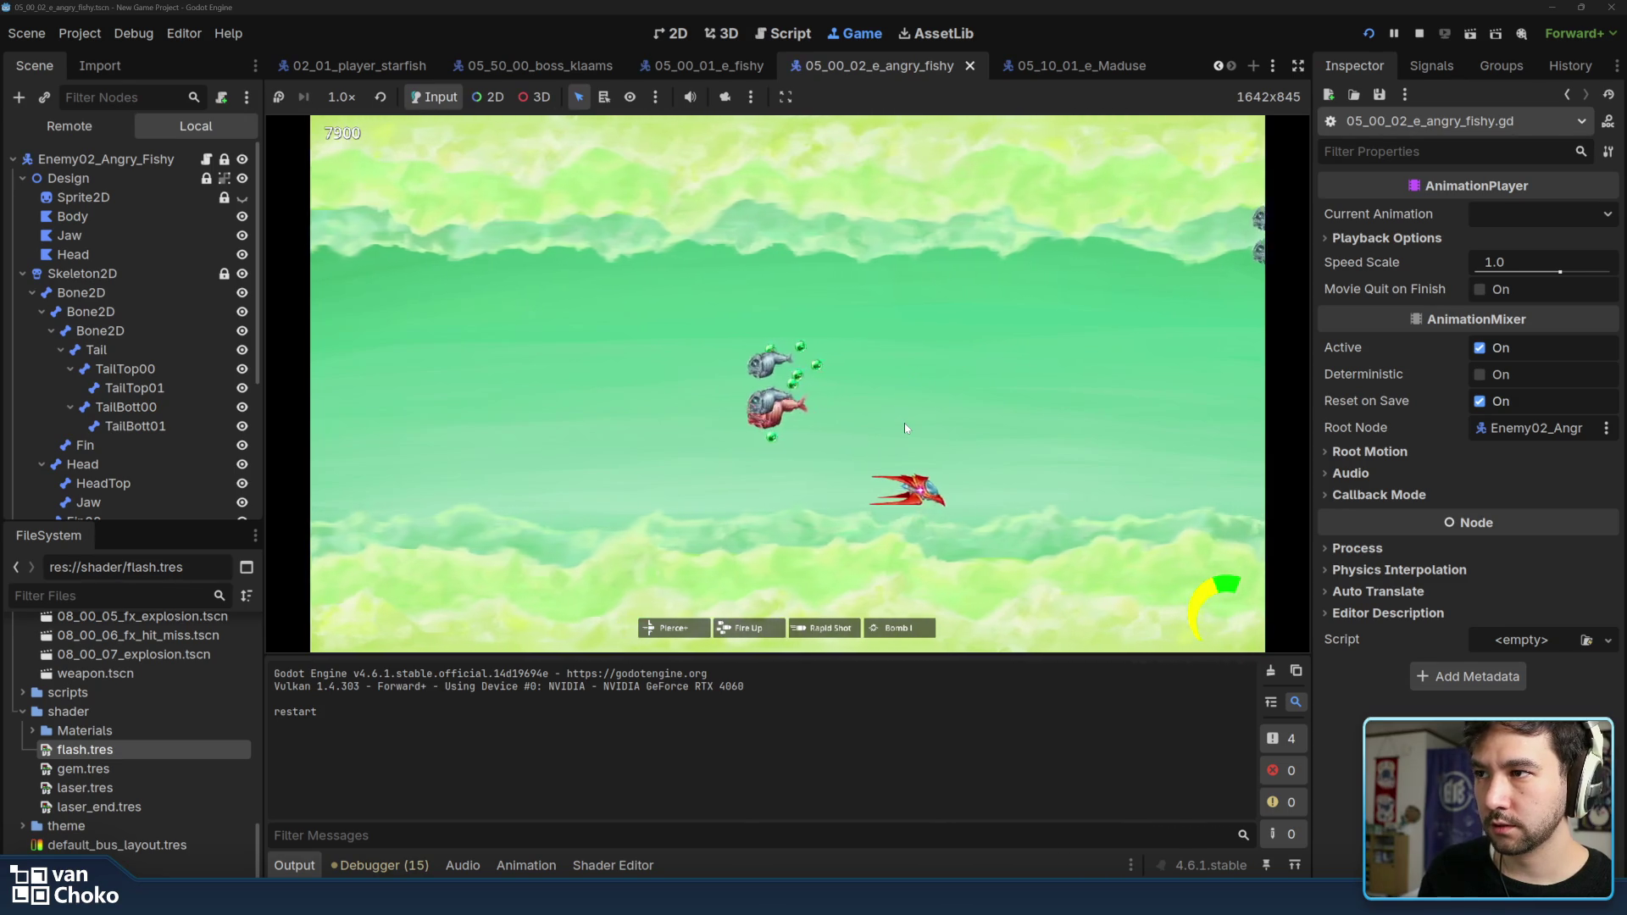
key(Left)
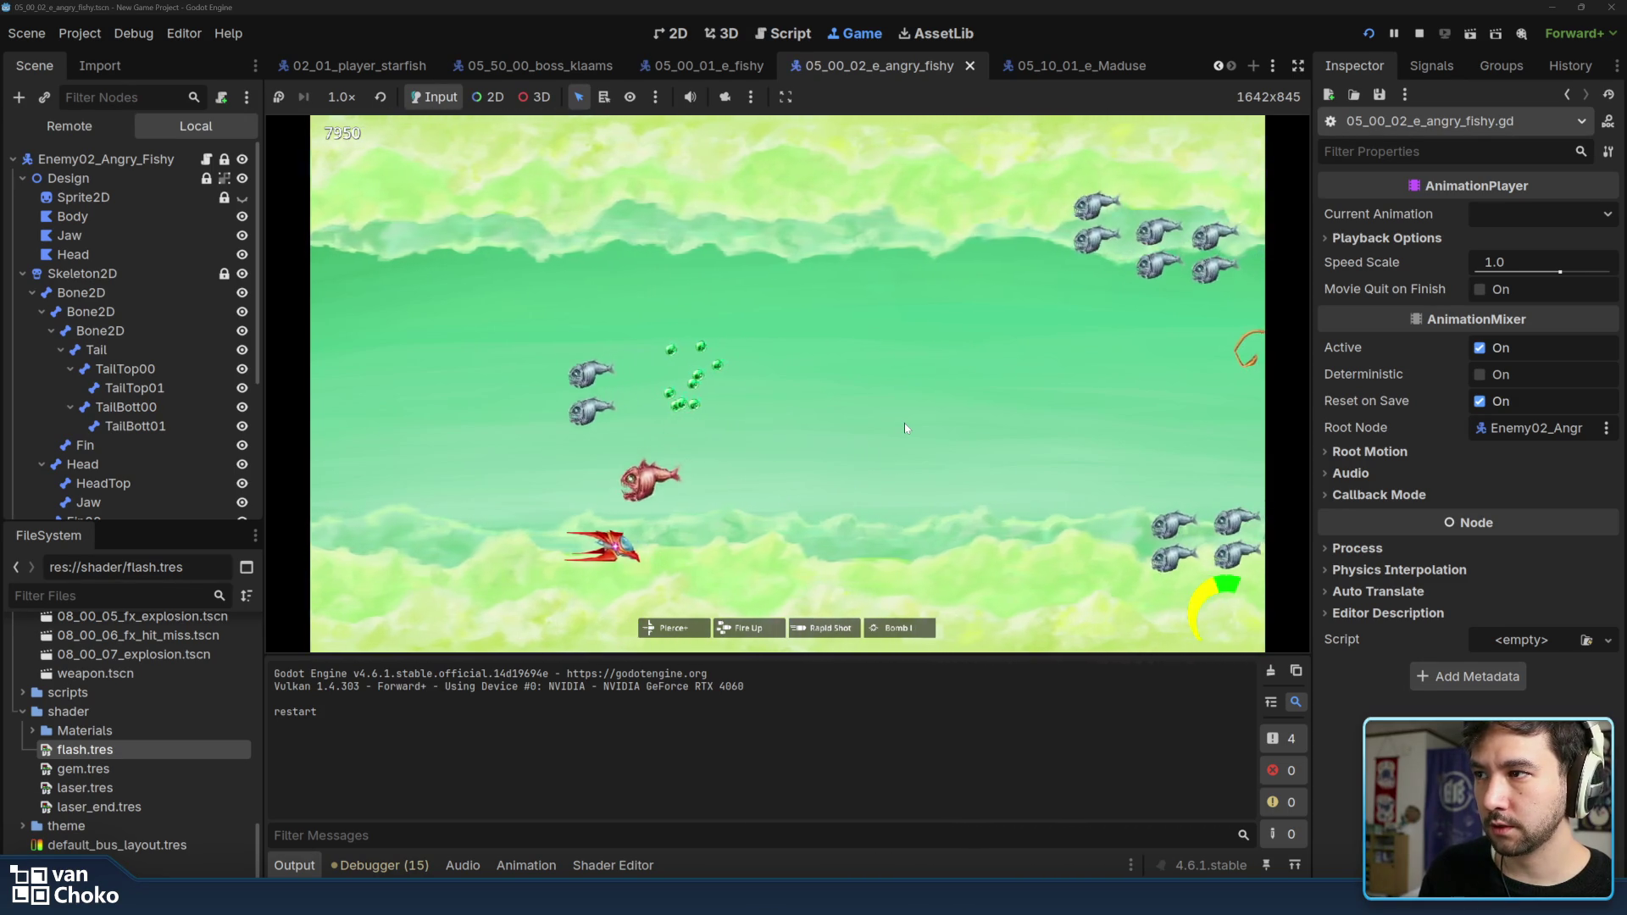
key(Right)
key(Up)
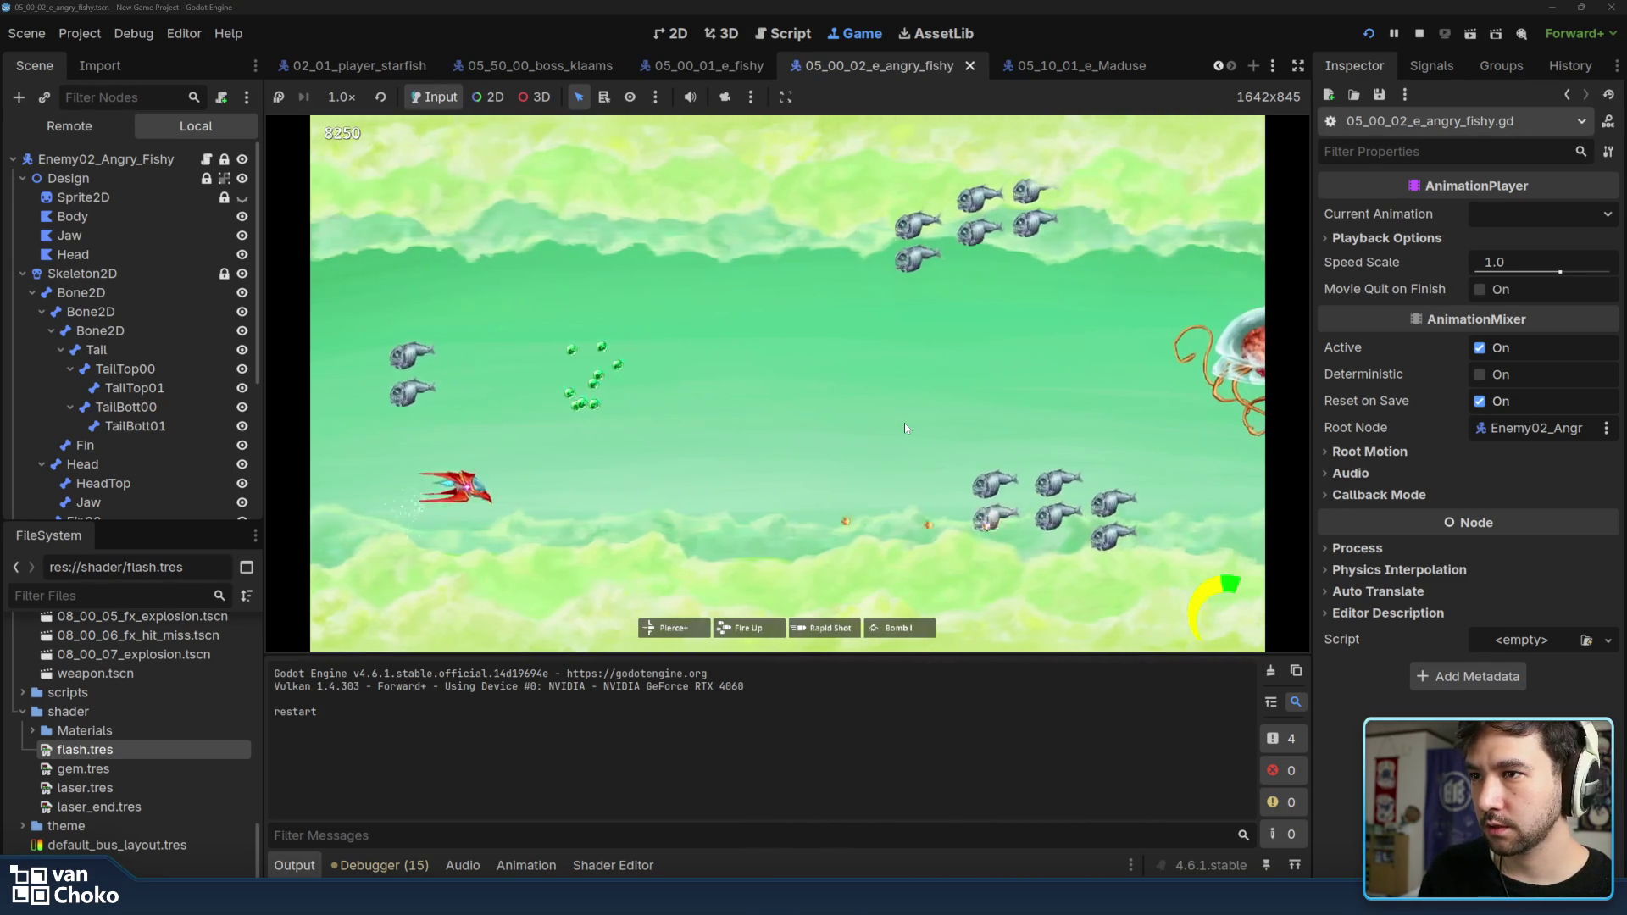
key(Up)
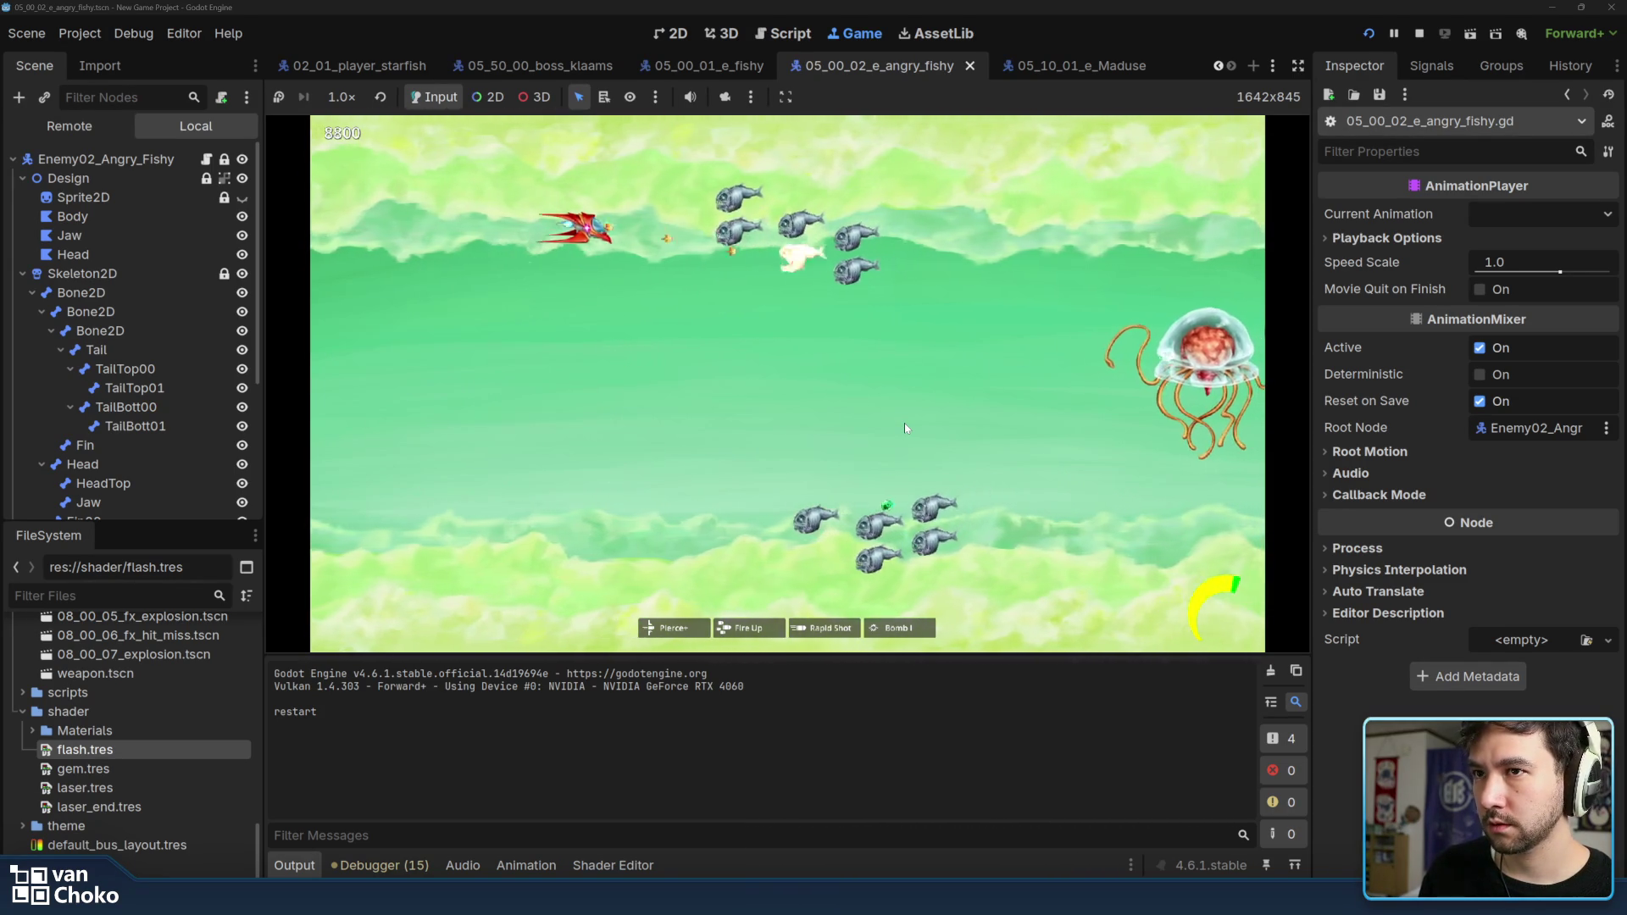
Keep flying and shooting down jellyfish and further fish schools as the score passes 33000
key(Right)
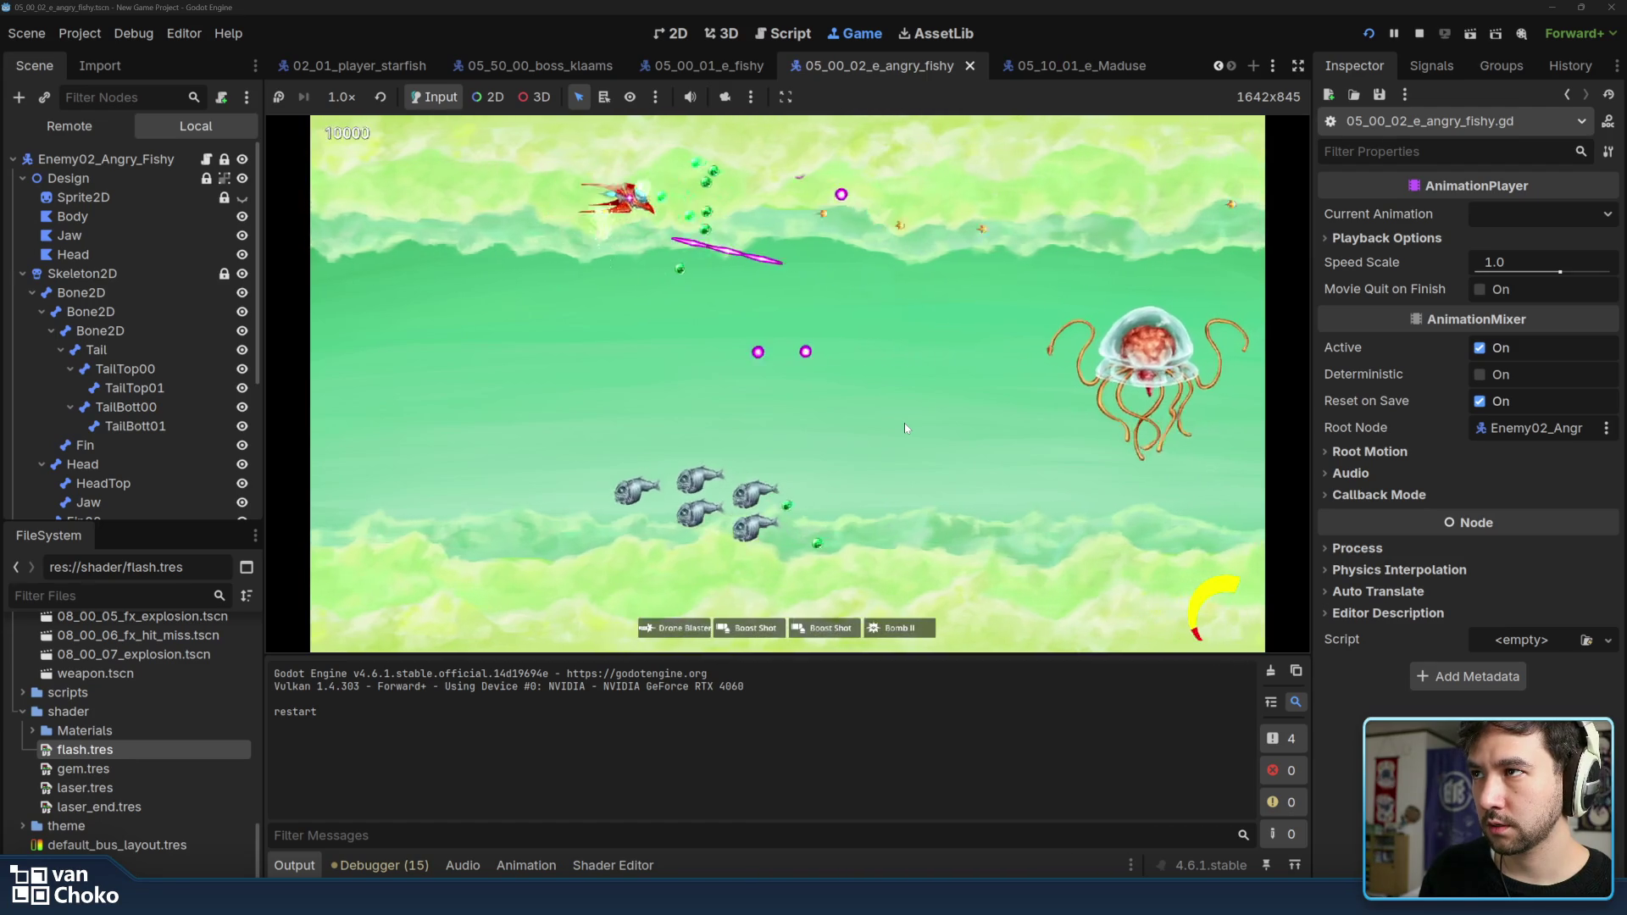
key(Down)
key(Right)
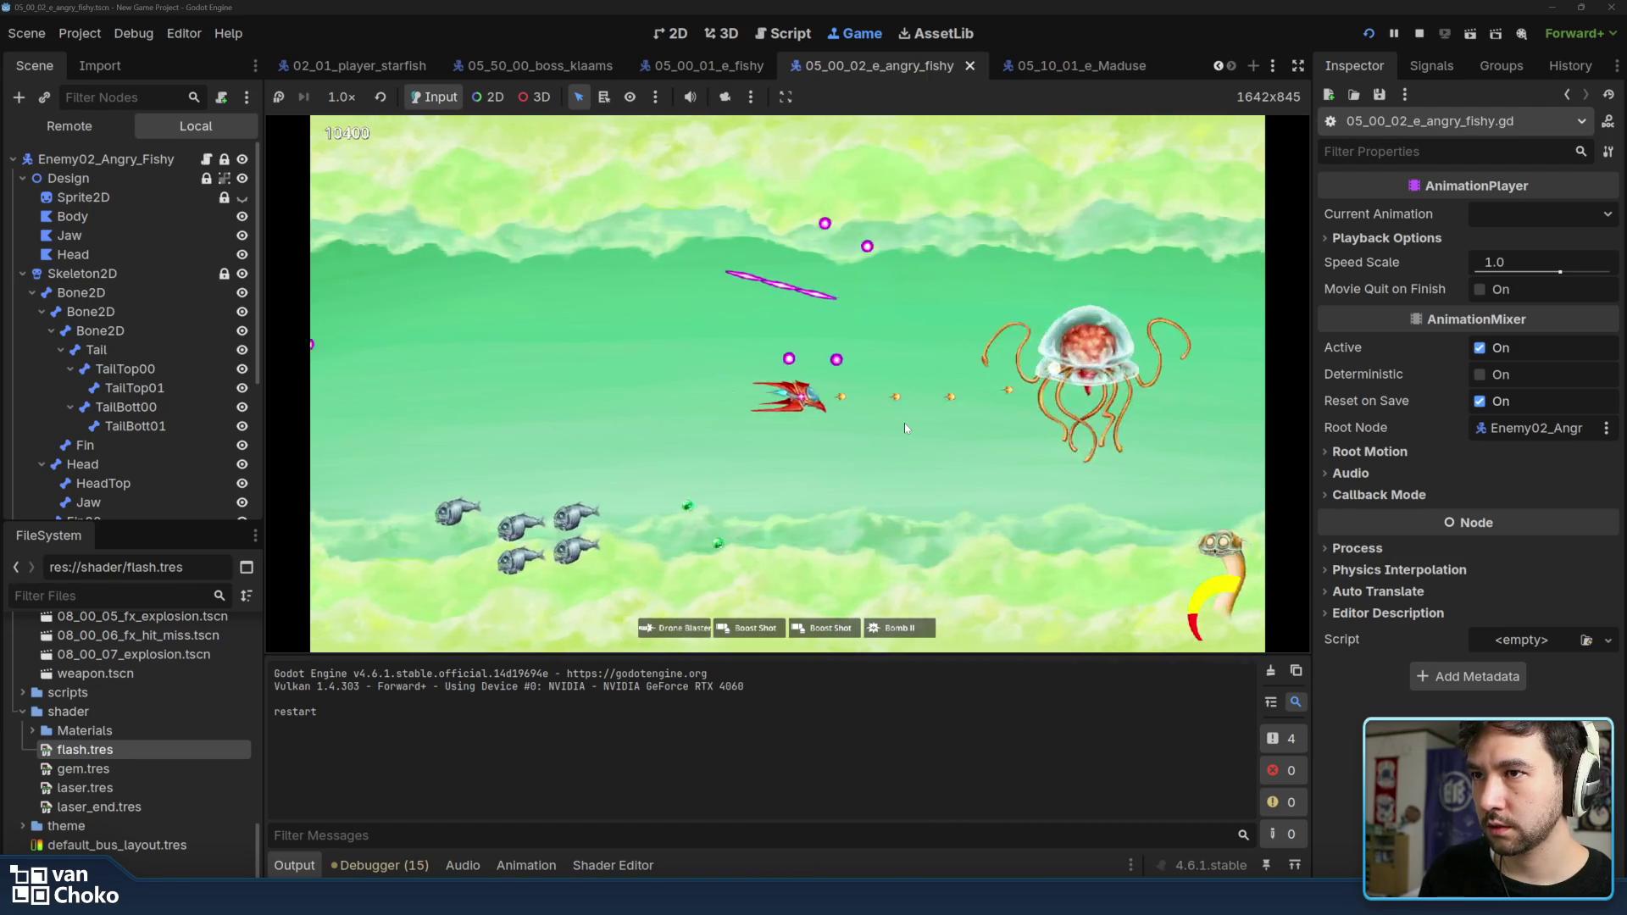
key(Up)
key(Down)
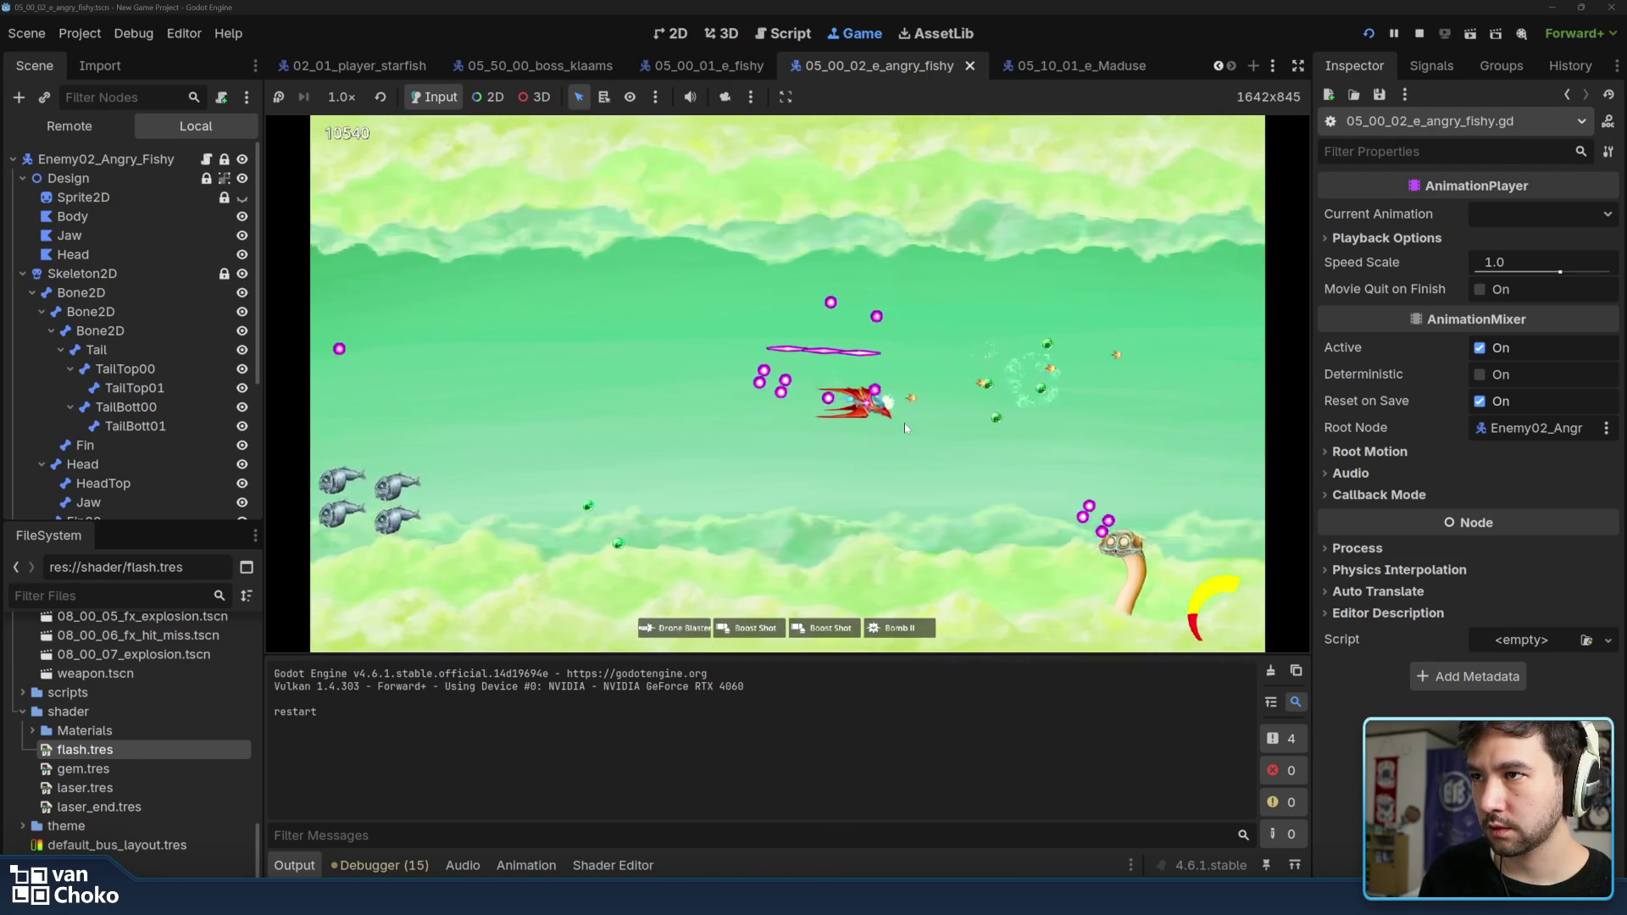
key(Right)
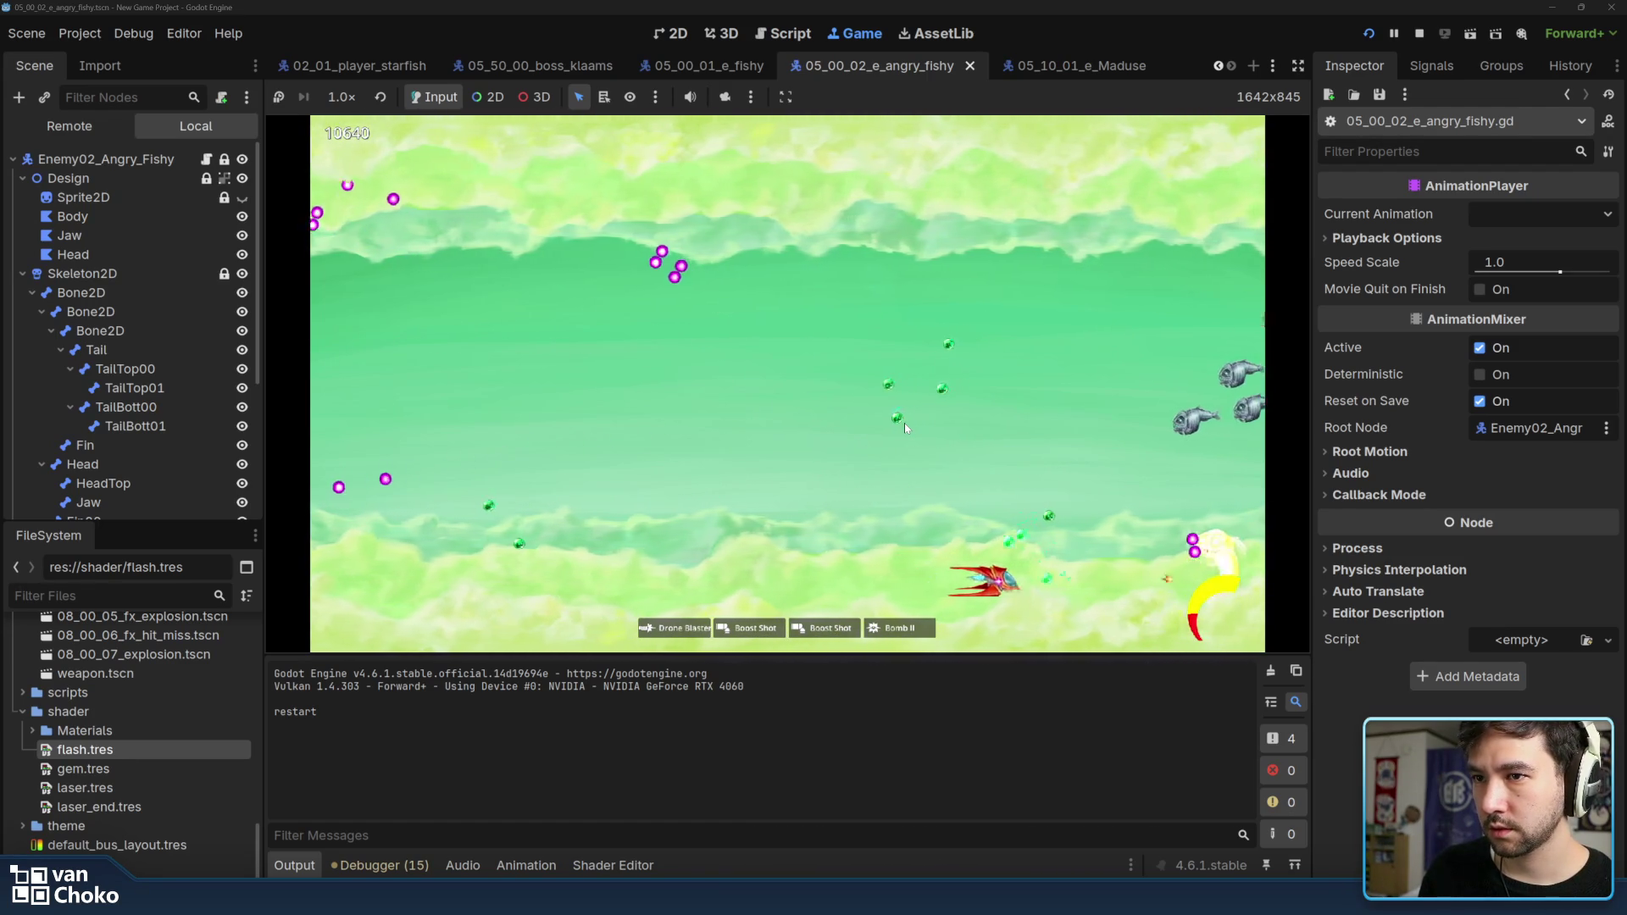
key(Up)
key(Left)
key(Up)
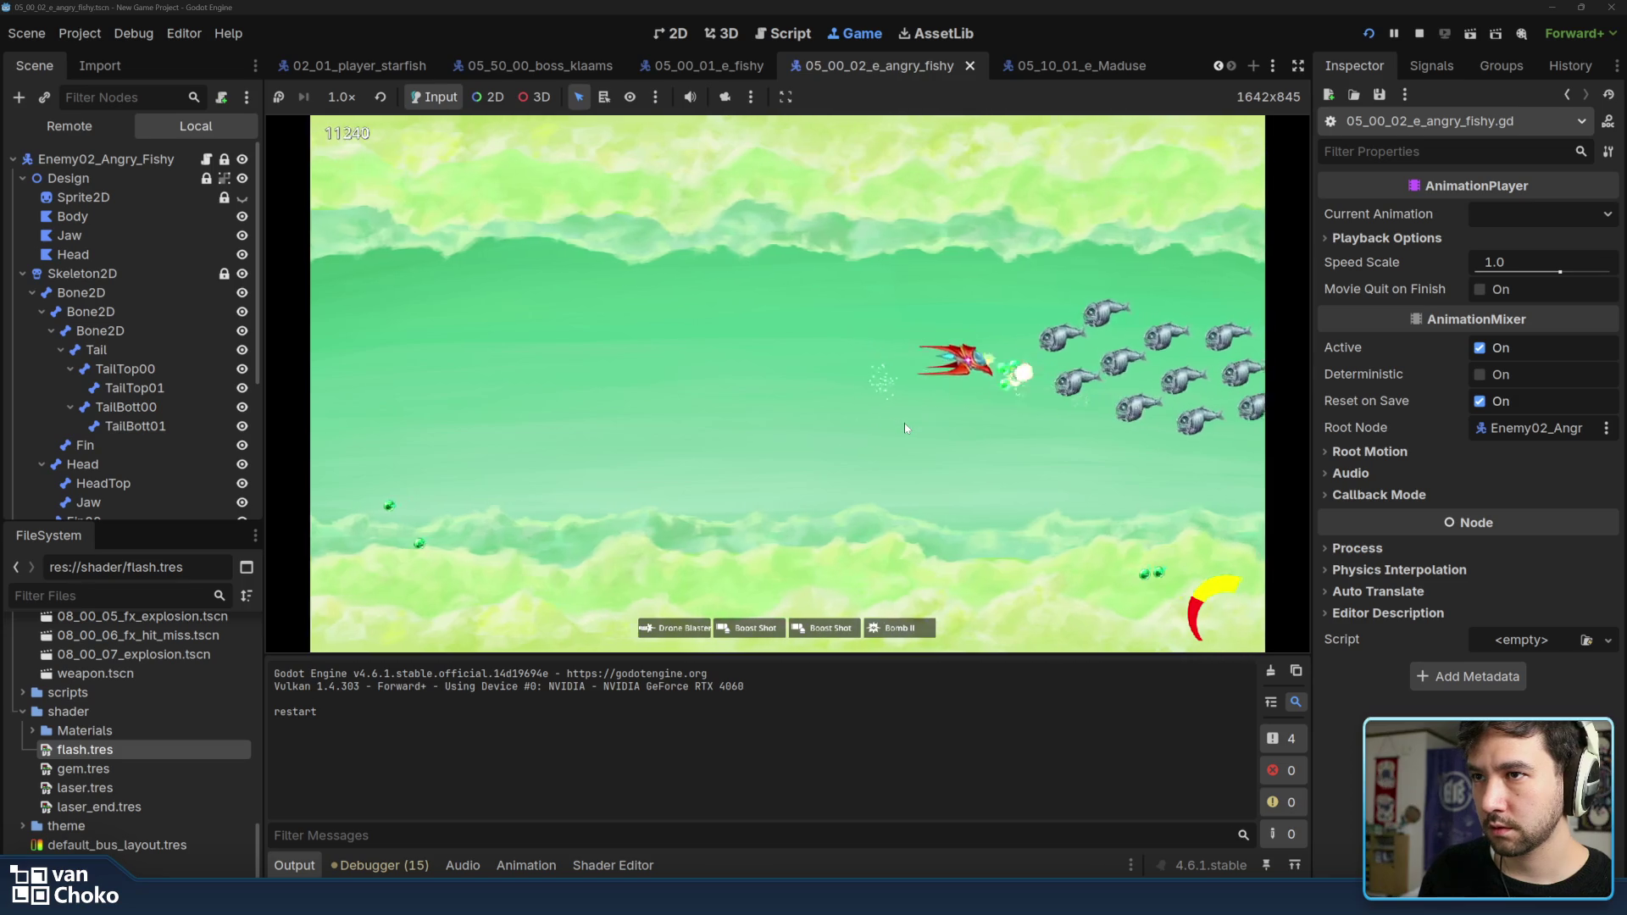
key(Left)
key(Down)
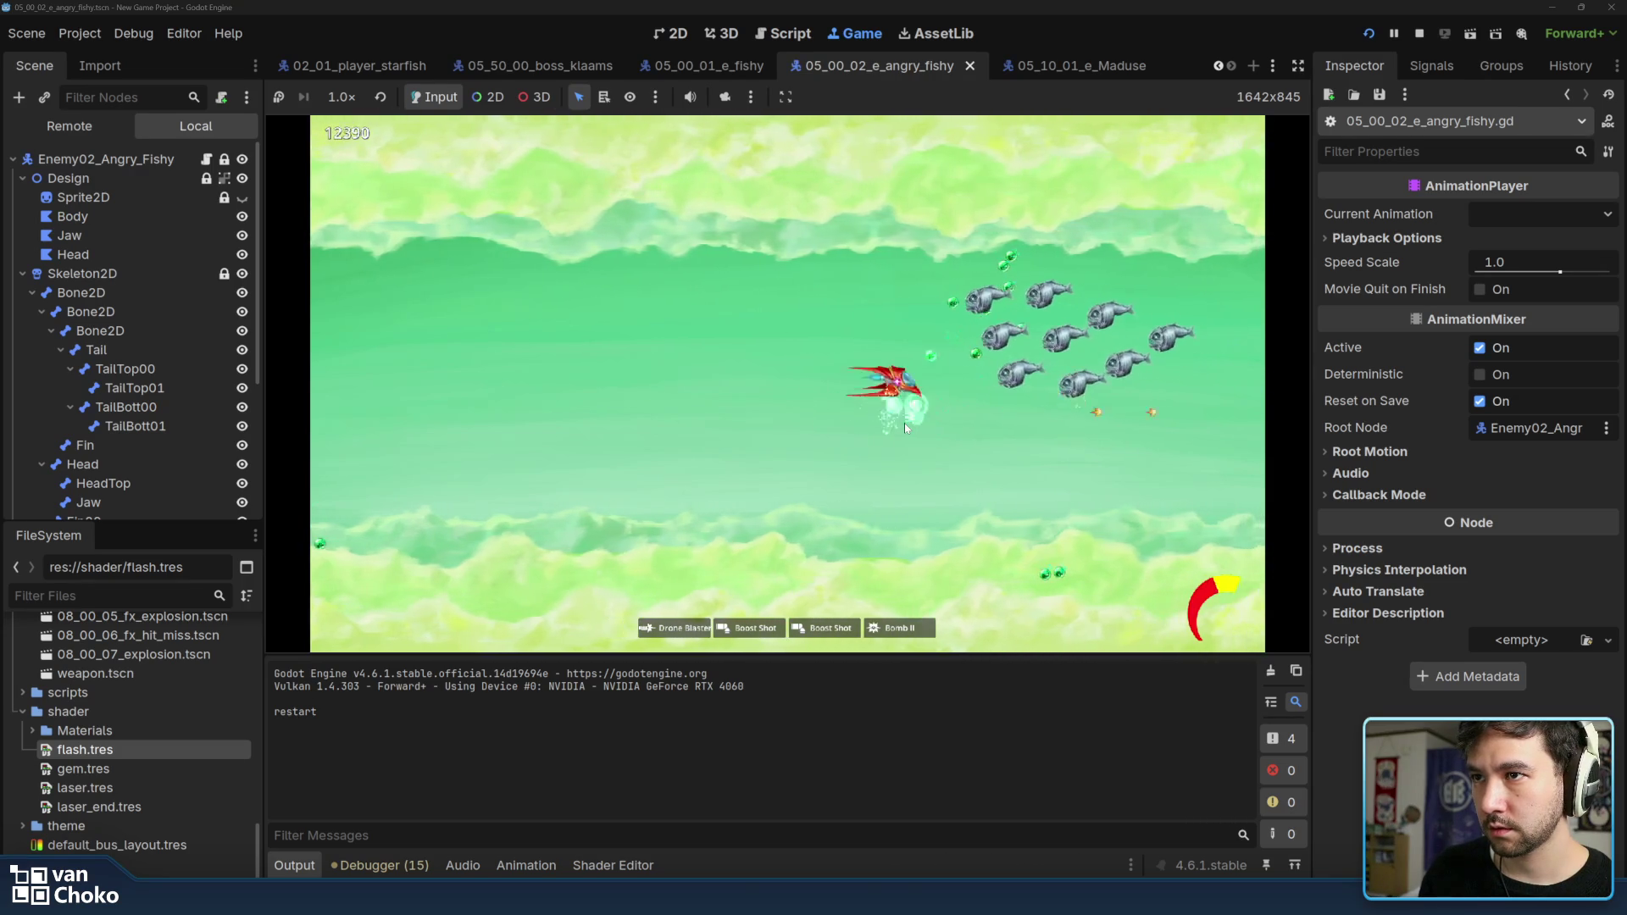
key(Up)
key(Right)
key(Down)
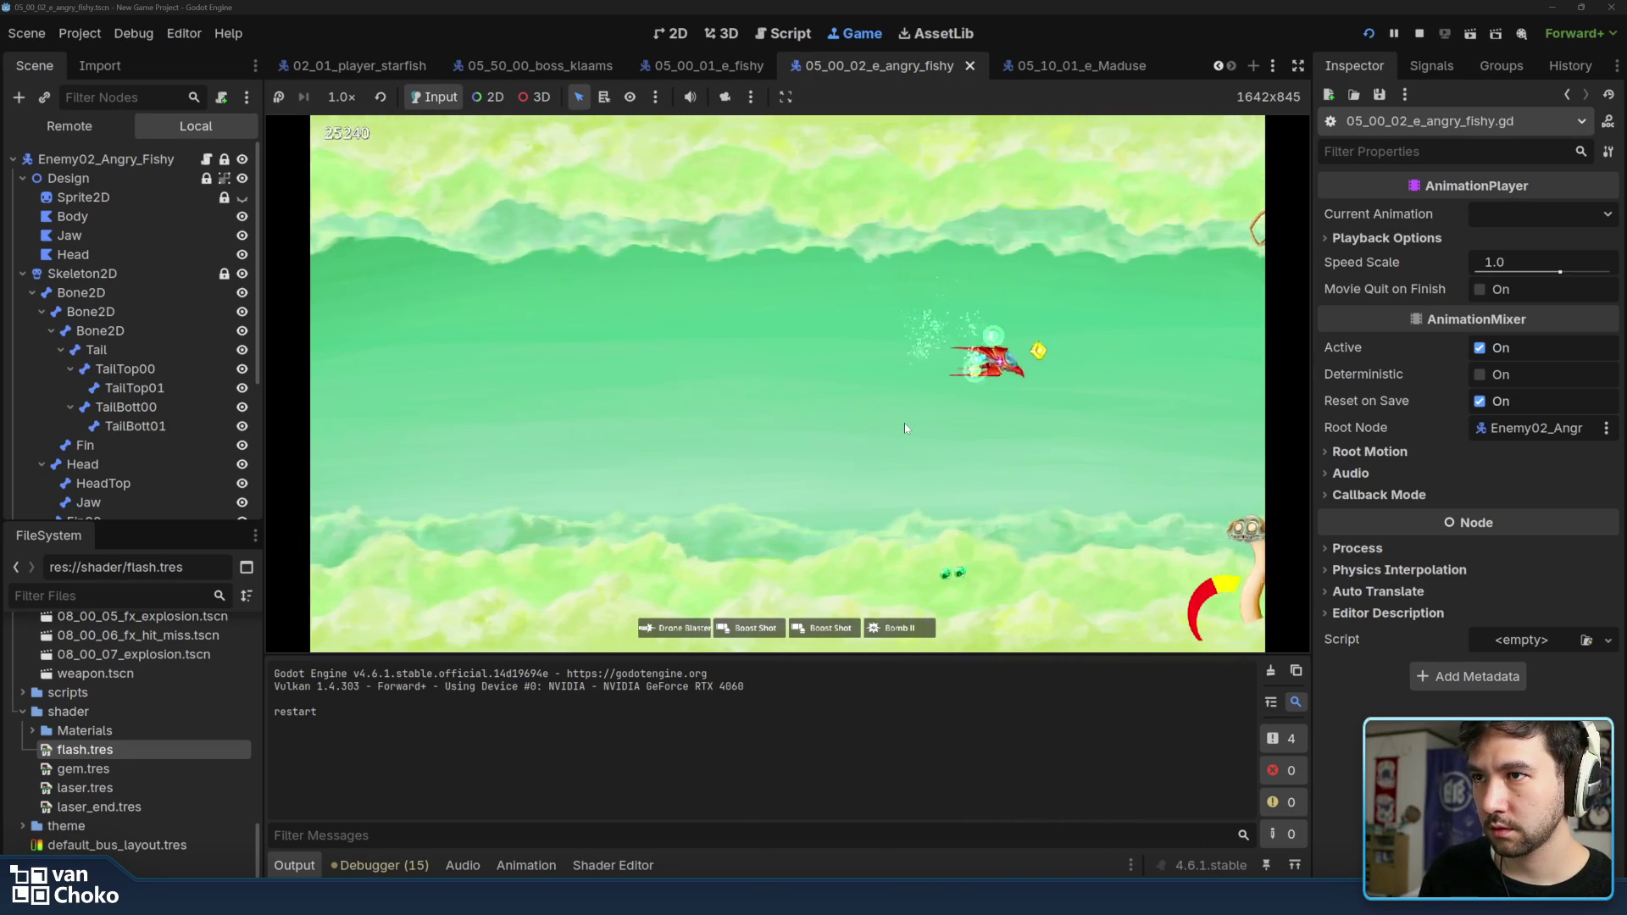
key(Left)
key(Down)
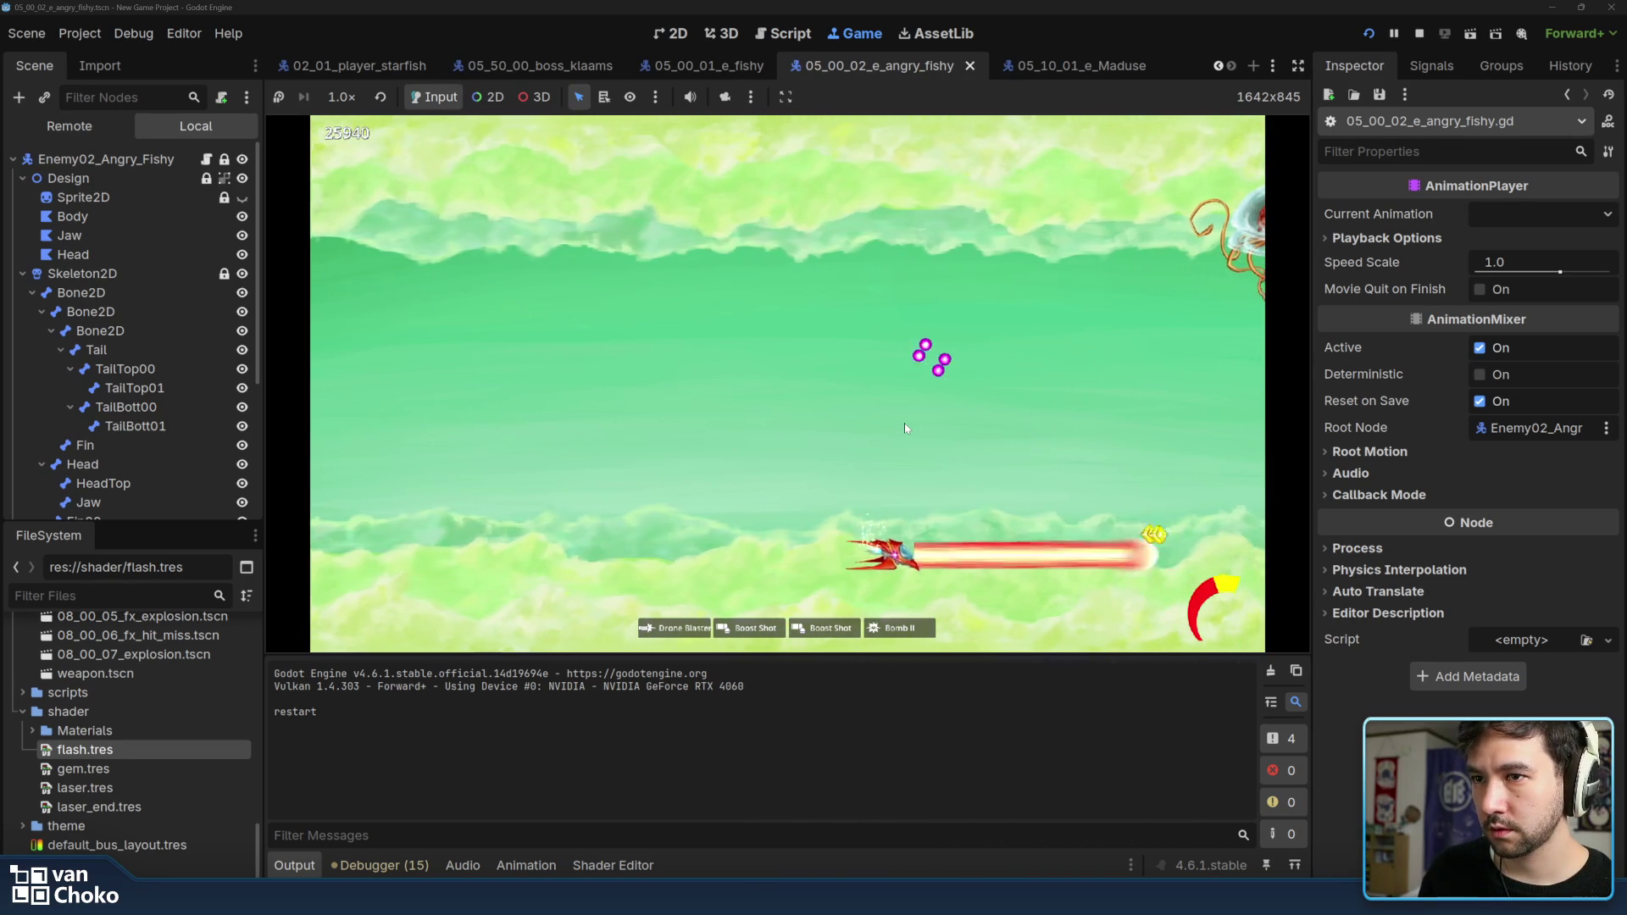
key(Right)
key(Up)
key(Up)
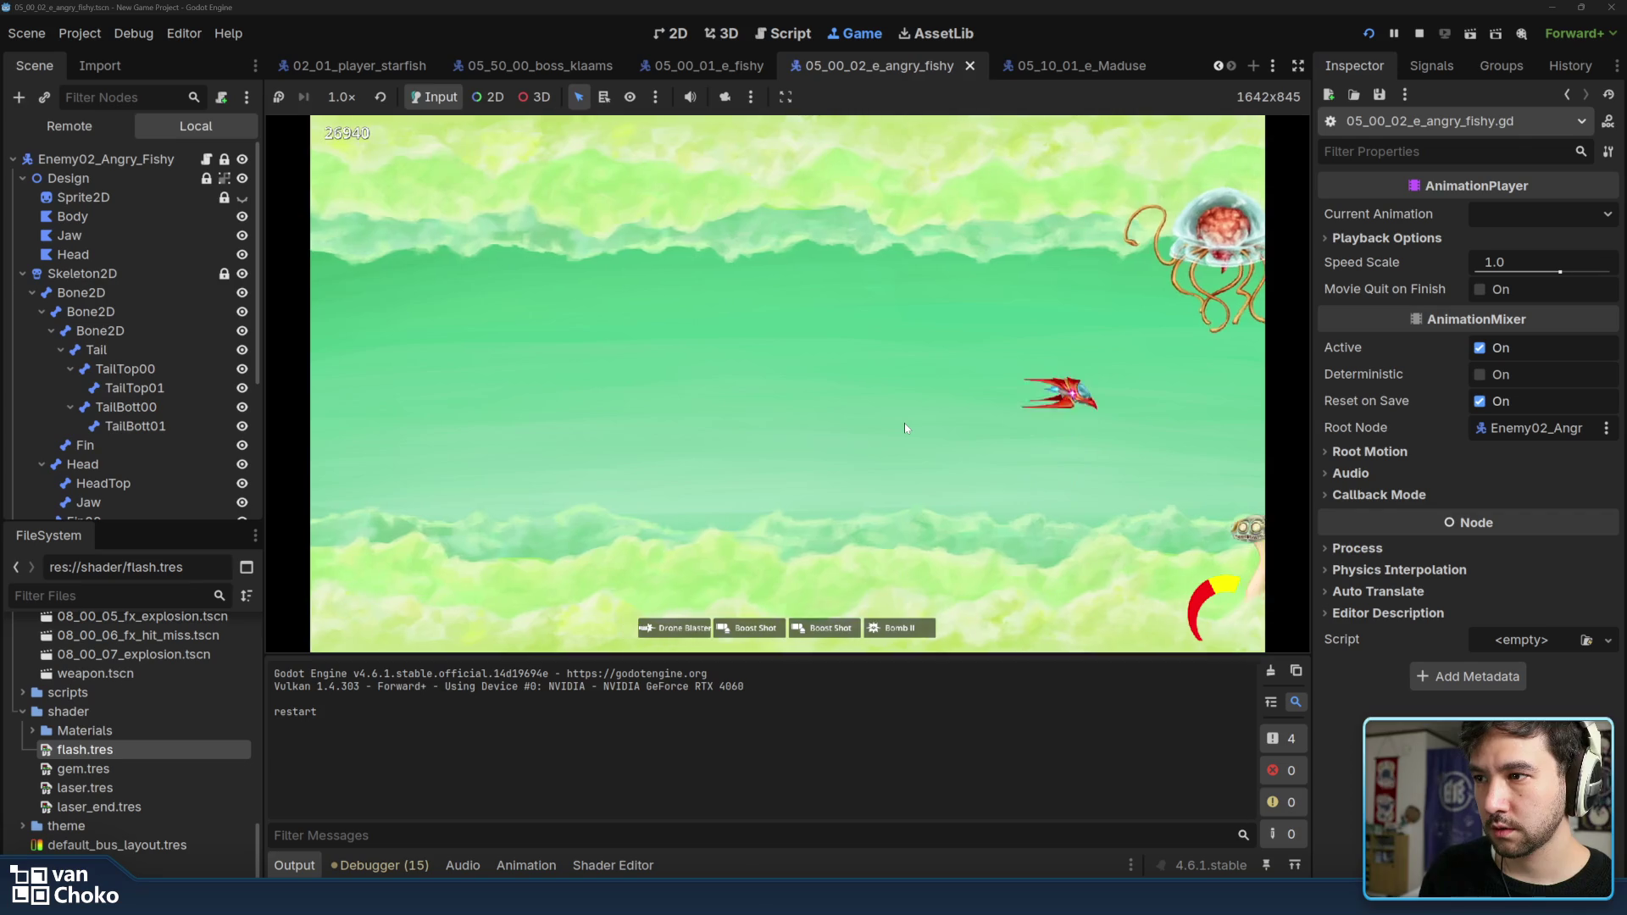
key(Left)
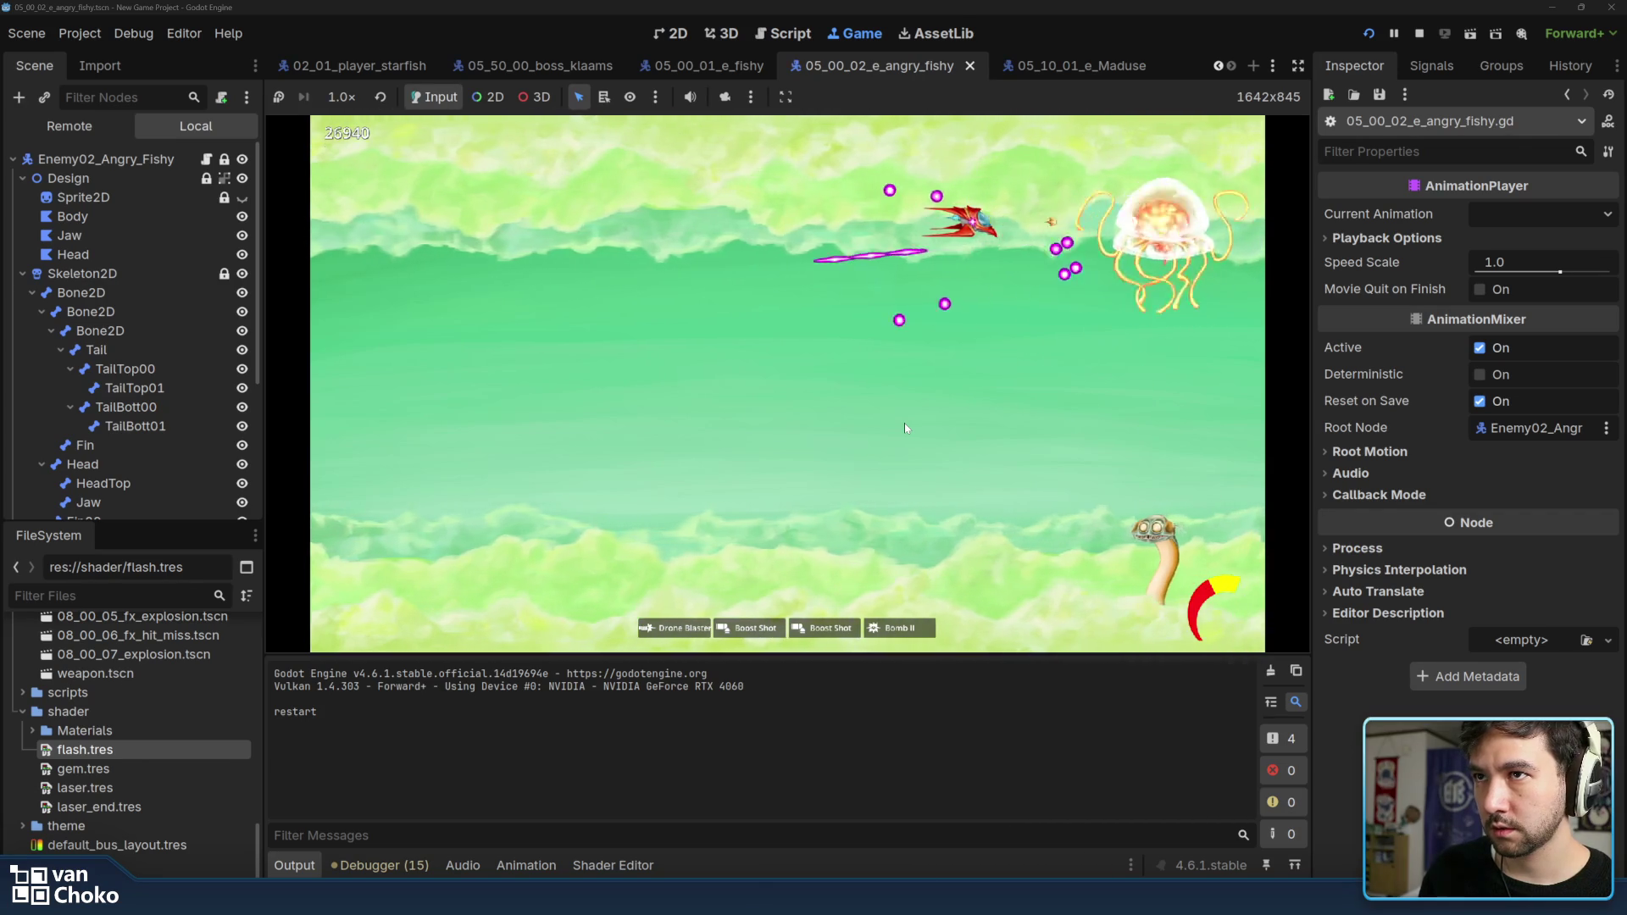
key(Right)
key(Down)
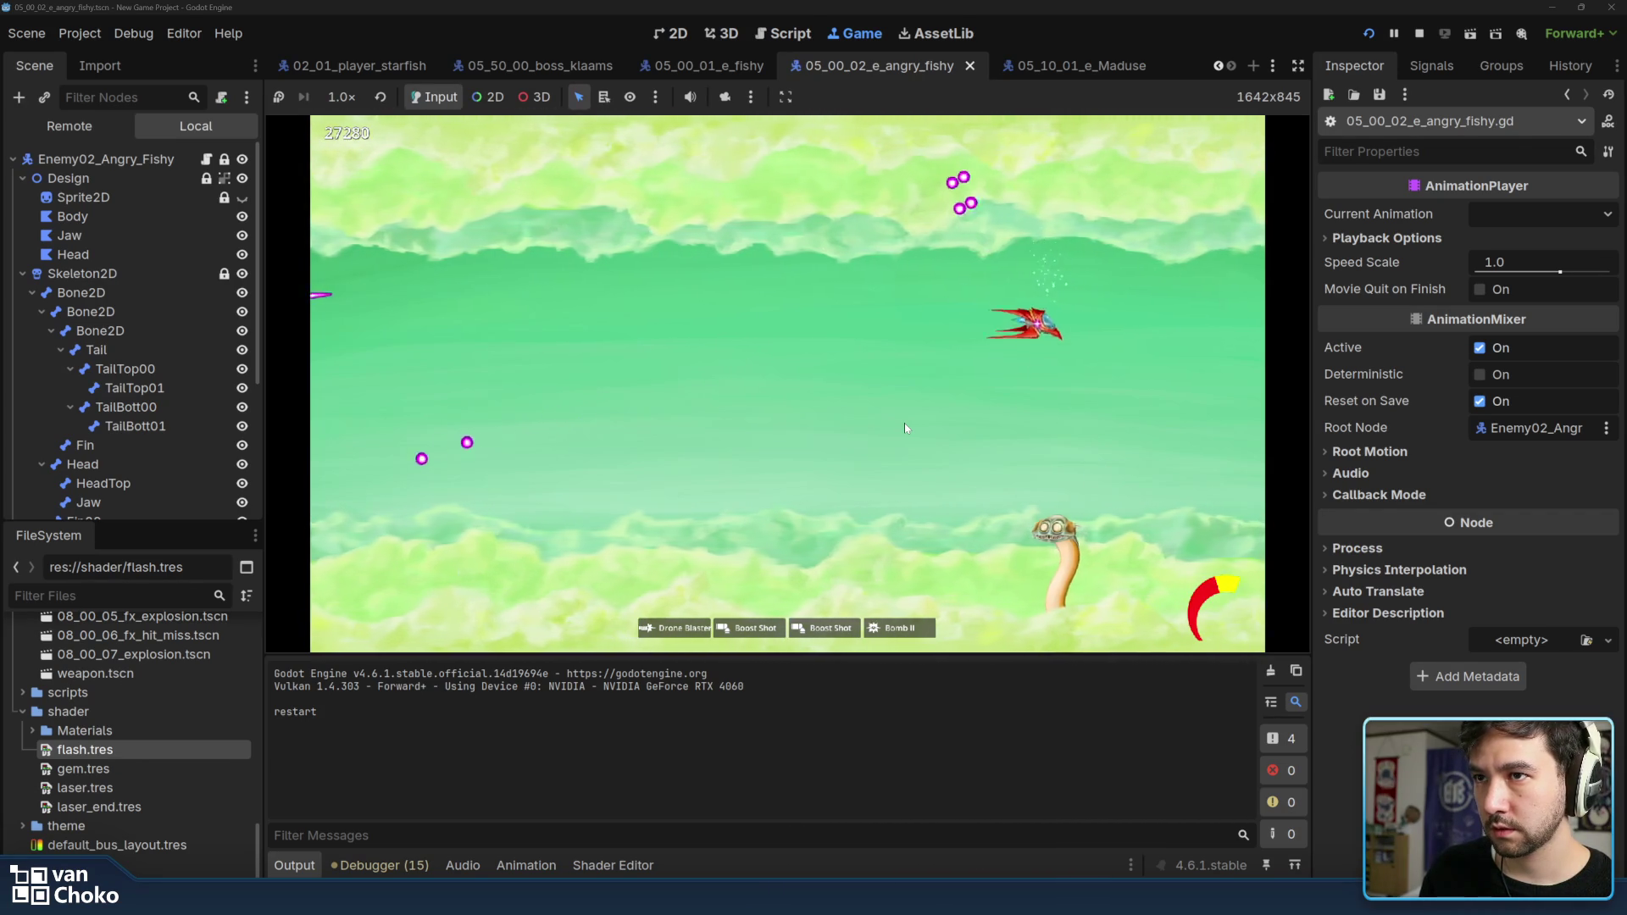
key(Left)
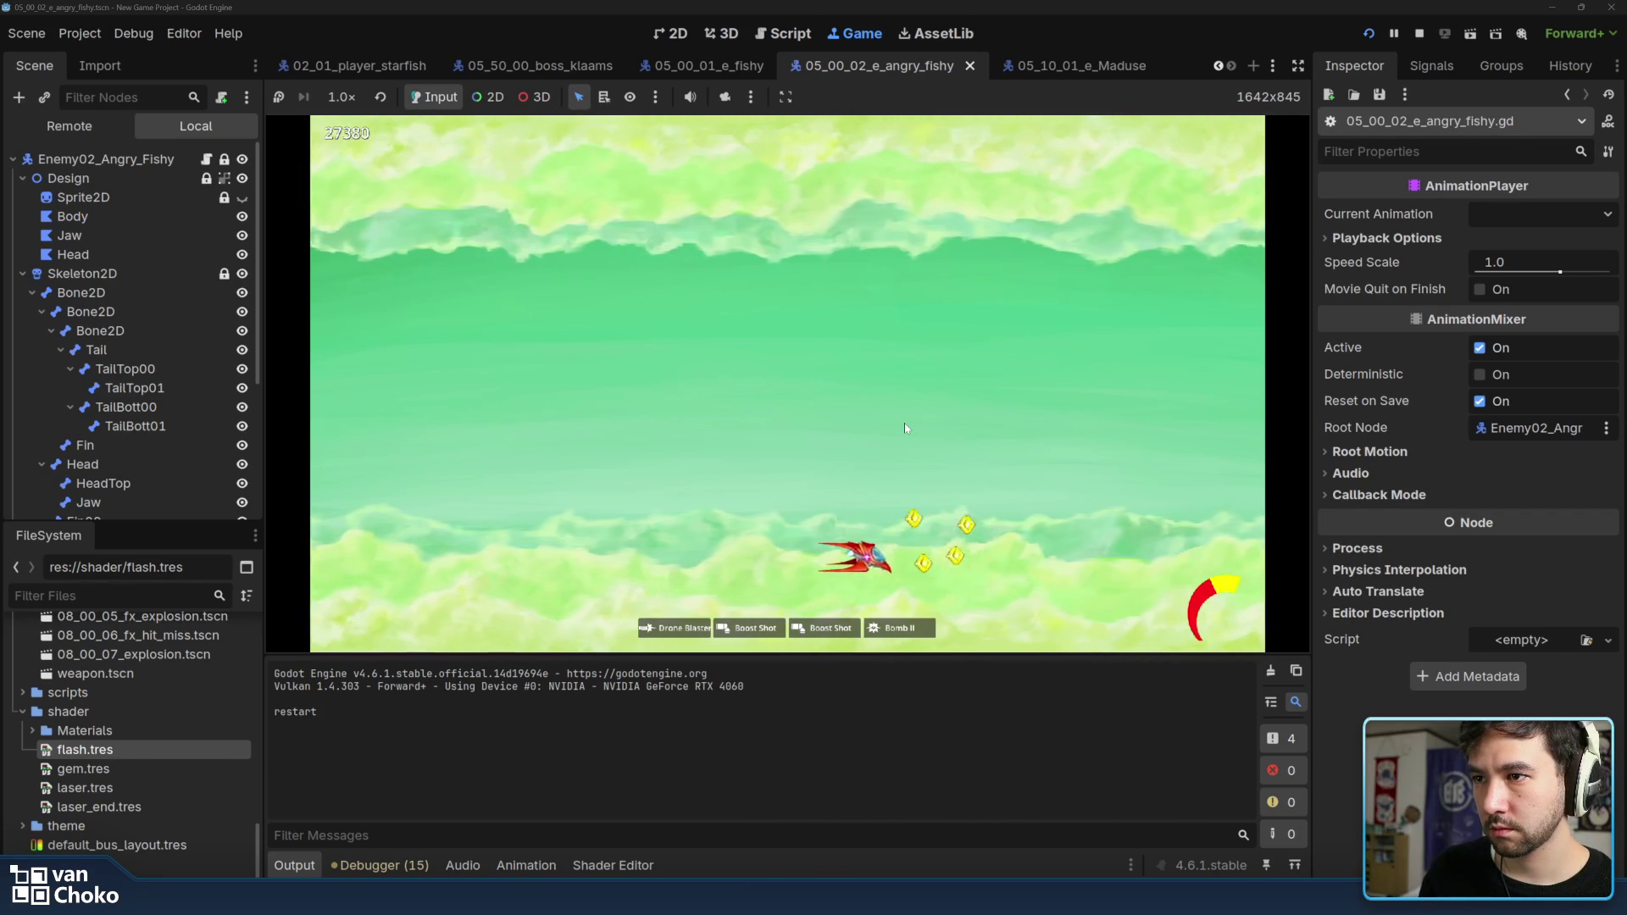
key(Right)
key(Up)
key(Up)
key(Left)
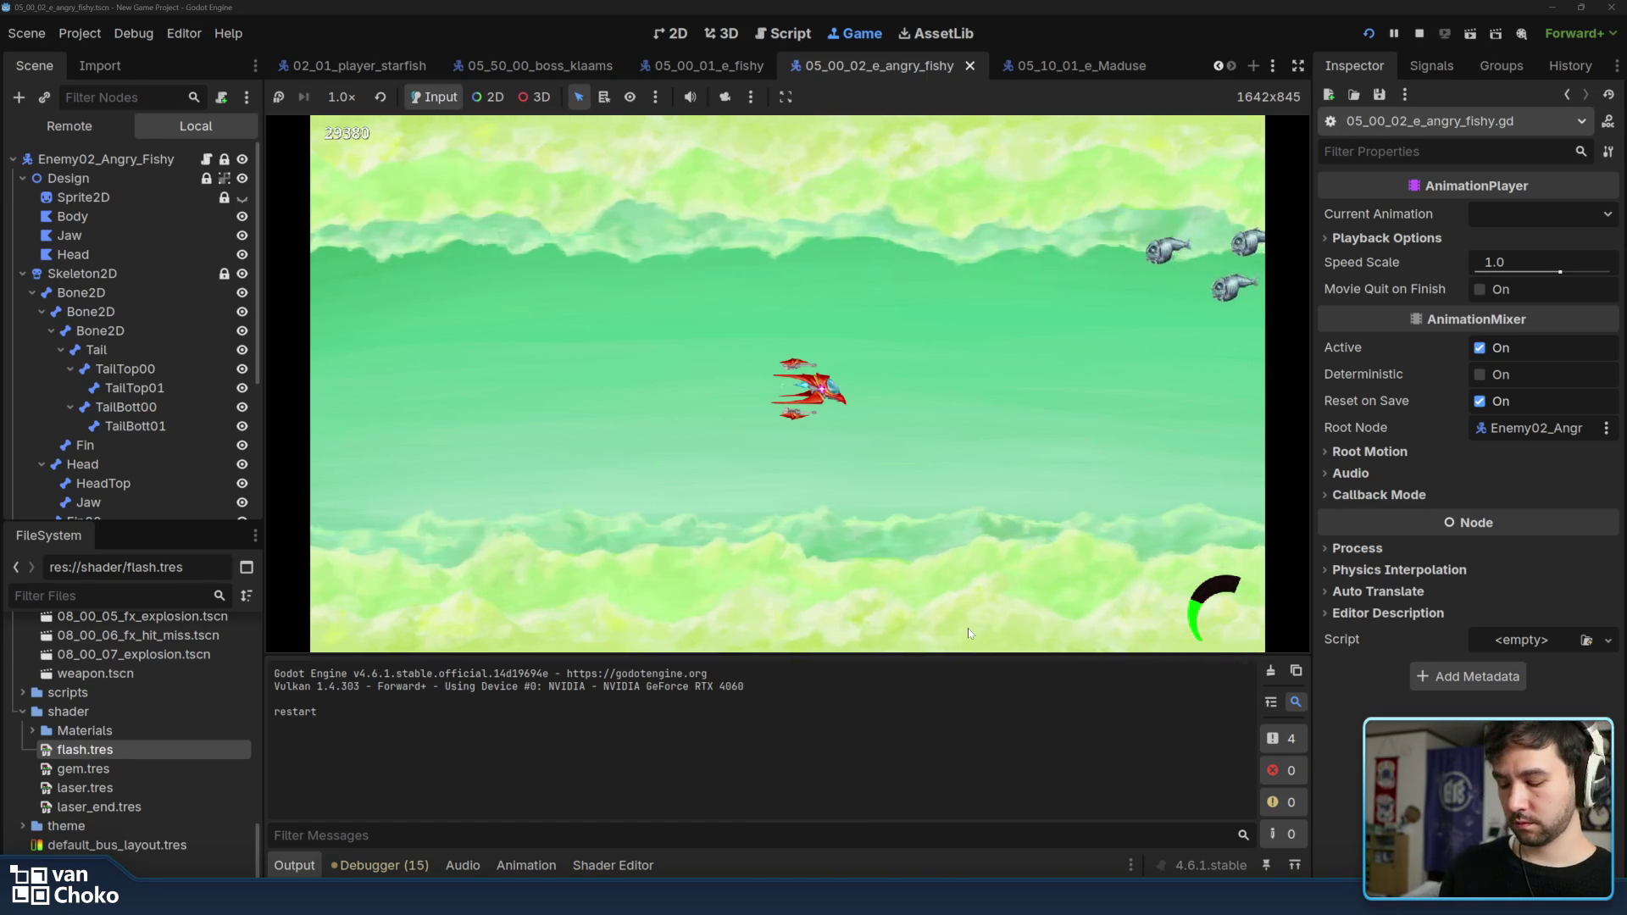
key(Up)
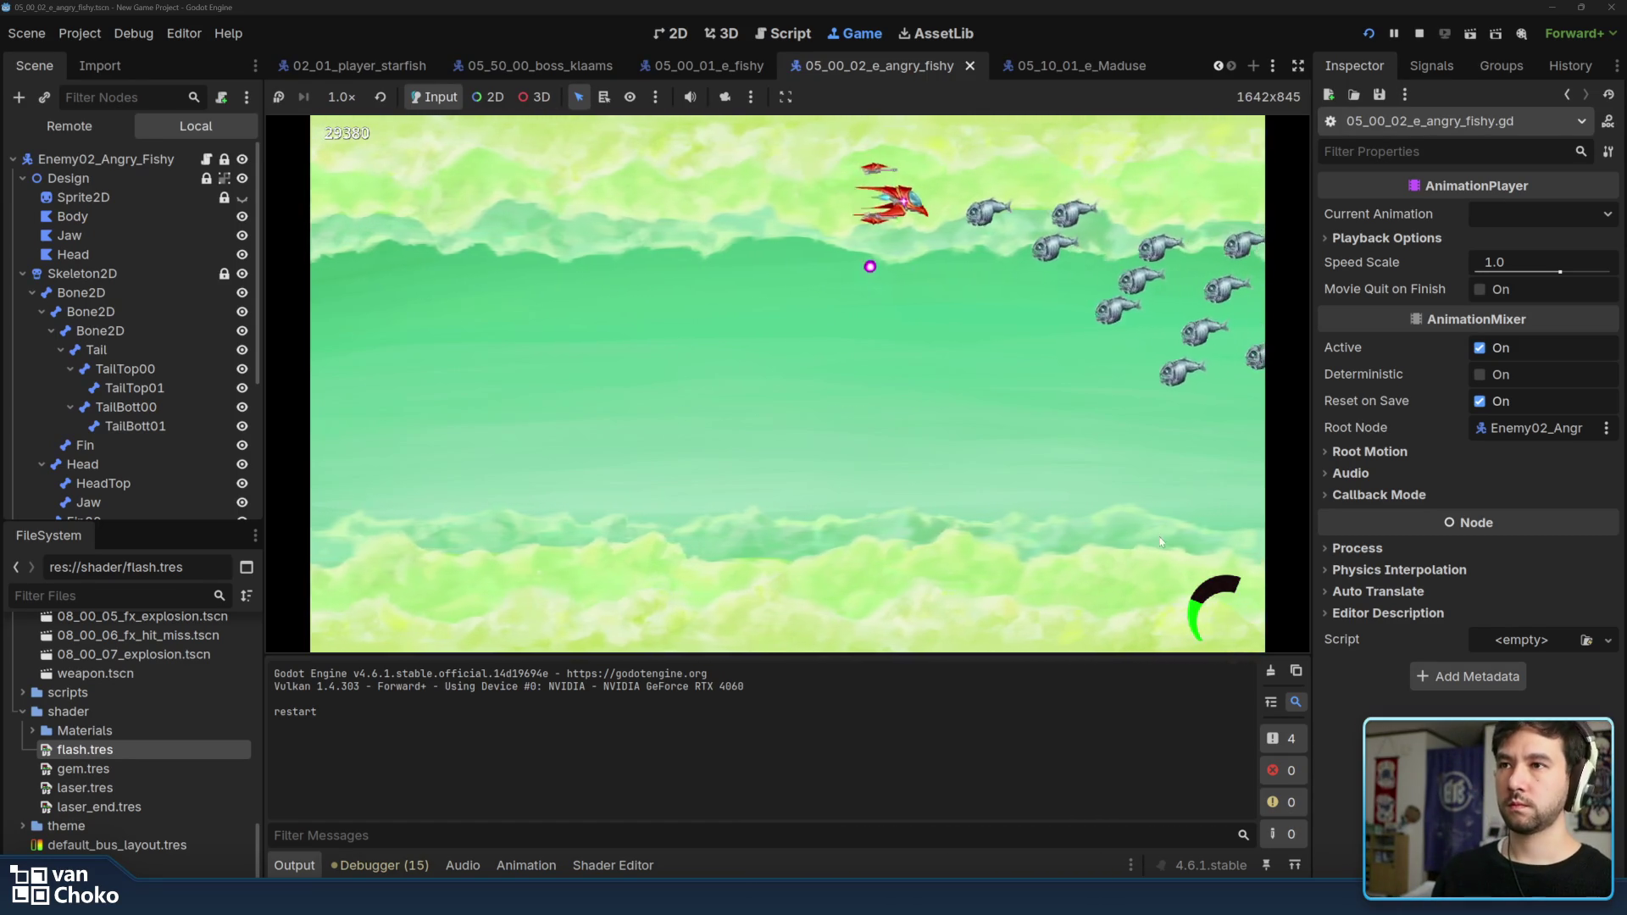
key(Down)
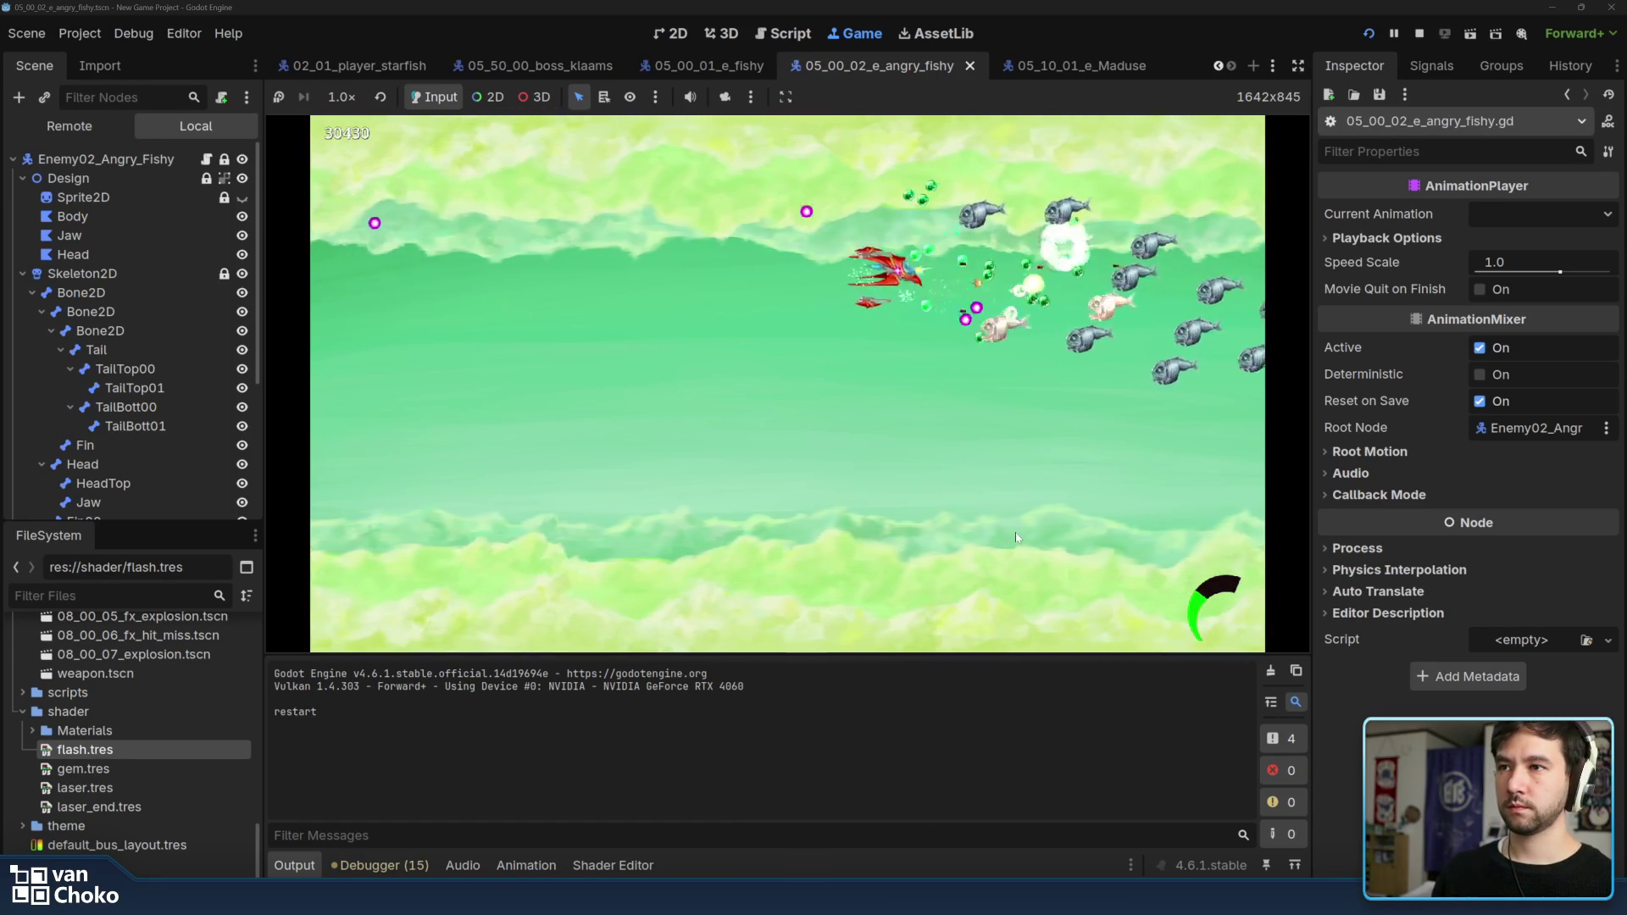
key(Left)
key(Down)
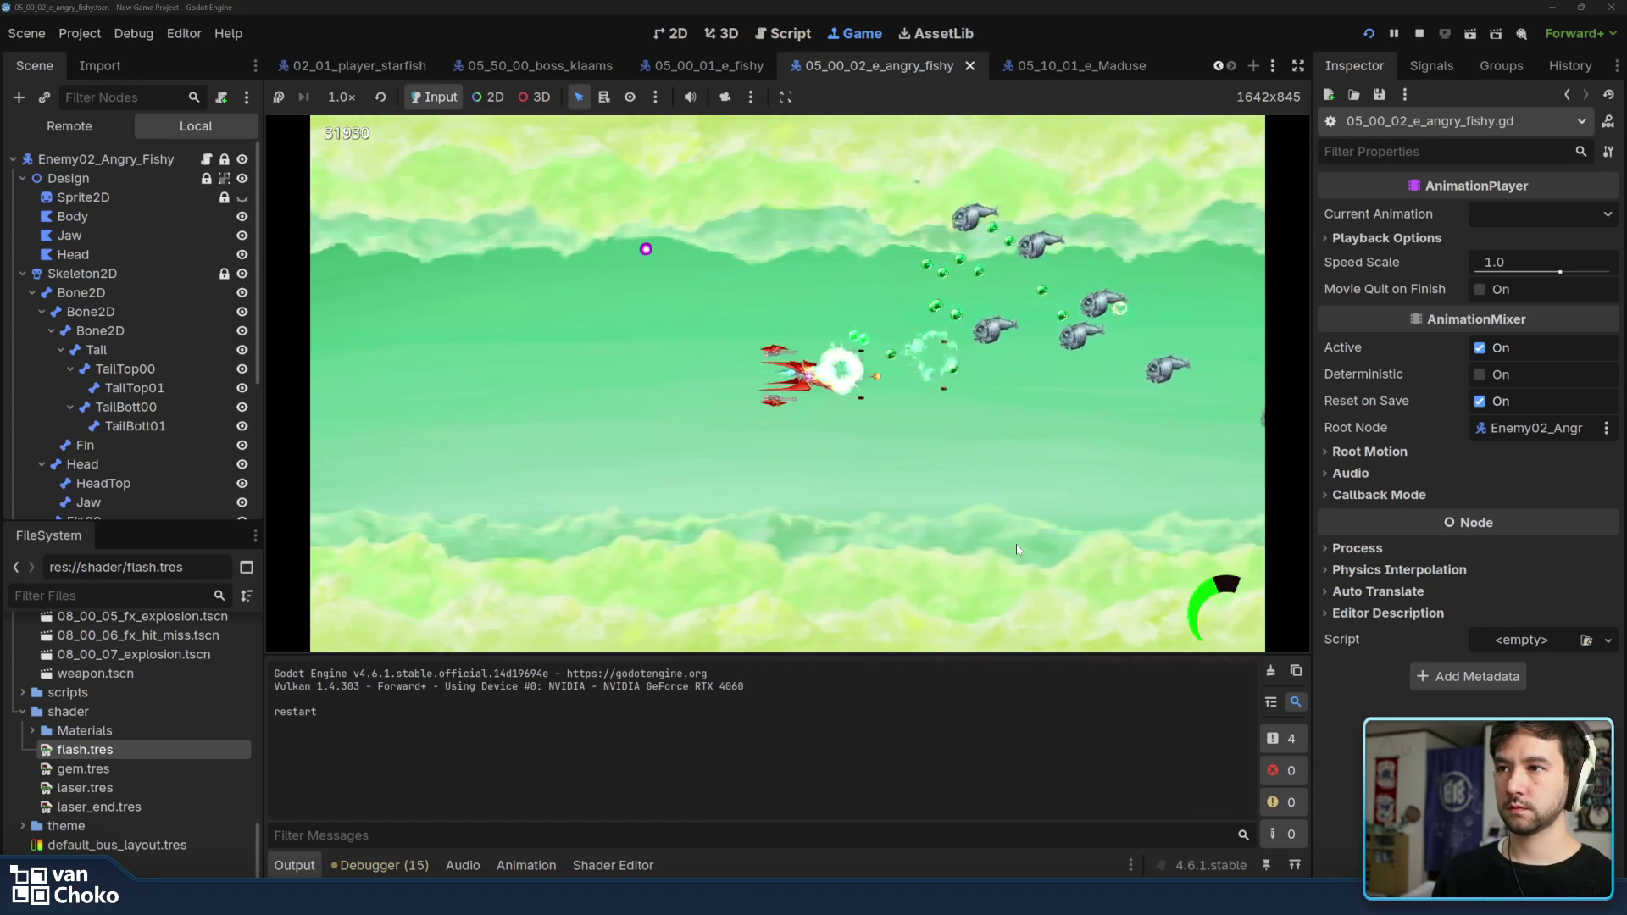
key(Up)
key(Down)
Stop the game, review the angry_fishy script around line 49, and switch to the Maduse scene
click(1419, 33)
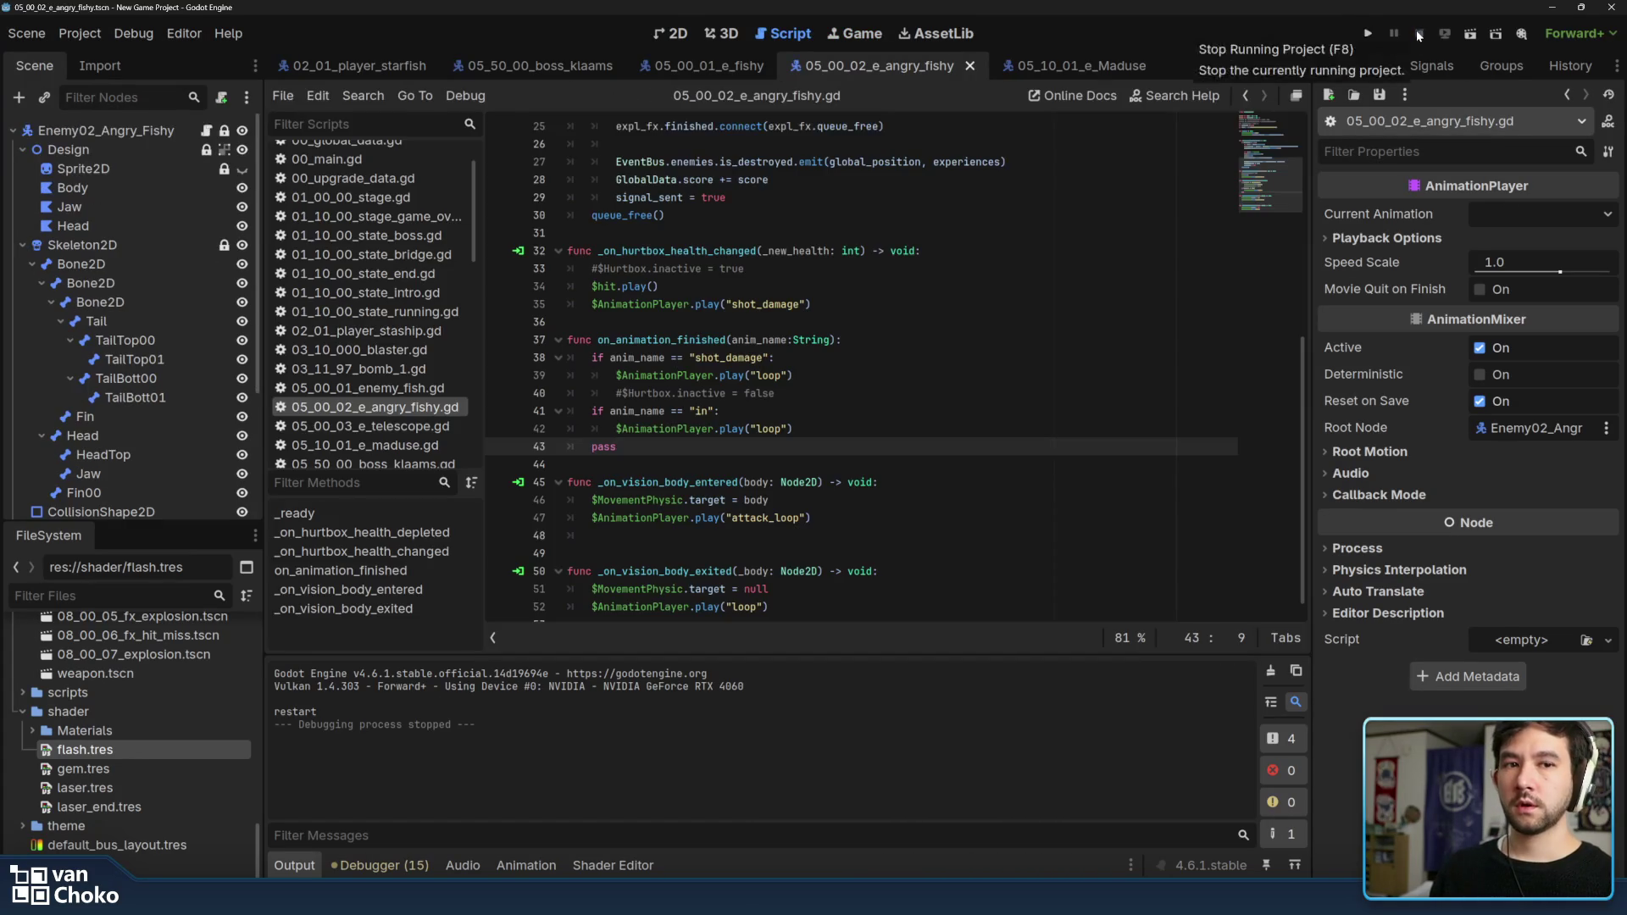
click(658, 286)
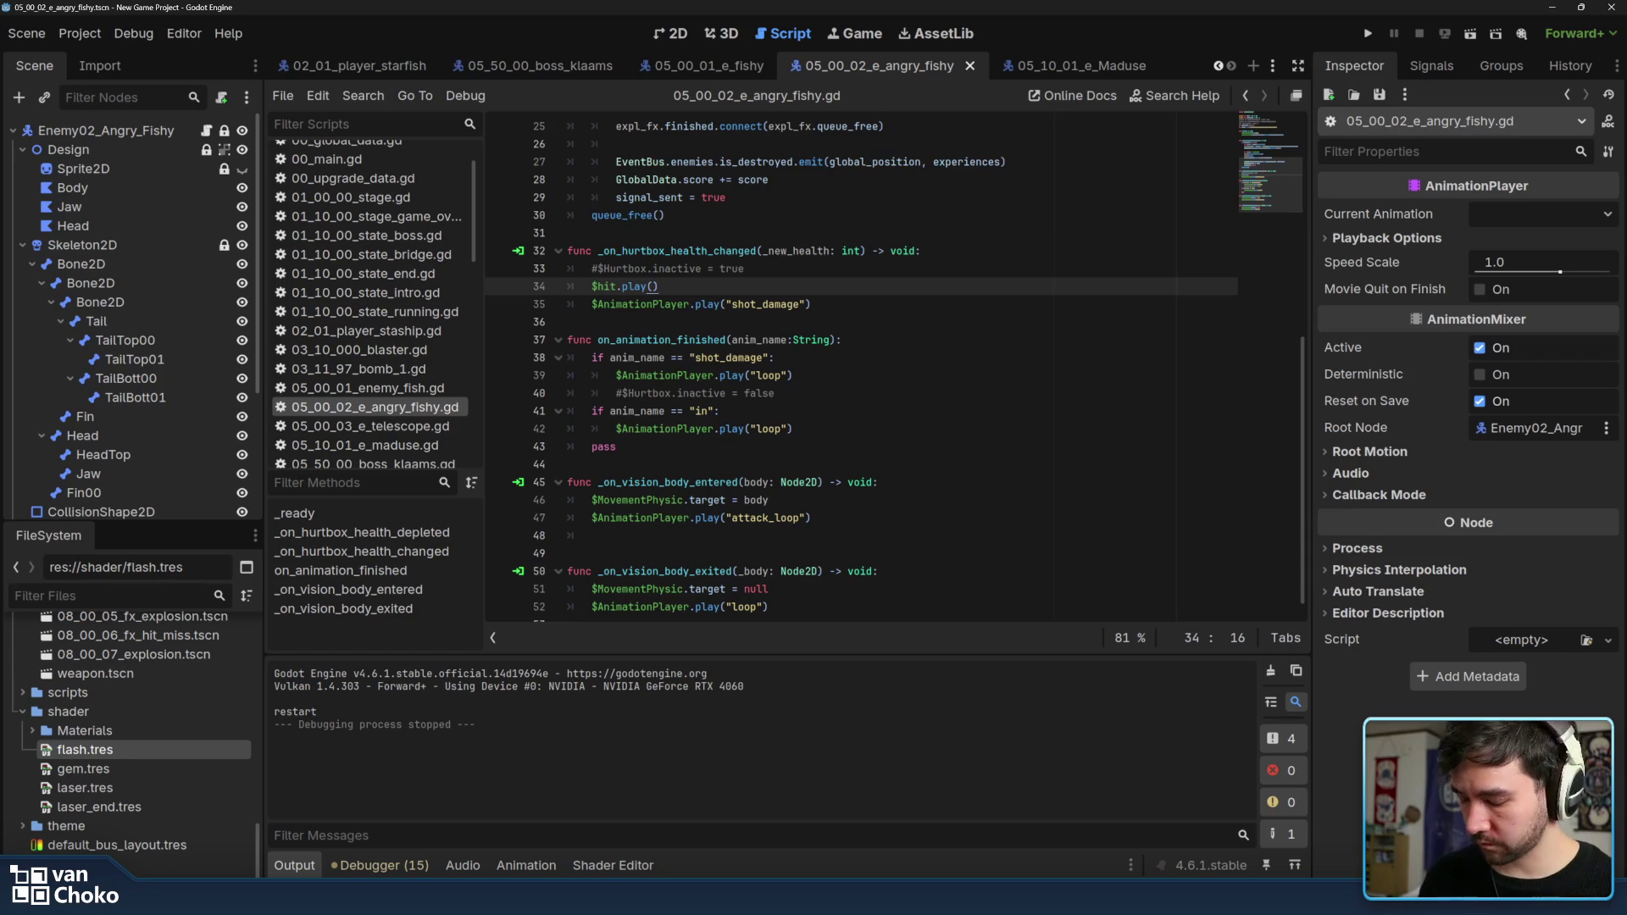
click(568, 552)
scroll(568, 552, up, 8)
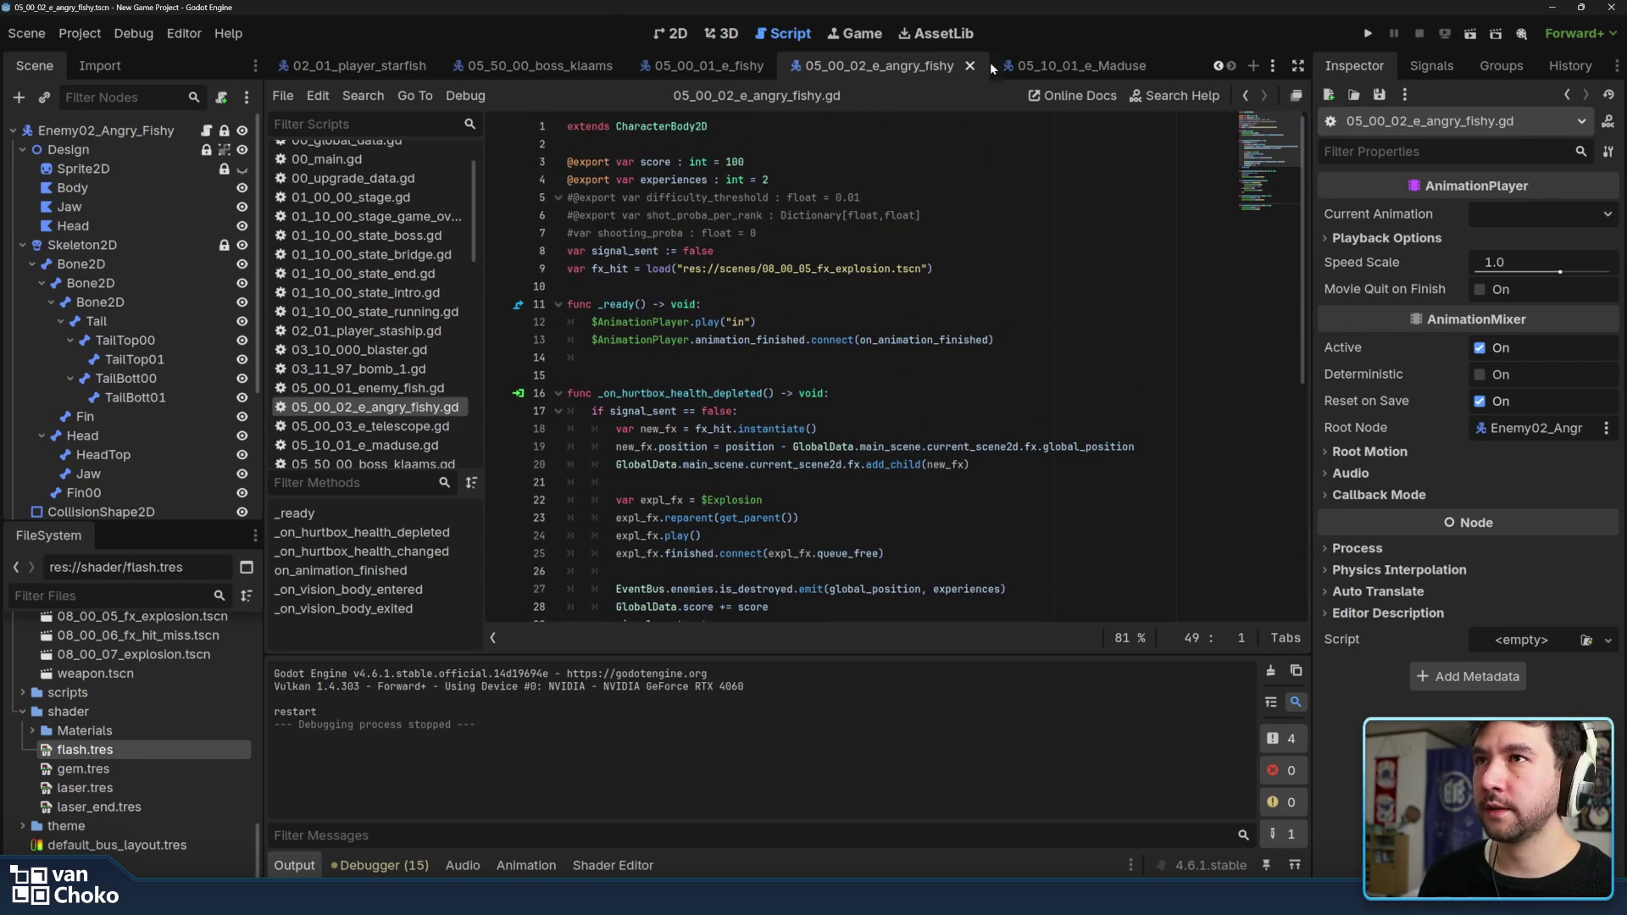
click(1045, 66)
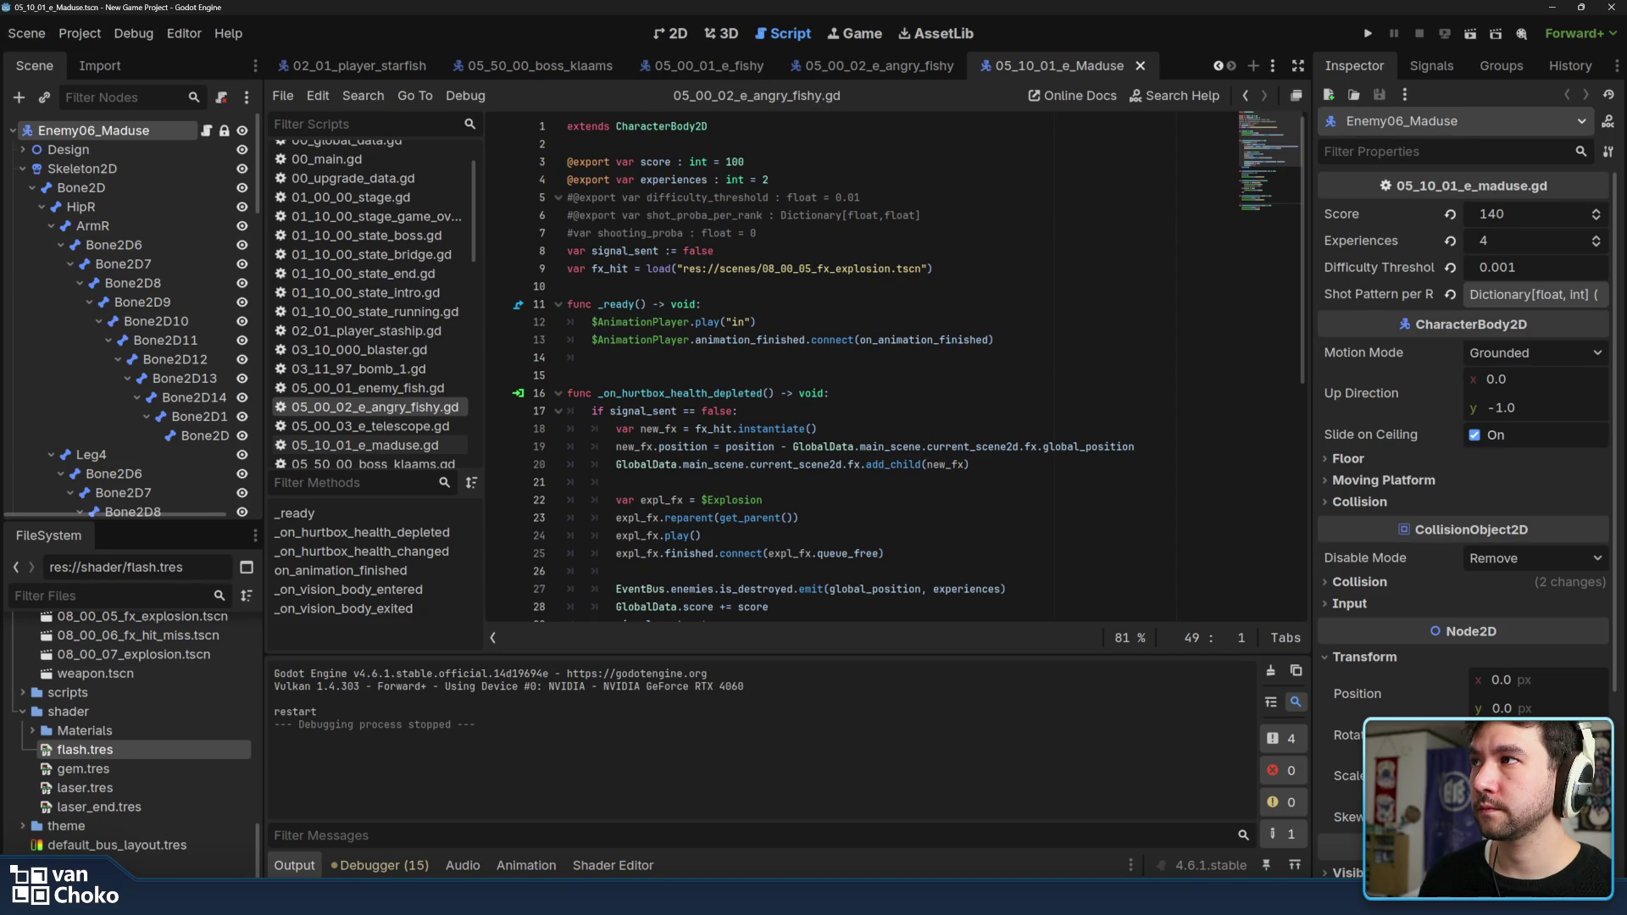
click(540, 66)
Show the 05_10_01_e_Maduse scene in the 2D view and scroll the FileSystem to the scenes
click(753, 68)
click(1072, 66)
click(664, 34)
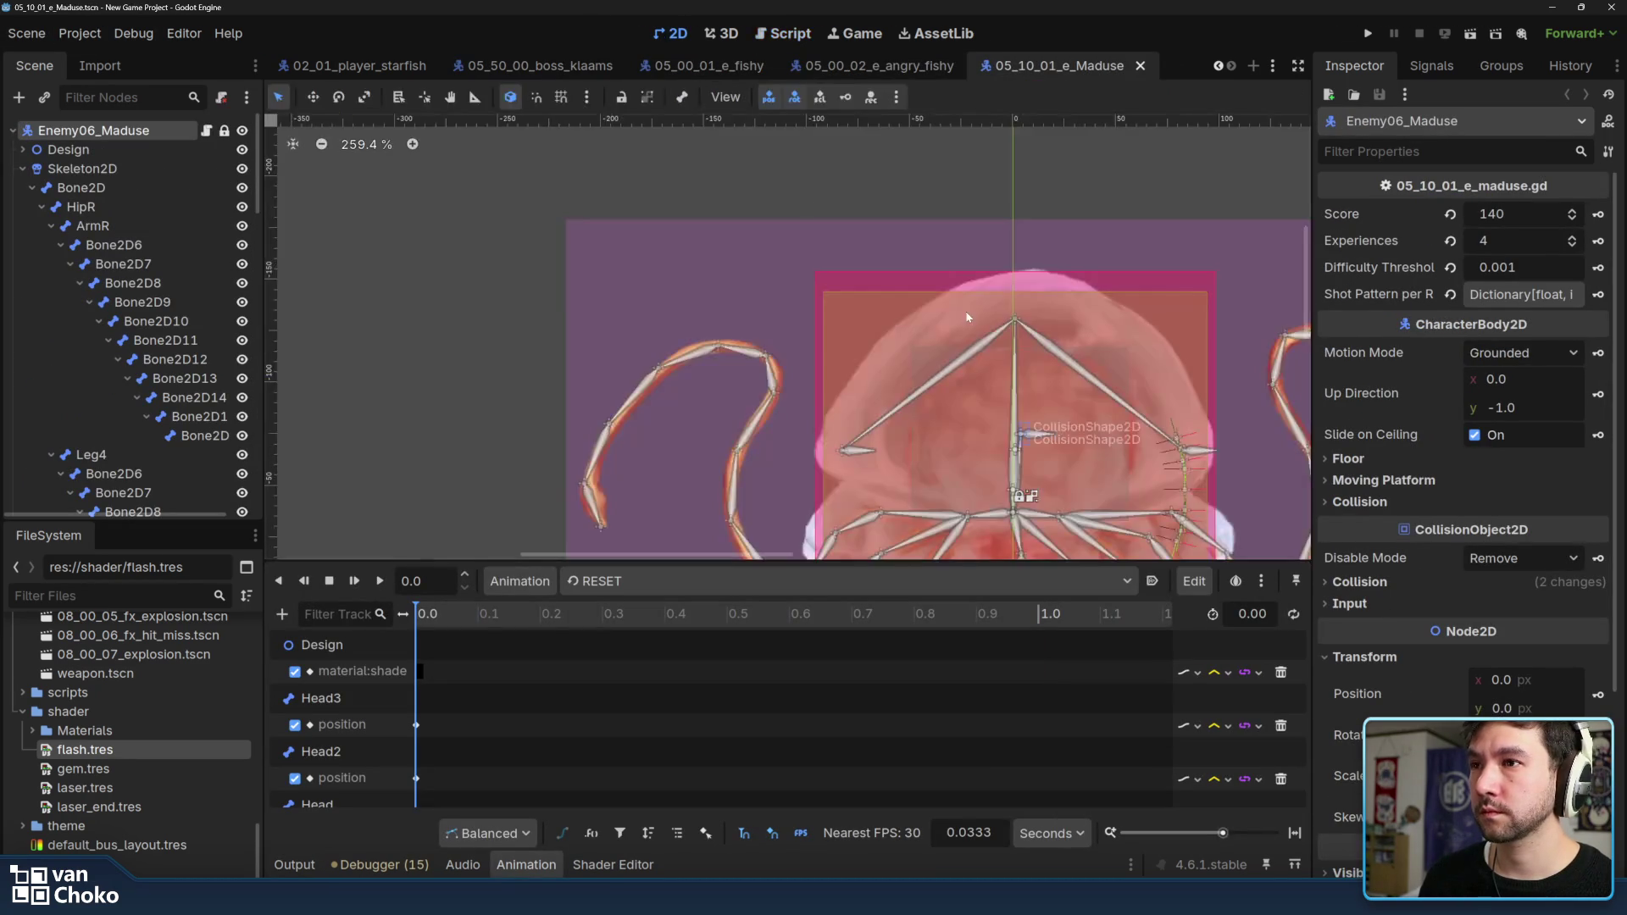
scroll(755, 227, down, 5)
scroll(757, 235, up, 2)
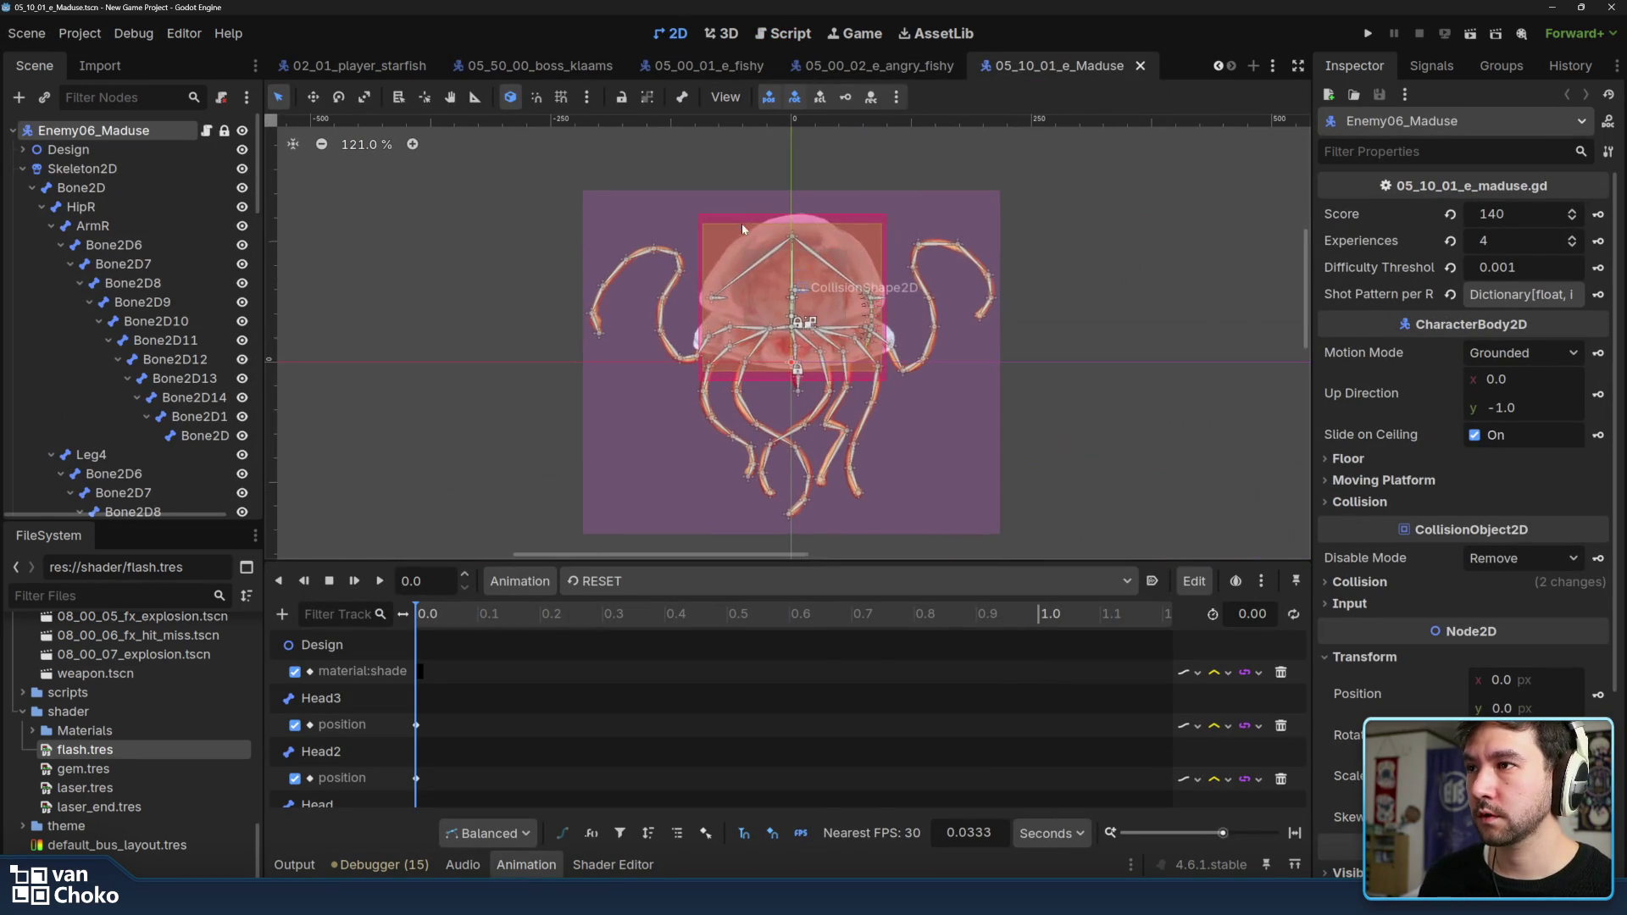
click(83, 769)
scroll(103, 713, up, 10)
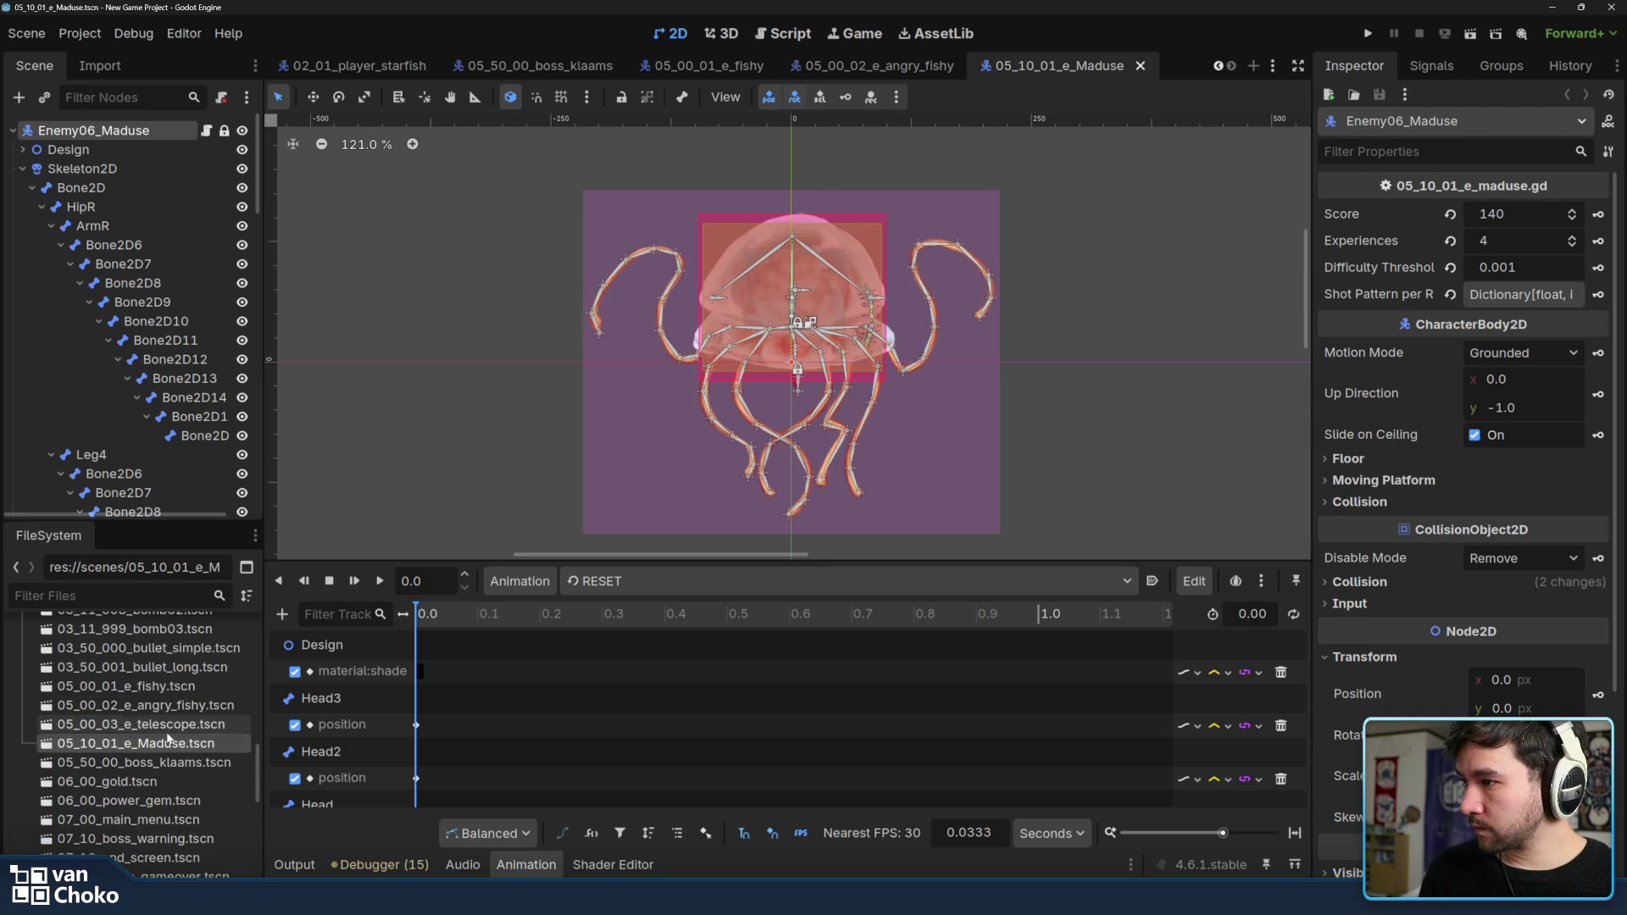
Open the 05_00_03_e_telescope.tscn enemy scene
double_click(170, 724)
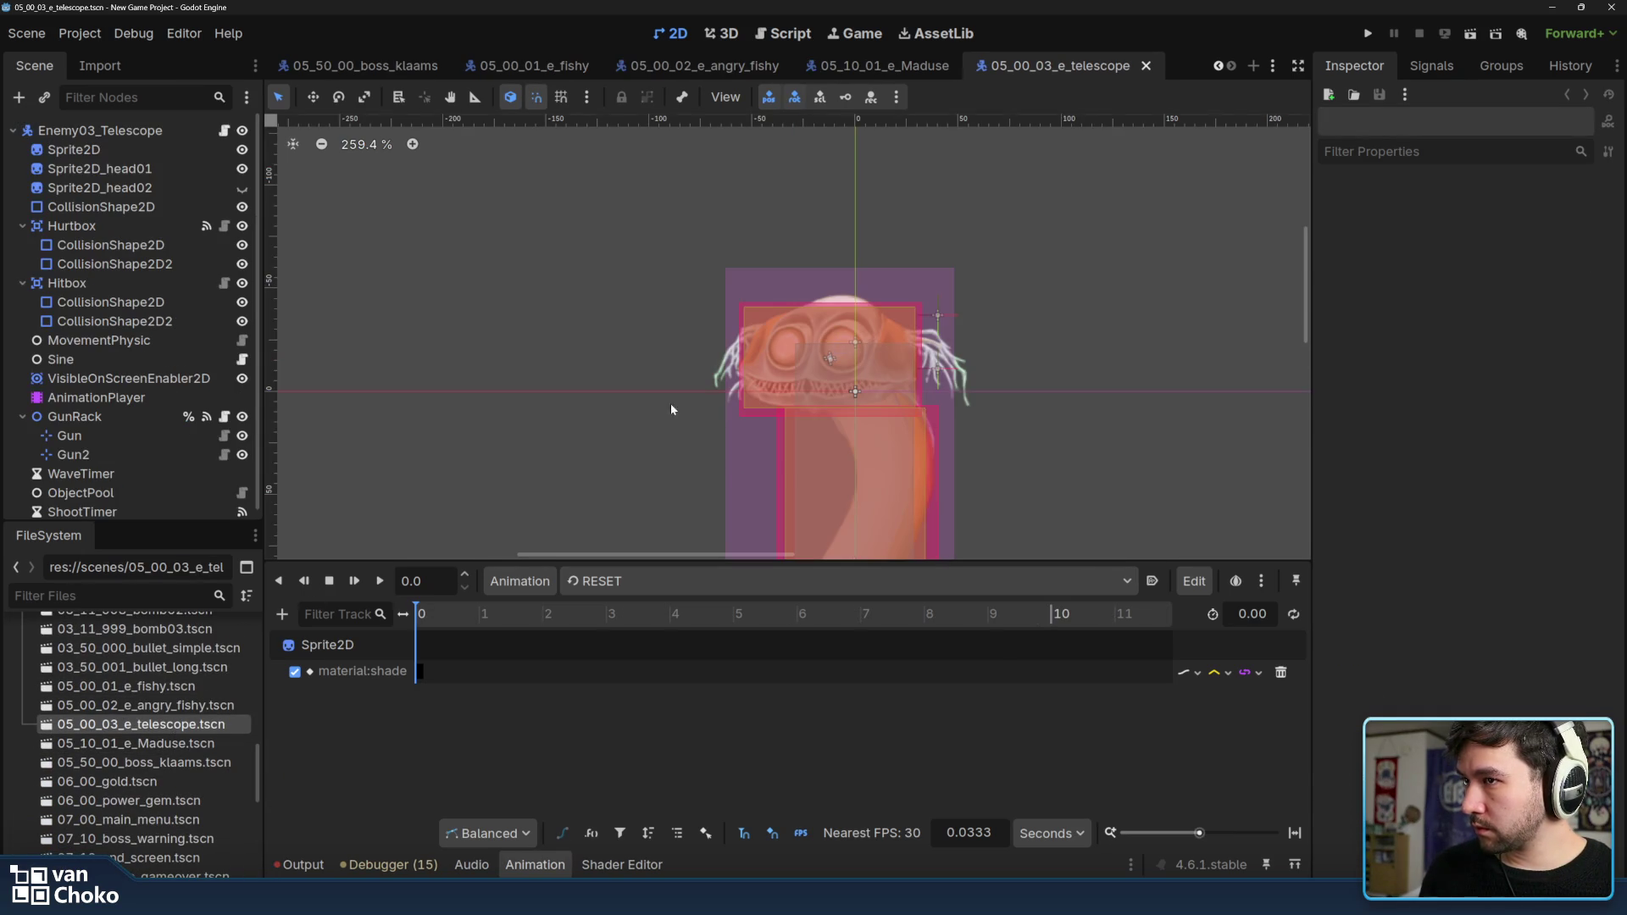
scroll(646, 276, down, 6)
scroll(668, 285, up, 4)
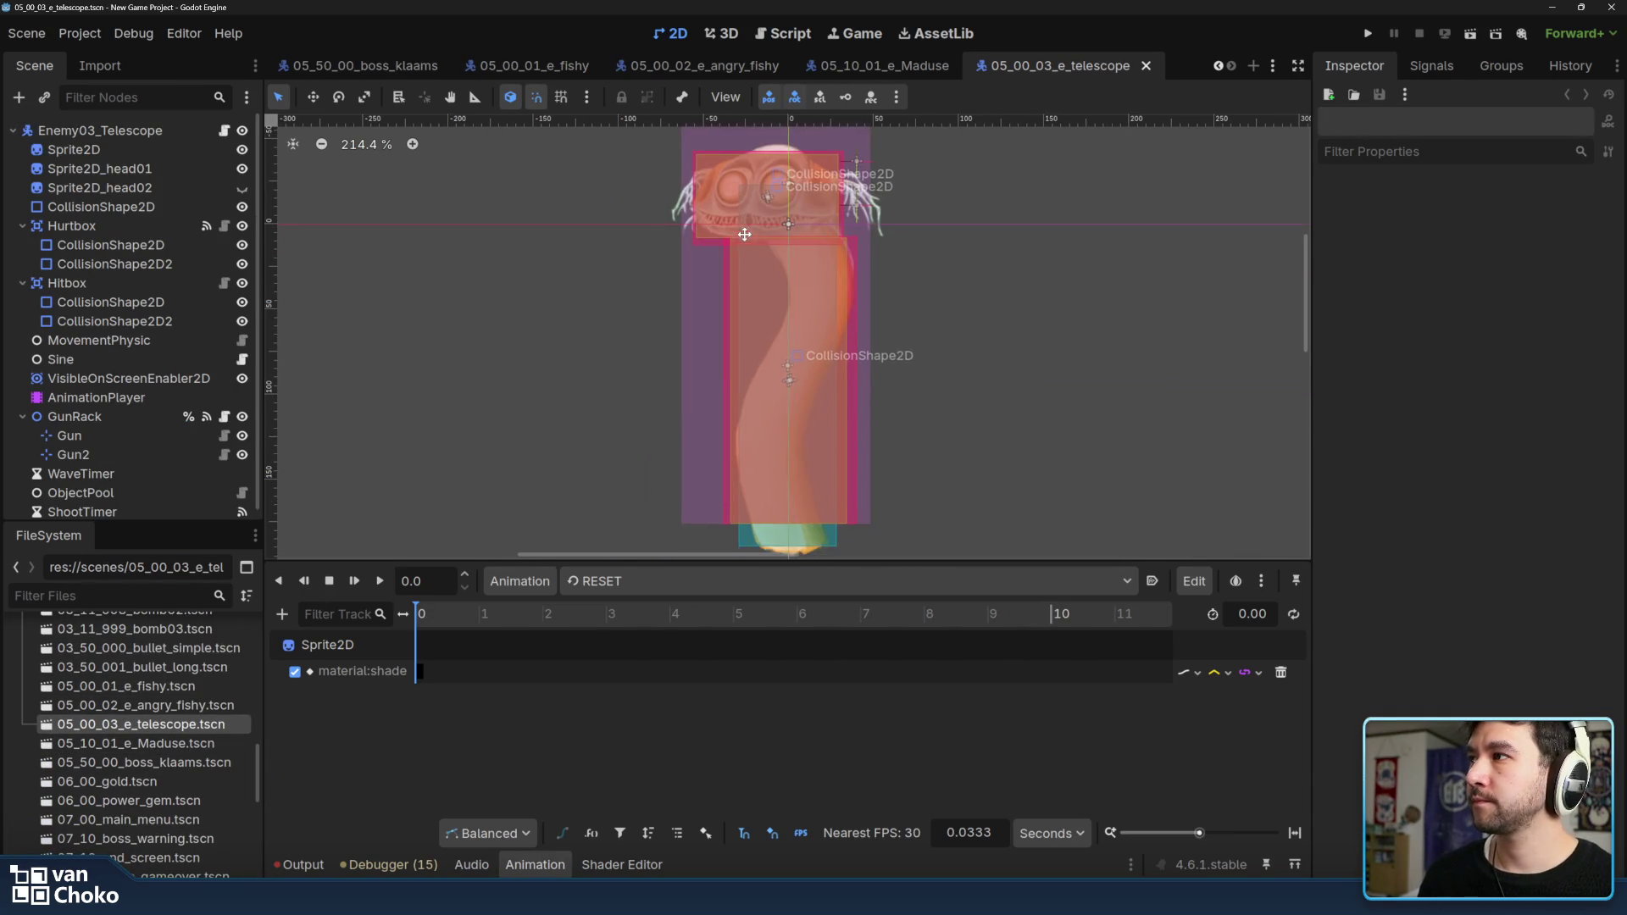
scroll(747, 247, down, 1)
Compare the heads by toggling Sprite2D_head01 and Sprite2D_head02 visibility, leaving head02 hidden
click(242, 170)
click(241, 170)
click(243, 188)
click(244, 196)
click(244, 197)
click(244, 195)
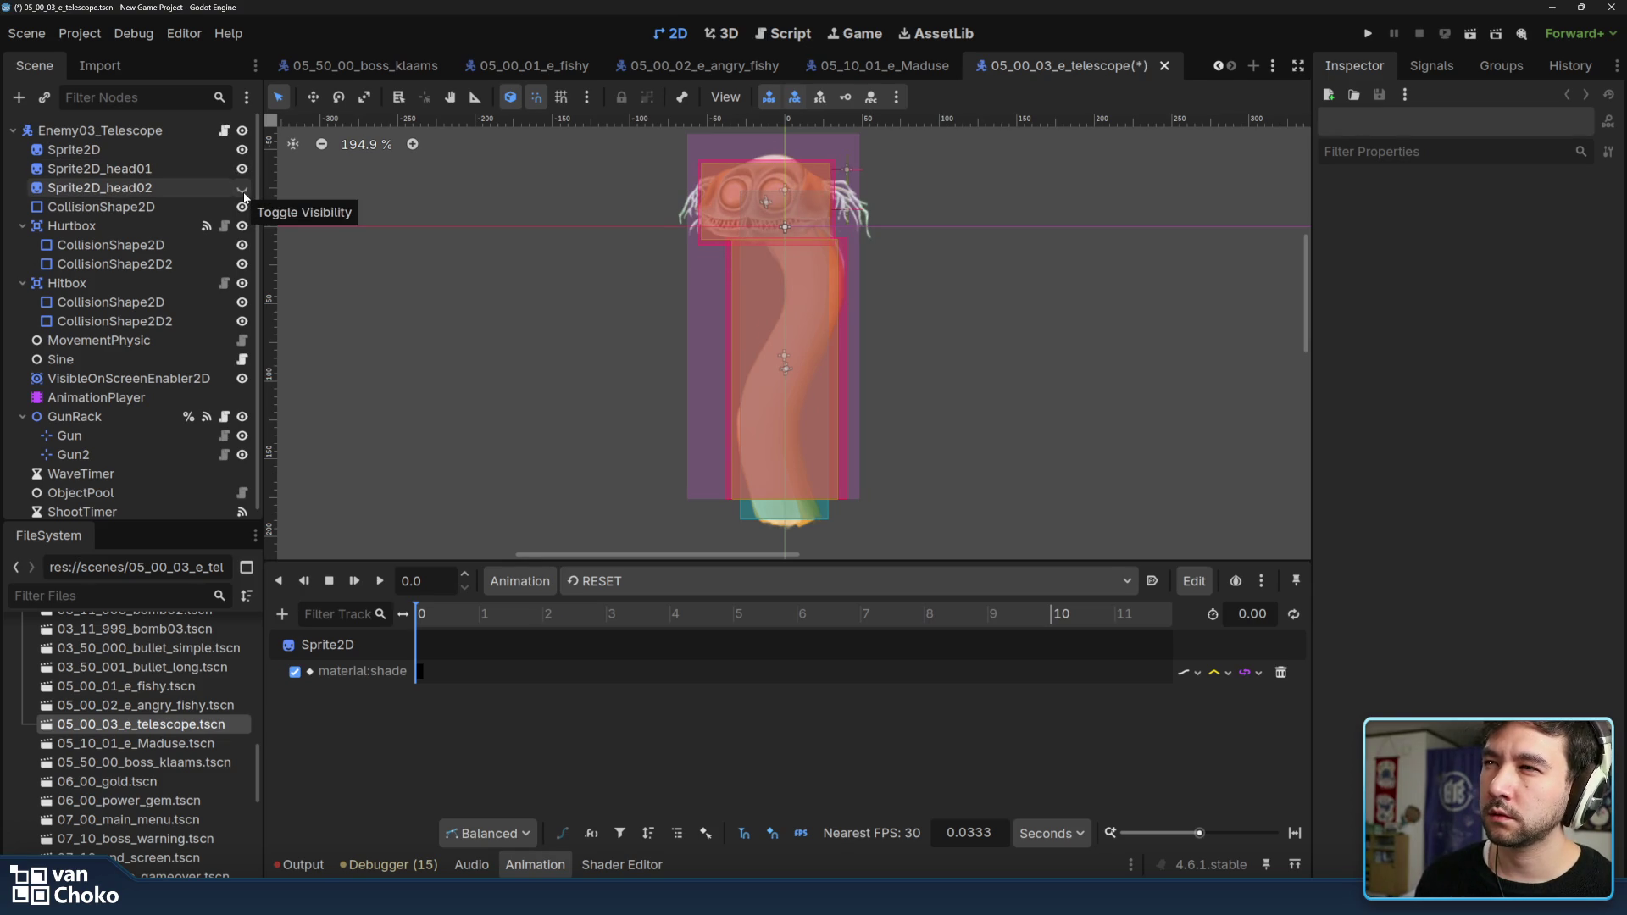
click(244, 196)
click(244, 197)
click(243, 187)
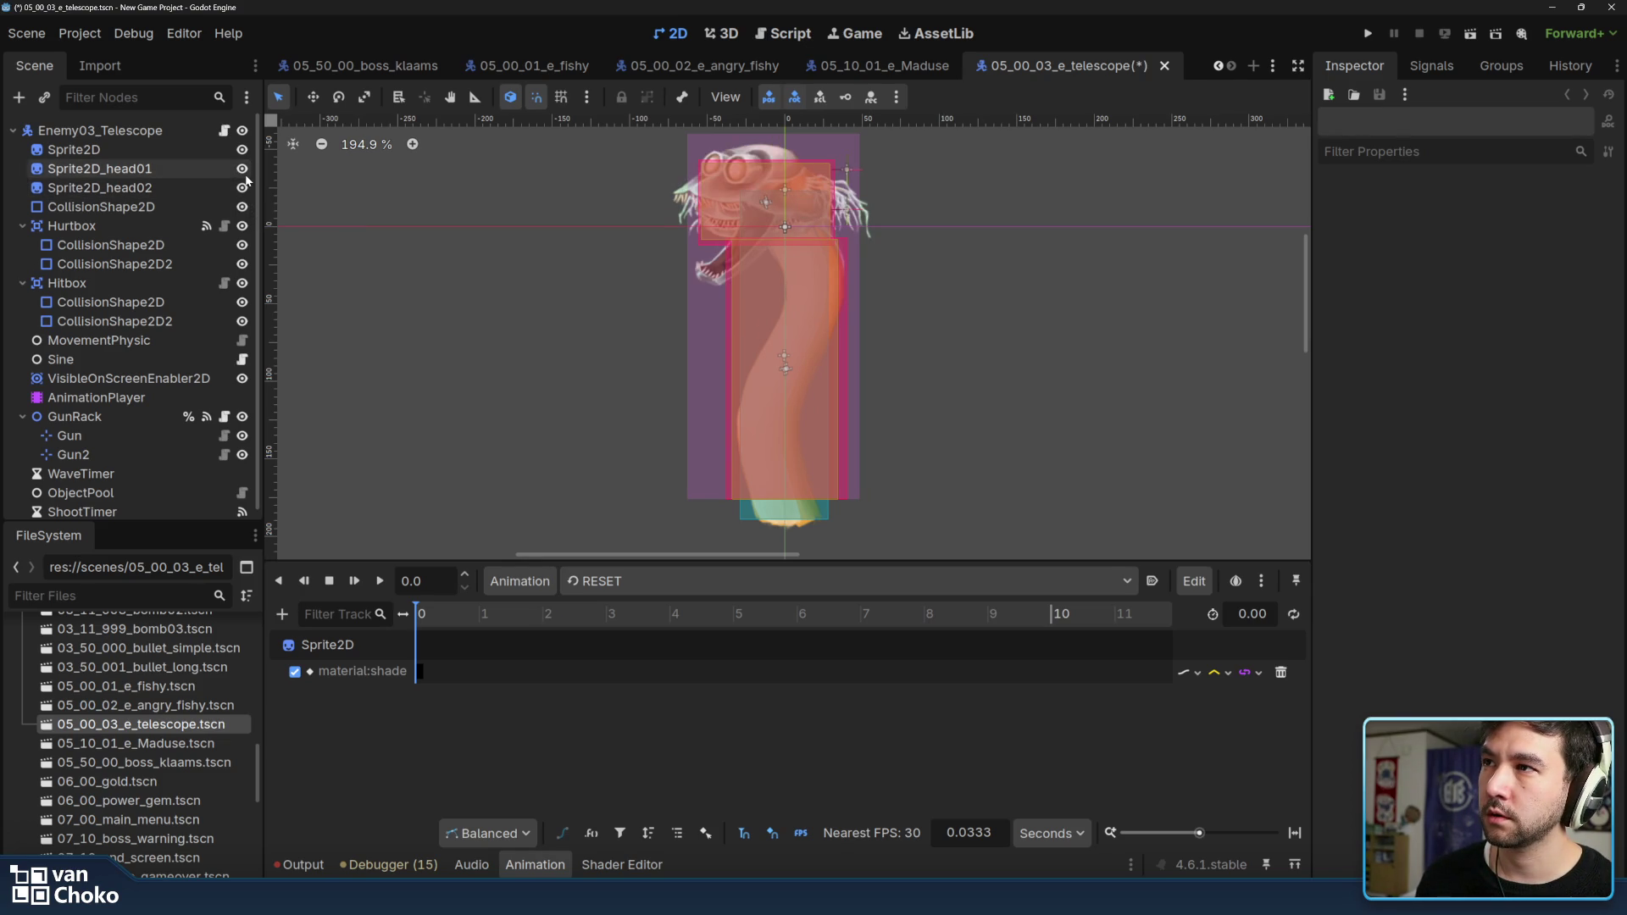
click(243, 169)
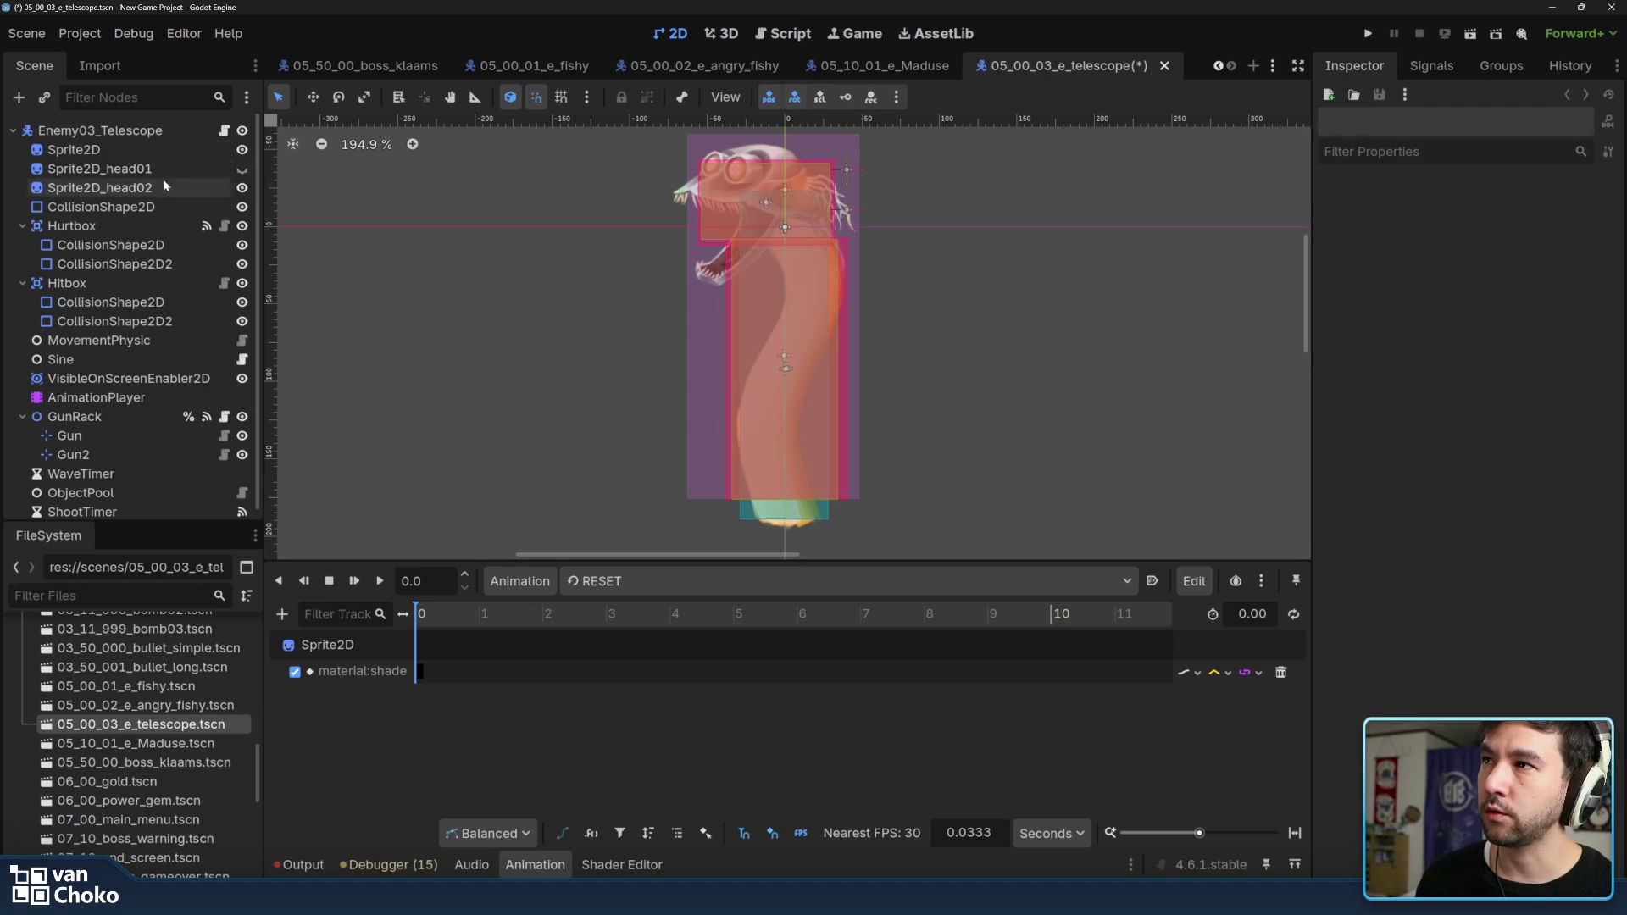
click(242, 169)
click(242, 187)
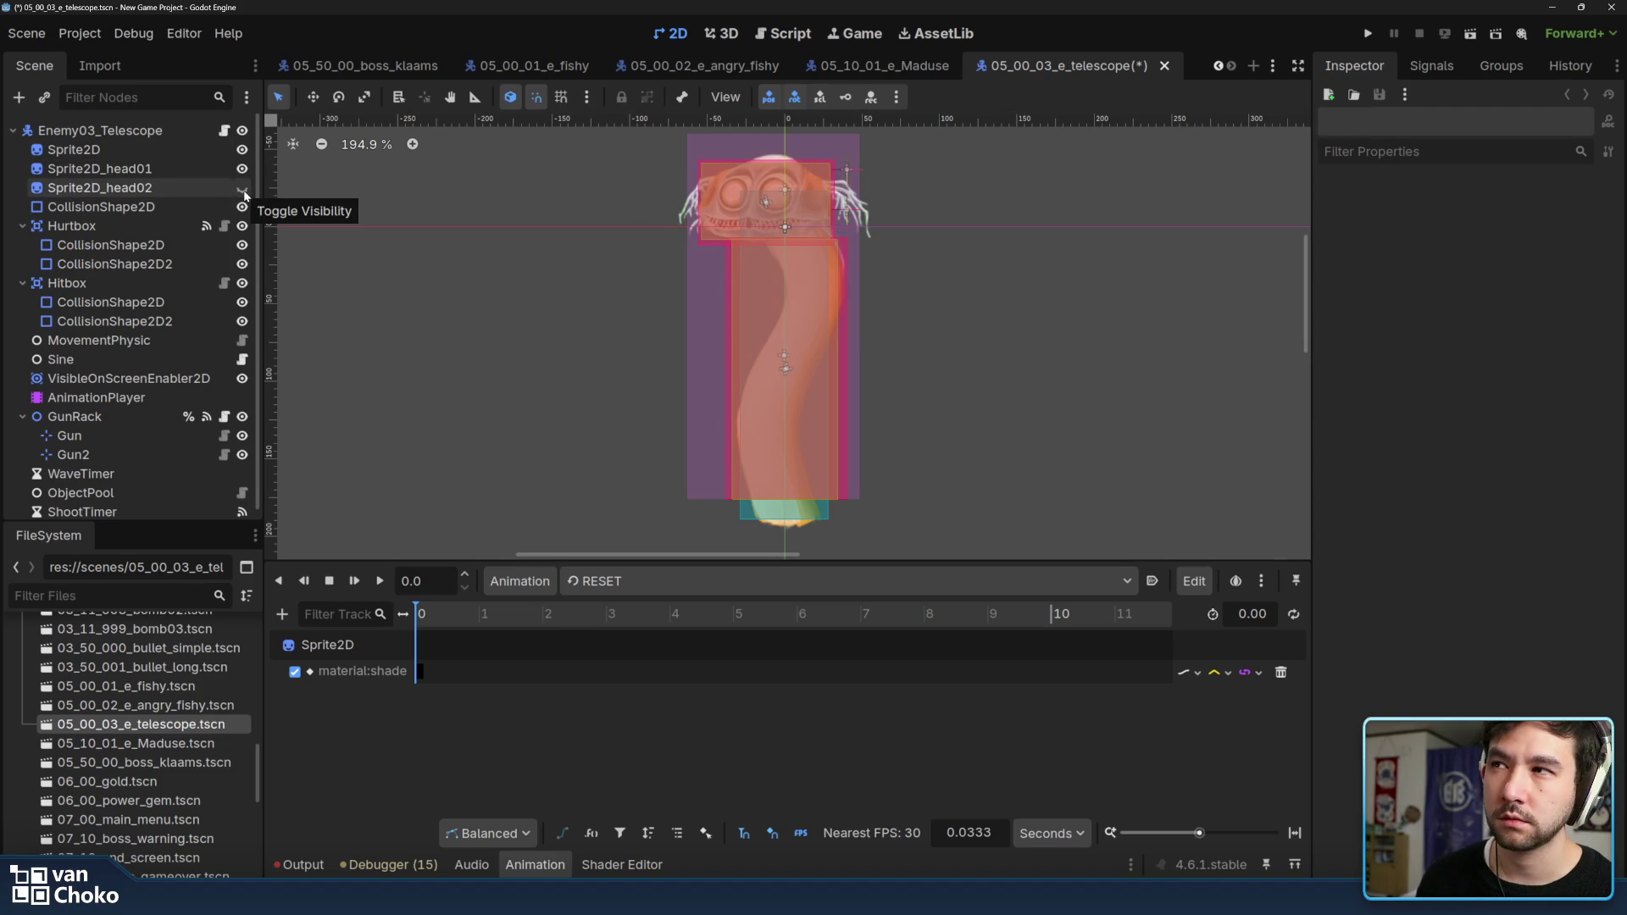
Inspect the body Sprite2D by toggling its visibility, then select the Enemy03_Telescope root
click(173, 175)
click(185, 149)
click(242, 150)
click(242, 150)
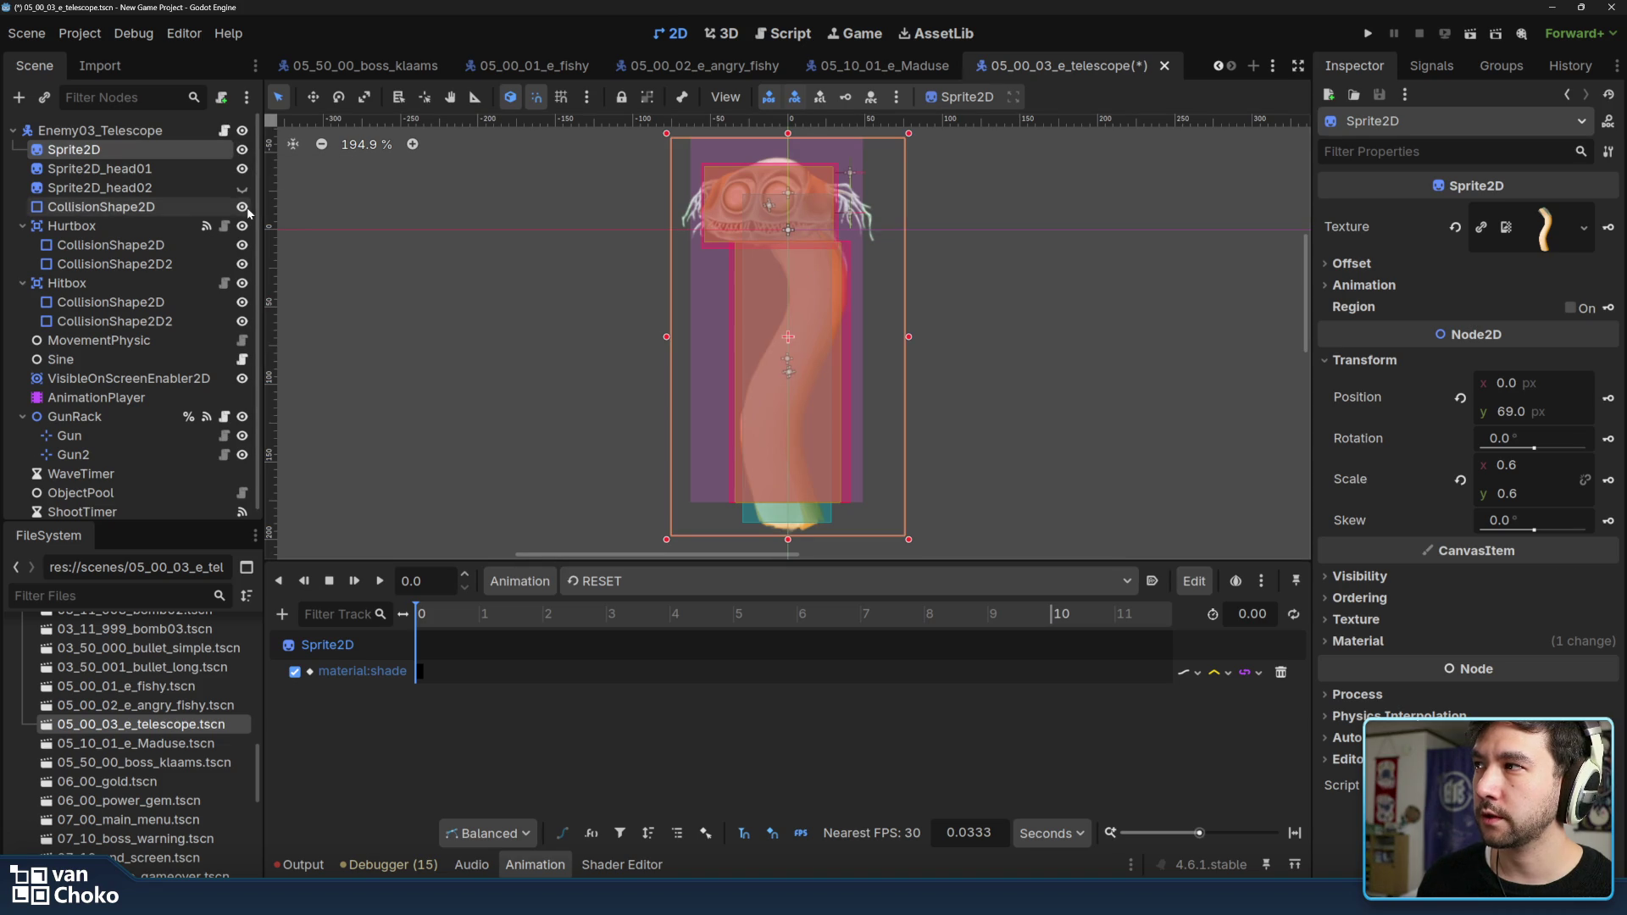
click(104, 131)
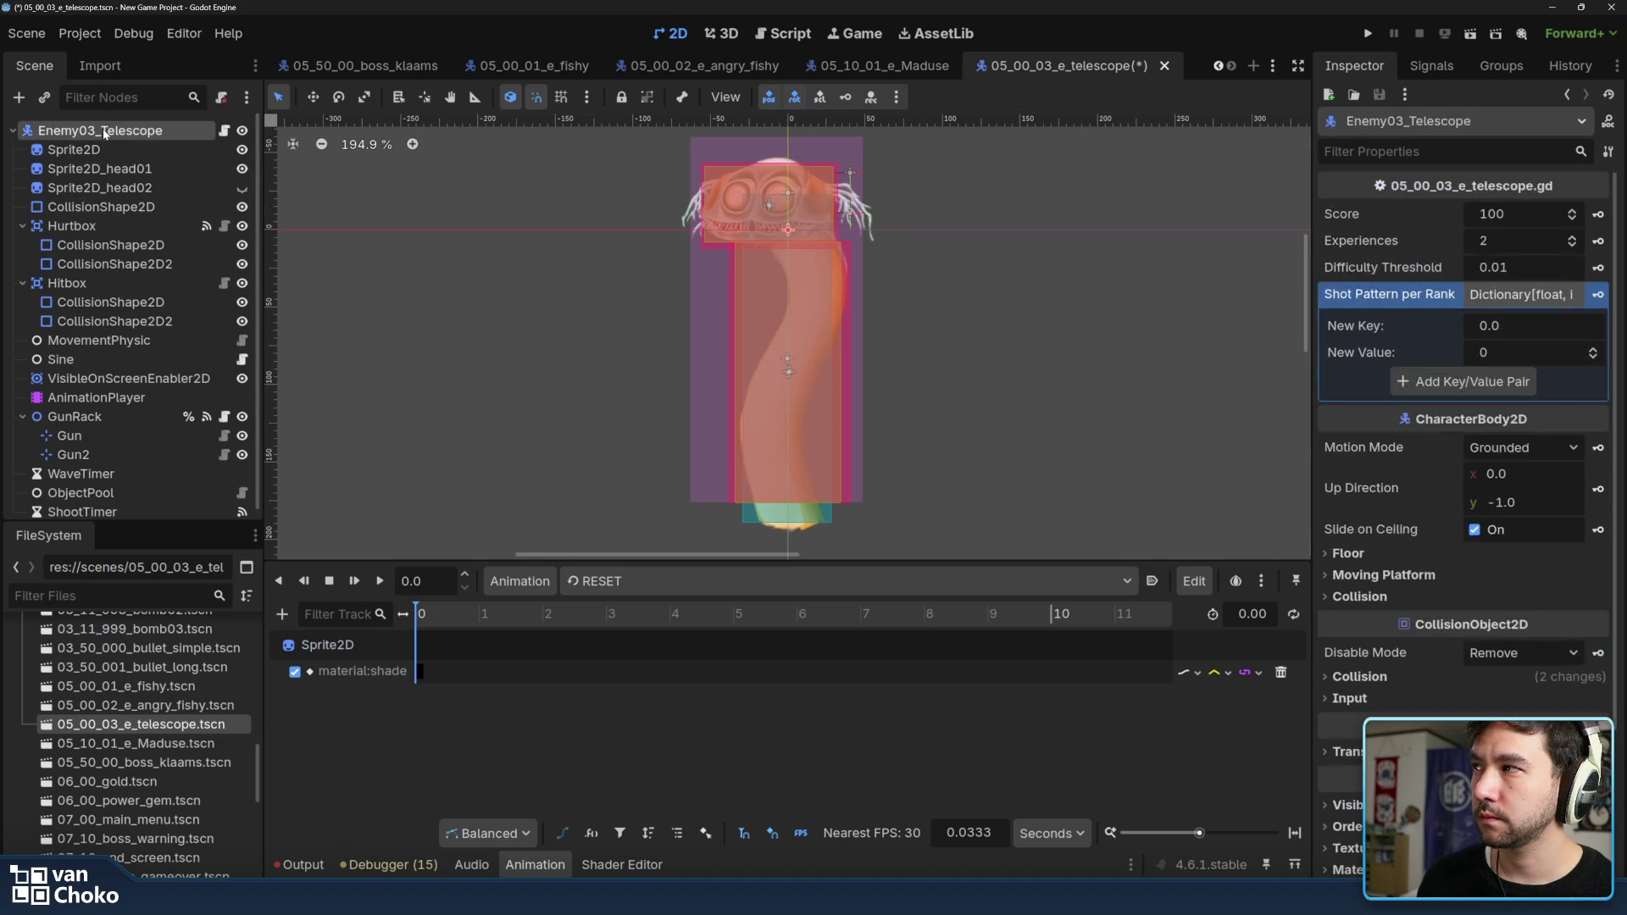
Add a Node2D child to the telescope root and move it just below Sprite2D_head02
key(ctrl+a)
text(node)
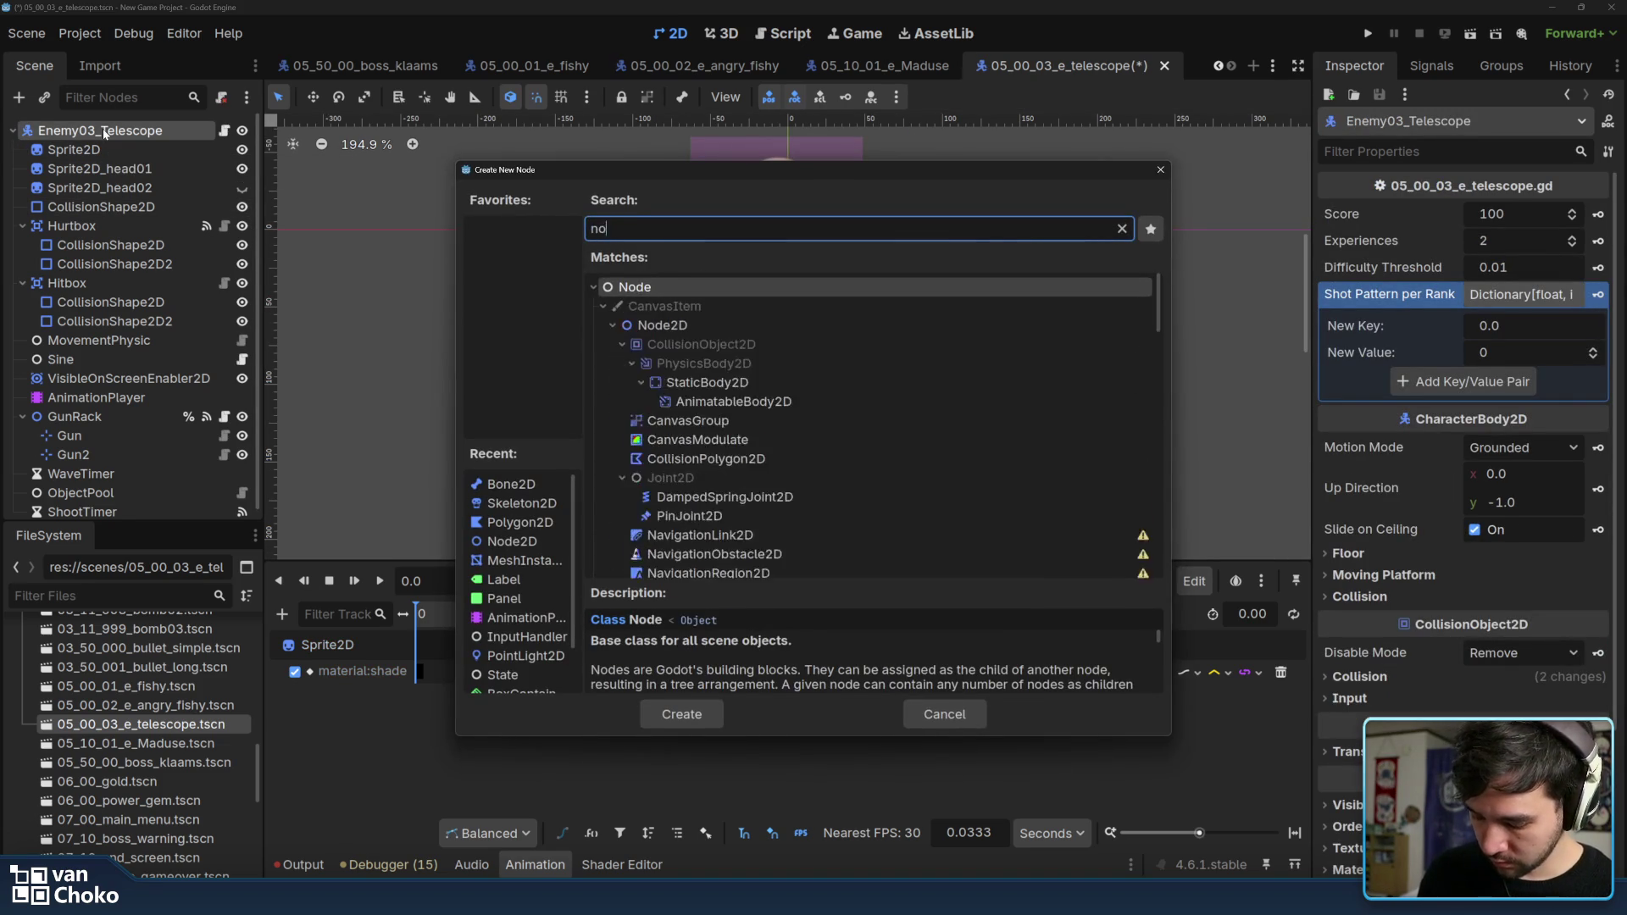
key(Down)
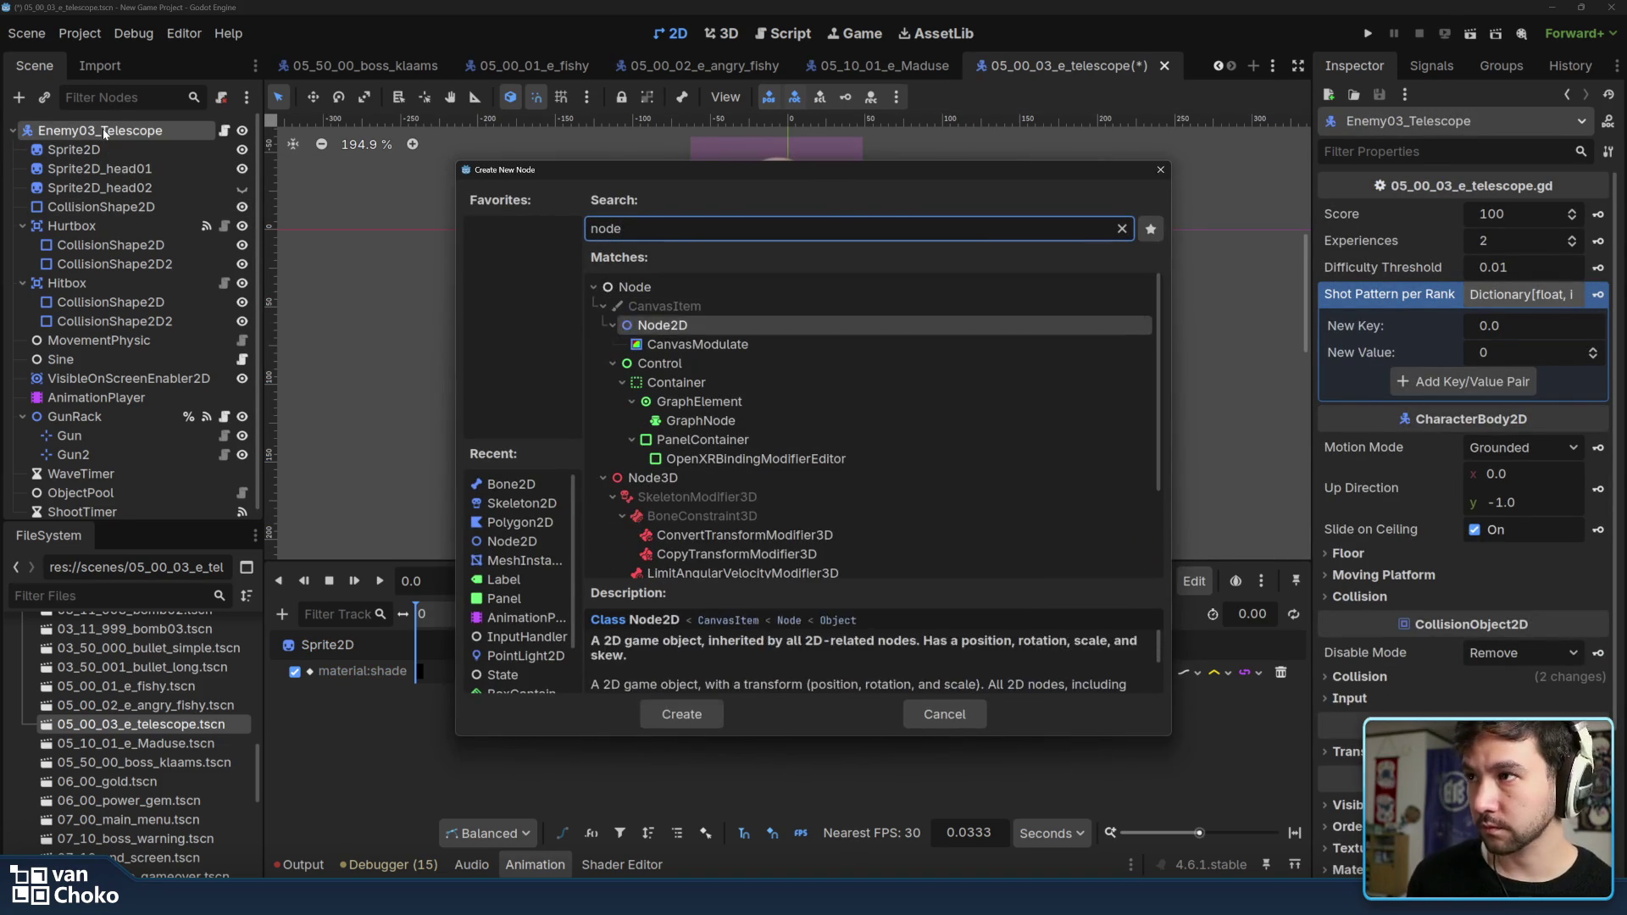
key(Return)
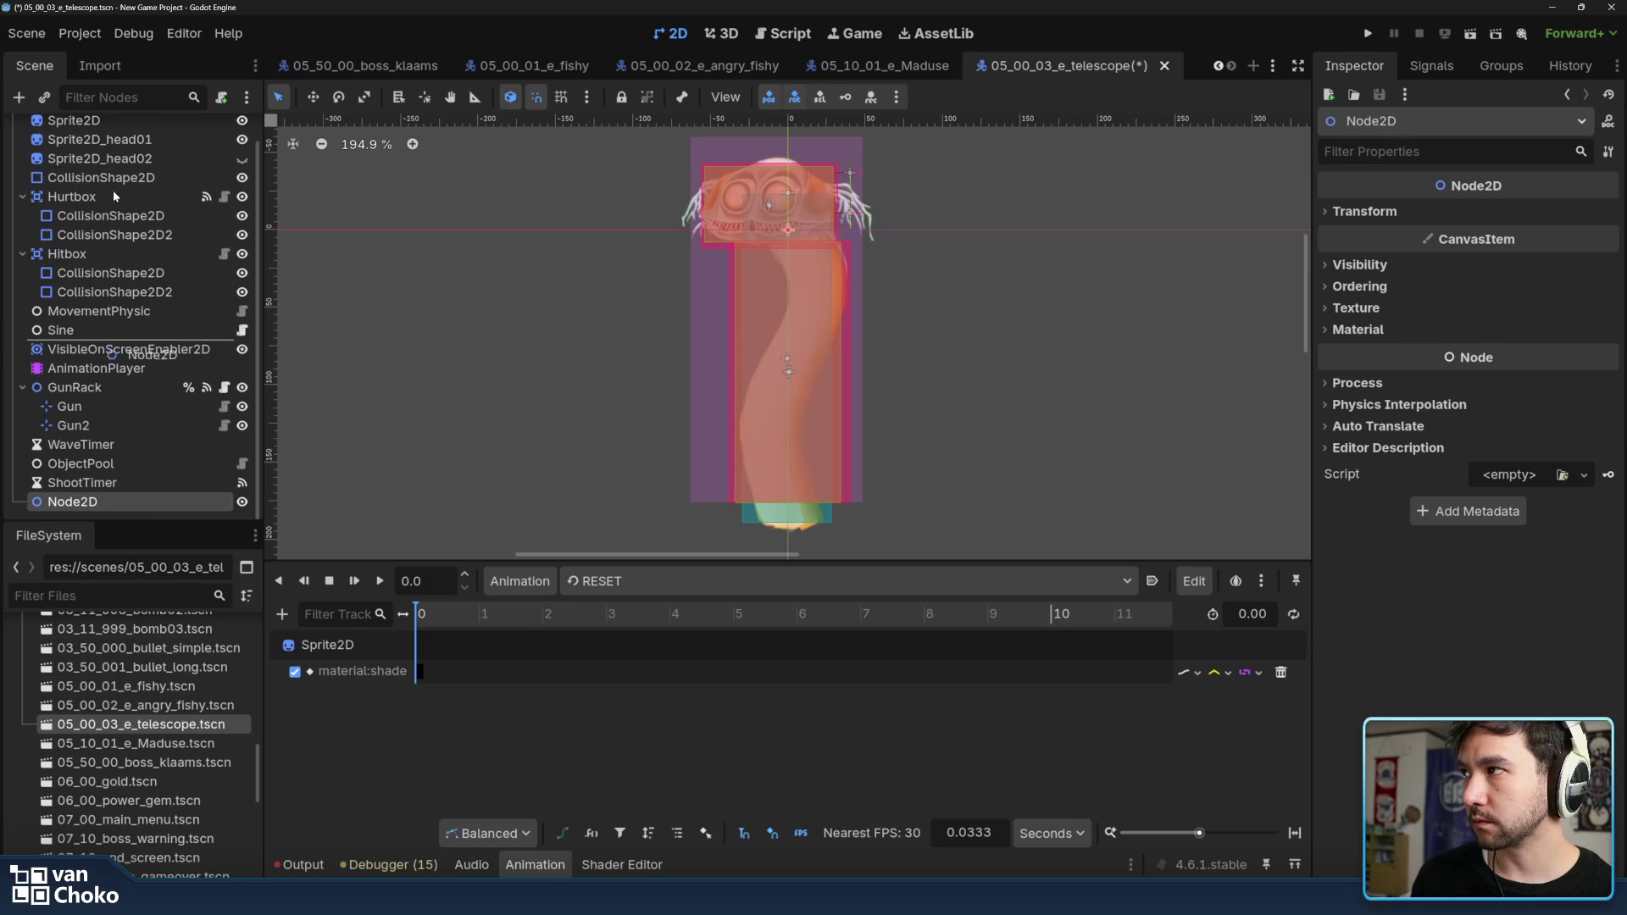
drag(113, 172, 119, 174)
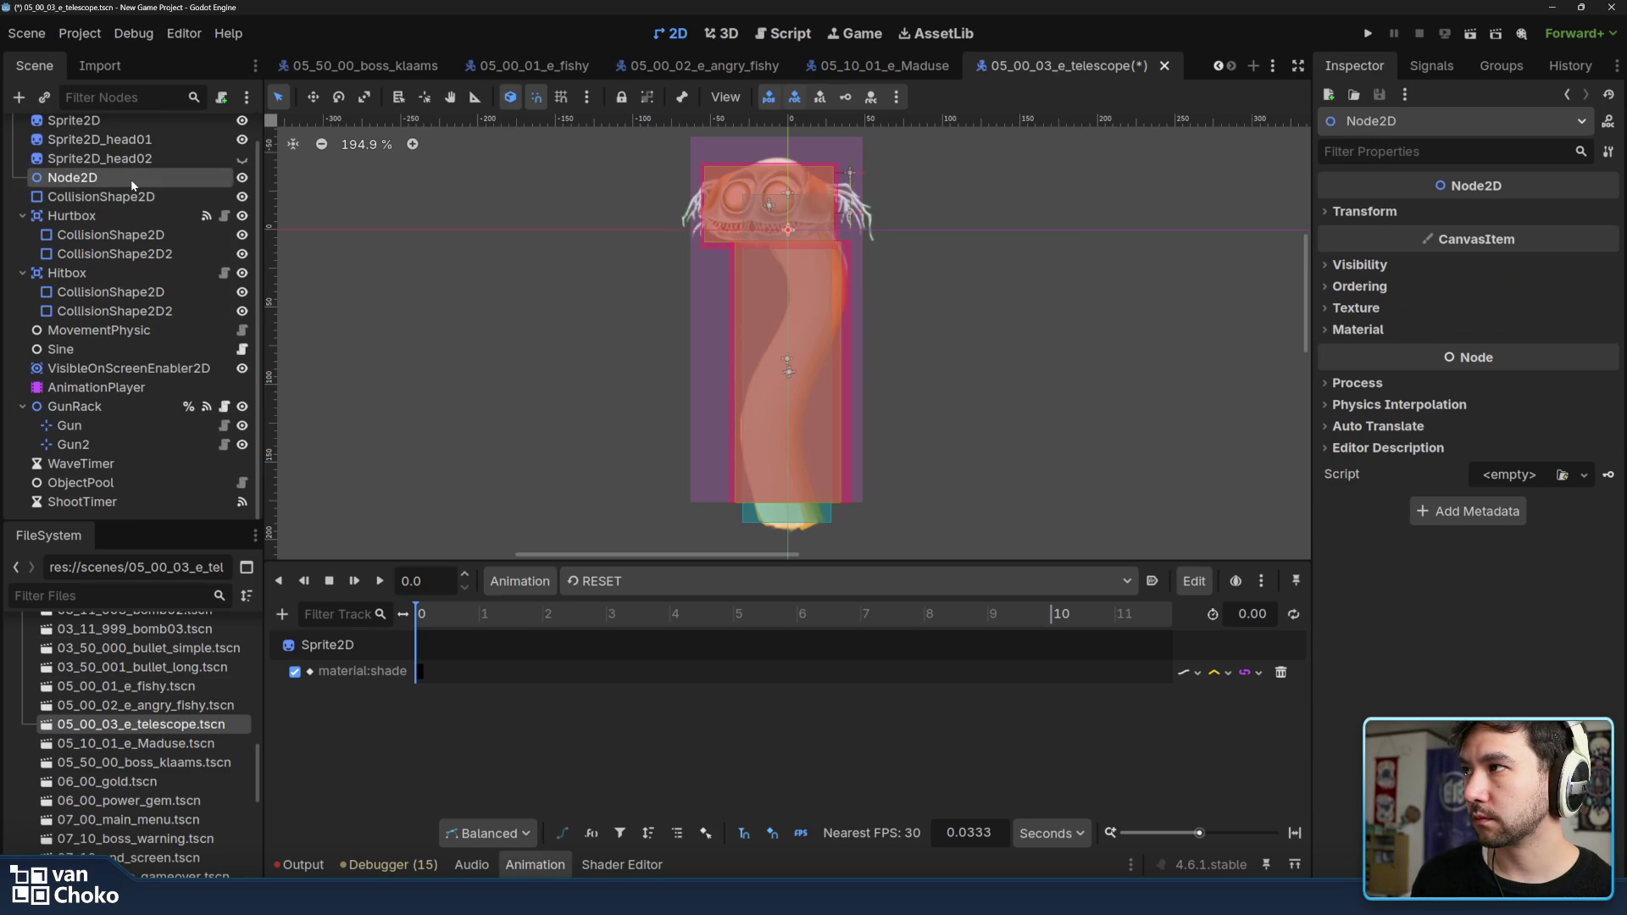
drag(410, 258, 484, 302)
scroll(437, 215, down, 1)
scroll(437, 215, right, 1)
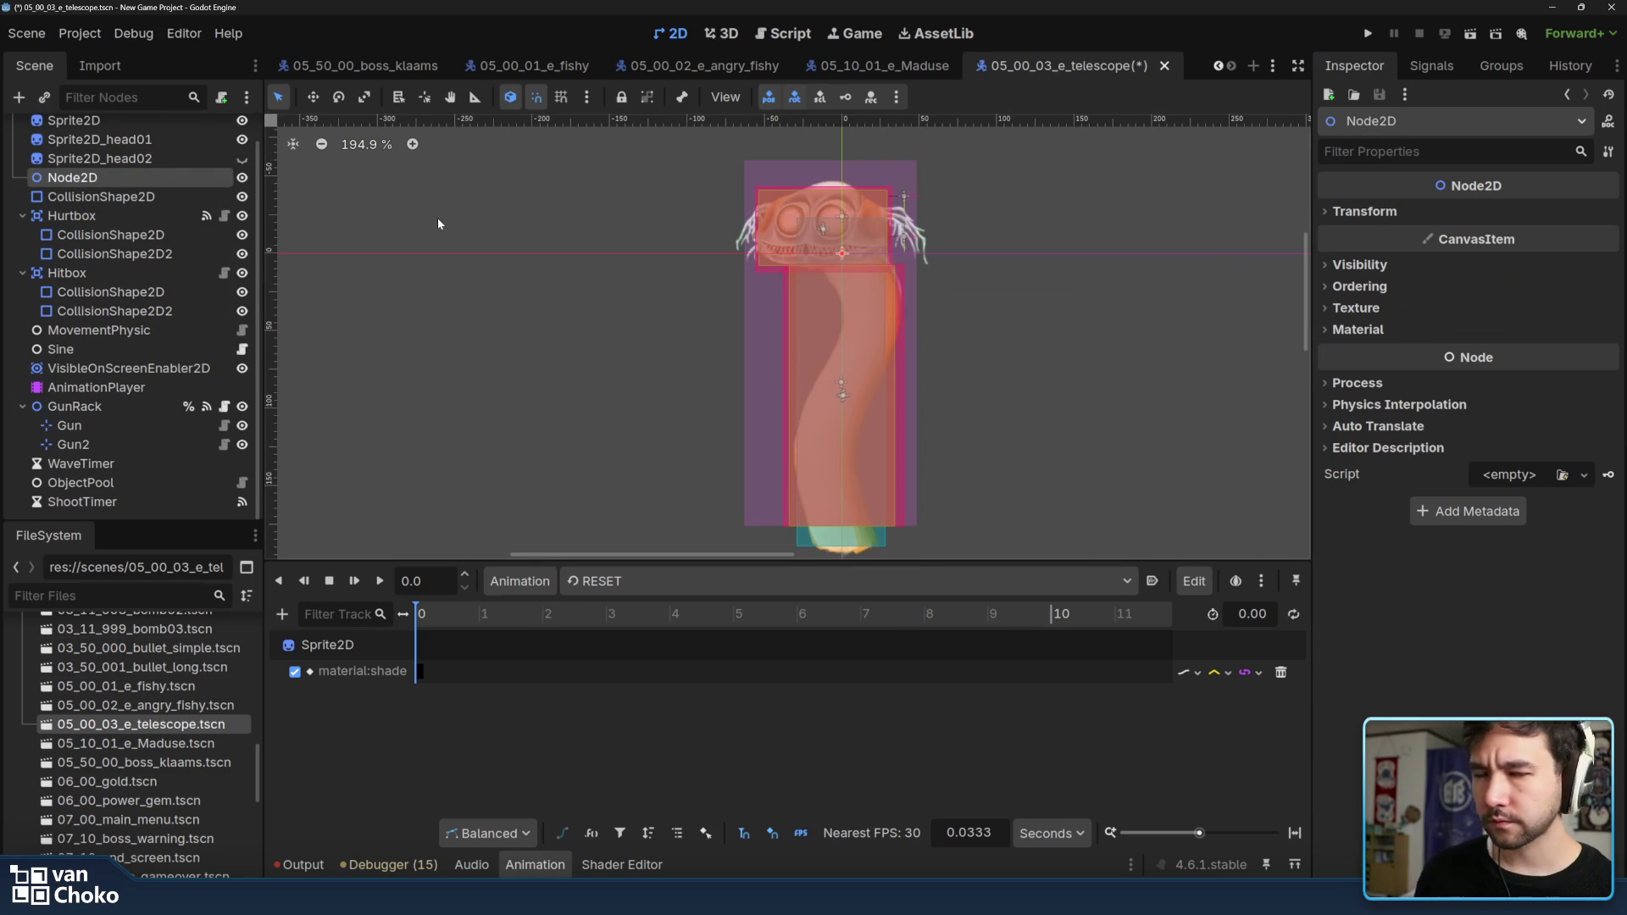
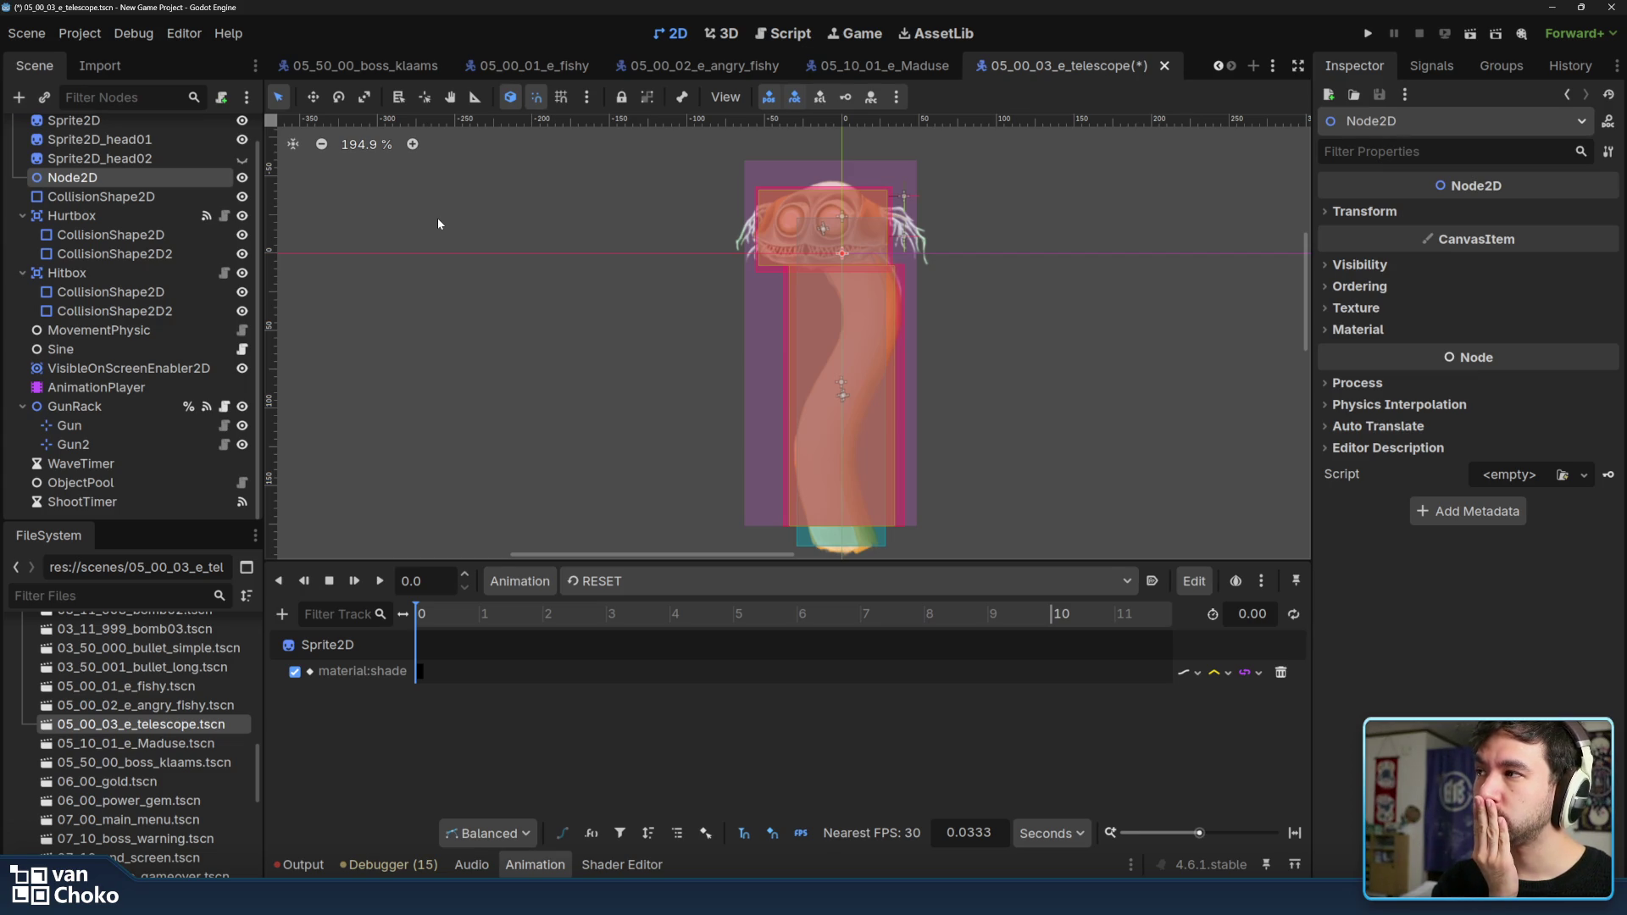
Rename Node2D to Design and hide the Sprite2D_head02 sprite
double_click(125, 178)
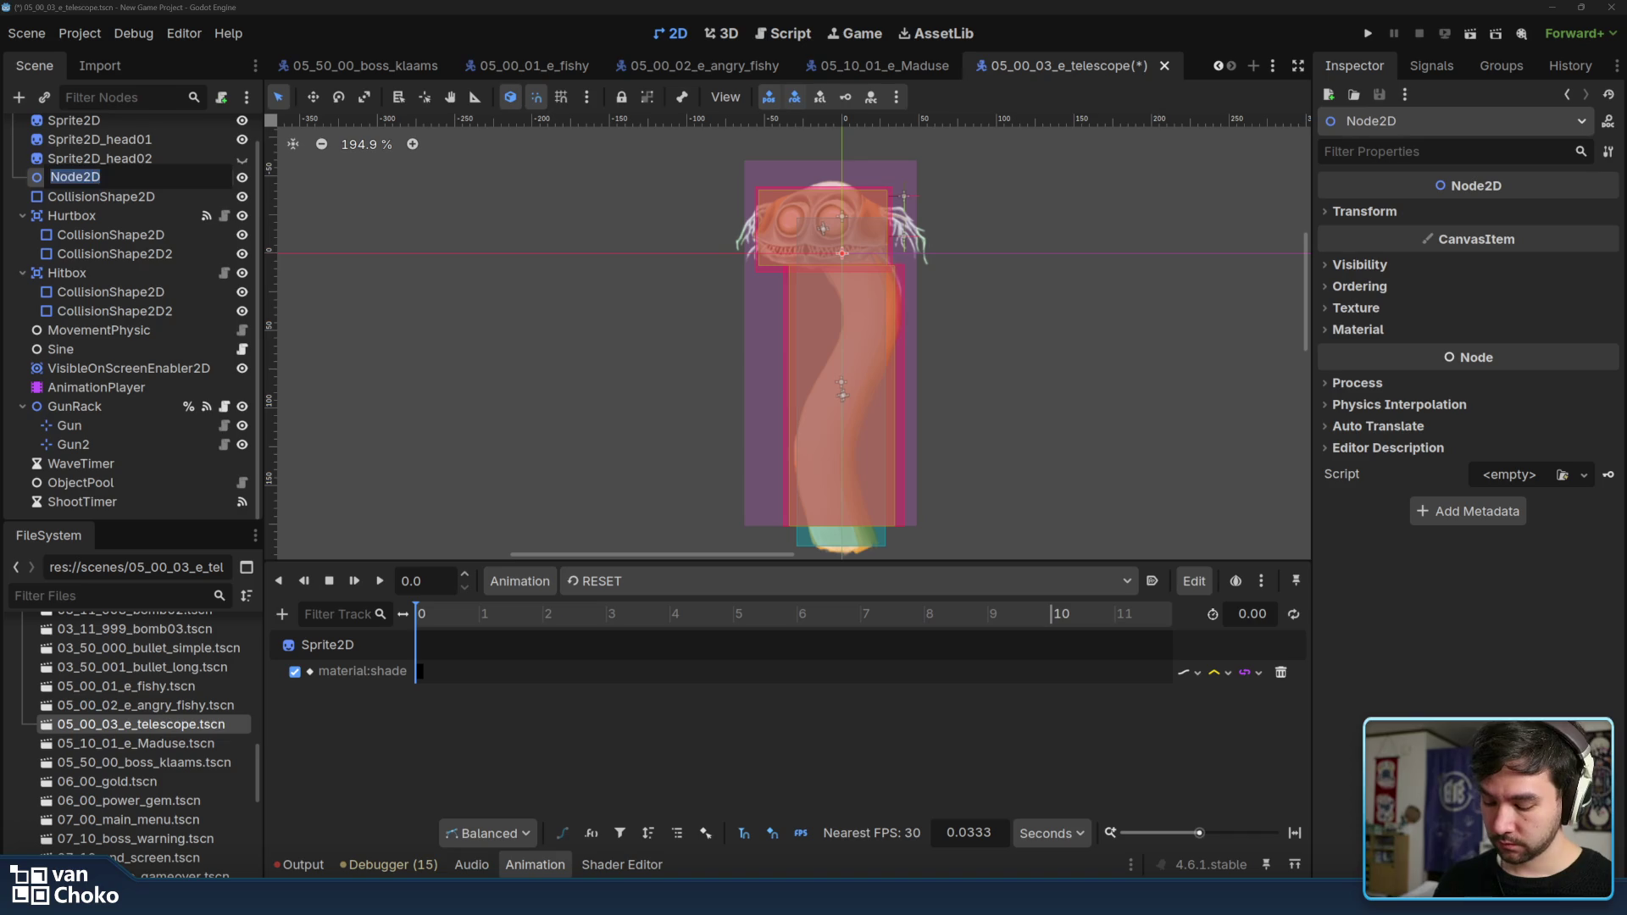
text(Design)
key(Return)
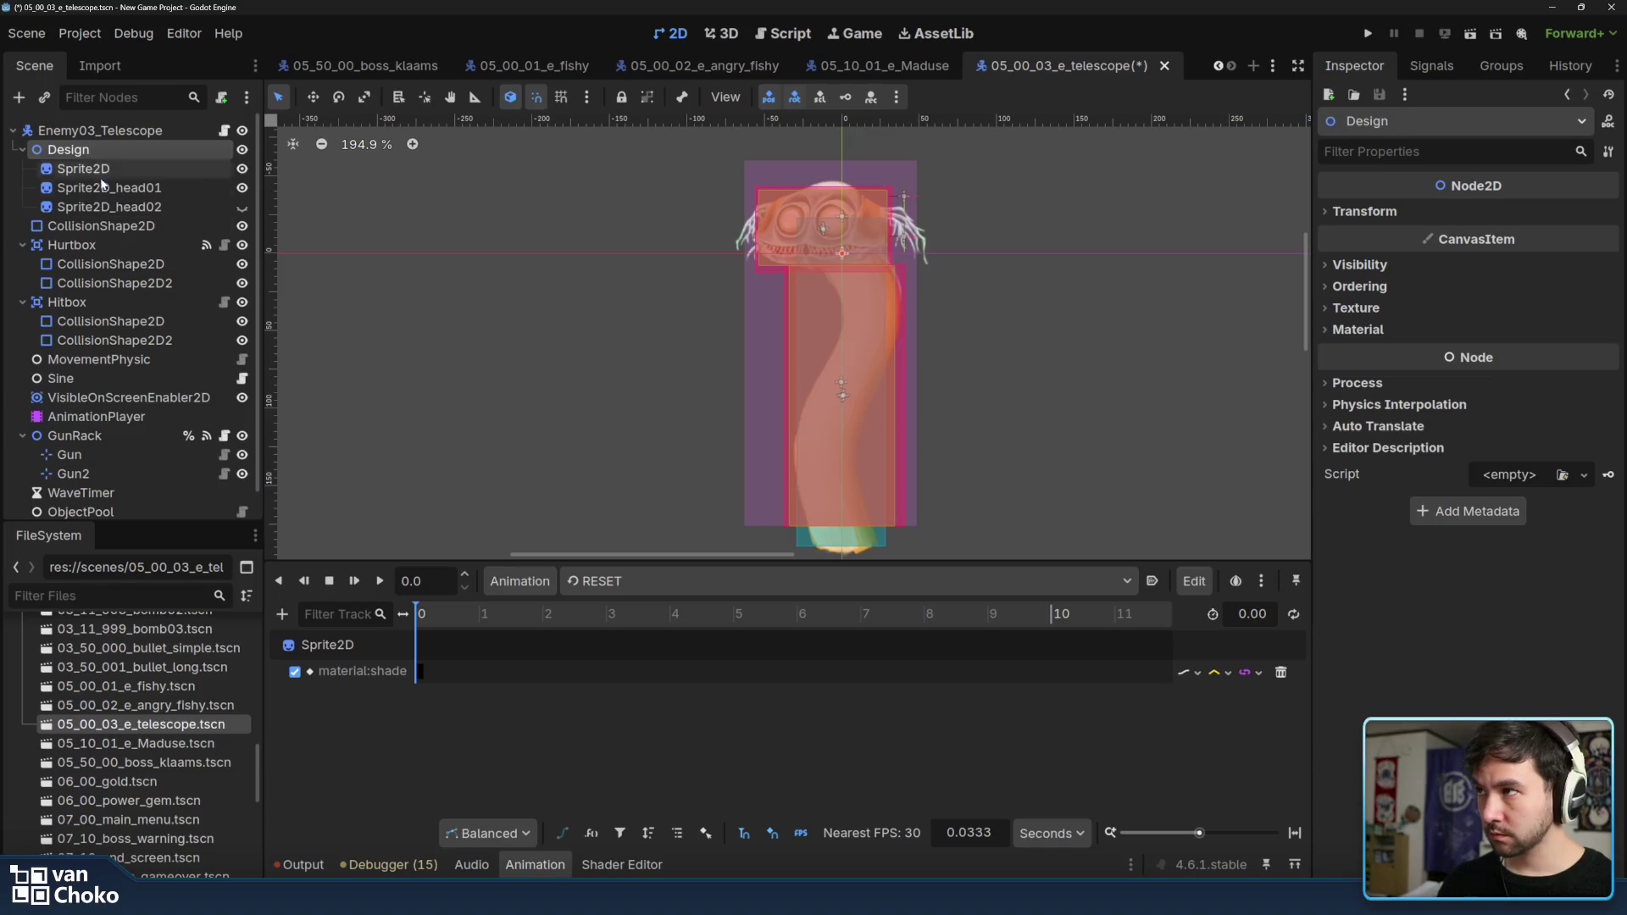
click(241, 207)
click(241, 207)
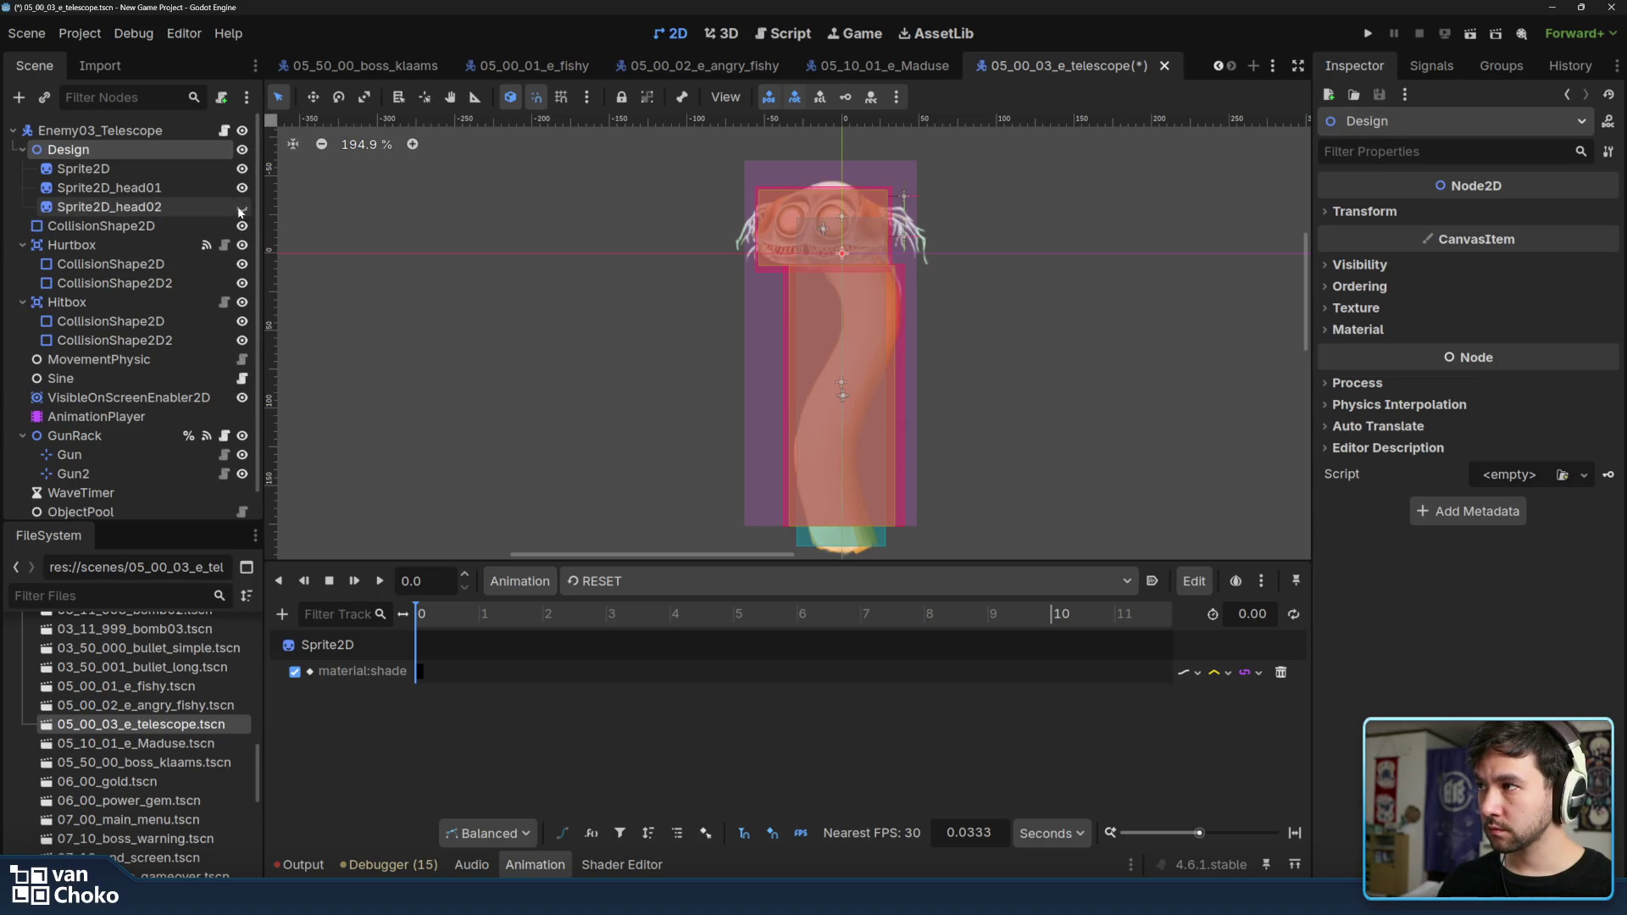
Hide the CollisionShape2D, Hurtbox, Hitbox and VisibleOnScreenEnabler2D overlays, collapsing Hurtbox and Hitbox
click(242, 226)
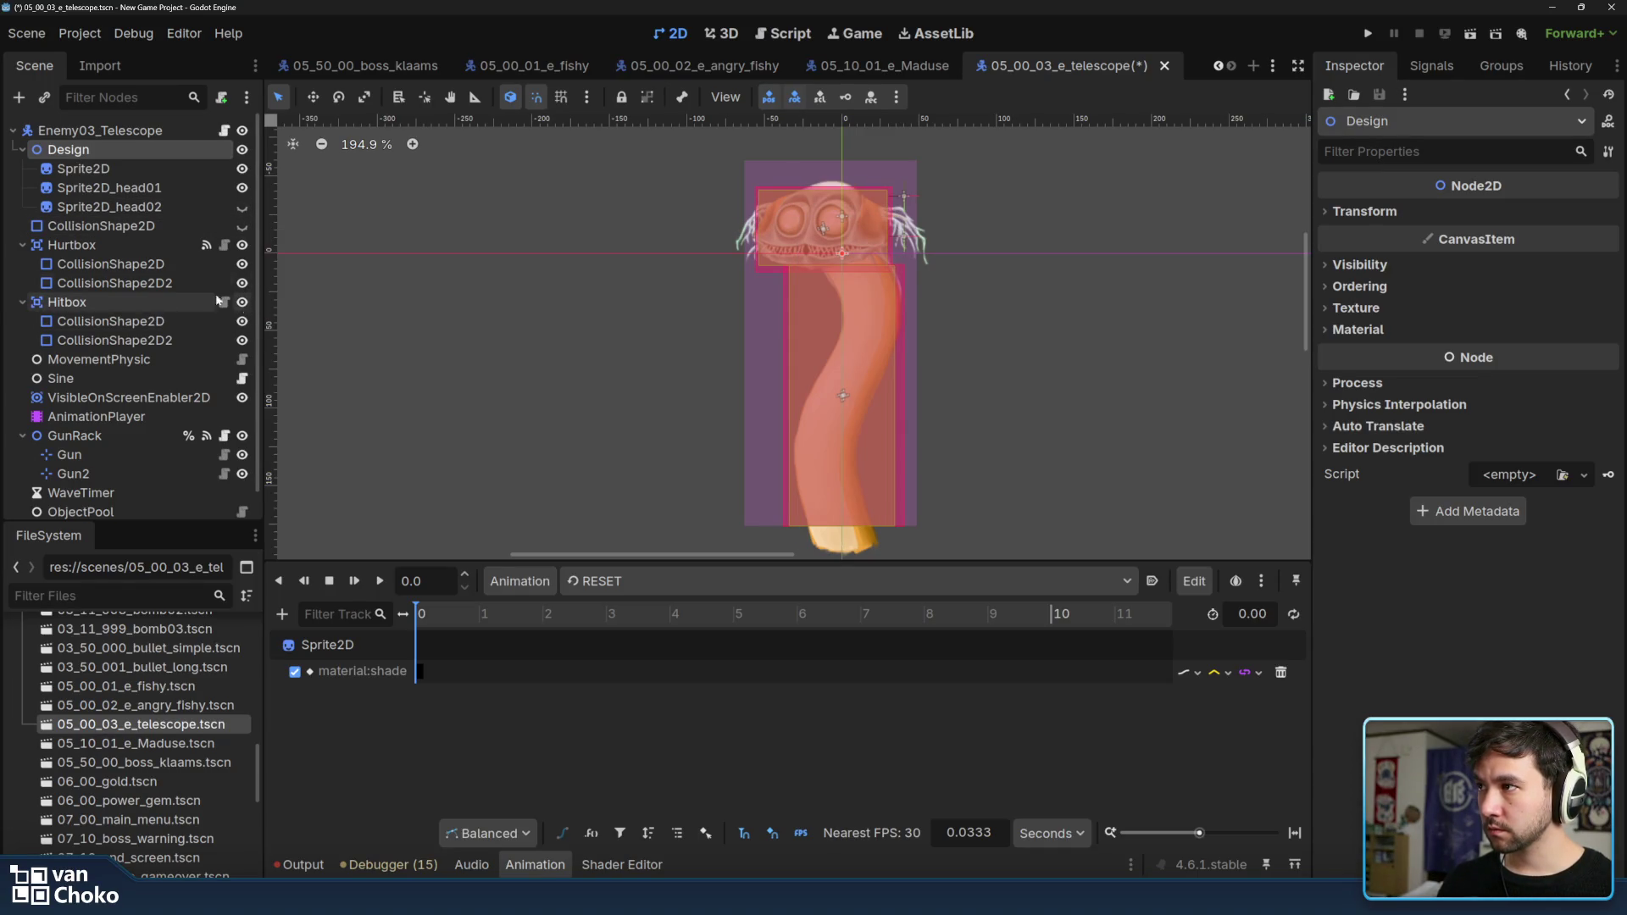
click(21, 303)
click(22, 246)
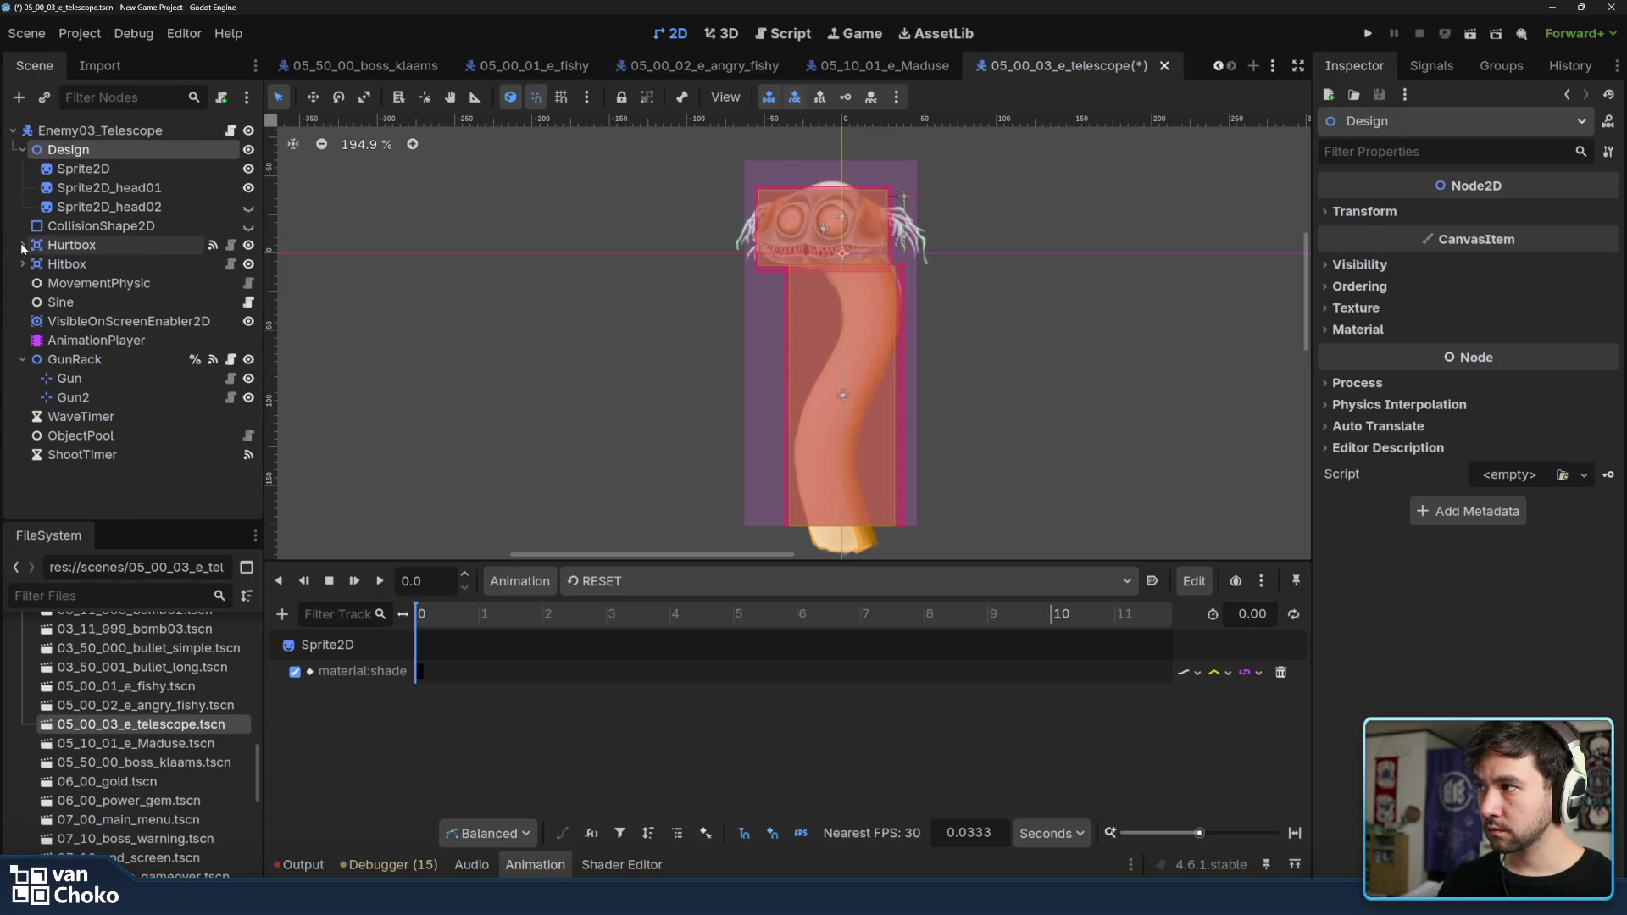
click(249, 246)
click(248, 265)
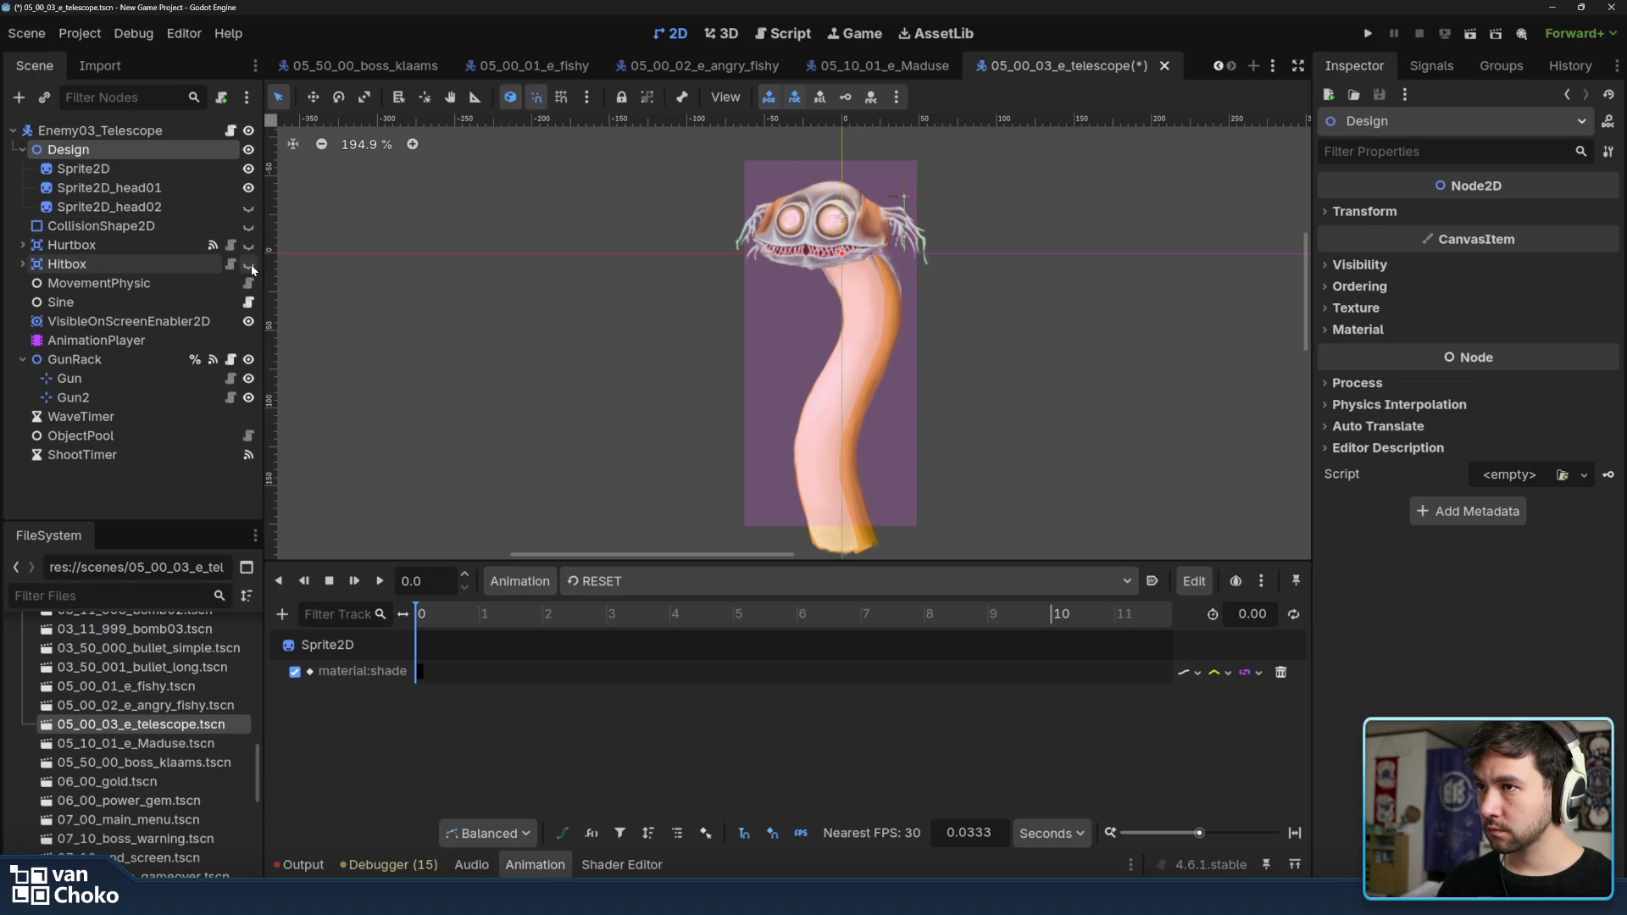
click(249, 321)
drag(766, 370, 740, 356)
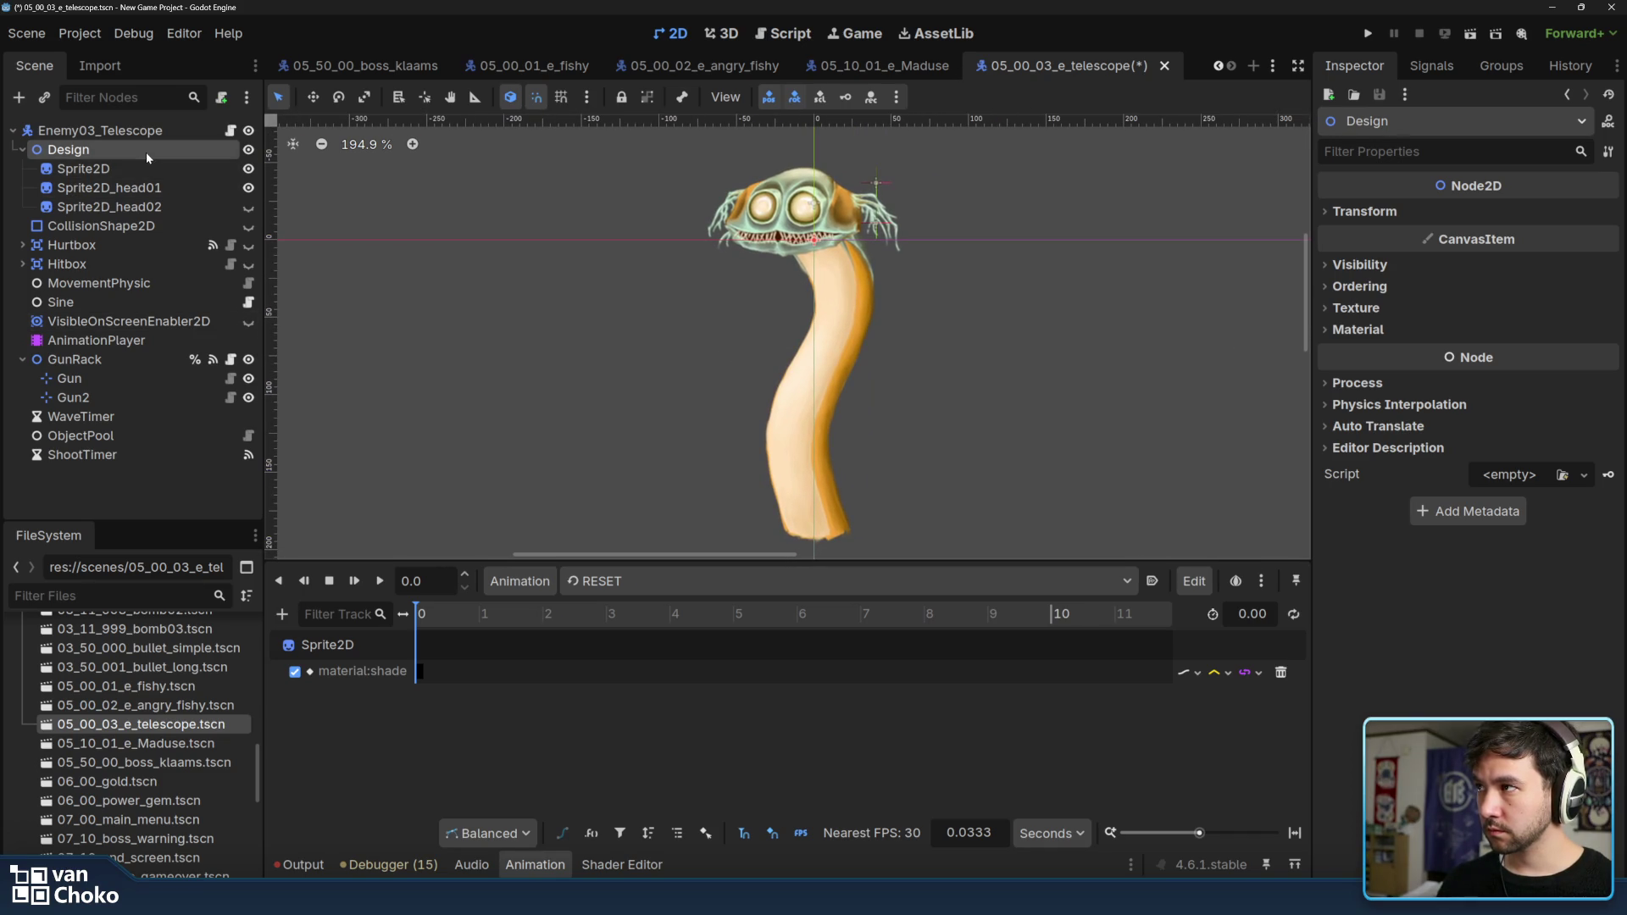
Add a Polygon2D child node under Design
key(ctrl+a)
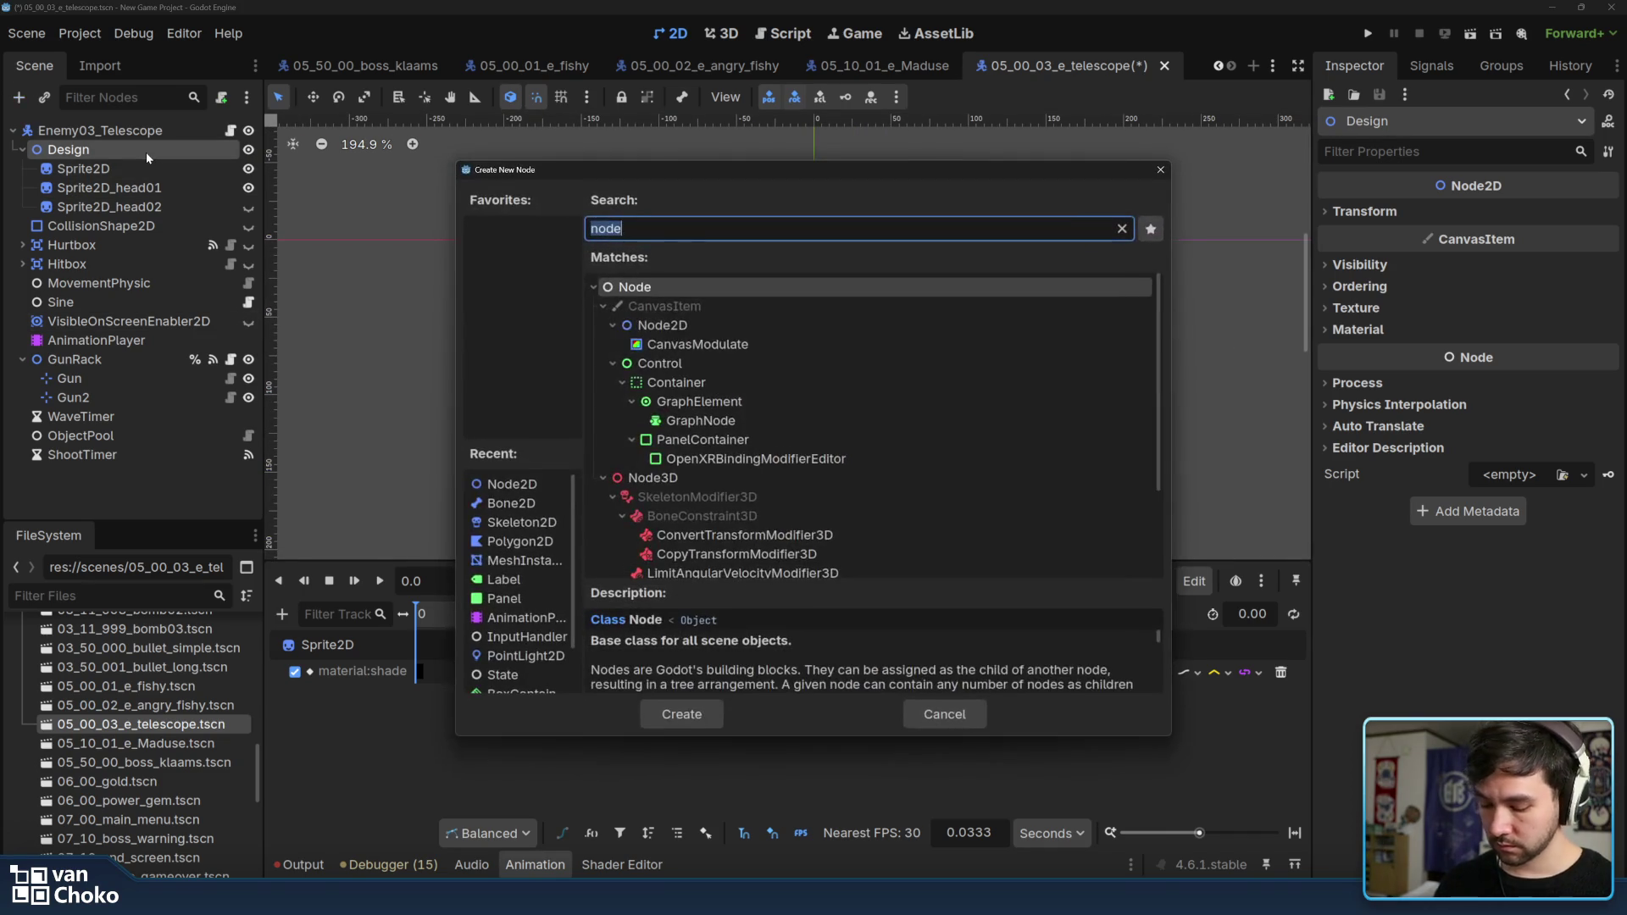
text(pol)
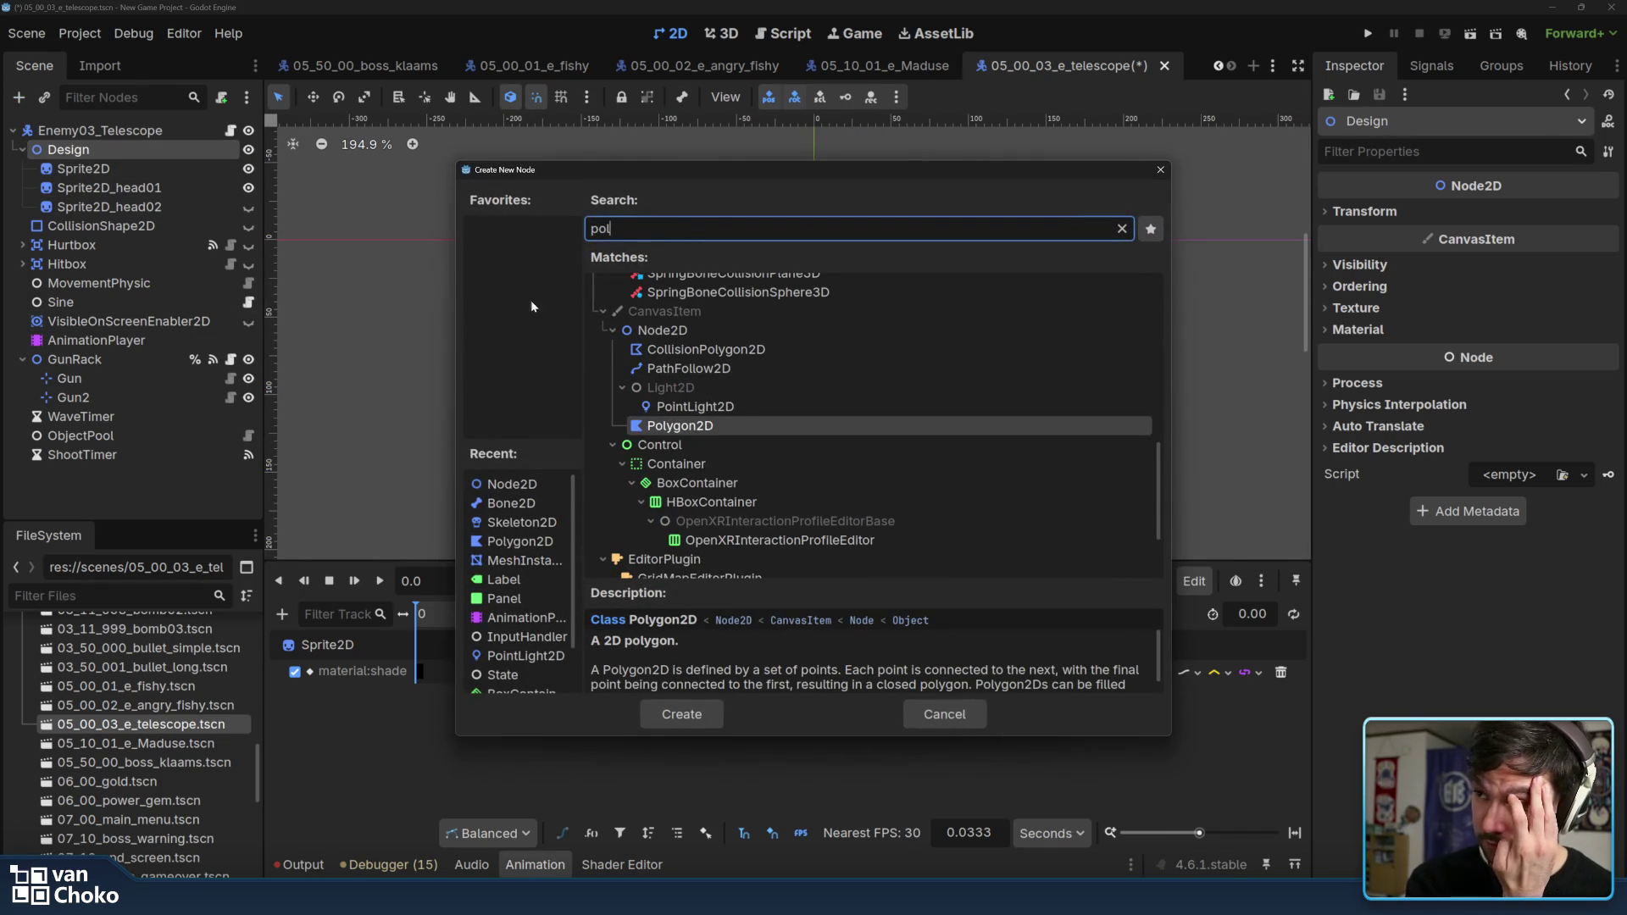
key(Return)
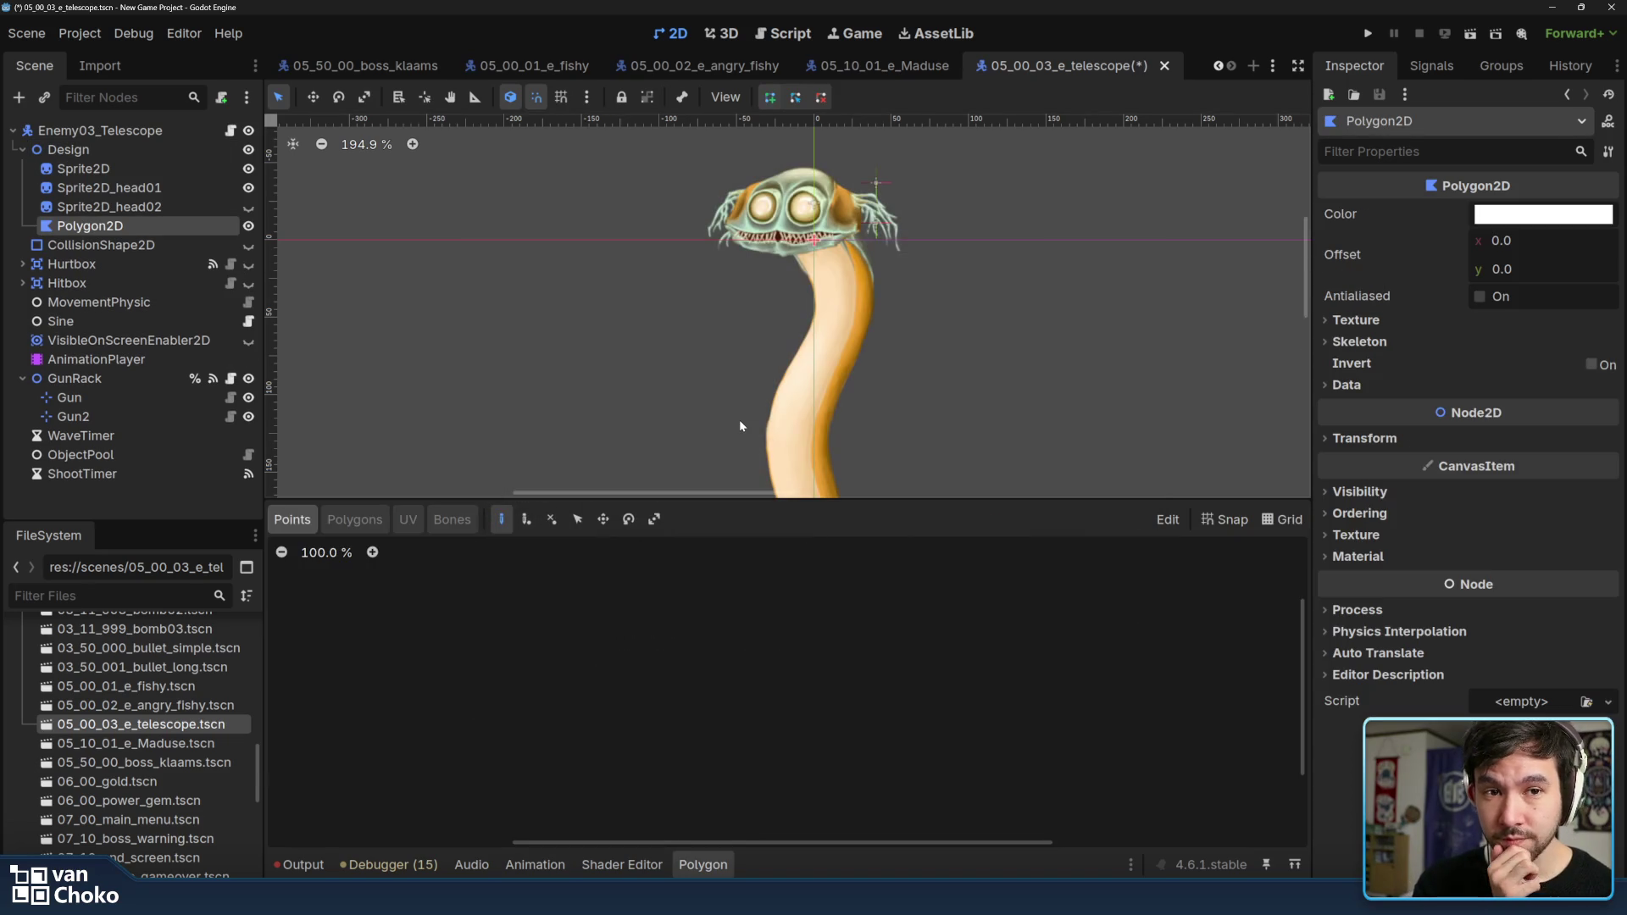
drag(853, 499, 853, 522)
drag(907, 430, 893, 385)
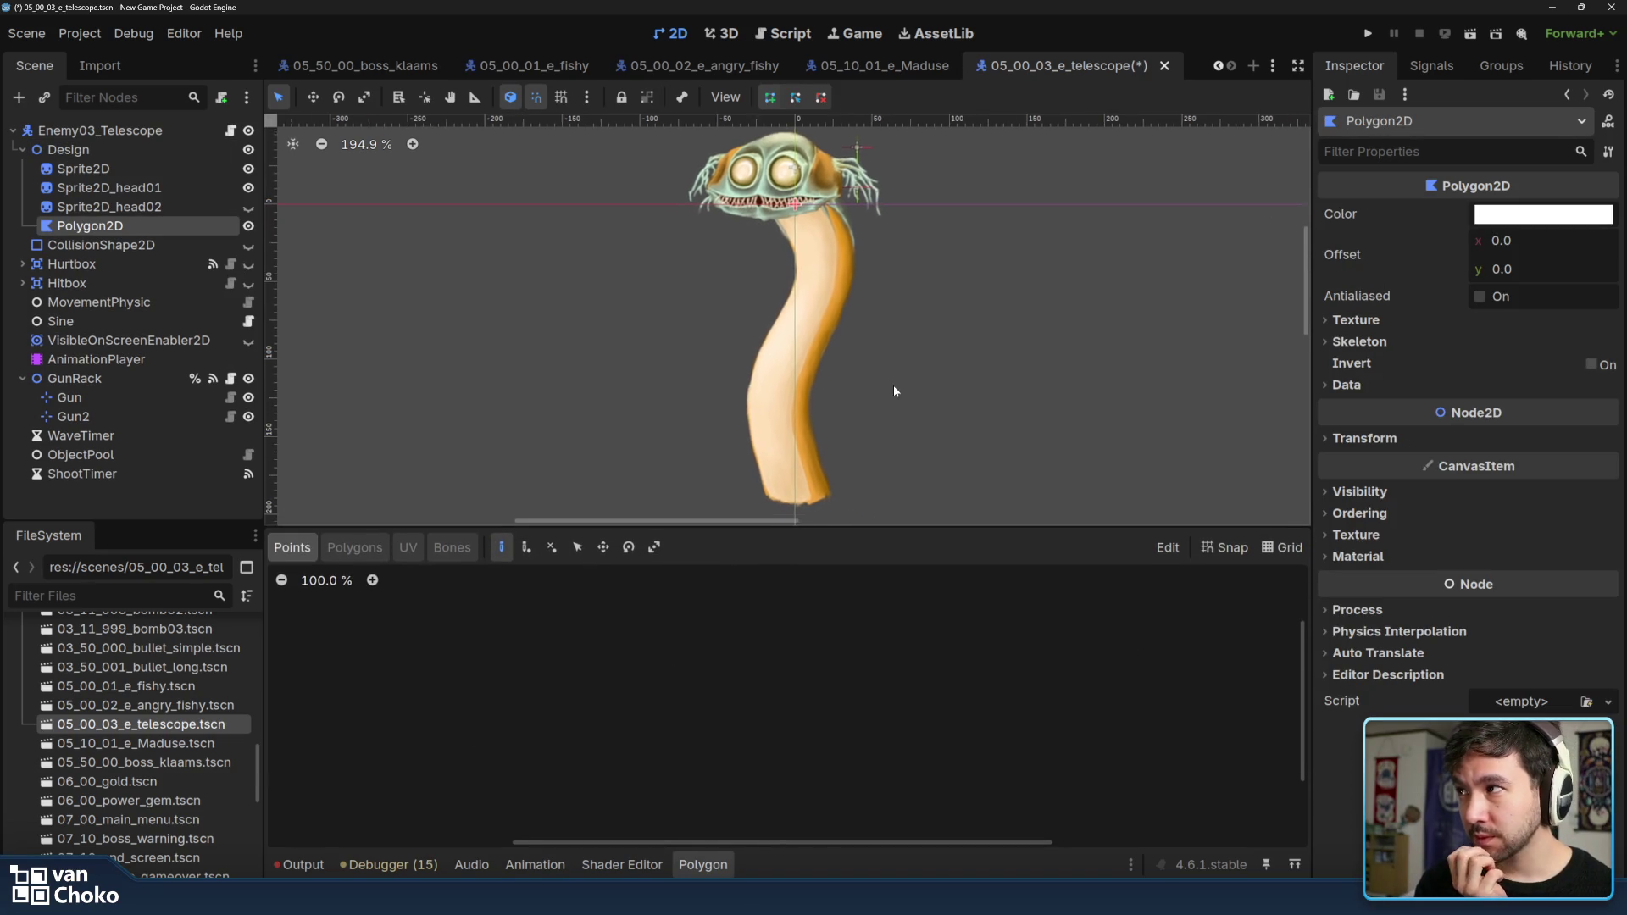
Rename the Polygon2D to Body and hide both head sprites
double_click(139, 223)
text(Body)
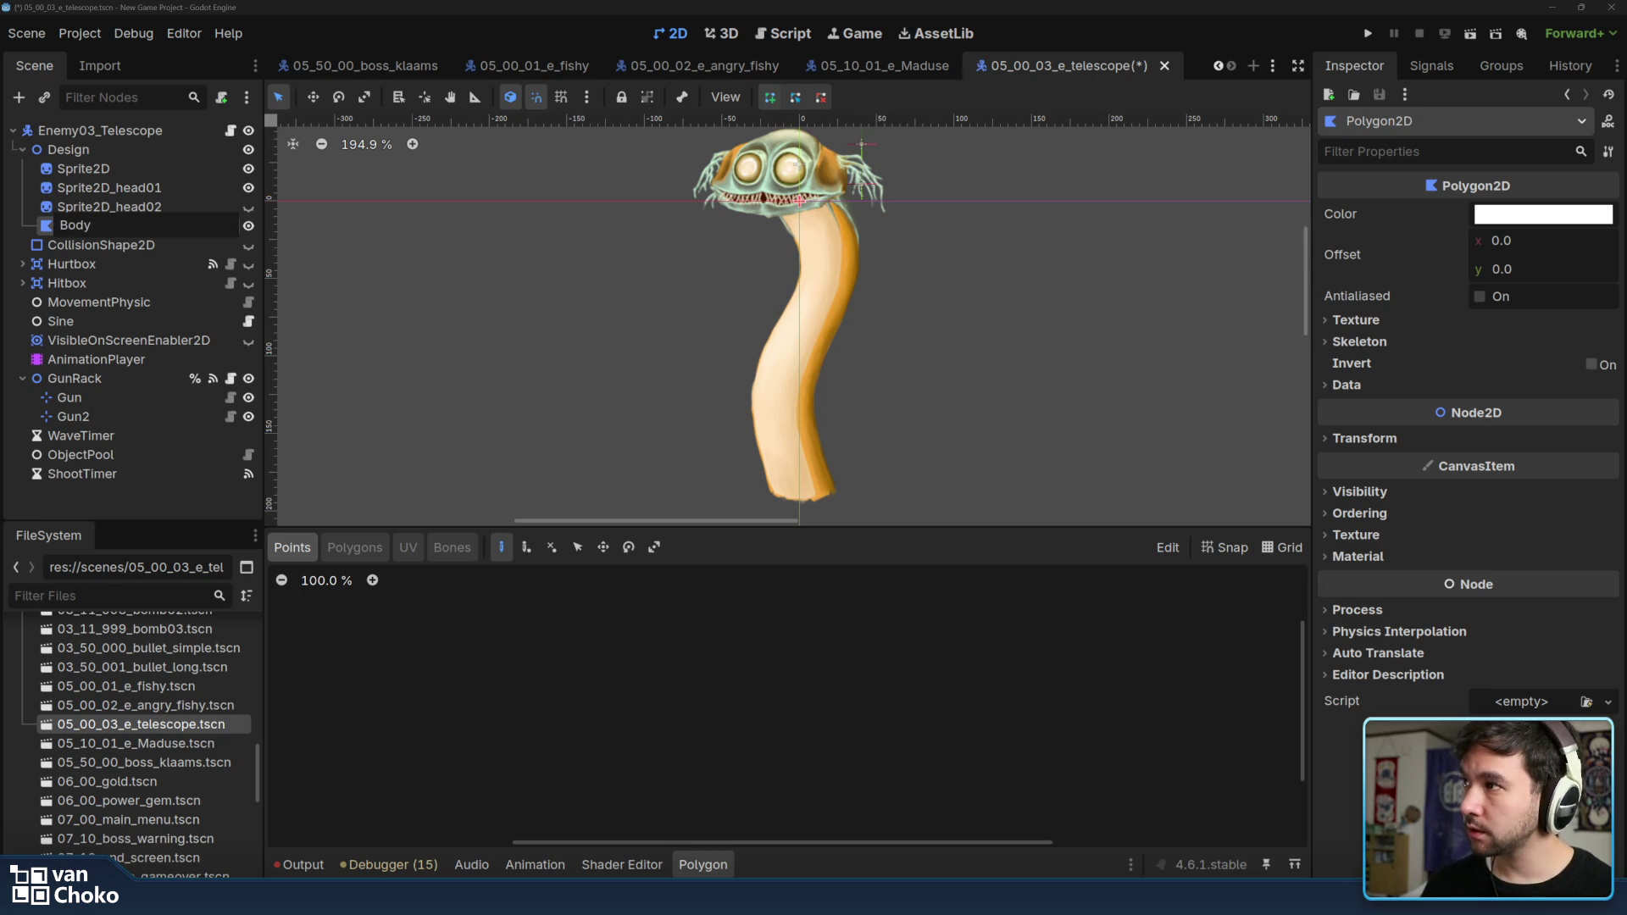
key(Return)
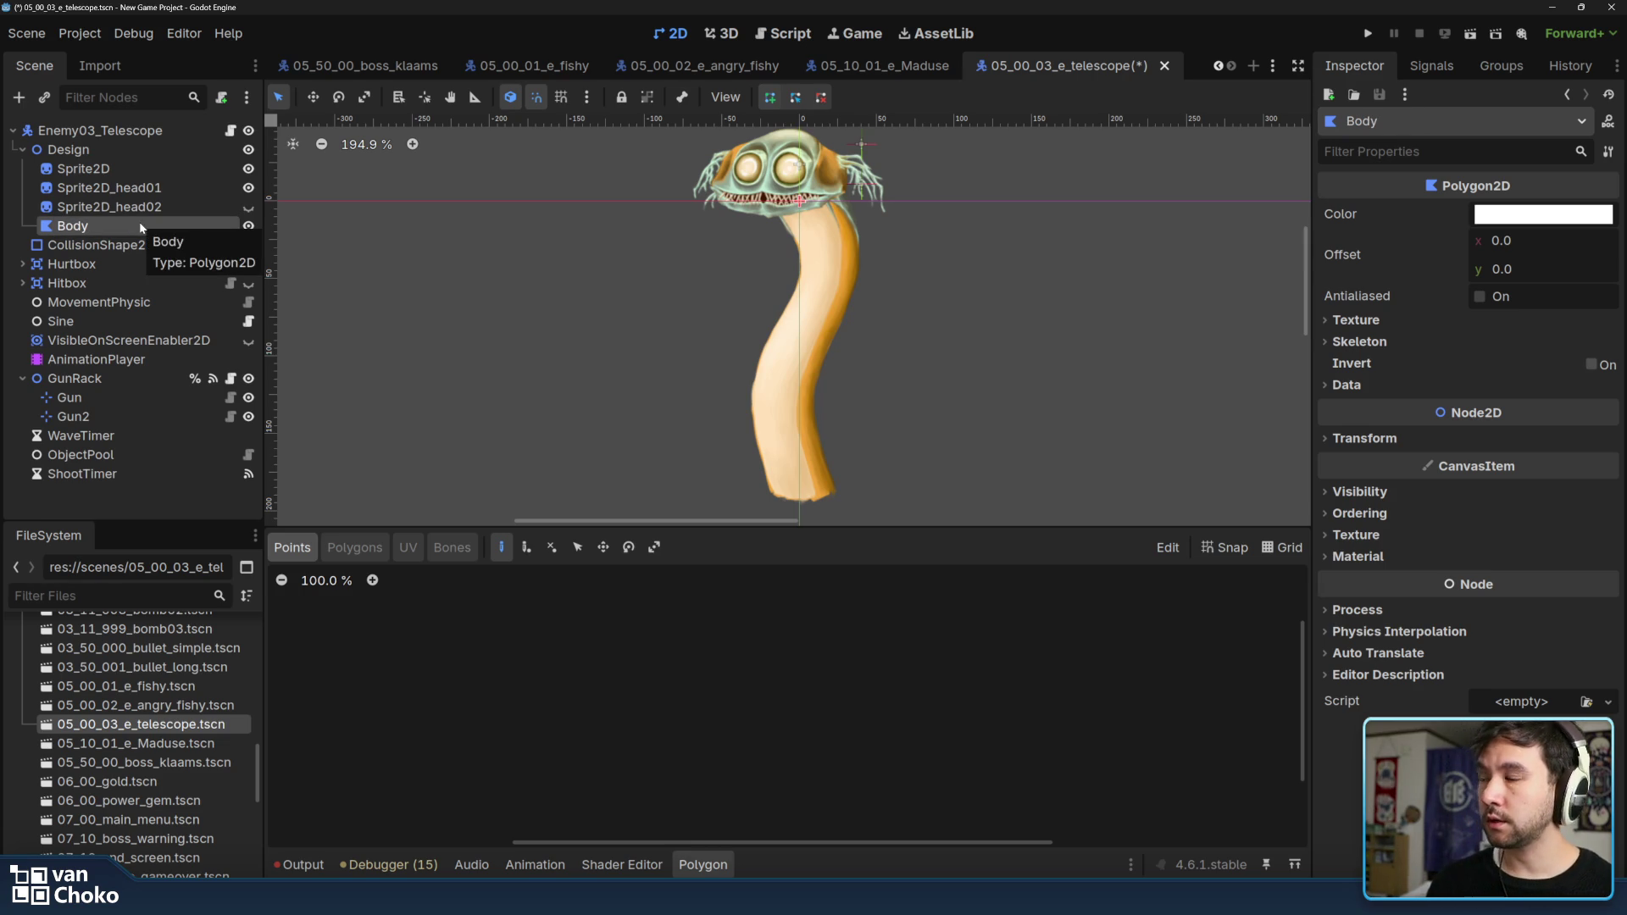
click(248, 207)
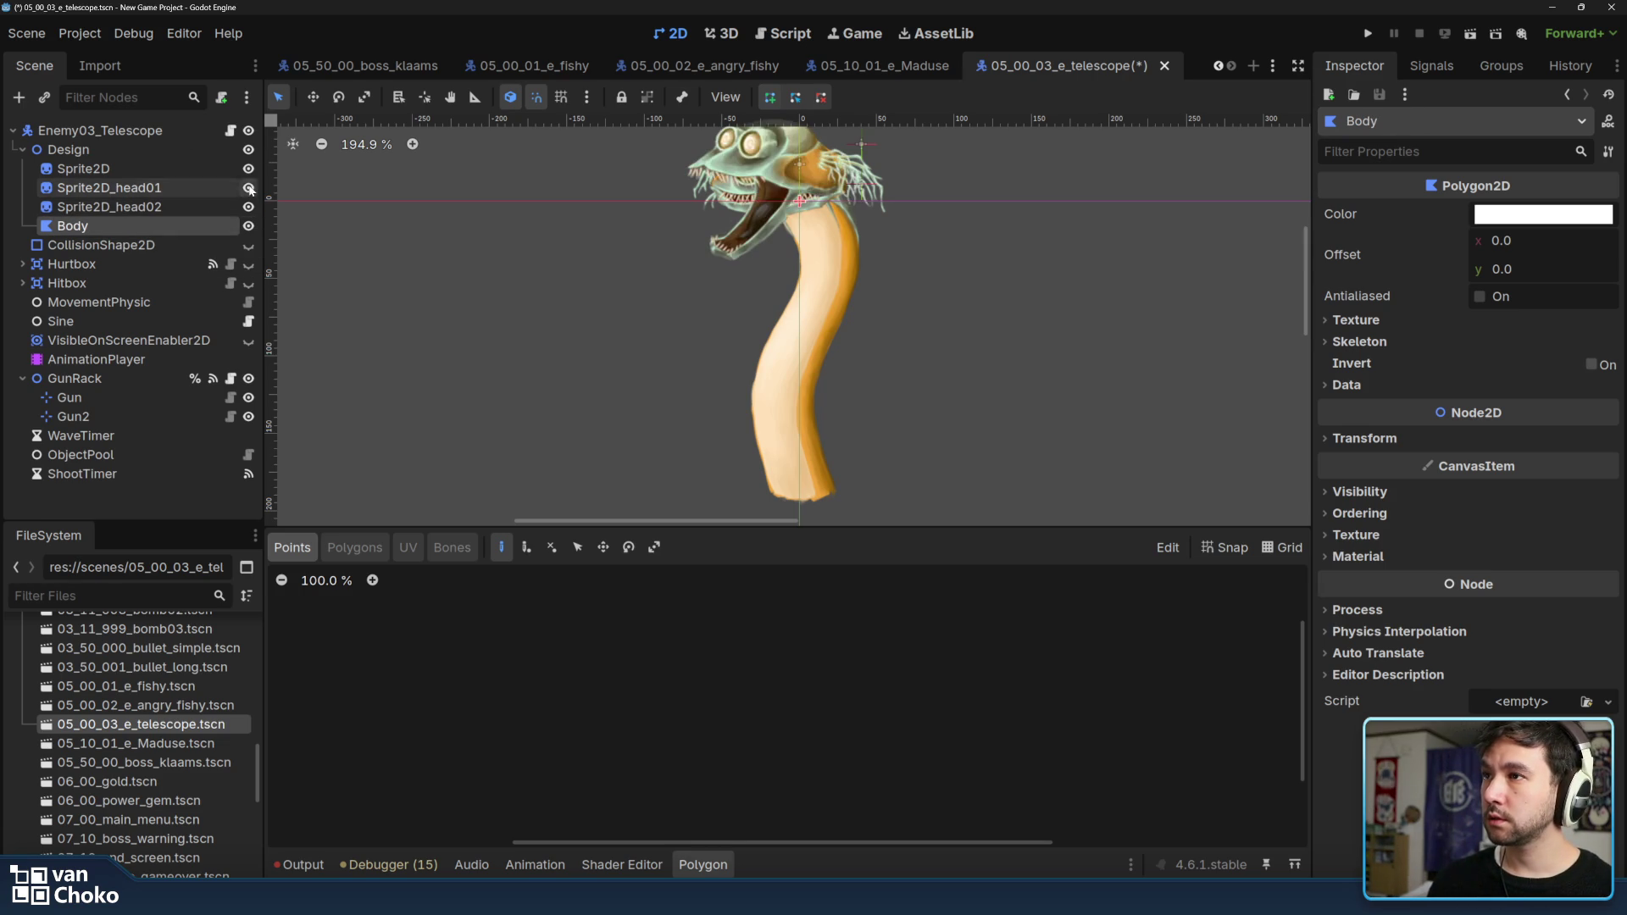
click(249, 187)
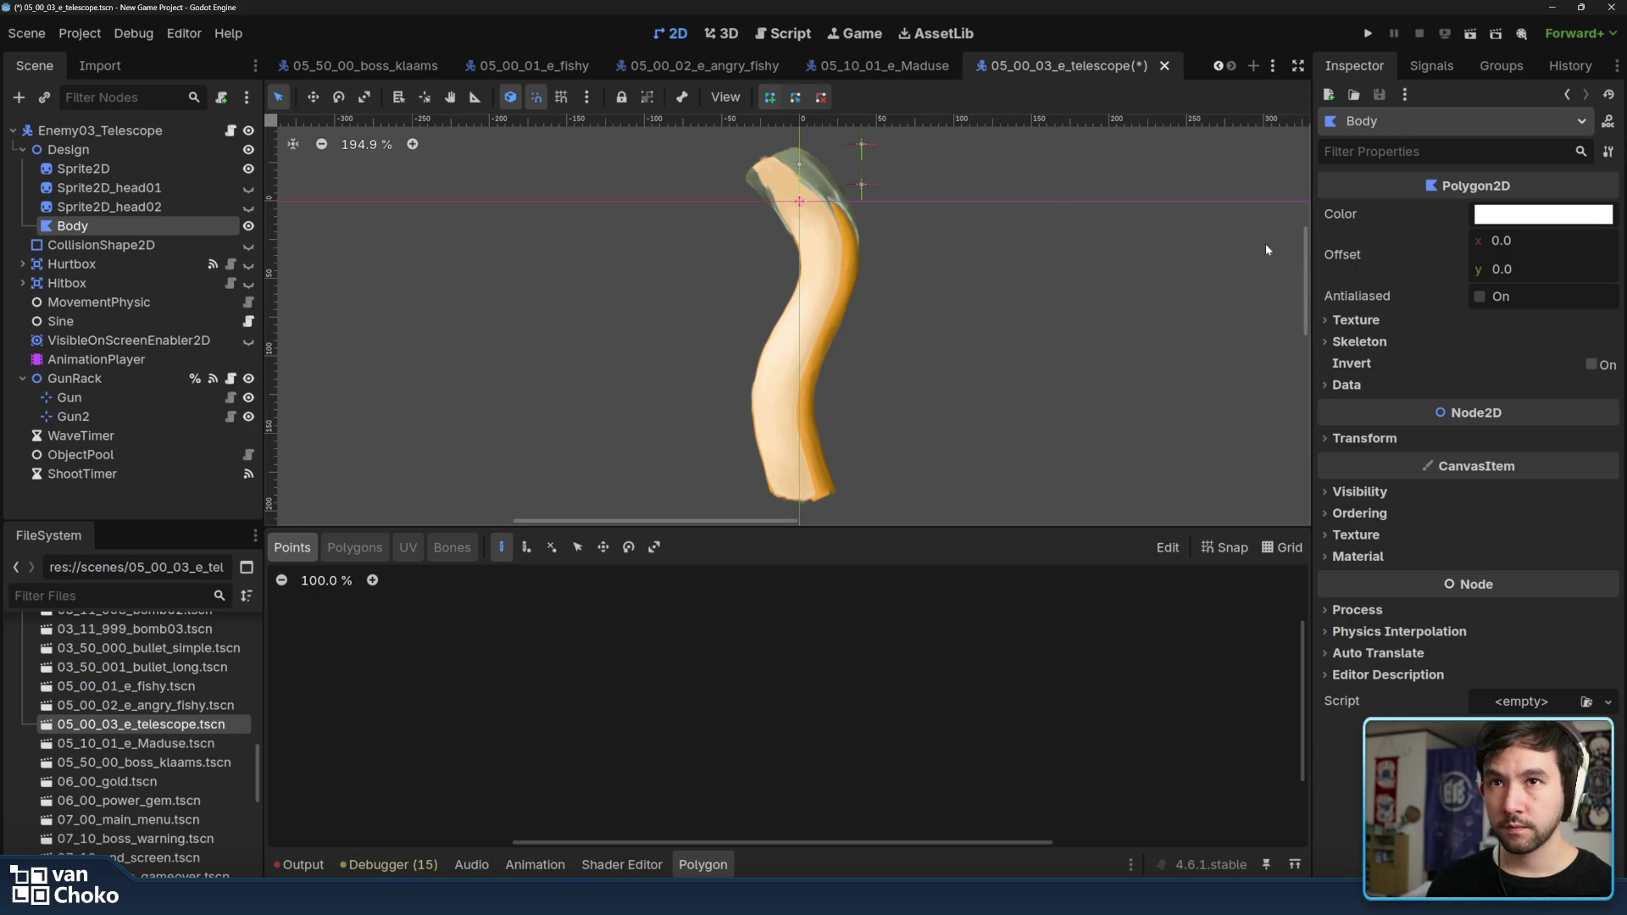
Assign 04_enemy_s_02_000.png from the FileSystem as Body's texture
click(1350, 323)
click(1351, 324)
click(1350, 324)
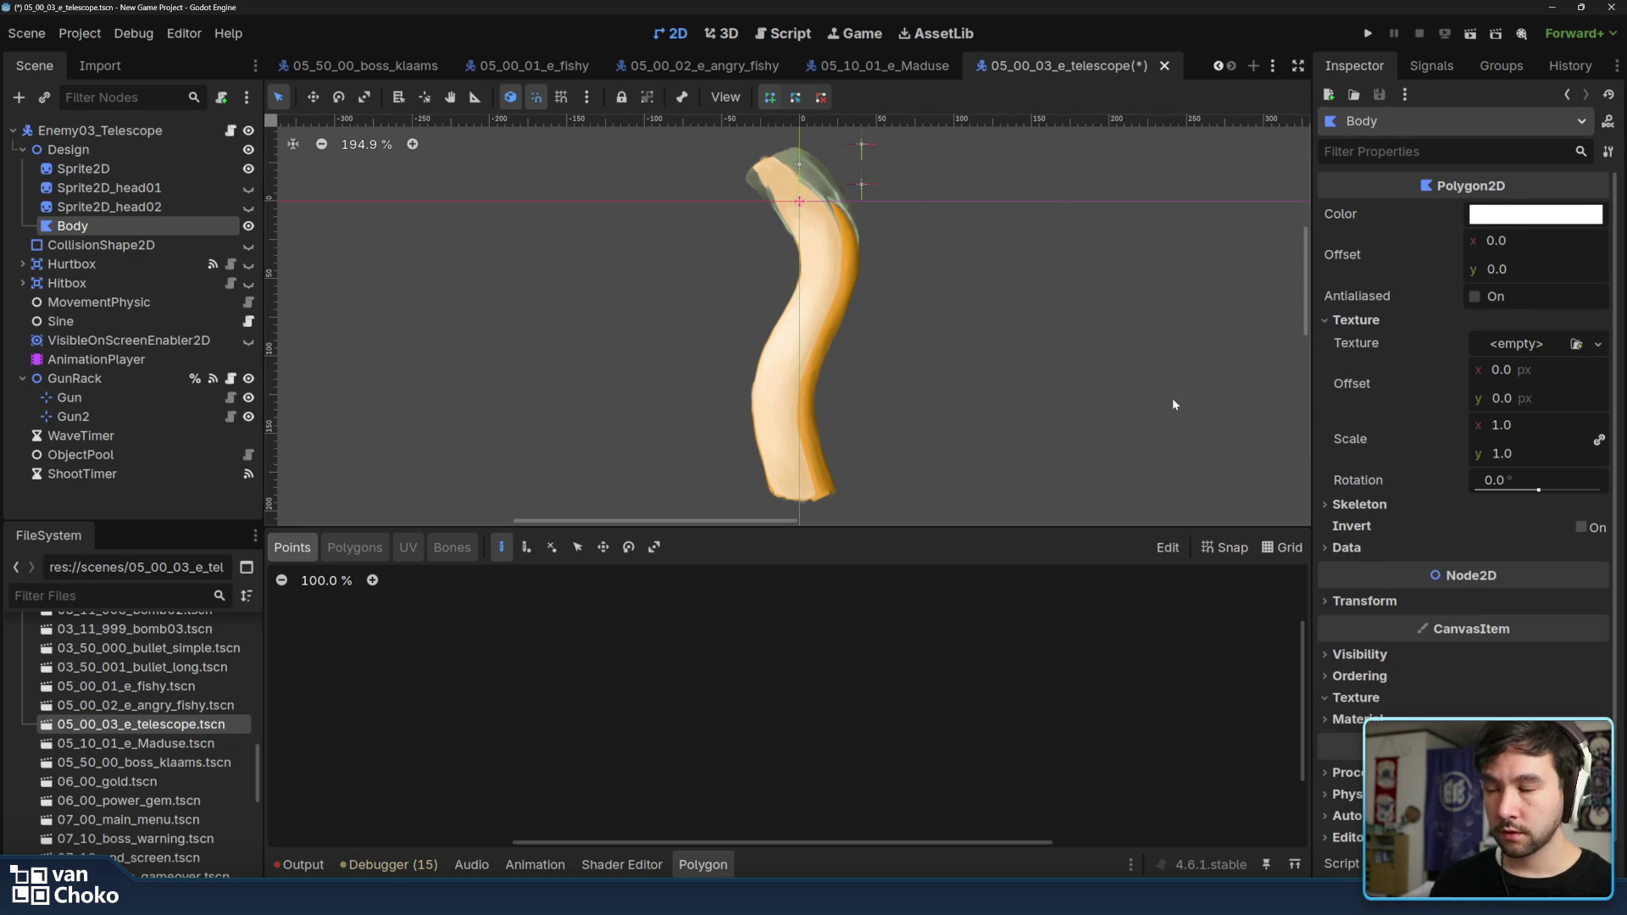
scroll(175, 725, up, 10)
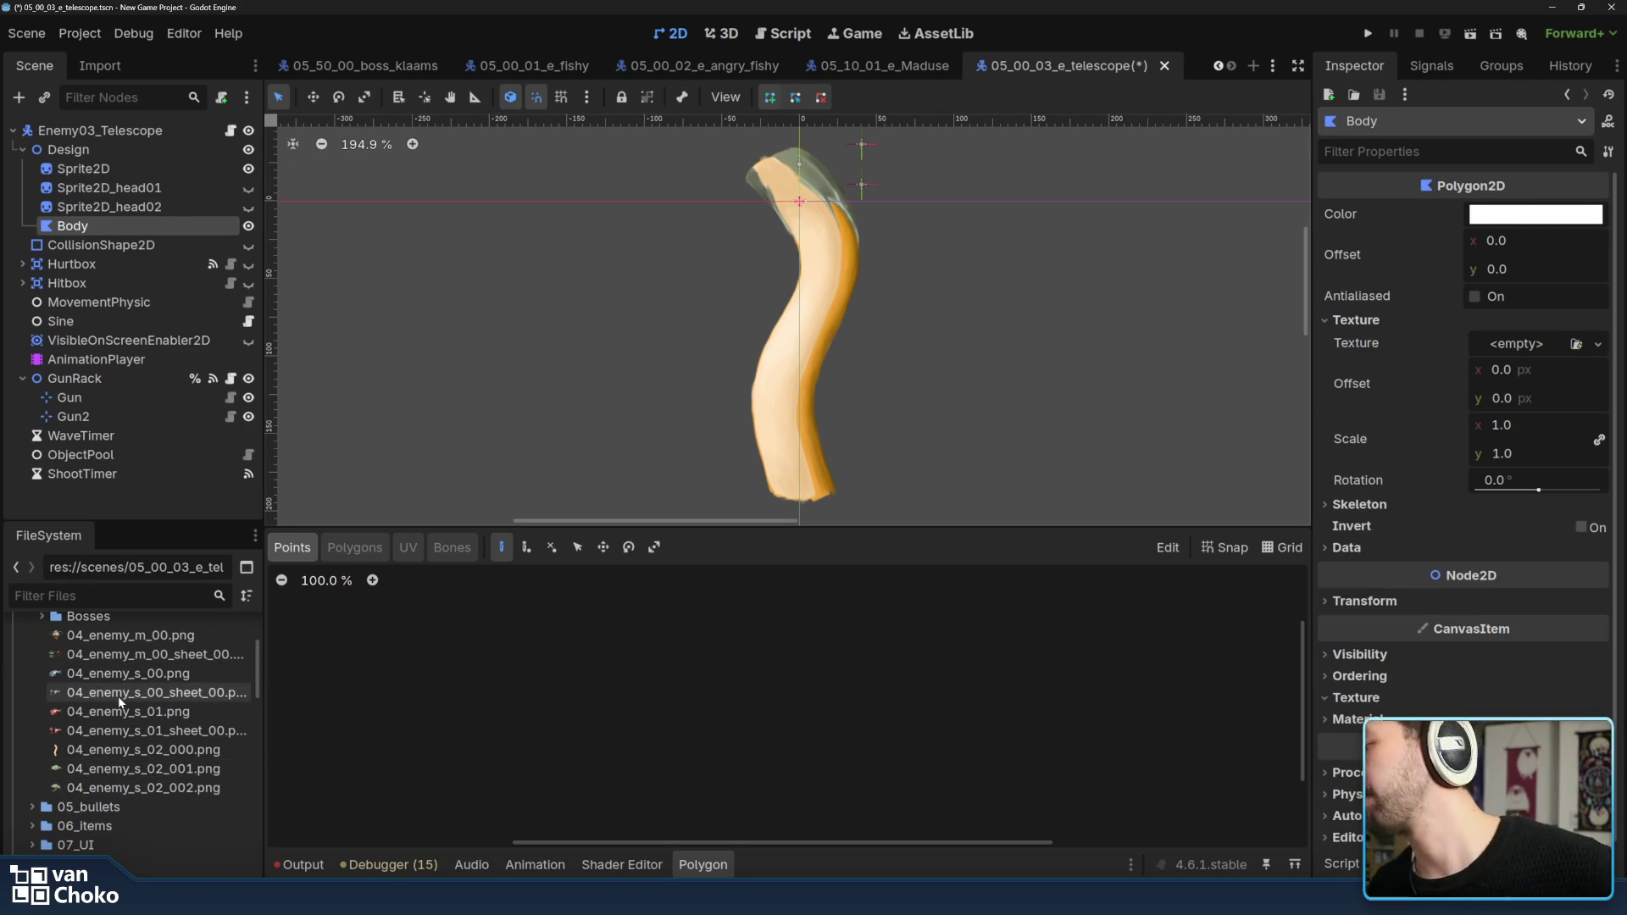
click(135, 775)
click(133, 731)
click(131, 768)
click(131, 749)
mouse_move(746, 650)
mouse_down()
mouse_move(1228, 254)
mouse_move(1492, 328)
mouse_up()
drag(1502, 345, 1504, 347)
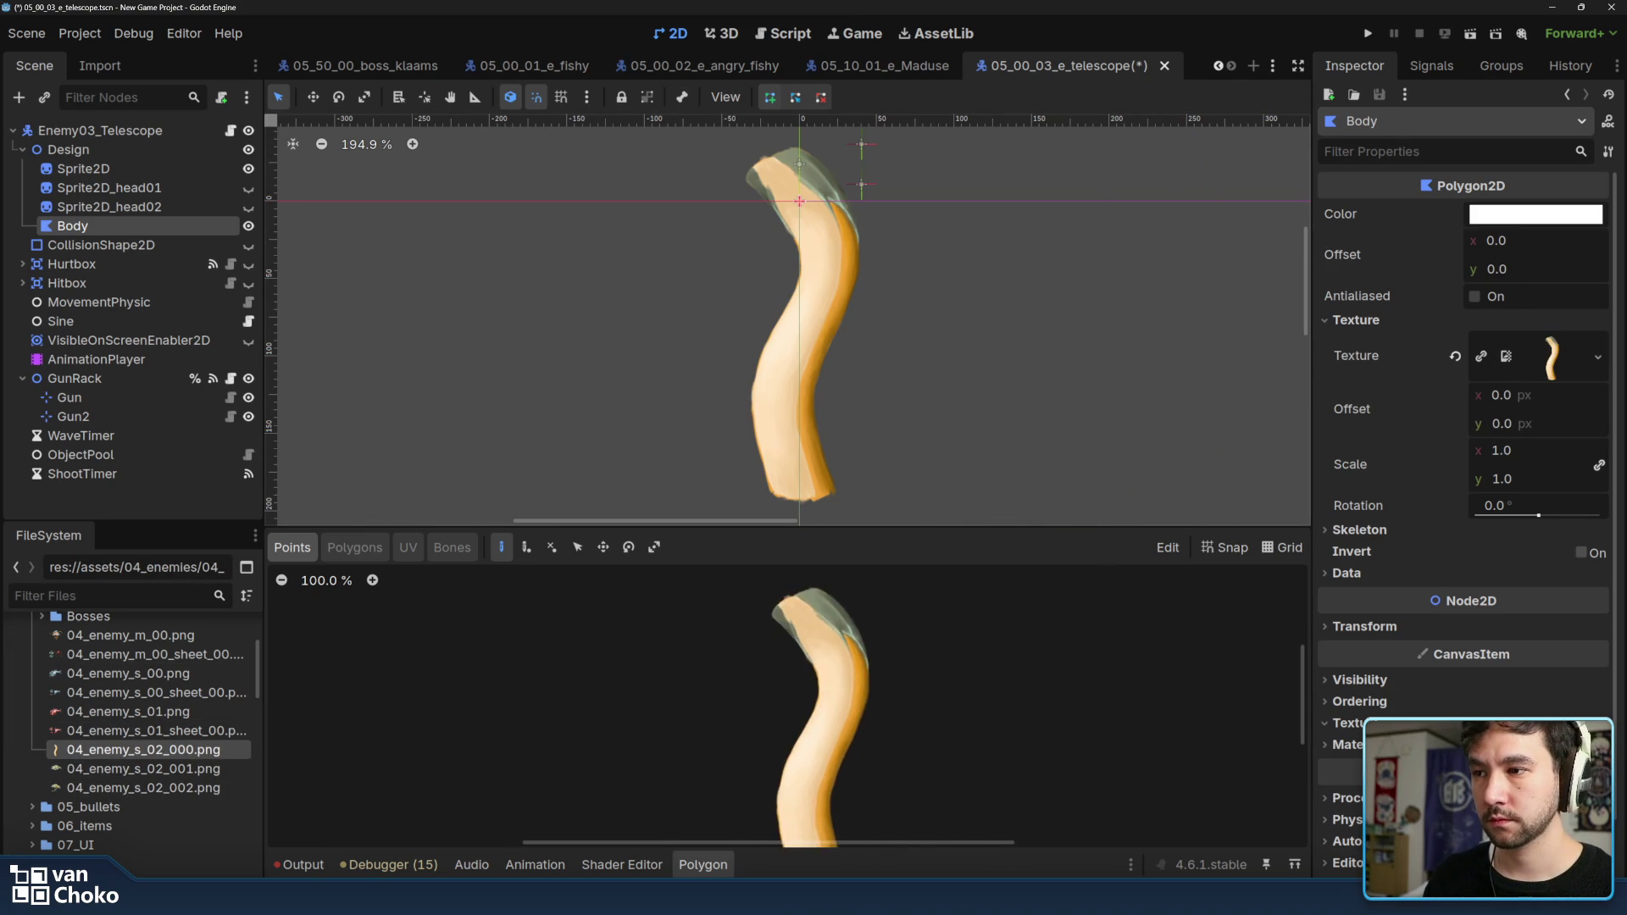
Frame the textured body in the polygon editor and place the first outline point at its top
scroll(1033, 772, down, 3)
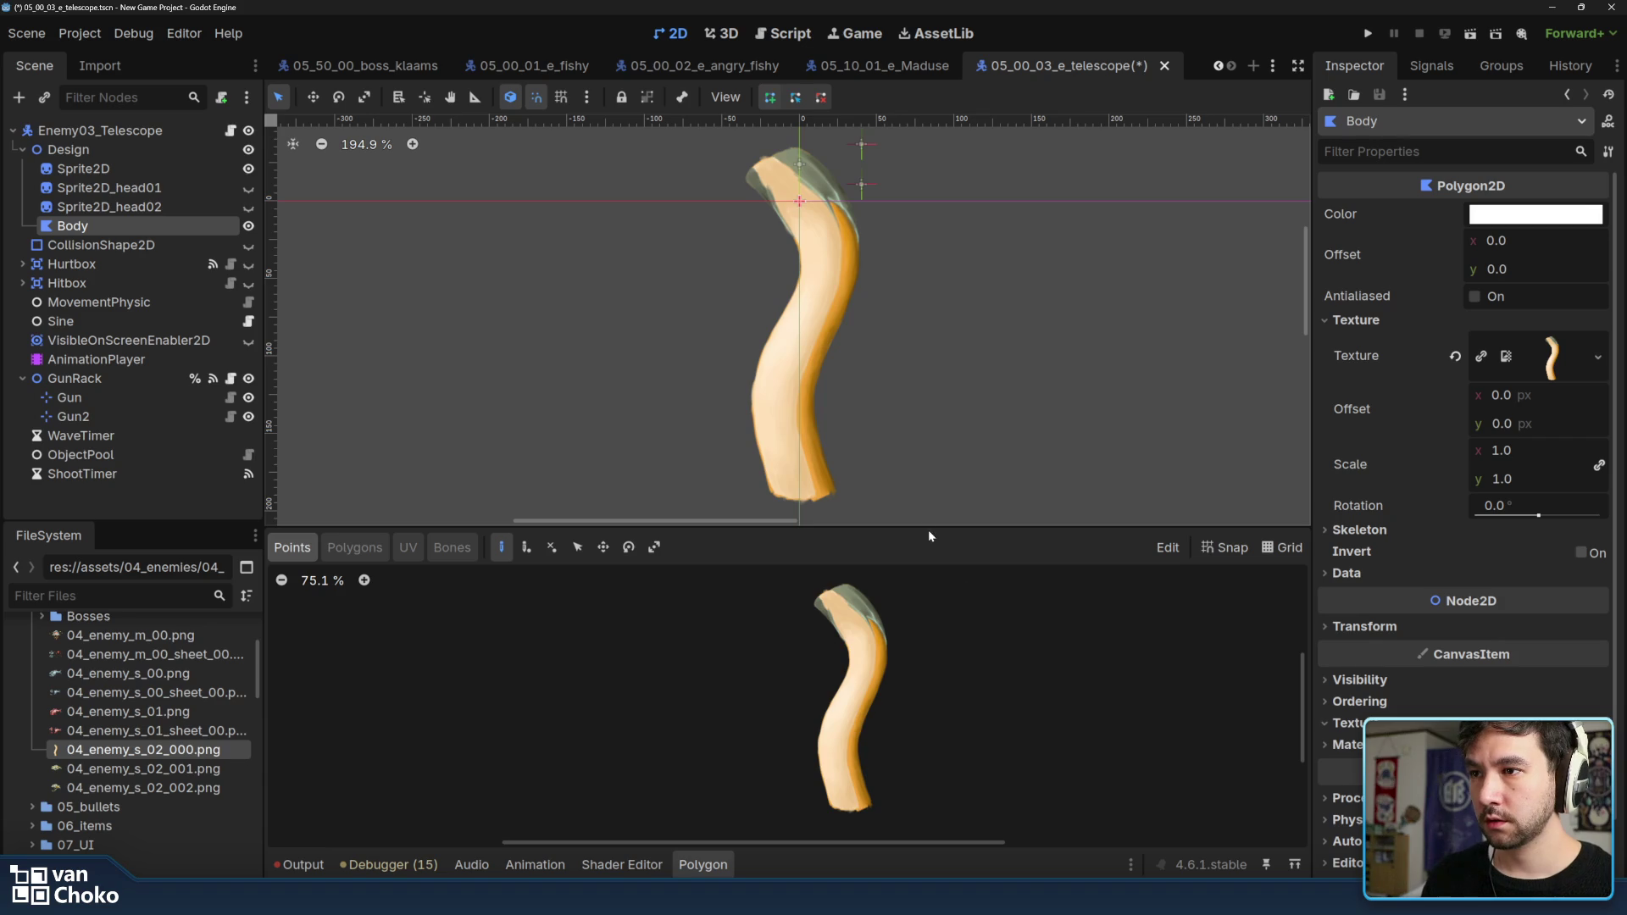
drag(929, 531, 908, 456)
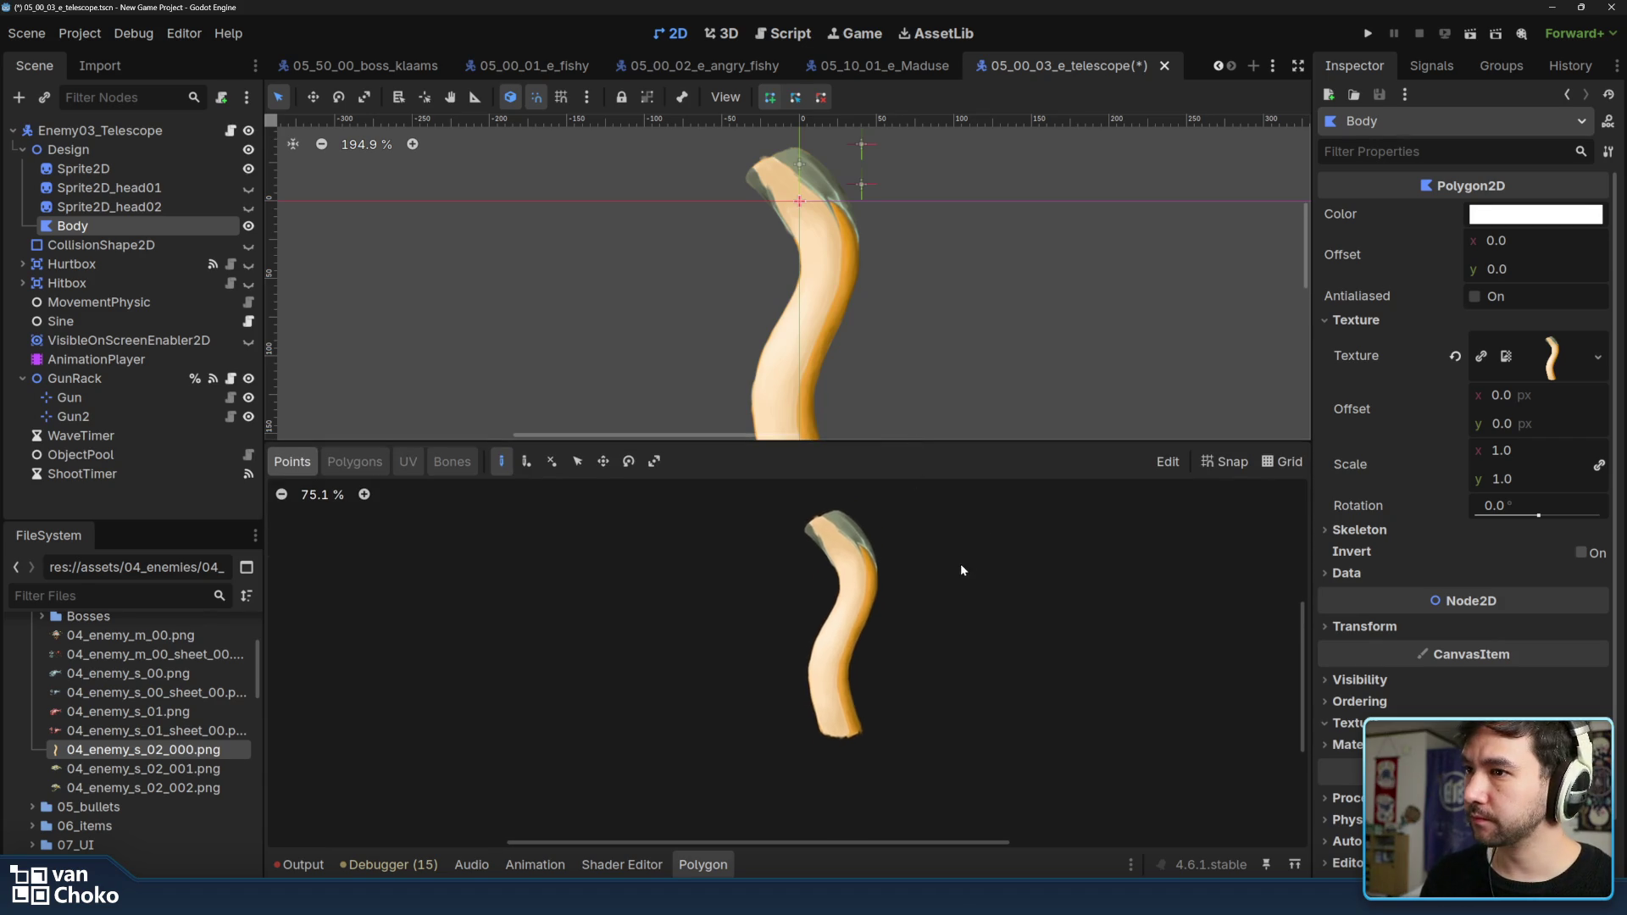
drag(684, 386, 653, 337)
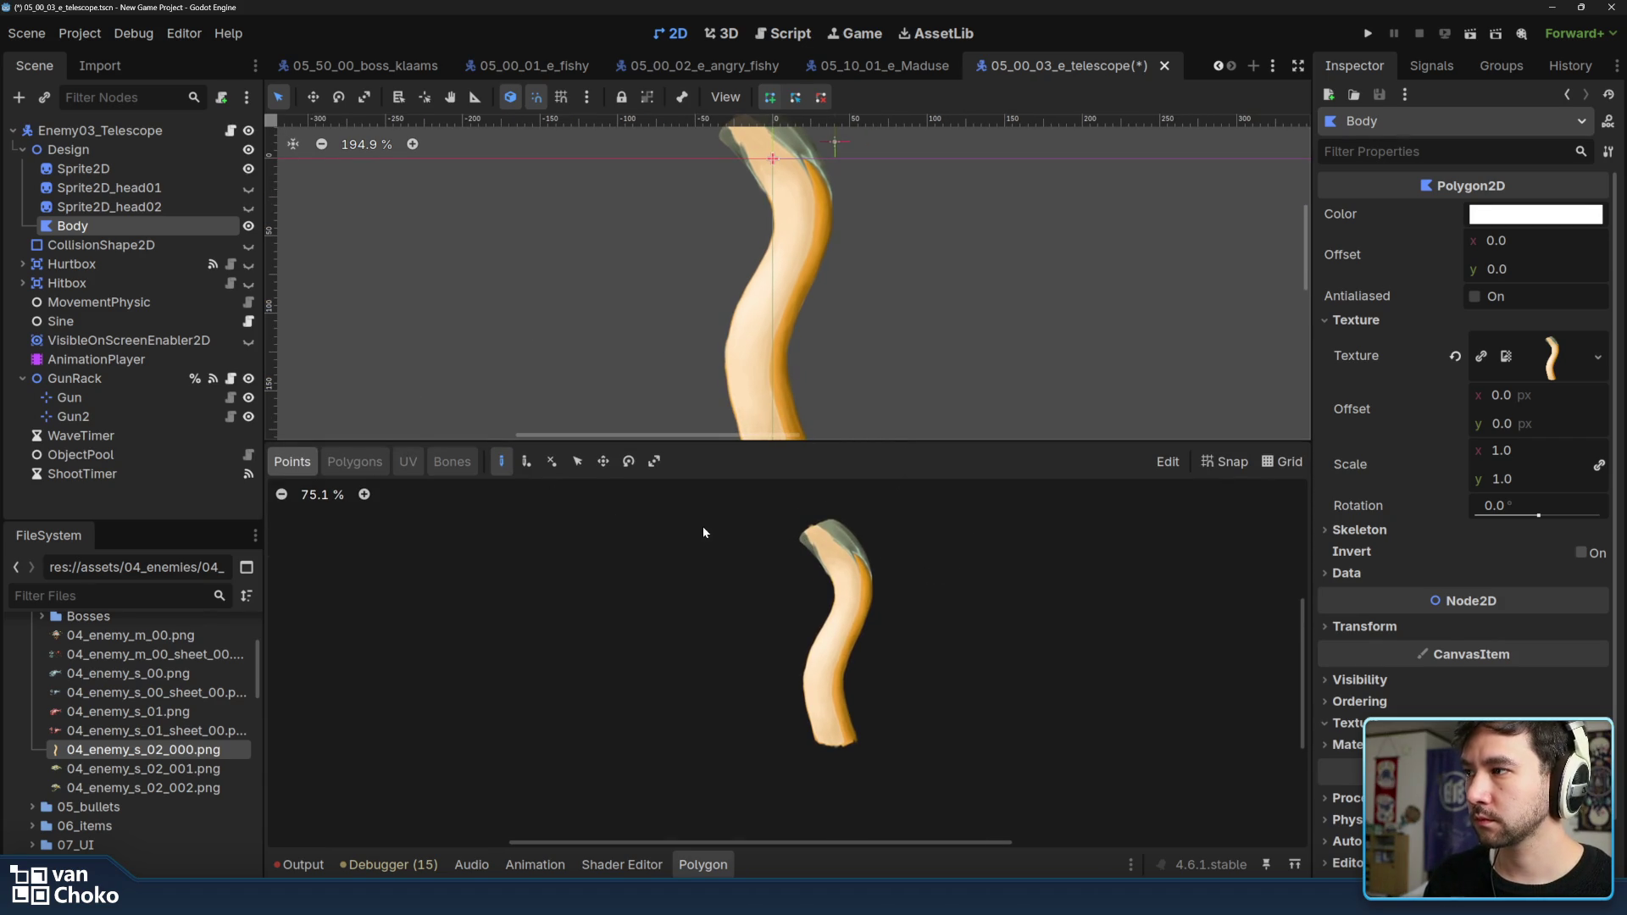
click(797, 540)
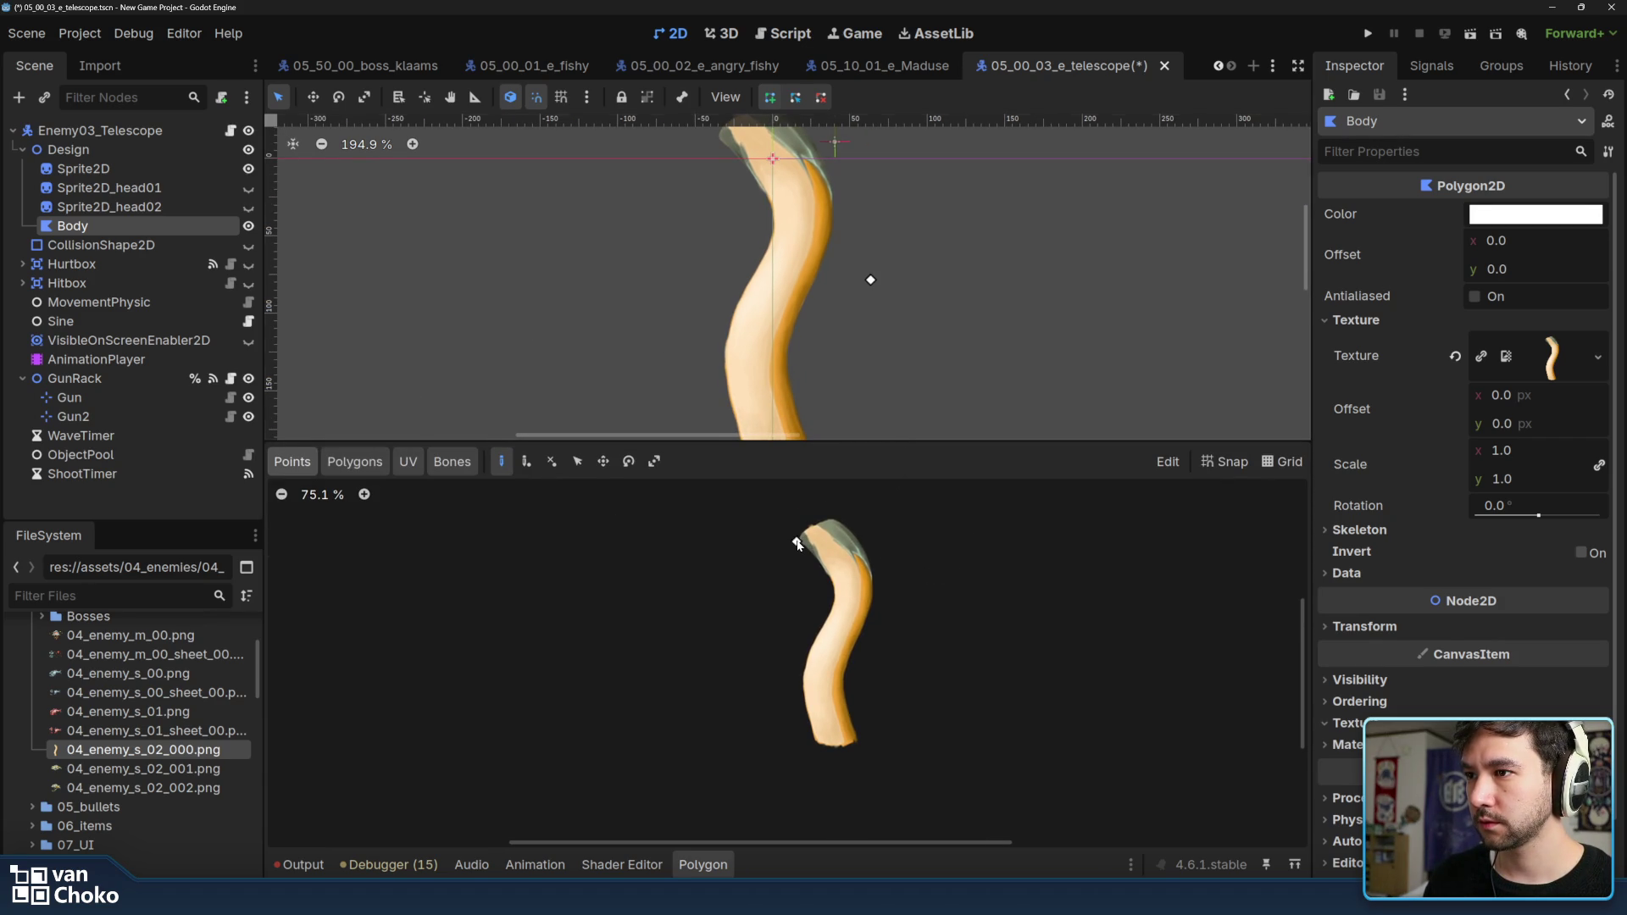
Trace outline points across the body's top edge and down its right side
click(801, 530)
click(824, 517)
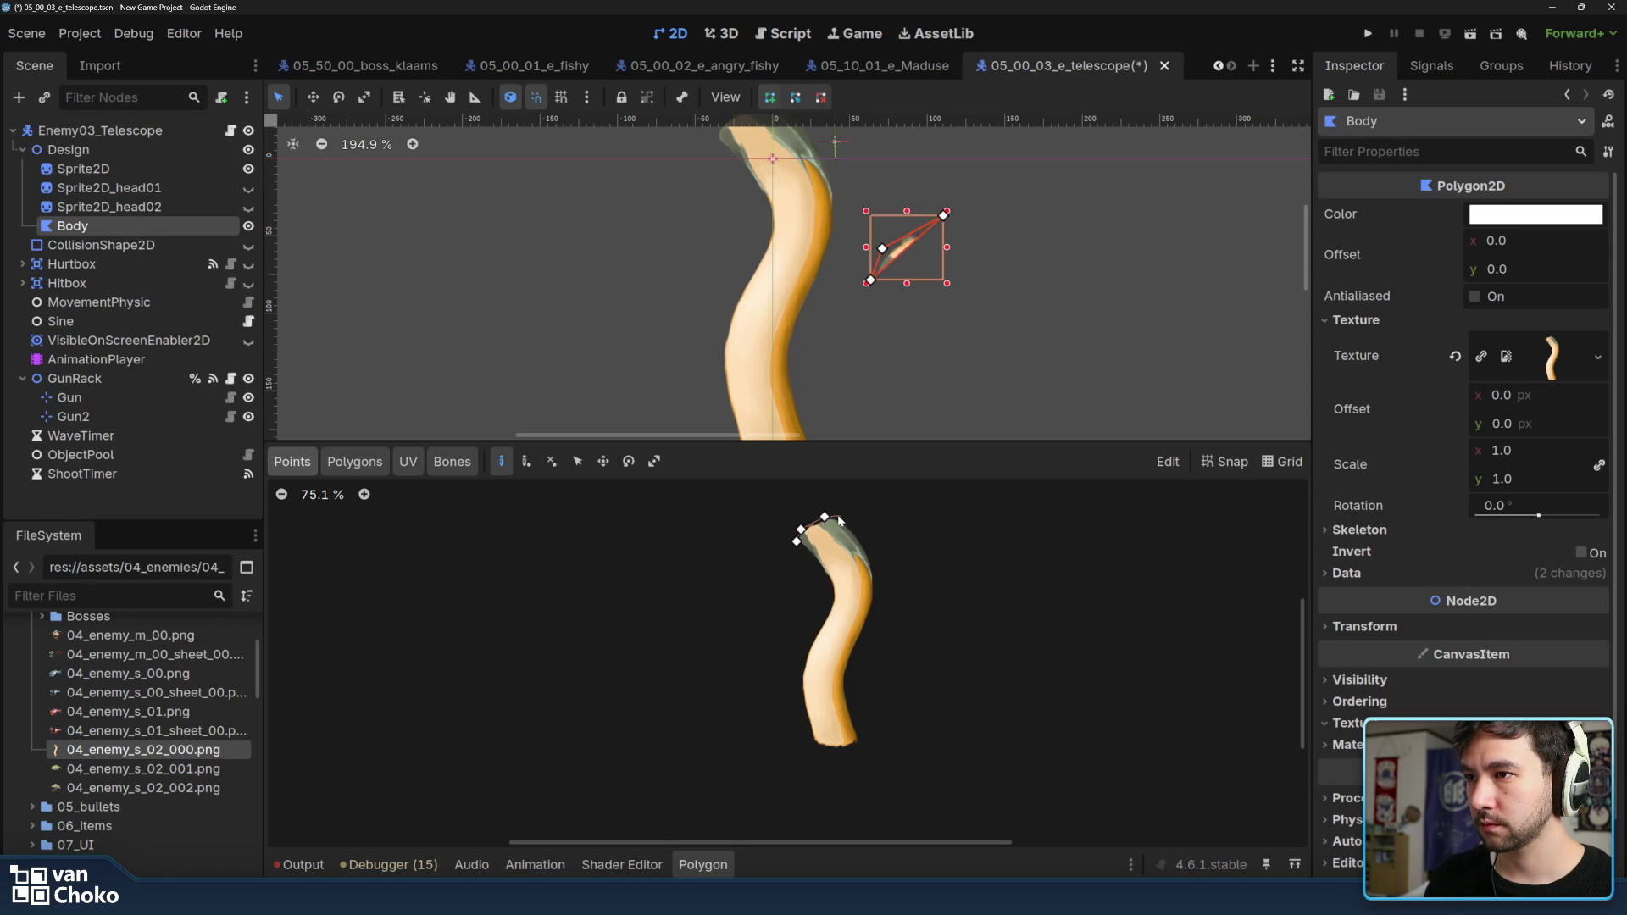
click(835, 517)
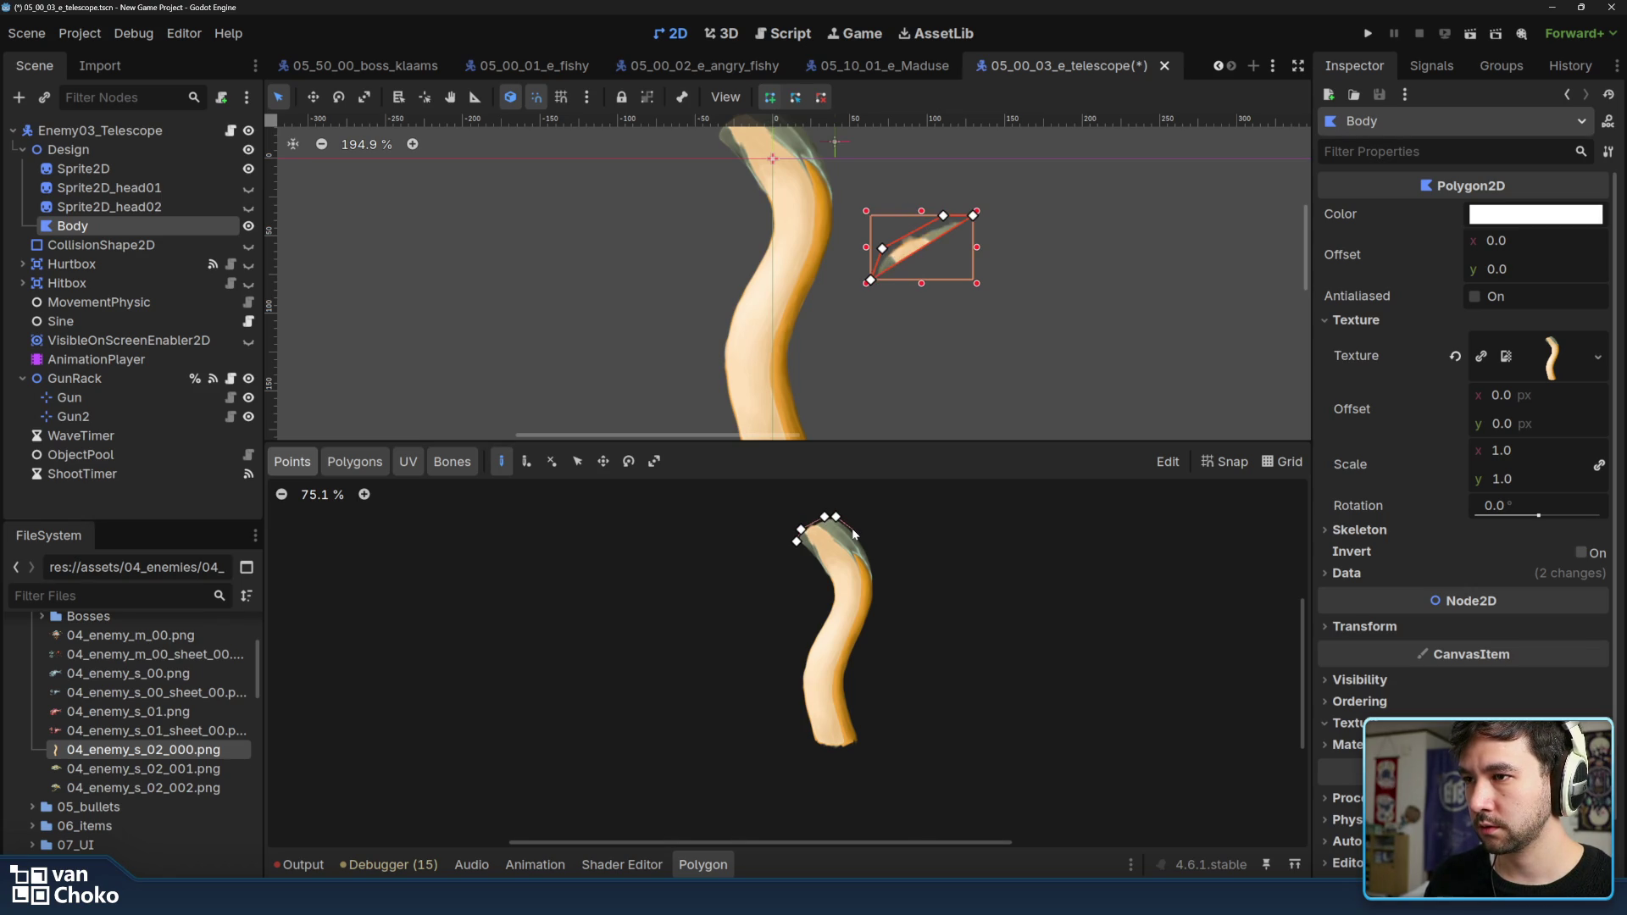
click(851, 526)
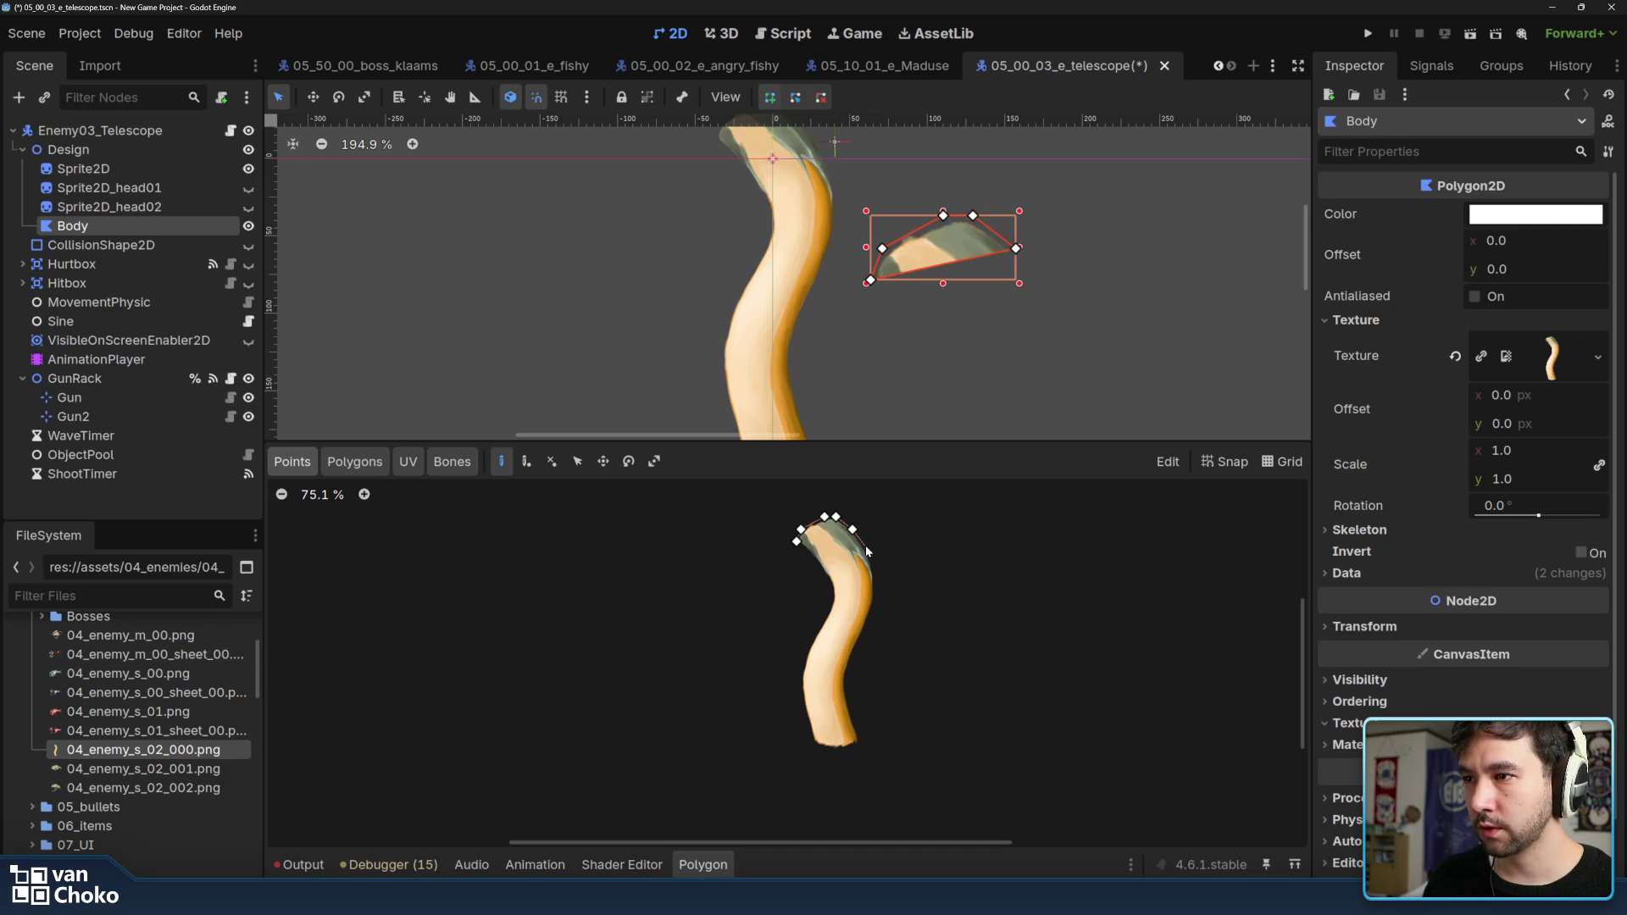
click(865, 548)
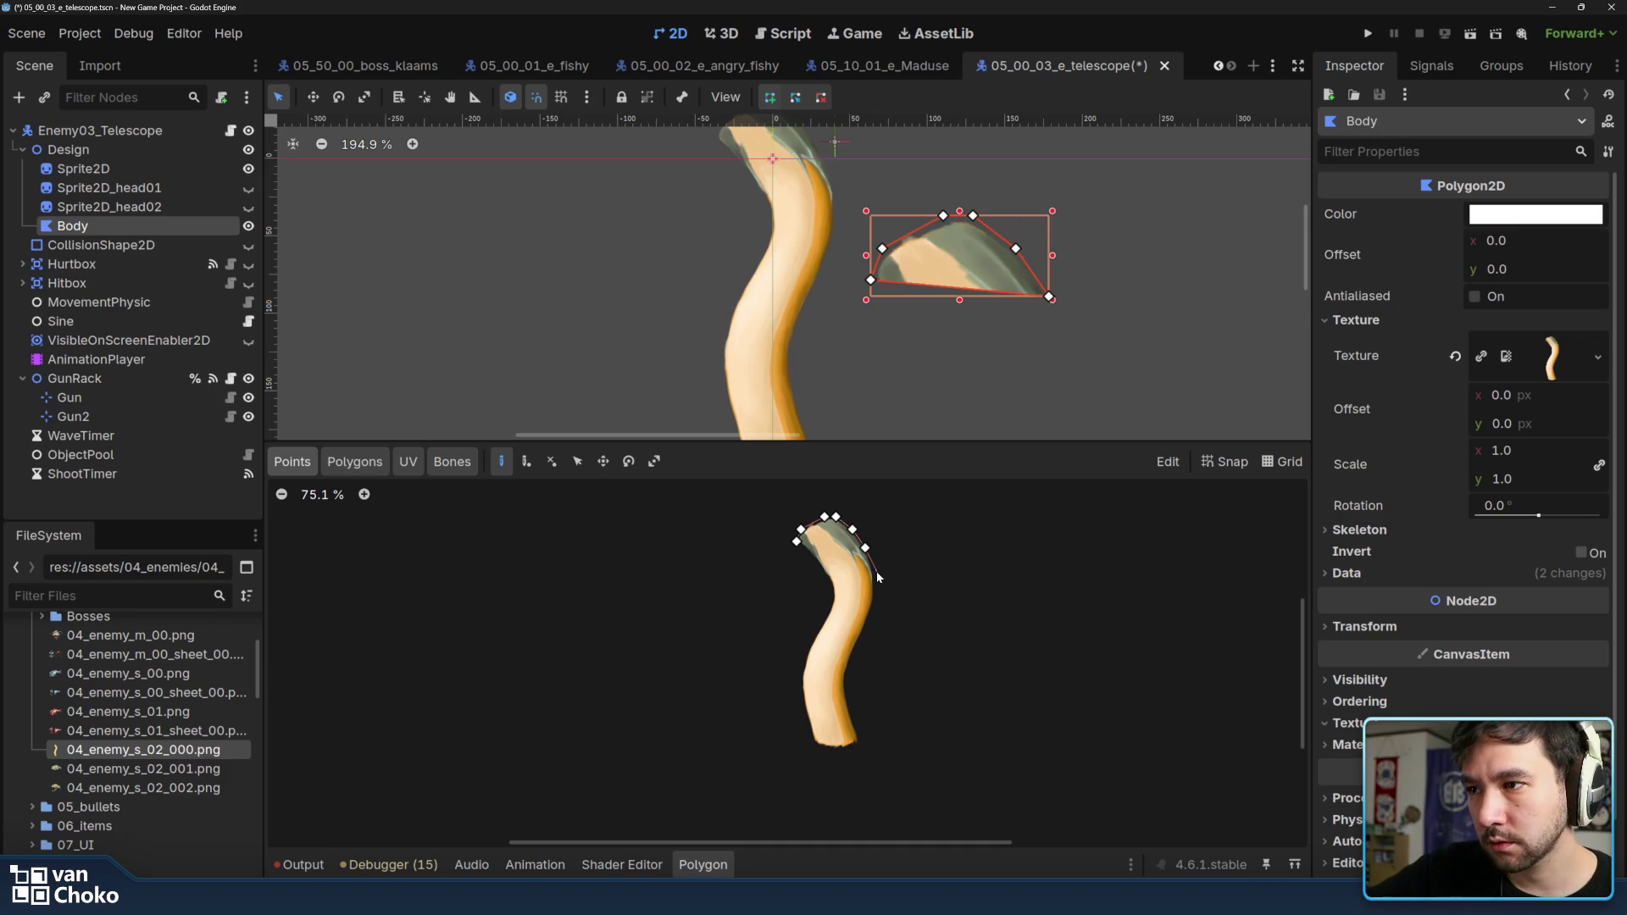
click(875, 570)
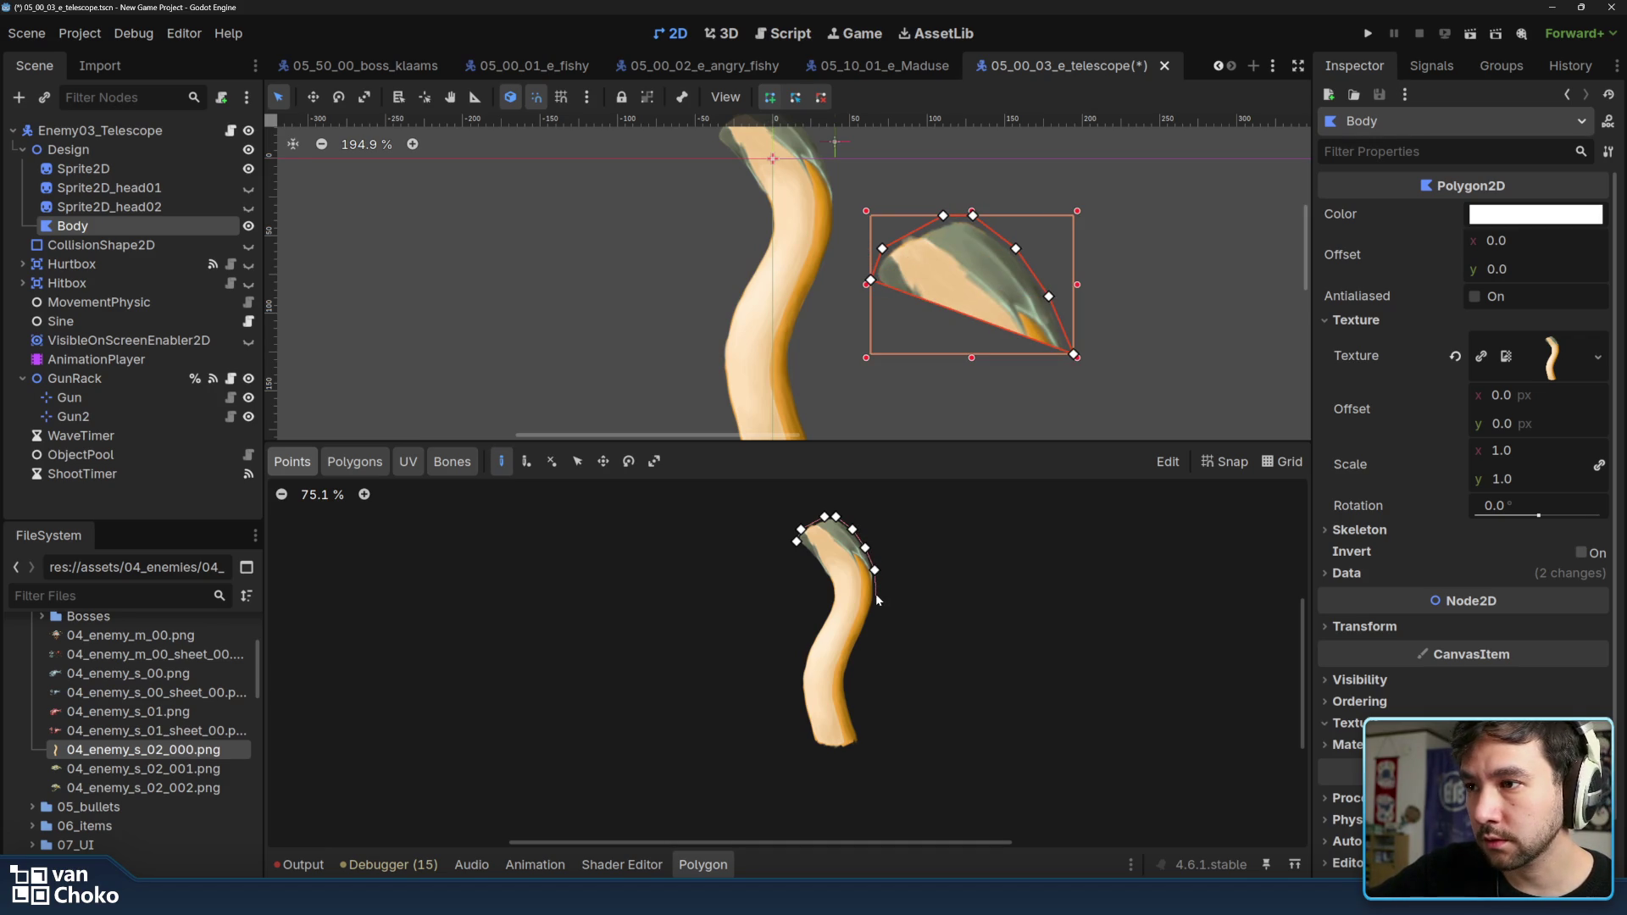
click(873, 594)
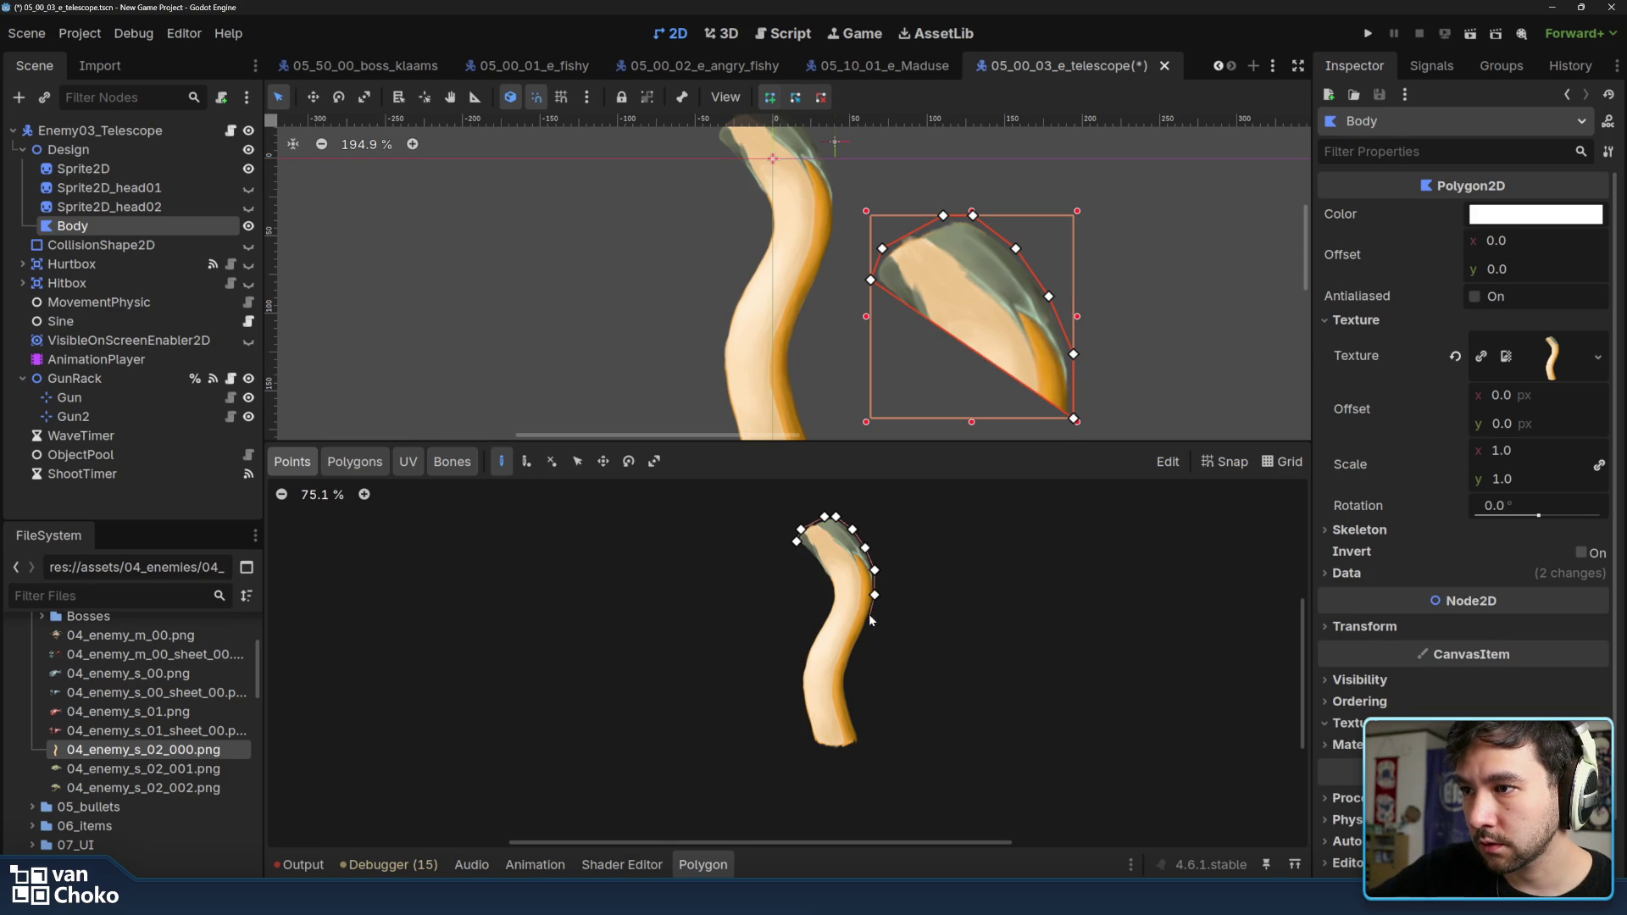
click(869, 616)
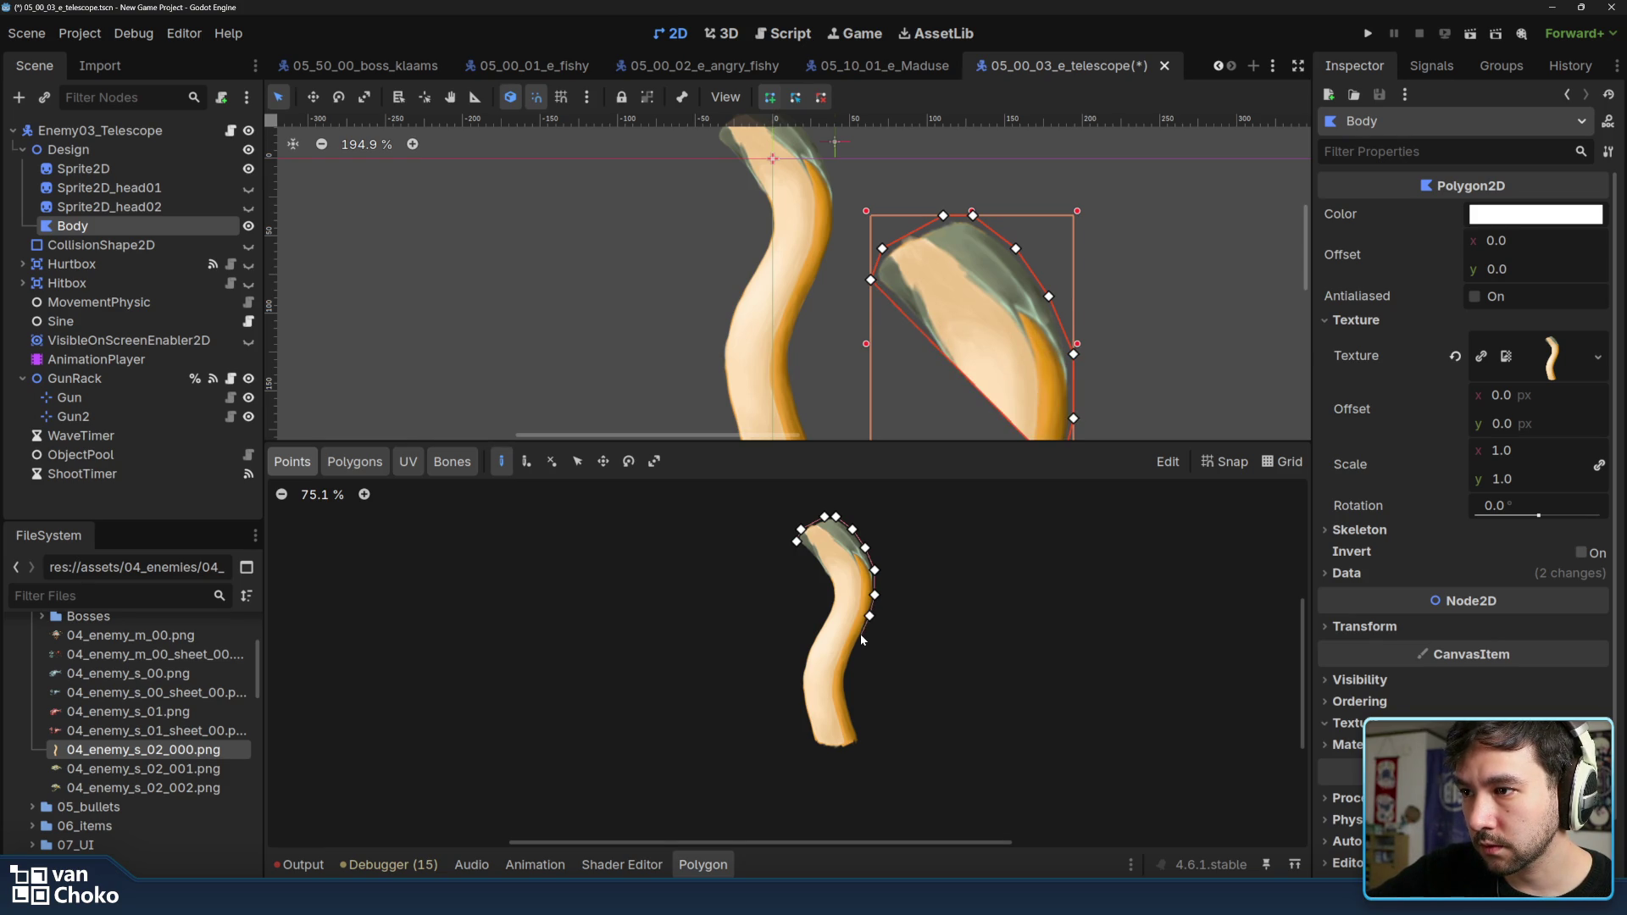
click(859, 635)
click(852, 653)
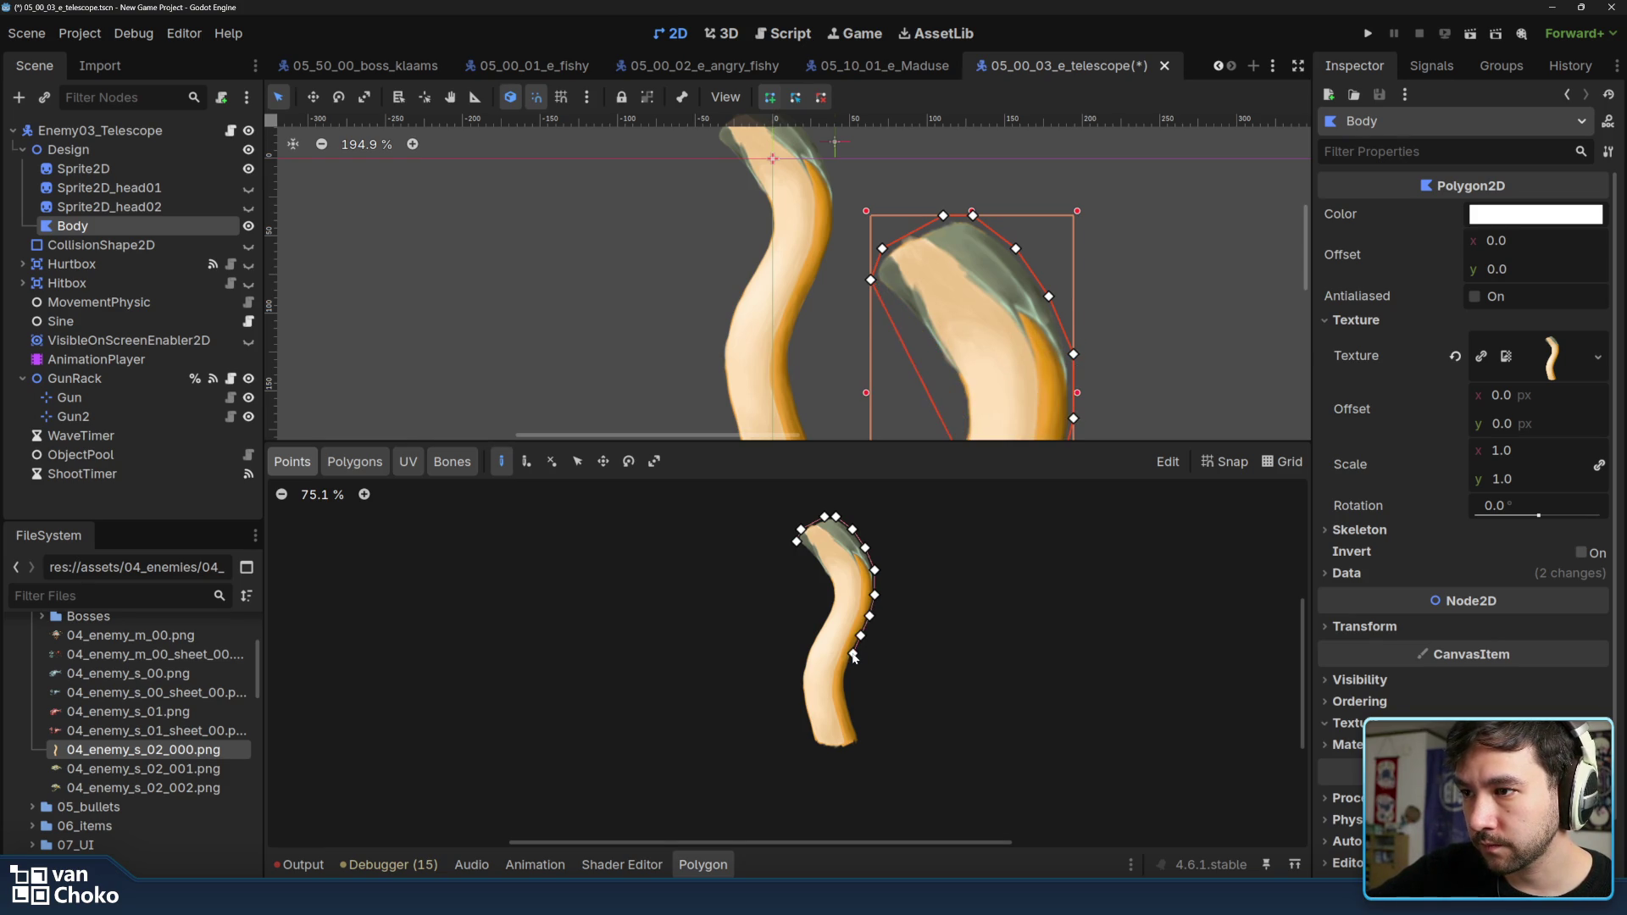
click(845, 674)
click(845, 690)
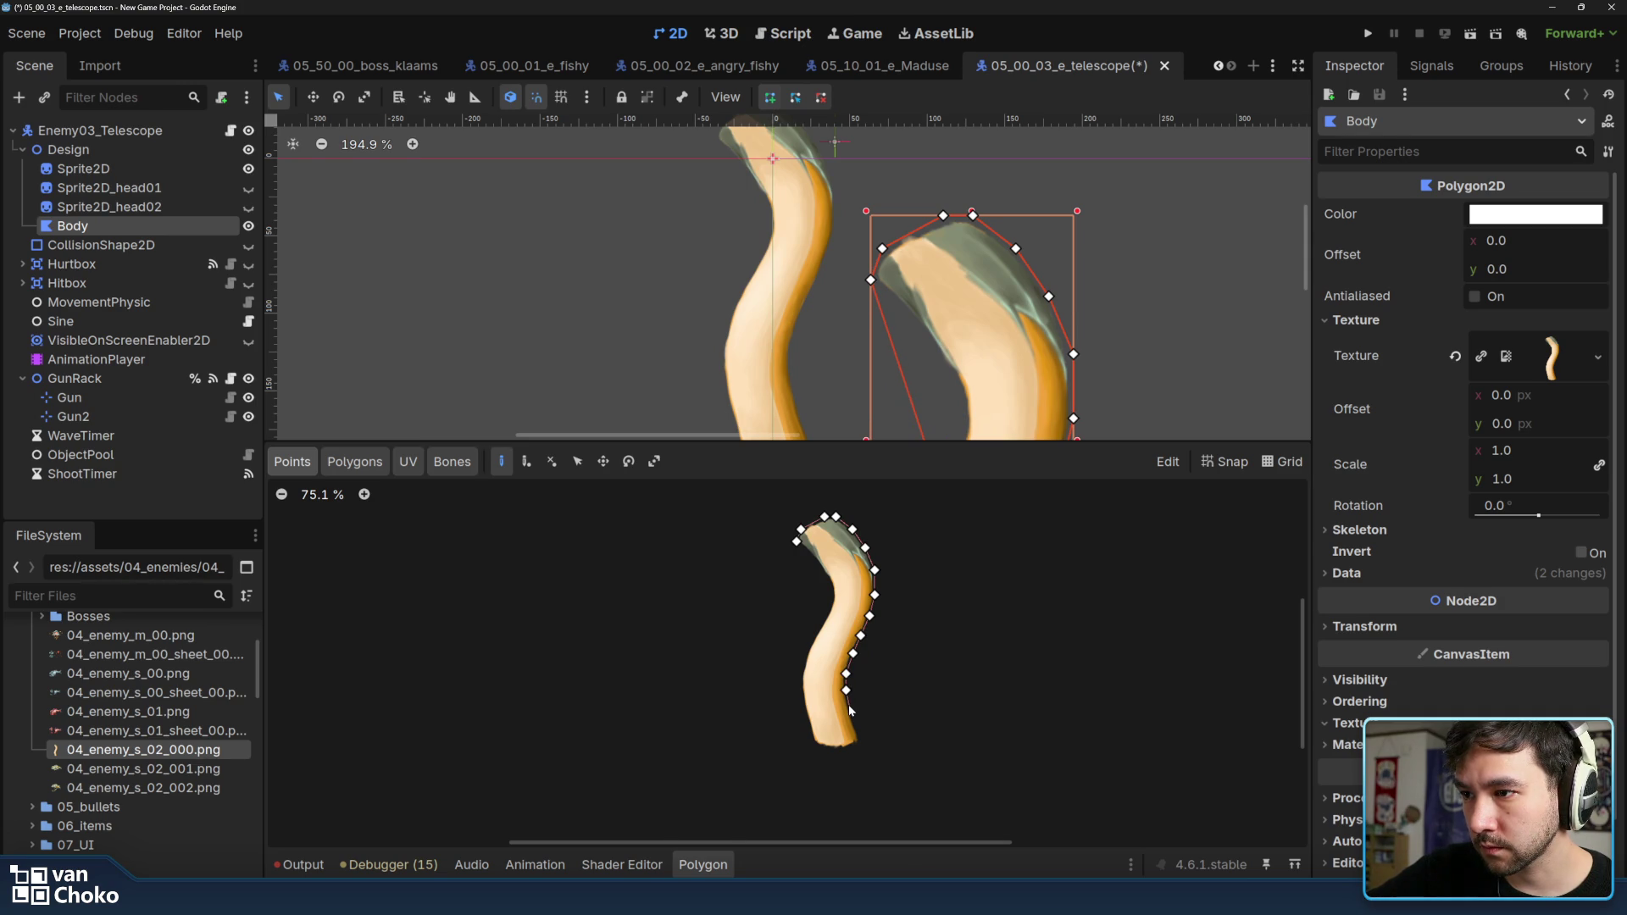
click(849, 706)
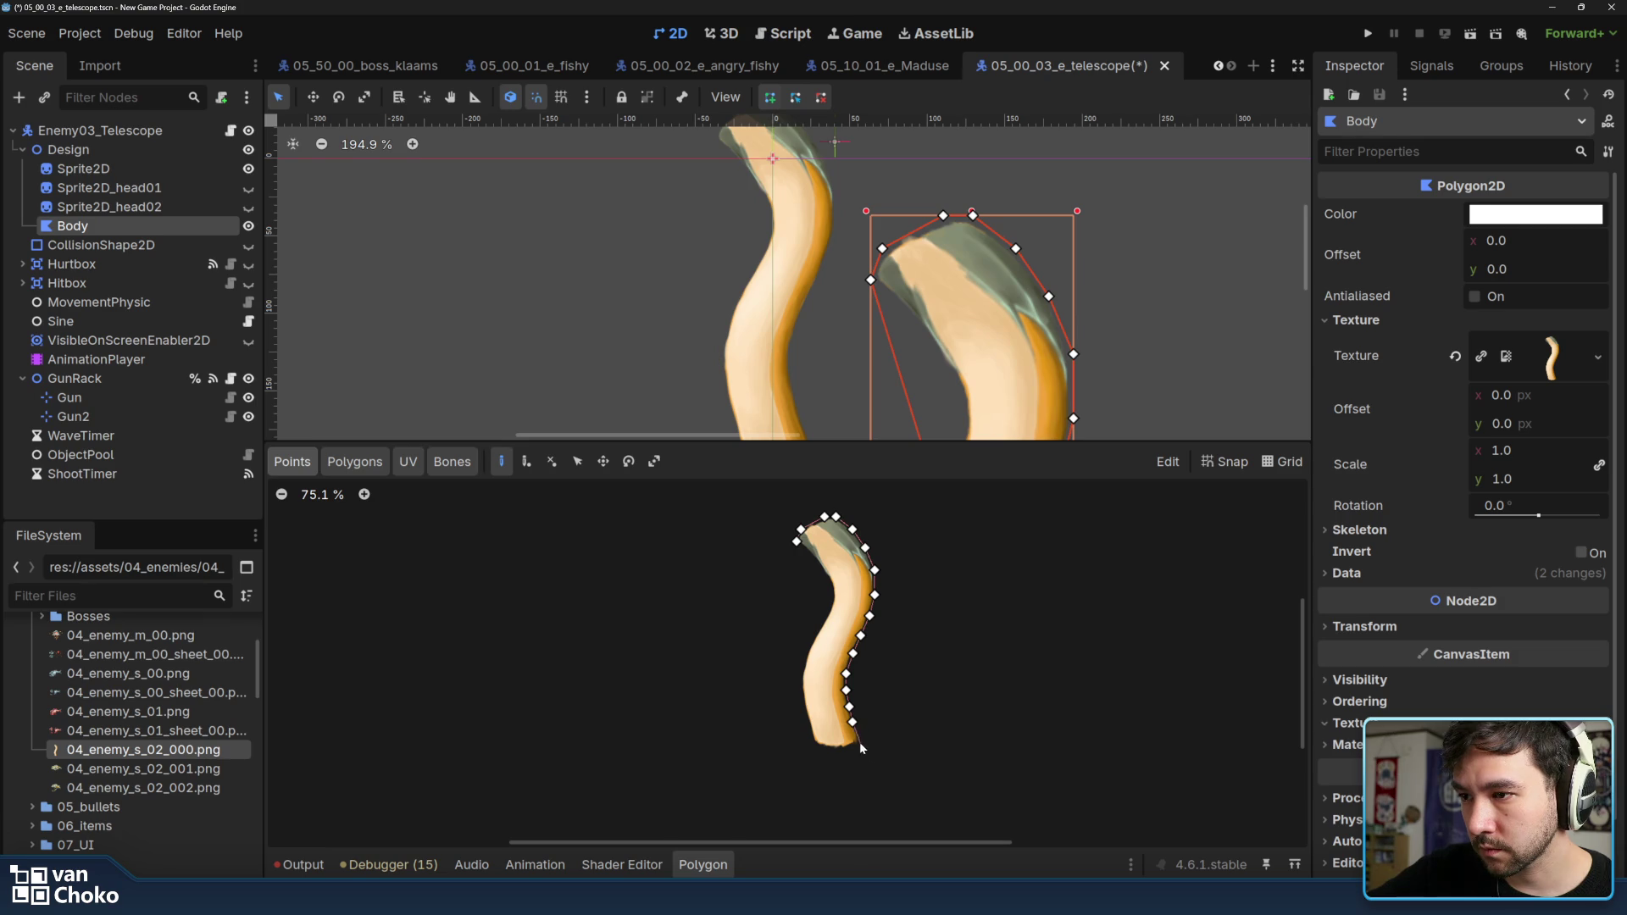
Continue the outline along the tentacle's bottom and up its left edge
click(859, 742)
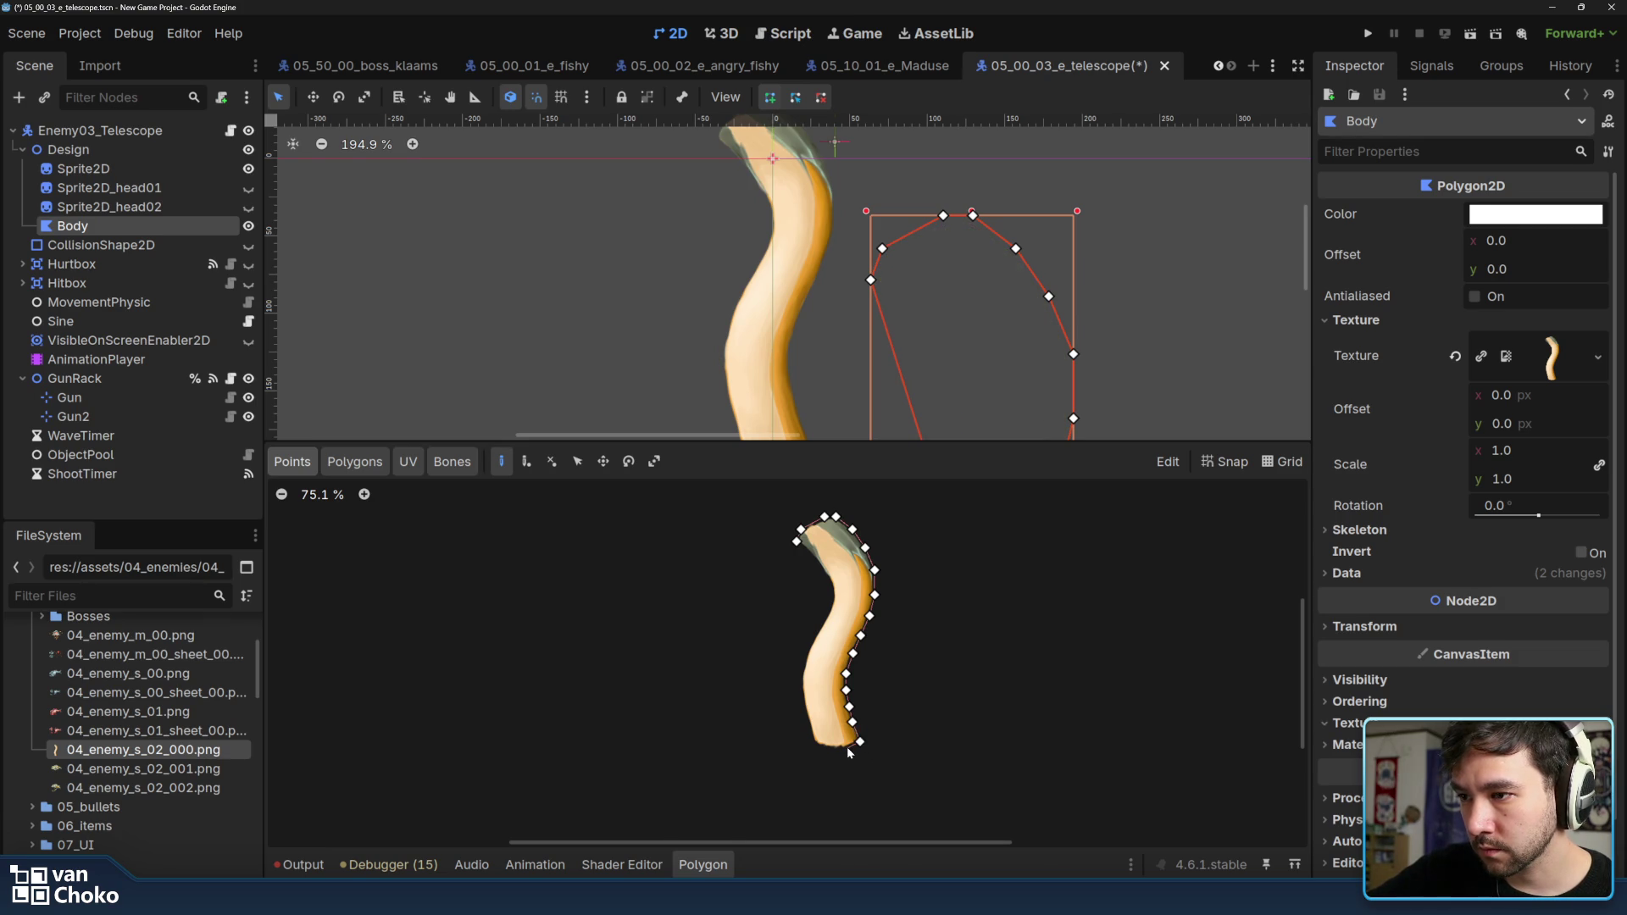
click(847, 748)
click(823, 749)
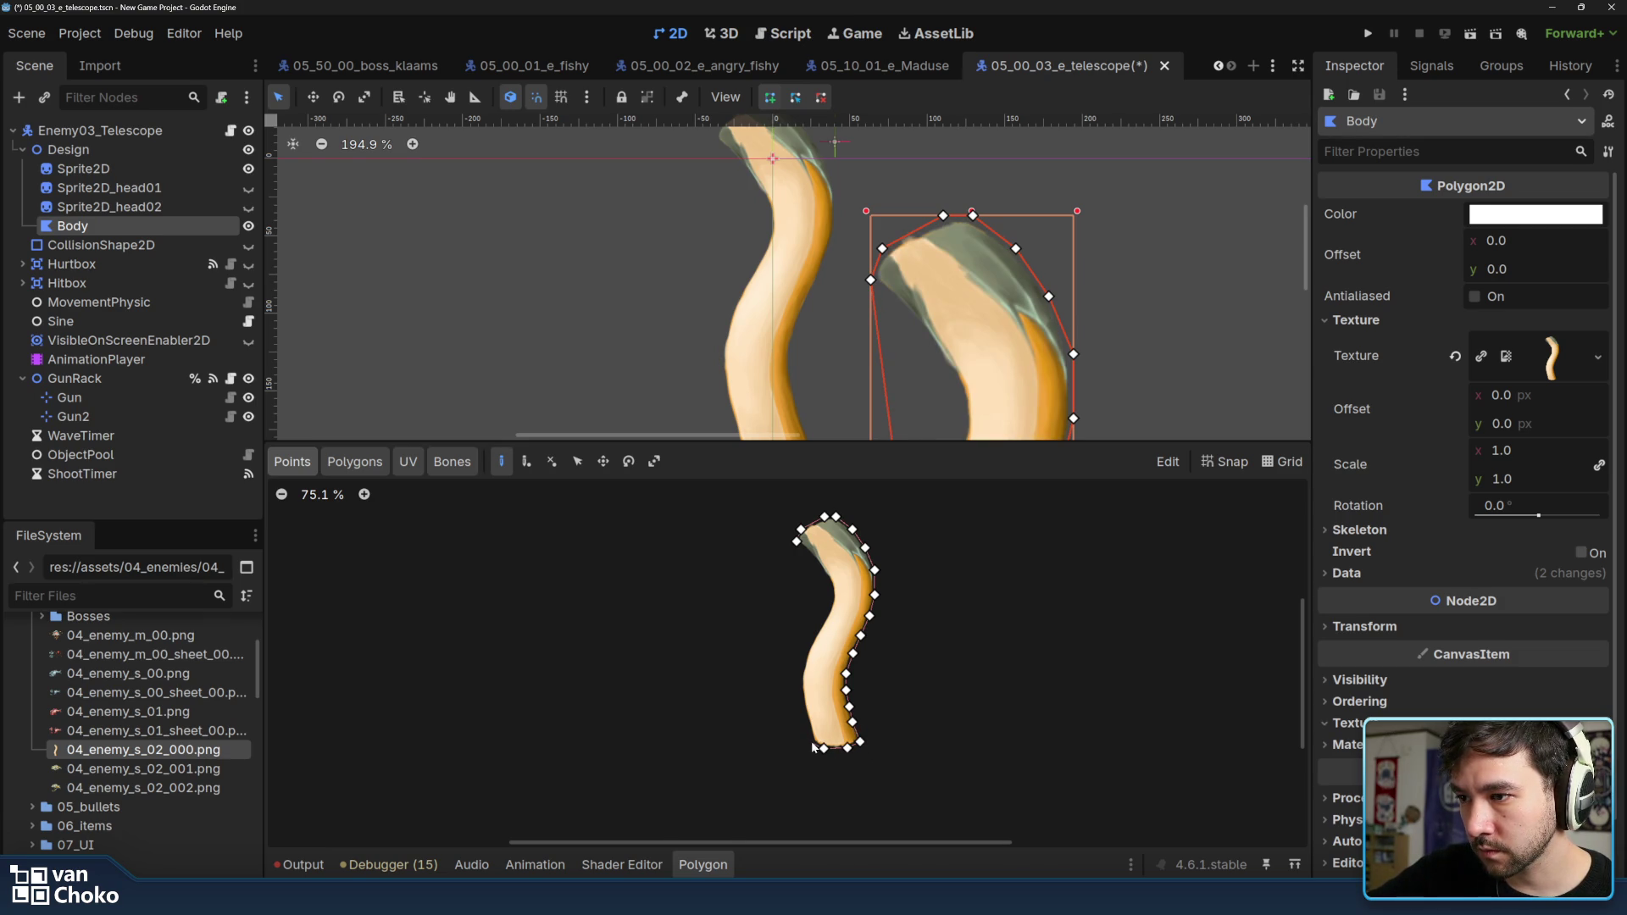
click(814, 744)
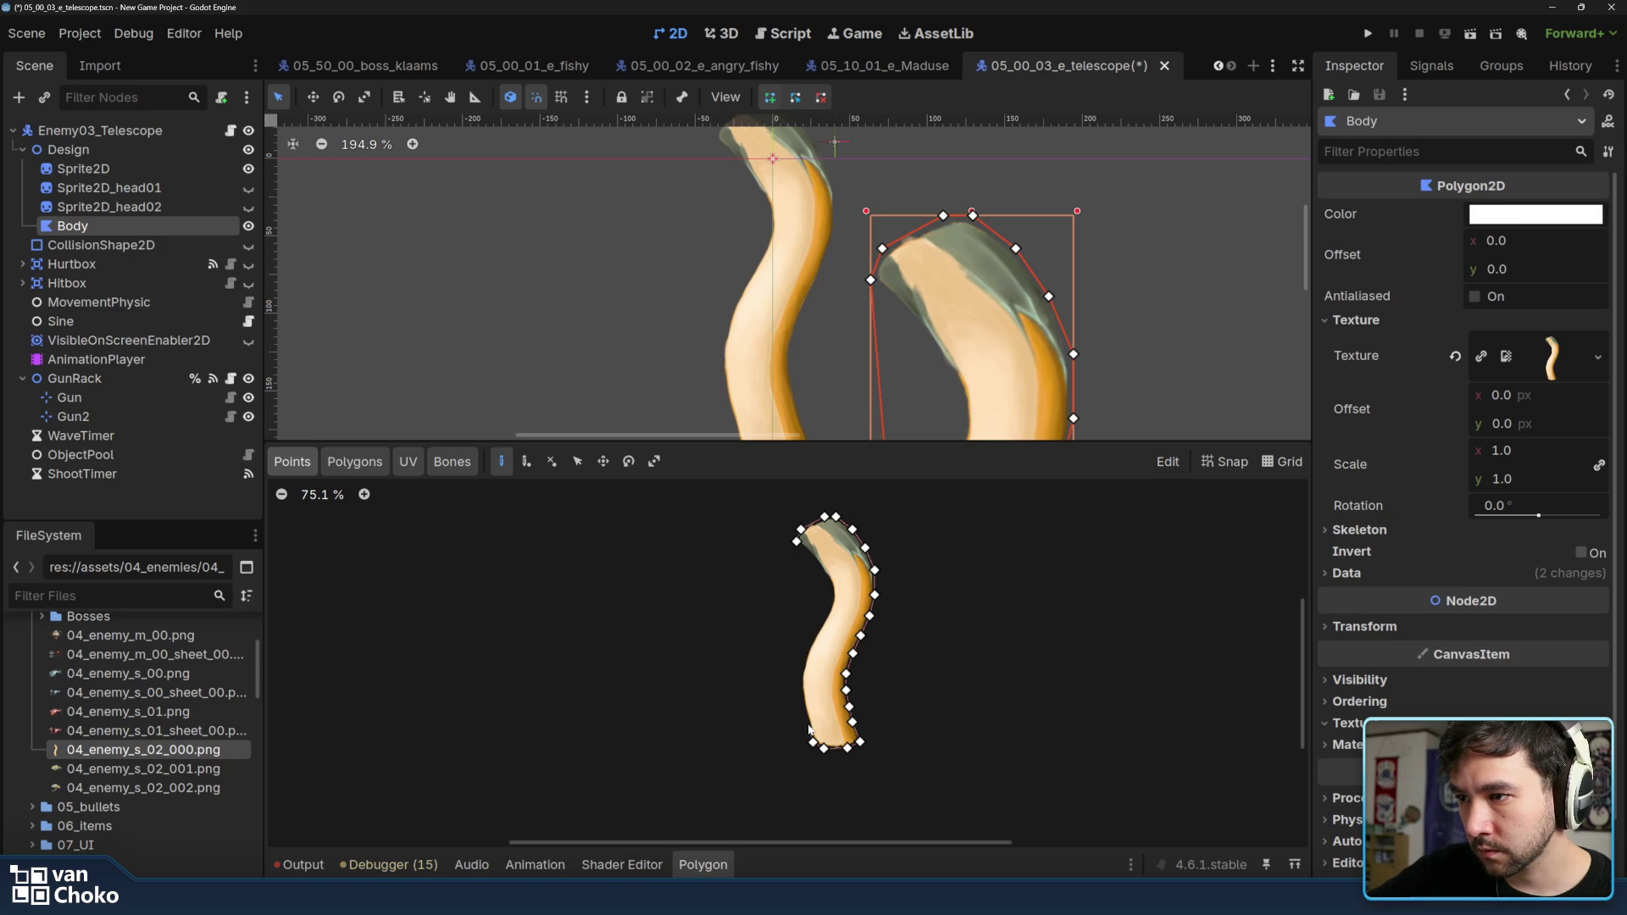
click(804, 711)
click(801, 693)
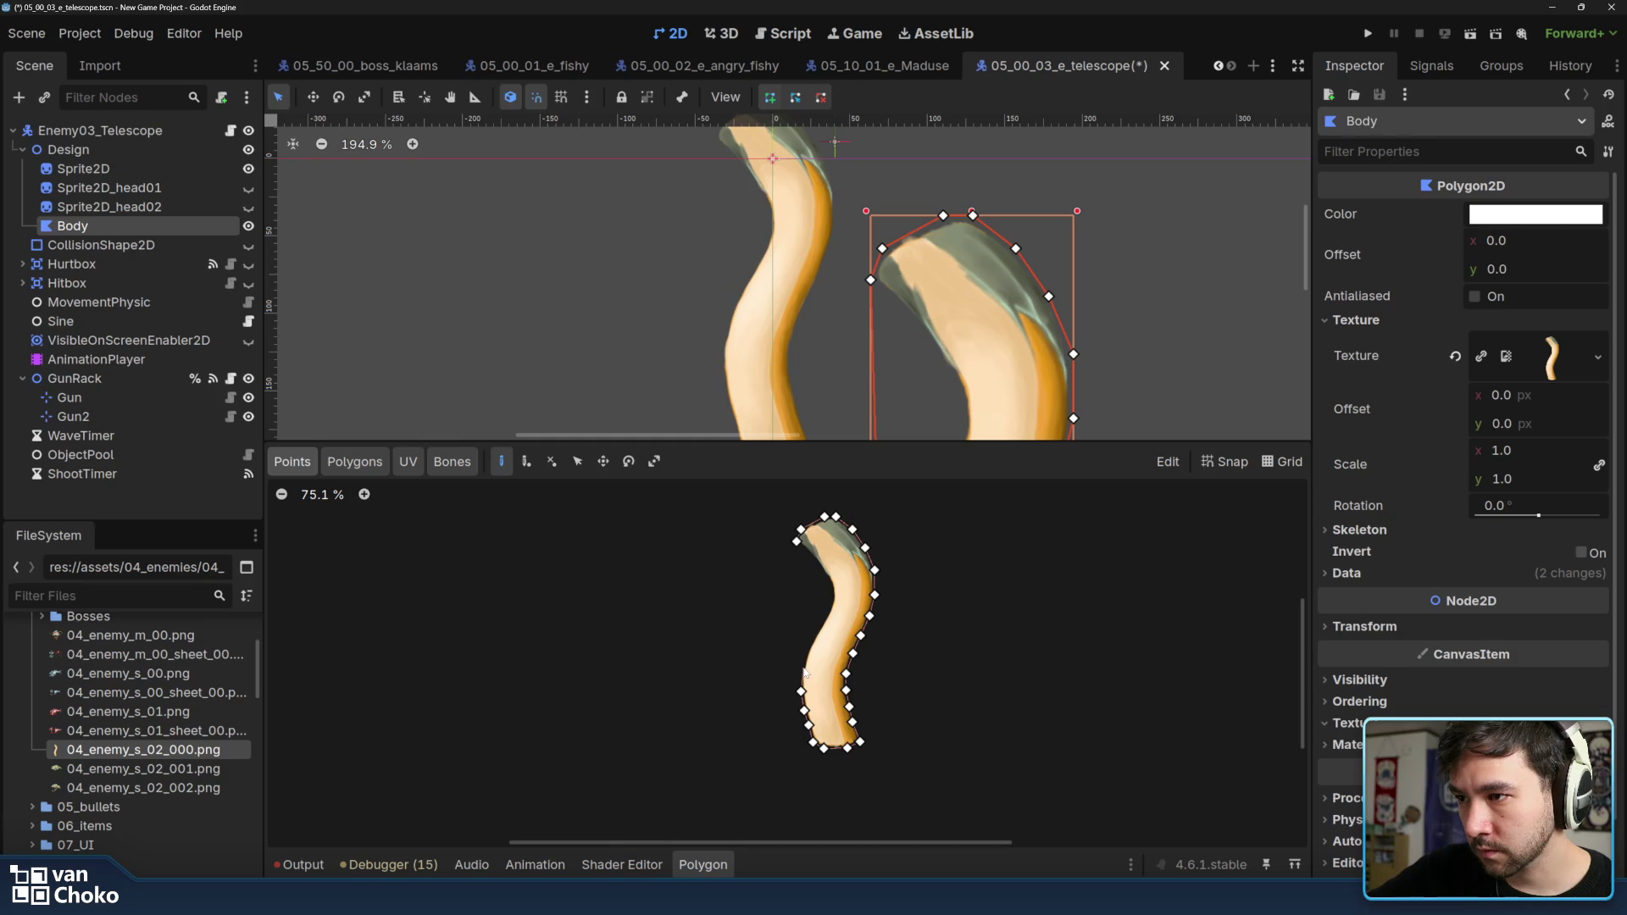
click(802, 669)
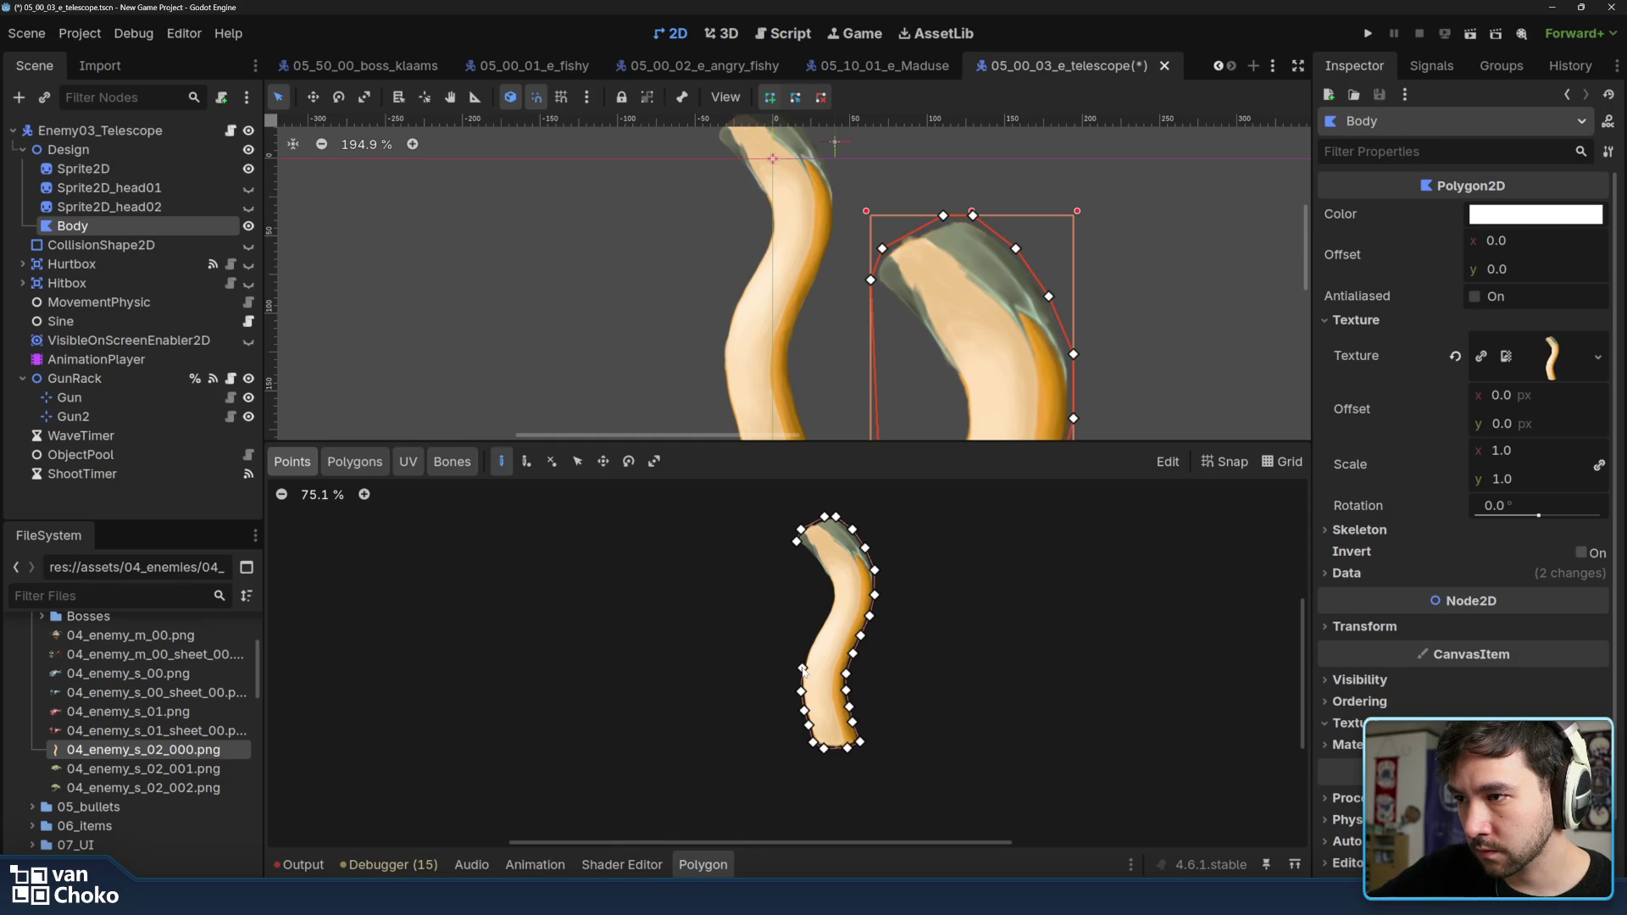
click(811, 646)
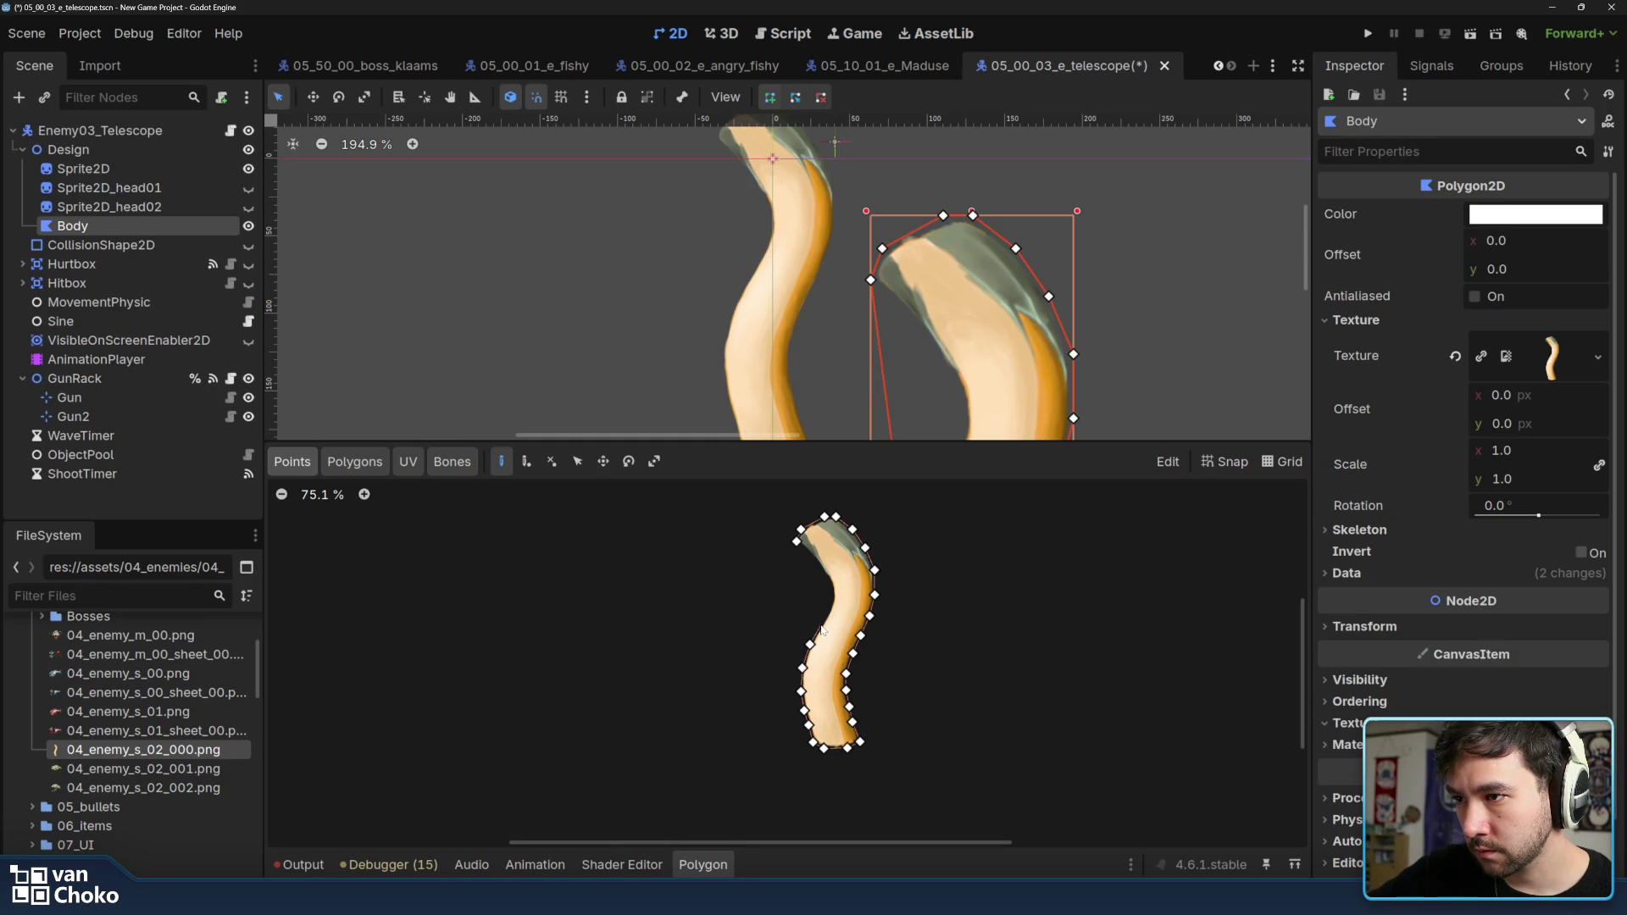
click(819, 626)
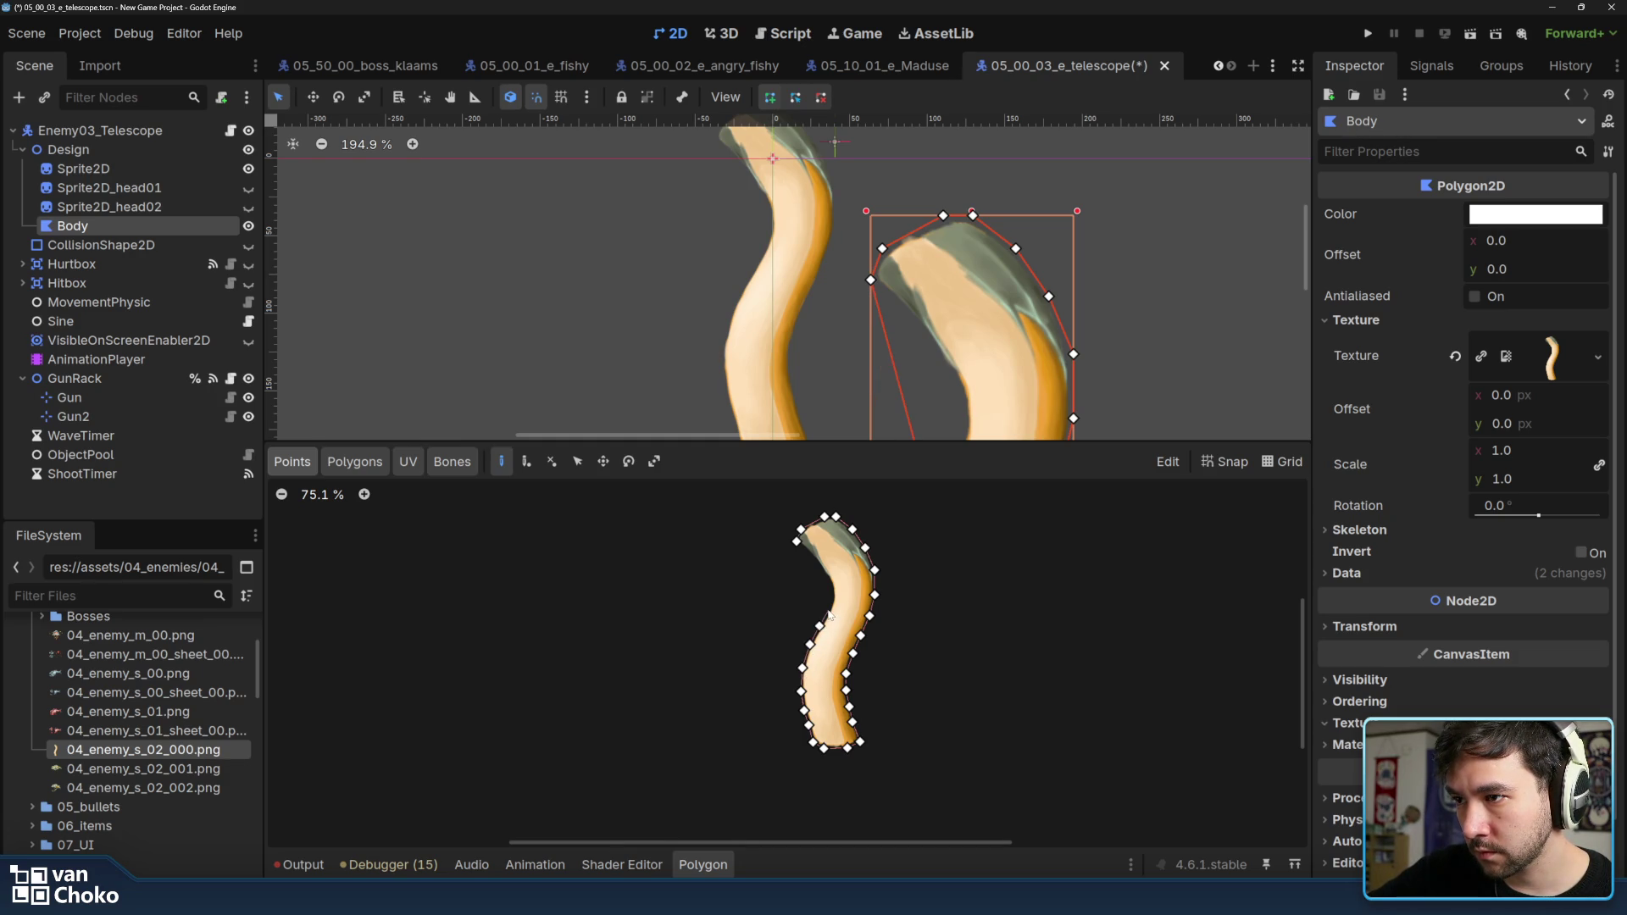
click(828, 610)
click(832, 596)
click(828, 577)
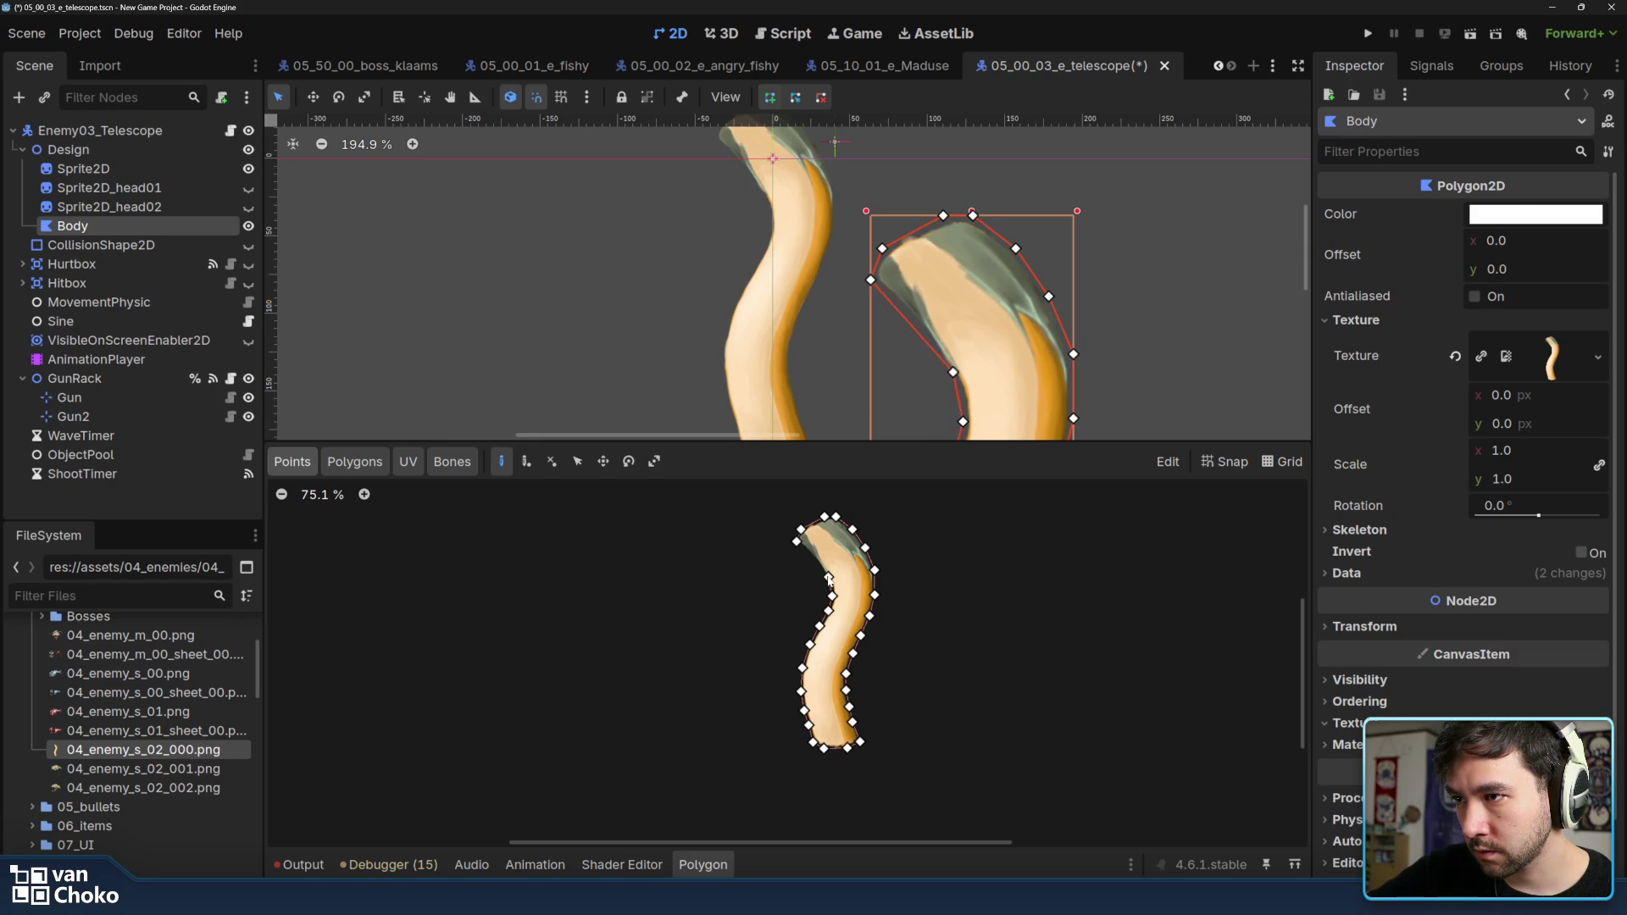
click(815, 560)
Close the Body outline at its first point
click(805, 550)
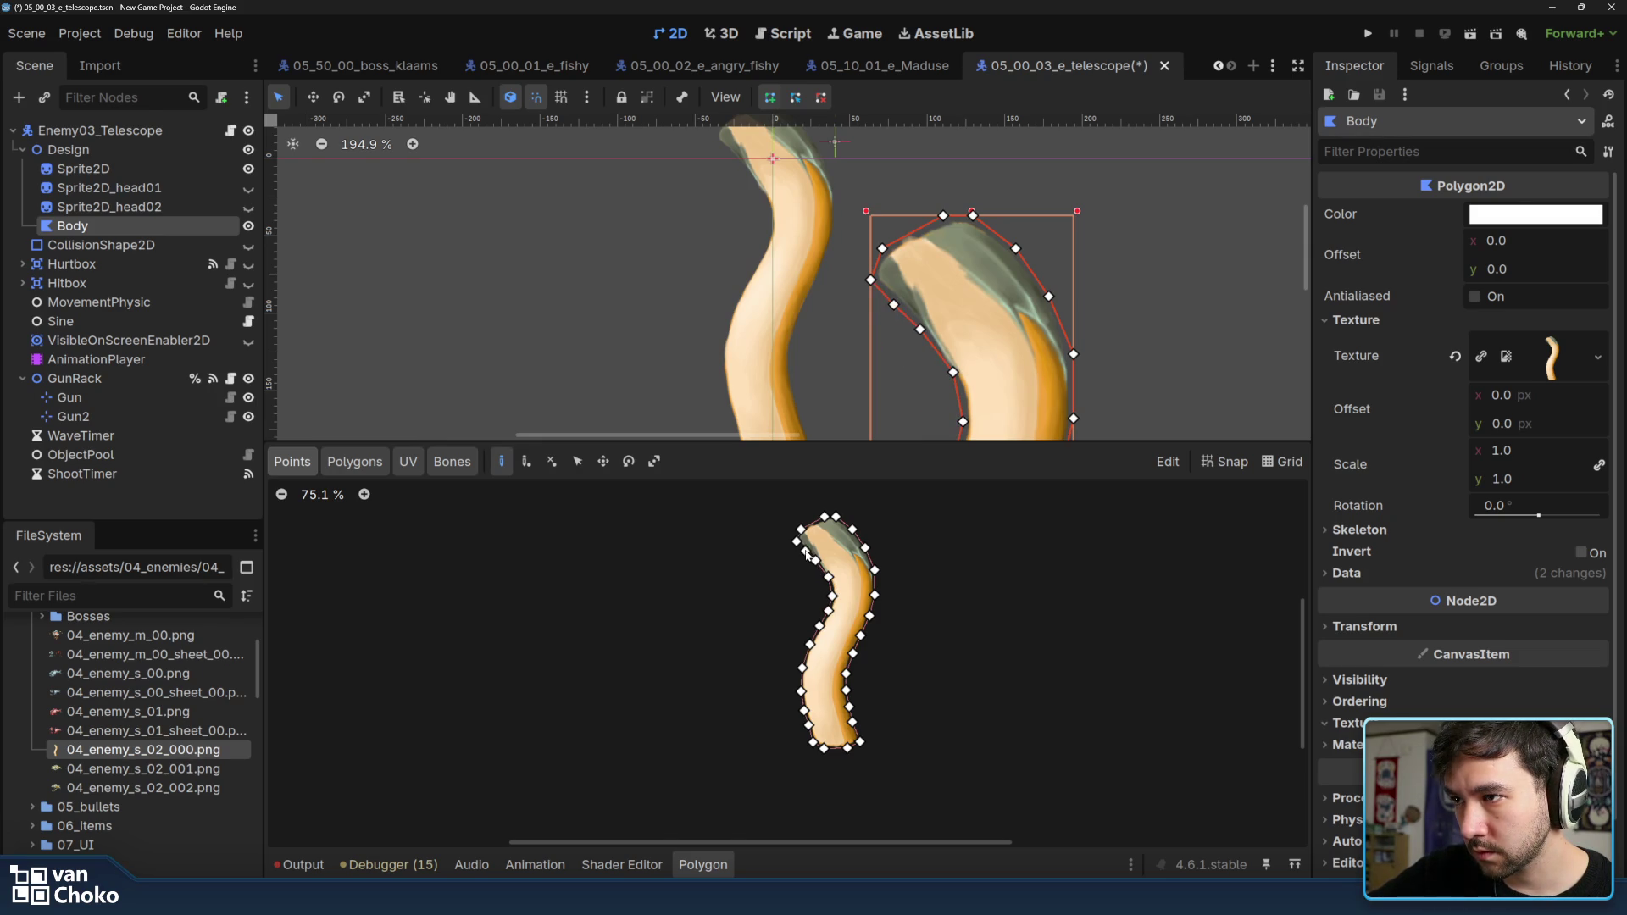
click(797, 541)
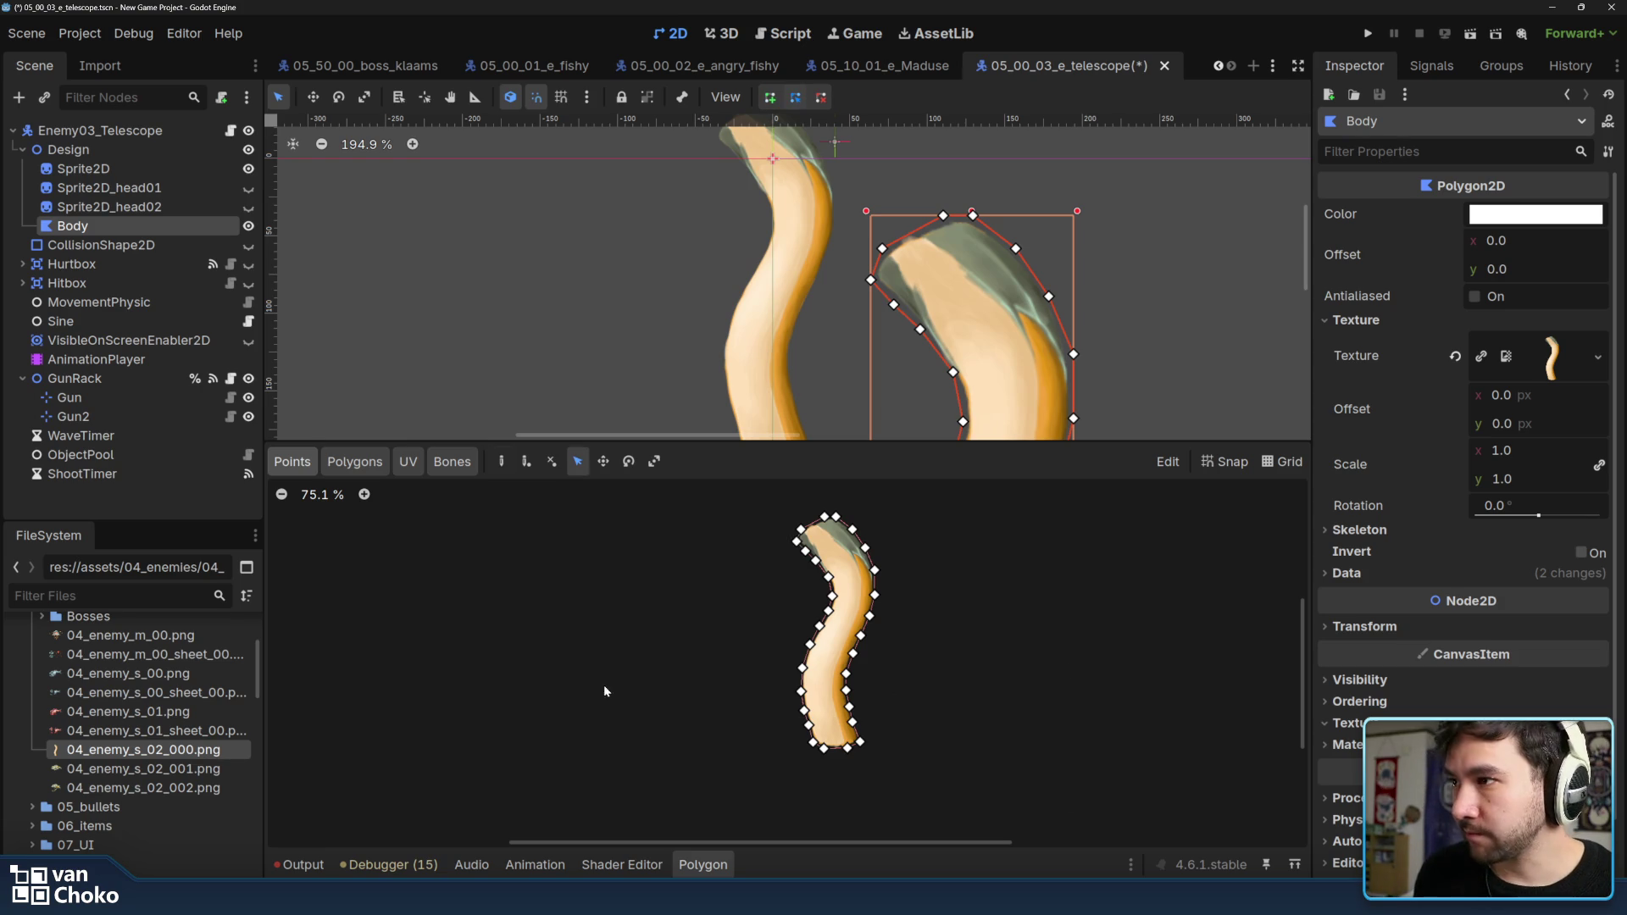
click(527, 461)
scroll(887, 622, up, 4)
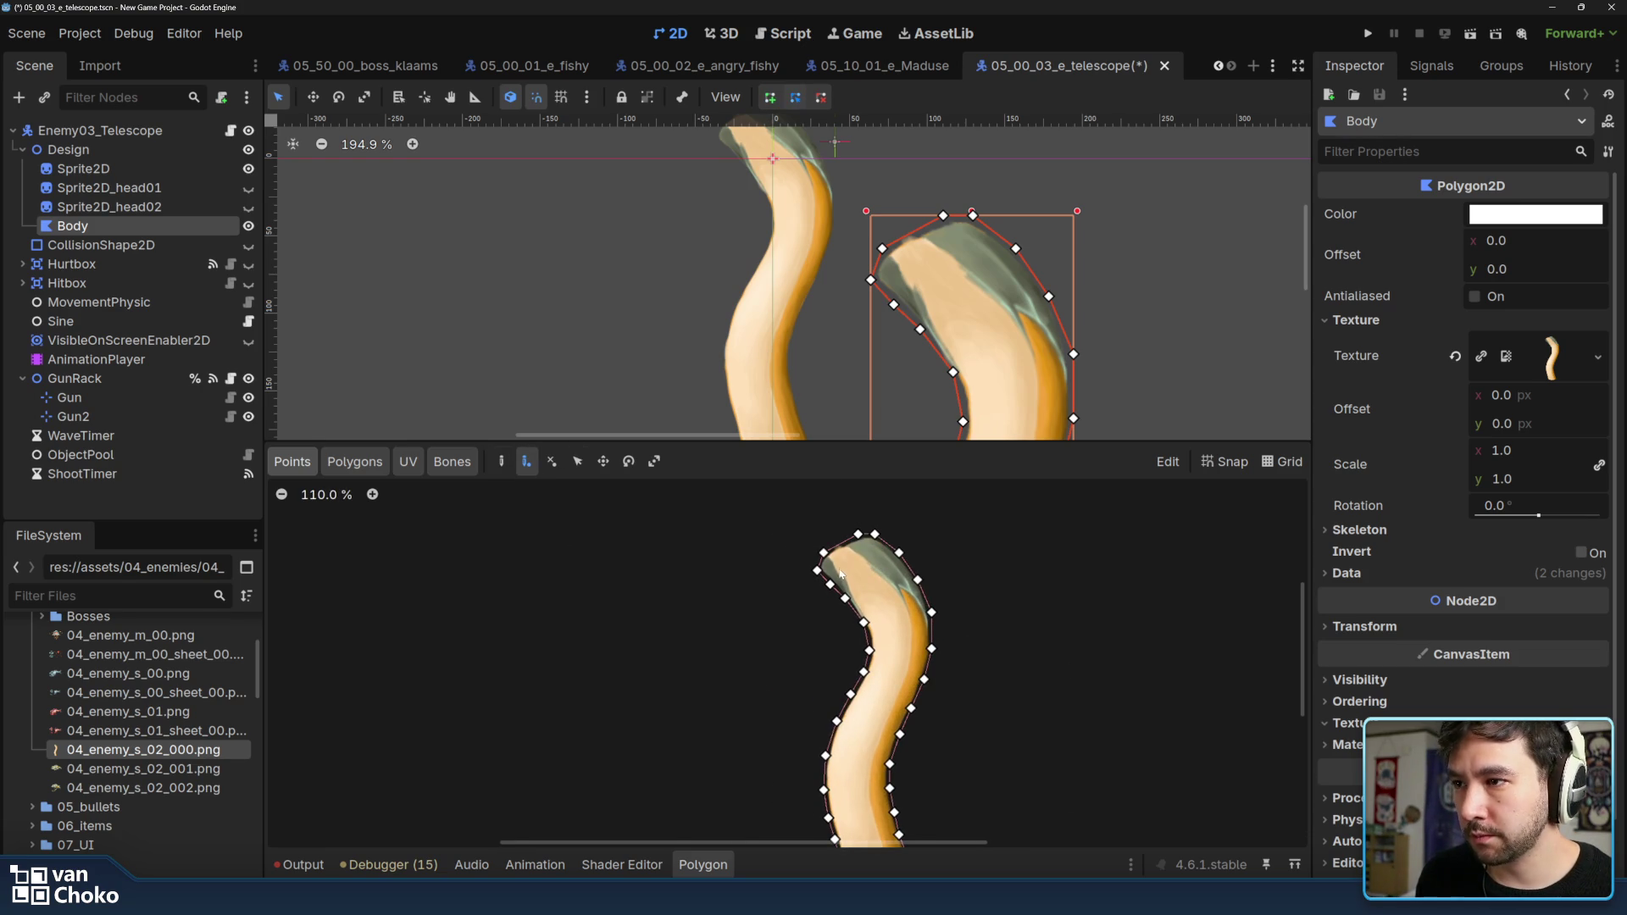
Place internal vertices across the tentacle's tip and upper body
click(838, 571)
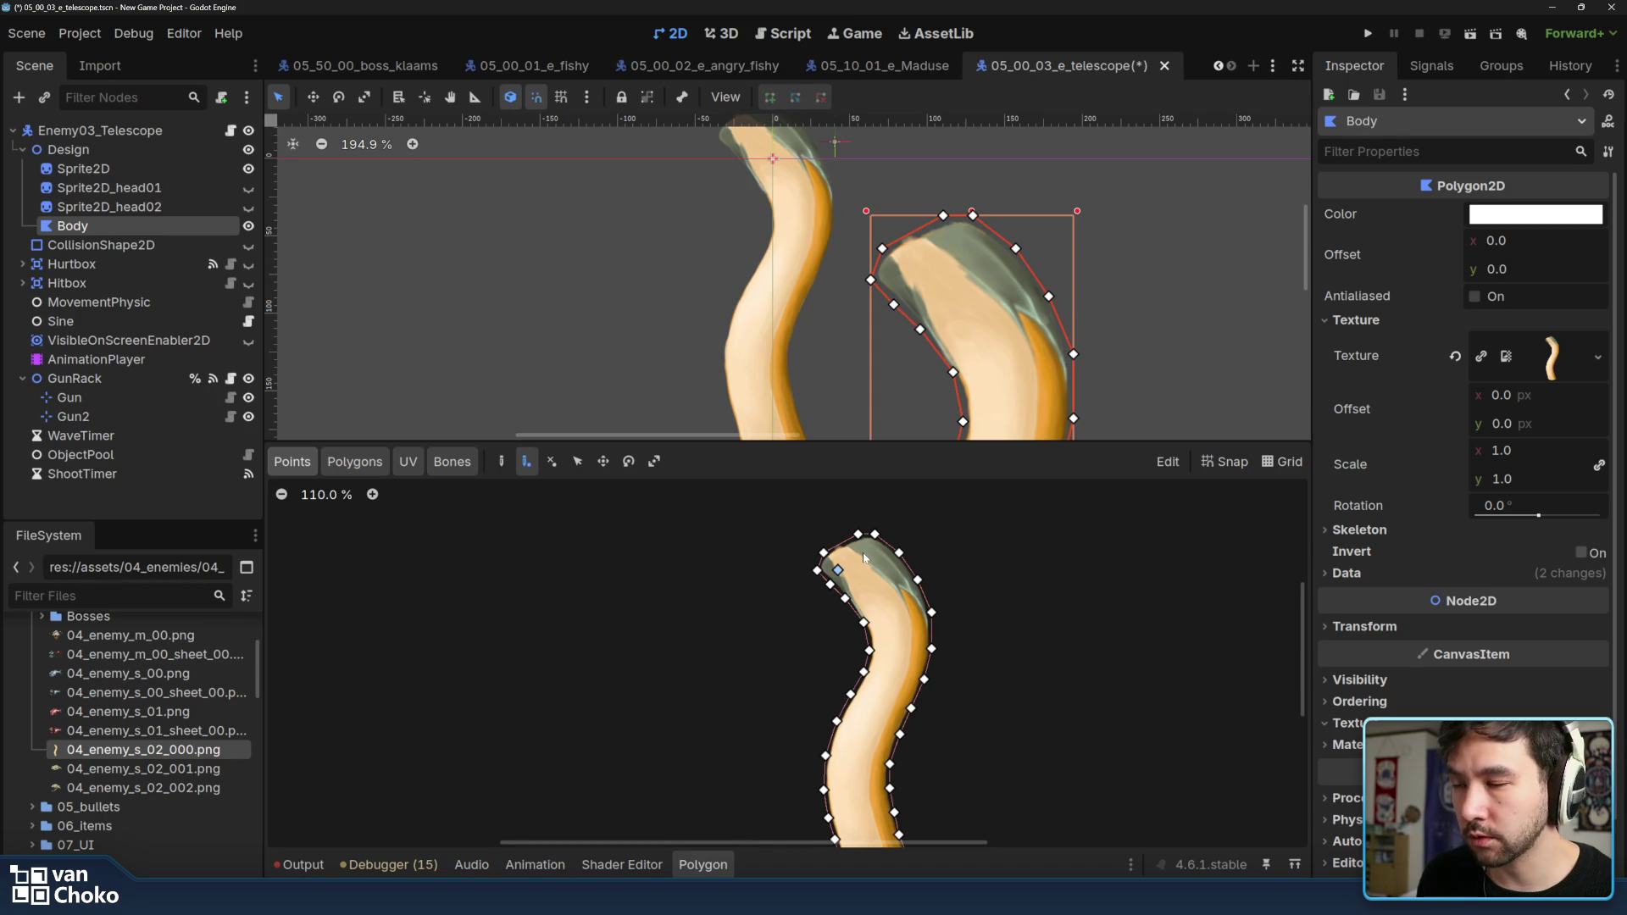
click(866, 551)
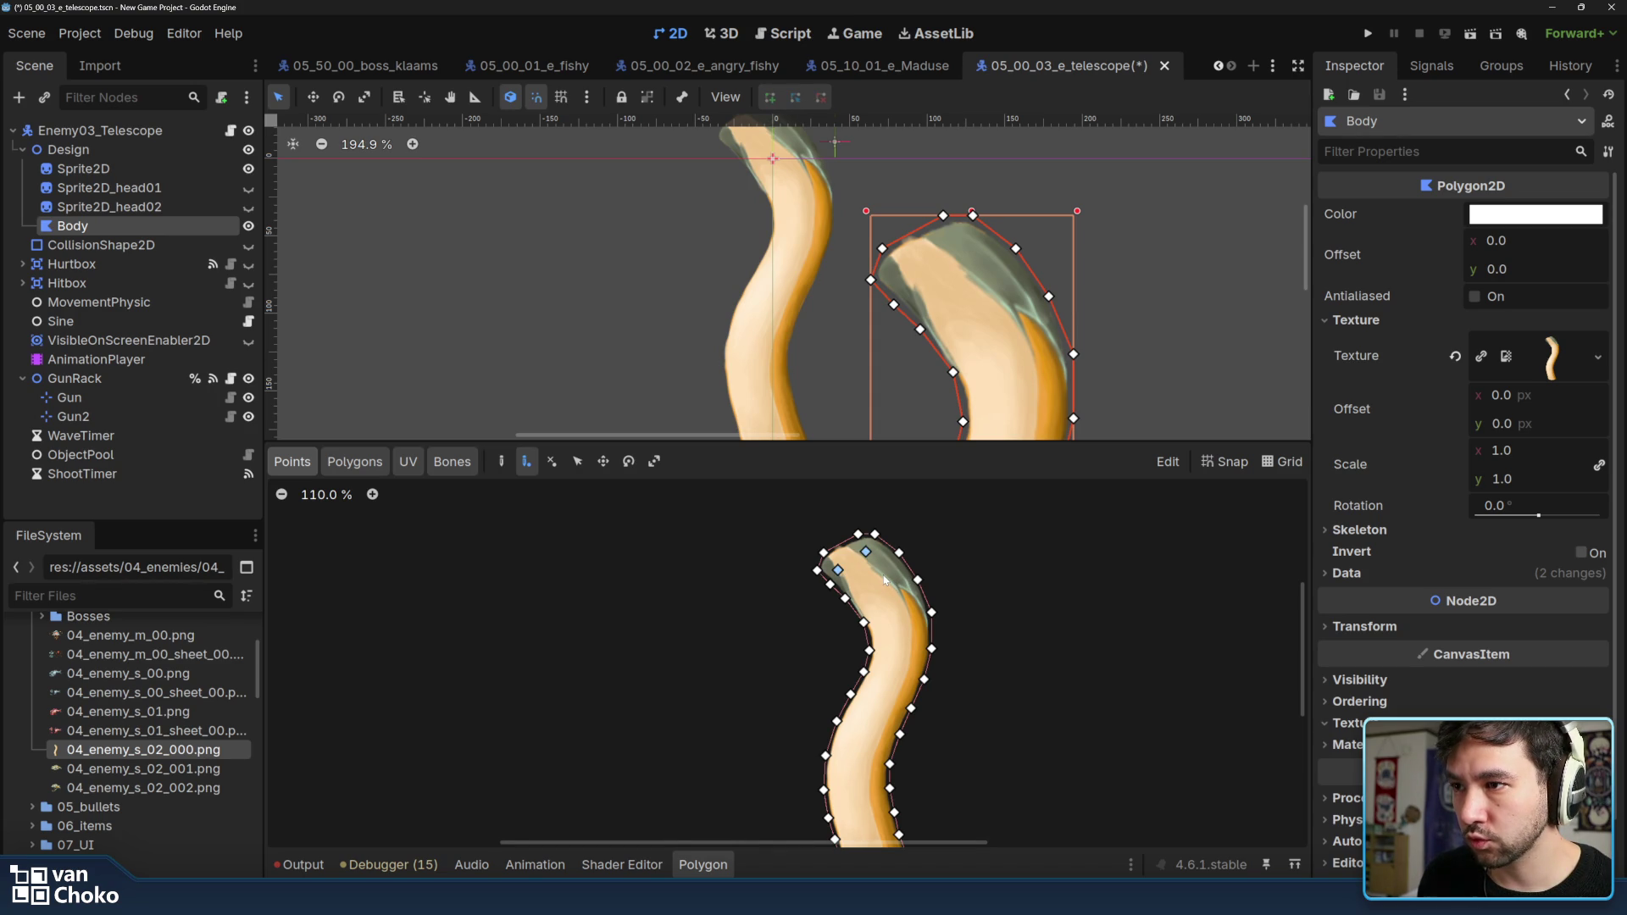
click(888, 578)
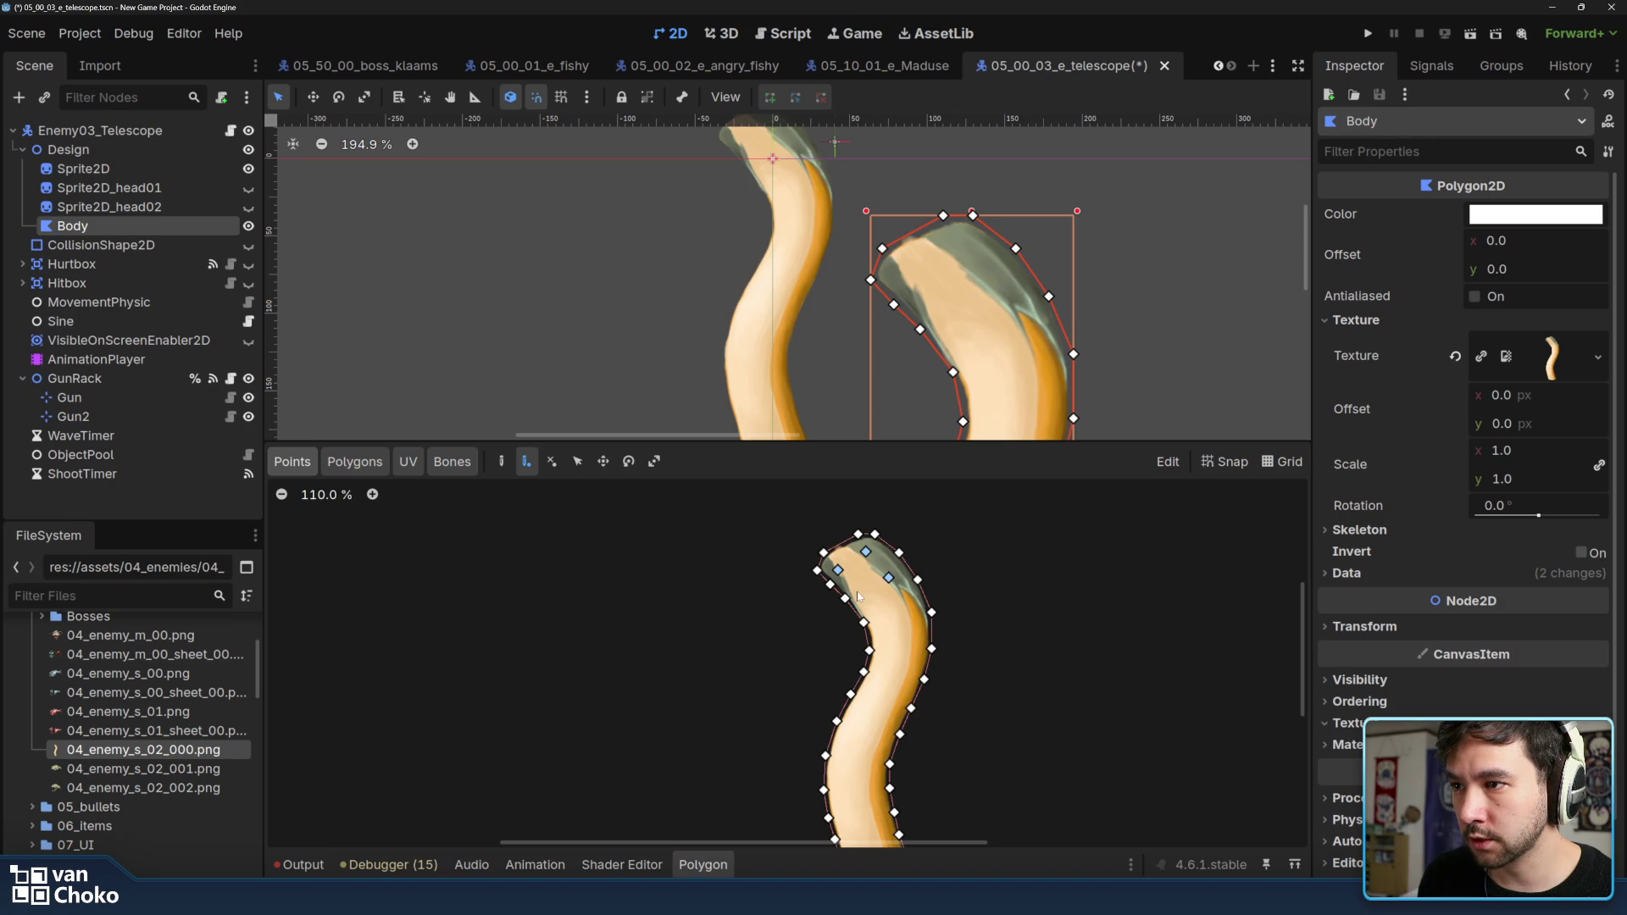
click(853, 591)
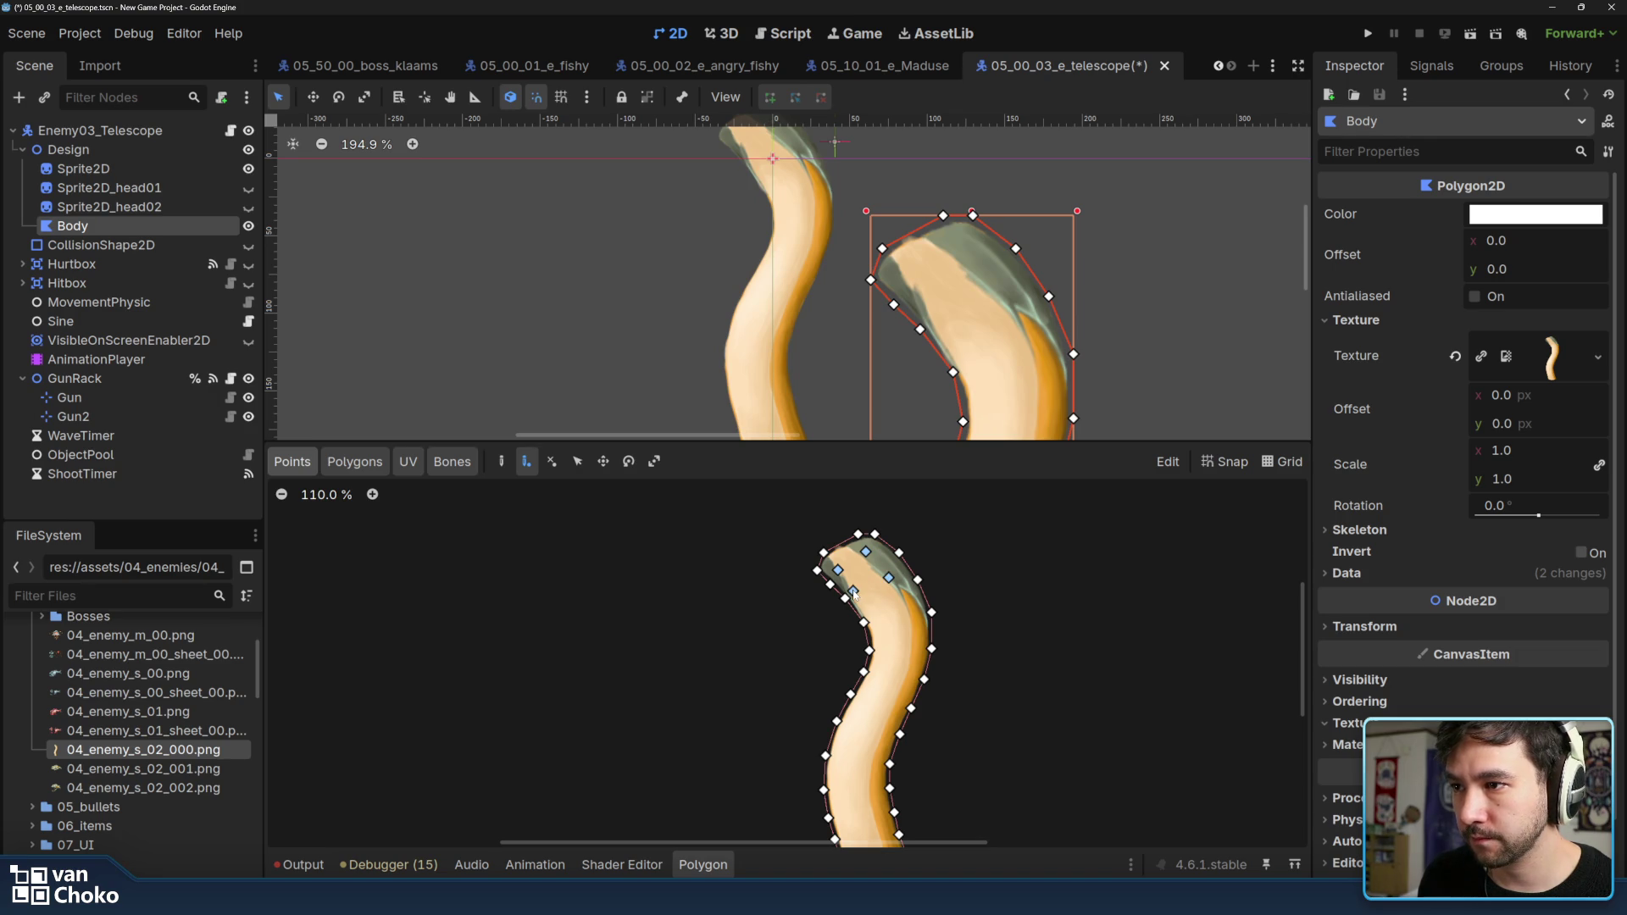
click(870, 614)
click(904, 607)
click(911, 646)
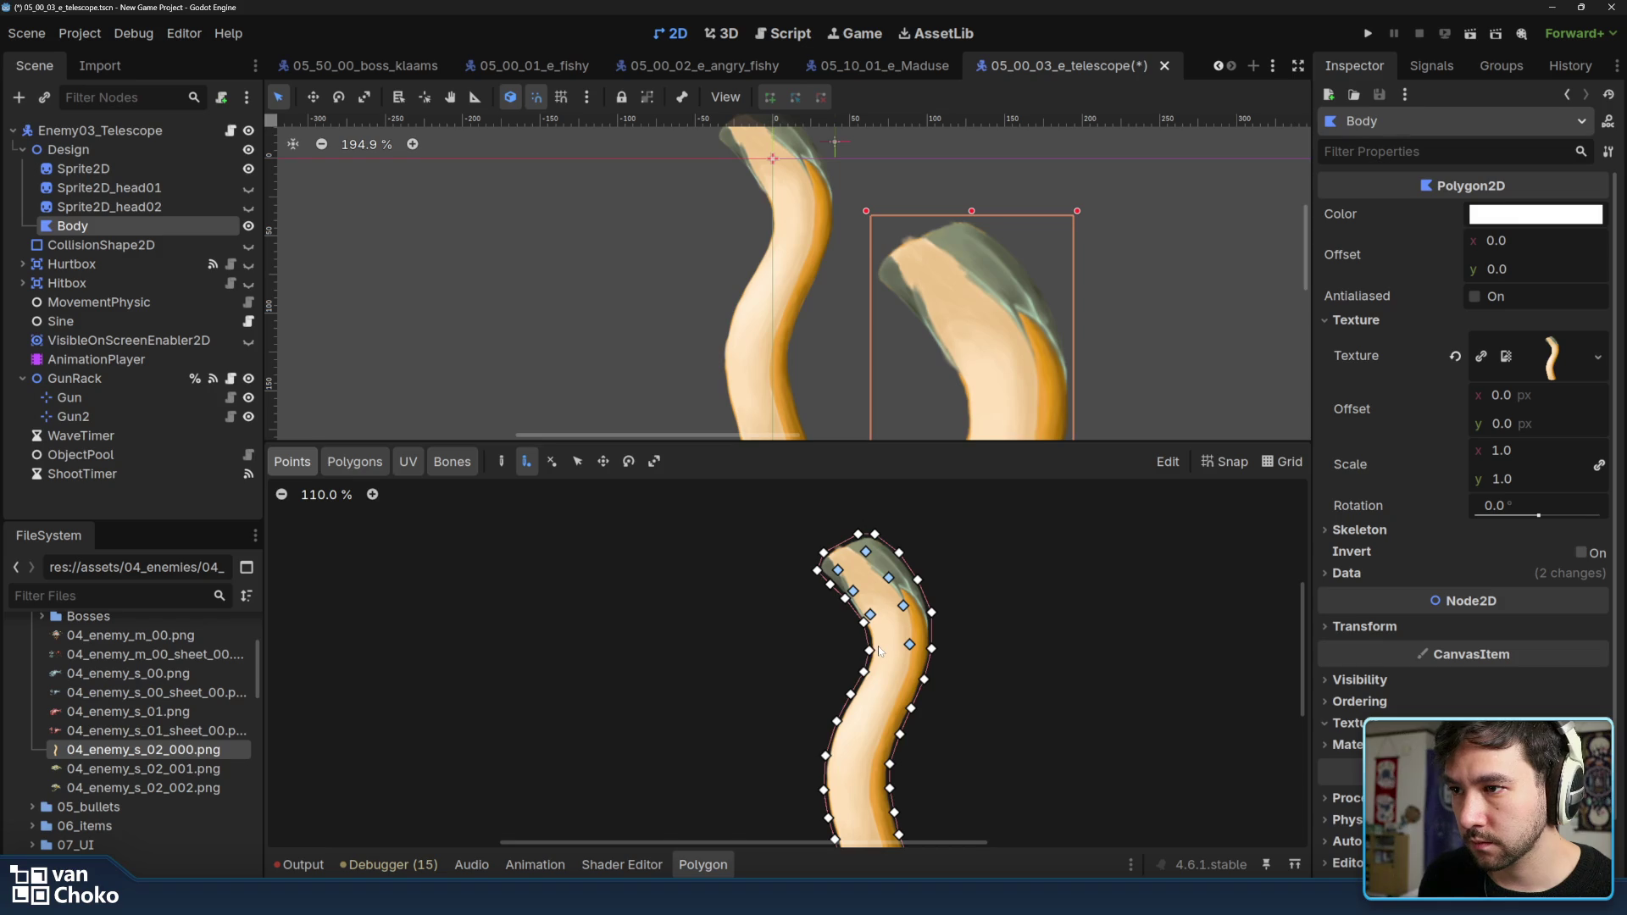
click(877, 646)
click(873, 675)
click(900, 678)
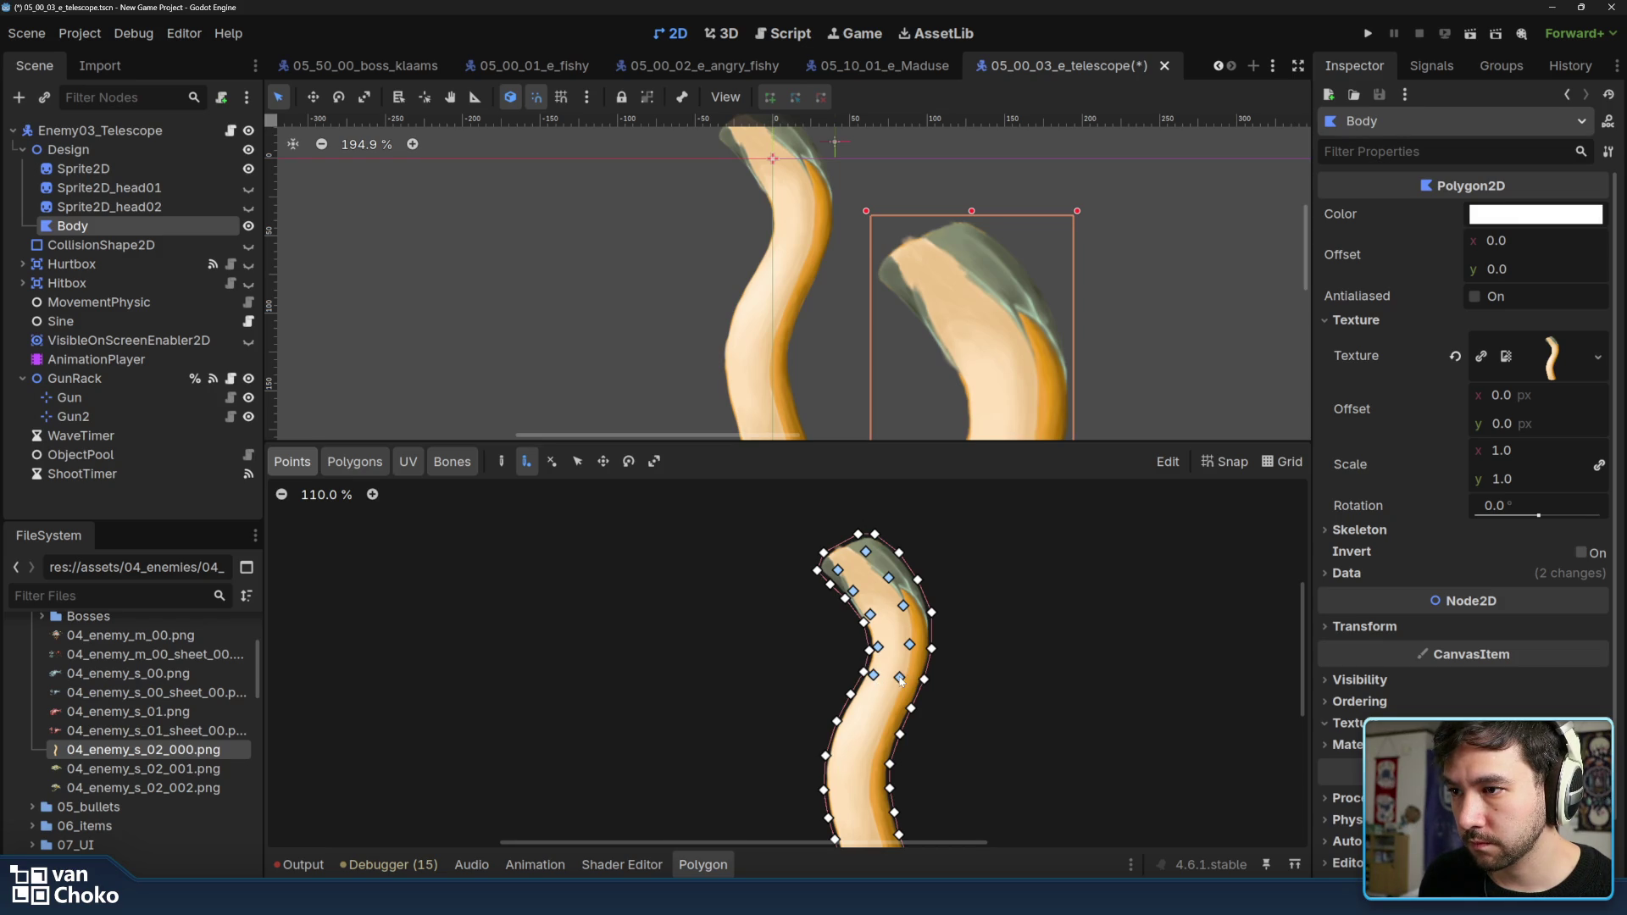
click(890, 701)
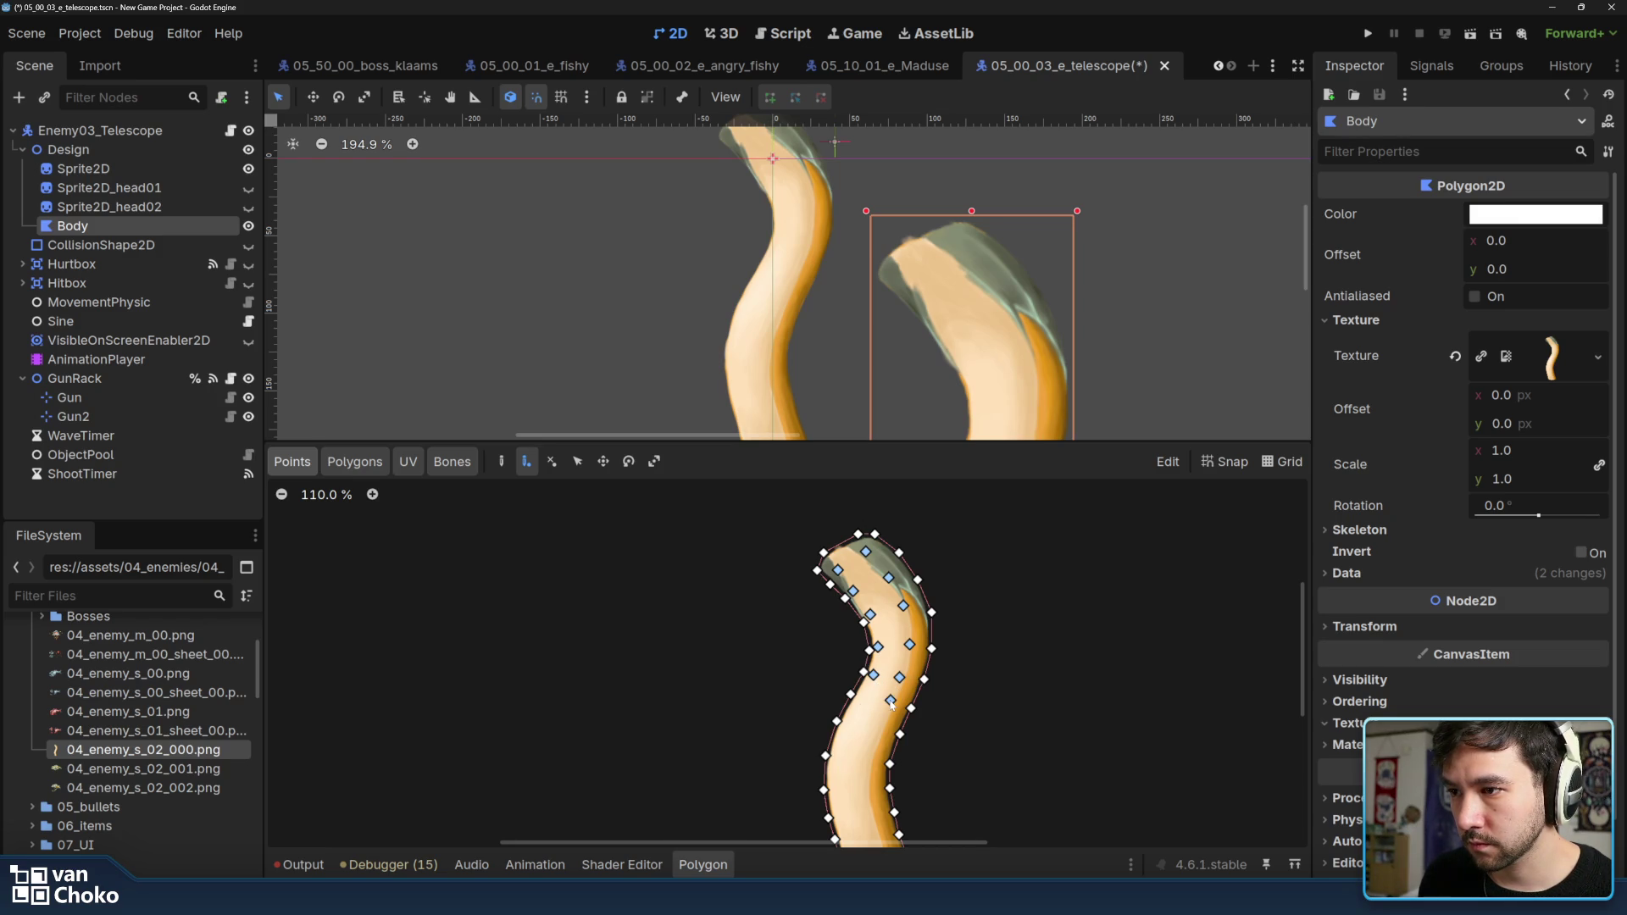
click(859, 697)
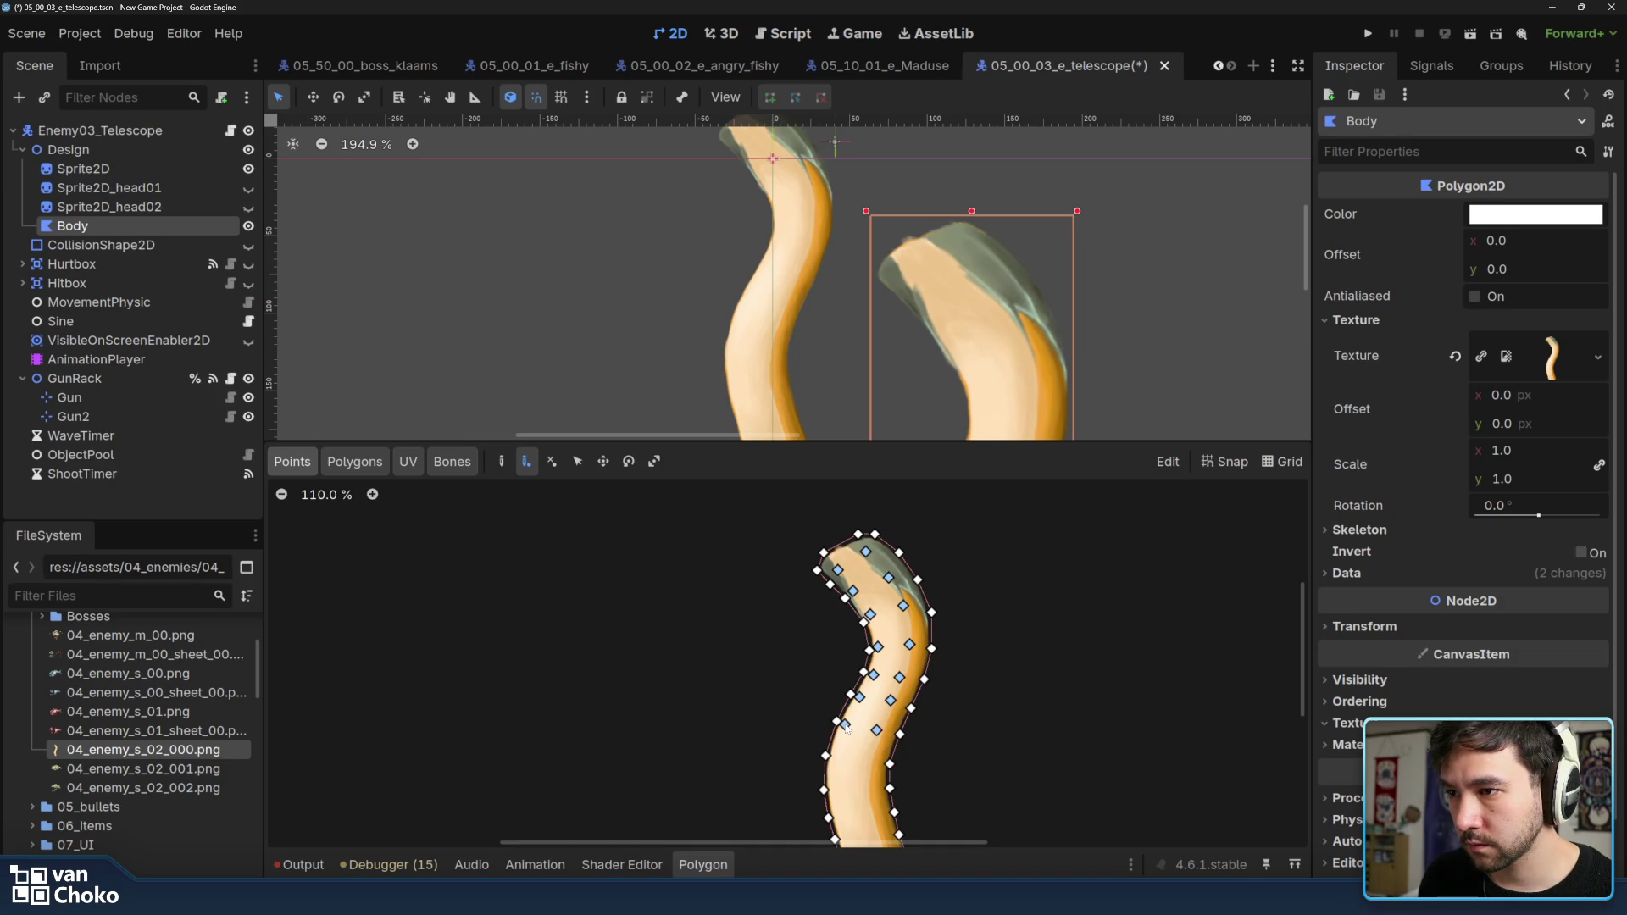
Add paired left and right internal vertices down the lower body to the bottom
scroll(872, 704, down, 3)
click(890, 679)
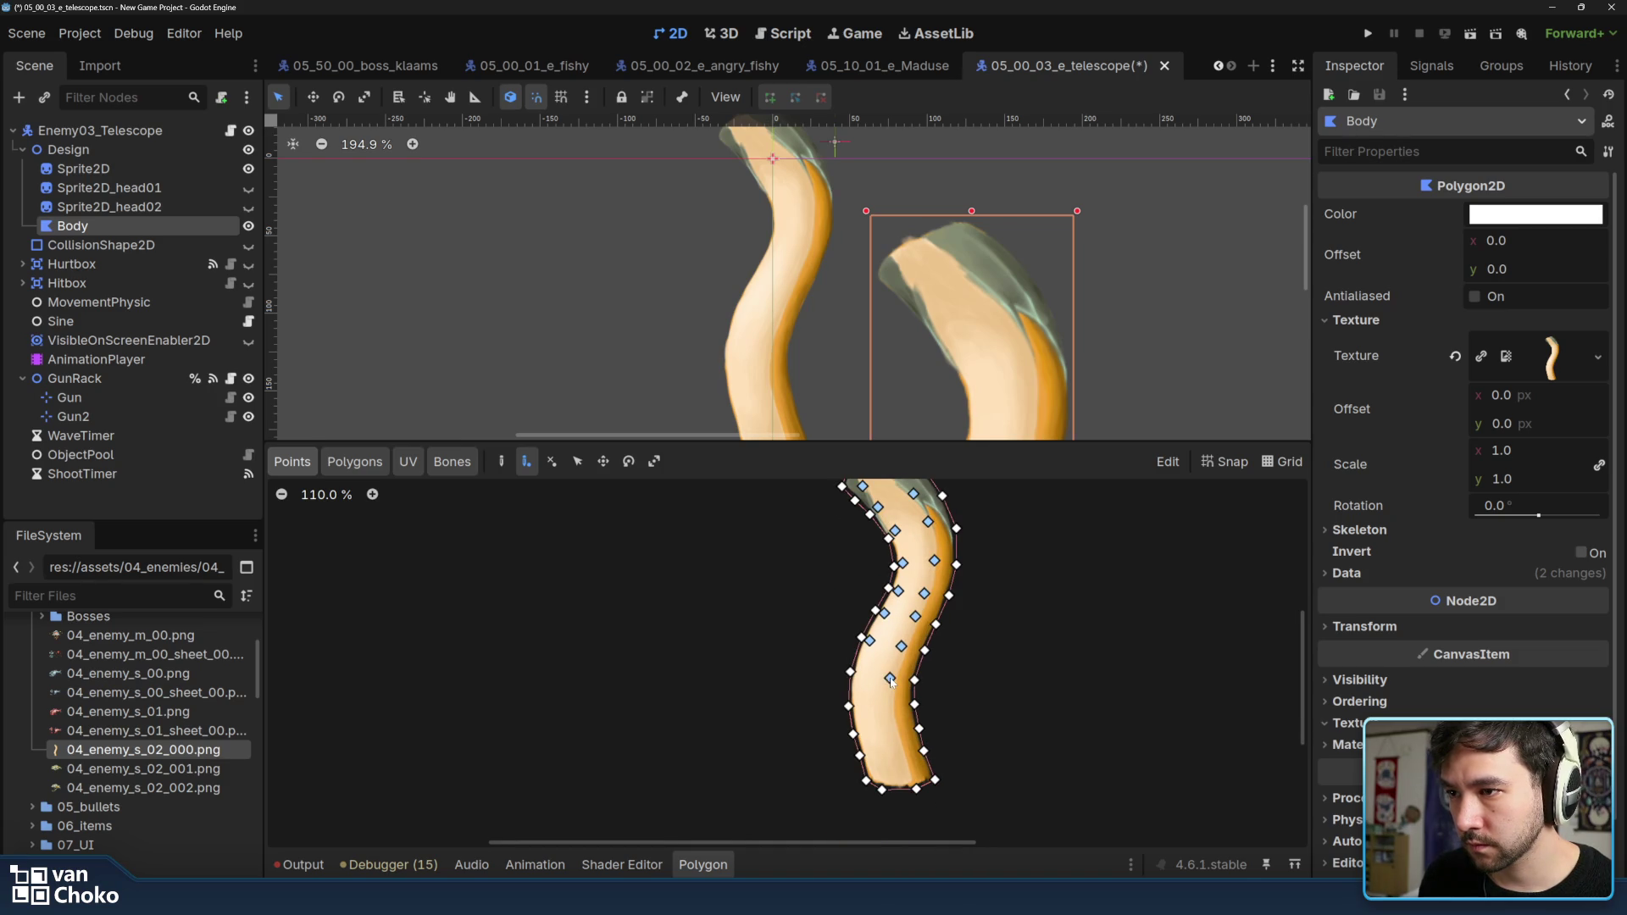
click(860, 676)
click(887, 706)
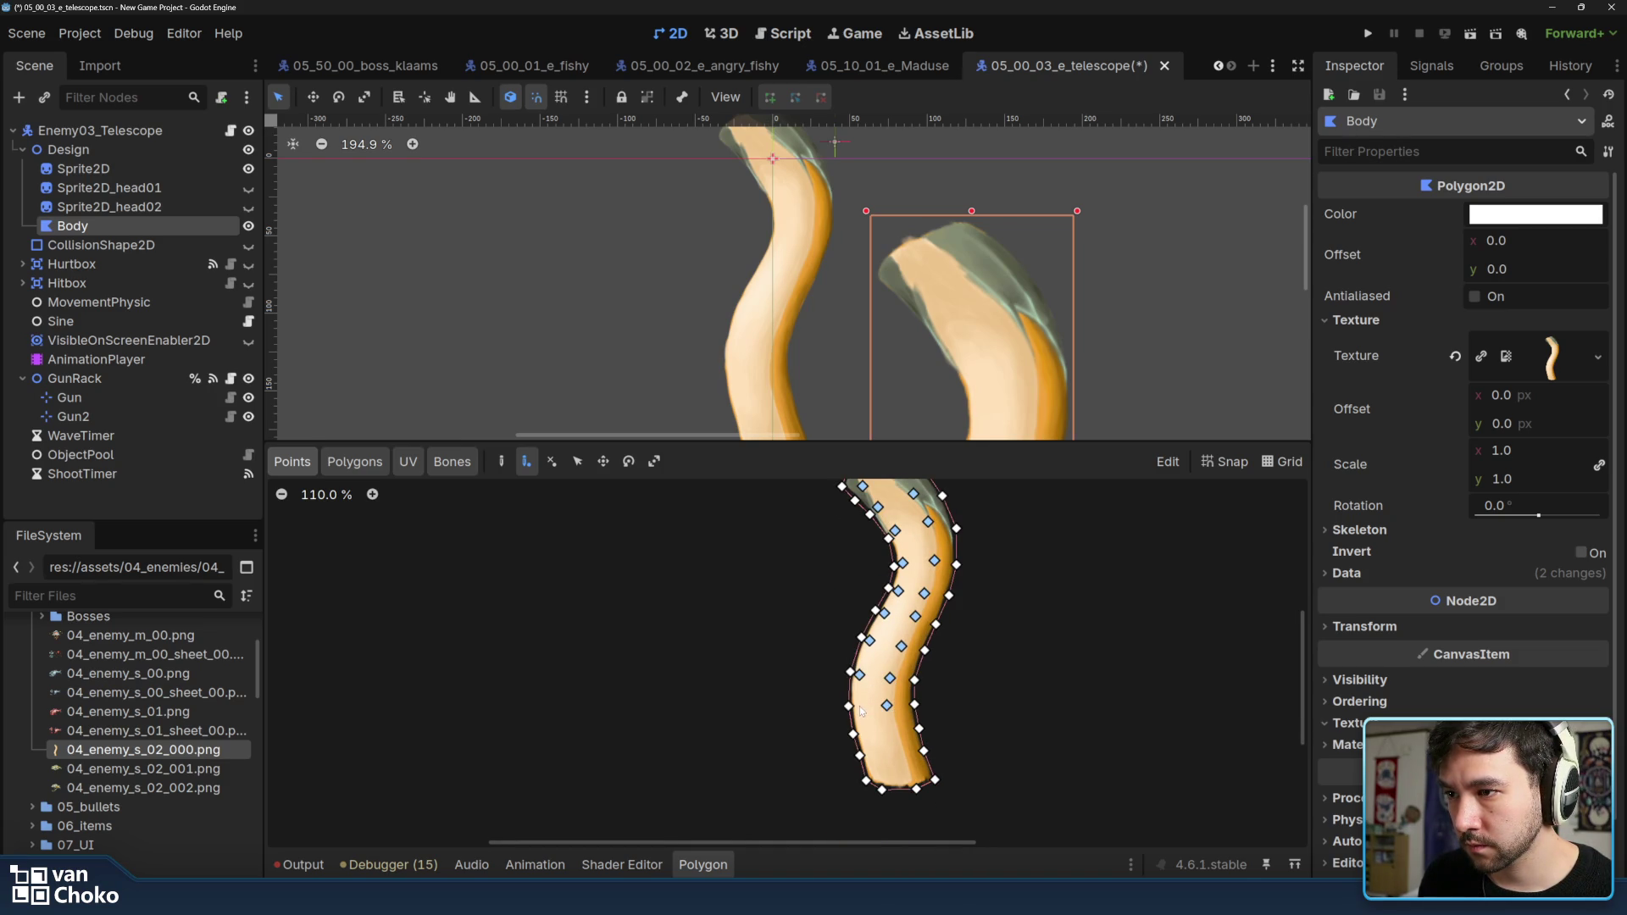
click(857, 707)
click(861, 734)
click(893, 735)
click(904, 756)
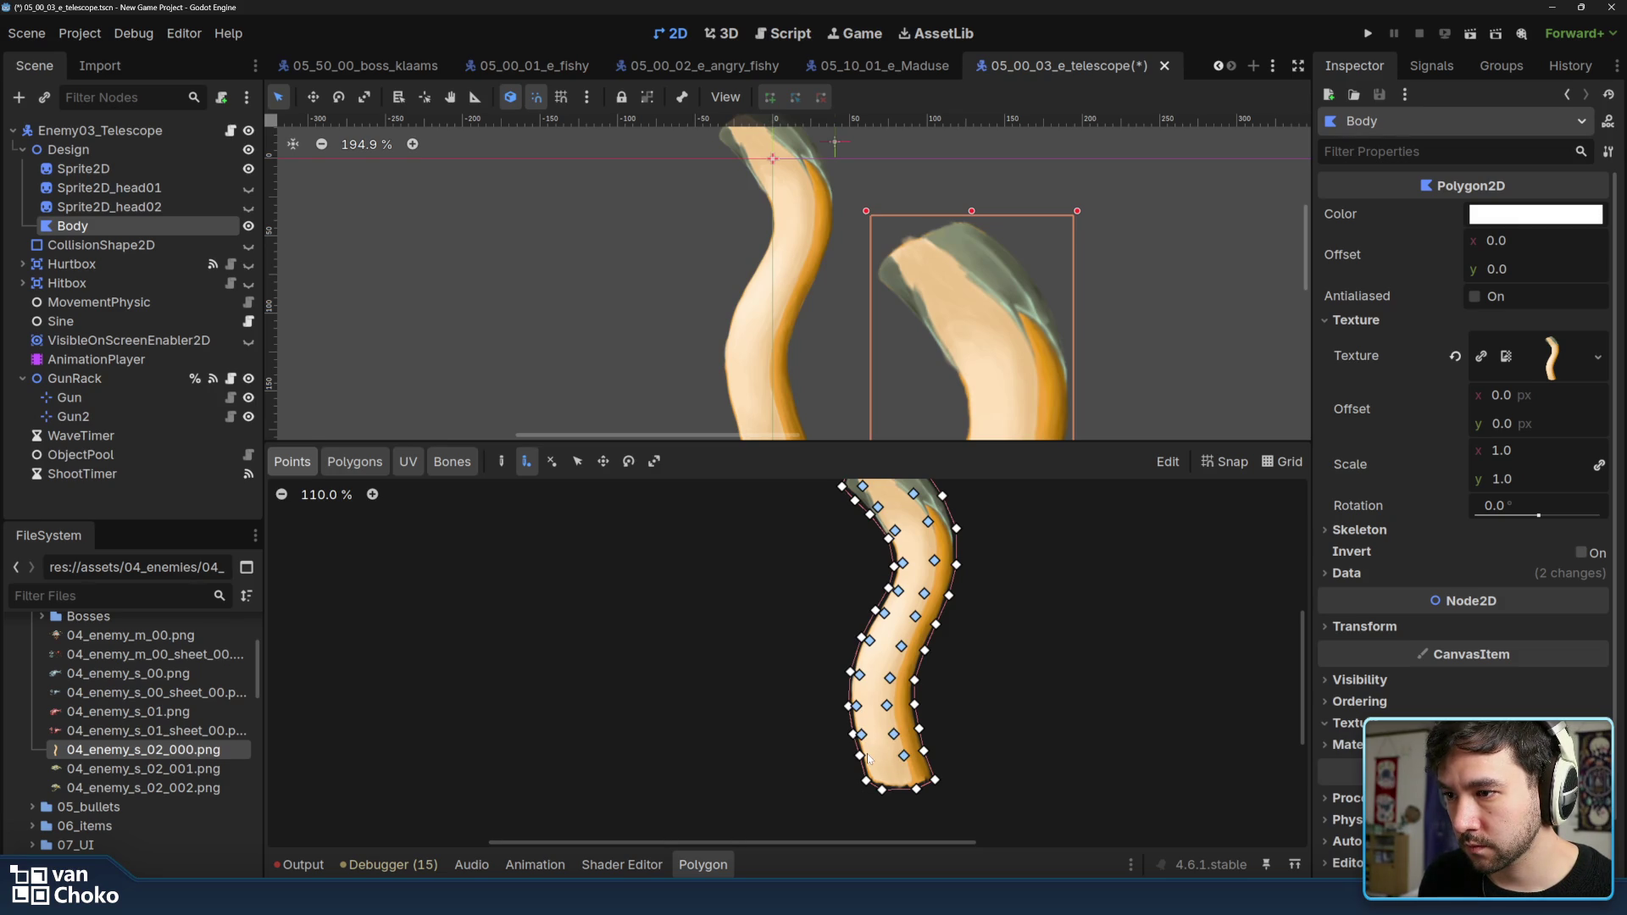
click(870, 756)
scroll(959, 722, down, 3)
scroll(965, 721, right, 1)
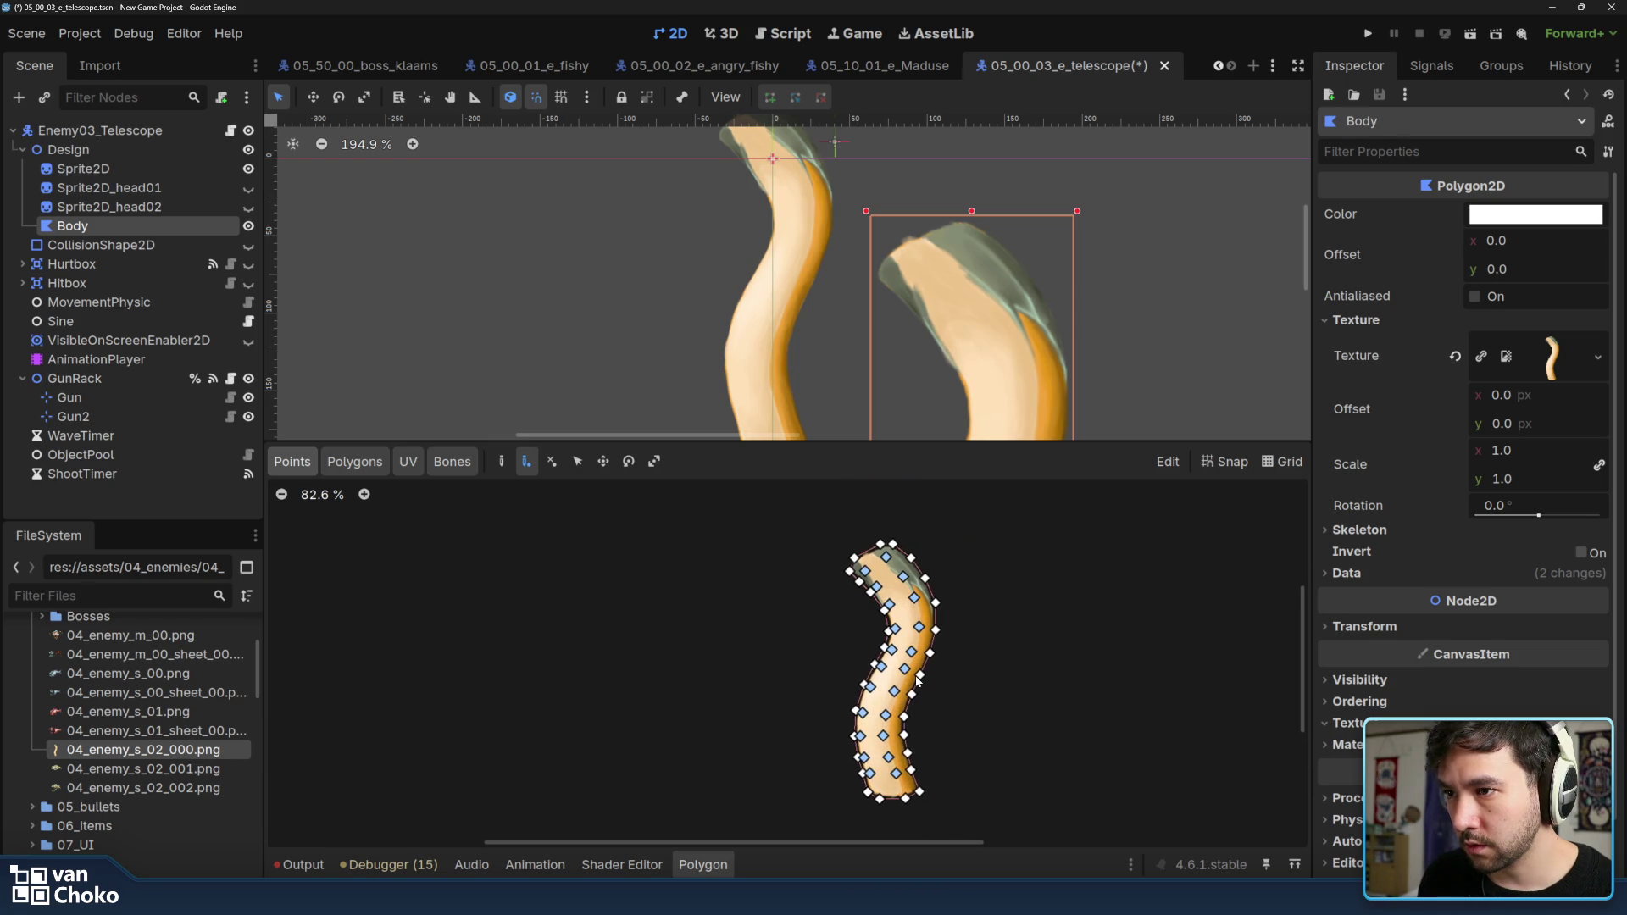
click(353, 466)
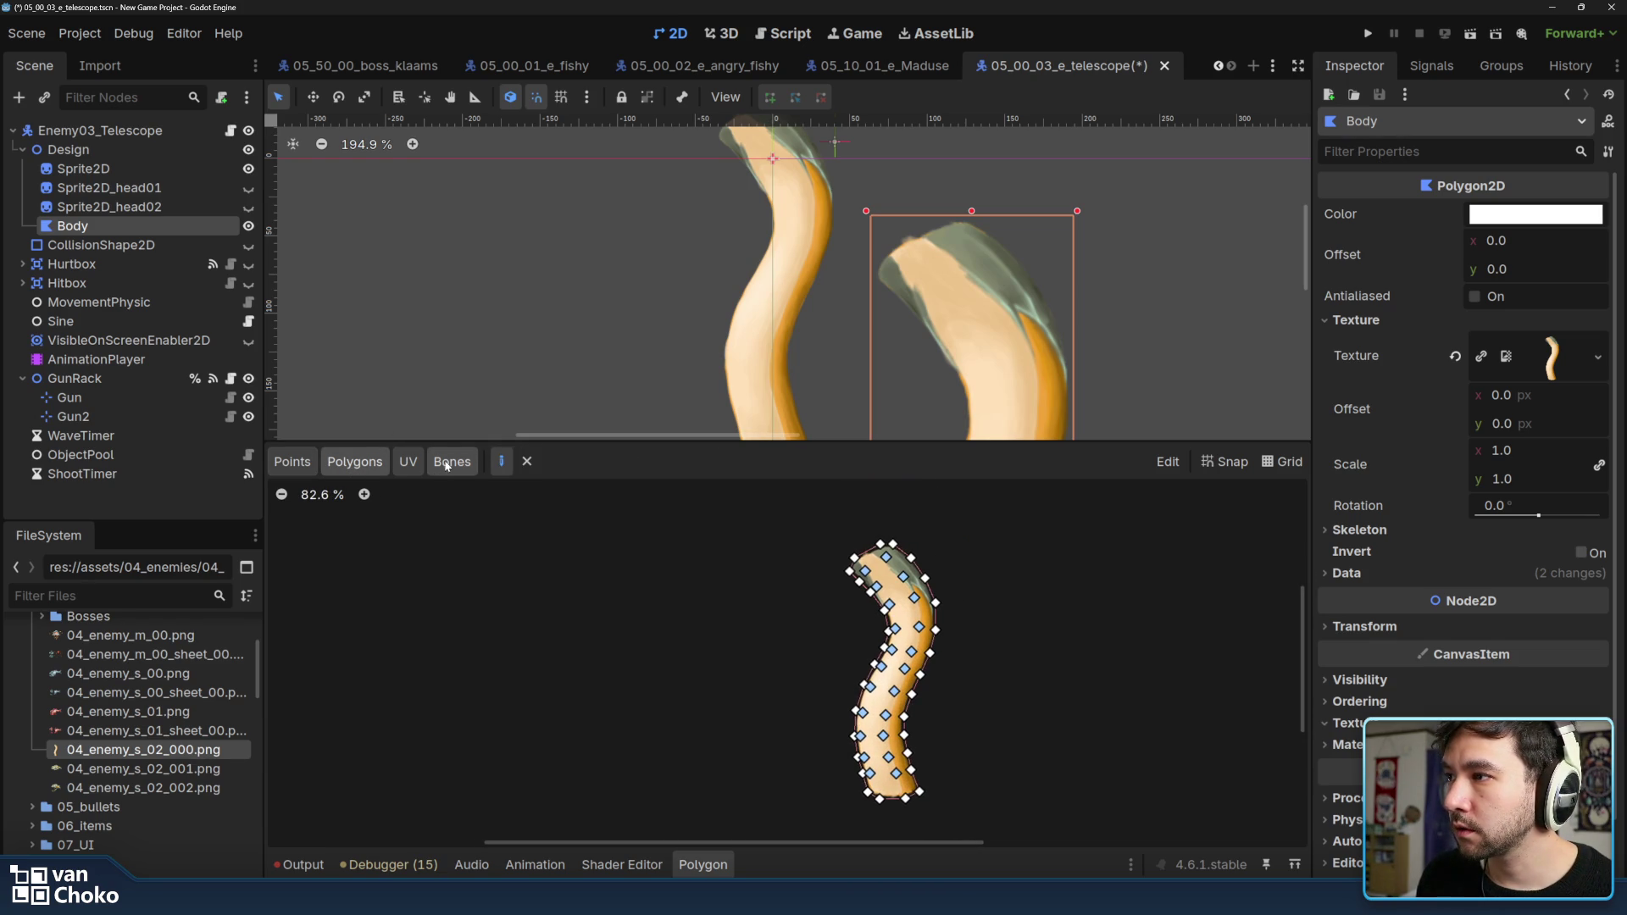
Build the tip polygon from the vertices around the tentacle's top bend
scroll(828, 625, up, 3)
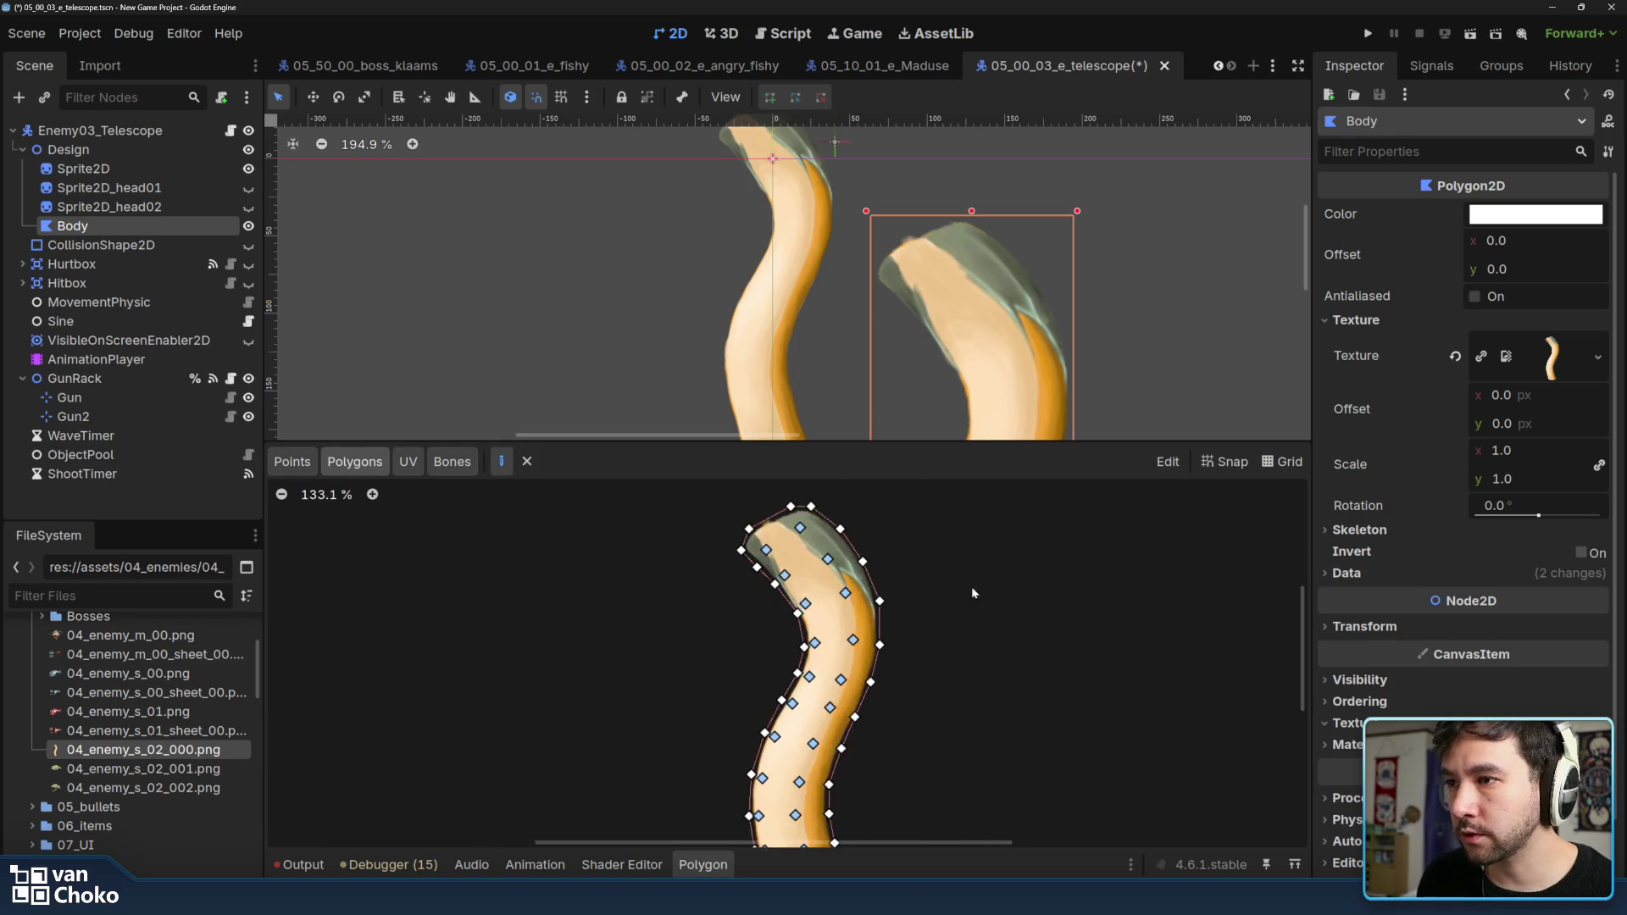
click(888, 597)
click(860, 574)
click(839, 574)
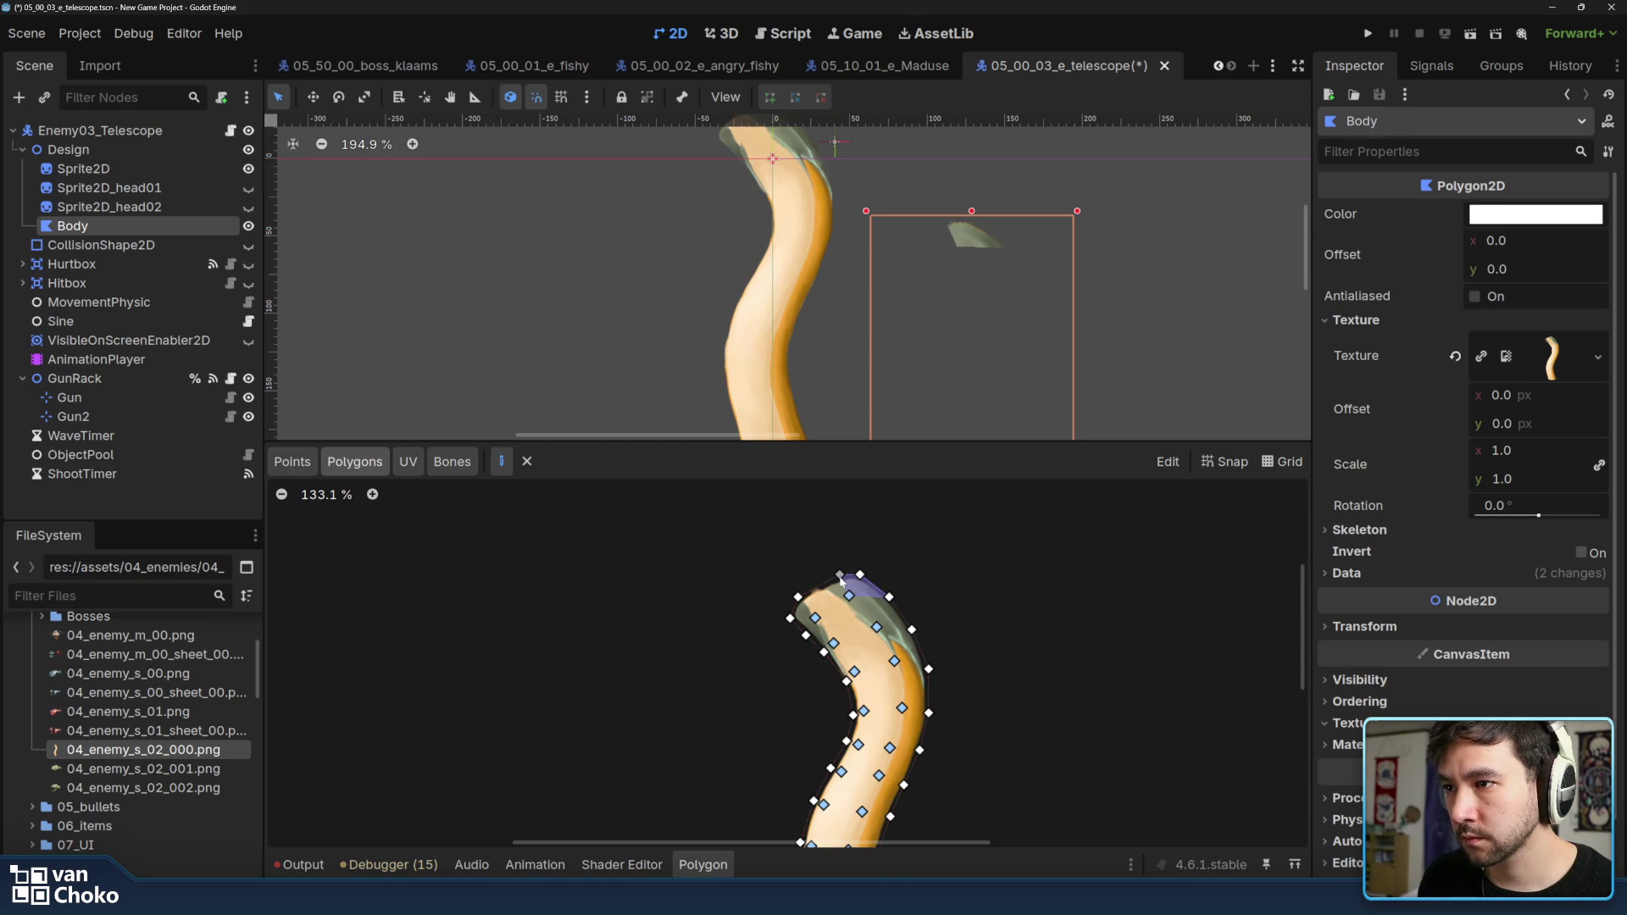
click(797, 597)
click(815, 618)
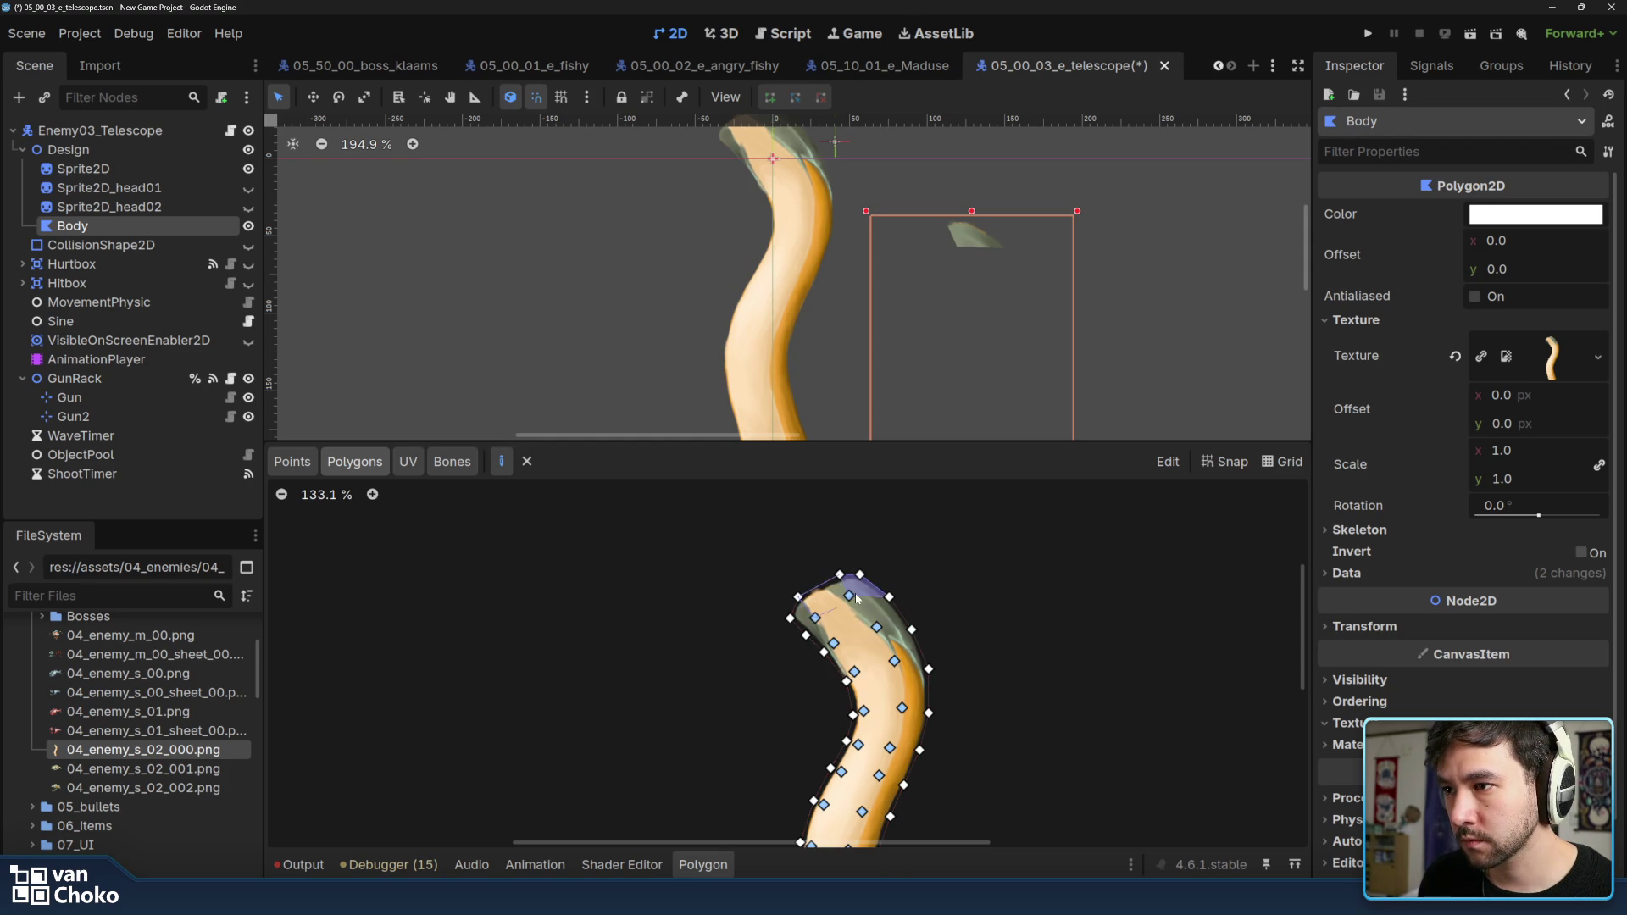
click(849, 596)
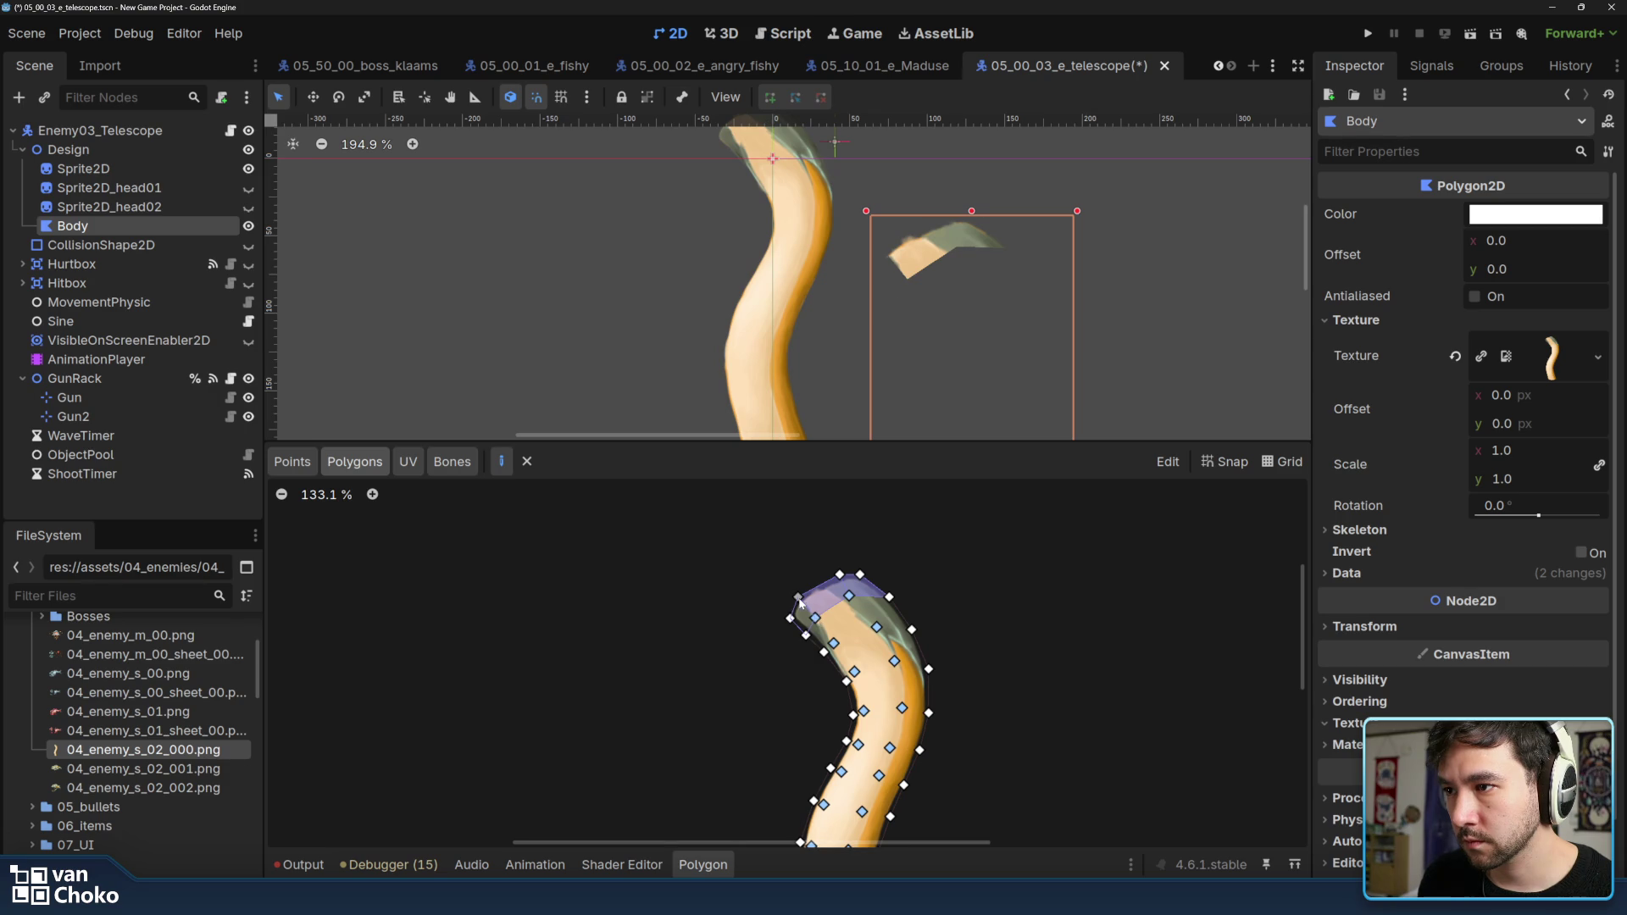
click(790, 618)
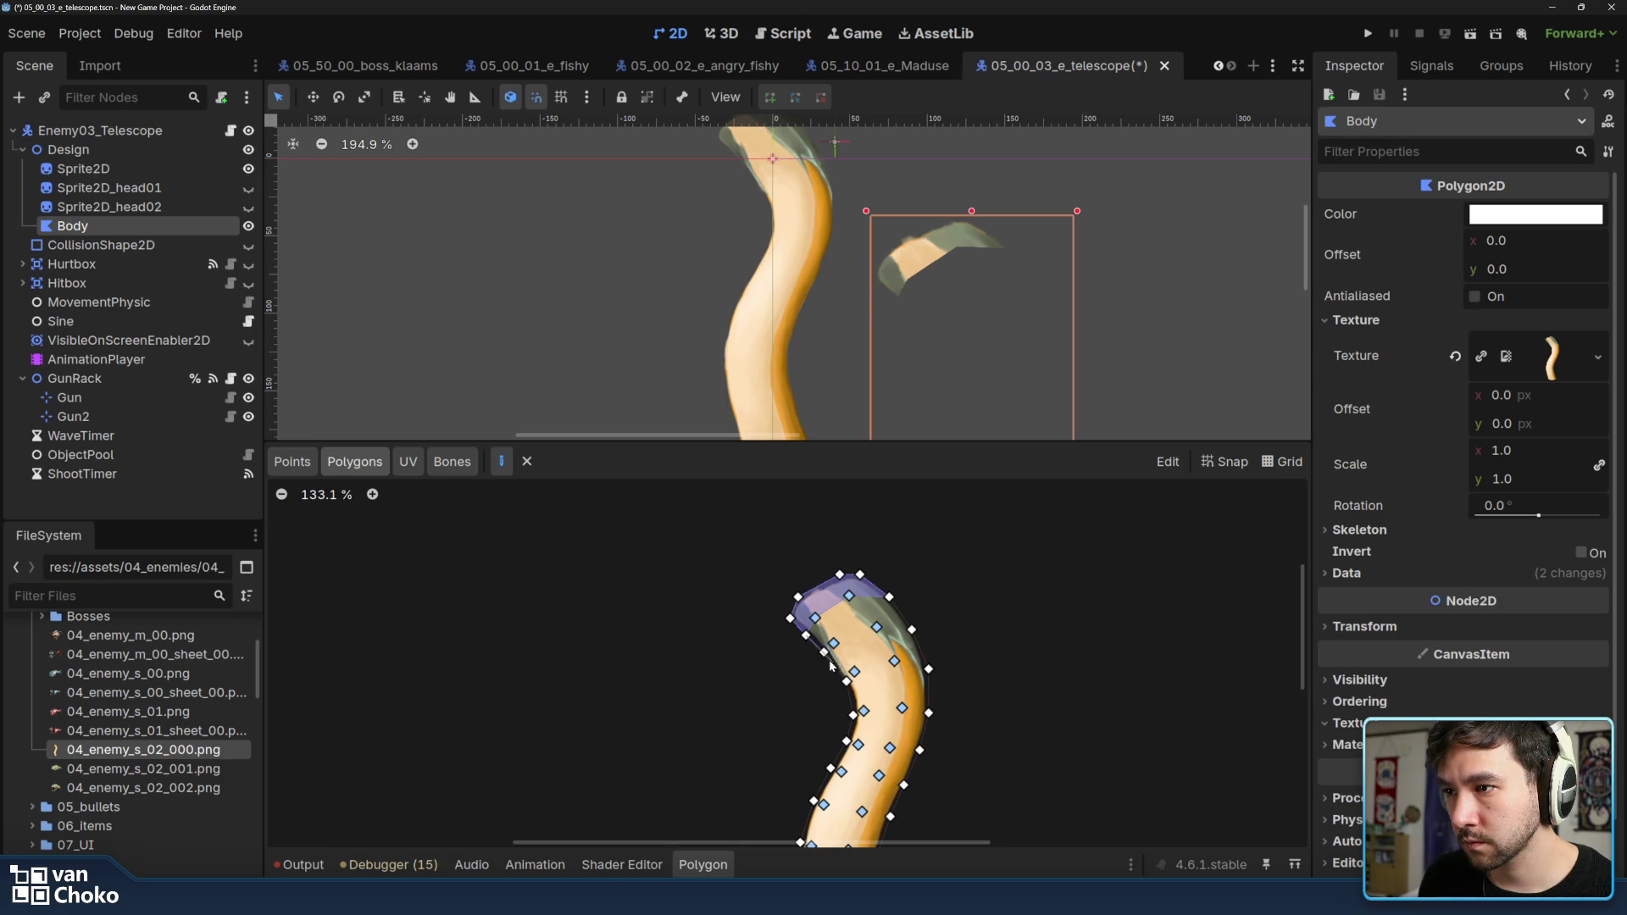
click(806, 634)
click(877, 628)
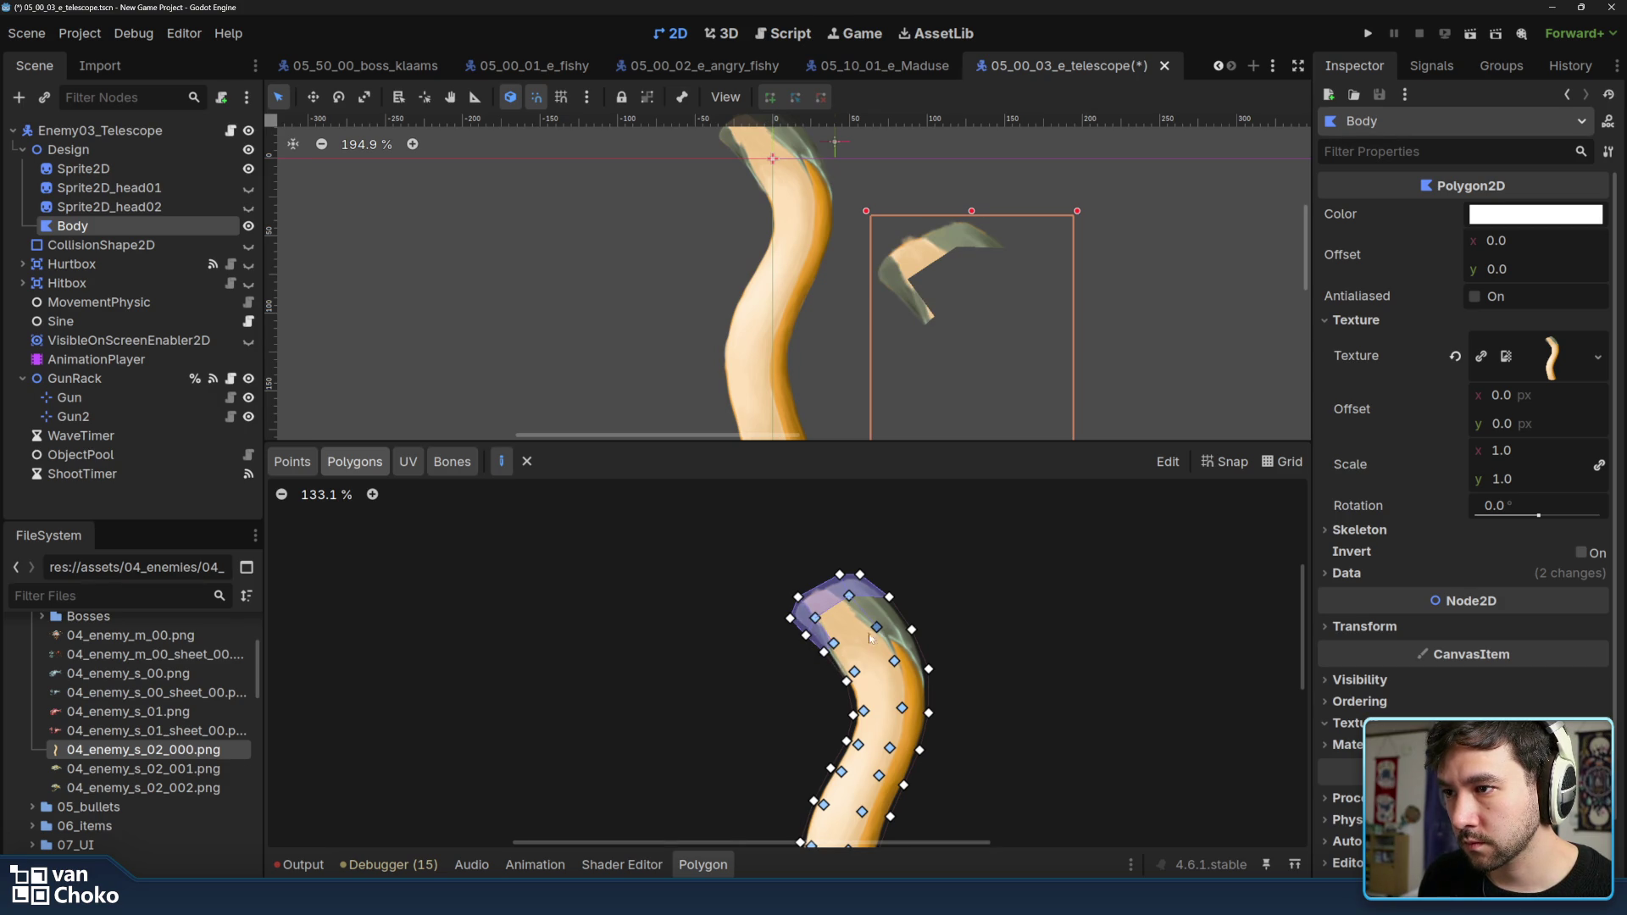
click(833, 643)
click(815, 618)
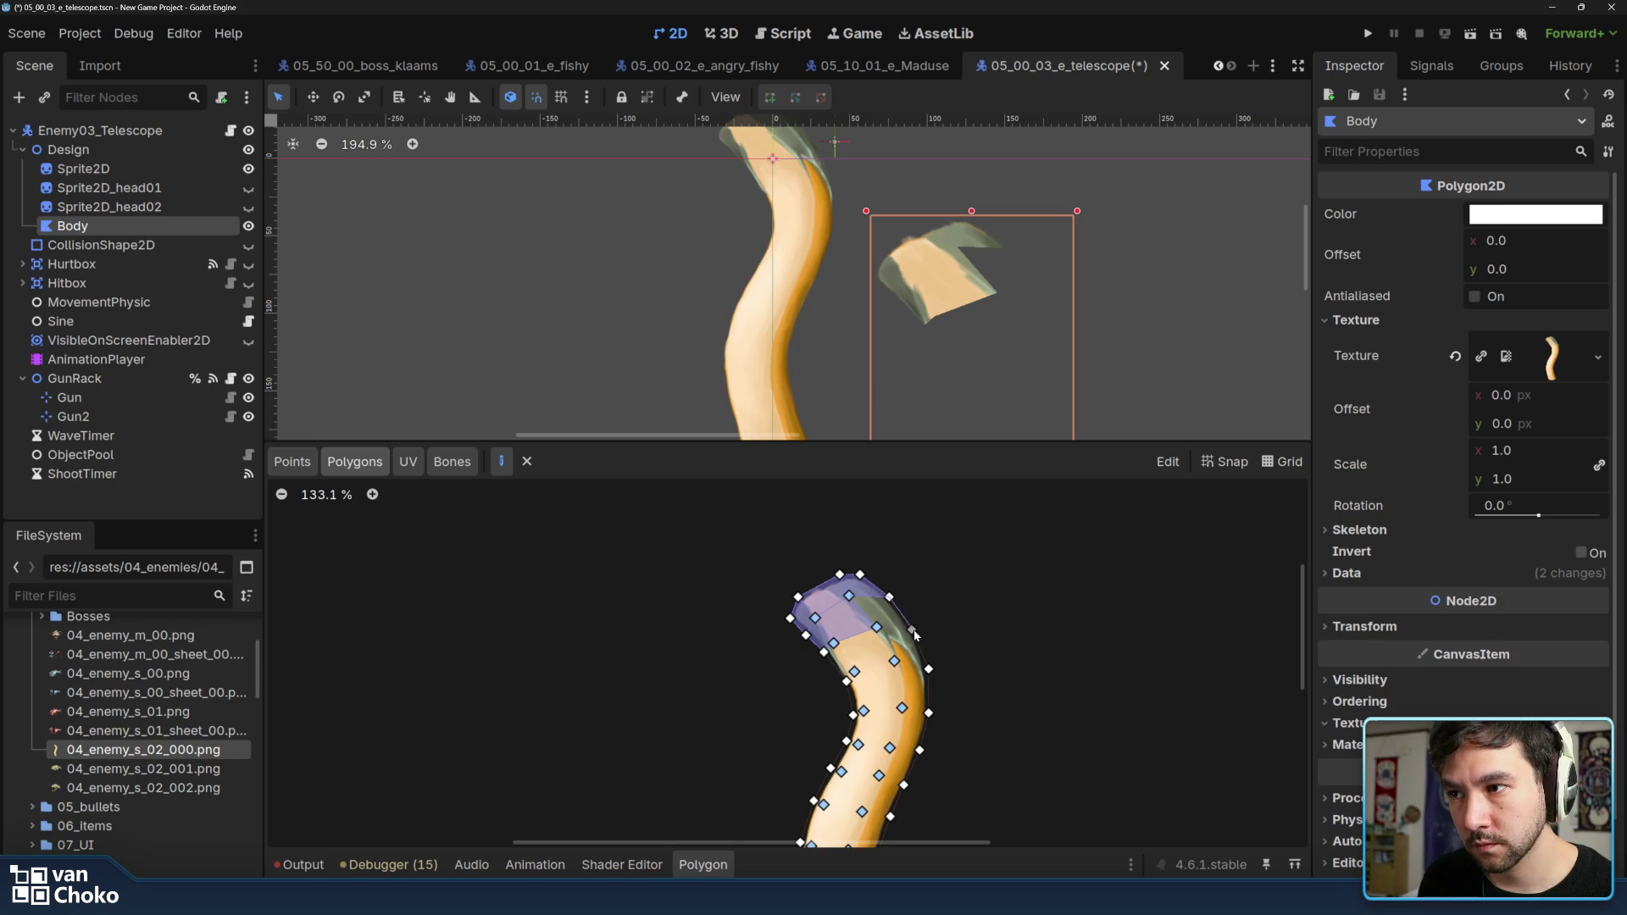
Create polygon cells over the right strip and below the top band
click(913, 631)
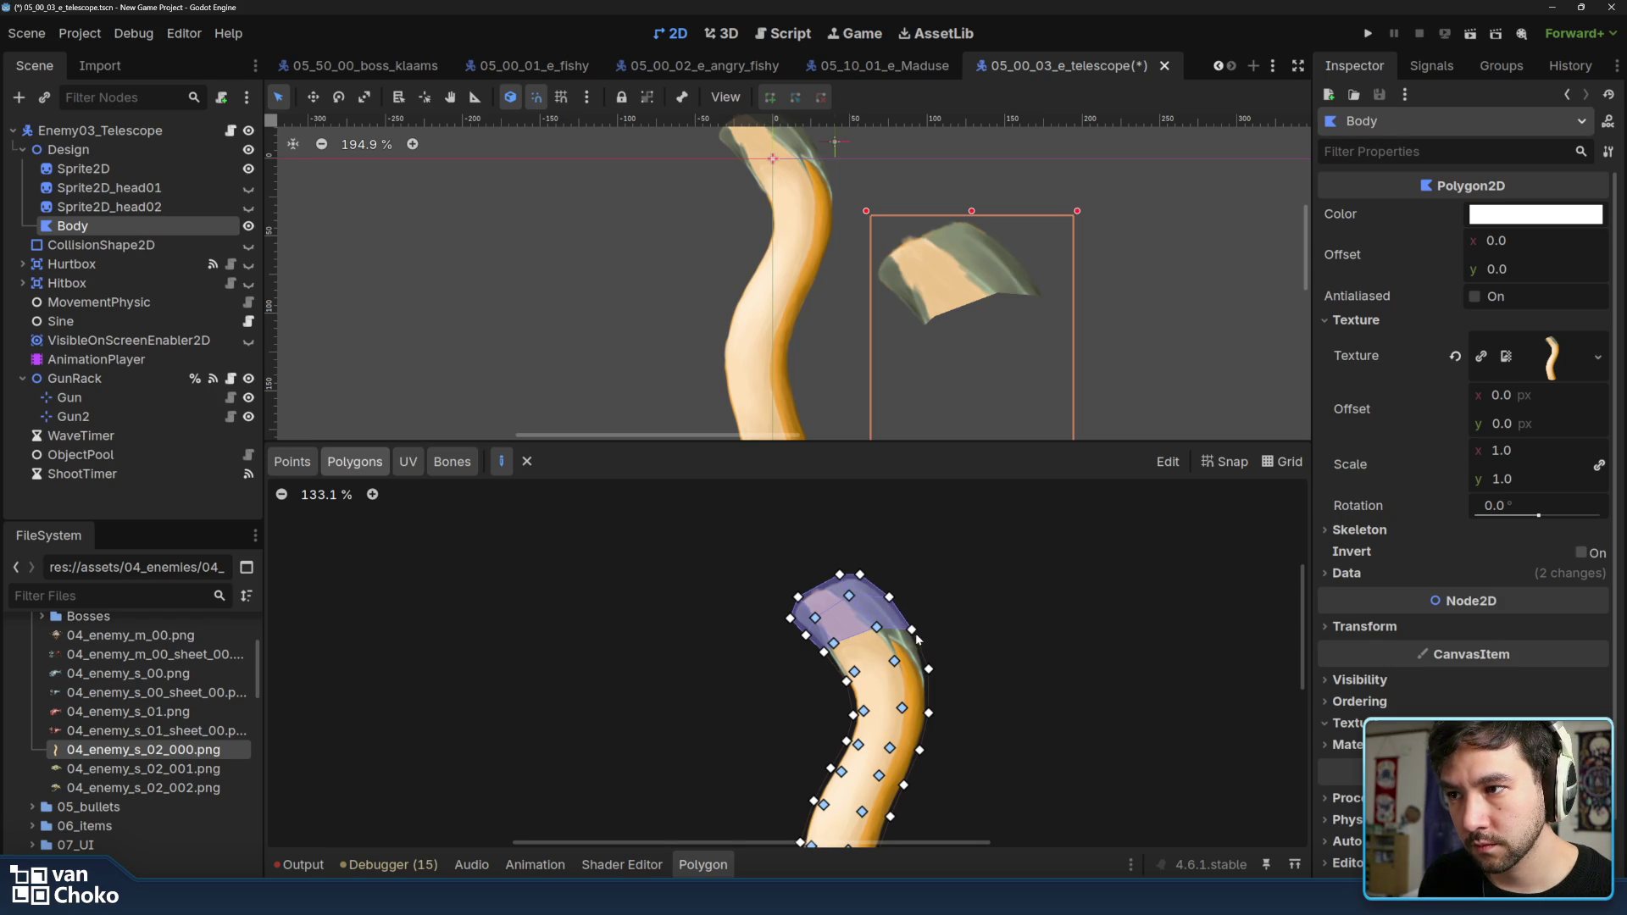
click(930, 669)
click(895, 661)
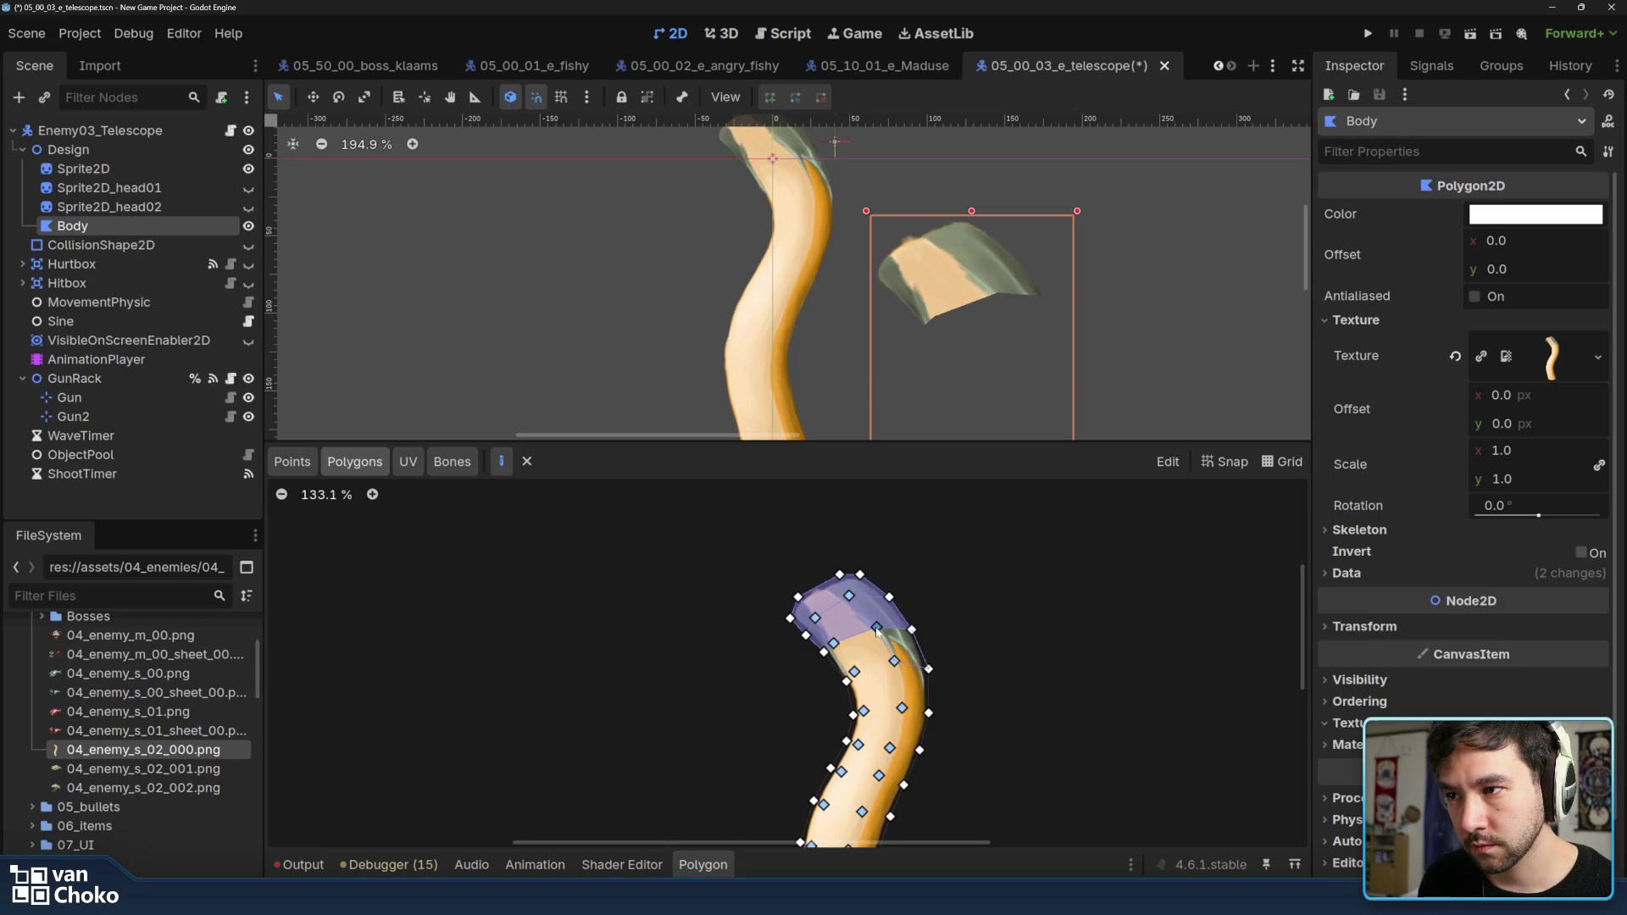
click(876, 628)
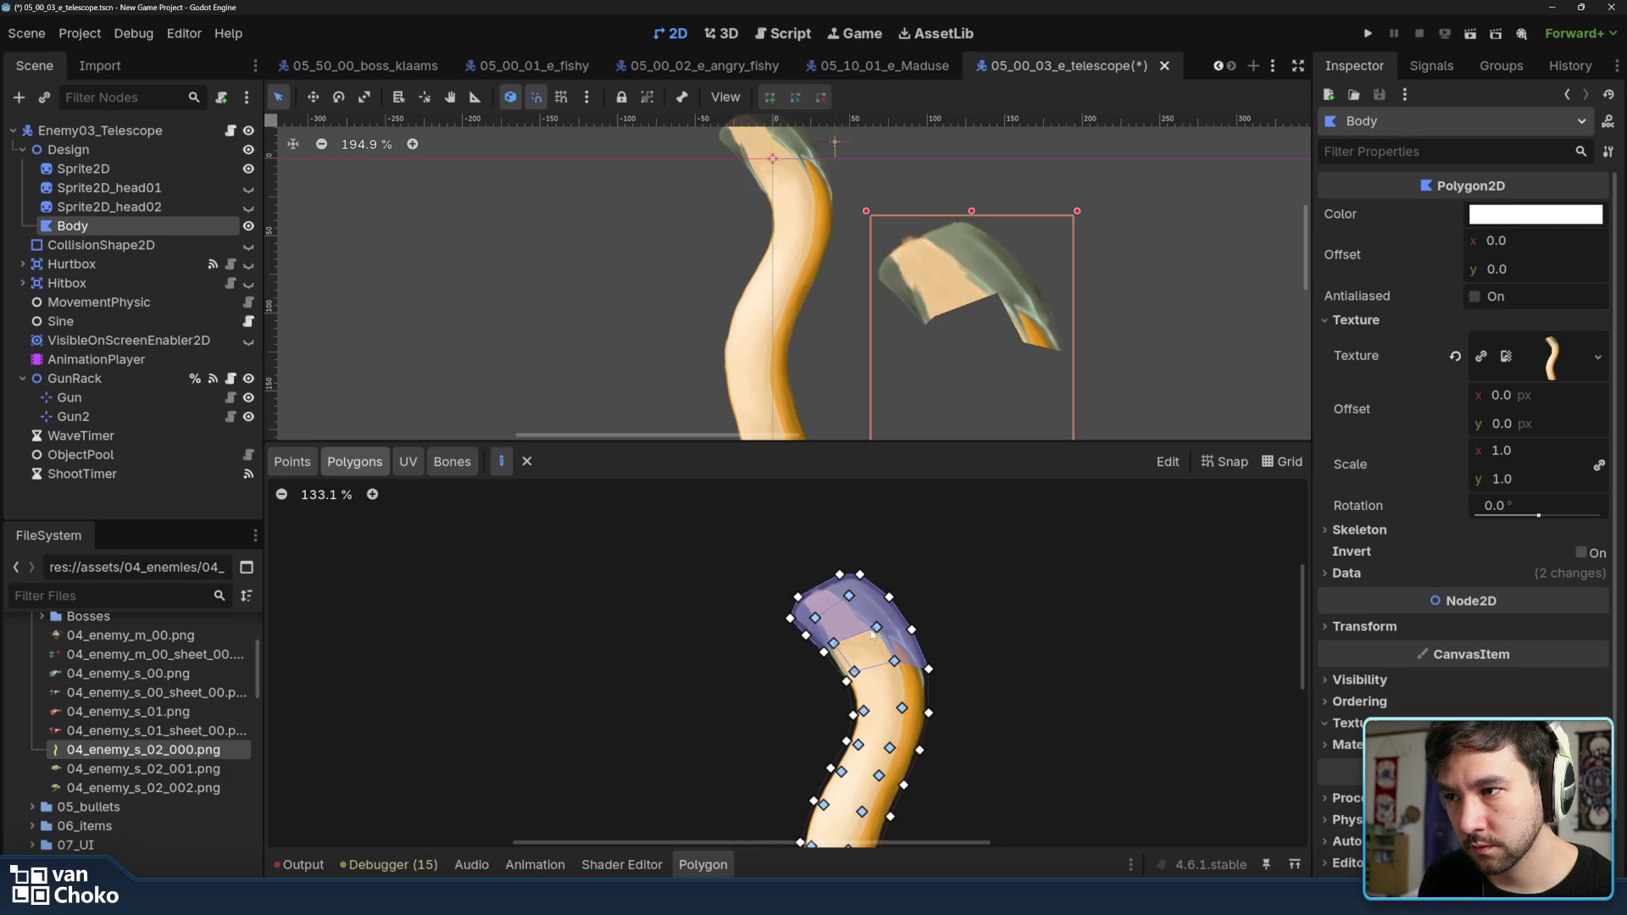
click(895, 661)
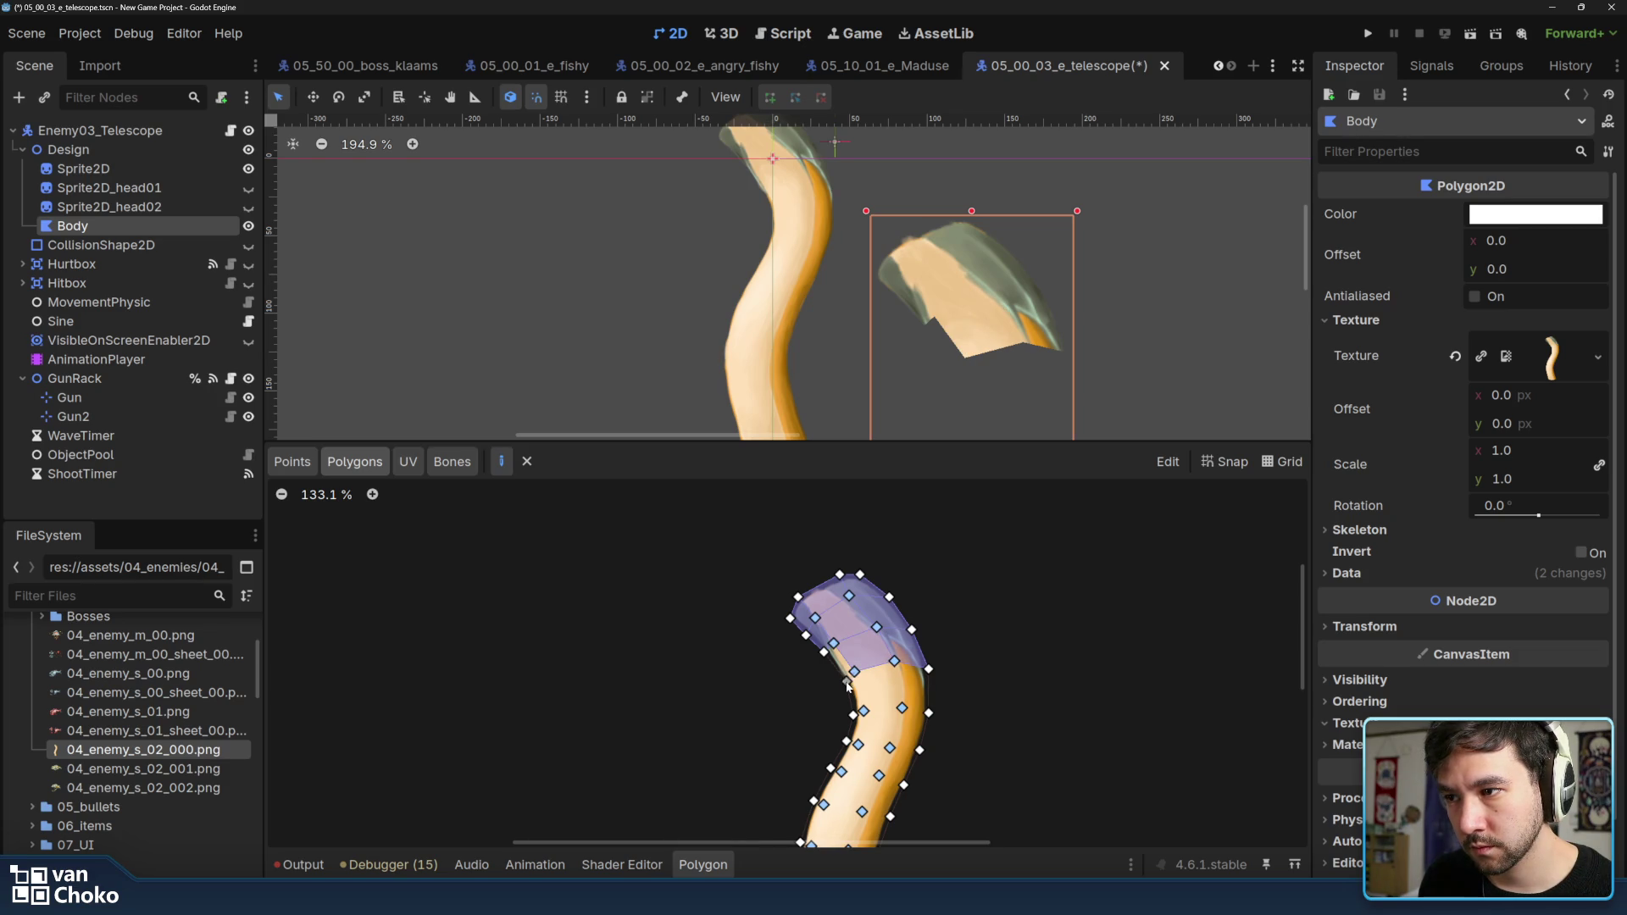
click(854, 671)
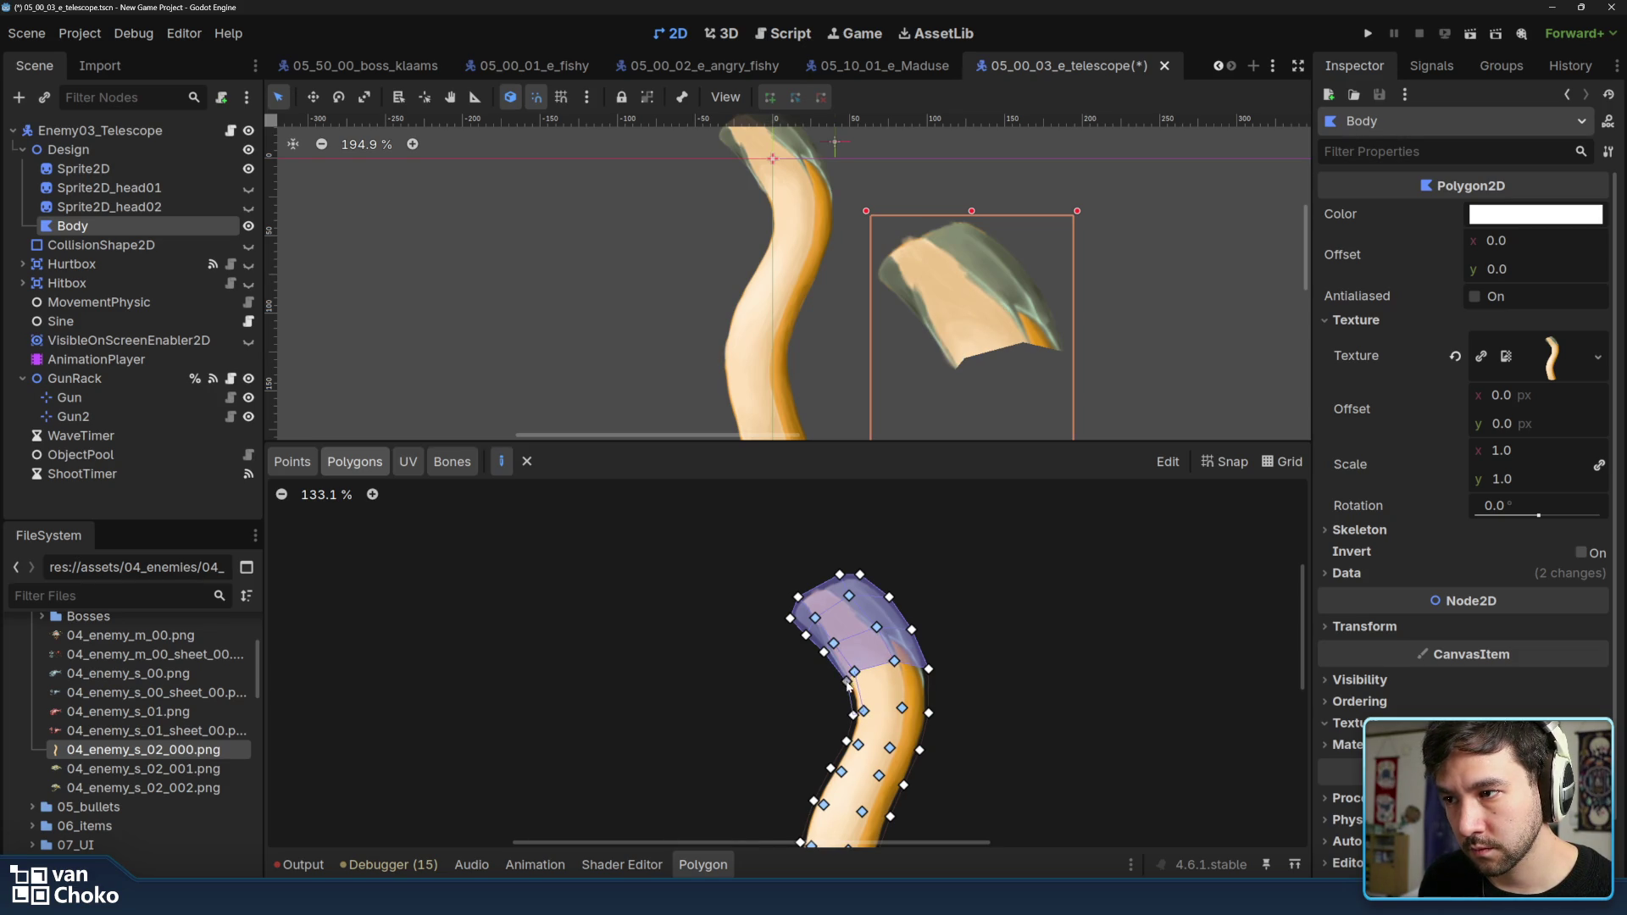
Add the next left-side and right-hand strip polygons further down the body
click(855, 673)
click(895, 660)
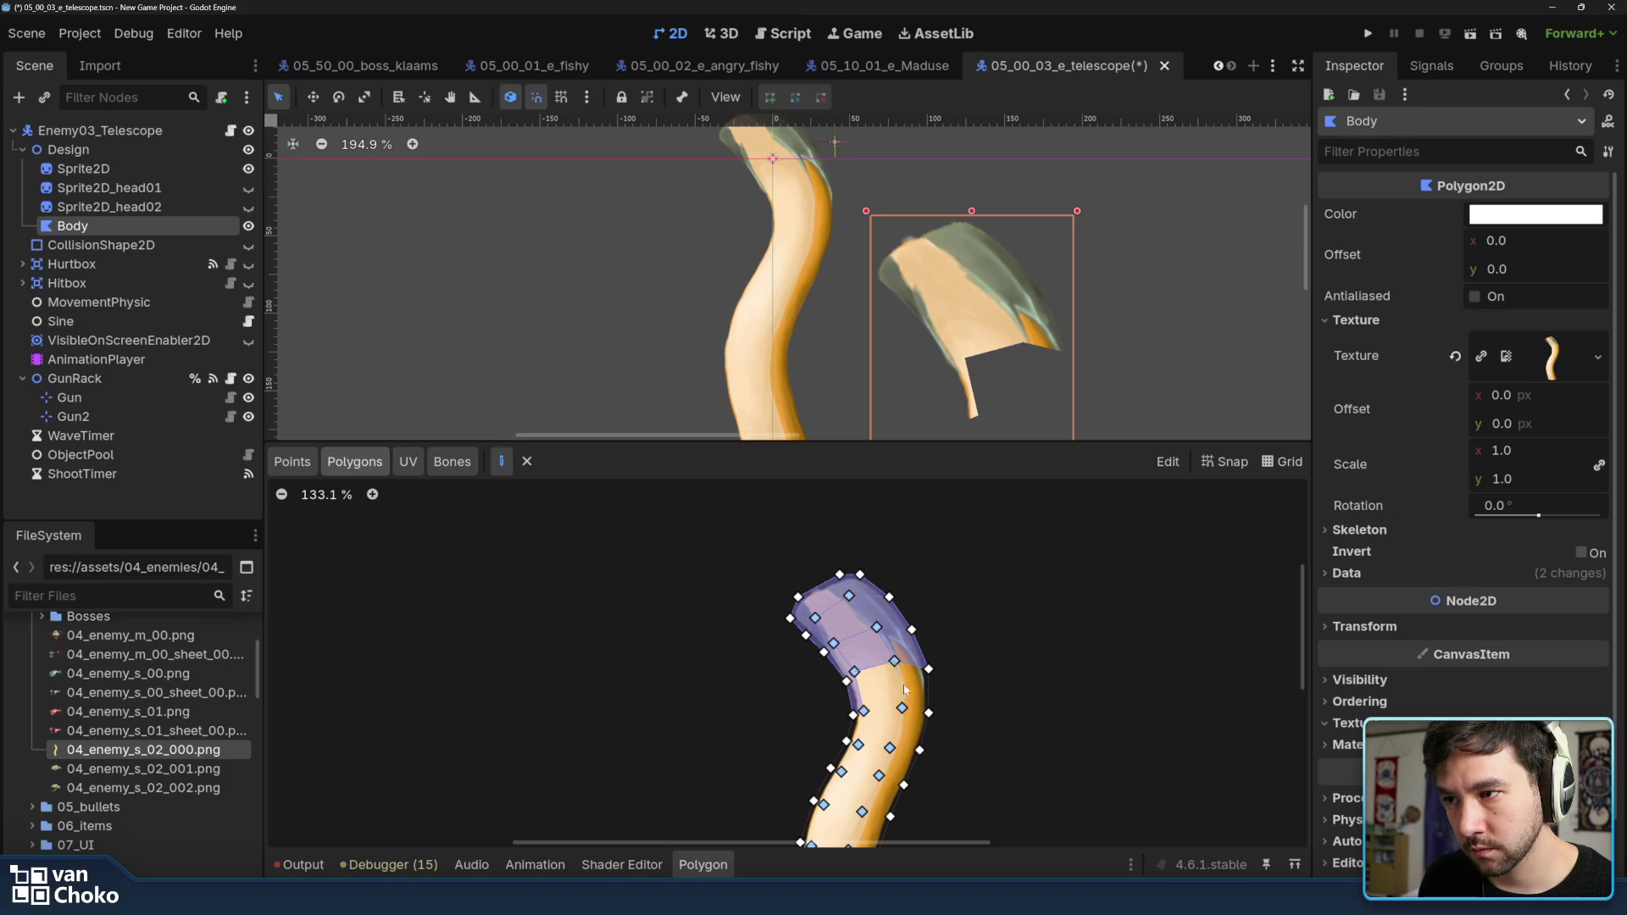
click(901, 707)
click(864, 709)
click(854, 671)
click(895, 661)
click(929, 669)
click(928, 712)
click(902, 709)
click(895, 661)
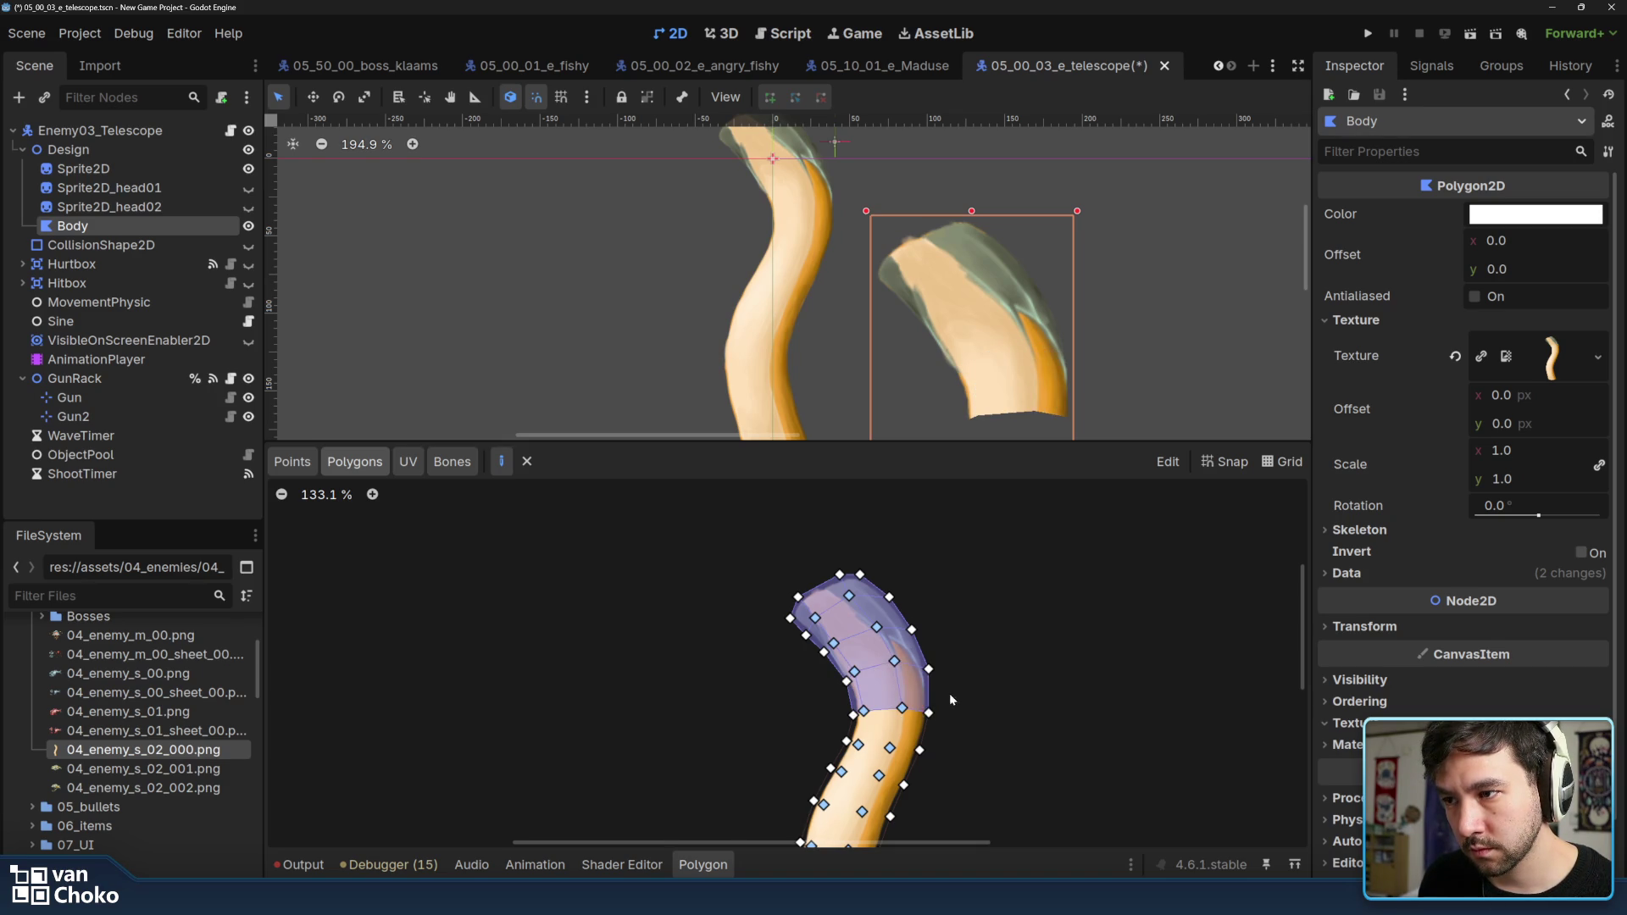
Close the right-edge quad and the adjacent middle quad of the Body mesh
scroll(1015, 520, down, 3)
click(952, 625)
click(943, 660)
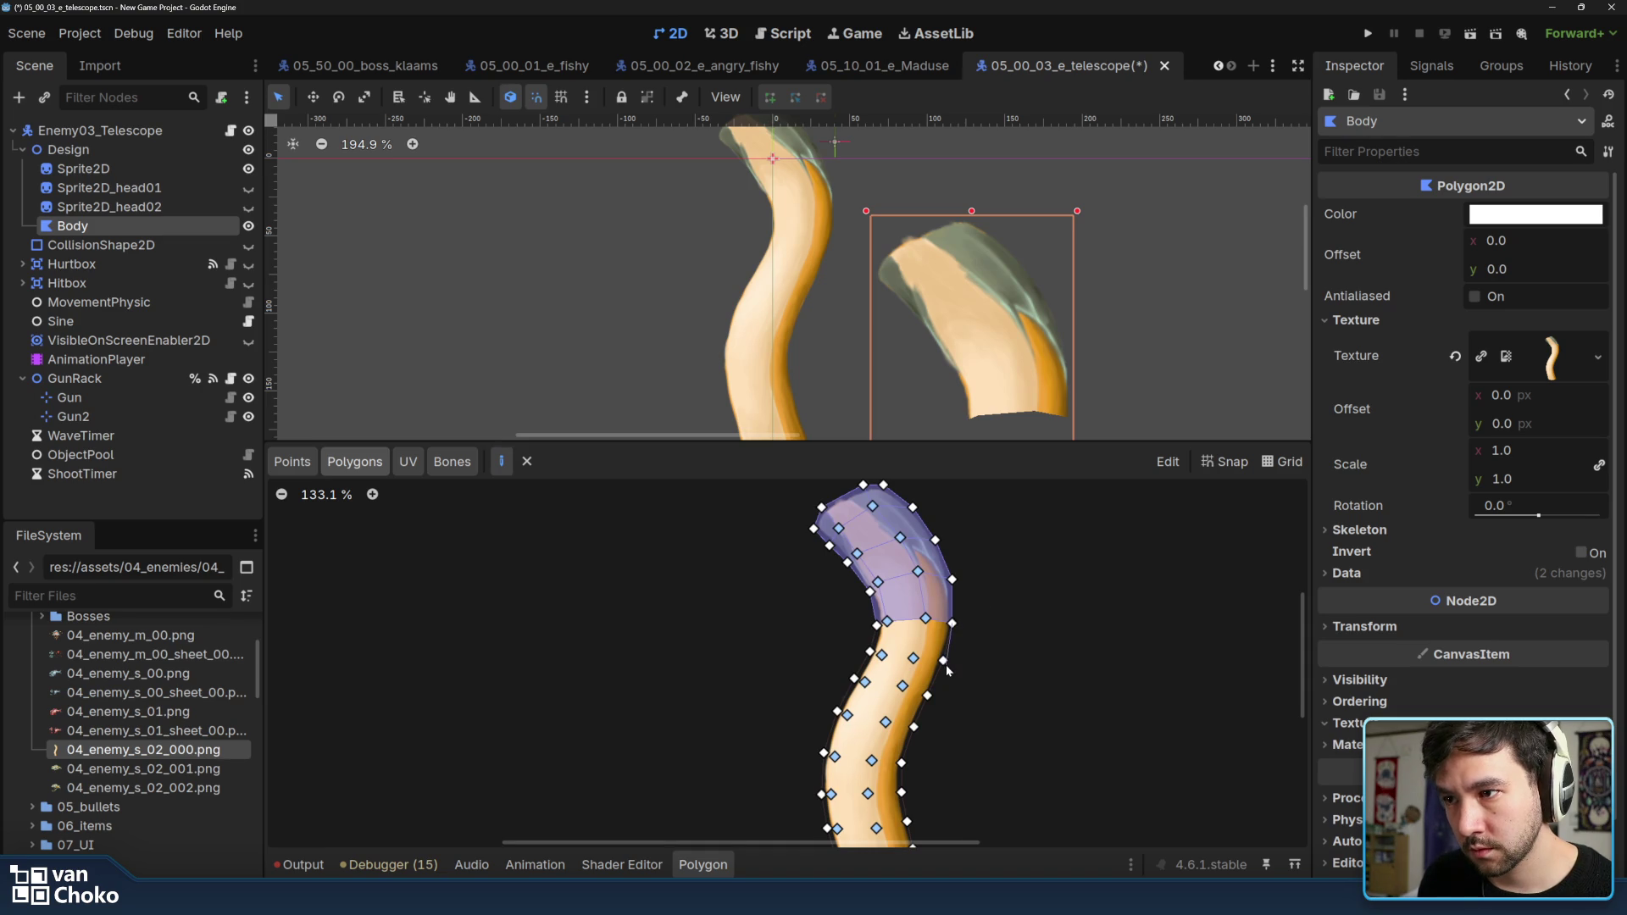
click(913, 658)
click(926, 618)
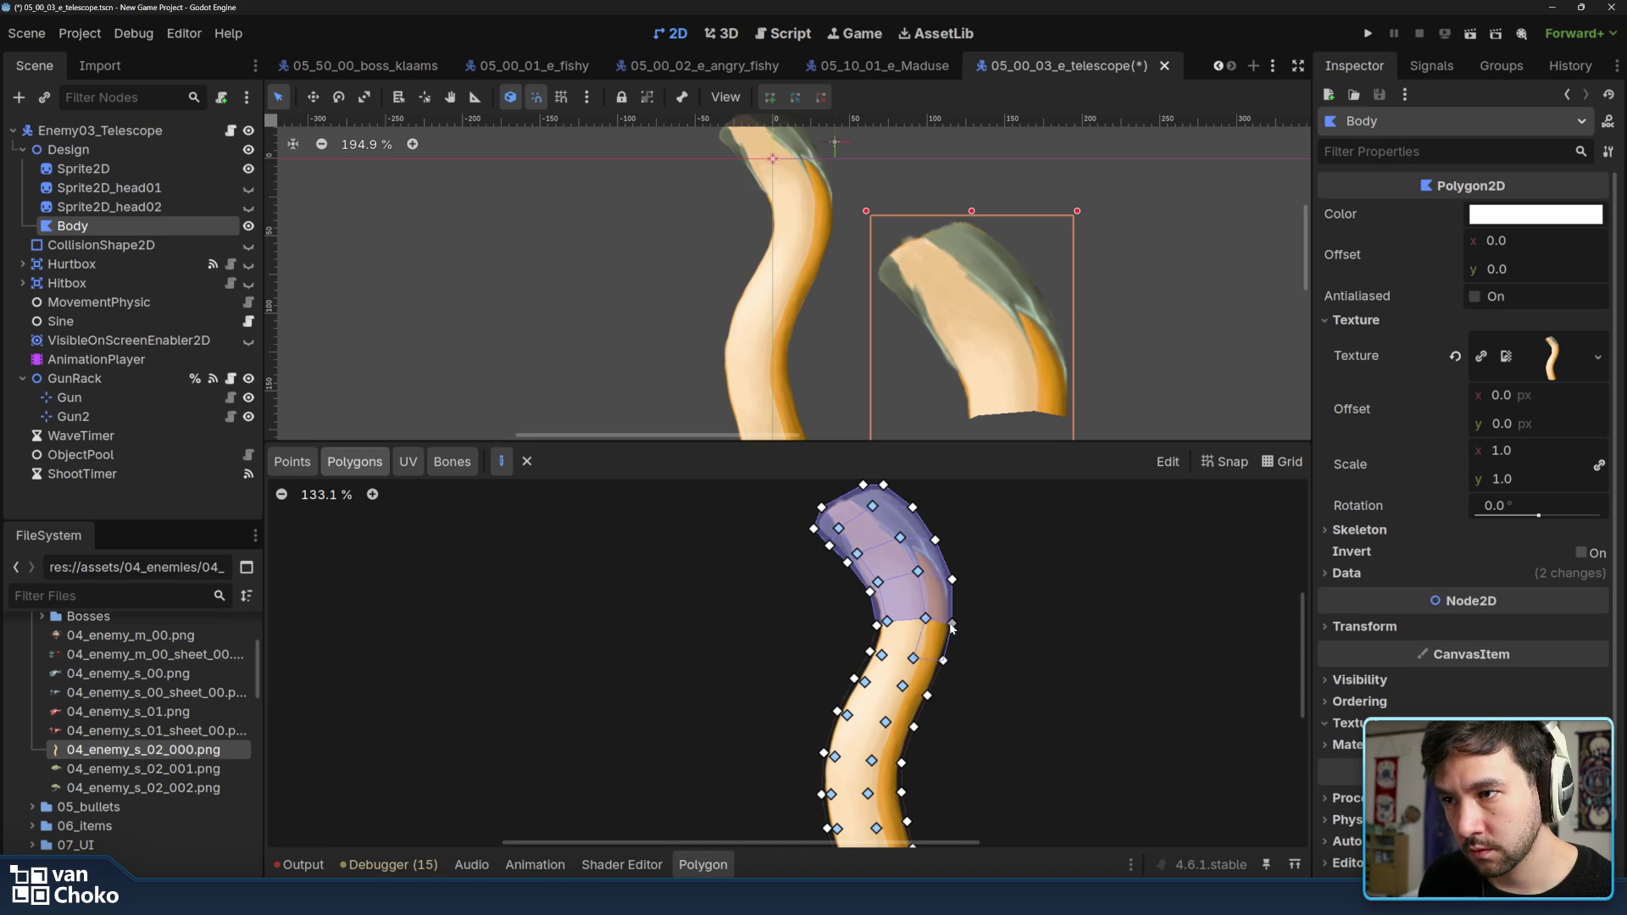
click(952, 624)
click(926, 619)
click(887, 621)
click(882, 655)
click(913, 658)
click(926, 619)
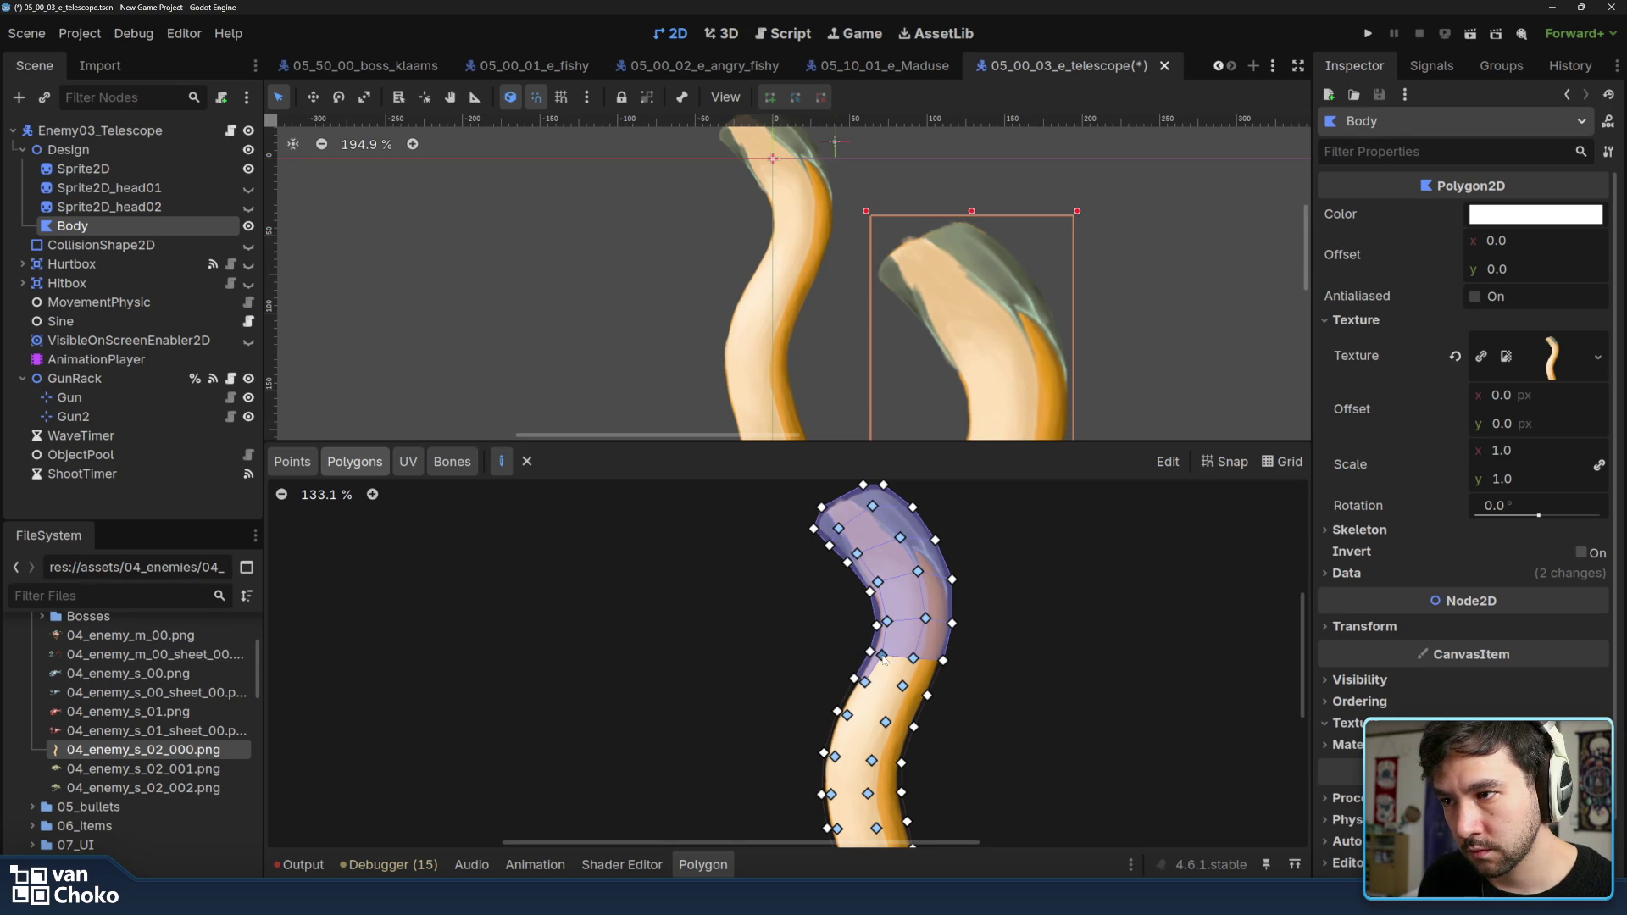
Add the quads just below the middle row, down past the purple area
click(902, 685)
click(864, 681)
click(881, 655)
click(913, 658)
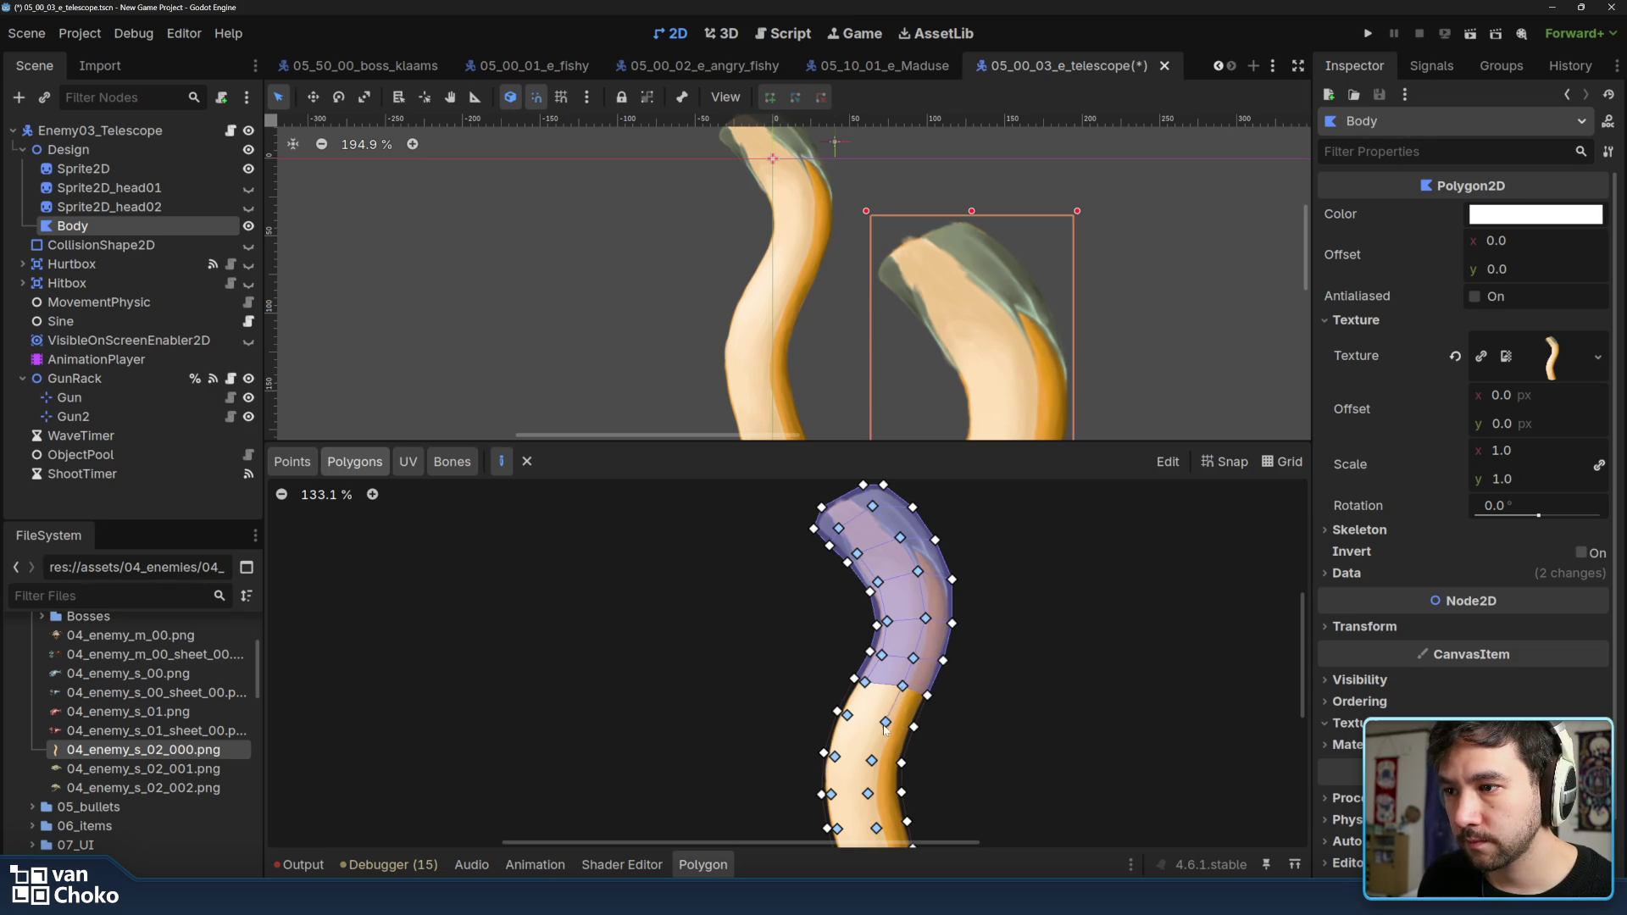
click(903, 686)
click(847, 714)
click(885, 722)
click(866, 682)
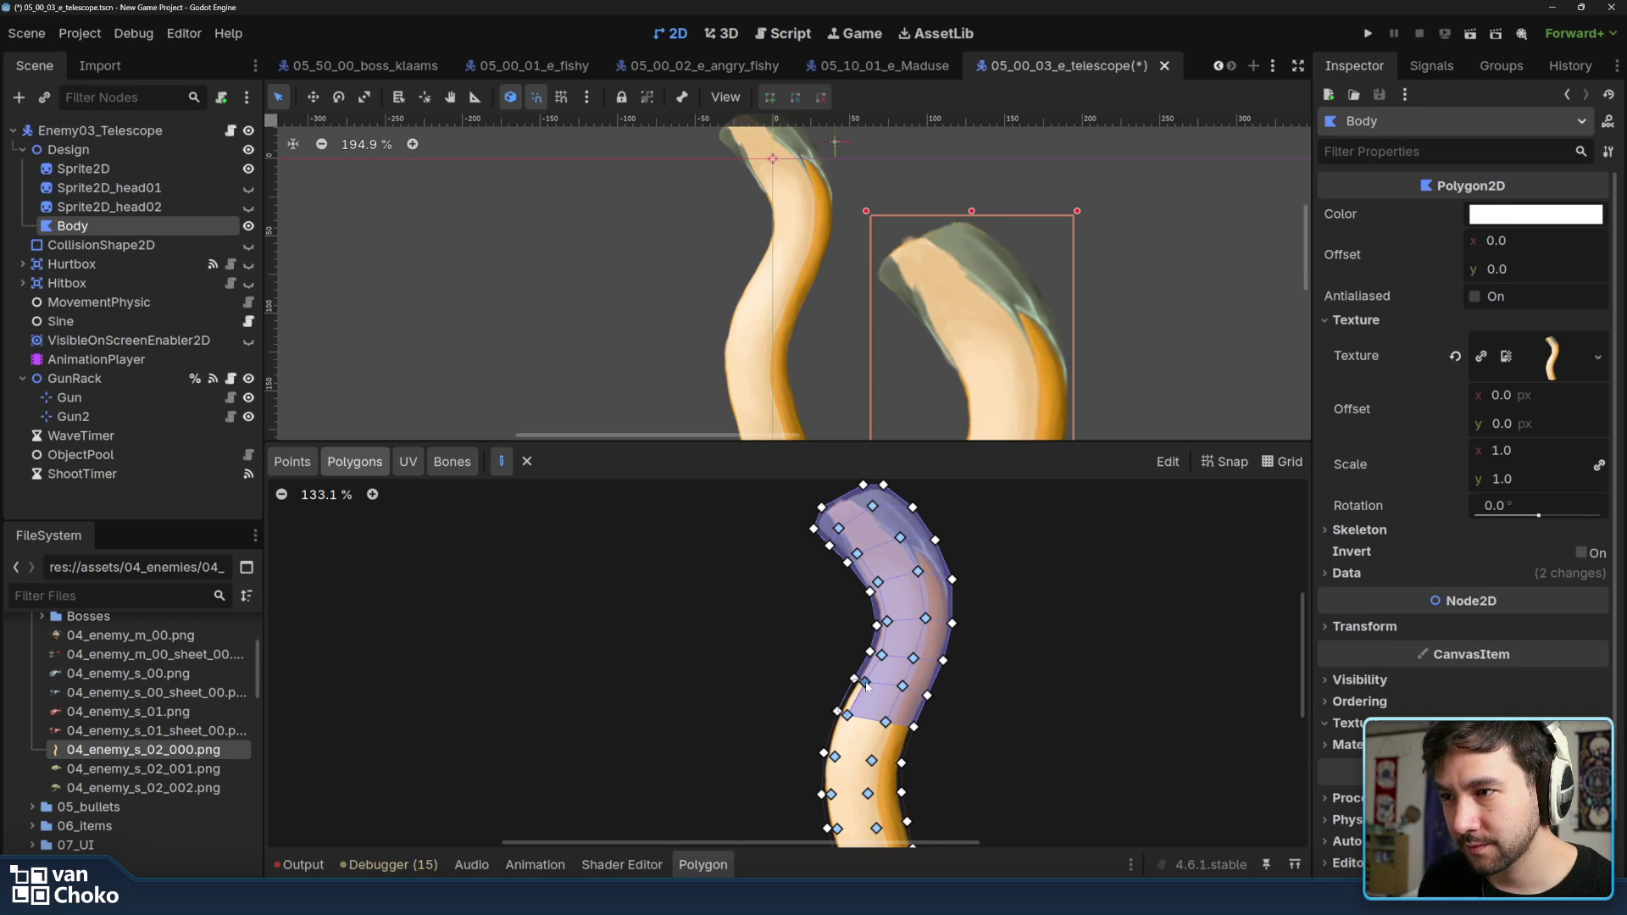
Close the lower-left quad and begin the next polygon below it
click(824, 752)
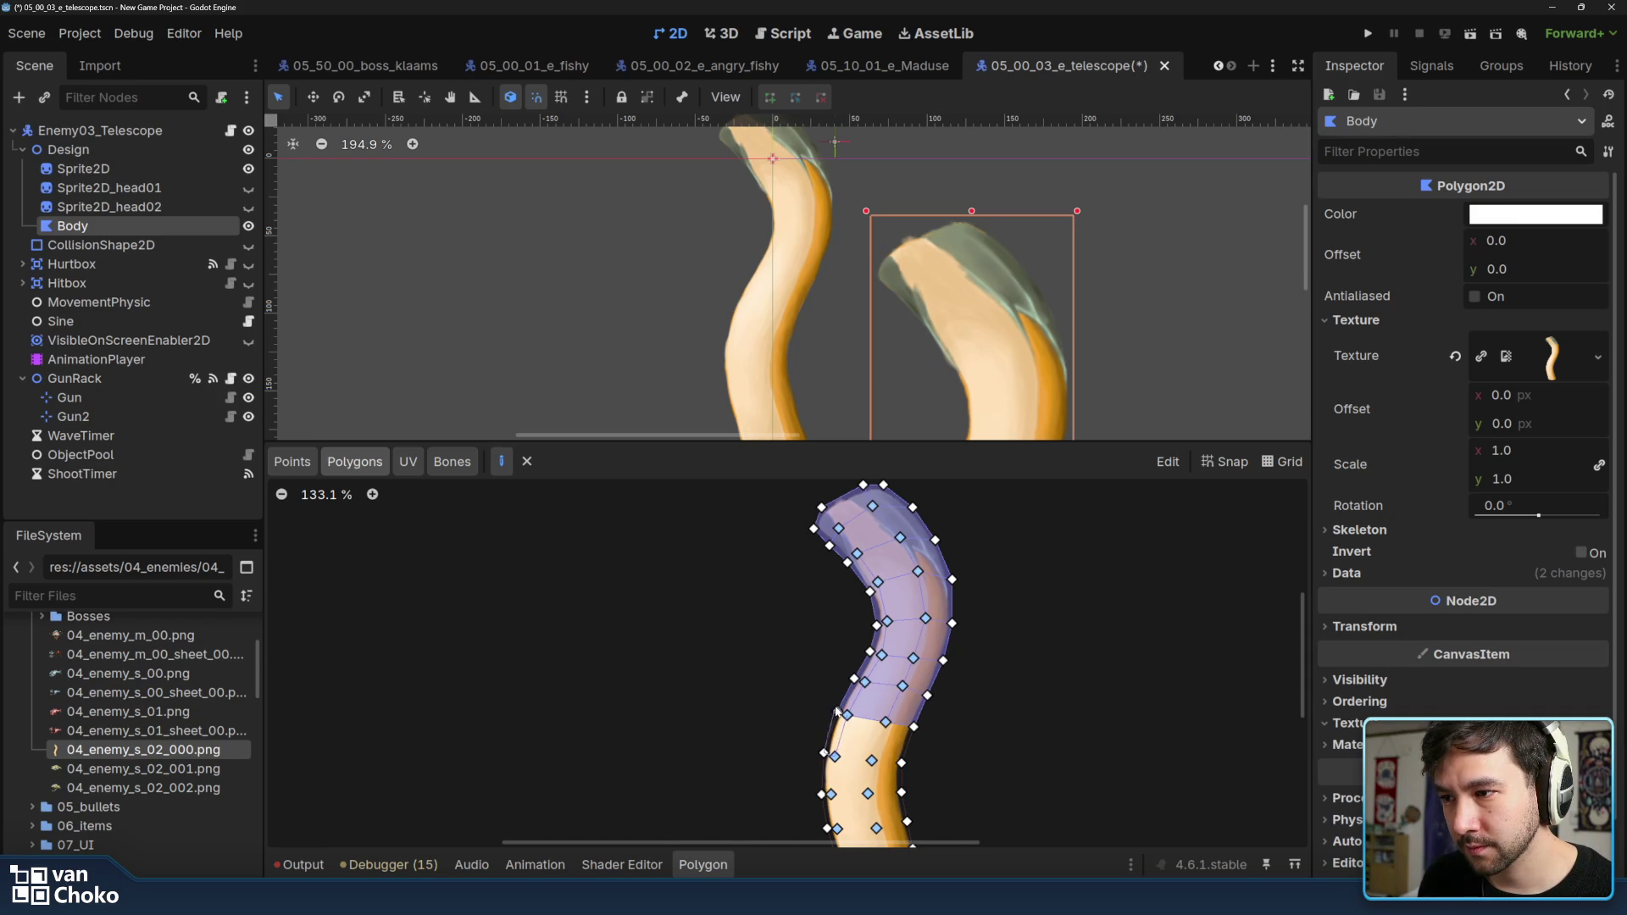
click(836, 710)
click(886, 723)
click(847, 715)
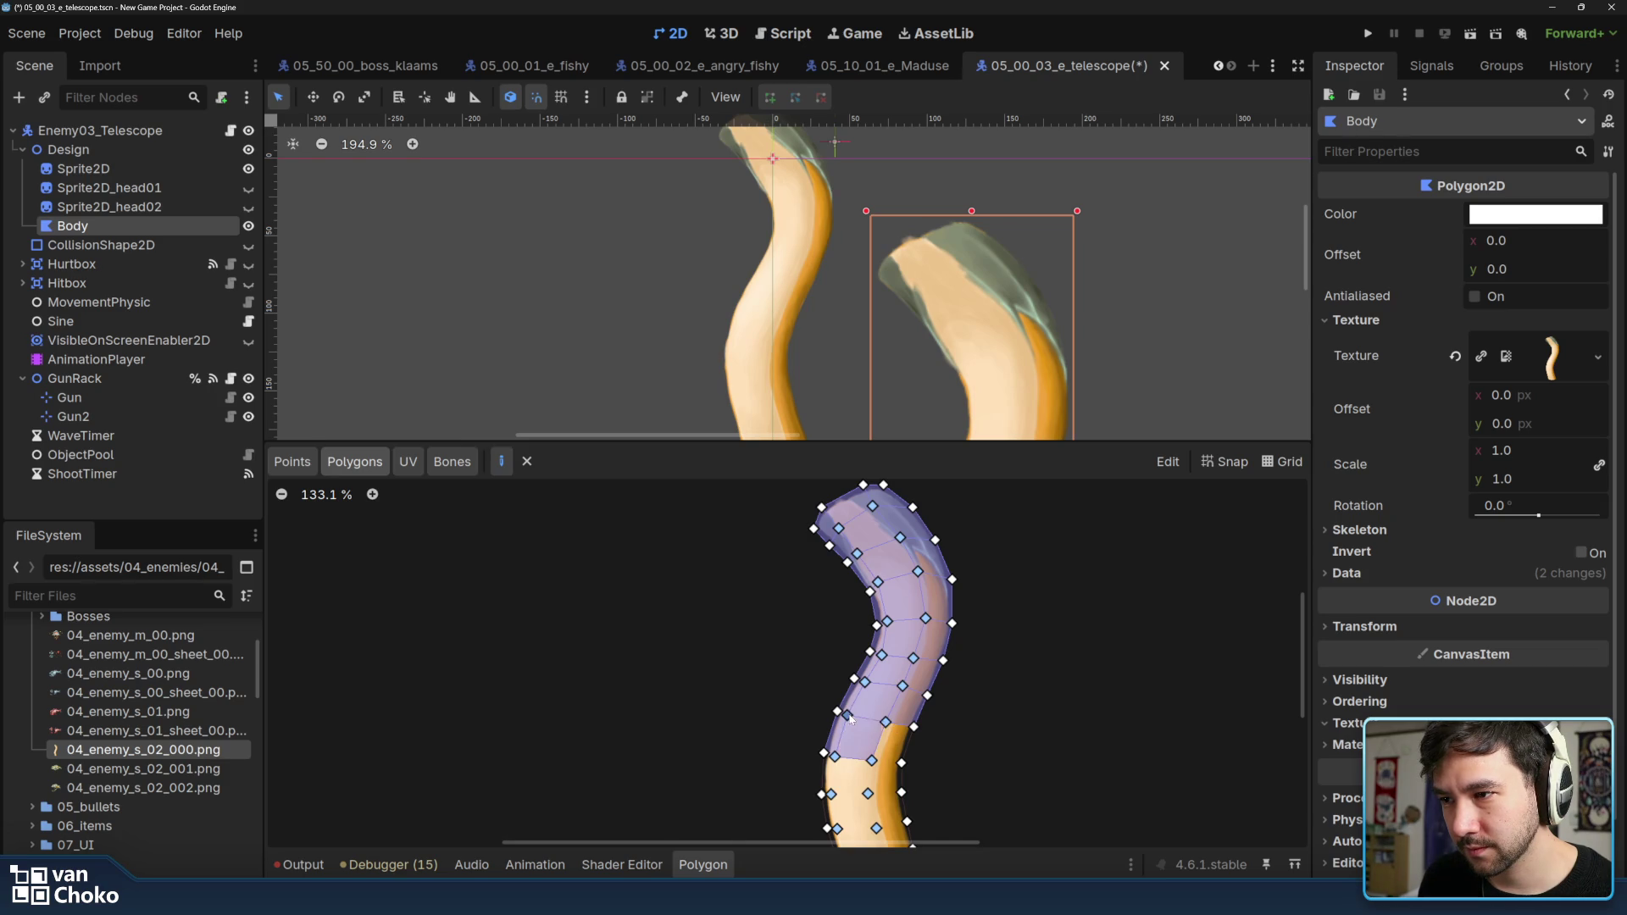
click(913, 728)
click(900, 763)
click(872, 760)
scroll(898, 746, down, 3)
Close the upper-right and upper-left quads near the tentacle's tail end
scroll(917, 760, up, 2)
scroll(918, 760, down, 3)
scroll(917, 623, up, 5)
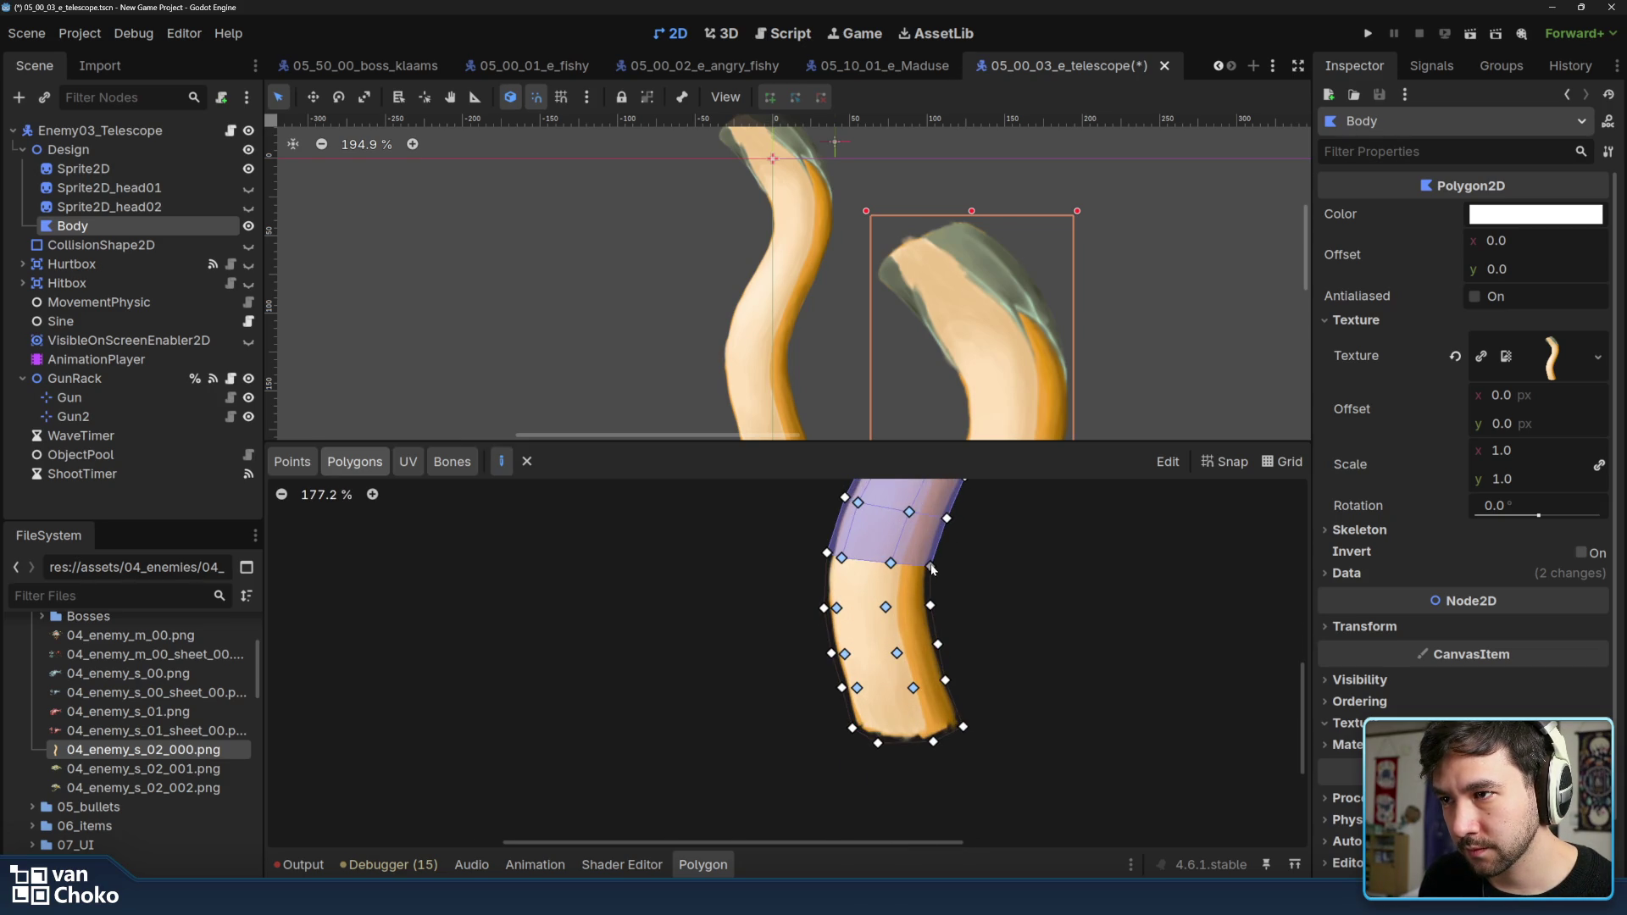
click(930, 605)
click(885, 608)
click(891, 562)
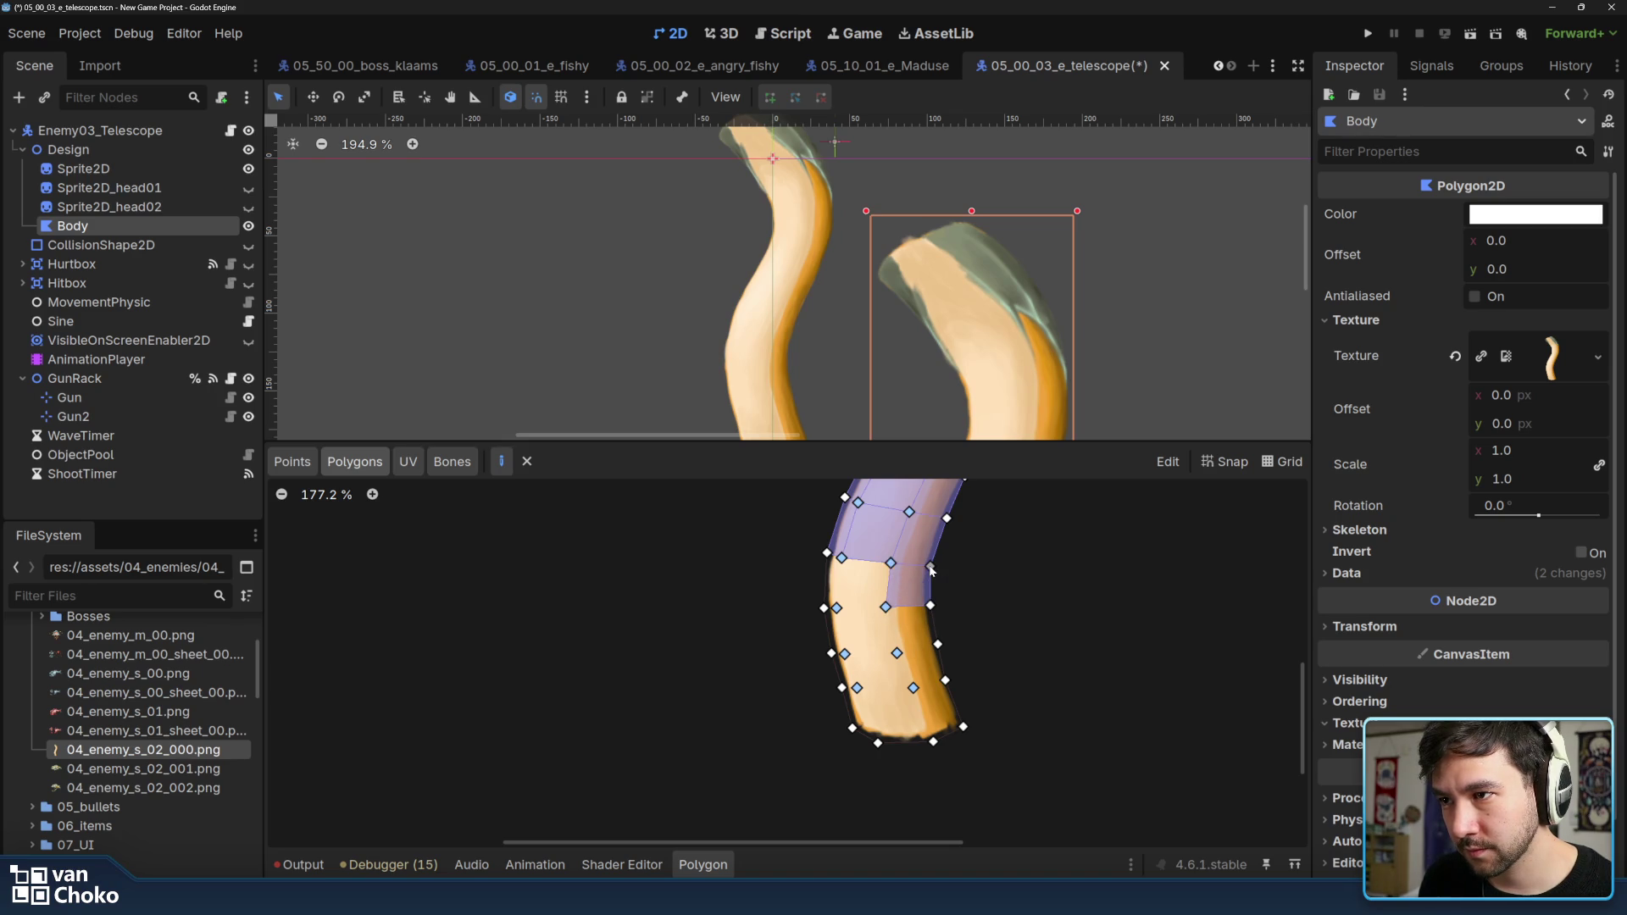
click(886, 607)
click(891, 563)
click(842, 557)
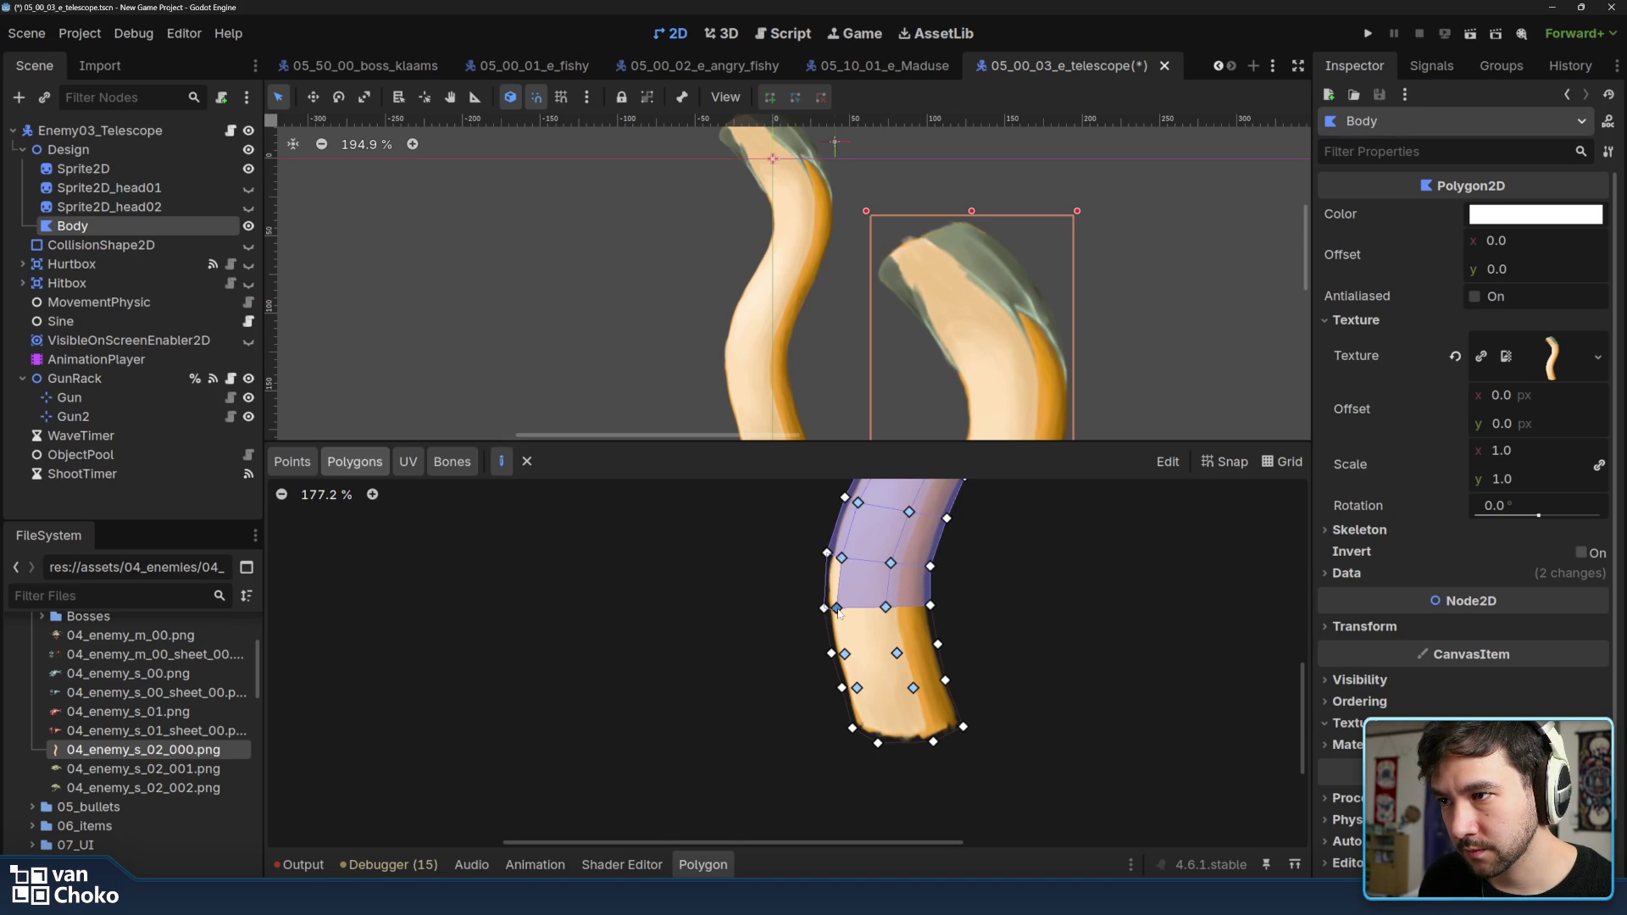
Close the middle-left, right-middle and lower-middle quads of the tail end
click(832, 653)
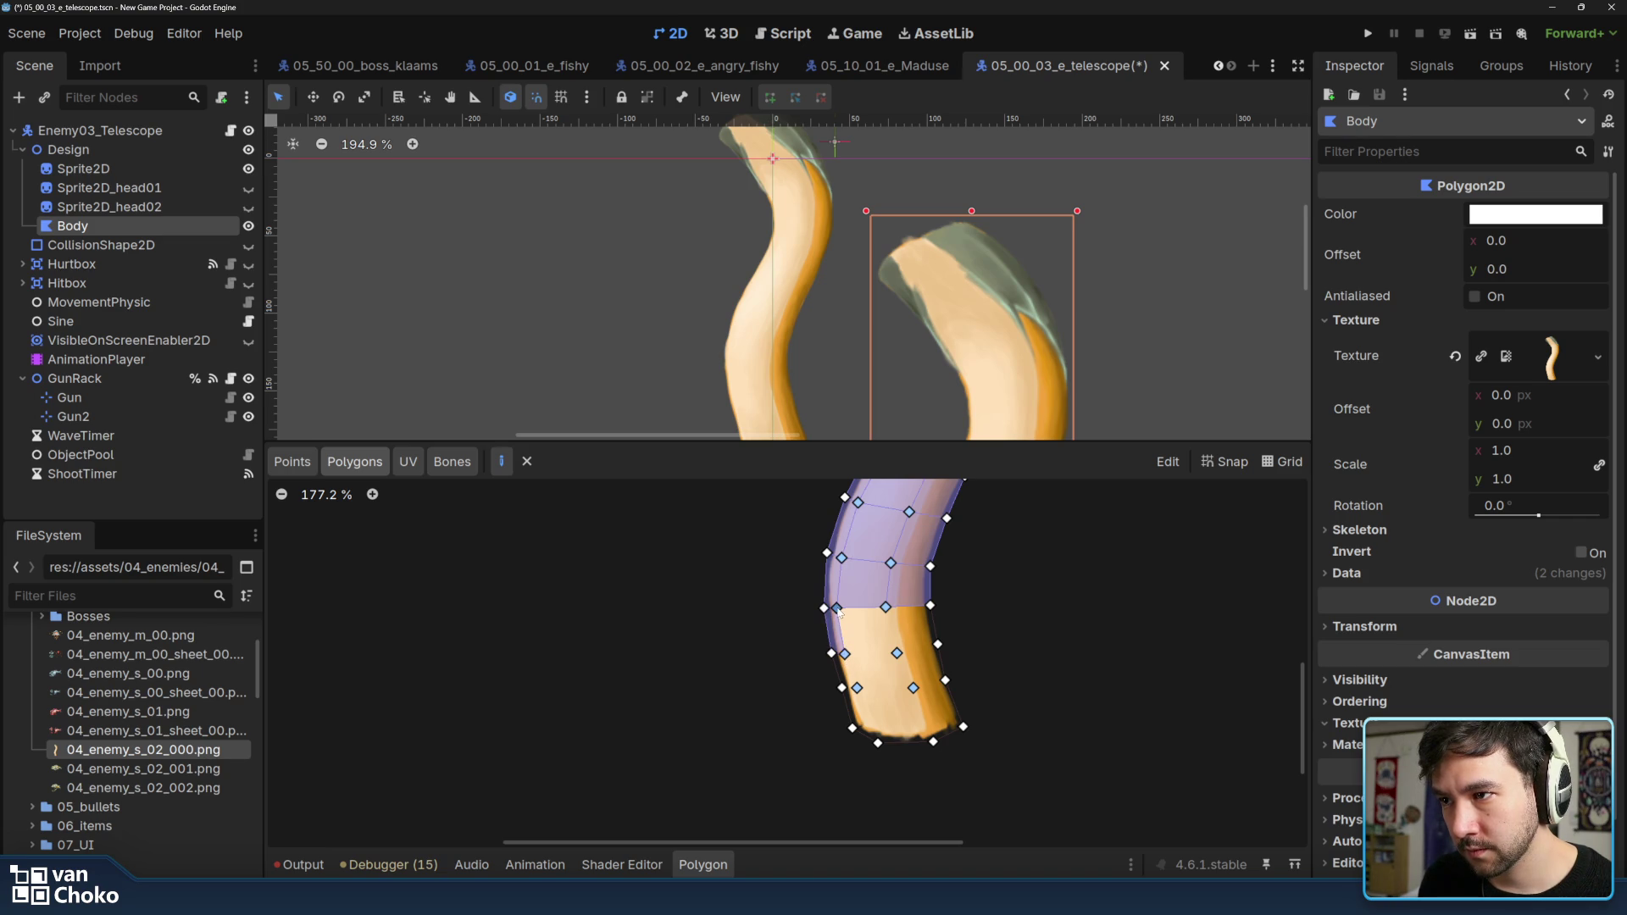
click(885, 608)
click(896, 653)
click(844, 654)
click(836, 607)
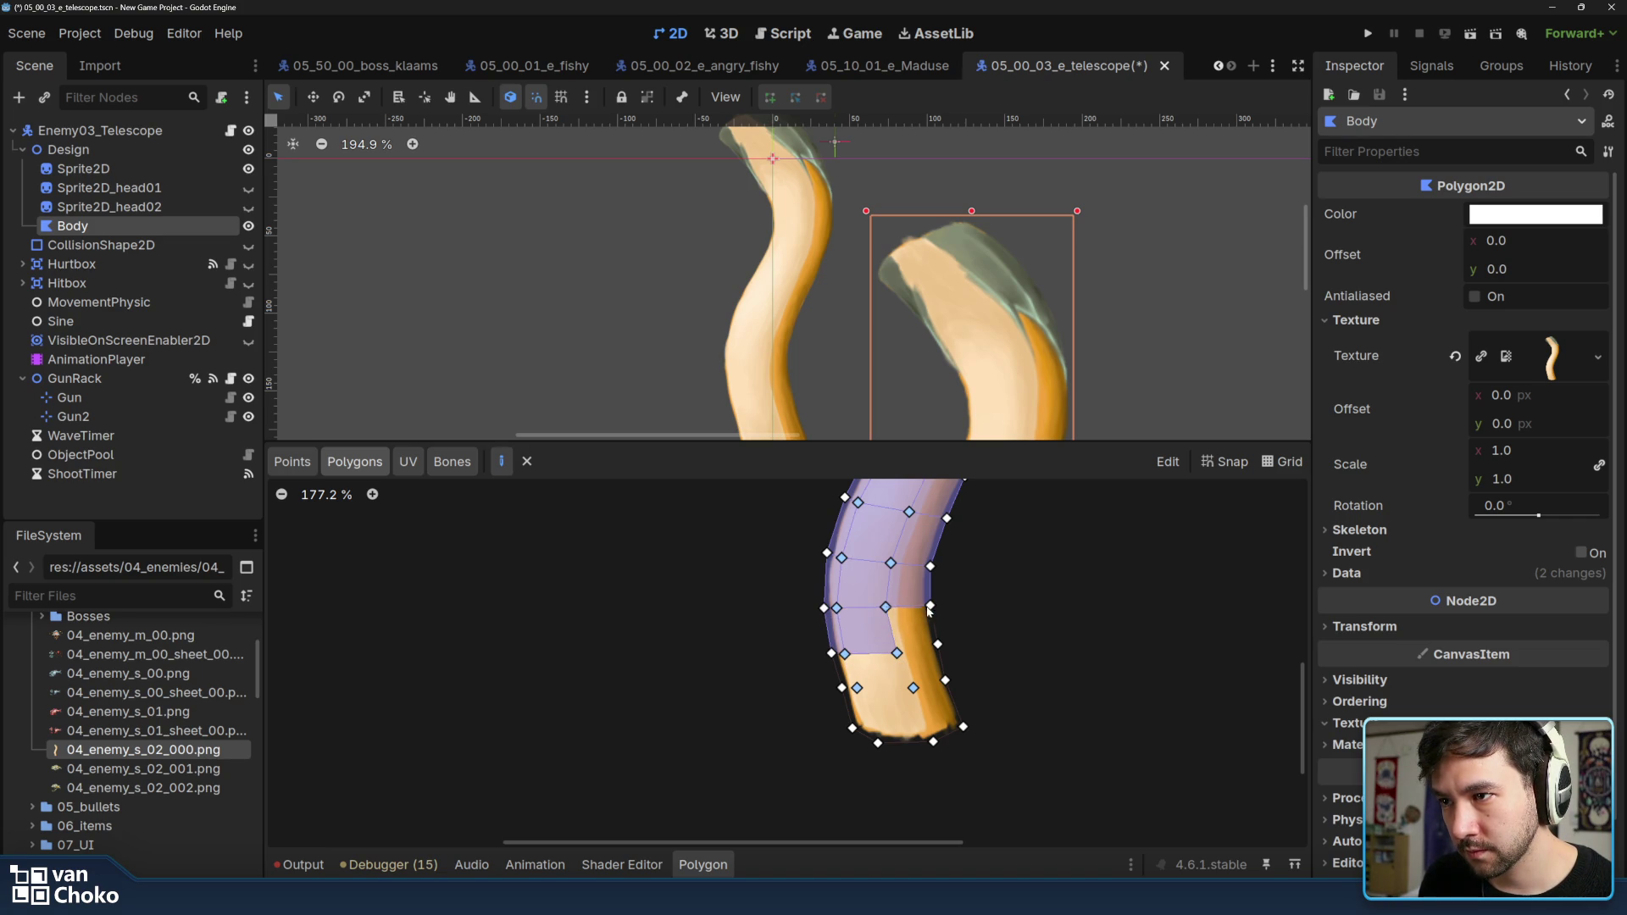
click(885, 608)
click(896, 653)
click(912, 687)
click(858, 688)
click(896, 653)
Close the lower-right and lower-left quads of the tail end
click(896, 653)
click(938, 644)
click(945, 680)
click(913, 688)
click(897, 653)
click(830, 653)
click(841, 687)
click(857, 687)
click(845, 654)
Close the bottom-left quad along the tentacle's bottom row
click(858, 687)
click(878, 742)
click(852, 728)
click(841, 687)
click(858, 688)
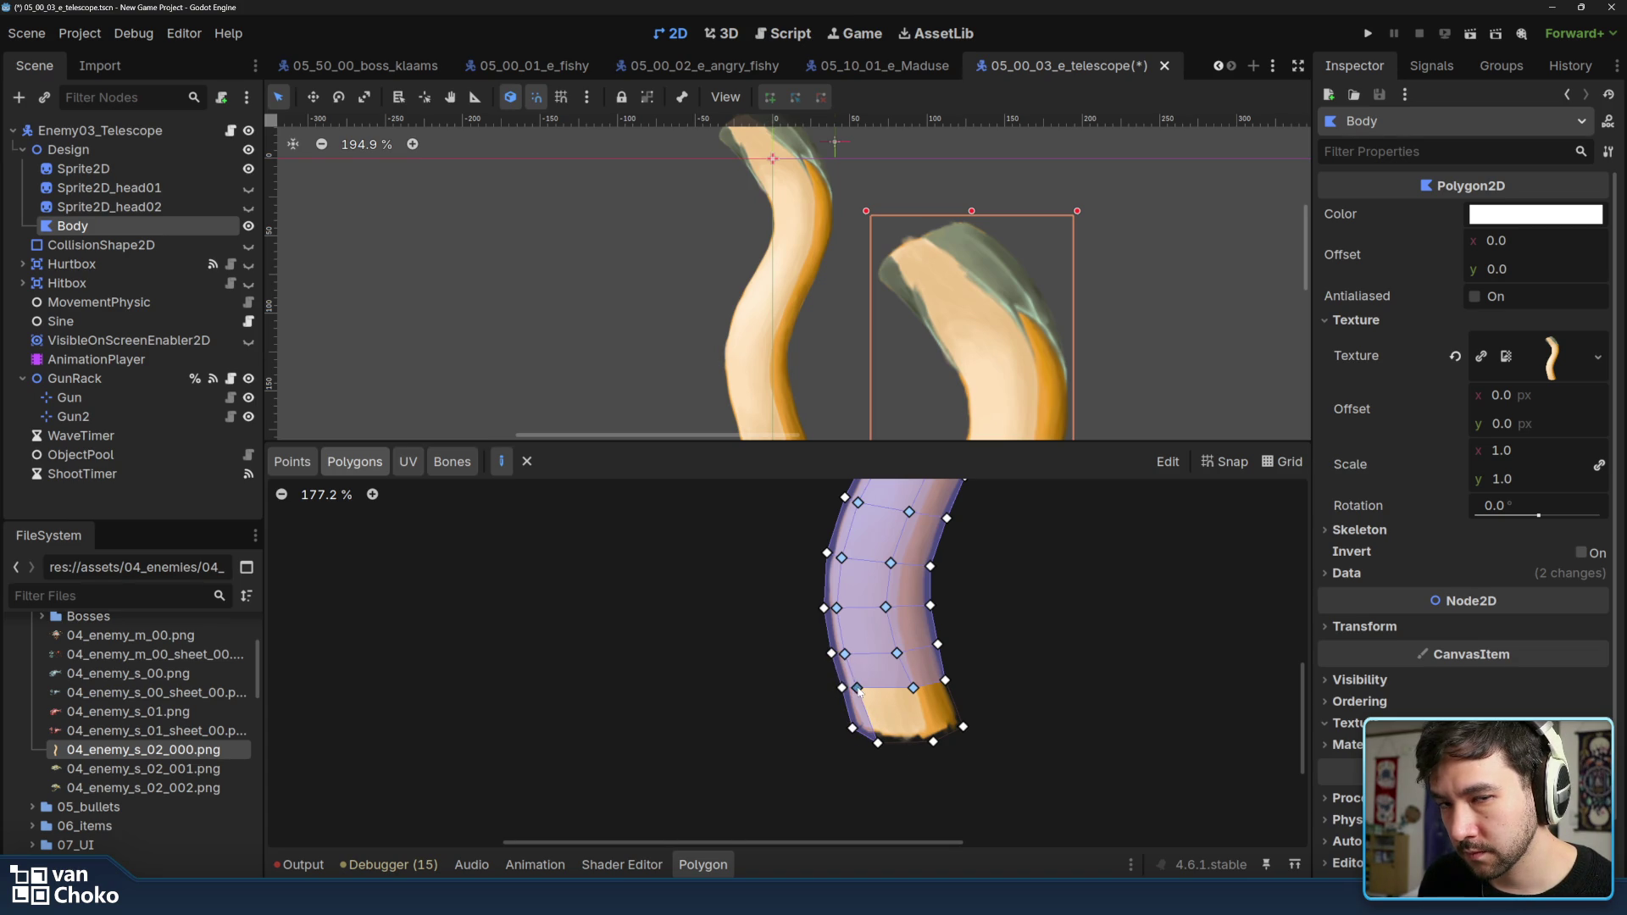
Close the bottom-middle and last bottom-right quads, then zoom back out
click(913, 687)
click(933, 742)
click(878, 743)
click(858, 688)
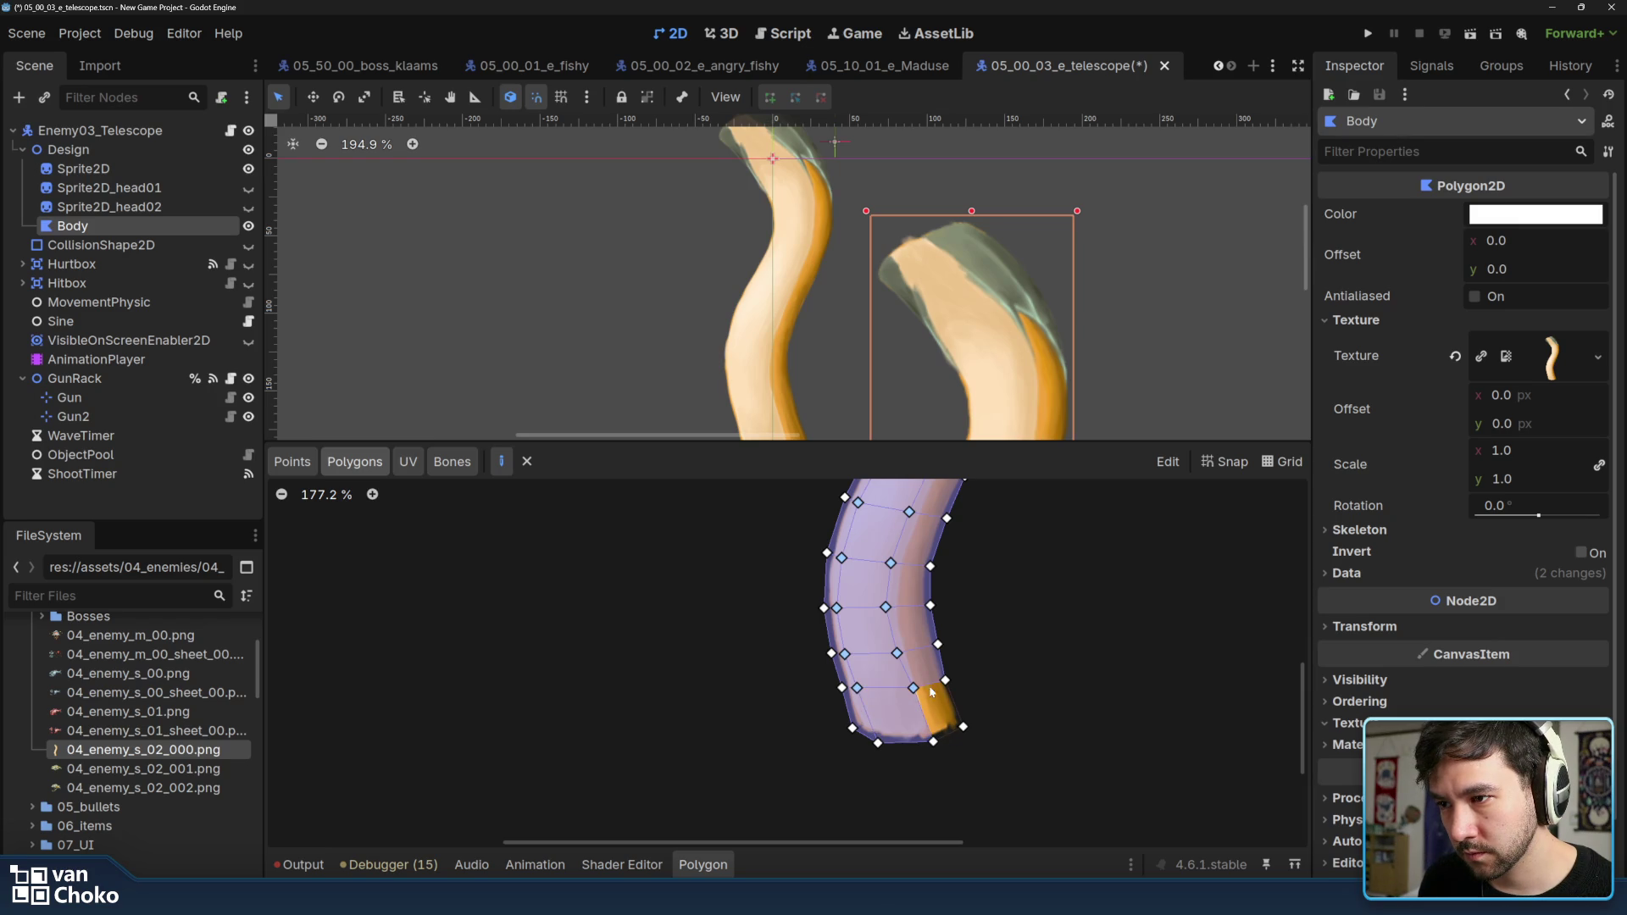
click(964, 727)
click(933, 741)
click(914, 687)
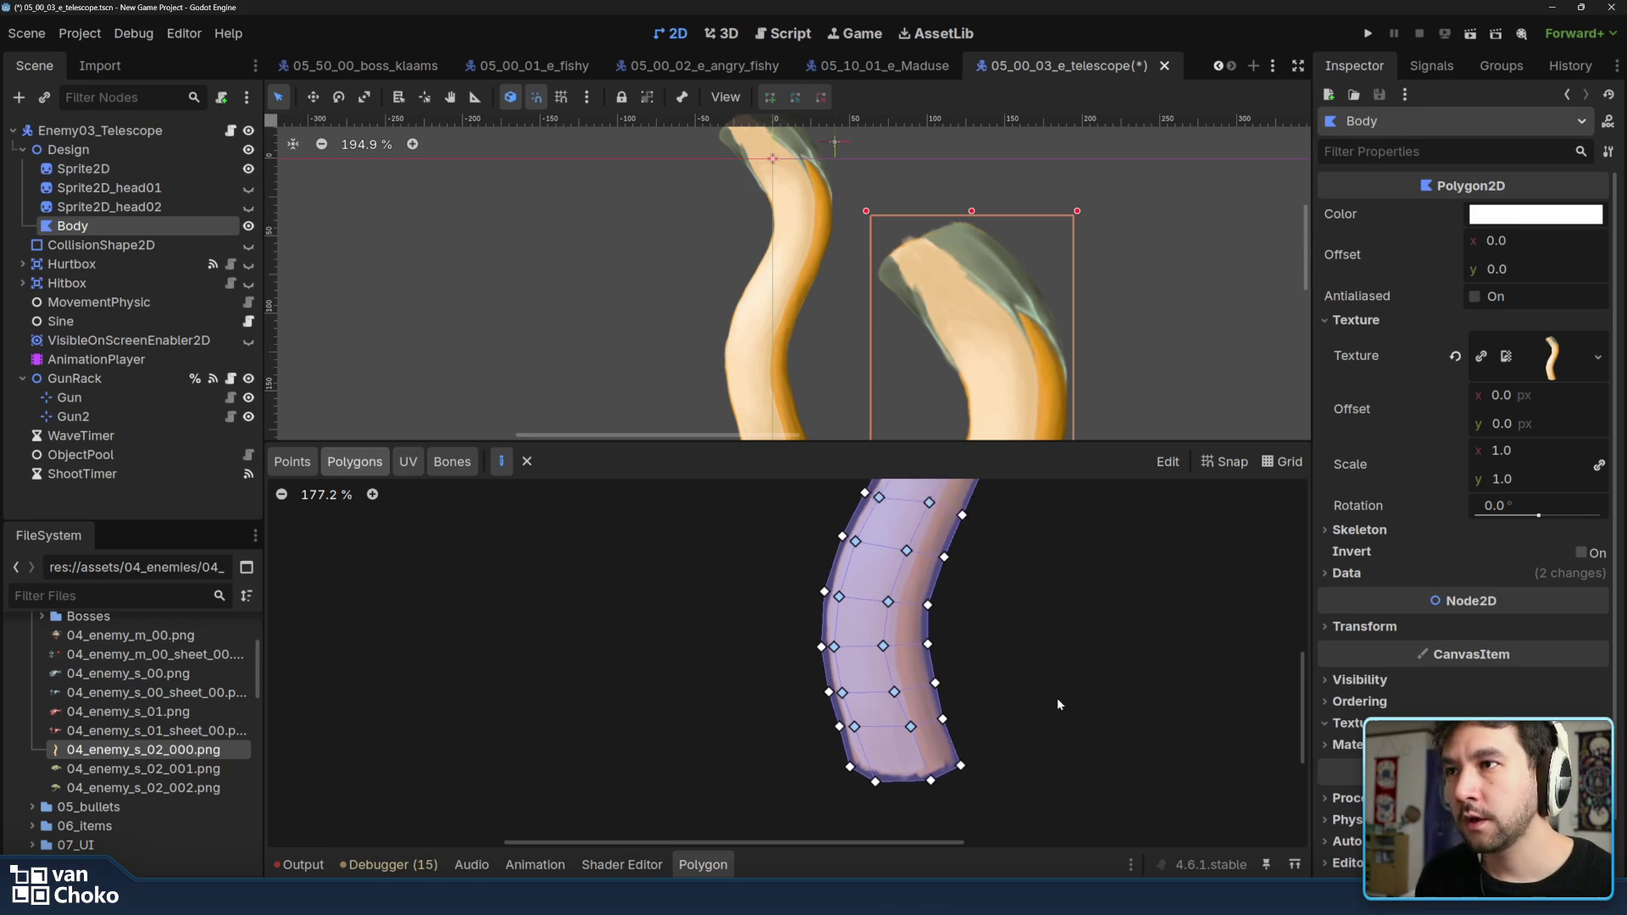
scroll(1056, 695, down, 2)
scroll(1084, 385, down, 5)
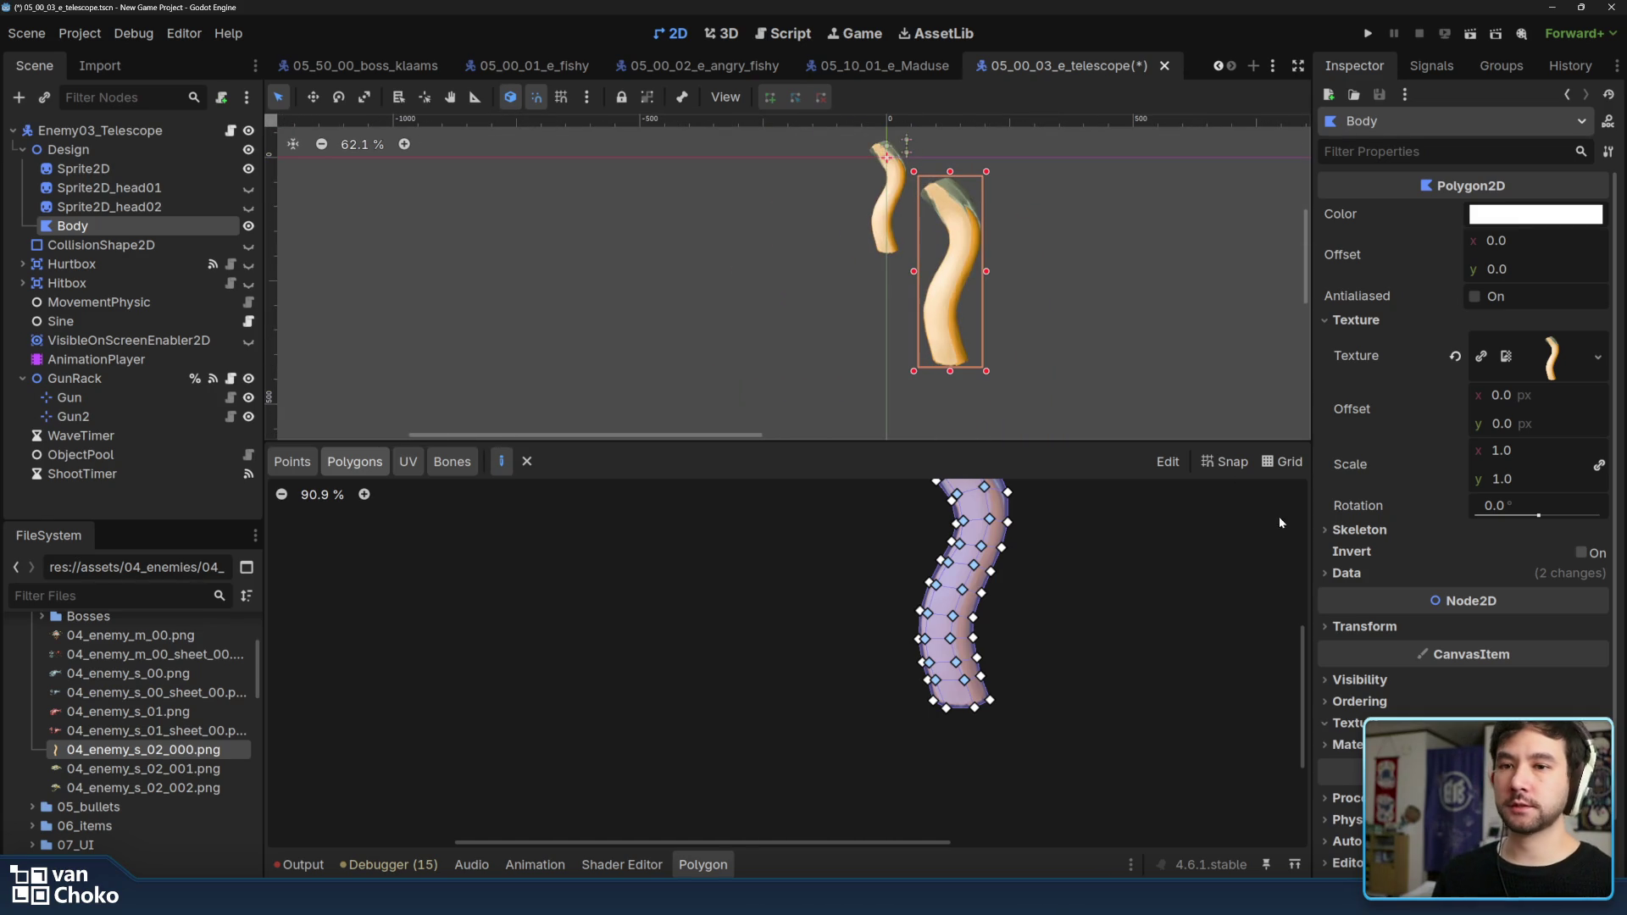
Scale the Body down and move it over the reference tentacle at (-76, -59)
click(1396, 629)
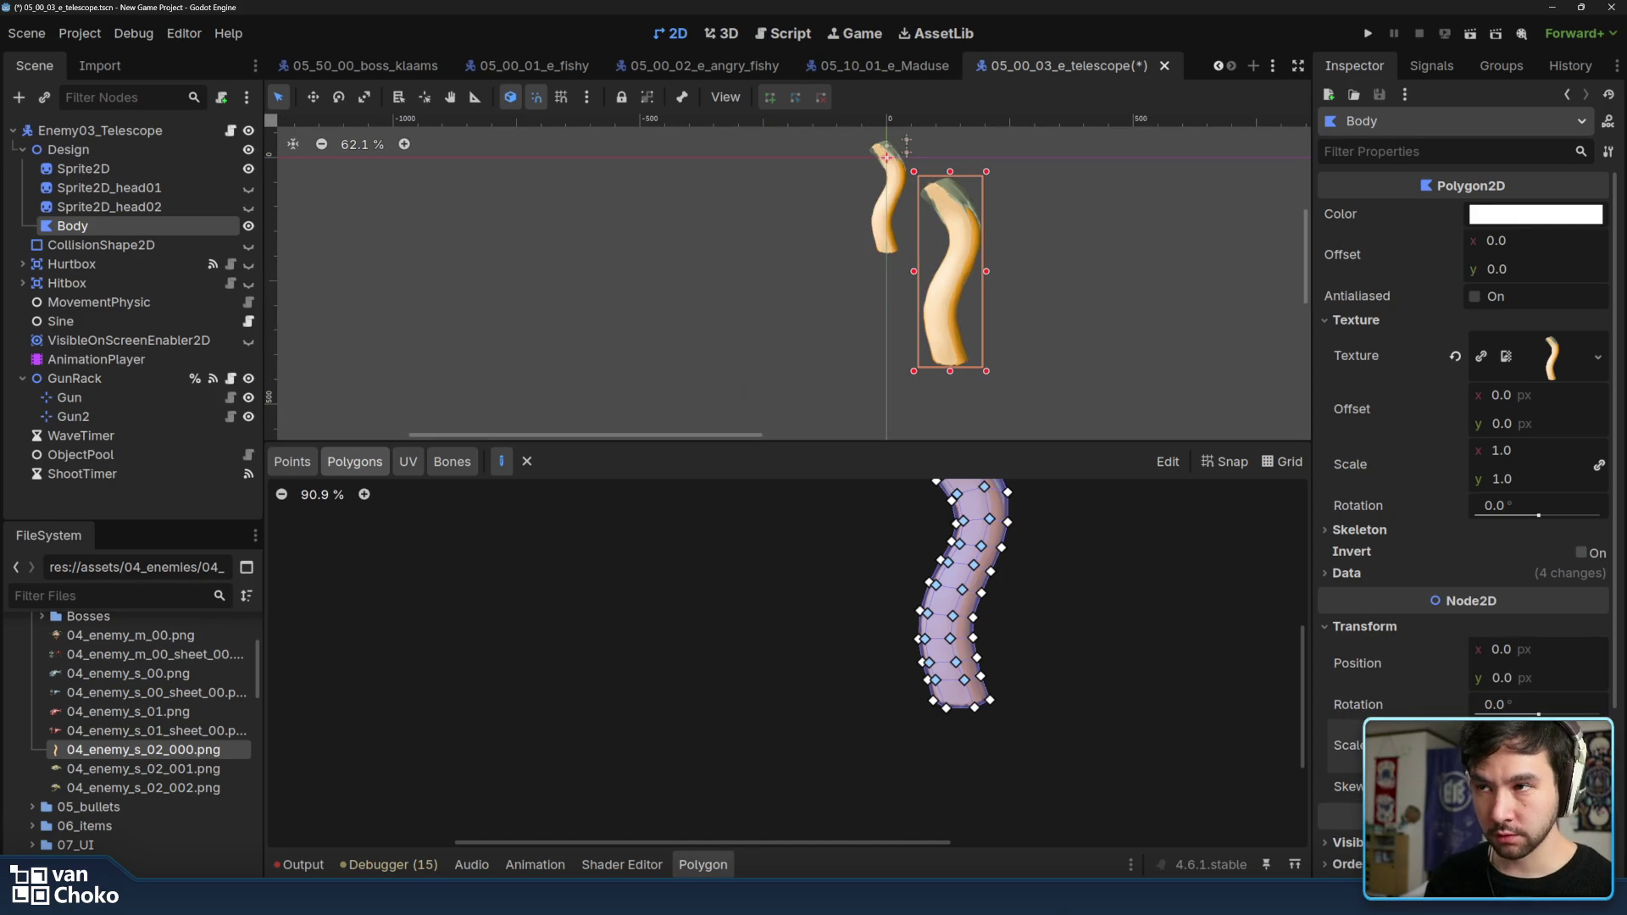
key(Return)
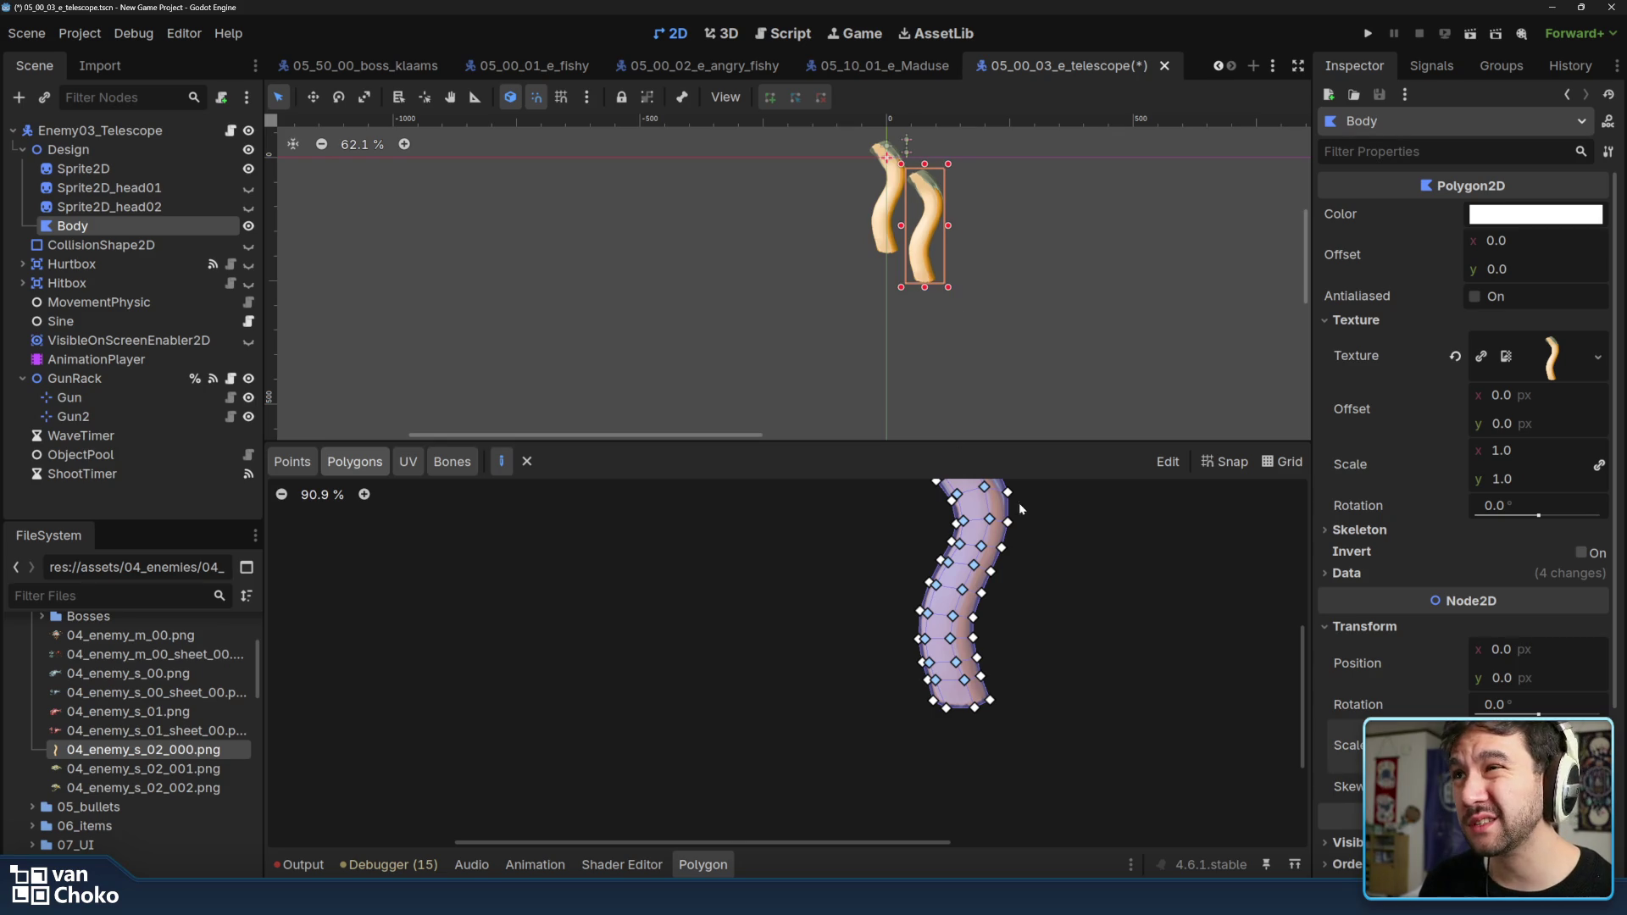
scroll(1045, 288, up, 6)
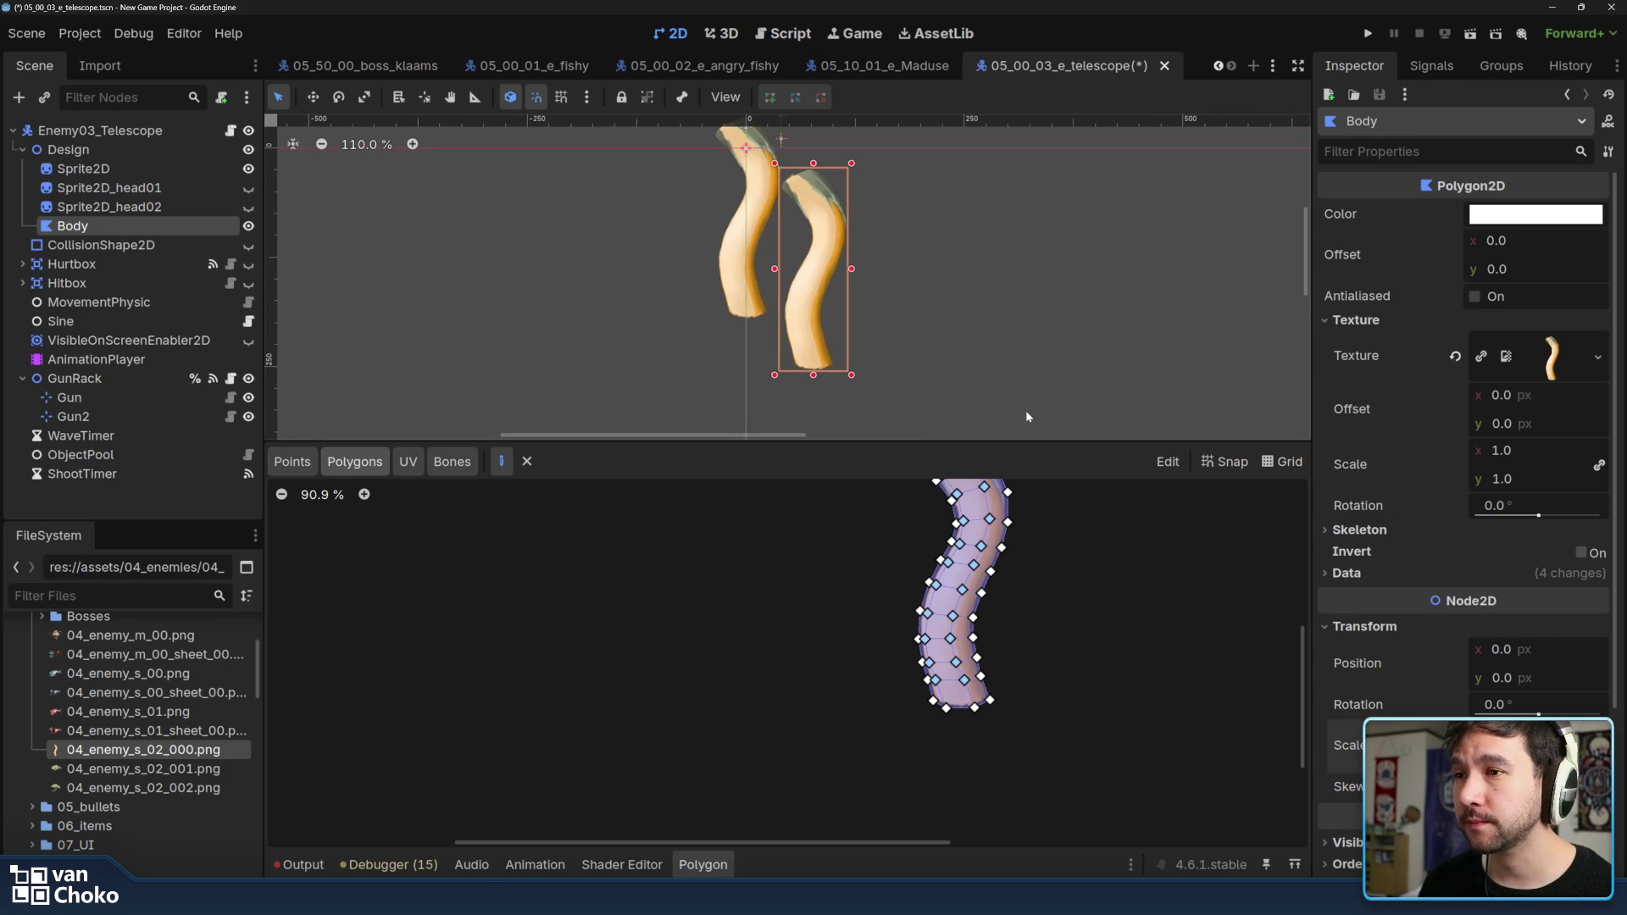
drag(1027, 442, 1025, 654)
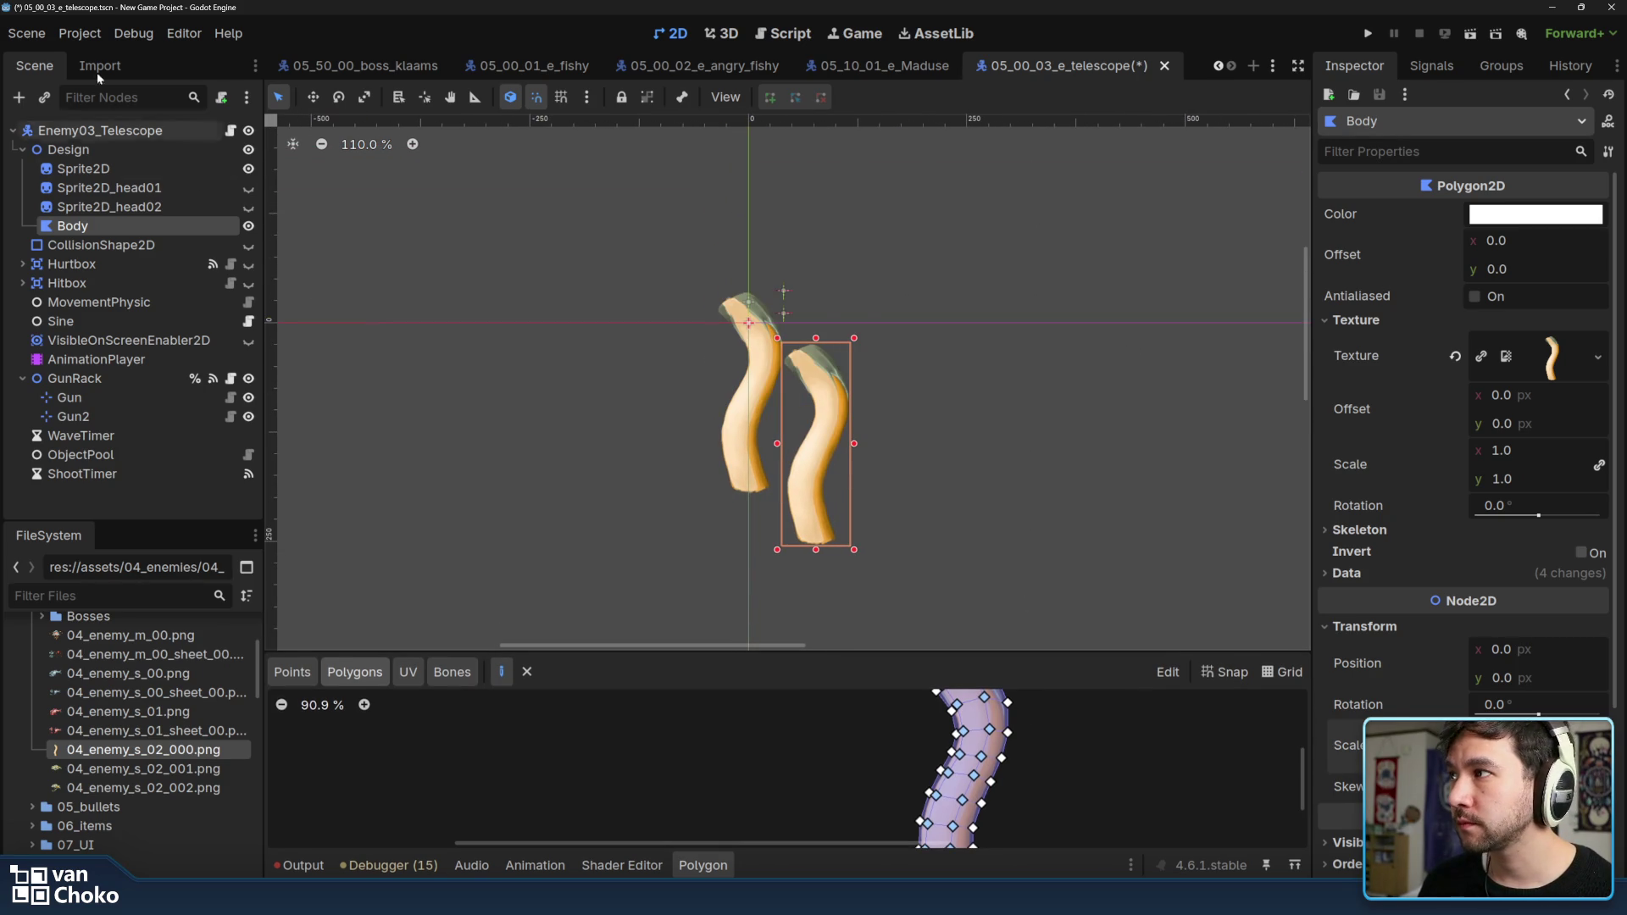
click(313, 97)
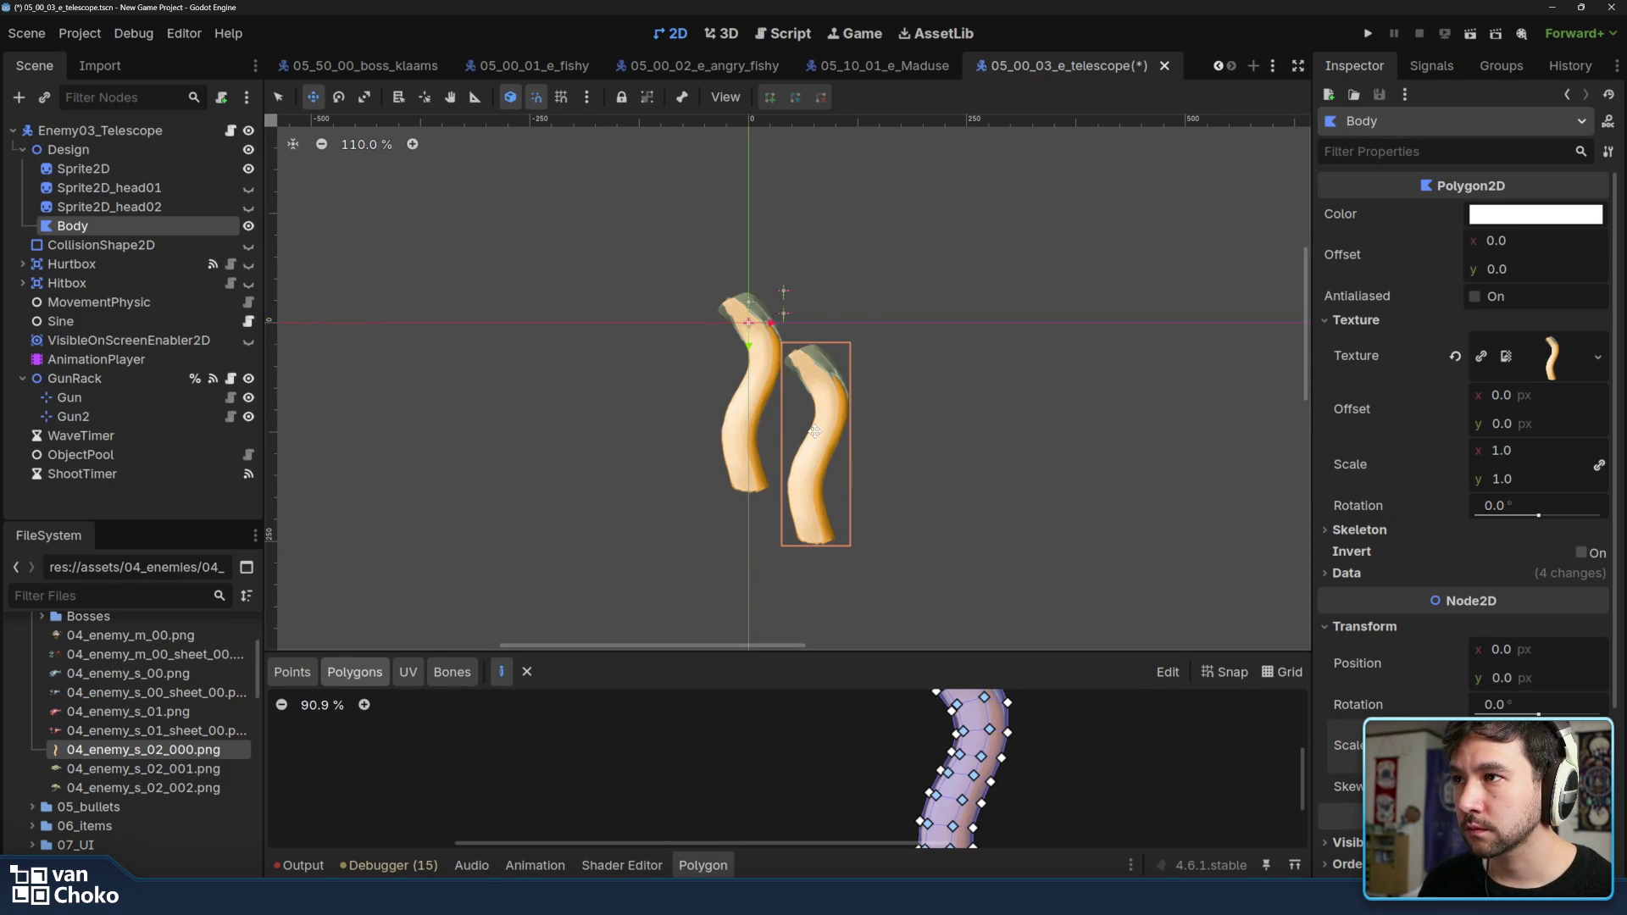
drag(810, 433, 751, 380)
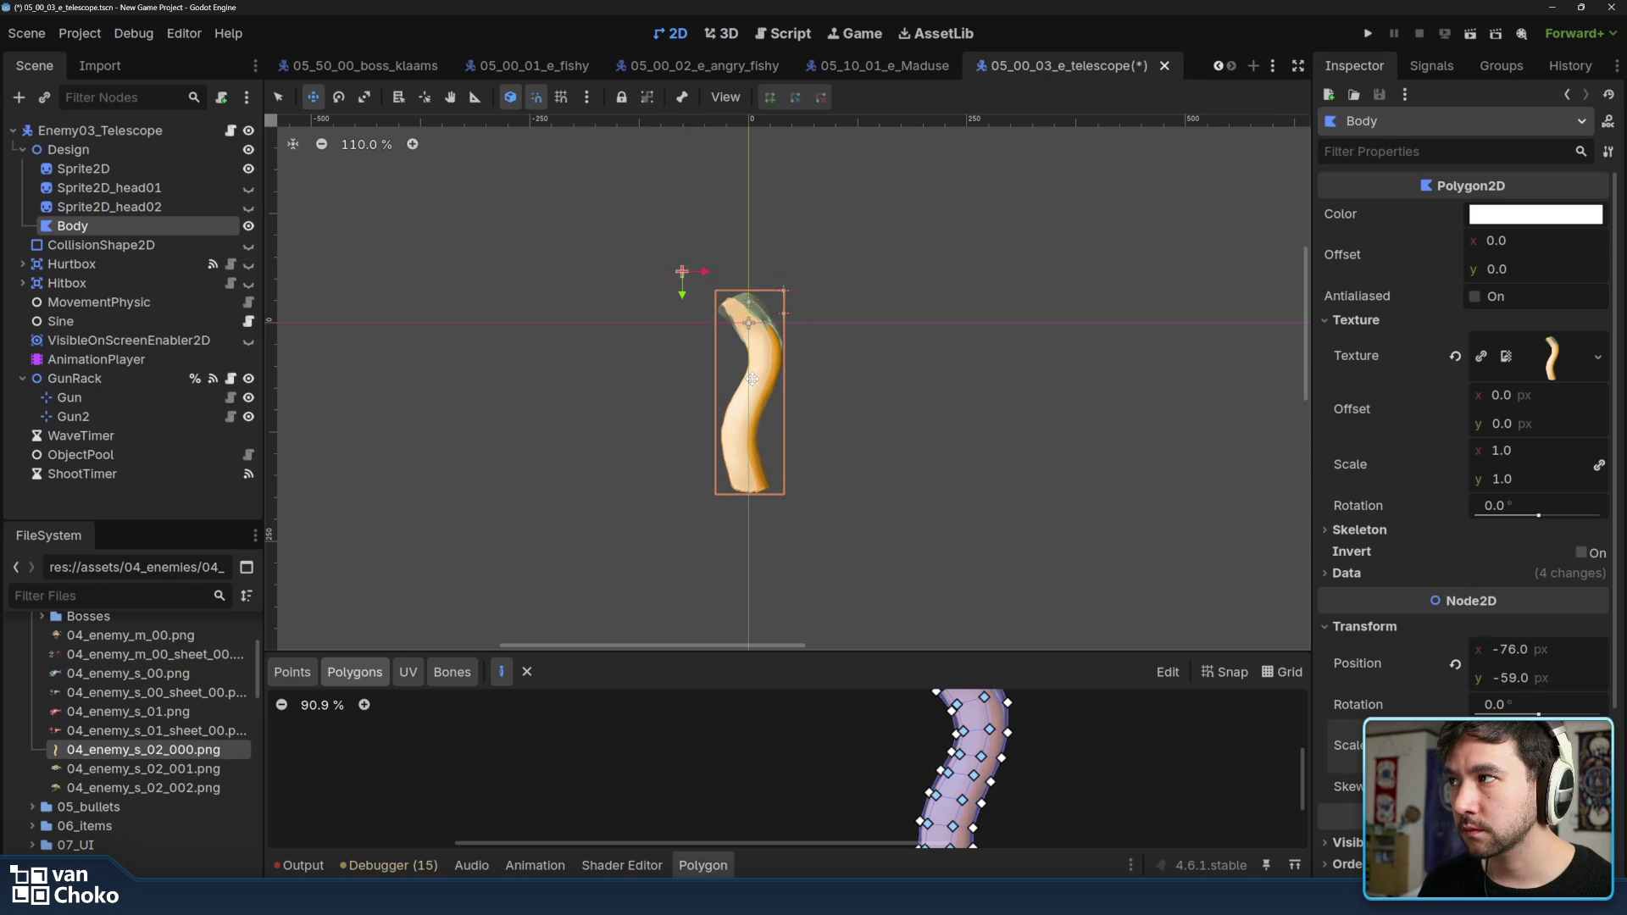
Hide and lock the reference Sprite2D, then unhide the first head sprite
click(149, 206)
click(145, 167)
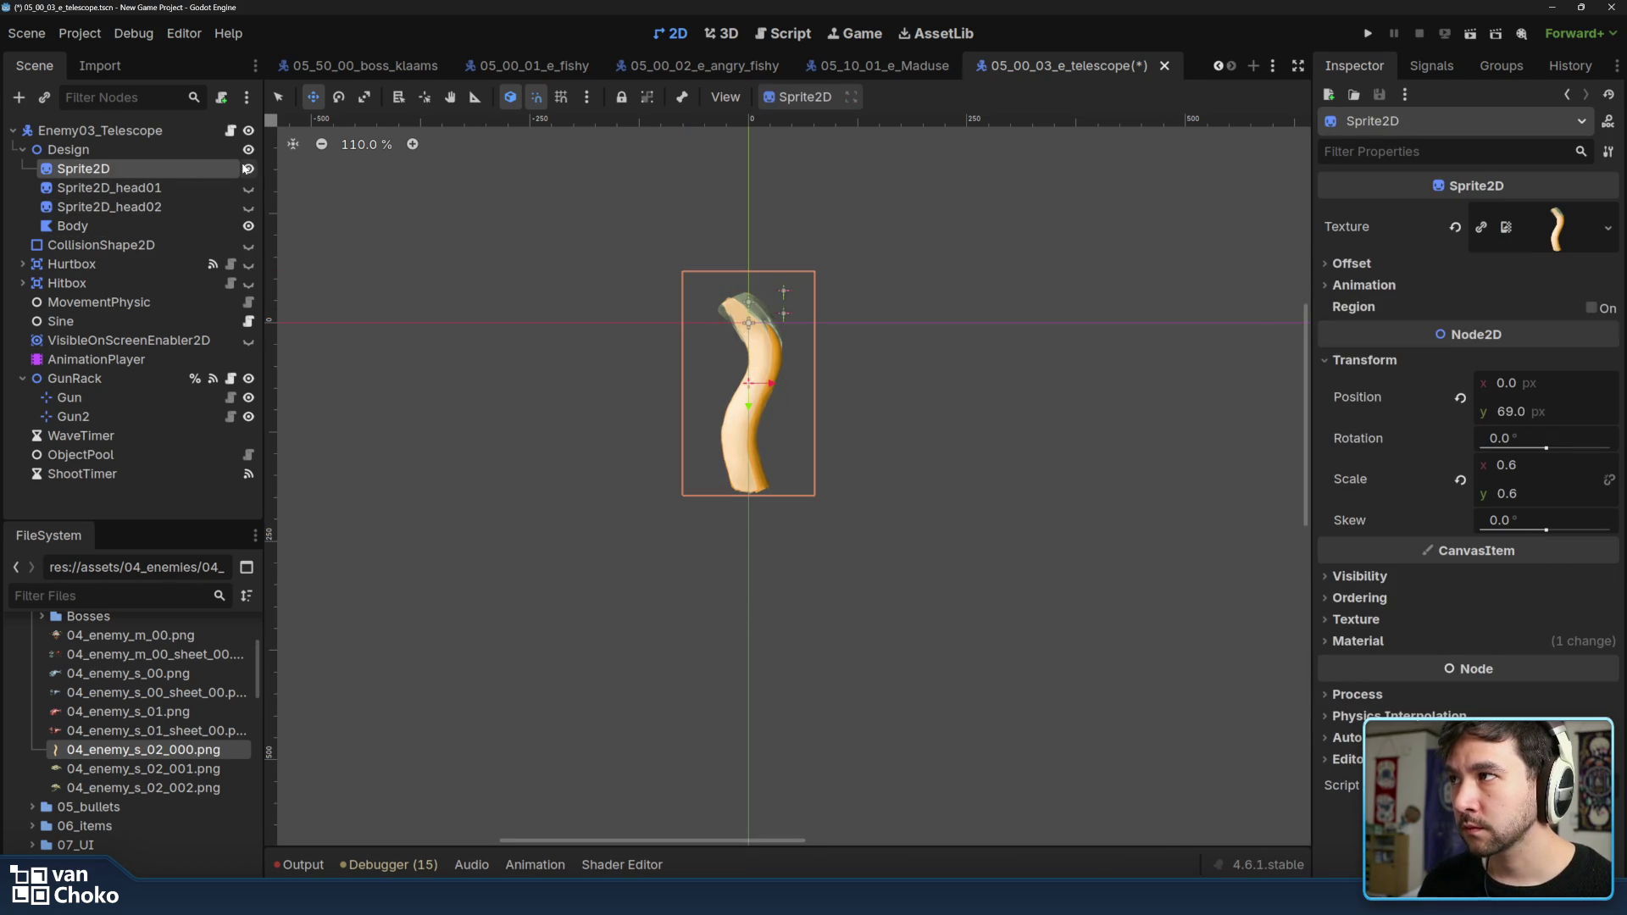
click(250, 169)
double_click(171, 166)
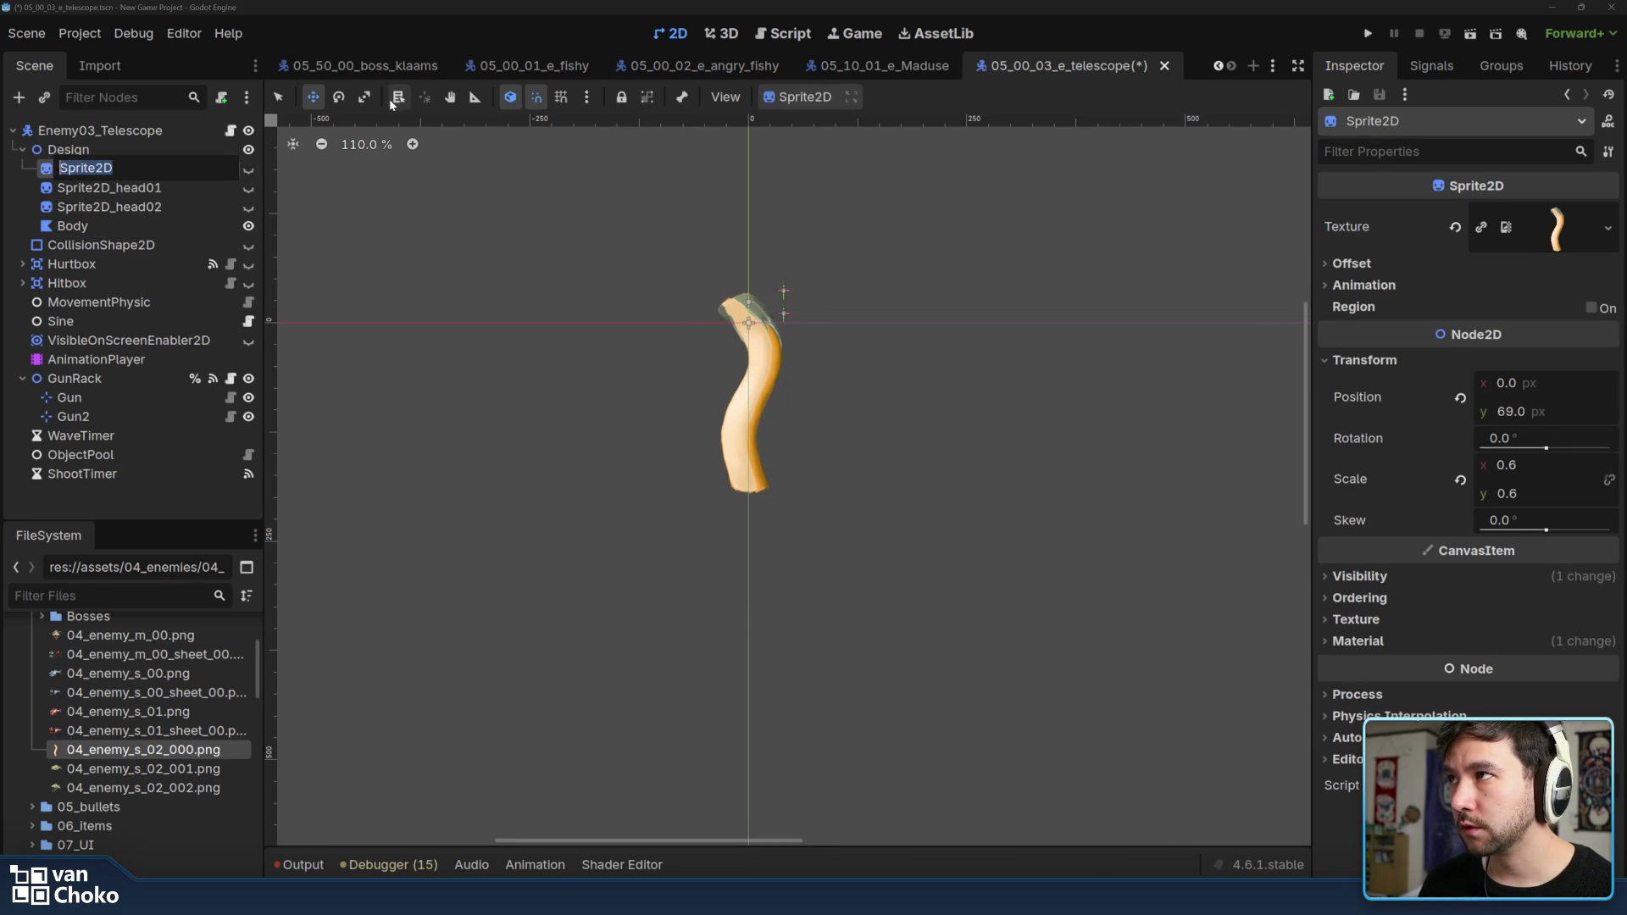
key(Escape)
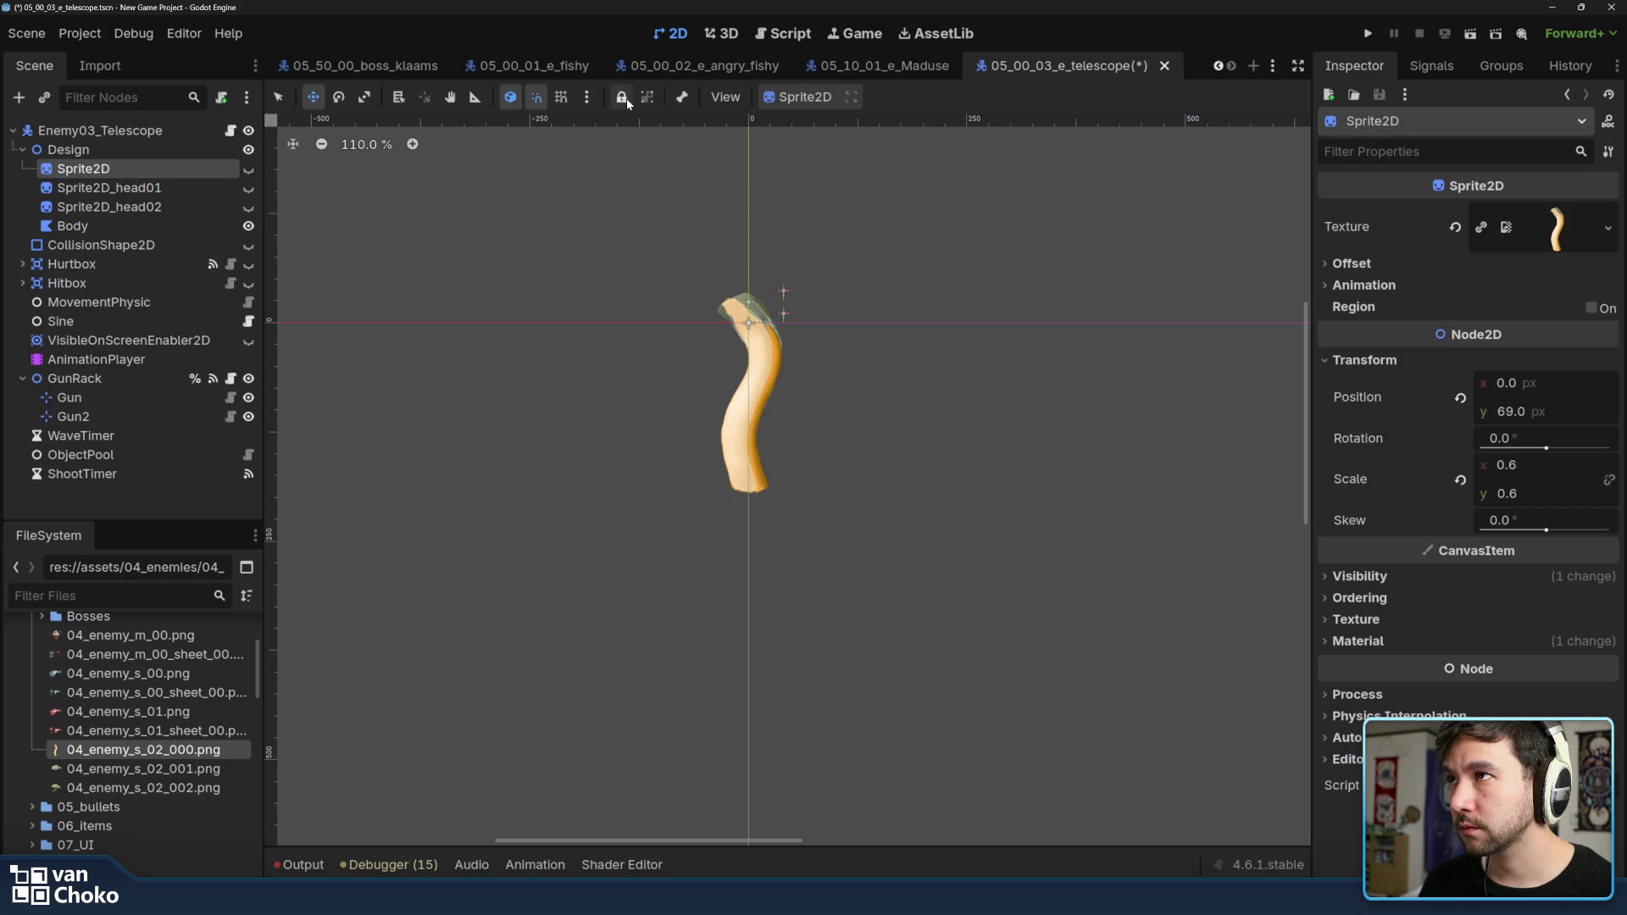
click(623, 100)
click(229, 187)
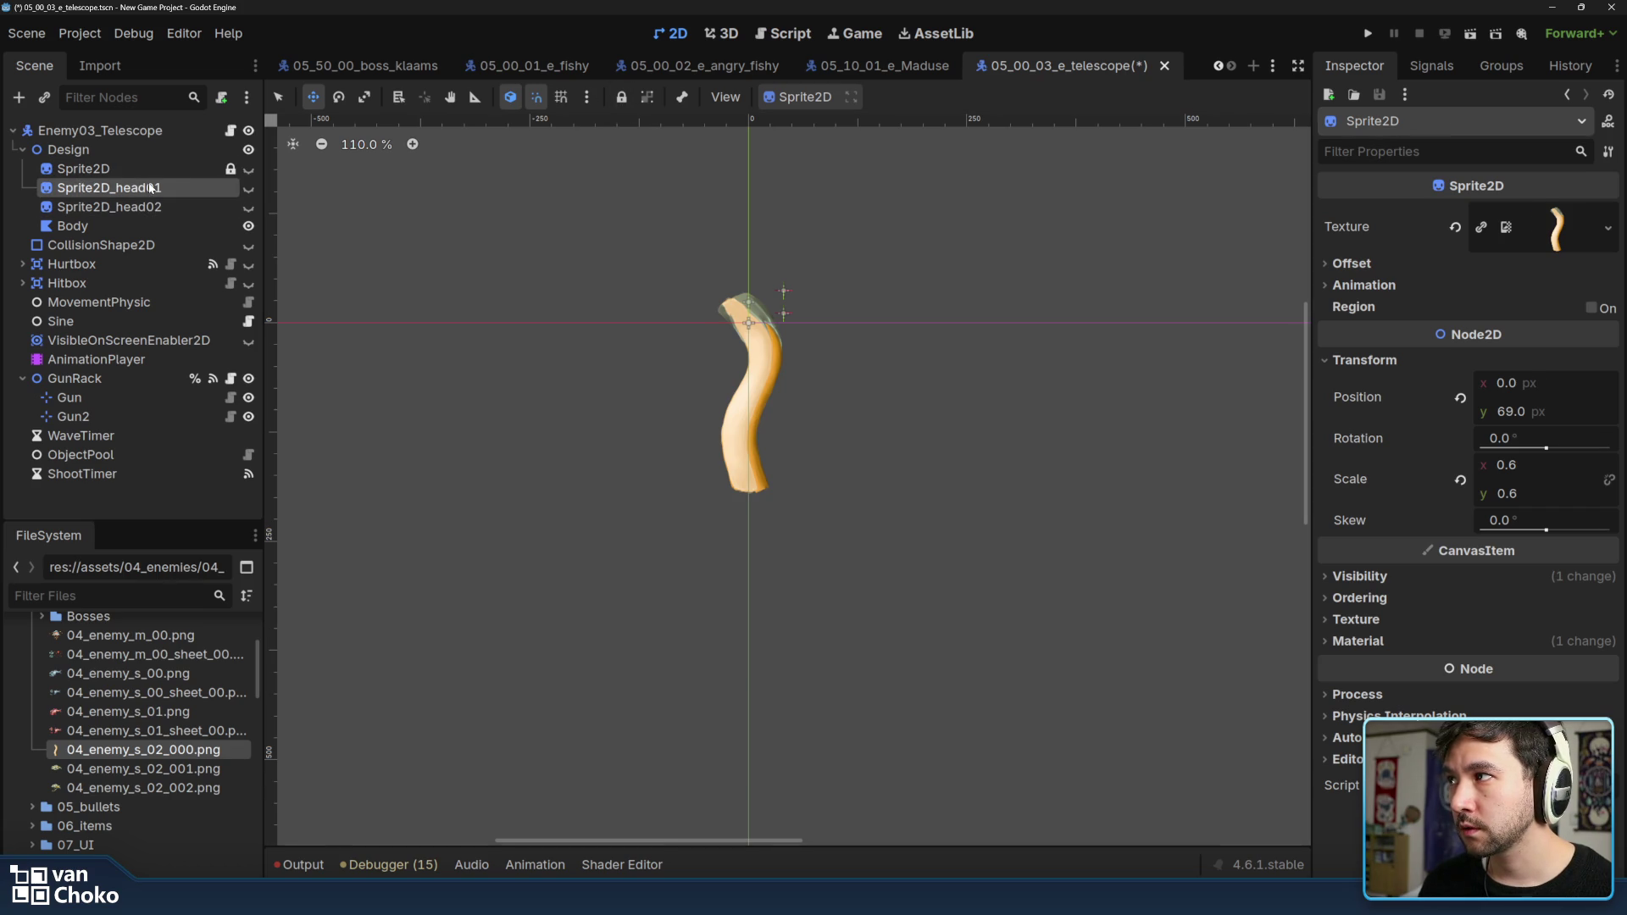
Move the first head sprite into the Design group directly after Body
click(250, 187)
mouse_move(148, 191)
mouse_down()
mouse_move(144, 250)
mouse_move(144, 216)
mouse_up()
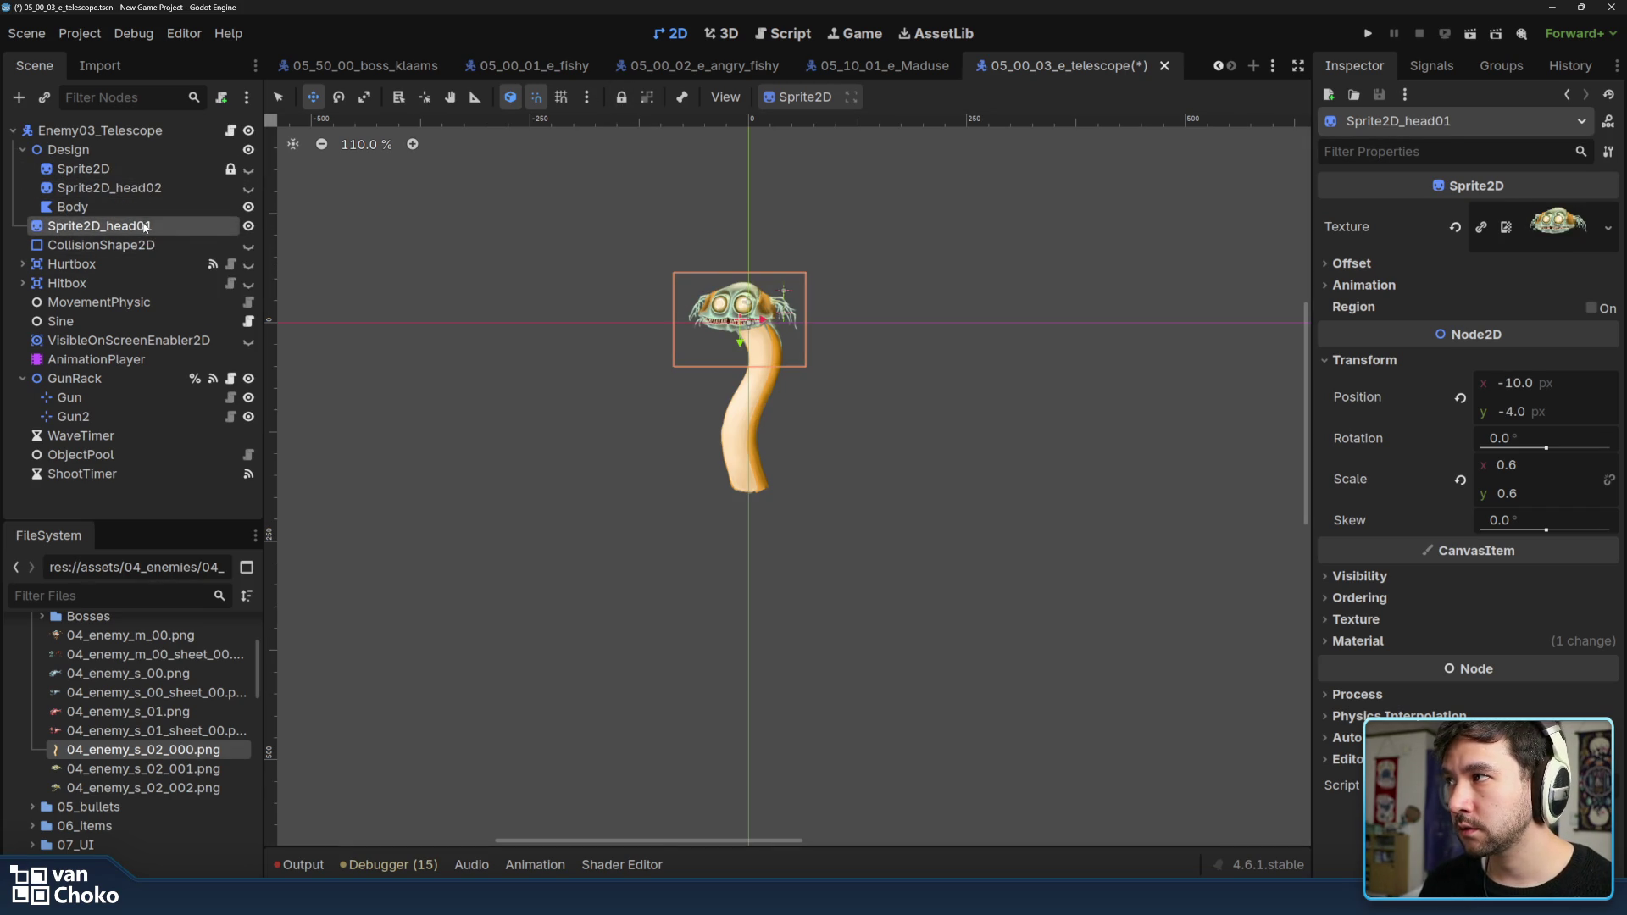
click(144, 215)
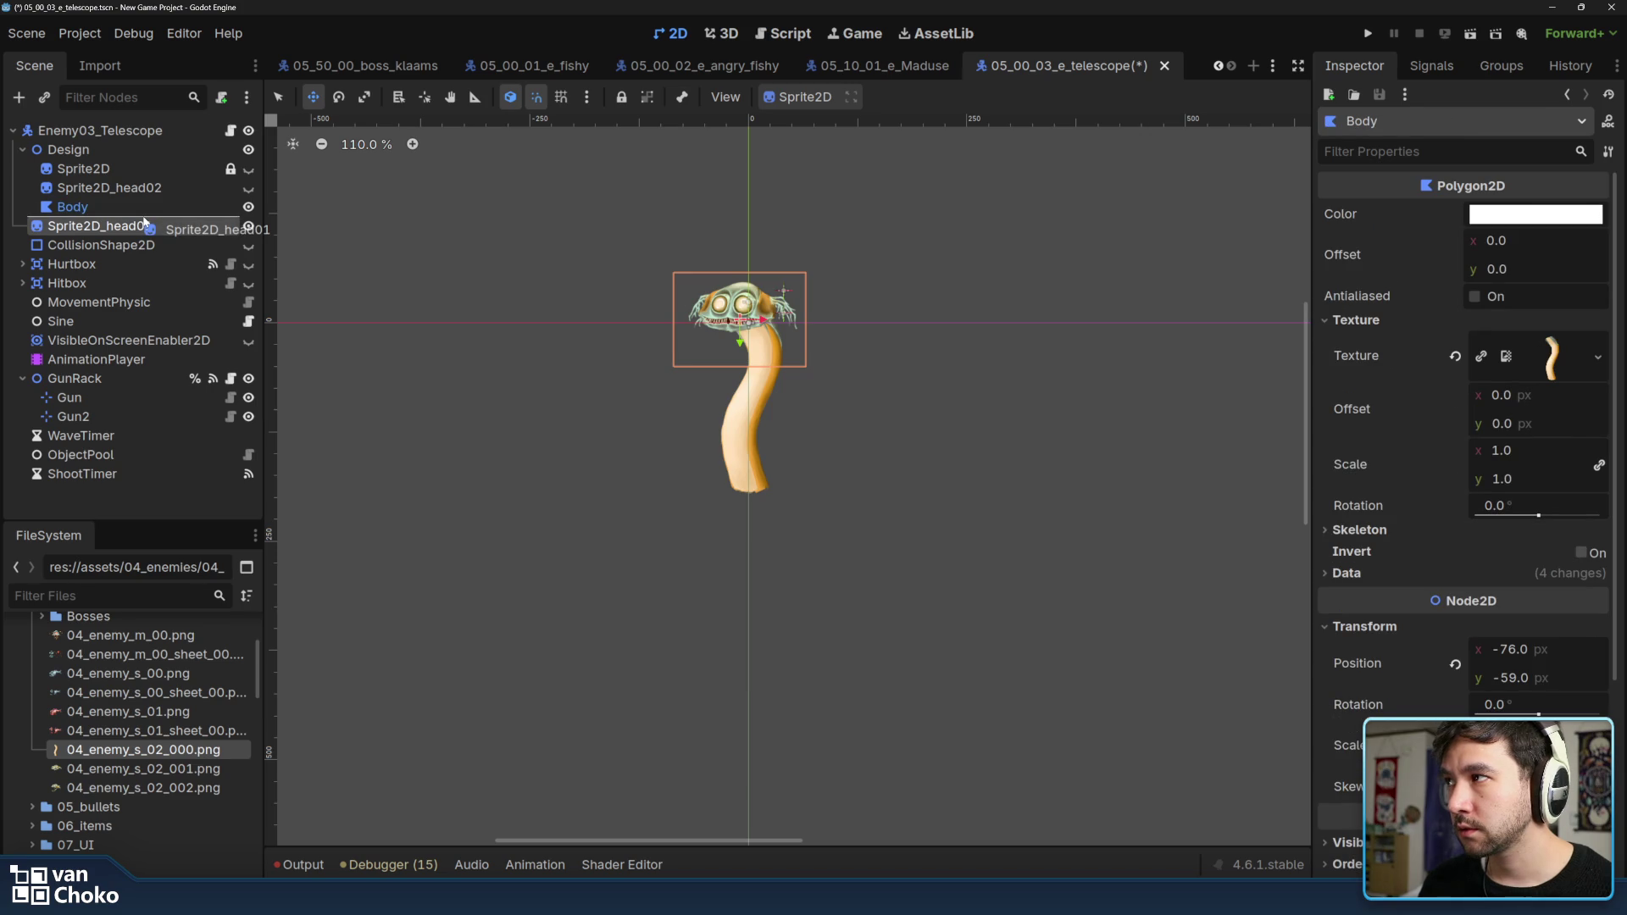
drag(144, 222, 152, 217)
scroll(801, 324, up, 6)
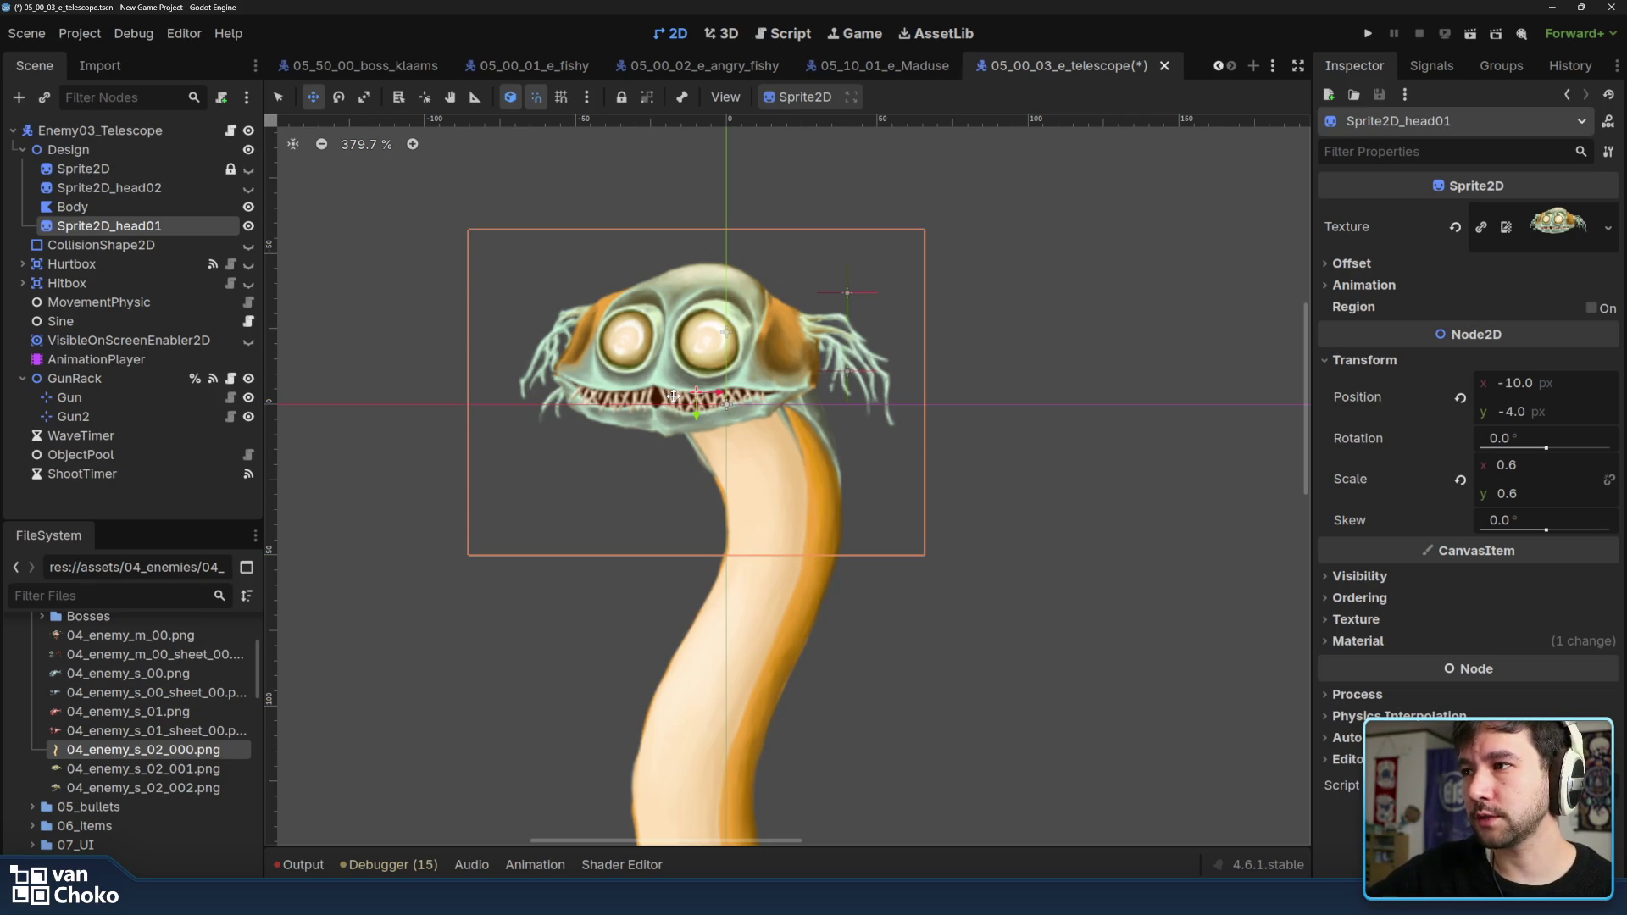
scroll(650, 341, up, 2)
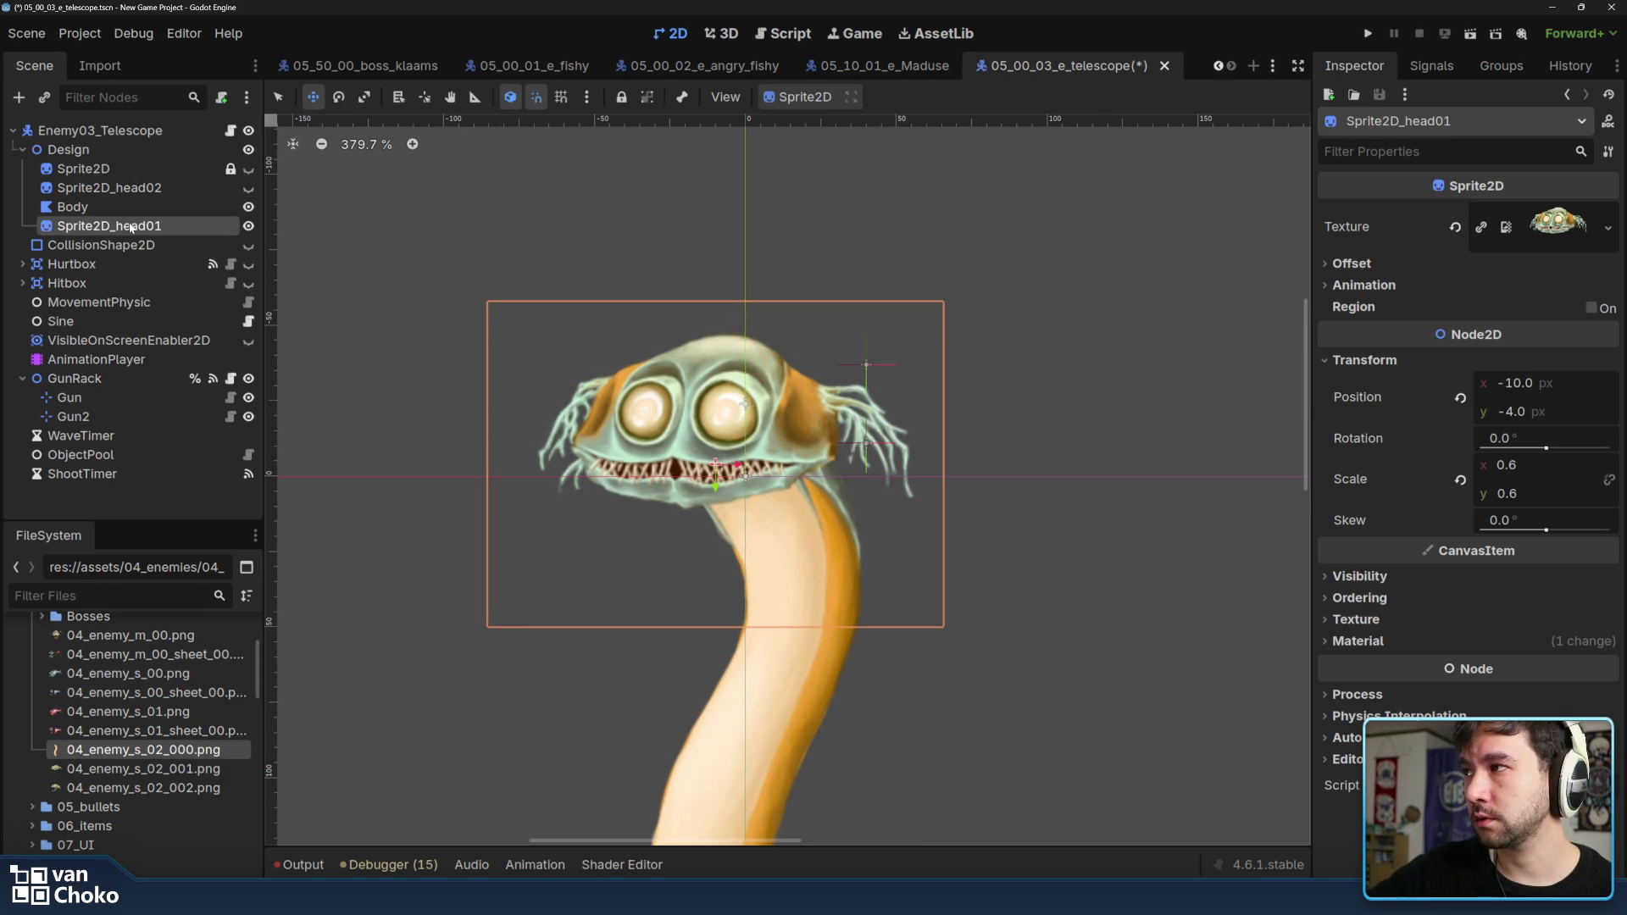
After briefly comparing the open-mouth head sprite, rename the first head sprite Head1
click(248, 188)
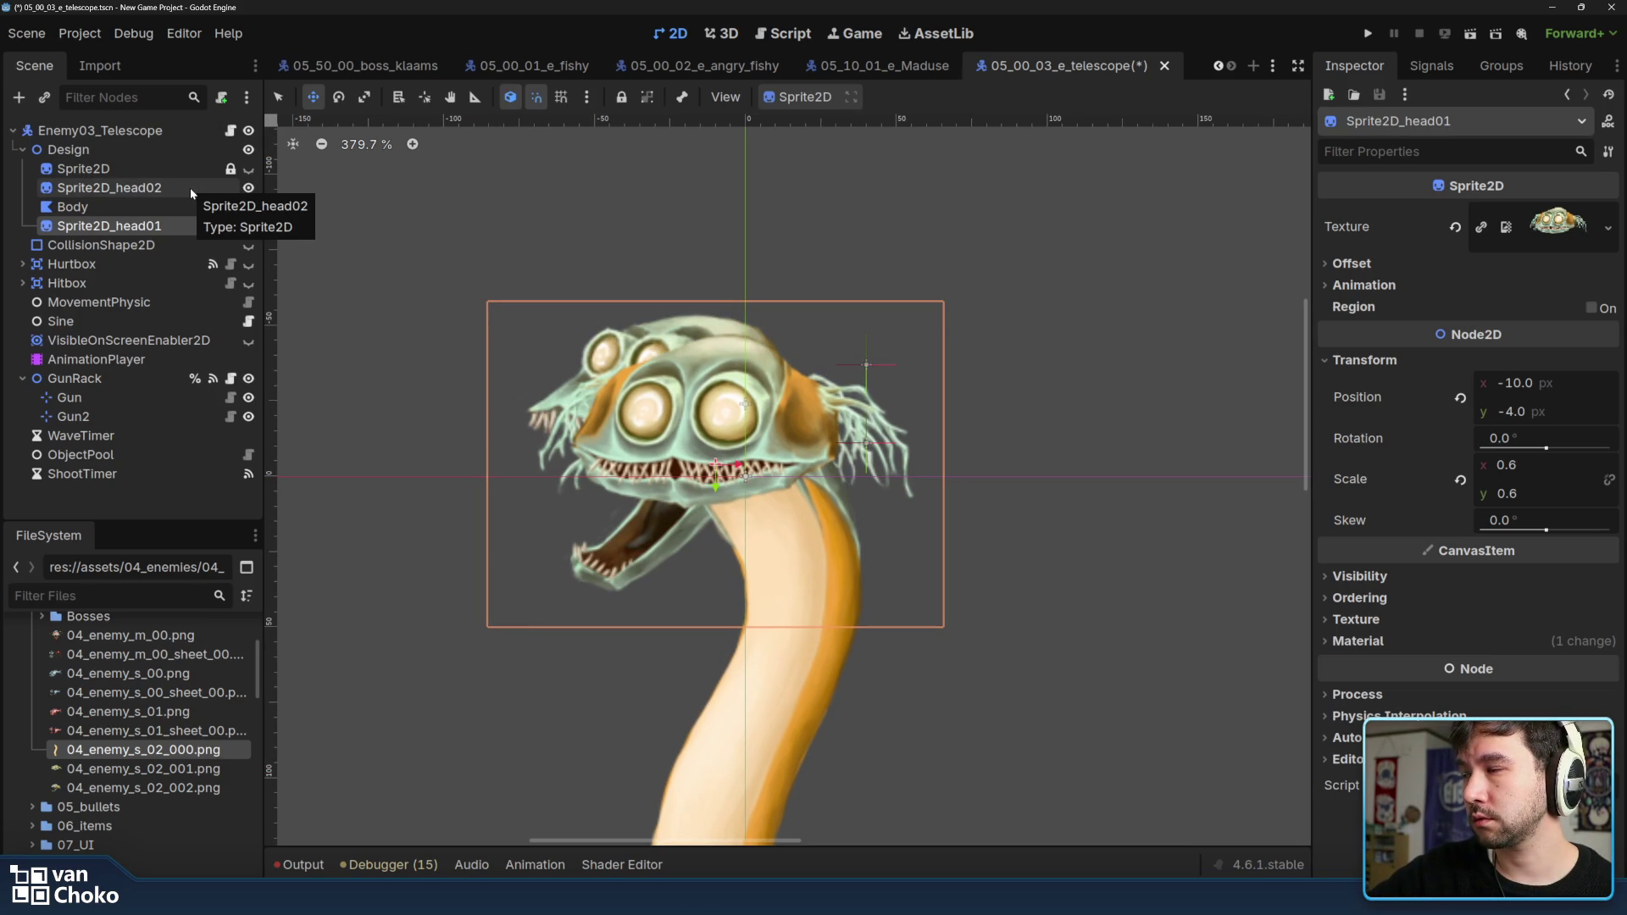
click(190, 188)
click(248, 188)
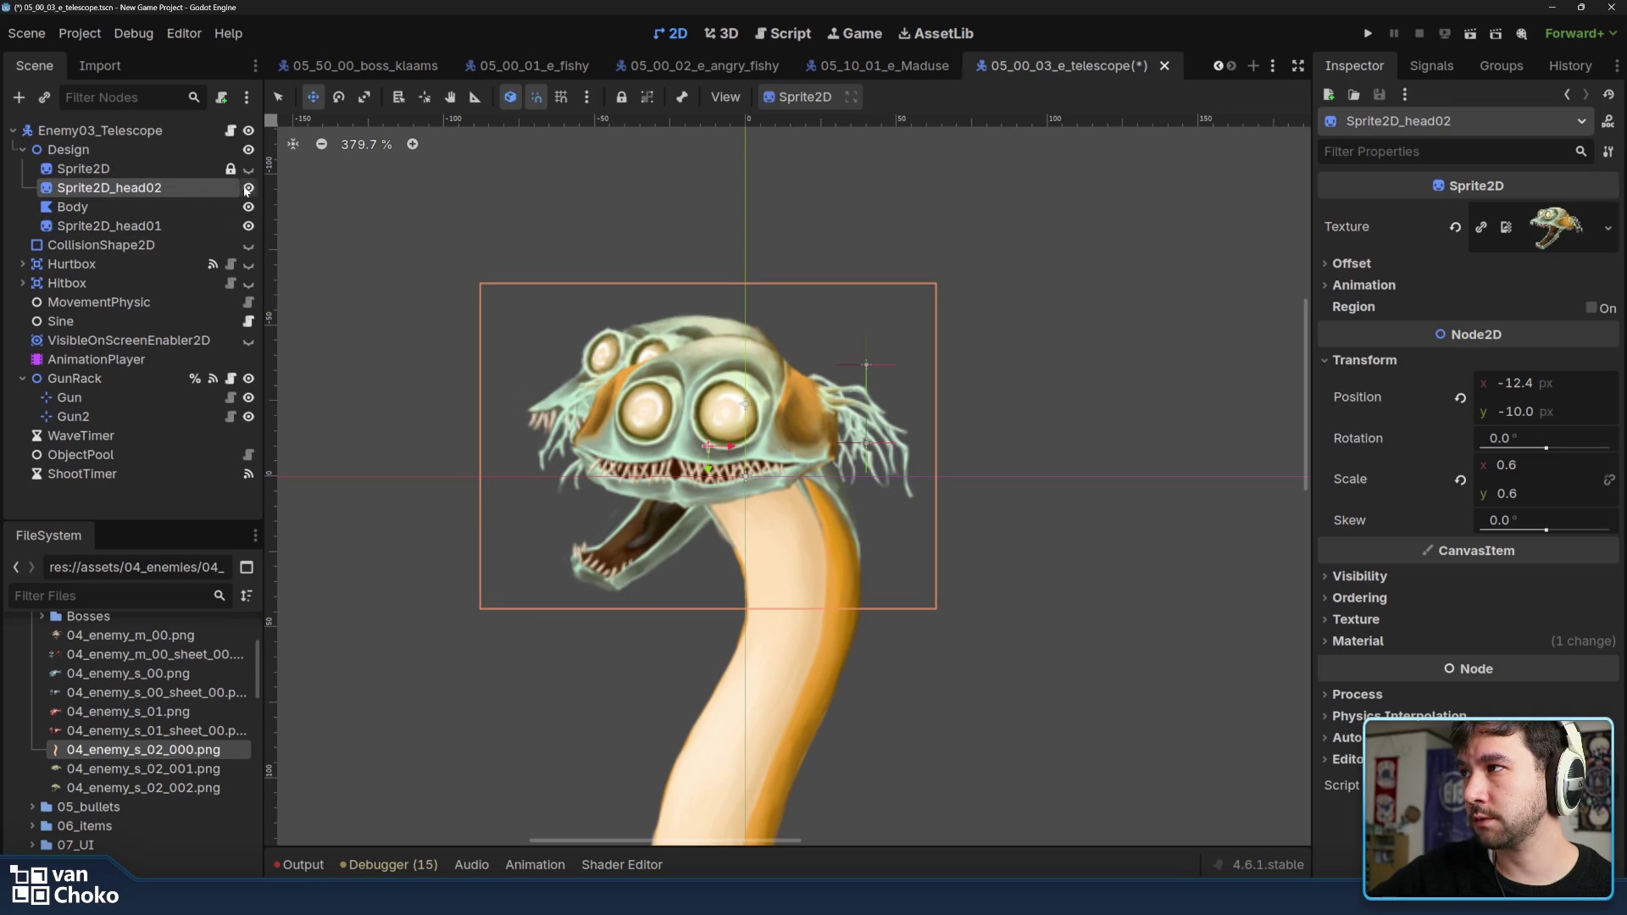
click(138, 226)
click(138, 225)
double_click(149, 224)
text(Head1)
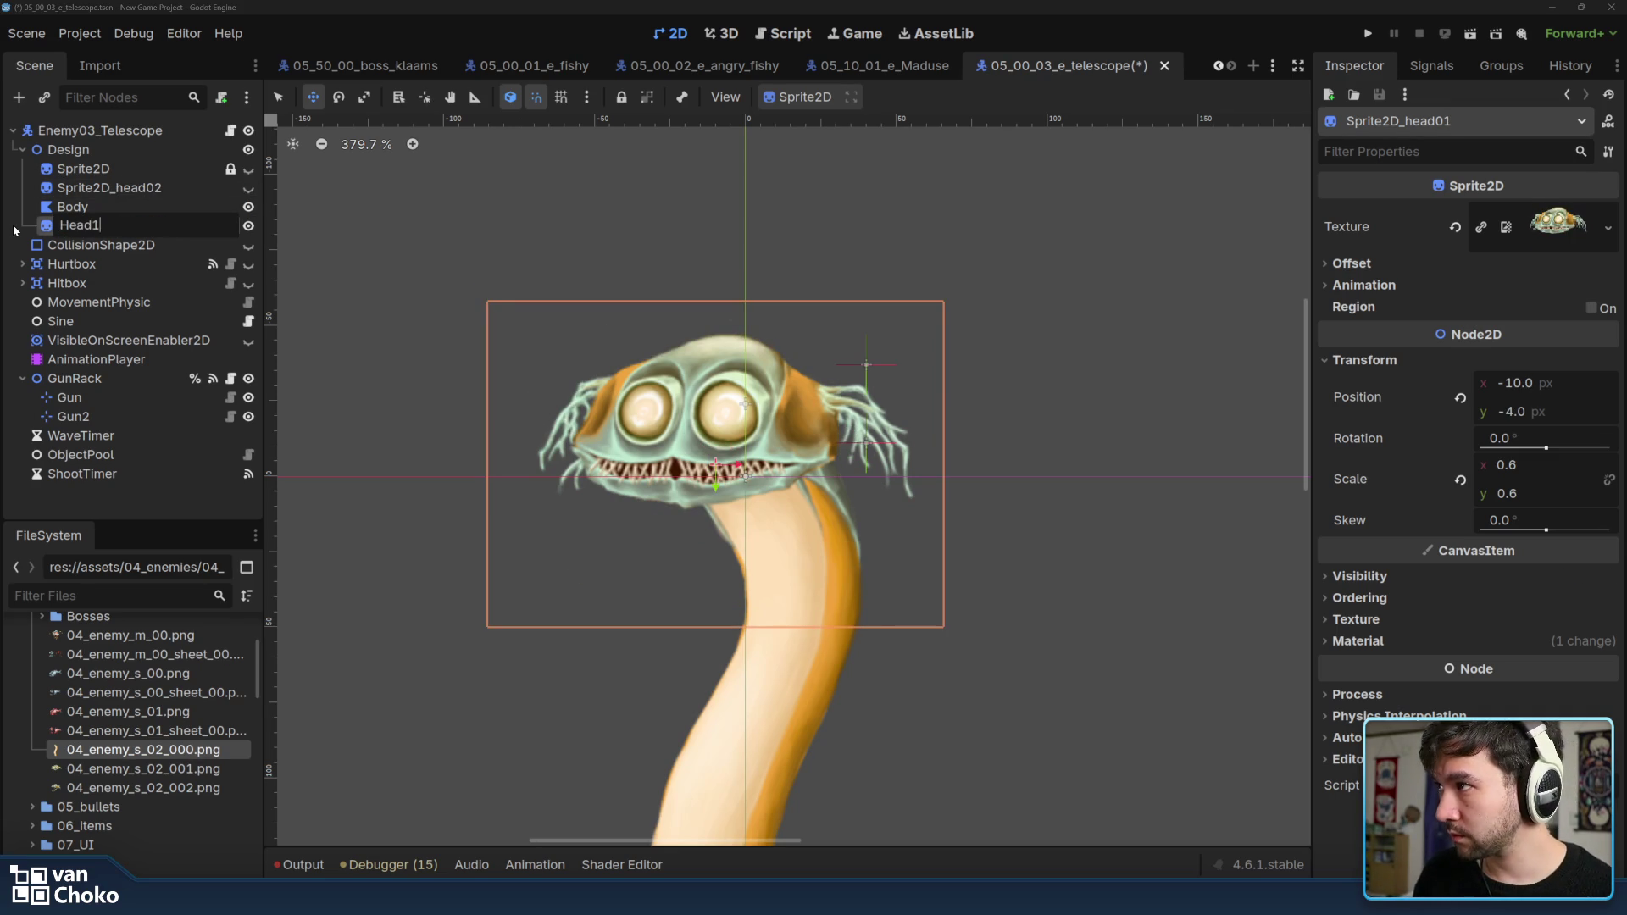
key(Return)
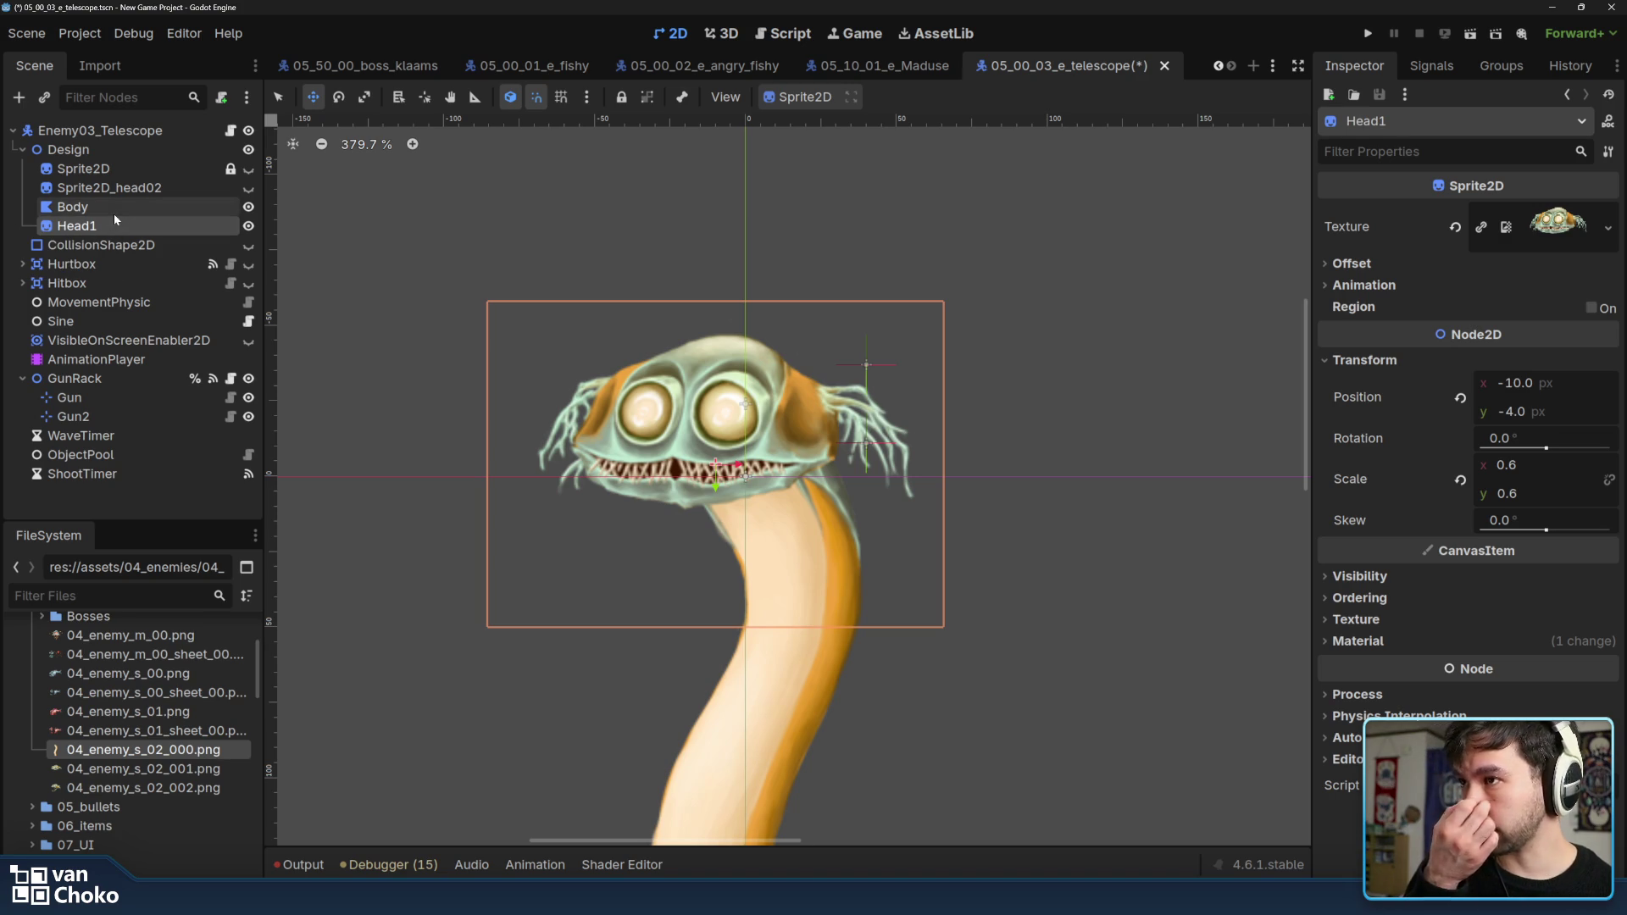
click(115, 206)
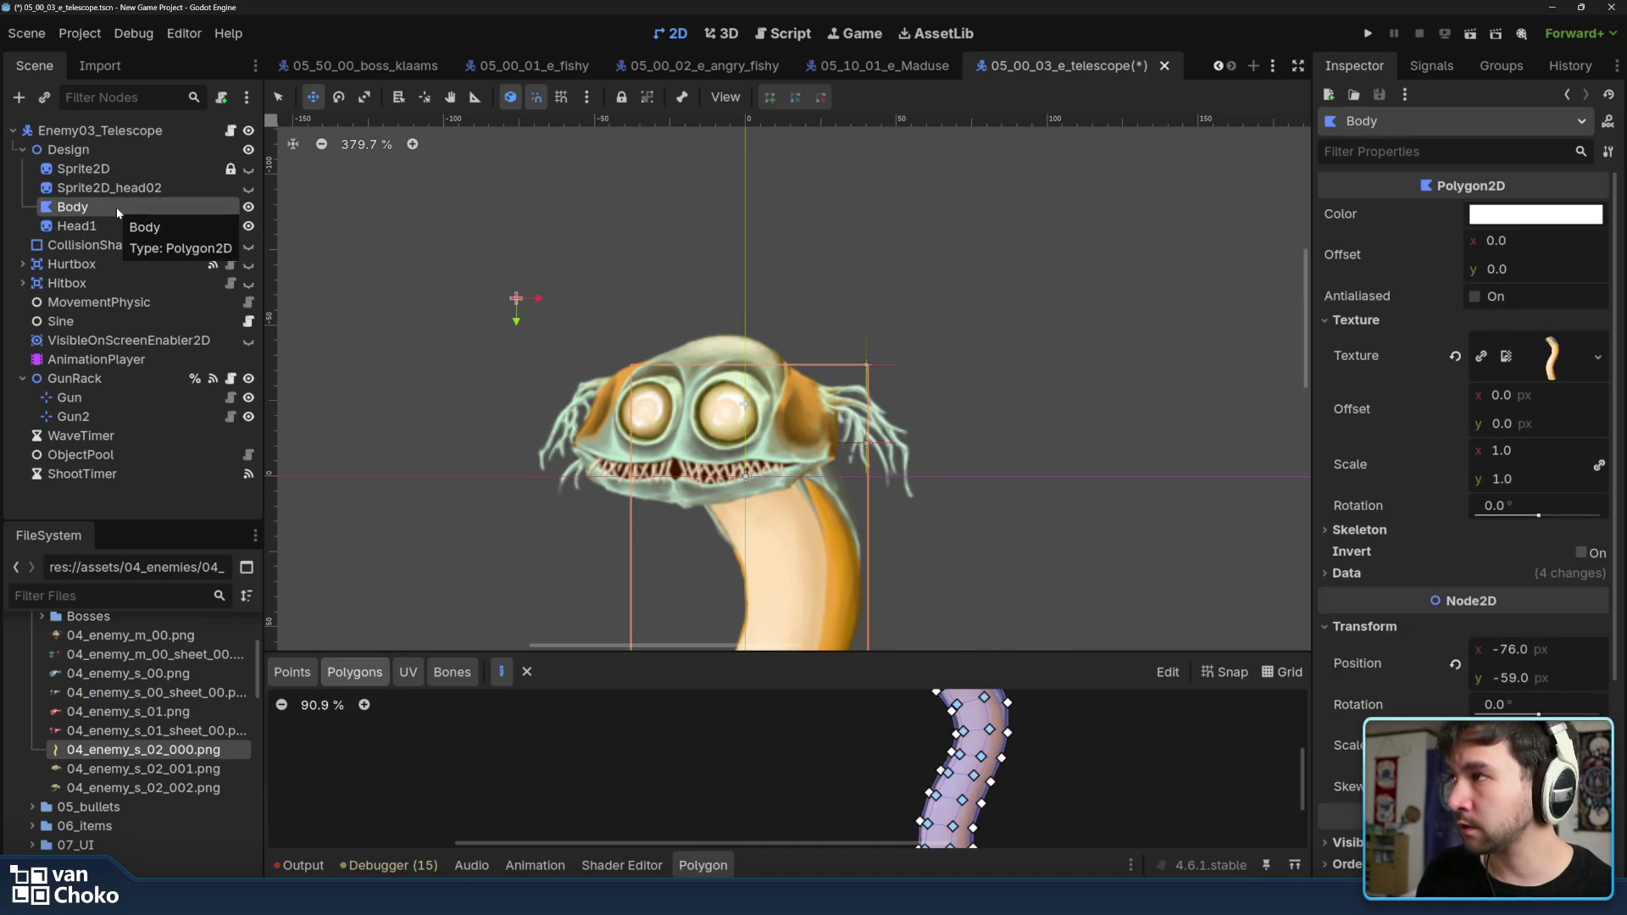
Add a new Polygon2D under Design and name it Head2
click(99, 151)
key(ctrl+a)
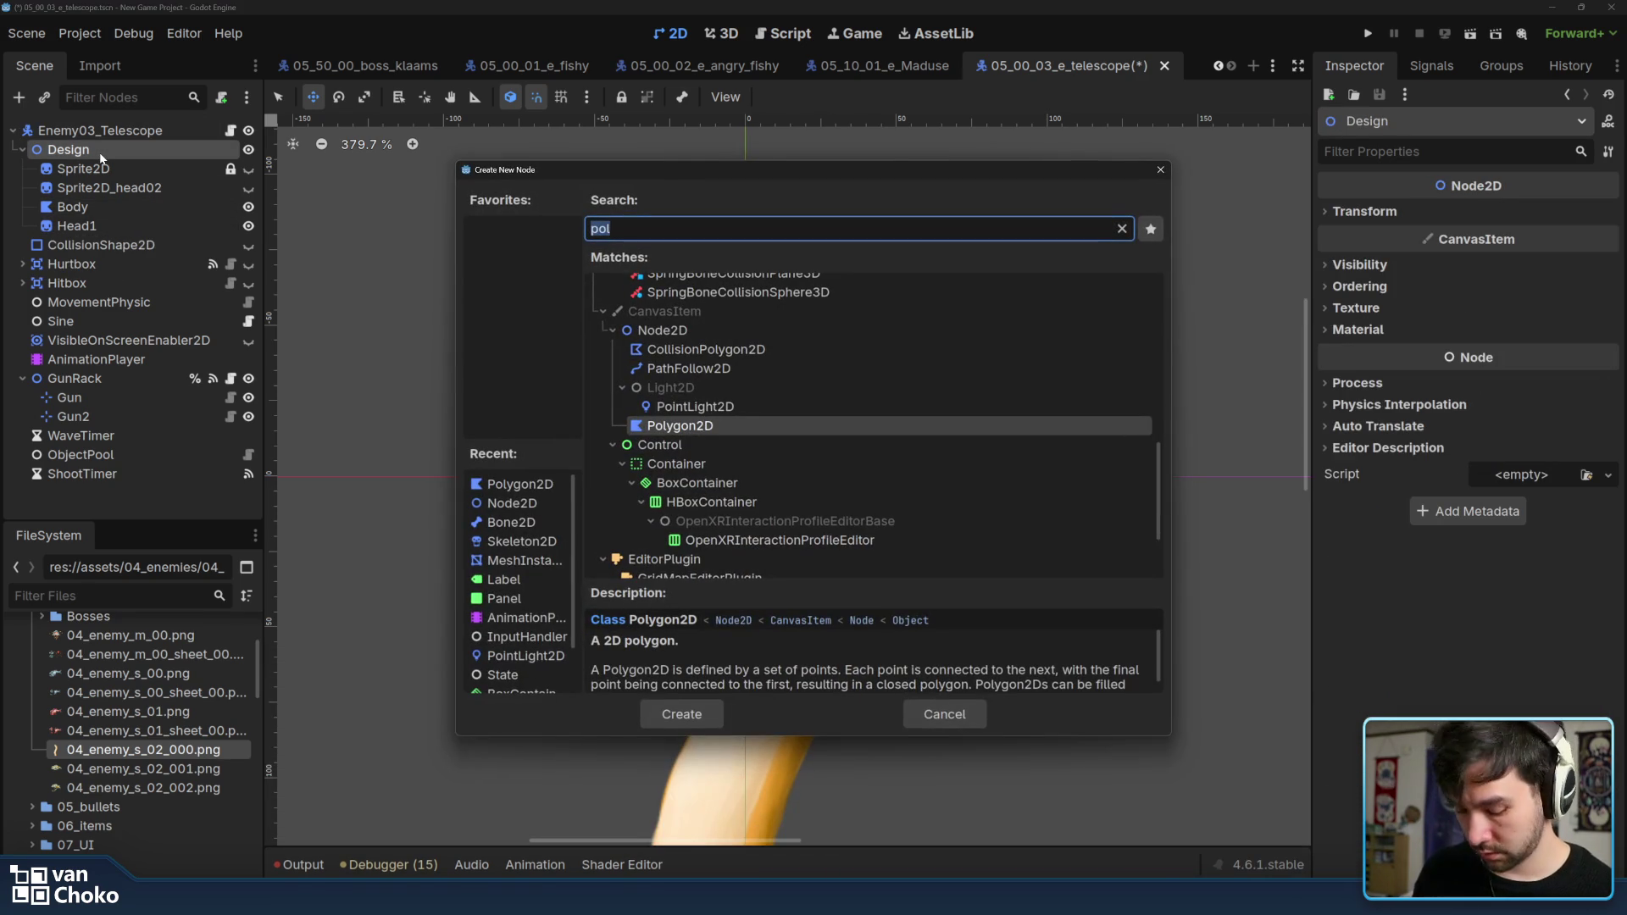
key(Return)
double_click(123, 243)
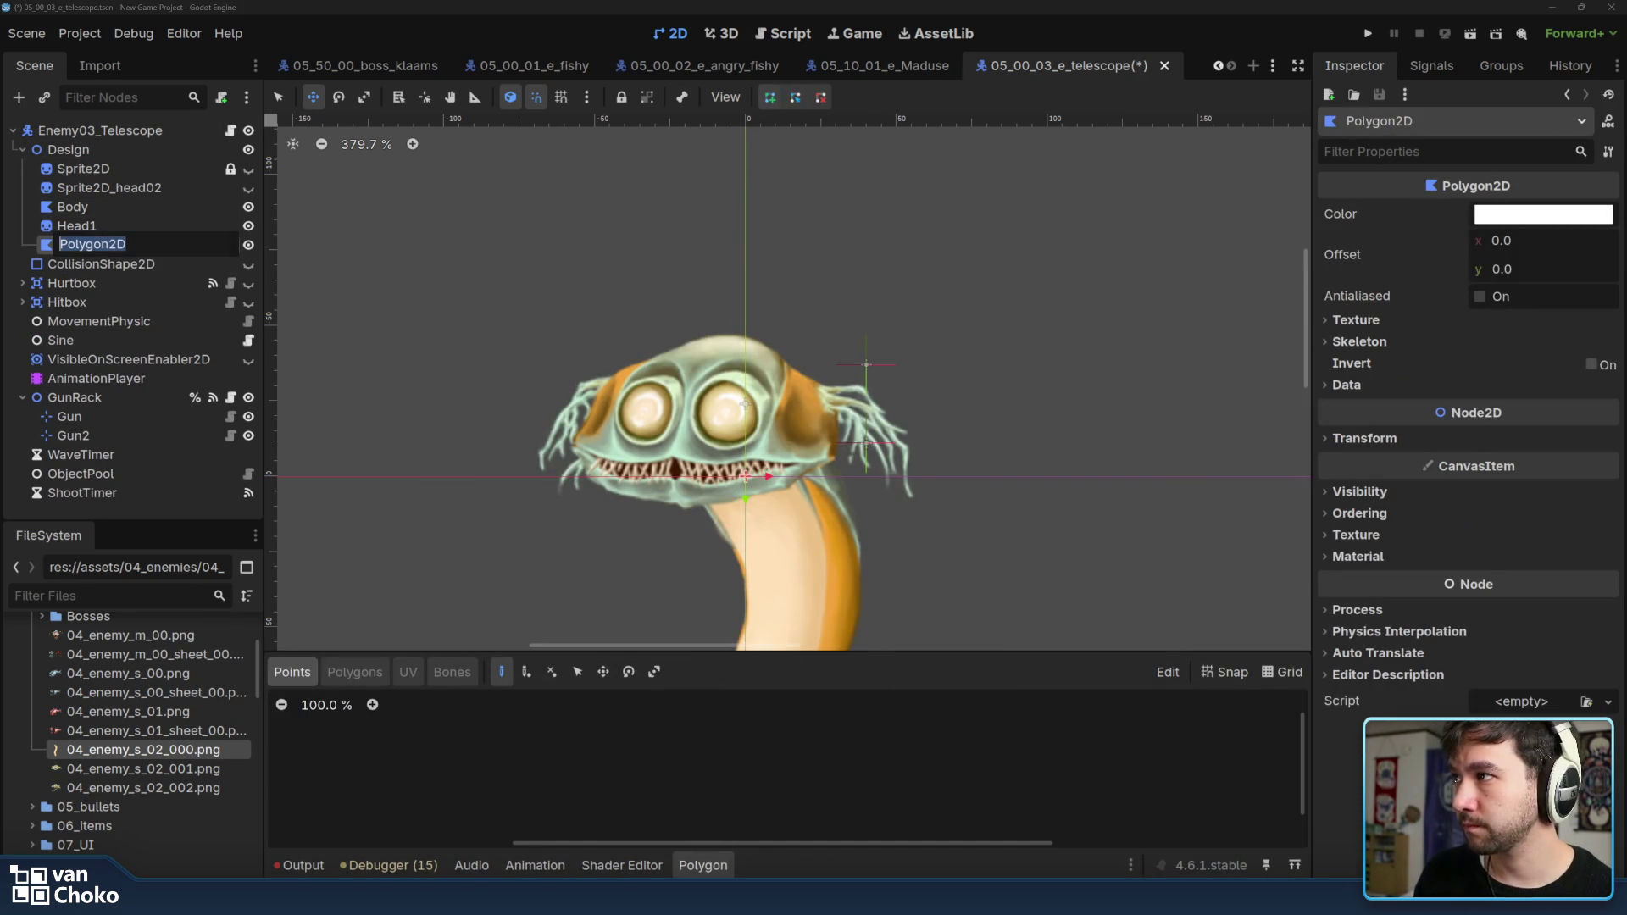
text(Head2)
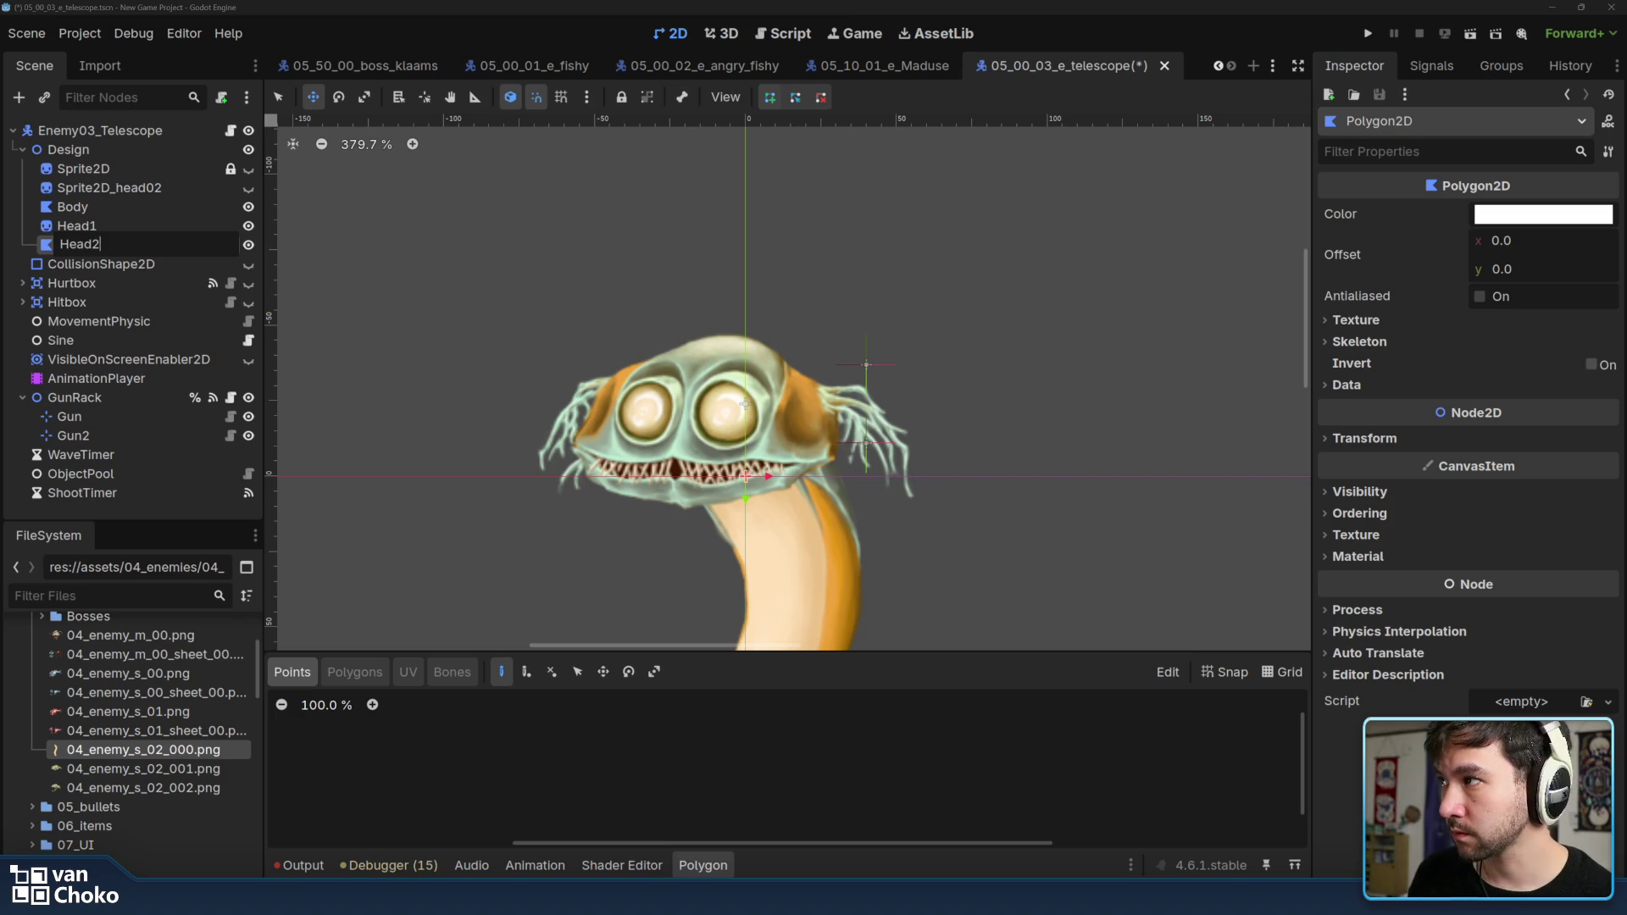
key(Return)
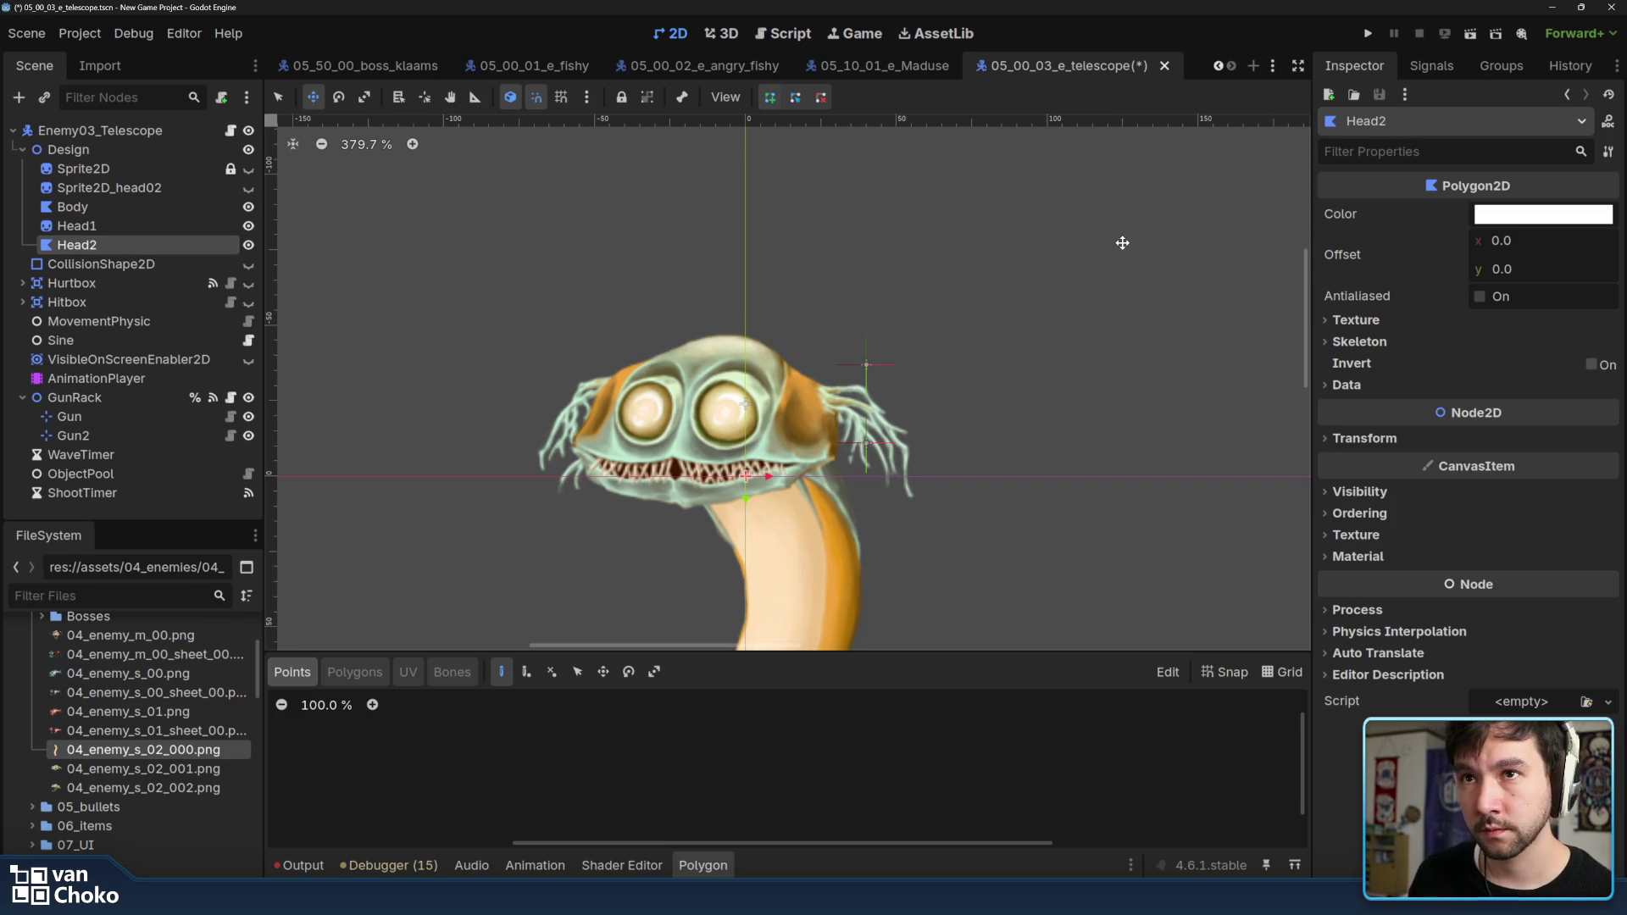
Assign 04_enemy_s_02_002.png as Head2's texture and enlarge the polygon editor
click(1401, 319)
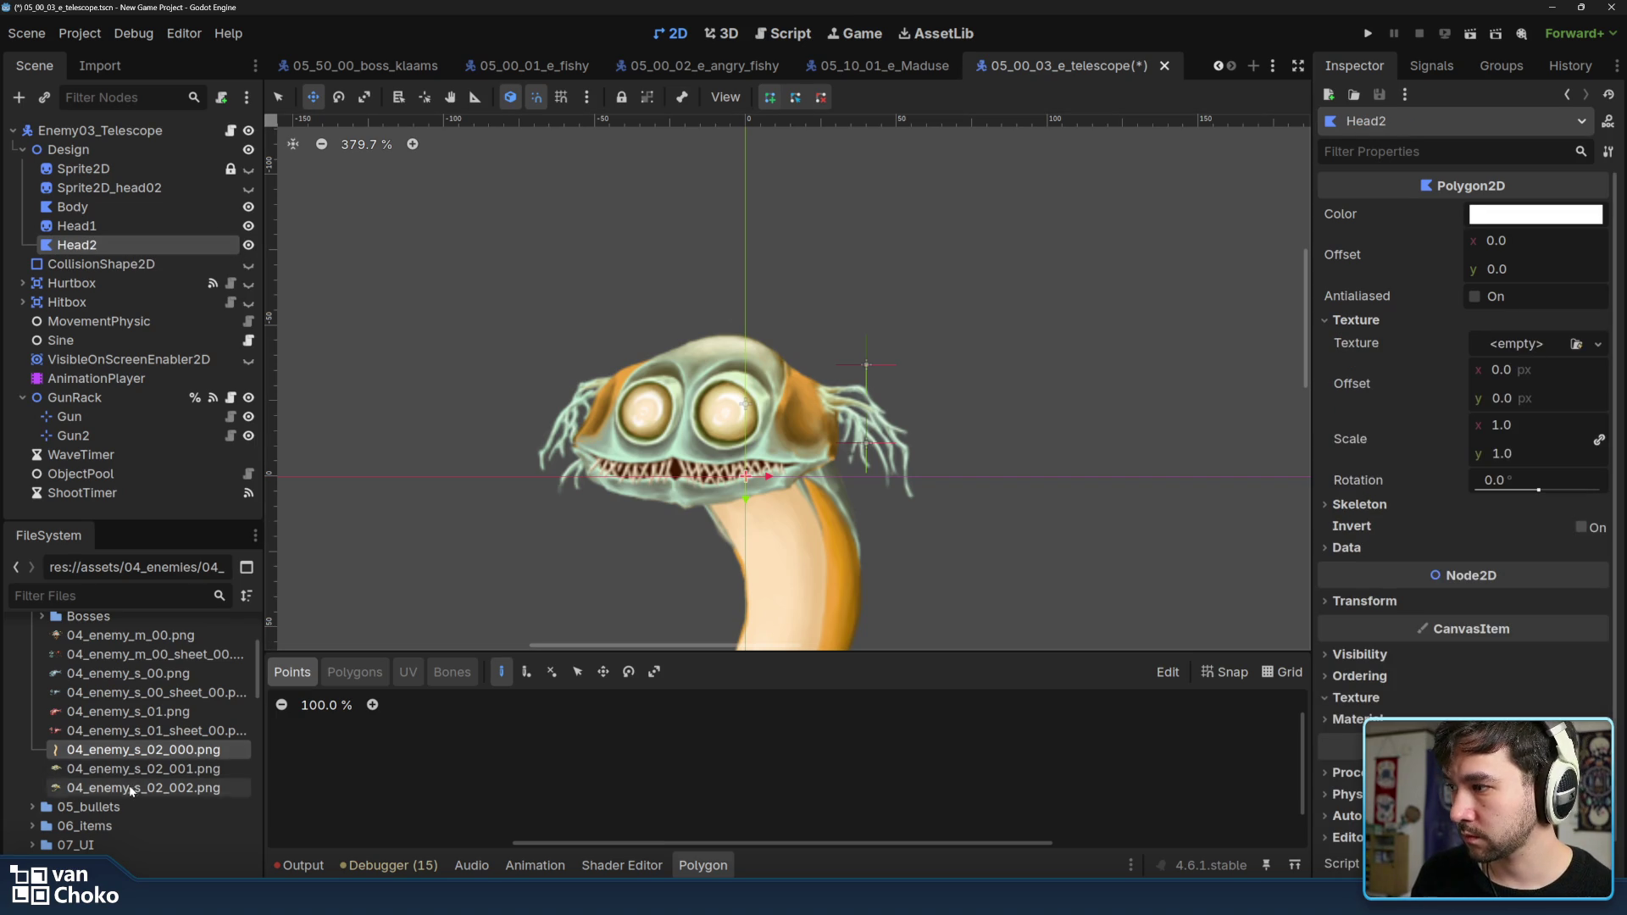
mouse_move(140, 787)
mouse_down()
mouse_move(639, 564)
mouse_move(932, 593)
mouse_move(1500, 349)
mouse_up()
scroll(1015, 482, down, 5)
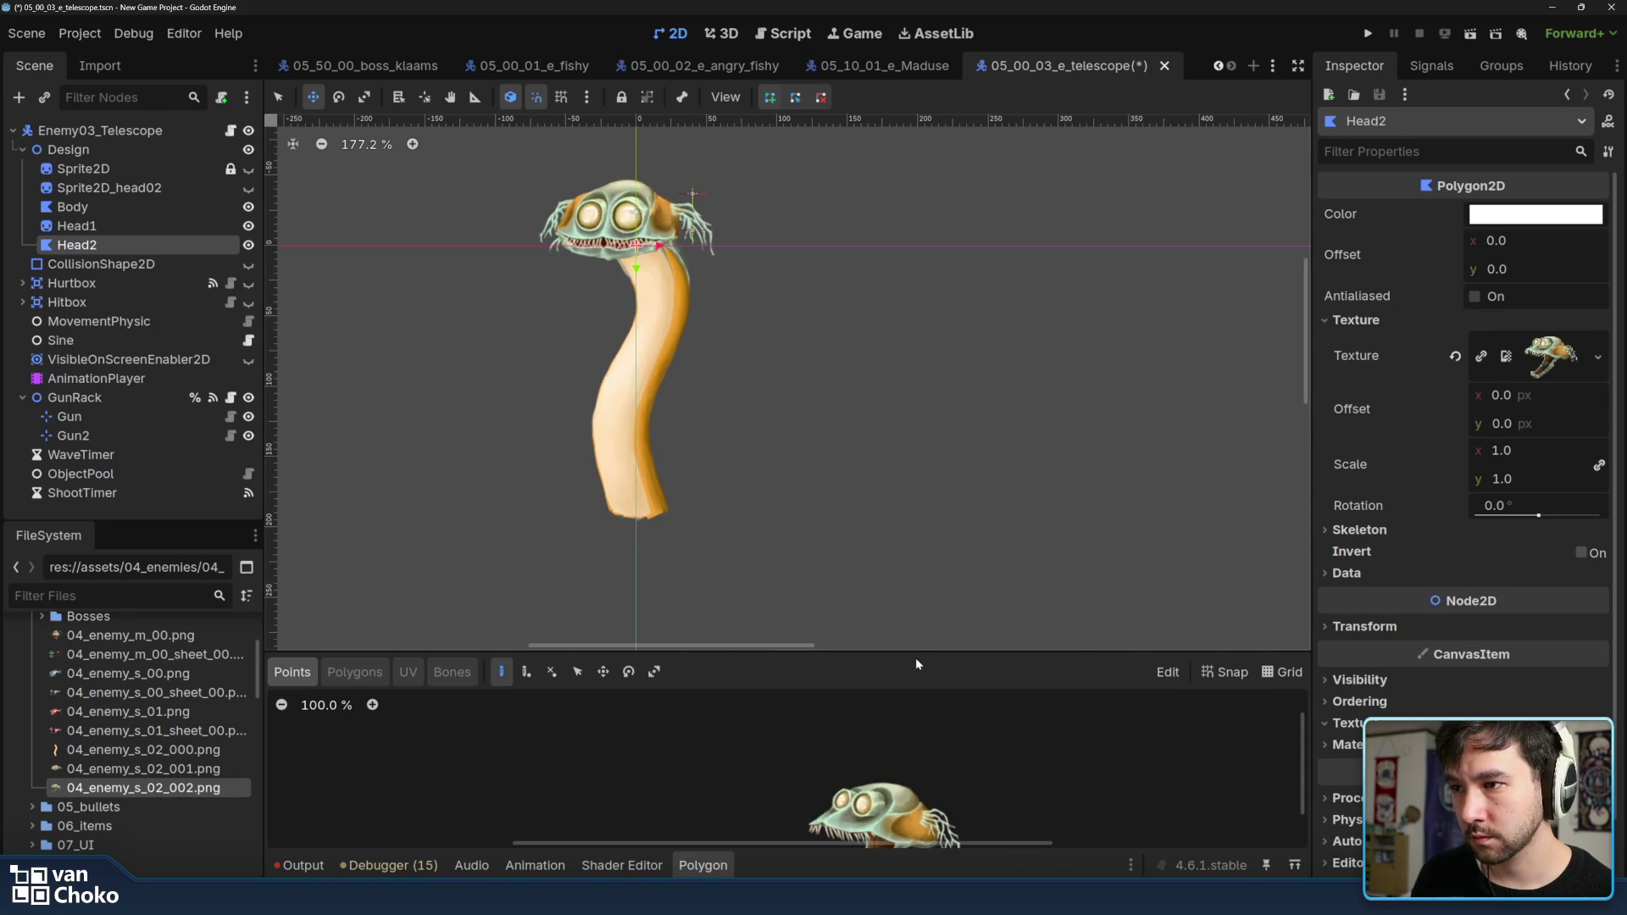
drag(918, 649, 904, 363)
scroll(949, 536, up, 4)
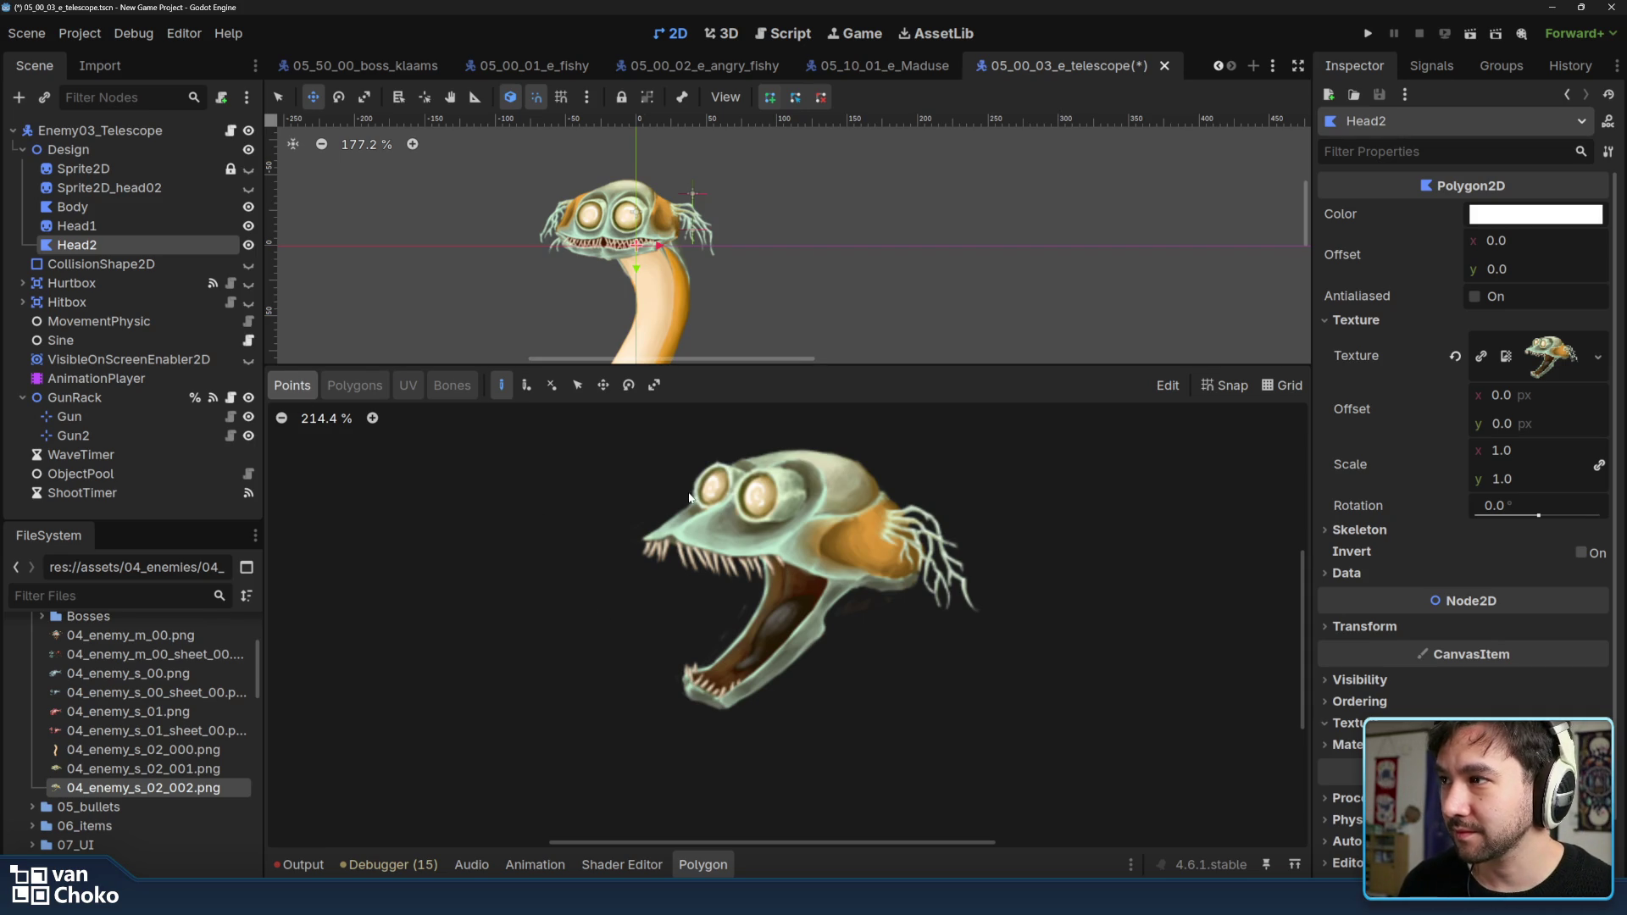
Place outline points from the head's left edge over the skull, around the right whiskers, to the jaw tip
click(638, 557)
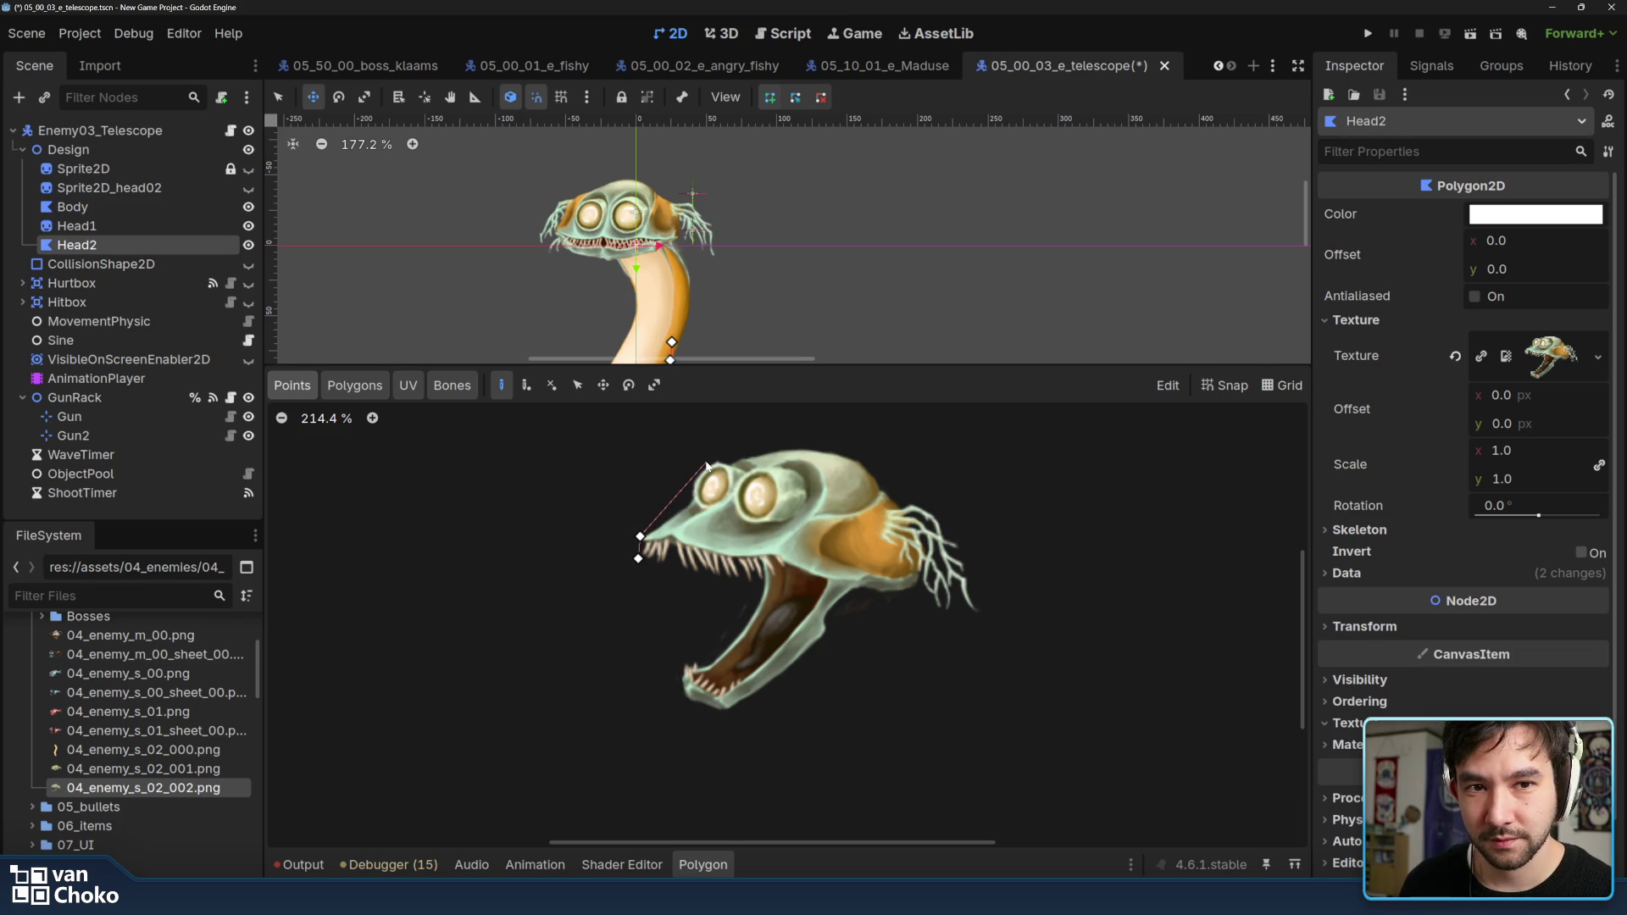
click(711, 461)
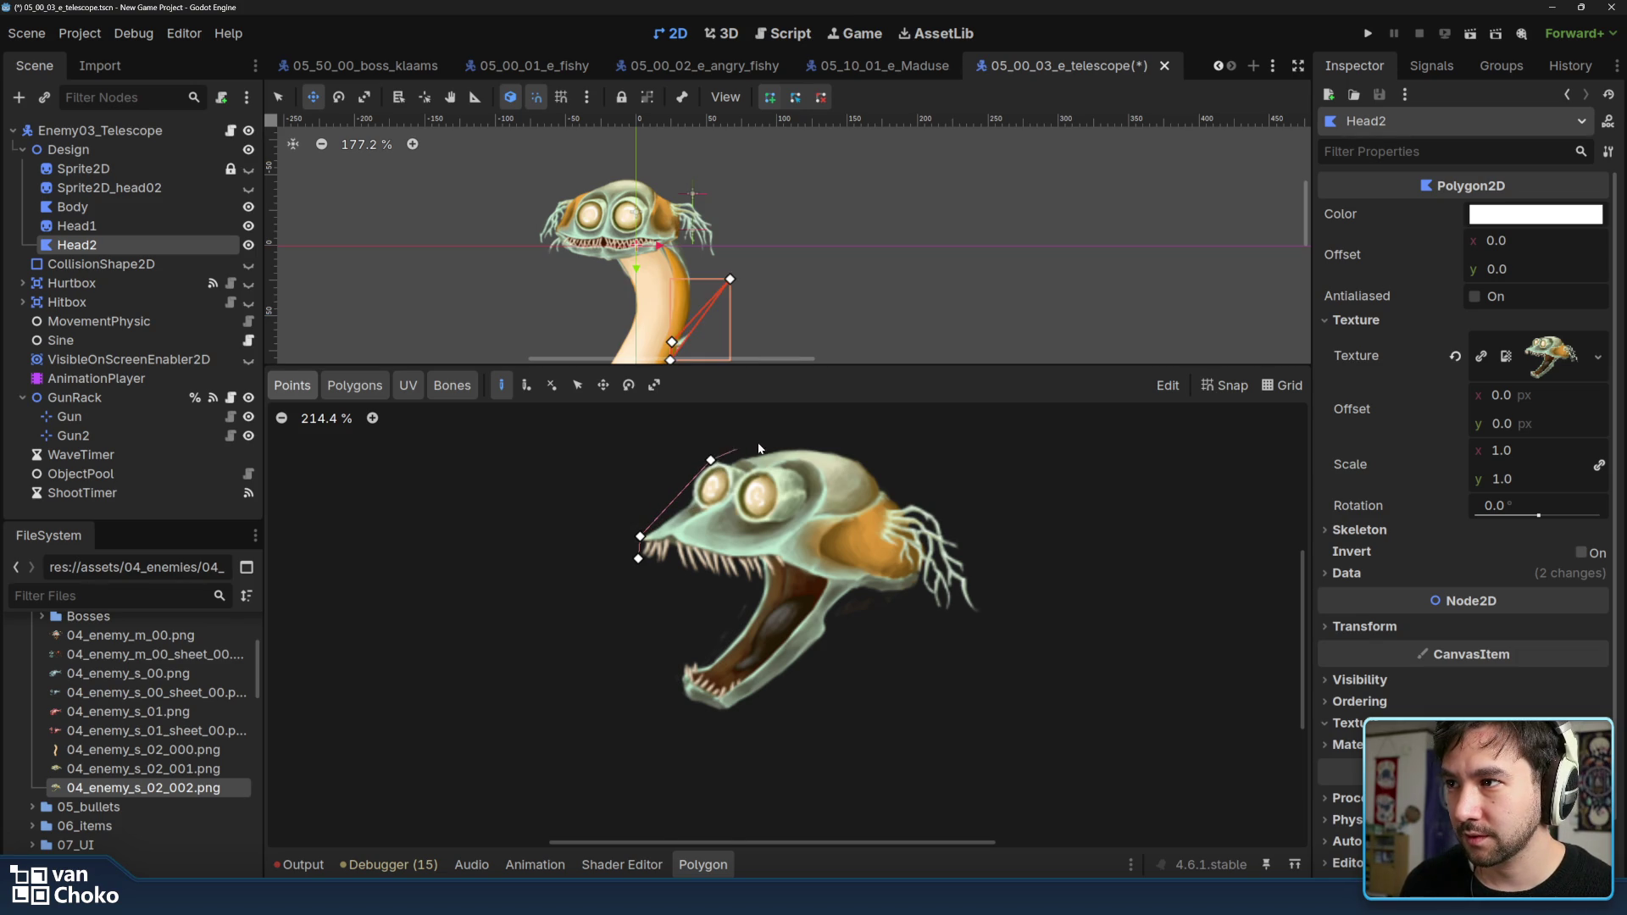
click(788, 445)
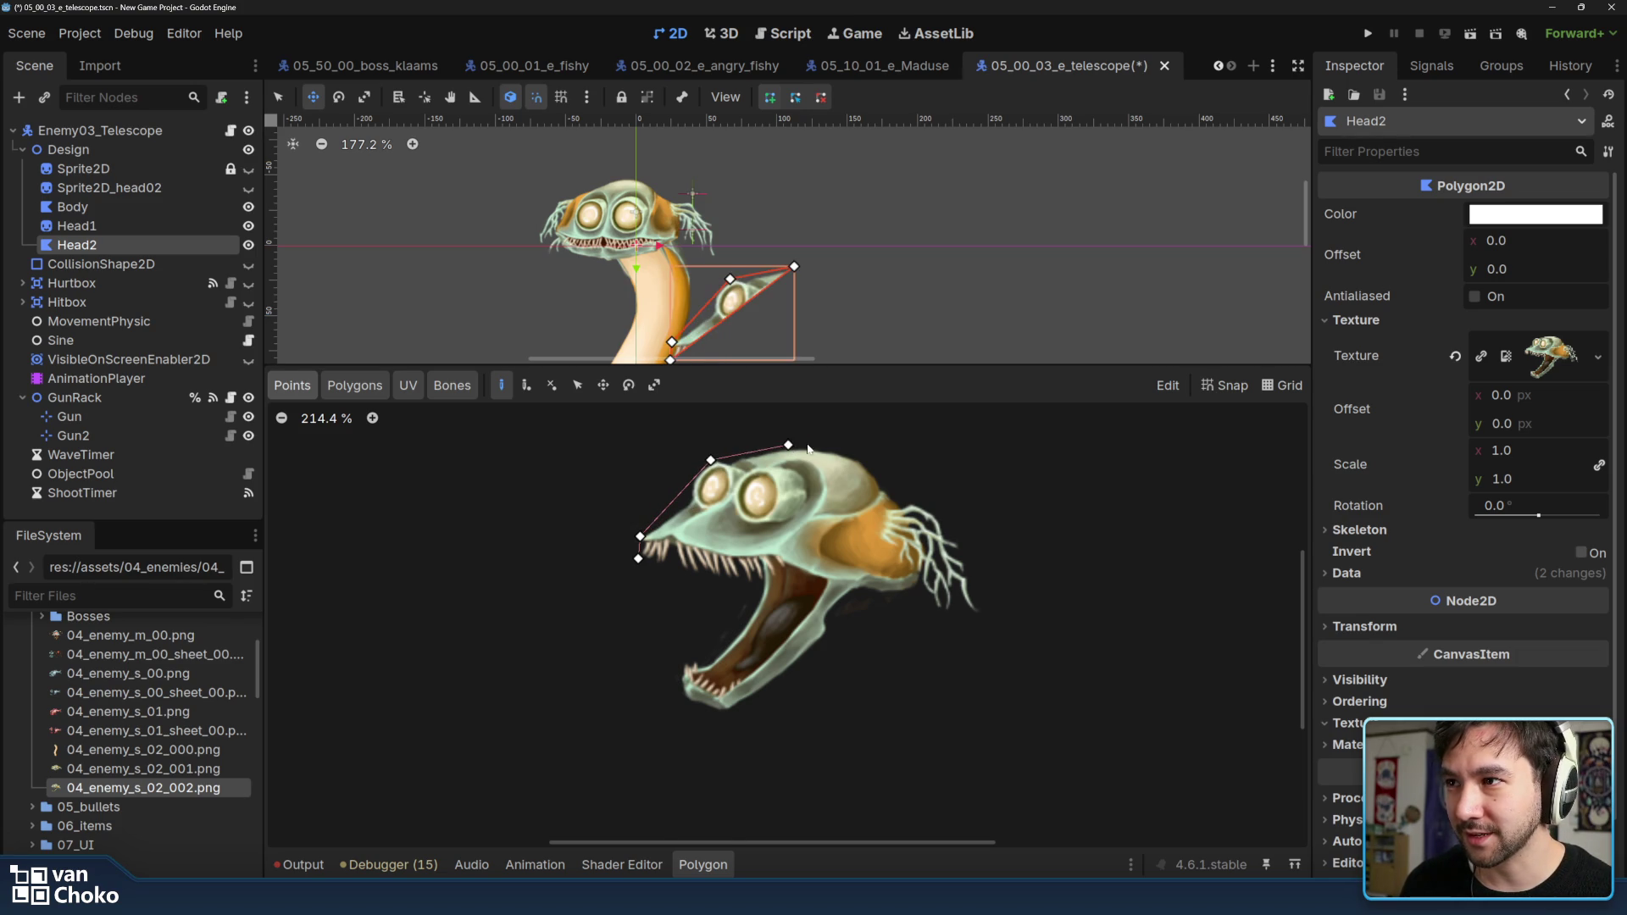
click(860, 458)
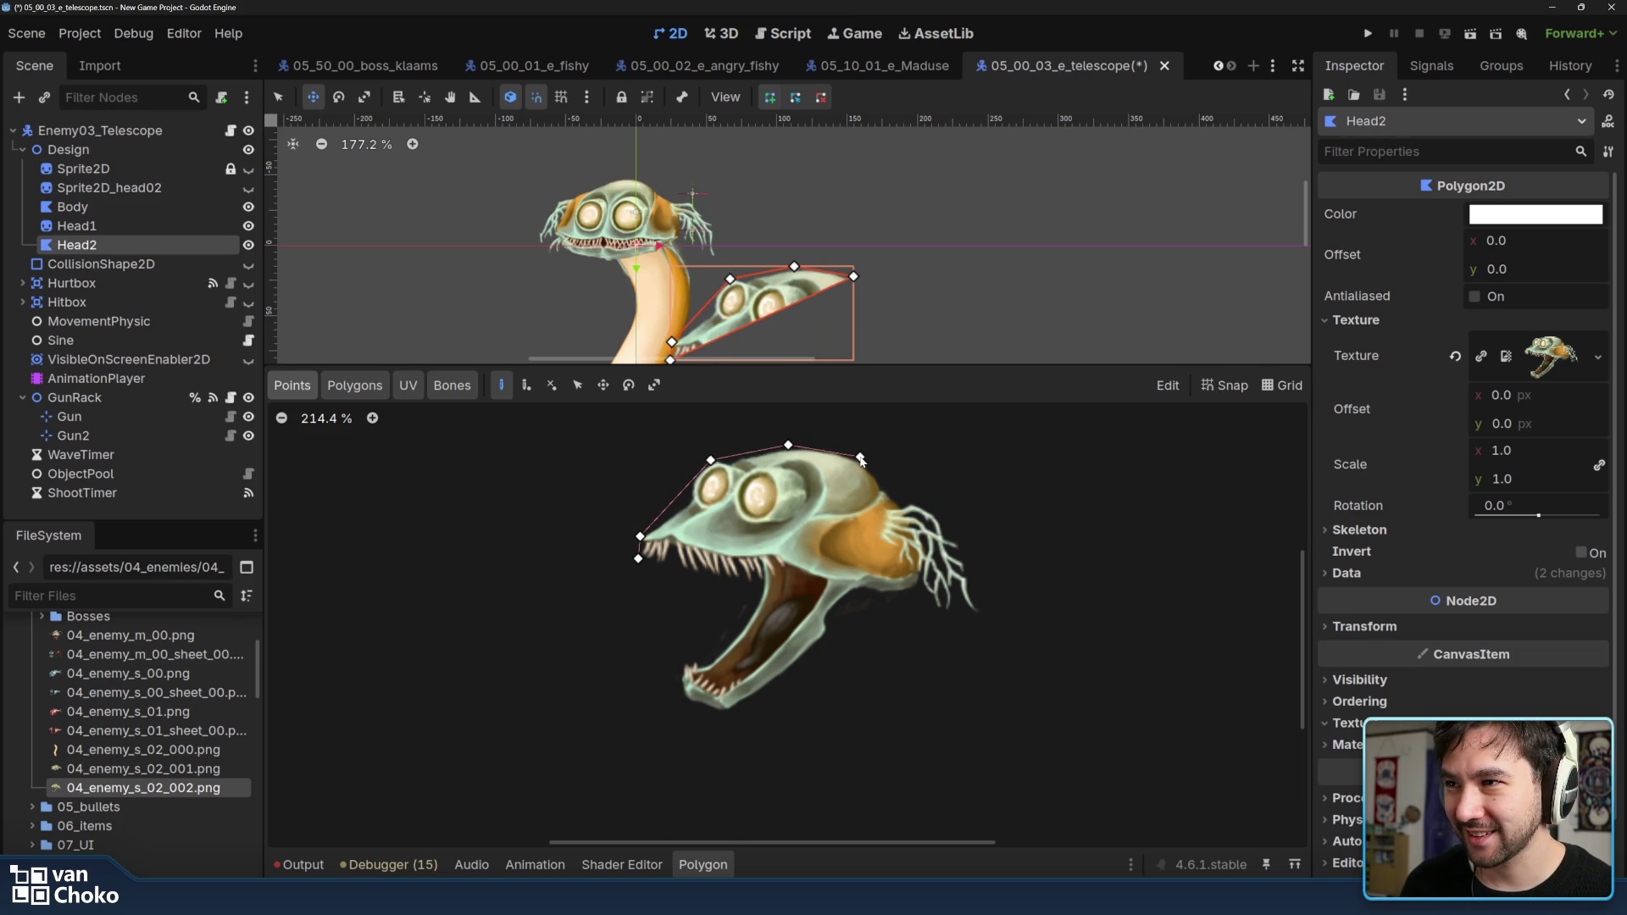
click(903, 506)
click(914, 499)
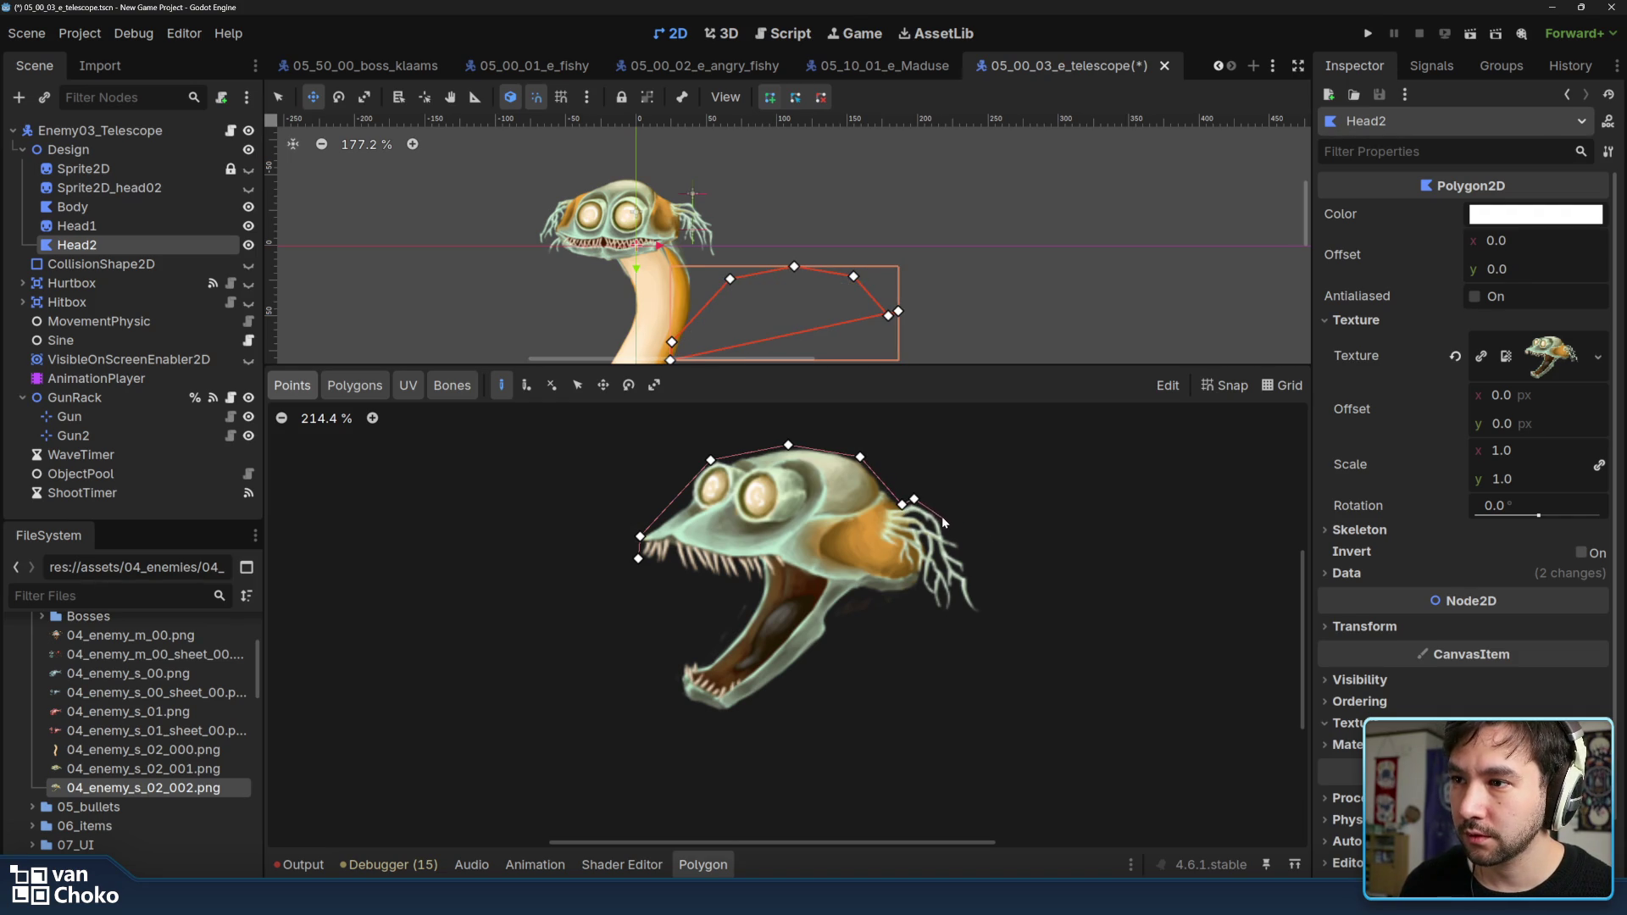
click(948, 516)
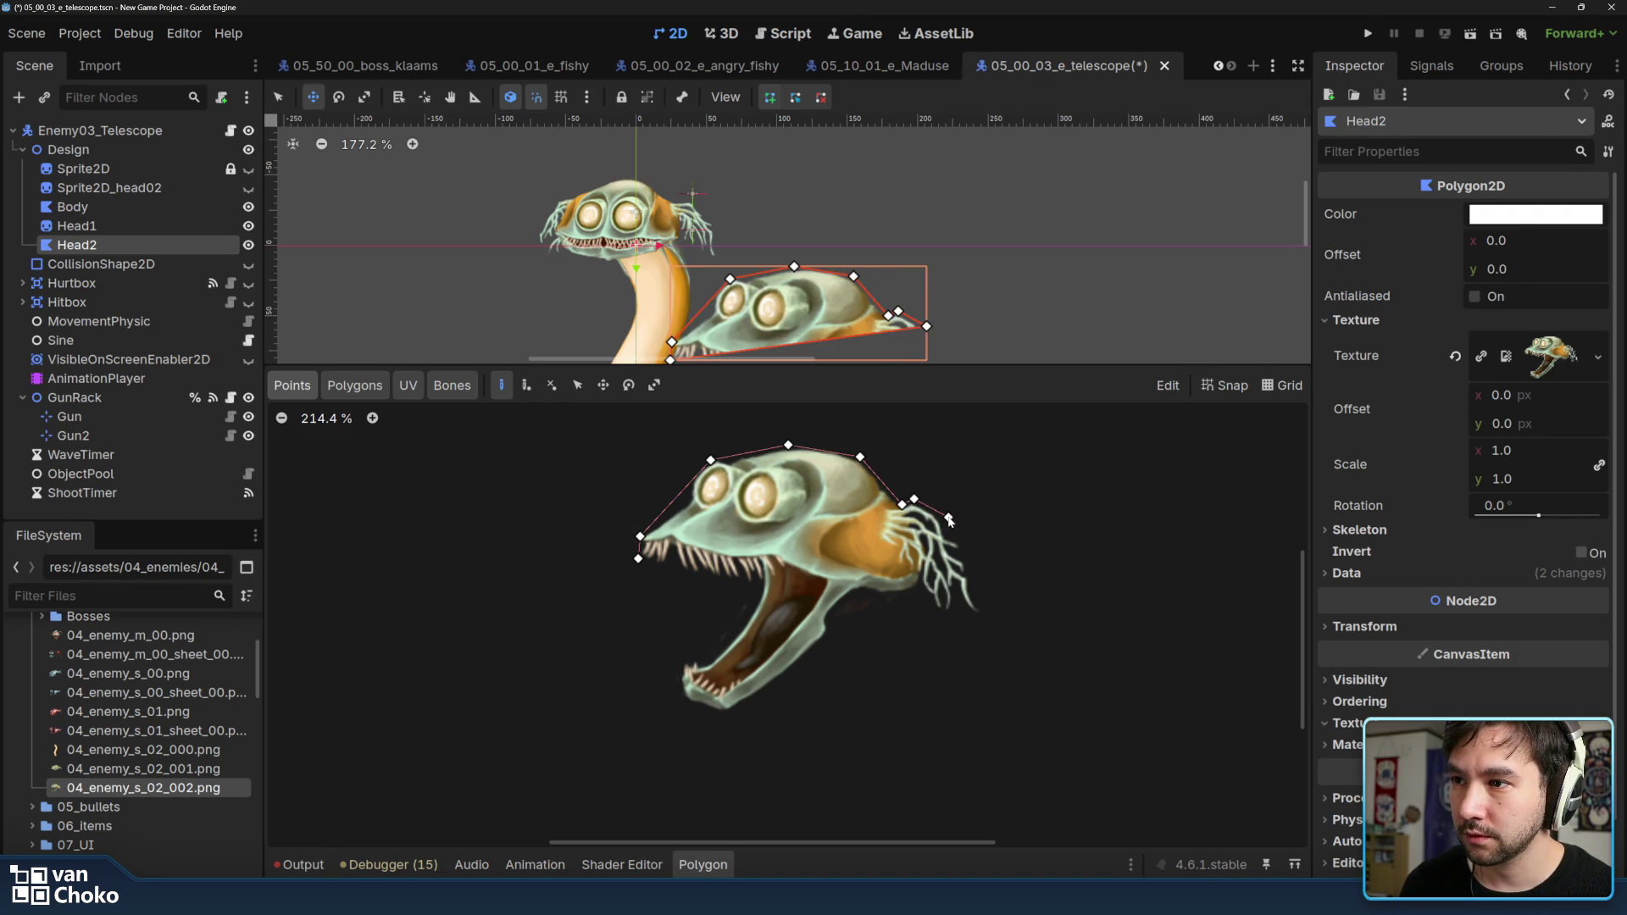
click(984, 612)
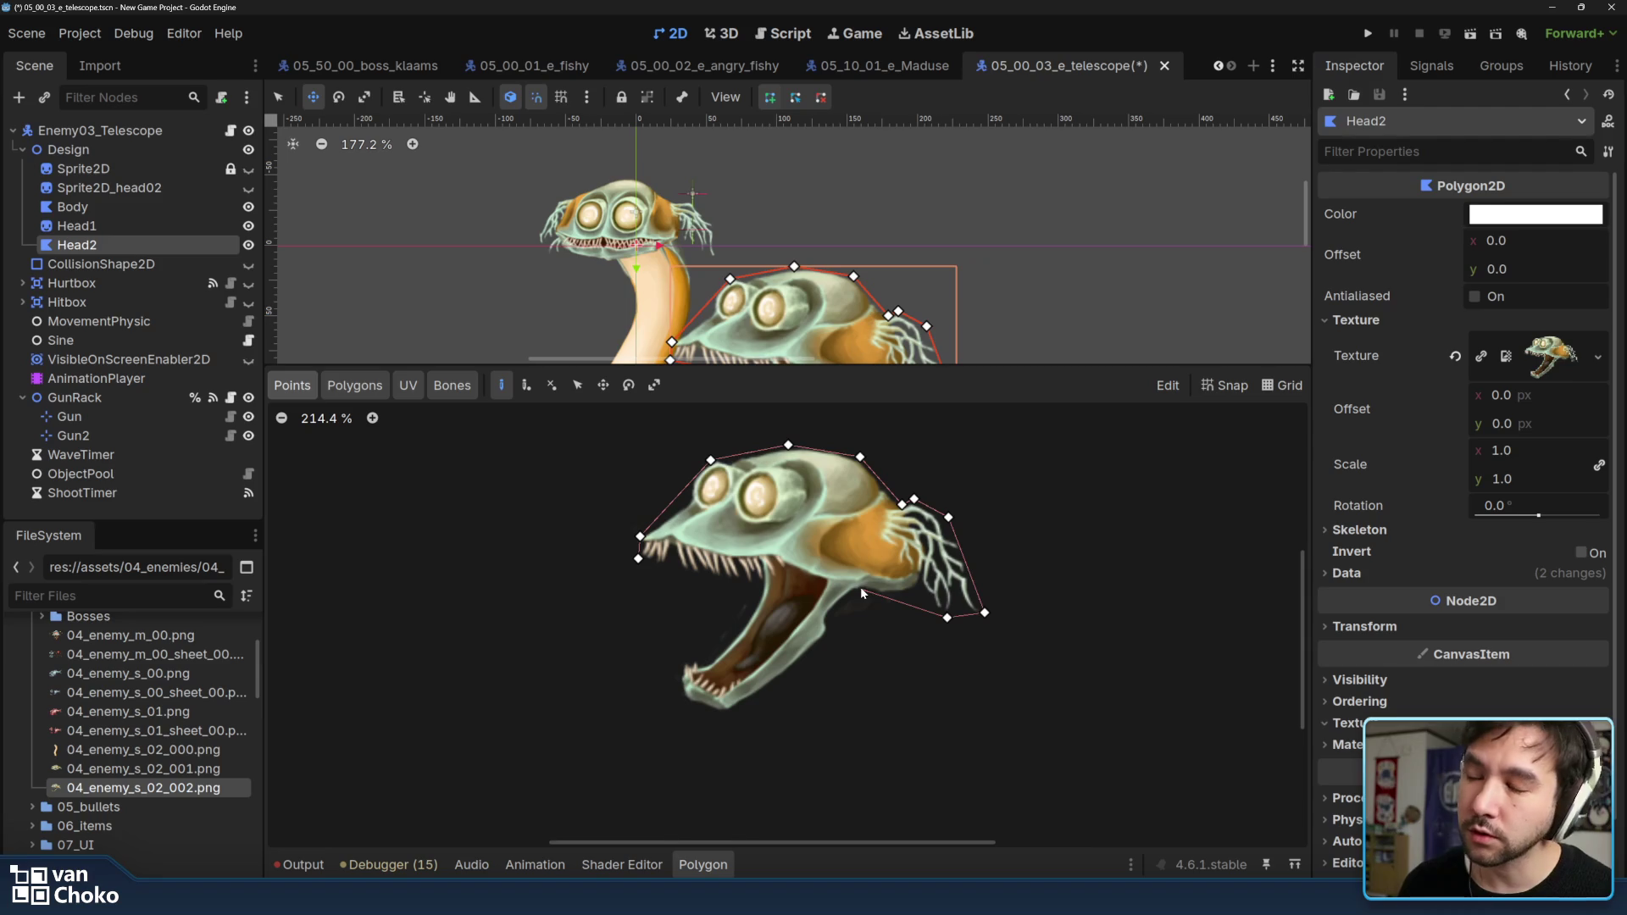
click(829, 616)
click(829, 625)
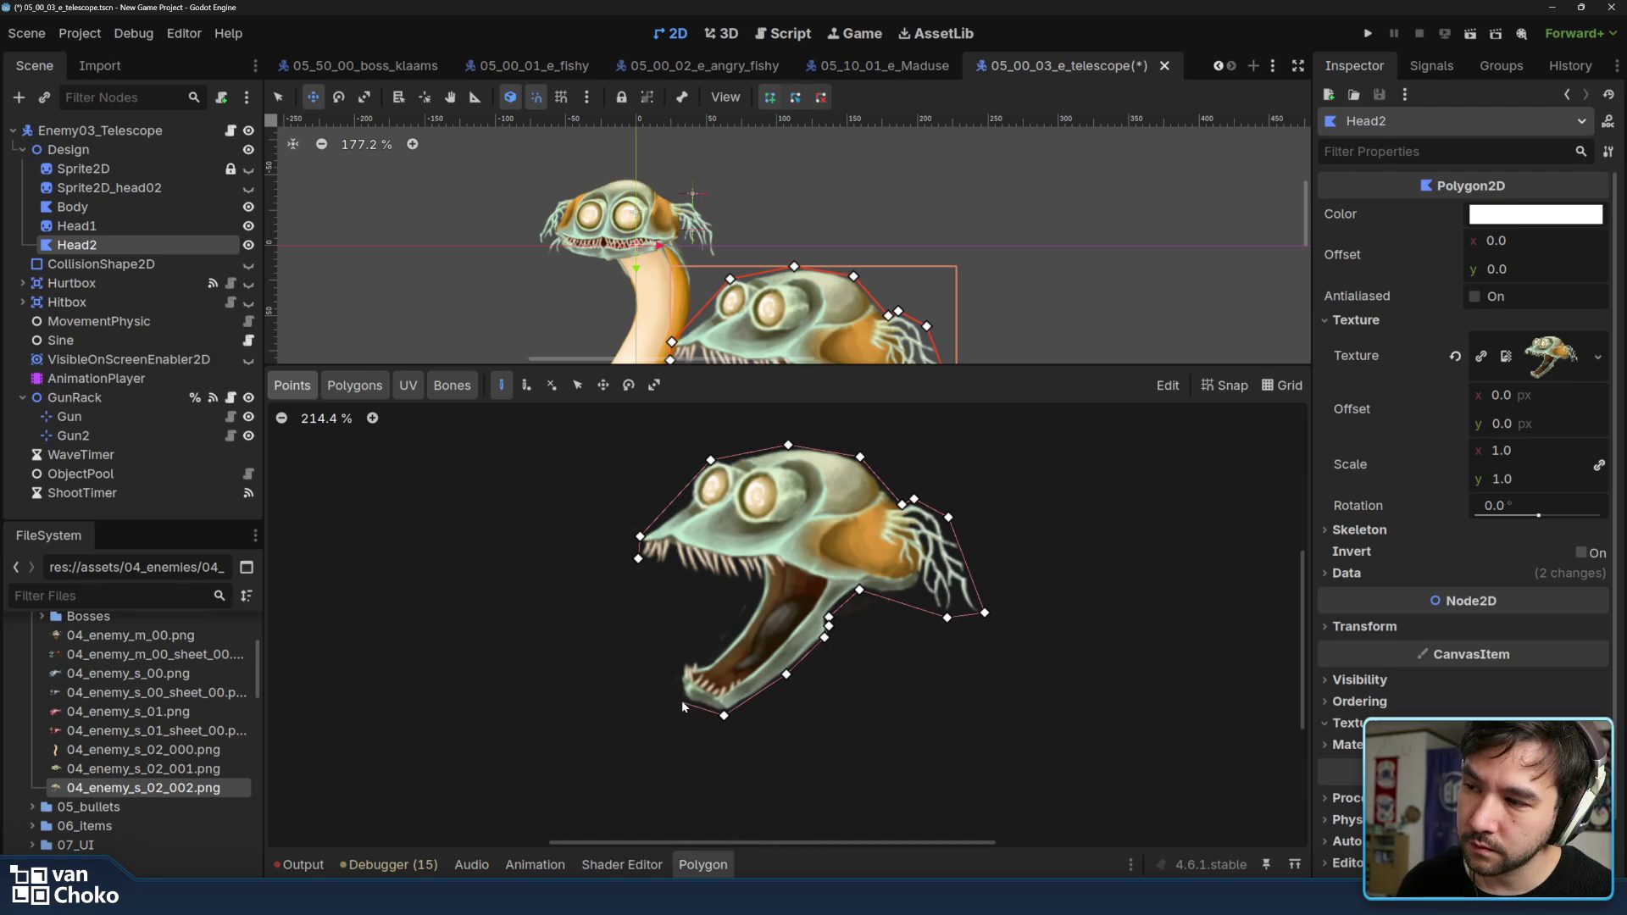
click(675, 660)
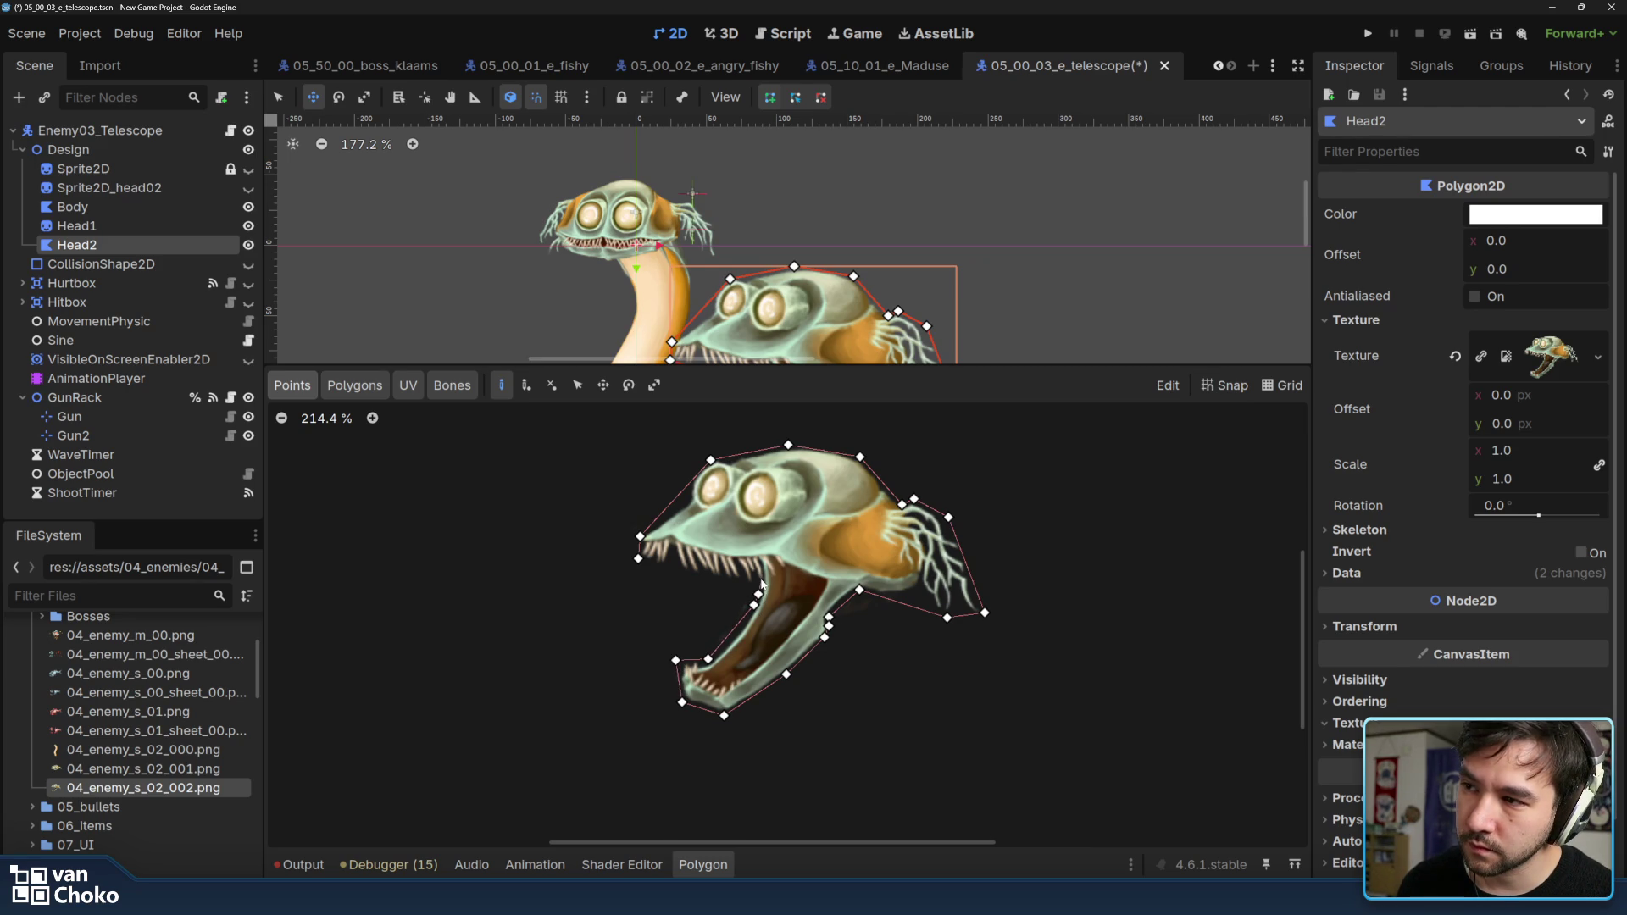
Add a point on the upper mouth edge, close the Head2 outline, and pick Create Internal Vertex
click(680, 570)
click(639, 560)
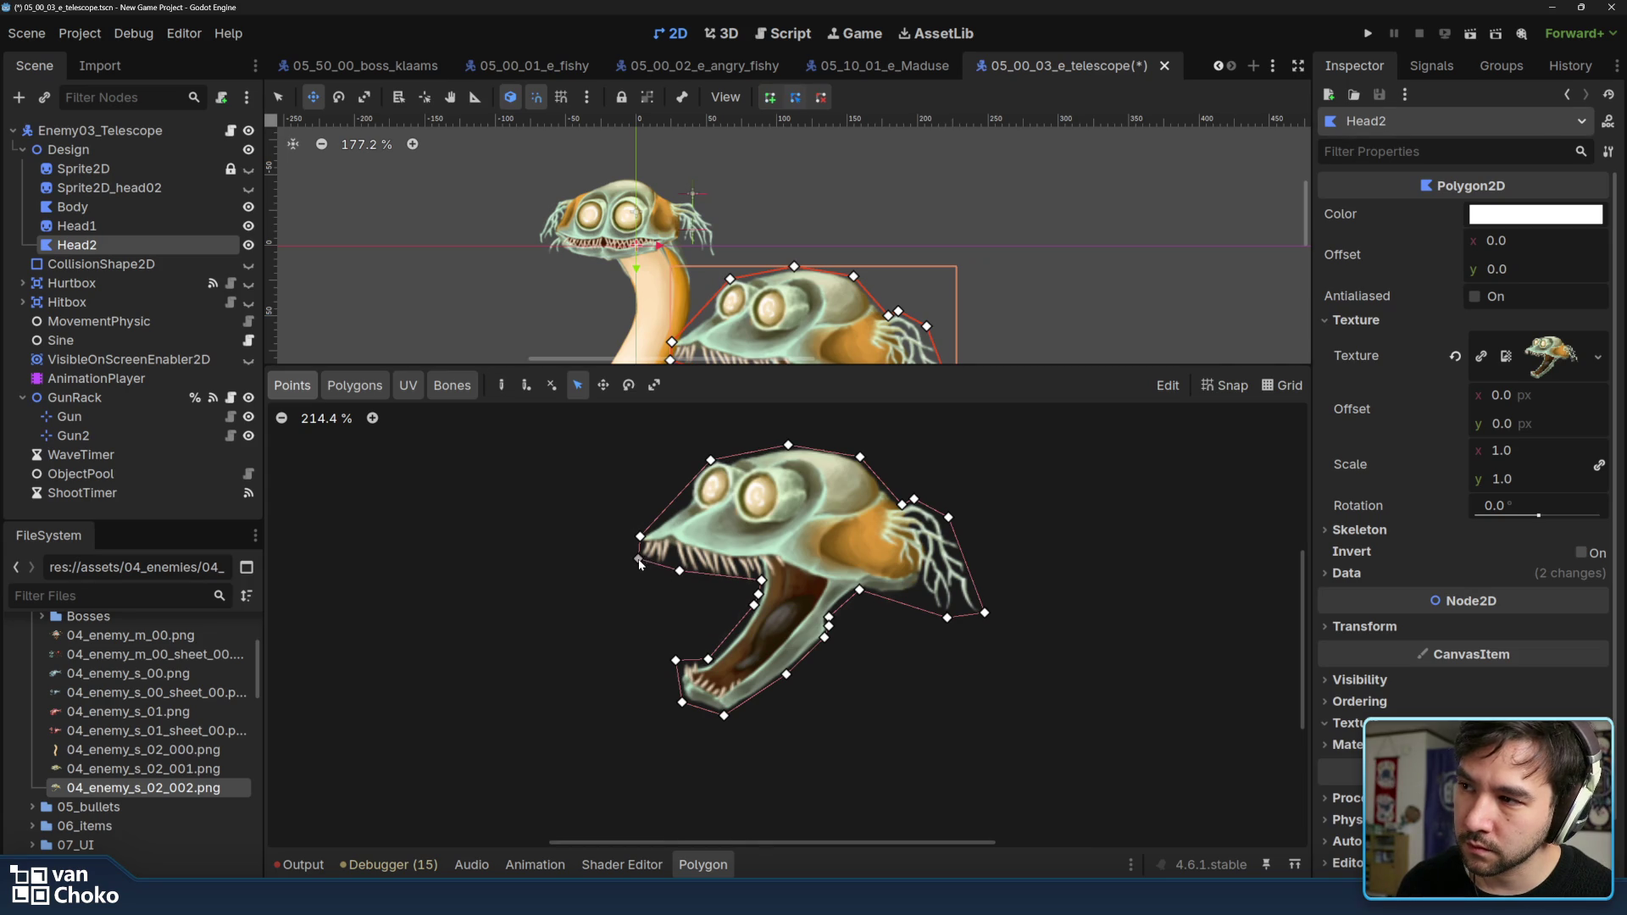
click(525, 386)
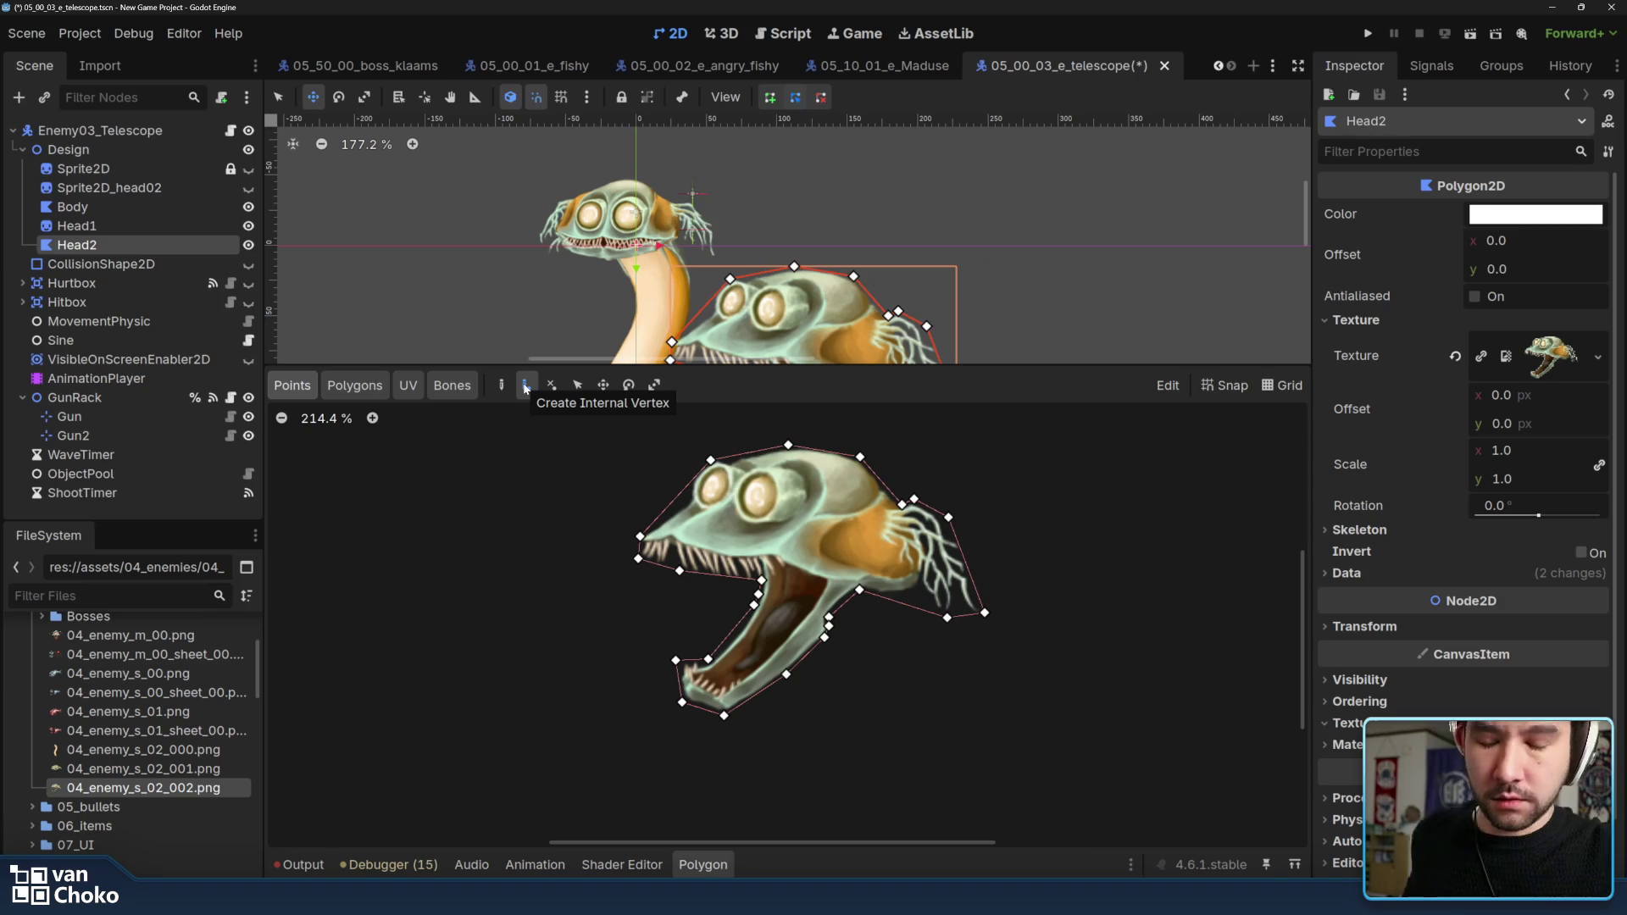
click(525, 386)
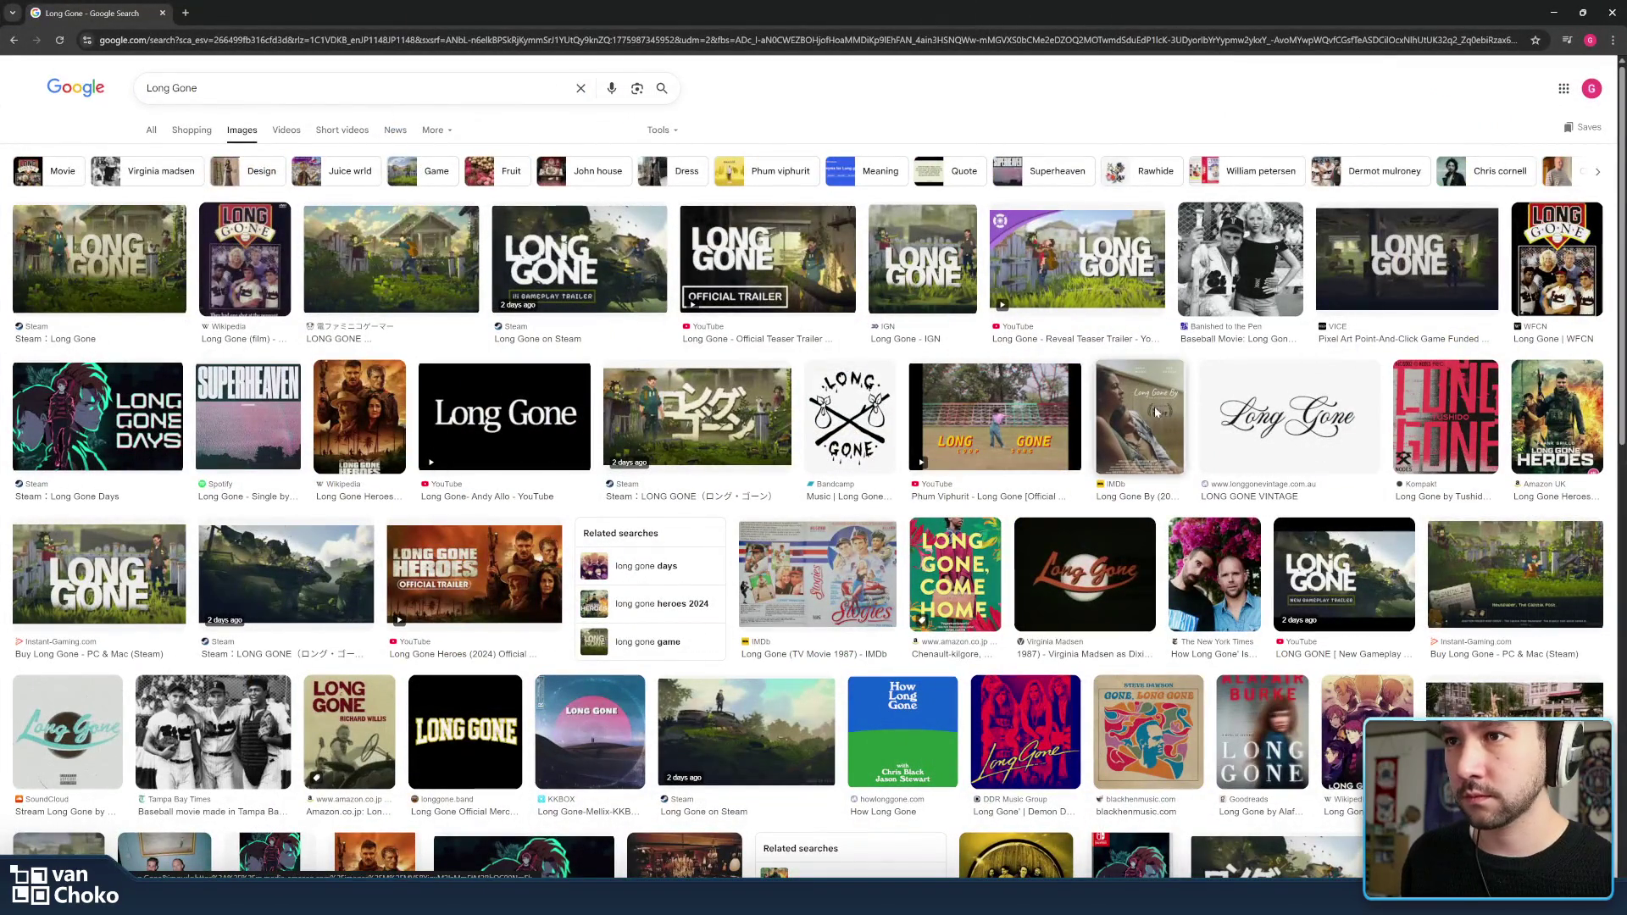
Browse the Long Gone image results and open the Long Gone Steam store page
click(970, 433)
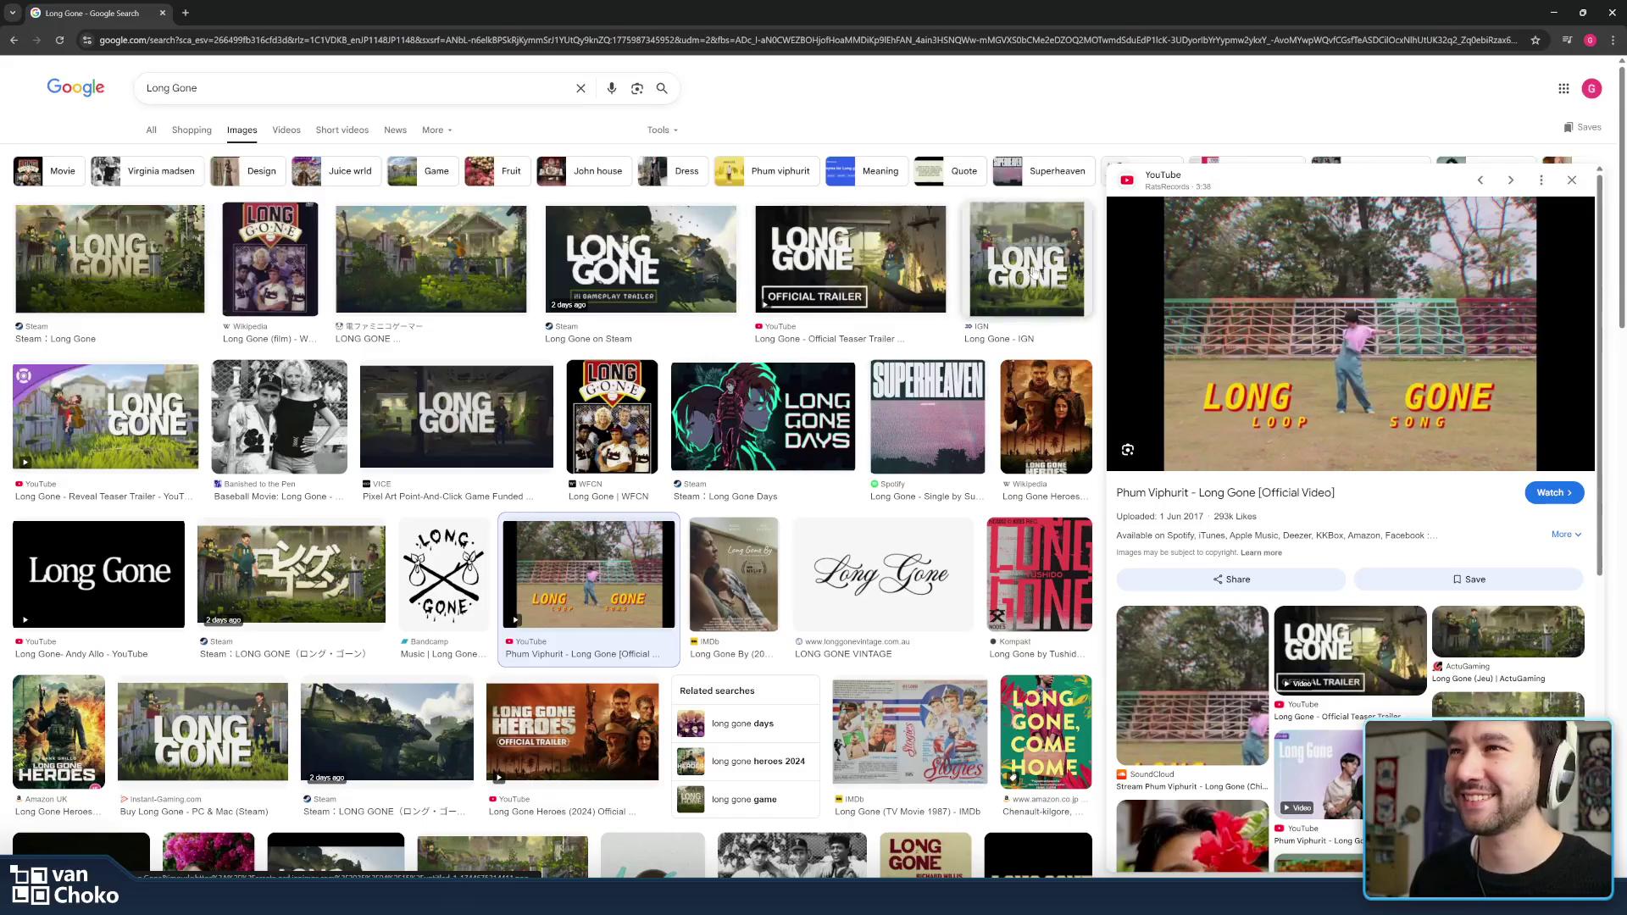
click(966, 254)
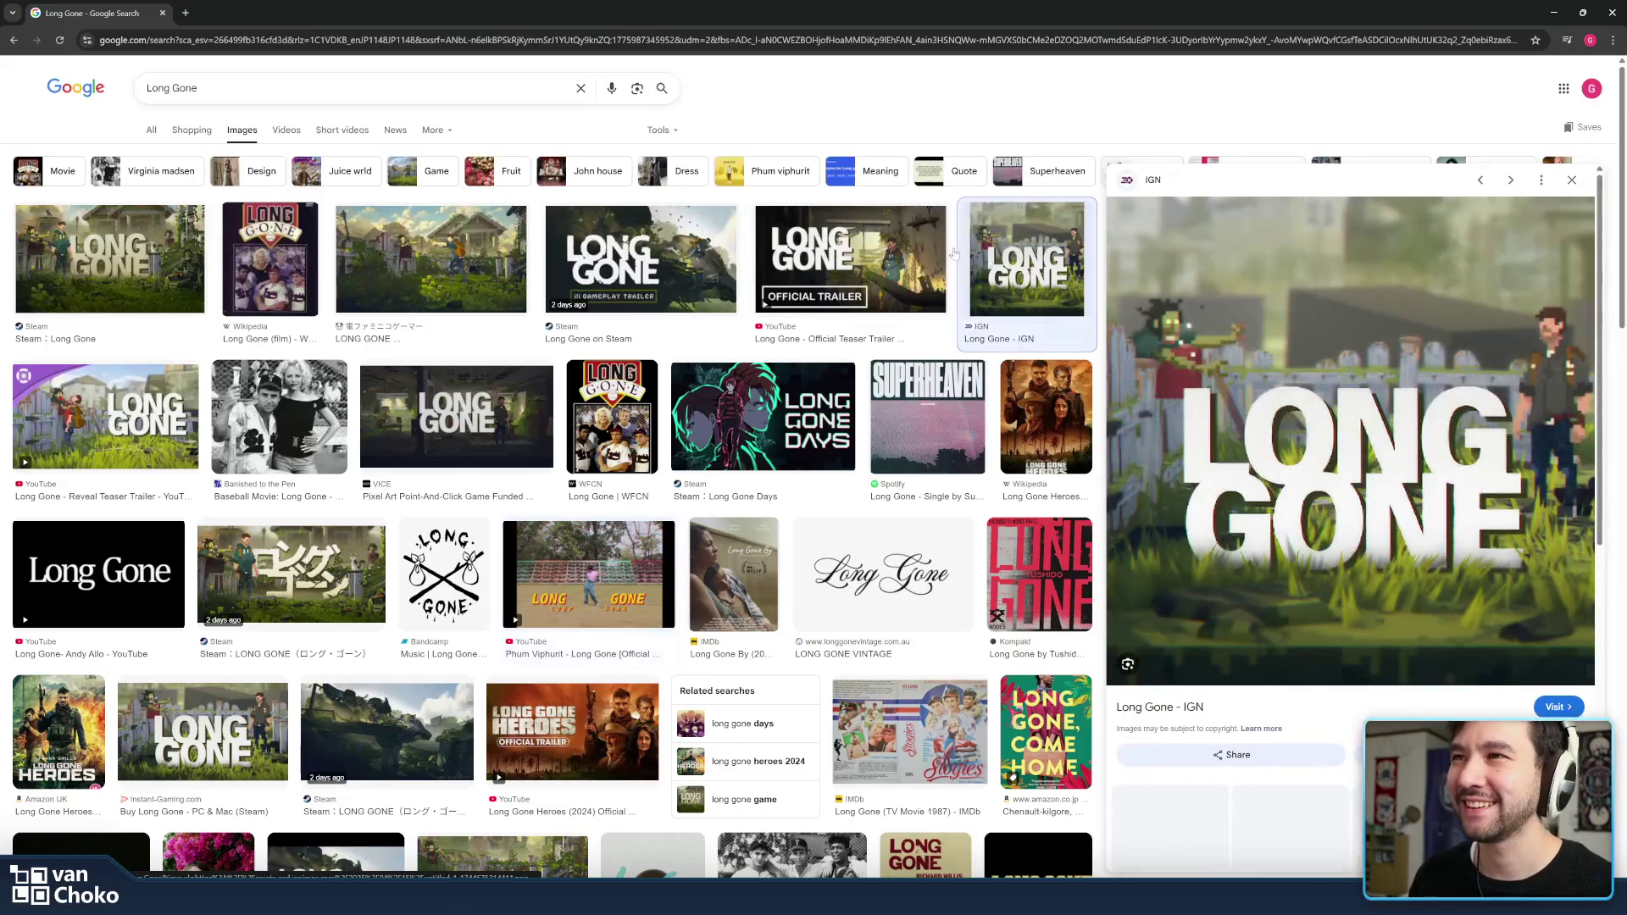
click(872, 250)
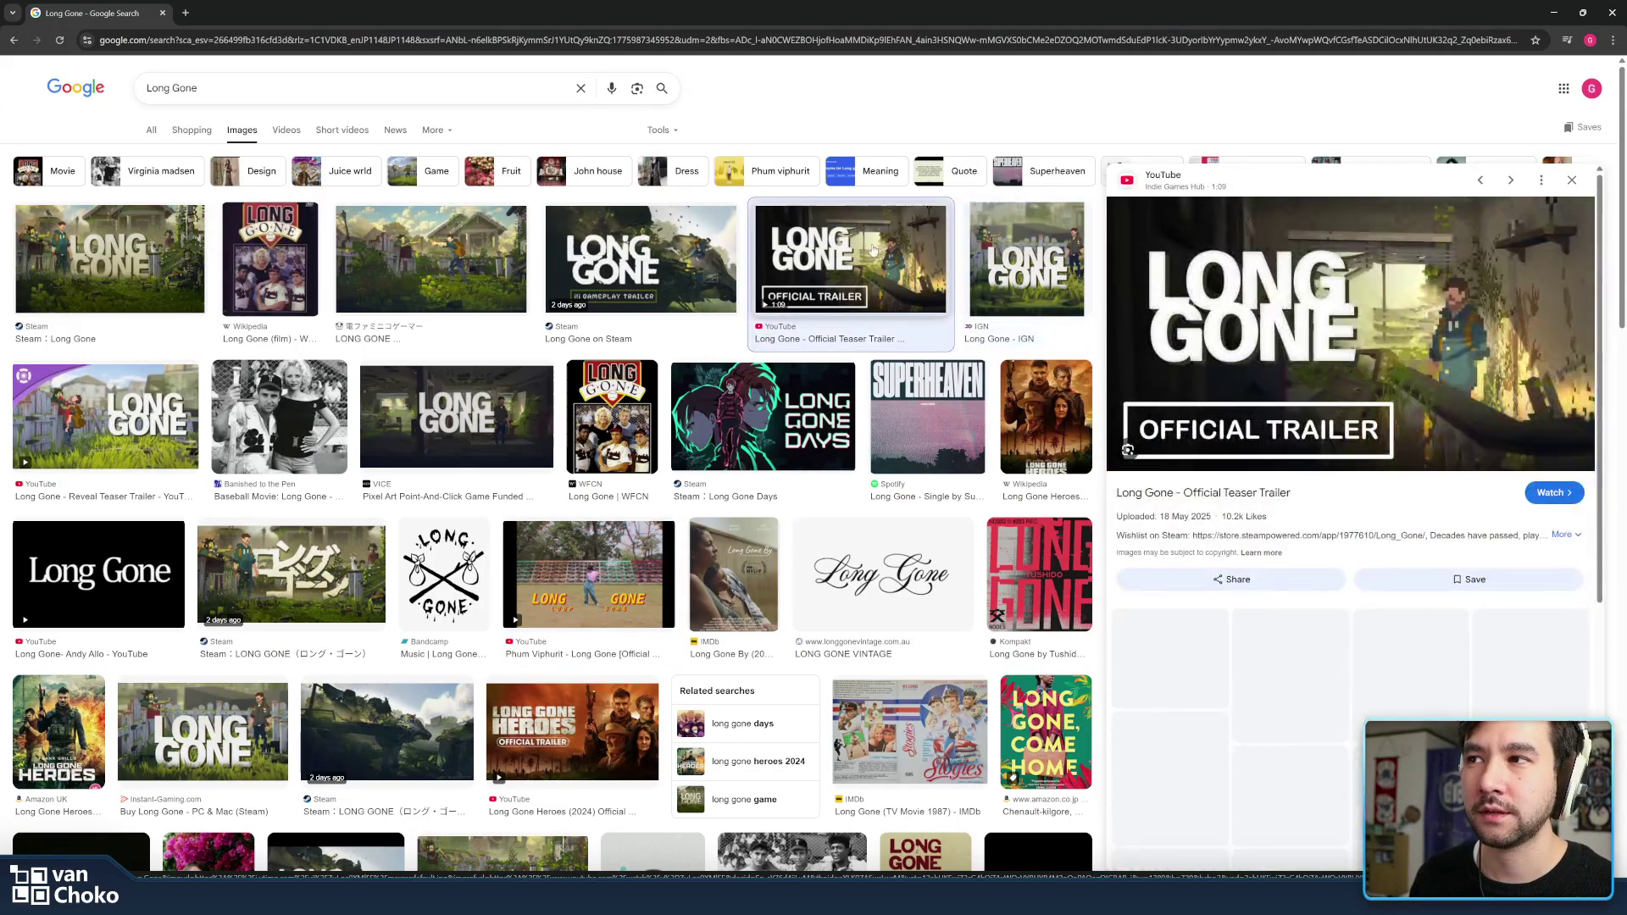
scroll(1356, 455, down, 3)
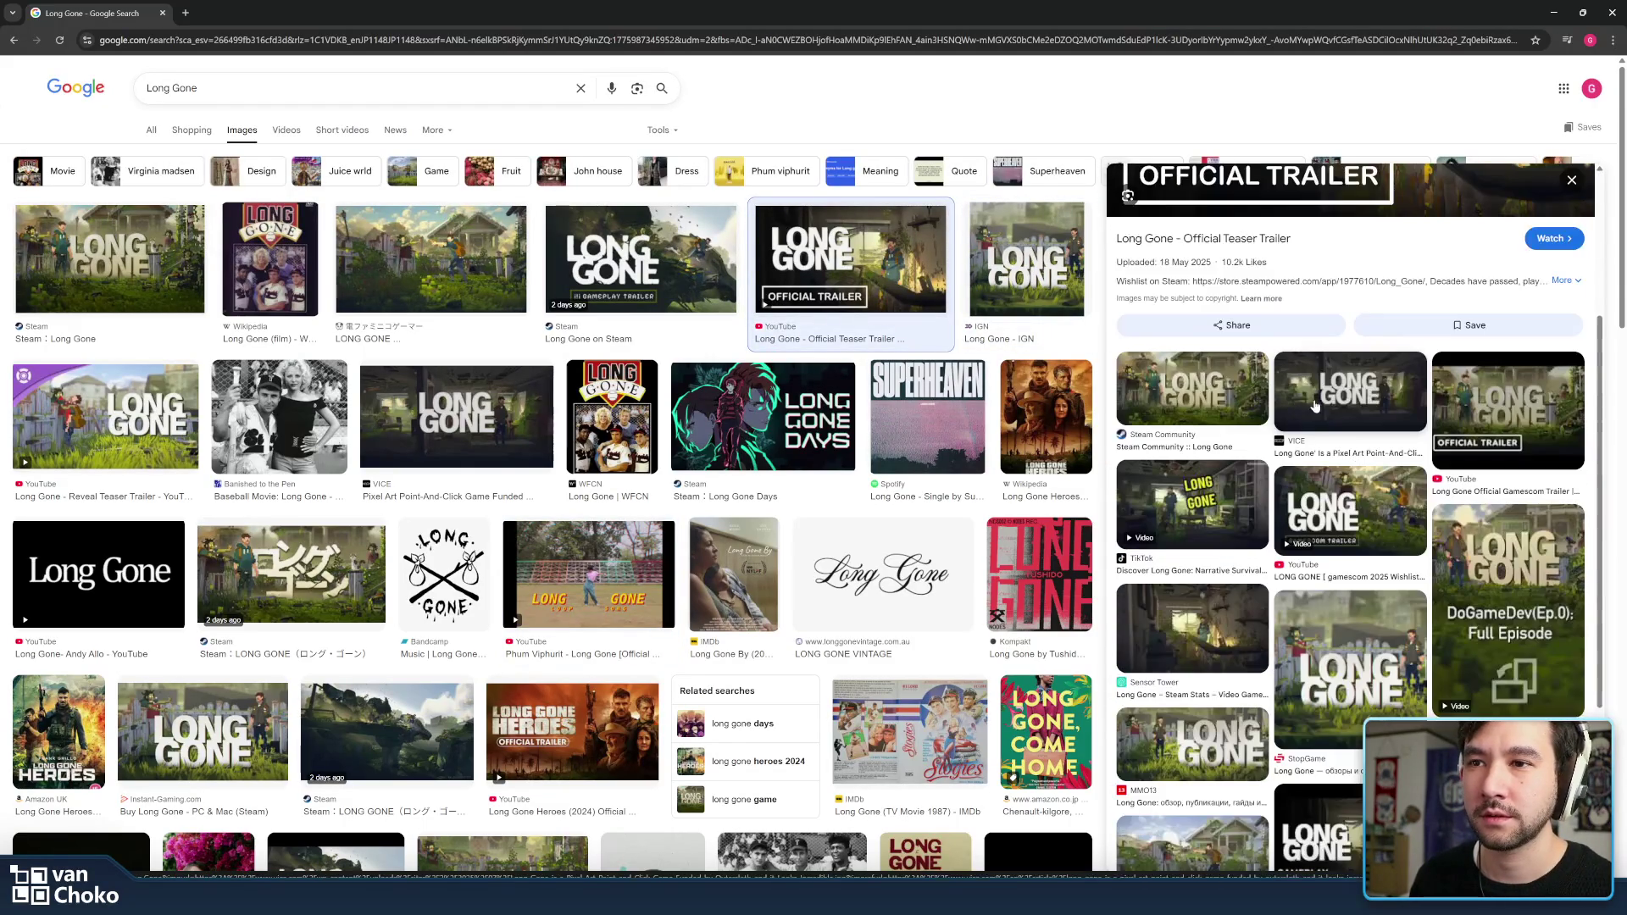
click(1387, 522)
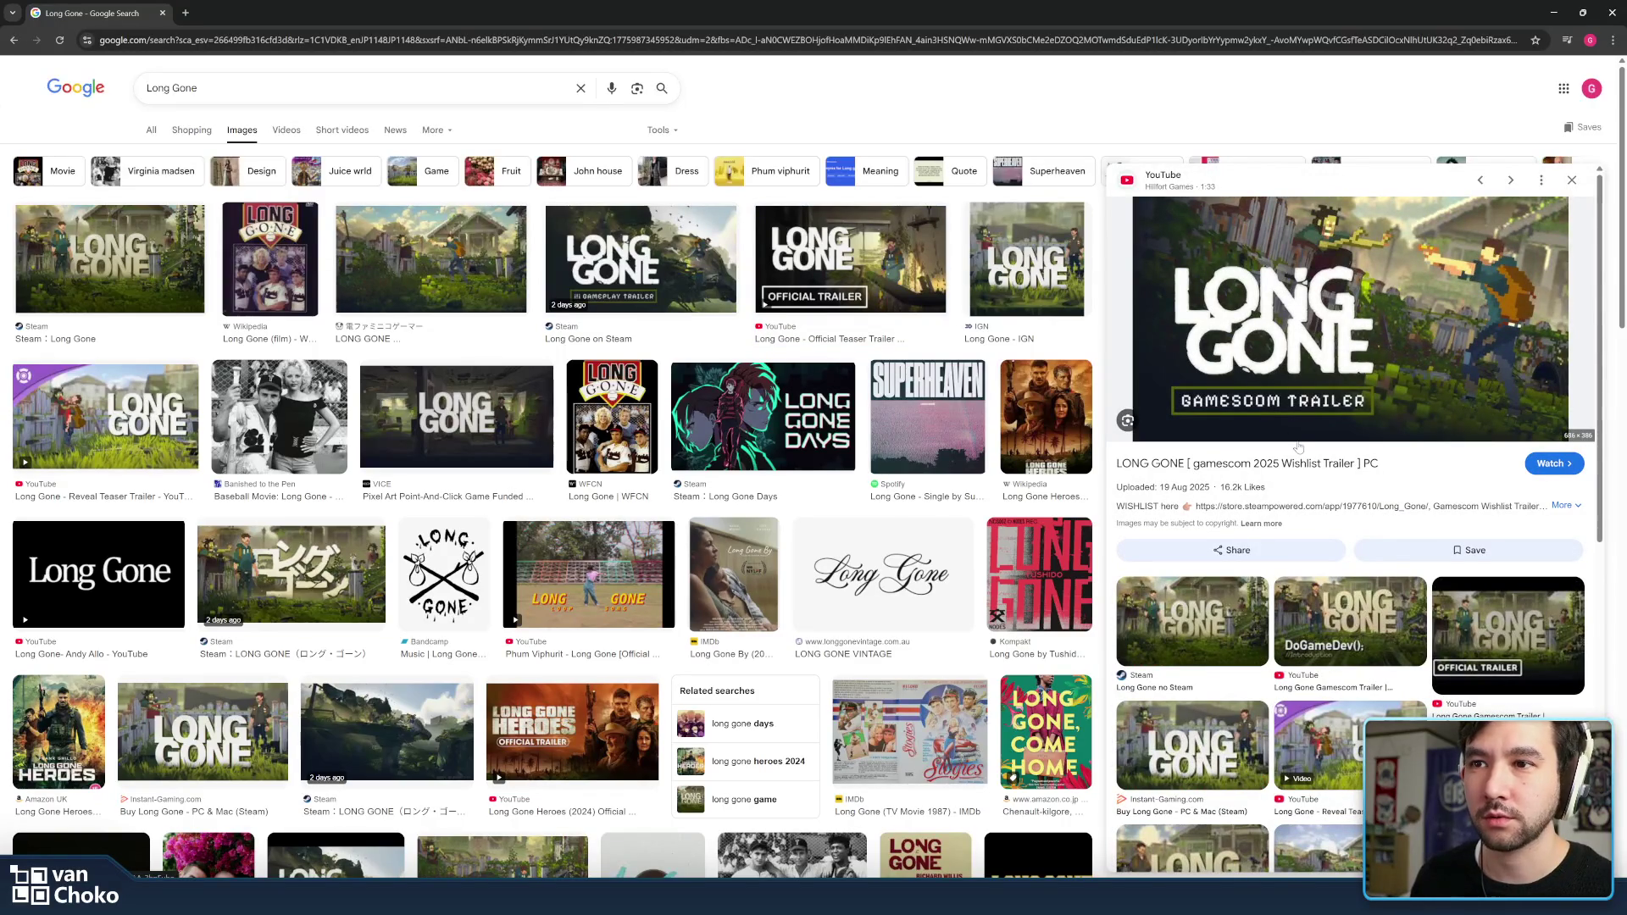
scroll(1318, 502, down, 1)
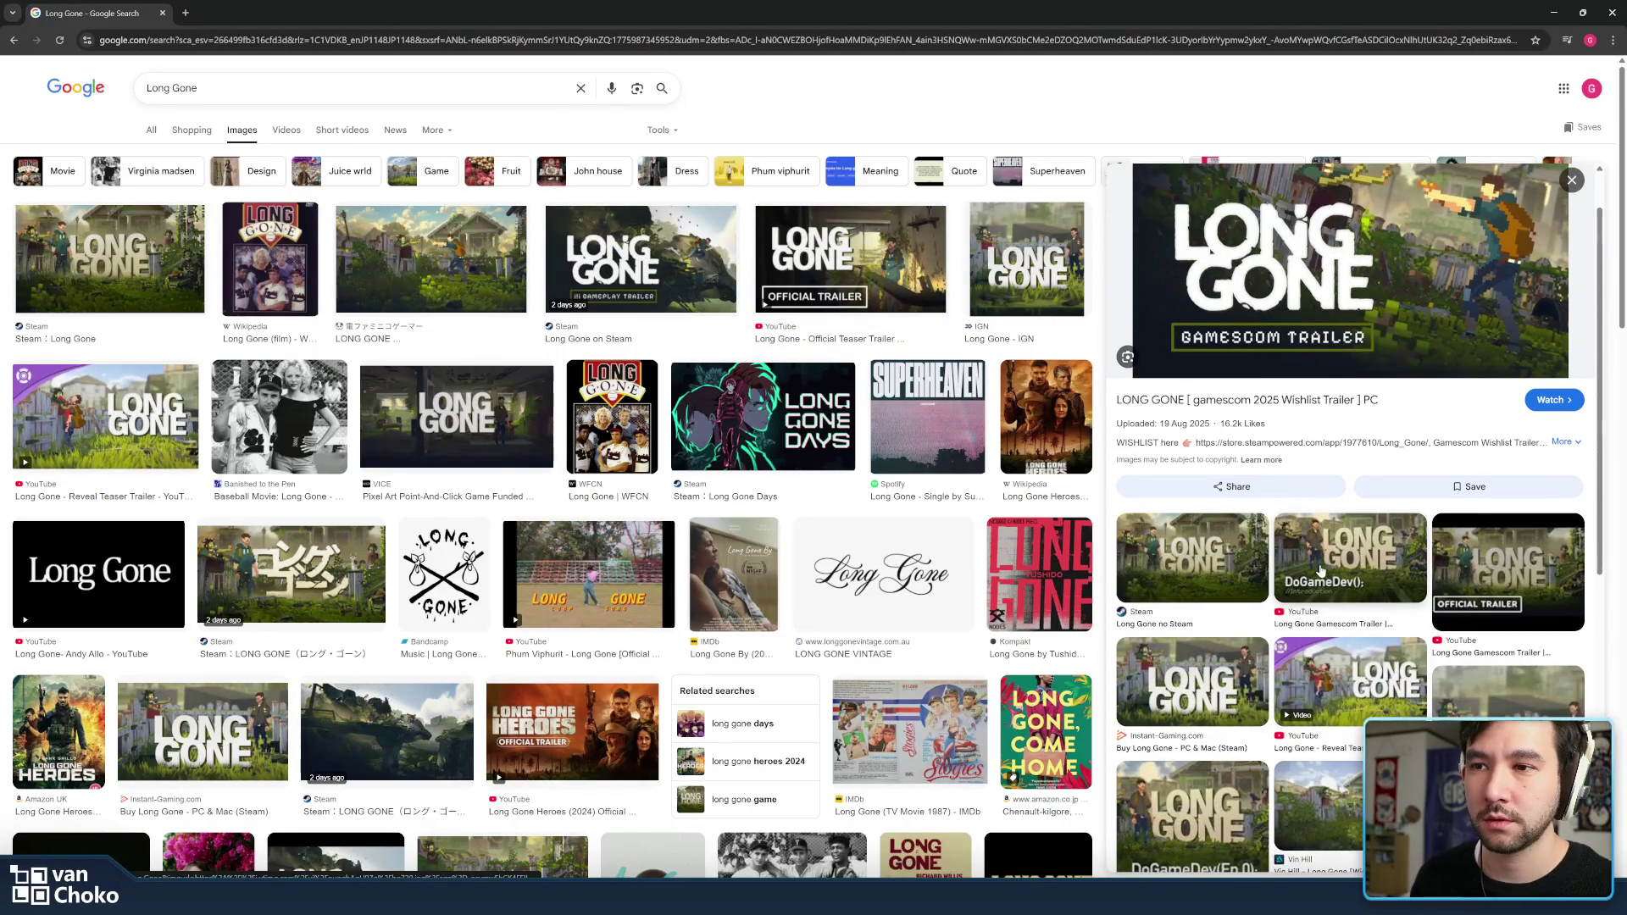
click(1210, 582)
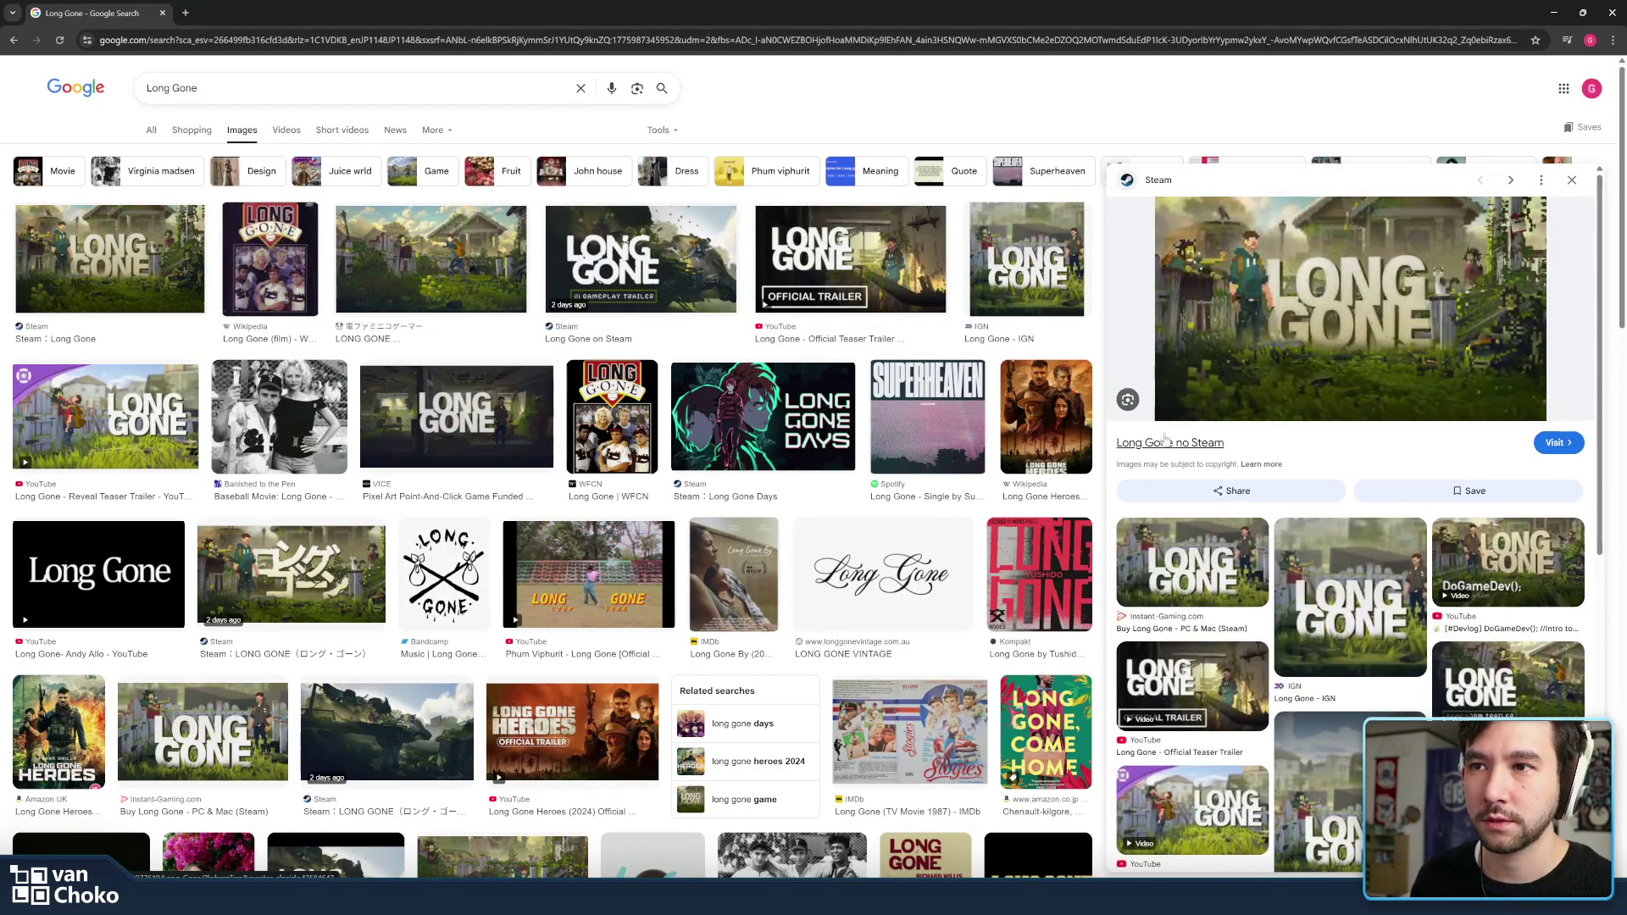
click(1161, 325)
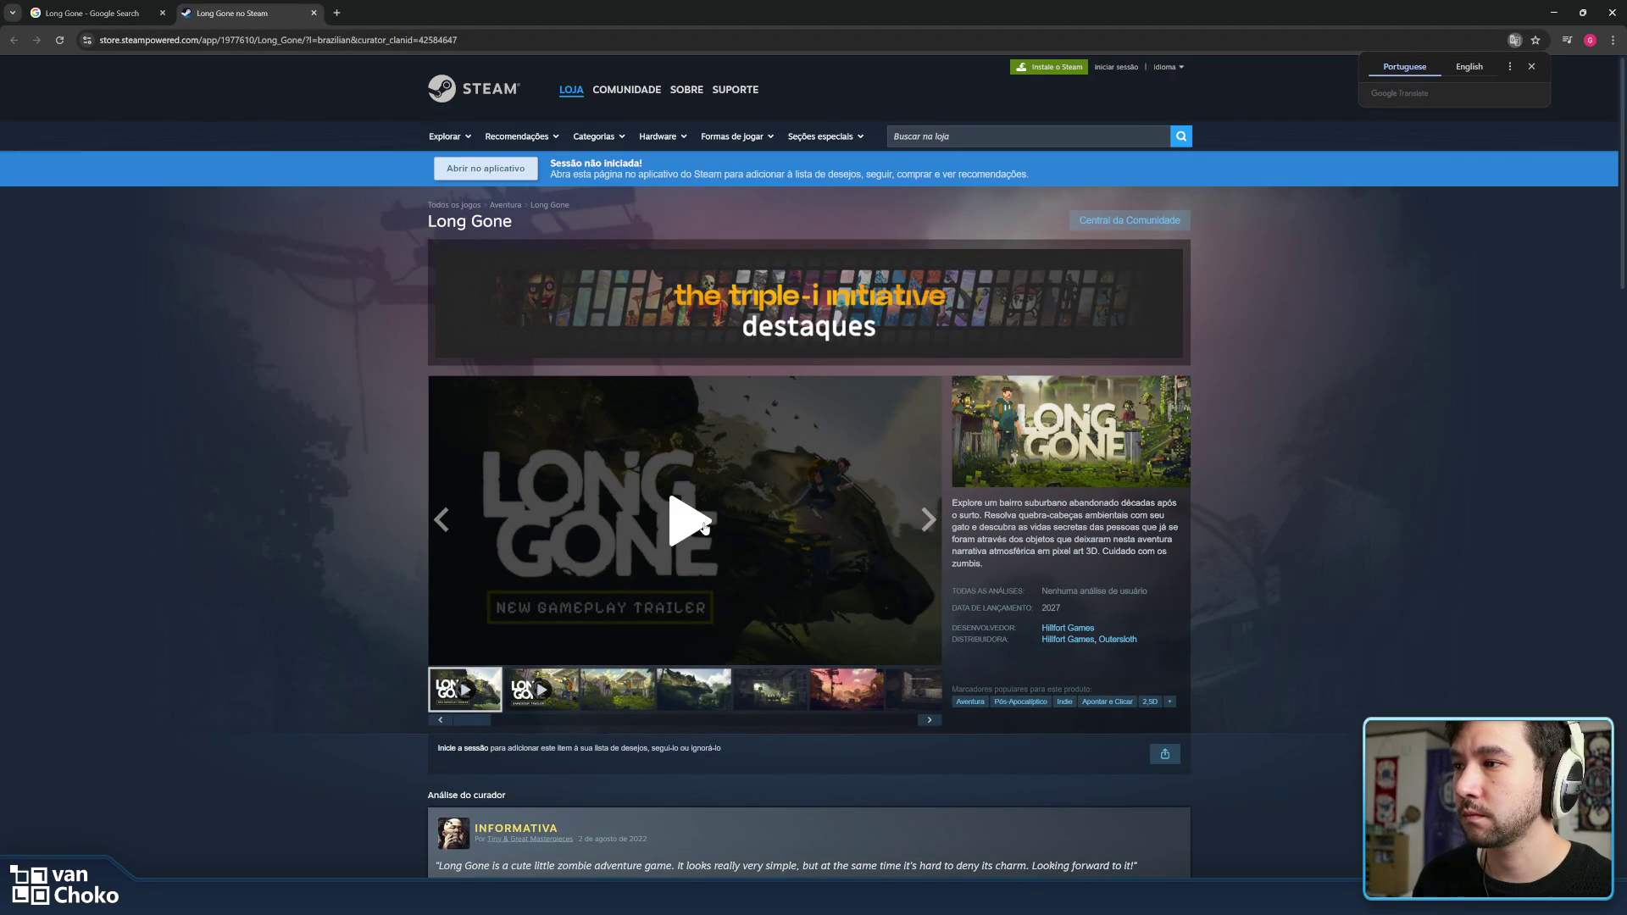
Play Long Gone's New Gameplay Trailer on the Steam store page
click(684, 523)
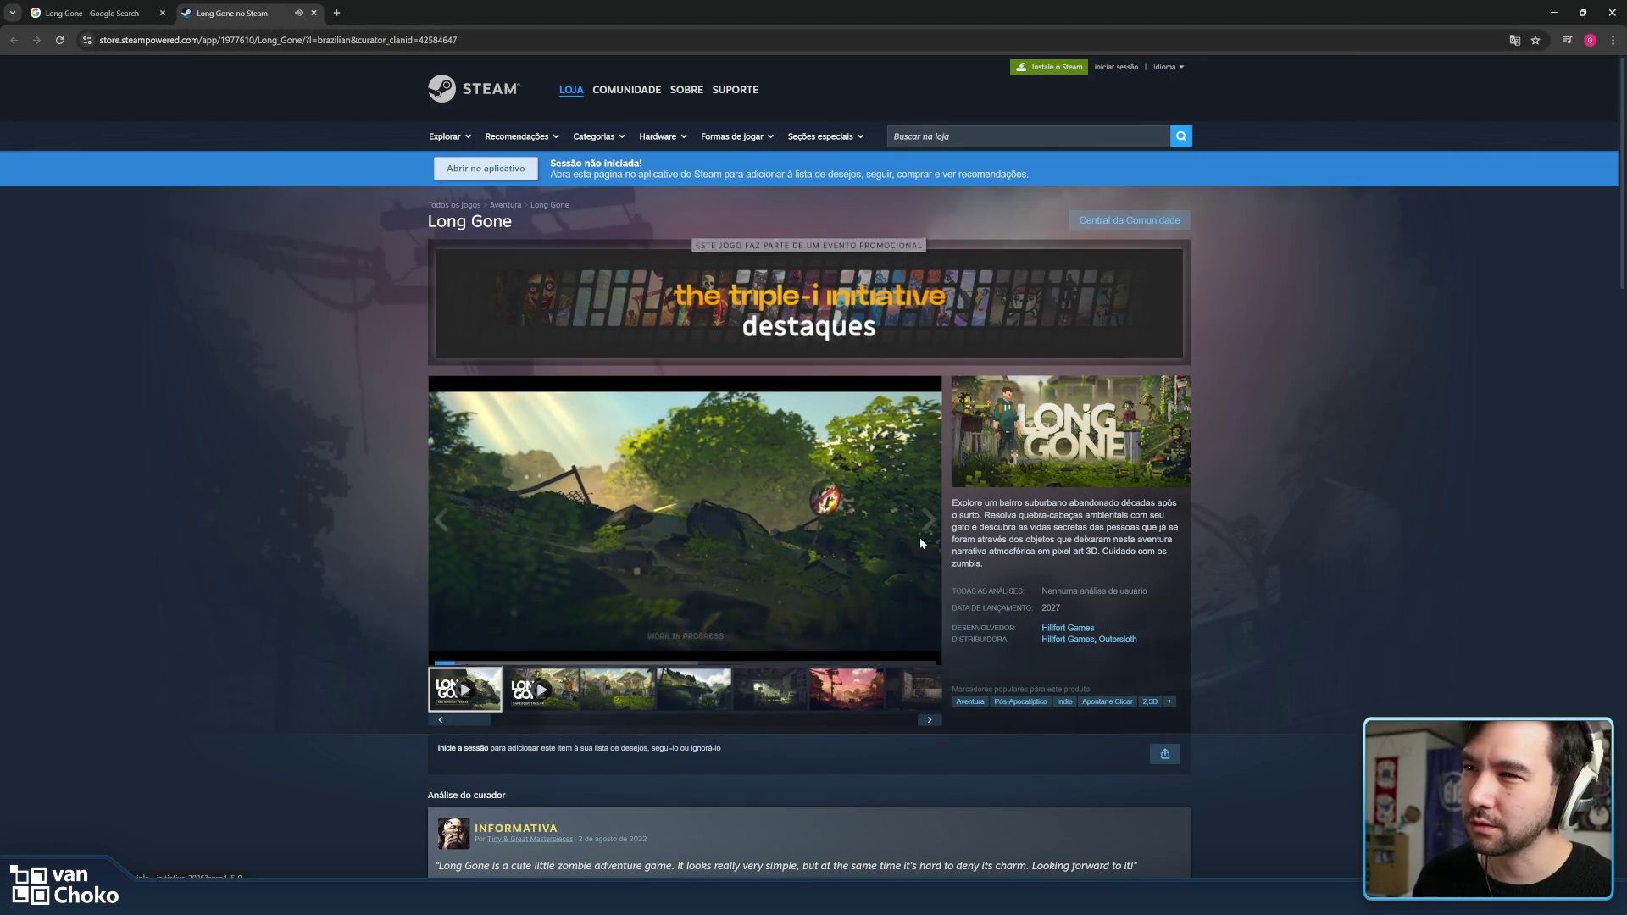
scroll(696, 452, down, 1)
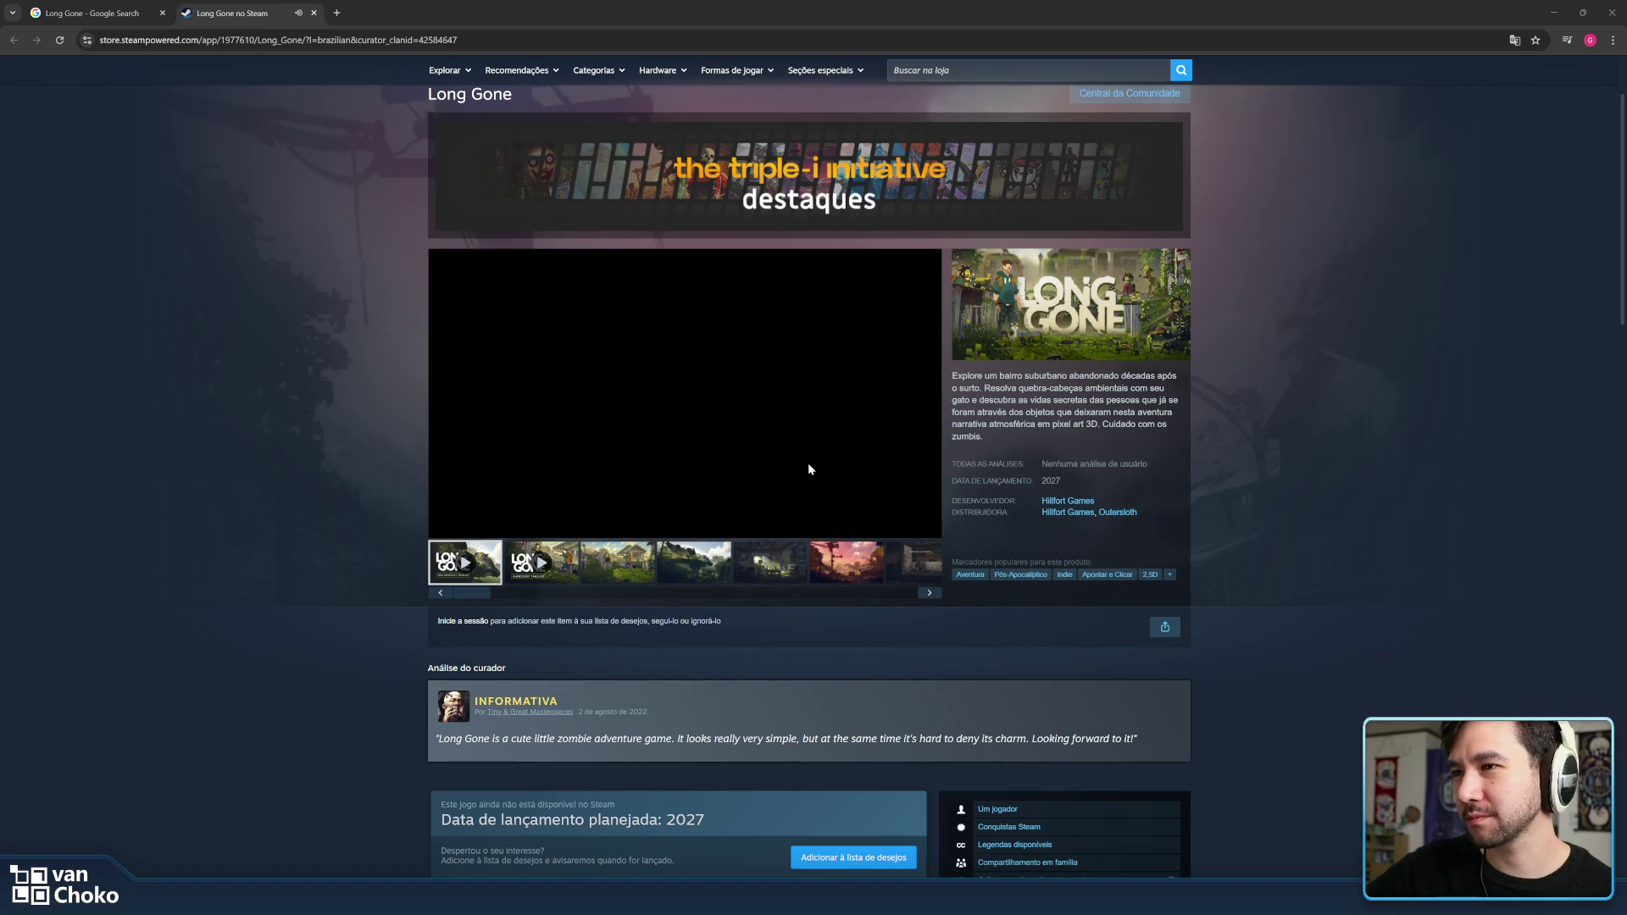
Replay the Long Gone trailer from about 0:10 and pause it at 0:43
click(665, 512)
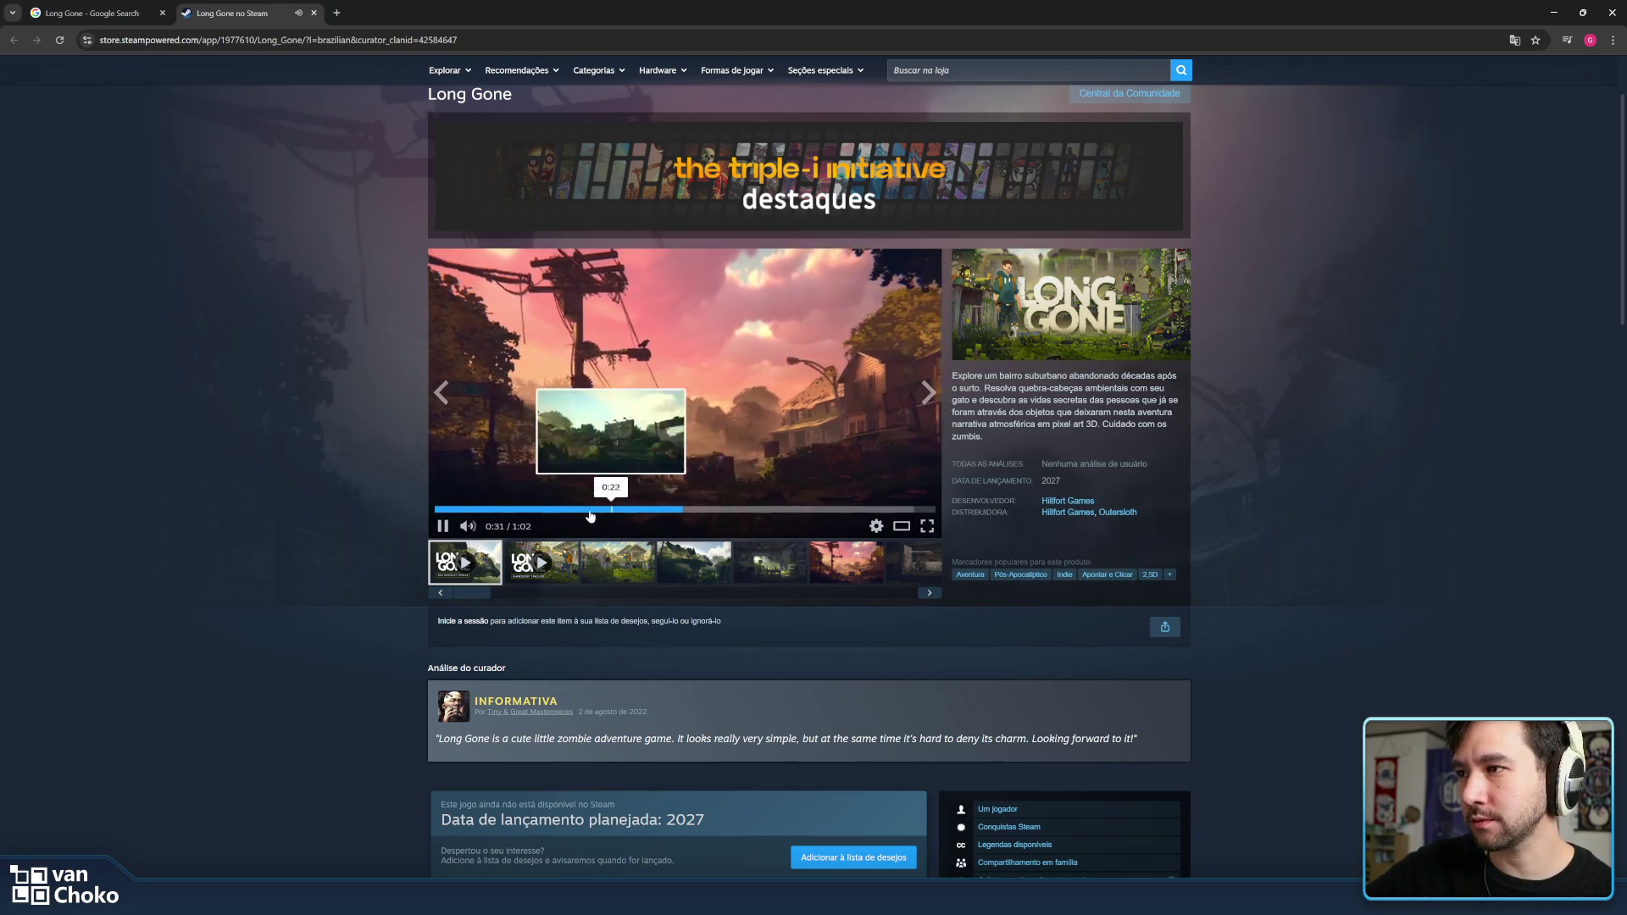
click(519, 510)
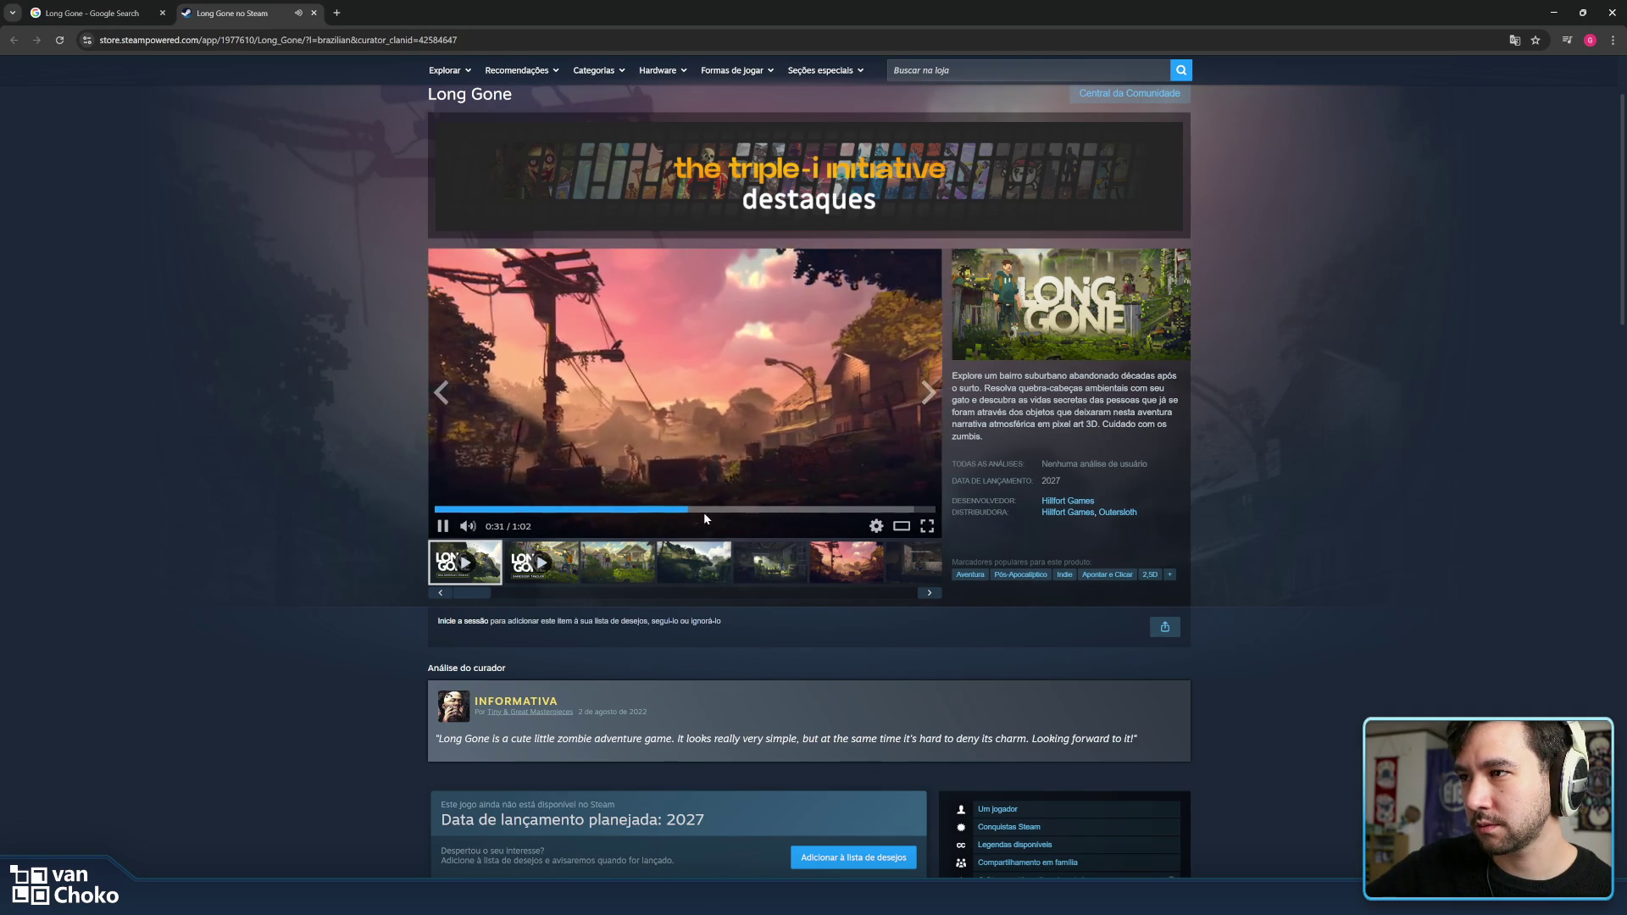
click(749, 449)
click(749, 453)
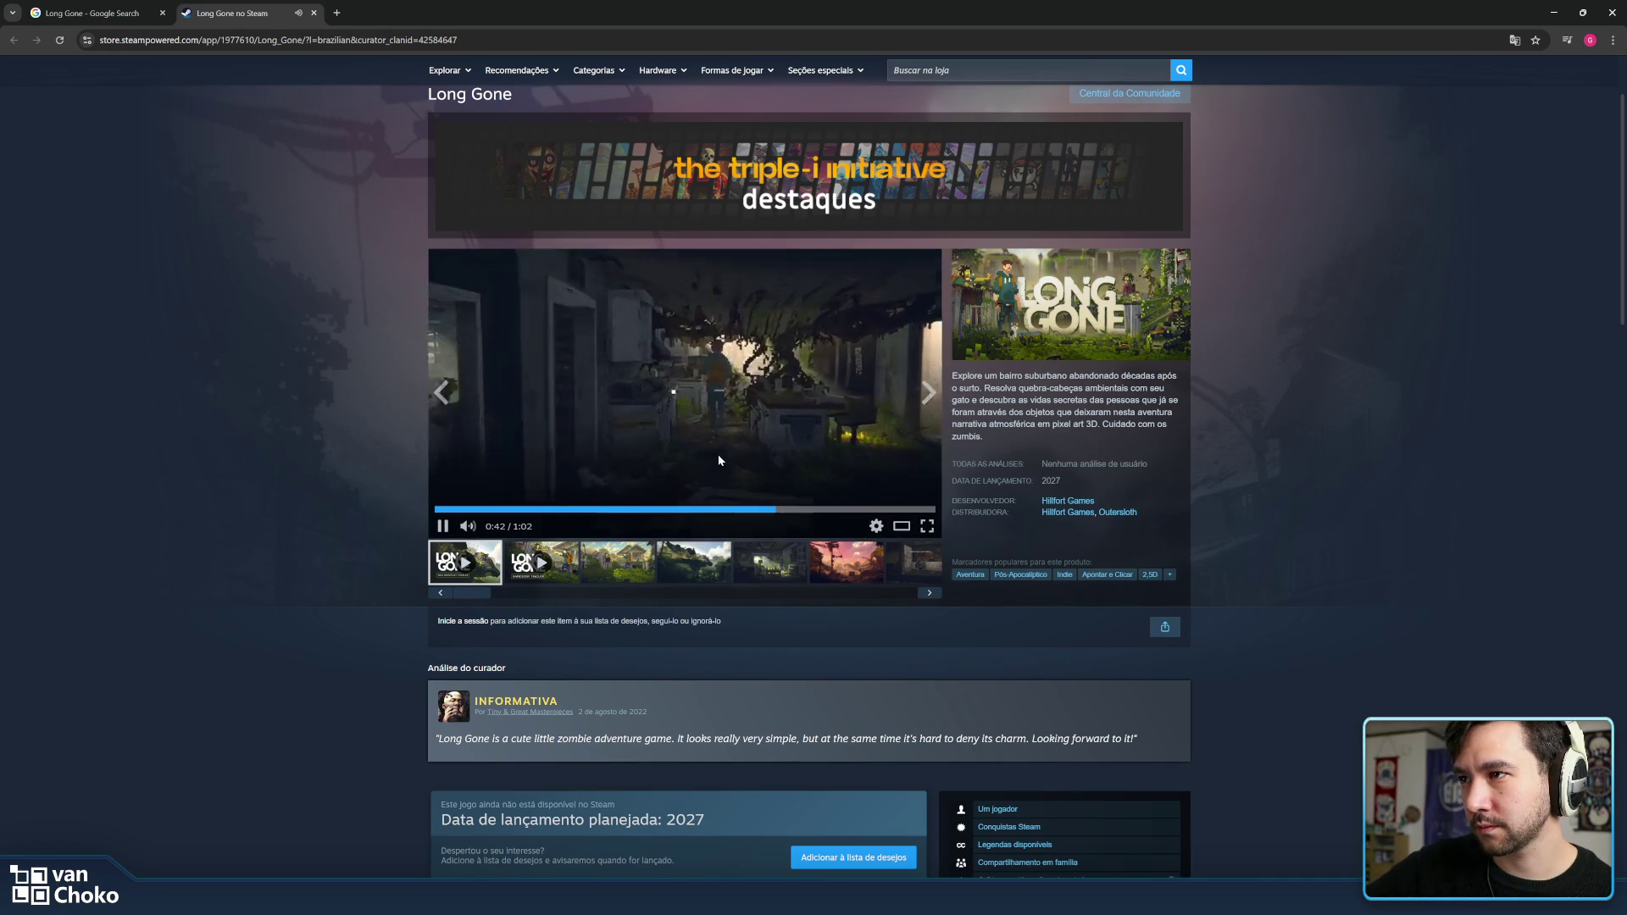
click(764, 474)
Highlight the curator quote and the planned 2027 release year on the store page
scroll(764, 475, down, 4)
mouse_move(434, 419)
mouse_down()
mouse_move(702, 436)
mouse_move(561, 439)
mouse_move(1143, 424)
mouse_up()
click(1154, 424)
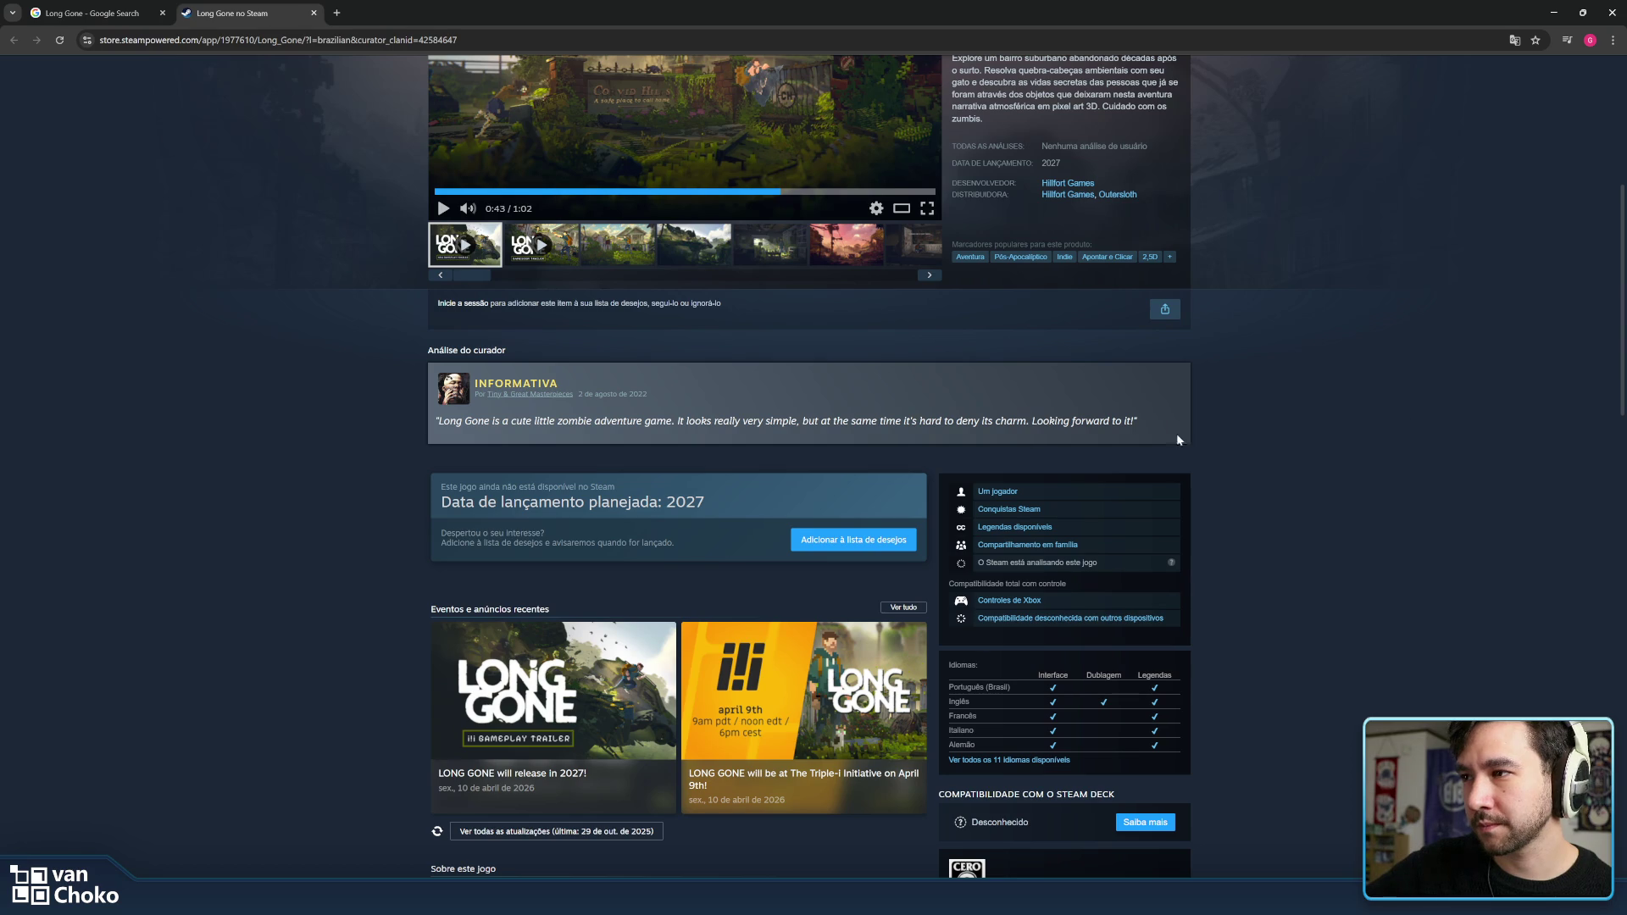
scroll(1233, 428, down, 2)
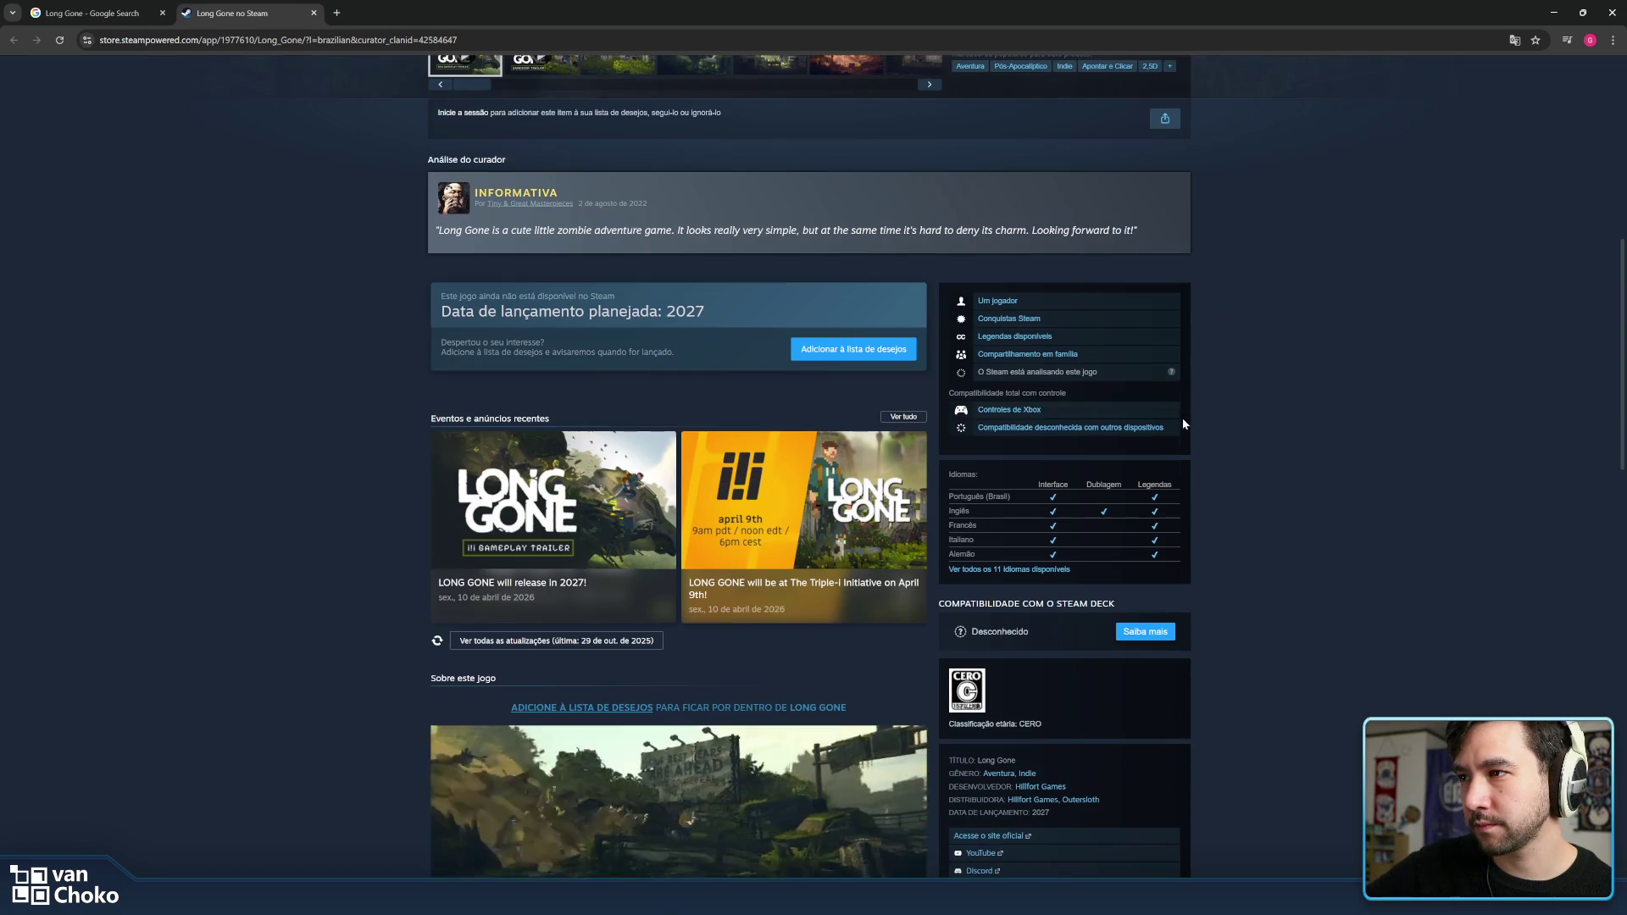
double_click(686, 312)
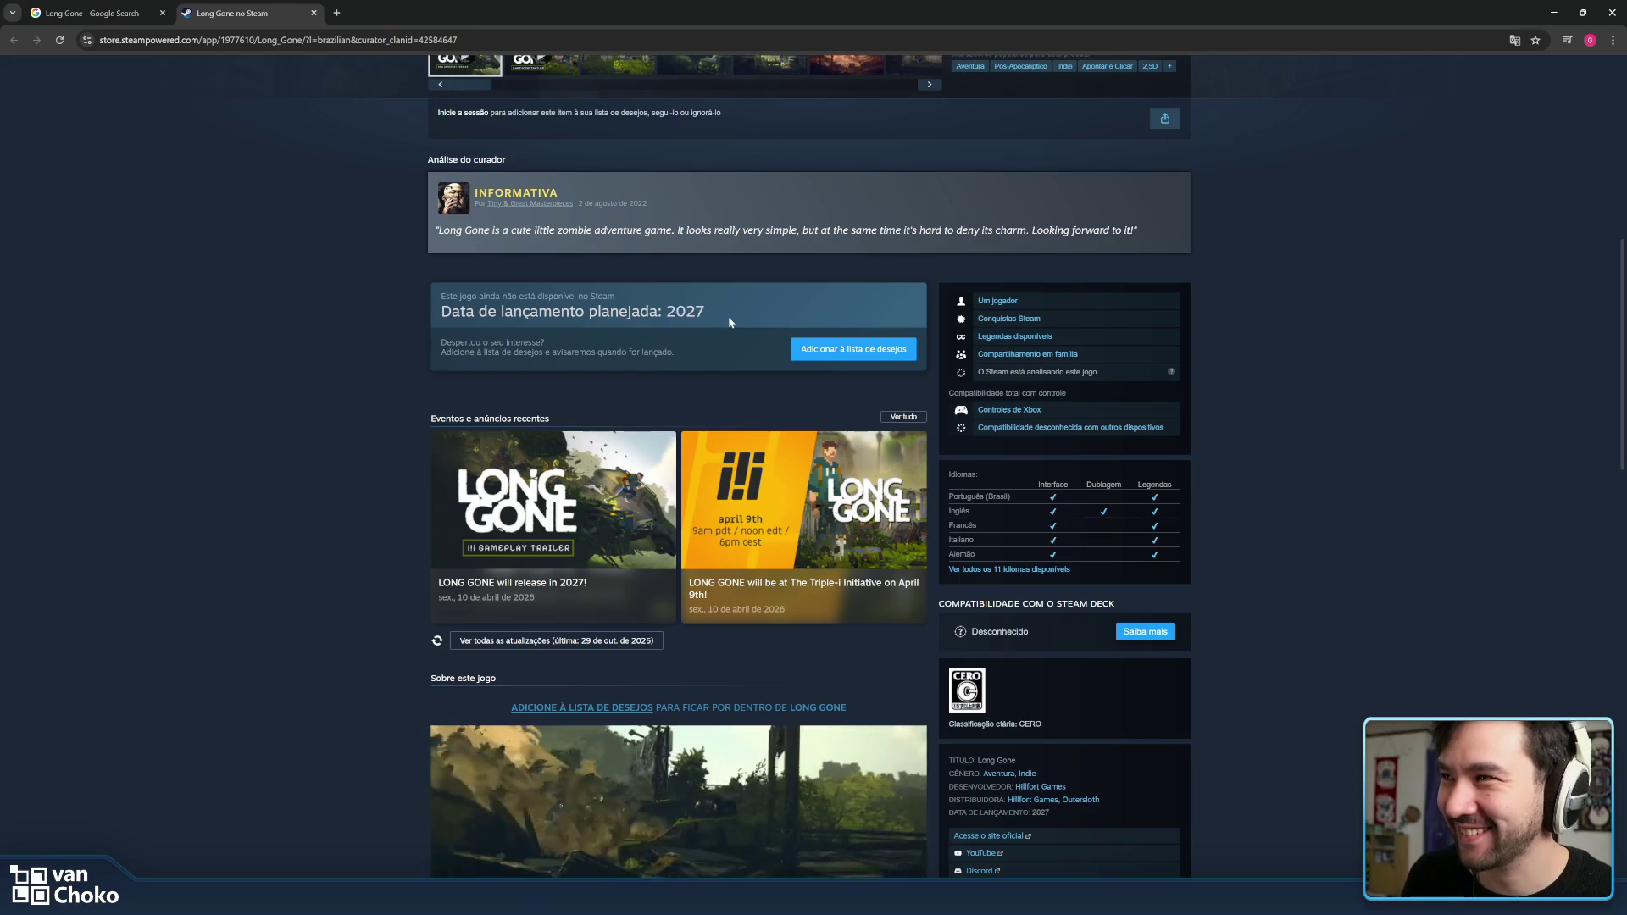
Skim the rest of the Long Gone store page, then close it and minimize the browser
scroll(729, 317, down, 3)
scroll(677, 352, down, 15)
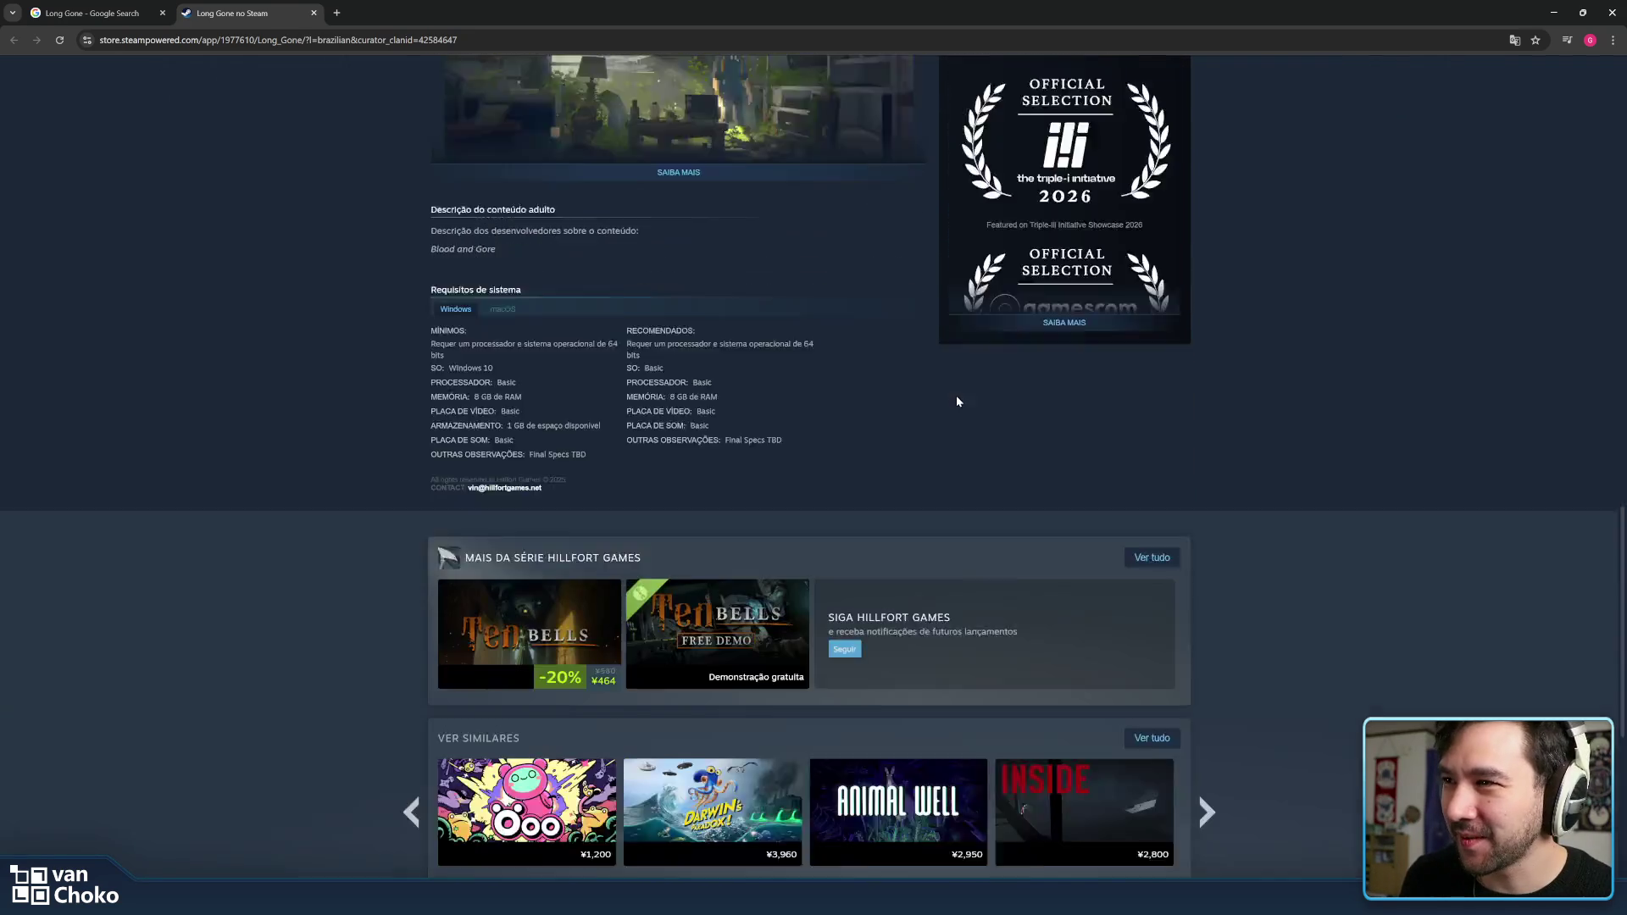
scroll(1344, 424, up, 20)
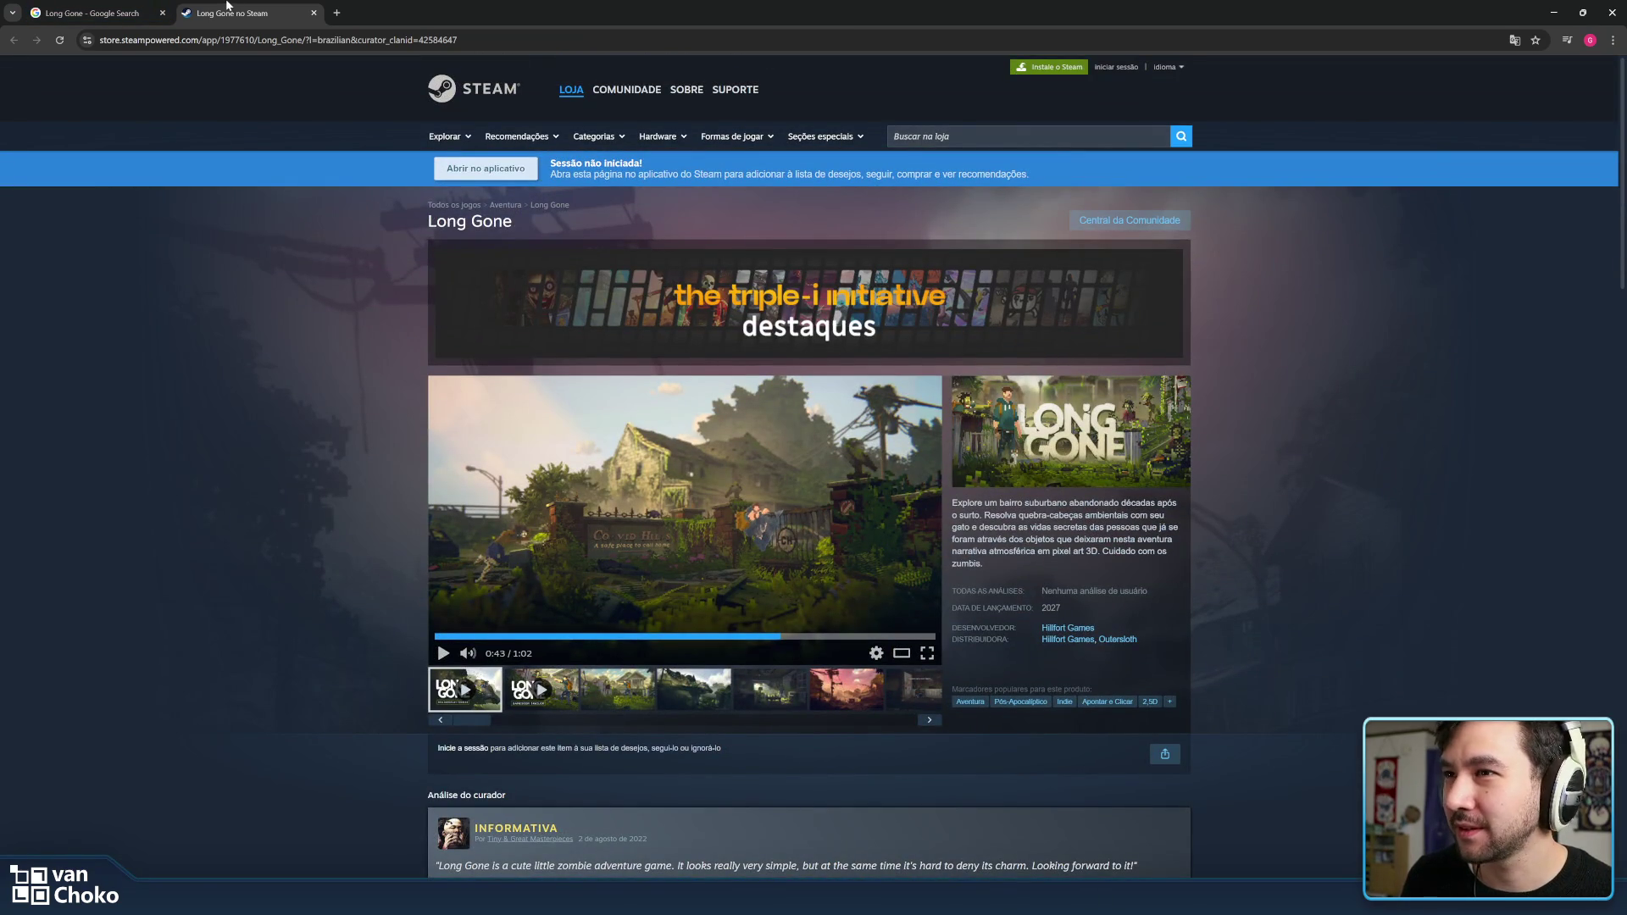
scroll(882, 513, down, 20)
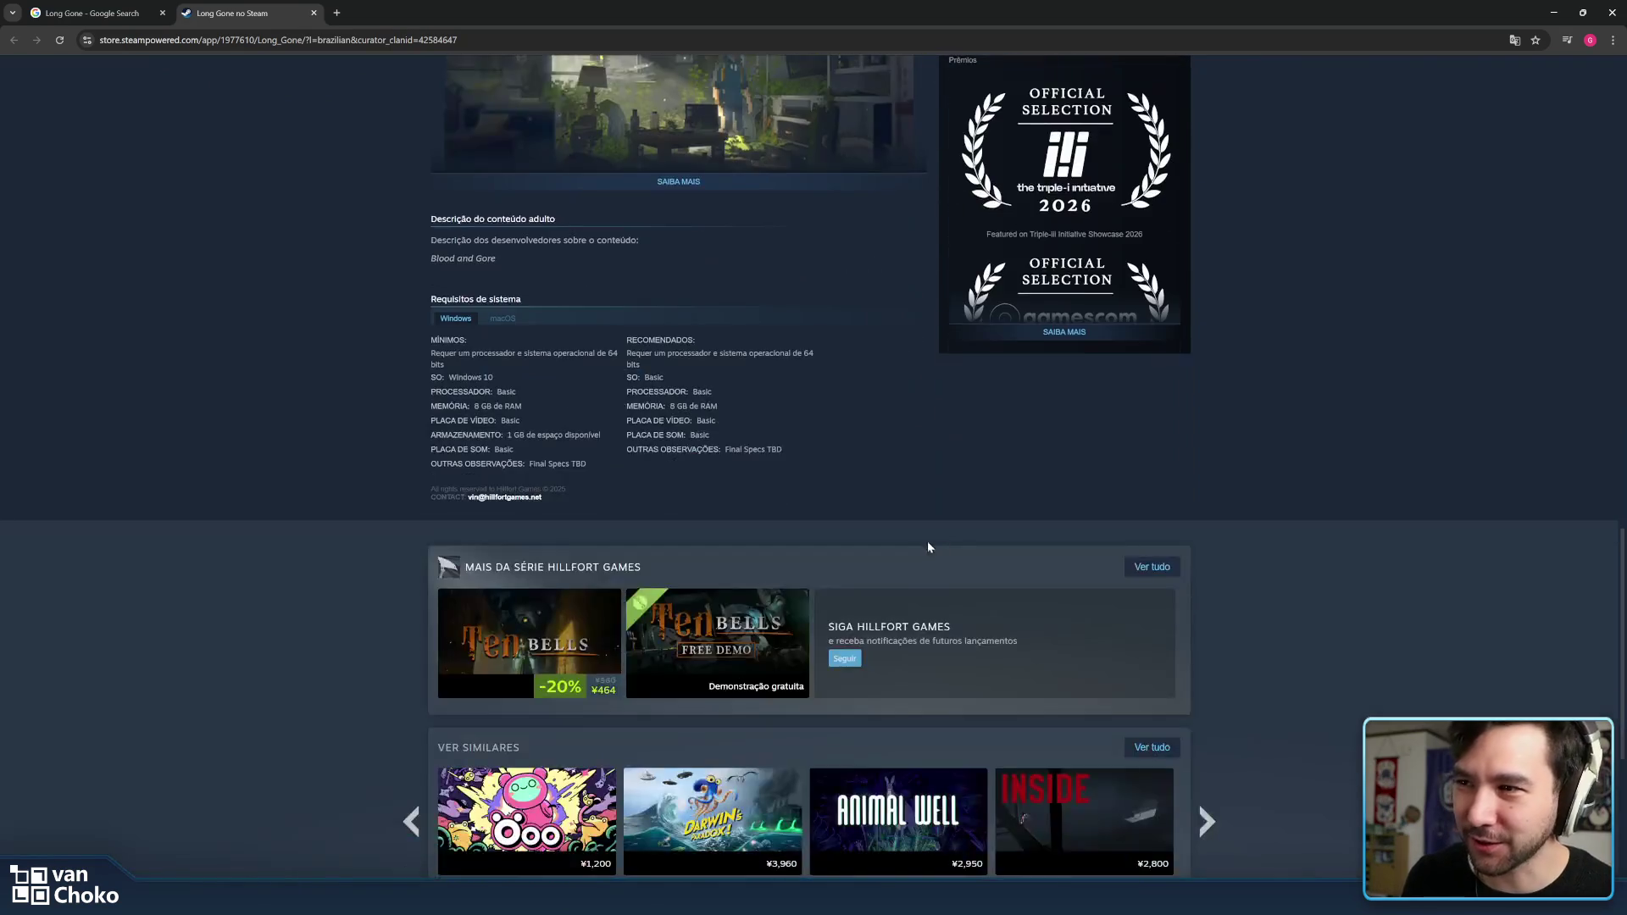
scroll(932, 548, down, 5)
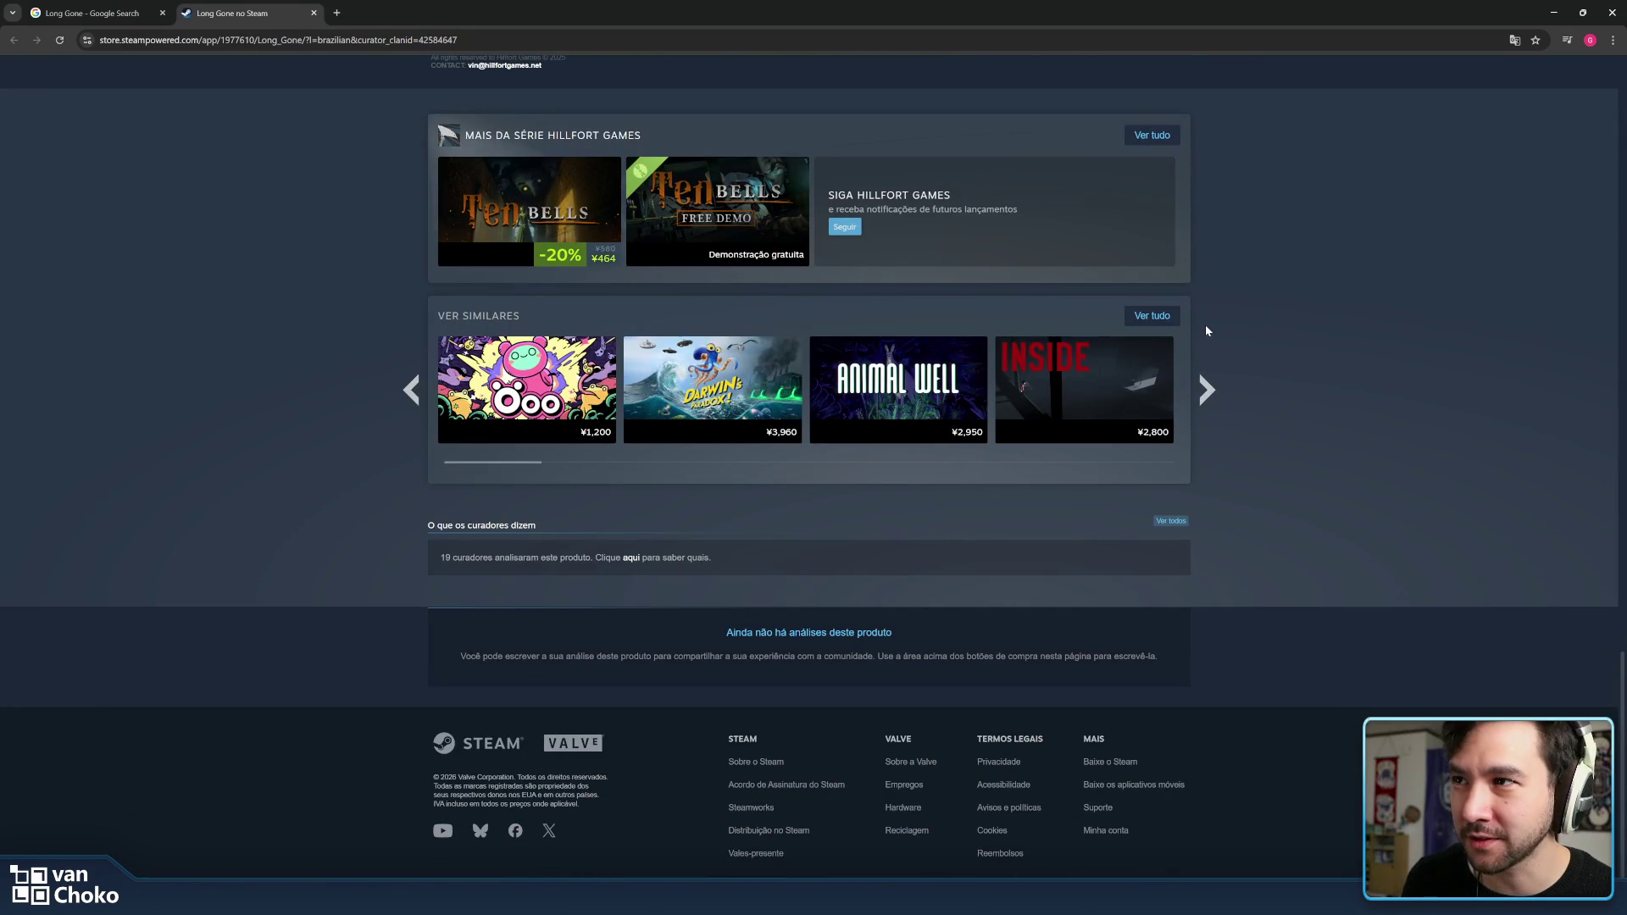
scroll(1206, 331, up, 2)
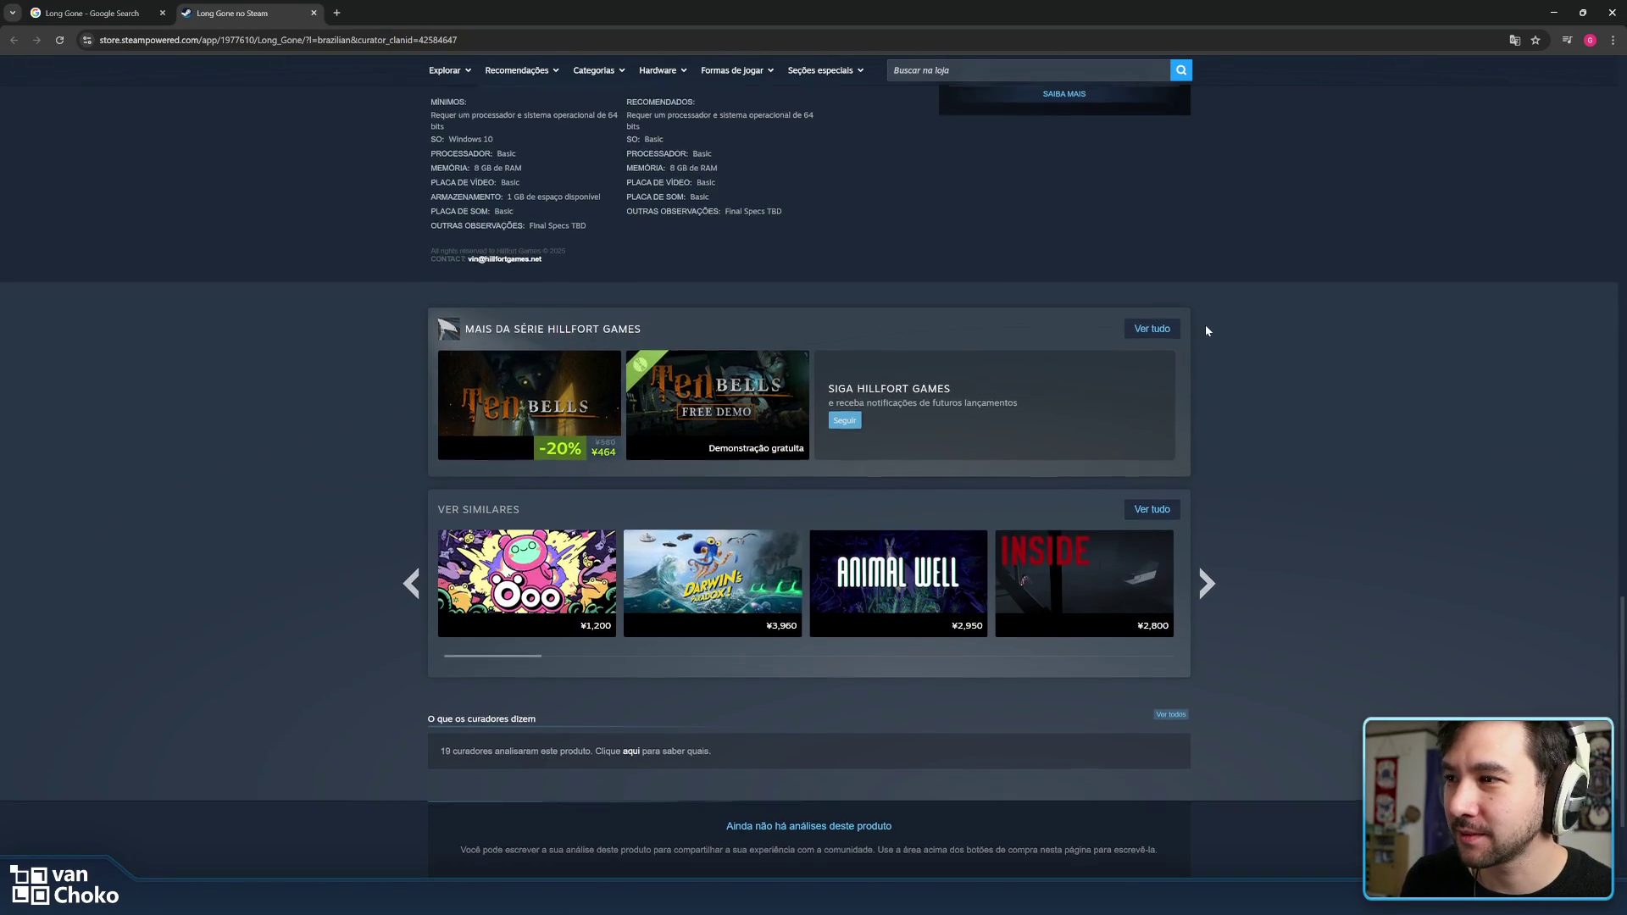
scroll(1207, 331, up, 4)
scroll(1186, 424, up, 4)
scroll(1102, 618, down, 2)
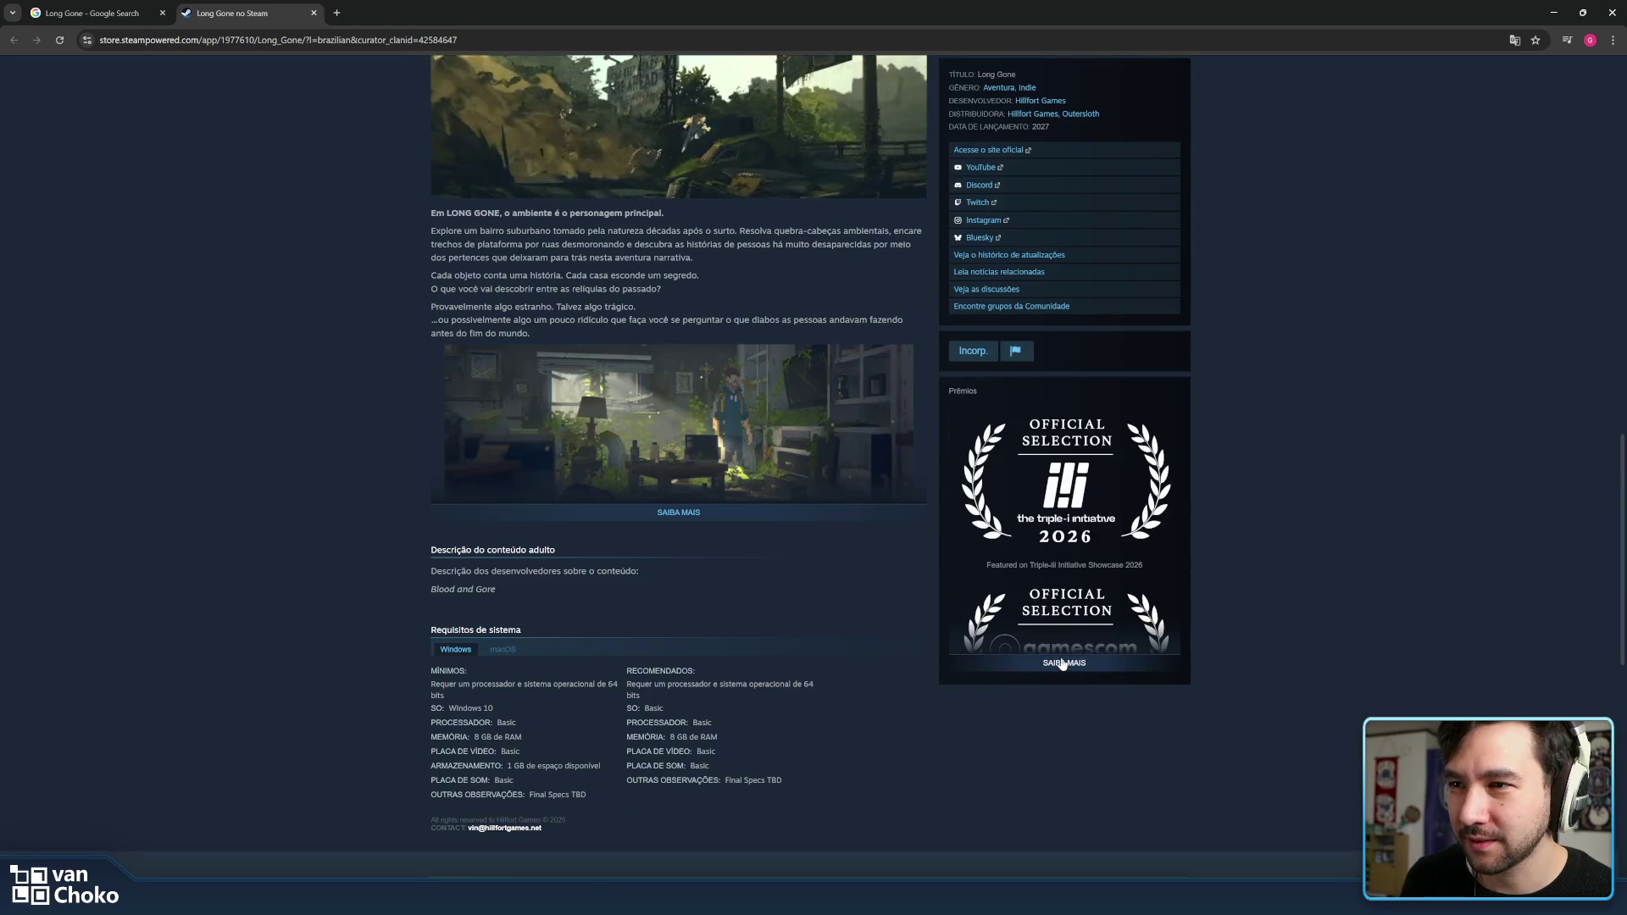
scroll(1247, 563, down, 5)
scroll(1247, 563, up, 5)
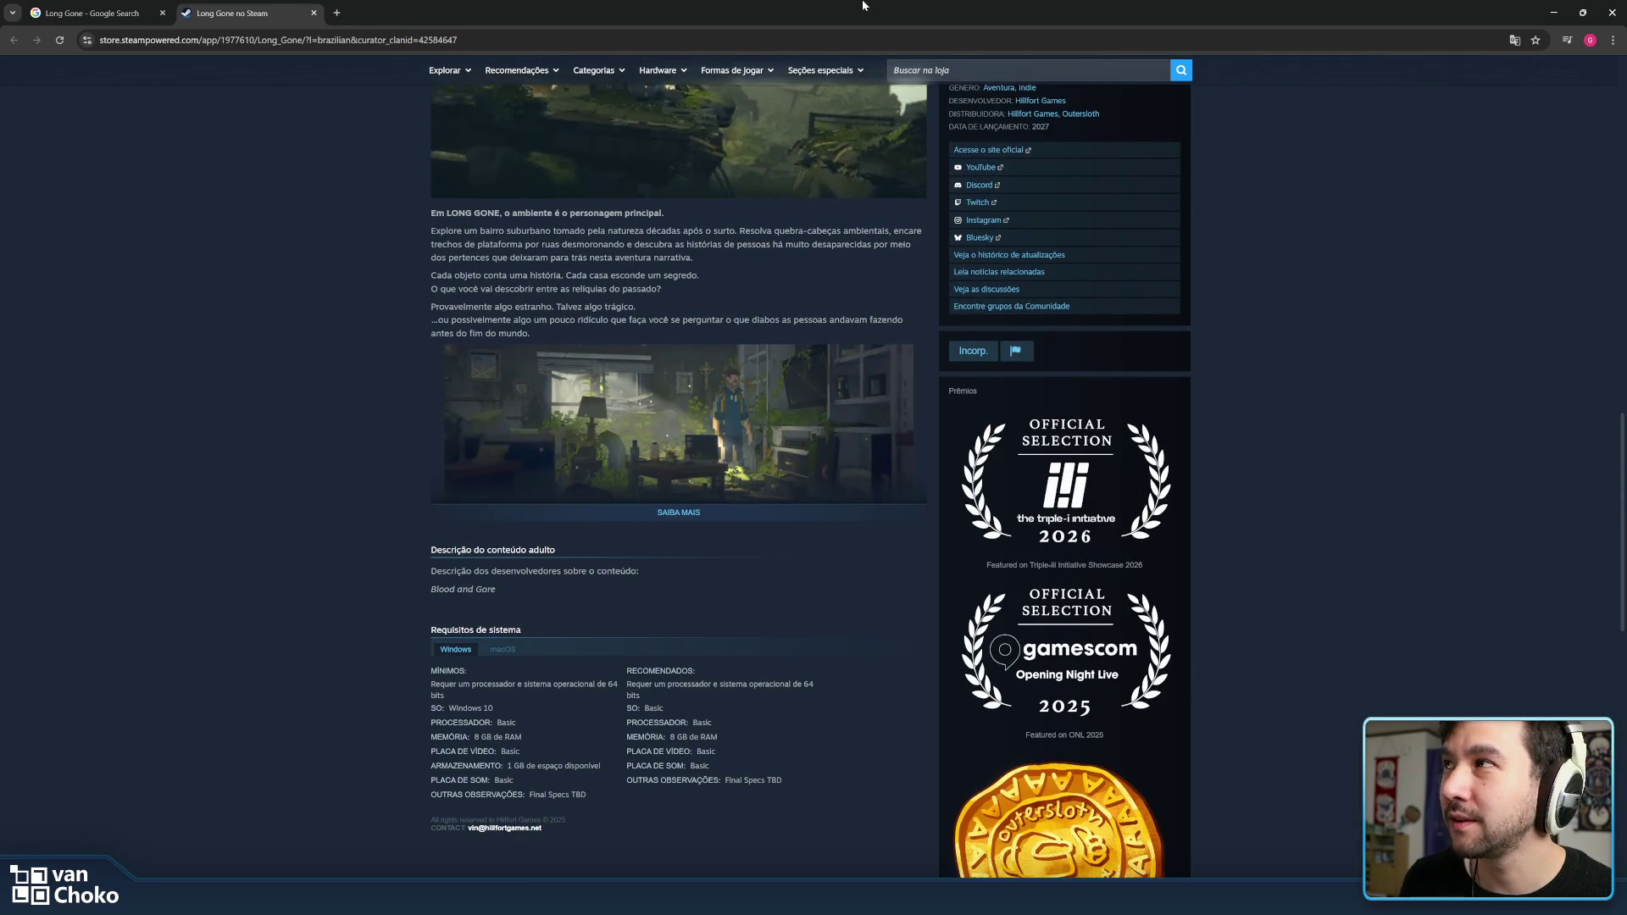
key(ctrl+w)
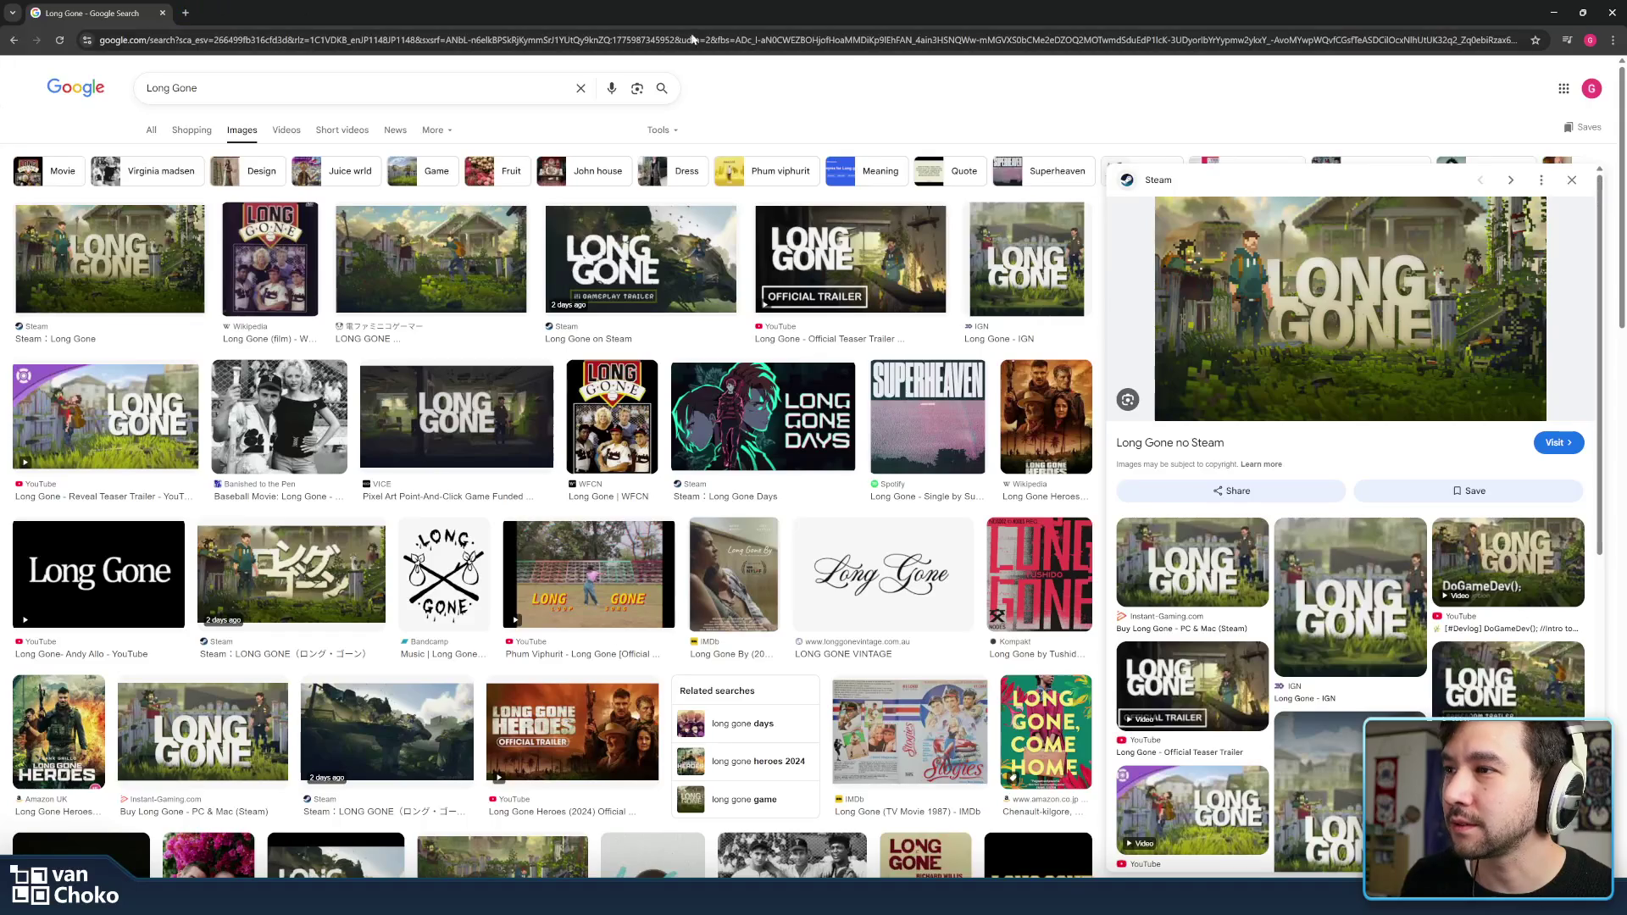
click(1556, 9)
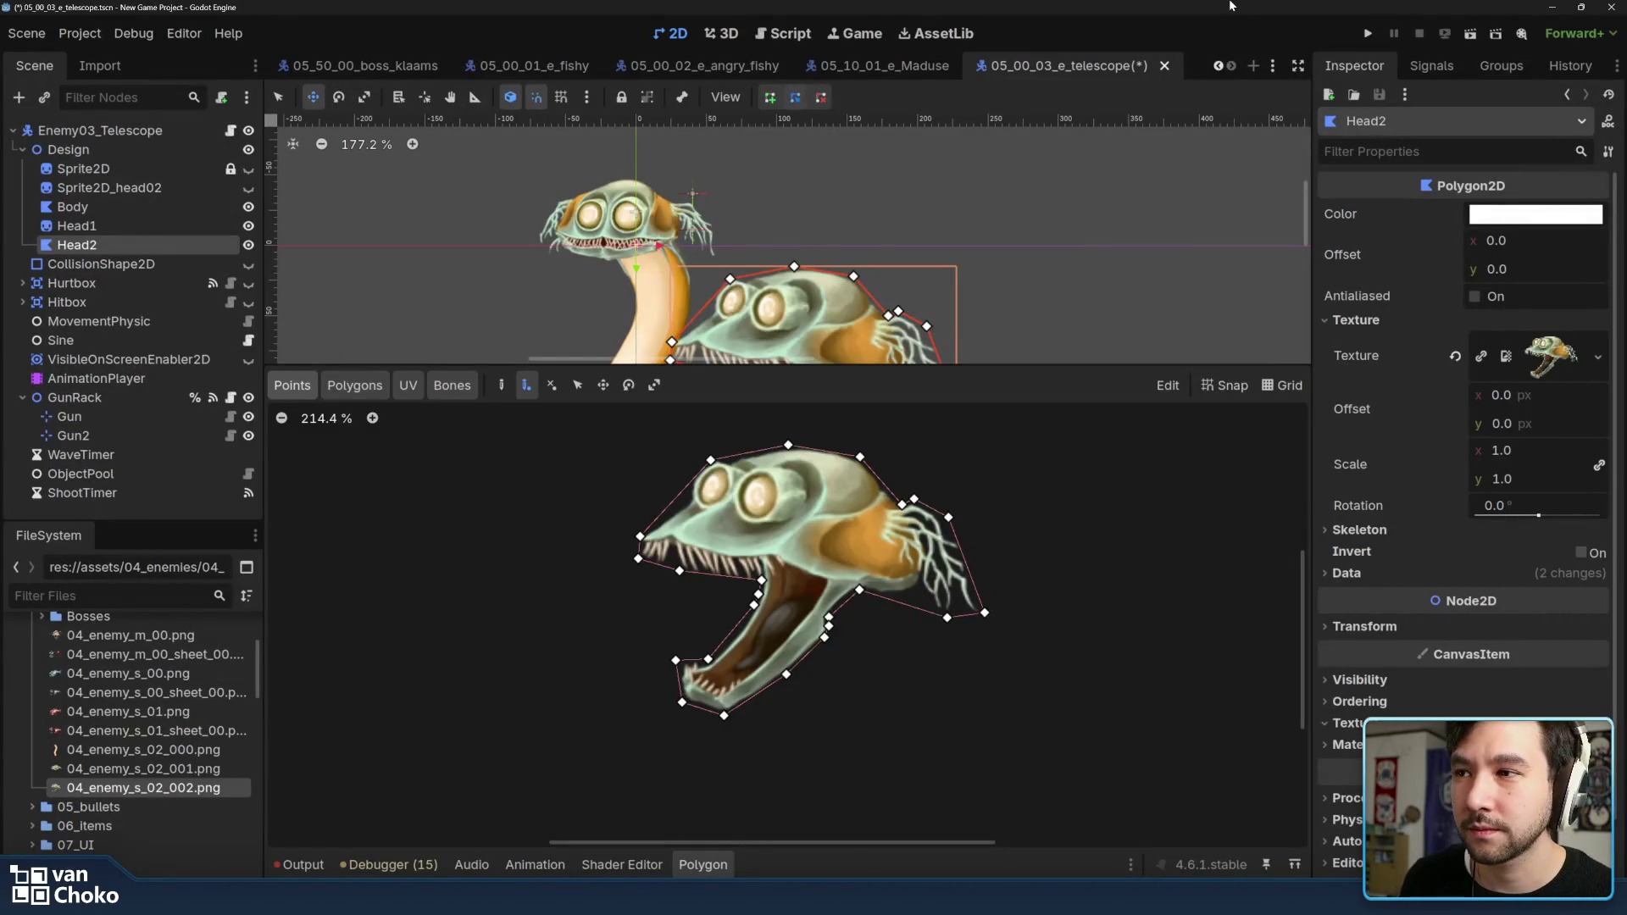
Place nine internal vertices along the upper mouth edge and inside the open mouth
mouse_move(1091, 363)
mouse_down()
mouse_move(1101, 526)
mouse_move(1066, 437)
mouse_up()
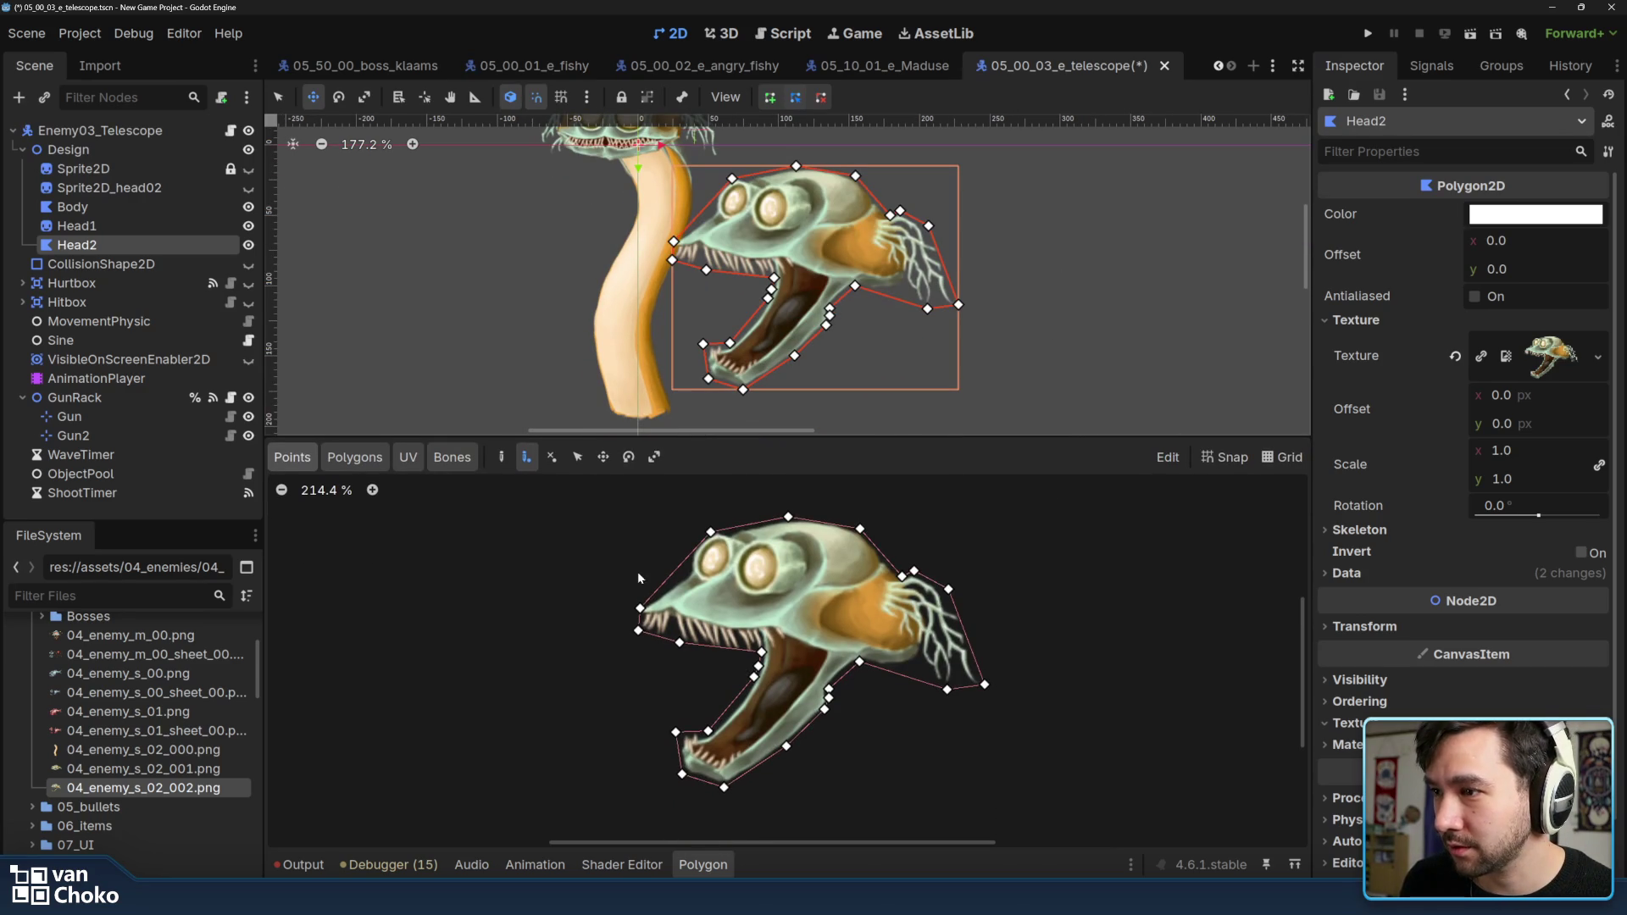
click(351, 457)
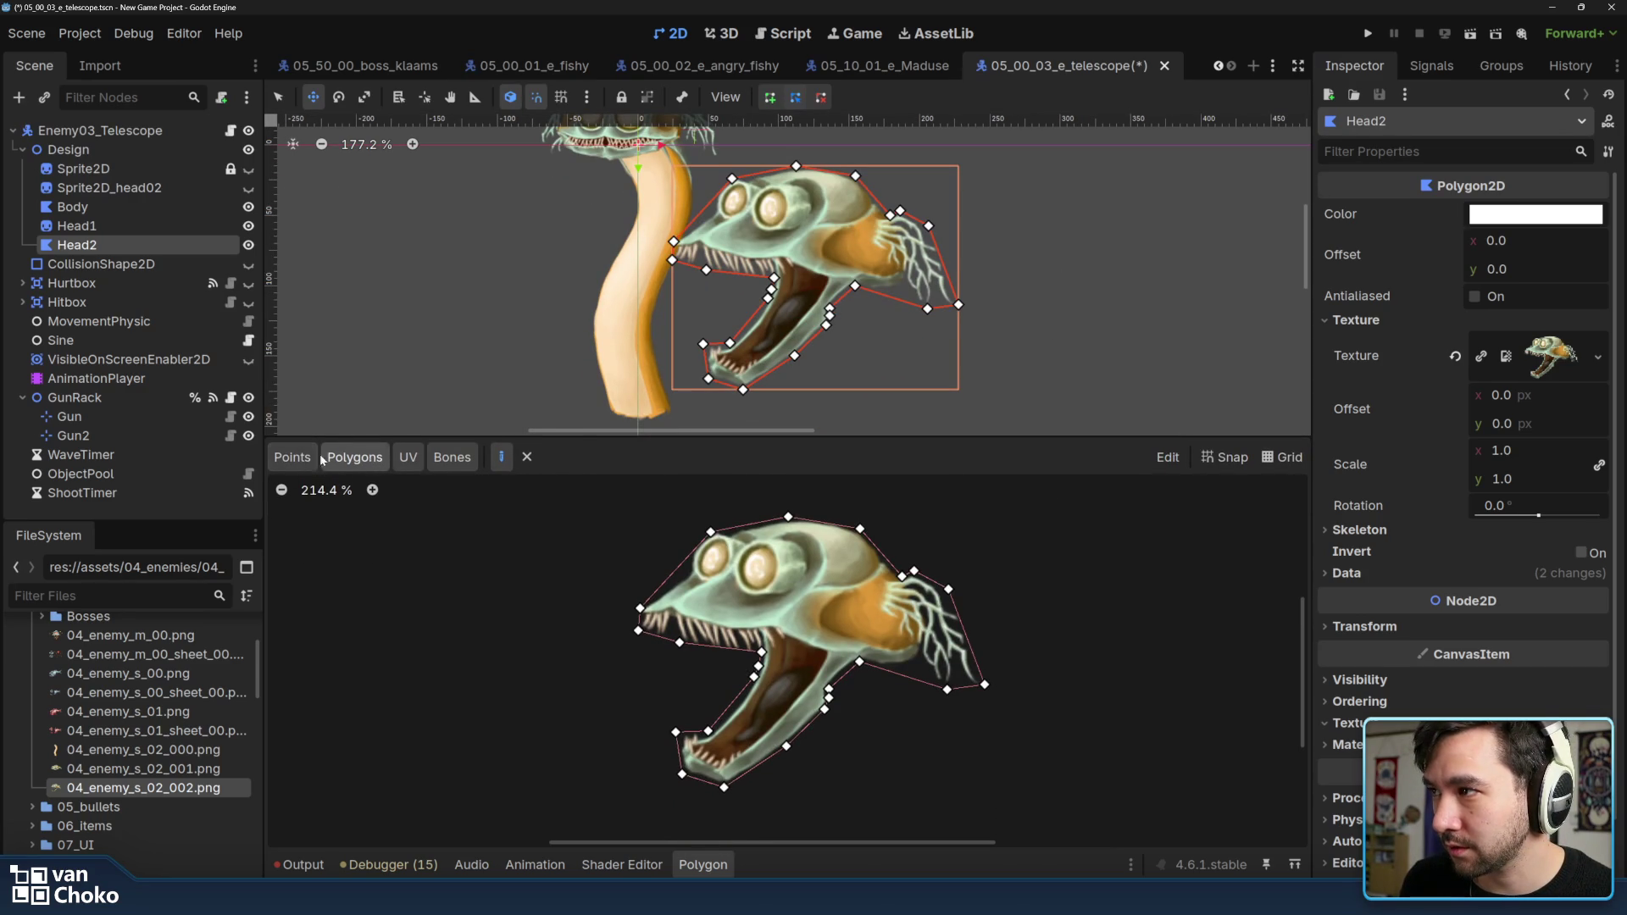
click(292, 458)
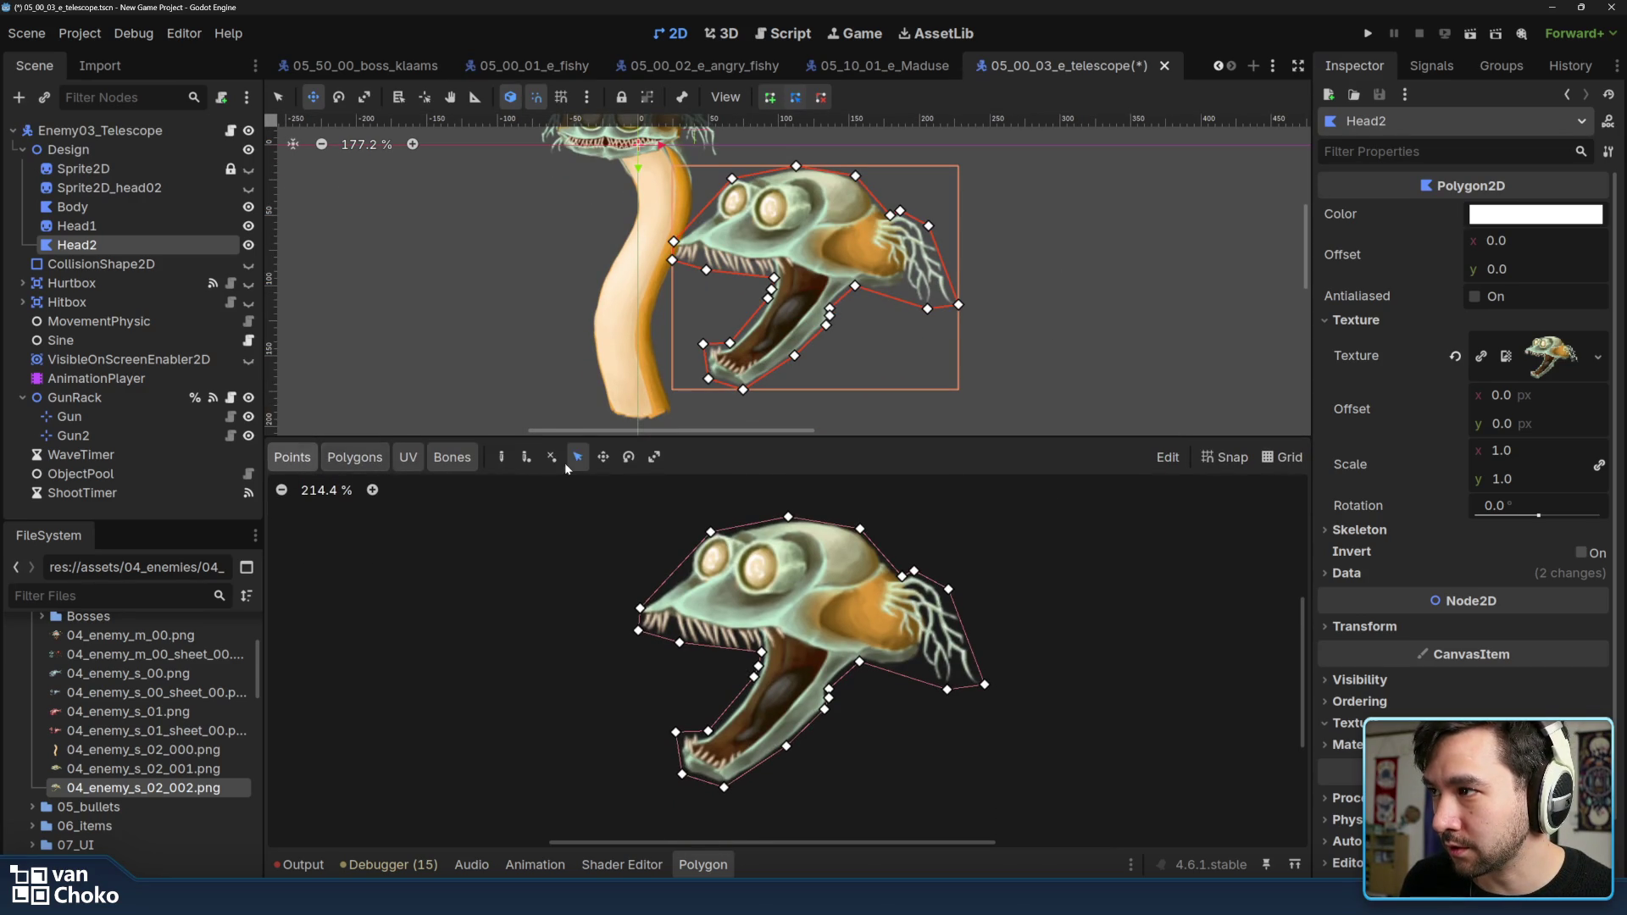
click(784, 638)
click(799, 642)
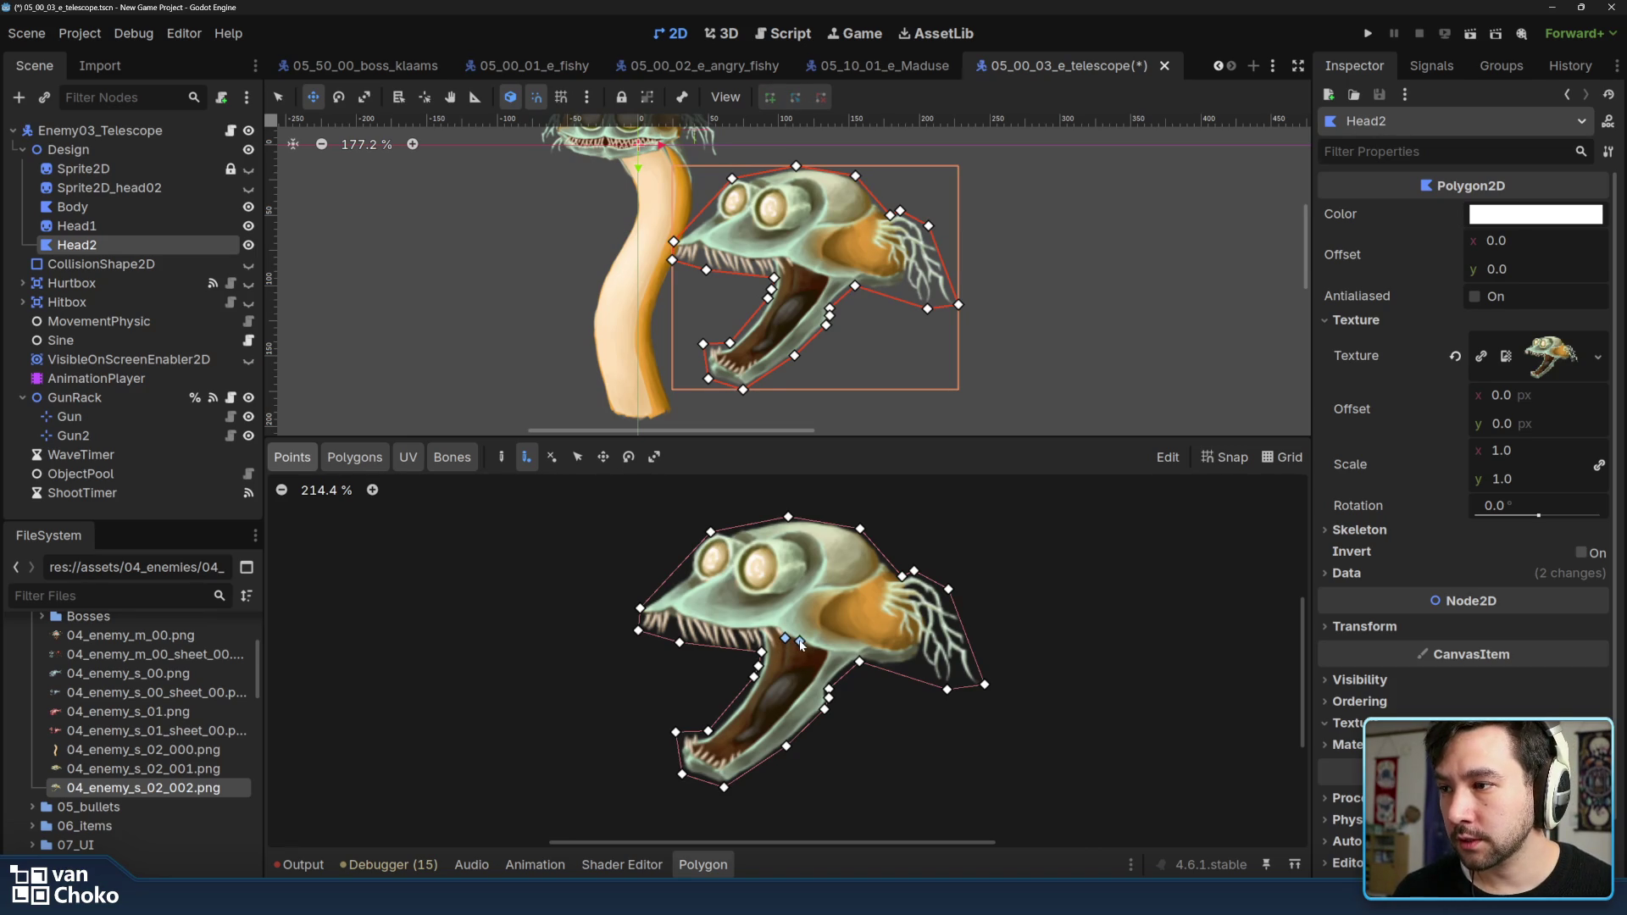
click(809, 646)
click(820, 648)
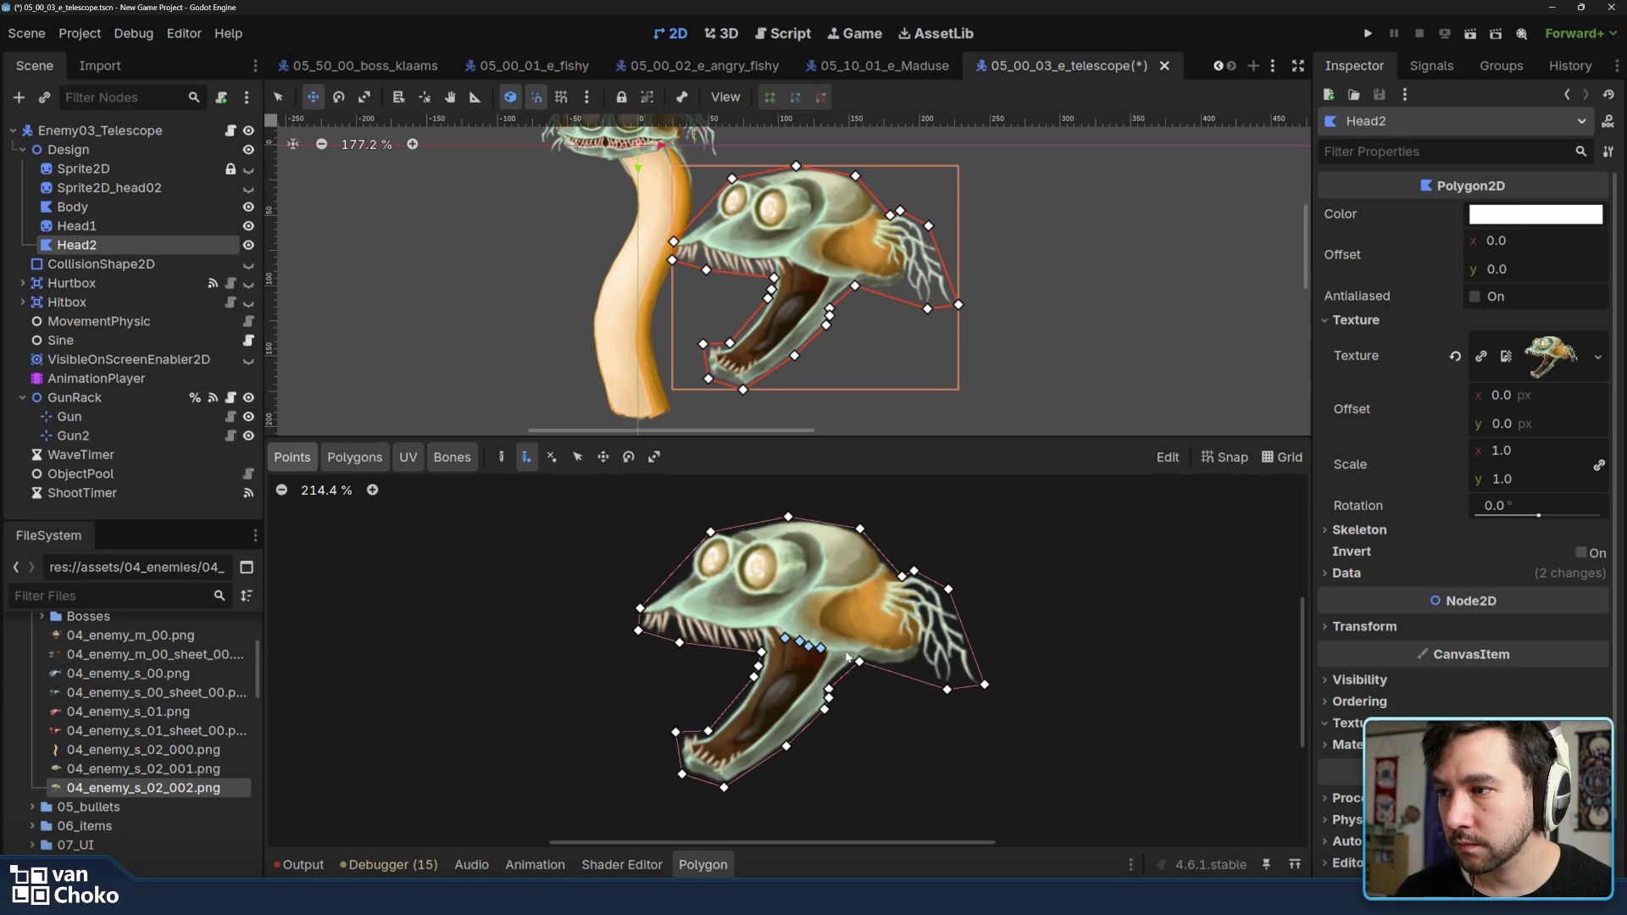
click(853, 652)
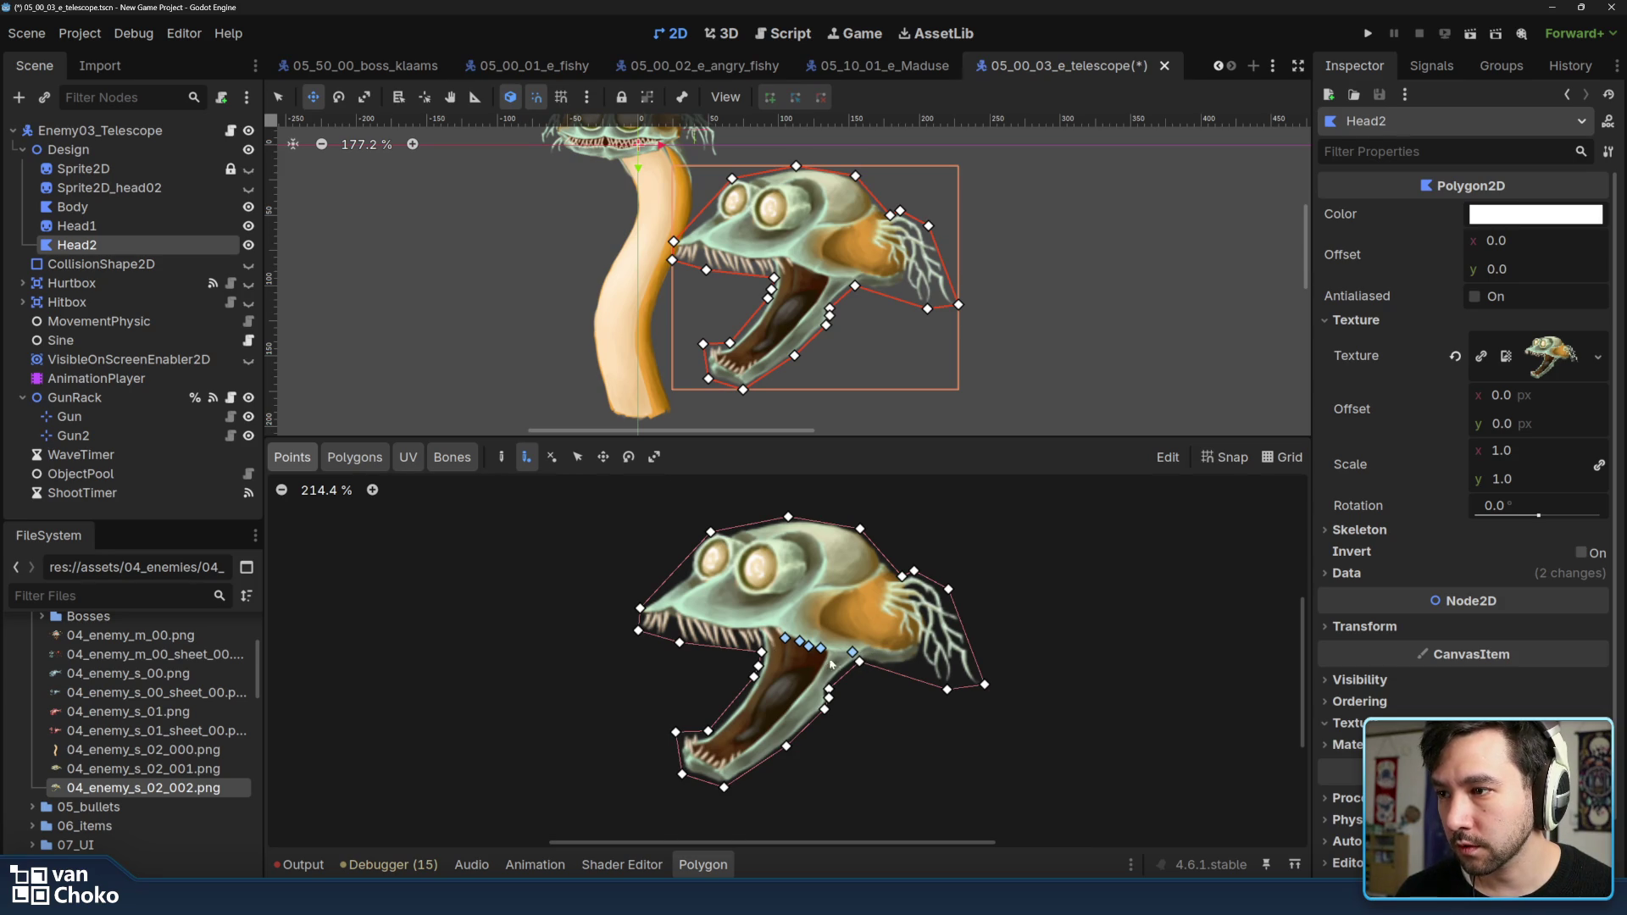
click(844, 656)
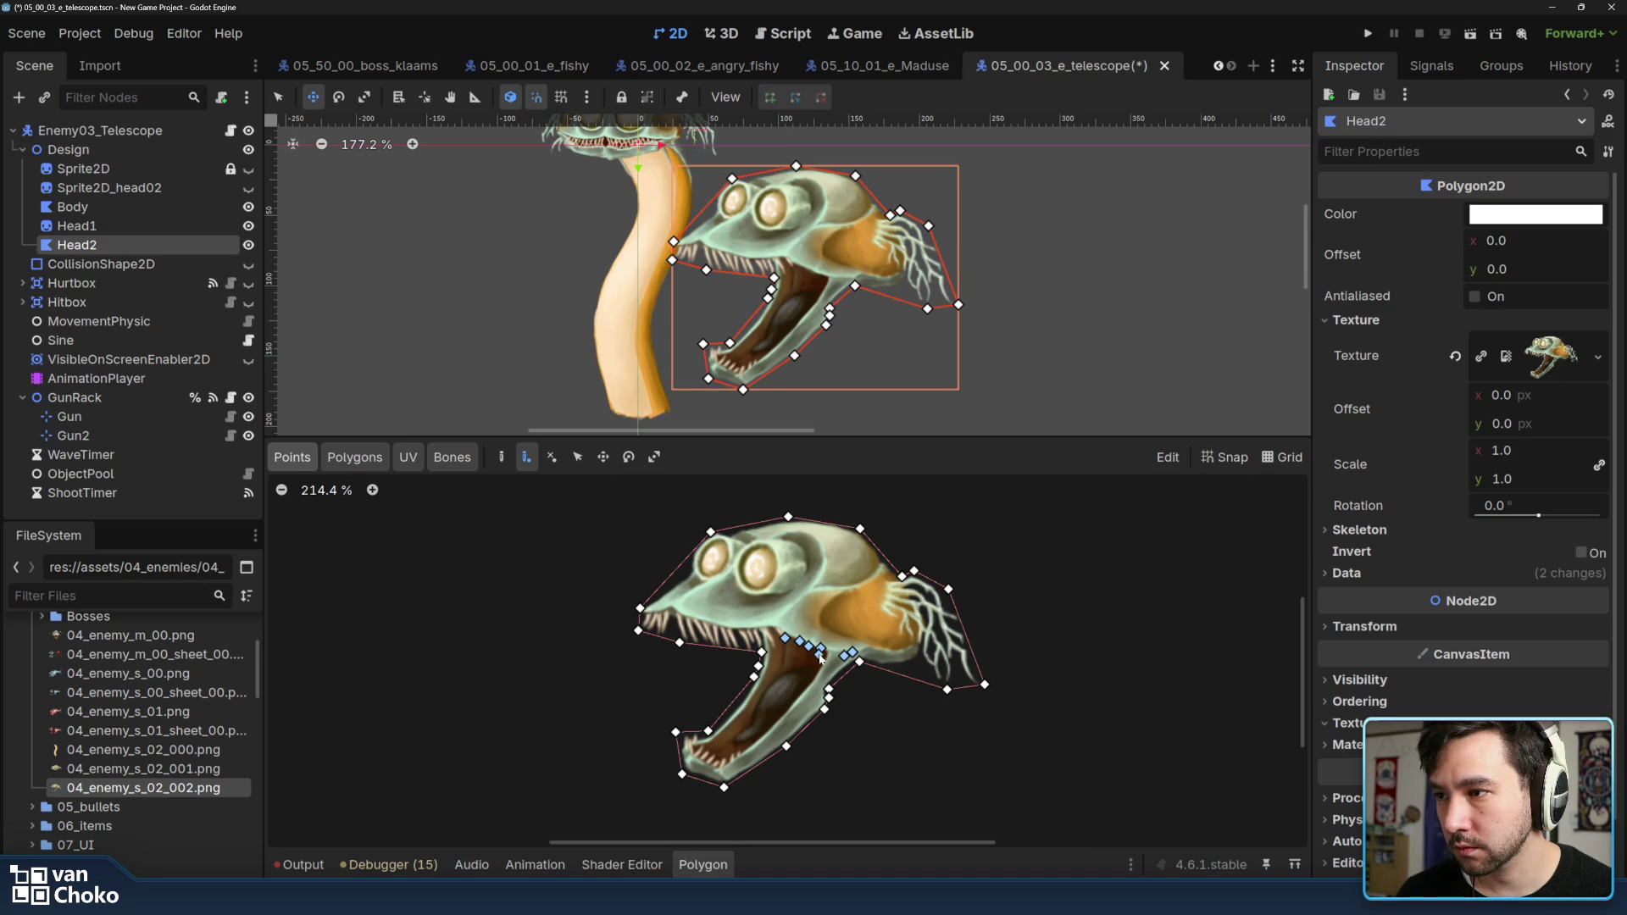
click(773, 648)
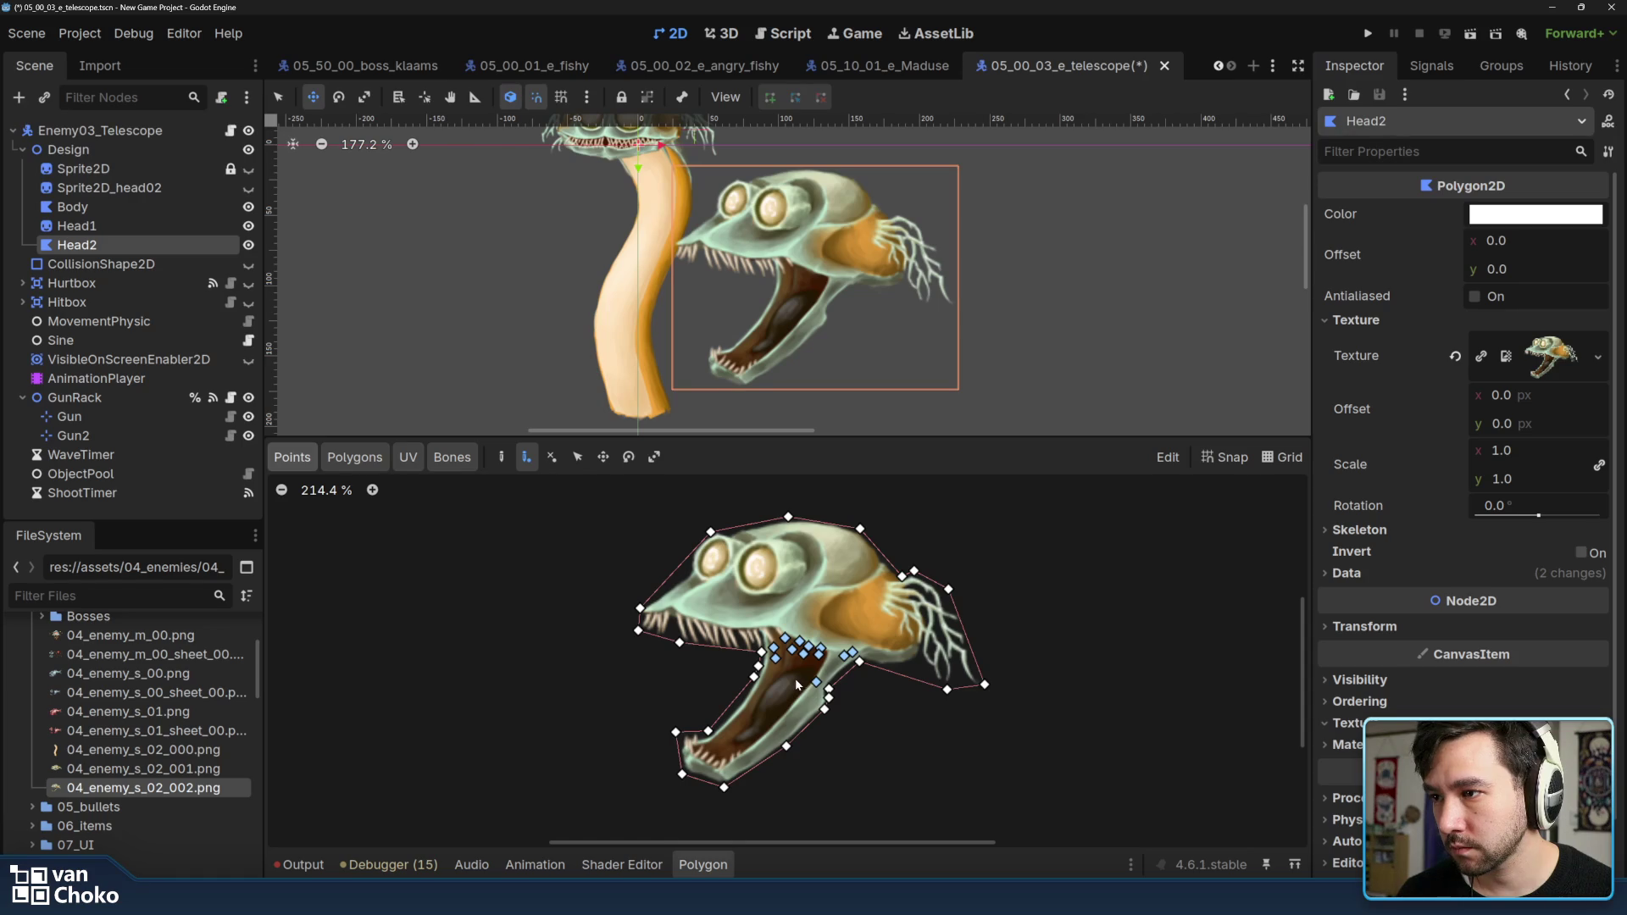
click(795, 677)
click(769, 676)
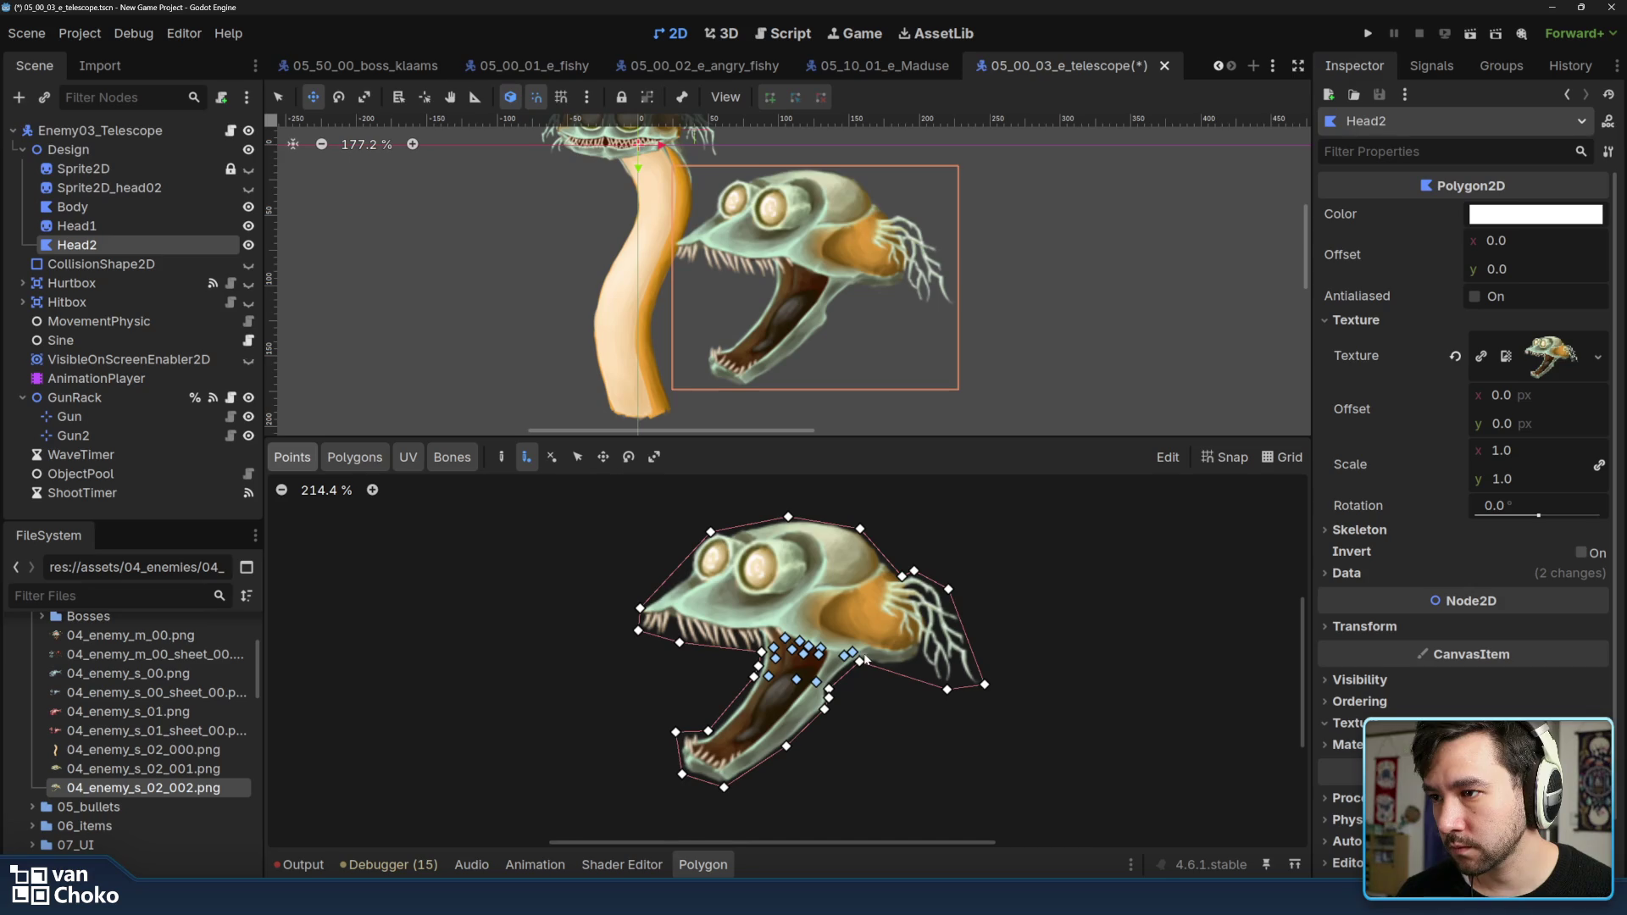
Remove seven misplaced mouth vertices, keeping a few along the upper mouth edge
click(551, 457)
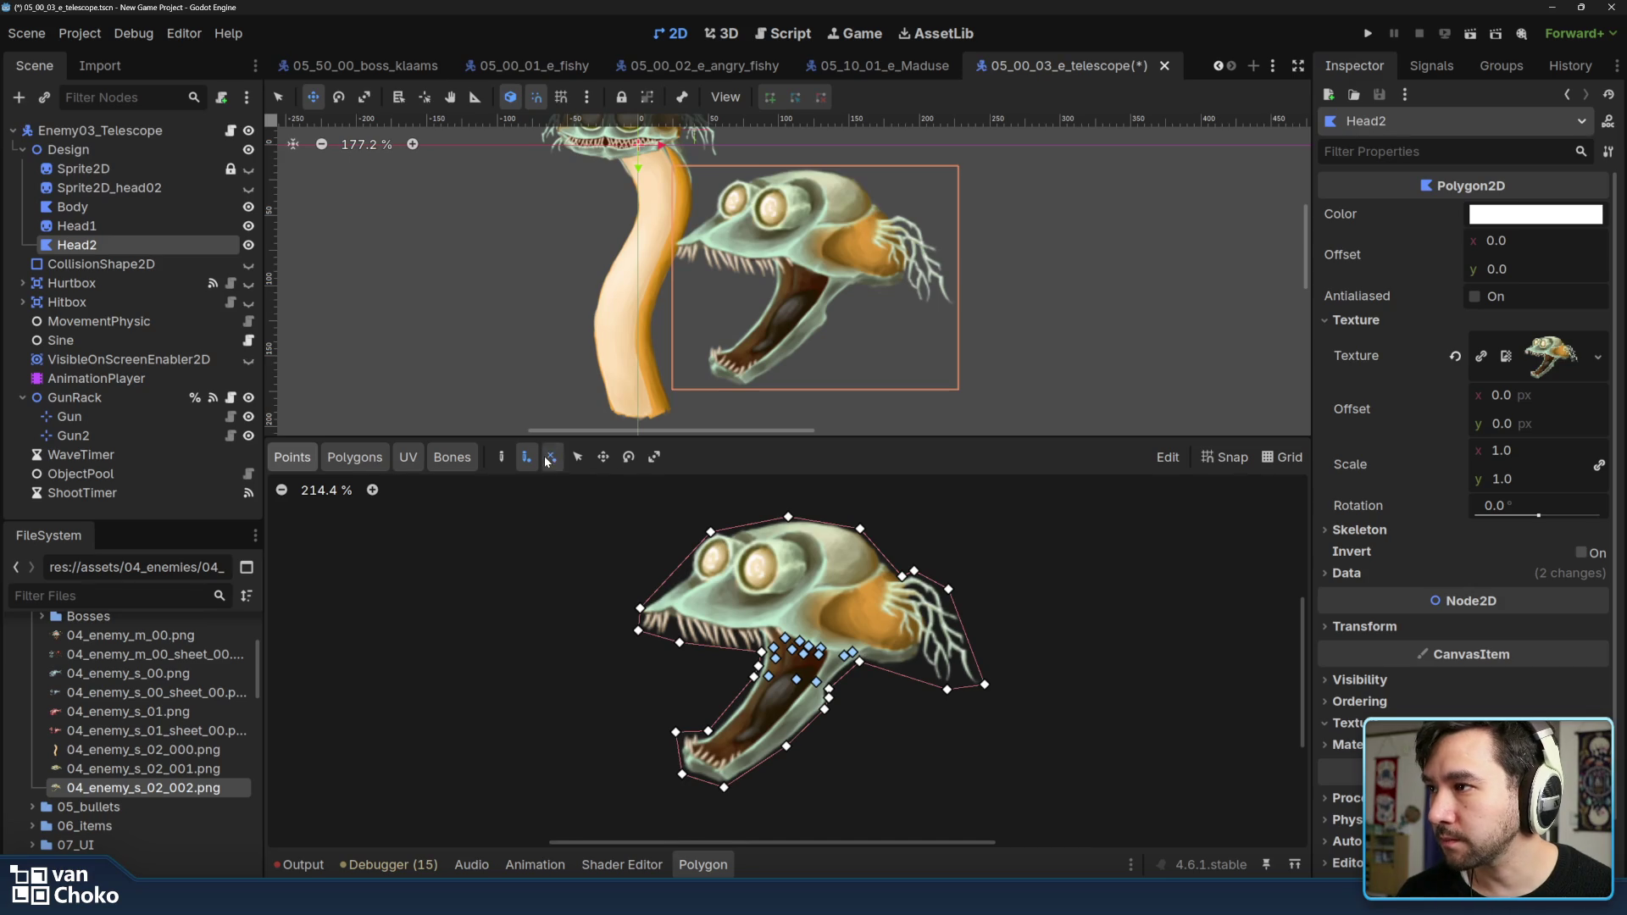
click(800, 641)
click(804, 654)
click(820, 648)
click(844, 655)
click(816, 682)
click(797, 679)
click(768, 675)
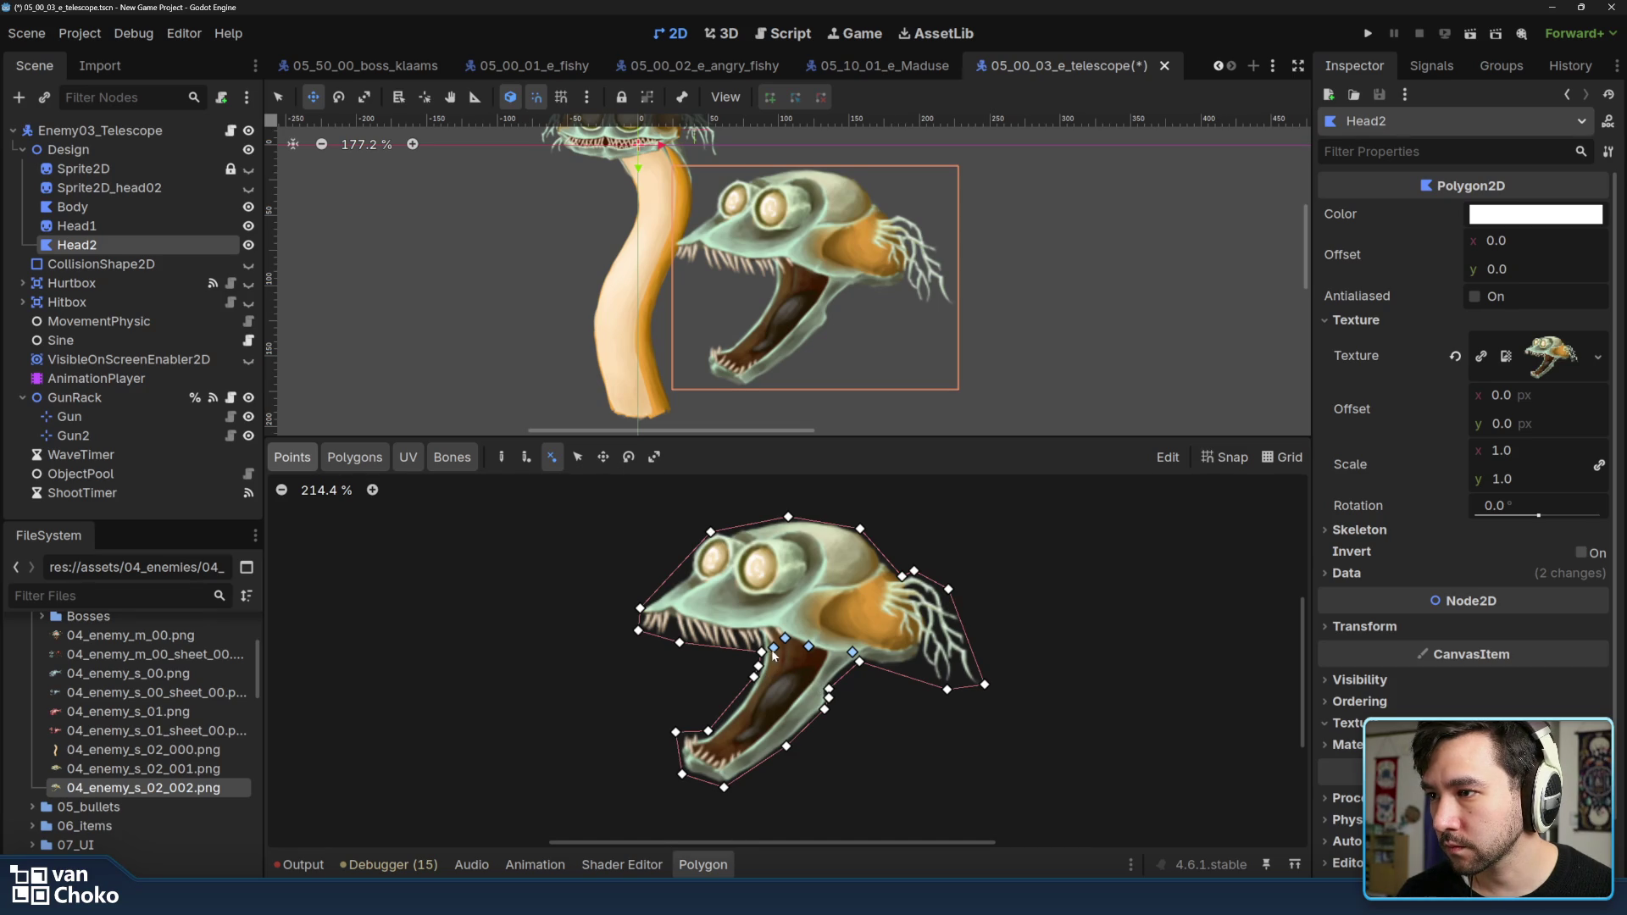
click(526, 457)
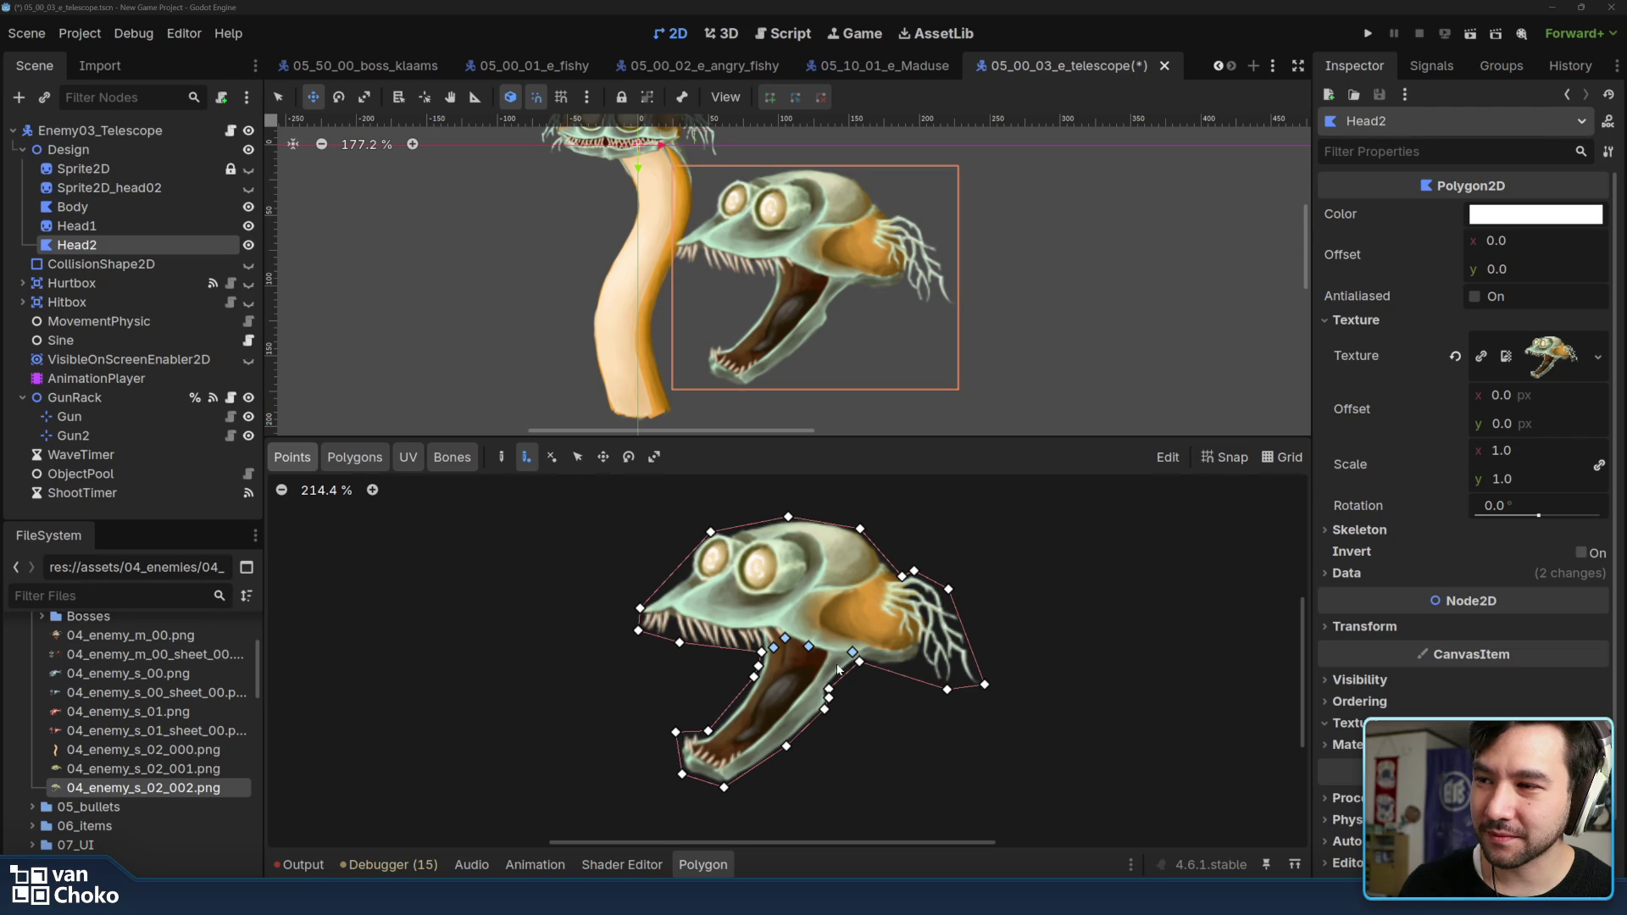
Add internal vertices inside the mouth and along the lower jaw
click(776, 657)
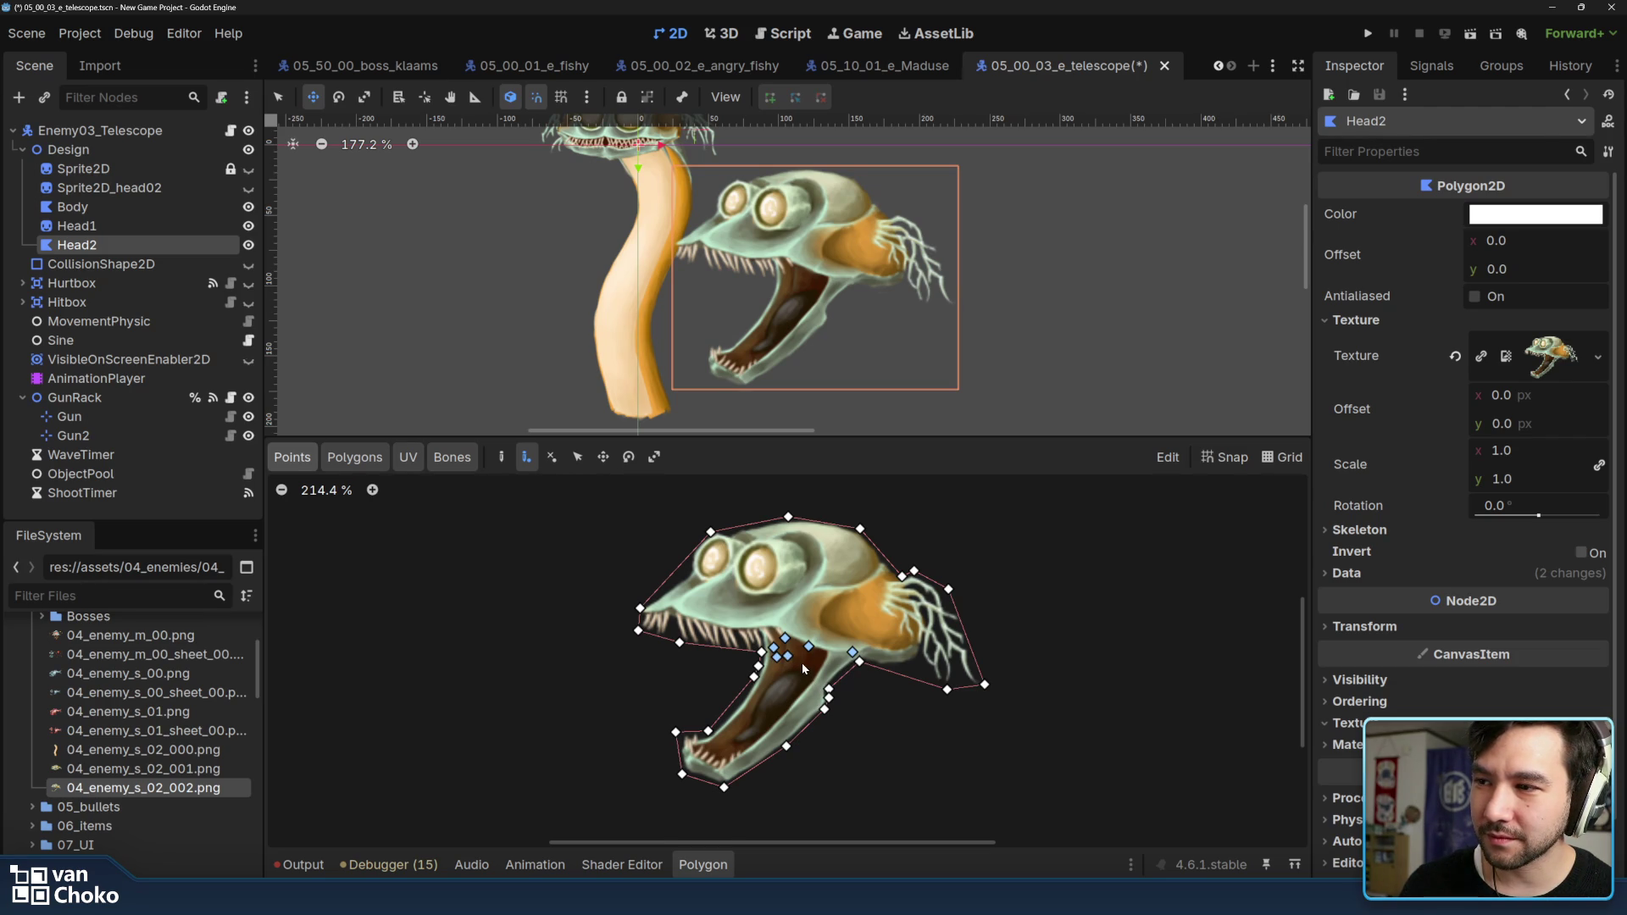
click(816, 670)
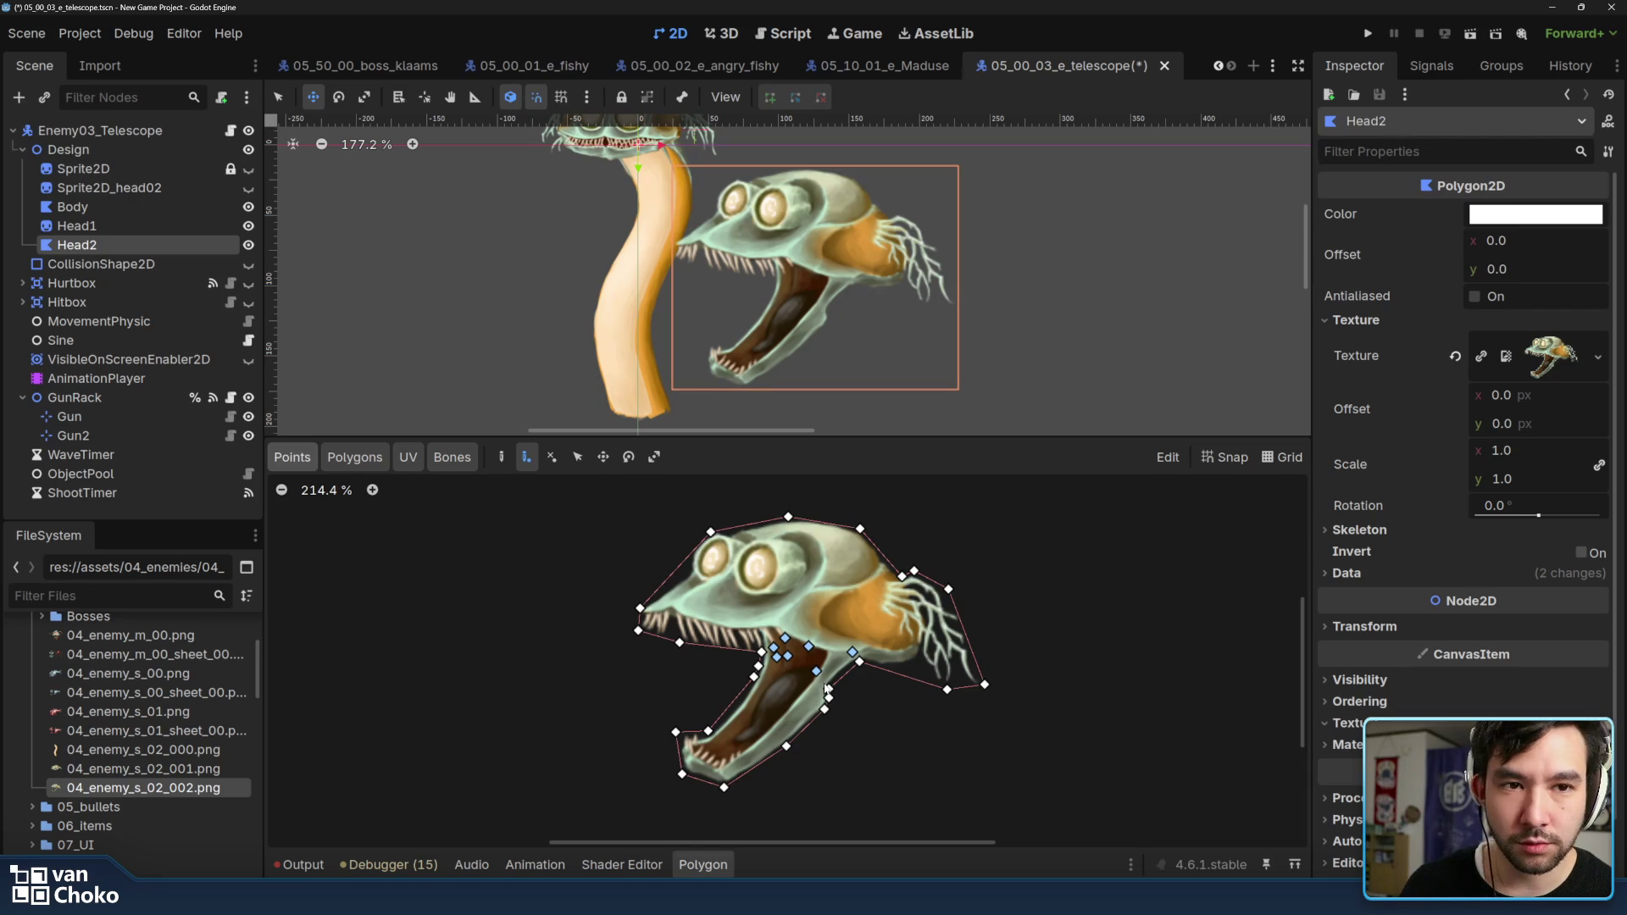
click(826, 684)
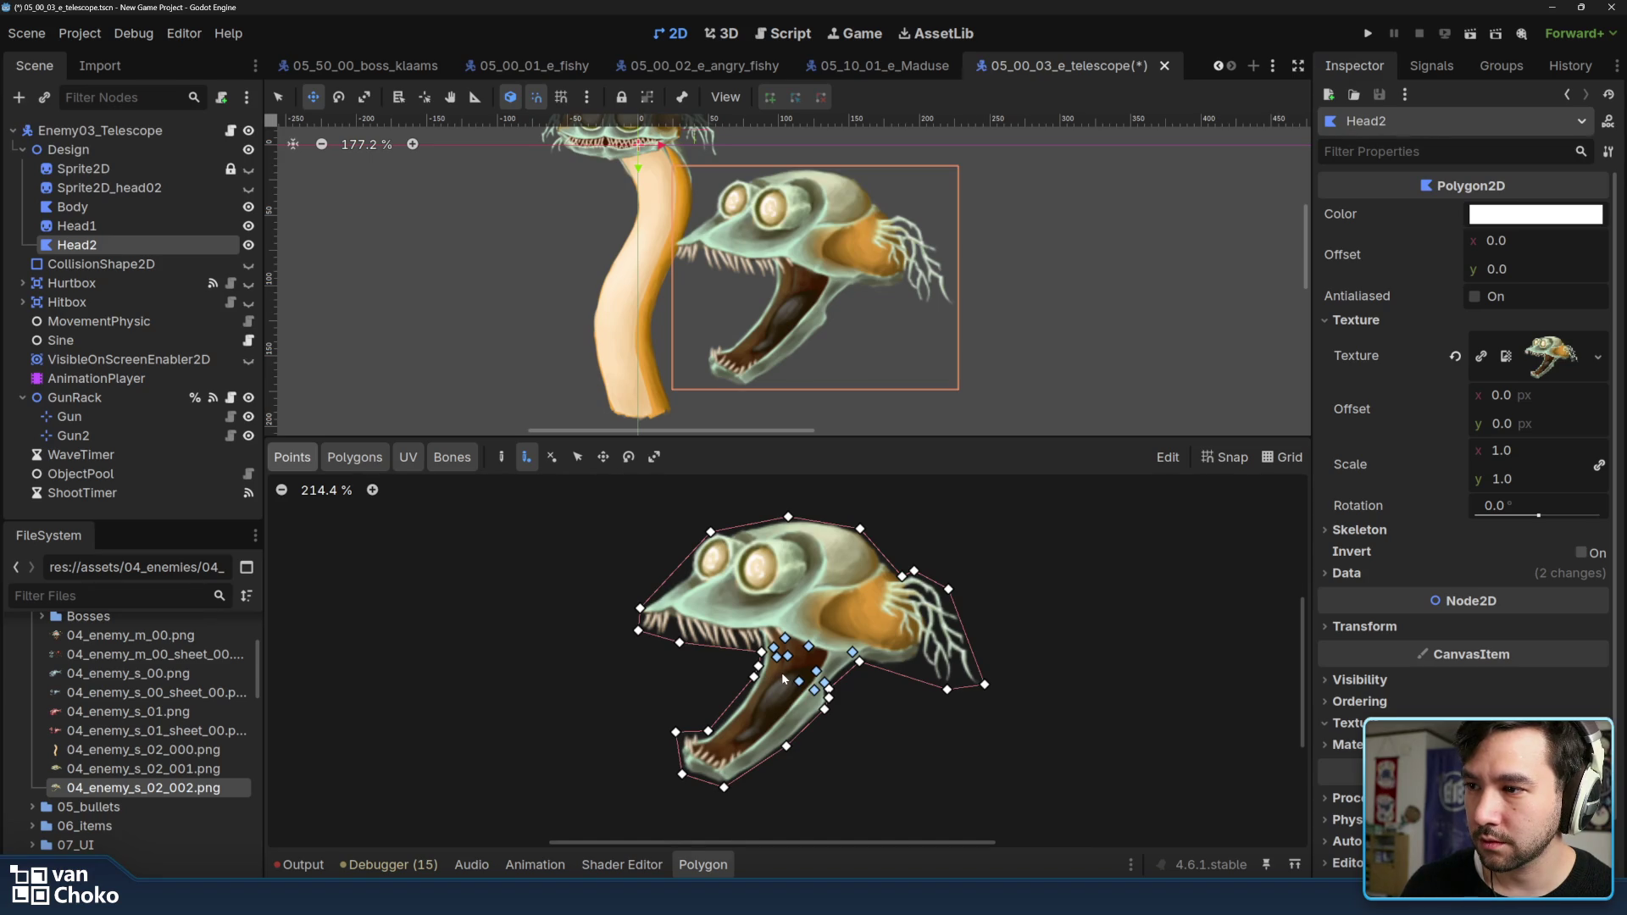
click(779, 675)
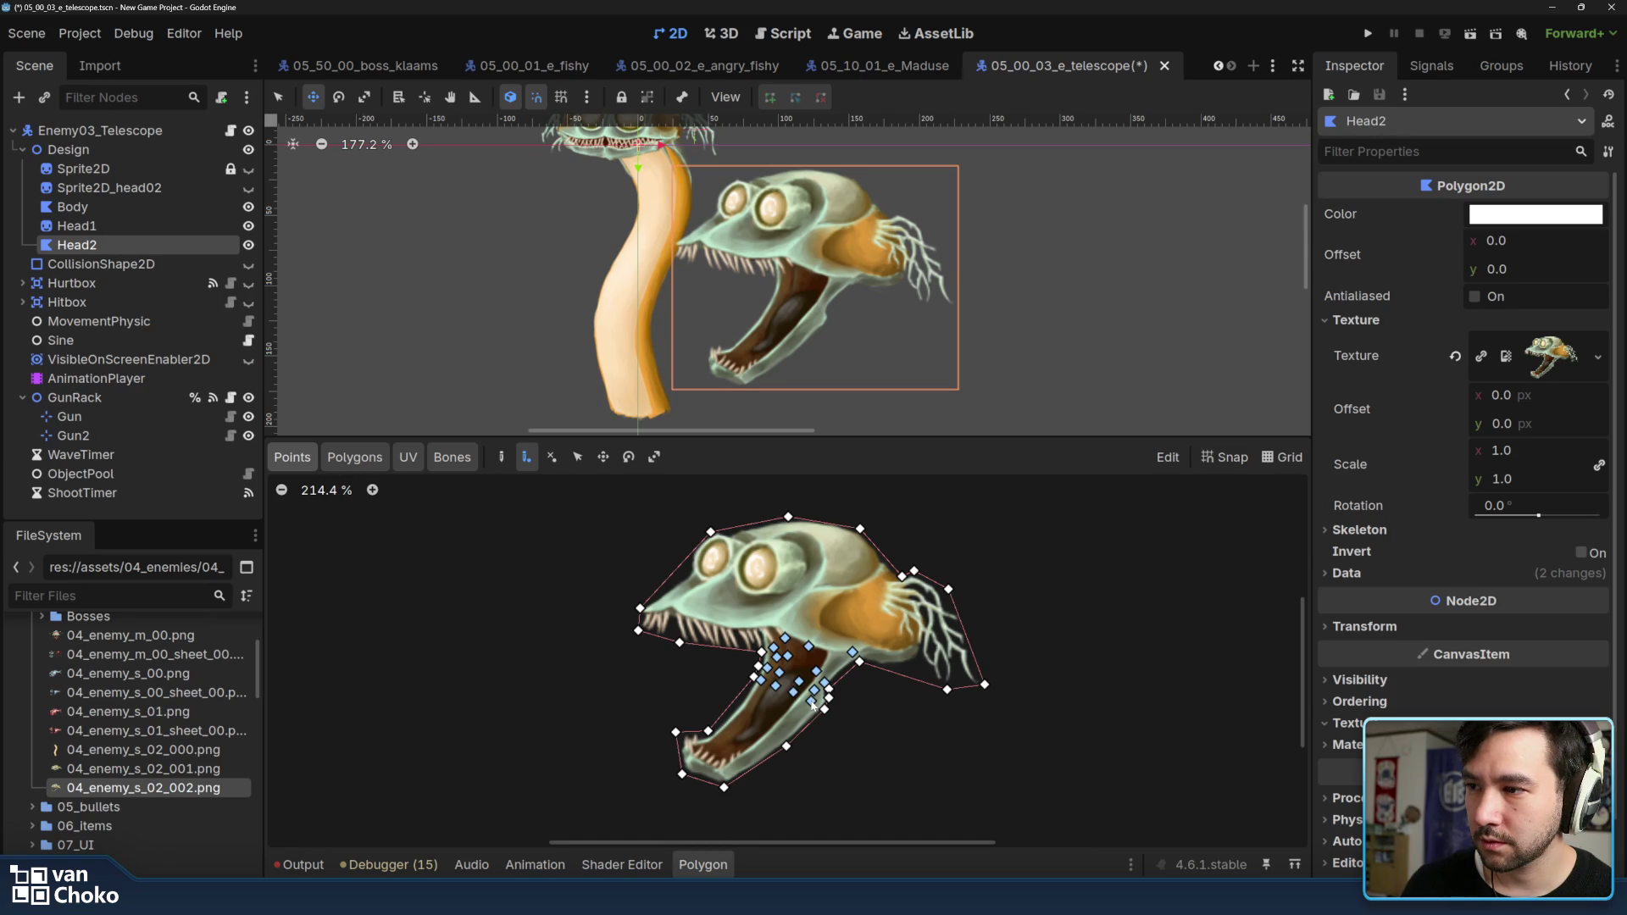
click(733, 733)
click(748, 734)
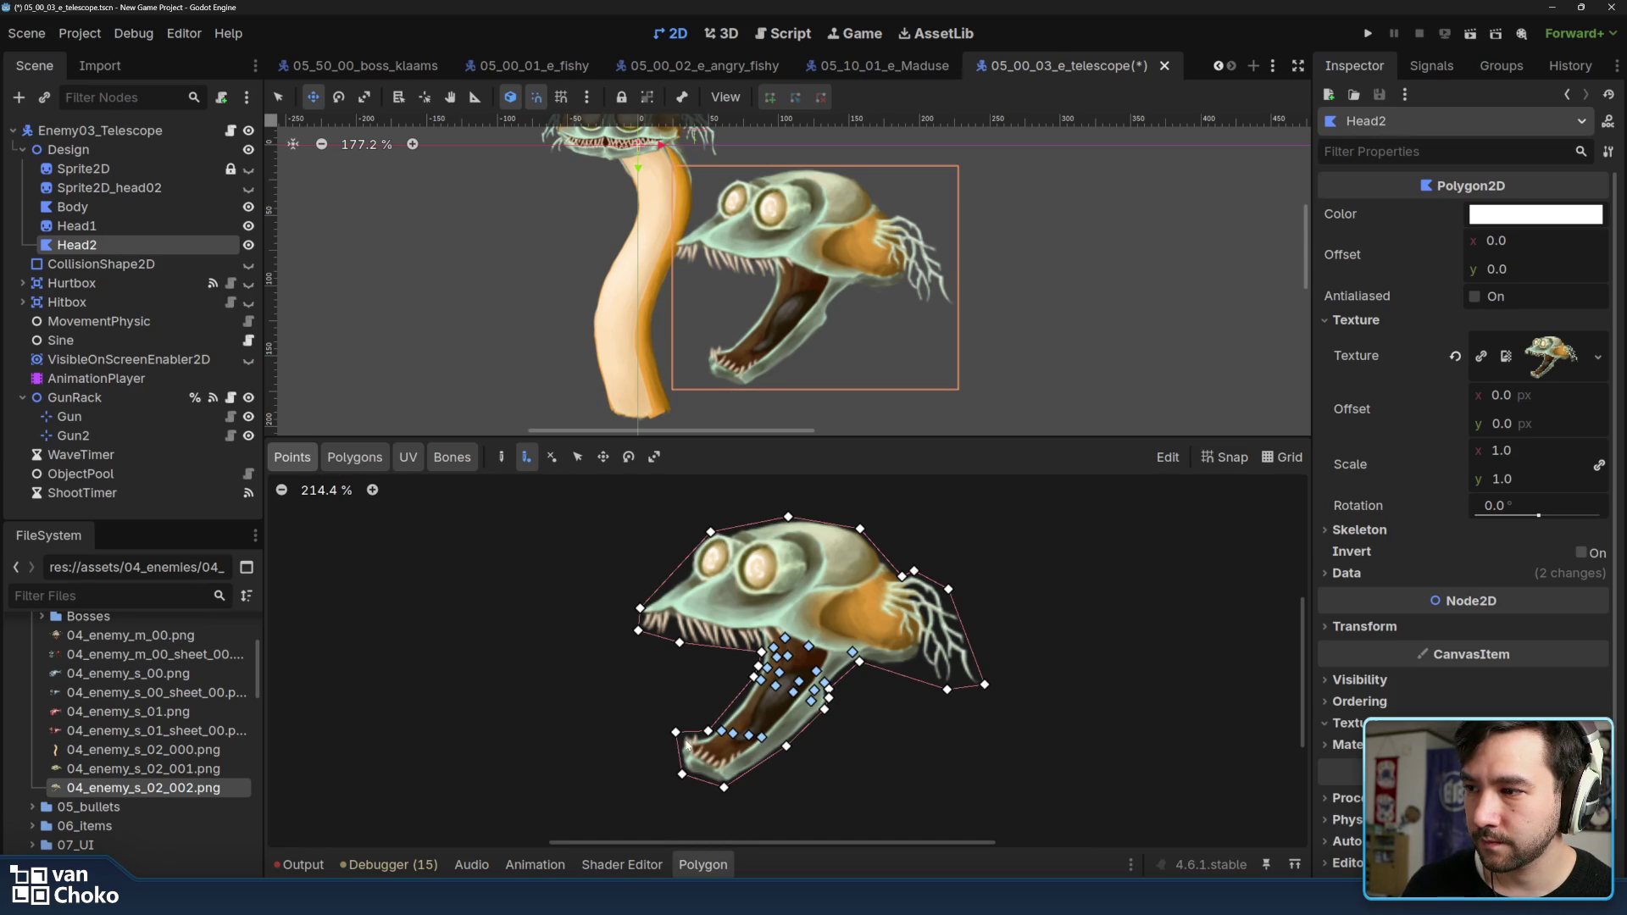
click(722, 765)
click(691, 747)
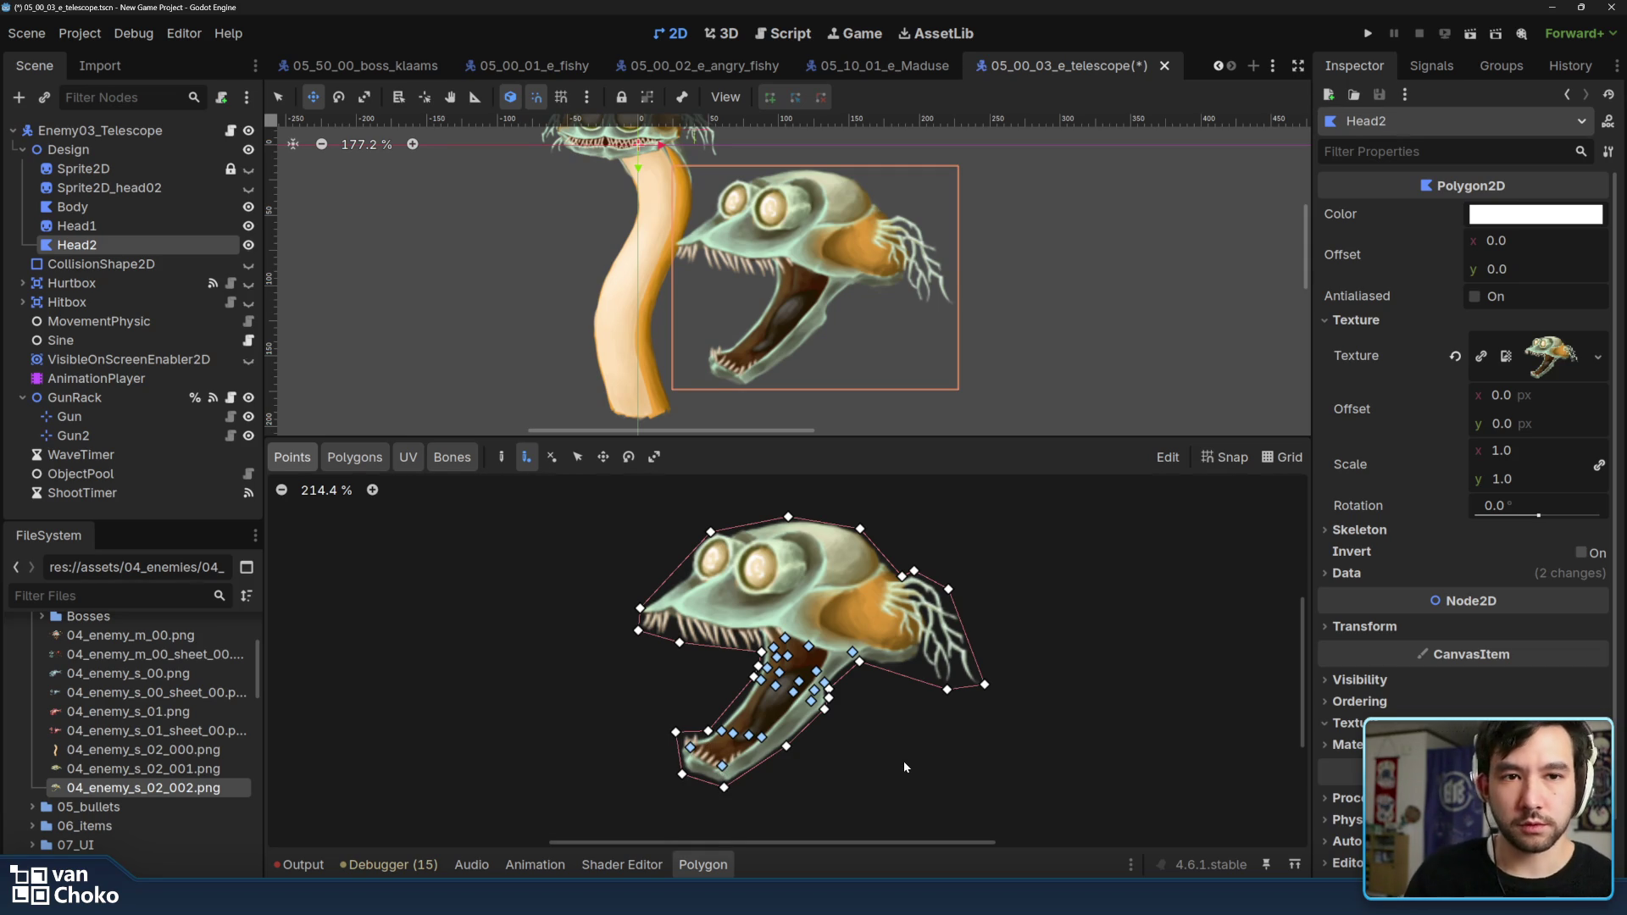
Remove four misplaced jaw vertices and re-add two in corrected positions
click(551, 457)
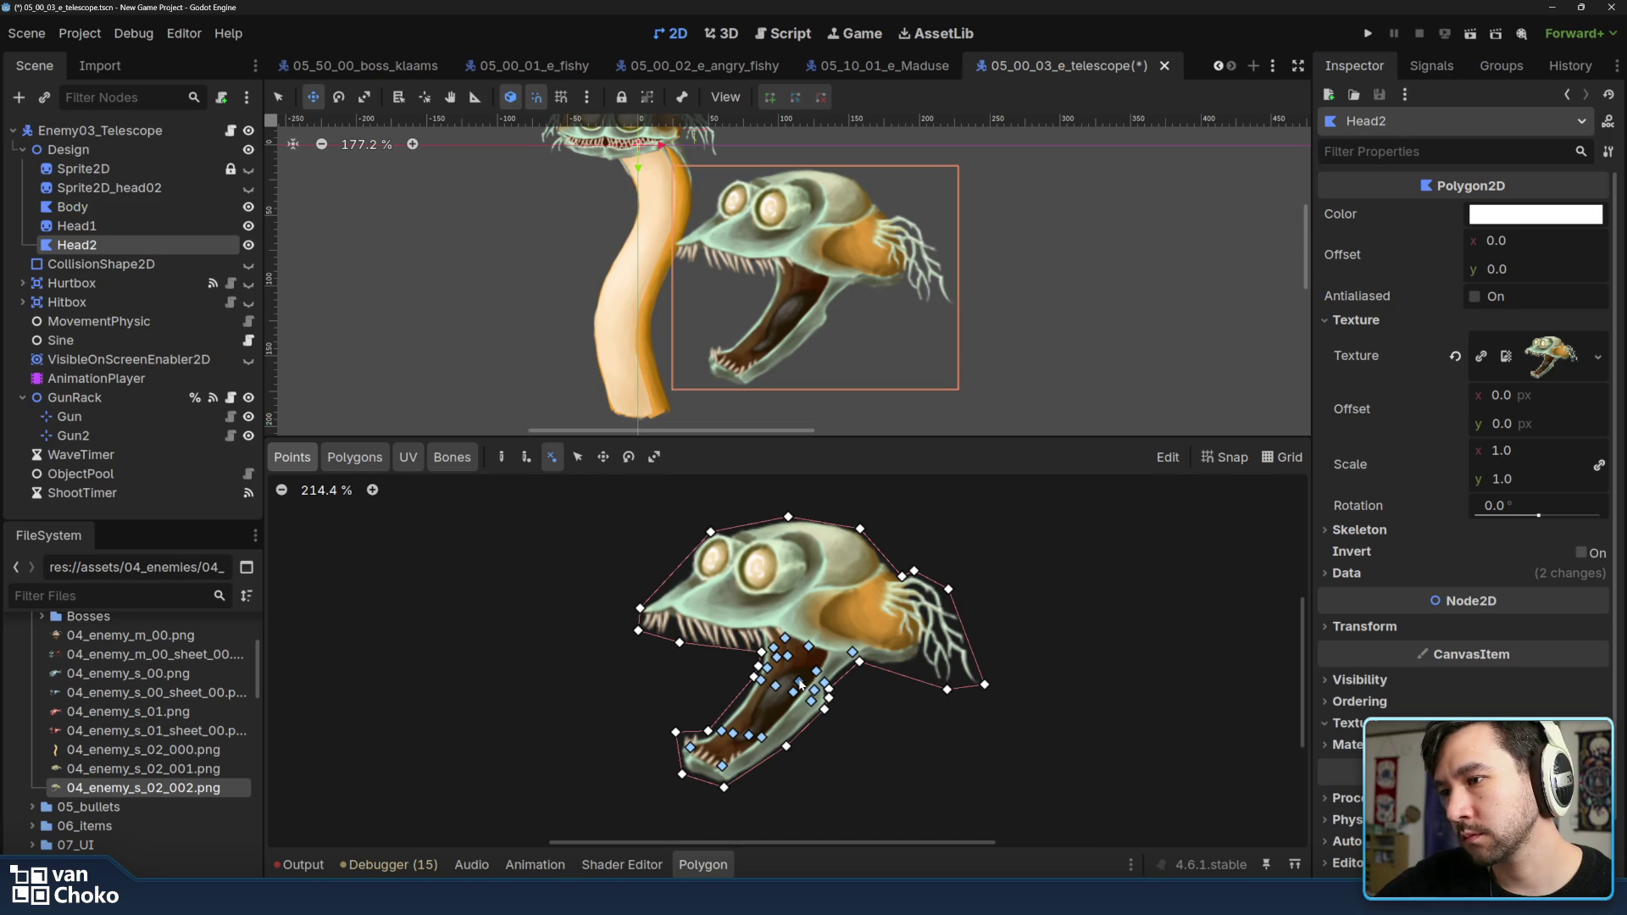
click(793, 692)
click(775, 685)
click(815, 691)
click(811, 701)
click(526, 457)
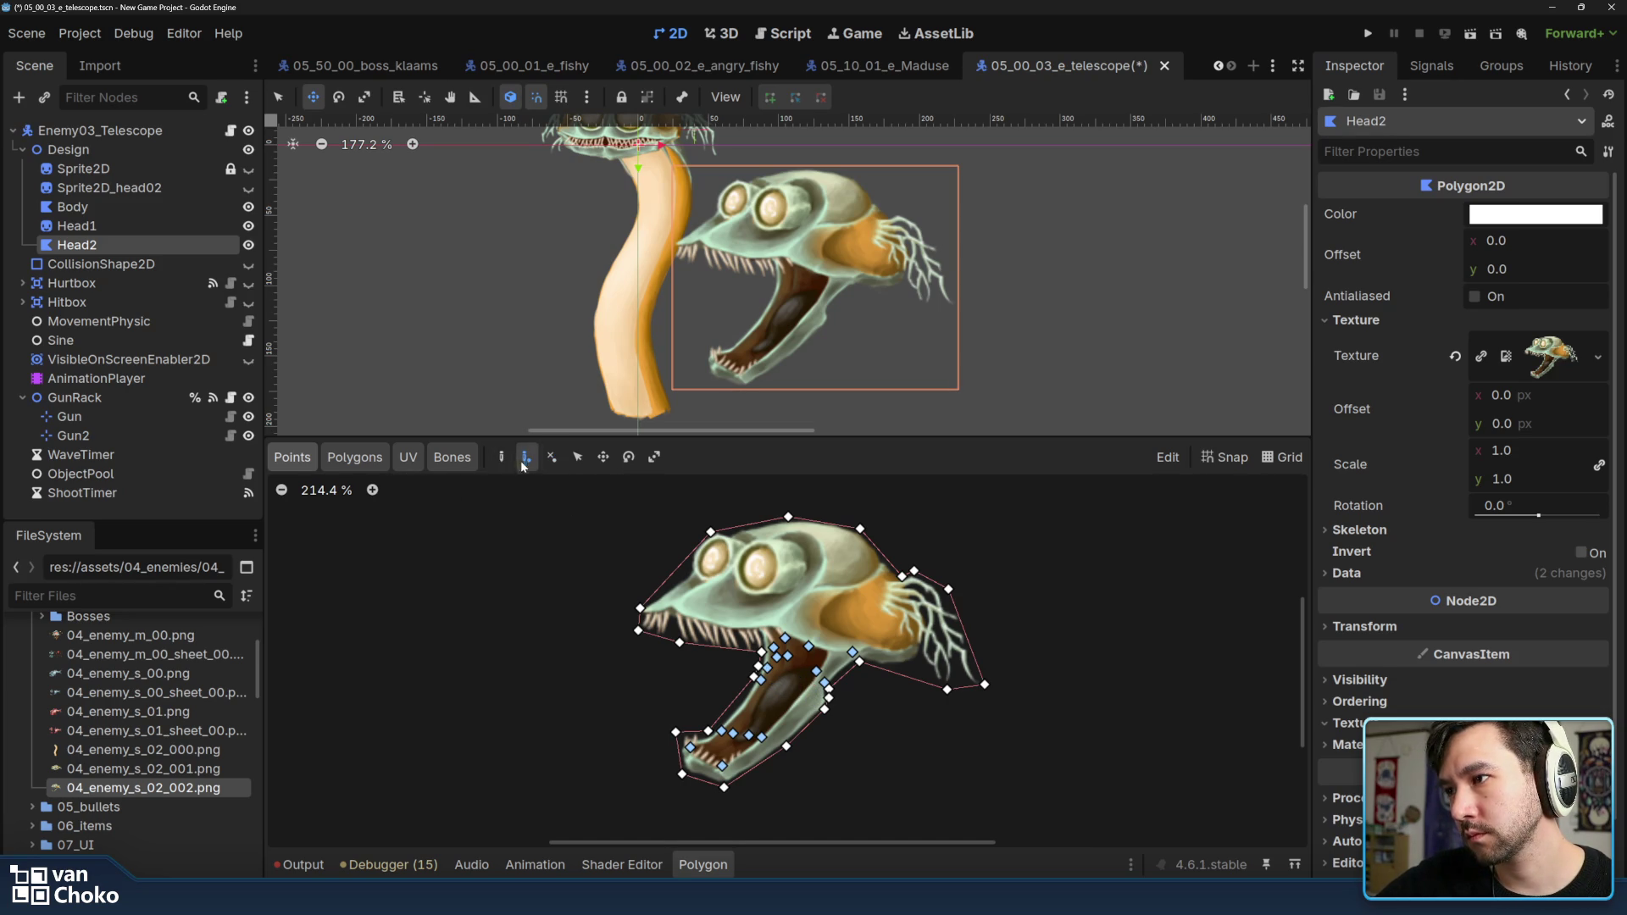
click(805, 689)
click(794, 701)
Delete the stray internal vertex on the lower jaw
click(552, 456)
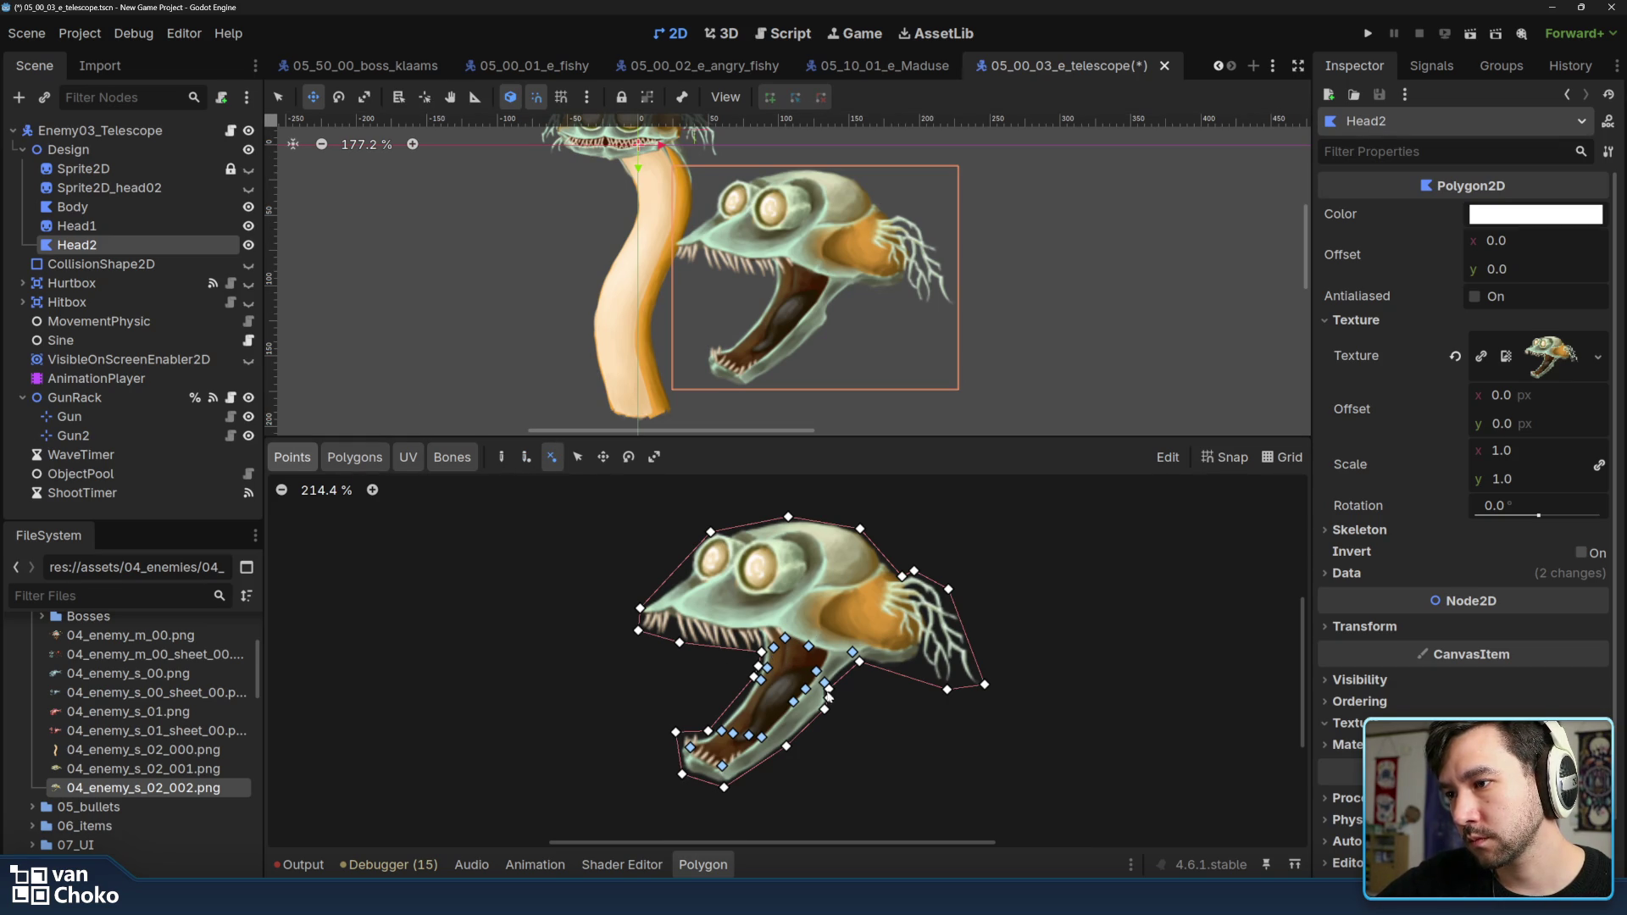
click(526, 457)
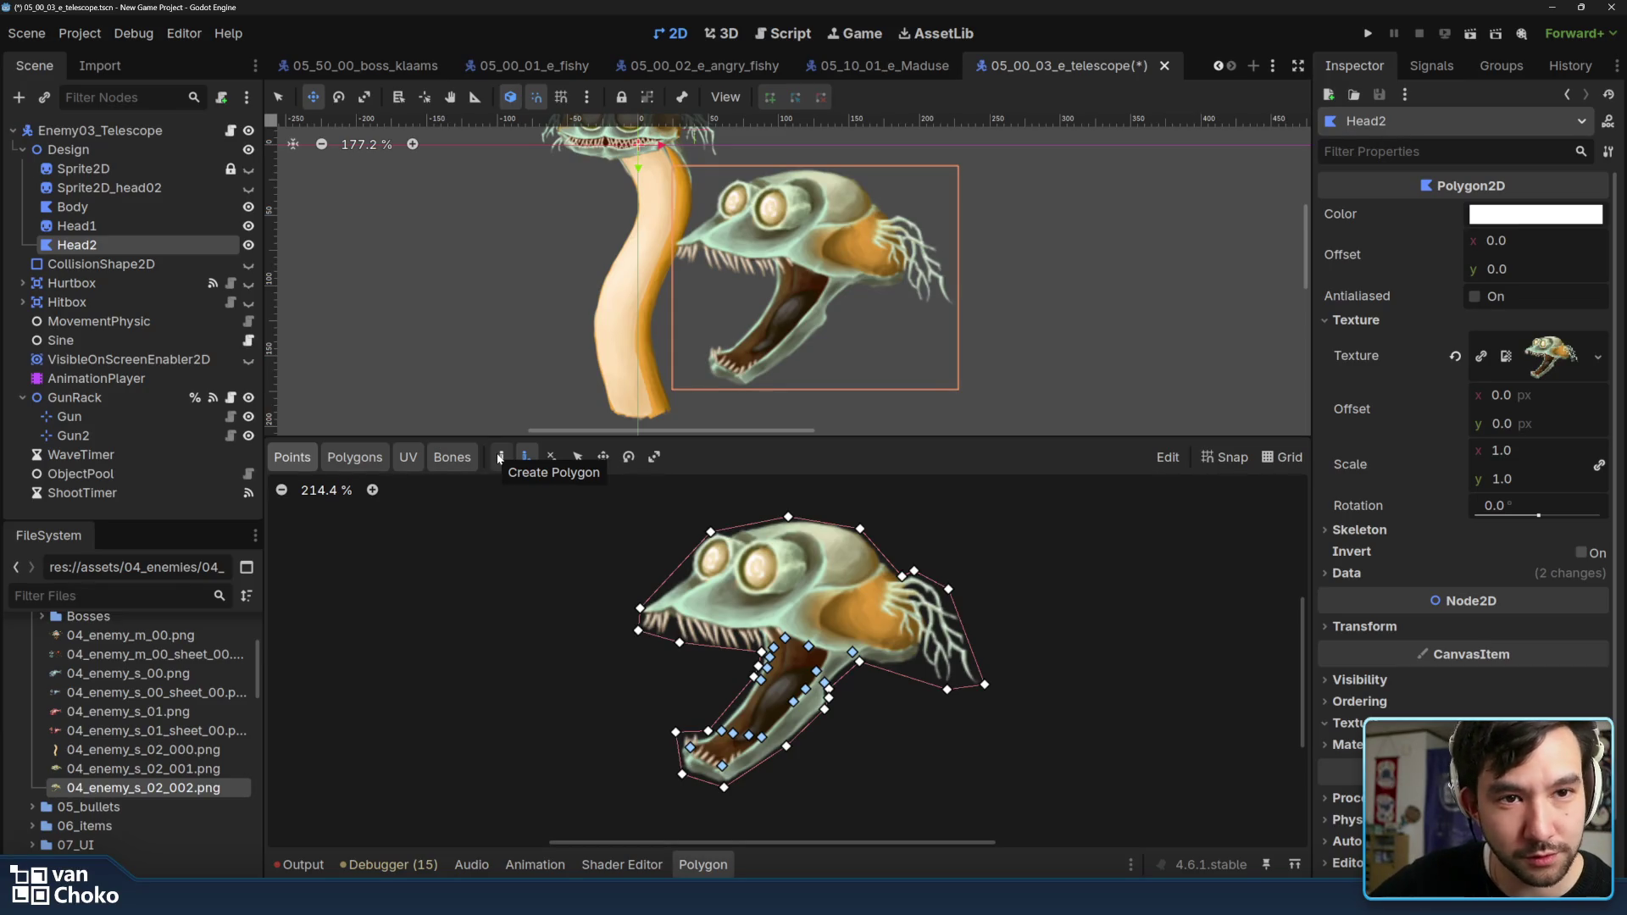
scroll(835, 746, left, 3)
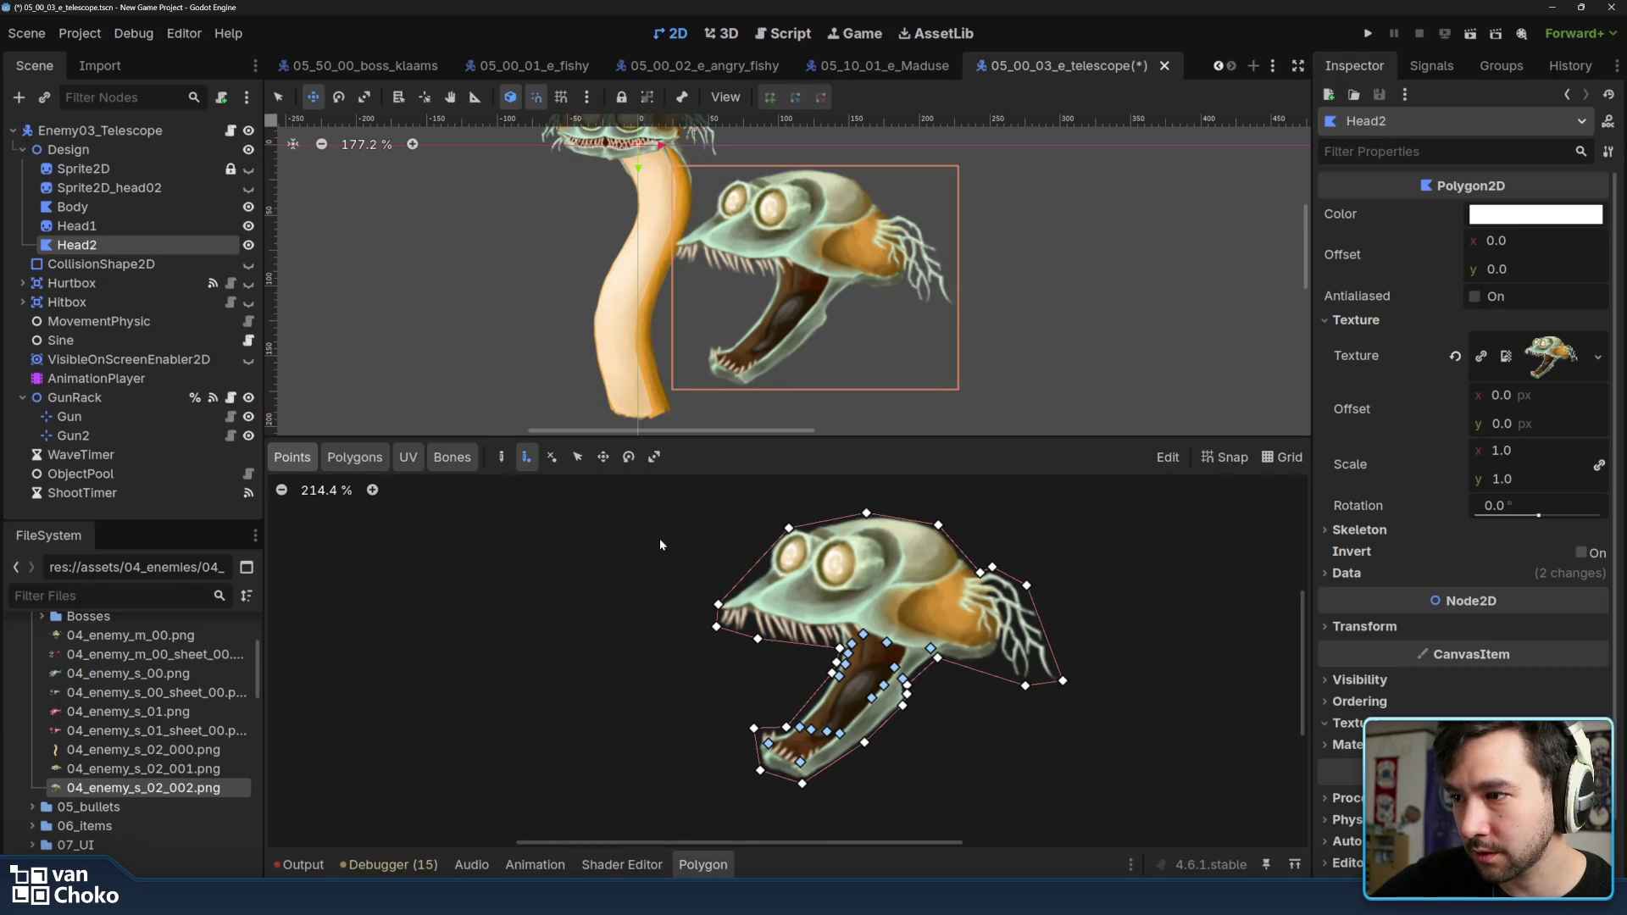
click(551, 456)
click(812, 730)
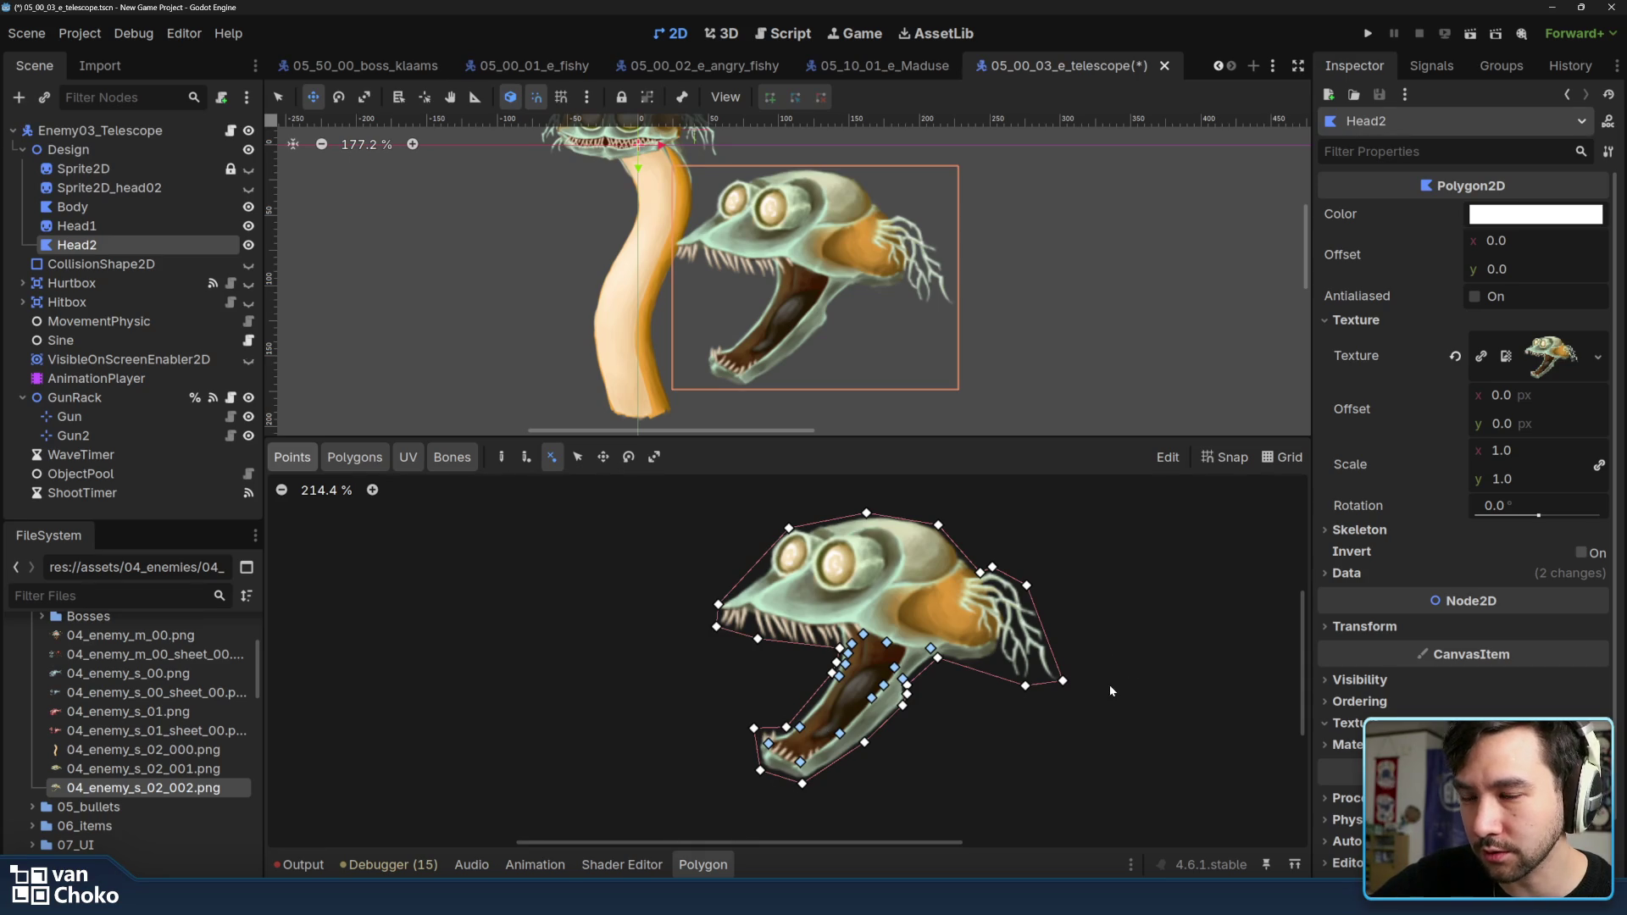
scroll(1102, 672, down, 1)
scroll(932, 647, up, 2)
scroll(947, 664, down, 3)
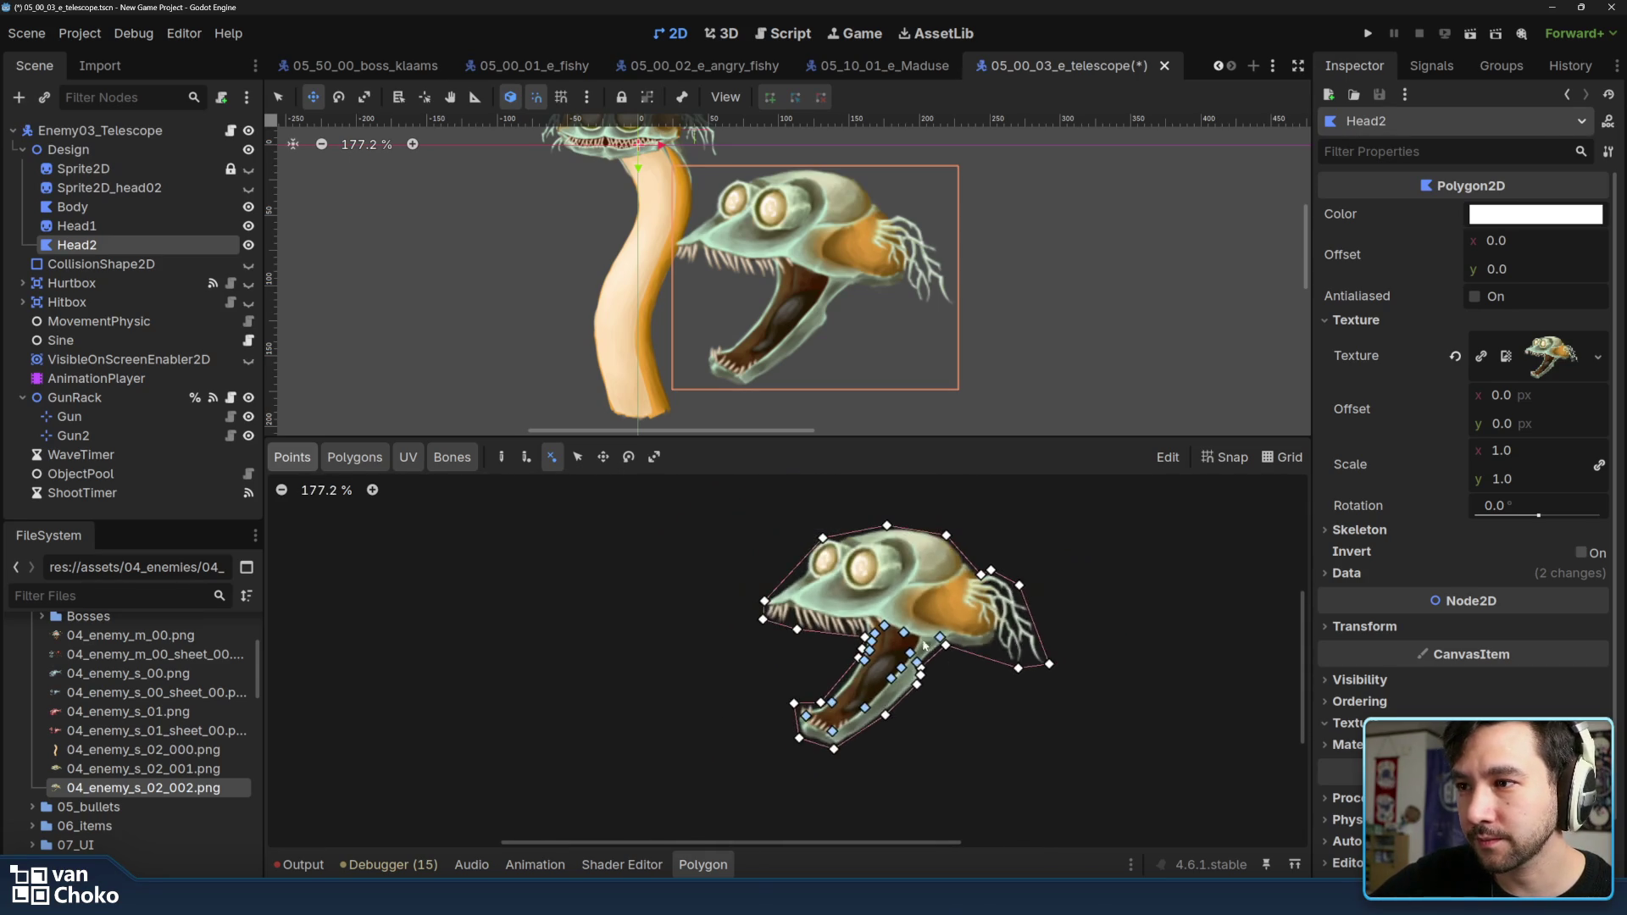
scroll(836, 601, up, 1)
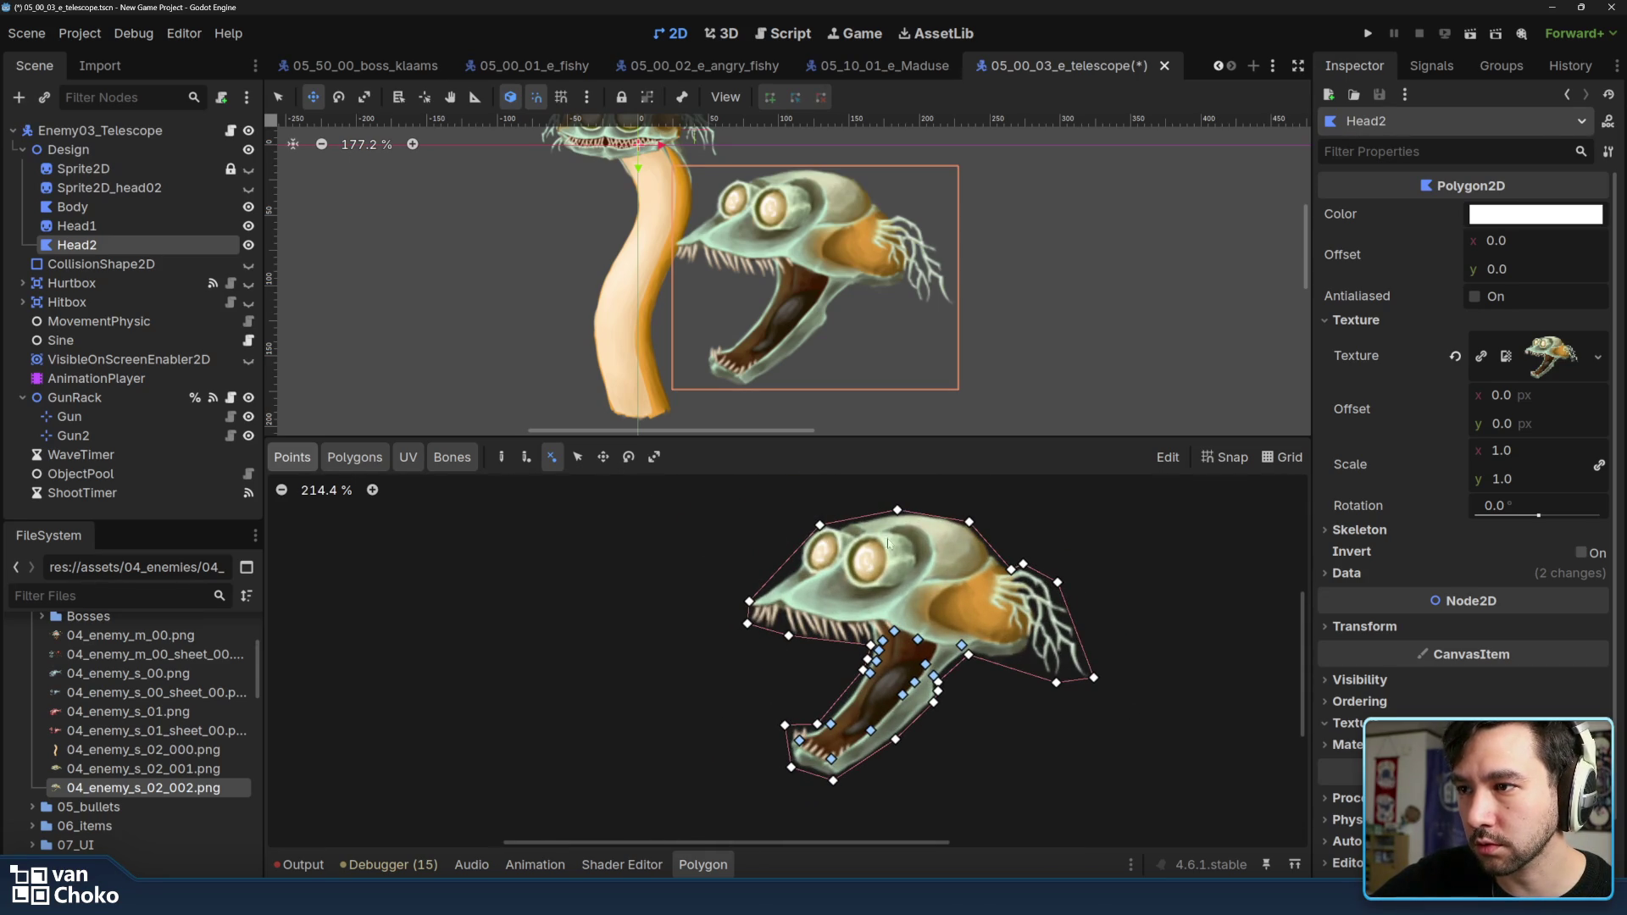
click(359, 461)
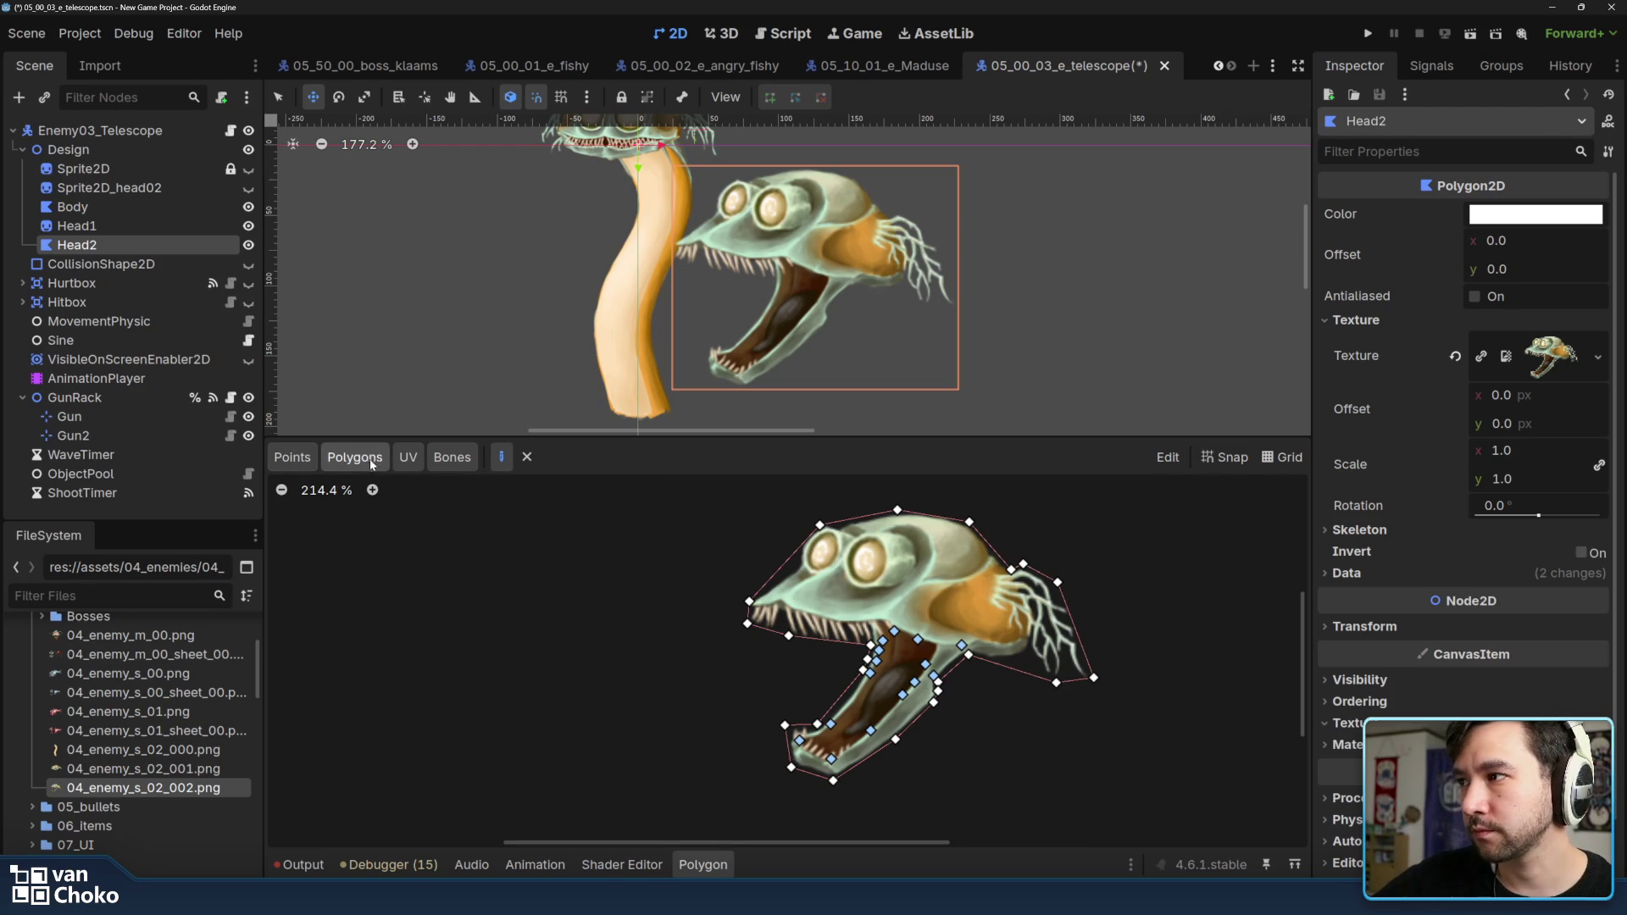
Trace and close the upper head polygon from the mouth line around the skull
click(871, 645)
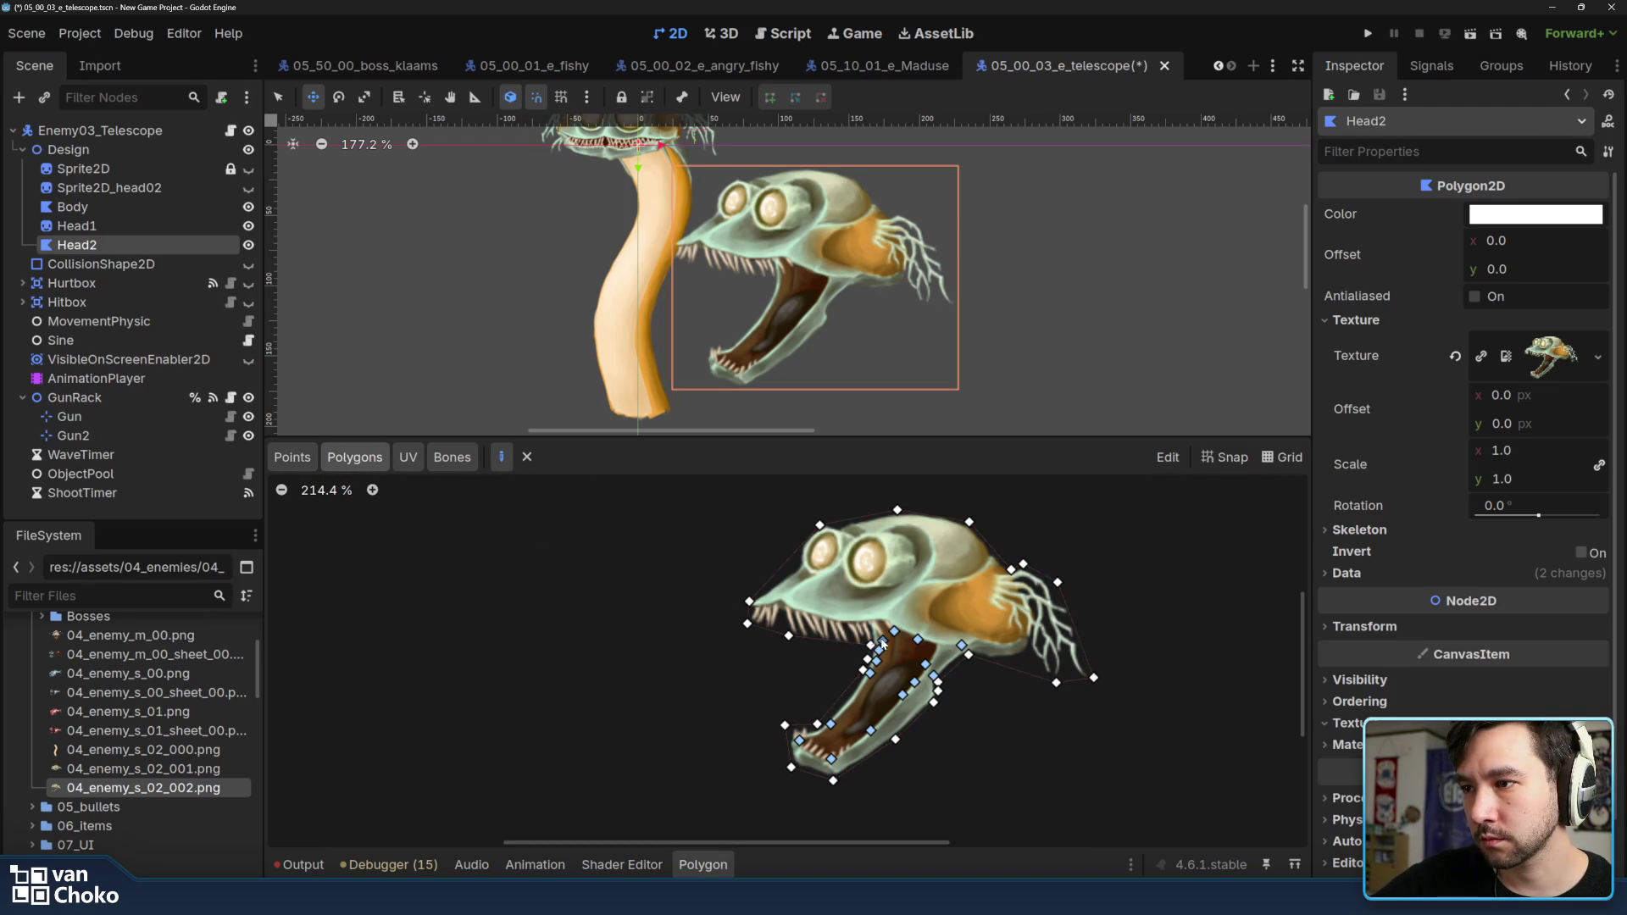
click(894, 629)
click(968, 654)
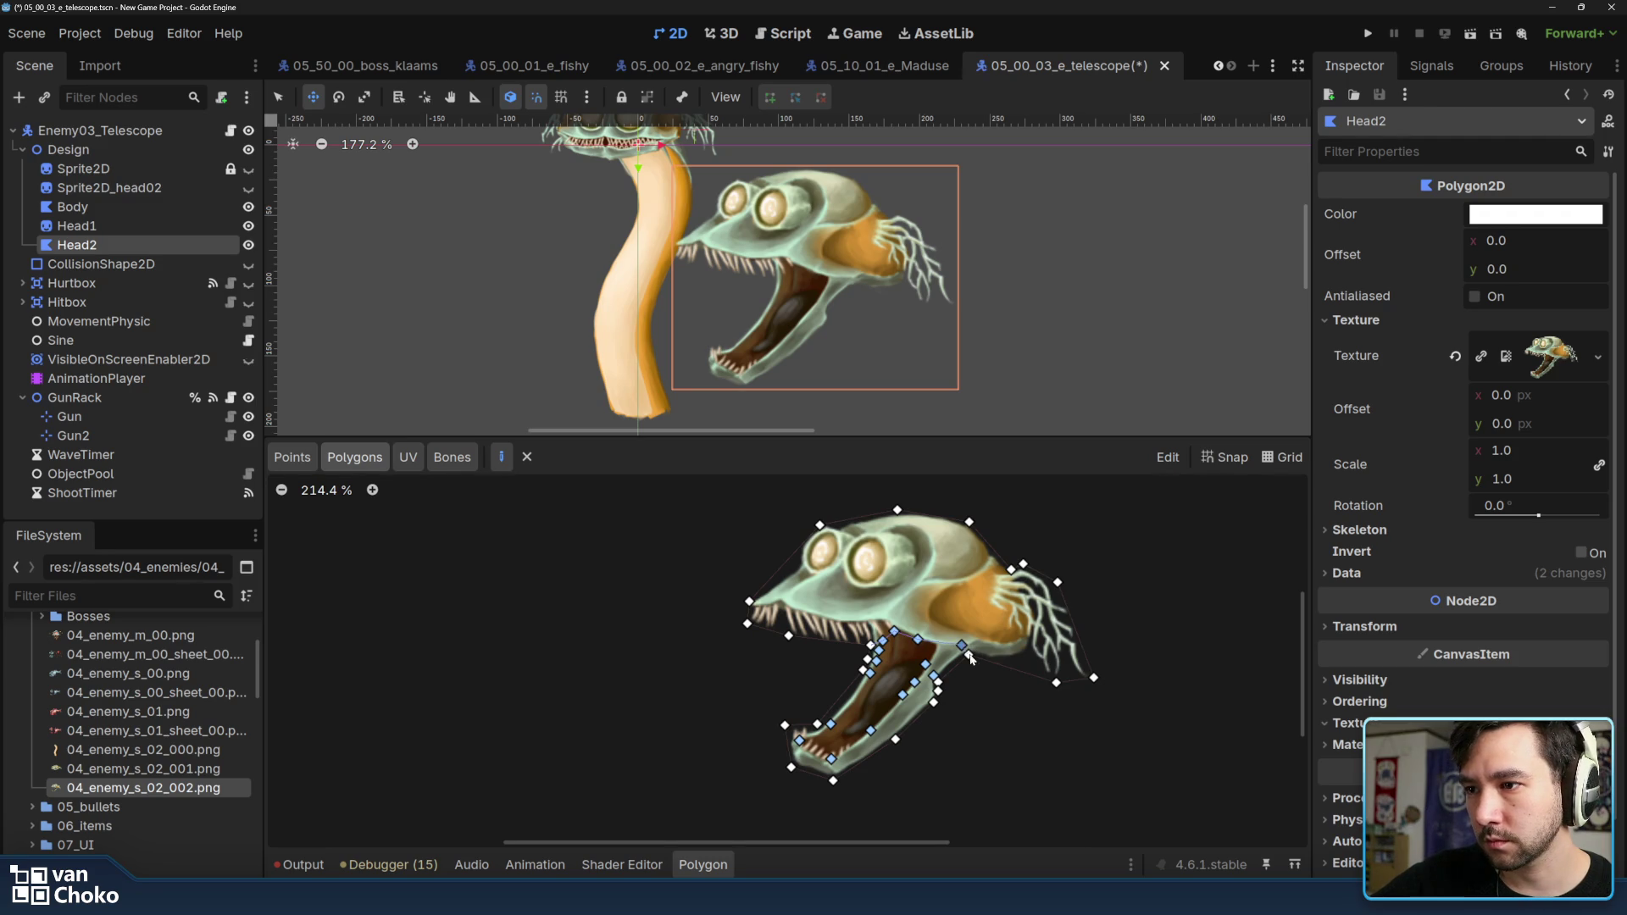
click(1056, 682)
click(1093, 678)
click(1056, 582)
click(1023, 564)
click(1012, 570)
click(969, 521)
click(898, 509)
click(819, 525)
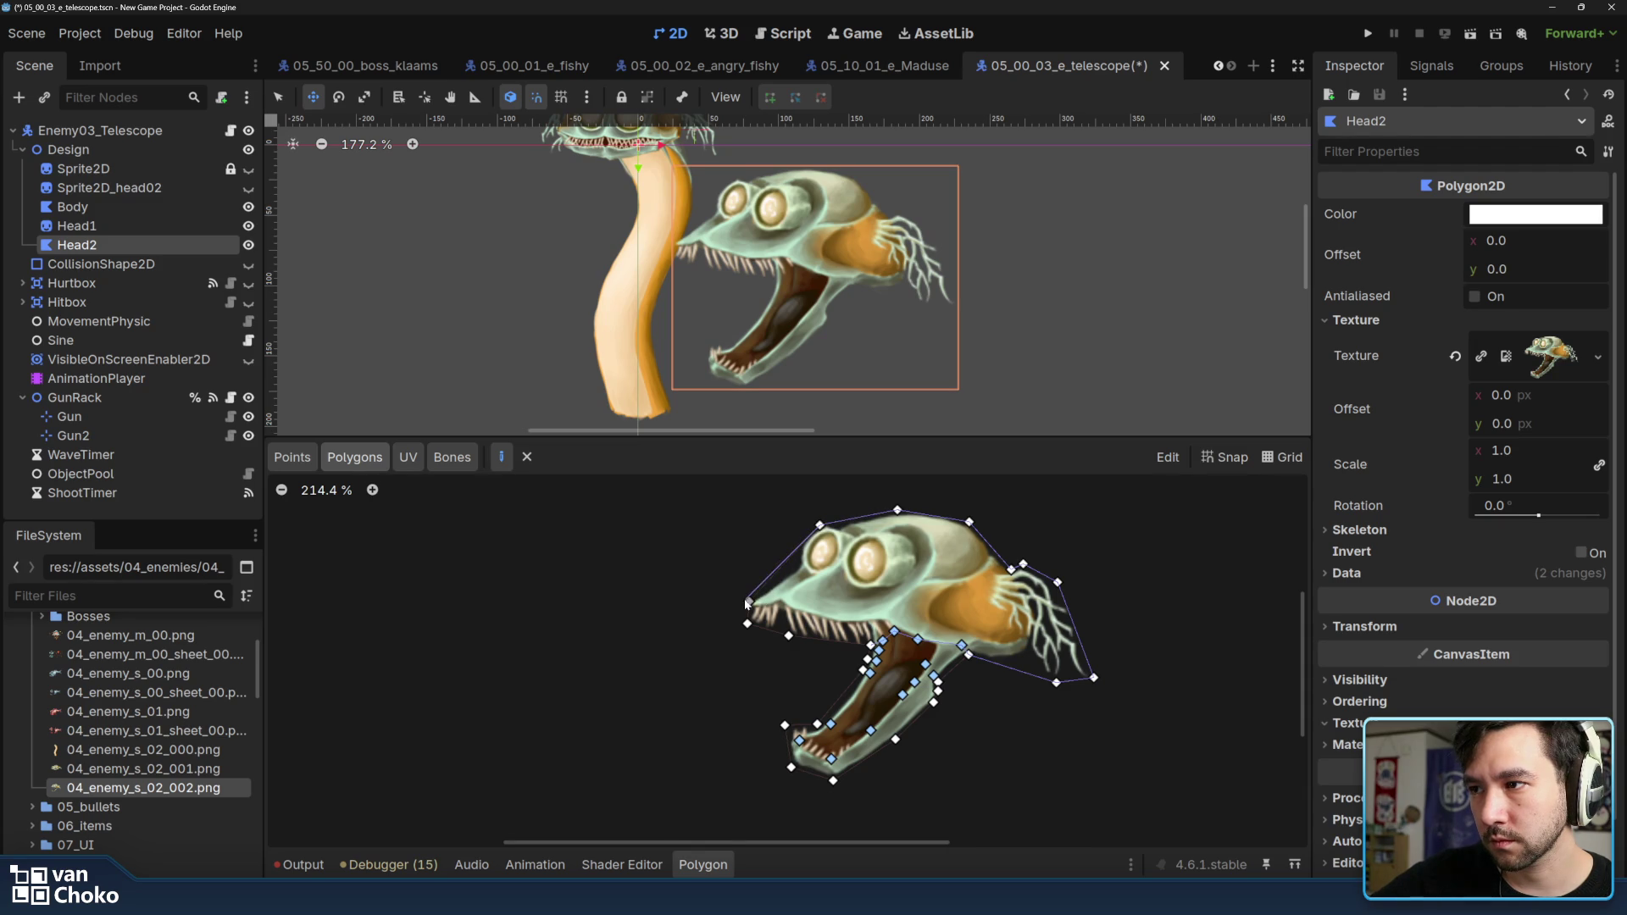
click(749, 601)
click(747, 624)
click(788, 634)
click(871, 646)
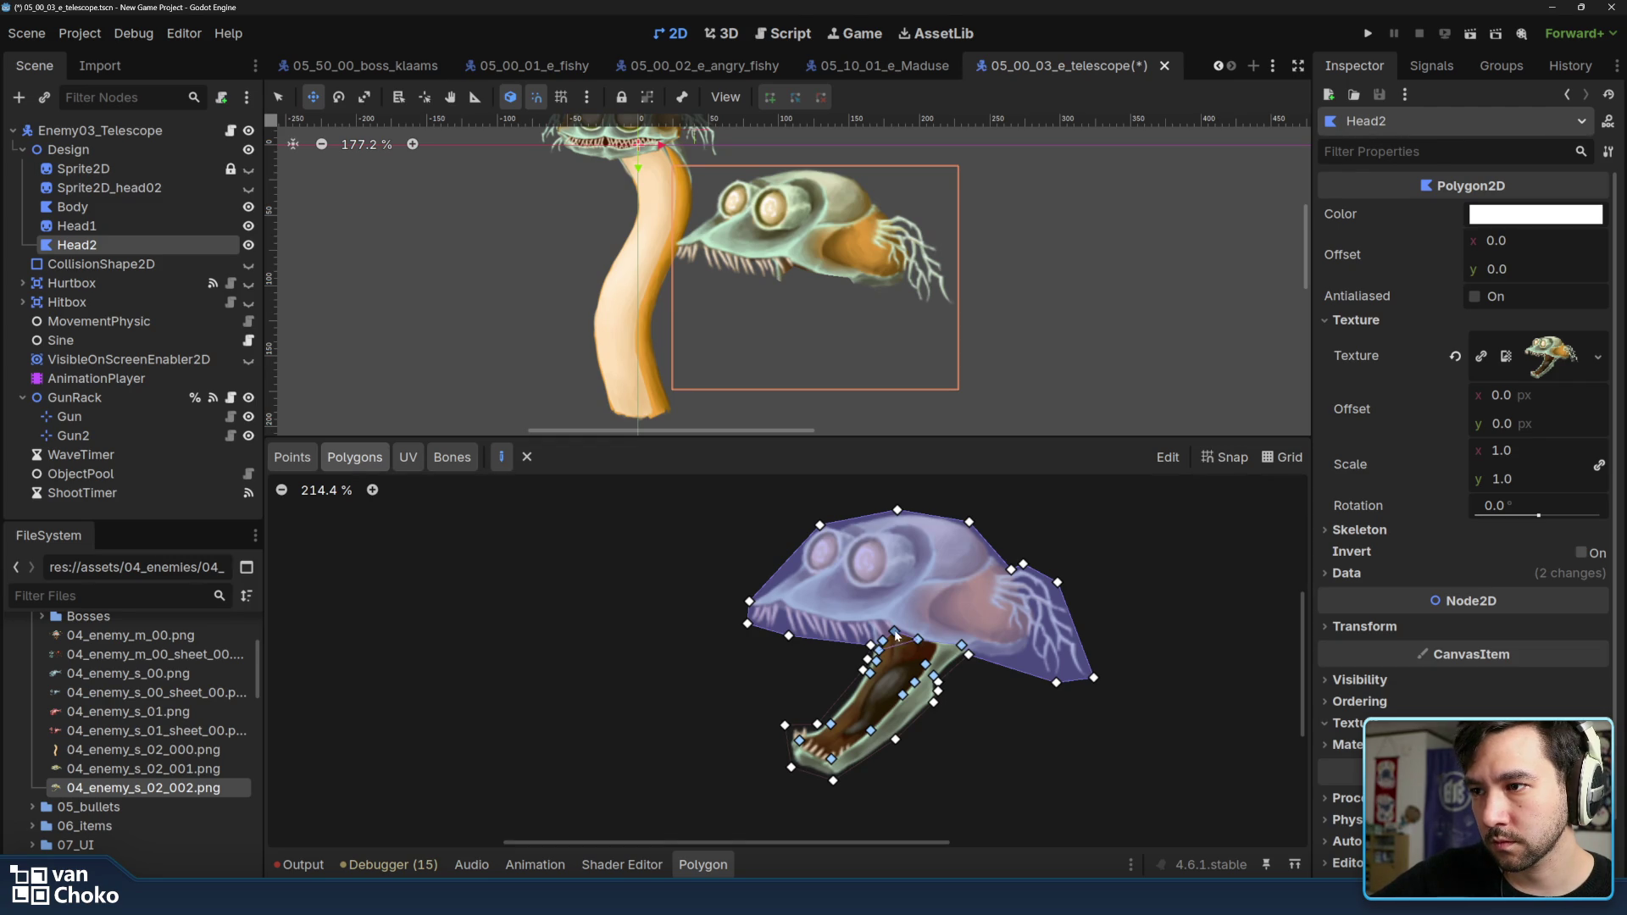
click(920, 641)
Build a small mouth polygon and a triangle at the mouth–head joint
click(878, 653)
click(962, 647)
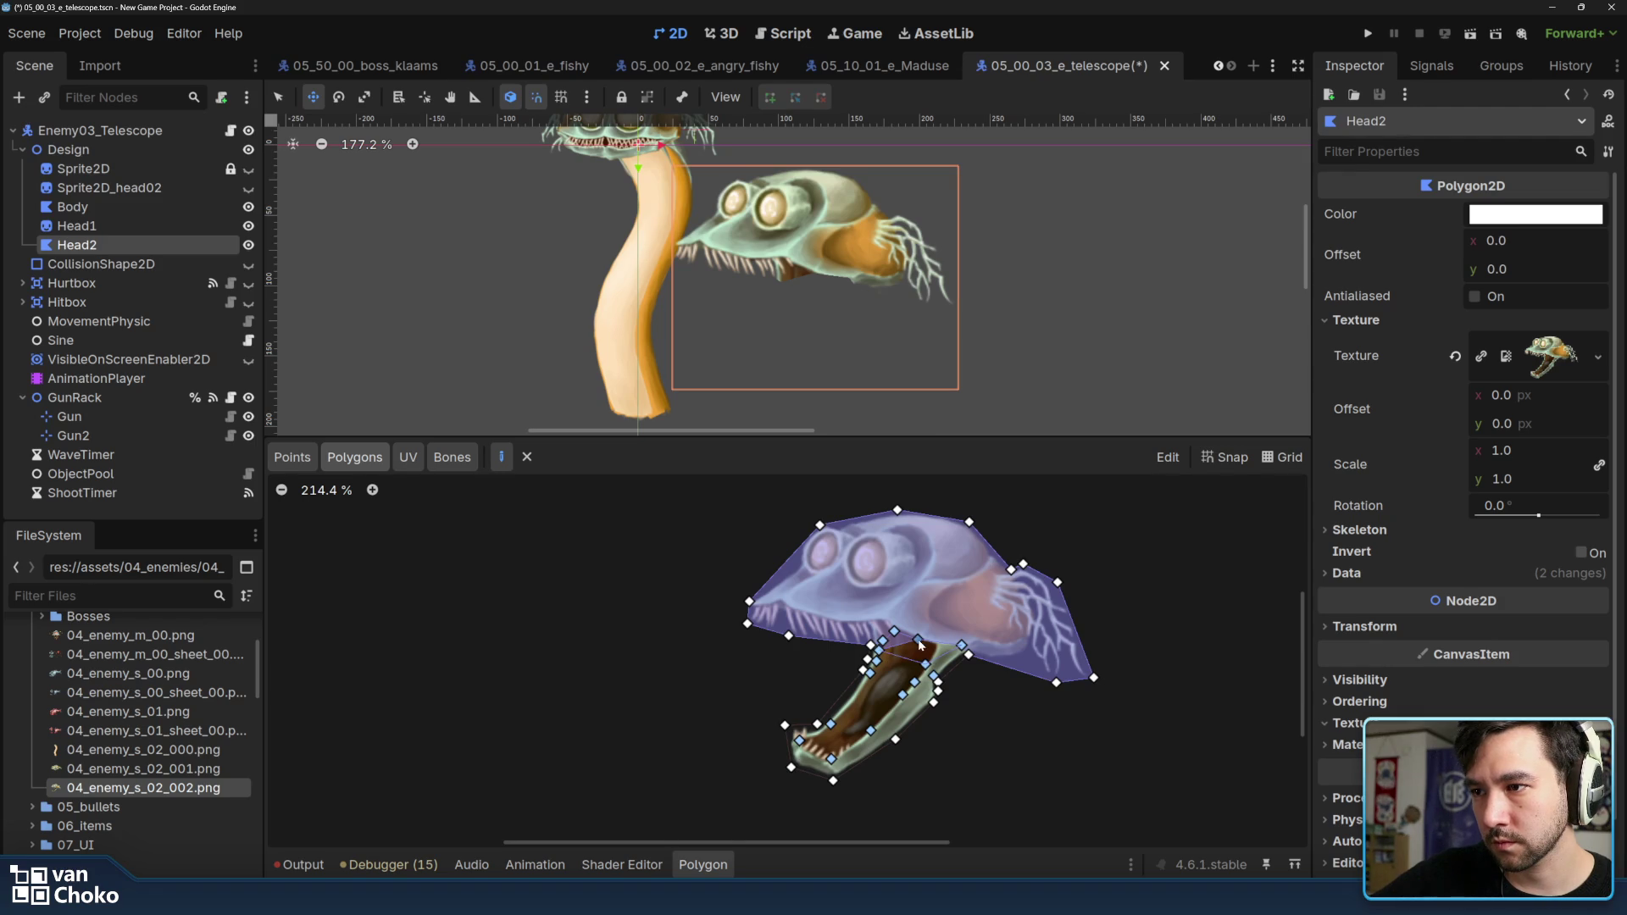
click(880, 652)
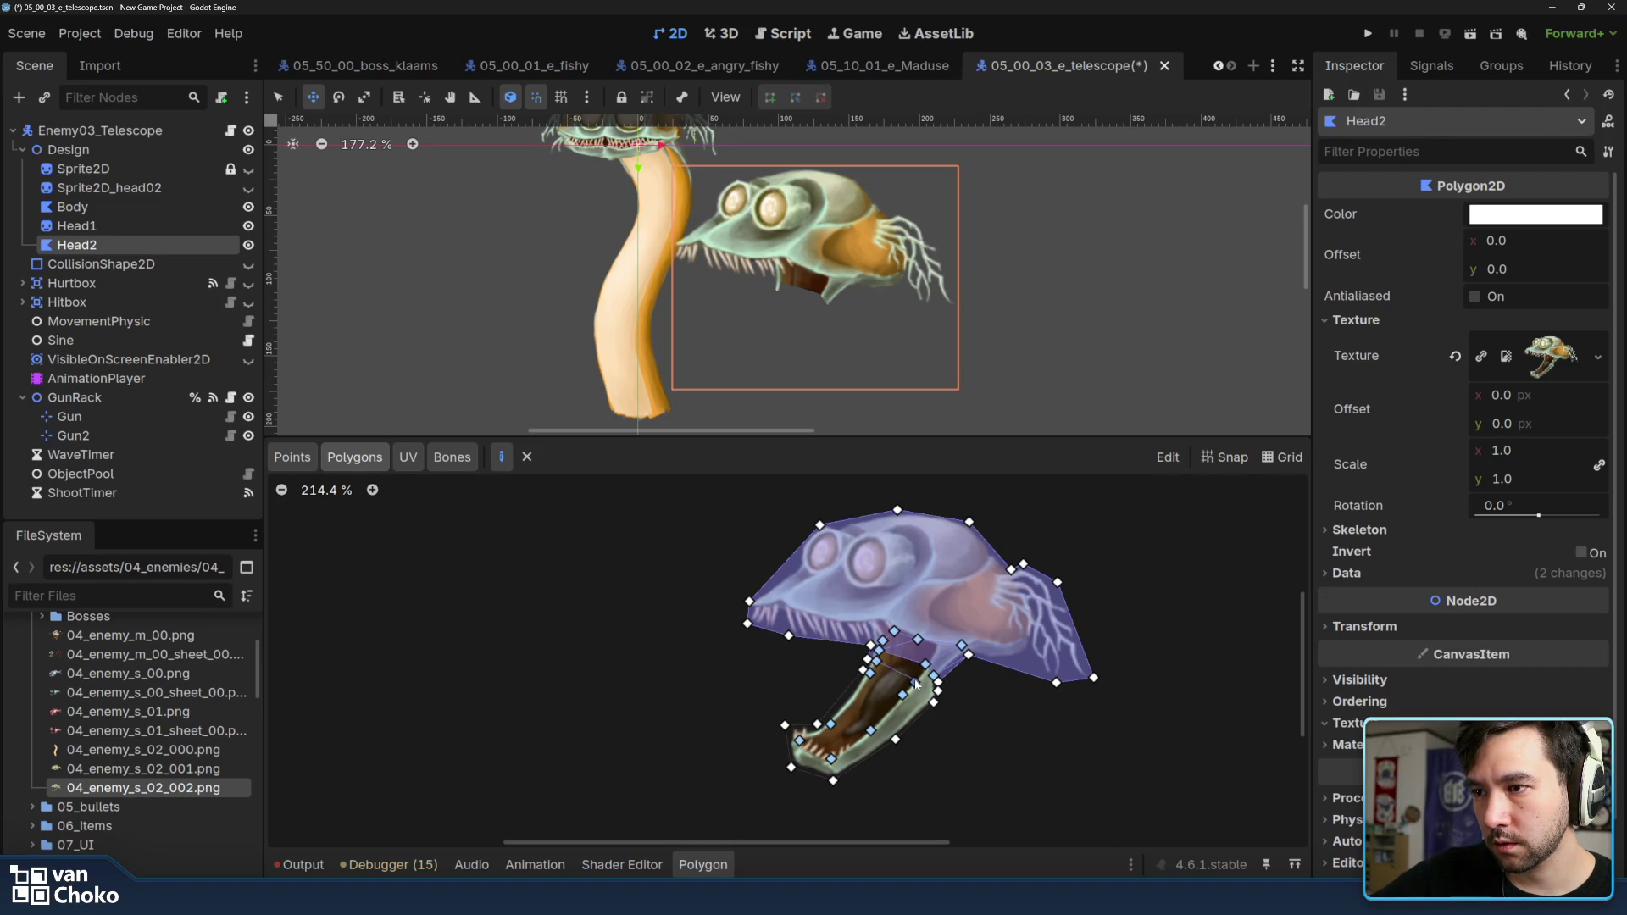
click(878, 664)
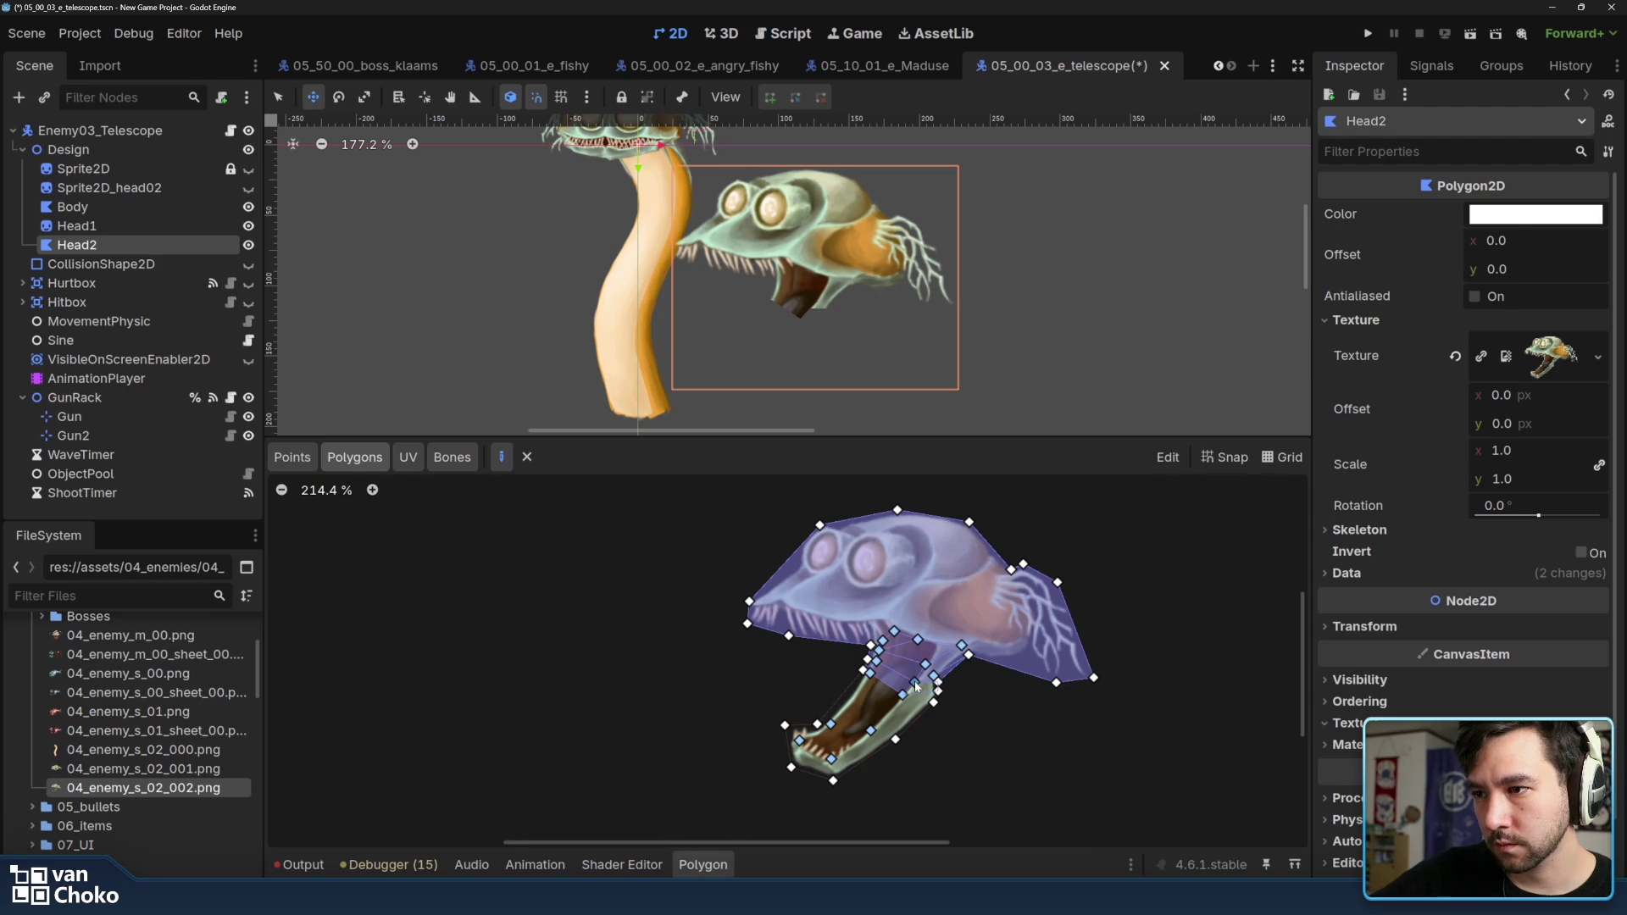
Add polygons along the mouth and over the upper part of the lower jaw
click(864, 672)
click(818, 724)
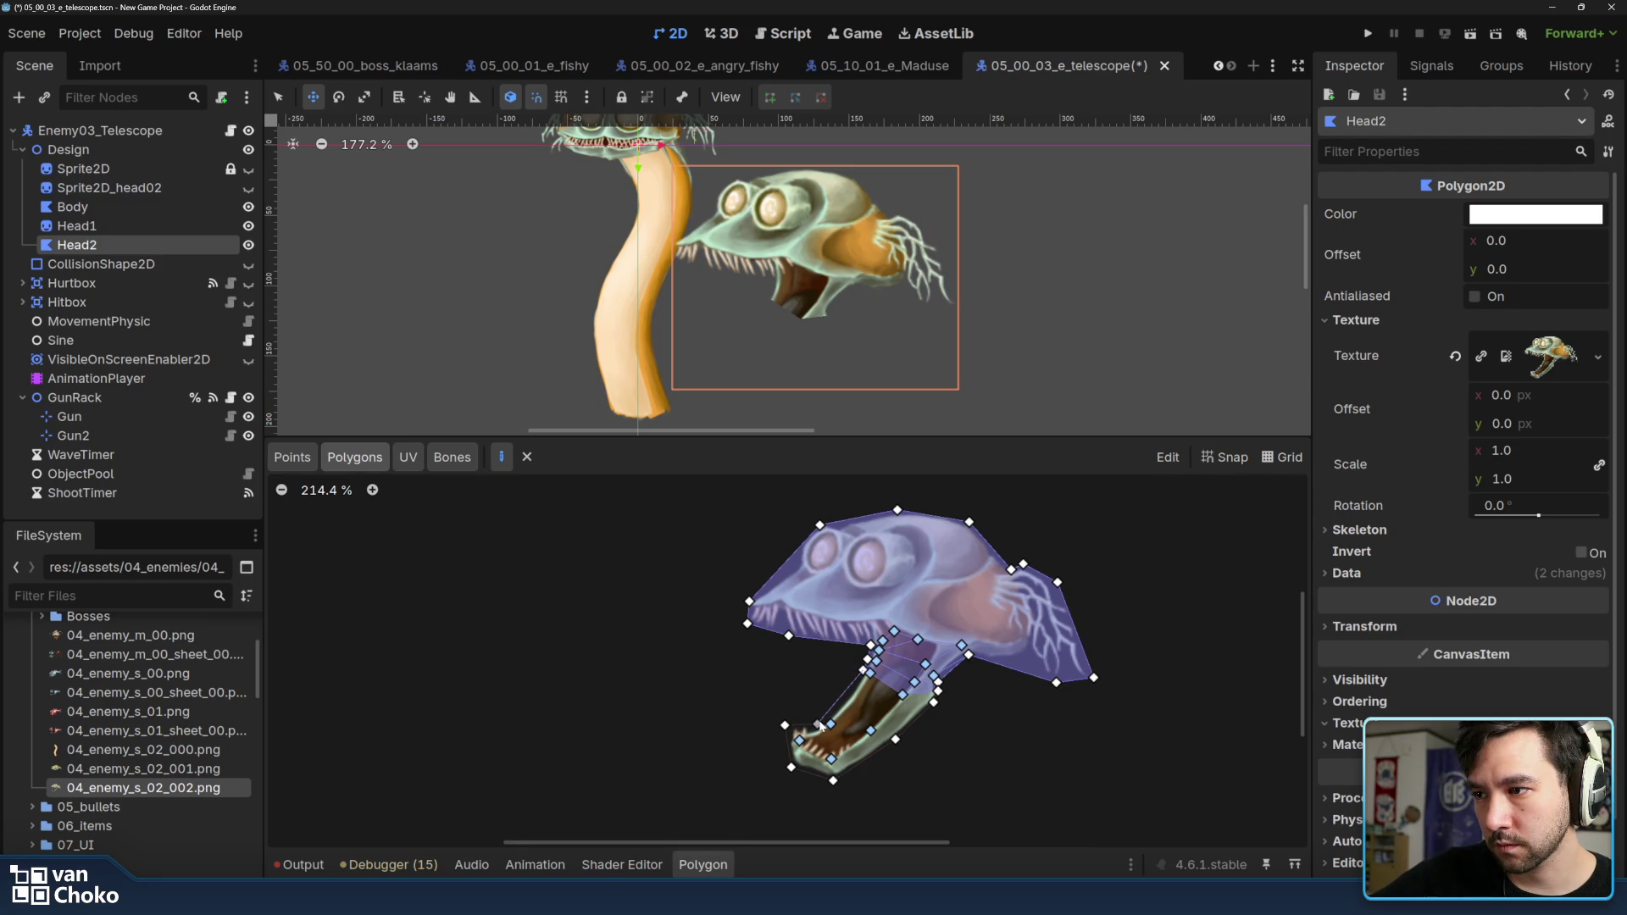
click(869, 676)
click(871, 730)
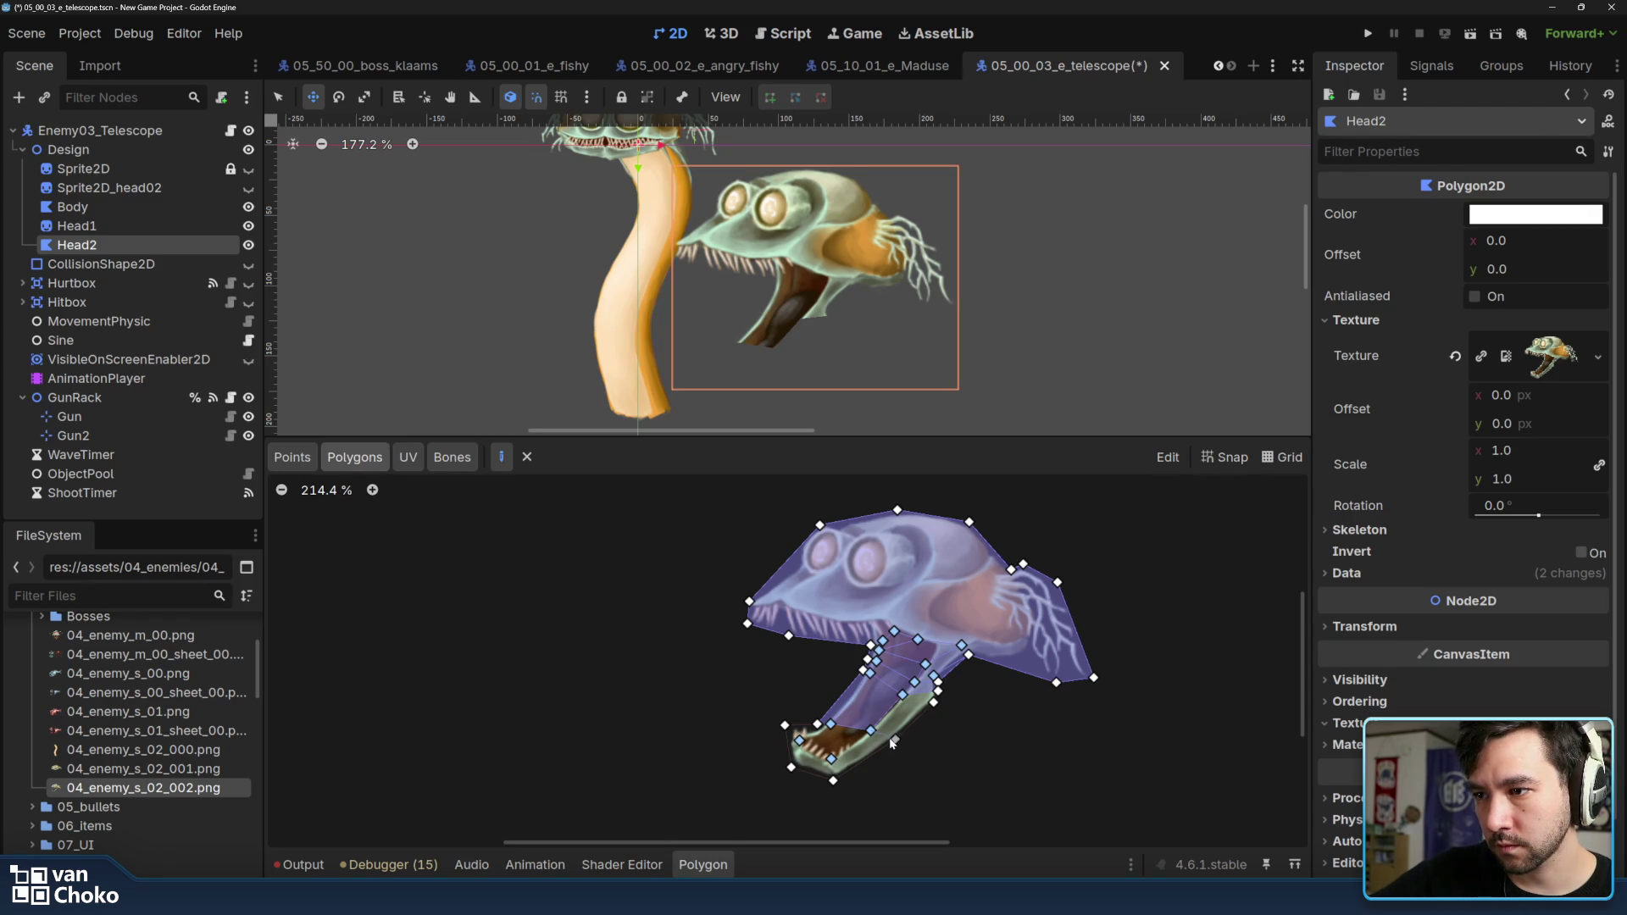
click(902, 696)
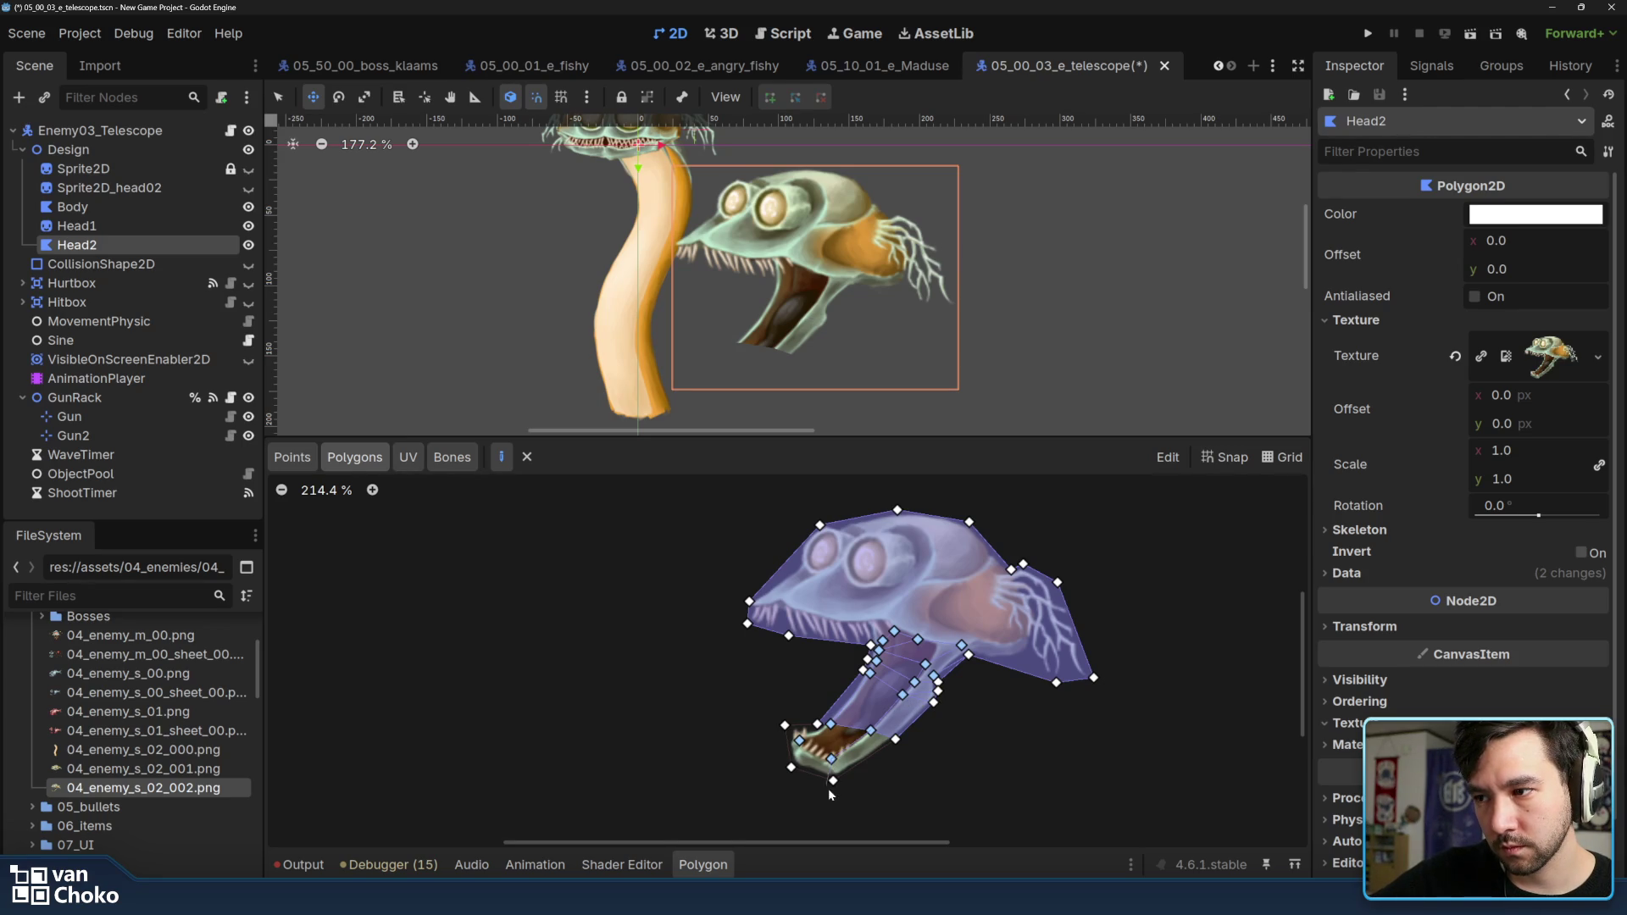
click(869, 731)
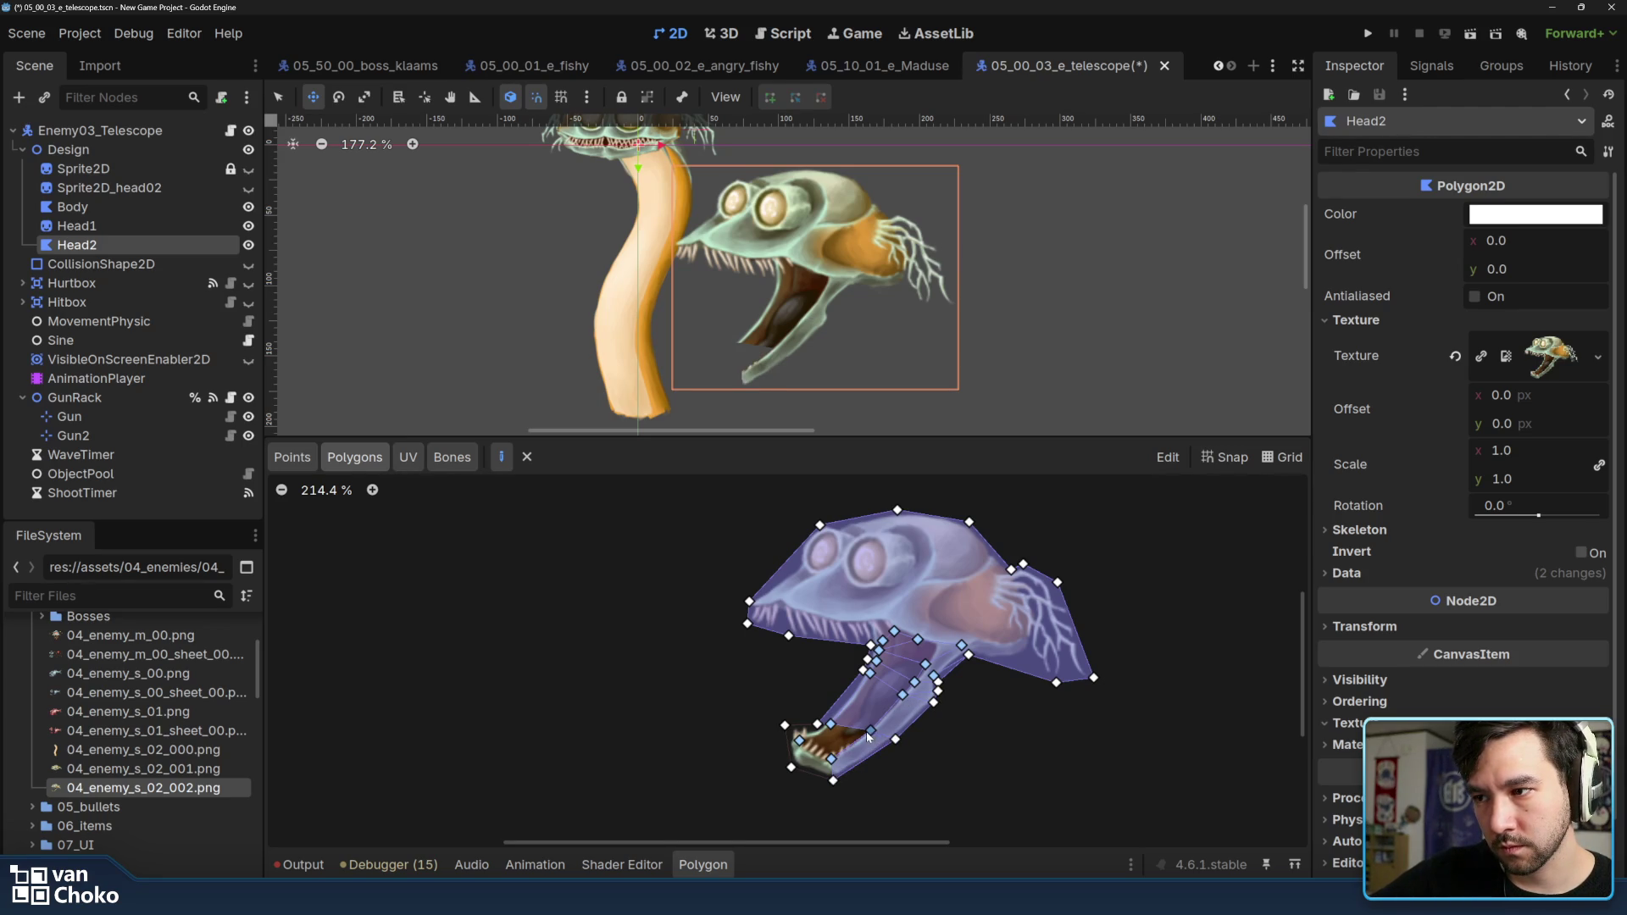
Build the lower-jaw polygon out to the jaw tip
click(828, 724)
click(799, 740)
click(831, 760)
click(831, 725)
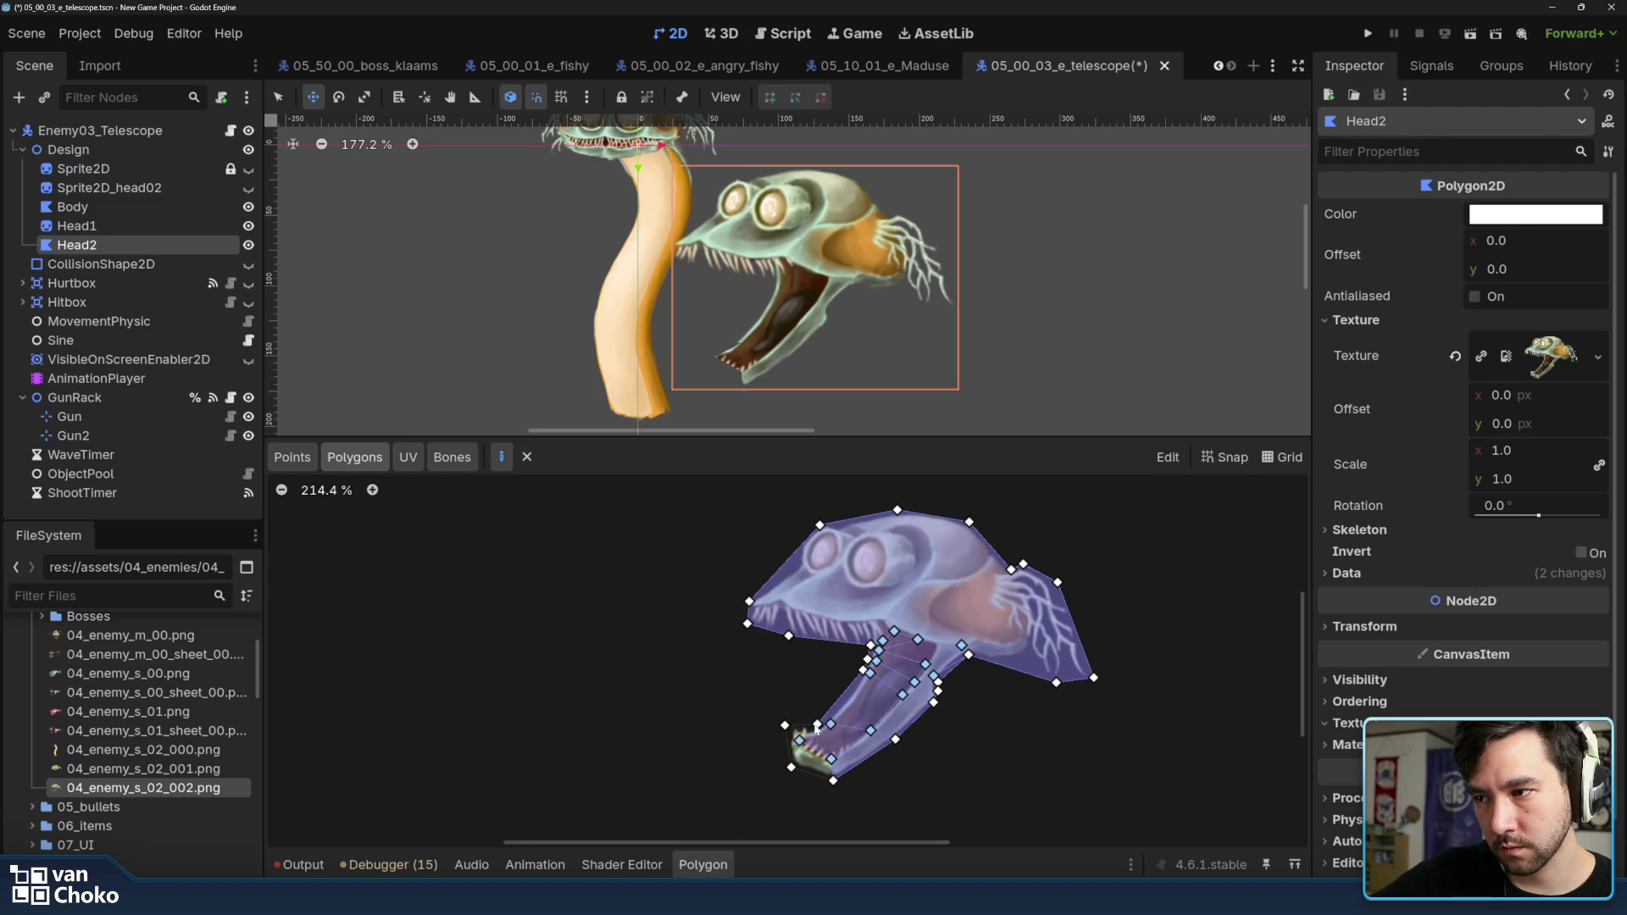
click(799, 741)
click(791, 768)
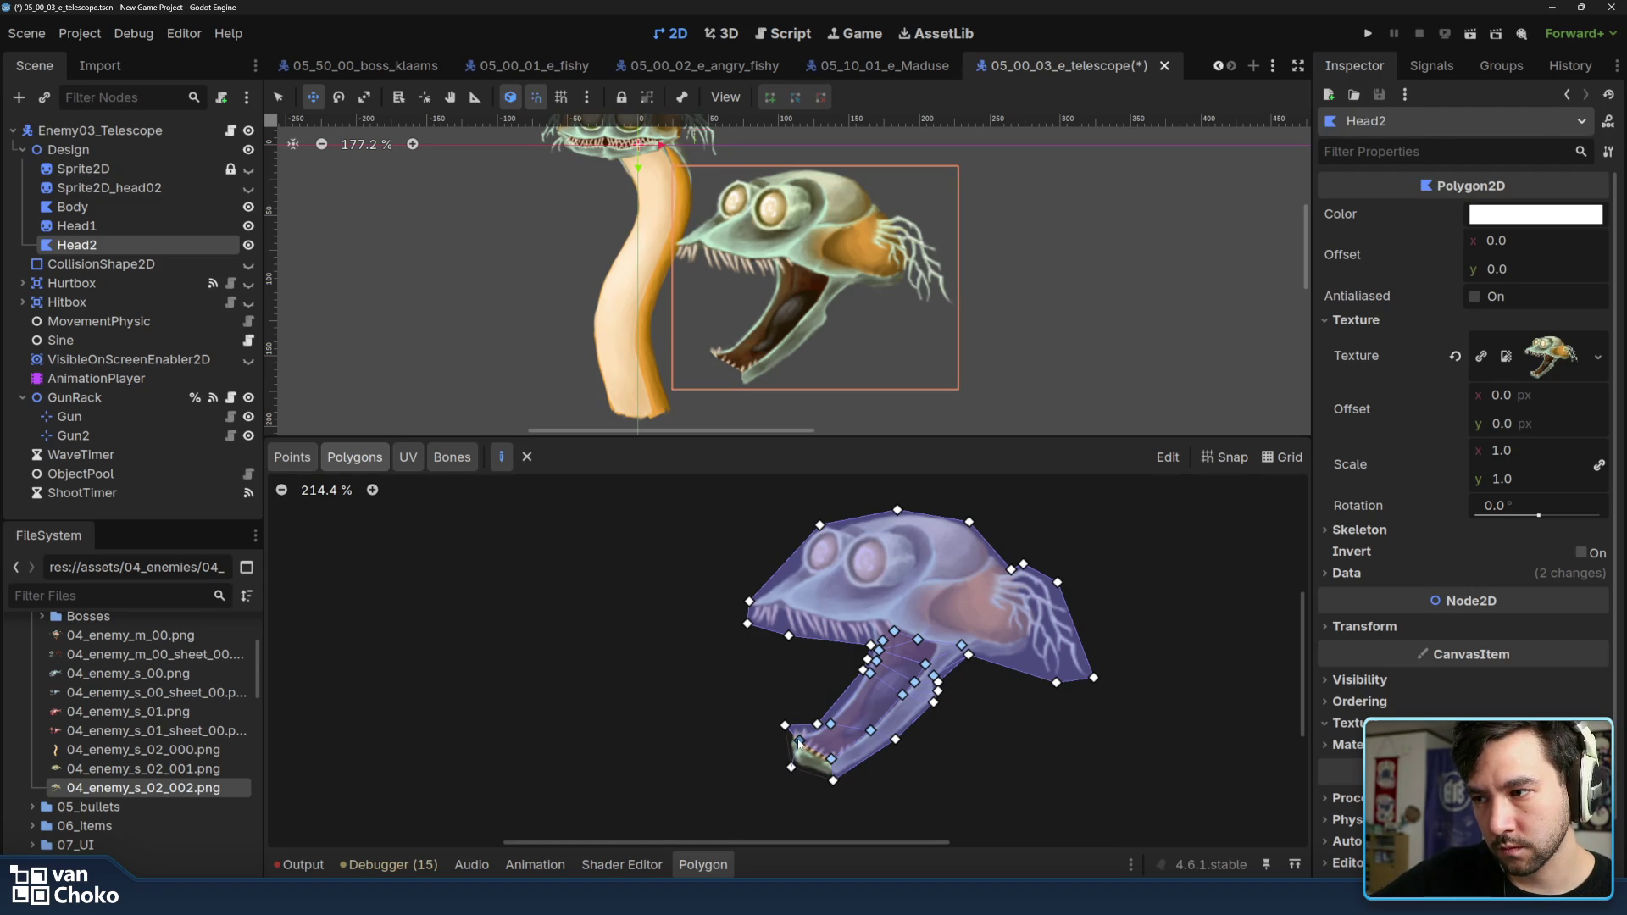
click(833, 779)
click(796, 739)
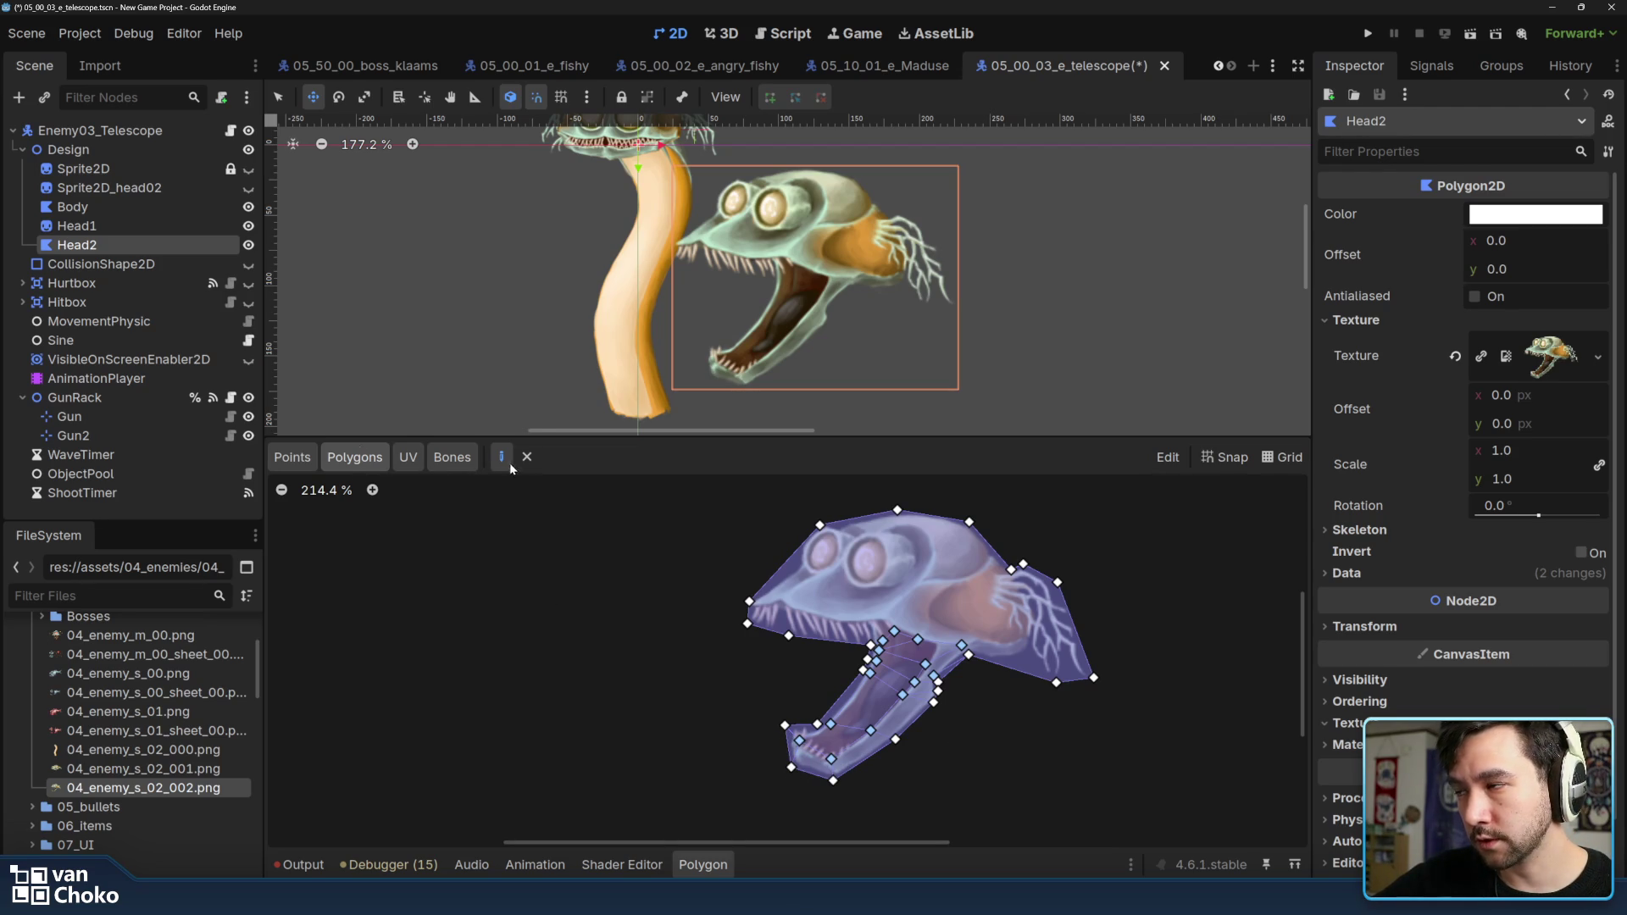
Nudge a lower-jaw vertex slightly right, then begin scaling Head2 down via Transform
click(310, 455)
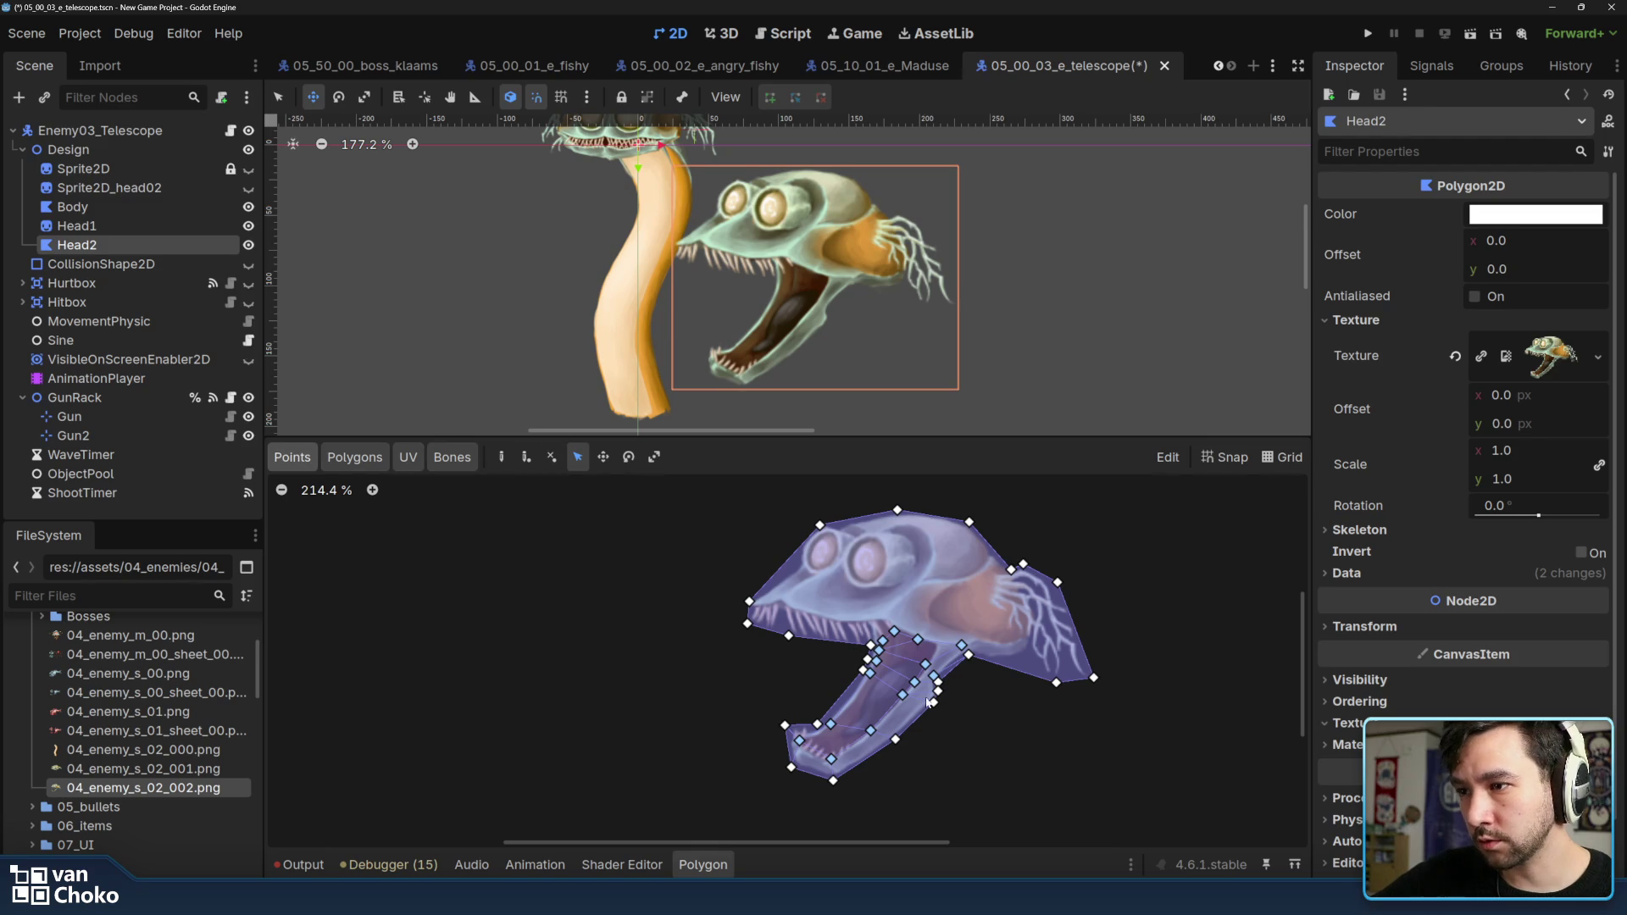
drag(903, 696, 909, 693)
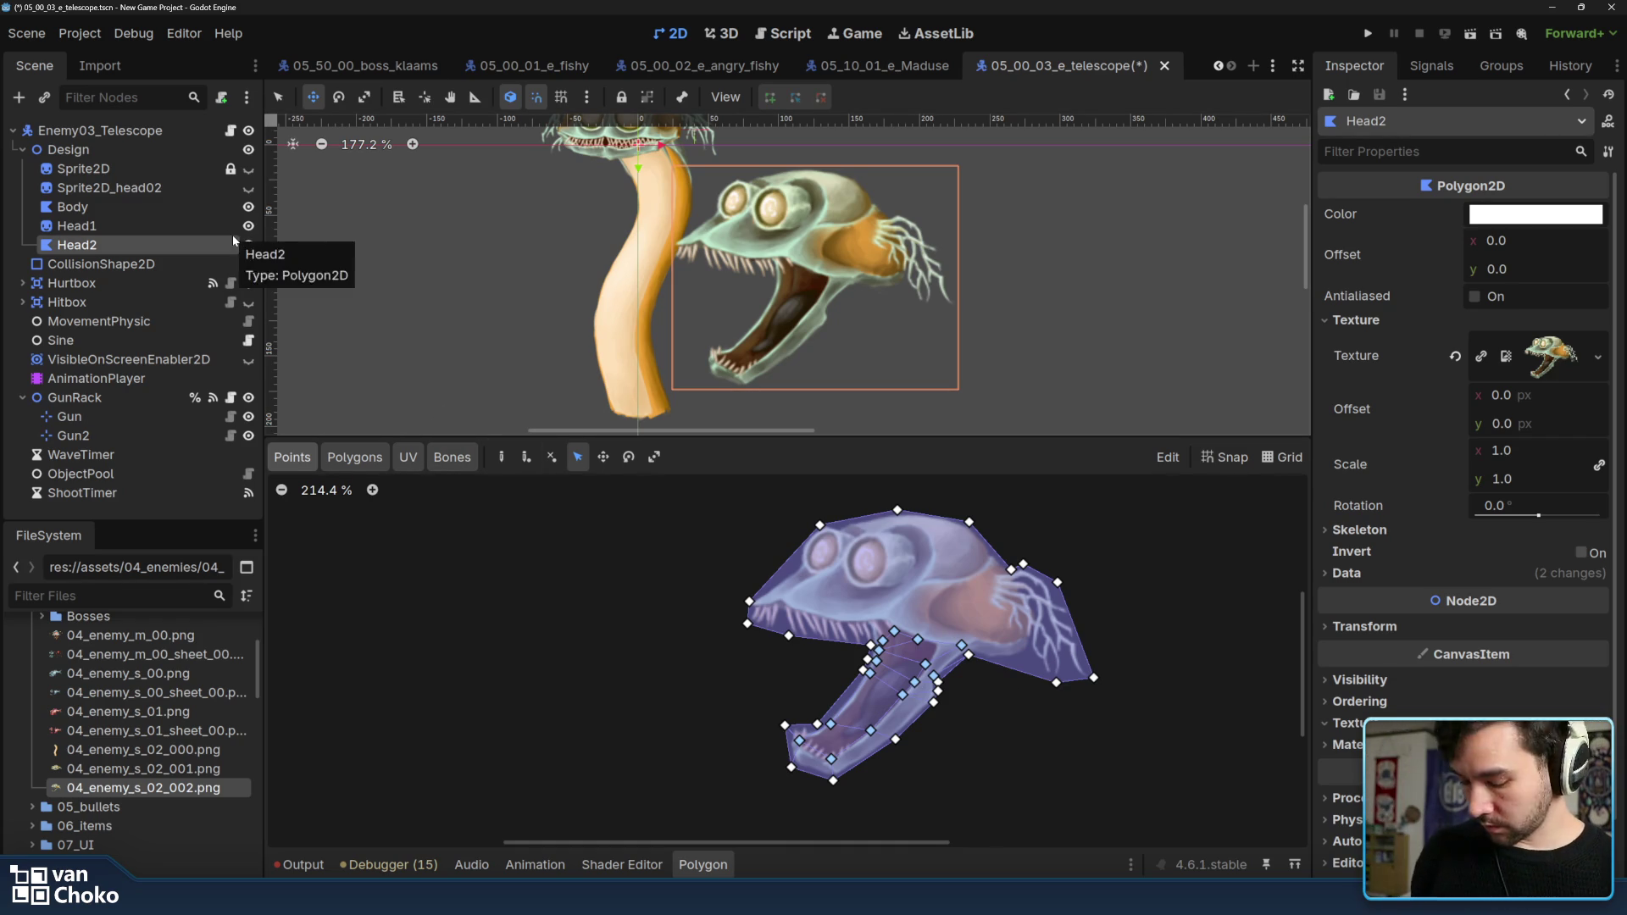
scroll(830, 305, down, 3)
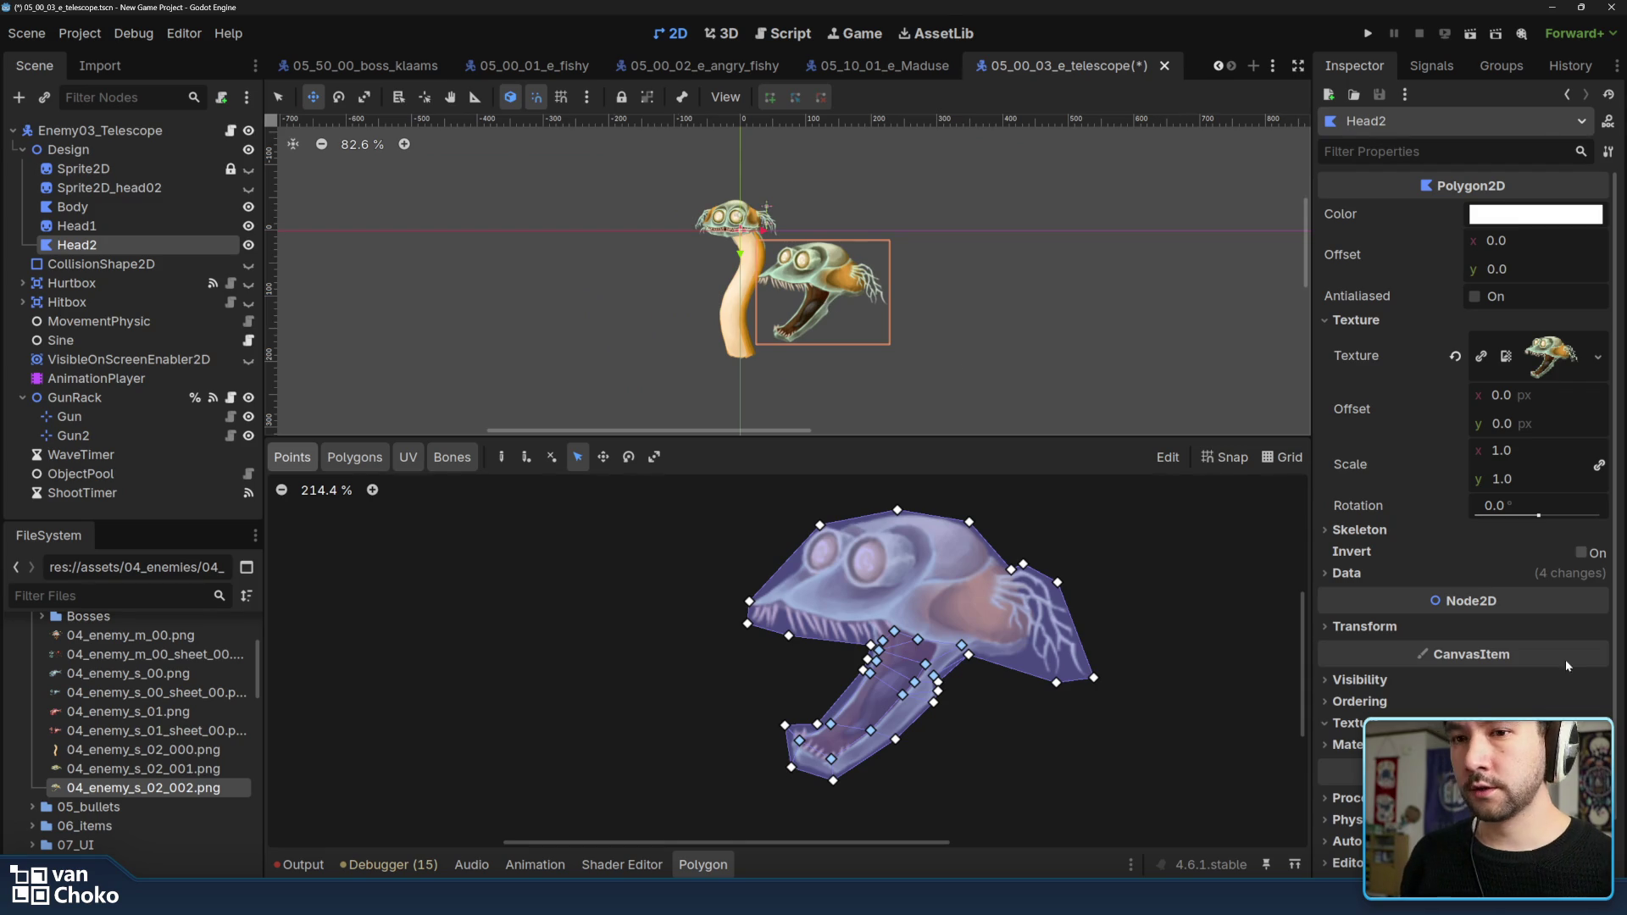
click(1389, 630)
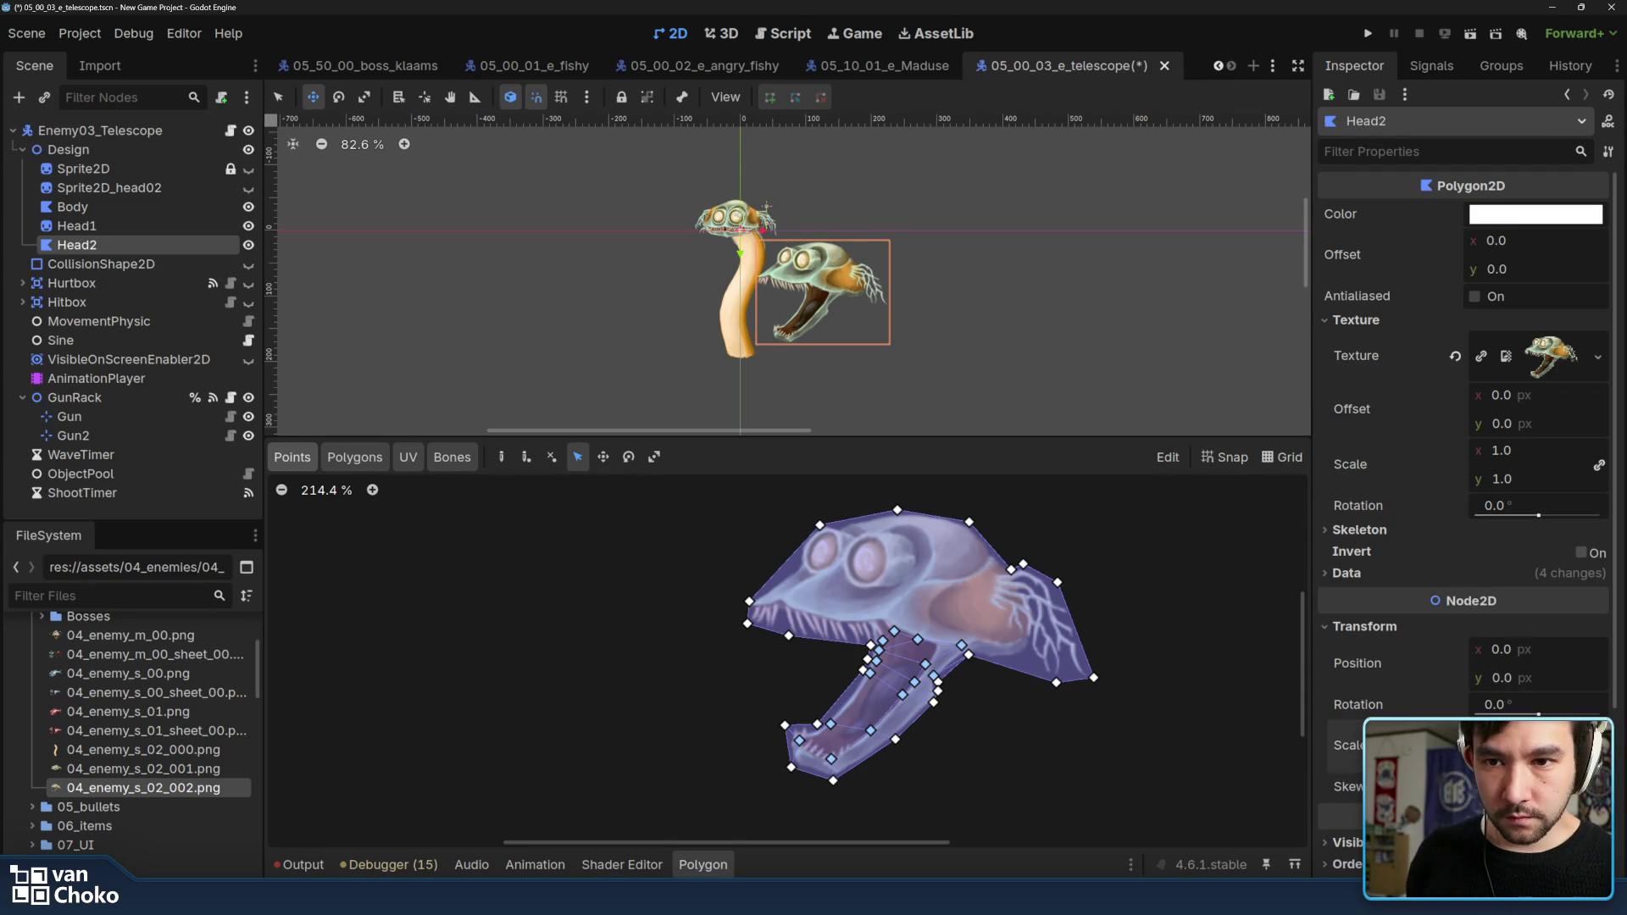
drag(1491, 745, 1475, 744)
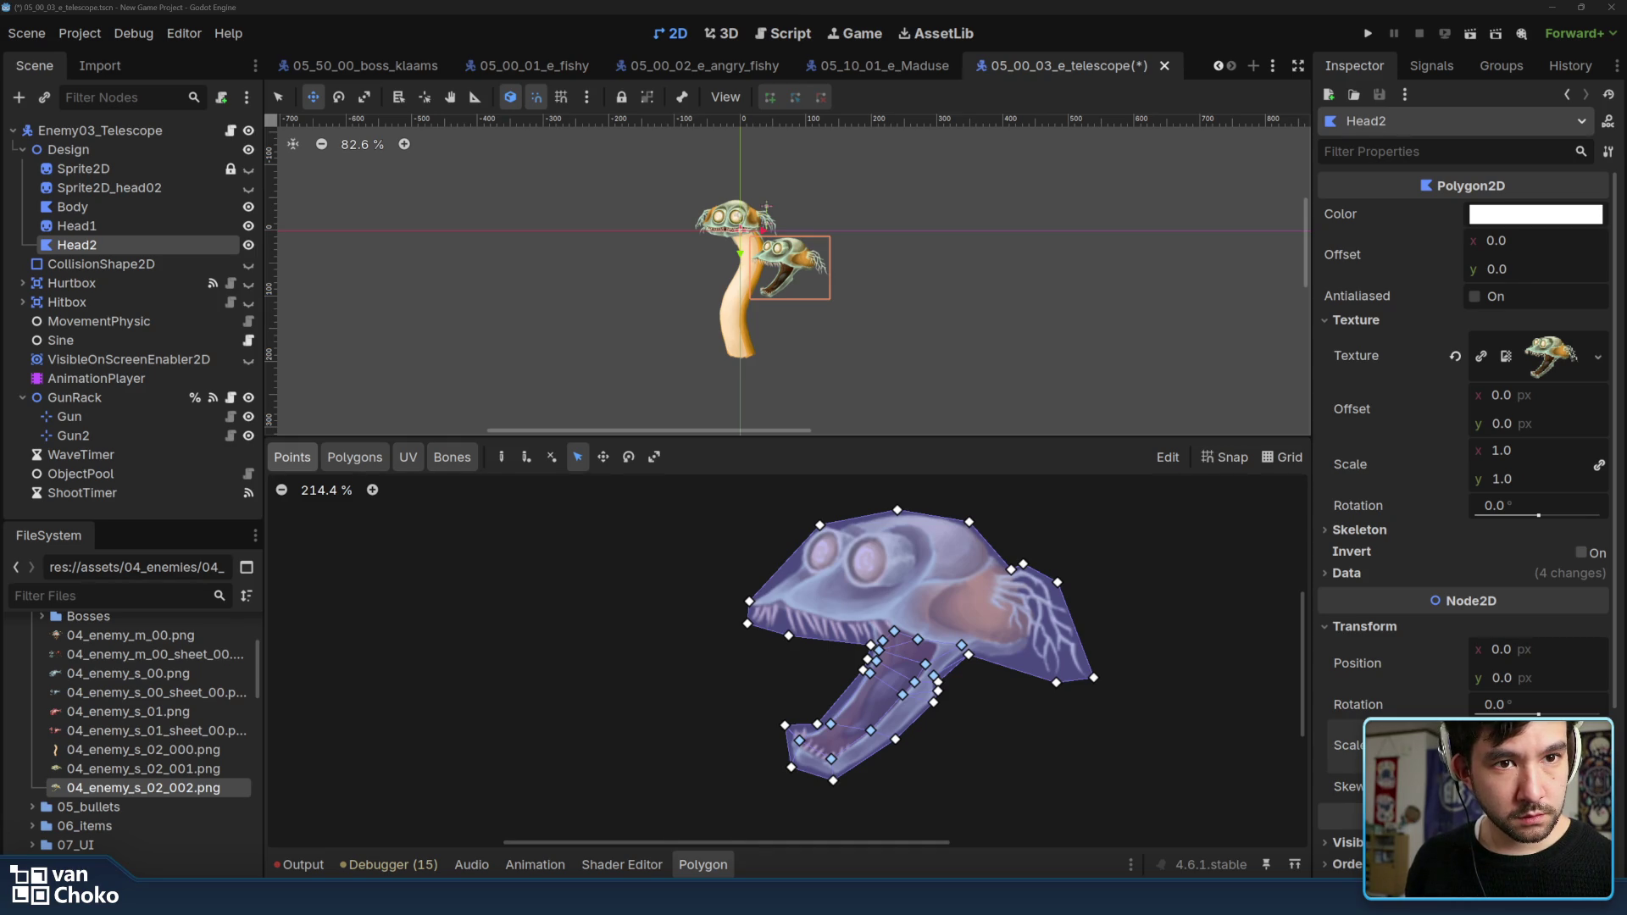
Bring the 'Live2D/Euclid Support for Godot Engine' forum thread over the editor and scroll it
mouse_move(1626, 532)
mouse_down()
mouse_move(1492, 531)
mouse_move(1046, 440)
mouse_move(978, 318)
mouse_move(1011, 317)
mouse_move(1008, 242)
mouse_up()
scroll(963, 389, down, 1)
mouse_move(963, 389)
mouse_down()
mouse_move(955, 356)
mouse_move(892, 397)
mouse_up()
Clear the forum text selection and scroll down to the embedded Live2D player video
click(907, 401)
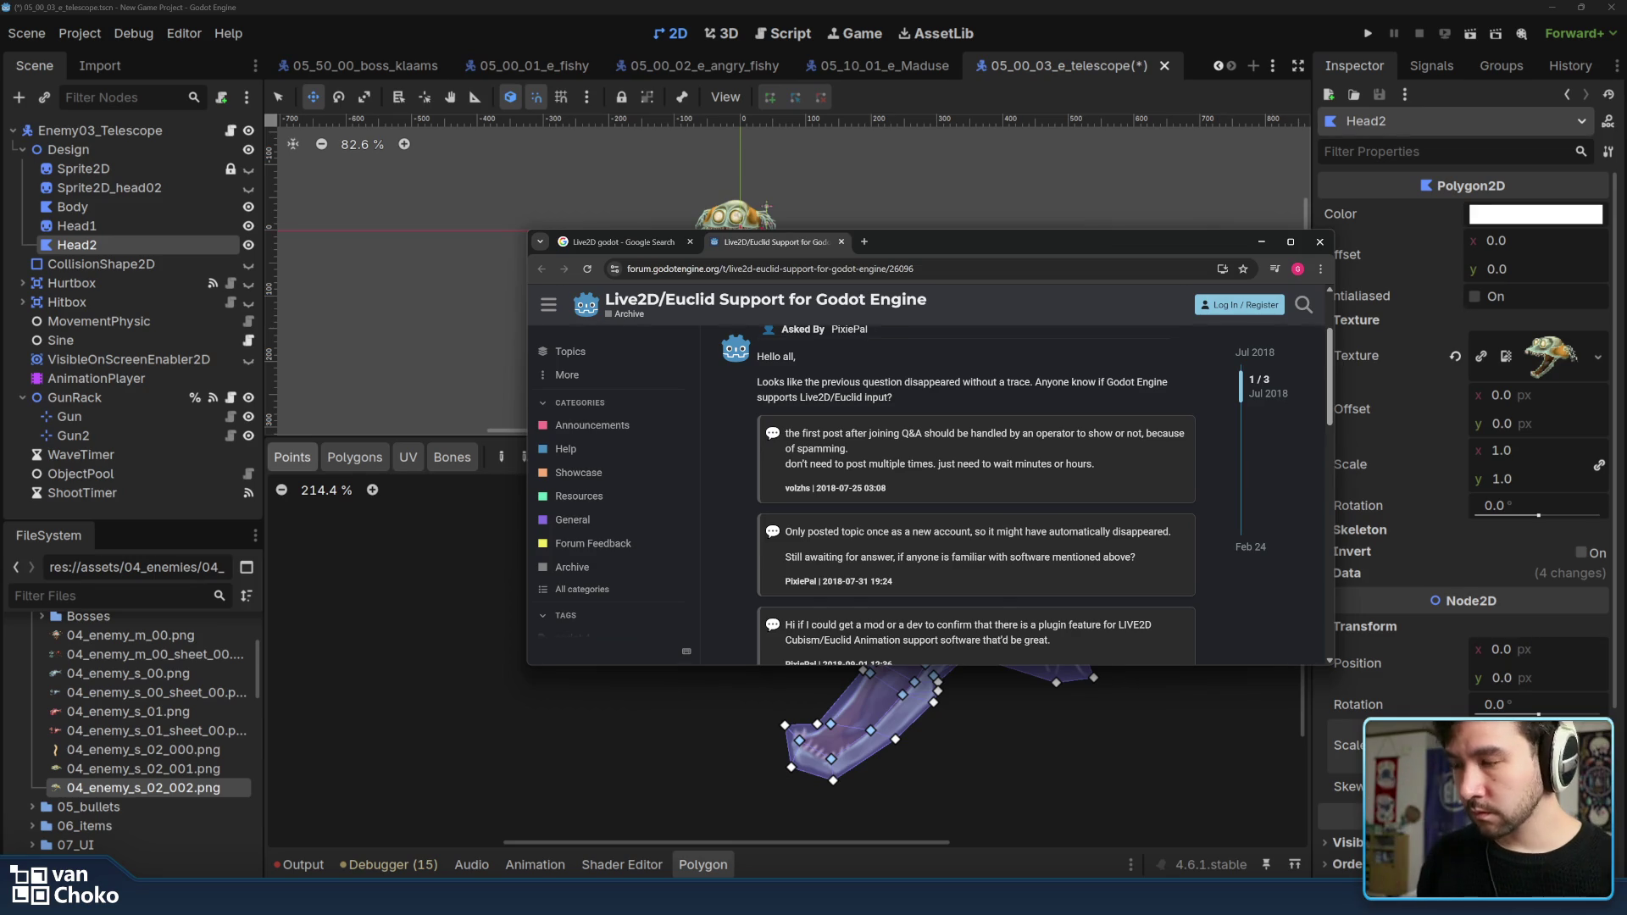
scroll(871, 532, down, 5)
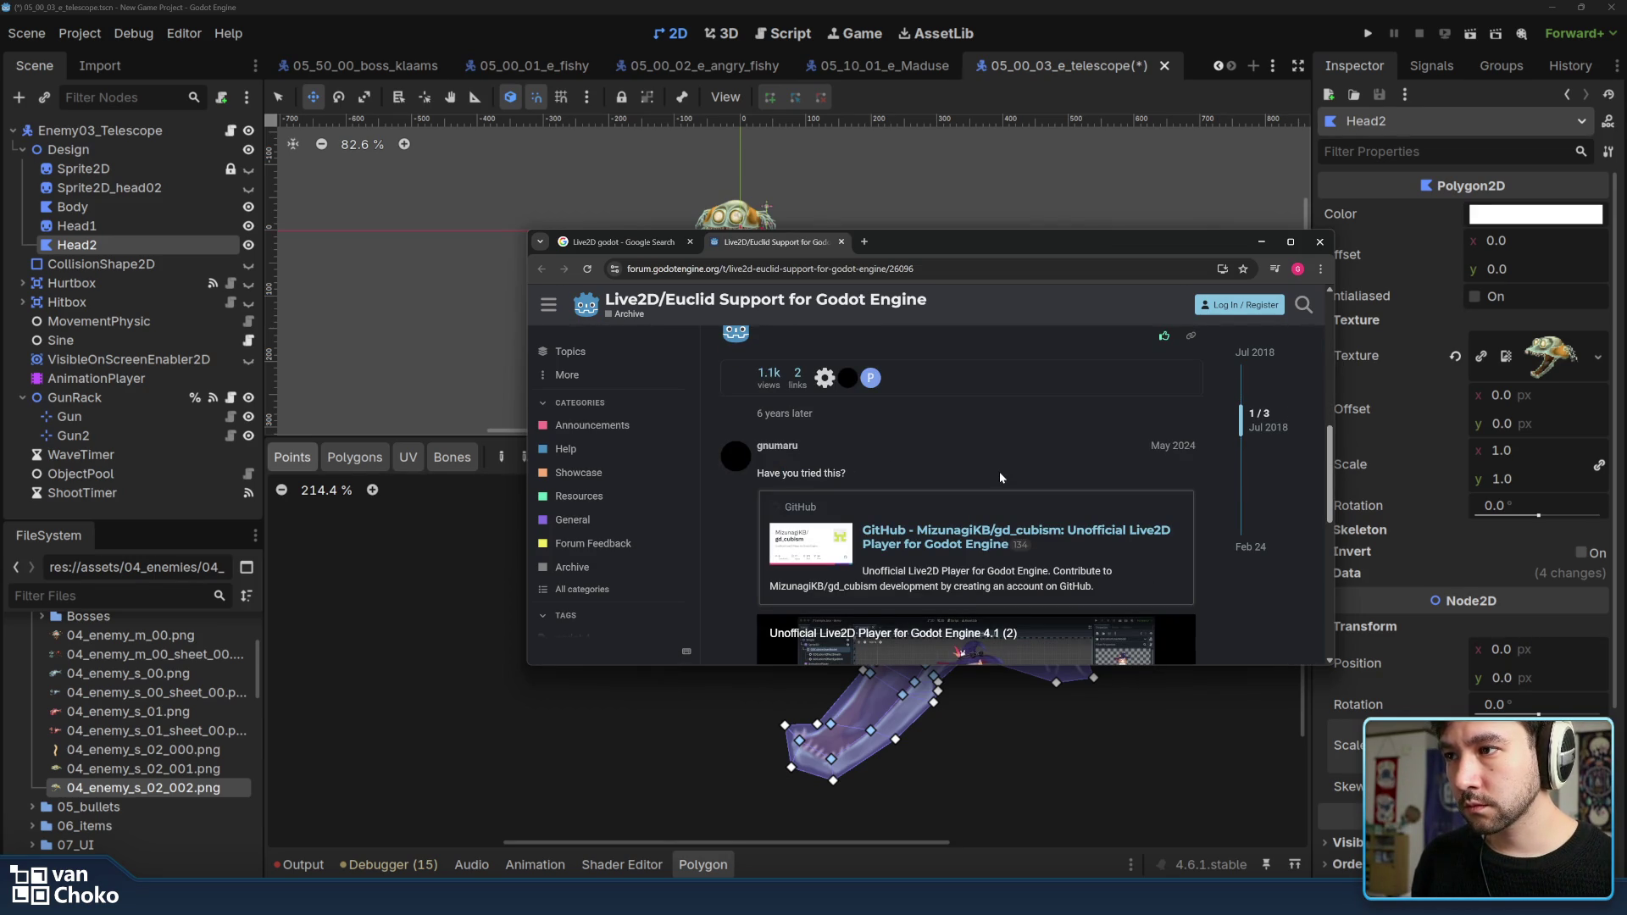
scroll(999, 471, down, 2)
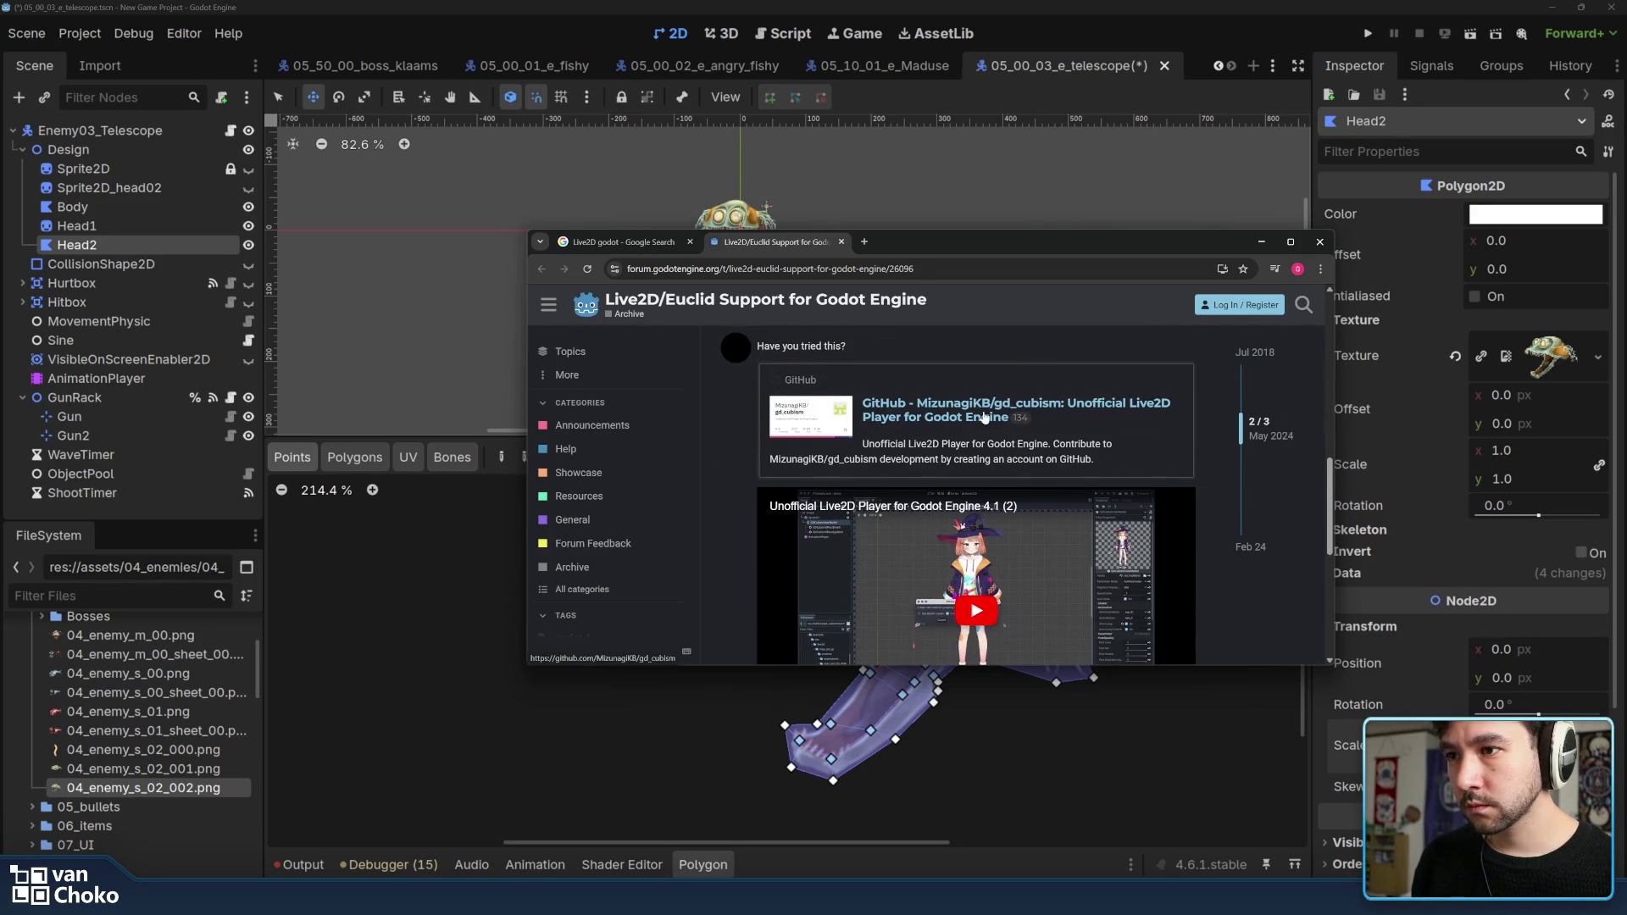
scroll(996, 483, down, 2)
Skim the video at 0:59, 0:37, 0:13, 4:15 and 4:53, then close the thread and minimize the browser
click(993, 488)
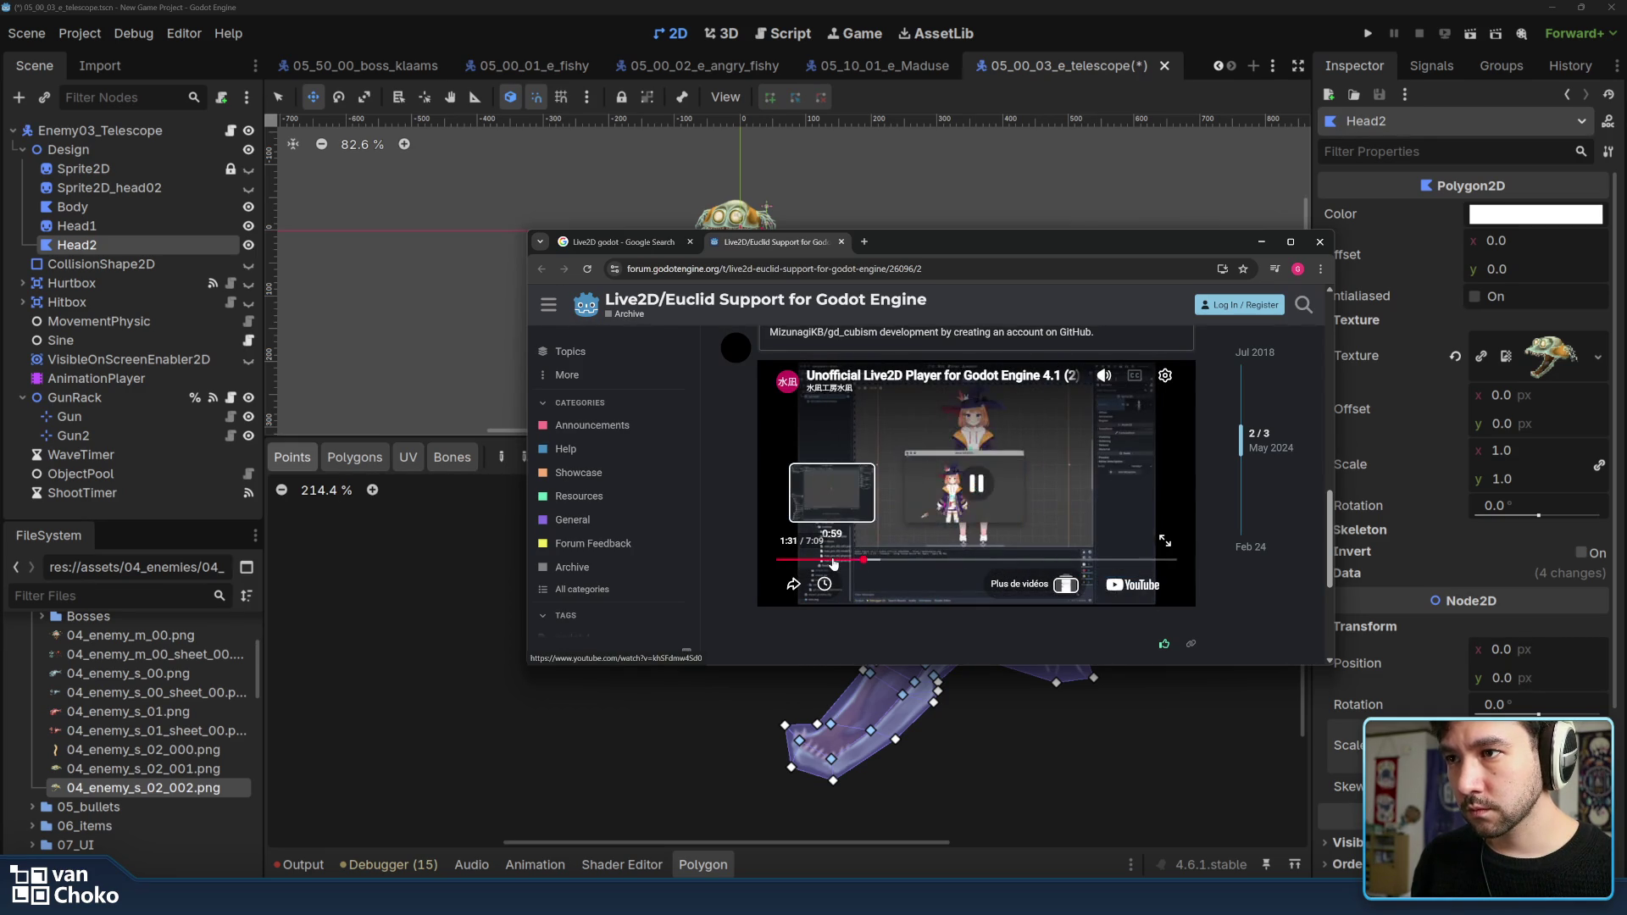
click(833, 560)
click(815, 560)
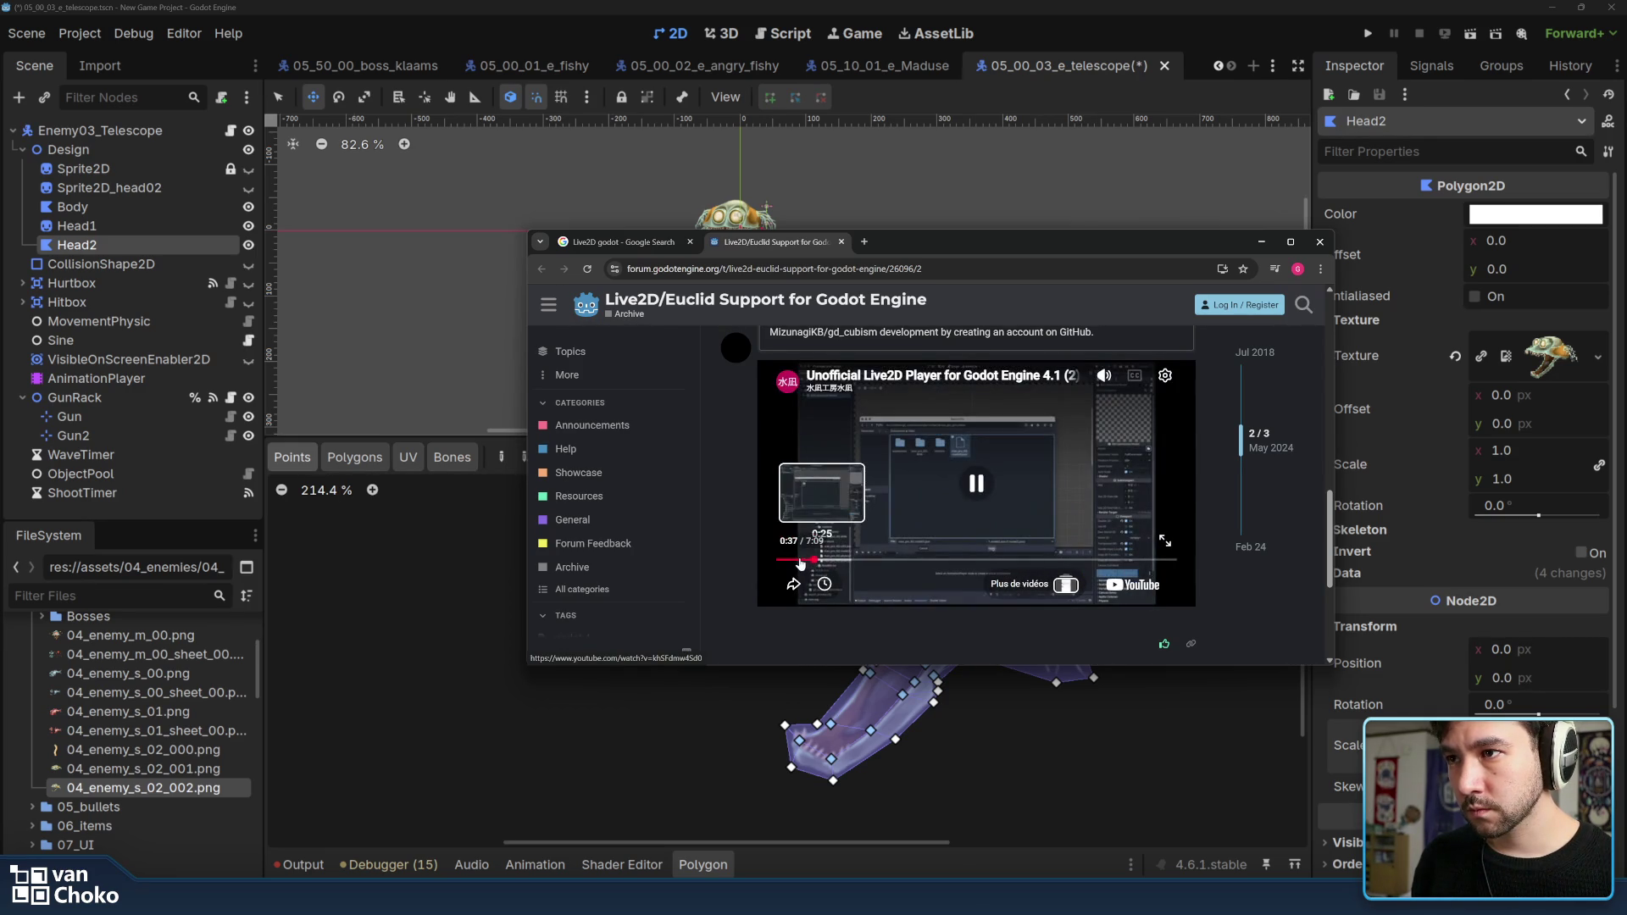
click(787, 560)
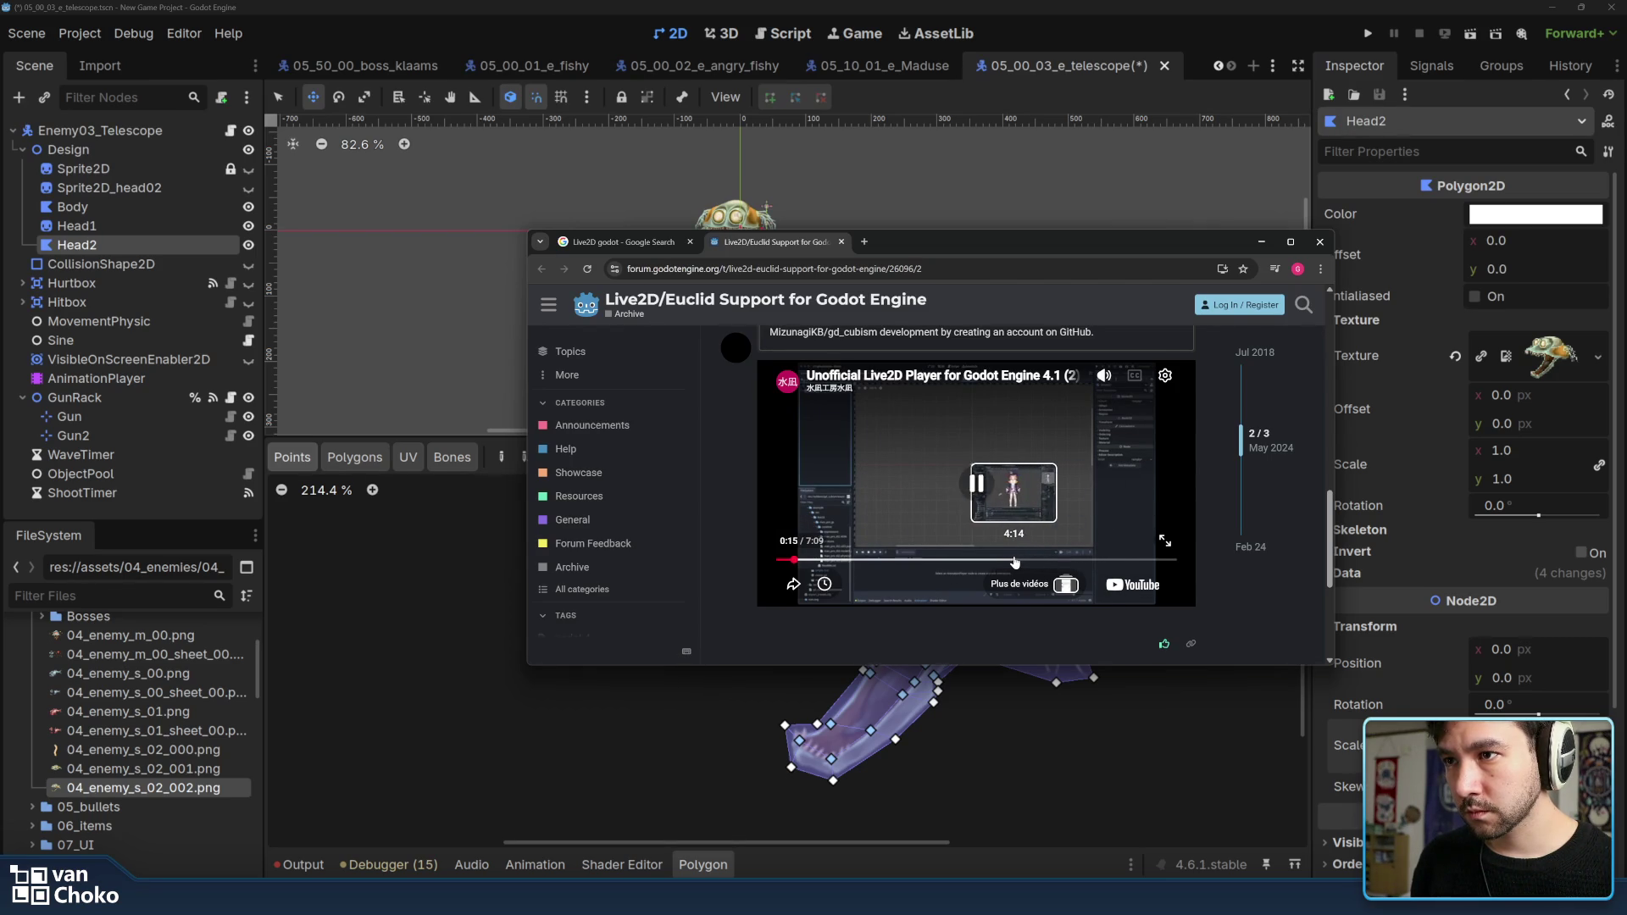
click(1014, 560)
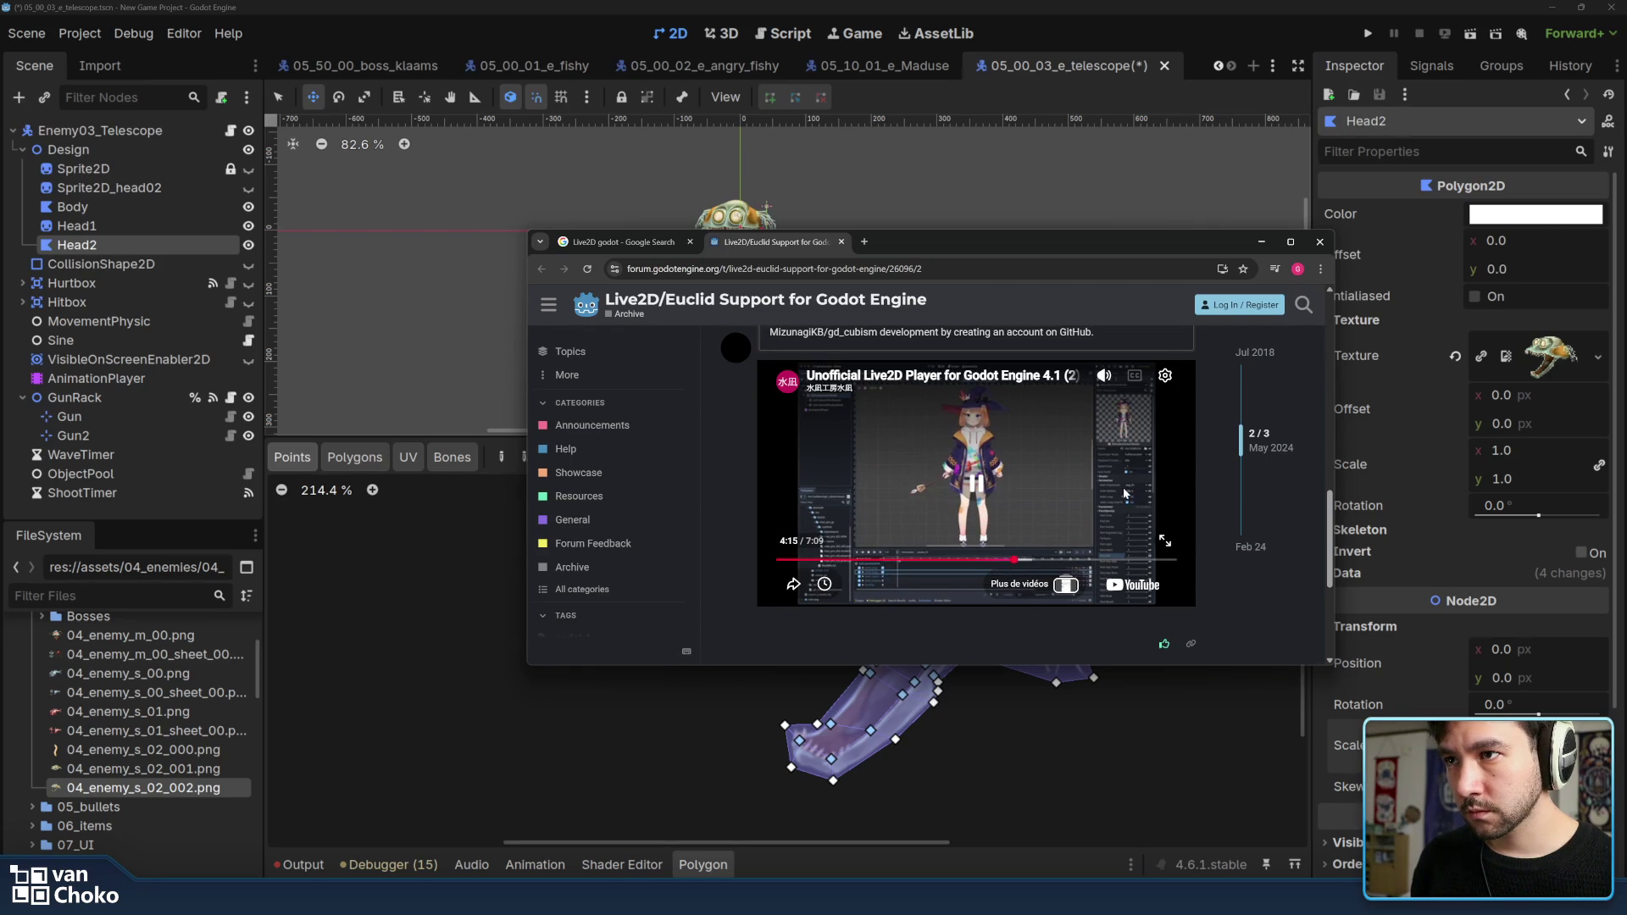
click(1054, 559)
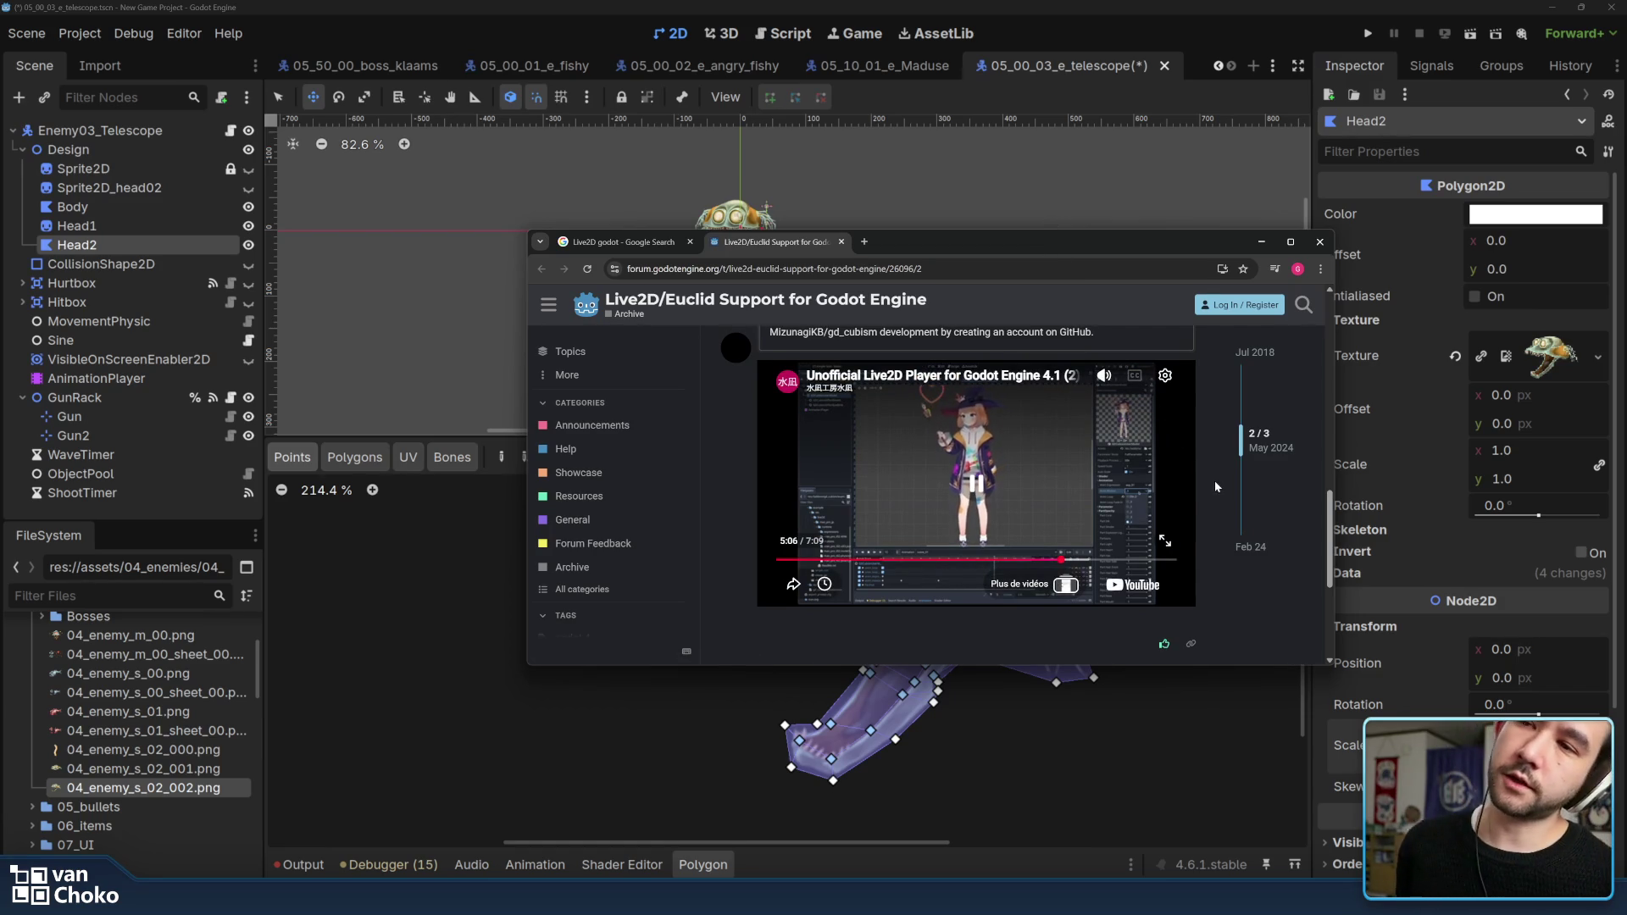
key(ctrl+w)
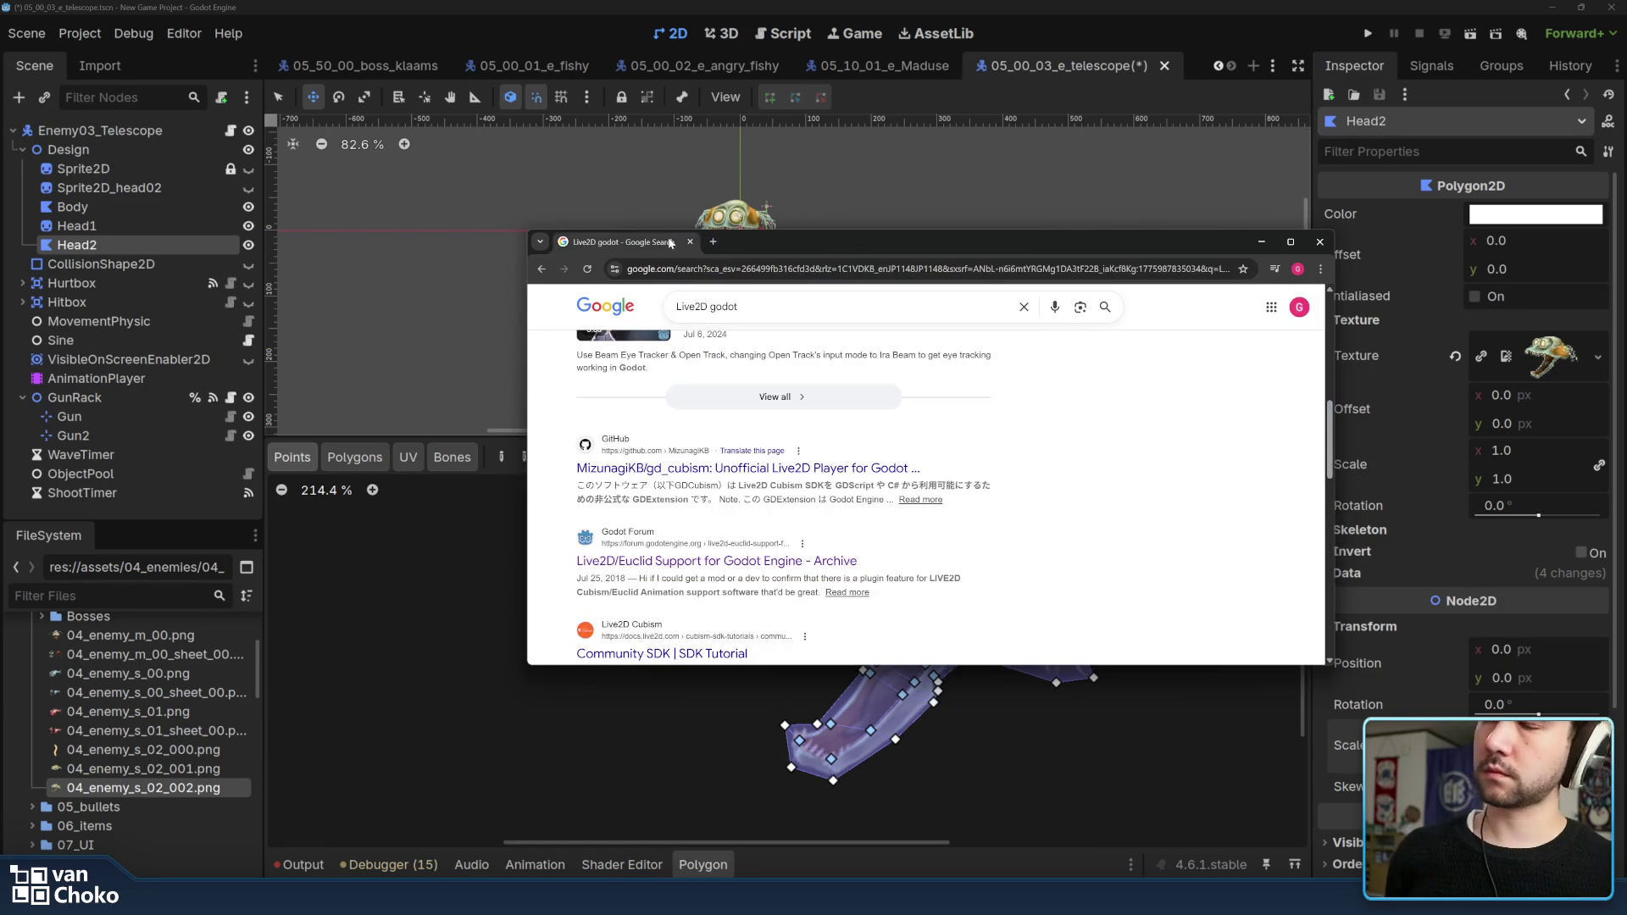
click(1261, 242)
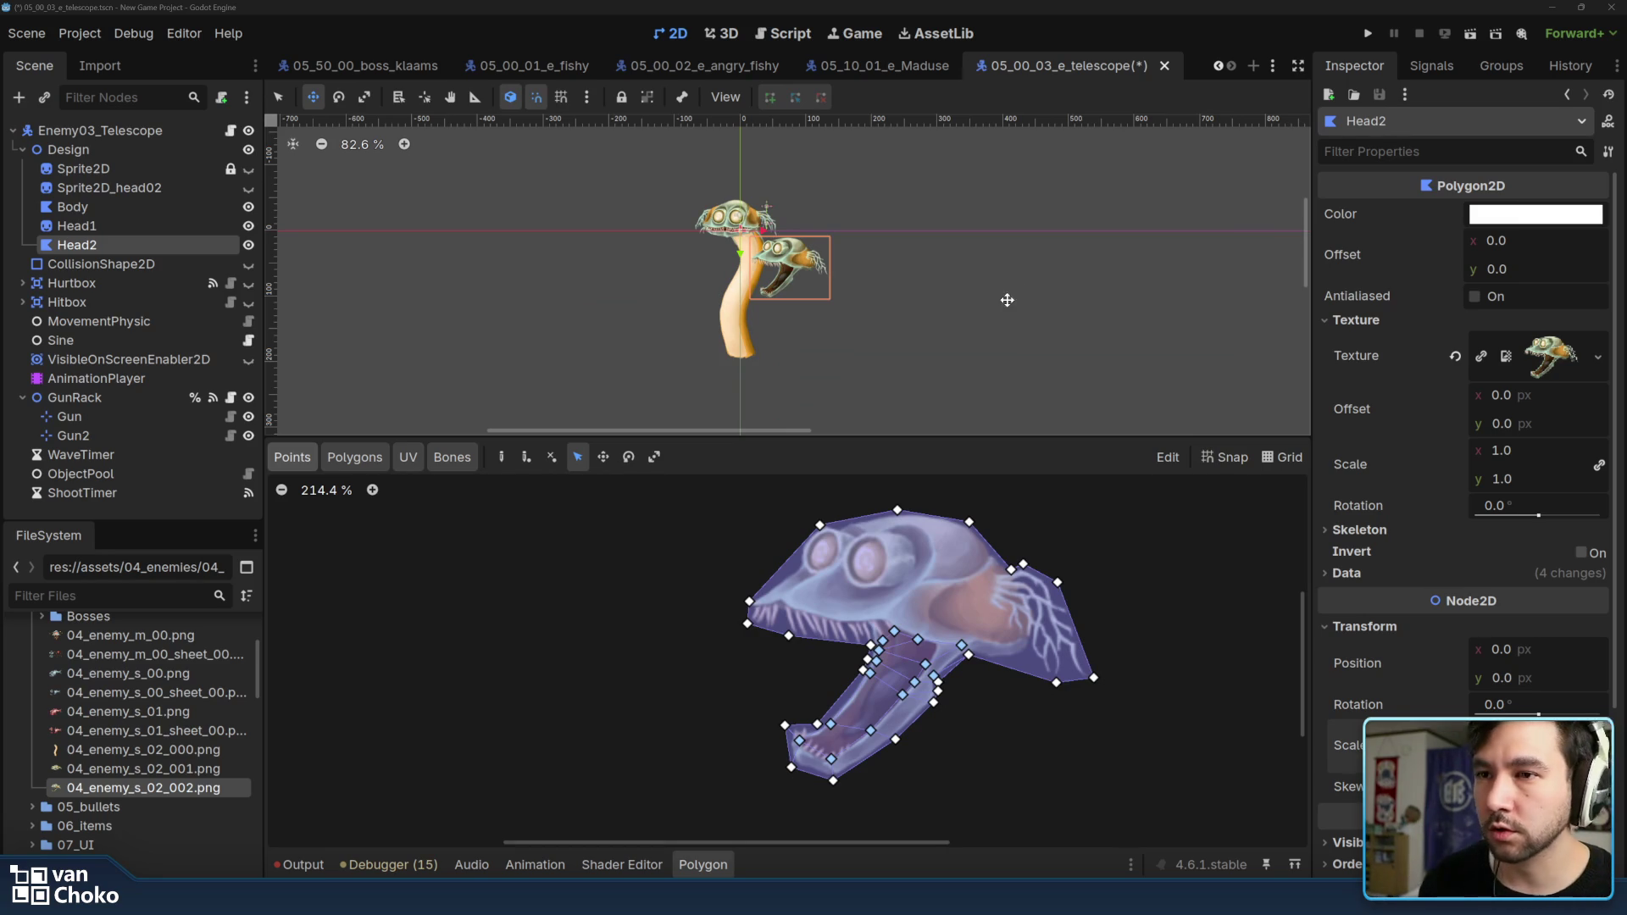
Enlarge the canvas area above the polygon editor and reselect Head2
drag(991, 319, 1043, 329)
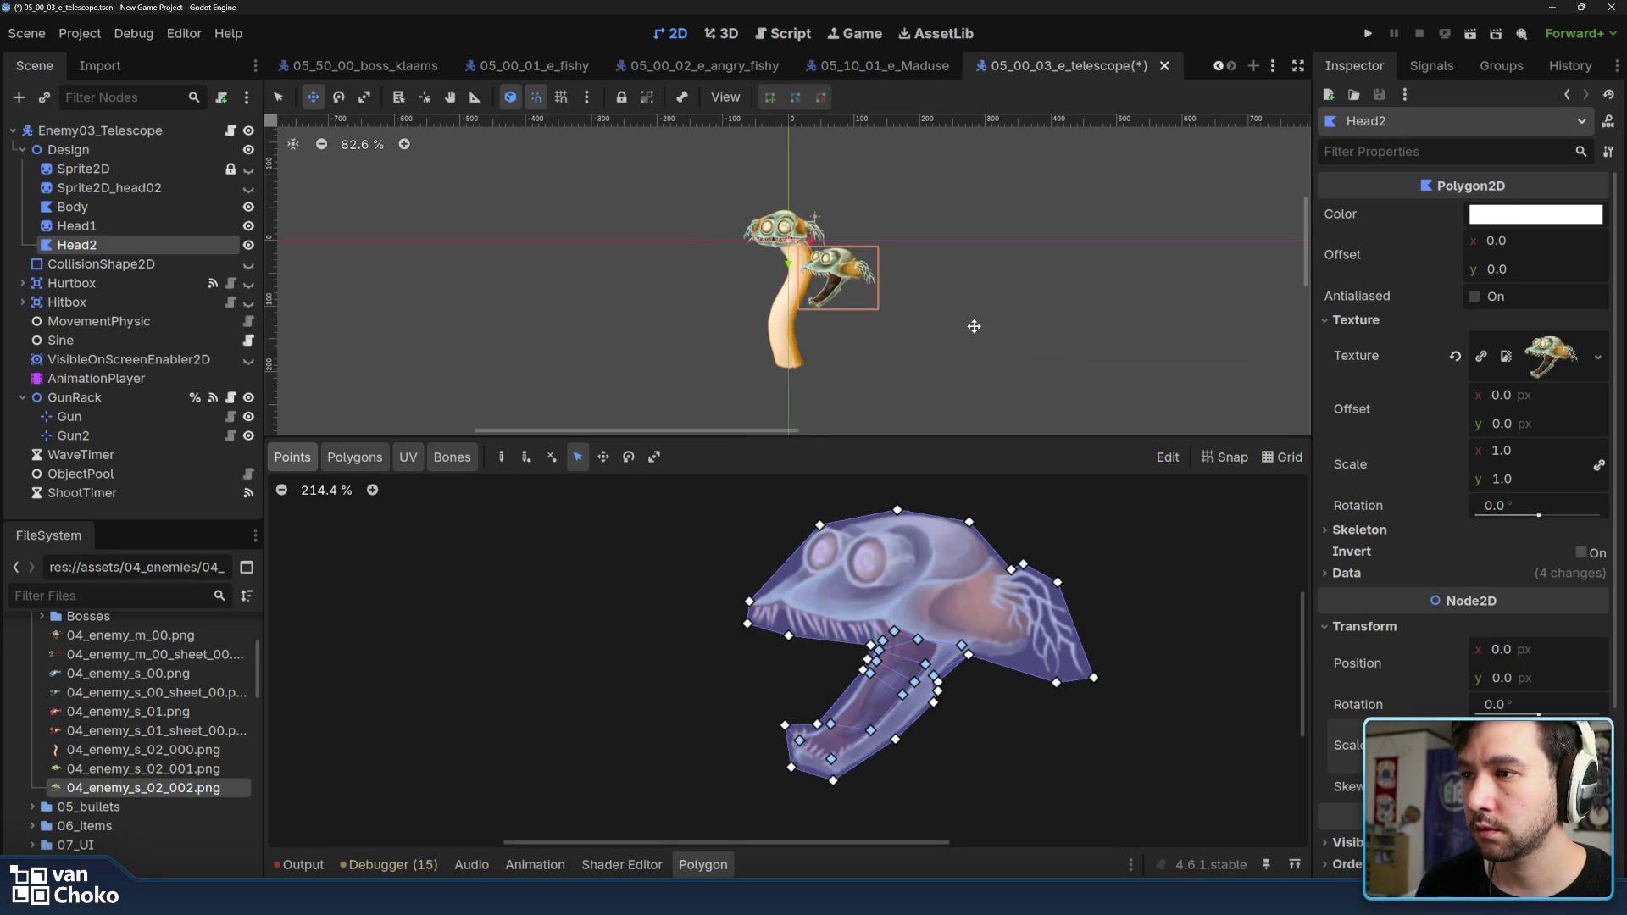
drag(1026, 437, 1026, 487)
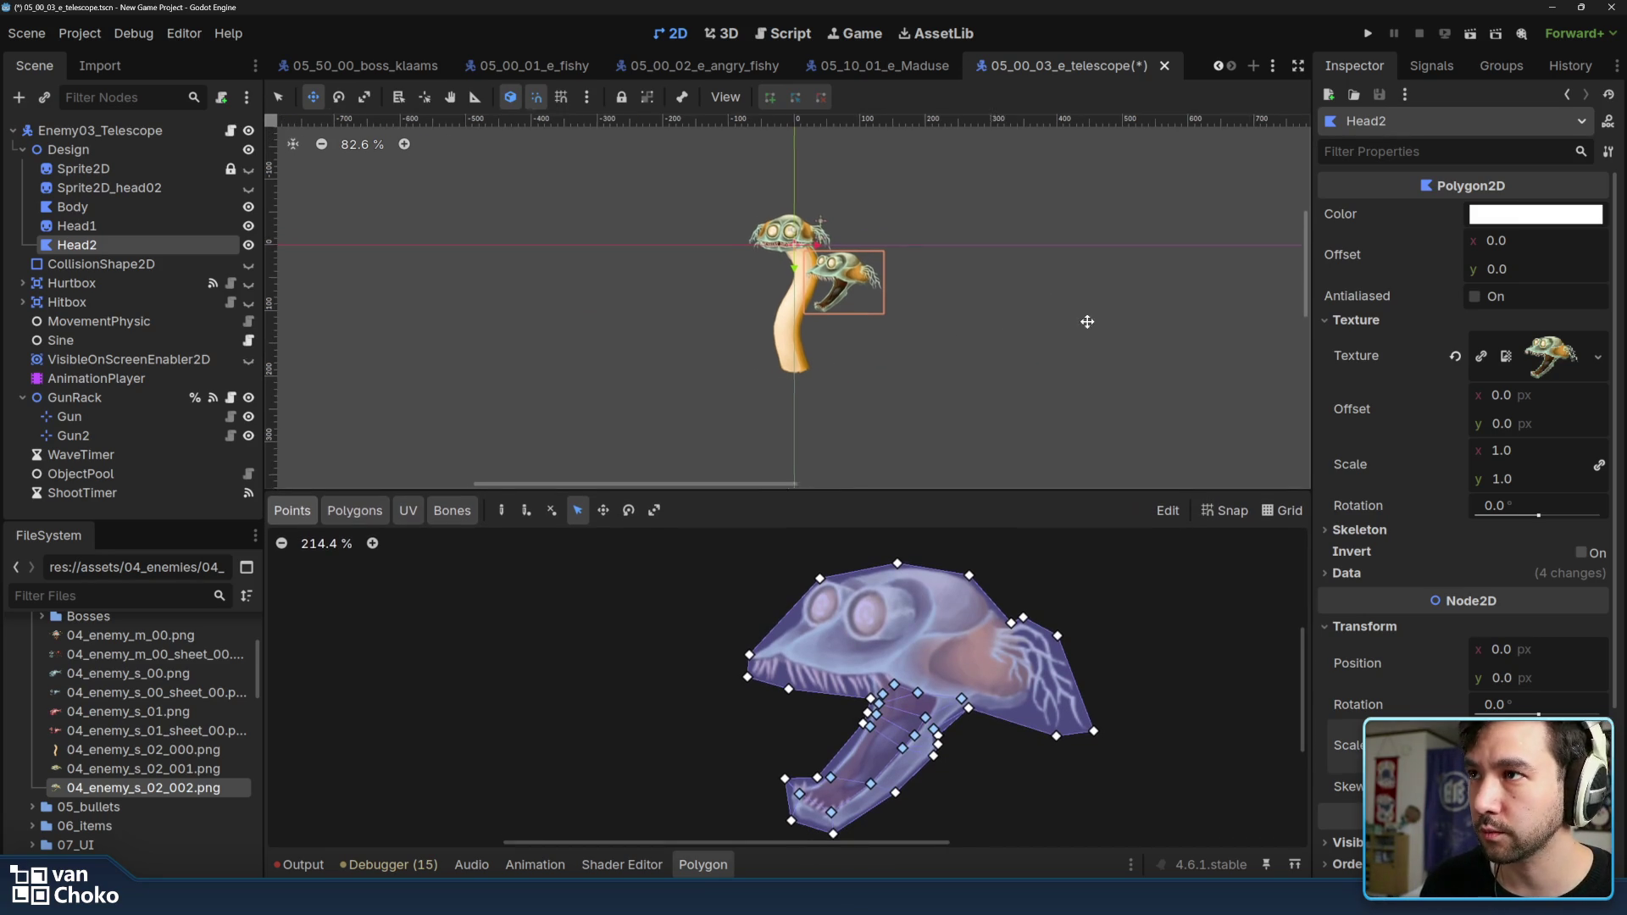
key(q)
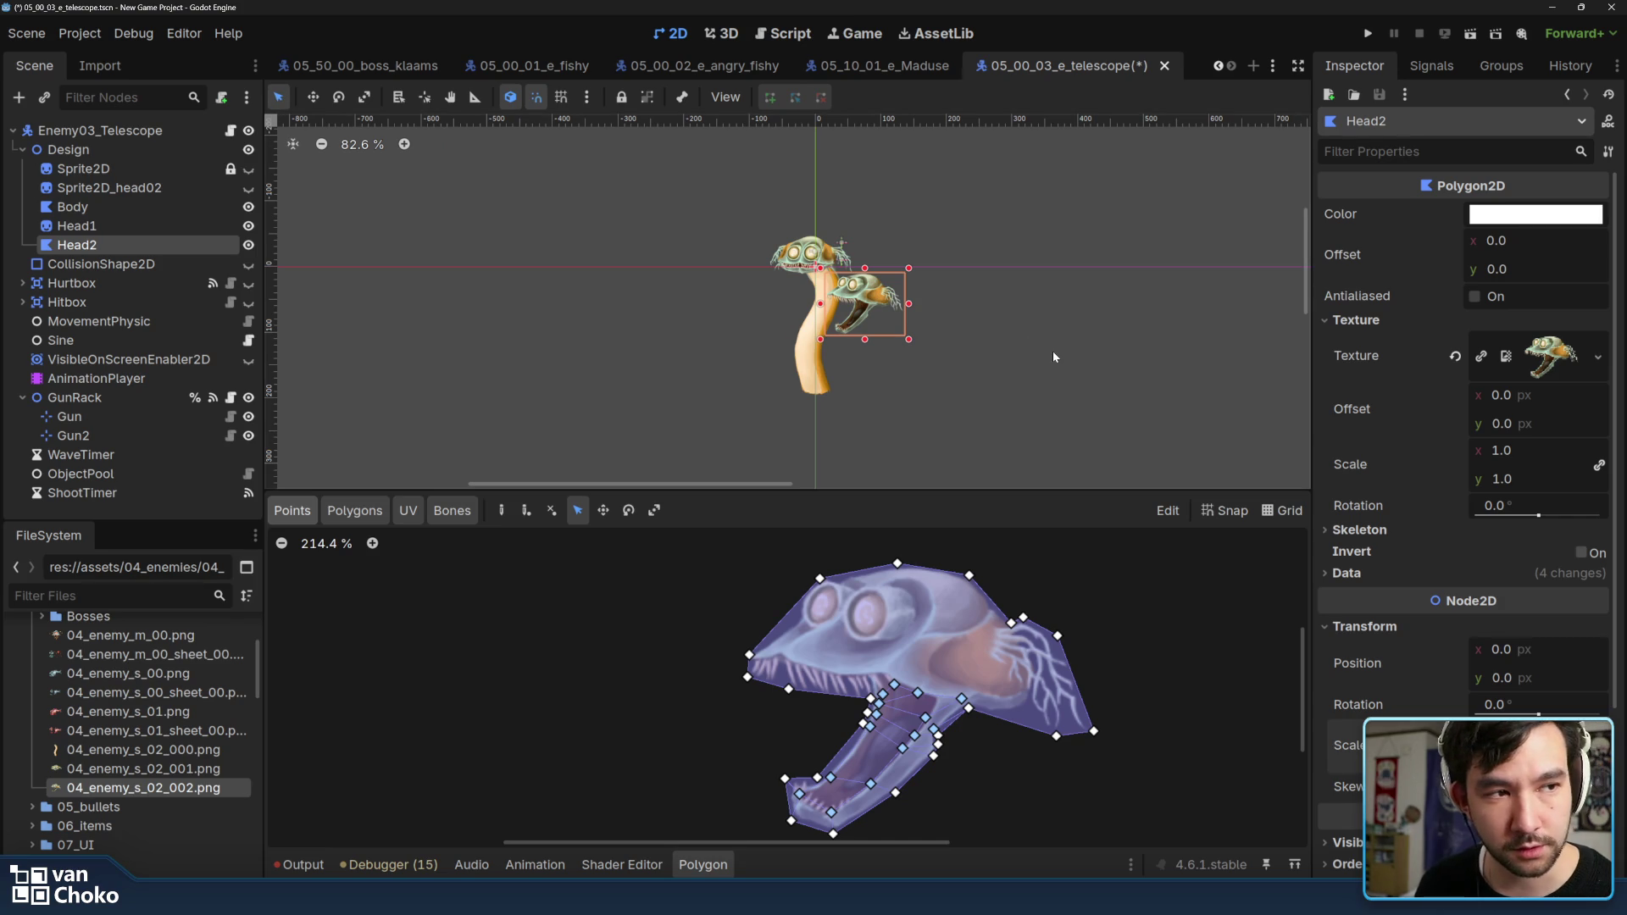
scroll(1052, 351, up, 5)
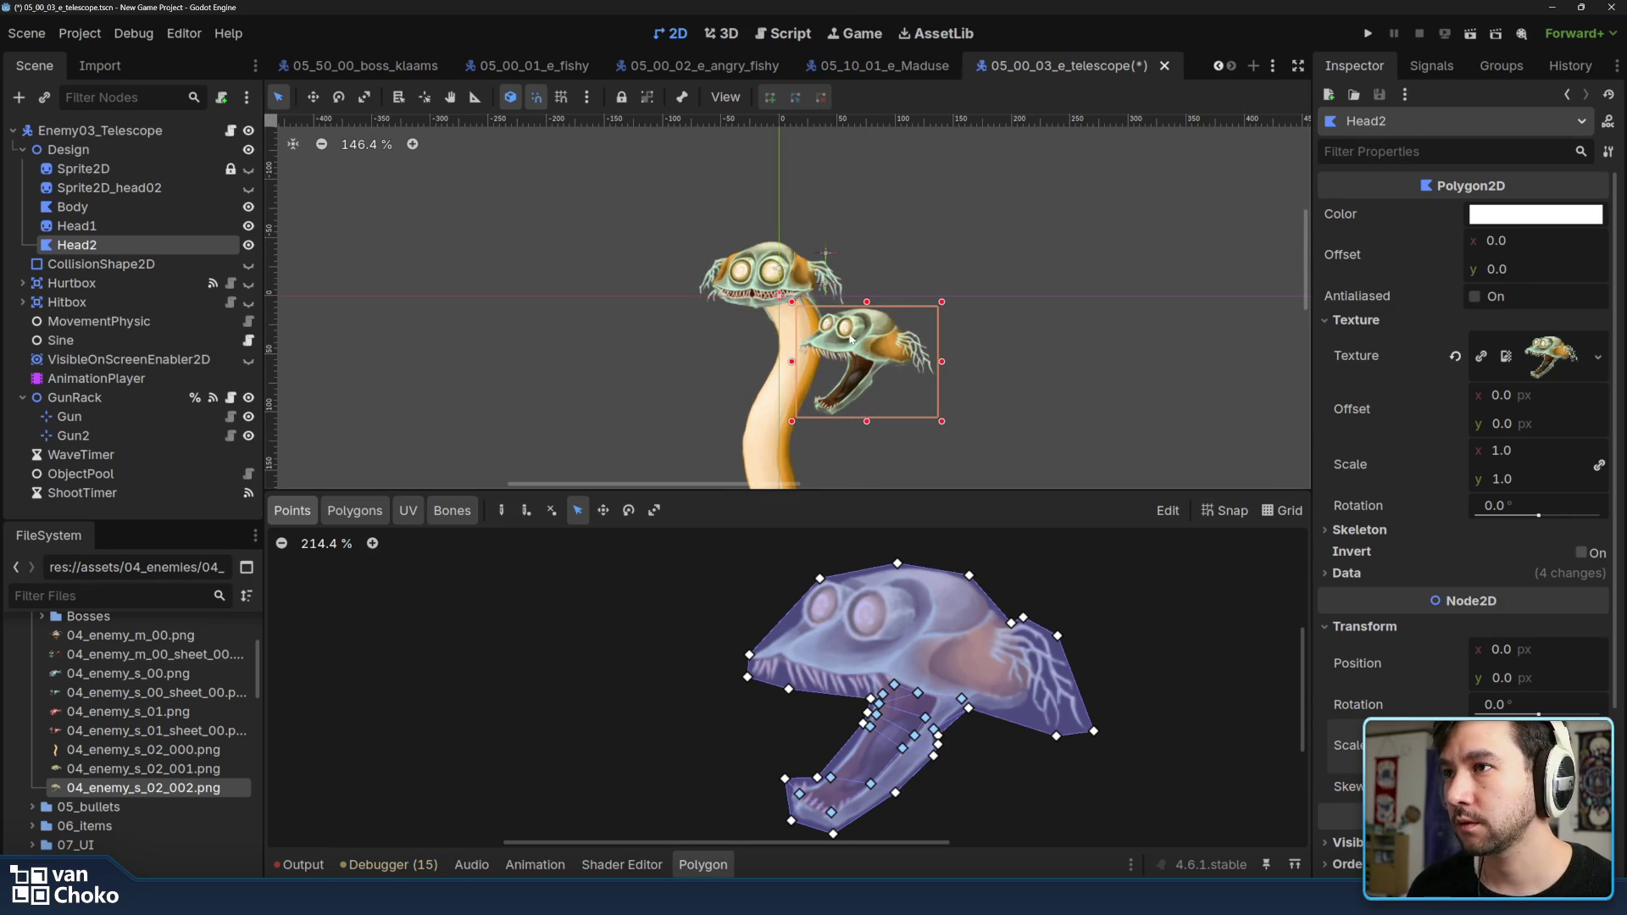
click(166, 223)
click(163, 243)
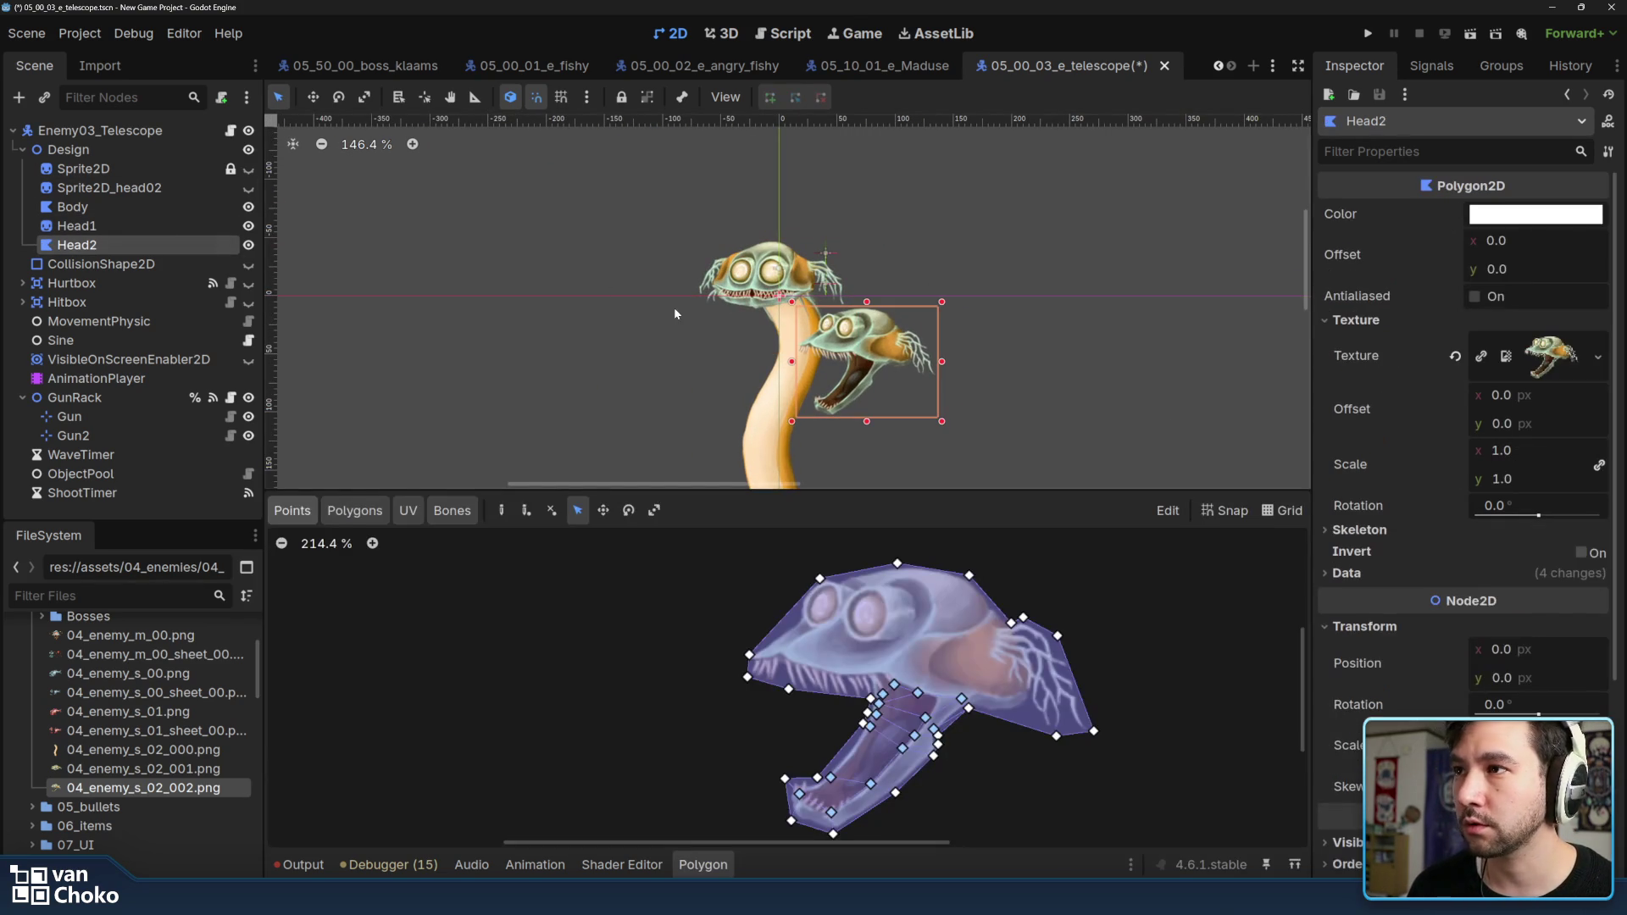
Move Head2 onto the neck, nudge it to (-83, -59), and deselect it
click(313, 97)
mouse_move(888, 350)
mouse_down()
mouse_move(812, 321)
mouse_move(789, 291)
mouse_up()
key(Right)
key(Right)
key(Right)
key(Down)
key(Down)
key(Up)
key(Up)
key(Up)
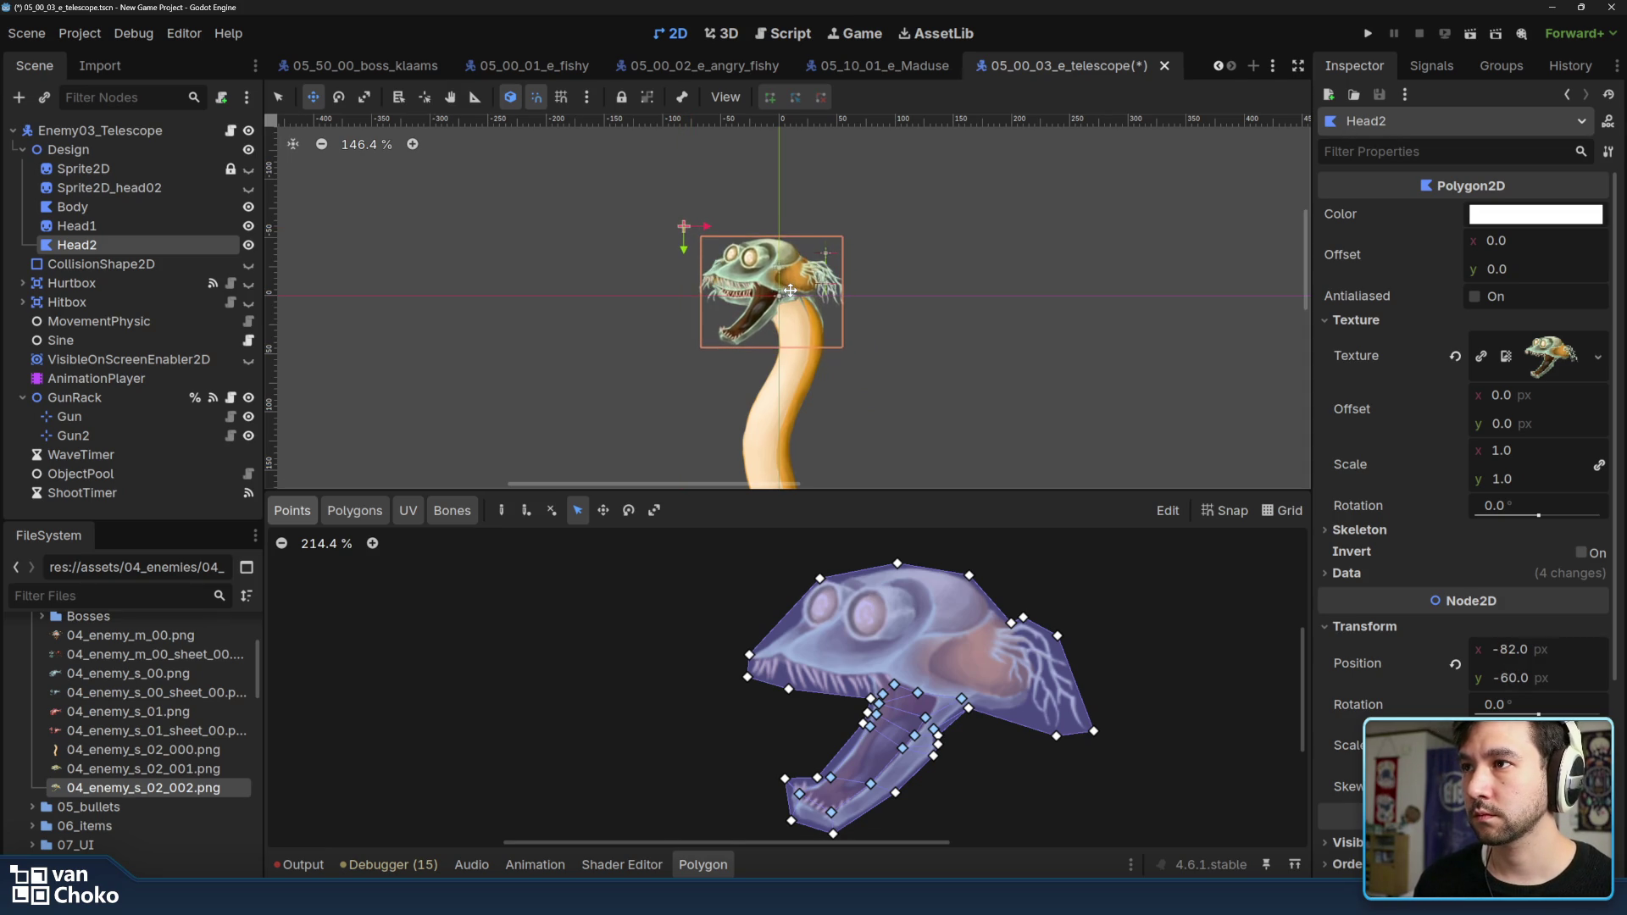
key(Left)
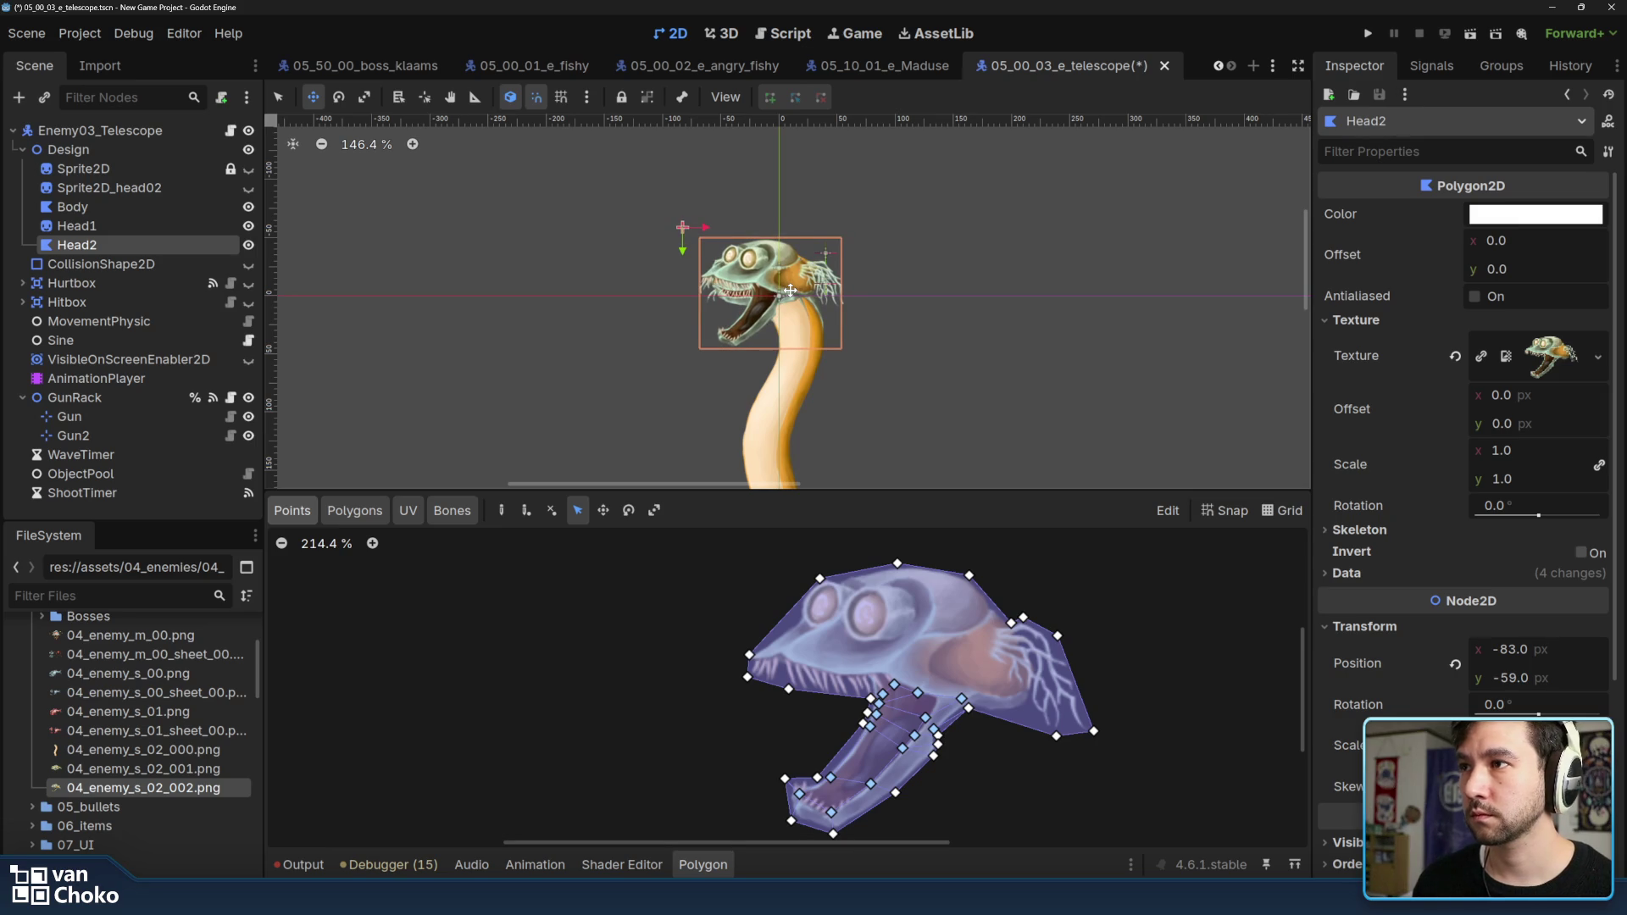
click(279, 98)
click(488, 235)
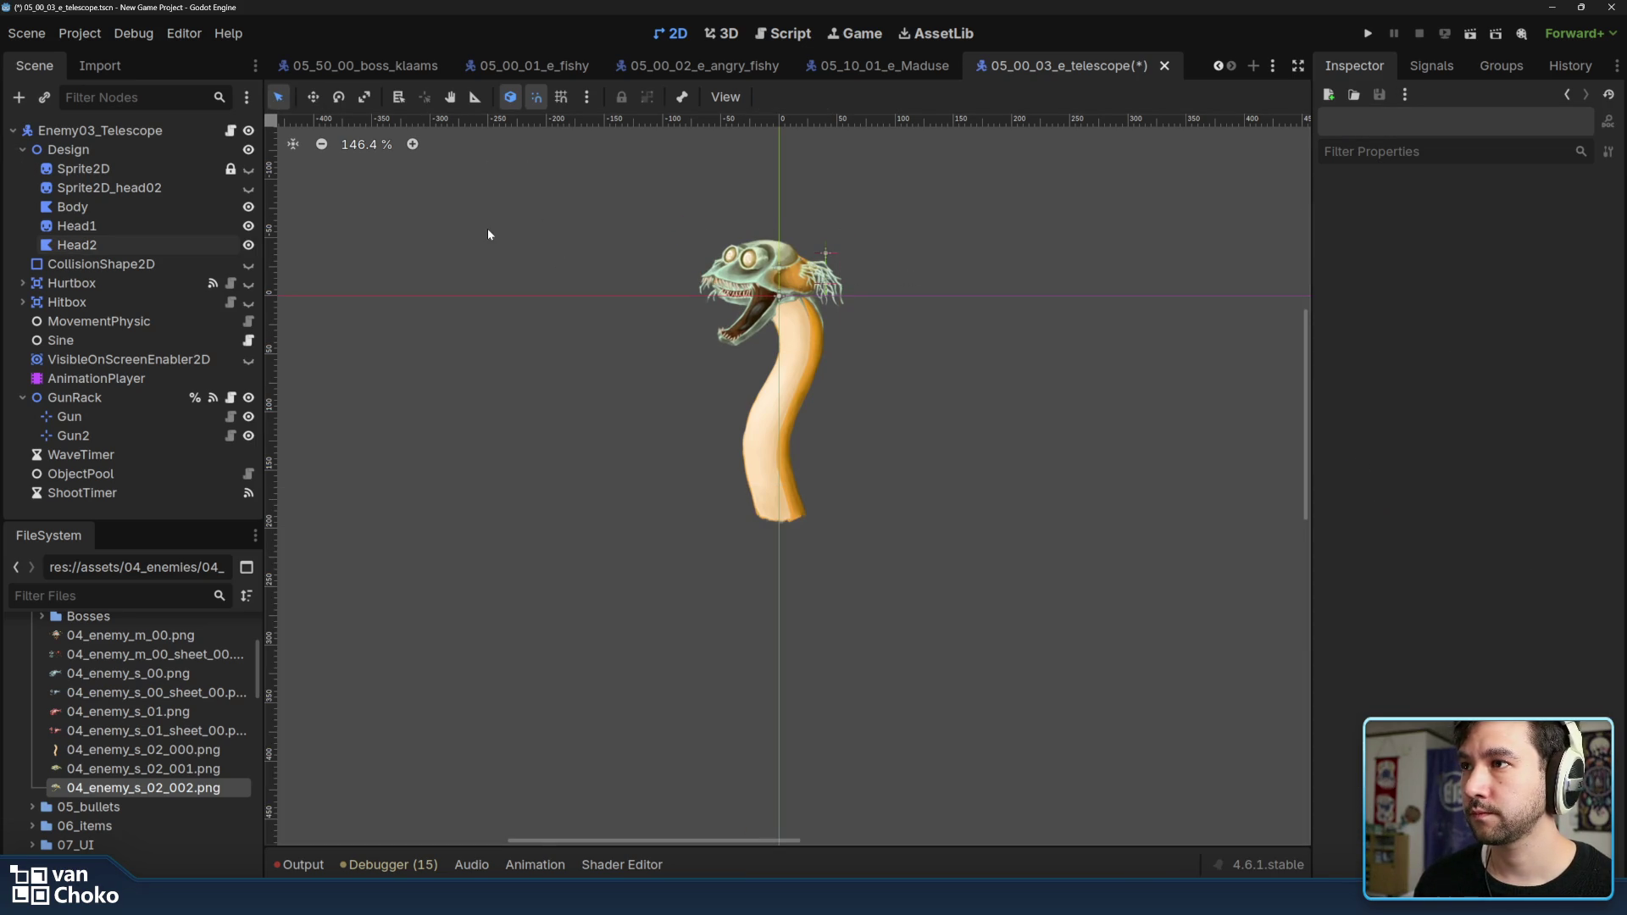
Toggle the Head1 and Head2 sprites' visibility to compare the two heads
click(250, 225)
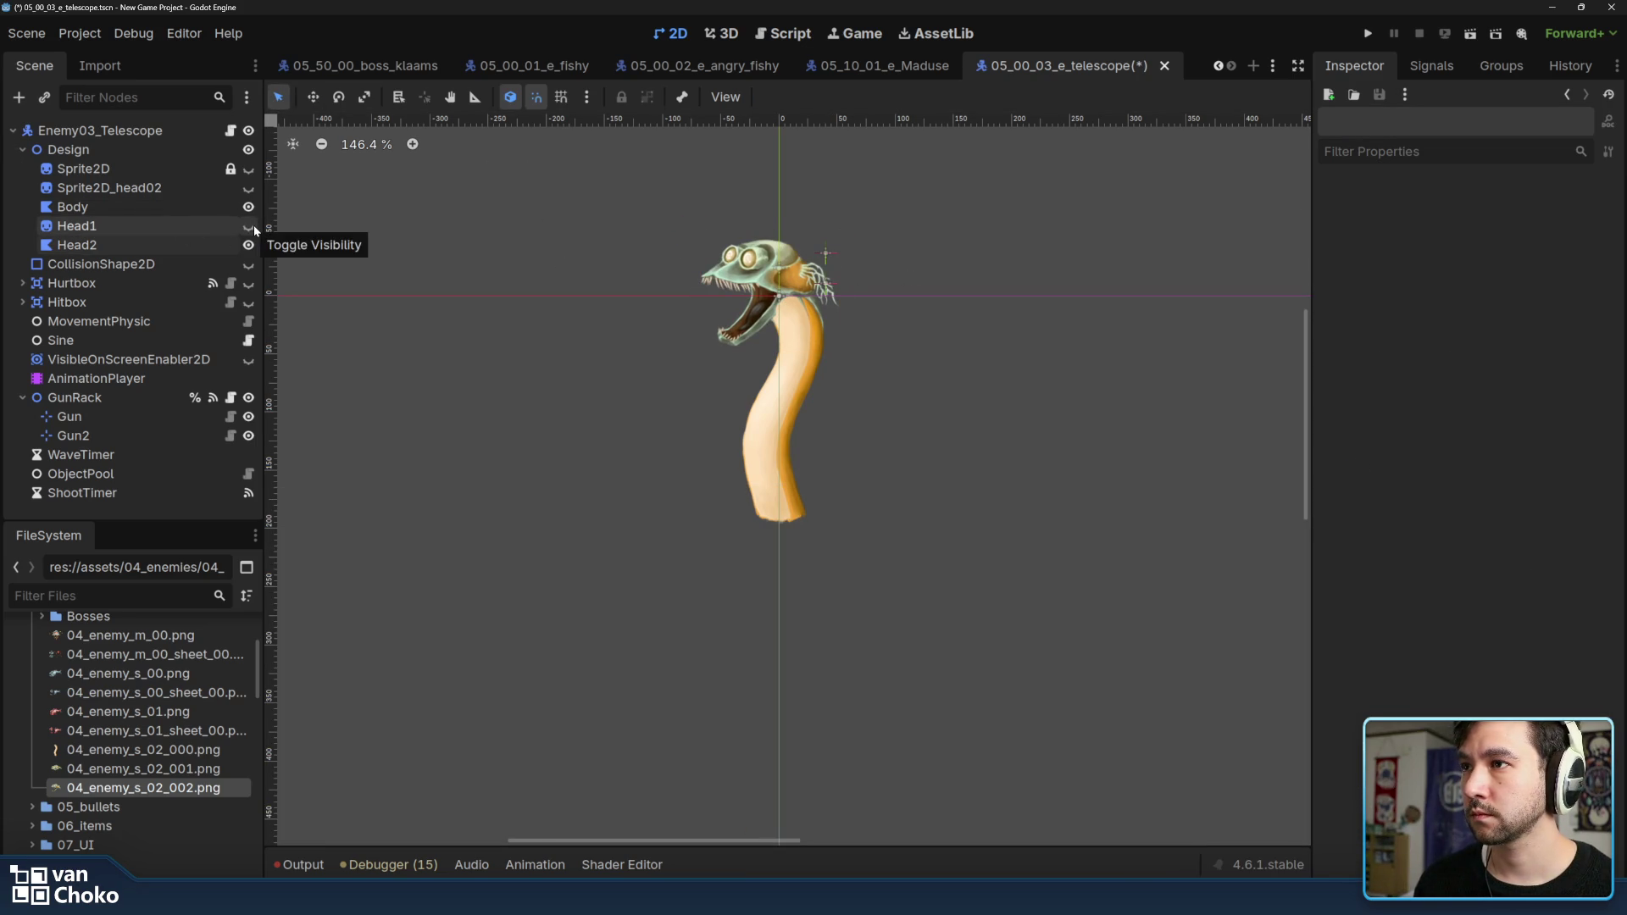
click(249, 246)
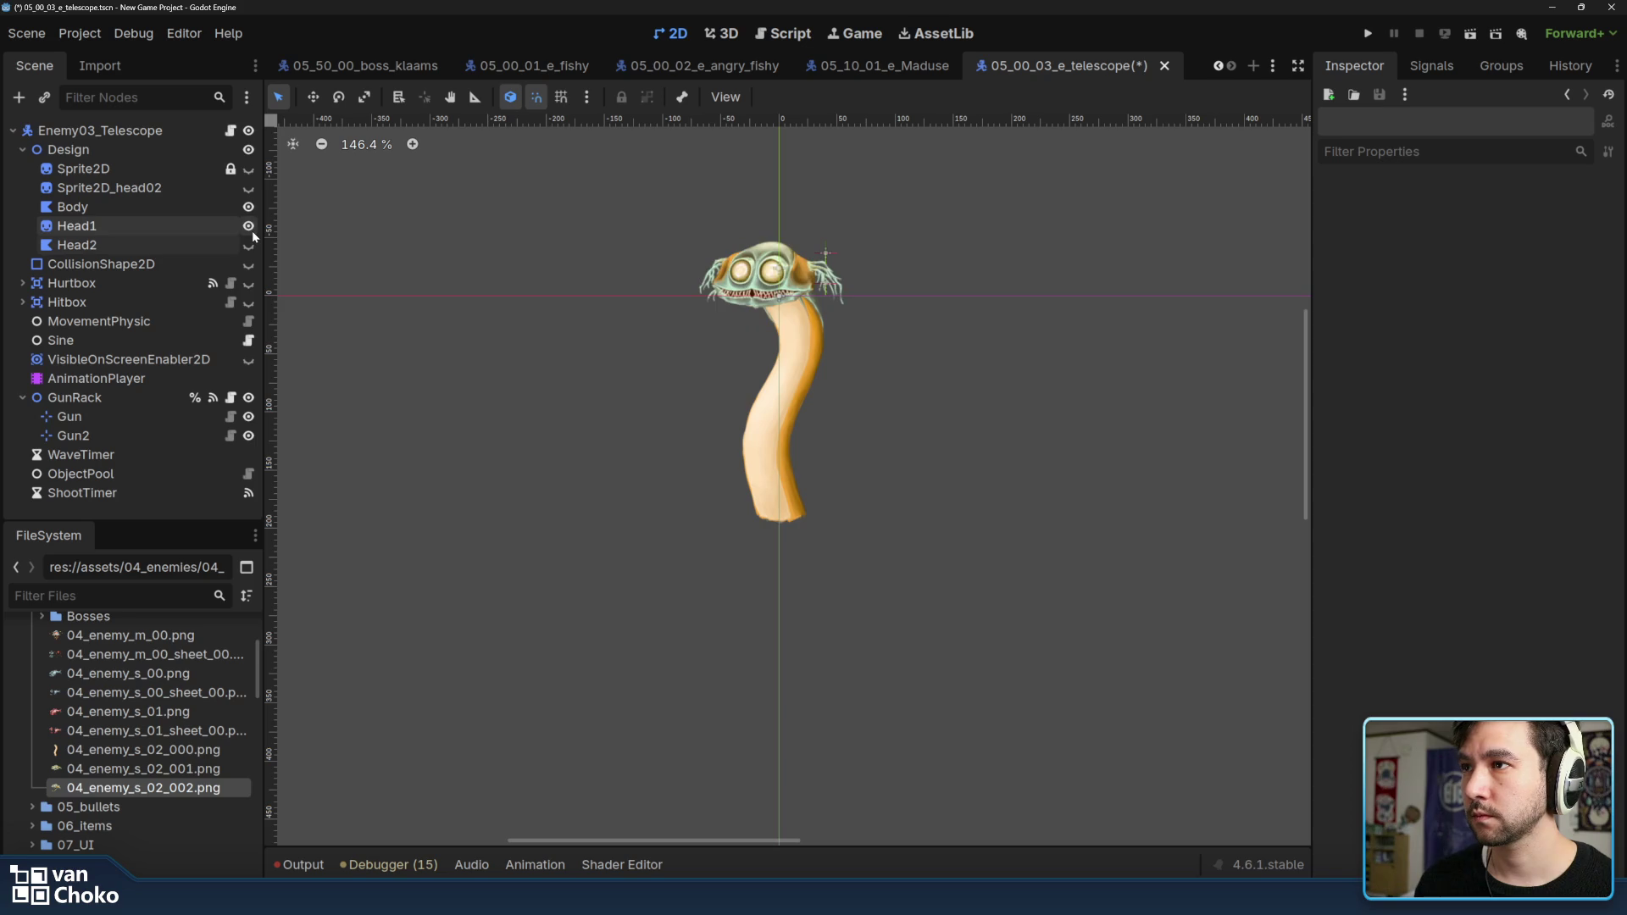
click(249, 246)
click(165, 242)
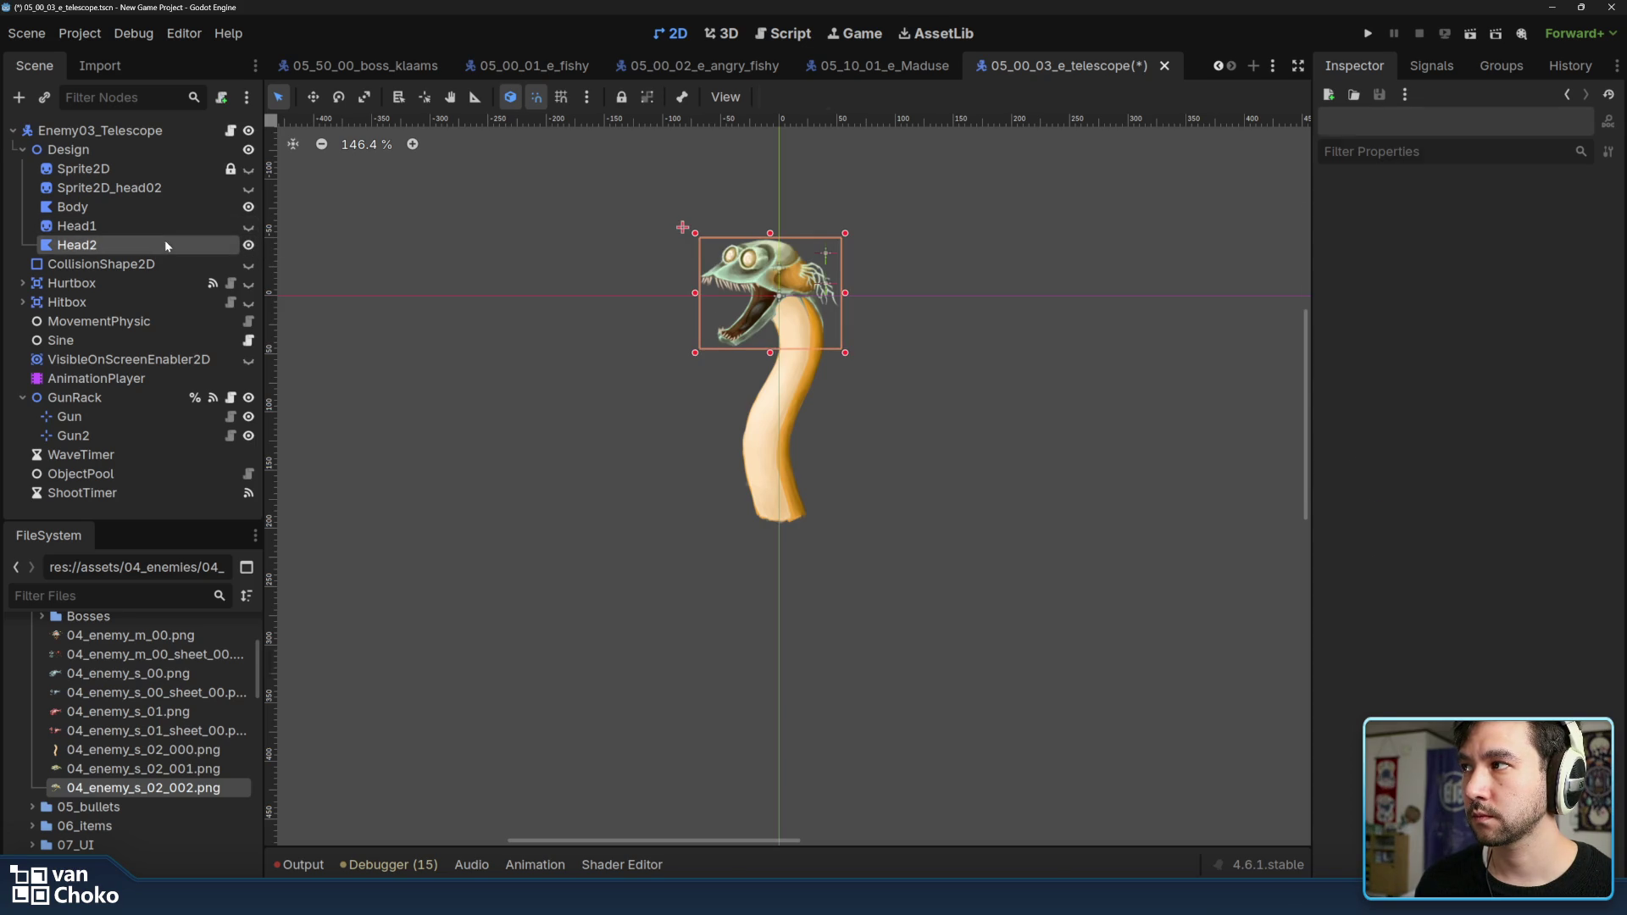
click(517, 237)
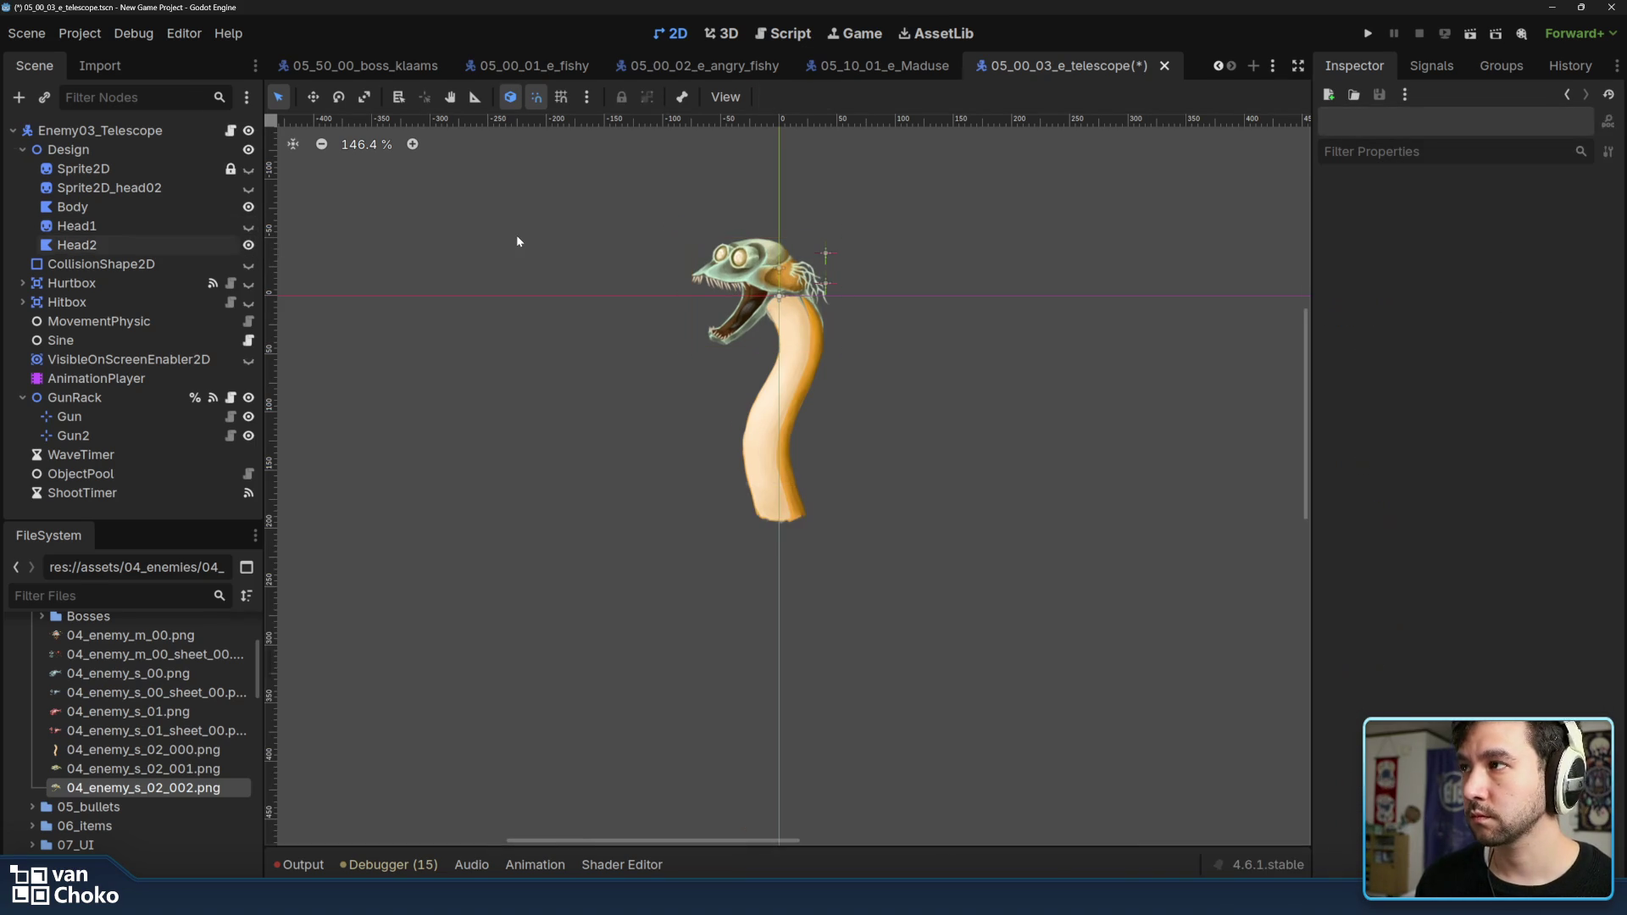
click(250, 228)
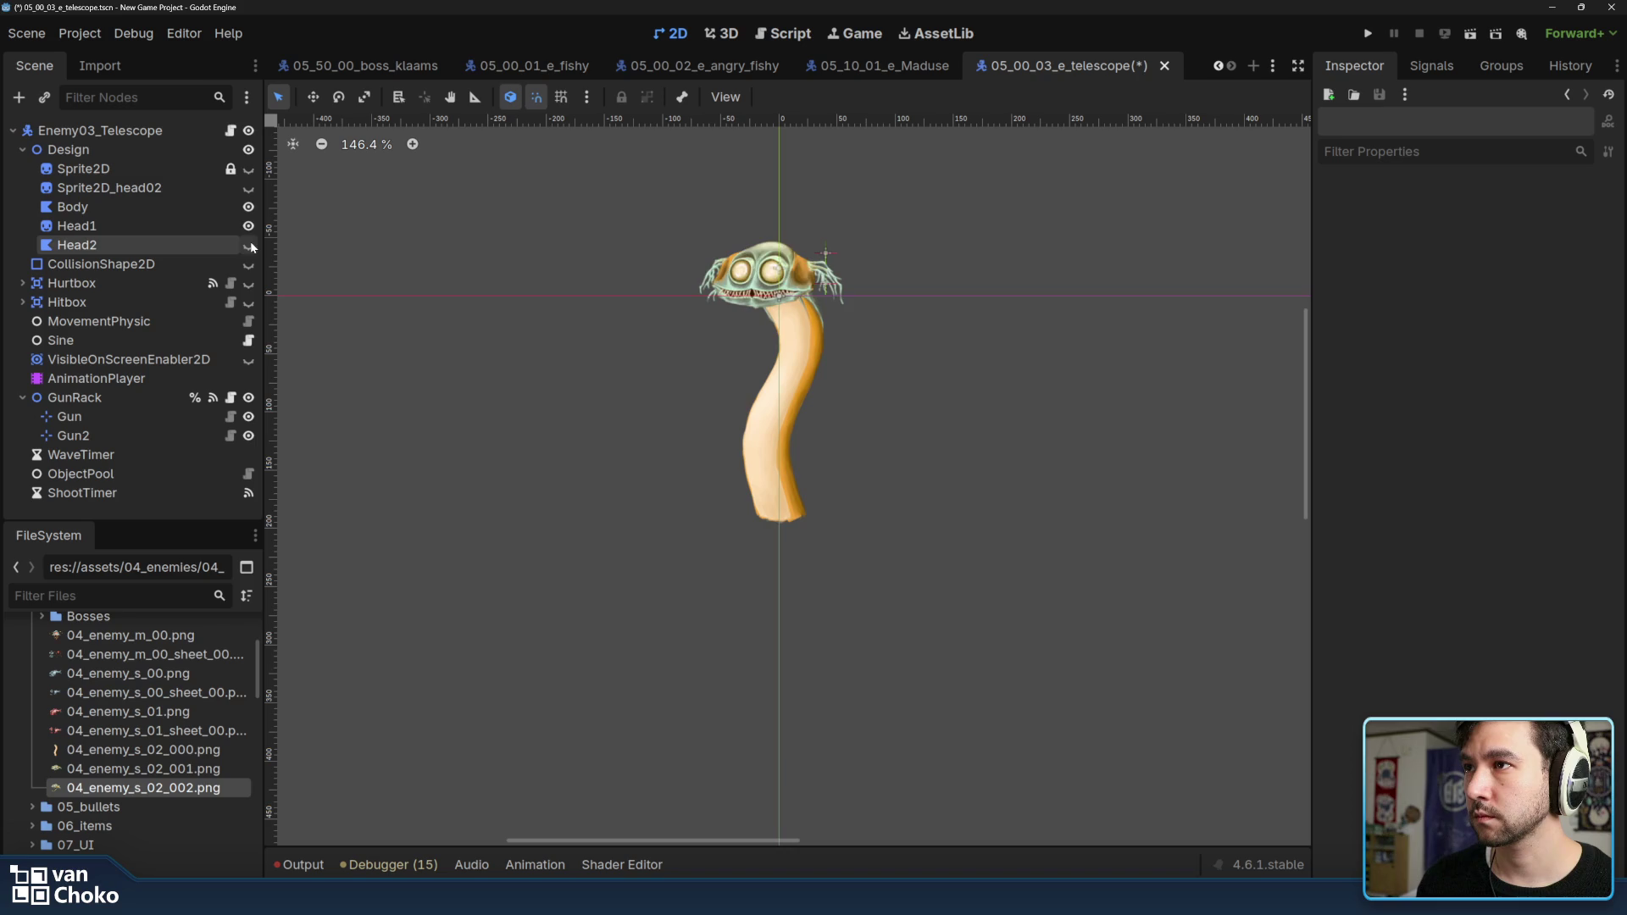
click(250, 230)
click(250, 228)
click(250, 242)
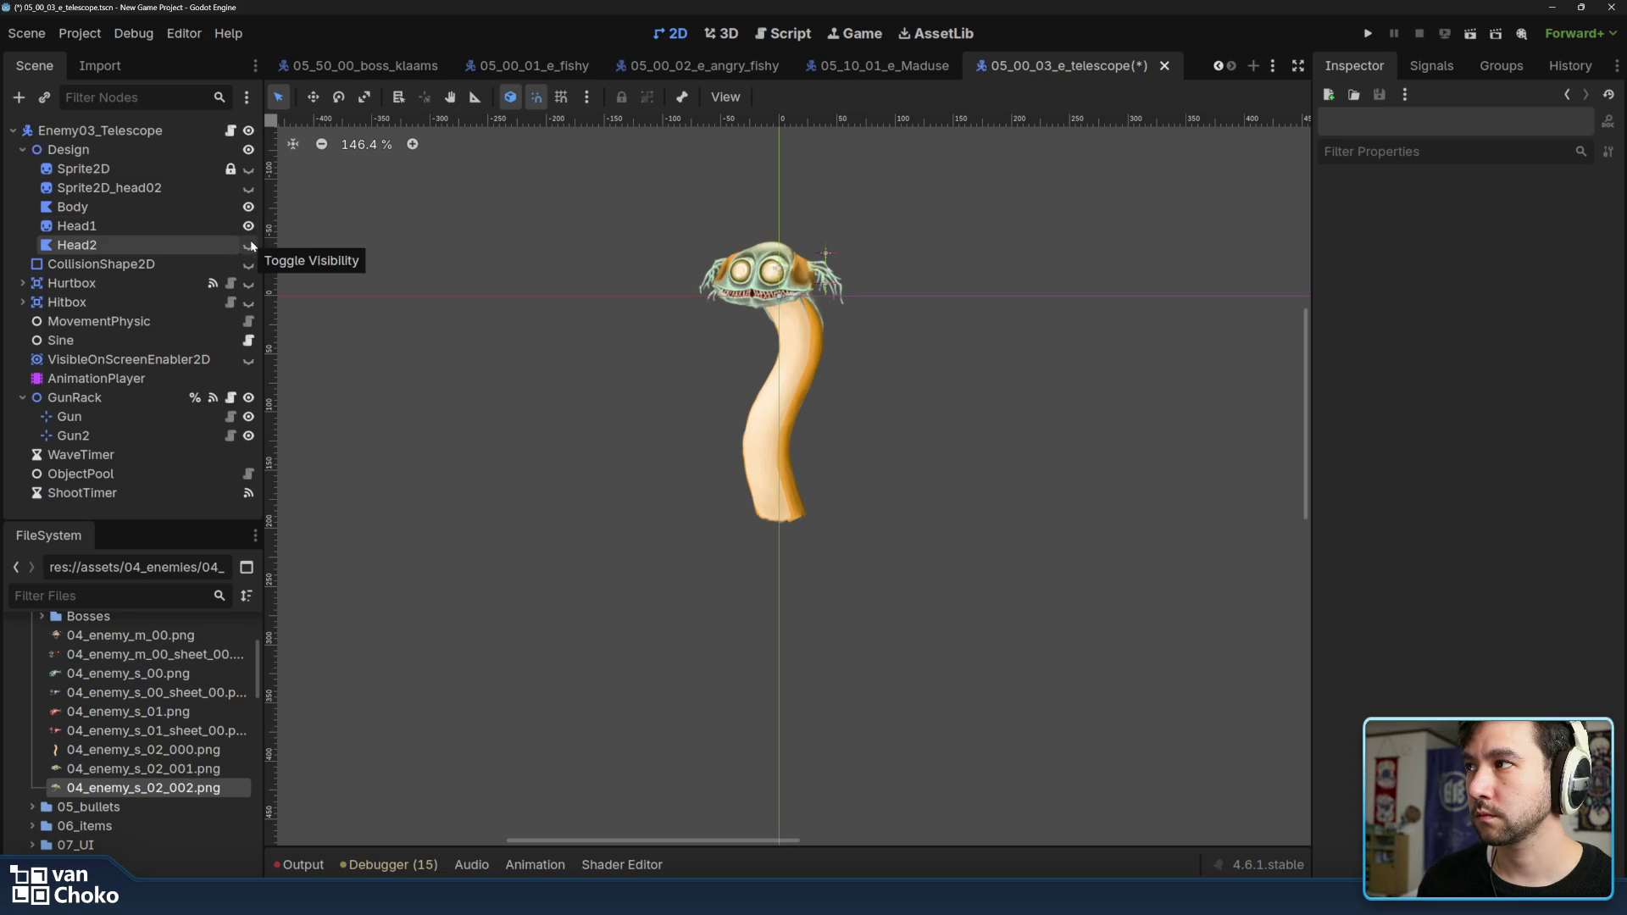
Review the Head2 polygon's points, then select the Design group and collapse it
click(191, 224)
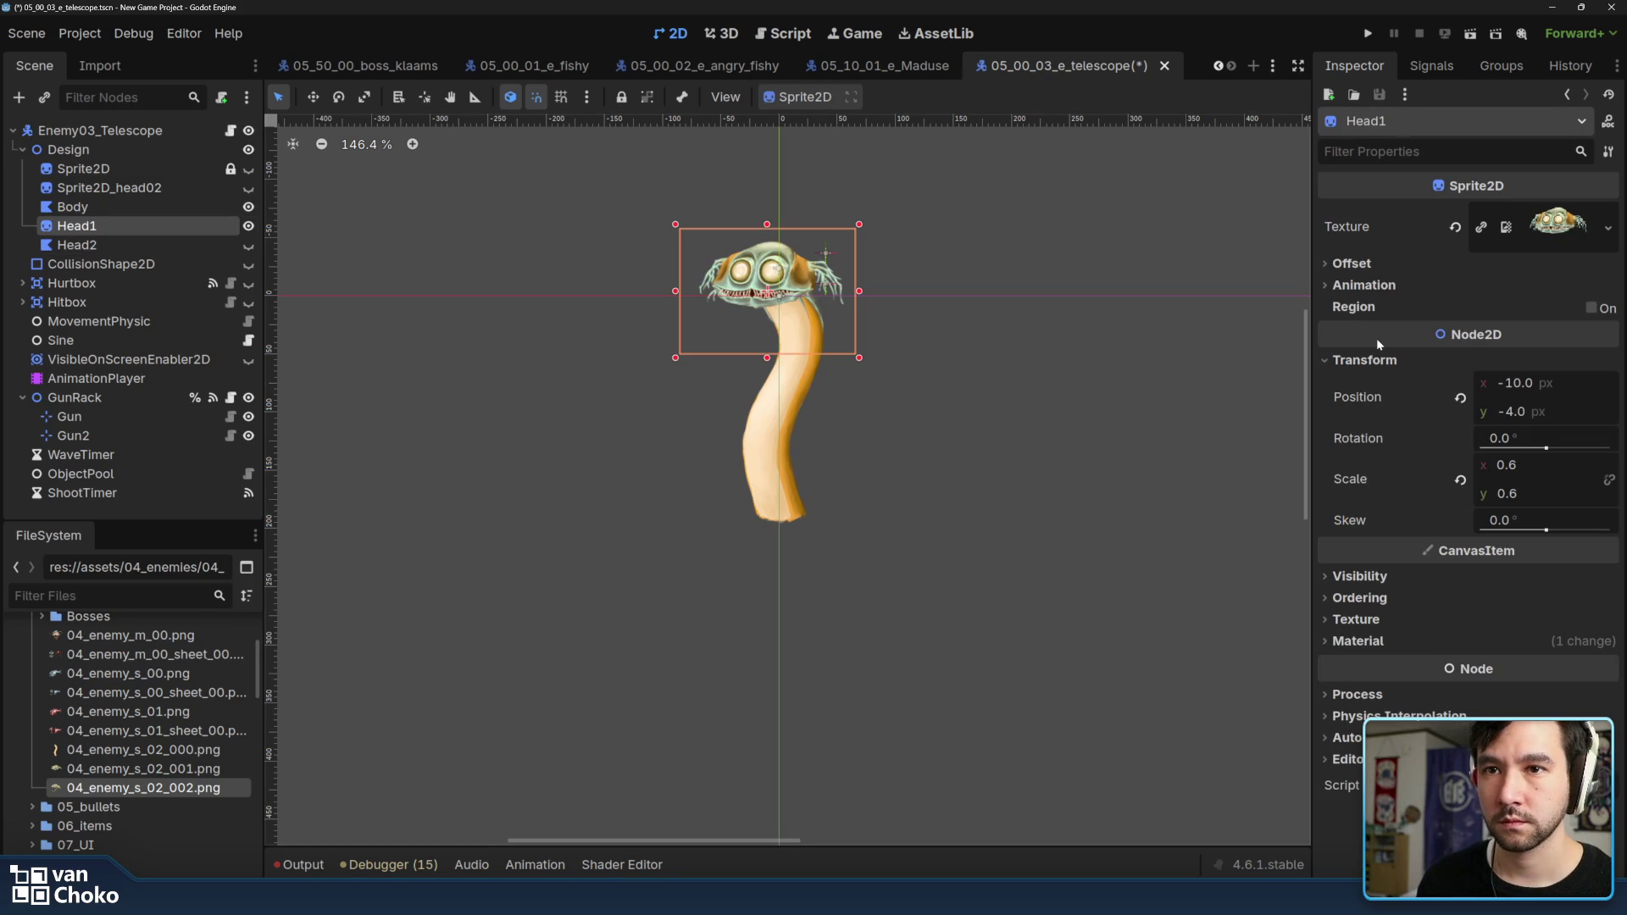
click(148, 245)
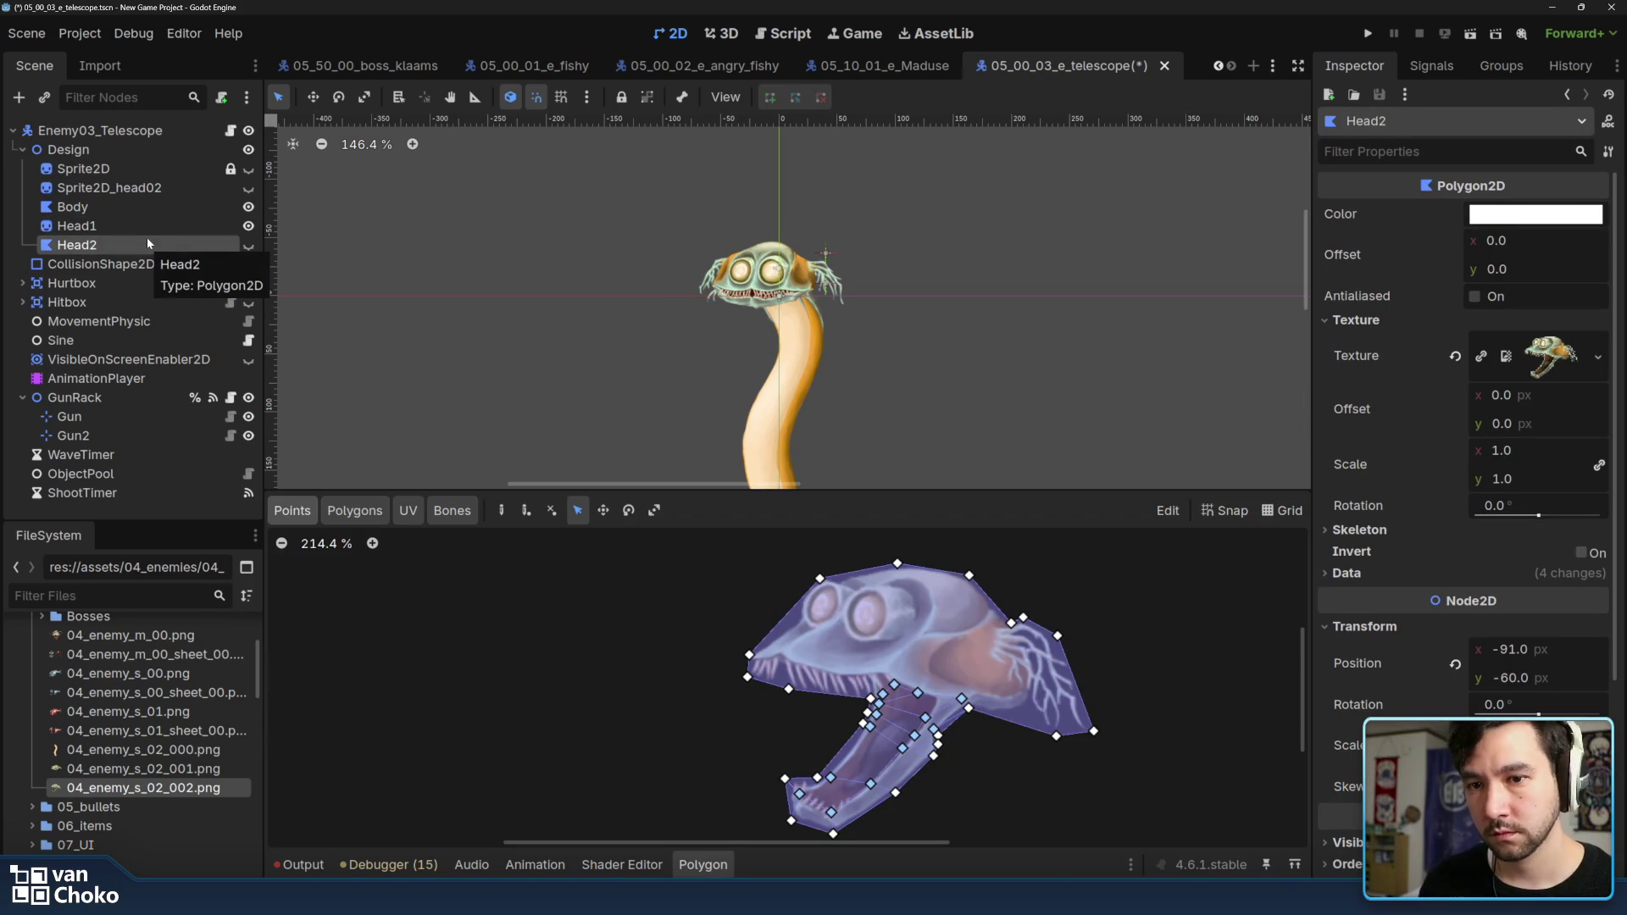
double_click(145, 235)
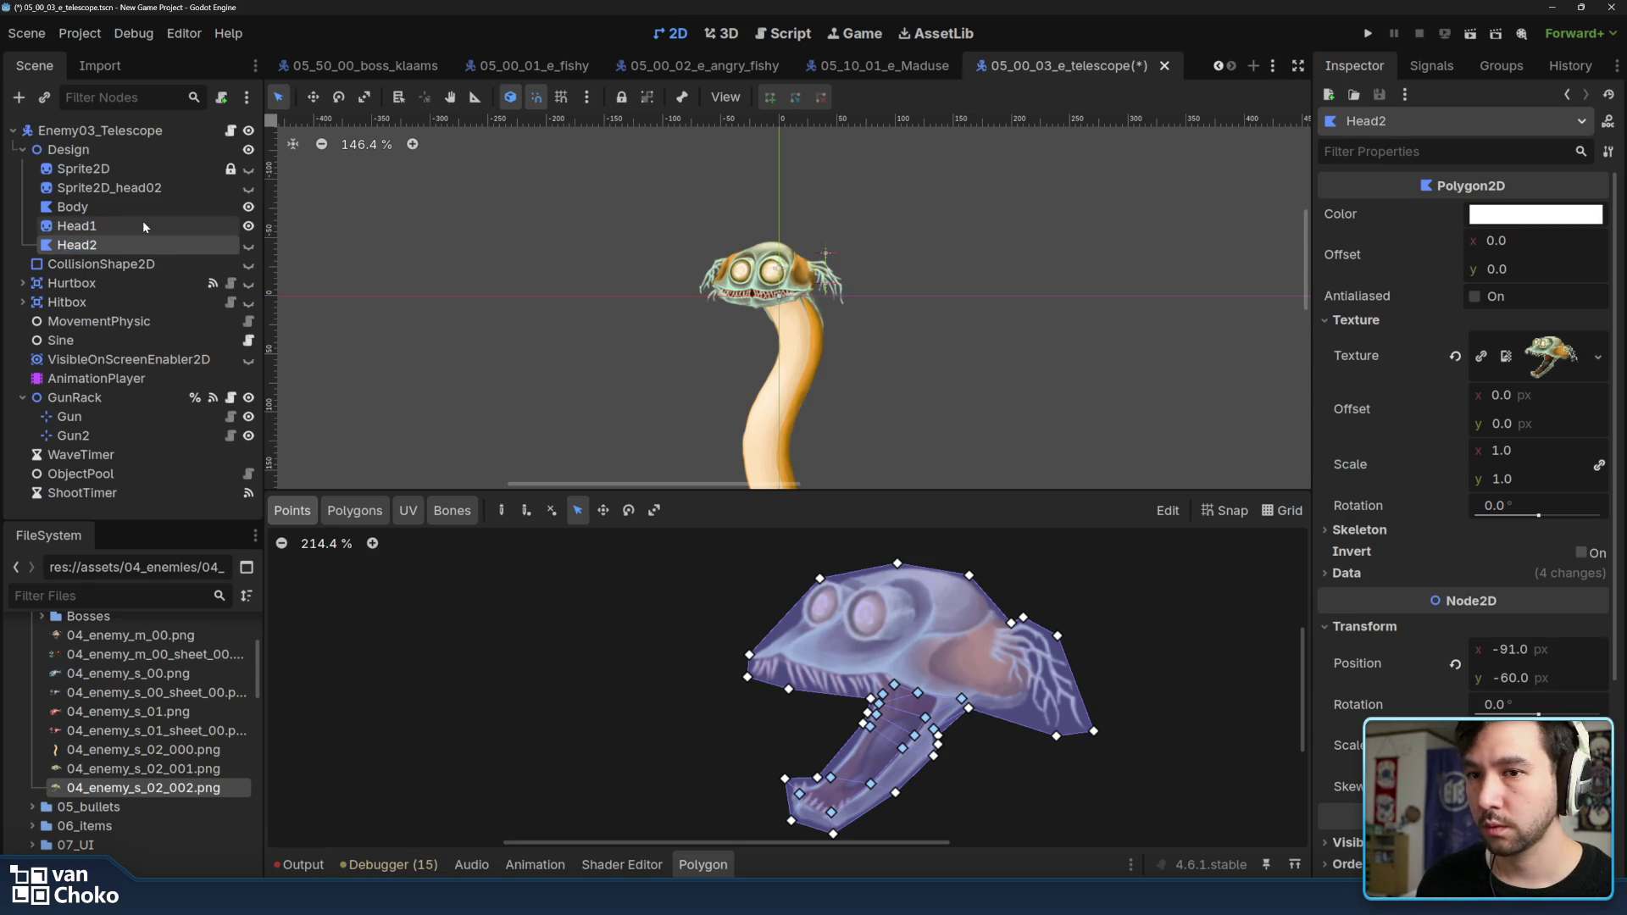
click(143, 220)
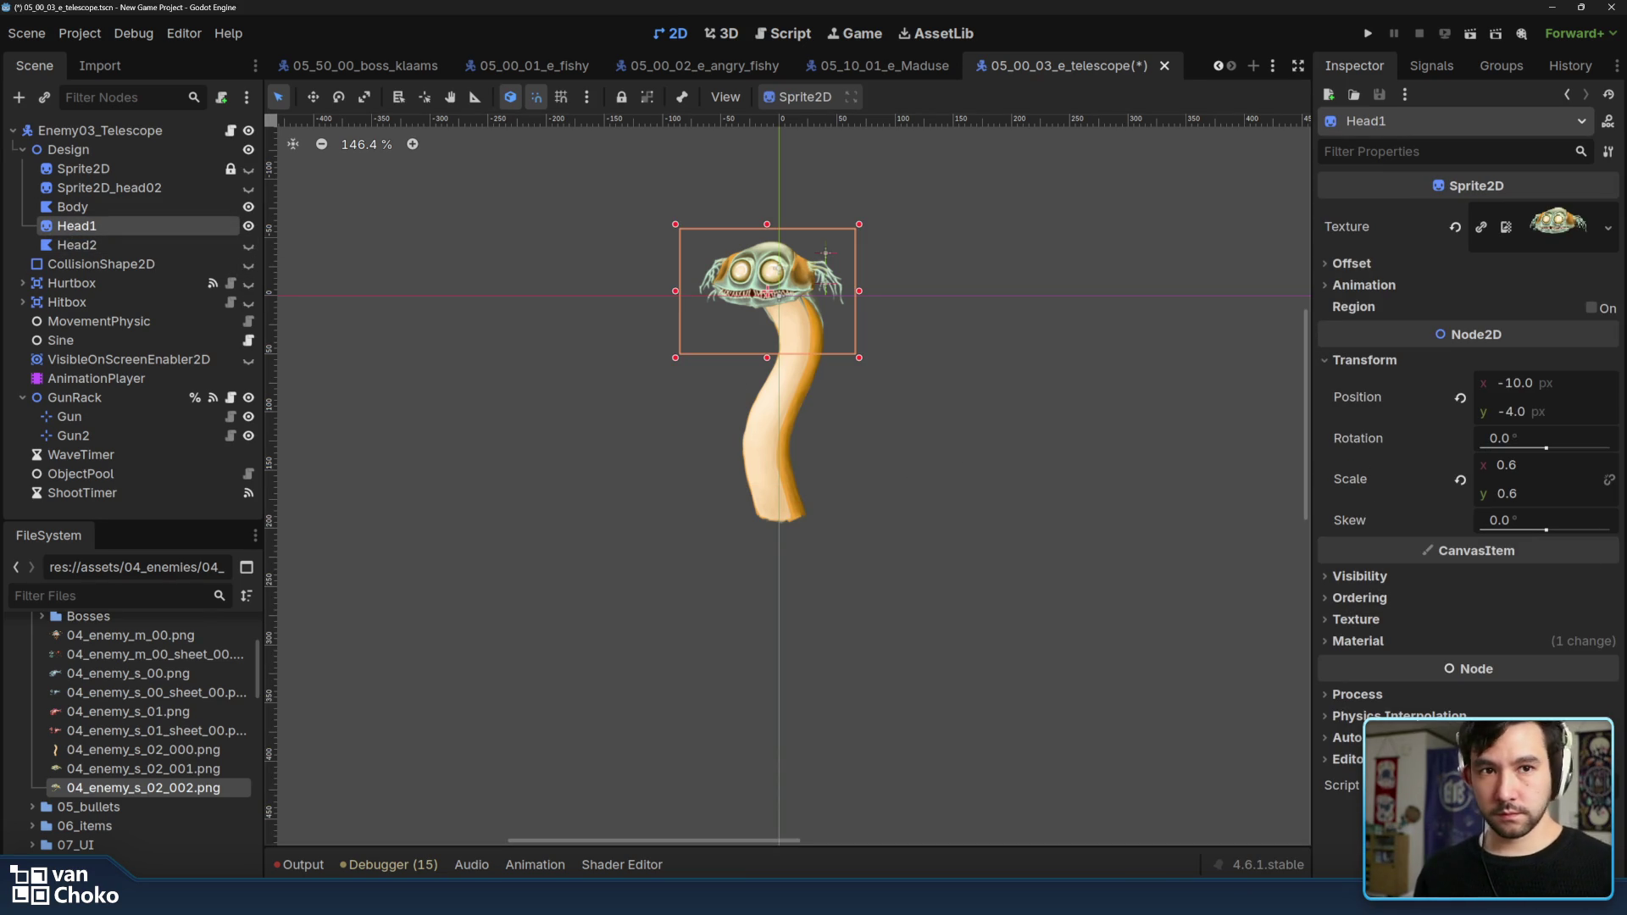
click(103, 264)
click(104, 243)
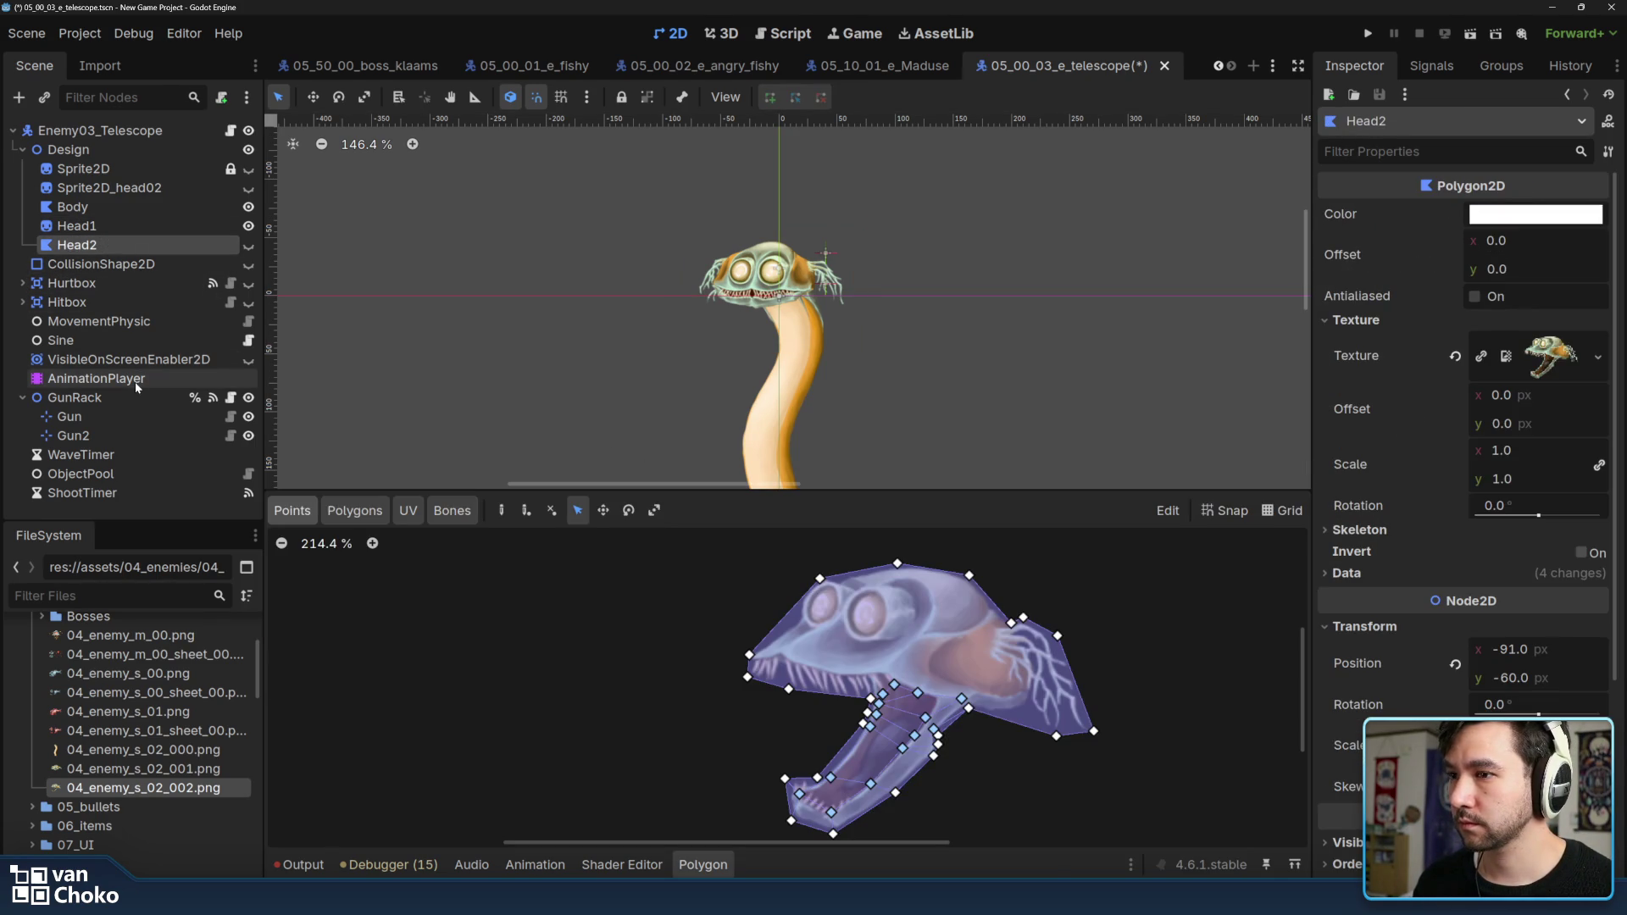
click(72, 149)
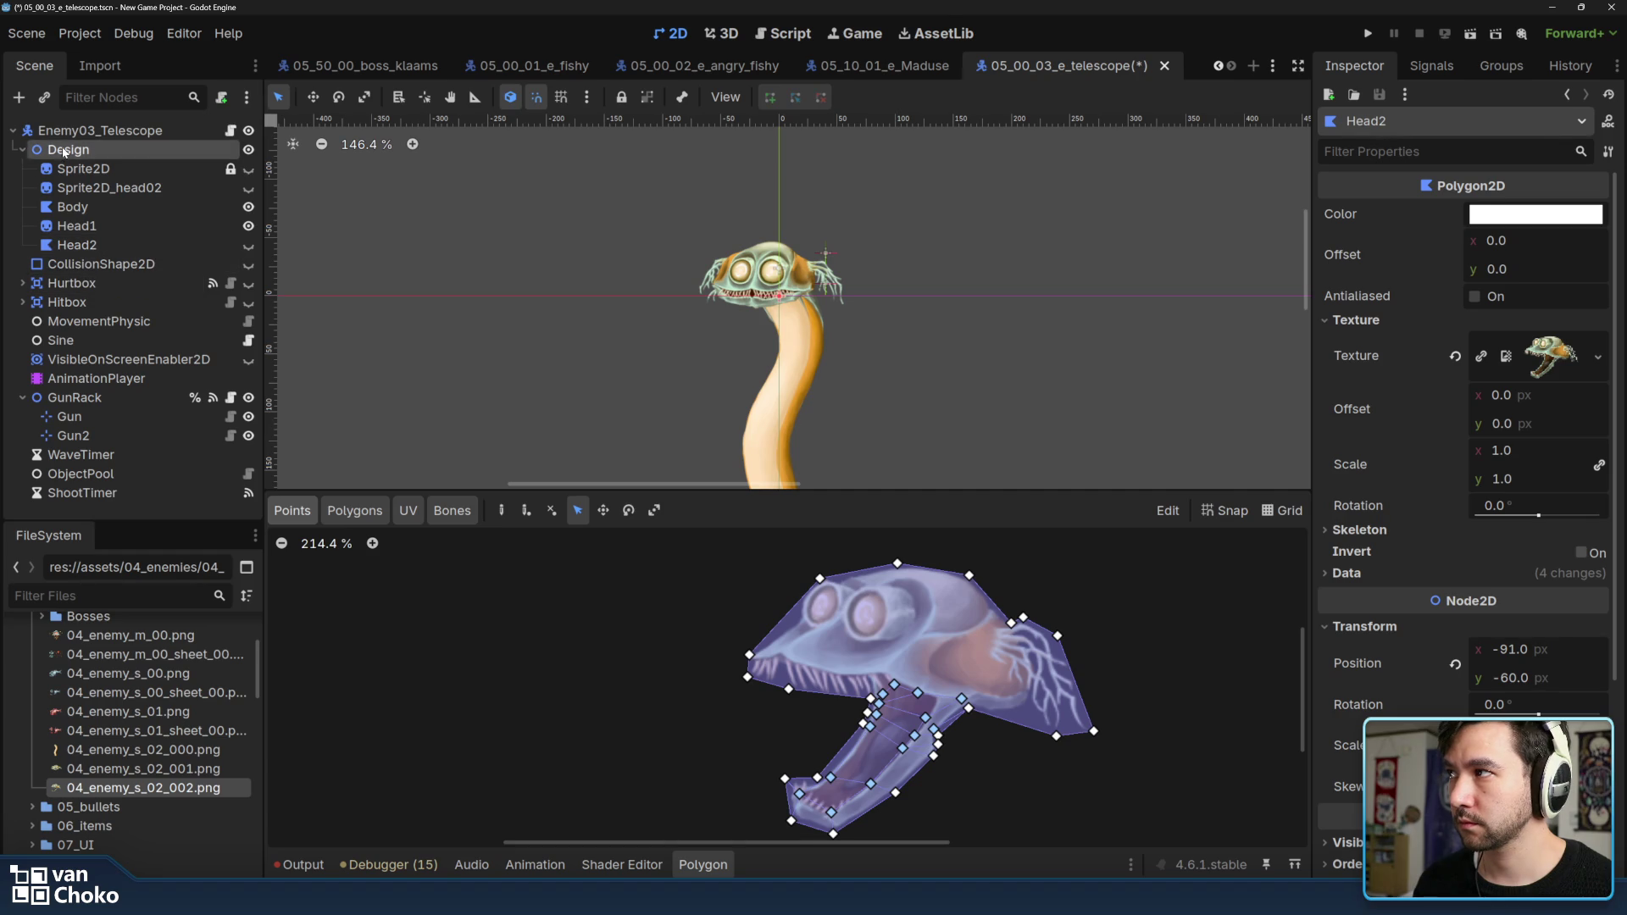
click(23, 150)
Add a Skeleton2D to Enemy03_Telescope and move it just below CollisionShape2D
click(75, 131)
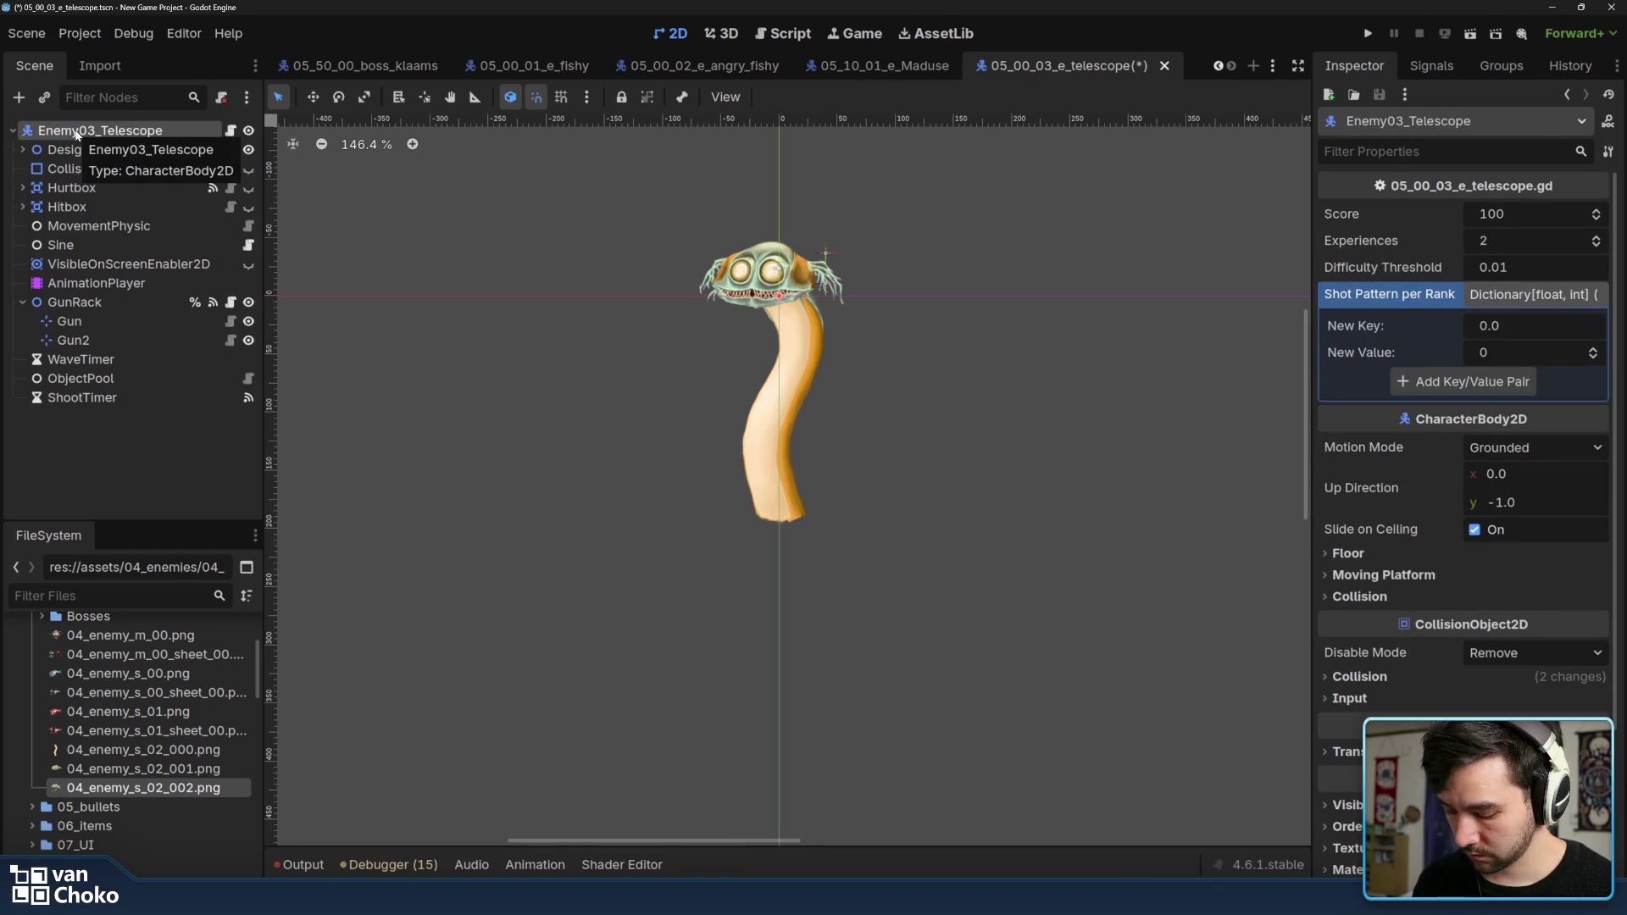
key(ctrl+a)
text(ske)
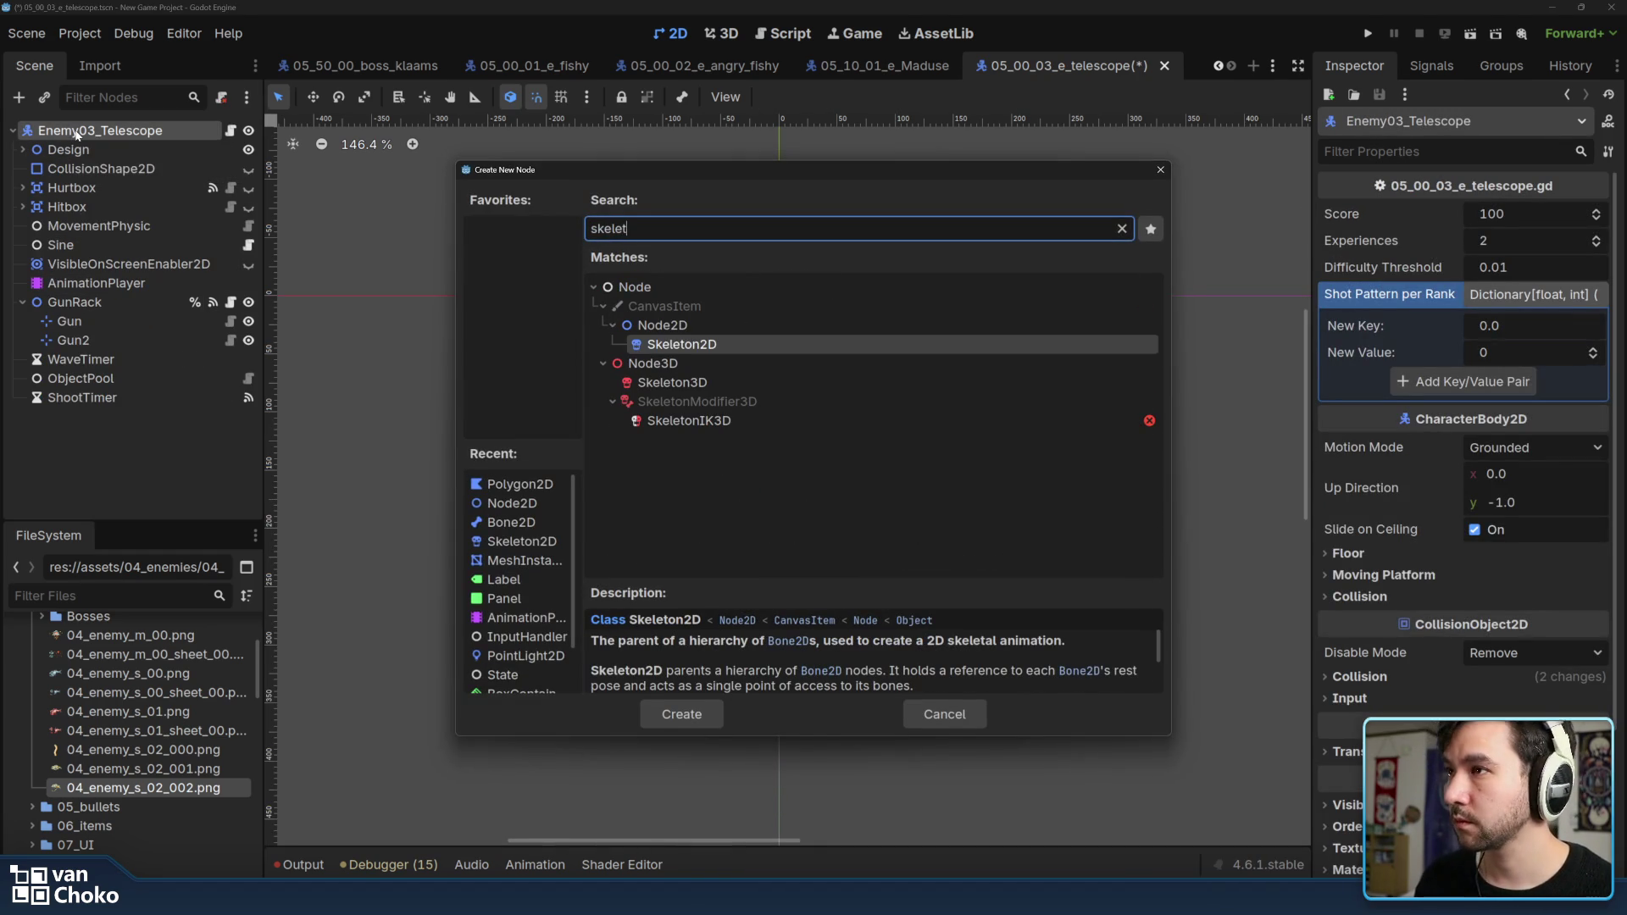
key(Return)
drag(74, 416, 88, 181)
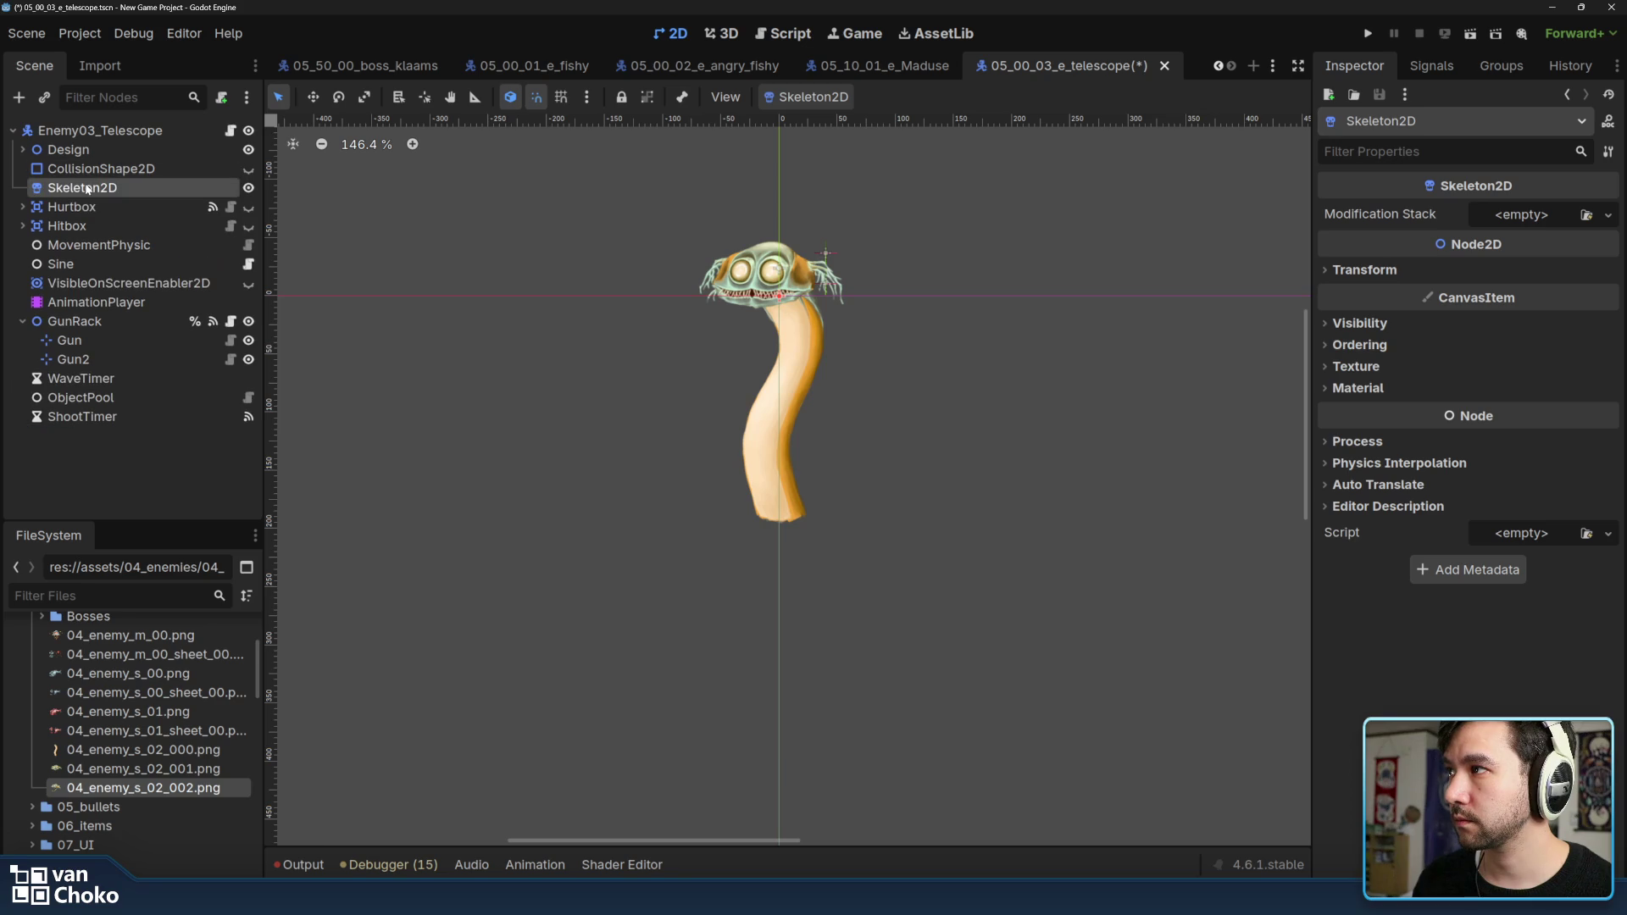
scroll(755, 359, up, 2)
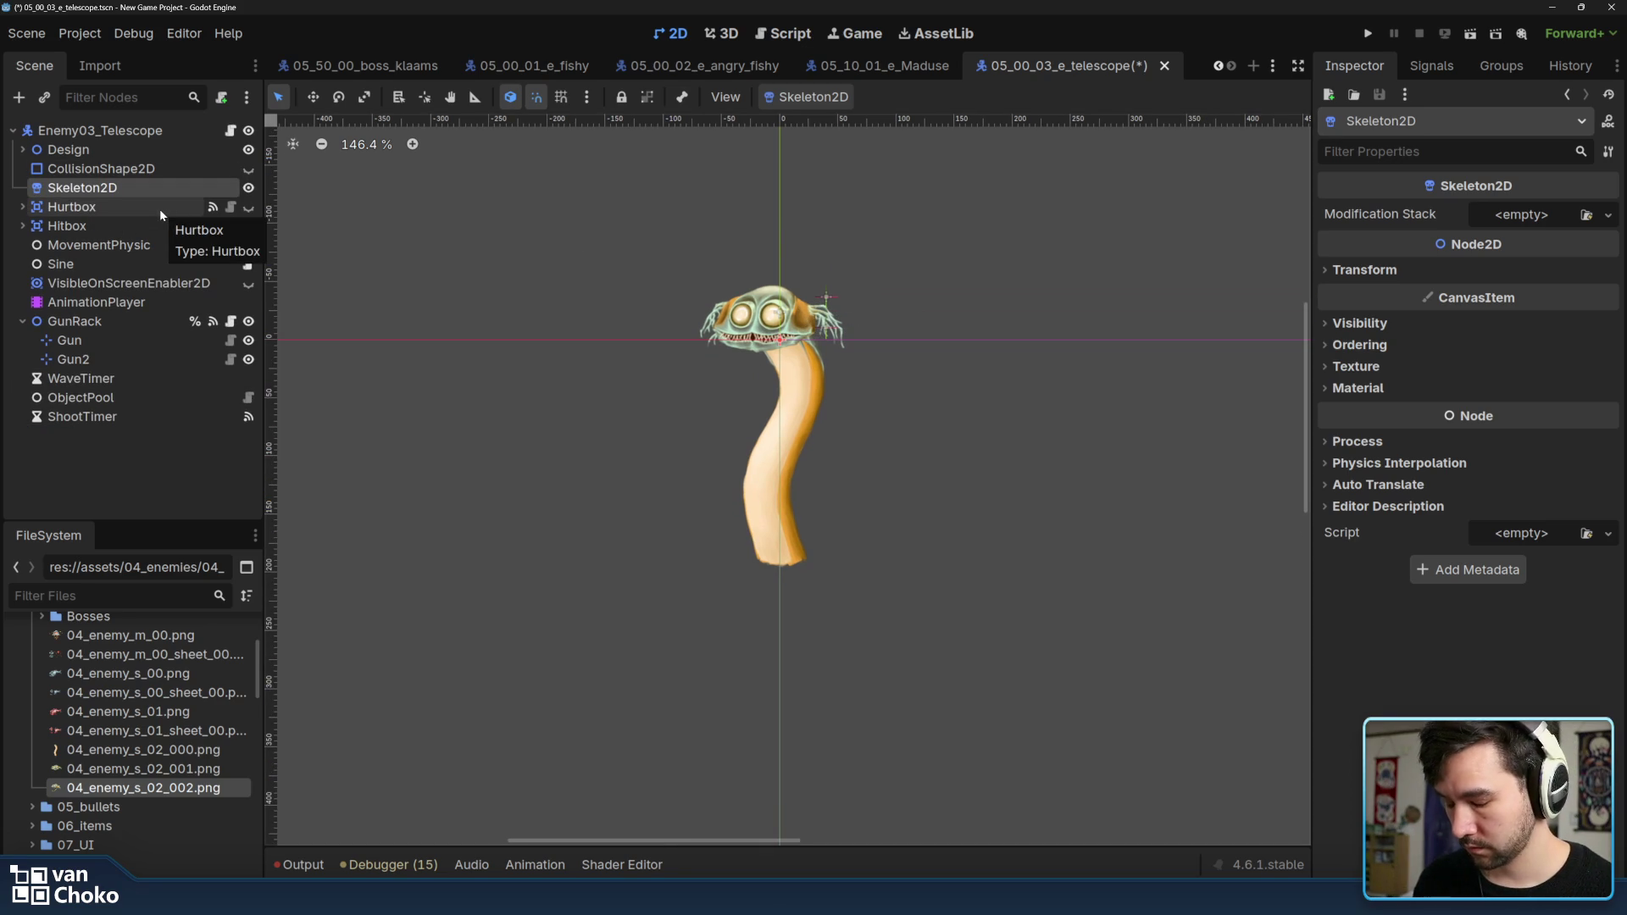
Add a first Bone2D as a child of Skeleton2D
key(ctrl+a)
text(bone)
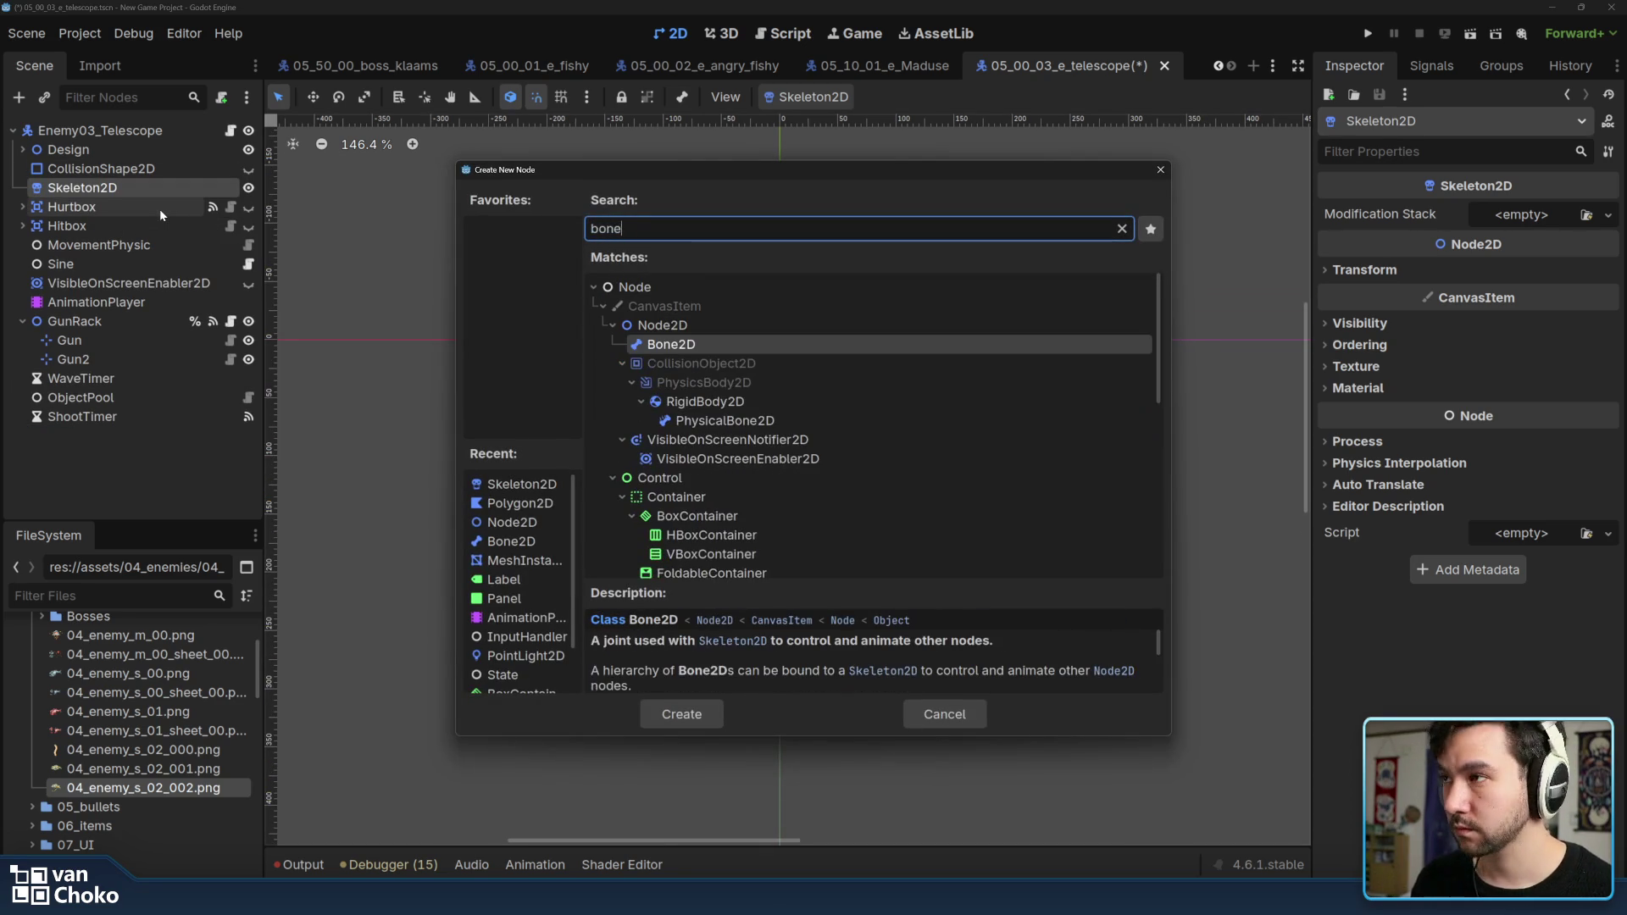
key(Return)
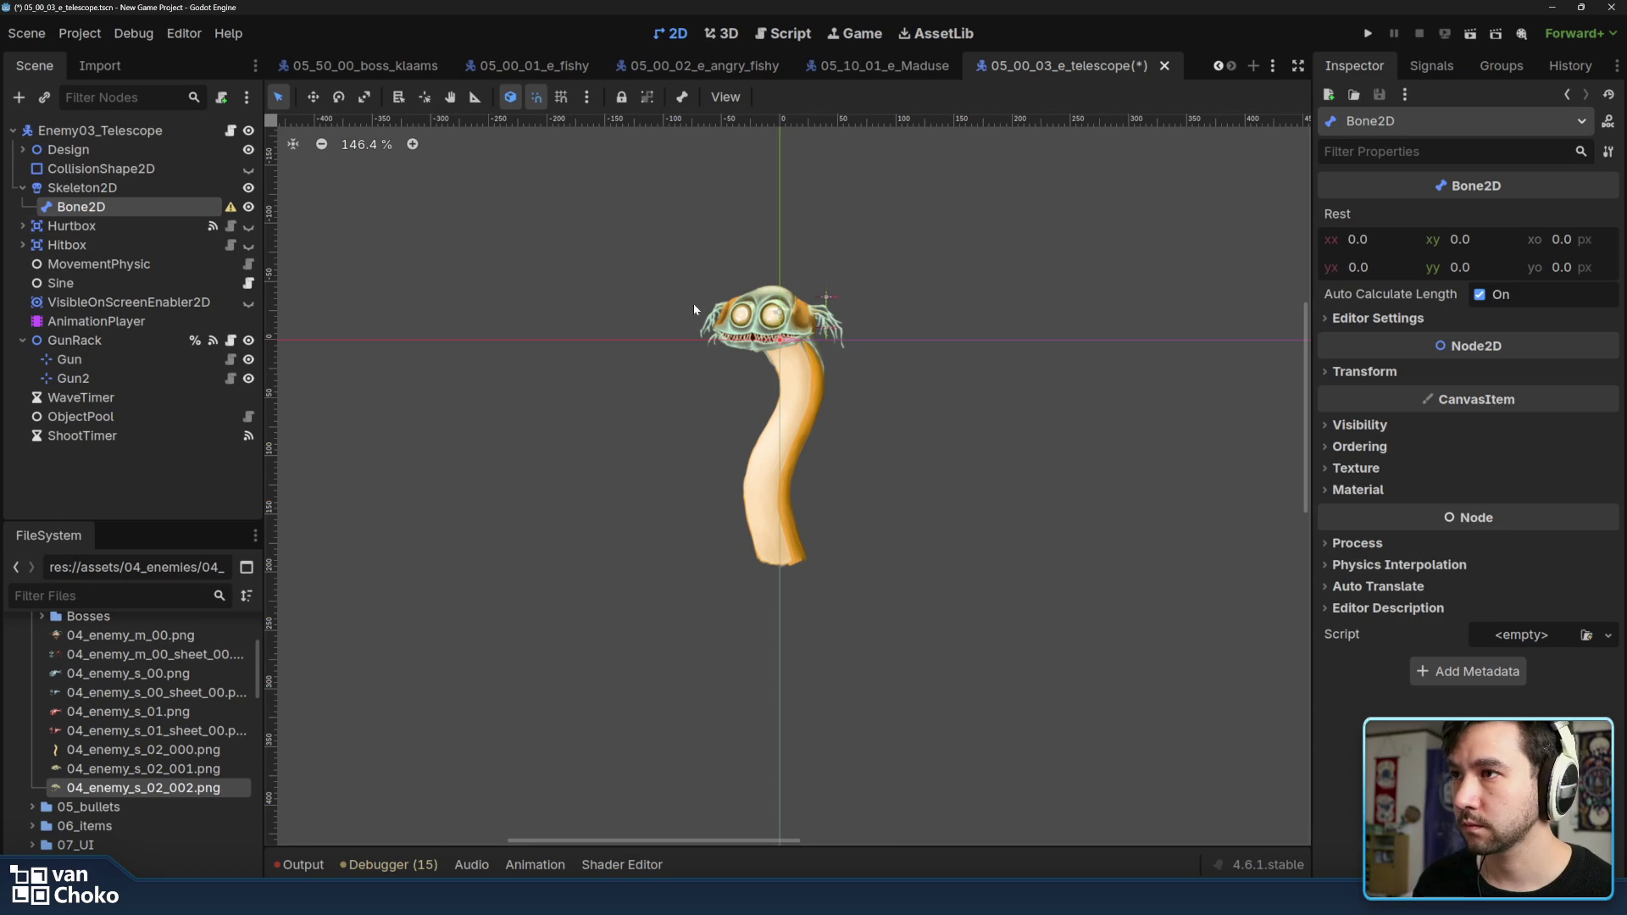
Move the first bone to the tail tip and add two child bones up the stalk
click(313, 96)
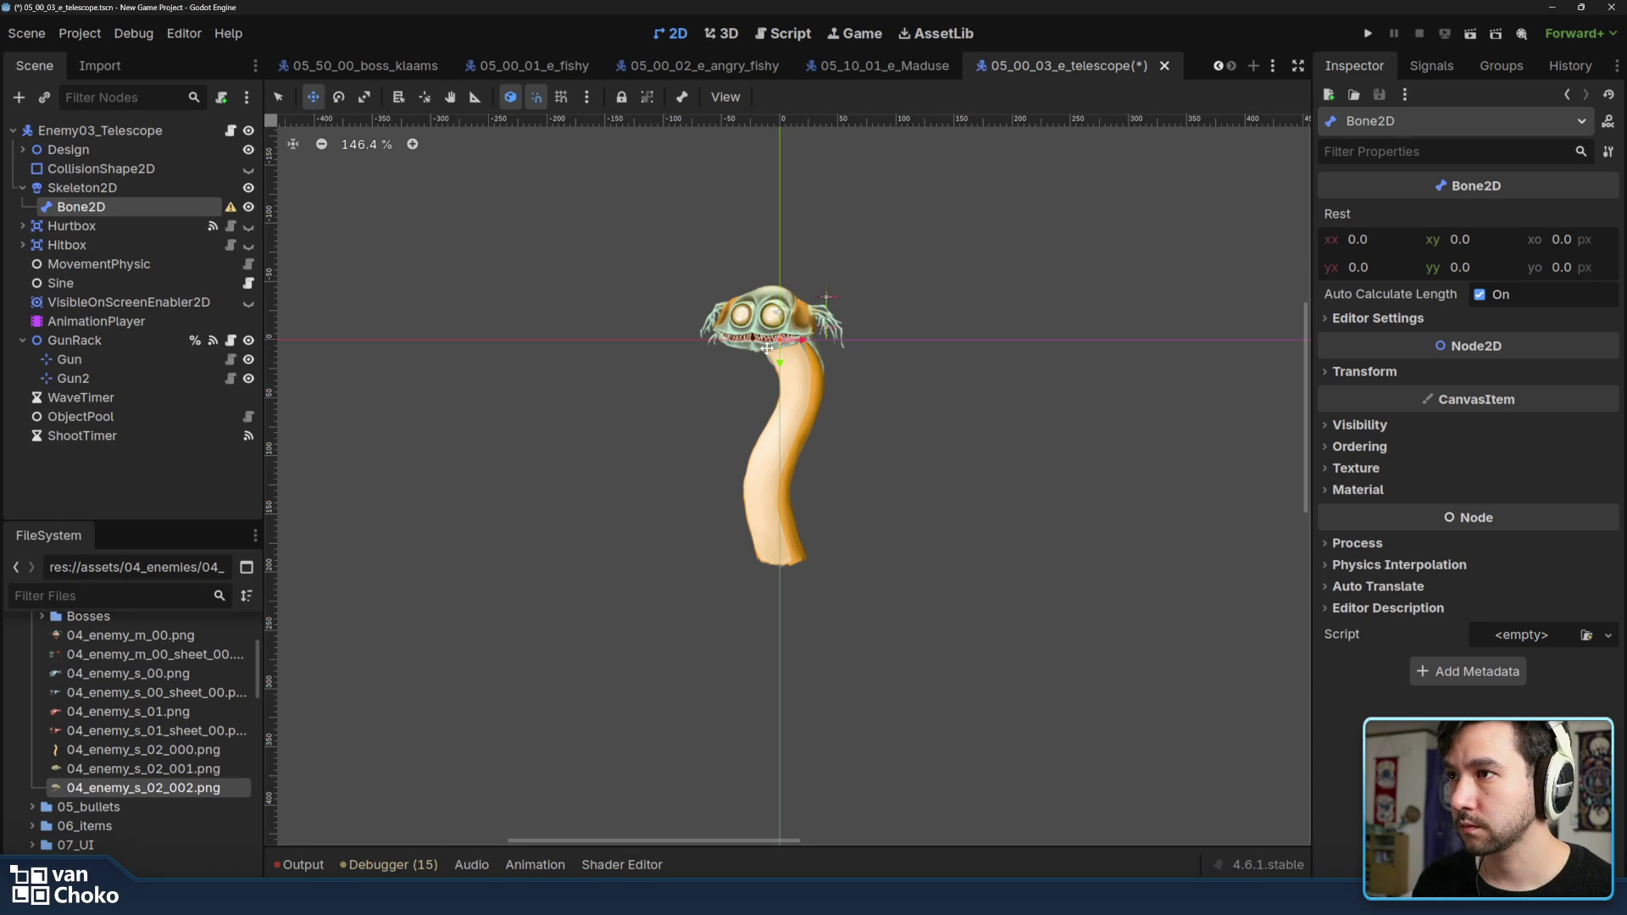
drag(783, 343, 777, 560)
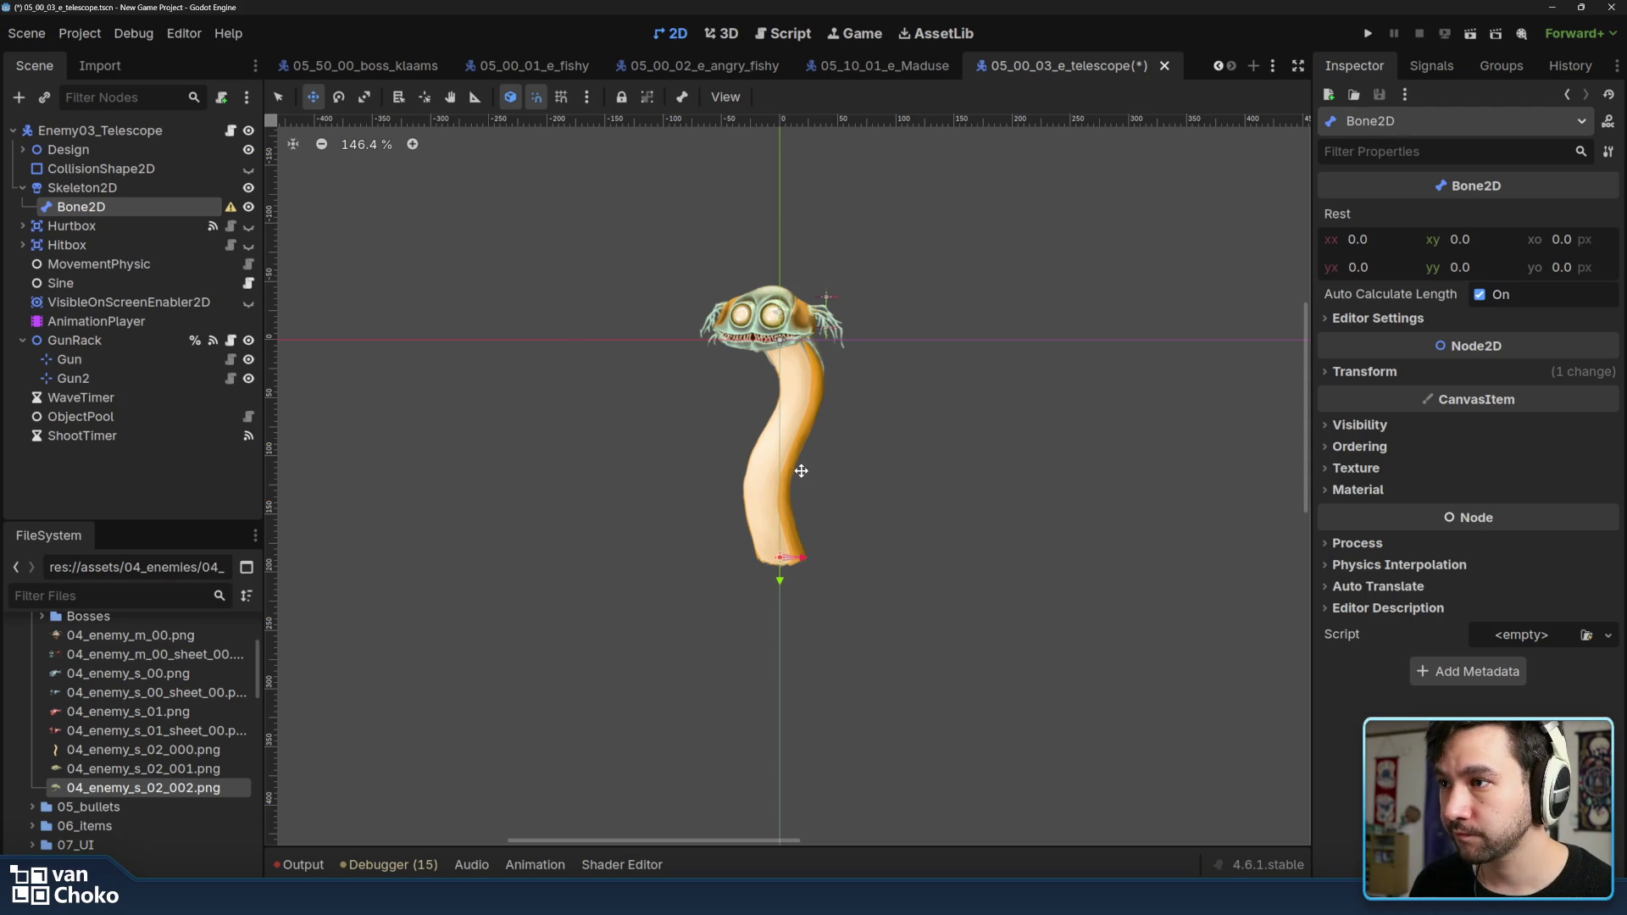
key(ctrl+a)
double_click(684, 344)
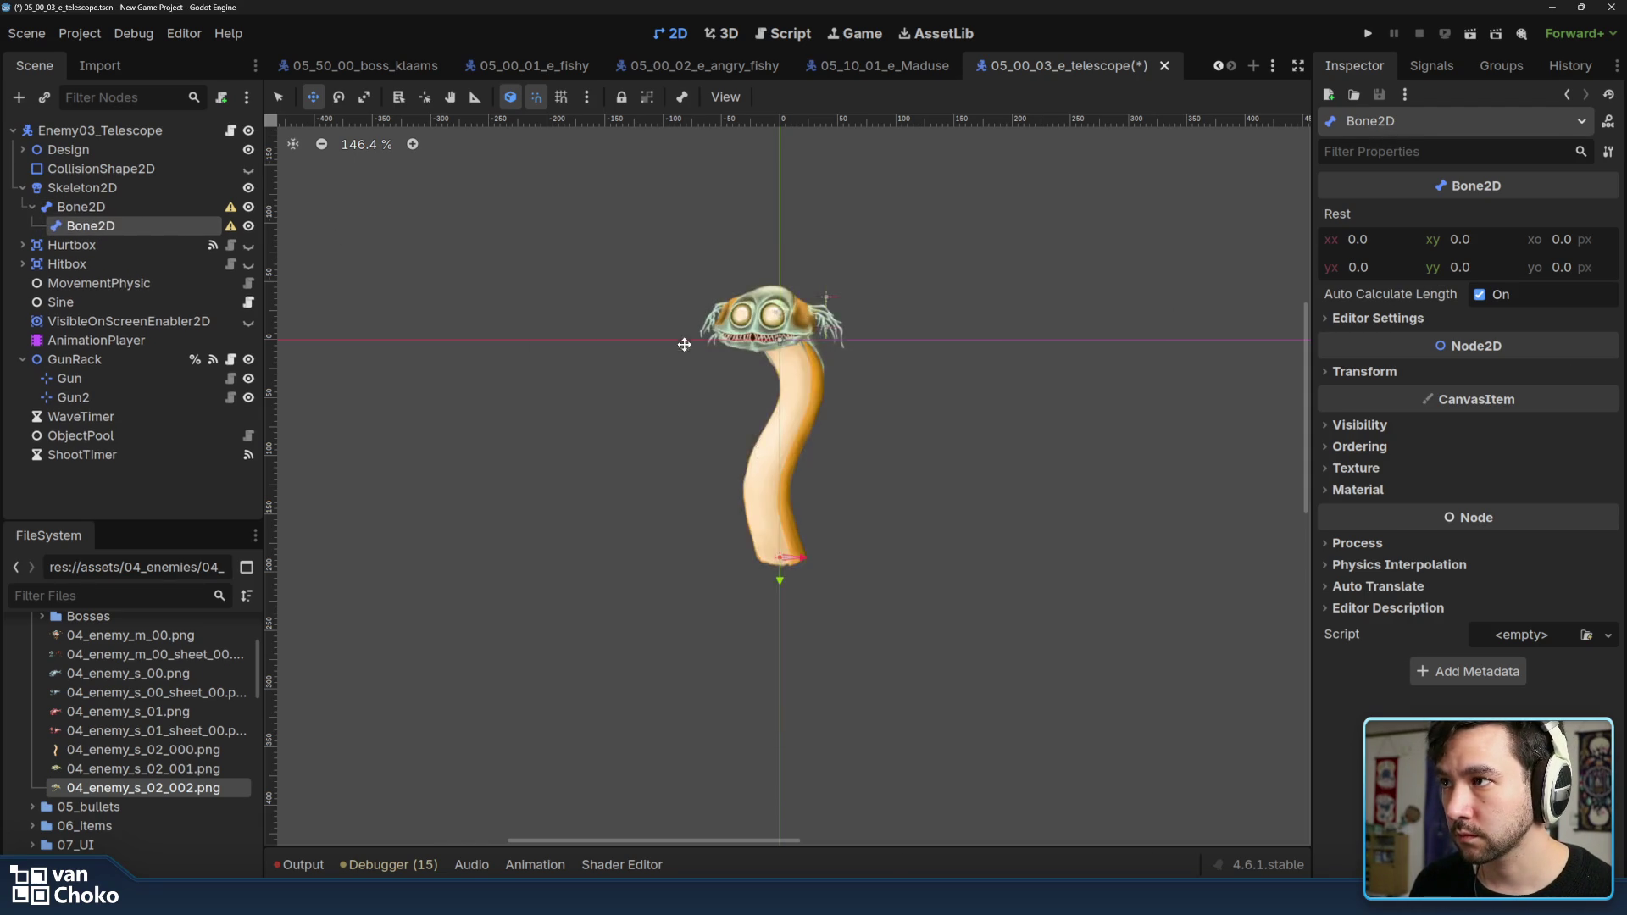
mouse_move(788, 559)
mouse_down()
mouse_move(762, 487)
mouse_move(766, 526)
mouse_move(775, 505)
mouse_move(794, 521)
mouse_up()
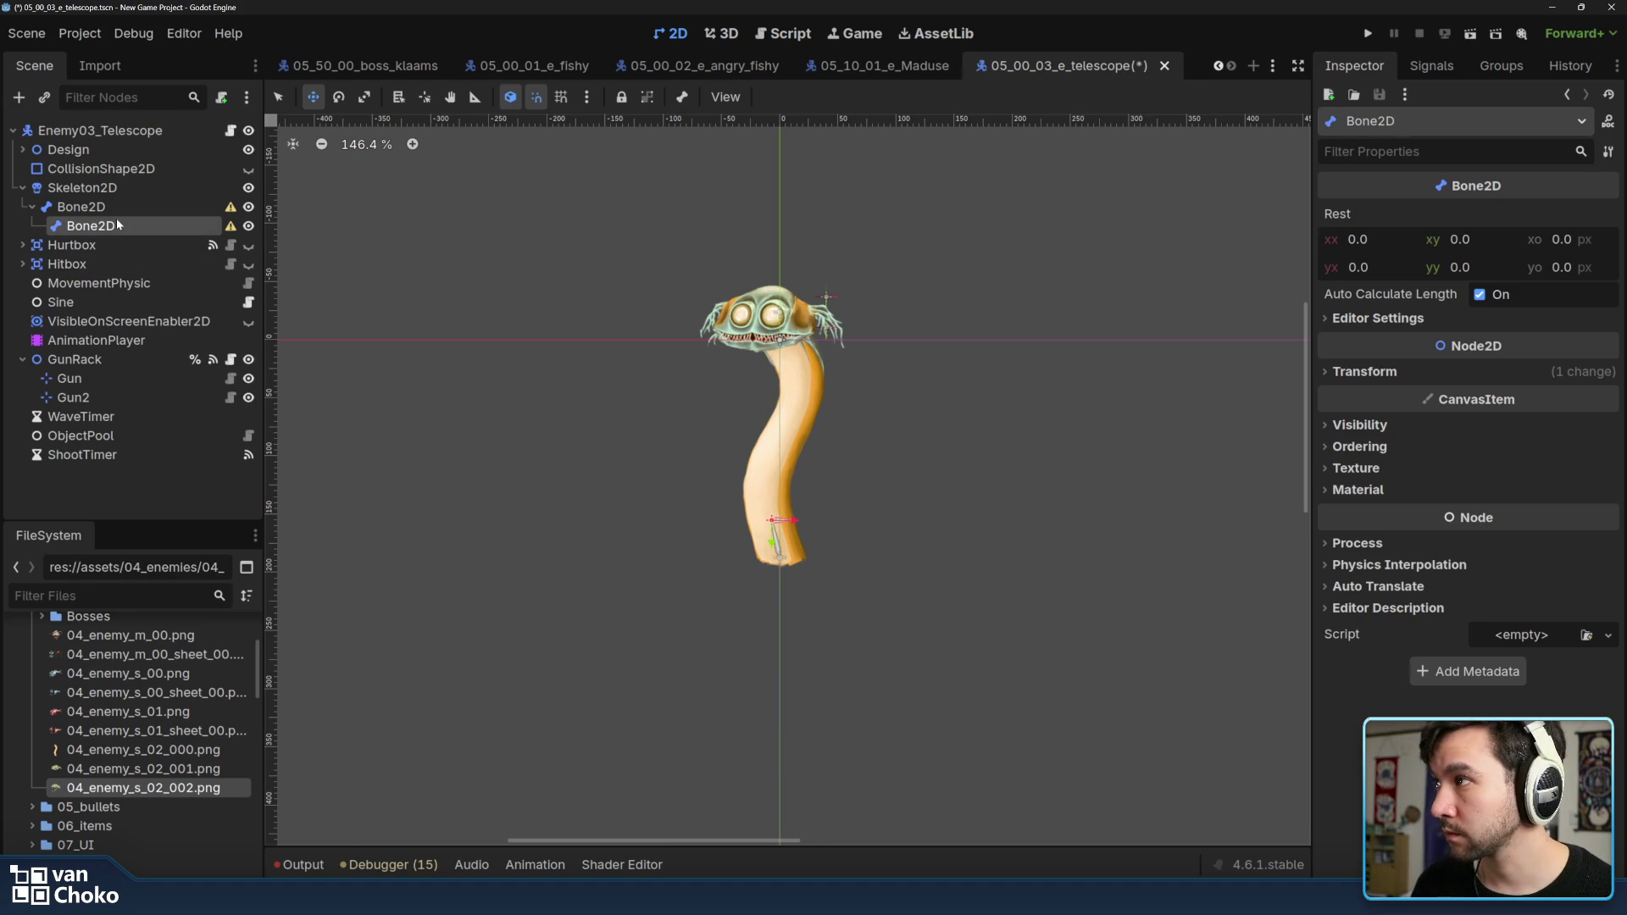
key(ctrl+a)
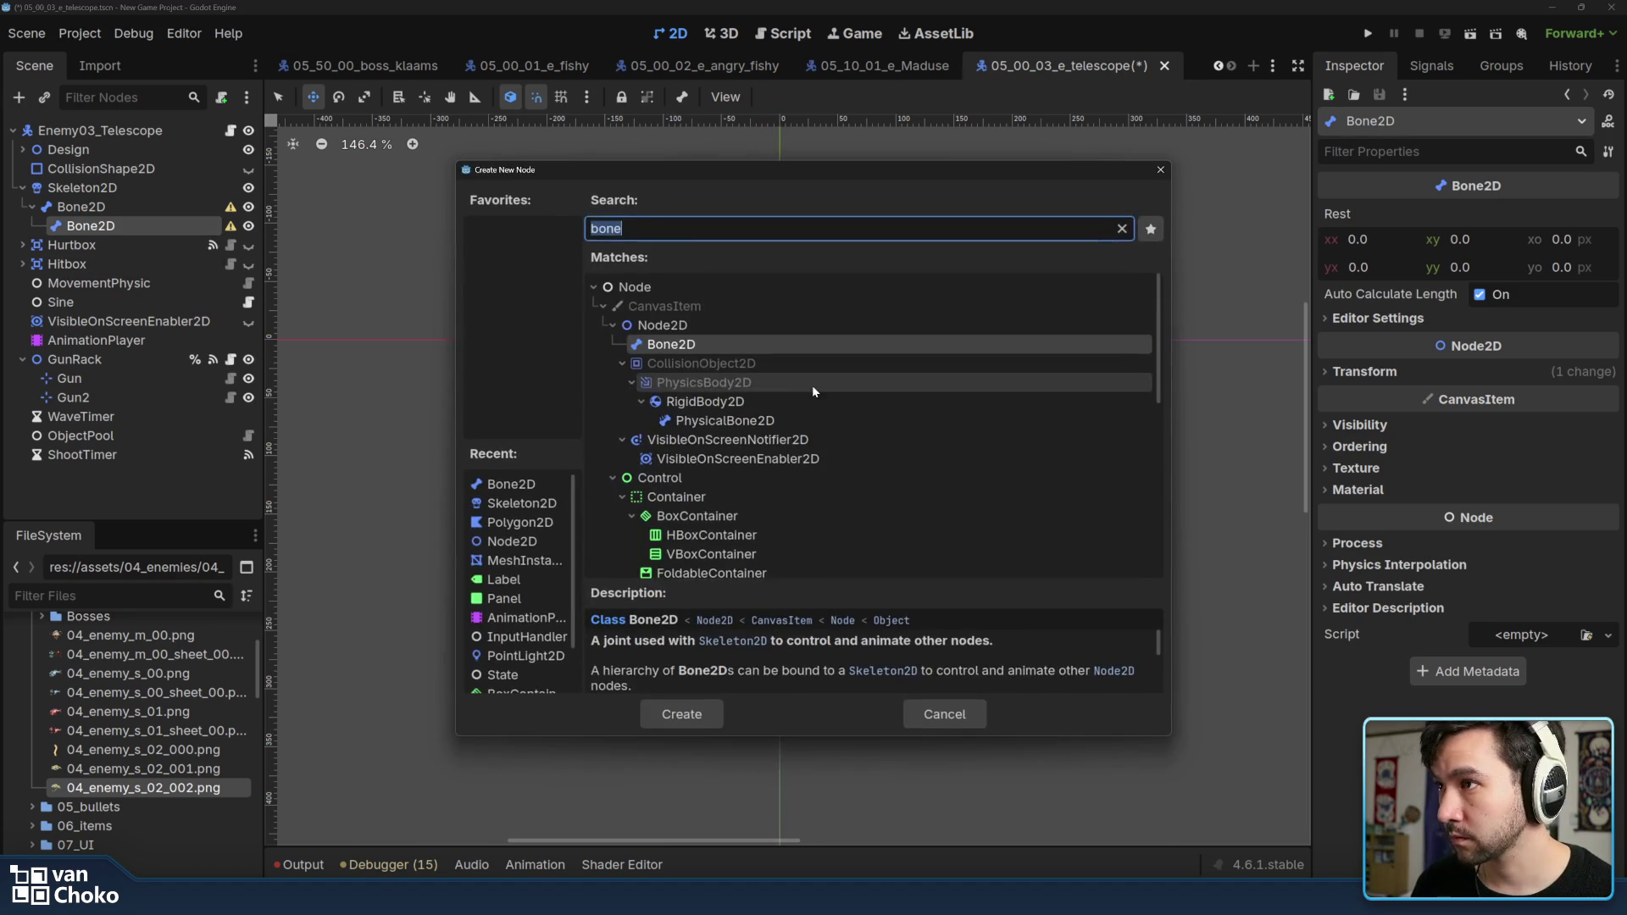
double_click(726, 347)
mouse_move(771, 520)
mouse_down()
mouse_move(767, 487)
mouse_move(797, 488)
mouse_move(739, 482)
mouse_up()
Add three more nested Bone2D nodes, each placed higher along the neck
scroll(797, 488, up, 5)
scroll(847, 542, up, 3)
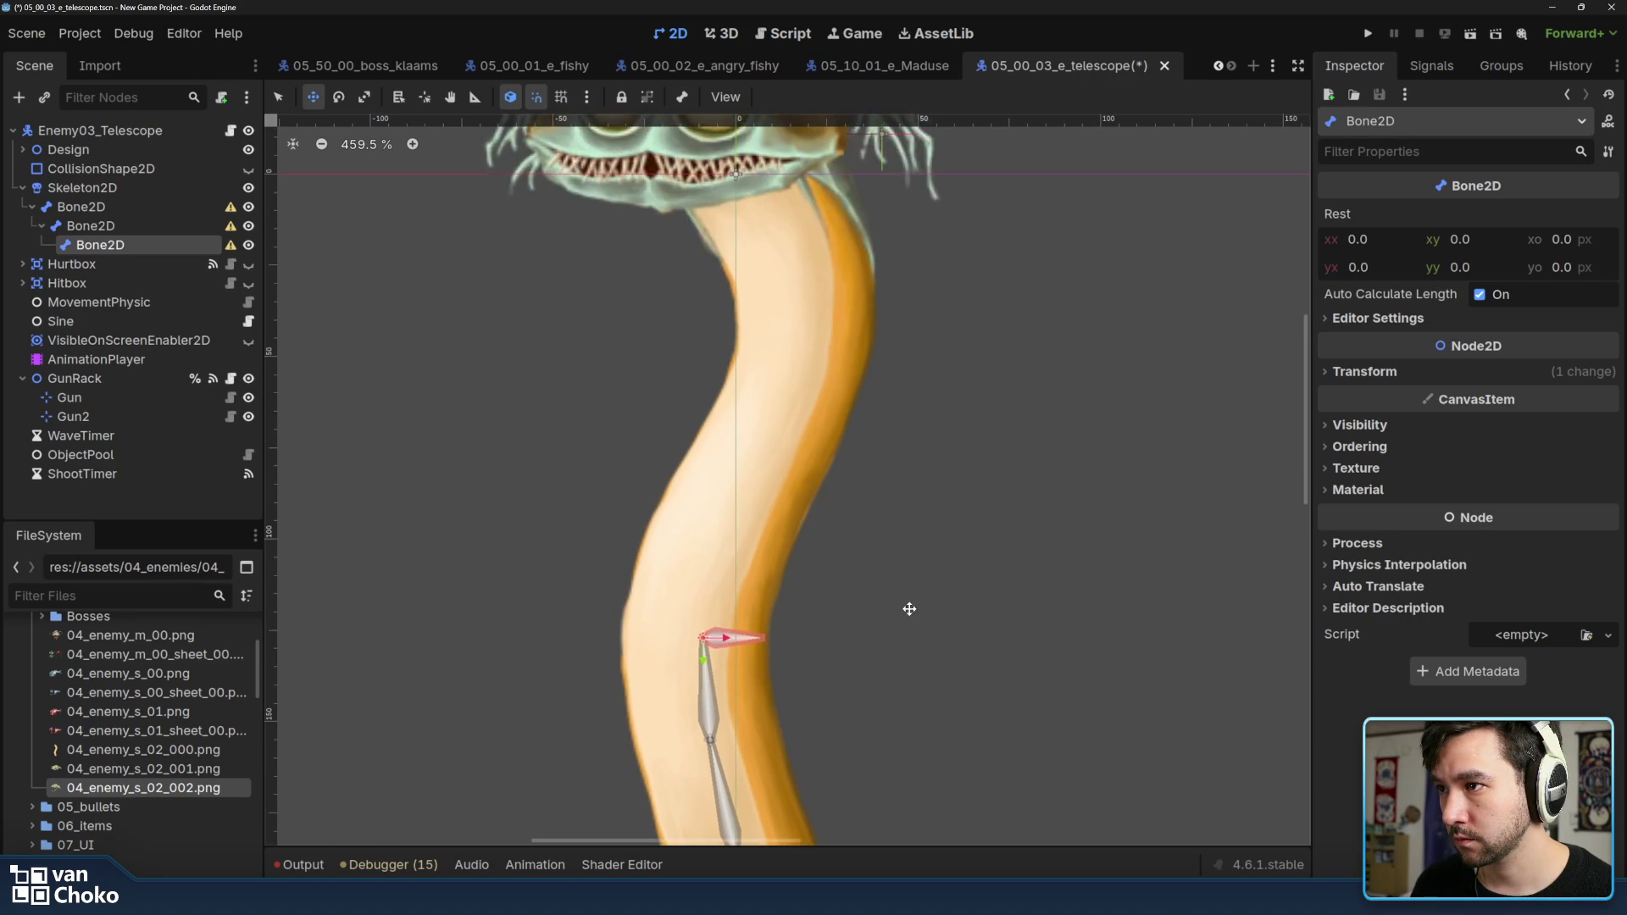
key(ctrl+a)
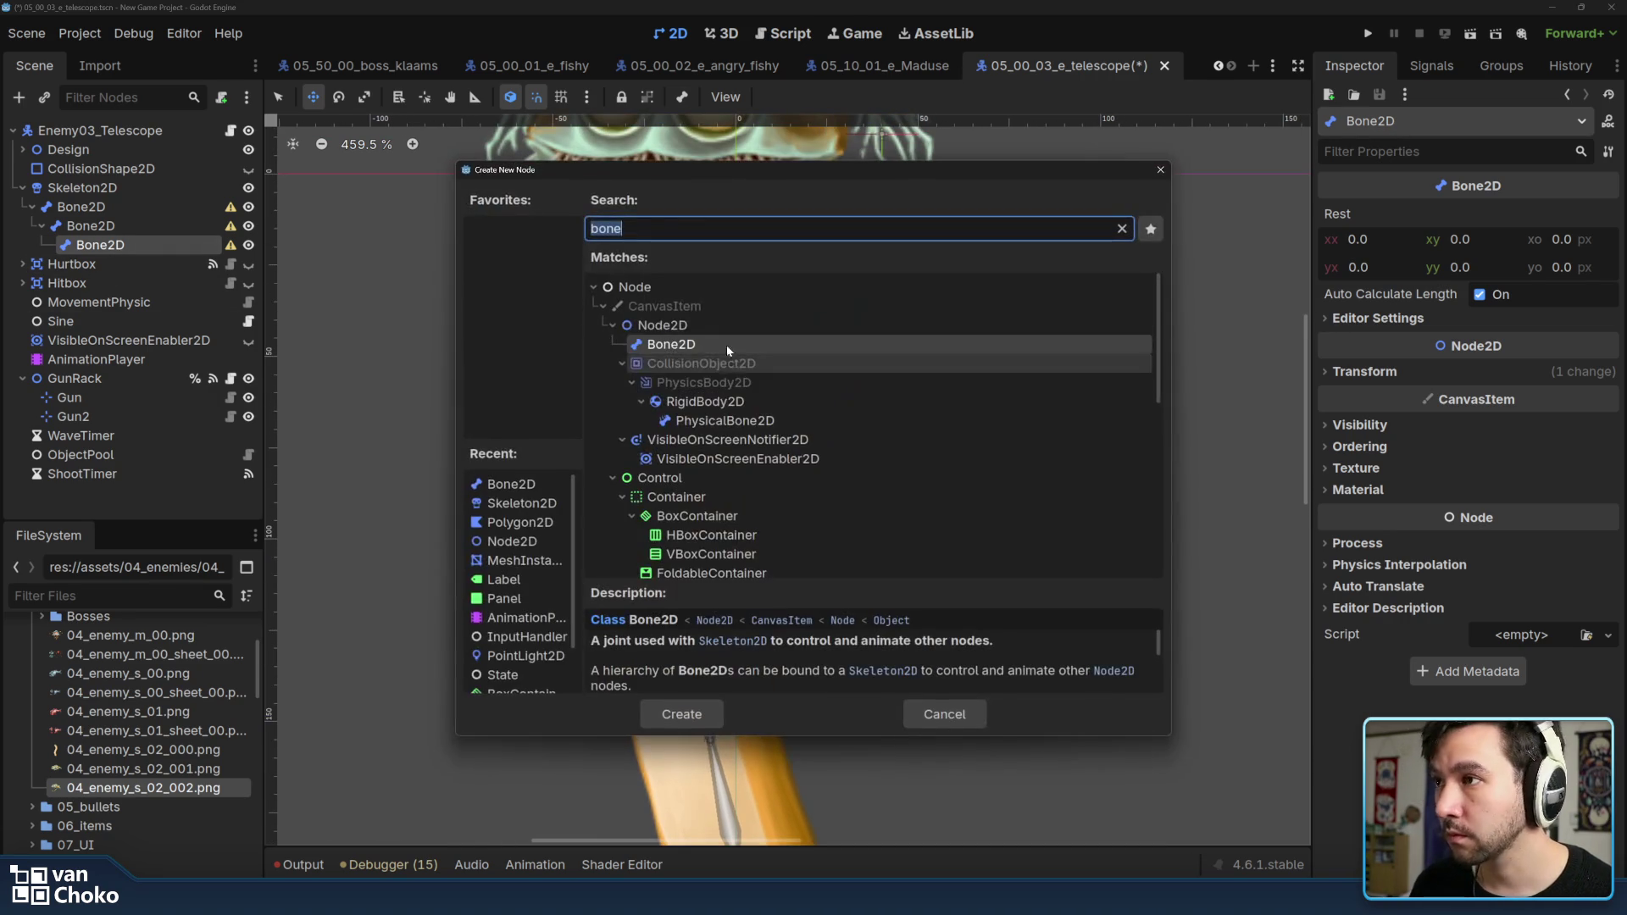
double_click(722, 344)
drag(713, 636, 740, 538)
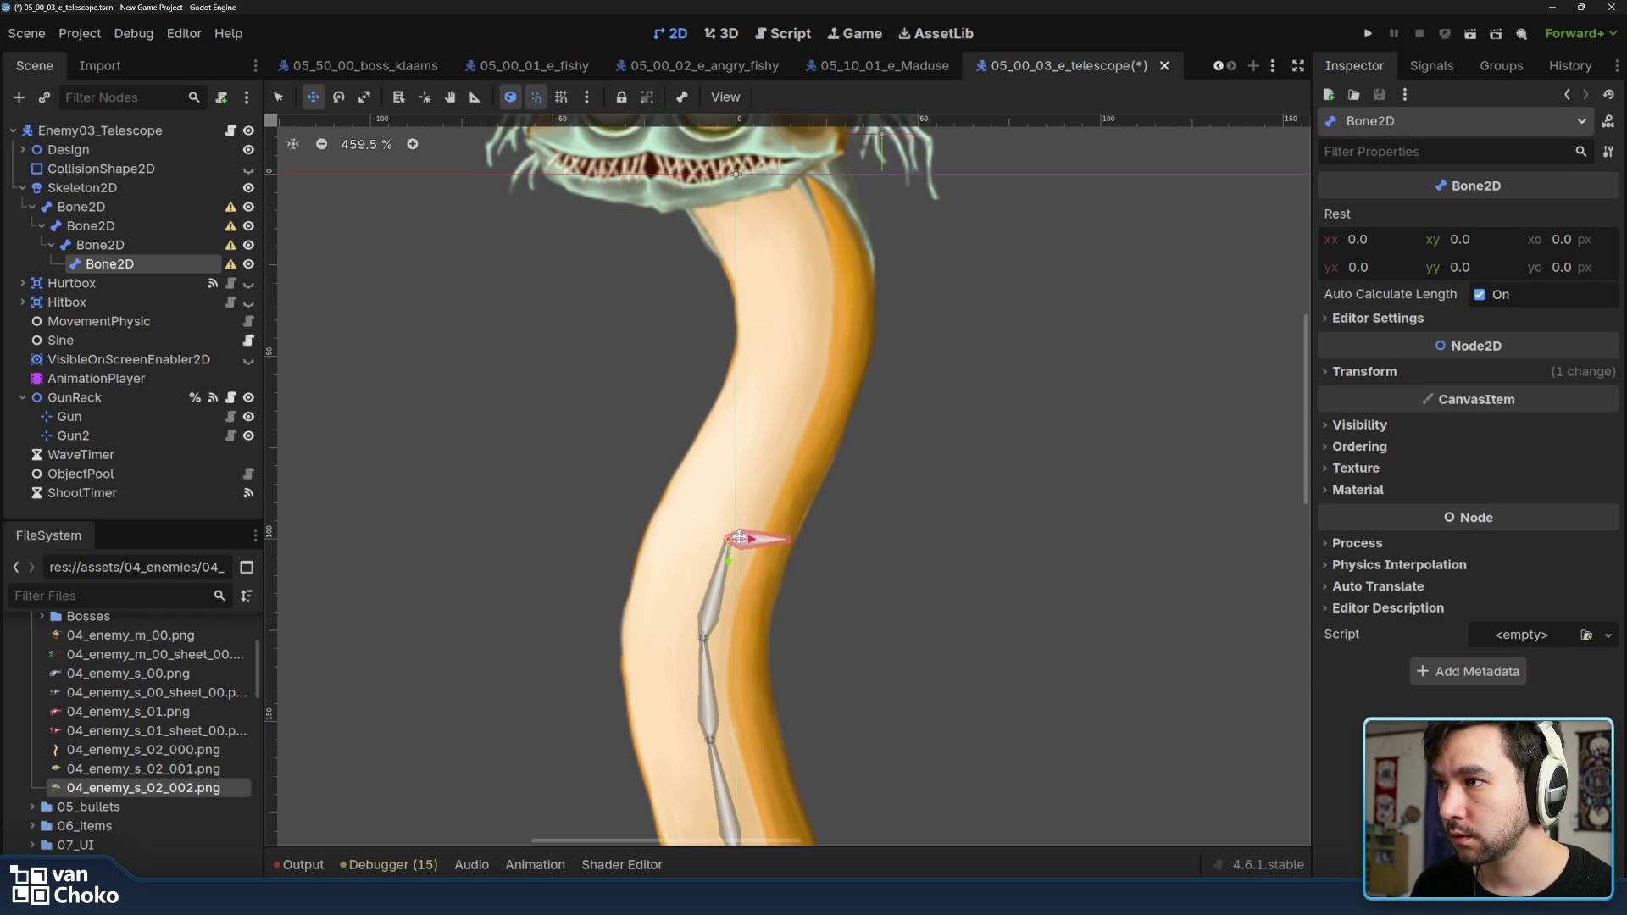
key(ctrl+a)
double_click(747, 341)
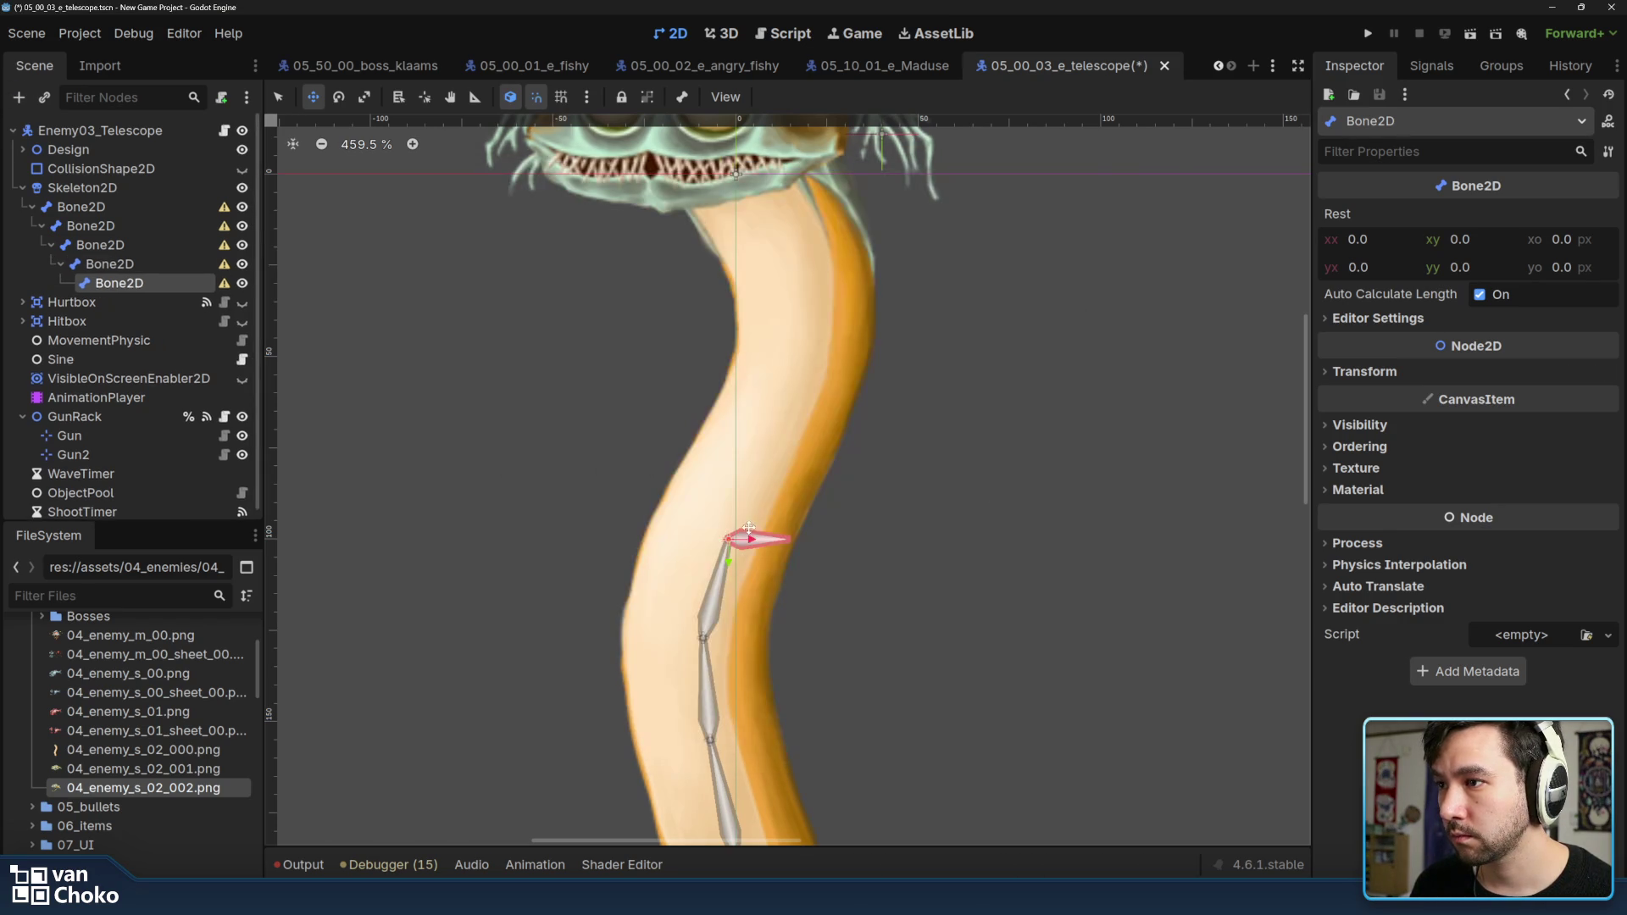
mouse_move(747, 539)
mouse_down()
mouse_move(774, 538)
mouse_move(774, 429)
mouse_up()
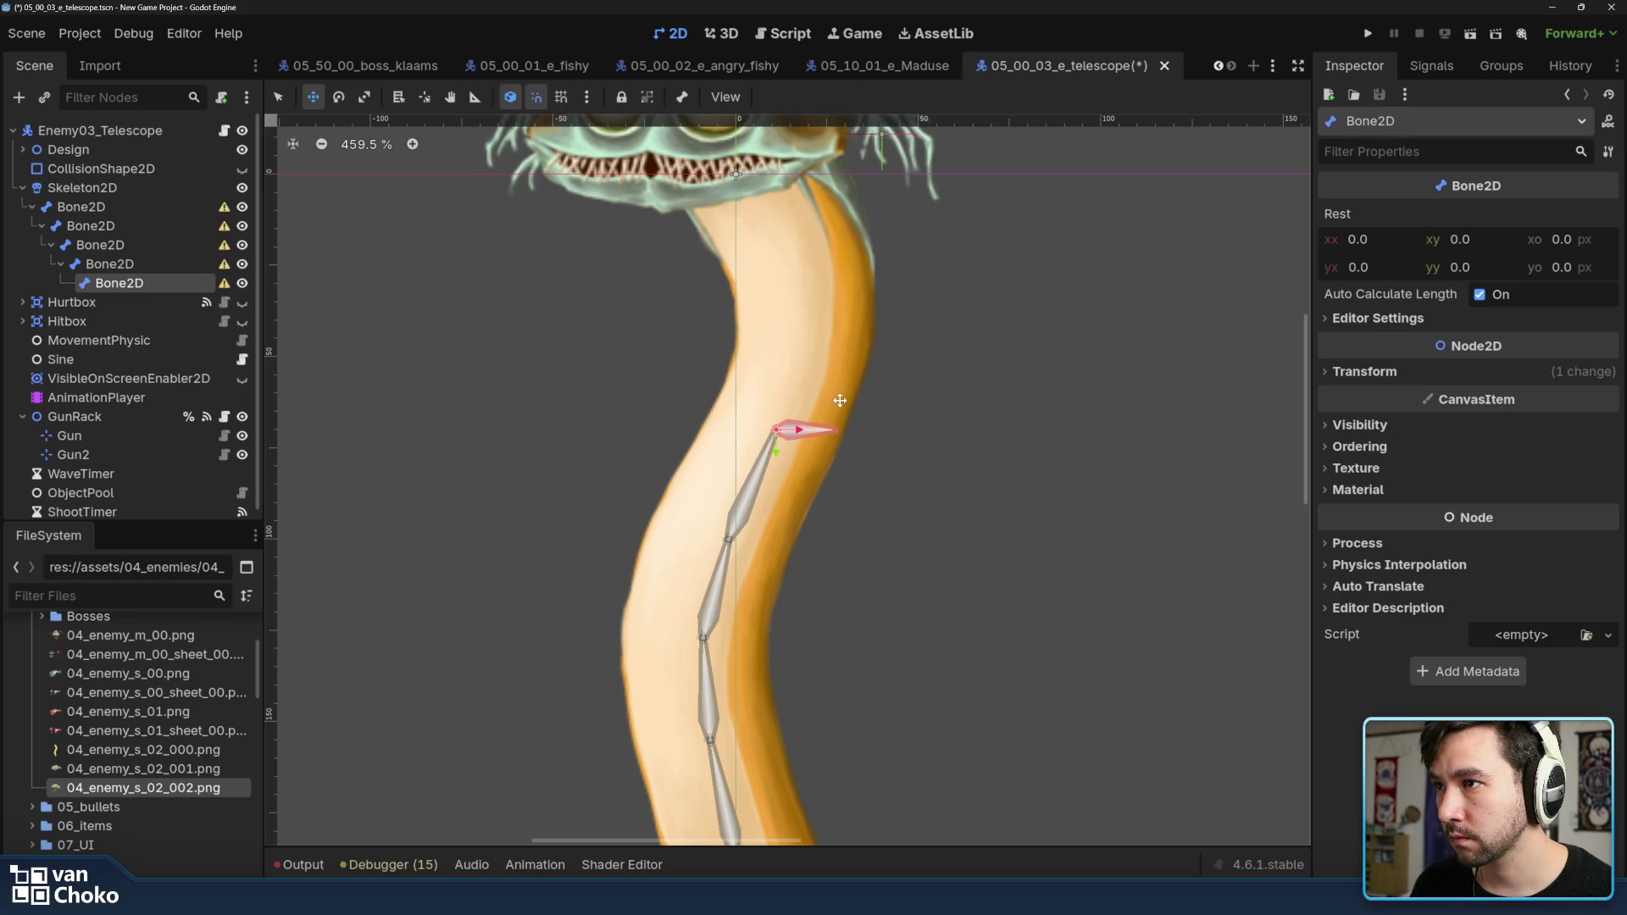
key(ctrl+a)
double_click(720, 339)
mouse_move(775, 430)
mouse_down()
mouse_move(818, 343)
mouse_move(812, 240)
mouse_up()
Add two more bones, positioning the latest one up at the mouth
key(ctrl+a)
double_click(818, 342)
scroll(918, 296, up, 5)
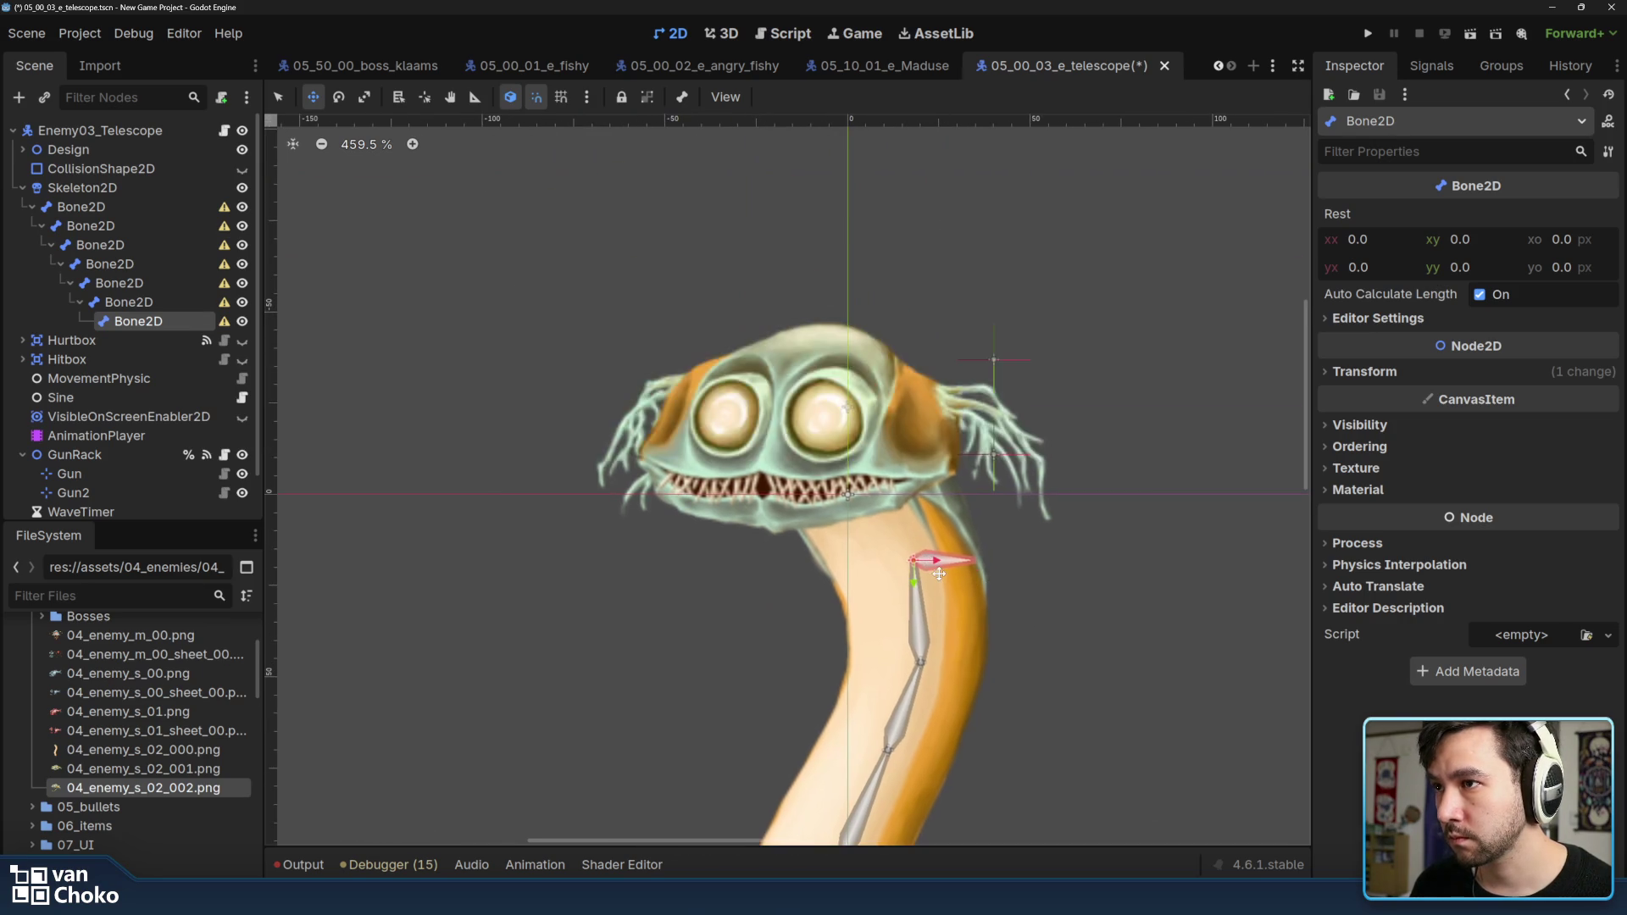
key(ctrl+a)
key(Return)
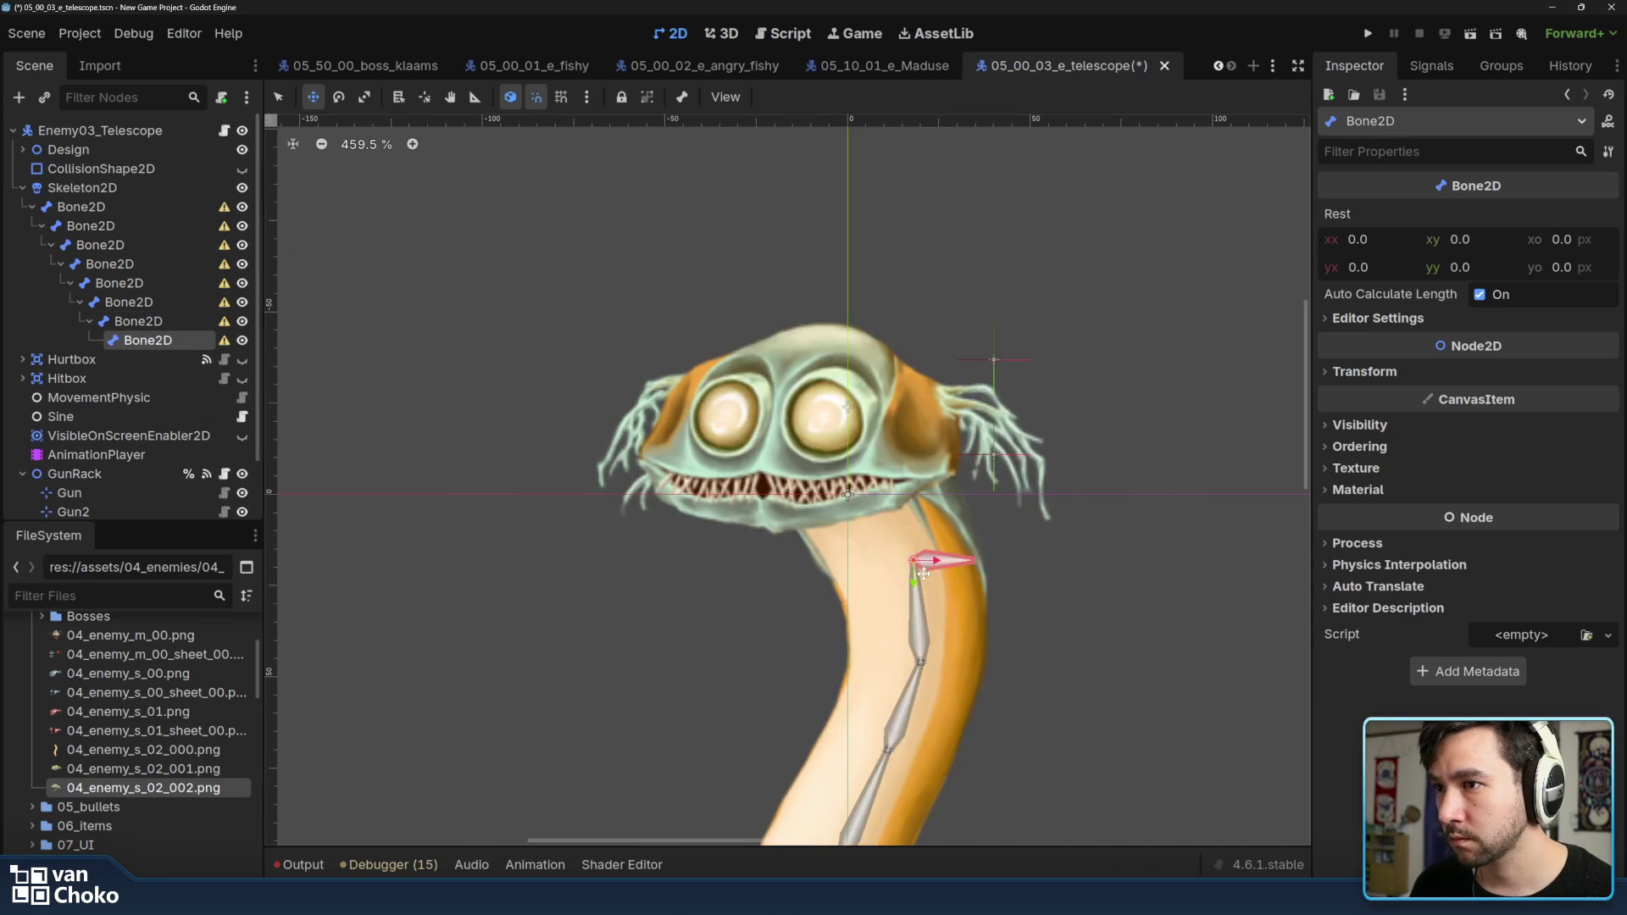
drag(915, 566, 874, 485)
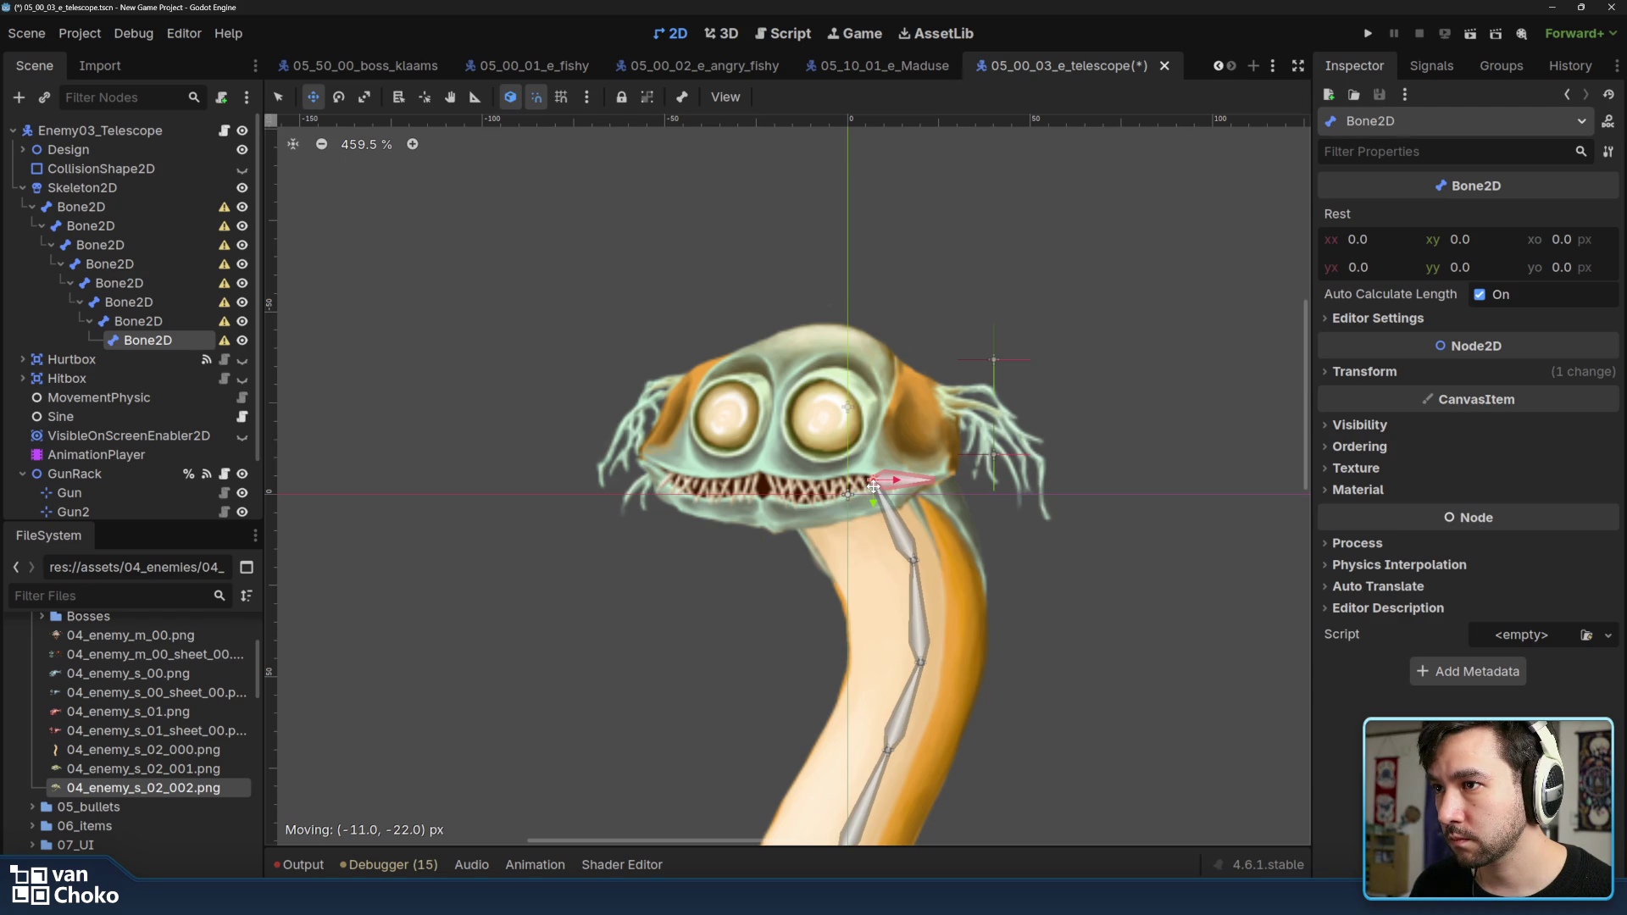
Add the final end bone across the mouth and make Head2 visible in Design
key(ctrl+a)
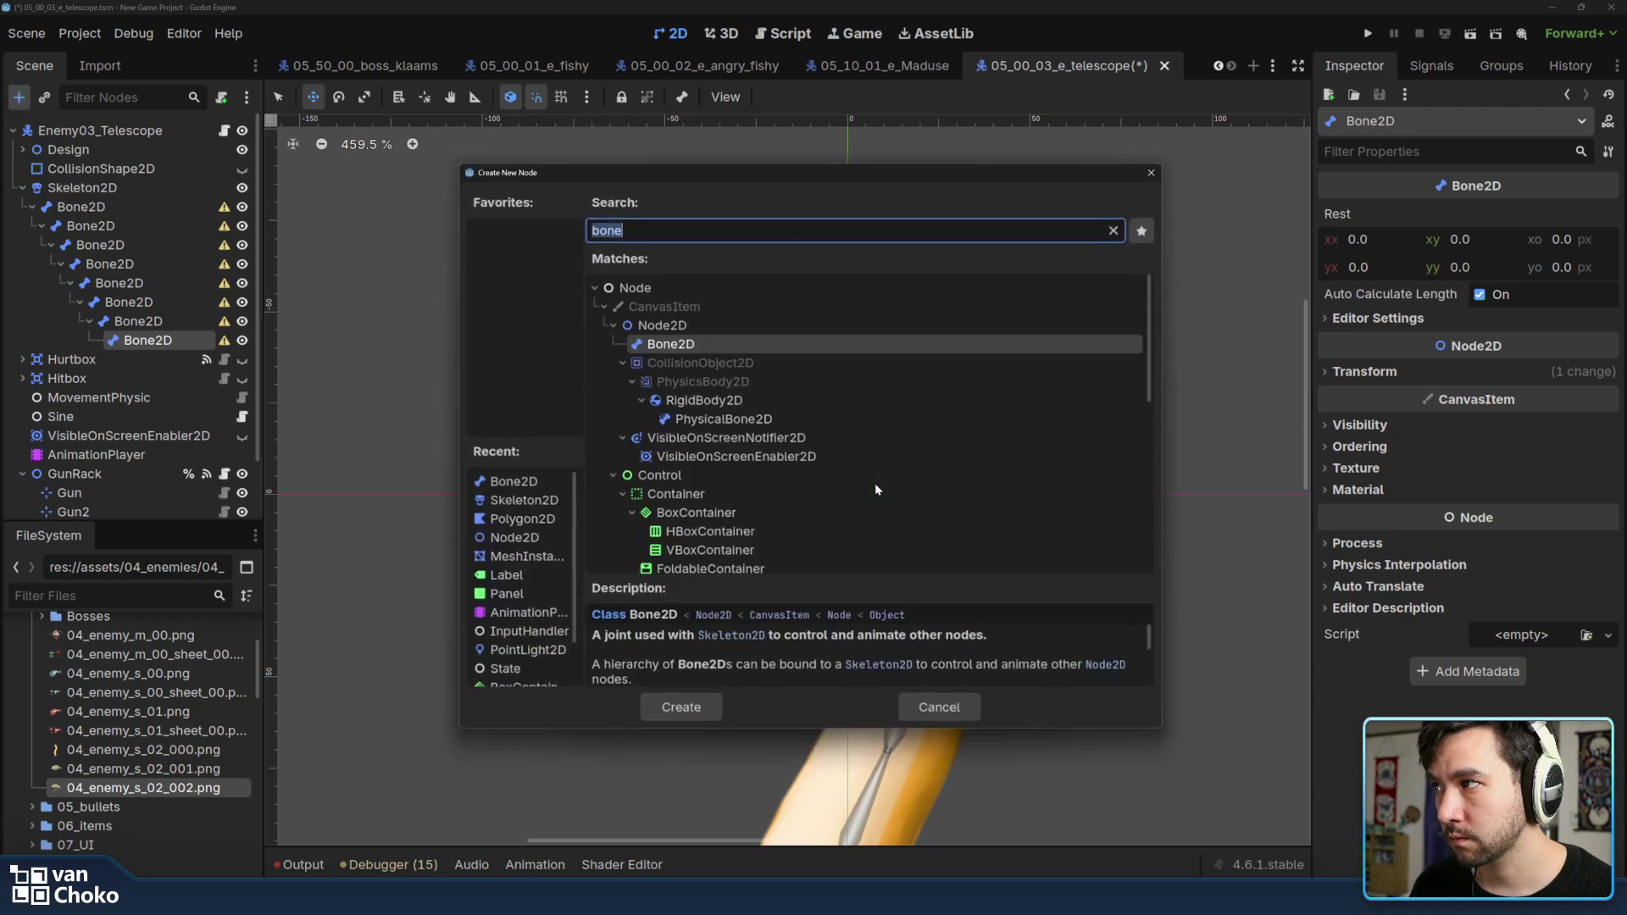
double_click(848, 347)
drag(883, 480, 742, 474)
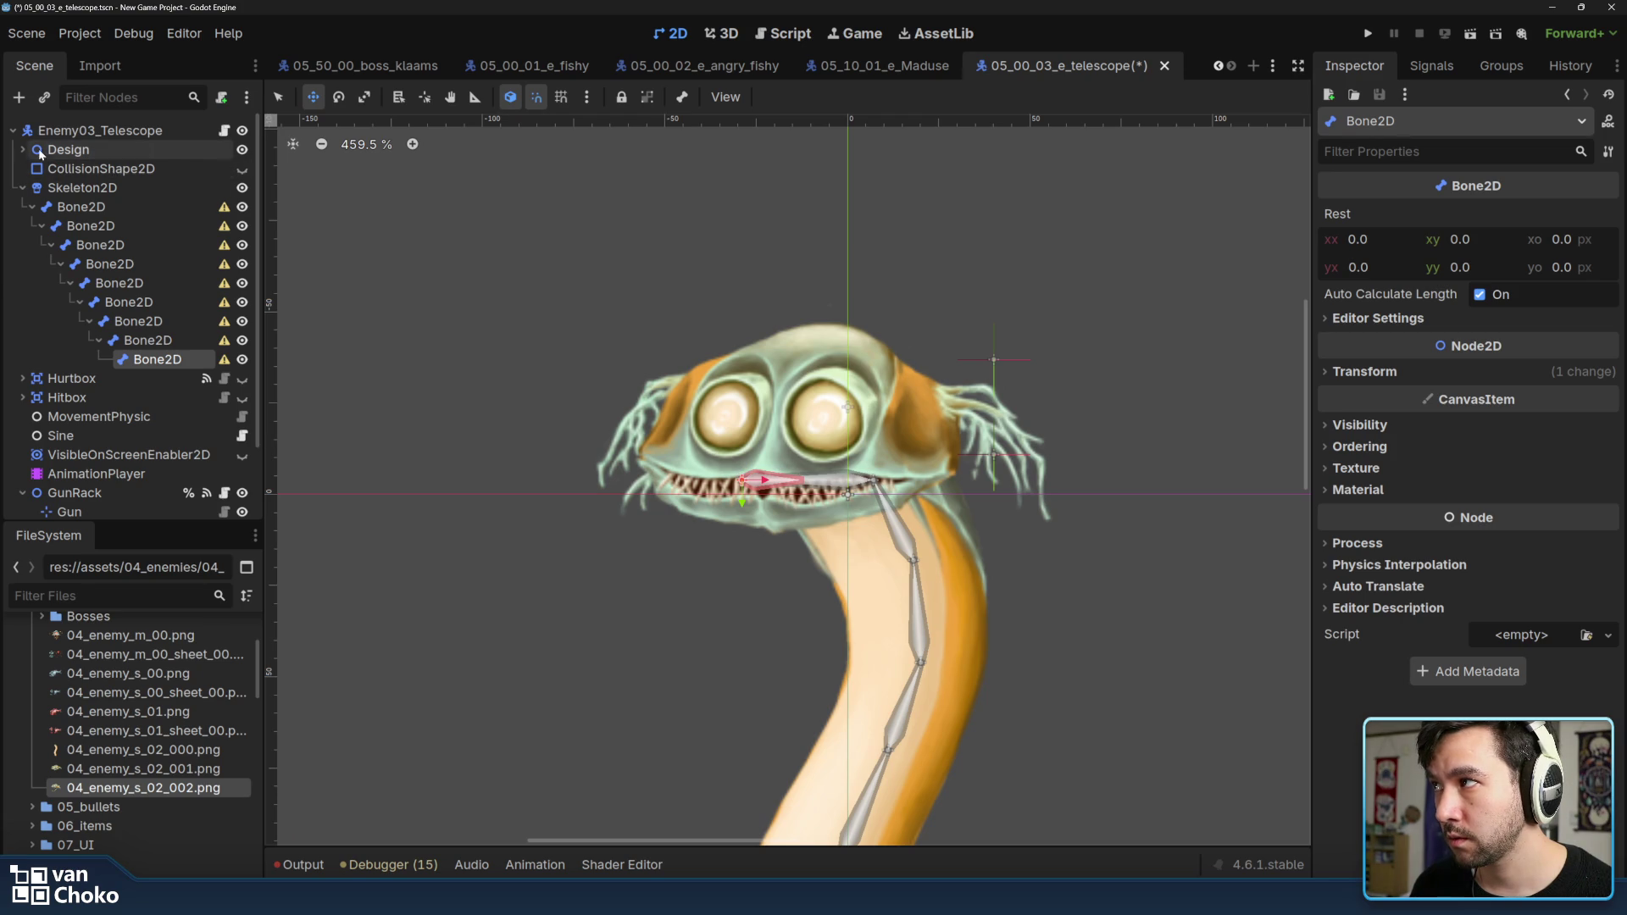
click(23, 150)
click(243, 246)
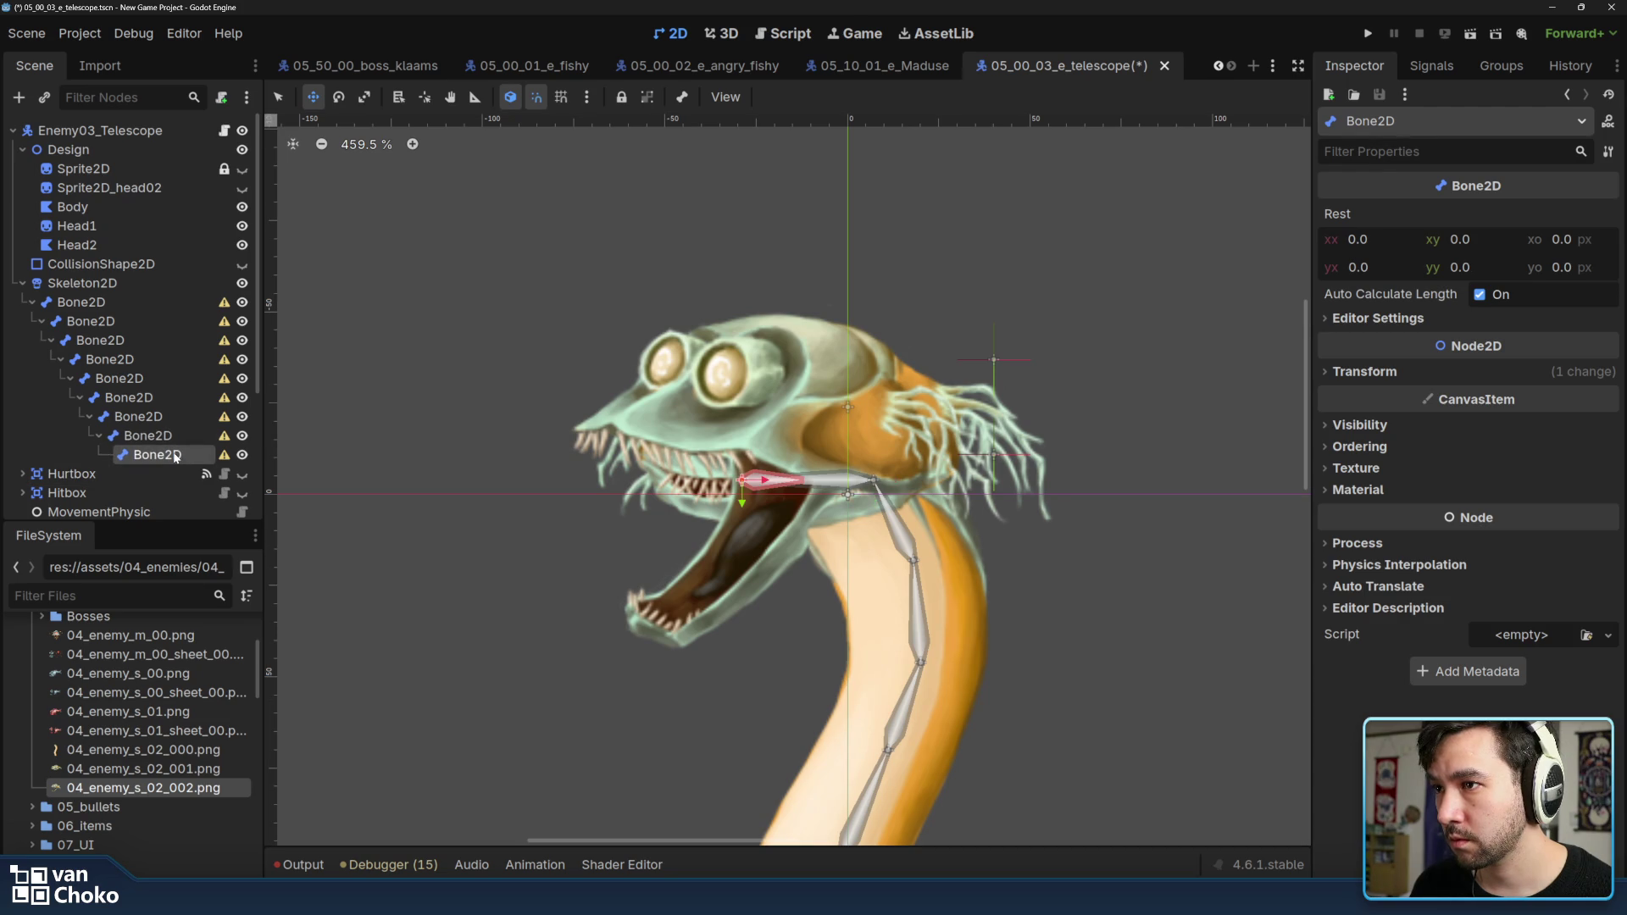
Turn off Auto Calculate Length and Show Bone Gizmo on the end bone, then raise its start
click(1377, 317)
click(1479, 294)
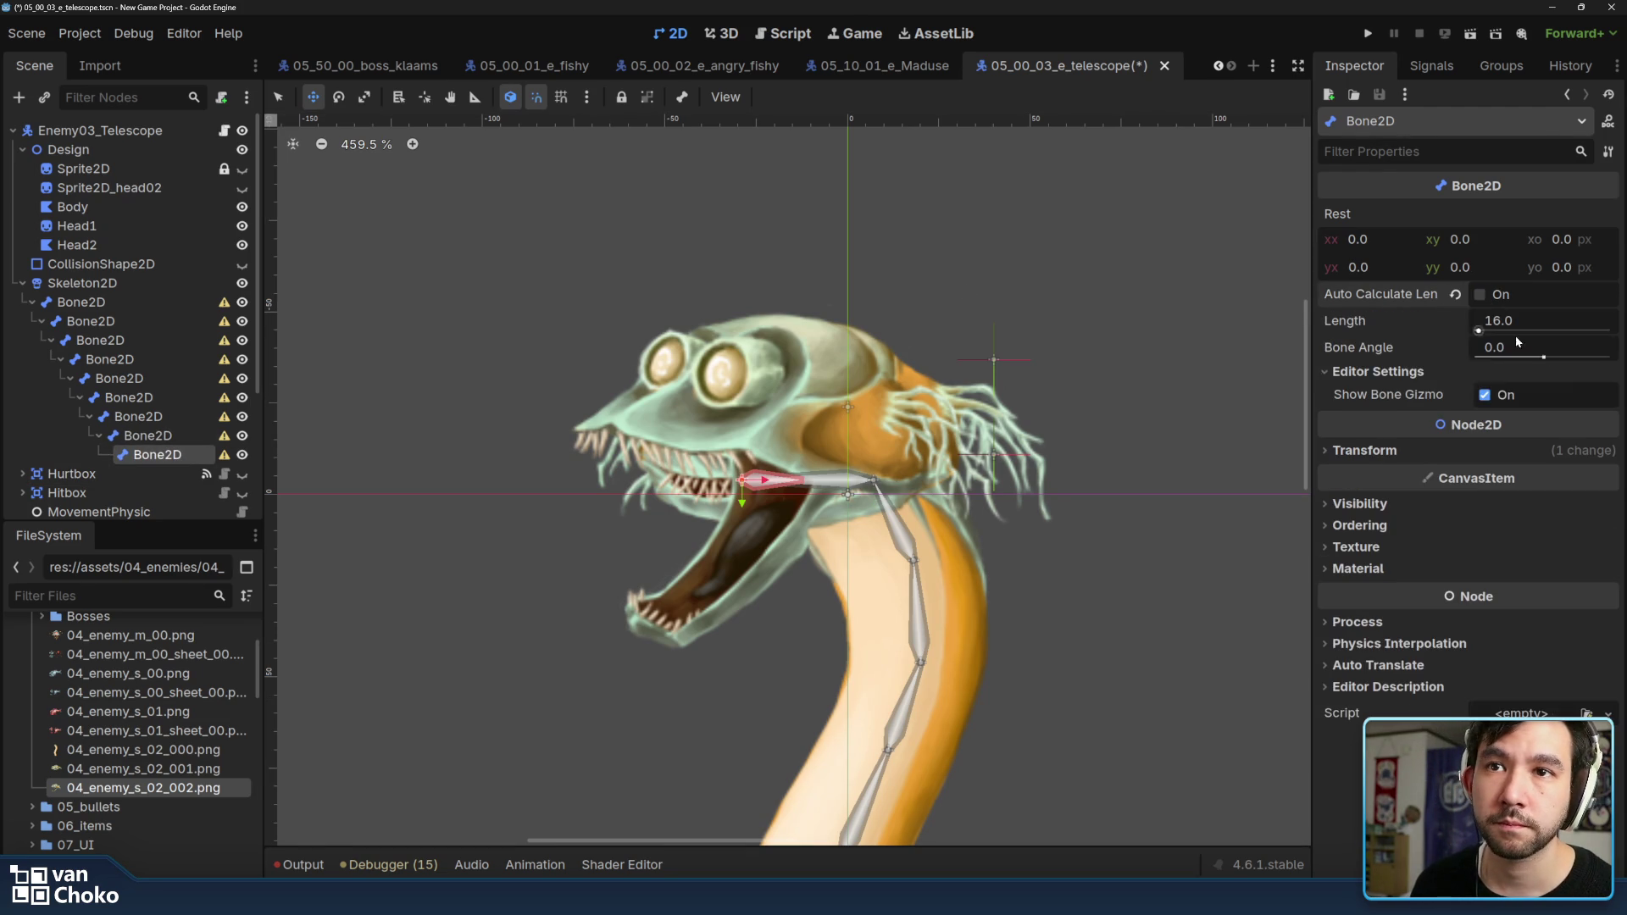
click(1495, 392)
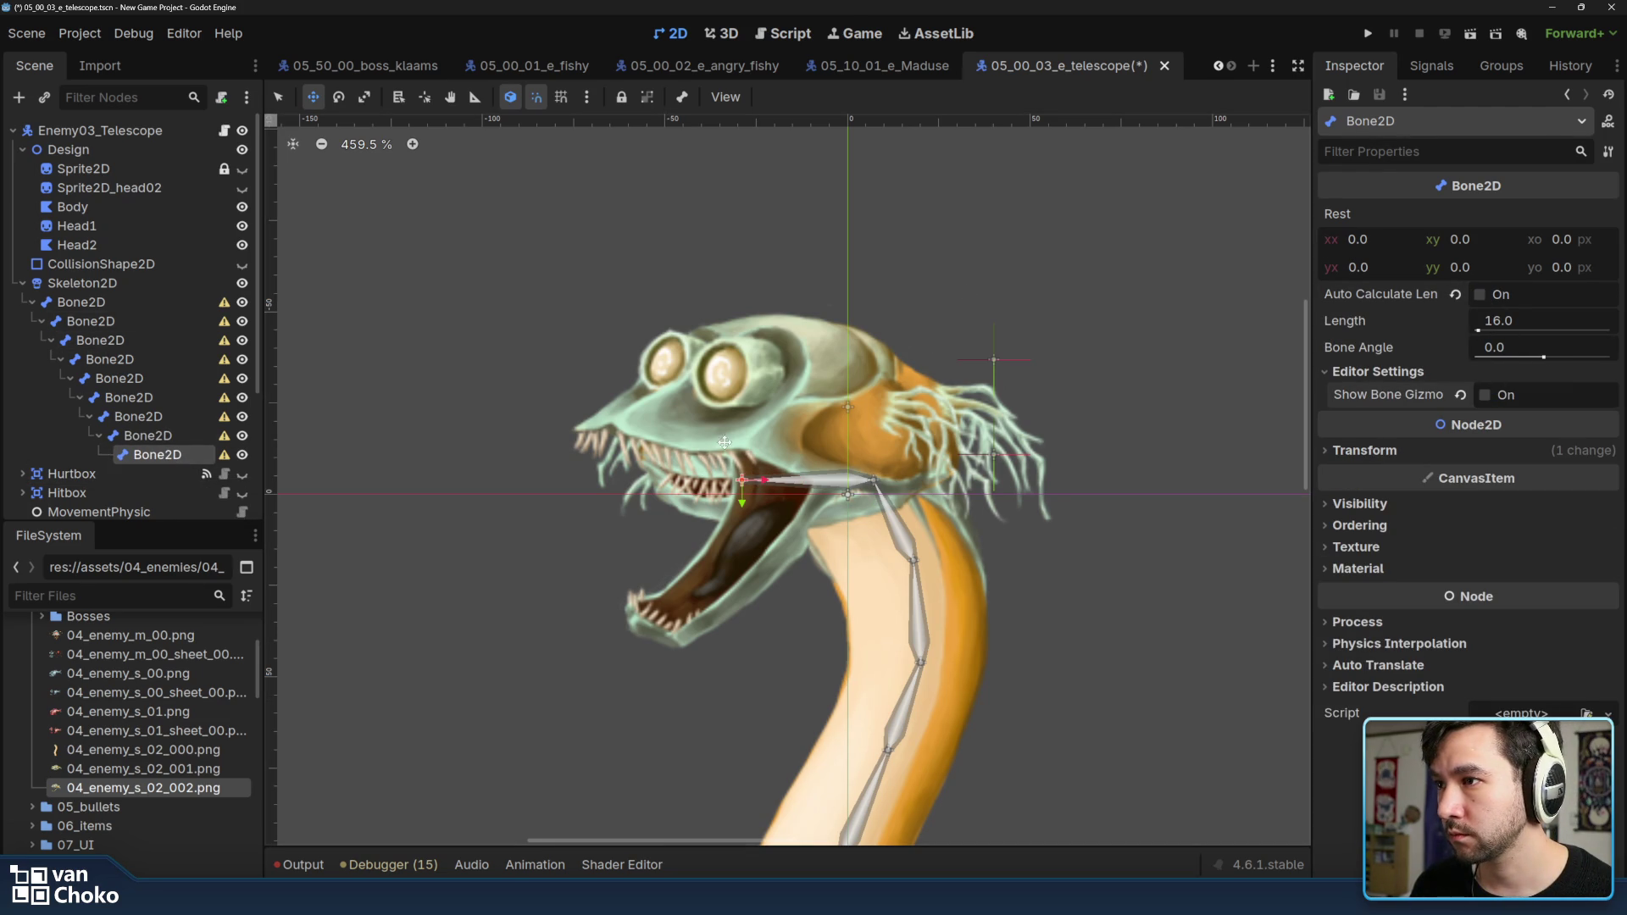
drag(746, 480, 749, 439)
Branch a Bone2D2 from the second-to-last bone to the lower jaw, auto length and gizmo off
click(161, 441)
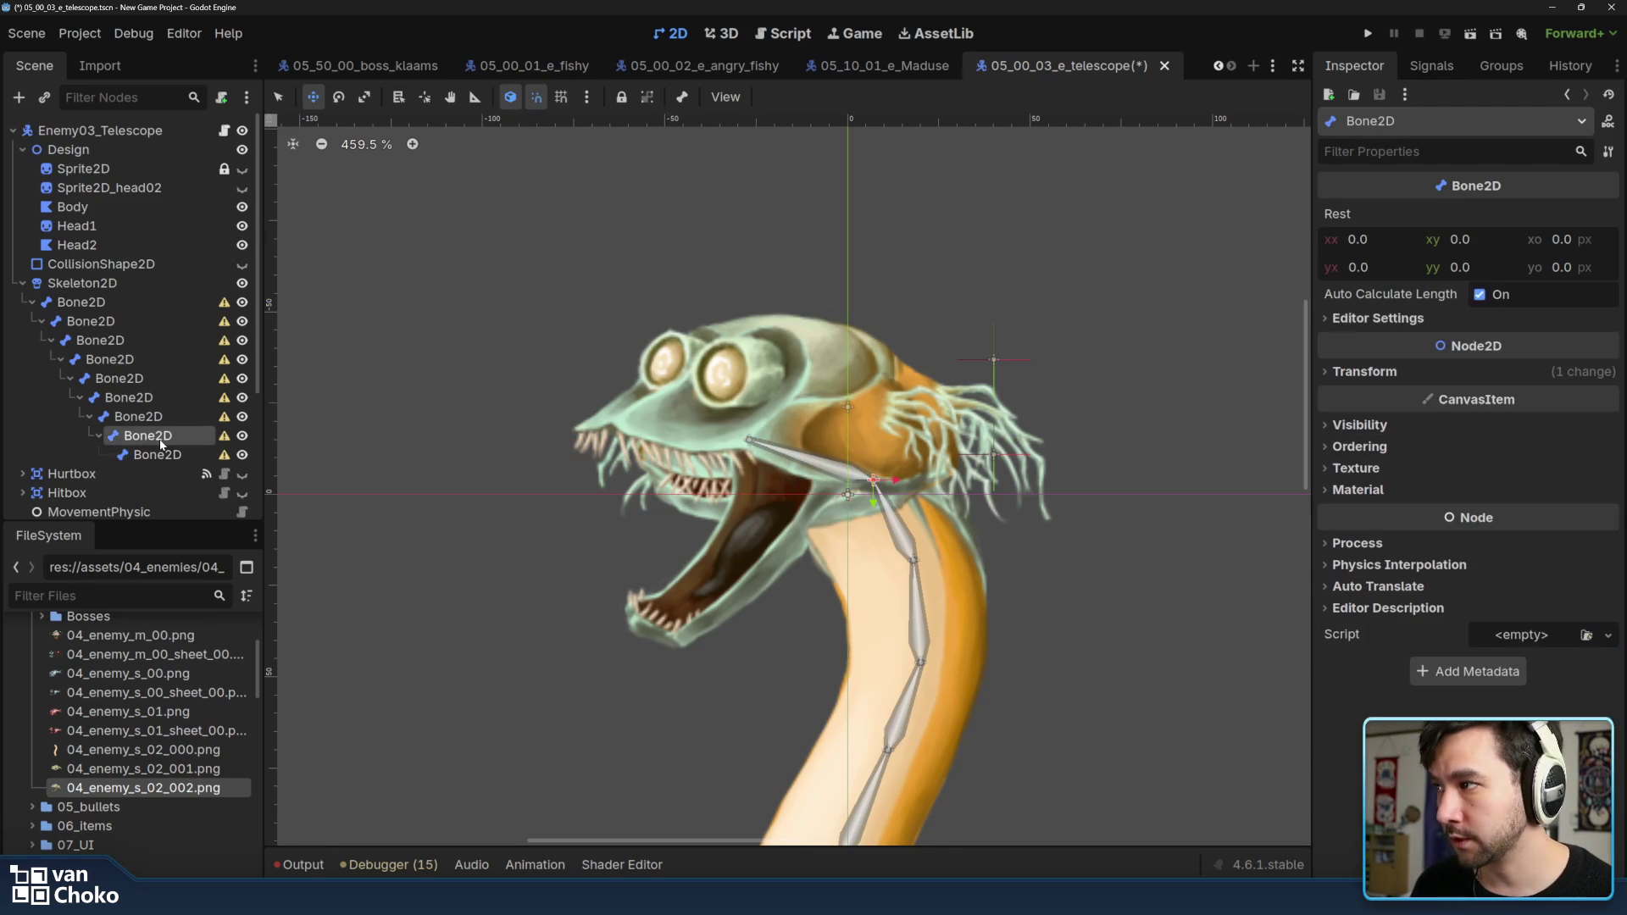
key(ctrl+a)
key(Return)
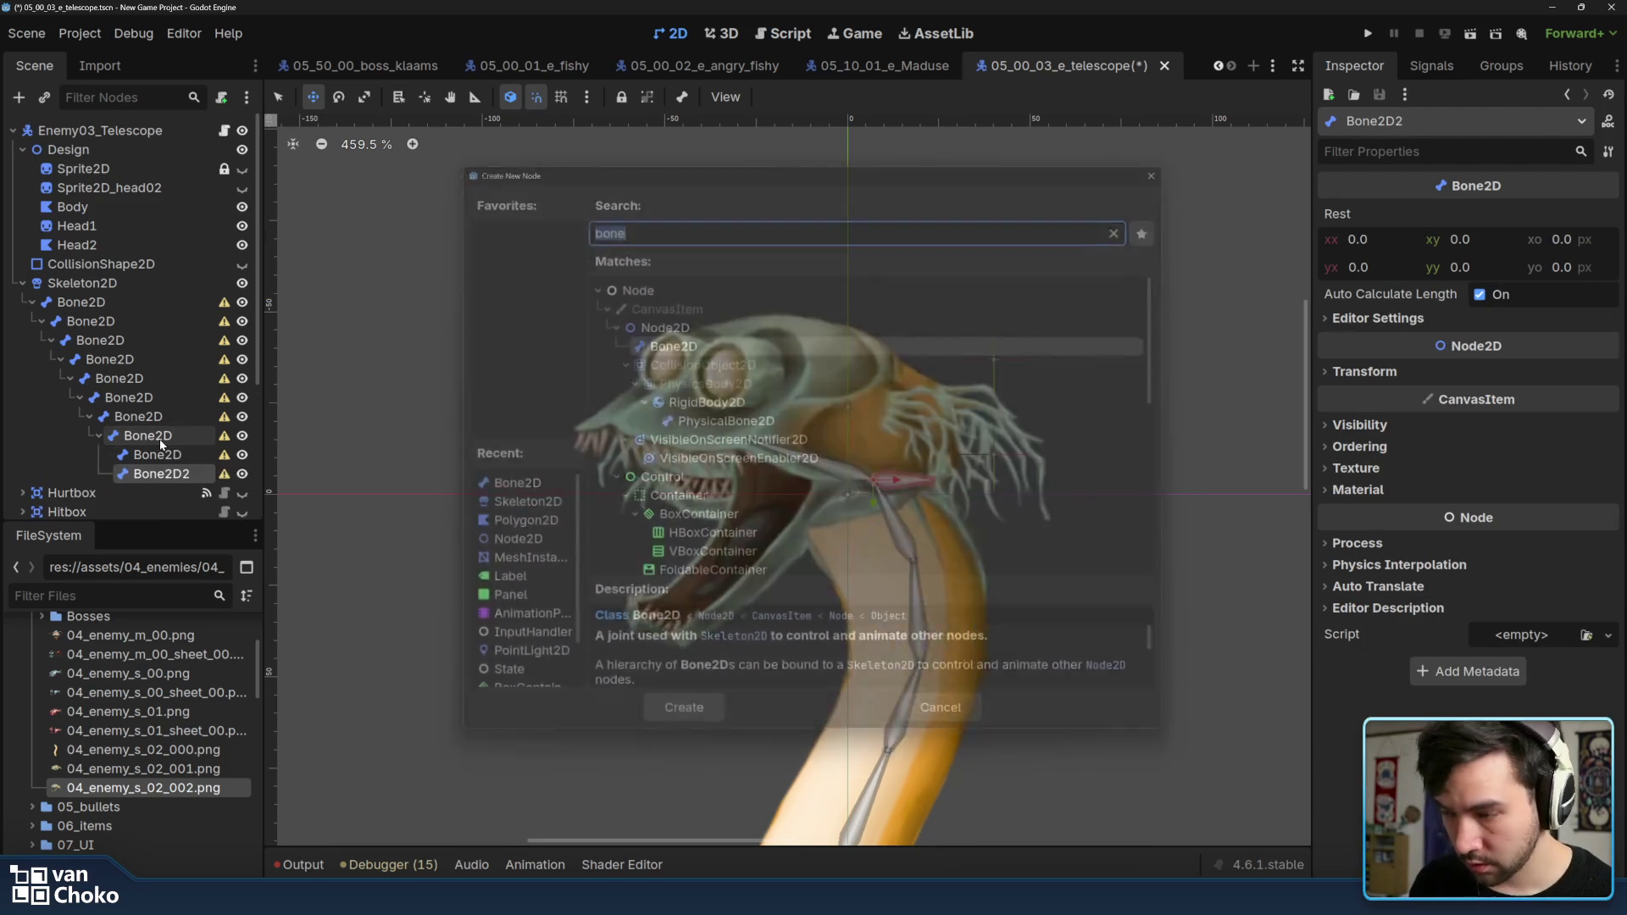
drag(874, 481, 738, 594)
click(1497, 294)
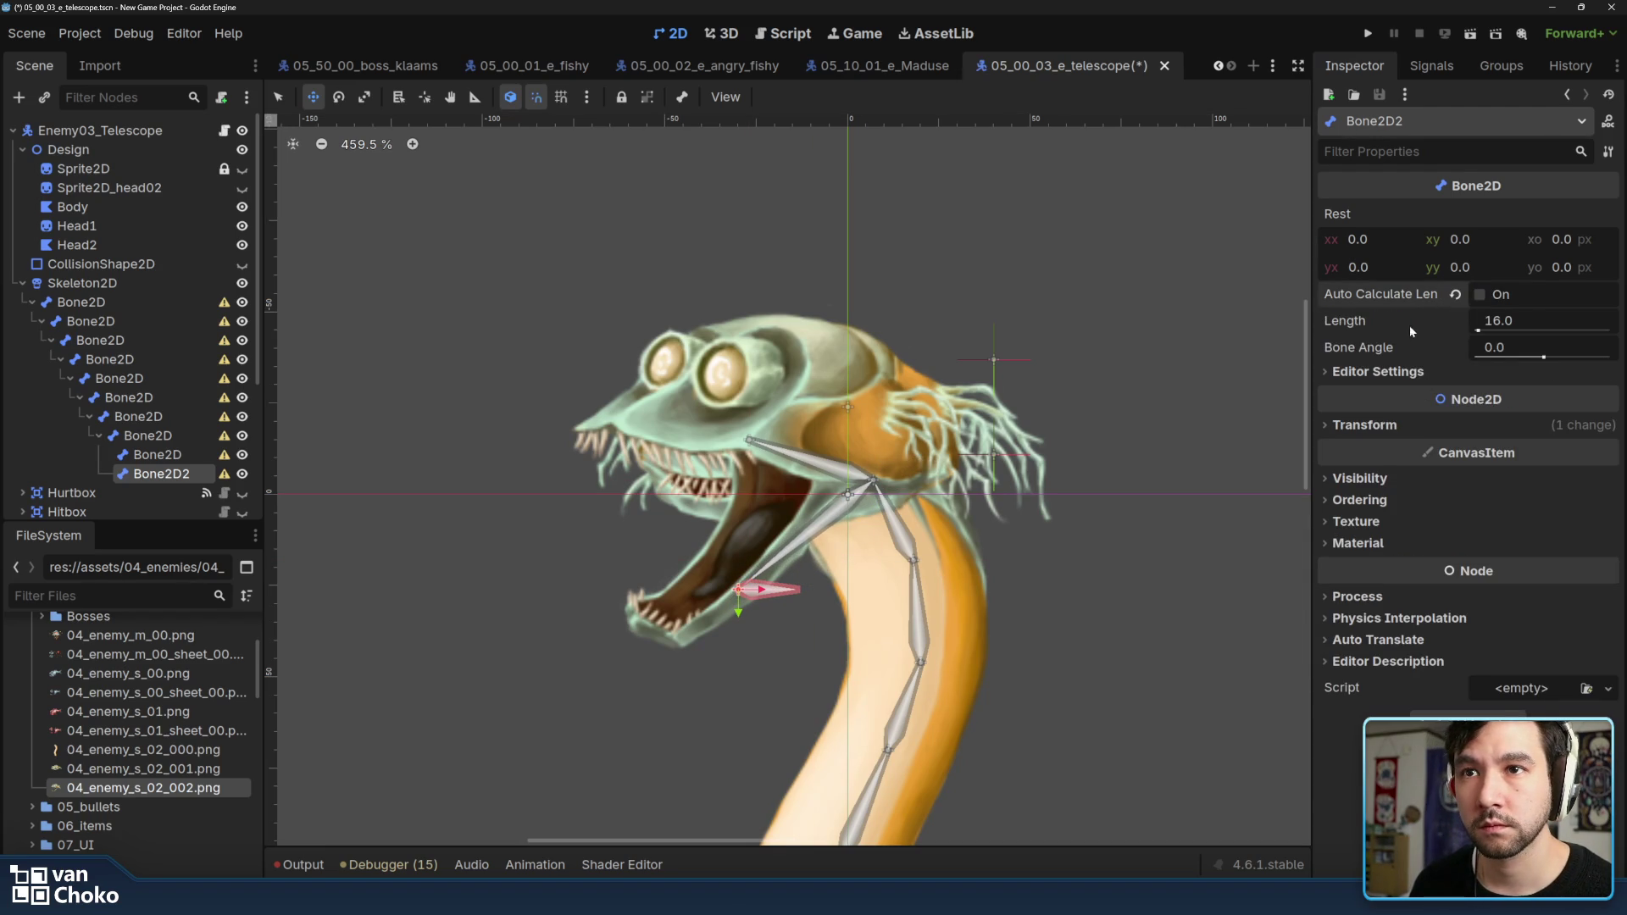
click(1440, 371)
click(1495, 395)
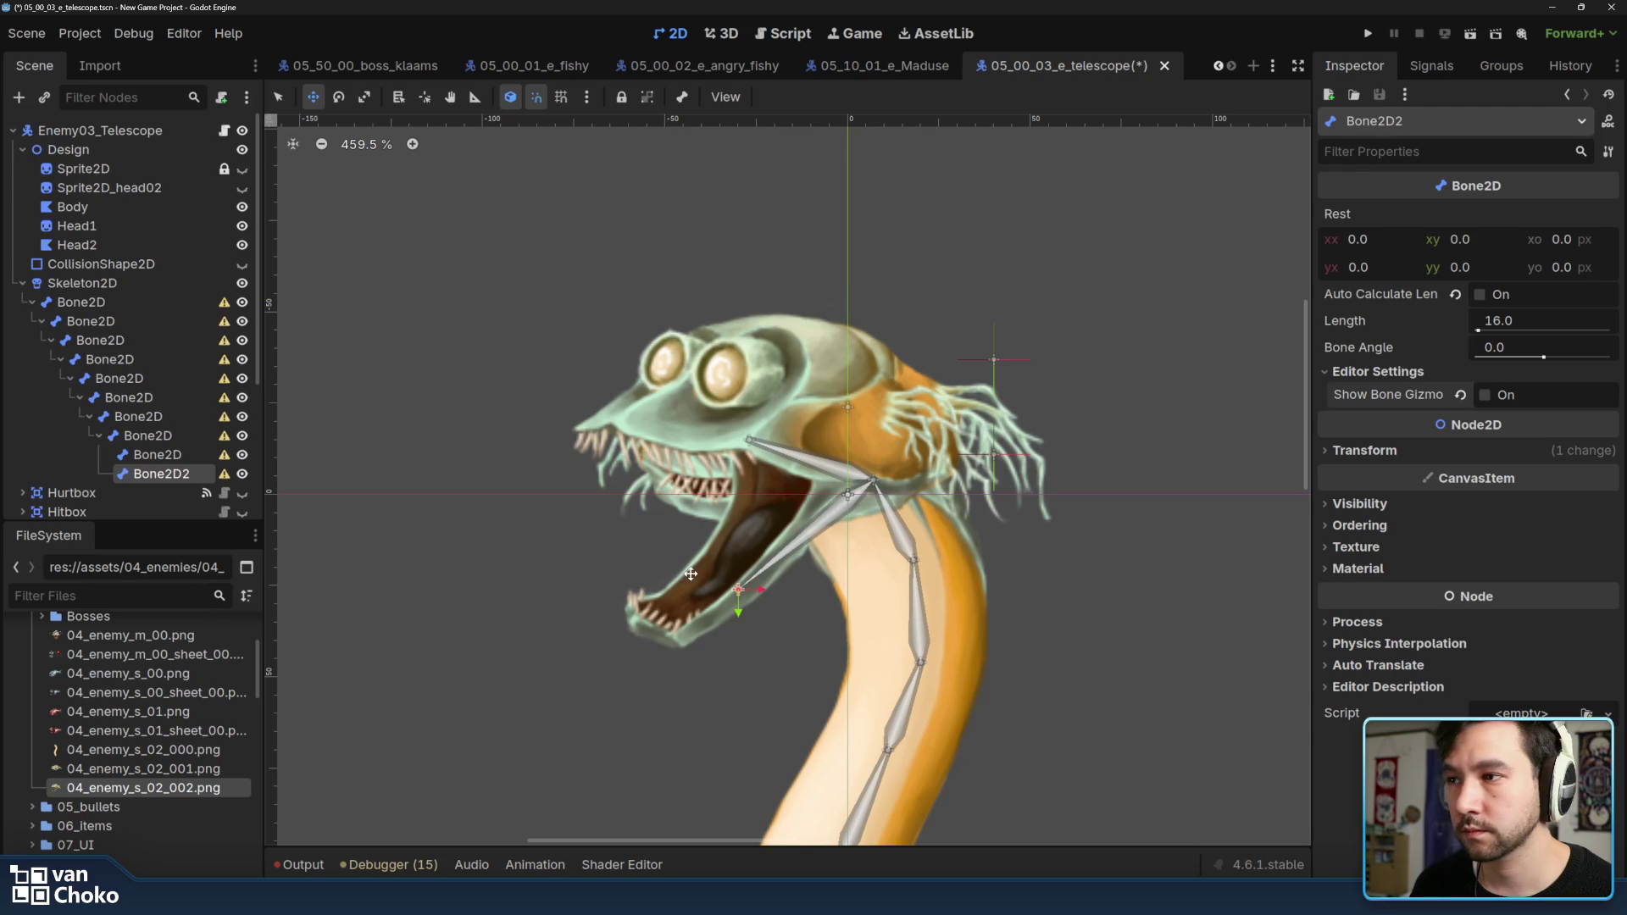
drag(454, 490, 576, 453)
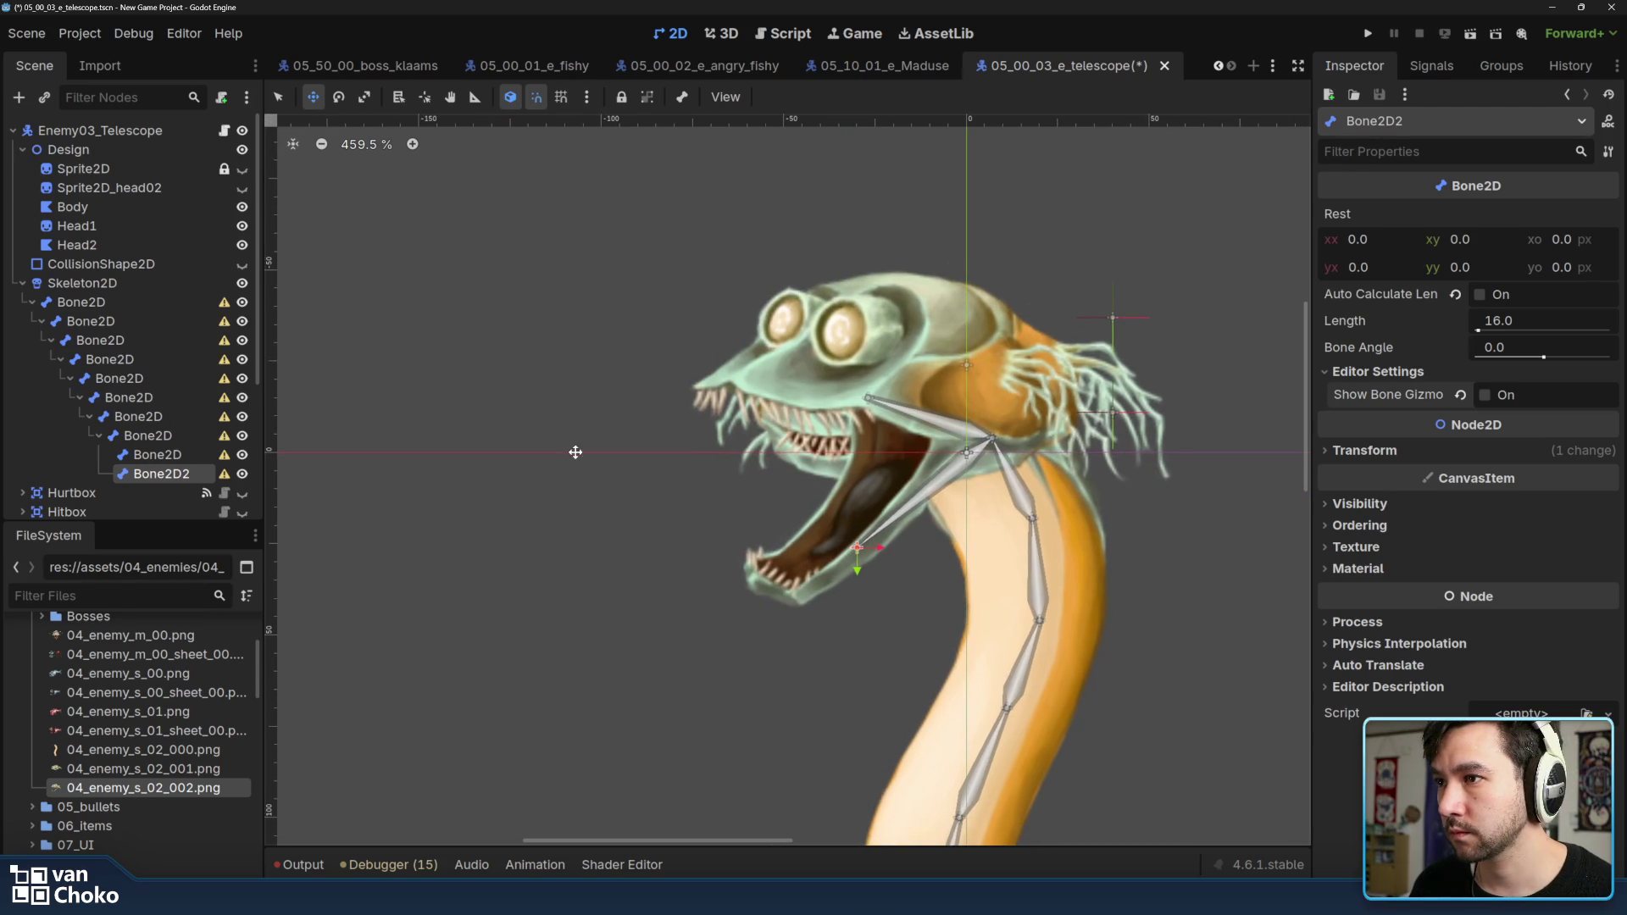
Rename the top bones Jaw, HeadTop and Head
double_click(170, 473)
text(Jaw)
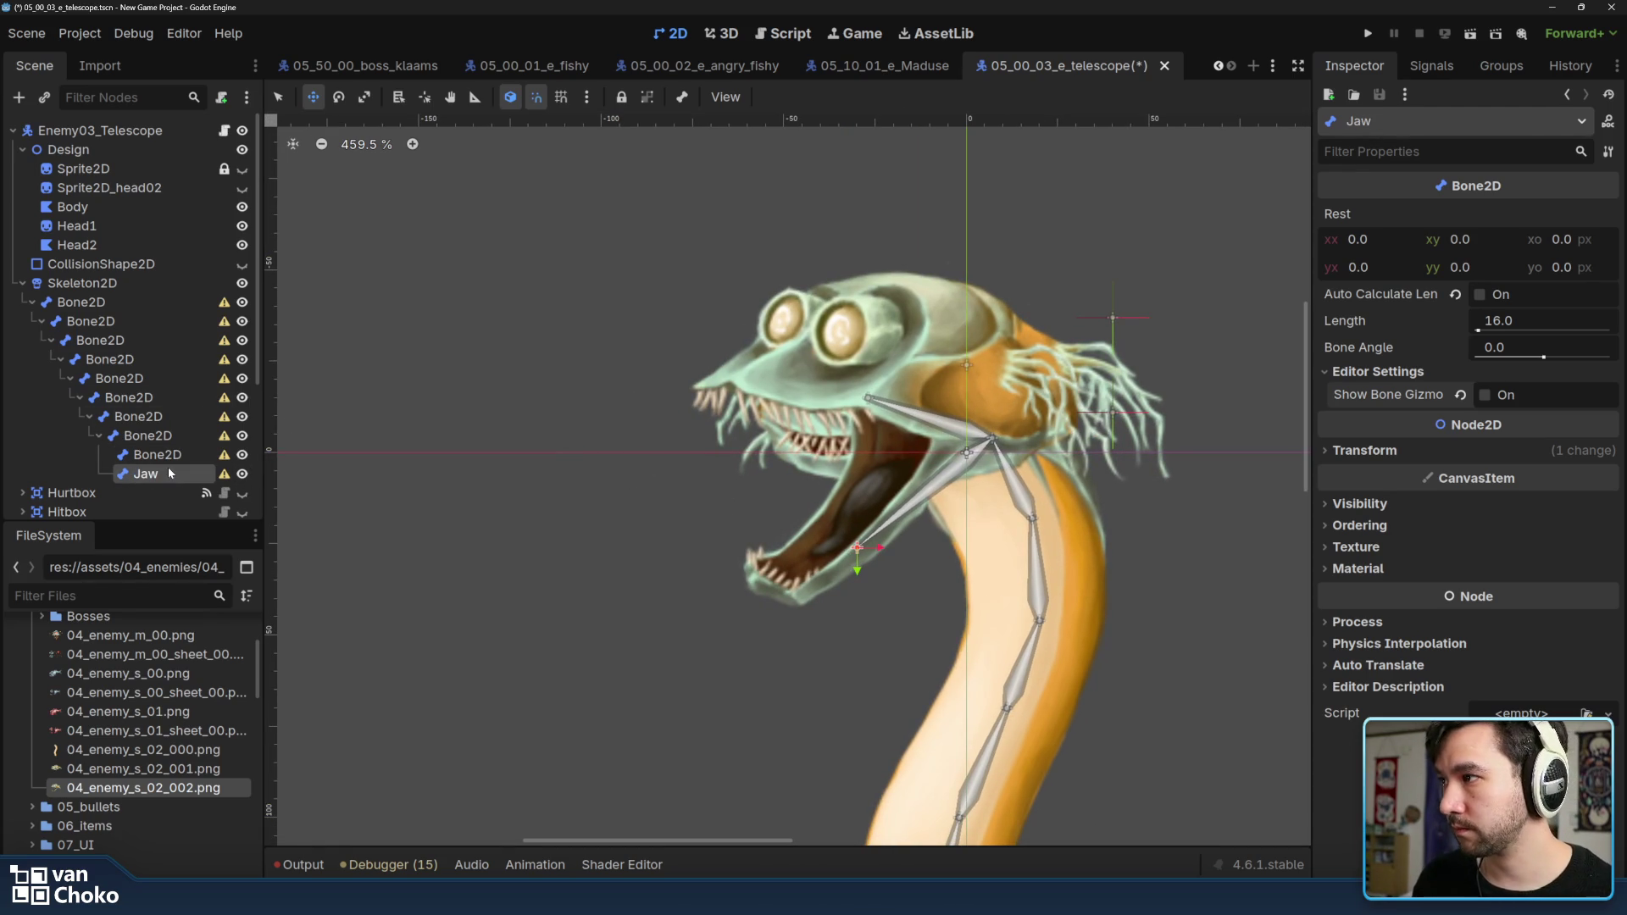
double_click(165, 458)
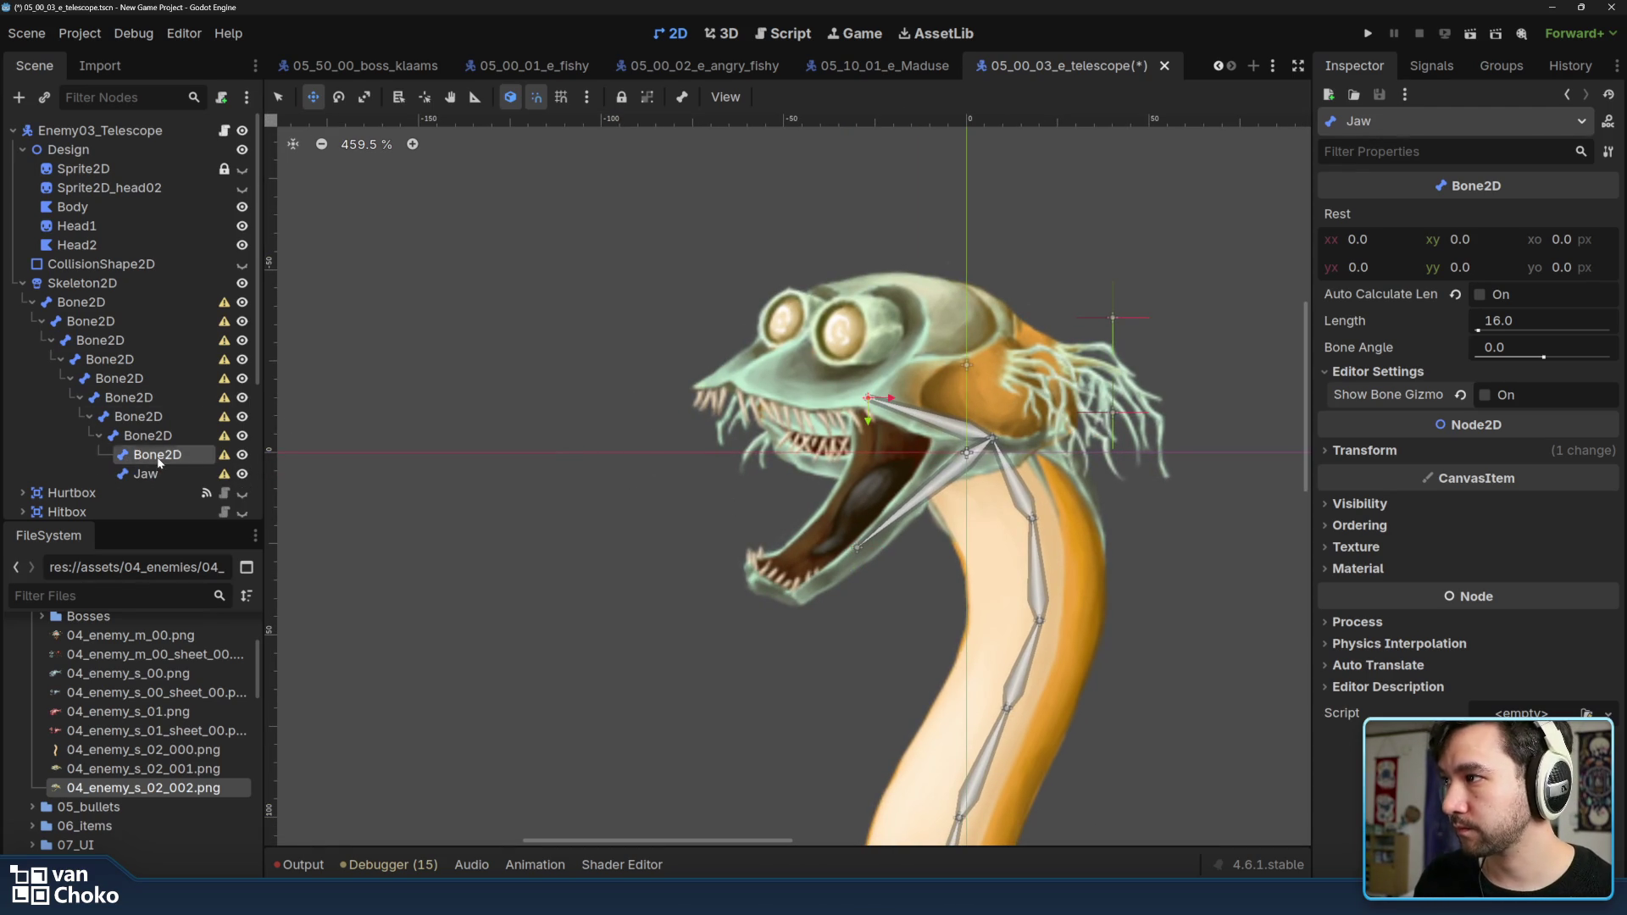
text(Head)
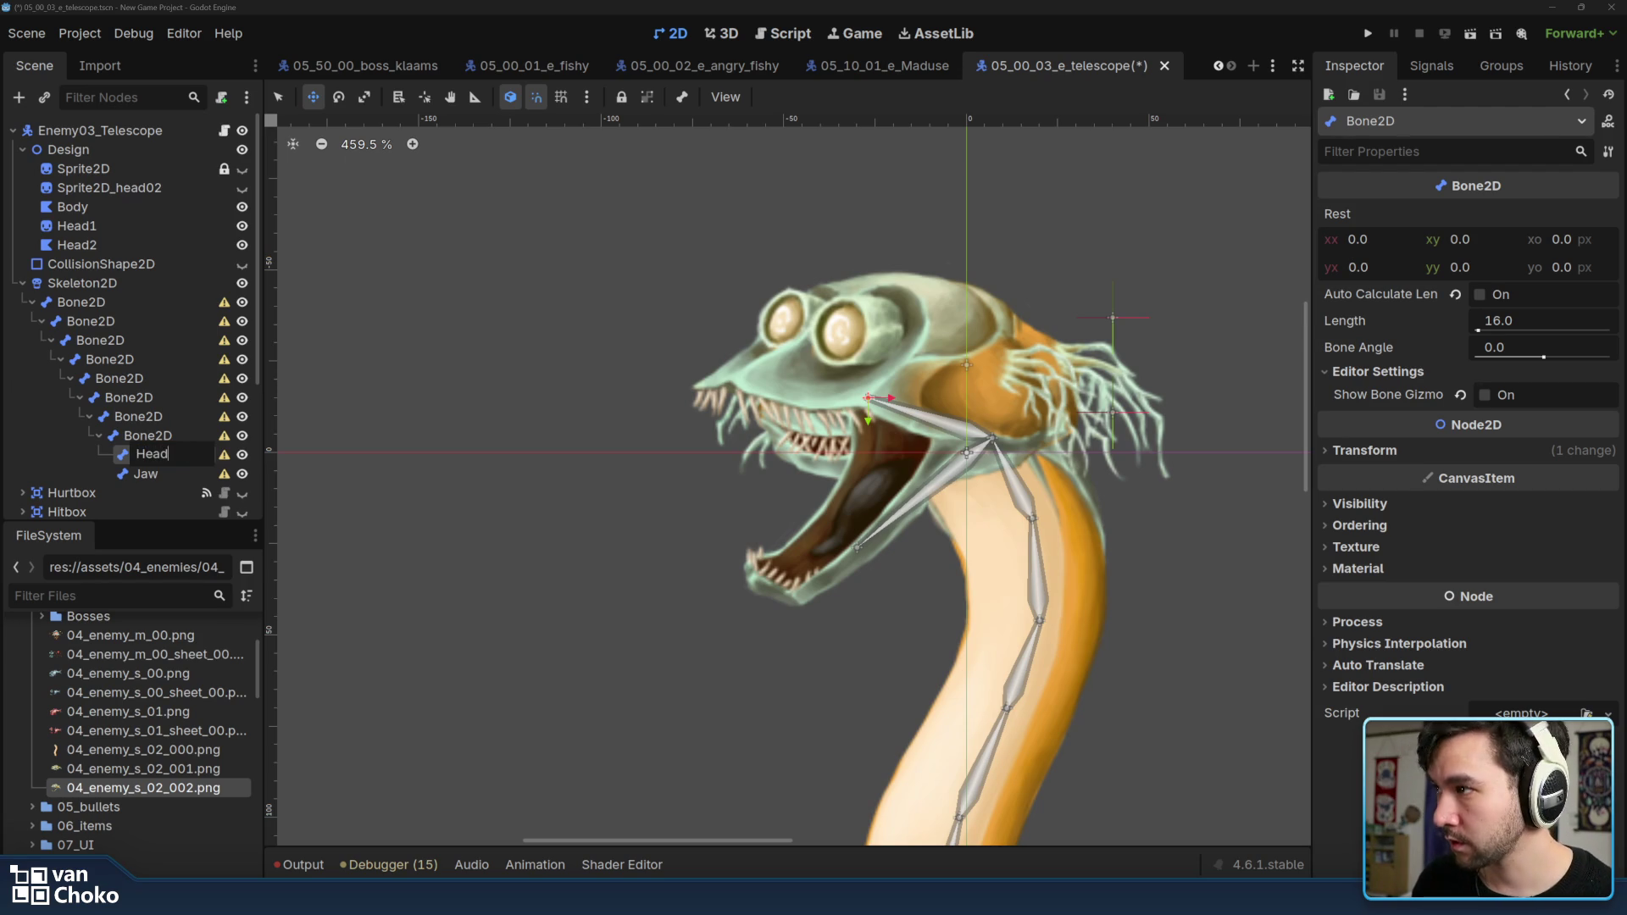
key(Return)
click(149, 439)
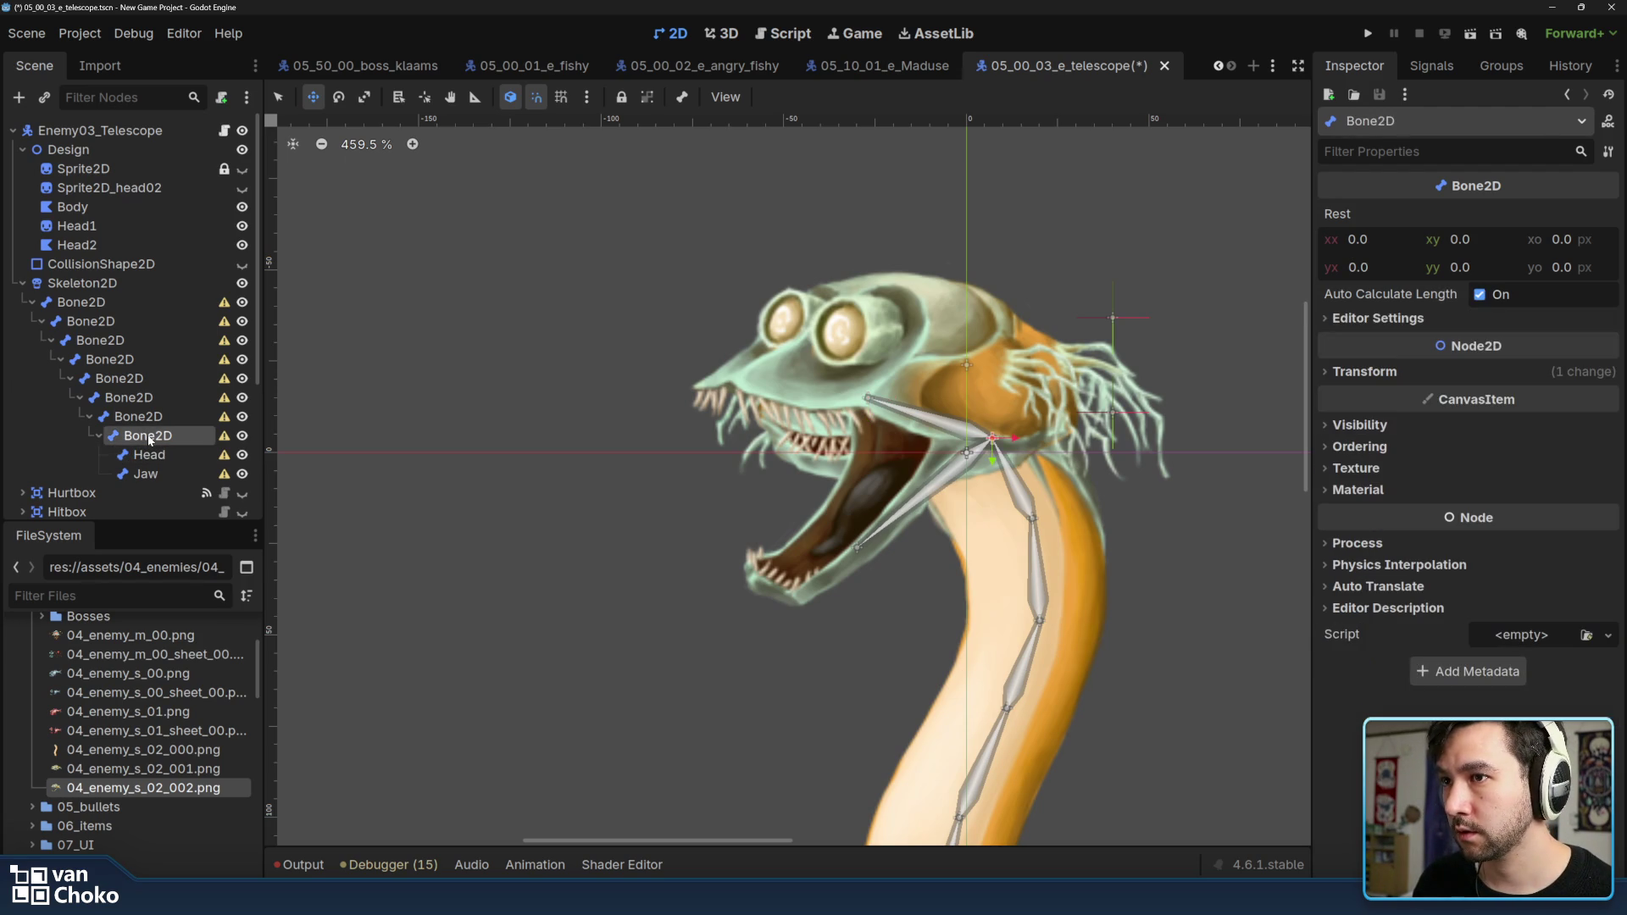
double_click(151, 455)
click(169, 454)
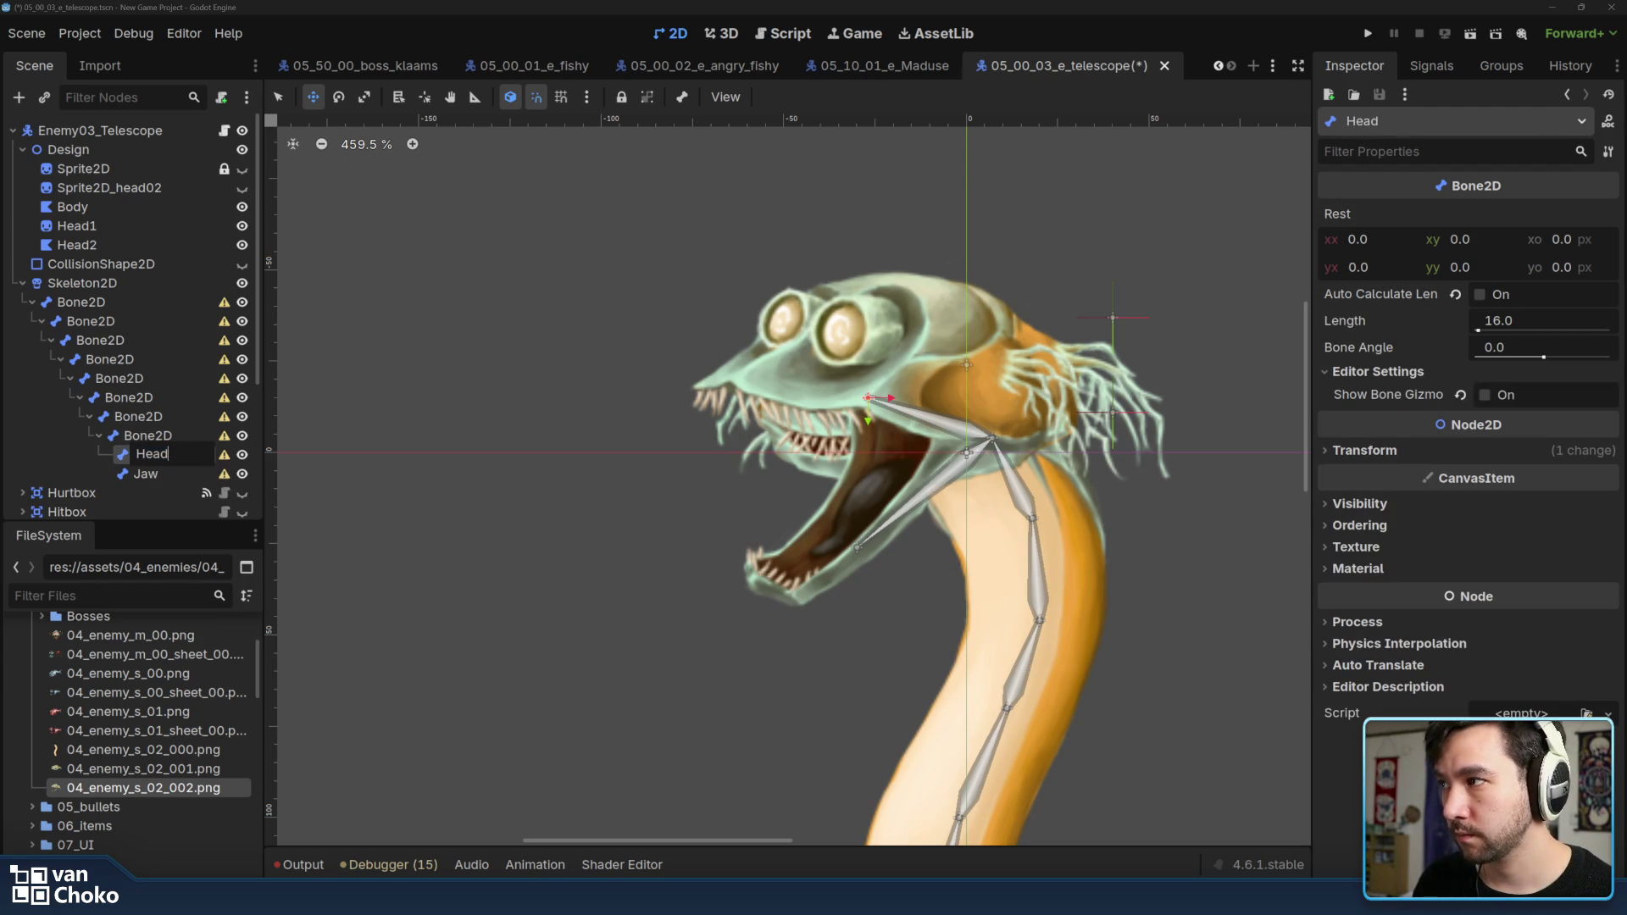
click(150, 433)
double_click(151, 435)
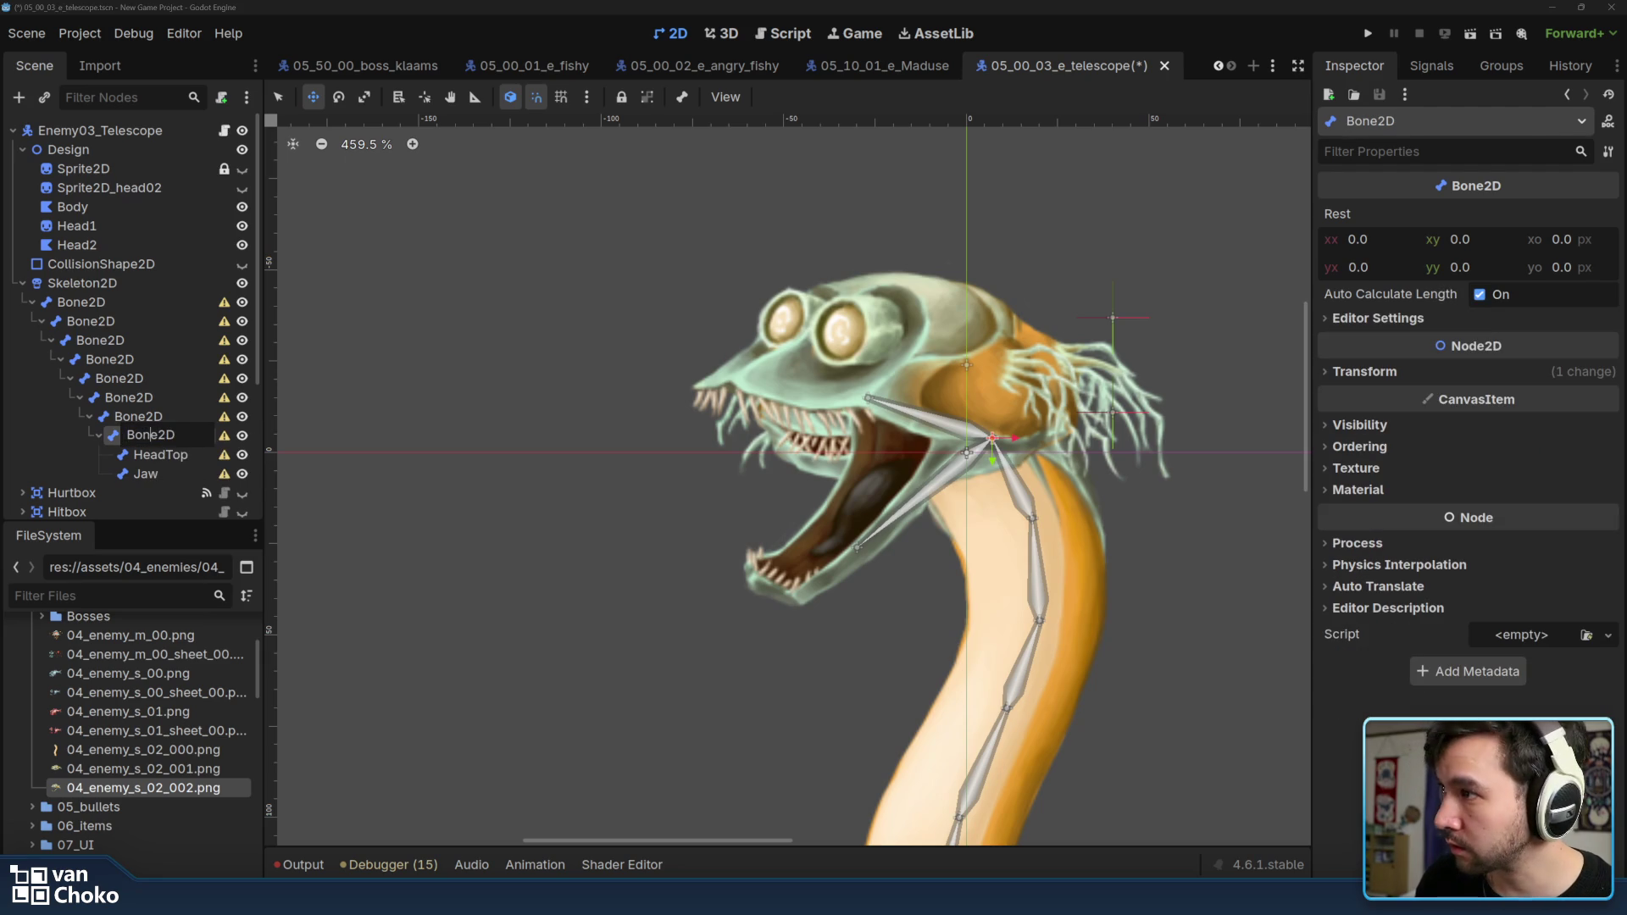
double_click(150, 435)
text(Head)
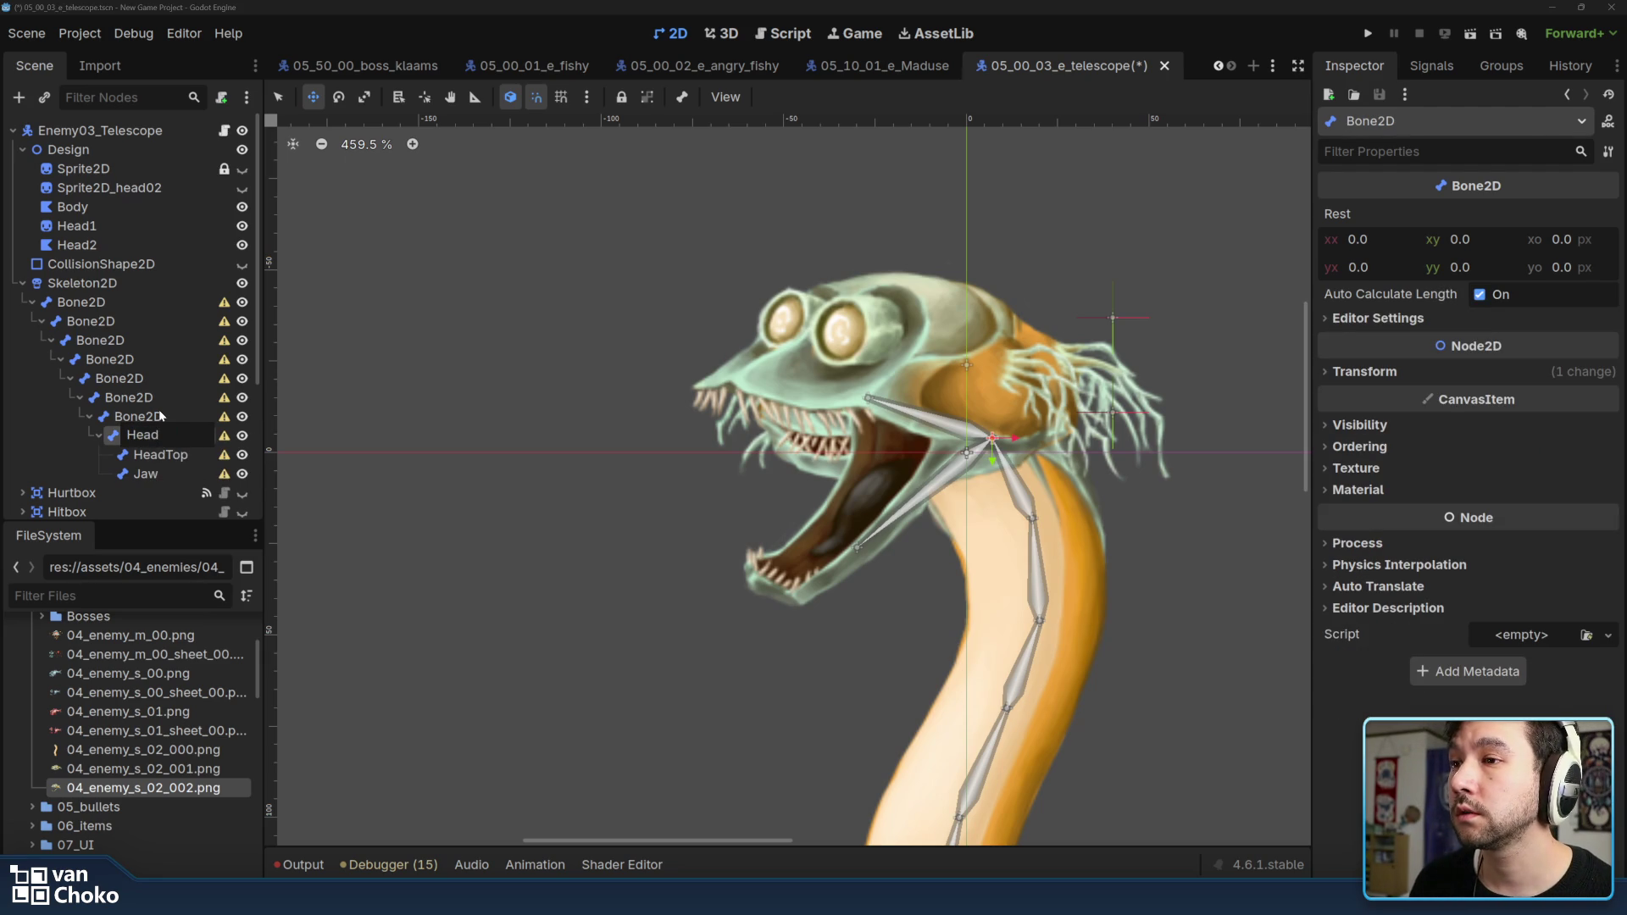
key(Return)
Step through the unnamed bones down to the skeleton's root bone and begin renaming it
scroll(701, 480, down, 3)
scroll(701, 481, down, 2)
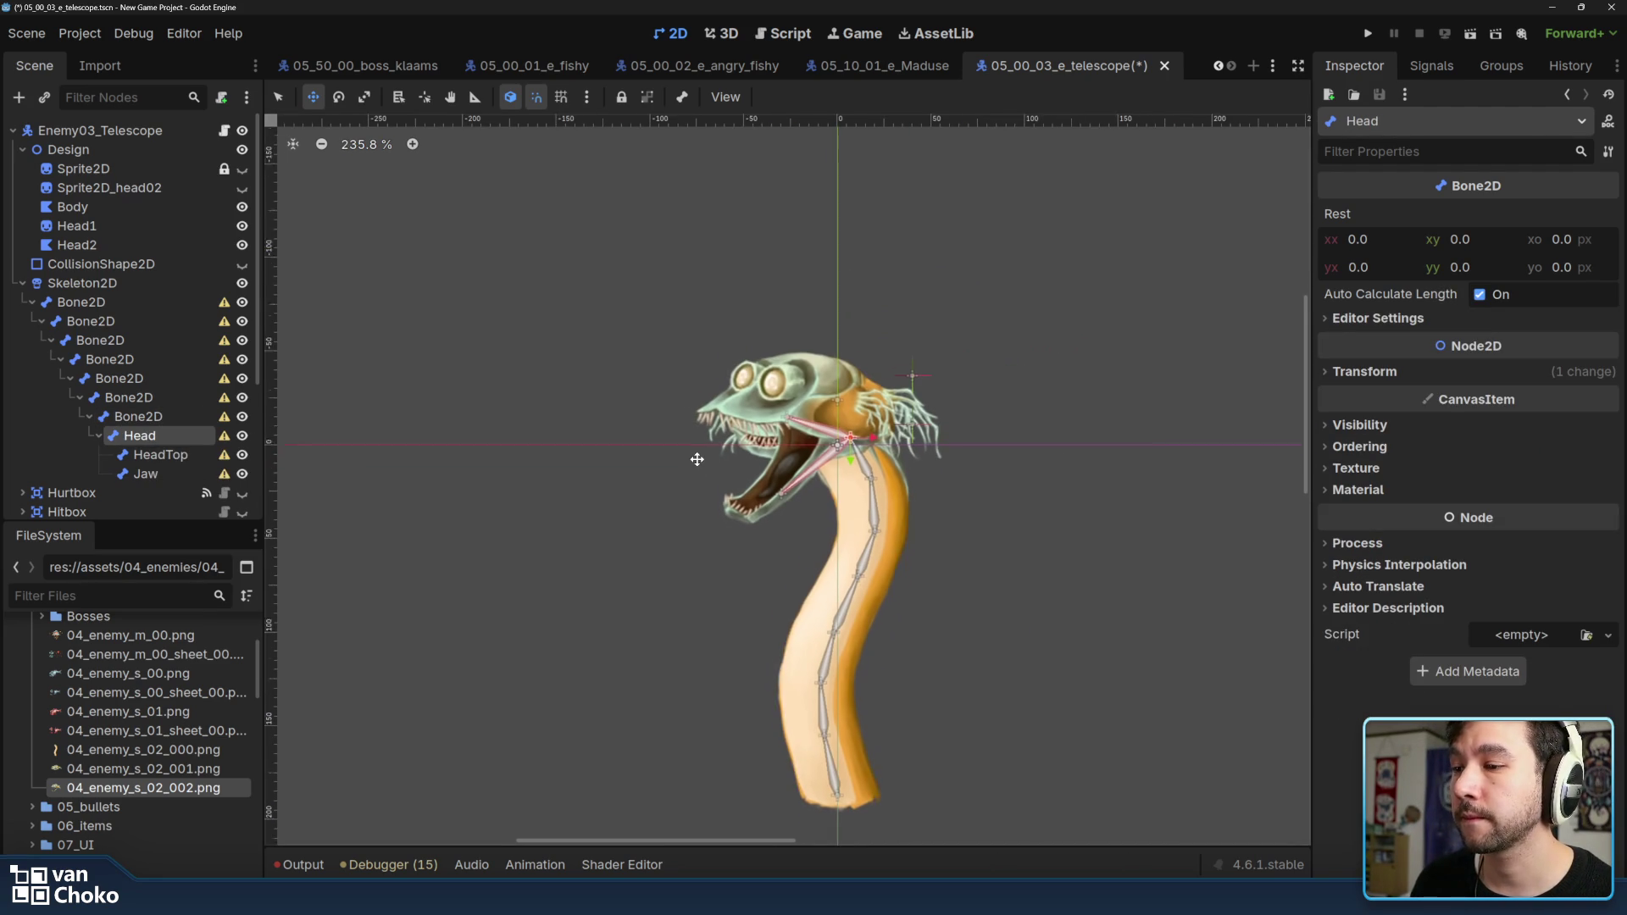
click(106, 305)
click(110, 321)
click(118, 340)
click(127, 359)
click(135, 378)
click(128, 397)
click(136, 416)
click(89, 321)
double_click(83, 301)
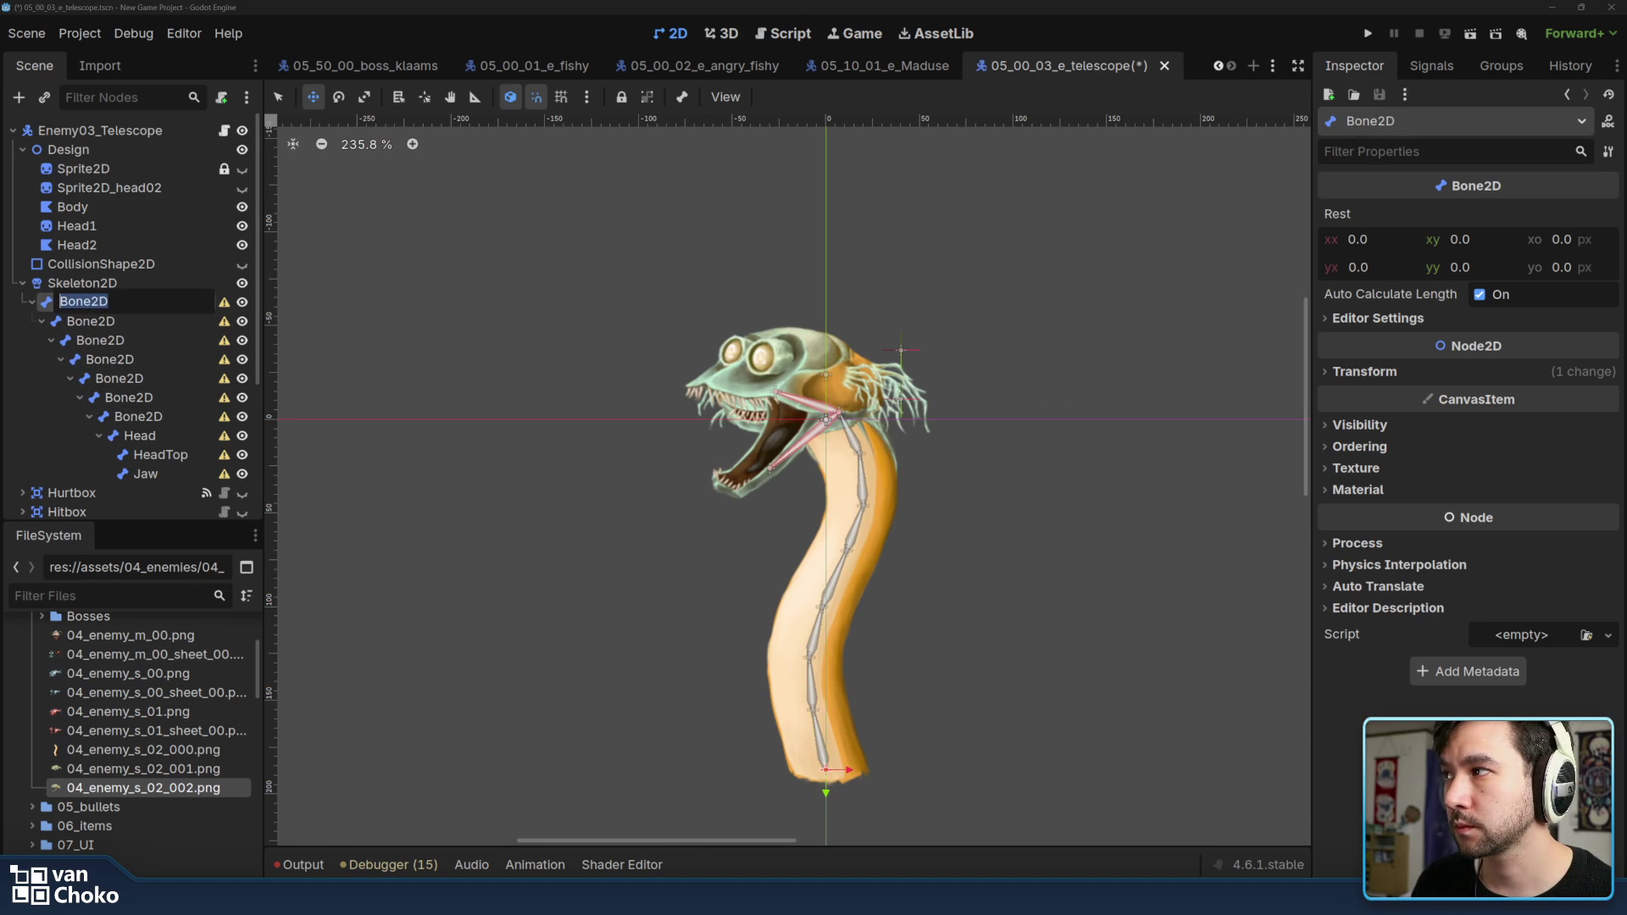
Rename the lowest four bones Tail00, Tail01, Tail02 and Tail03
text(Tail00)
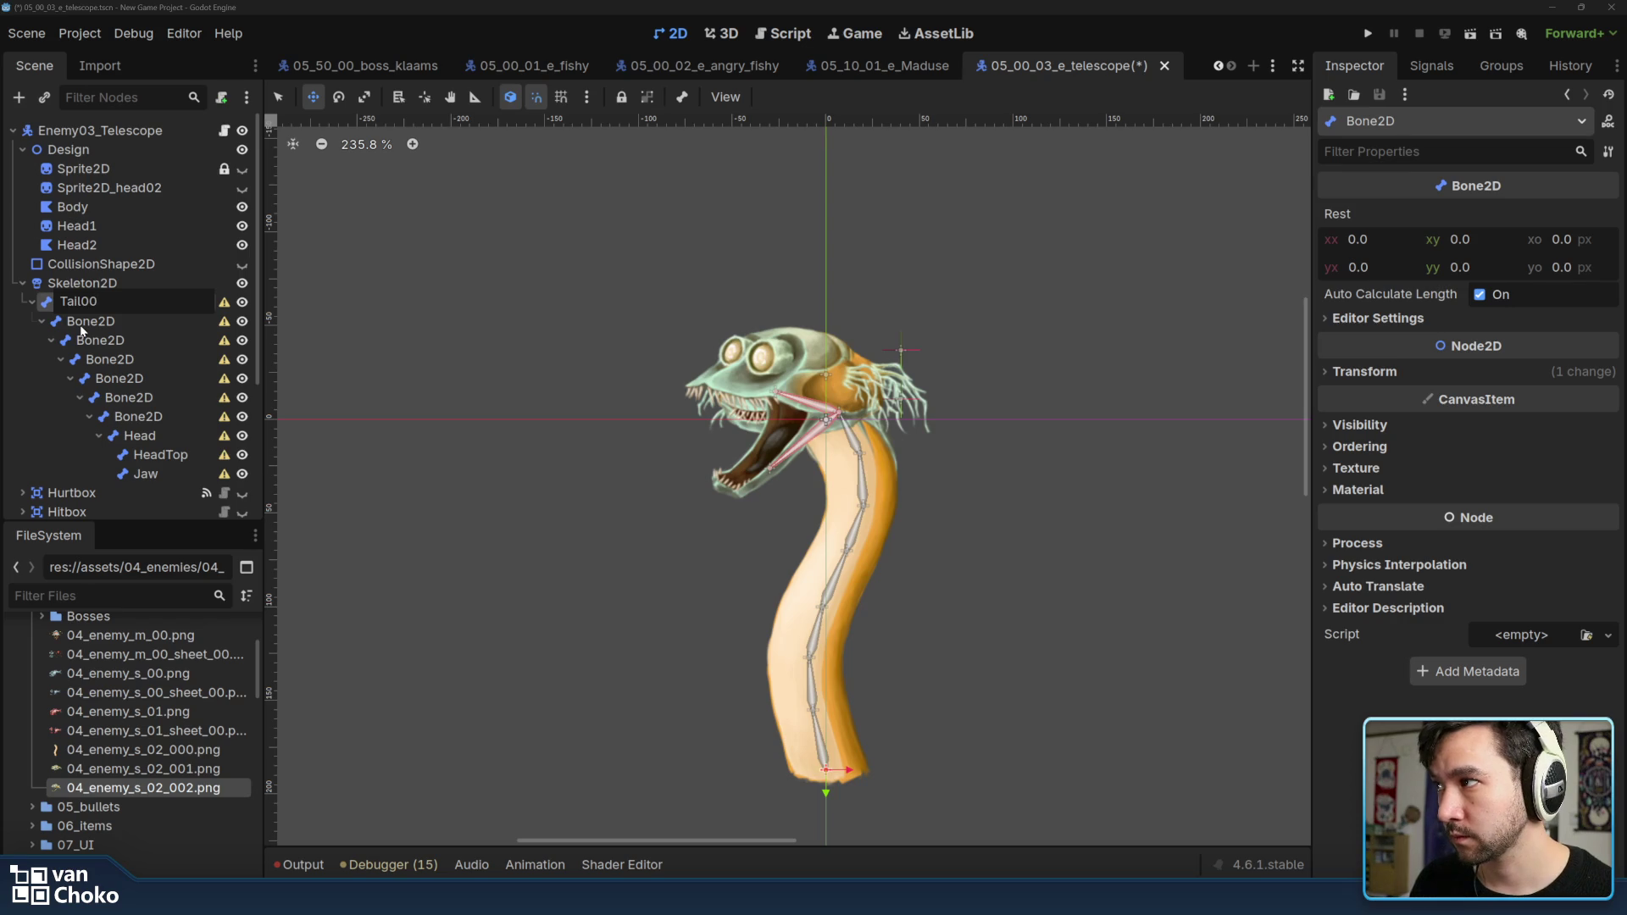
click(82, 330)
double_click(71, 321)
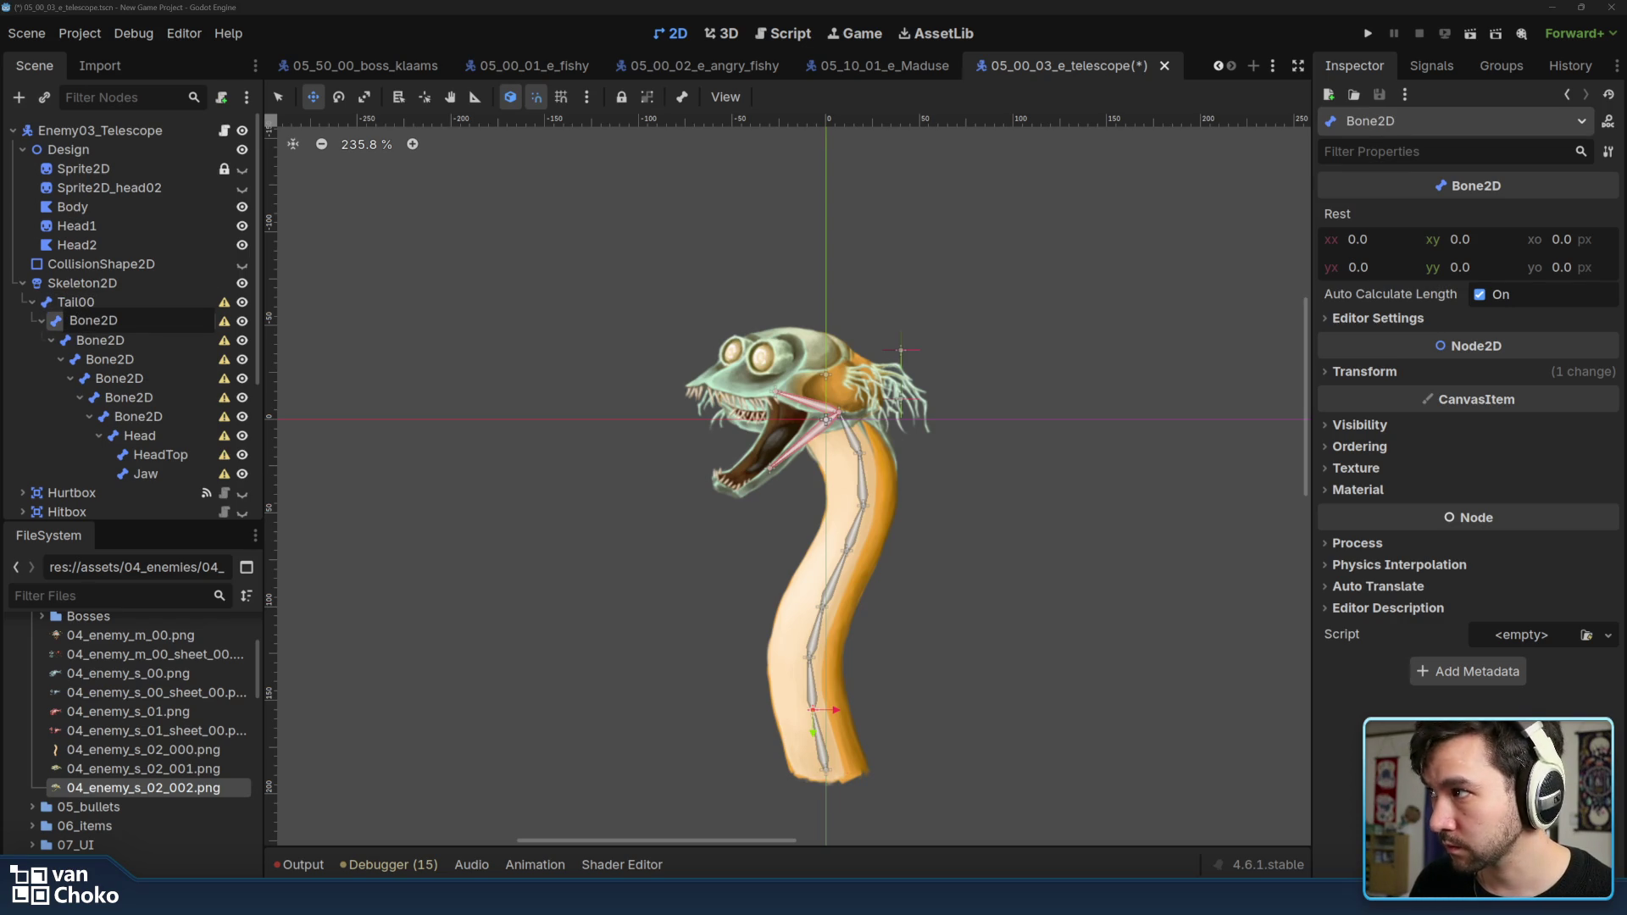
text(Tail01)
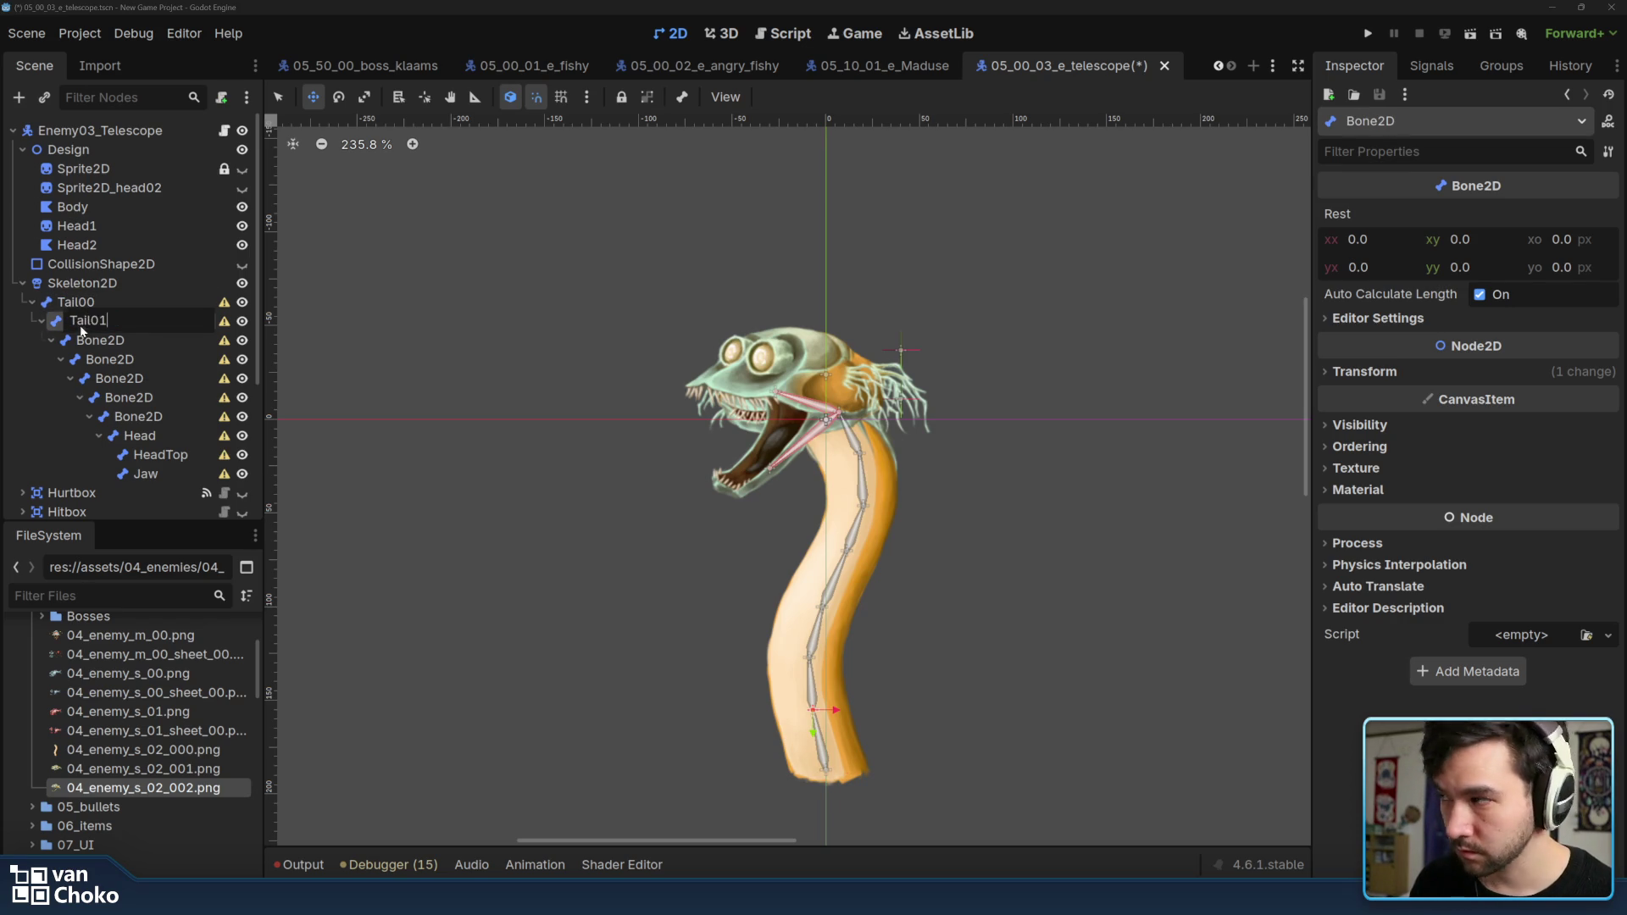
key(Return)
double_click(85, 340)
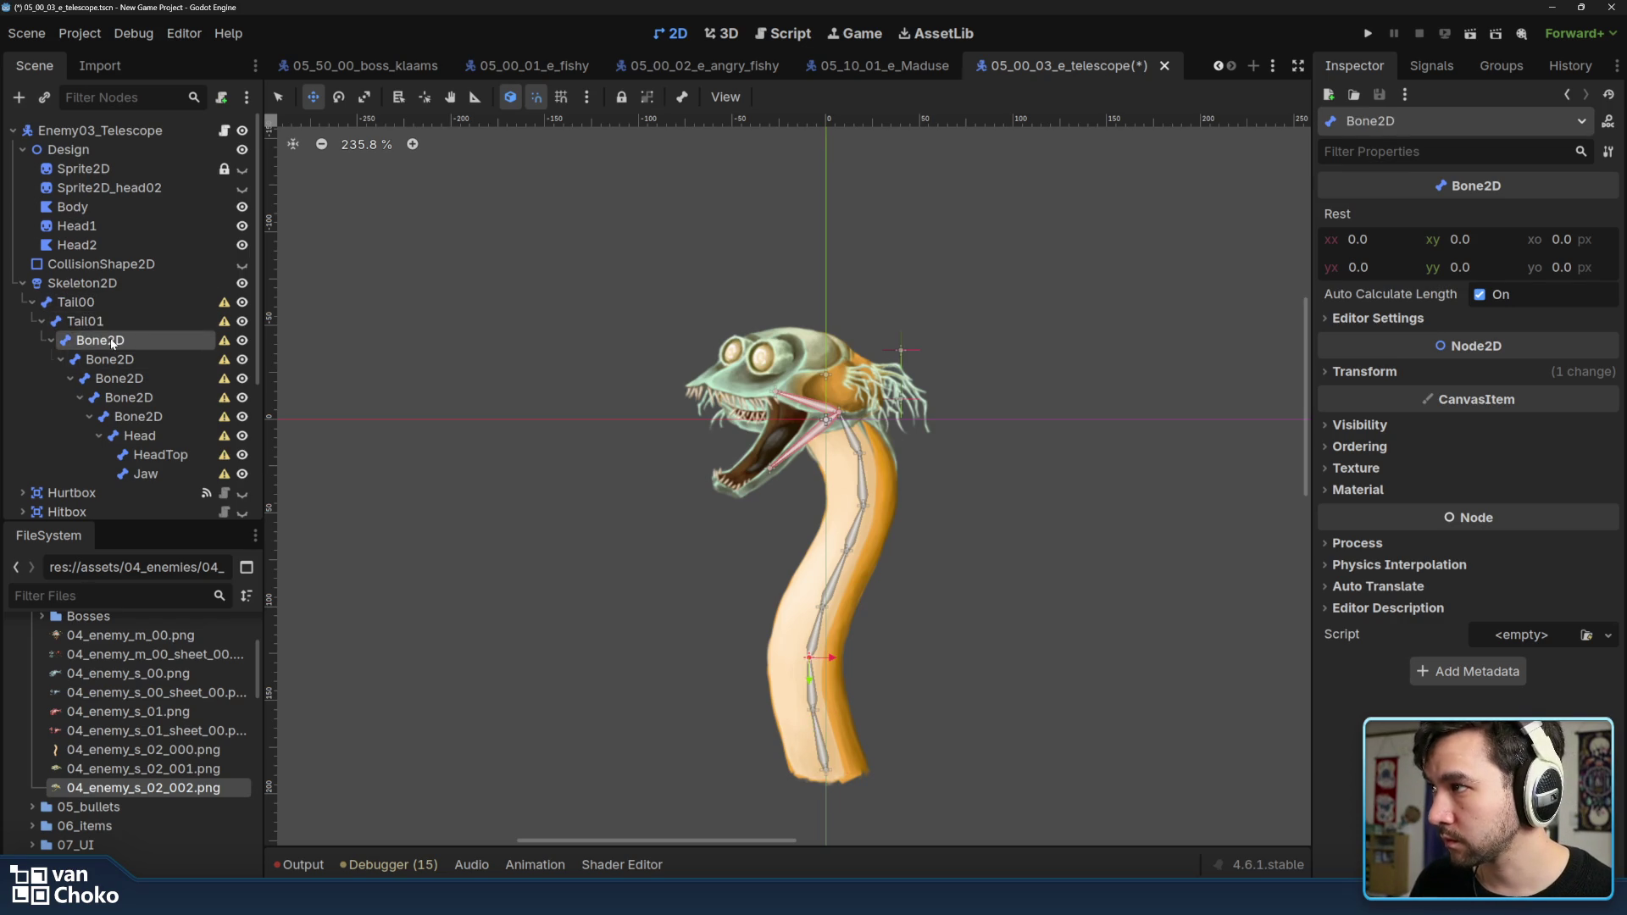
text(Tail02)
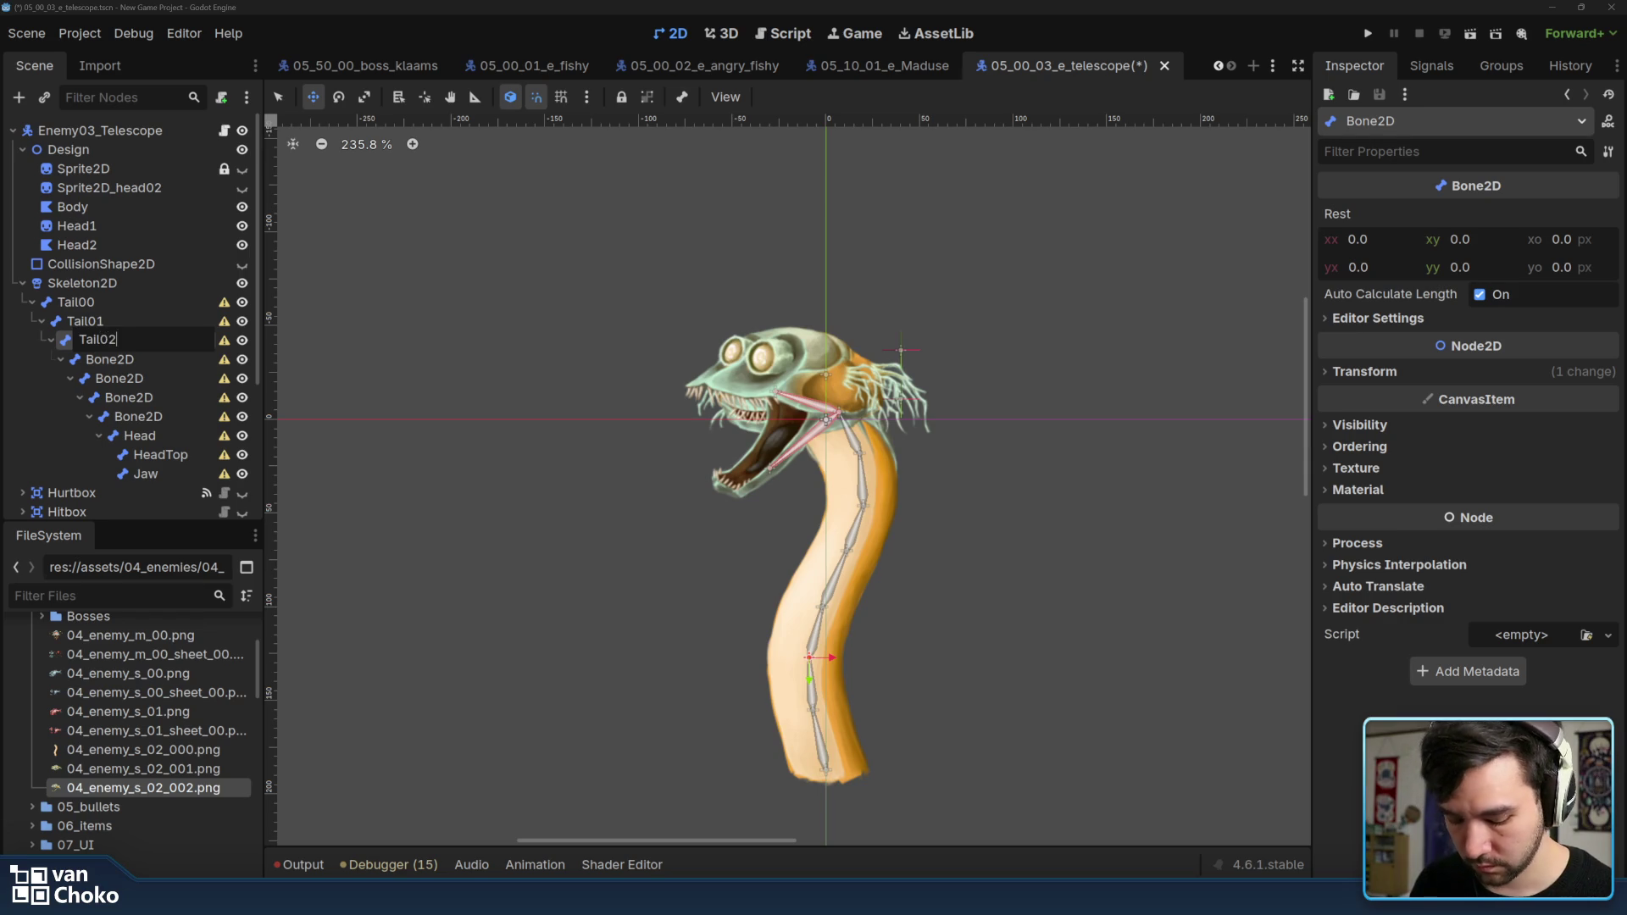
key(Return)
double_click(111, 358)
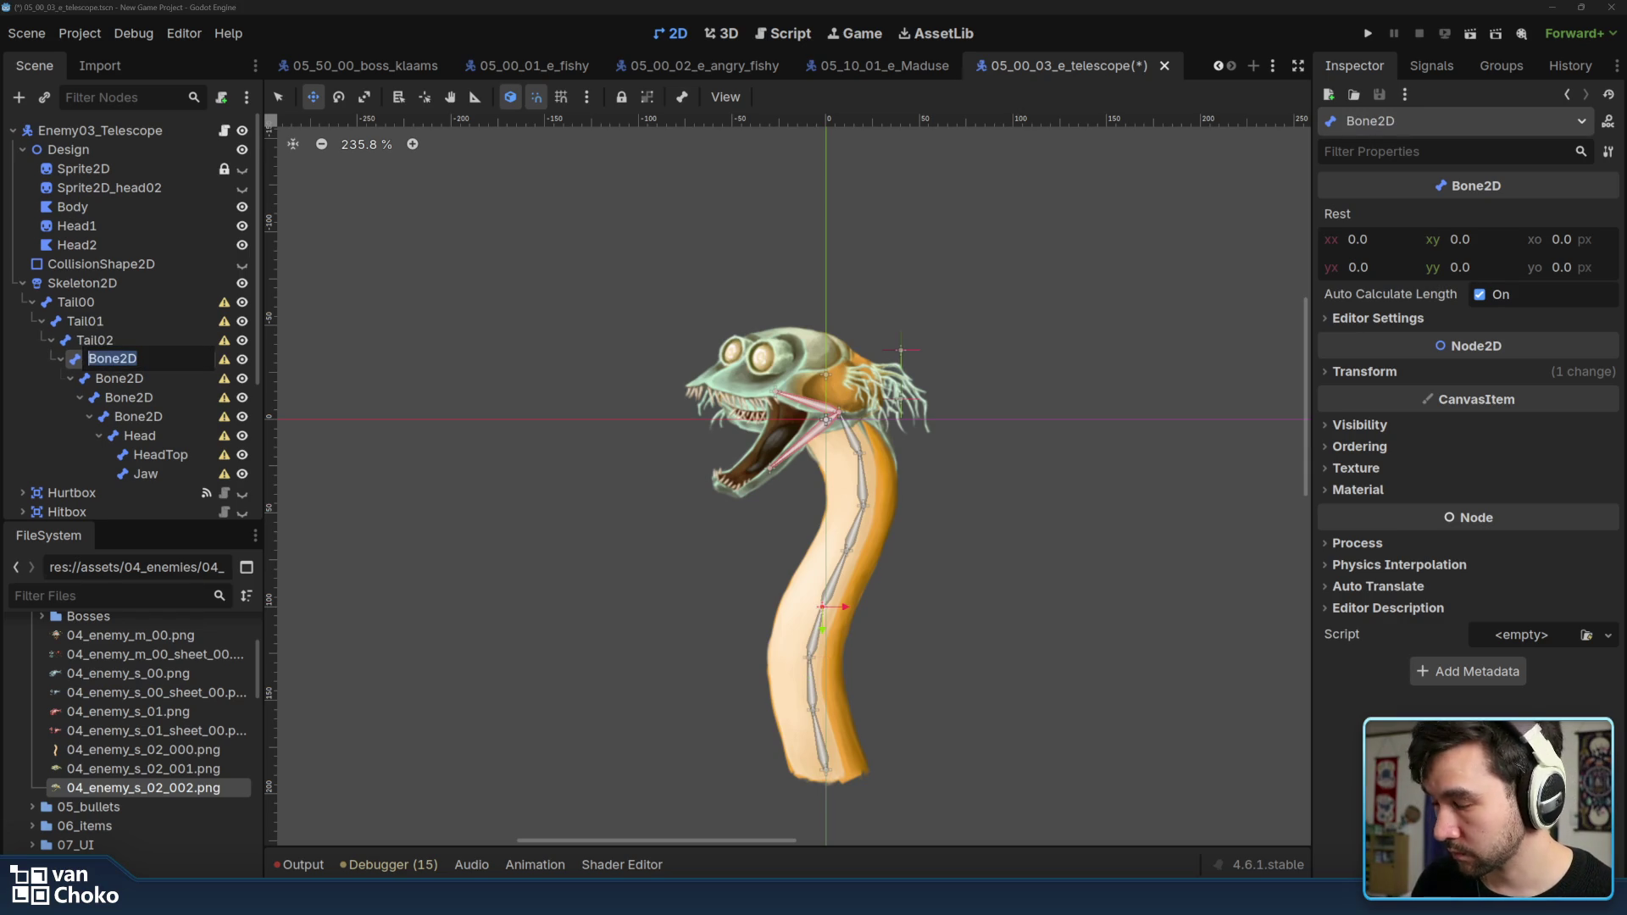
text(Tail03)
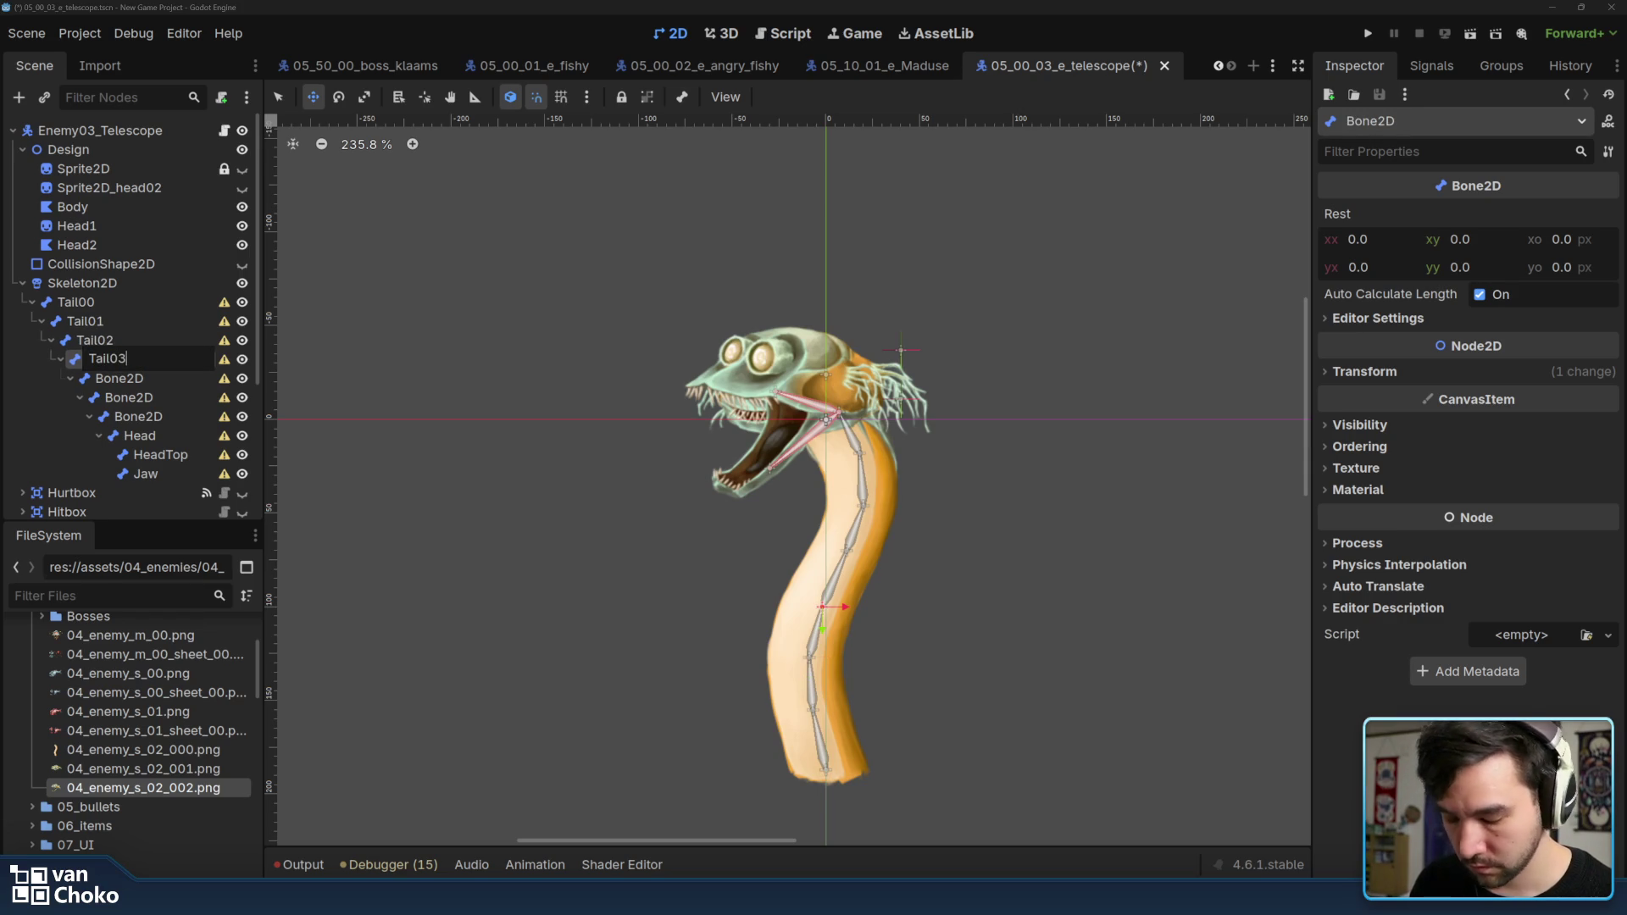
key(Return)
Rename the next bones Tail04, Tail05 and Tail06, then select Skeleton2D
double_click(127, 377)
text(Tail04)
key(Return)
double_click(131, 396)
text(Tail05)
key(Return)
double_click(140, 416)
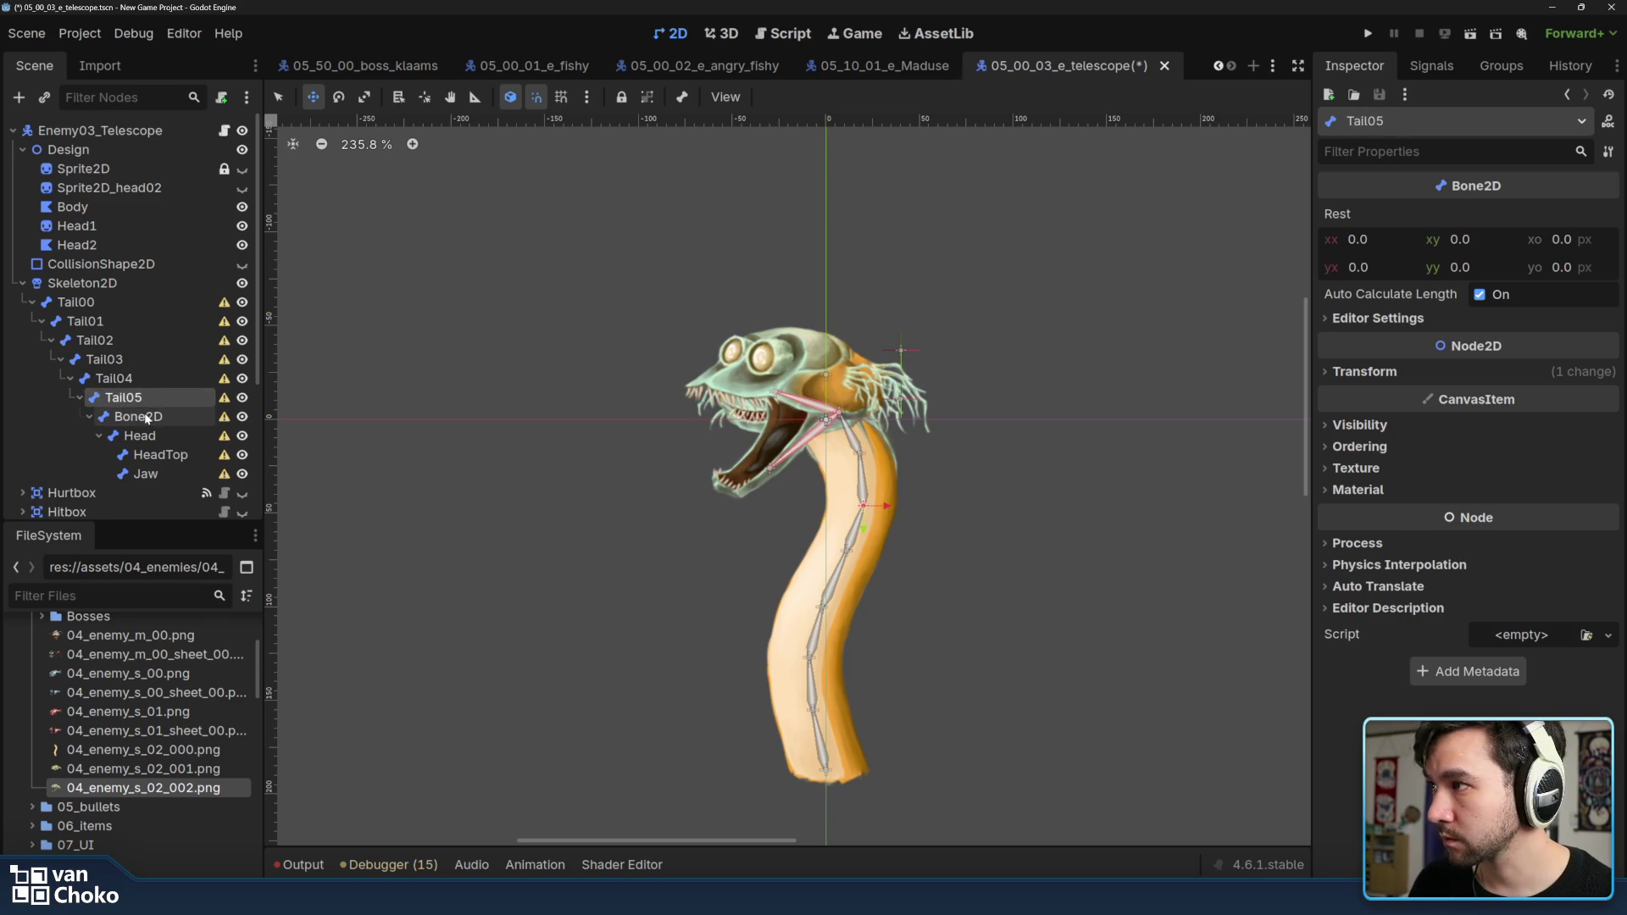
text(Tail06)
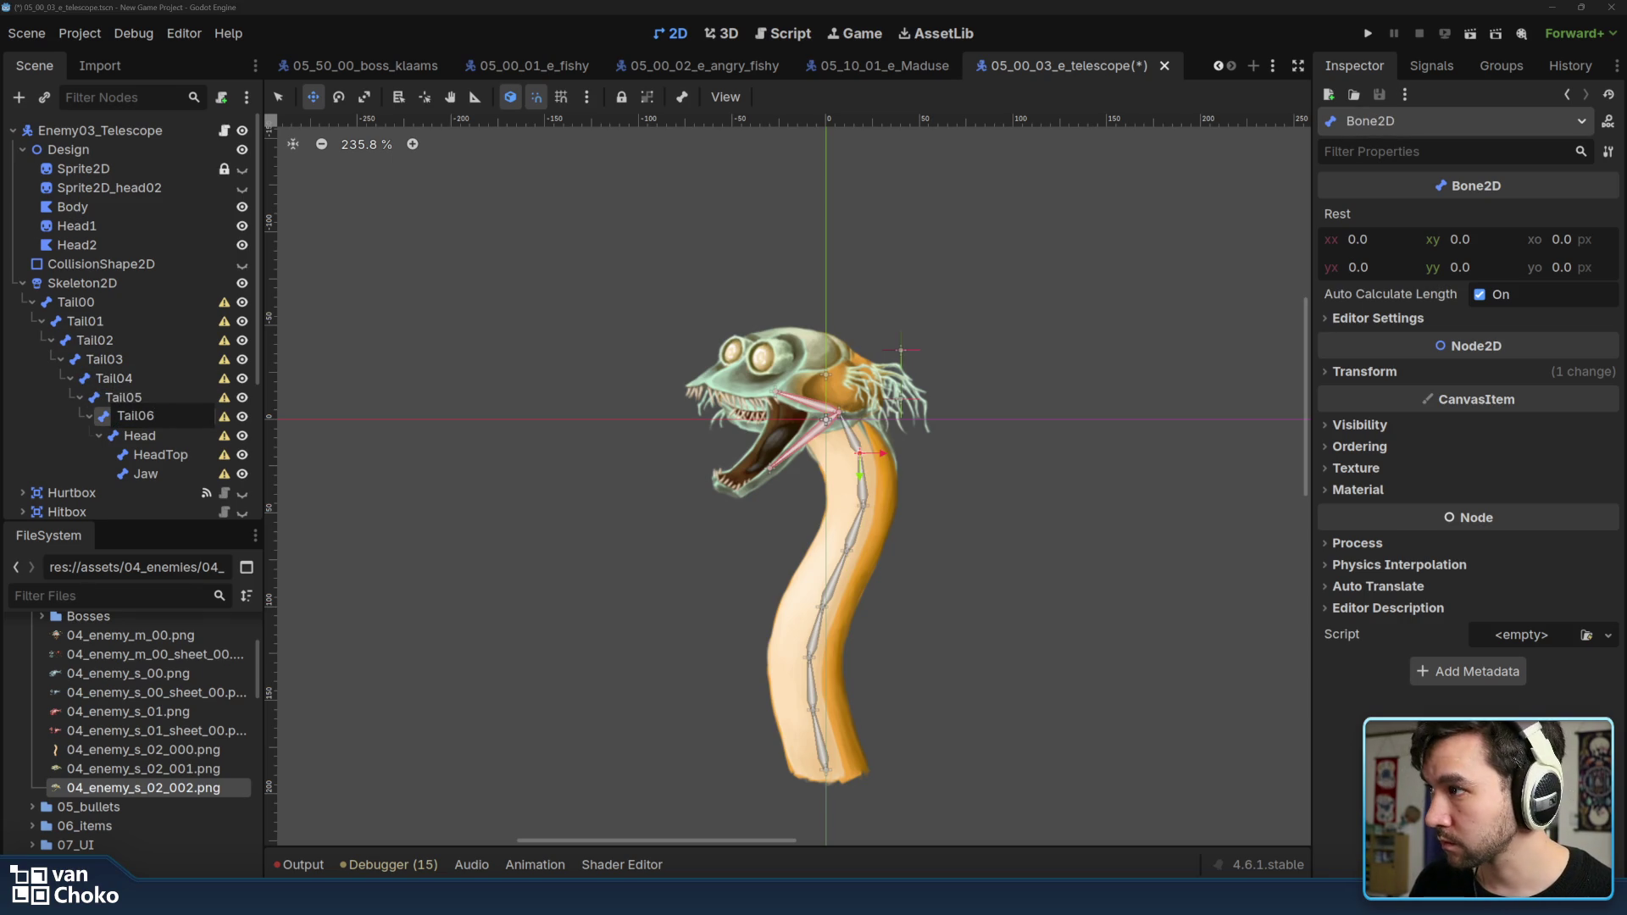
key(Return)
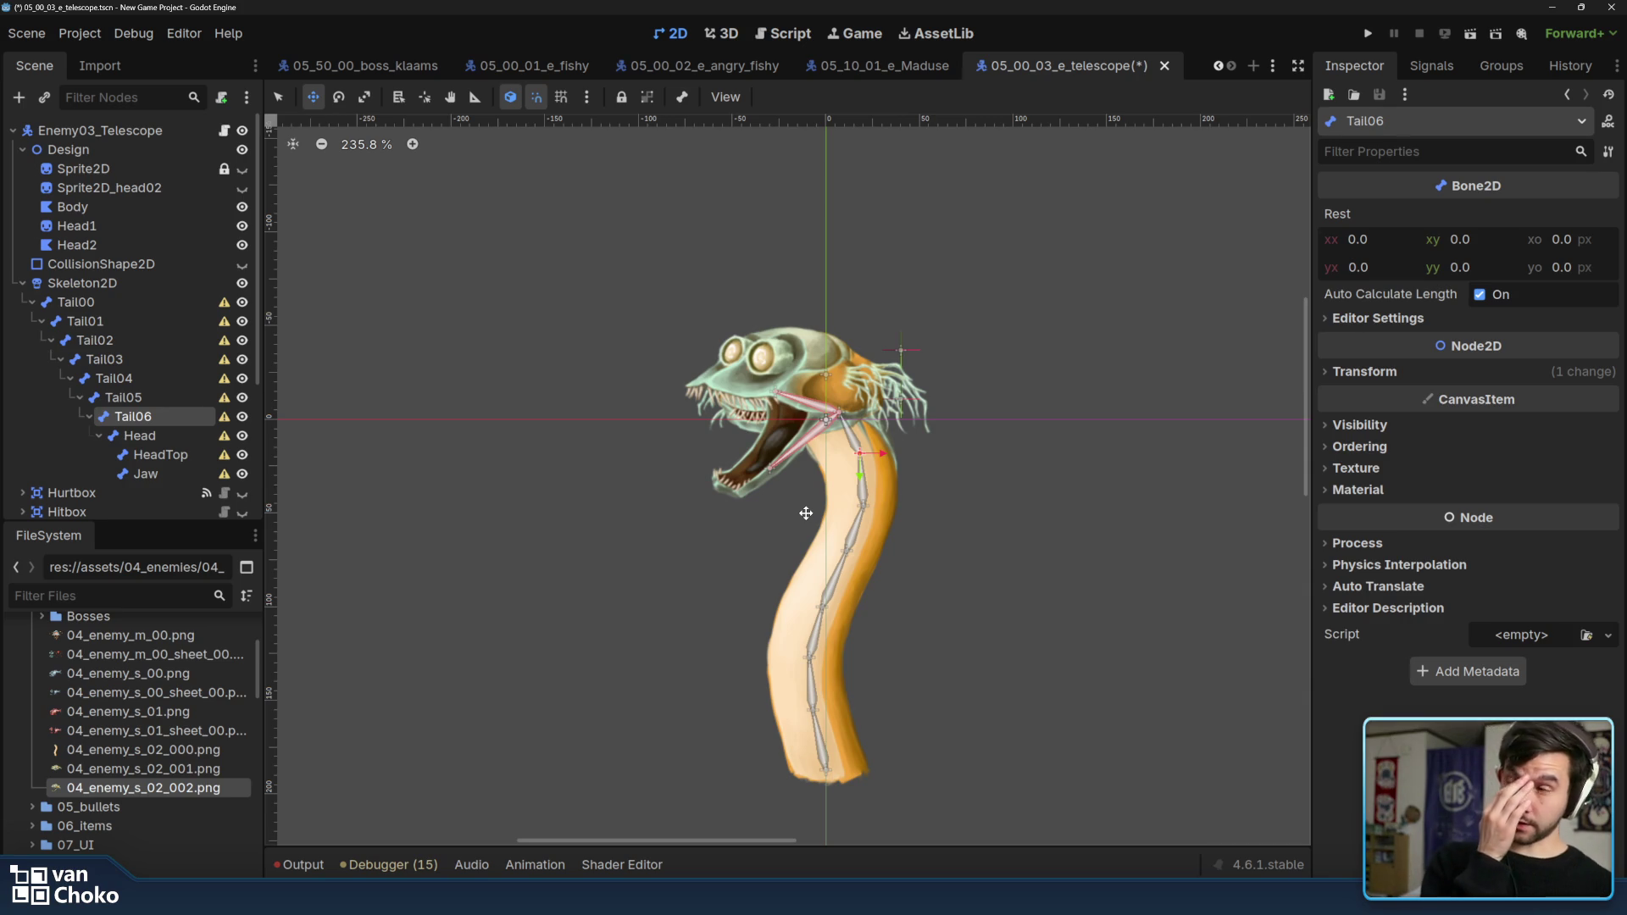
scroll(966, 606, down, 2)
scroll(994, 568, left, 3)
scroll(995, 569, down, 2)
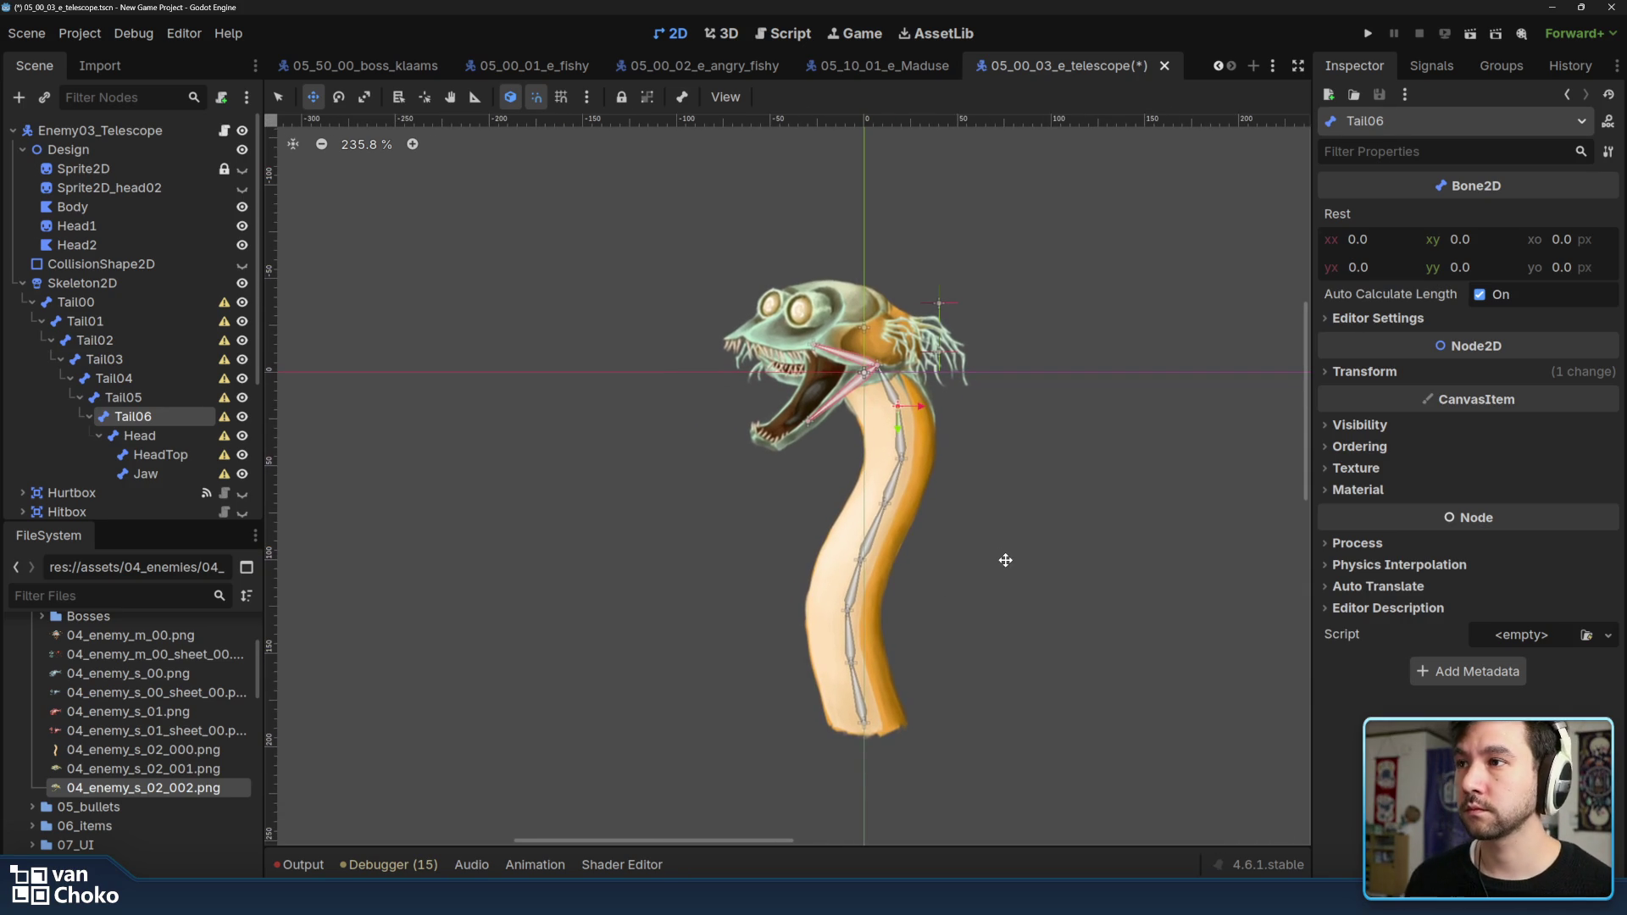
click(127, 289)
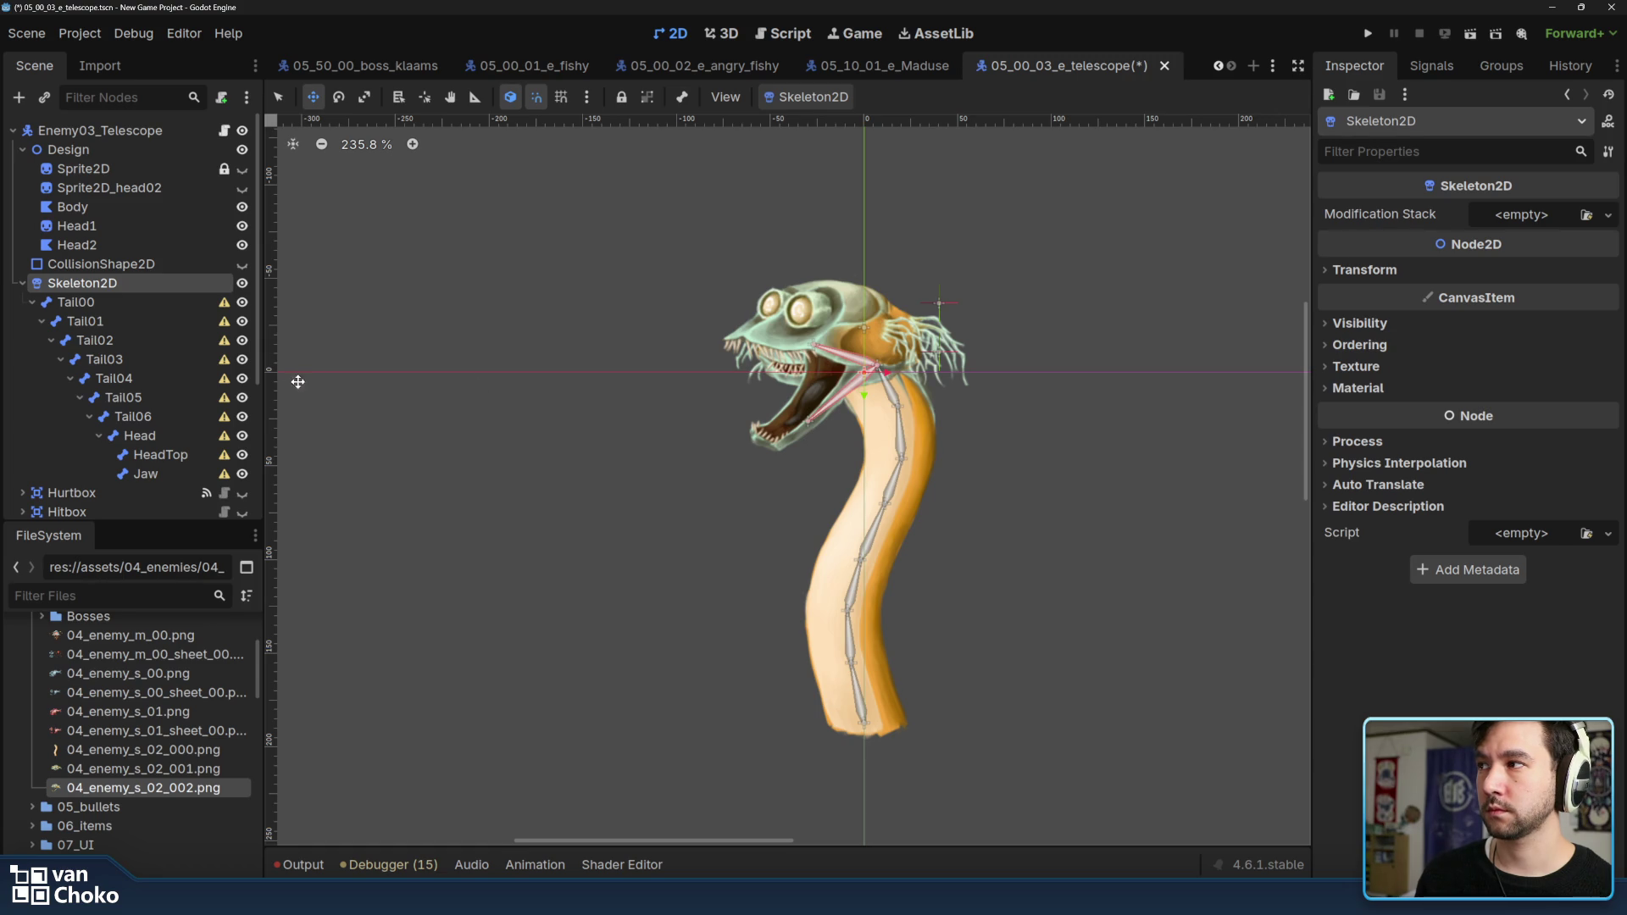
Open the Body polygon's Bones tab and dismiss the missing-skeleton alert on syncing
click(117, 208)
scroll(940, 193, down, 5)
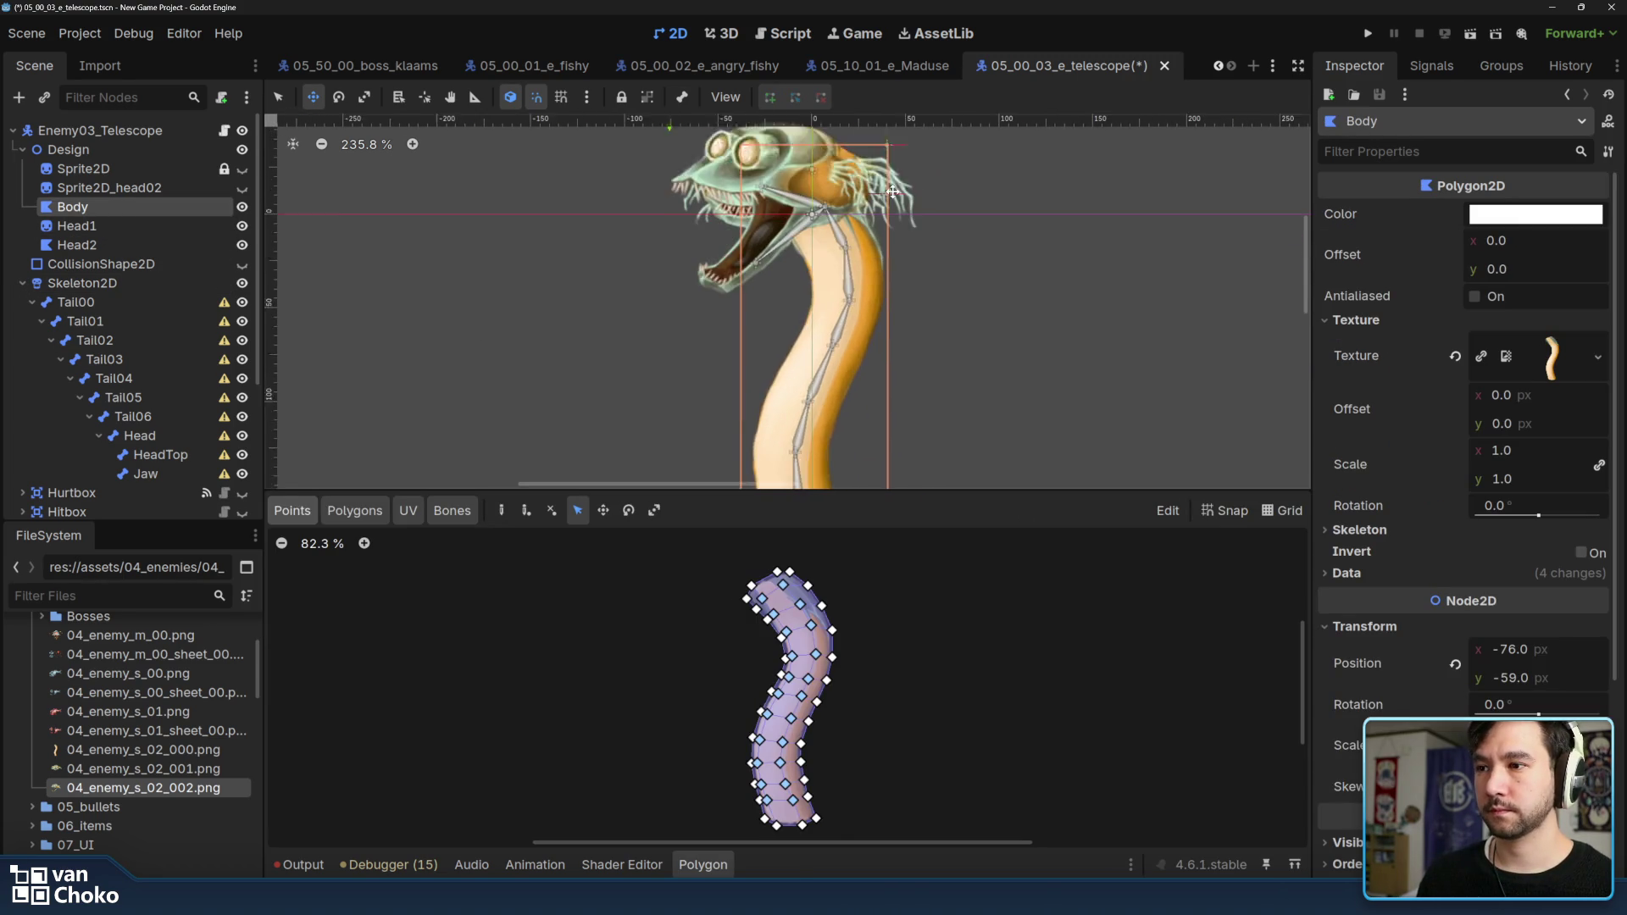
scroll(941, 266, down, 3)
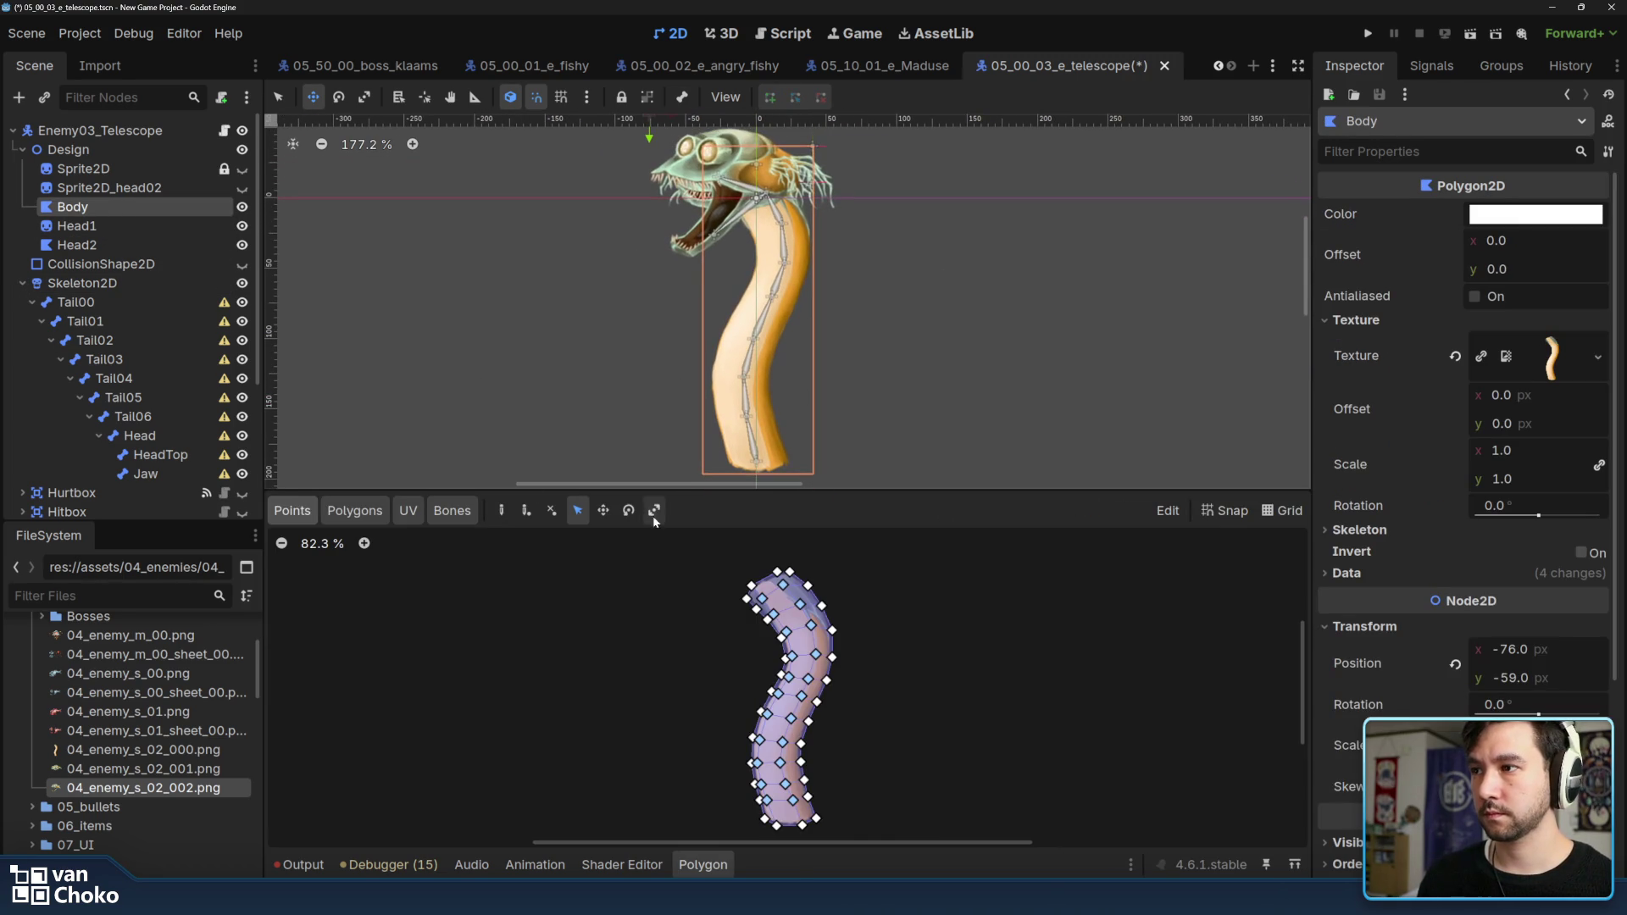
click(461, 511)
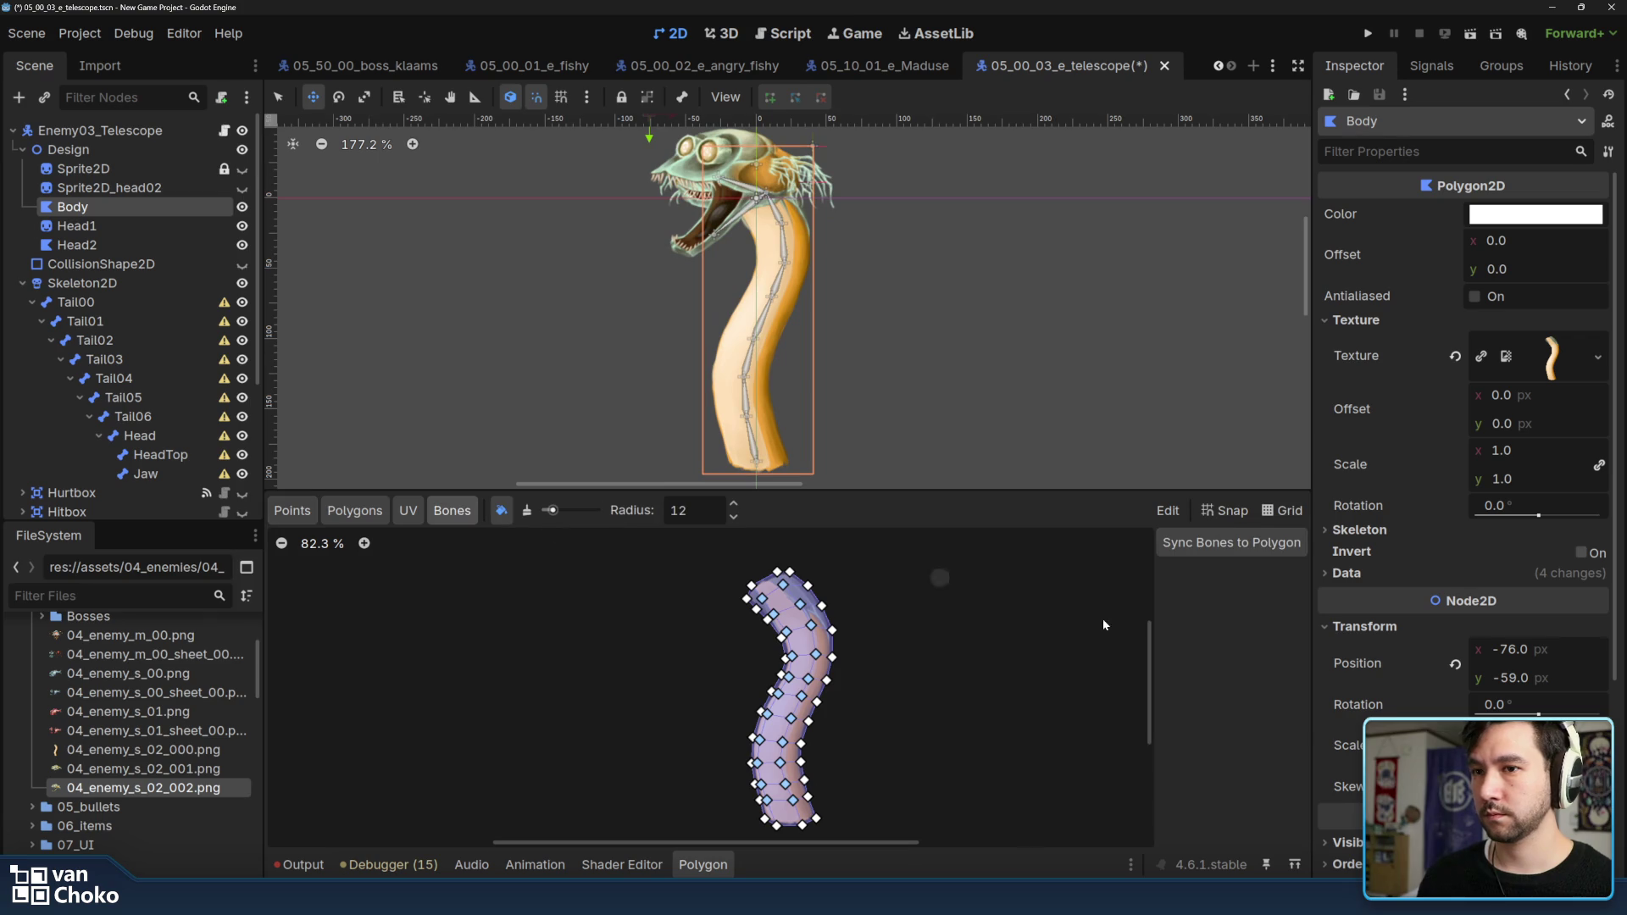
click(1233, 543)
click(816, 476)
Assign Skeleton2D as Body's skeleton and sync its bones to the polygon
click(1360, 529)
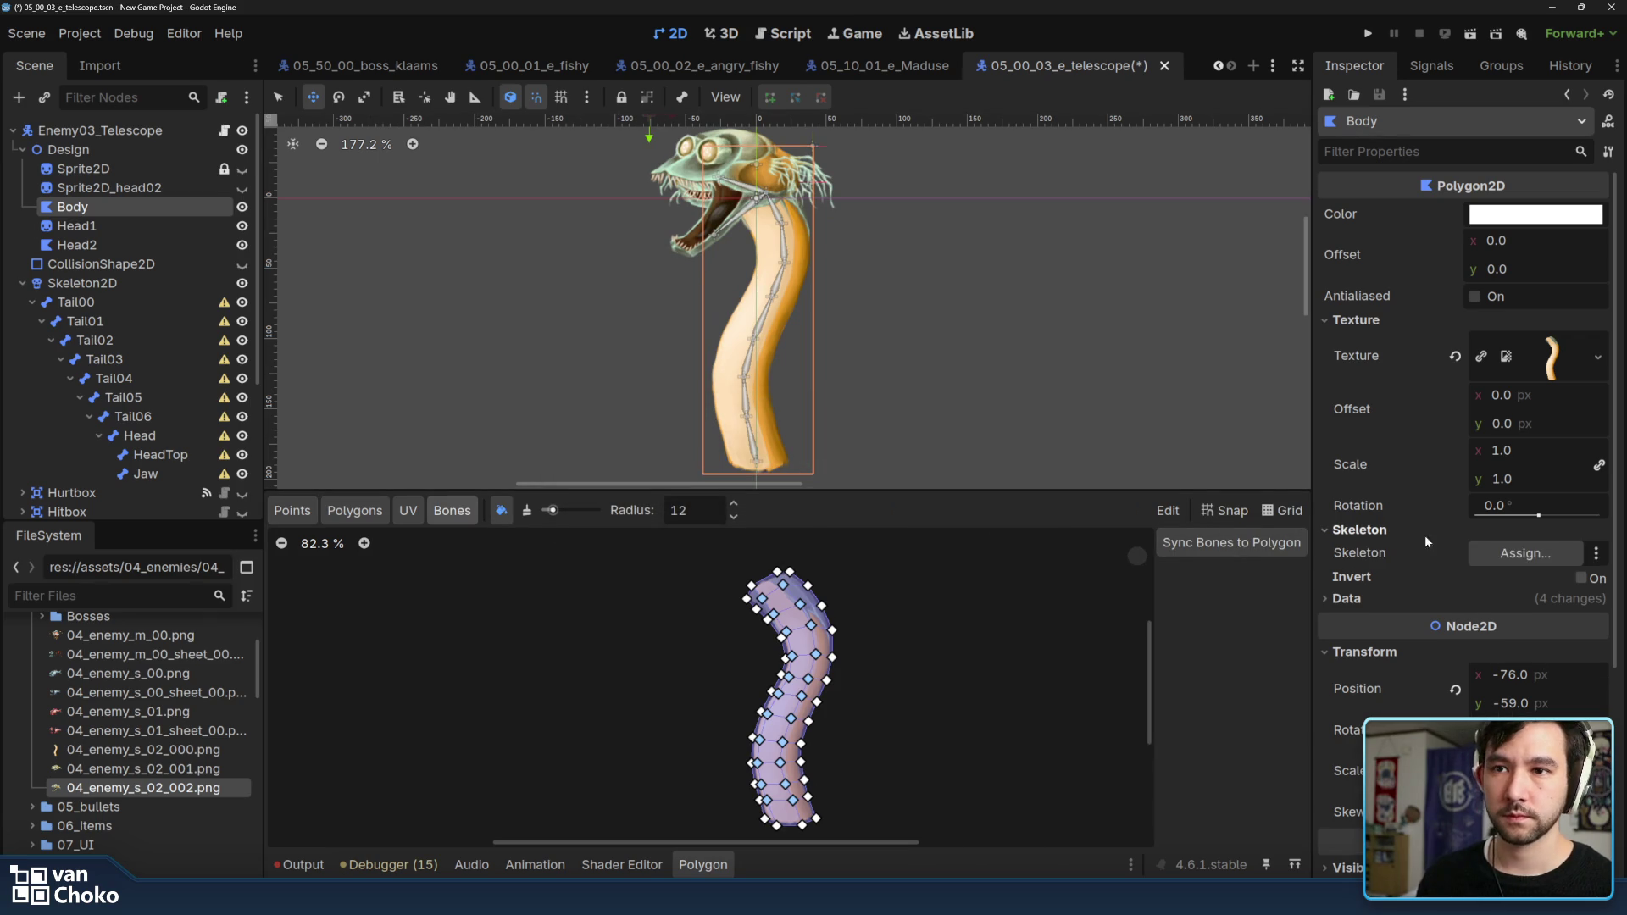
click(1524, 553)
double_click(784, 285)
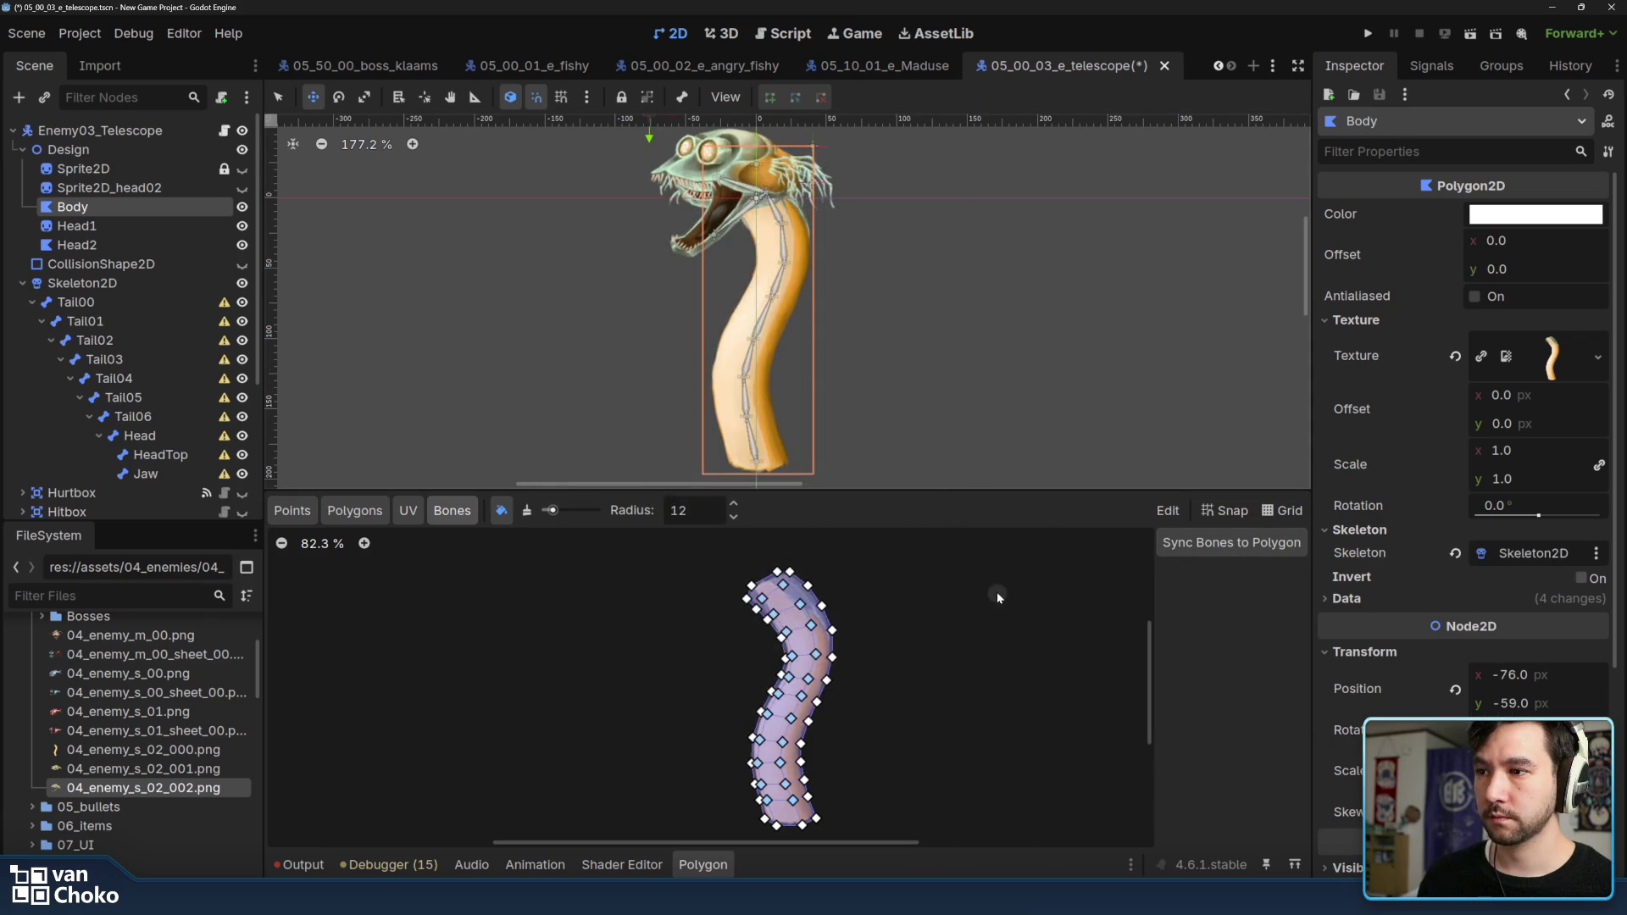
click(1230, 542)
mouse_move(964, 647)
mouse_down()
mouse_move(954, 603)
mouse_move(939, 620)
mouse_up()
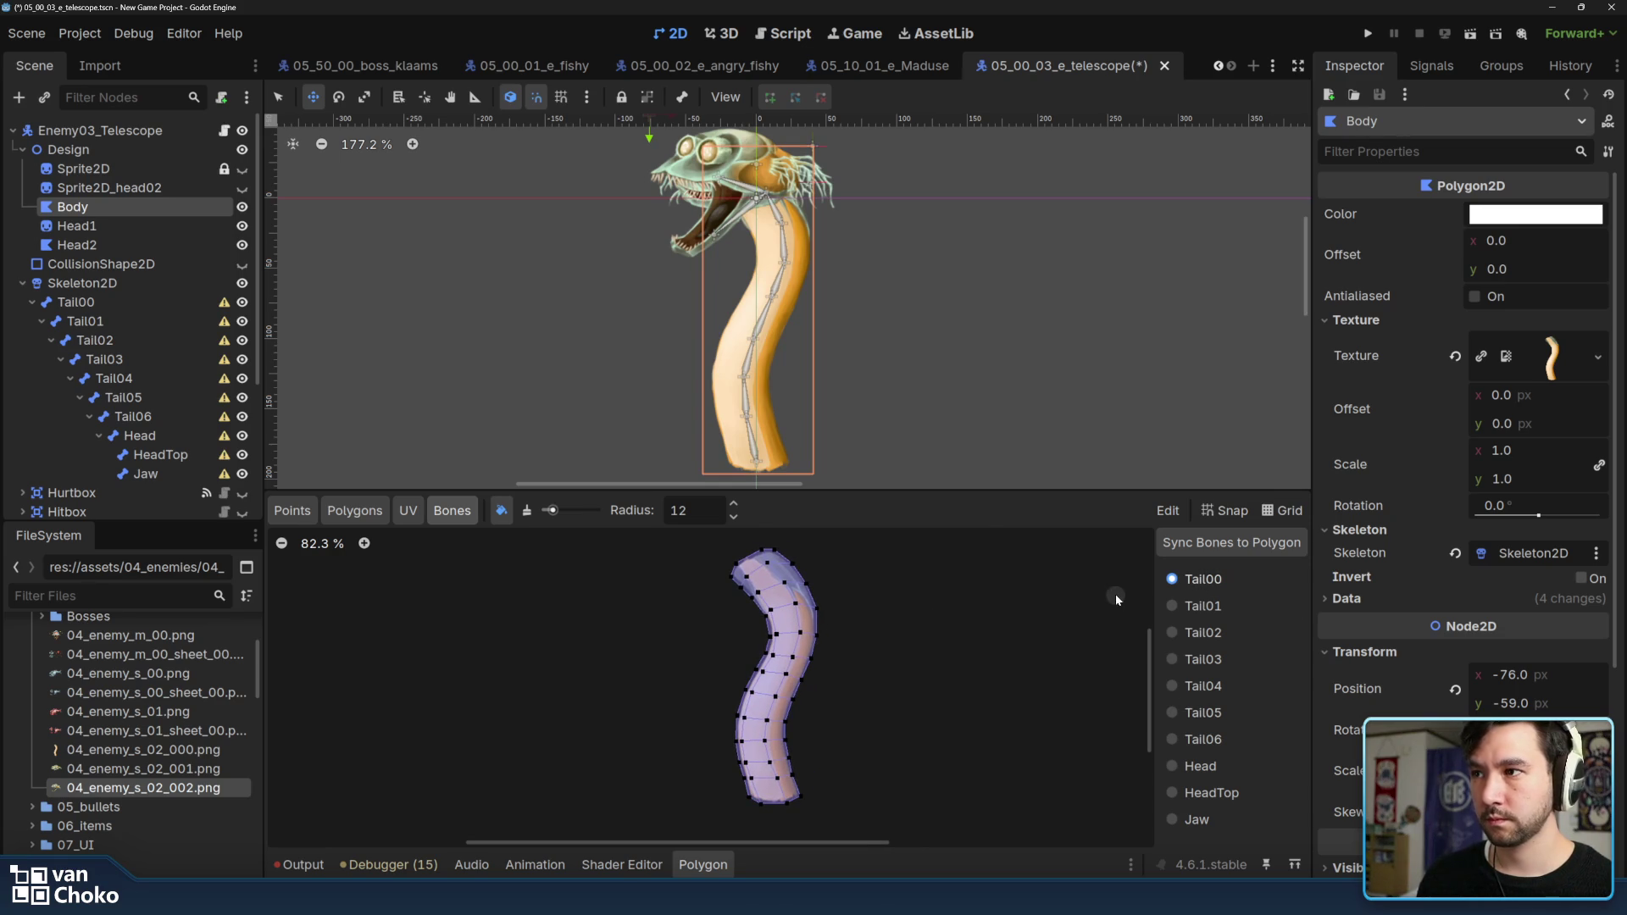
Paint Tail00 weight at maximum strength onto the tail's bottom end
drag(552, 510, 593, 510)
drag(820, 811, 743, 796)
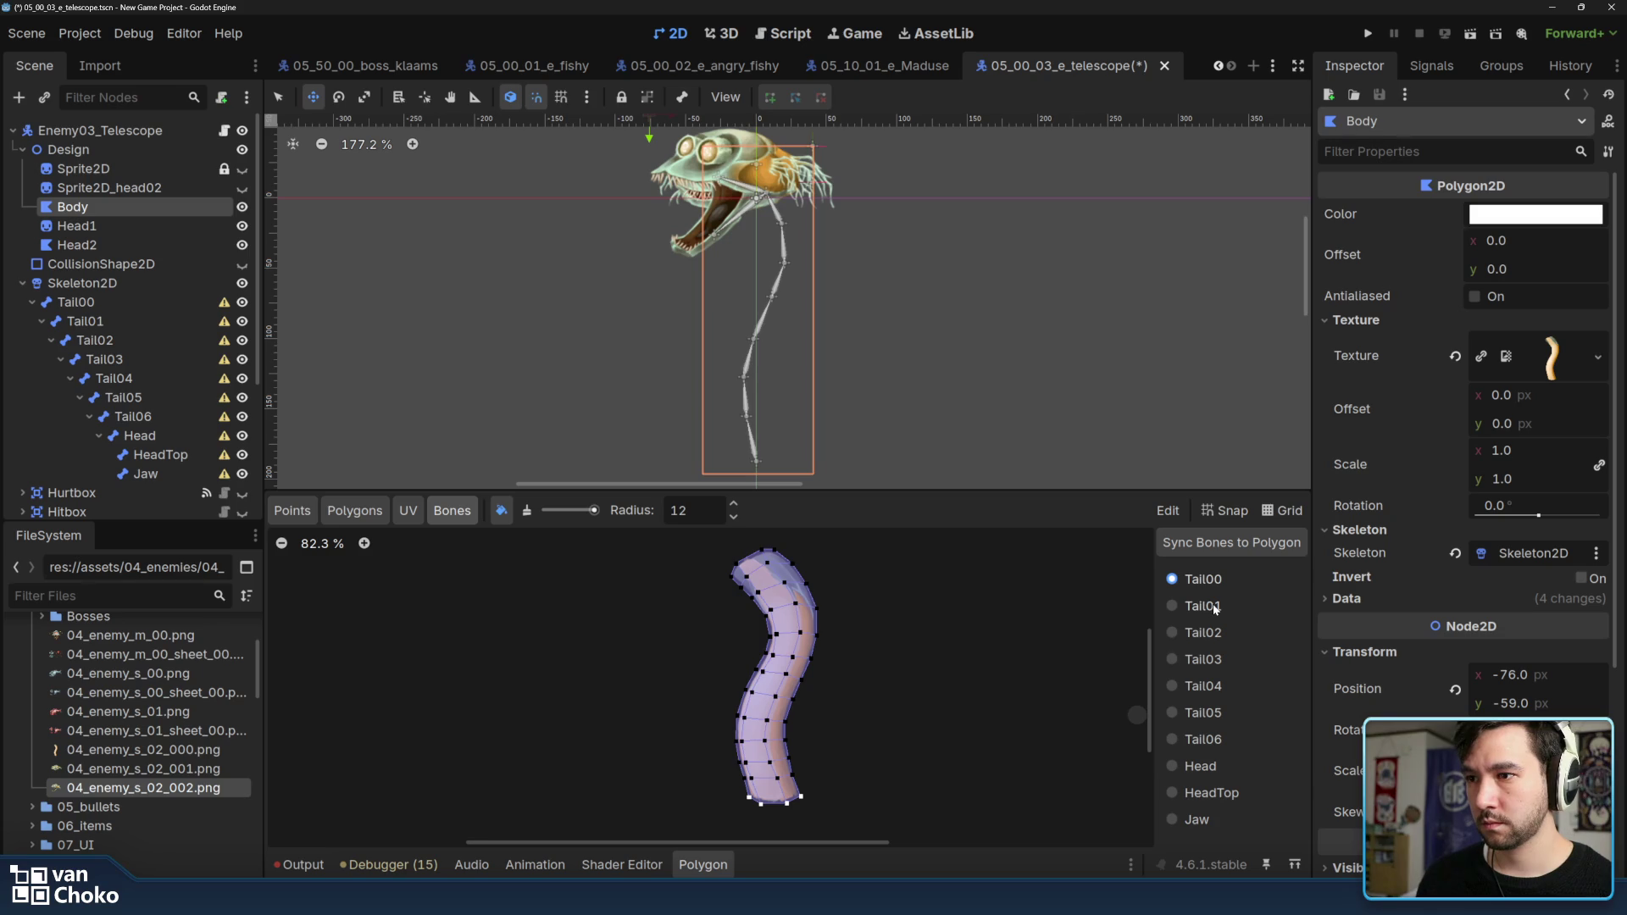
click(568, 510)
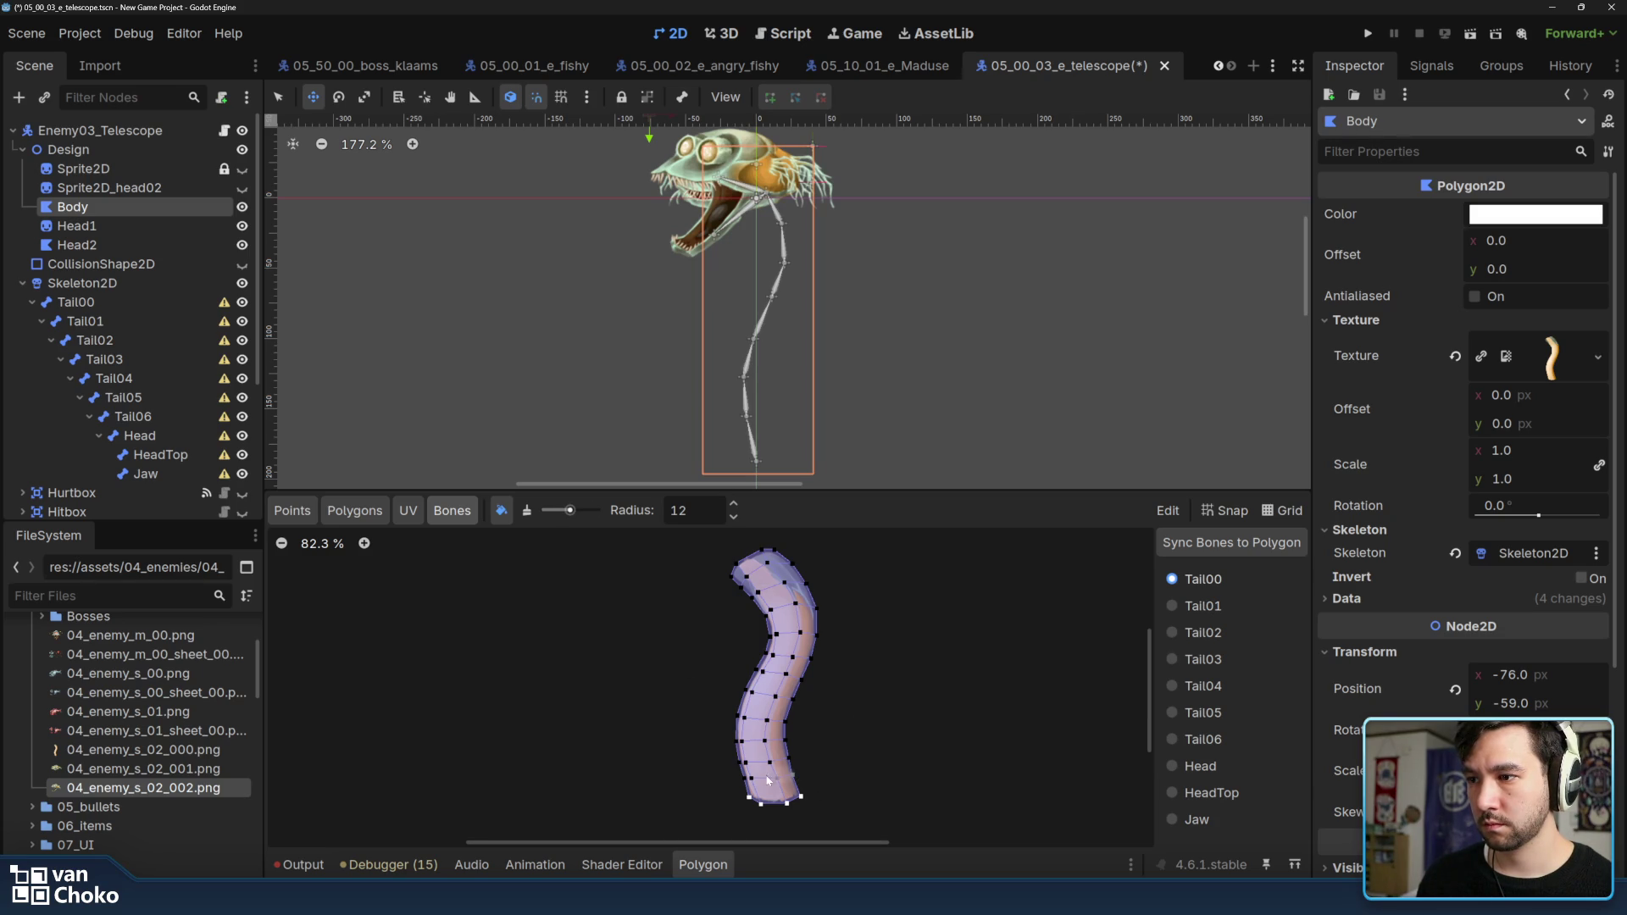
click(1214, 607)
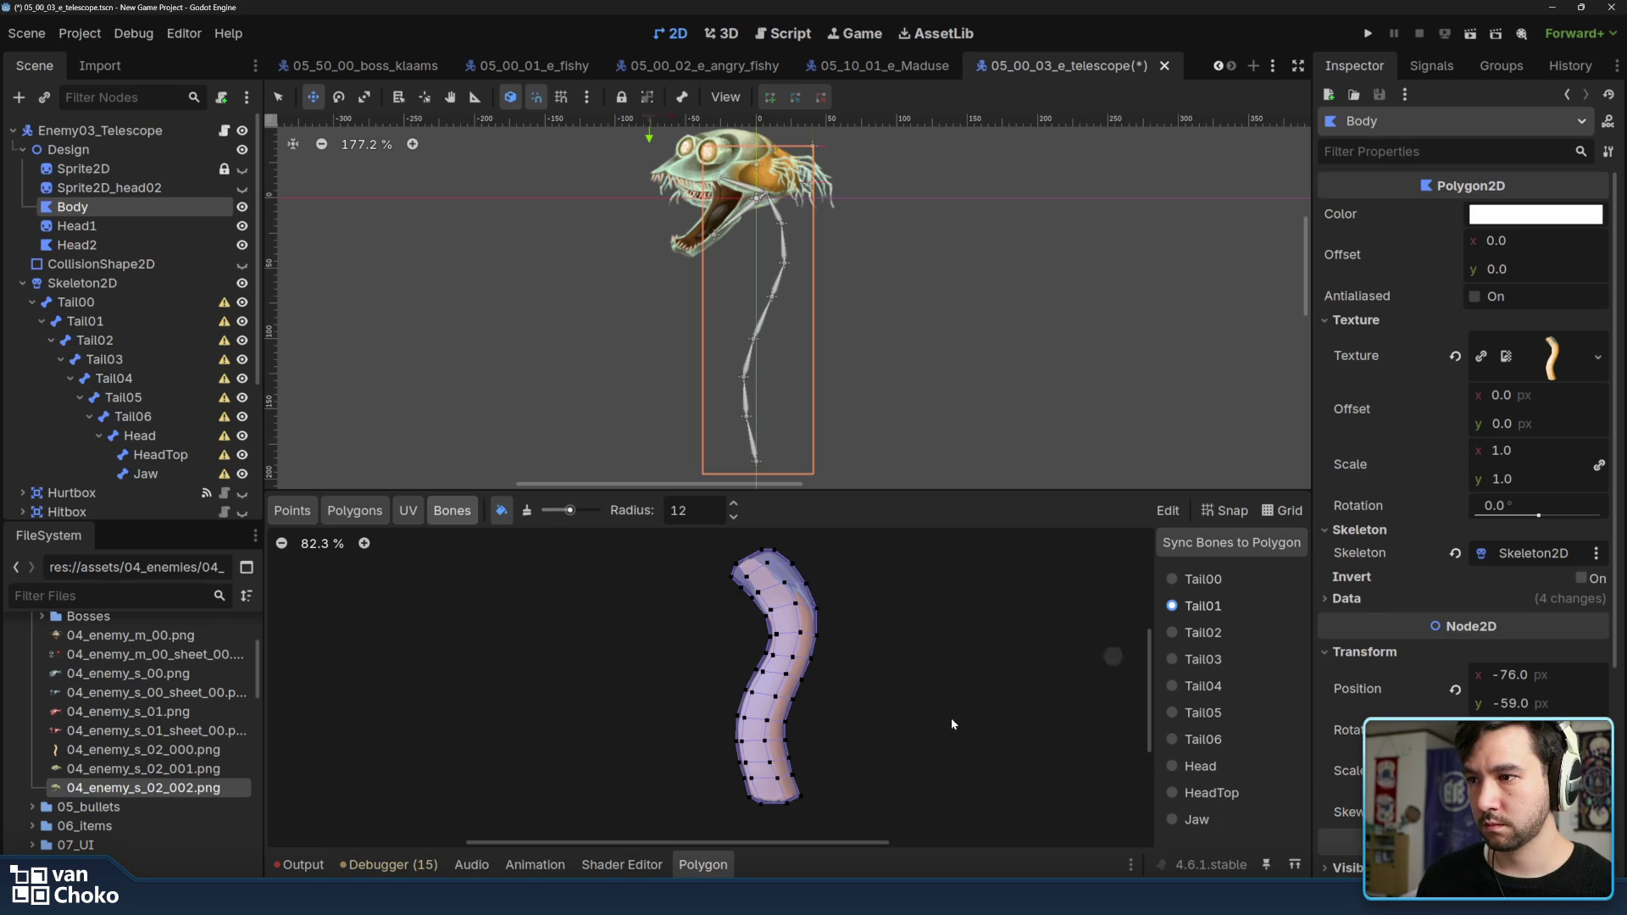
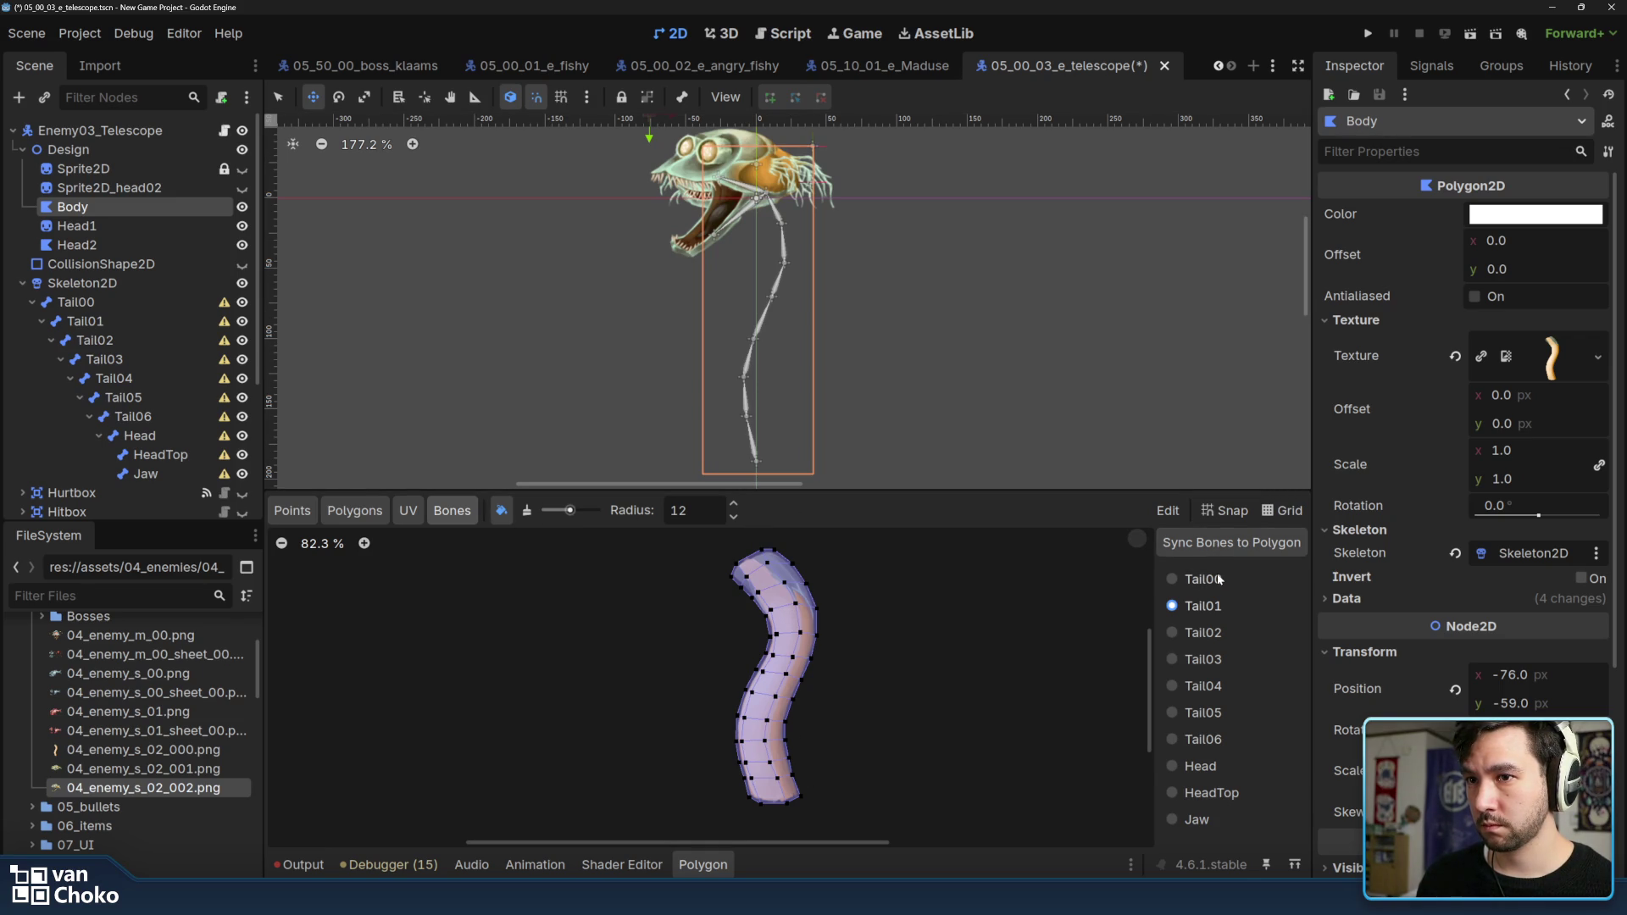
Recentre the Body mesh view and review the HeadTop and Tail01 bone weights
scroll(913, 745, up, 3)
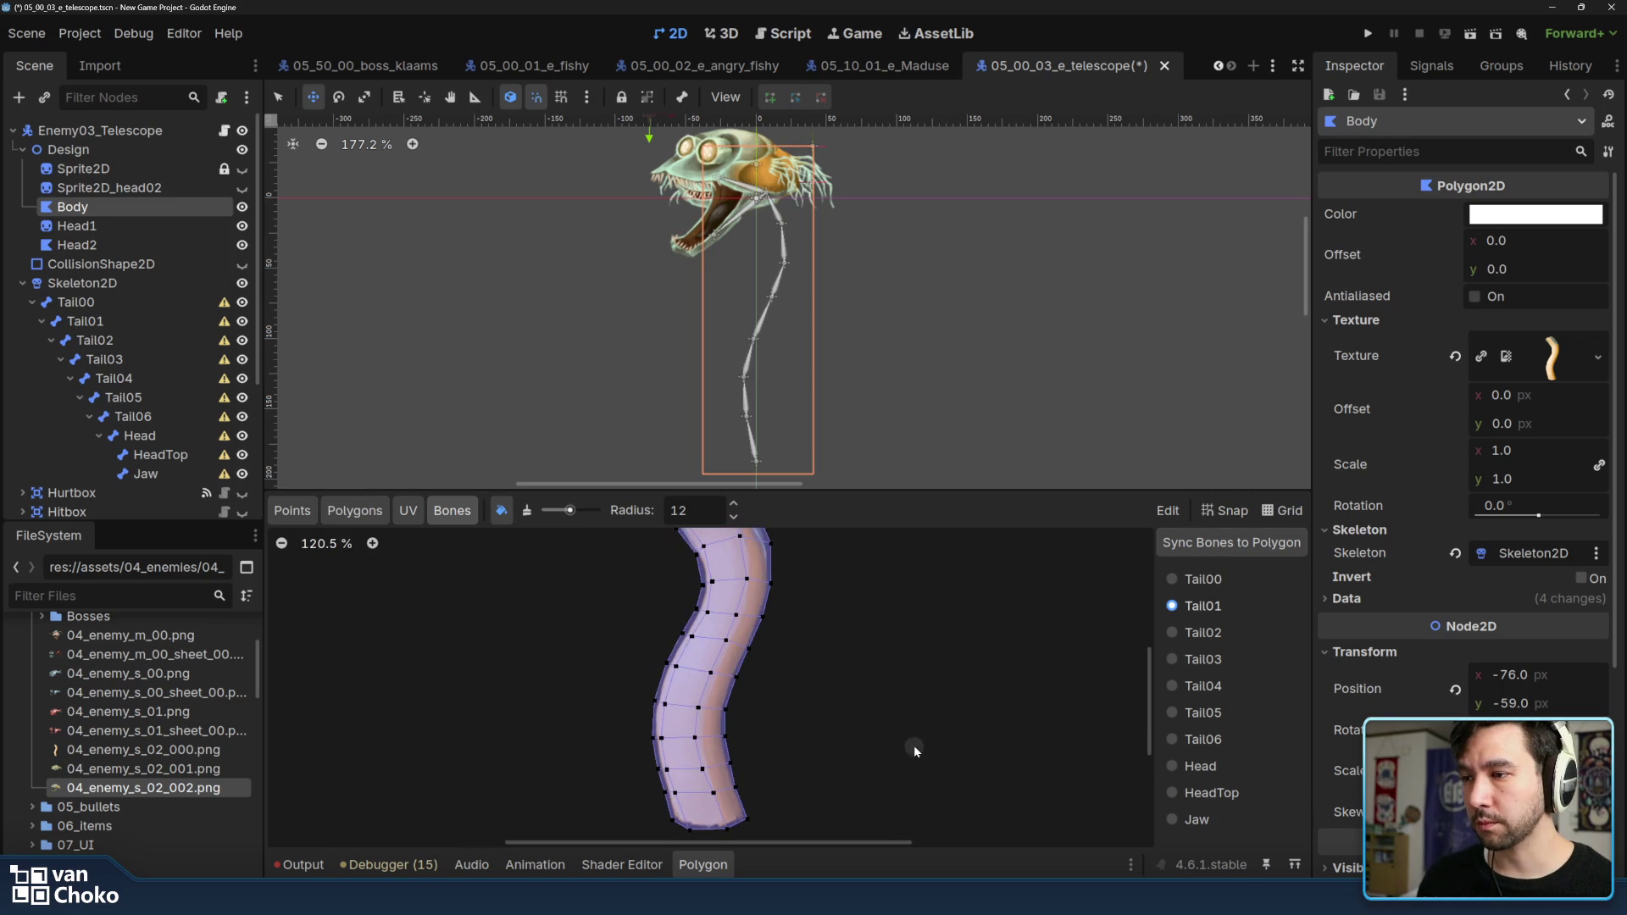
drag(917, 708, 896, 698)
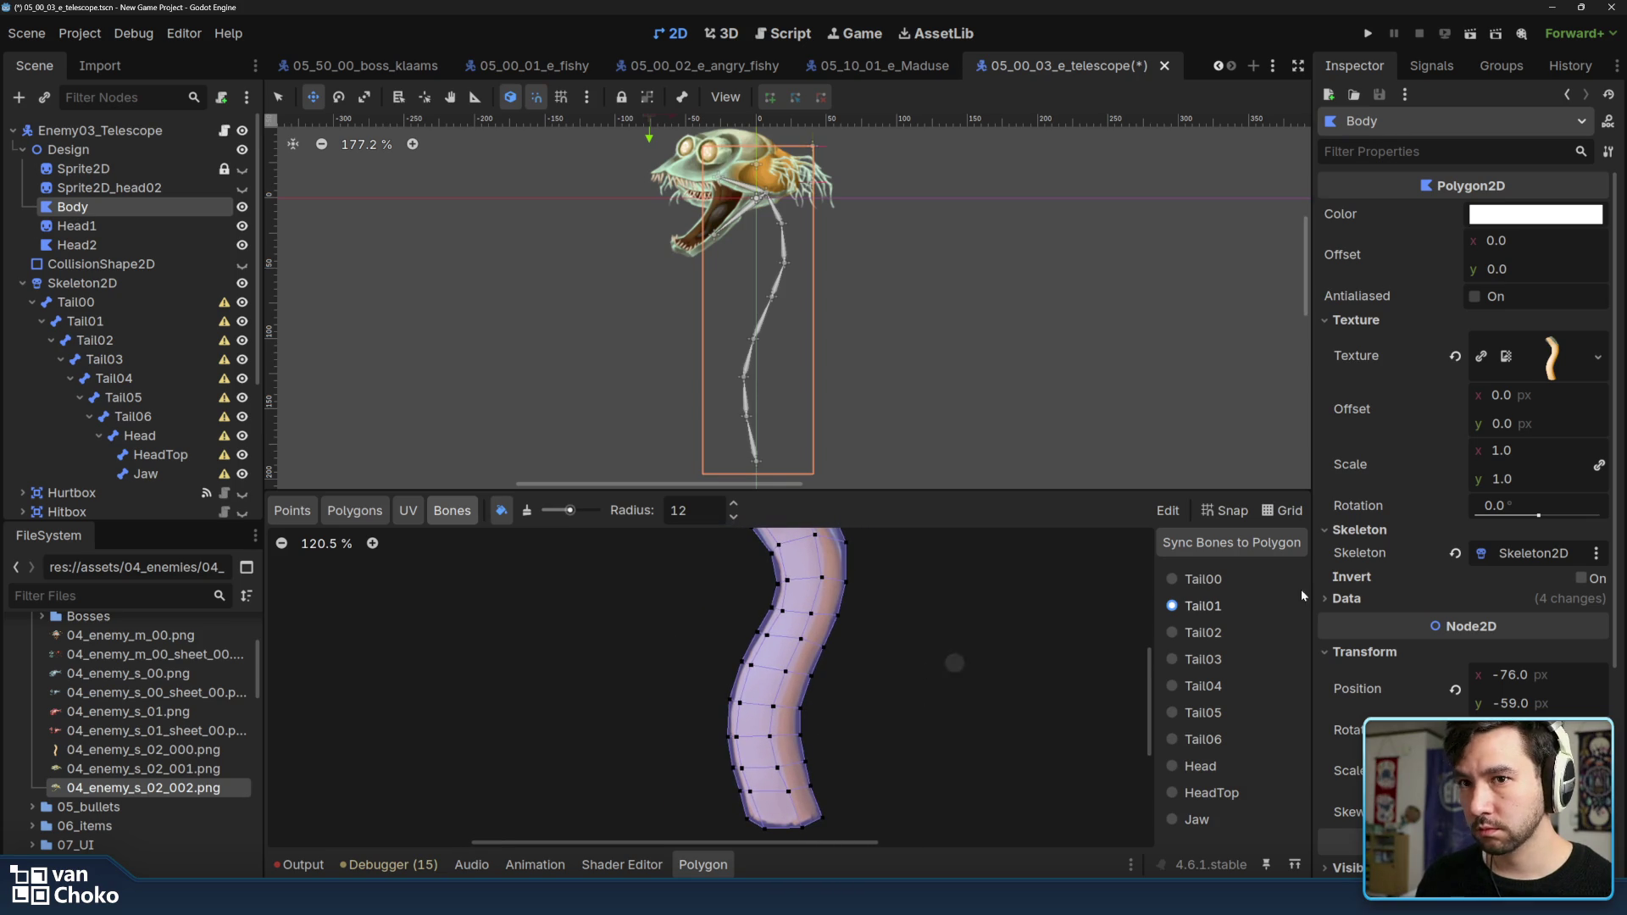
click(406, 511)
click(452, 510)
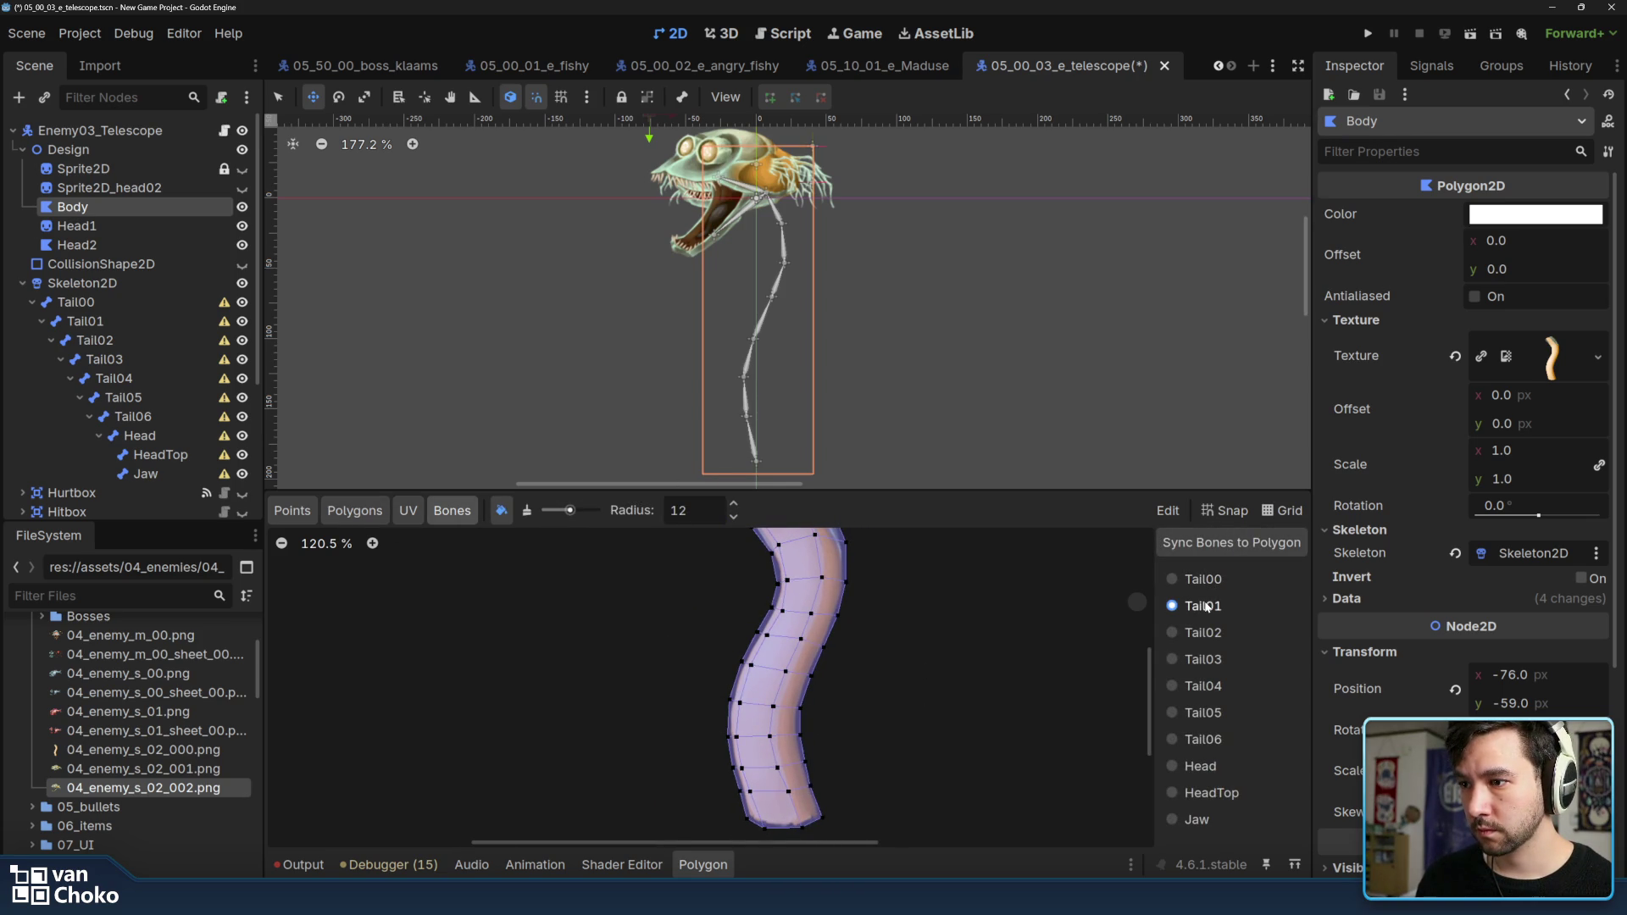
click(1202, 793)
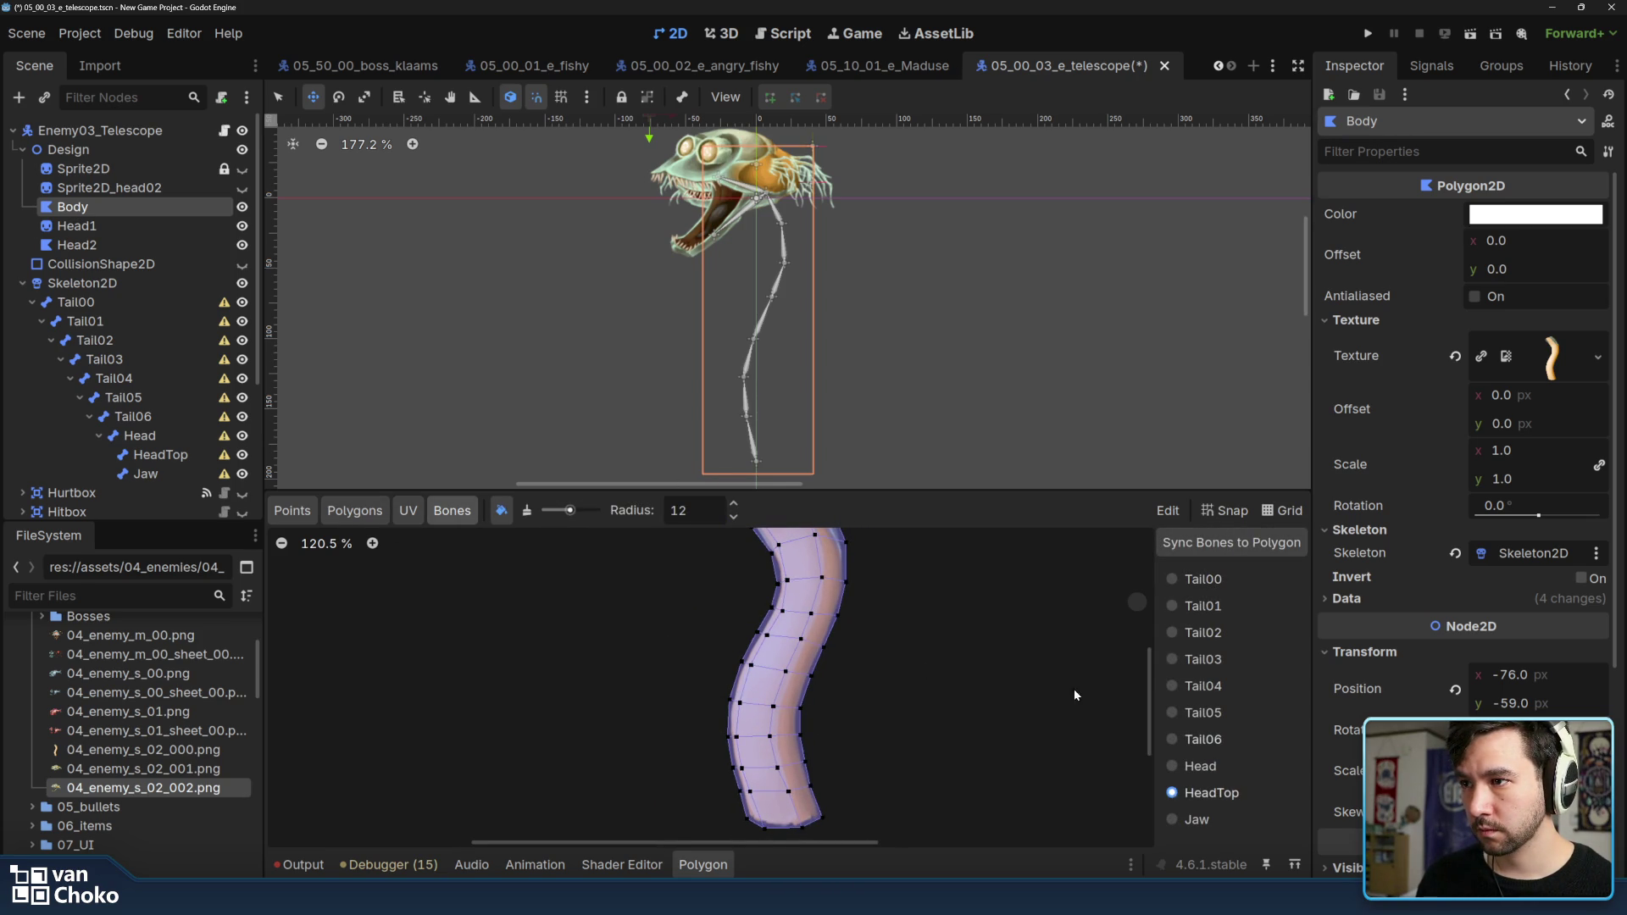
scroll(1002, 829, up, 3)
scroll(1002, 763, down, 2)
scroll(934, 654, down, 4)
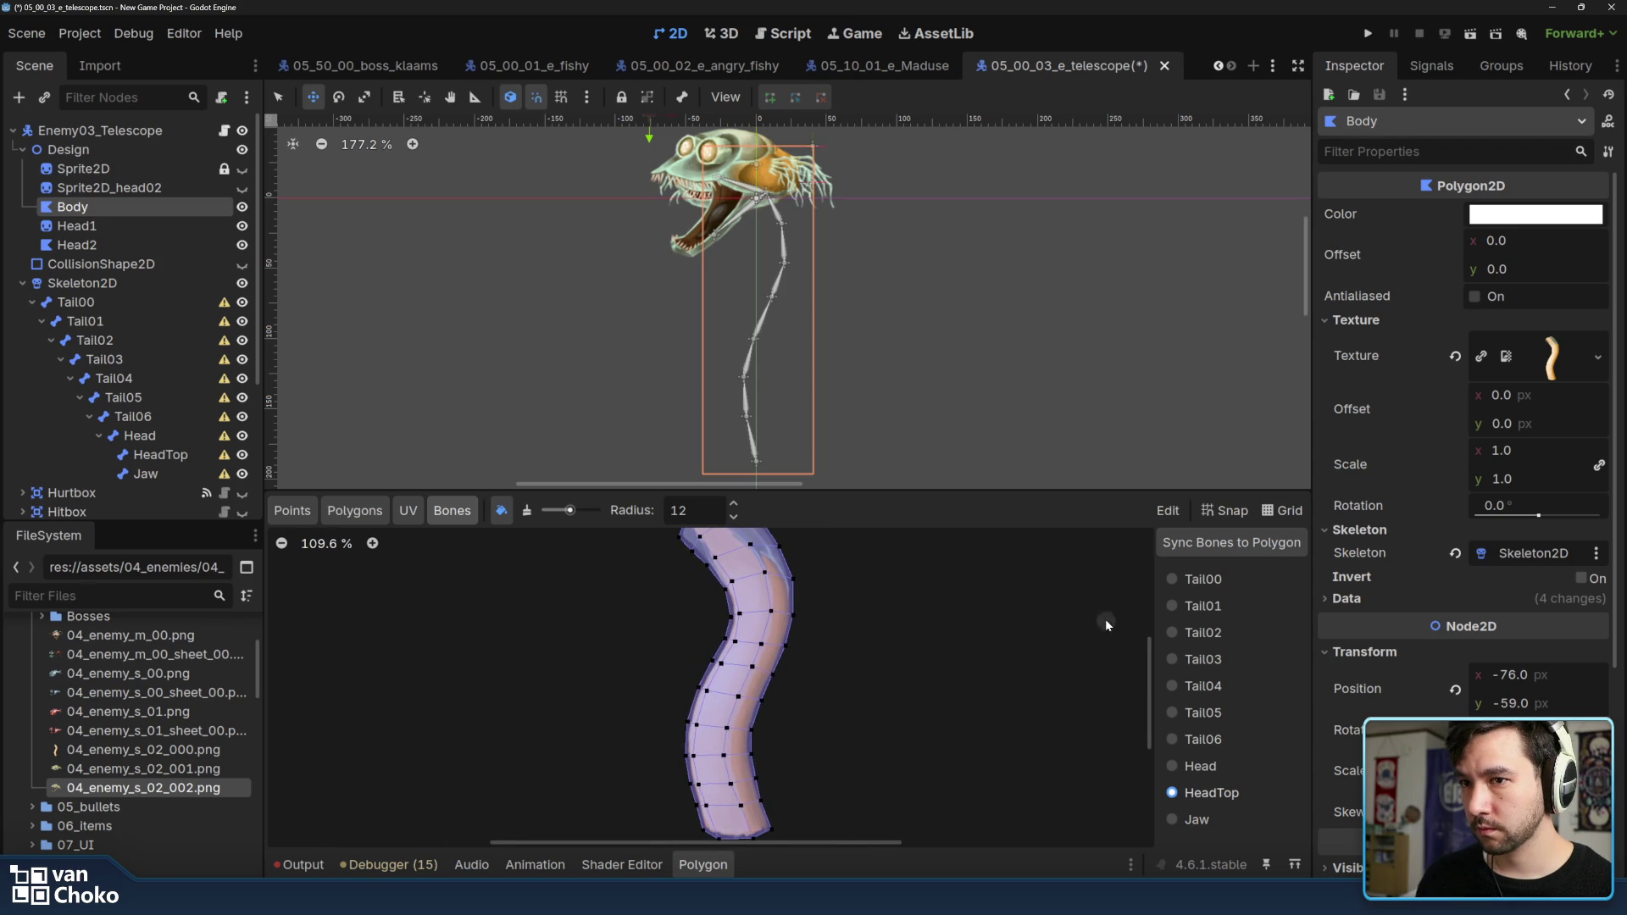
click(1203, 606)
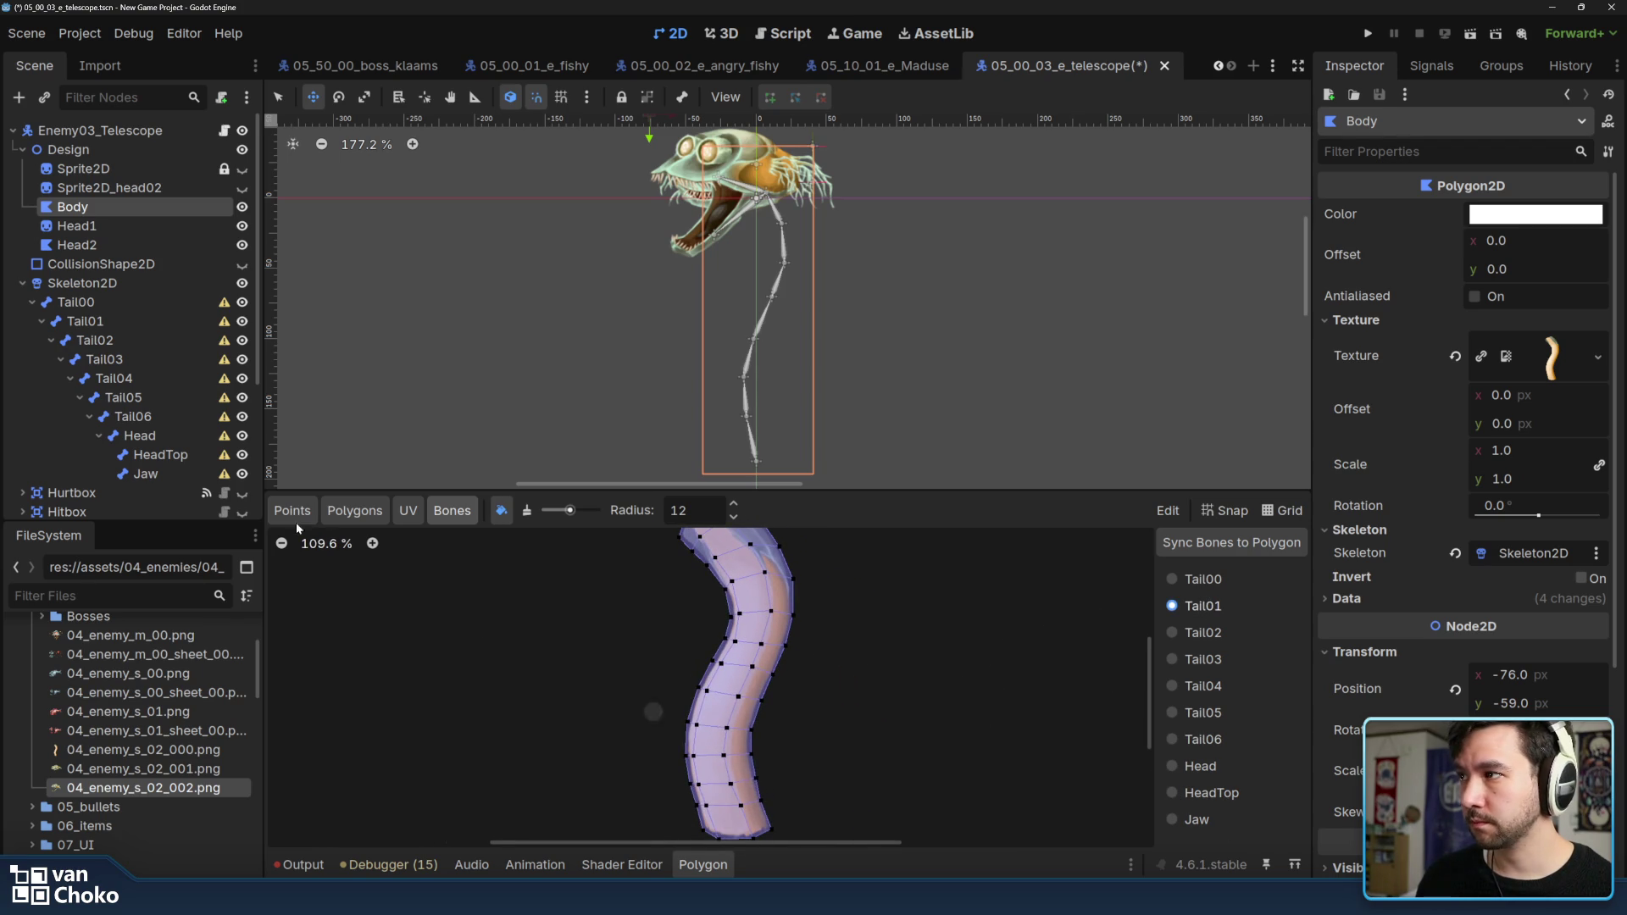
Leave the Body polygon and select the Skeleton2D node in the Scene dock
click(85, 218)
click(85, 210)
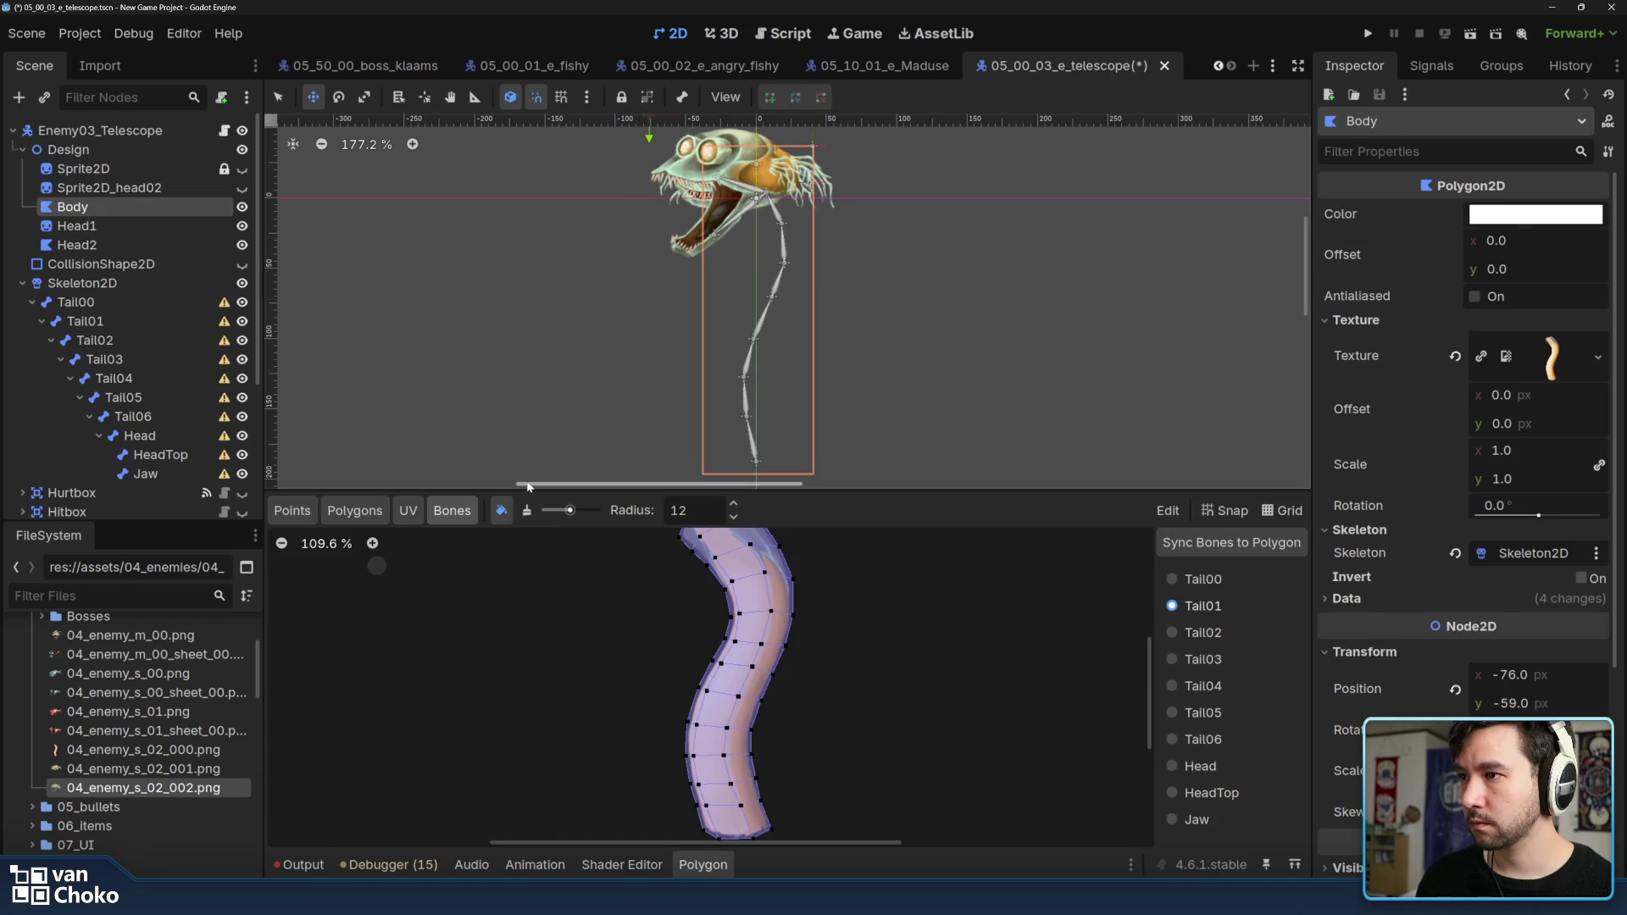
click(82, 286)
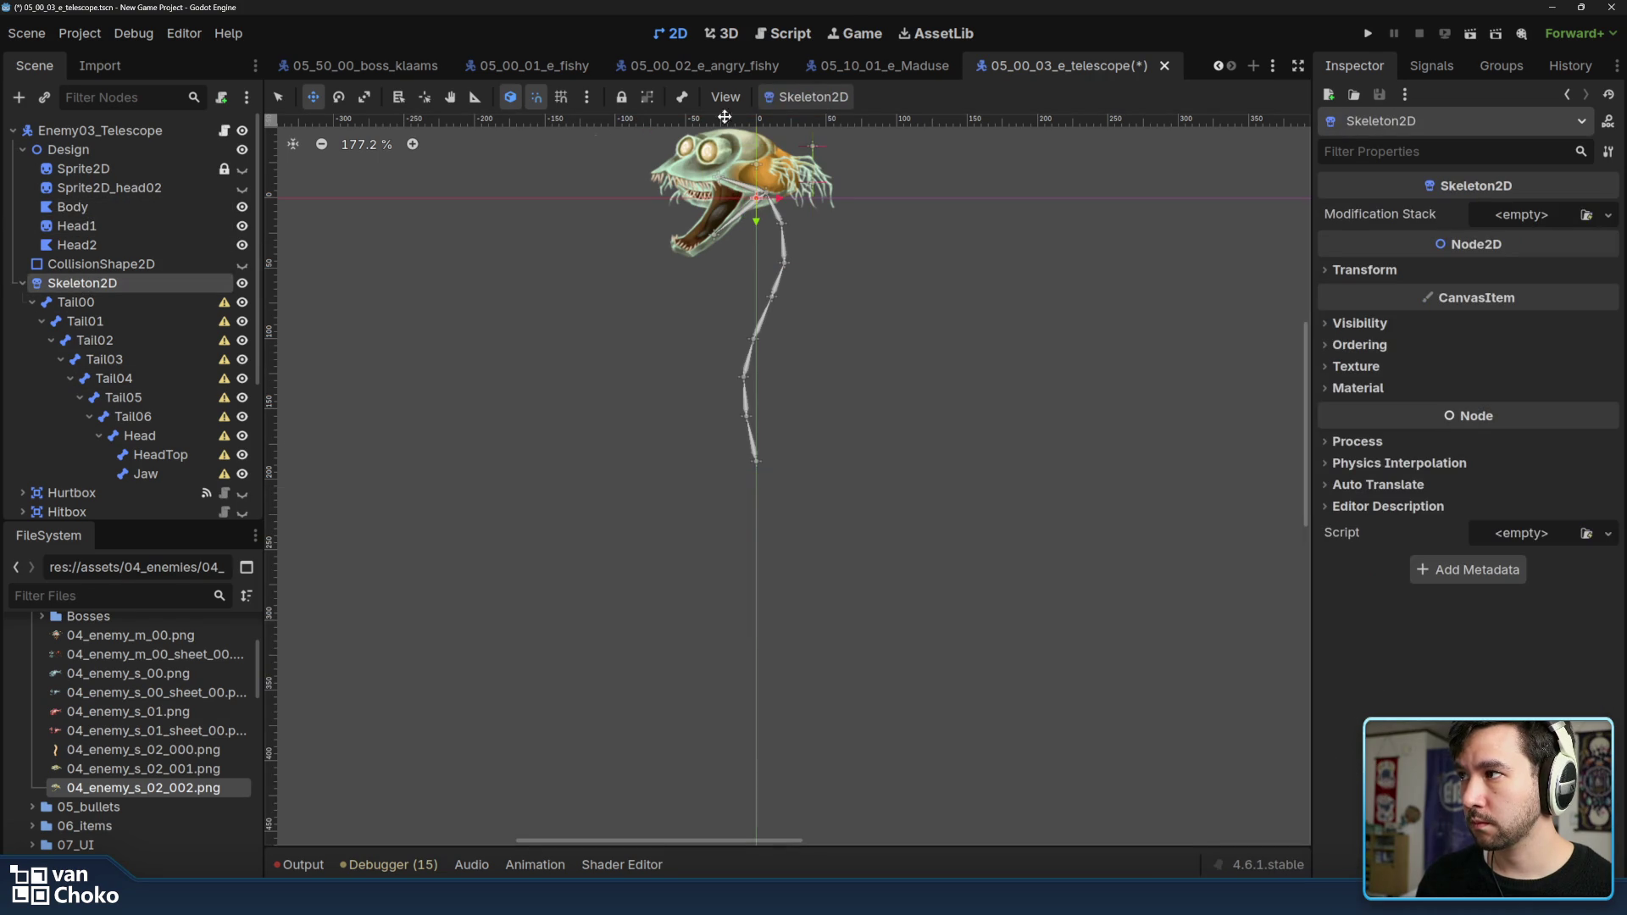
Overwrite the Skeleton2D rest pose with the current pose and reopen Body's bone weights
click(788, 99)
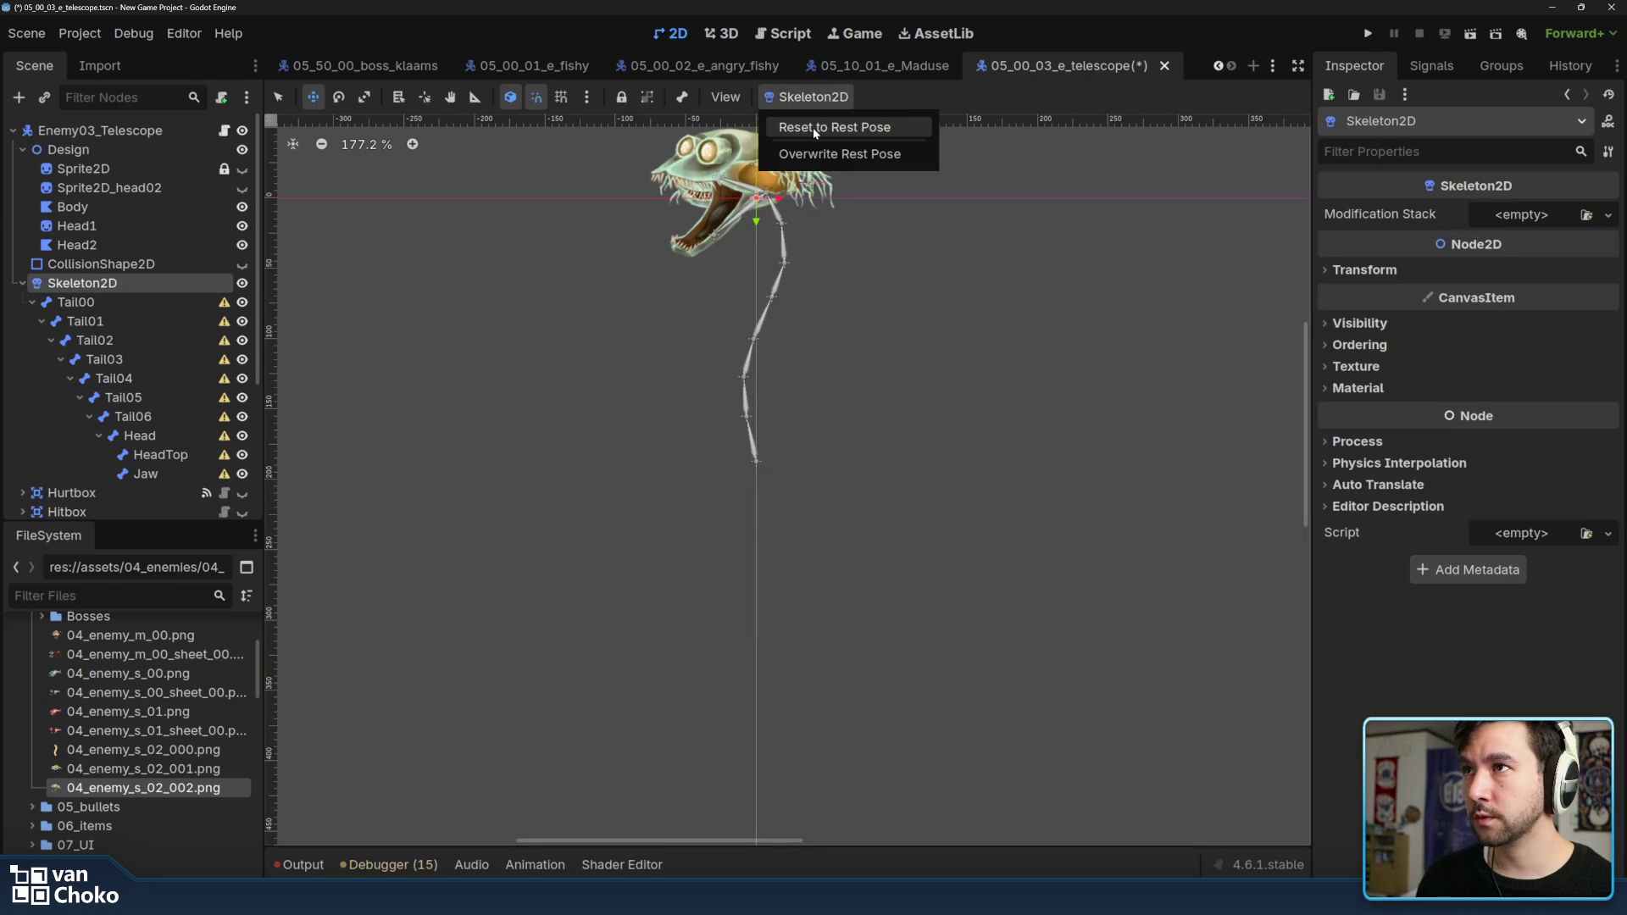
click(817, 155)
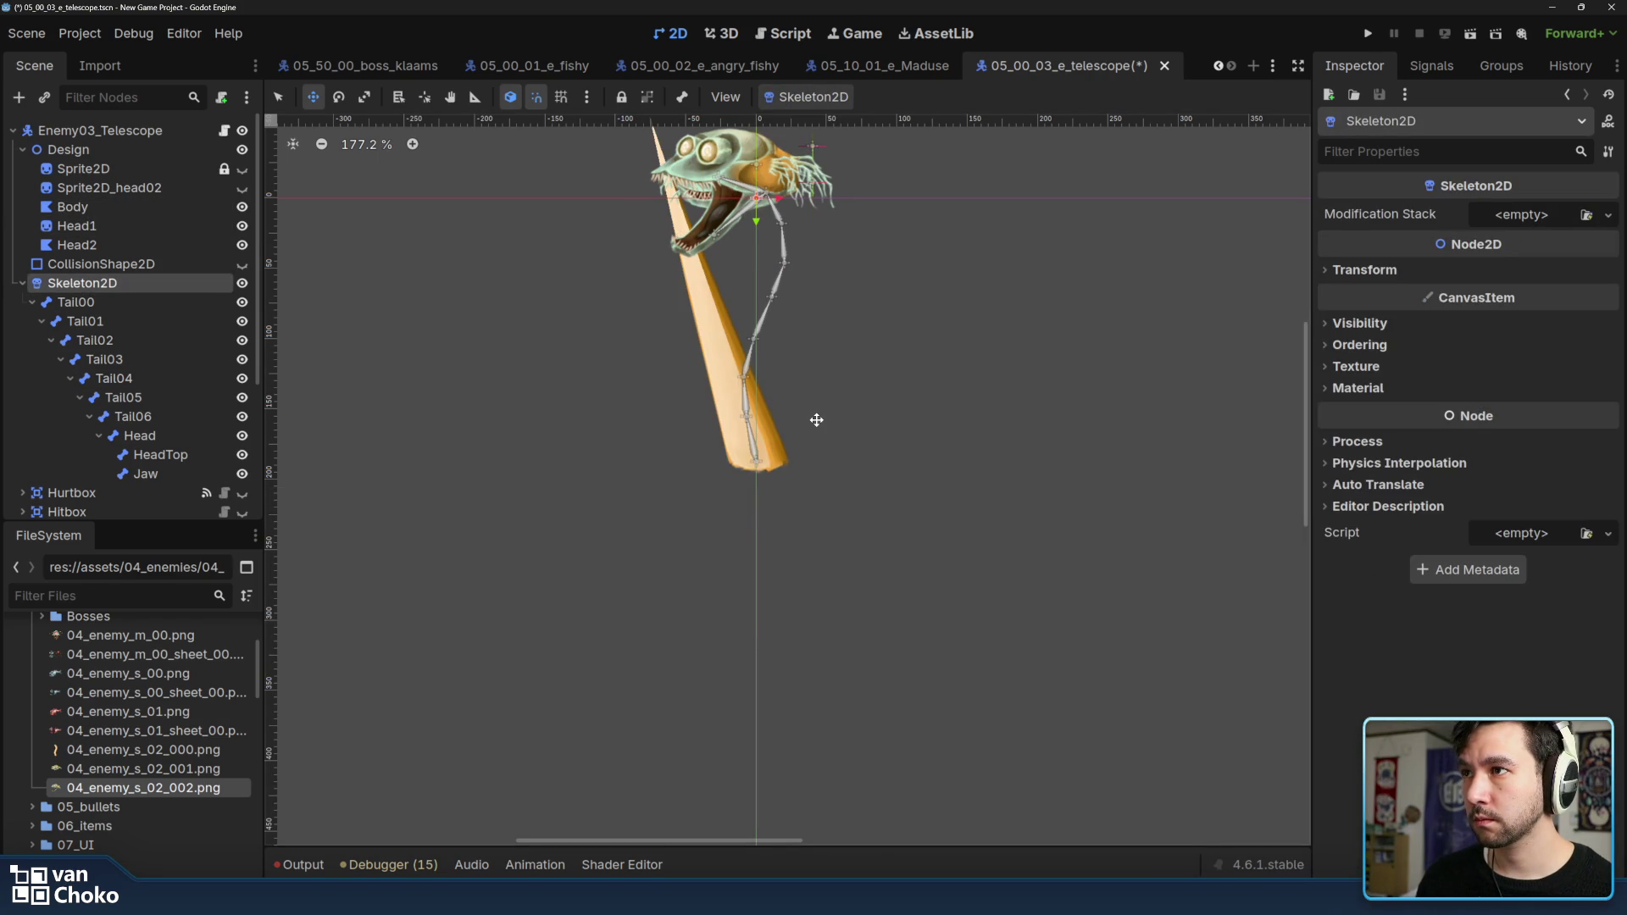
click(153, 225)
click(144, 207)
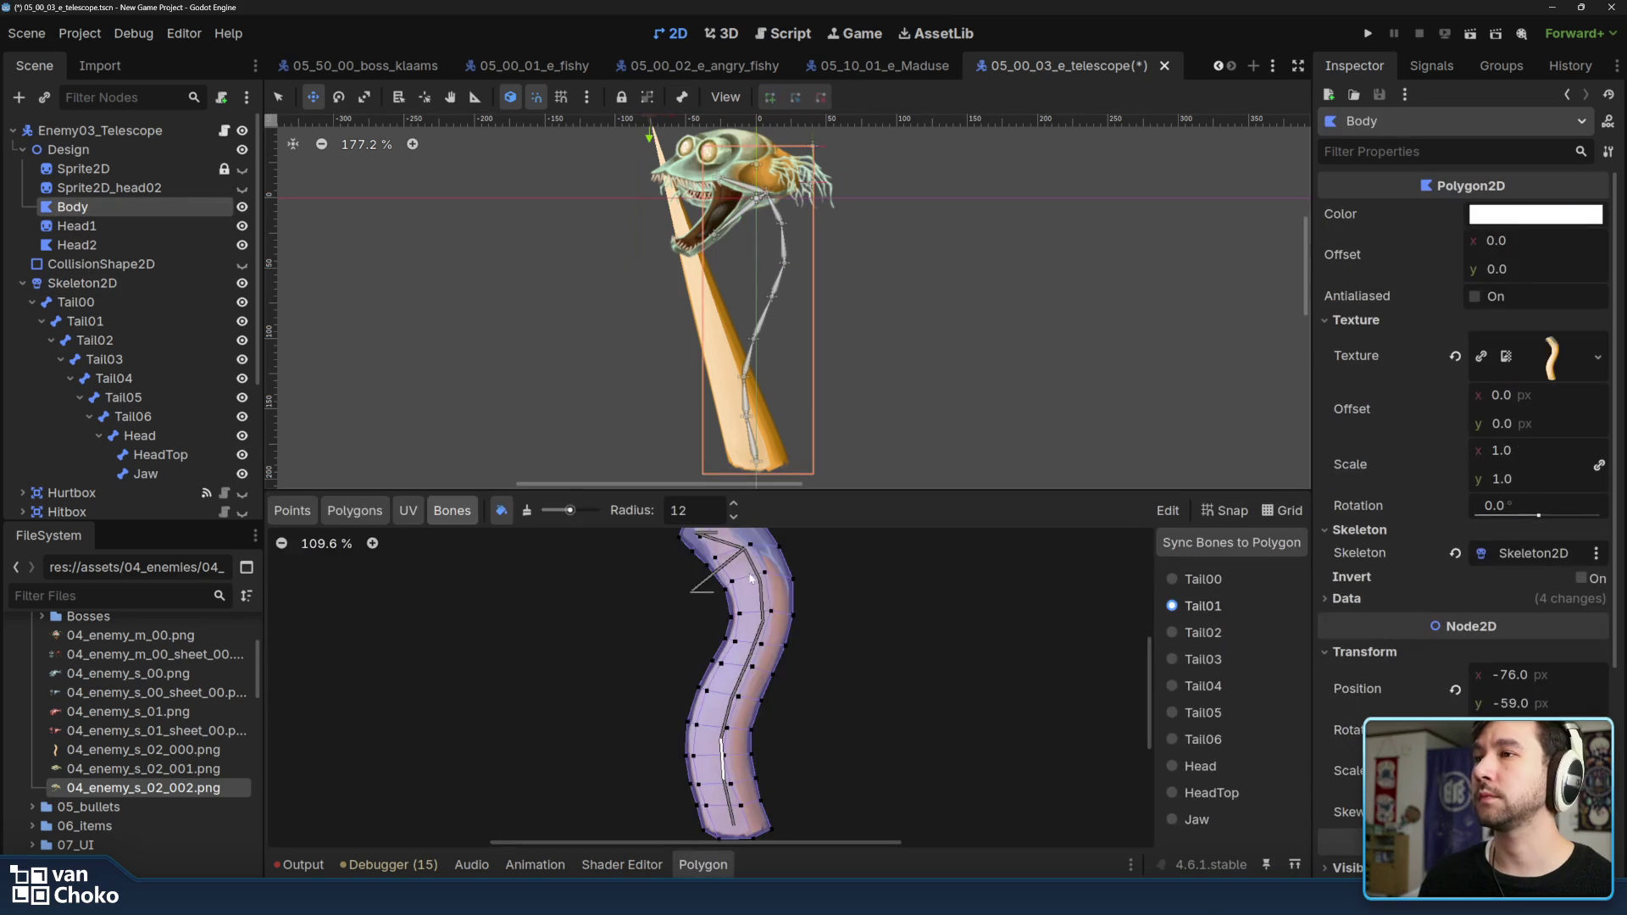
Paint Tail01 weight onto the lower tail vertices of the worm's body
click(1209, 580)
scroll(915, 697, down, 2)
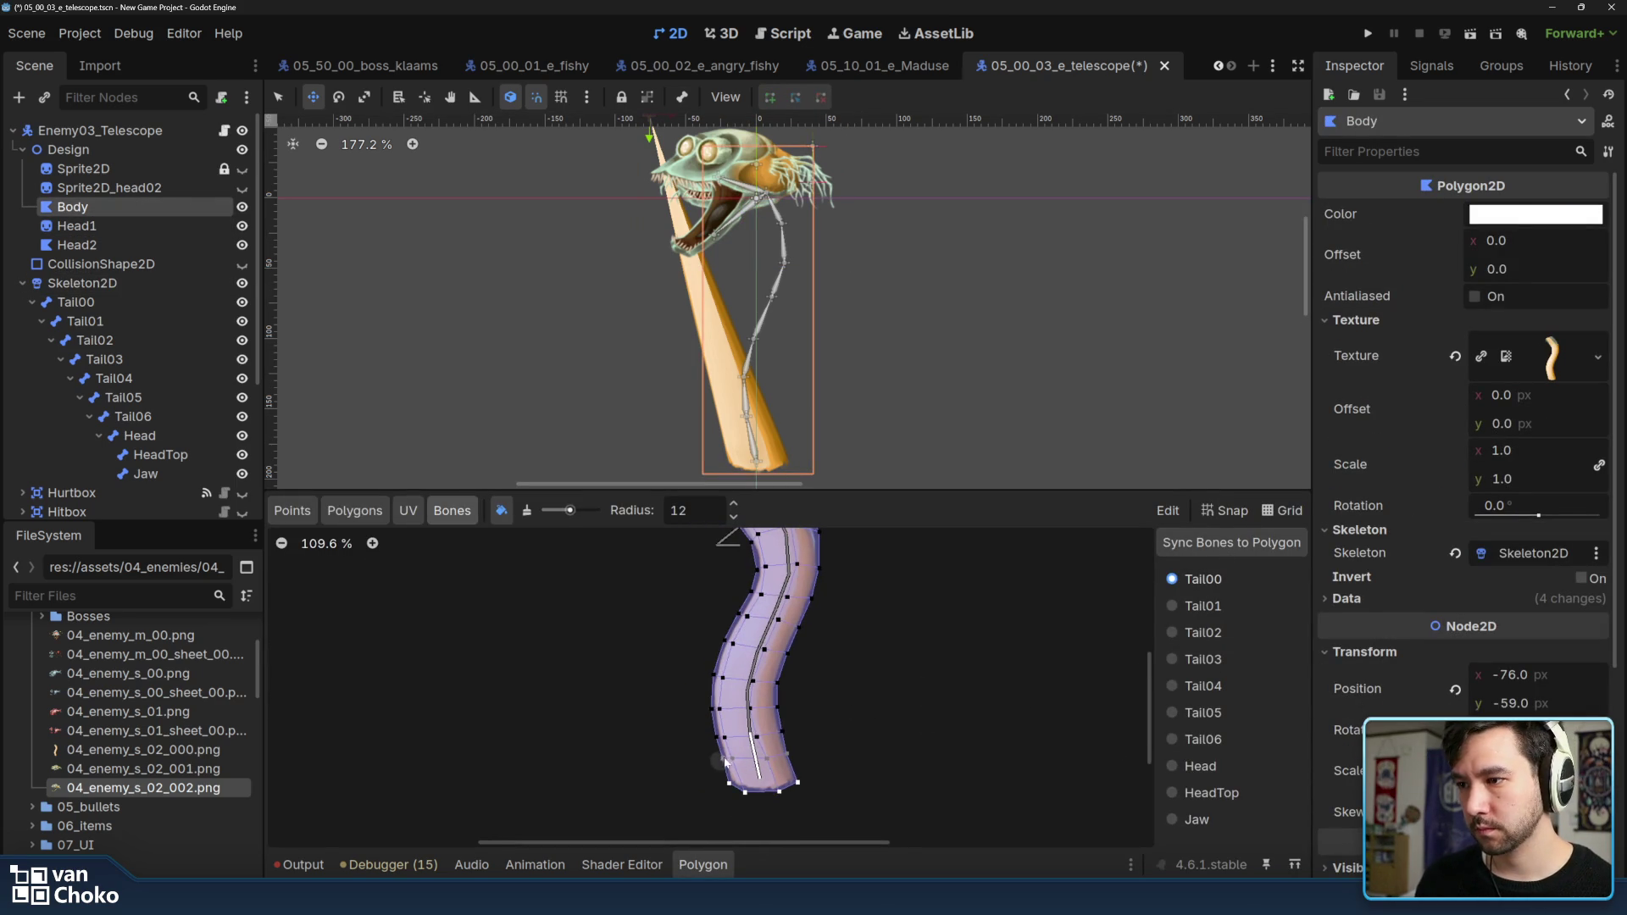
click(1203, 605)
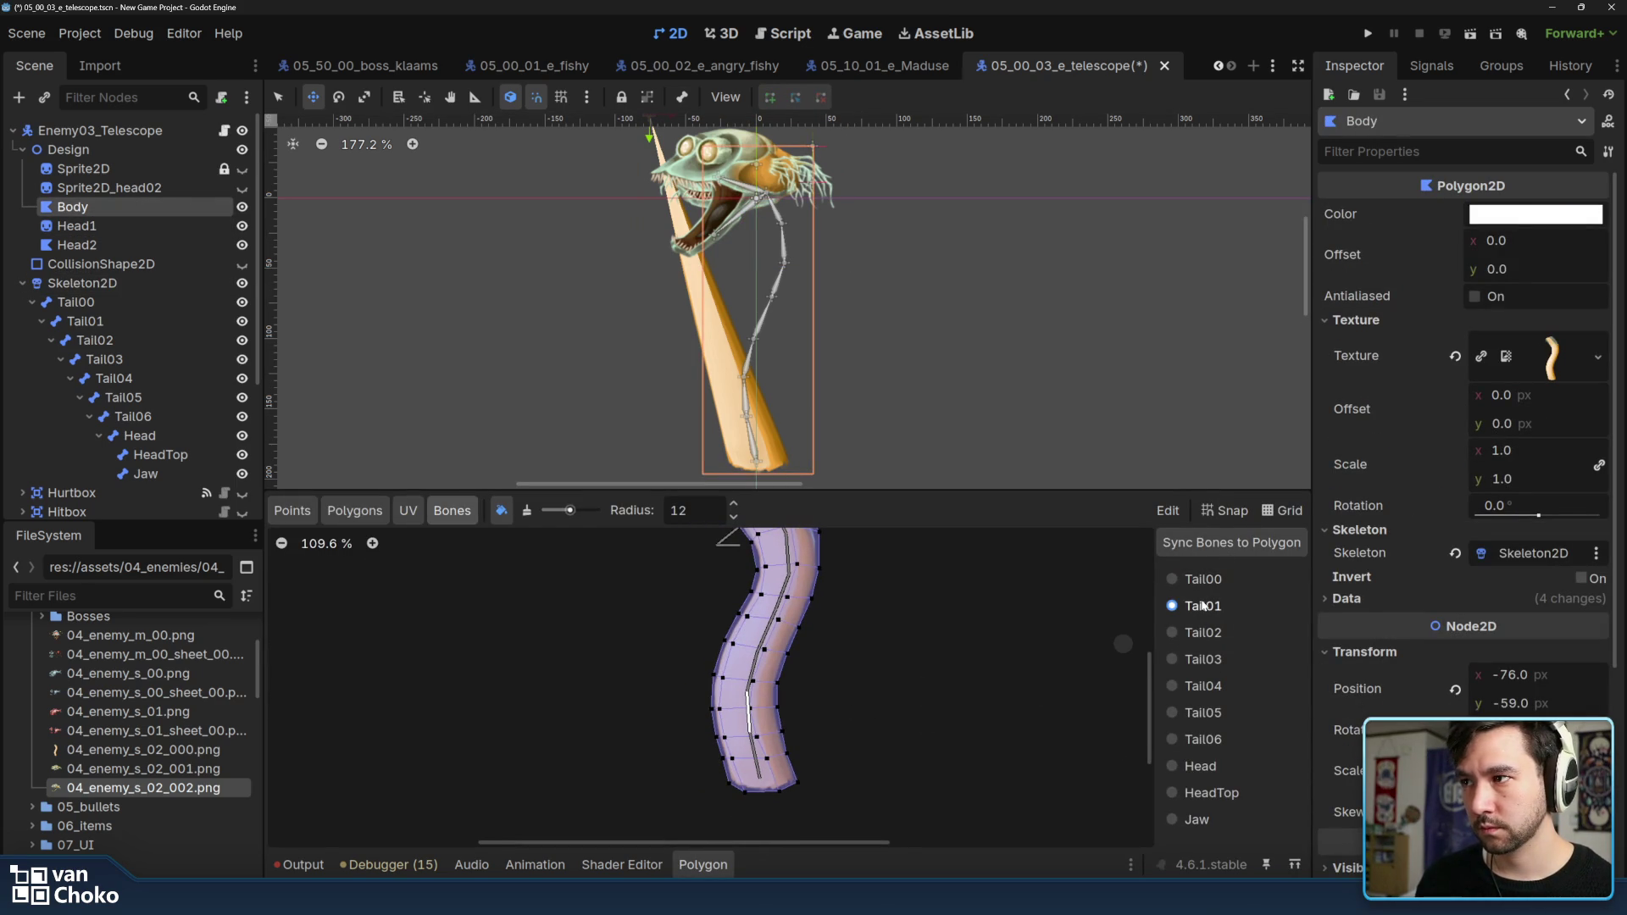
mouse_move(780, 760)
mouse_down()
mouse_move(701, 752)
mouse_move(818, 732)
mouse_move(675, 718)
mouse_move(808, 711)
mouse_up()
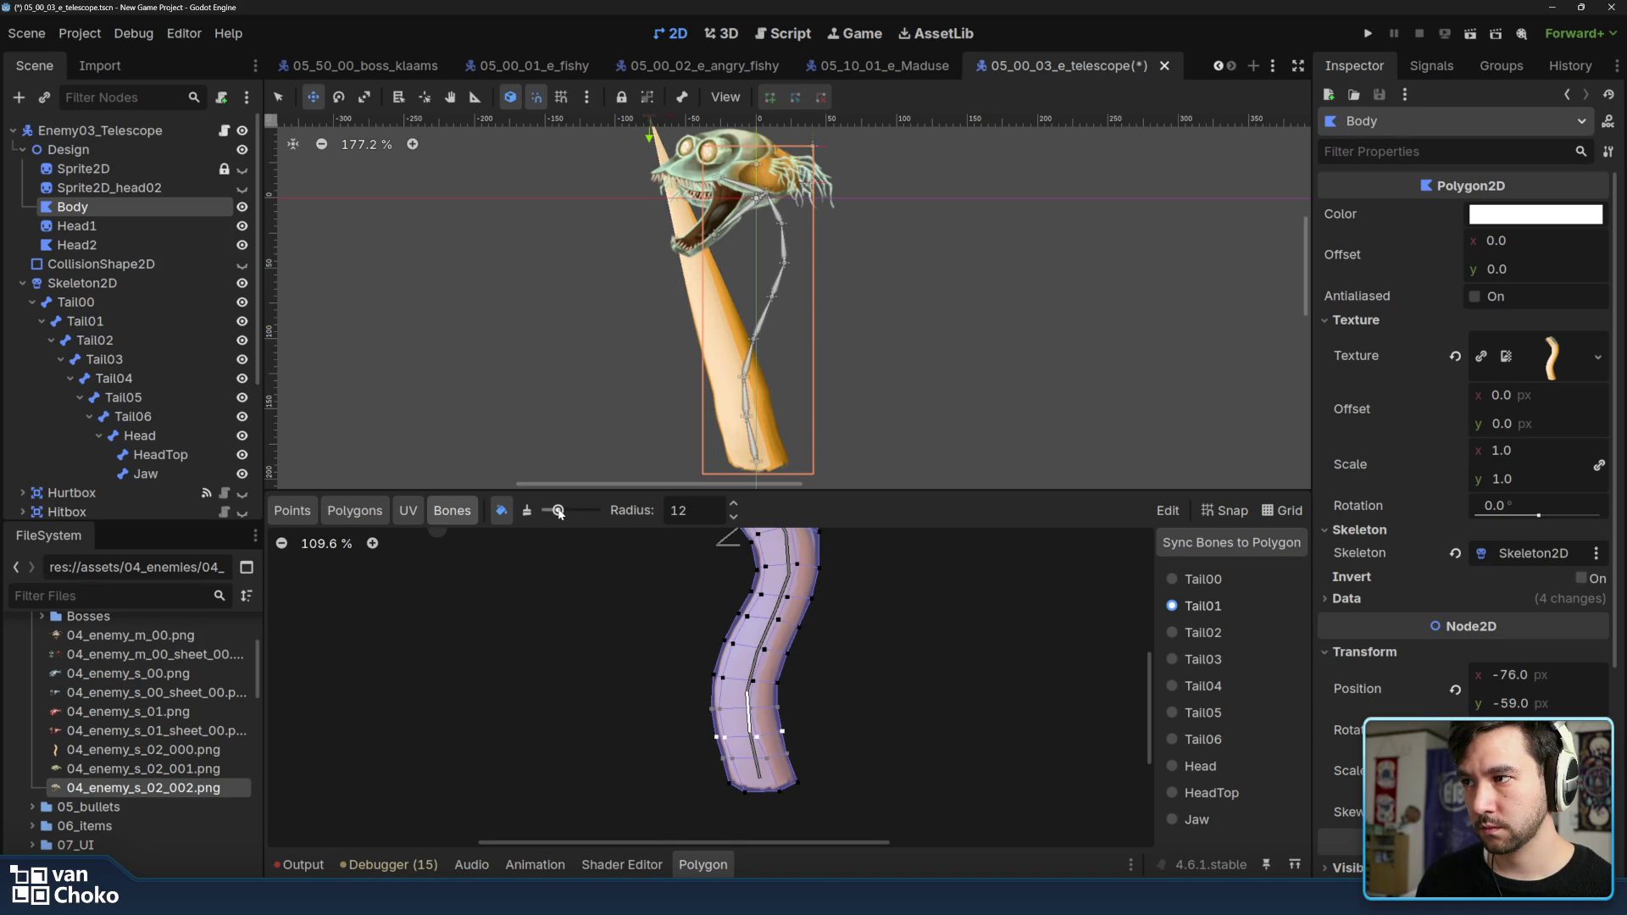
drag(805, 693, 696, 668)
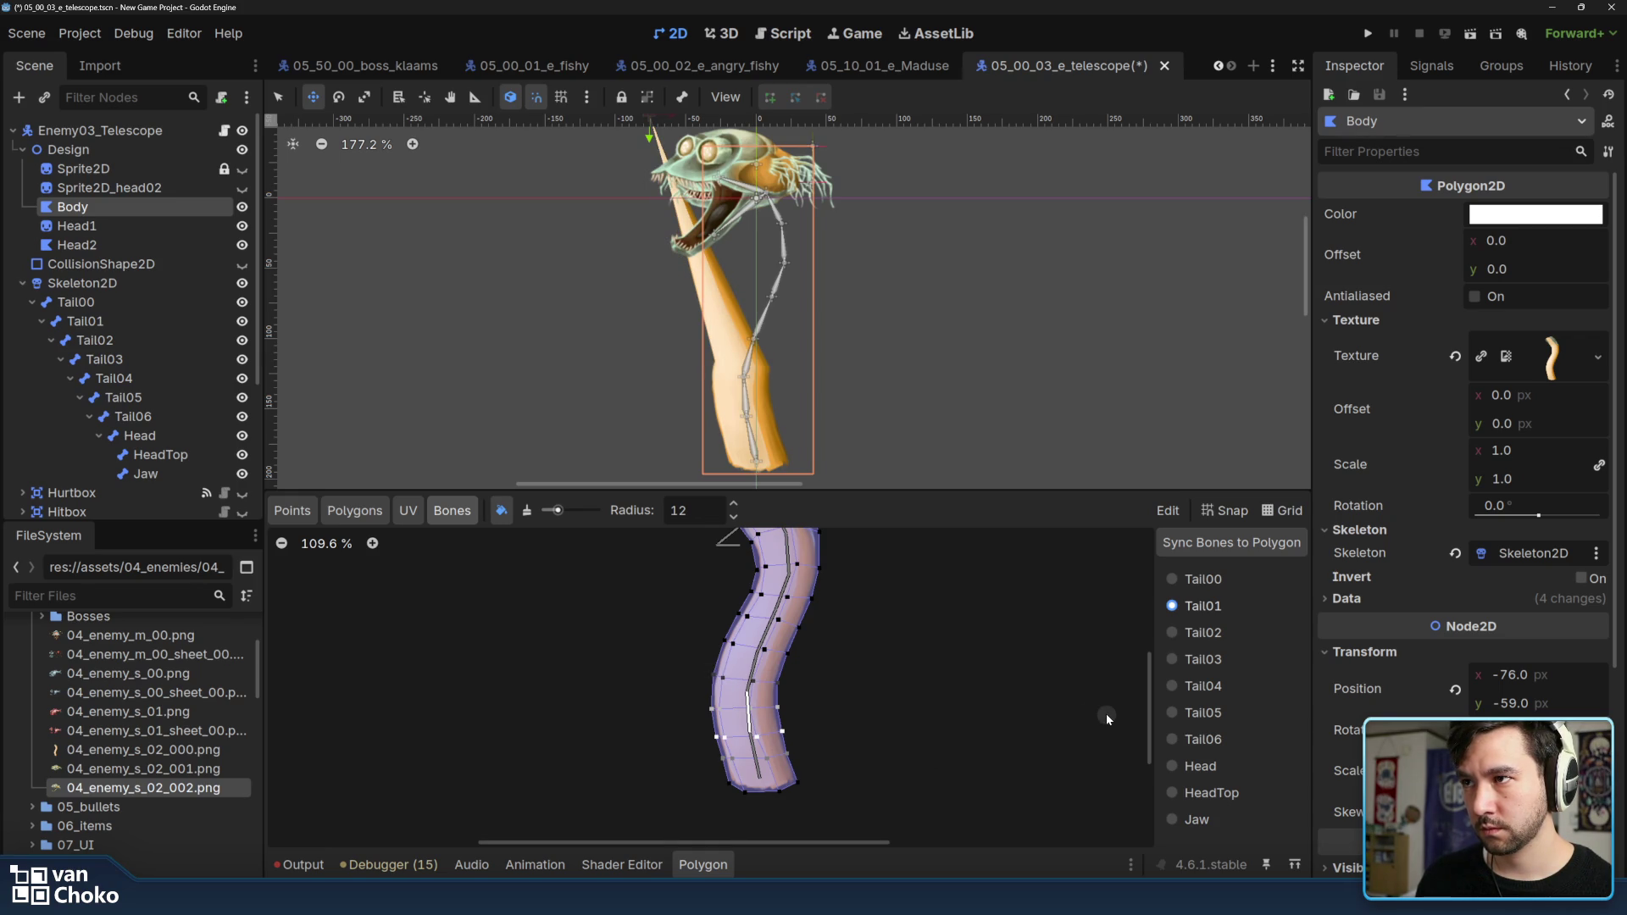
click(1207, 633)
Paint Tail02 weight across the lower and mid tail, extending toward the upper body
drag(704, 675, 801, 682)
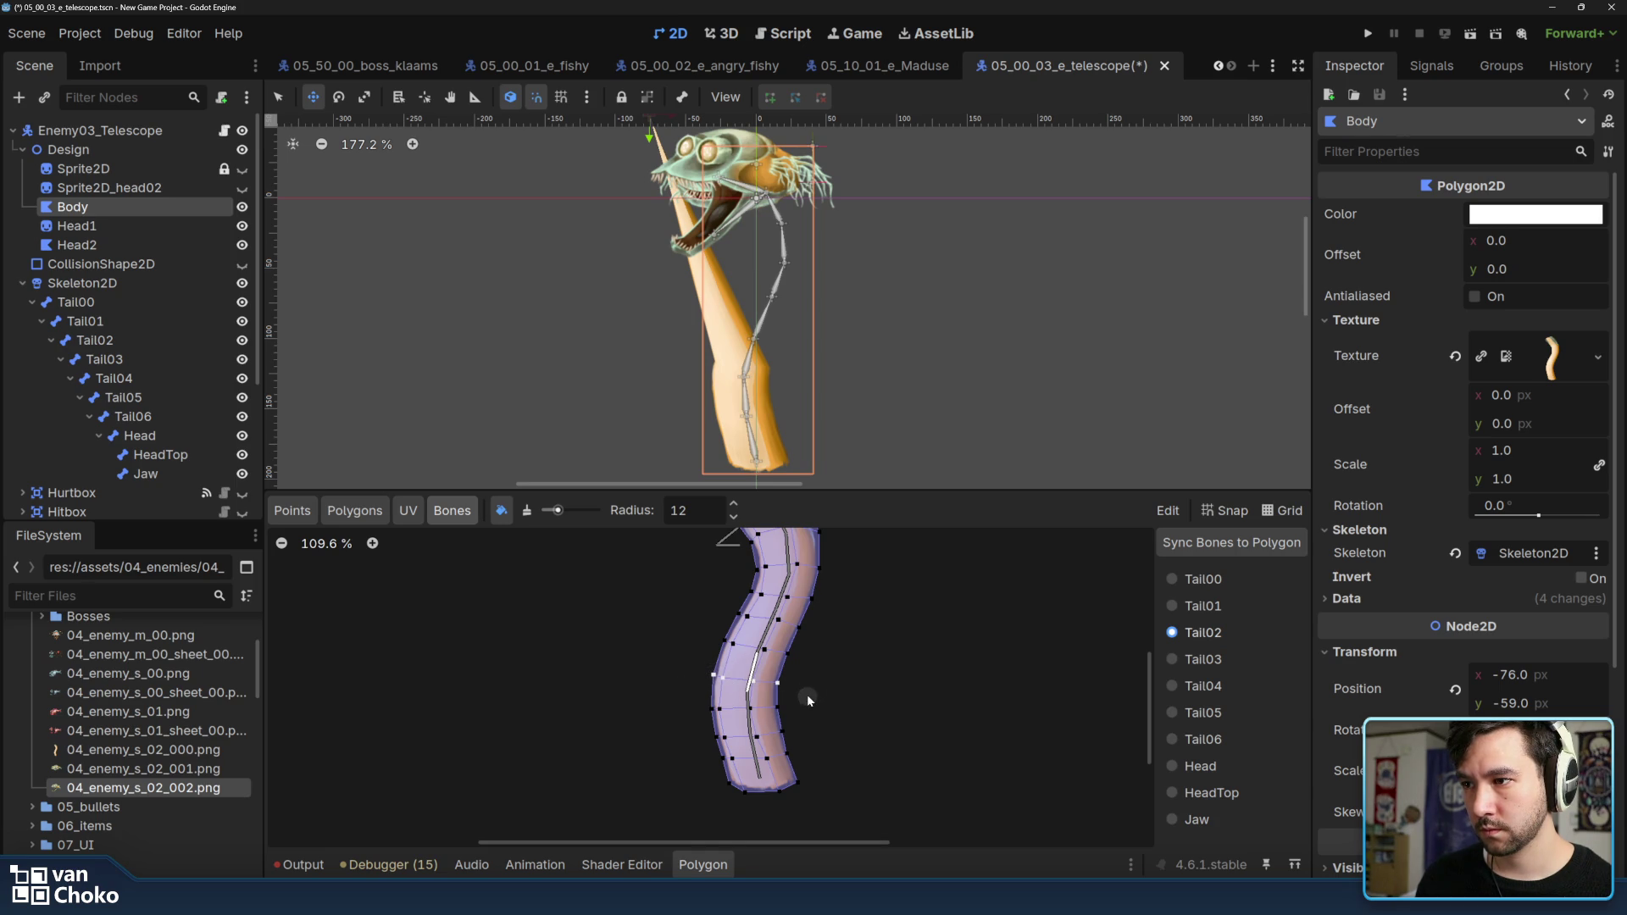
drag(693, 704, 815, 701)
drag(724, 640, 740, 647)
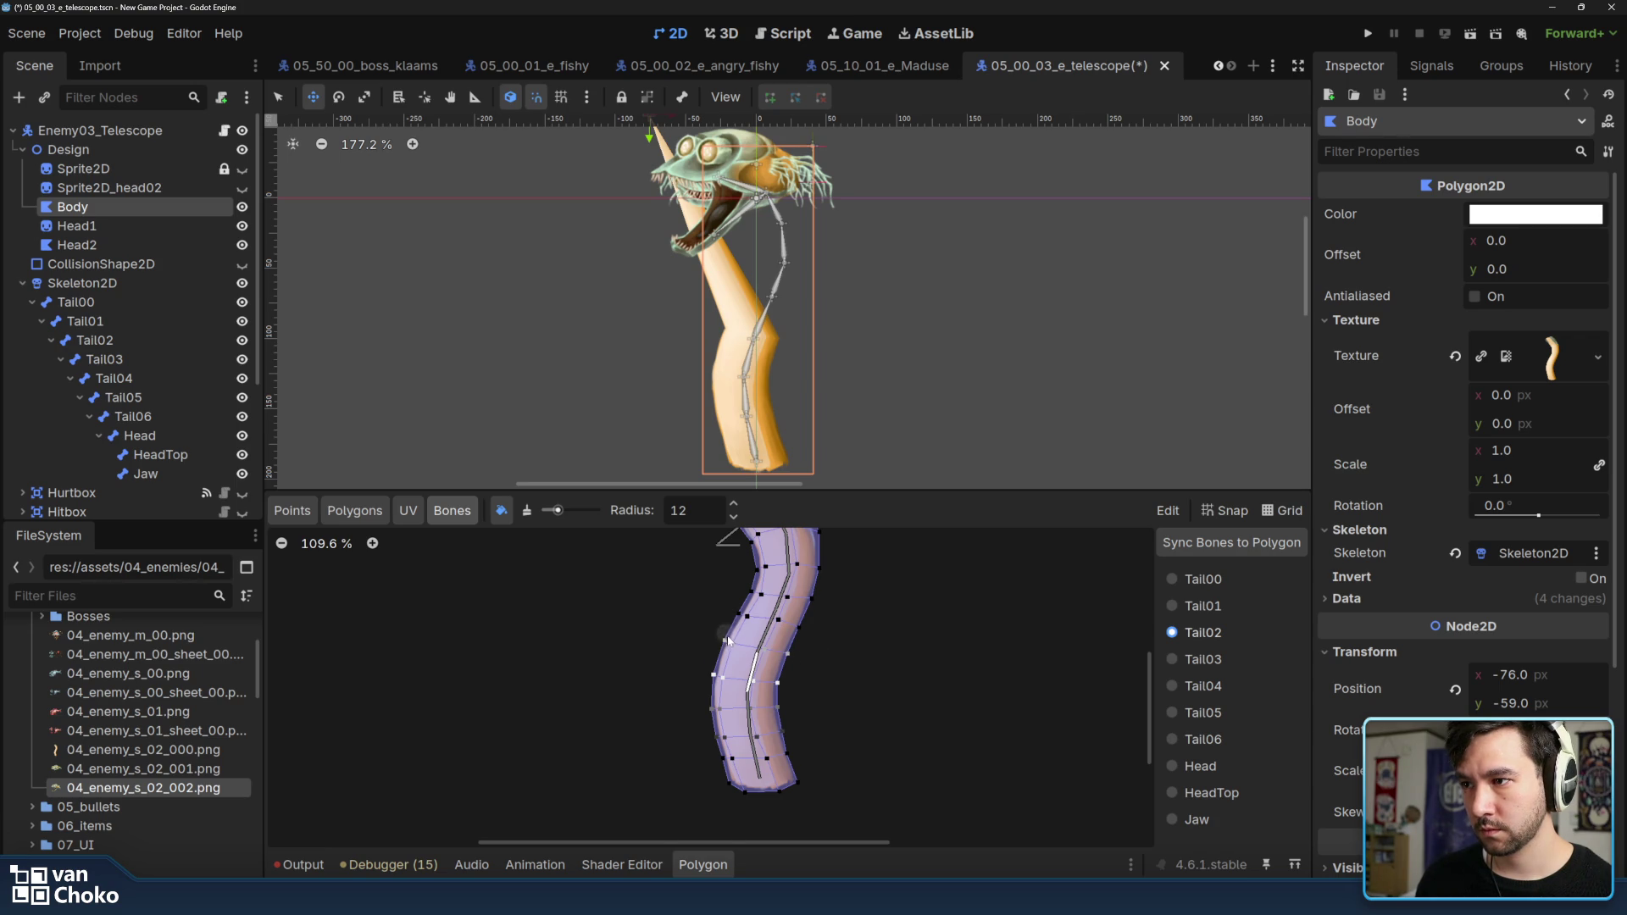
mouse_move(735, 618)
mouse_down()
mouse_move(817, 627)
mouse_move(701, 588)
mouse_up()
Paint Tail03 weight onto the upper tail vertices and along the mesh edge
click(1215, 659)
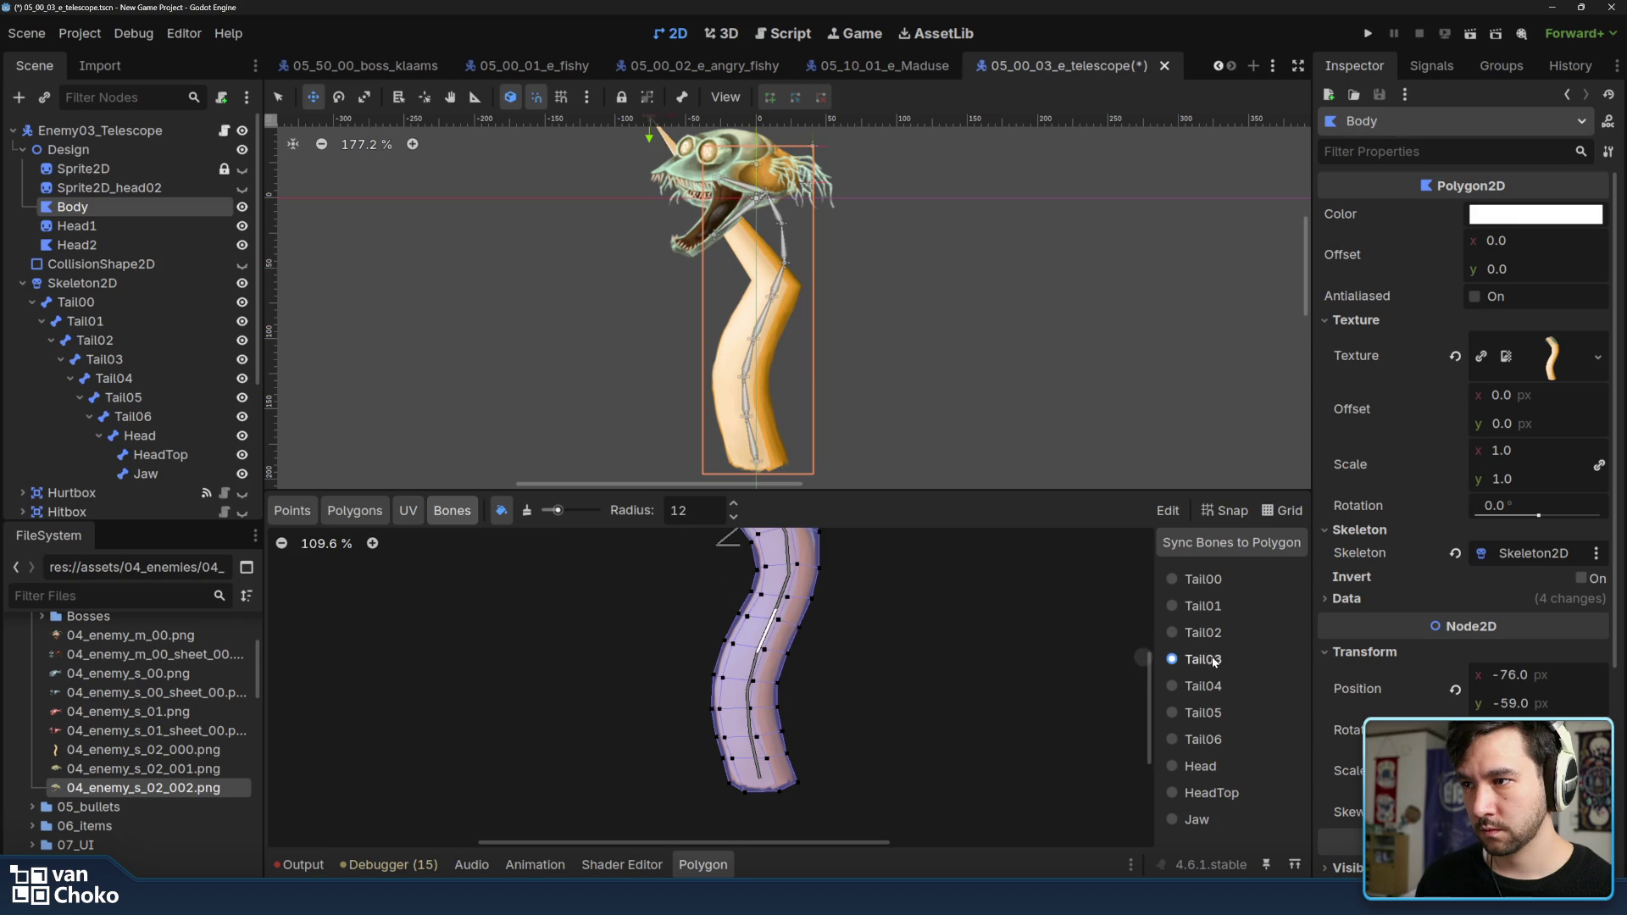
click(1217, 635)
click(1208, 659)
mouse_move(825, 622)
mouse_down()
mouse_move(737, 614)
mouse_move(771, 622)
mouse_up()
scroll(816, 674, up, 2)
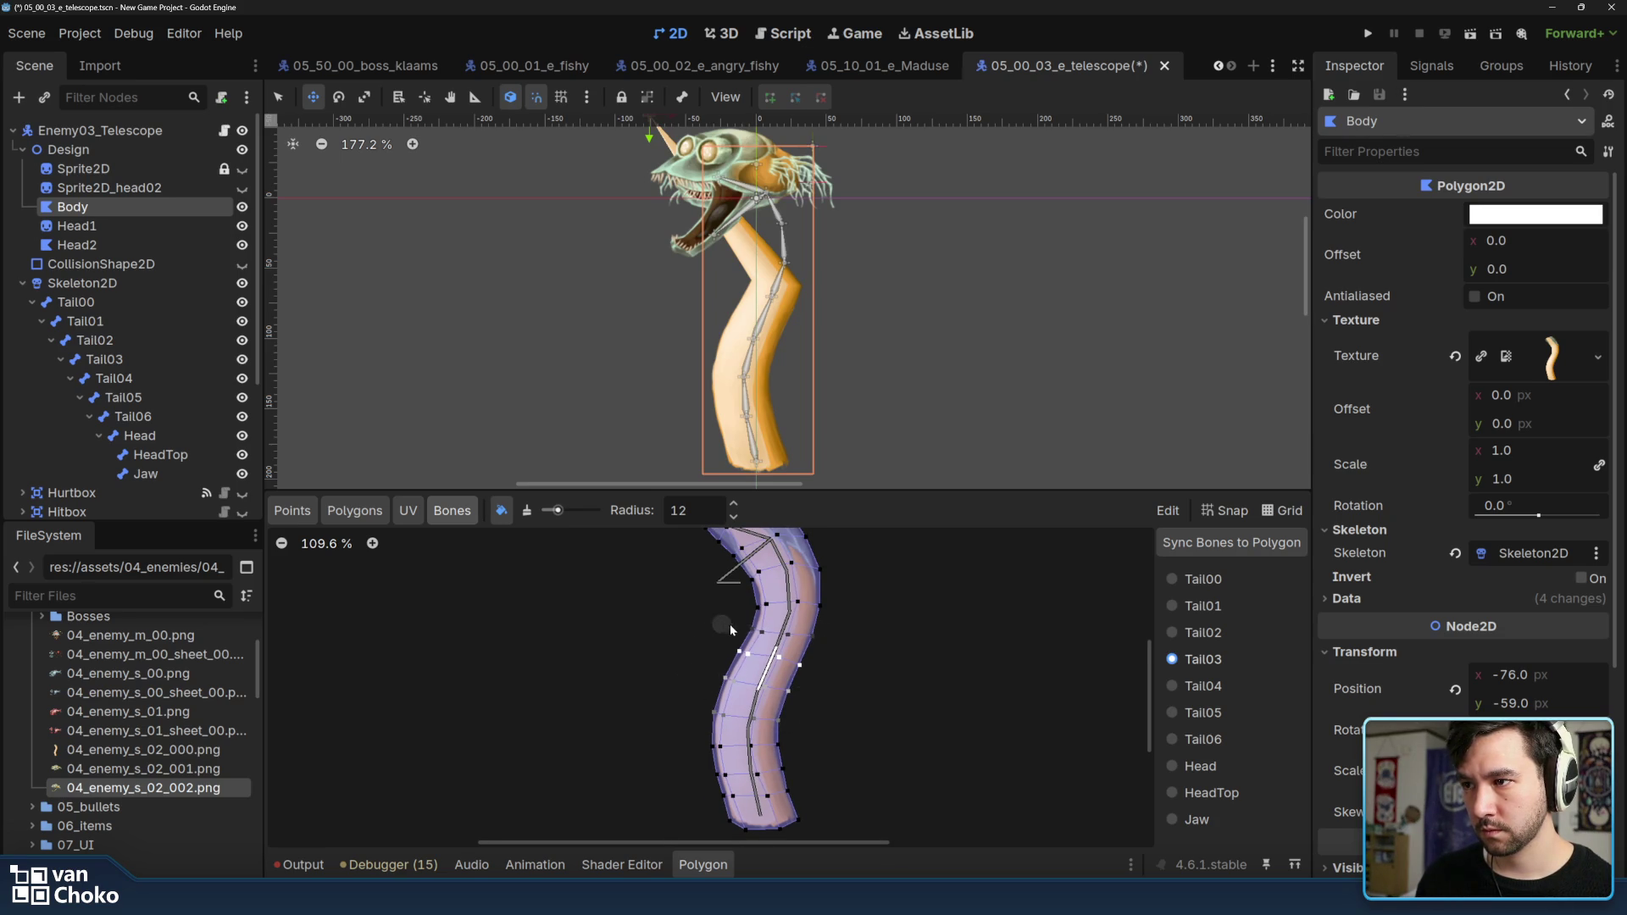
drag(746, 631, 750, 616)
Paint Tail04 weight onto the upper tail and upper body vertices
click(1220, 687)
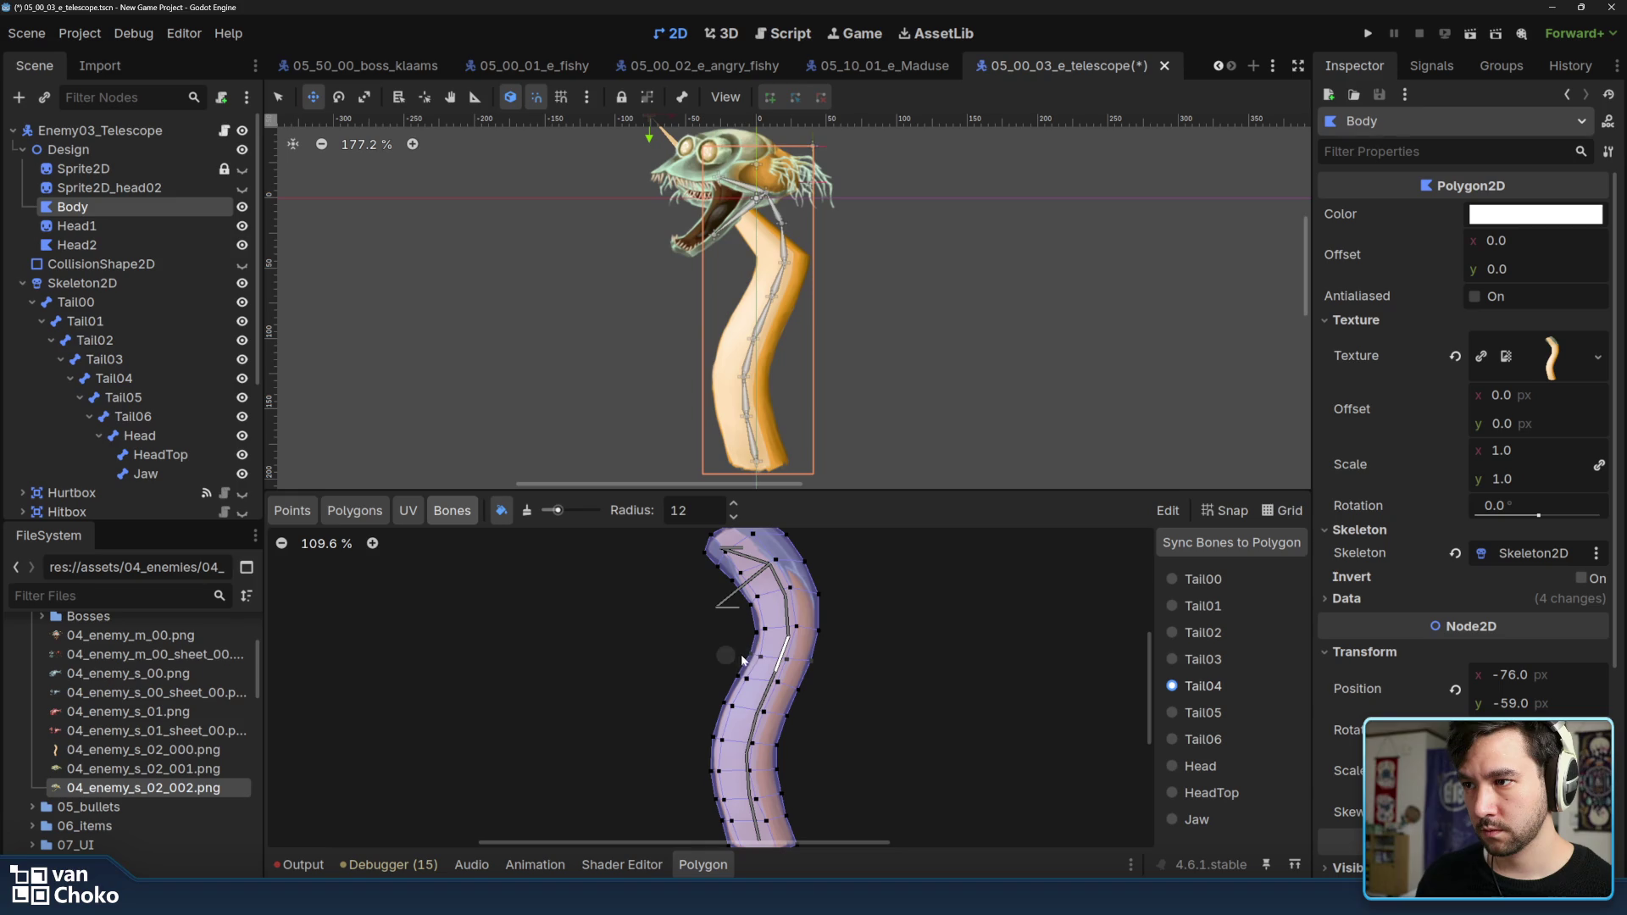
mouse_move(732, 653)
mouse_down()
mouse_move(828, 647)
mouse_move(715, 647)
mouse_move(766, 676)
mouse_move(772, 624)
mouse_up()
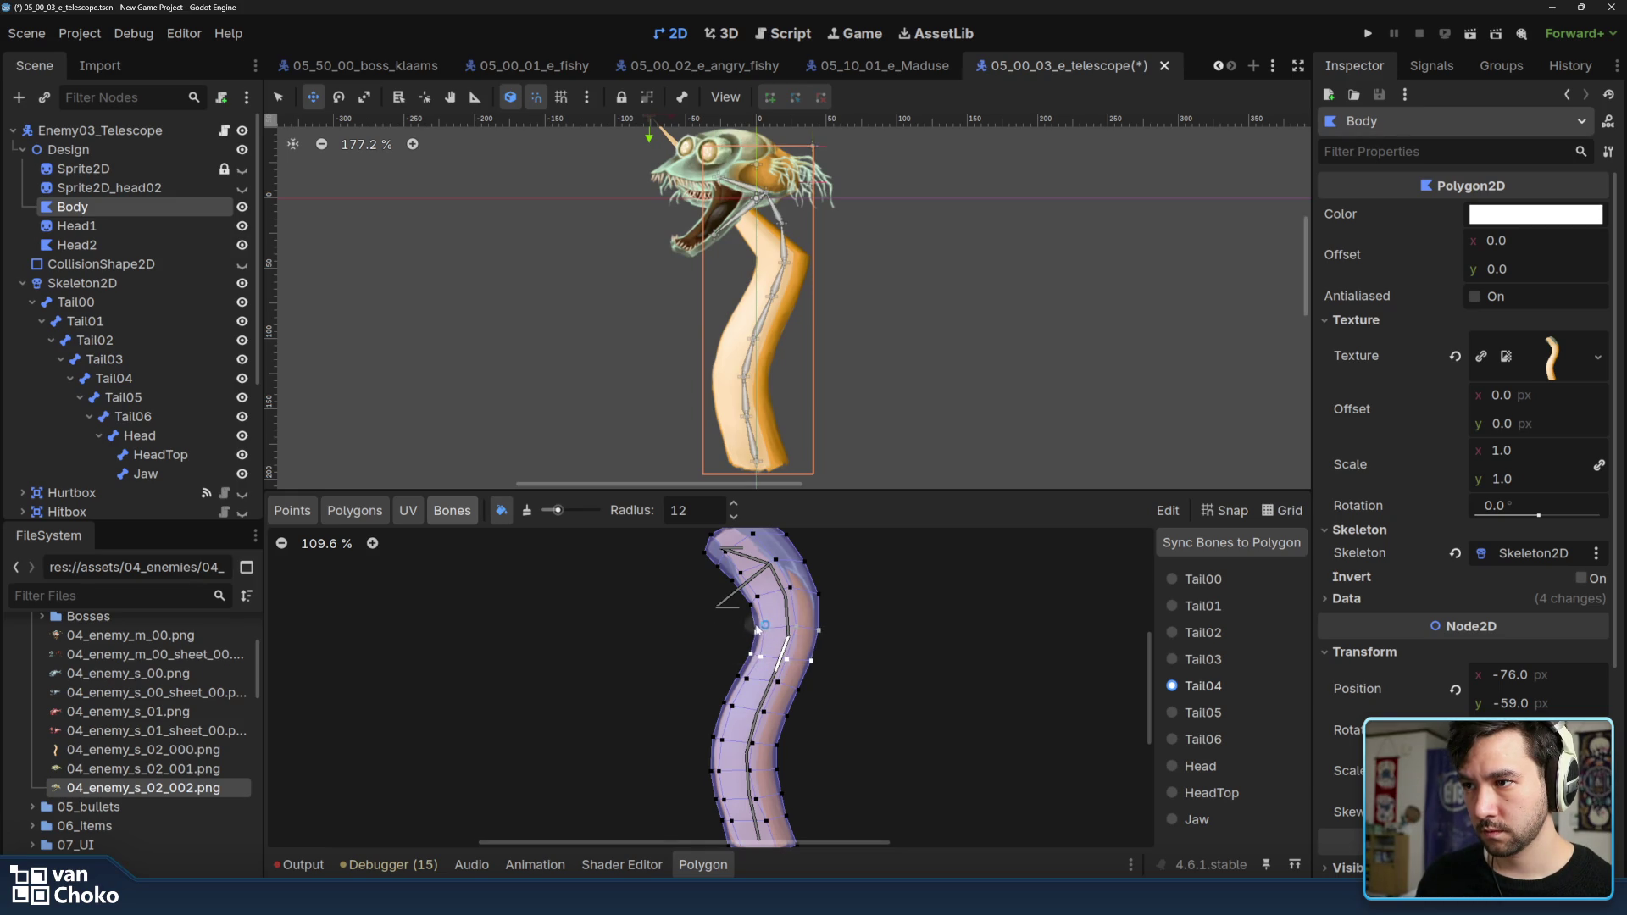
click(528, 510)
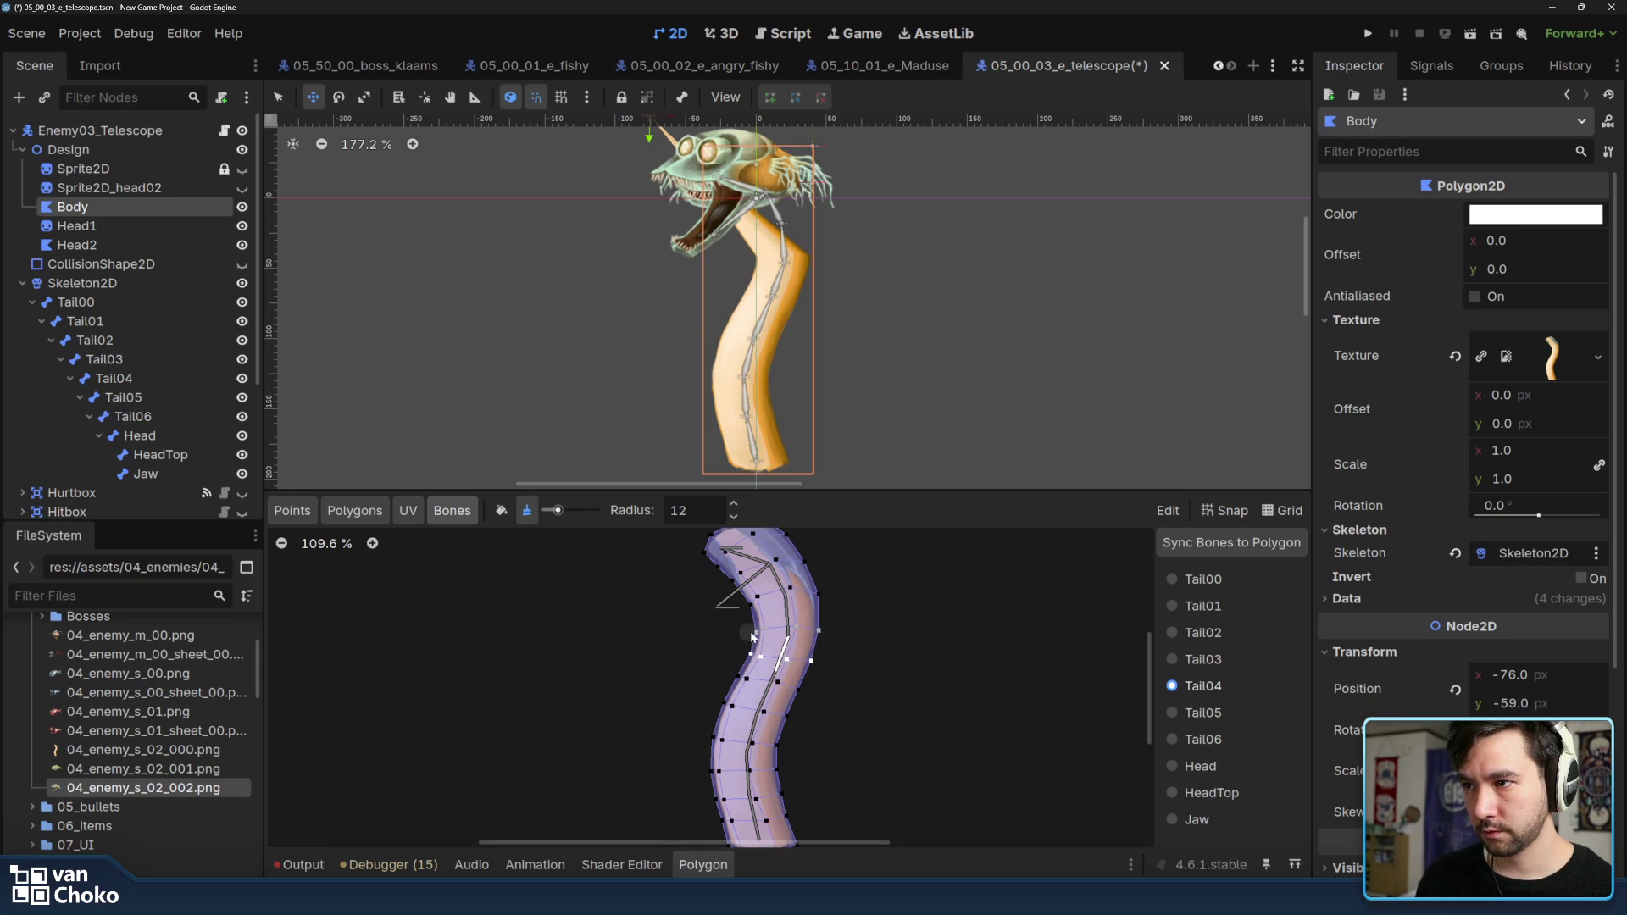
click(500, 512)
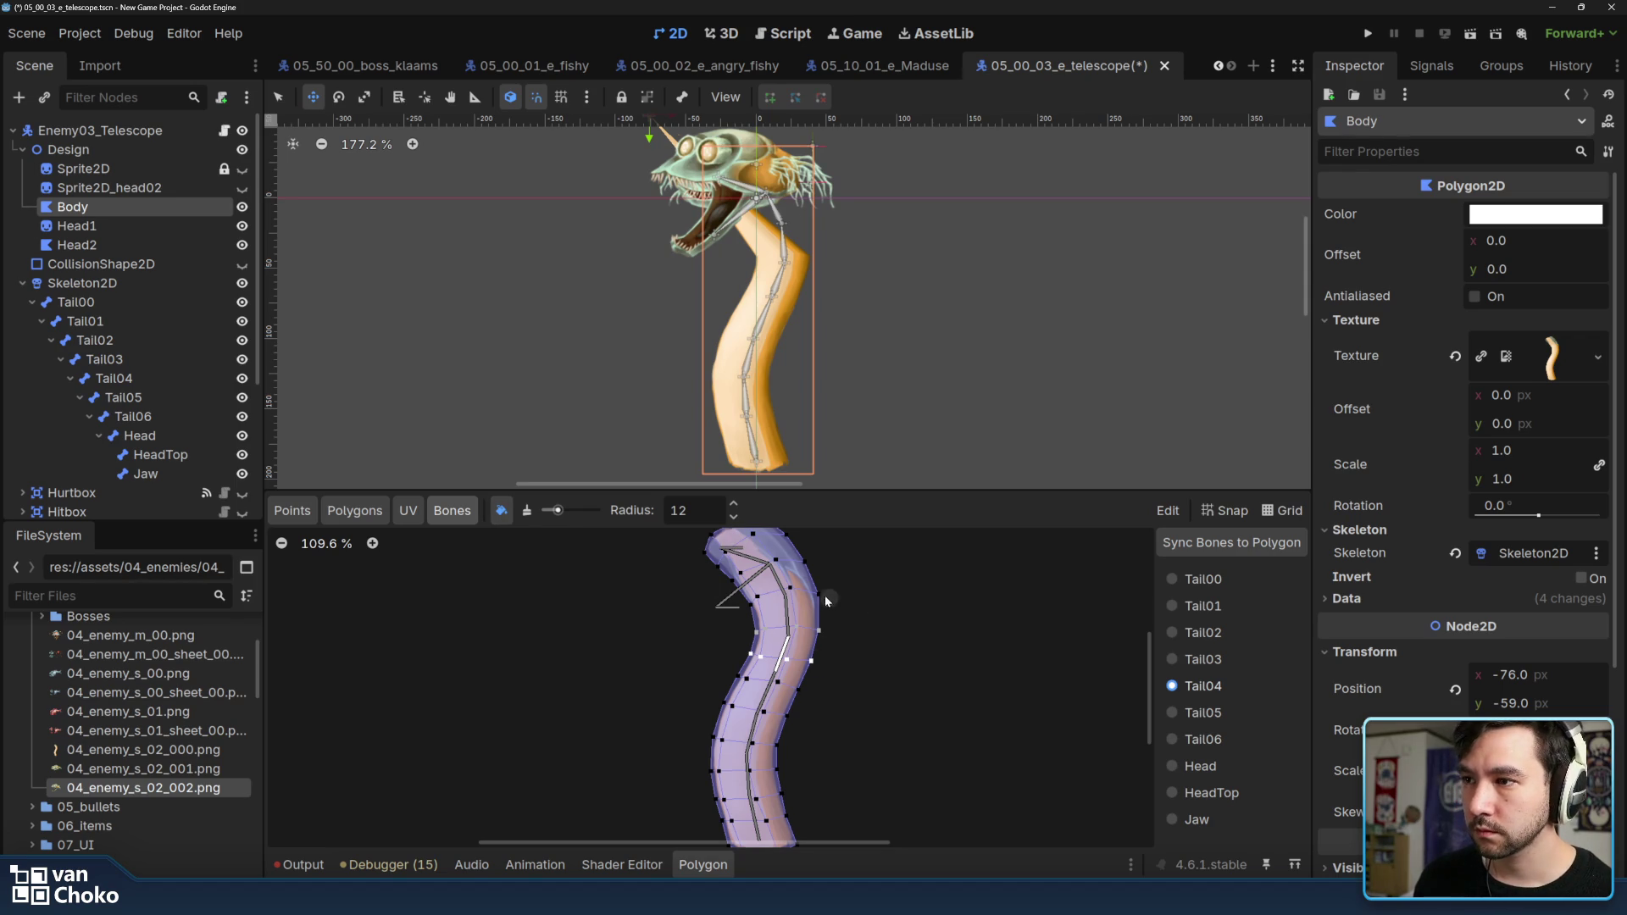
drag(827, 597, 744, 604)
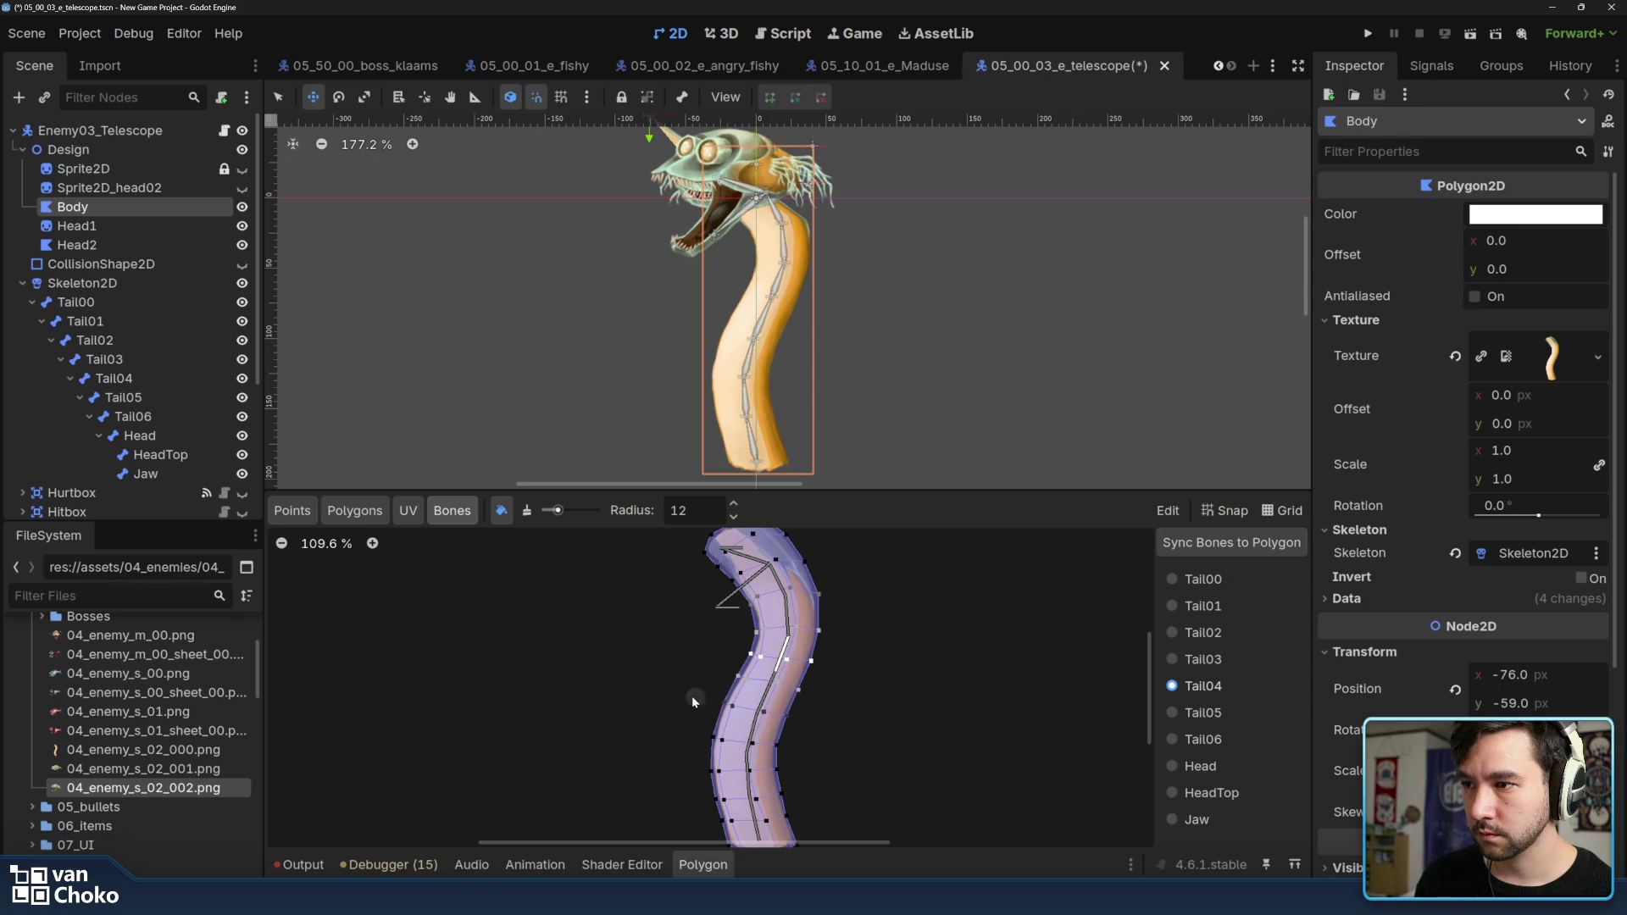
Paint Tail05 weight onto the body vertices near the neck
click(1211, 717)
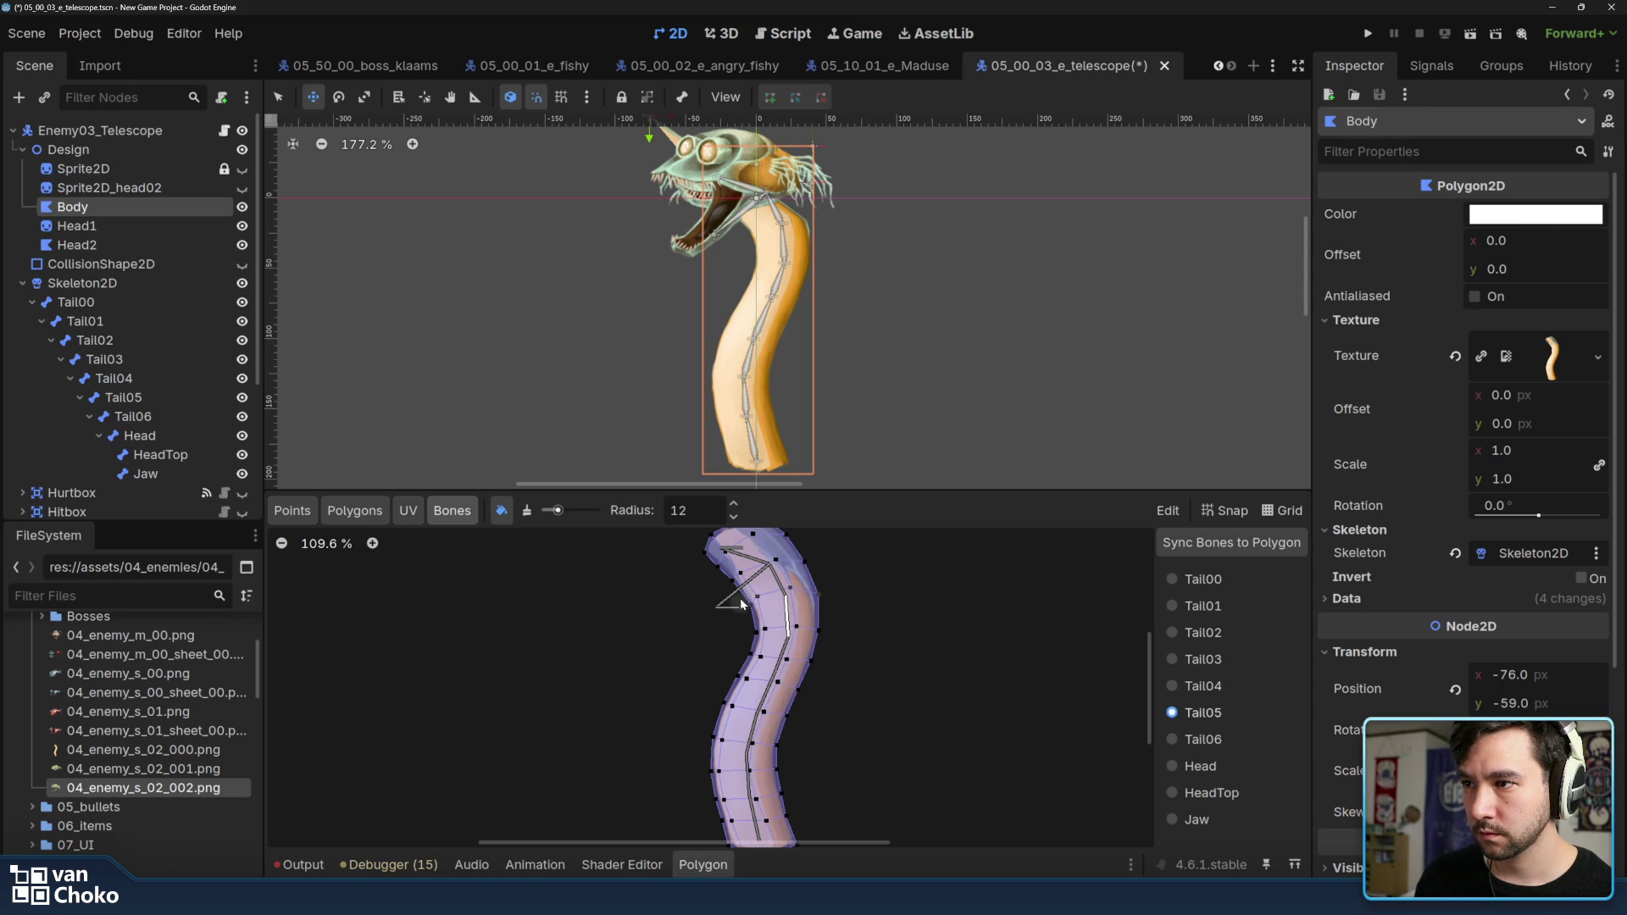
drag(839, 599, 737, 603)
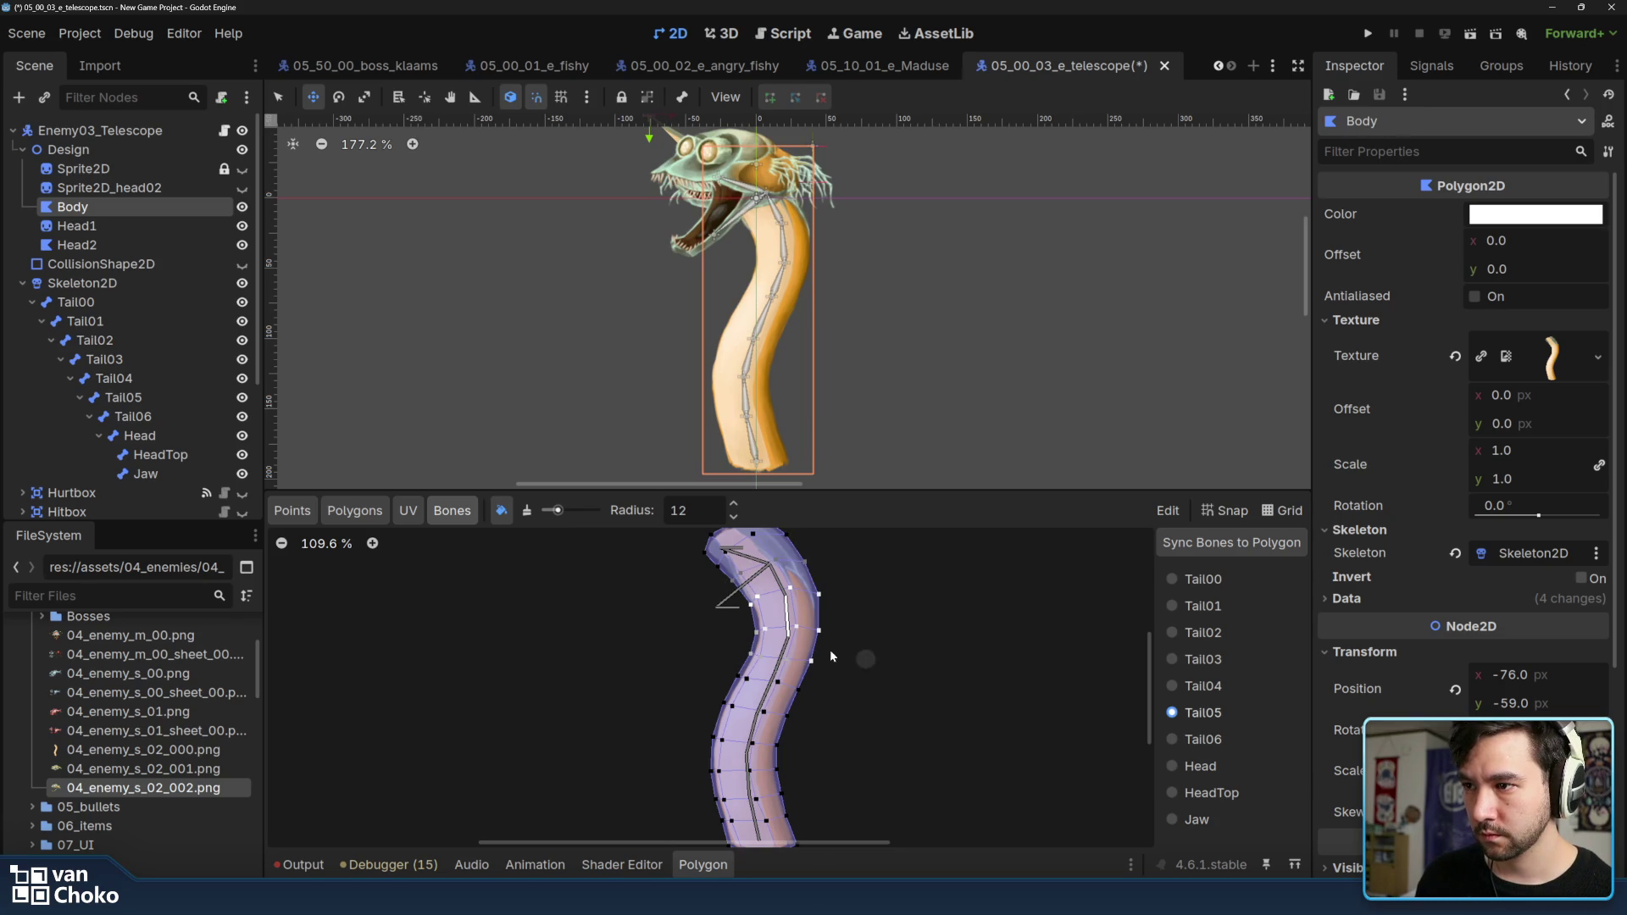
click(526, 510)
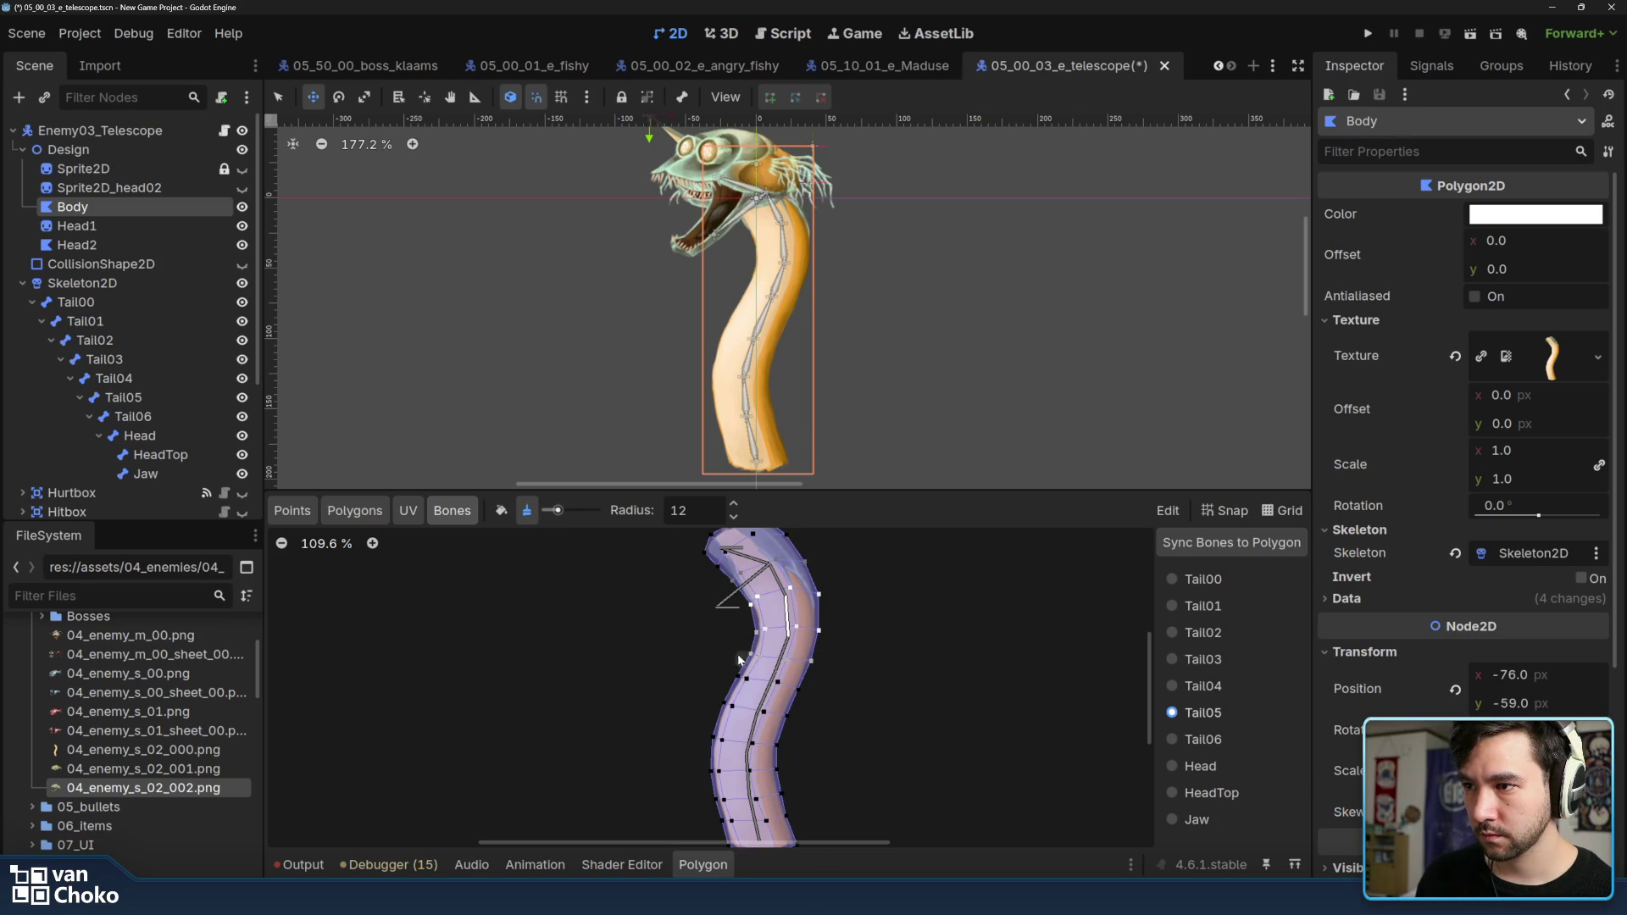
click(504, 512)
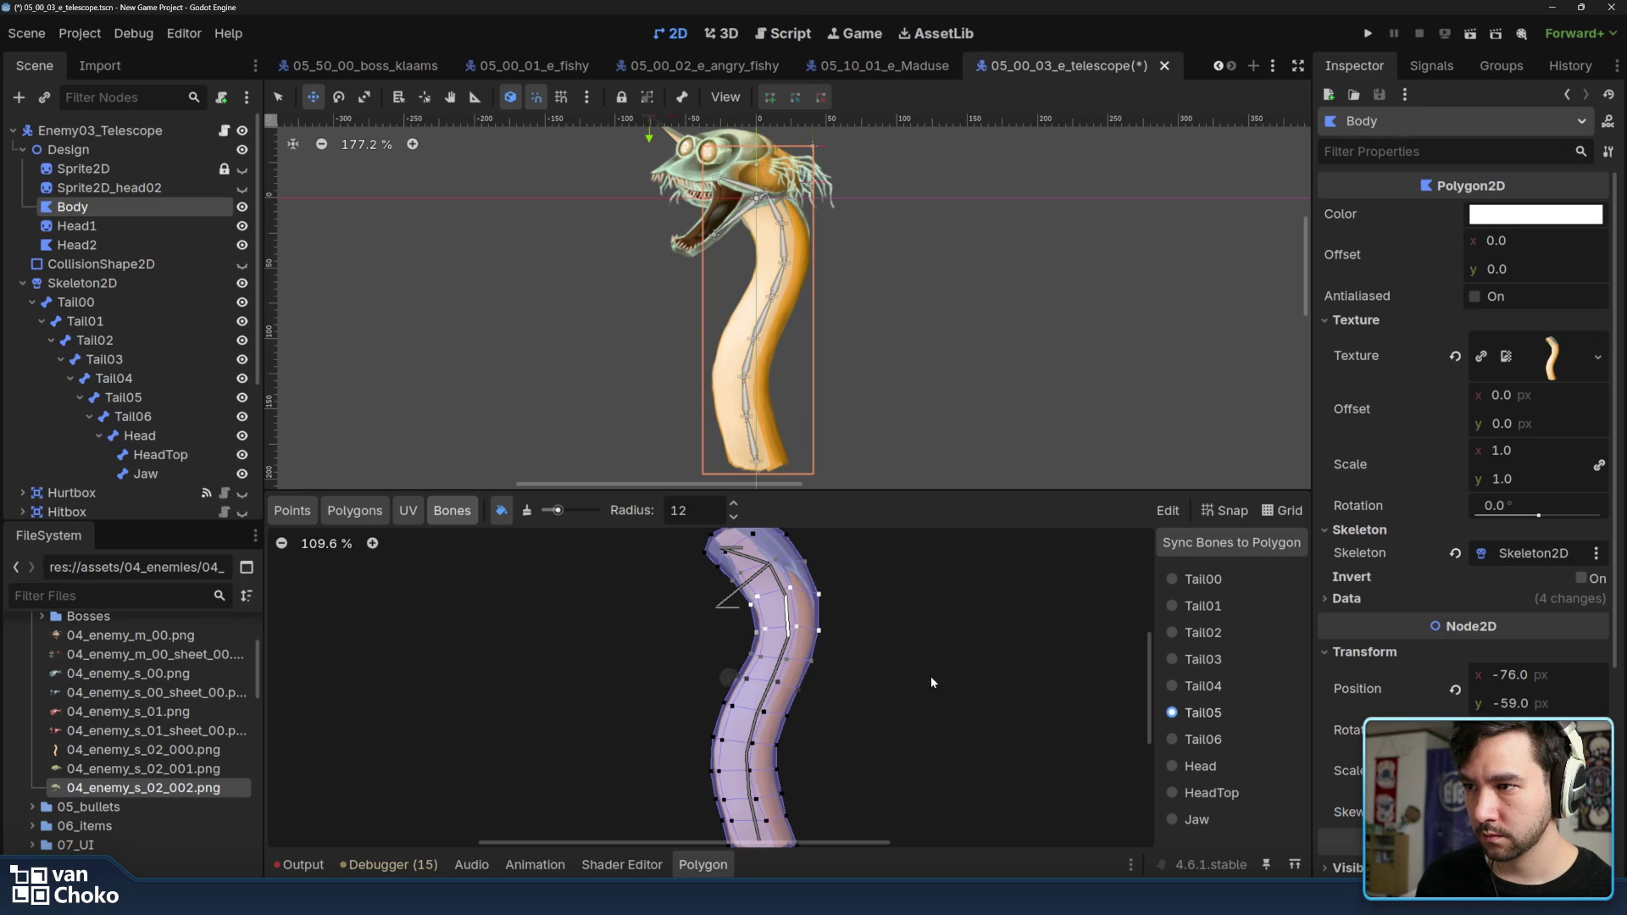
Paint Tail06 weight onto the top of the body, adding extra to one vertex
click(1172, 738)
scroll(931, 669, up, 3)
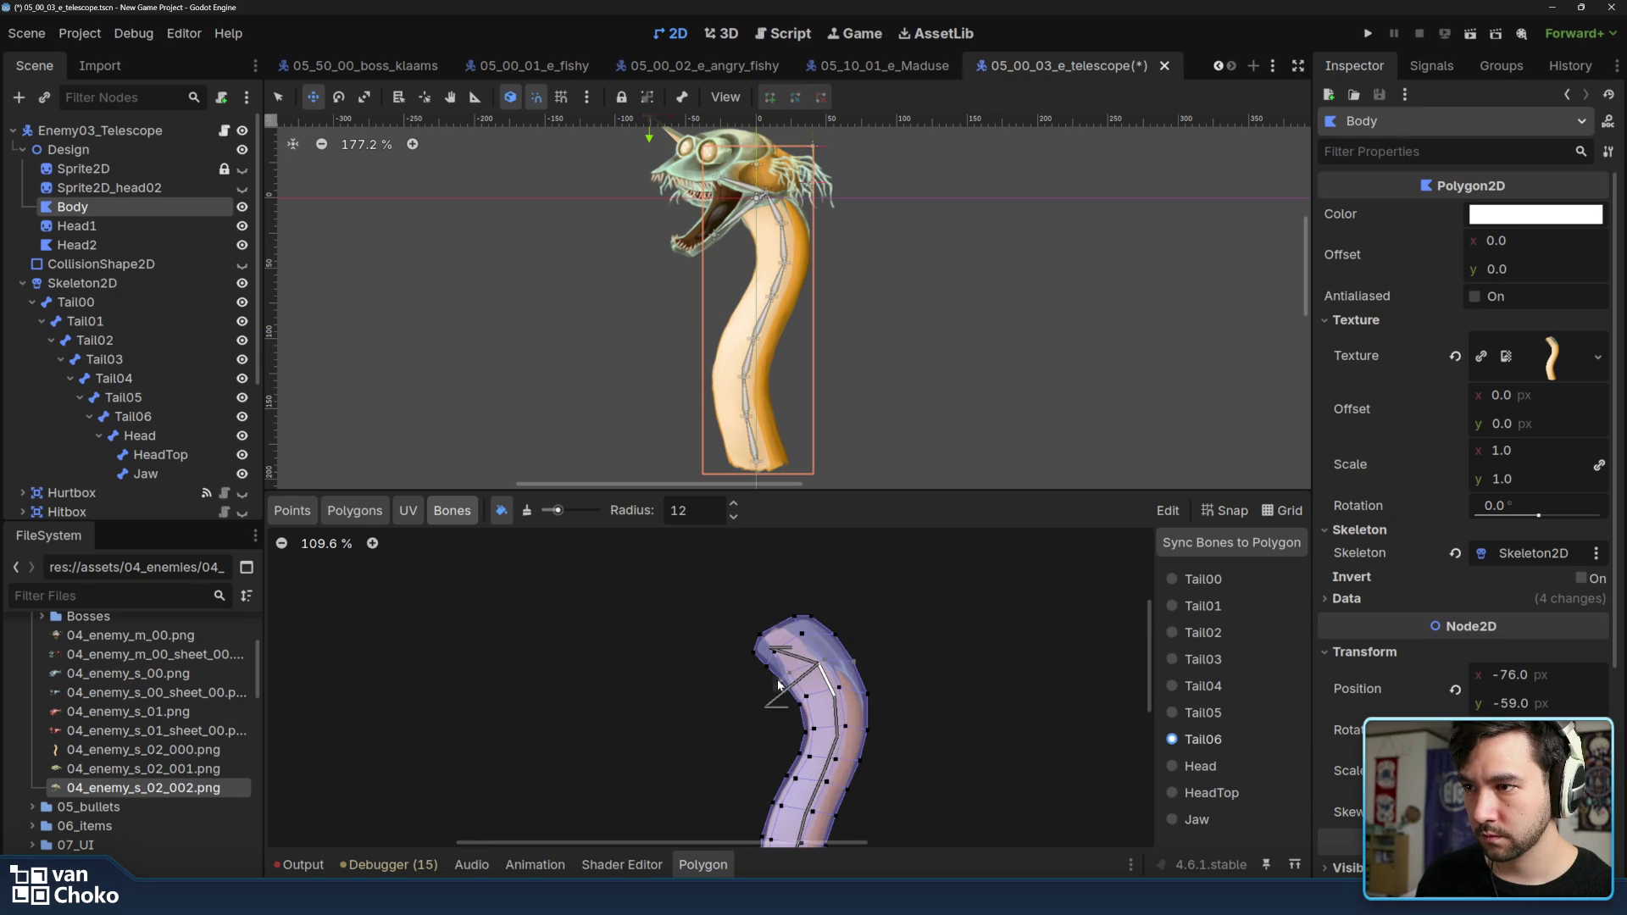
mouse_move(835, 674)
mouse_down()
mouse_move(775, 677)
mouse_move(841, 676)
mouse_move(798, 697)
mouse_move(784, 680)
mouse_up()
click(796, 702)
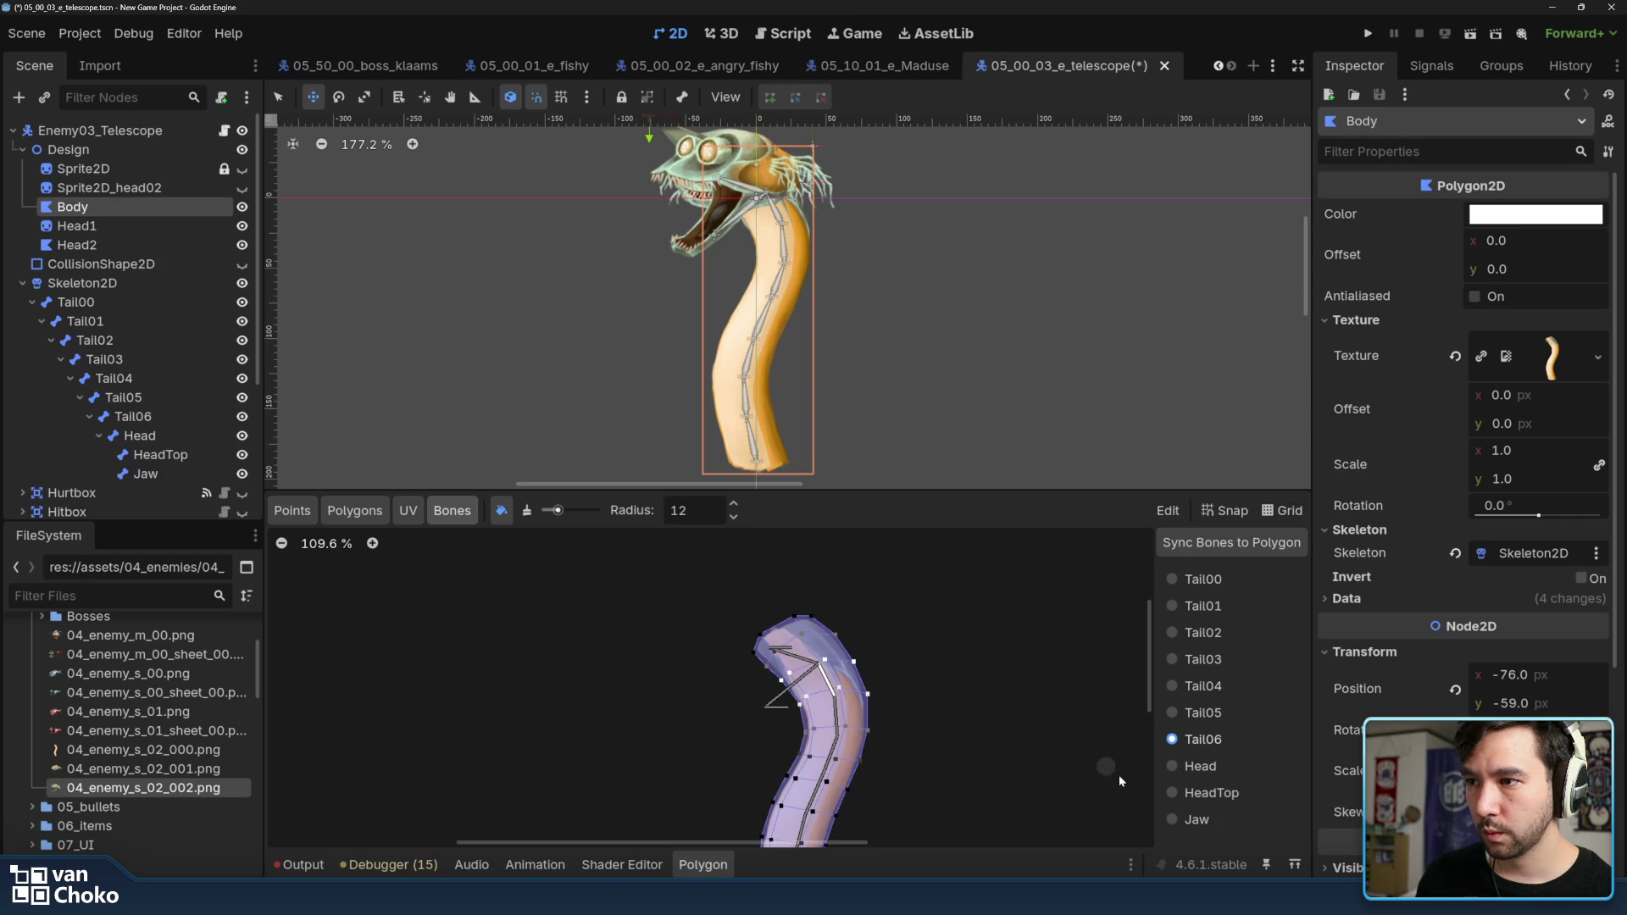
Paint Head bone weight onto the body's upper tip and along its top edge
click(1201, 767)
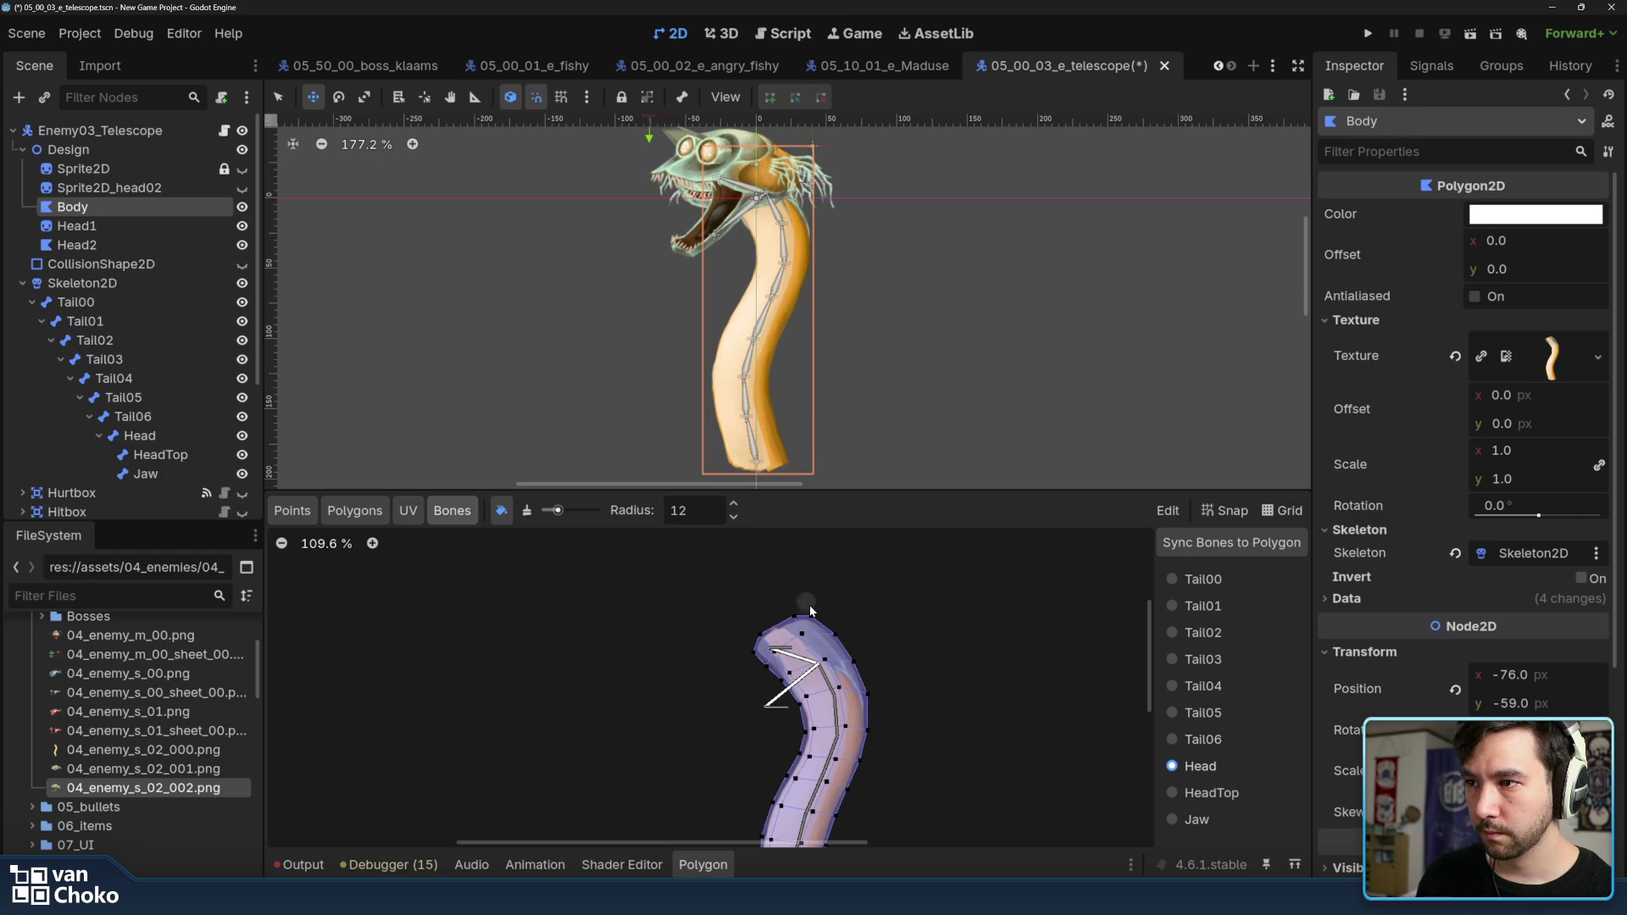
click(758, 636)
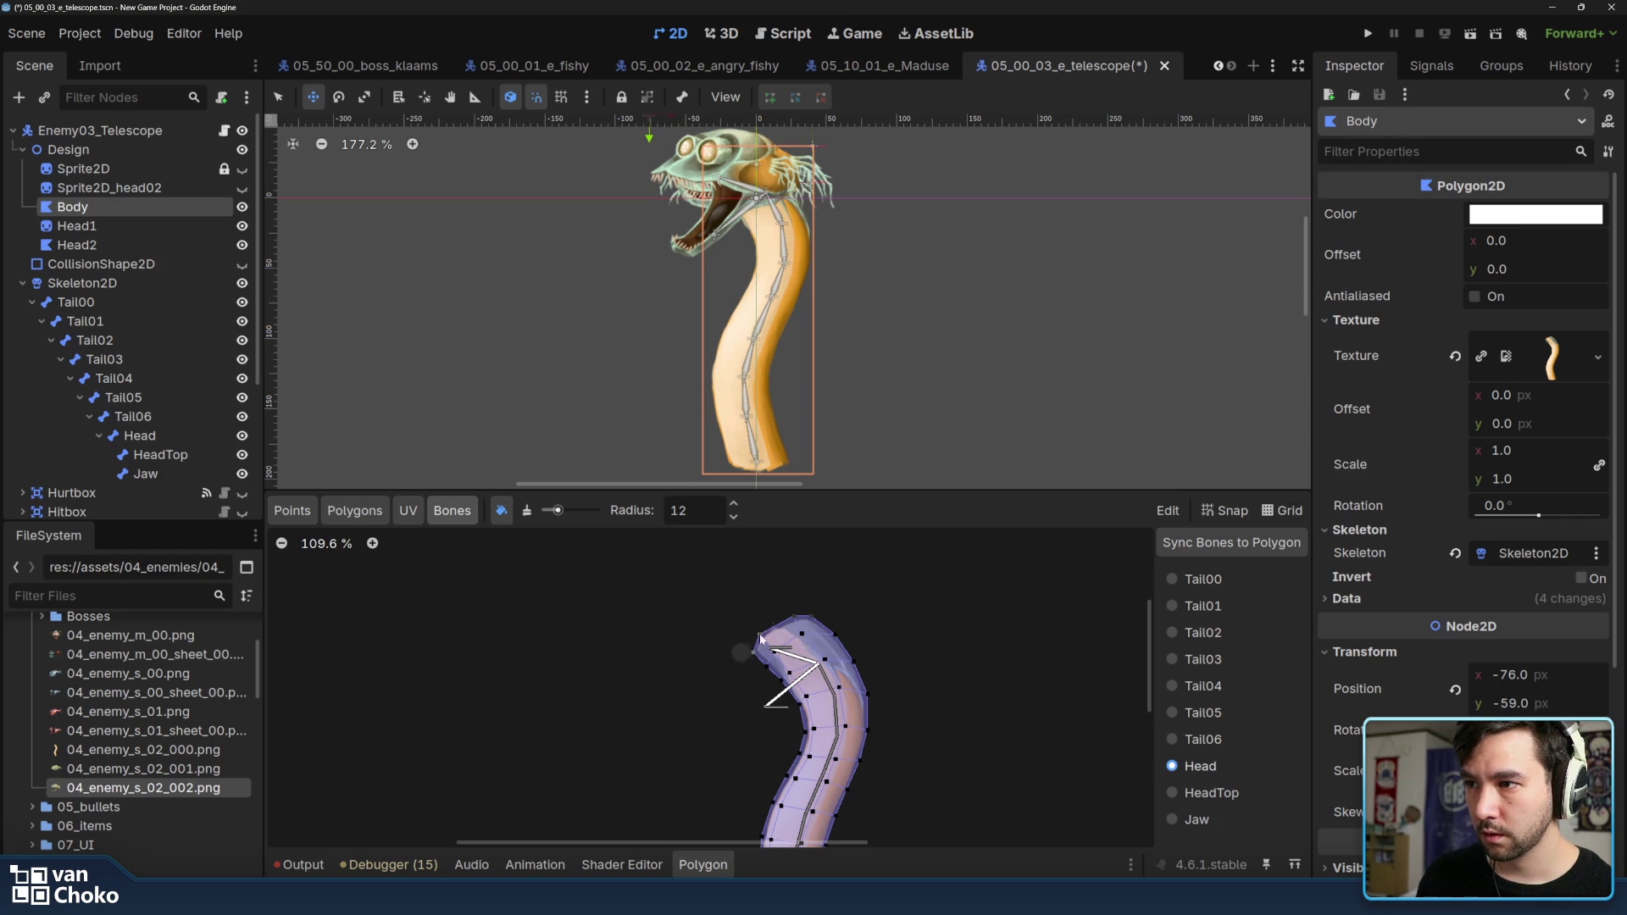
mouse_move(750, 657)
mouse_down()
mouse_move(786, 621)
mouse_move(815, 619)
mouse_move(793, 623)
mouse_move(839, 636)
mouse_move(759, 670)
mouse_move(857, 633)
mouse_move(771, 669)
mouse_move(835, 659)
mouse_move(775, 687)
mouse_move(893, 691)
mouse_up()
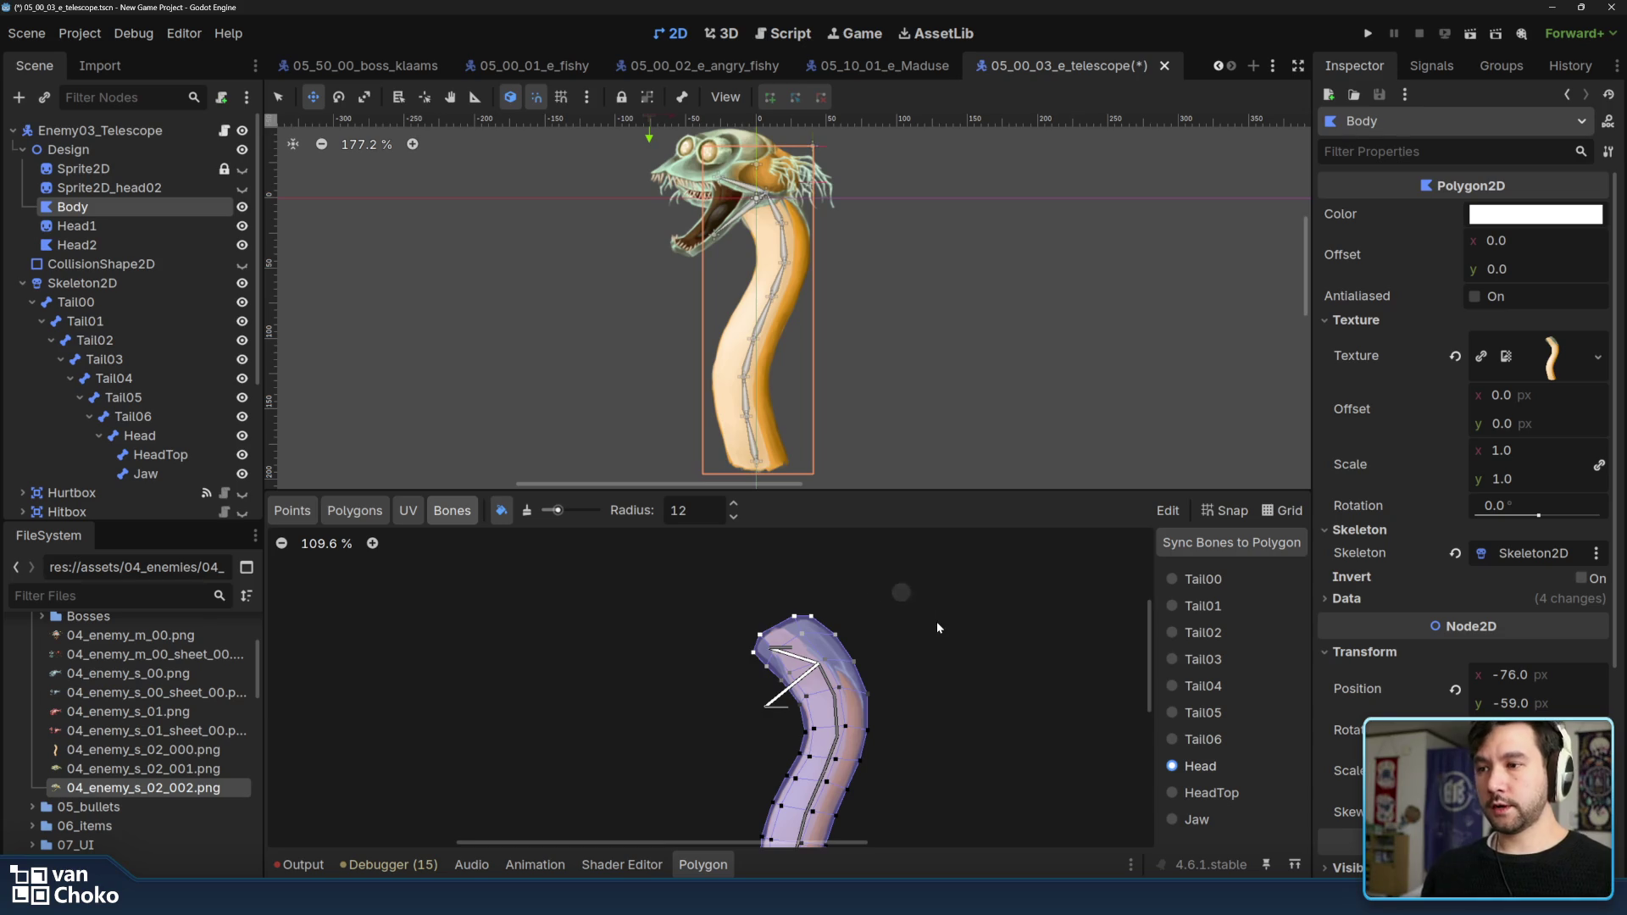
scroll(918, 611, down, 1)
scroll(919, 612, right, 1)
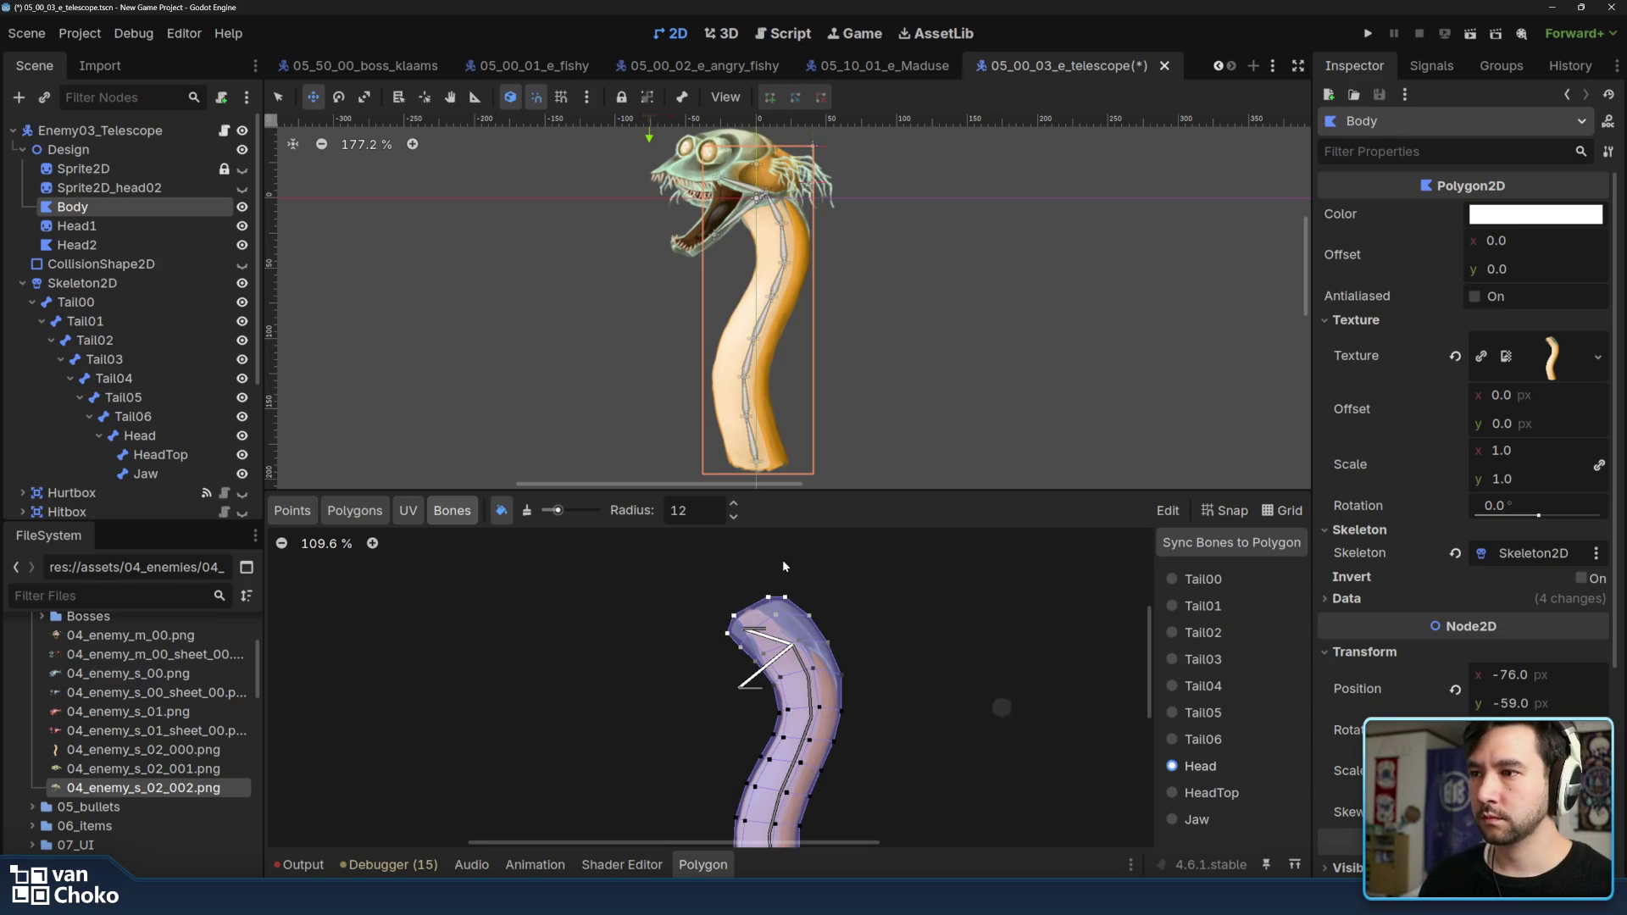
click(279, 98)
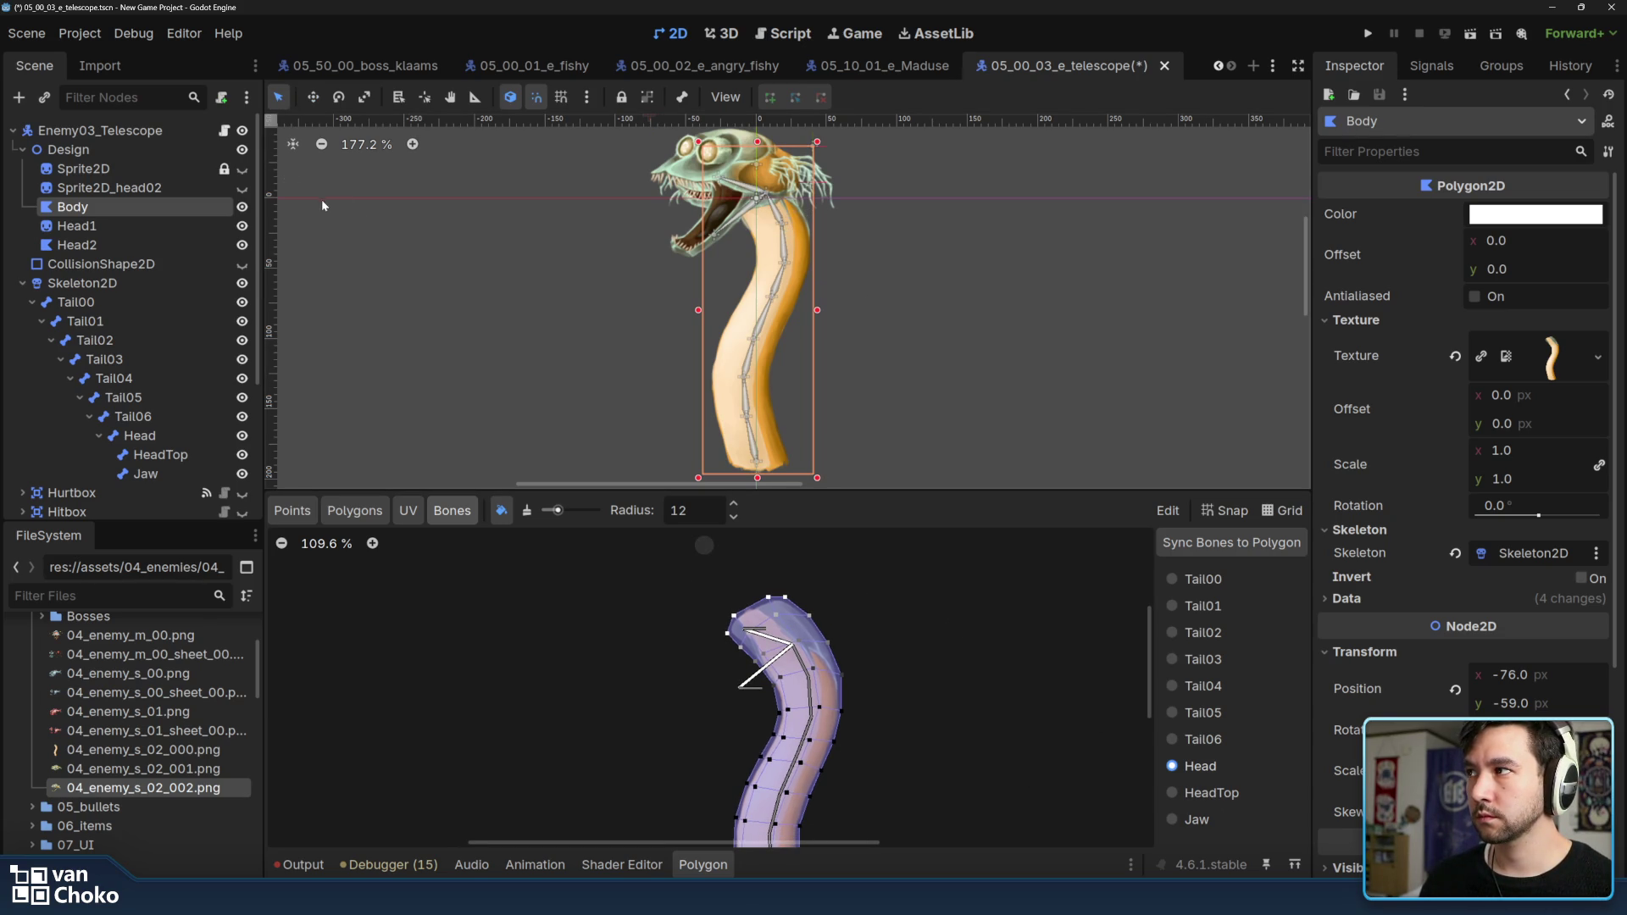
Group and lock the Design node, then drag the Tail06 bone to test-bend the body
shift+click(145, 240)
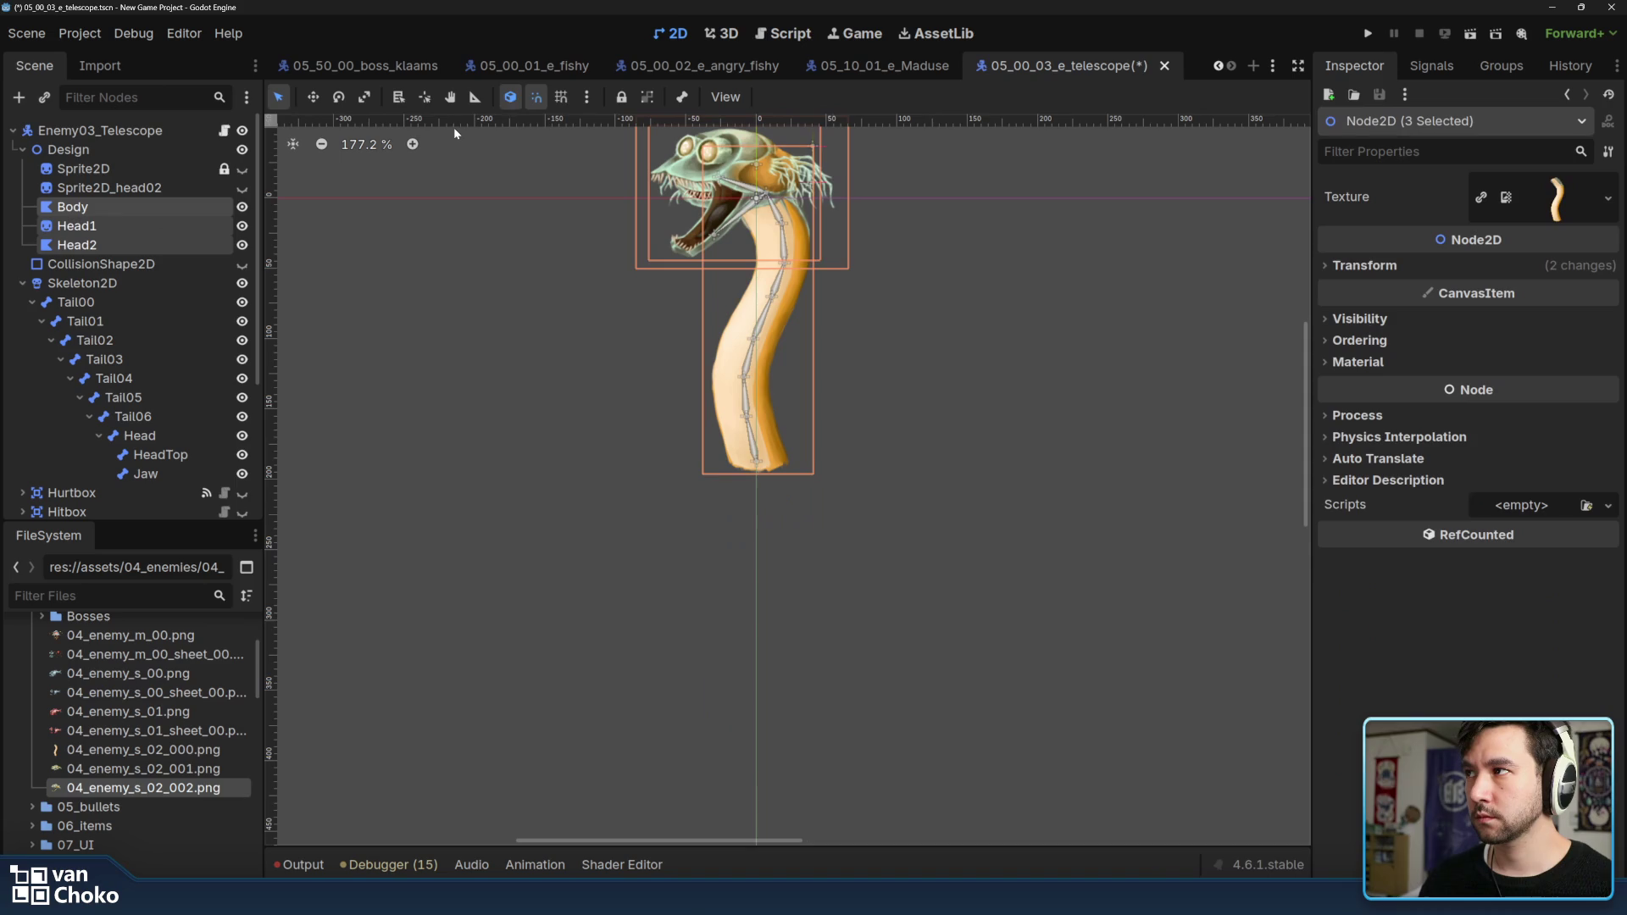
click(186, 145)
click(648, 98)
click(625, 97)
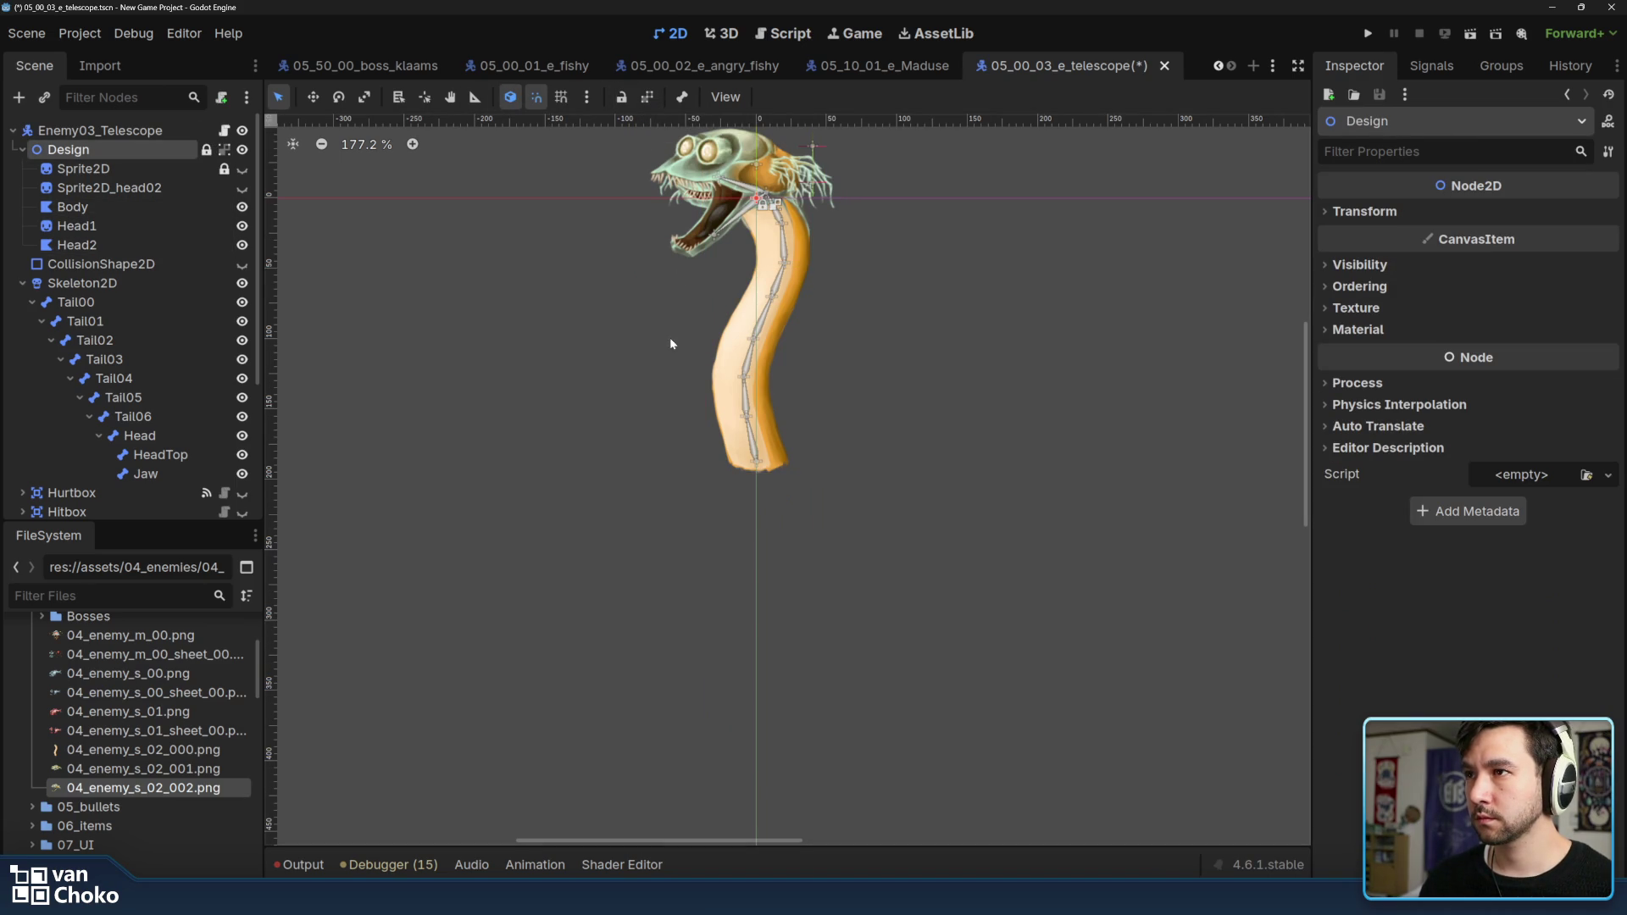
click(785, 227)
mouse_move(787, 227)
mouse_down()
mouse_move(809, 216)
mouse_move(837, 262)
mouse_move(767, 279)
mouse_move(806, 289)
mouse_move(771, 228)
mouse_move(803, 218)
mouse_move(776, 213)
mouse_move(749, 246)
mouse_move(813, 216)
mouse_move(763, 222)
mouse_move(792, 269)
mouse_move(780, 305)
mouse_move(773, 241)
mouse_move(698, 285)
mouse_move(848, 278)
mouse_move(817, 344)
mouse_move(791, 298)
mouse_move(745, 326)
mouse_move(776, 298)
mouse_move(723, 300)
mouse_move(813, 304)
mouse_move(708, 299)
mouse_move(820, 304)
mouse_move(744, 301)
mouse_move(737, 344)
mouse_move(704, 347)
mouse_move(818, 348)
mouse_move(674, 334)
mouse_move(767, 335)
mouse_move(717, 385)
mouse_move(730, 418)
mouse_move(764, 352)
mouse_move(755, 438)
mouse_up()
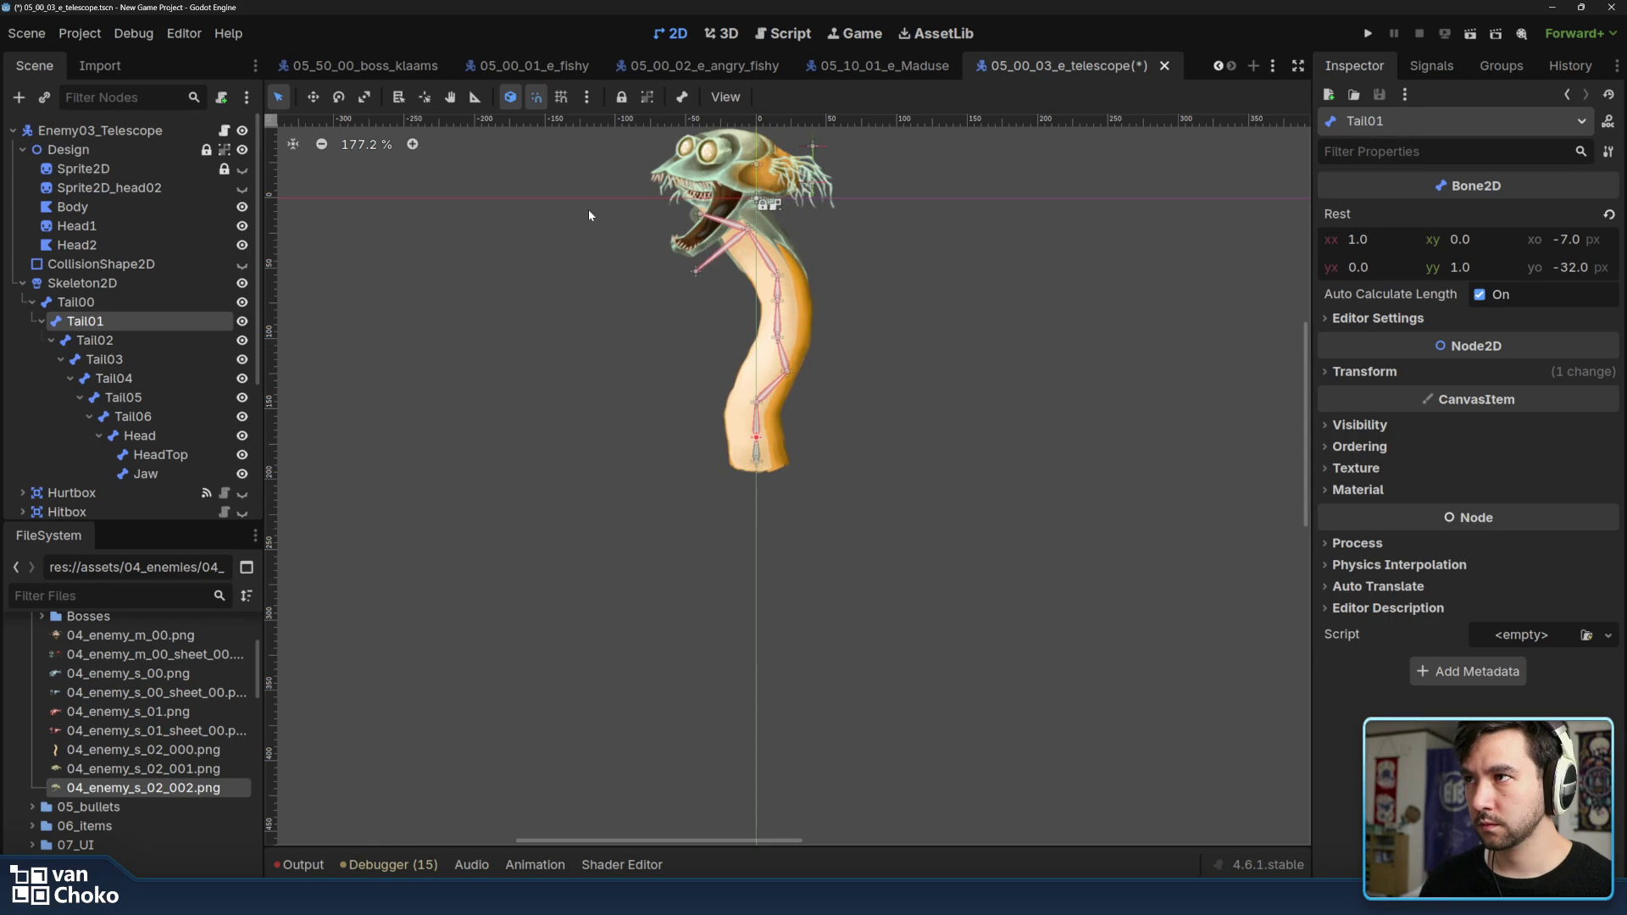
Reset Skeleton2D to its rest pose and reselect Body to reopen its weights
click(154, 284)
click(809, 97)
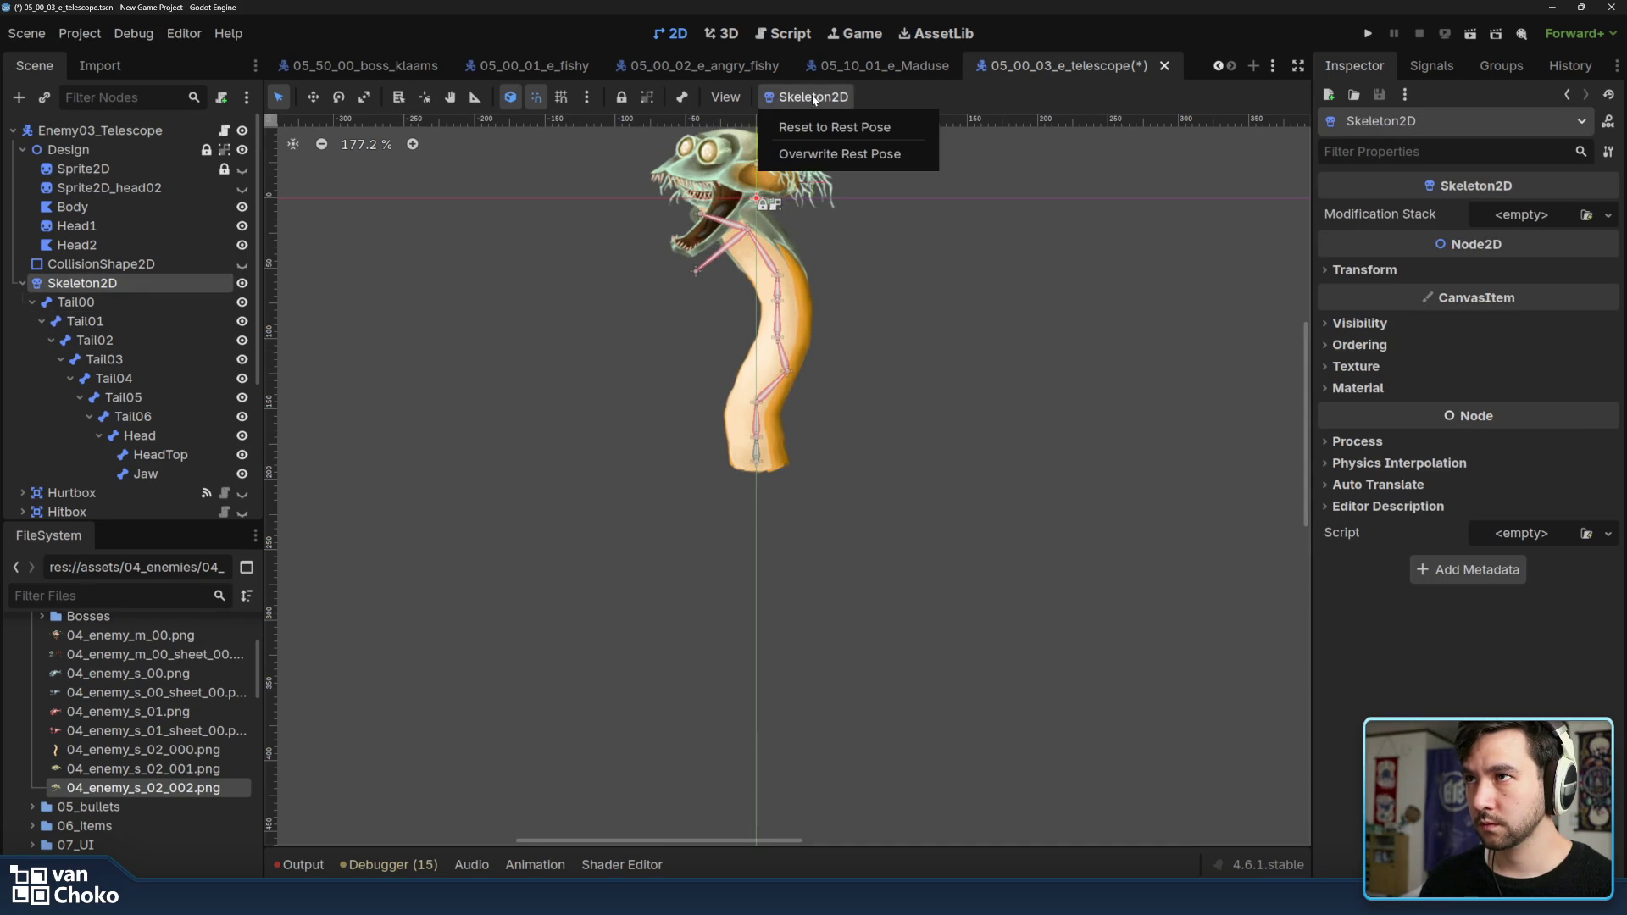
click(831, 125)
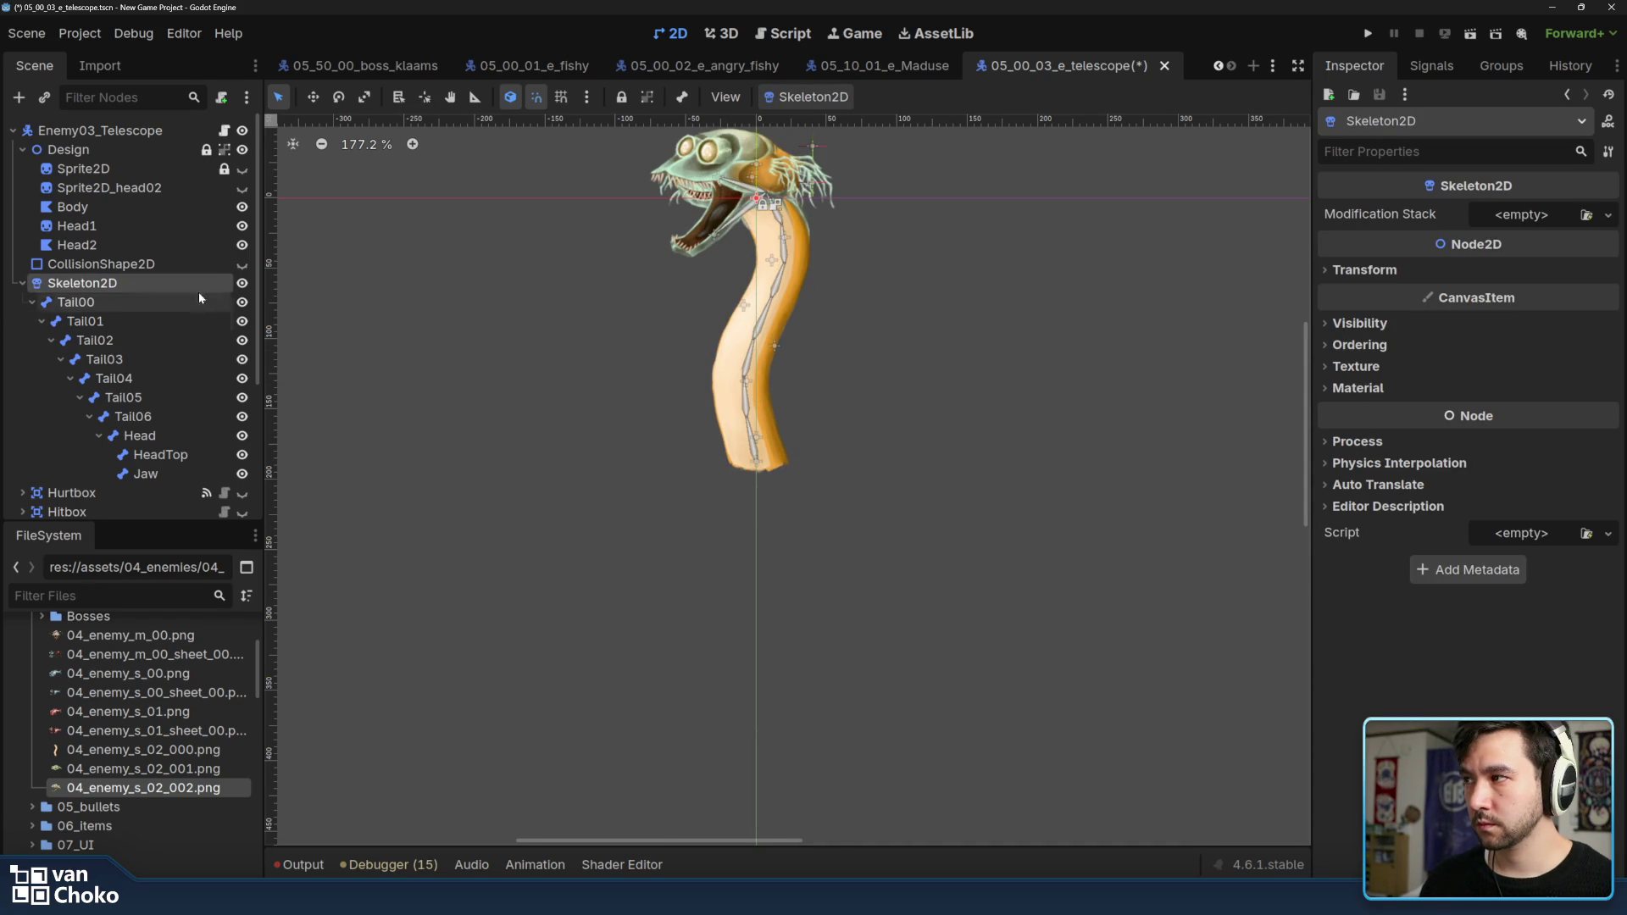
click(129, 304)
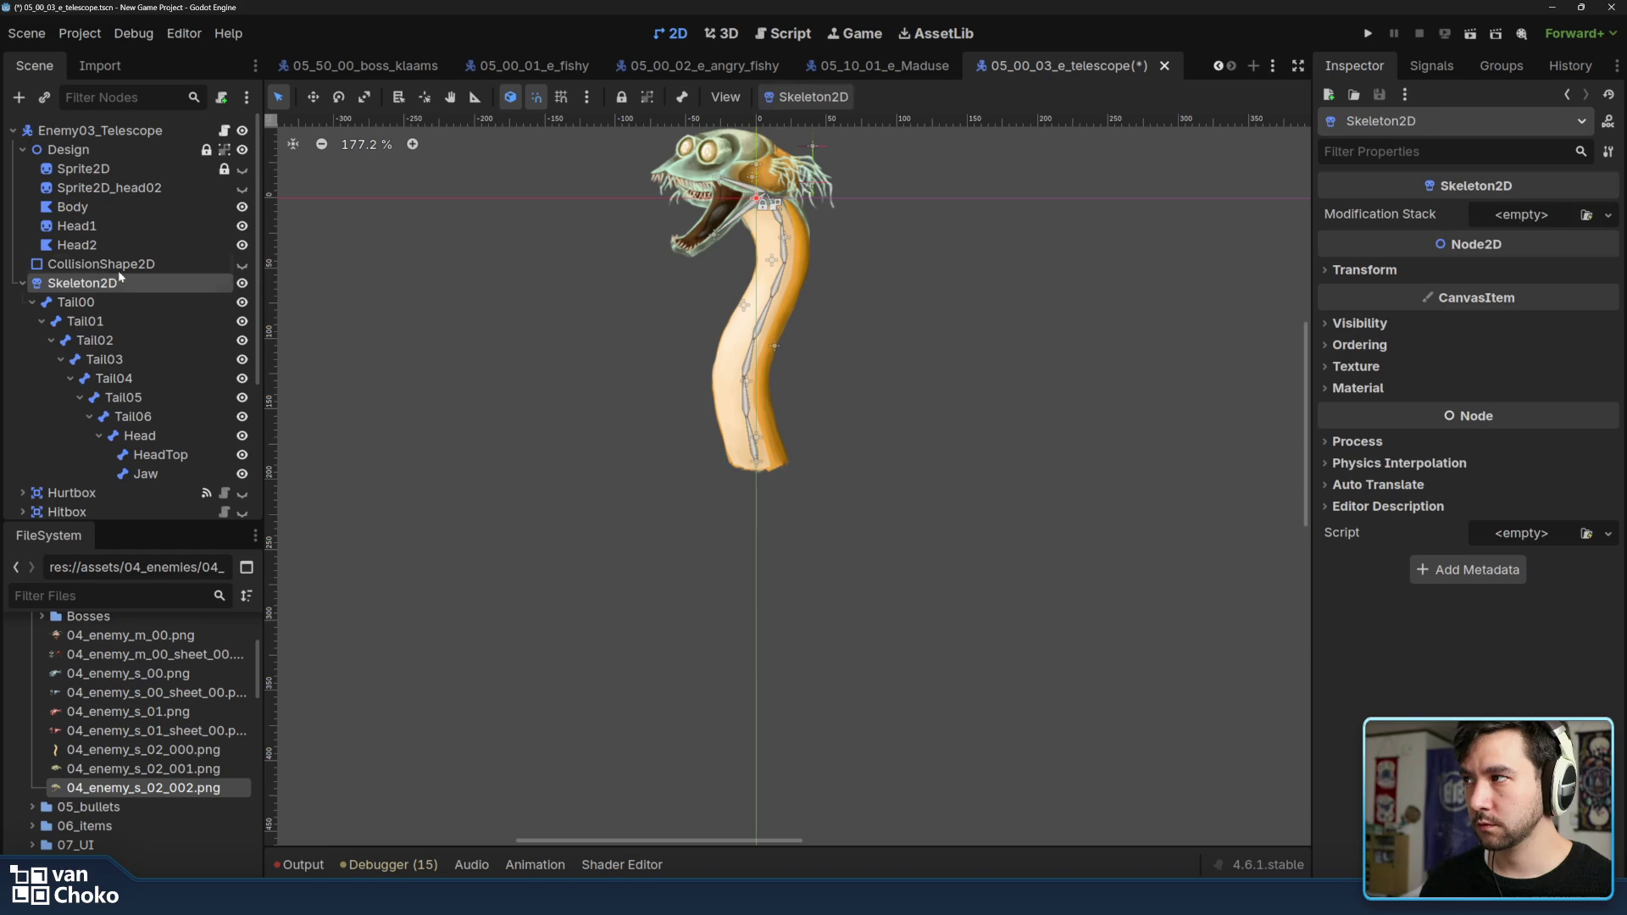
click(104, 205)
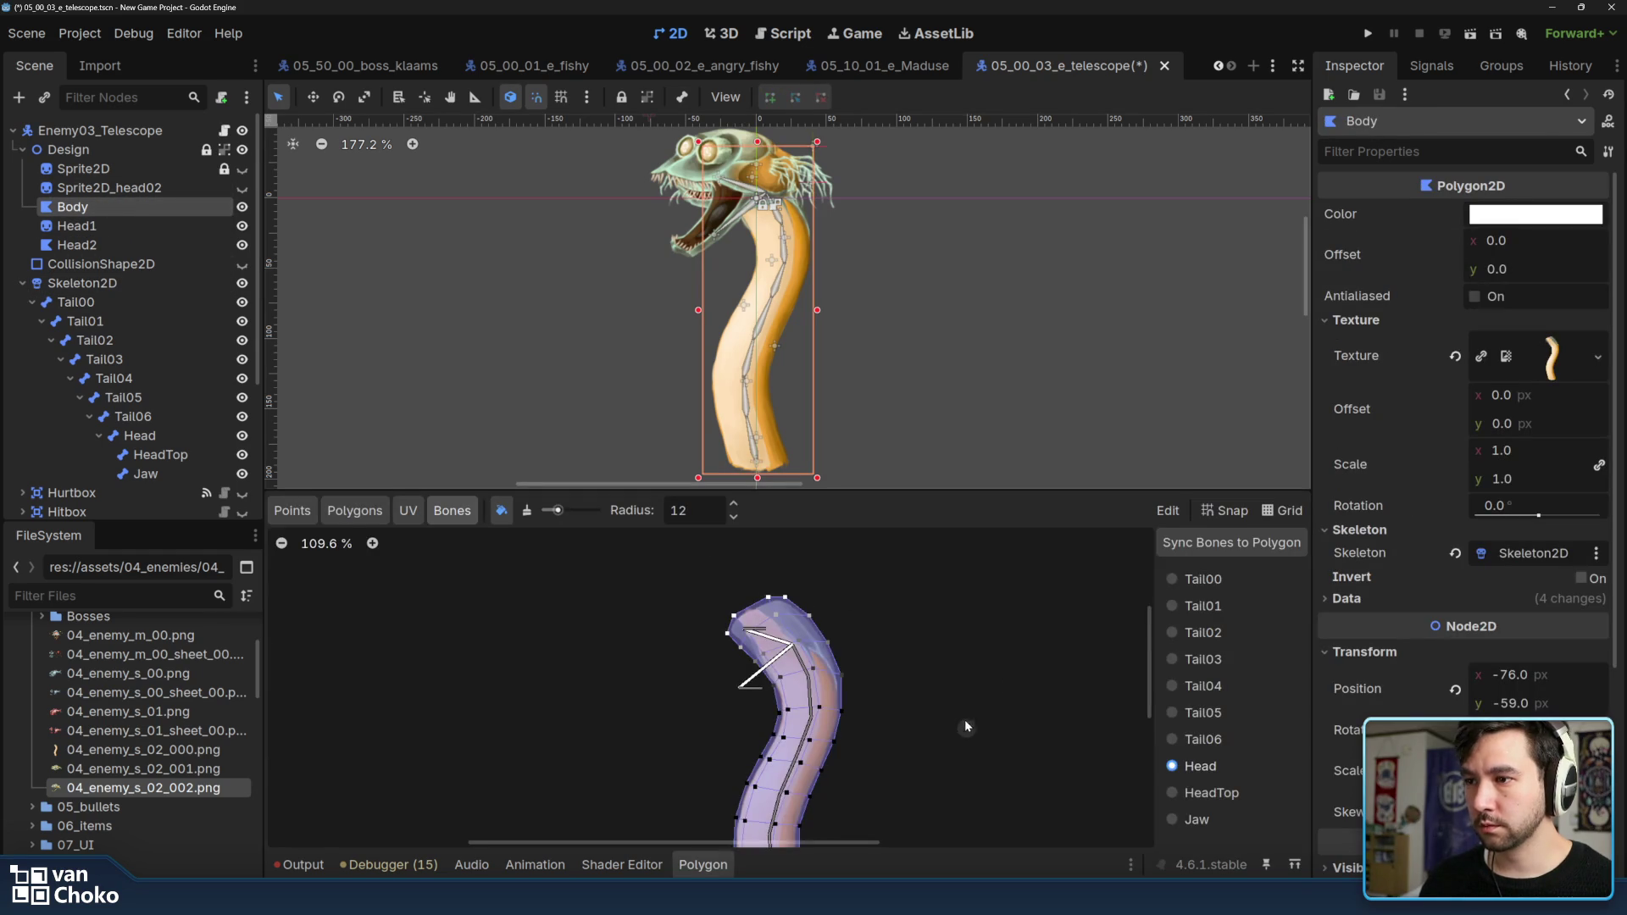
Inspect the Tail00, Tail01 and Tail02 weights on the lower part of the Body mesh
scroll(967, 728, down, 3)
click(1205, 578)
scroll(974, 757, down, 1)
scroll(974, 757, left, 1)
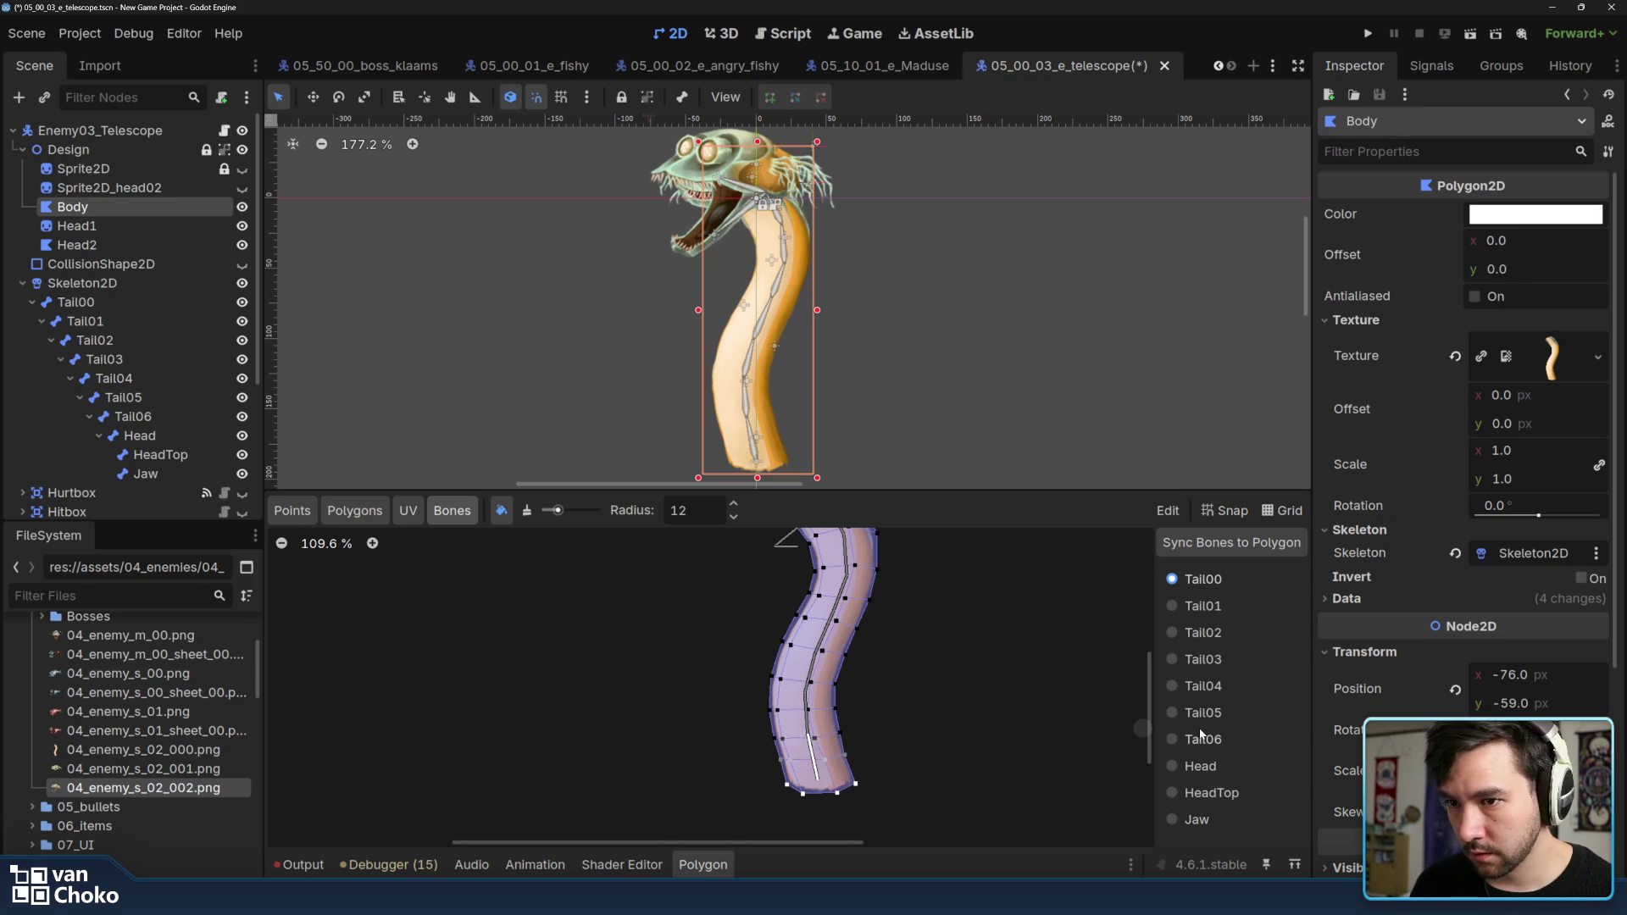
click(1200, 607)
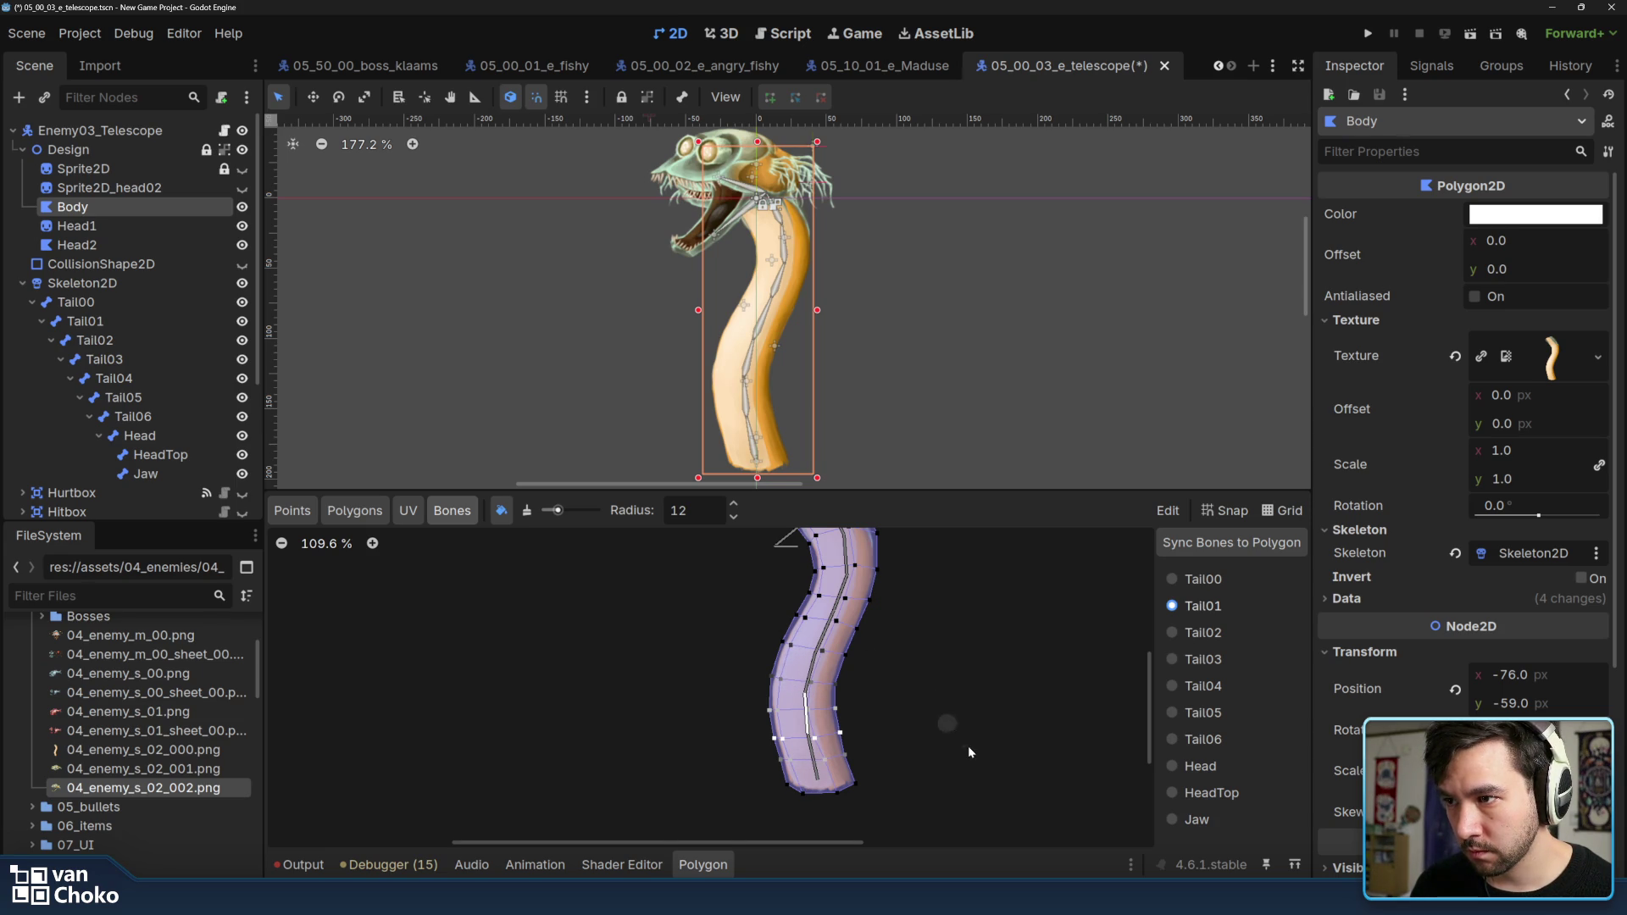
click(1203, 633)
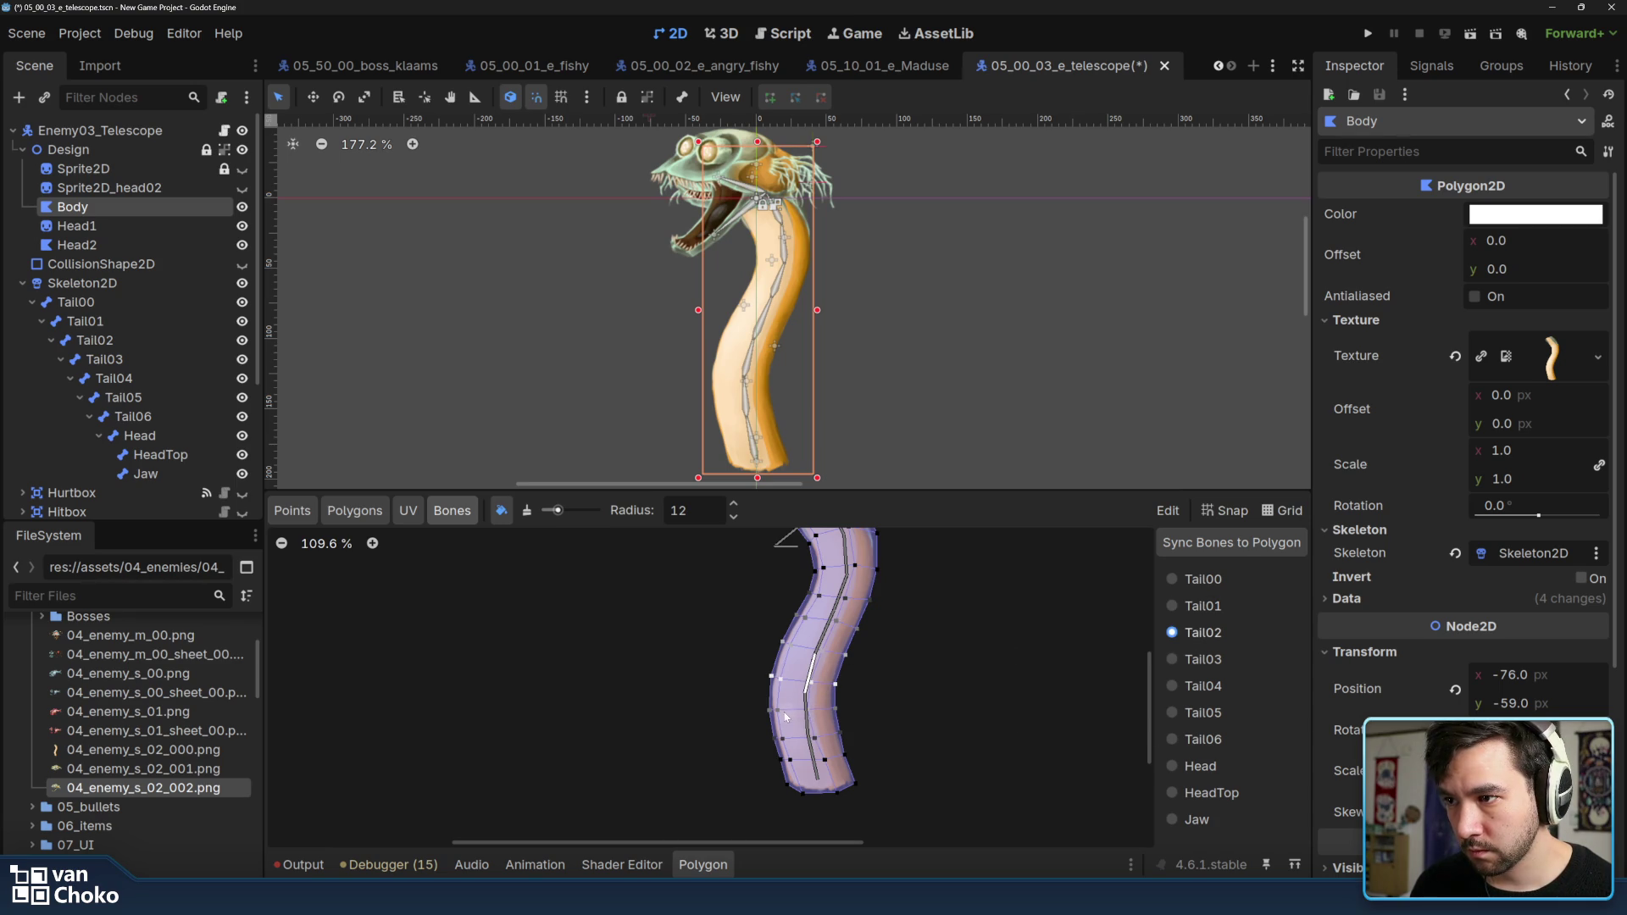